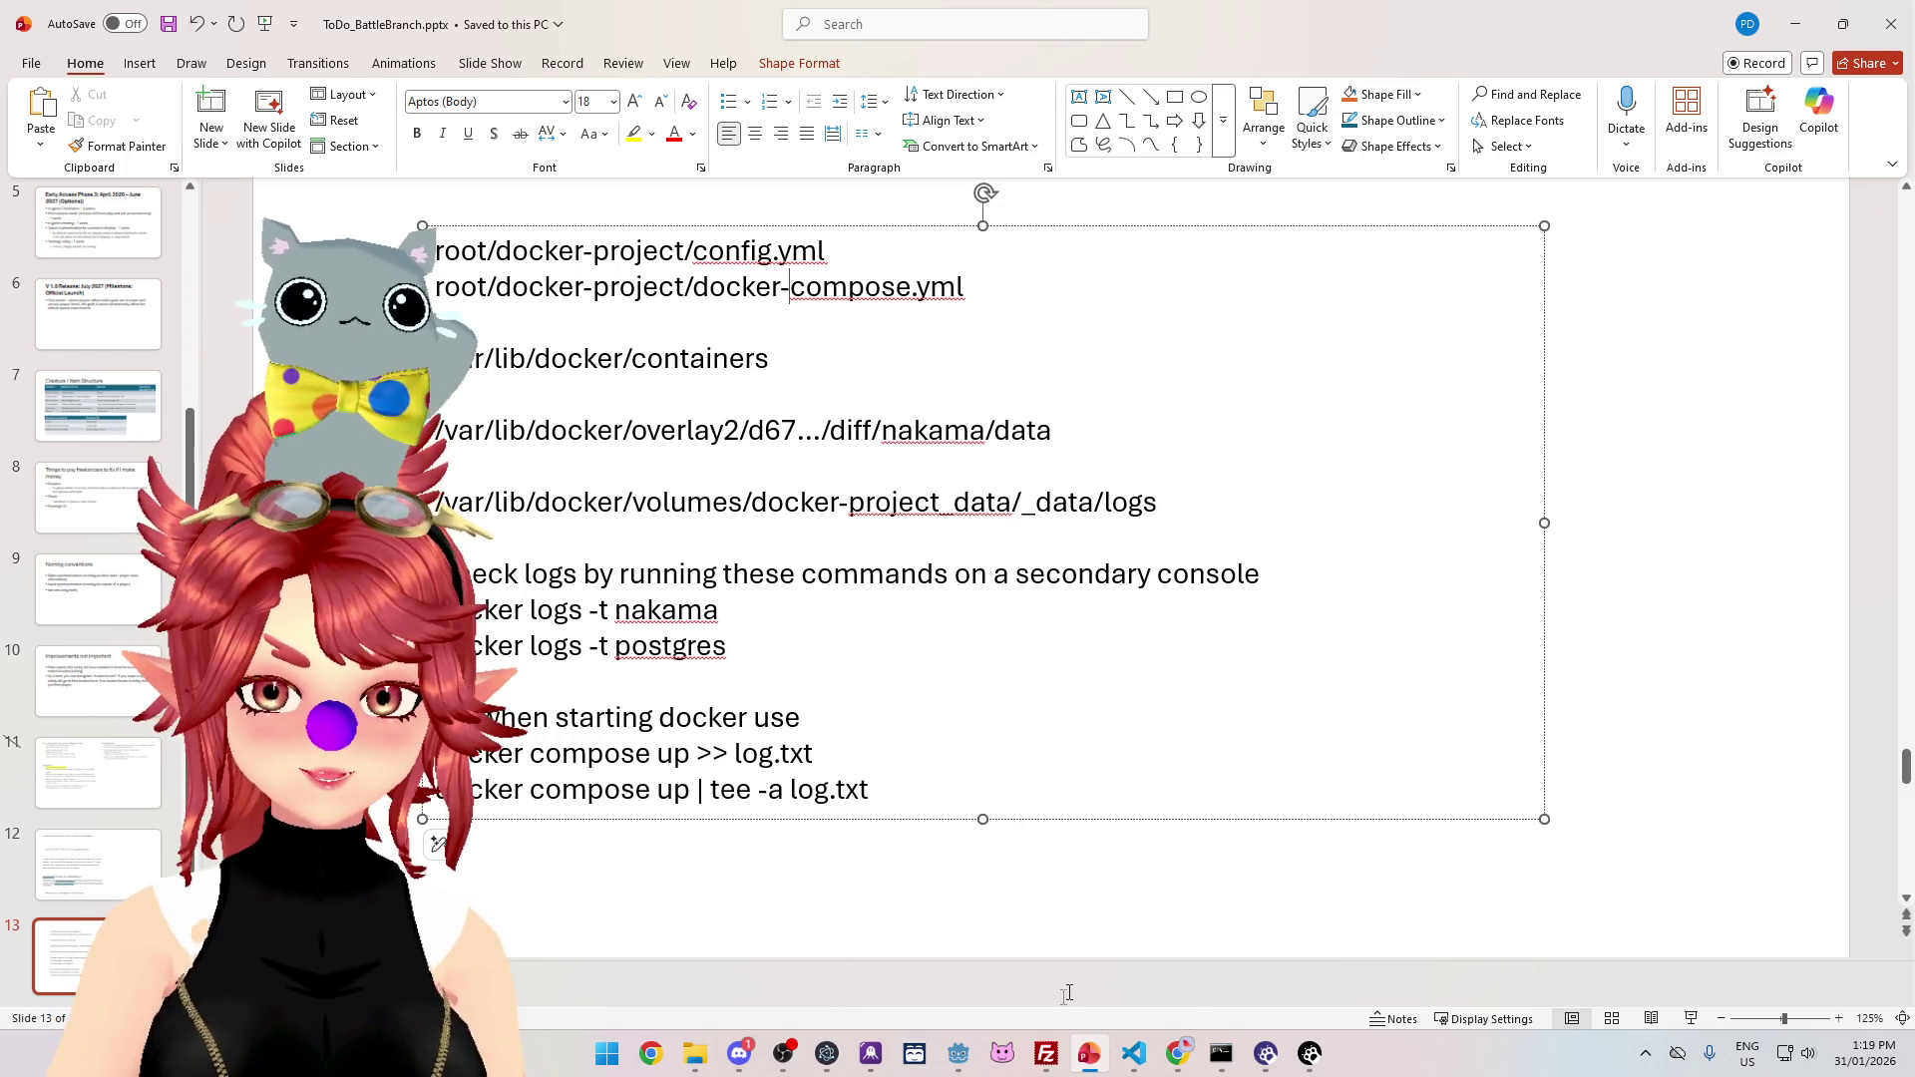
Step: Bring the Godot editor forward and run the CrystalSkies project
mouse_move(953, 1059)
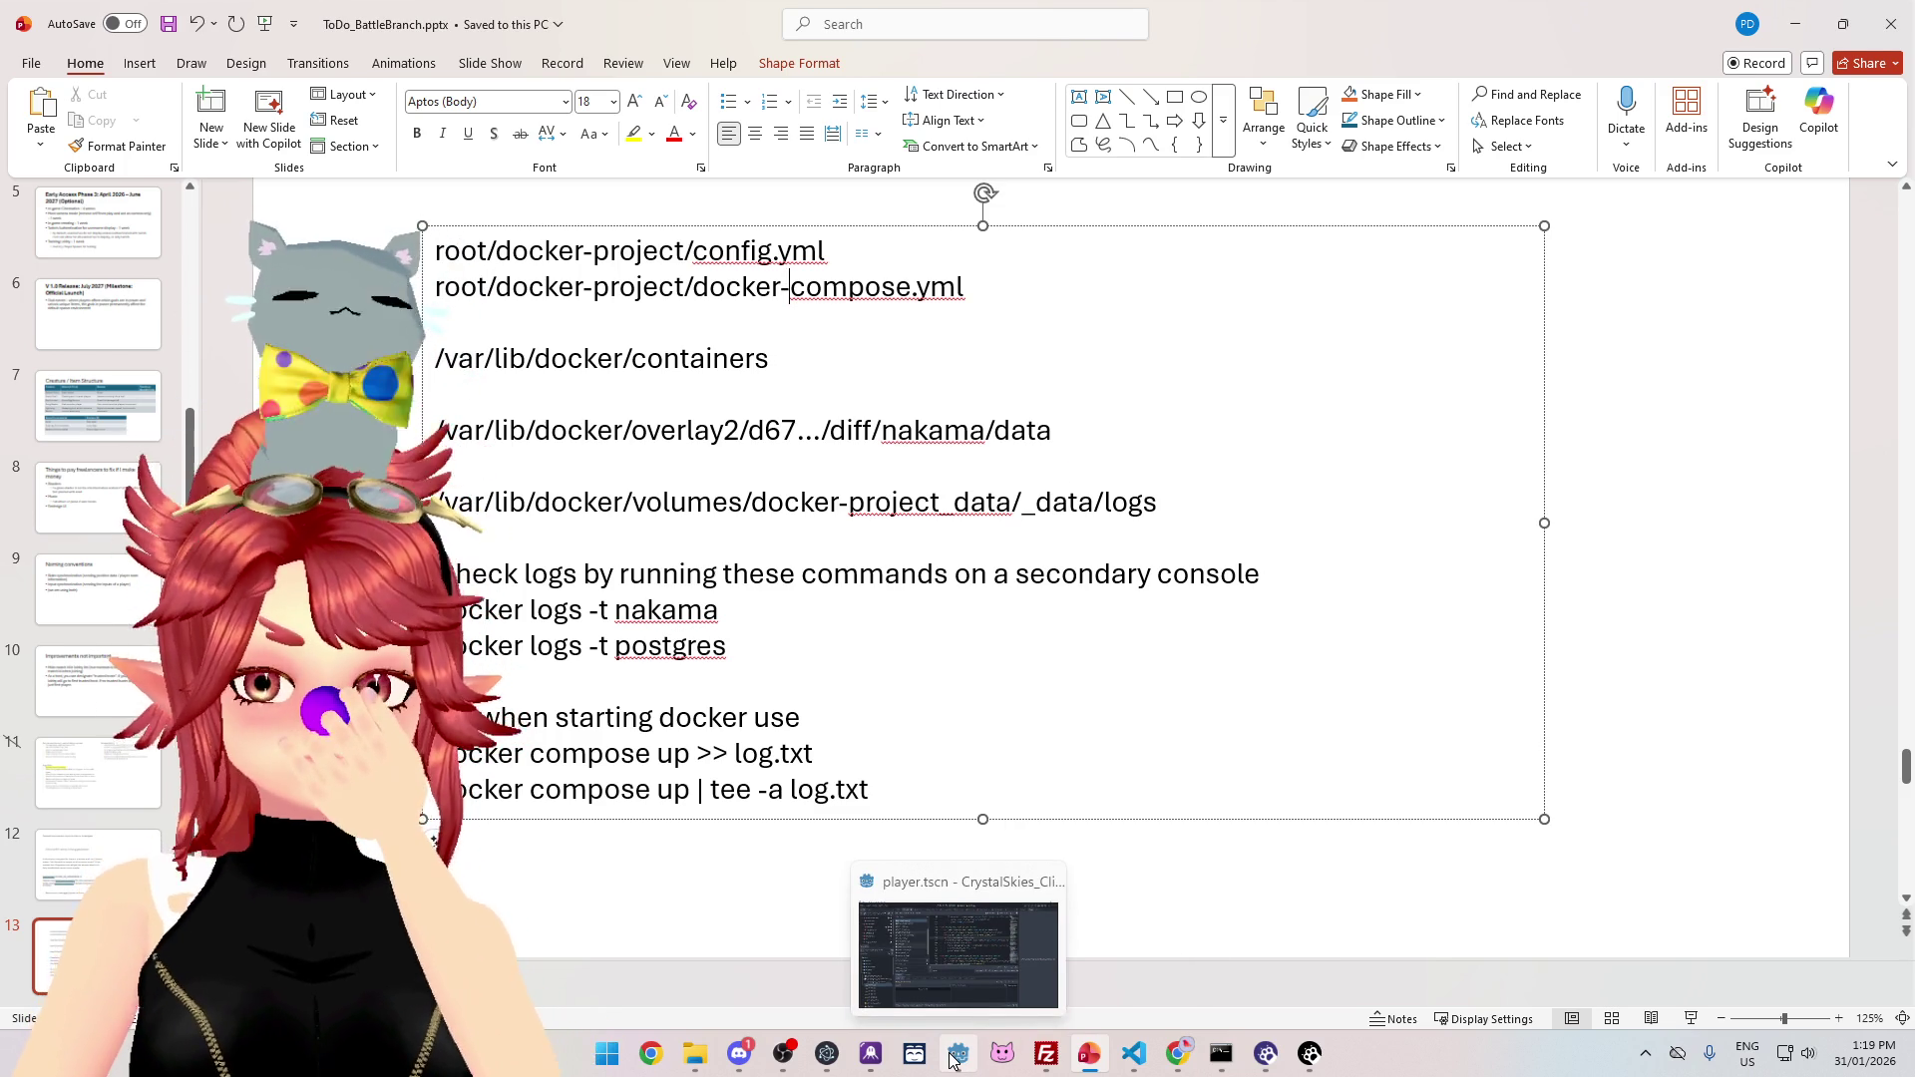
mouse_move(1185, 1055)
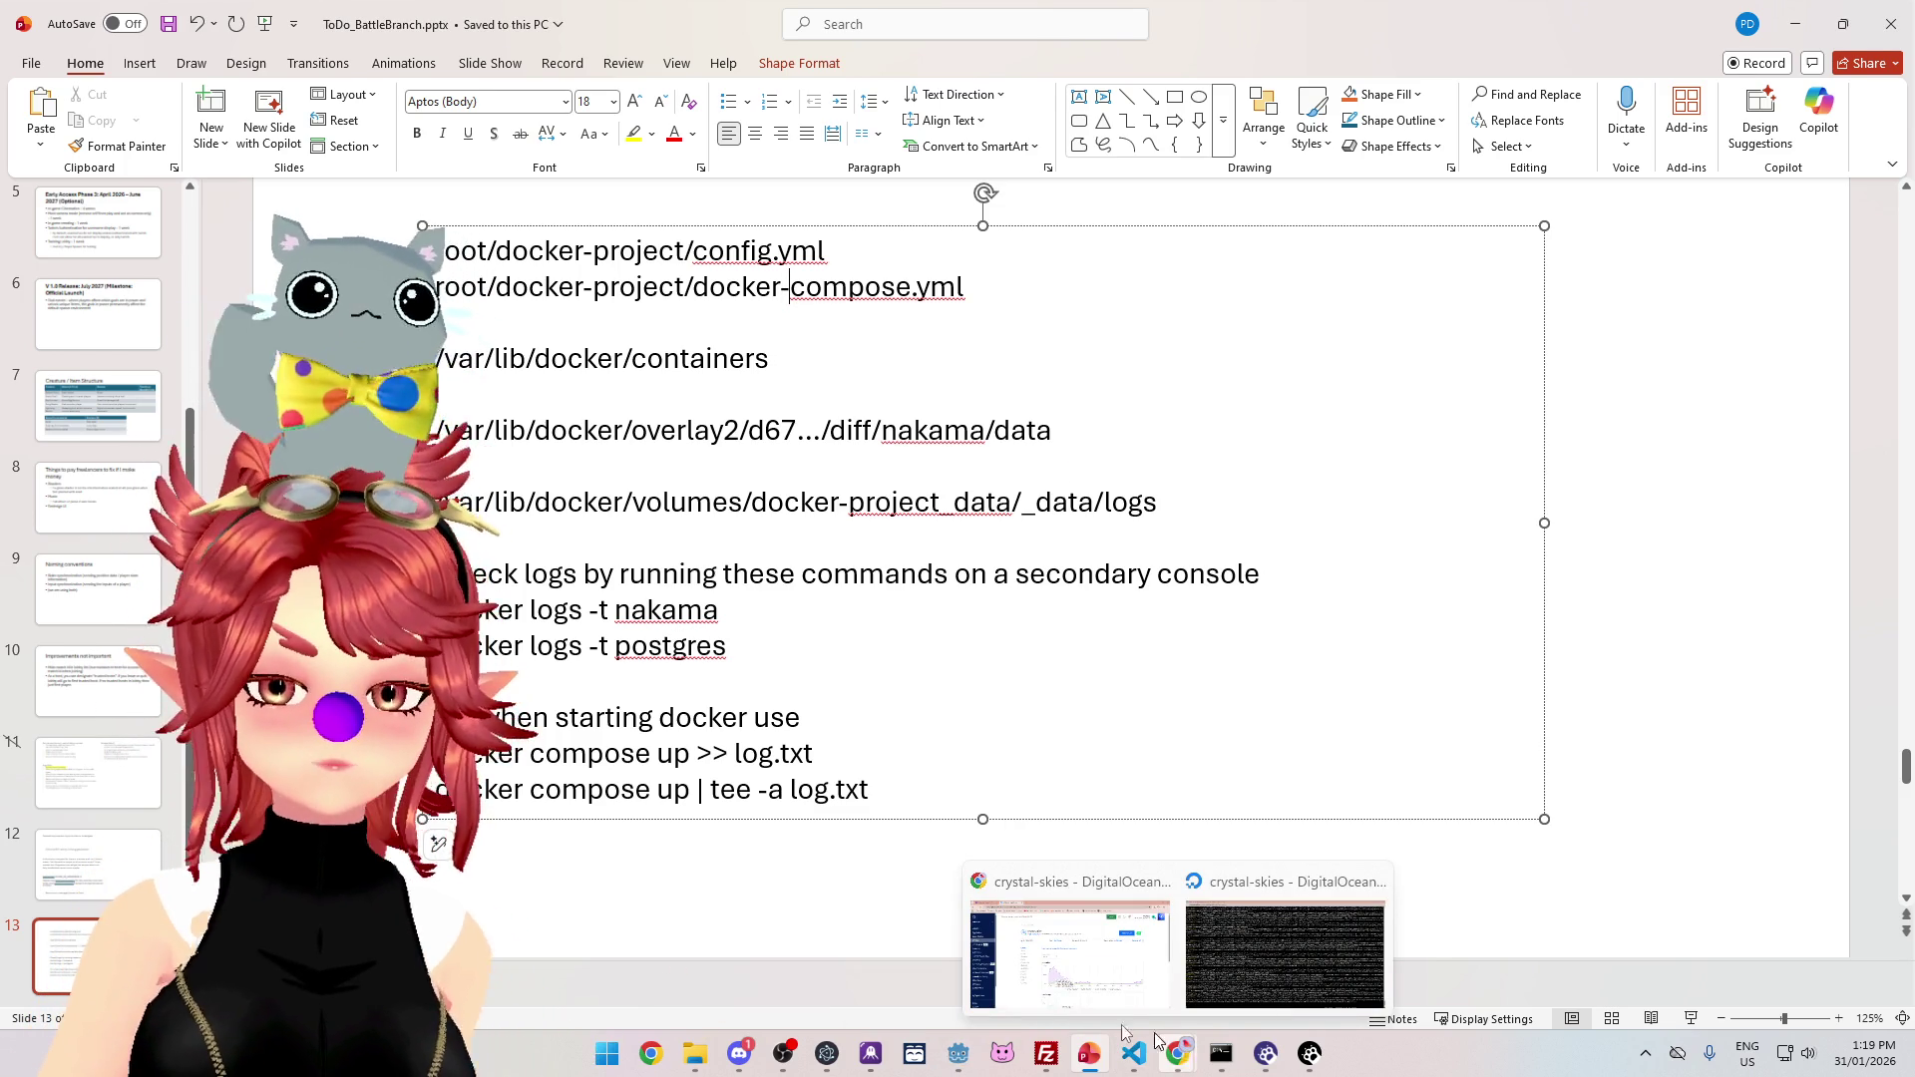
click(977, 1064)
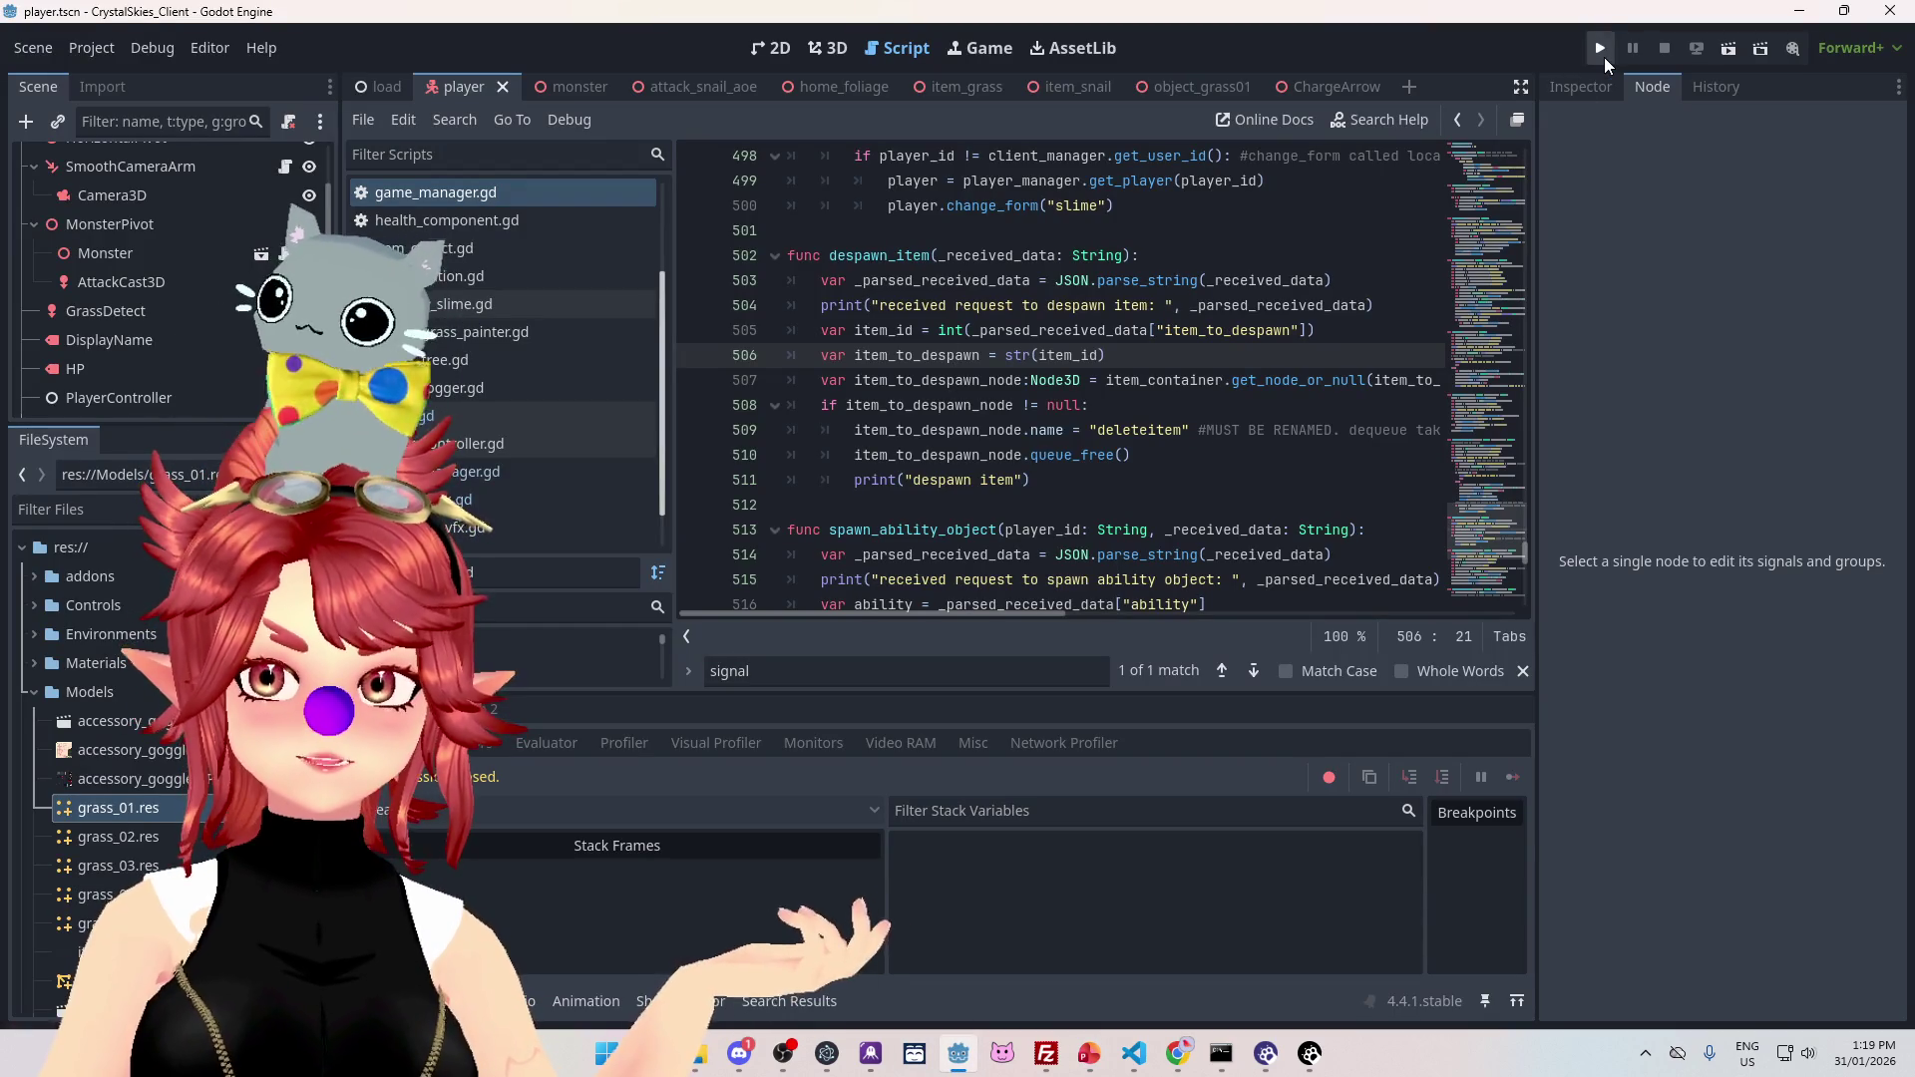
click(1604, 57)
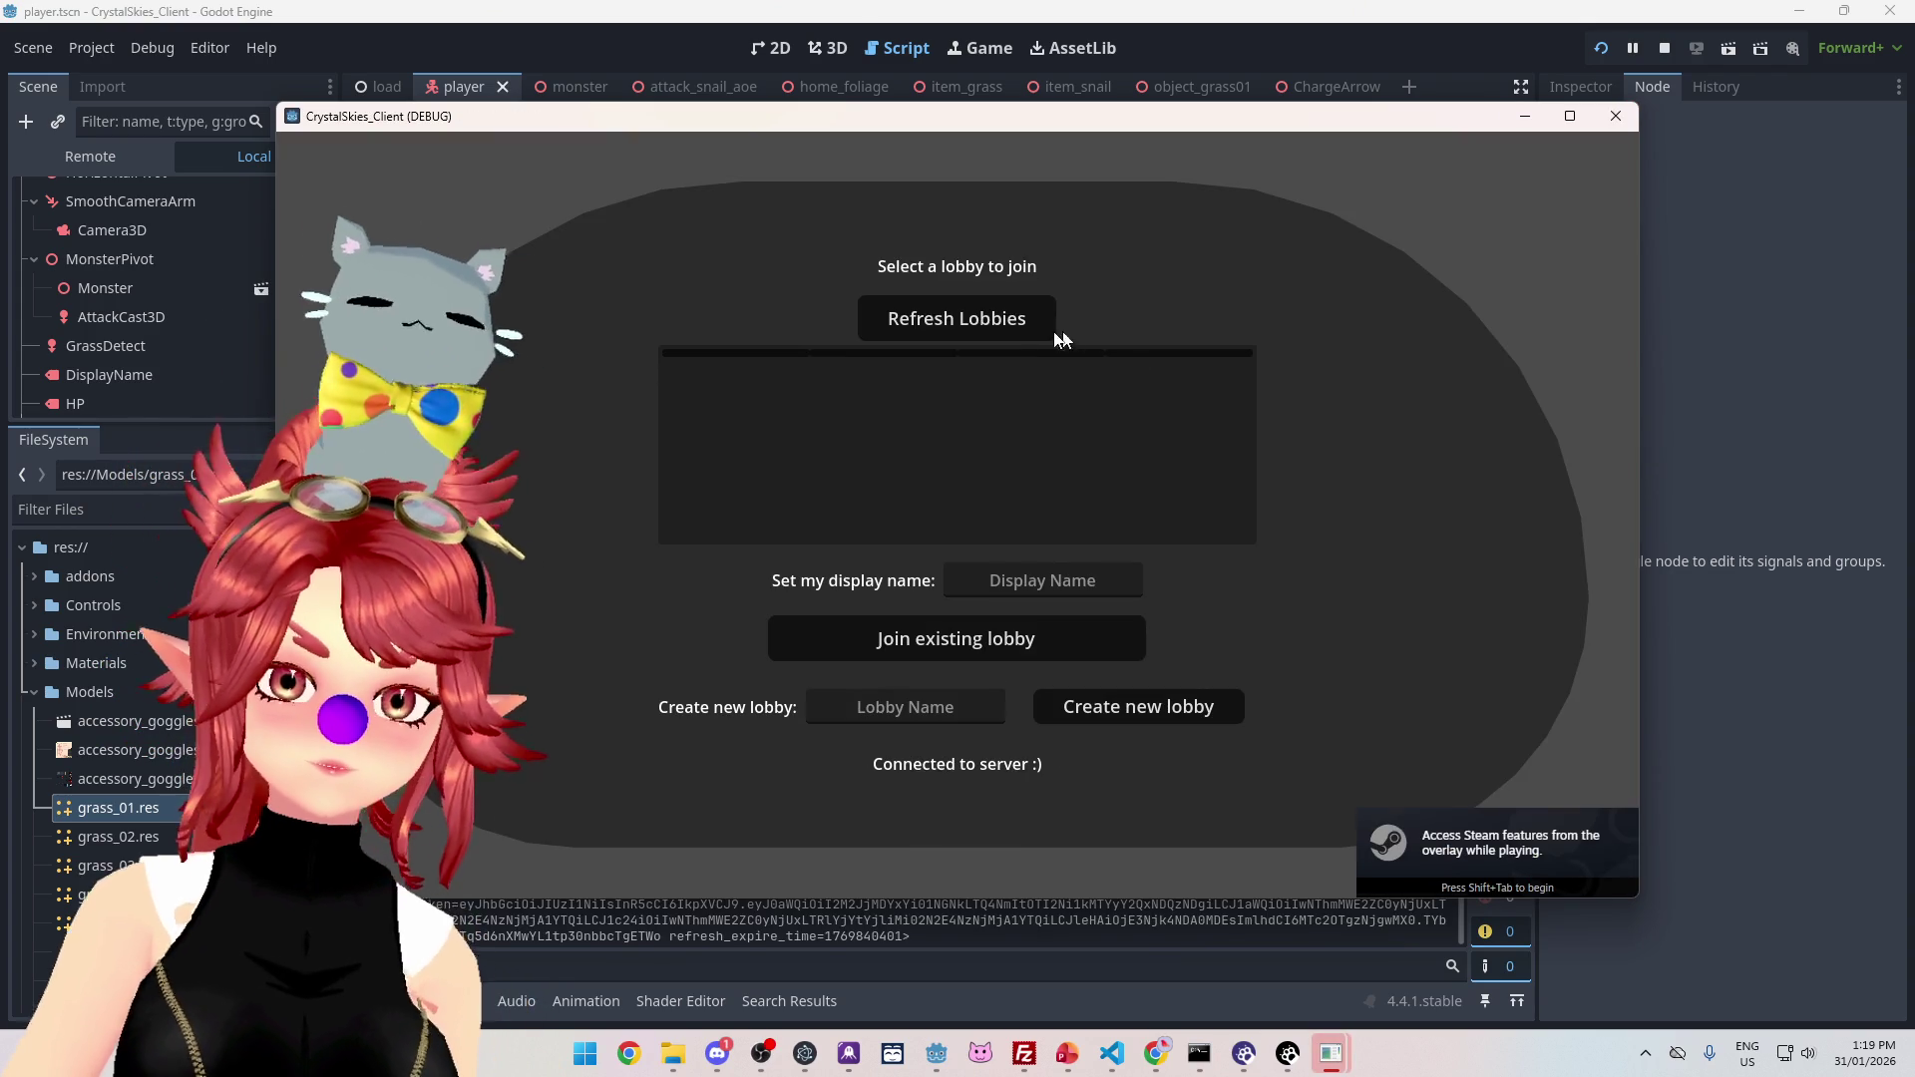
Step: Enter a display name, name the lobby 'Phwee2', and create the new lobby
click(1008, 588)
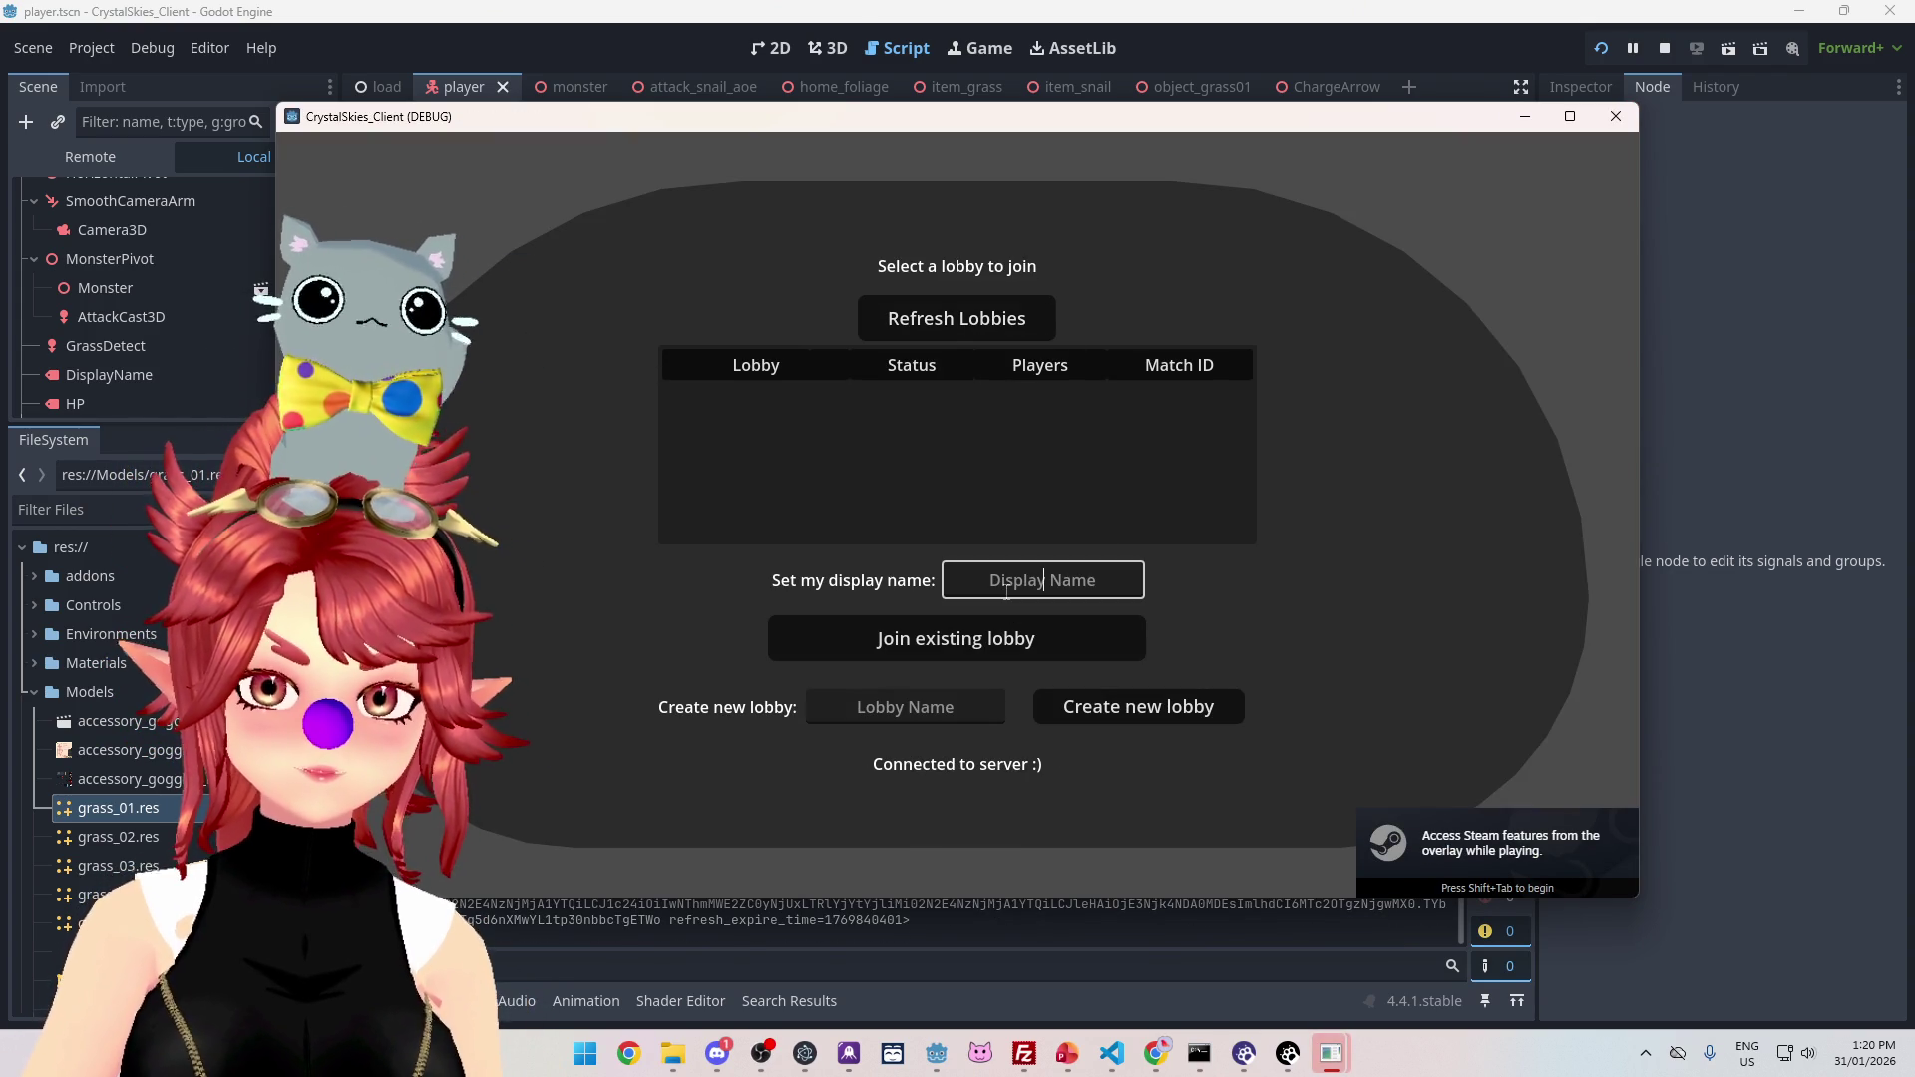
text(Phwe)
key(Tab)
key(Tab)
text(asdd)
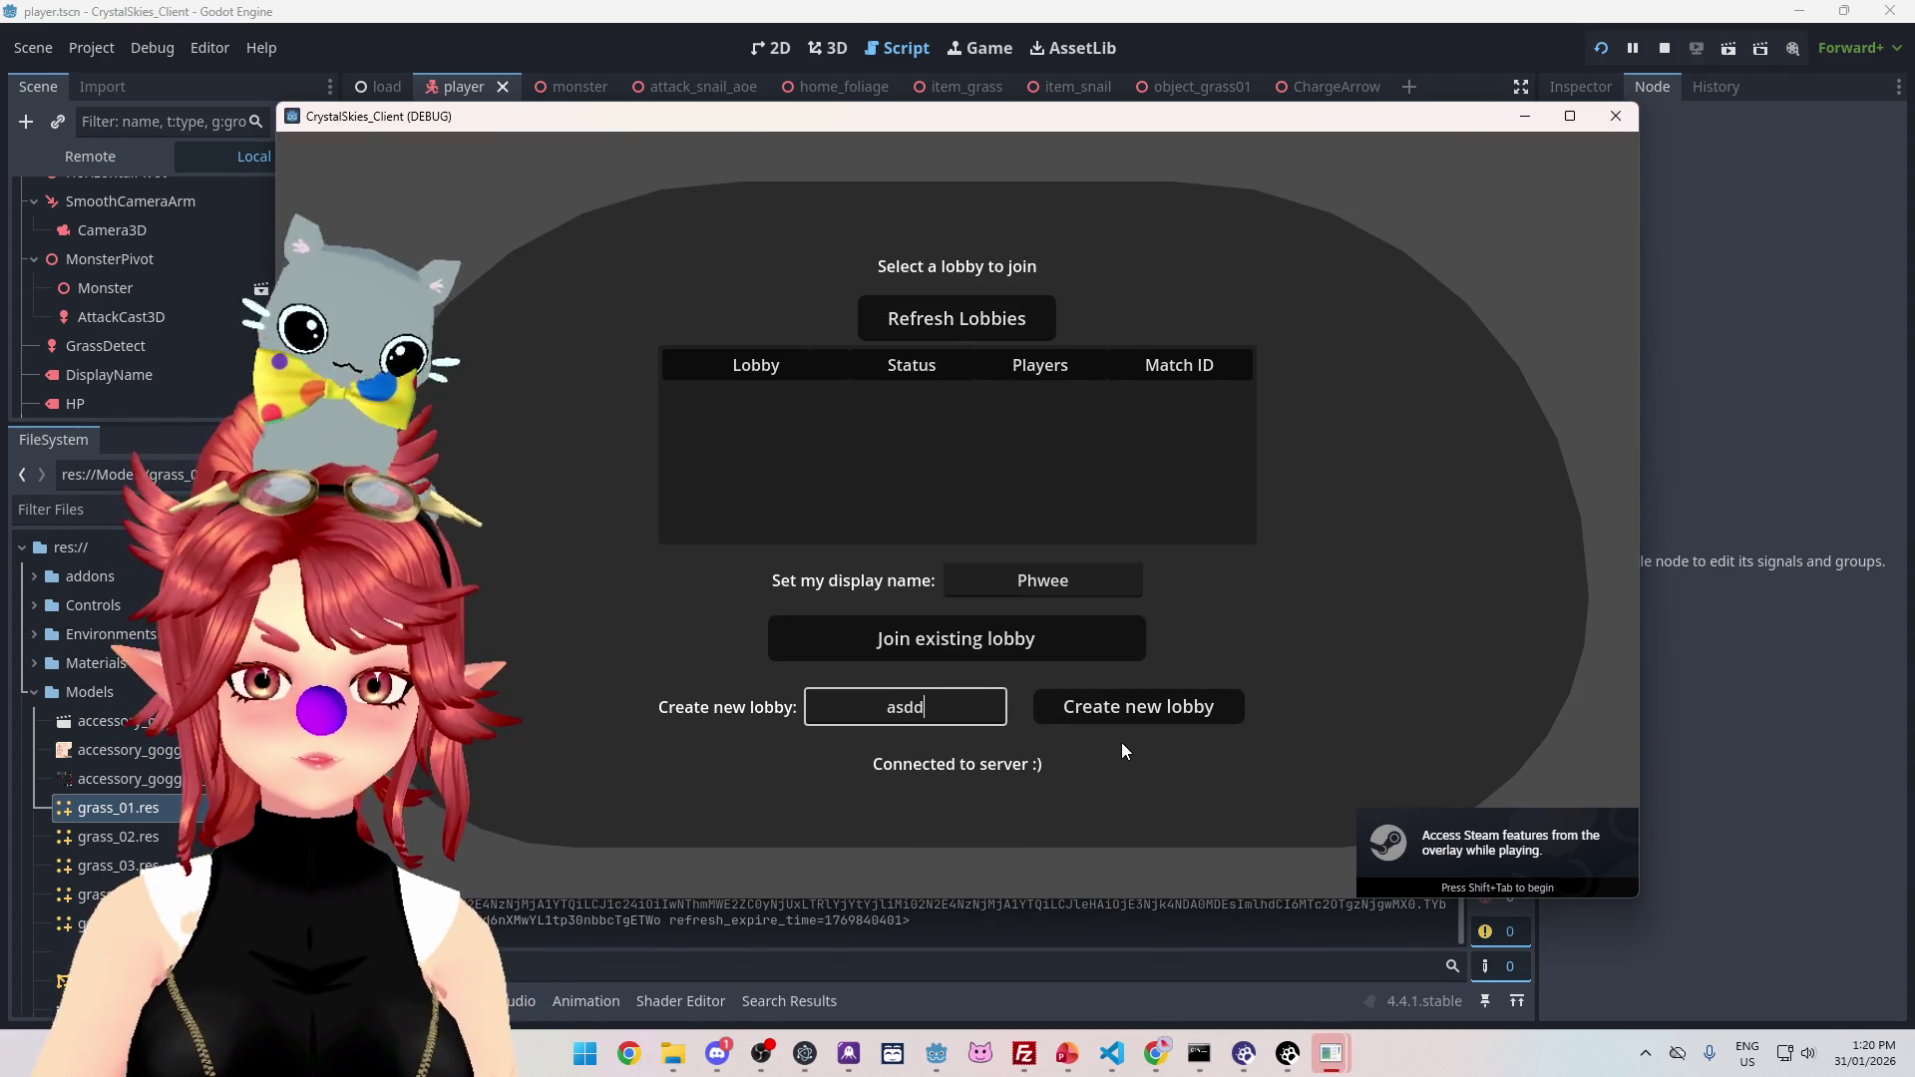
key(ctrl+a)
text(Phwee2)
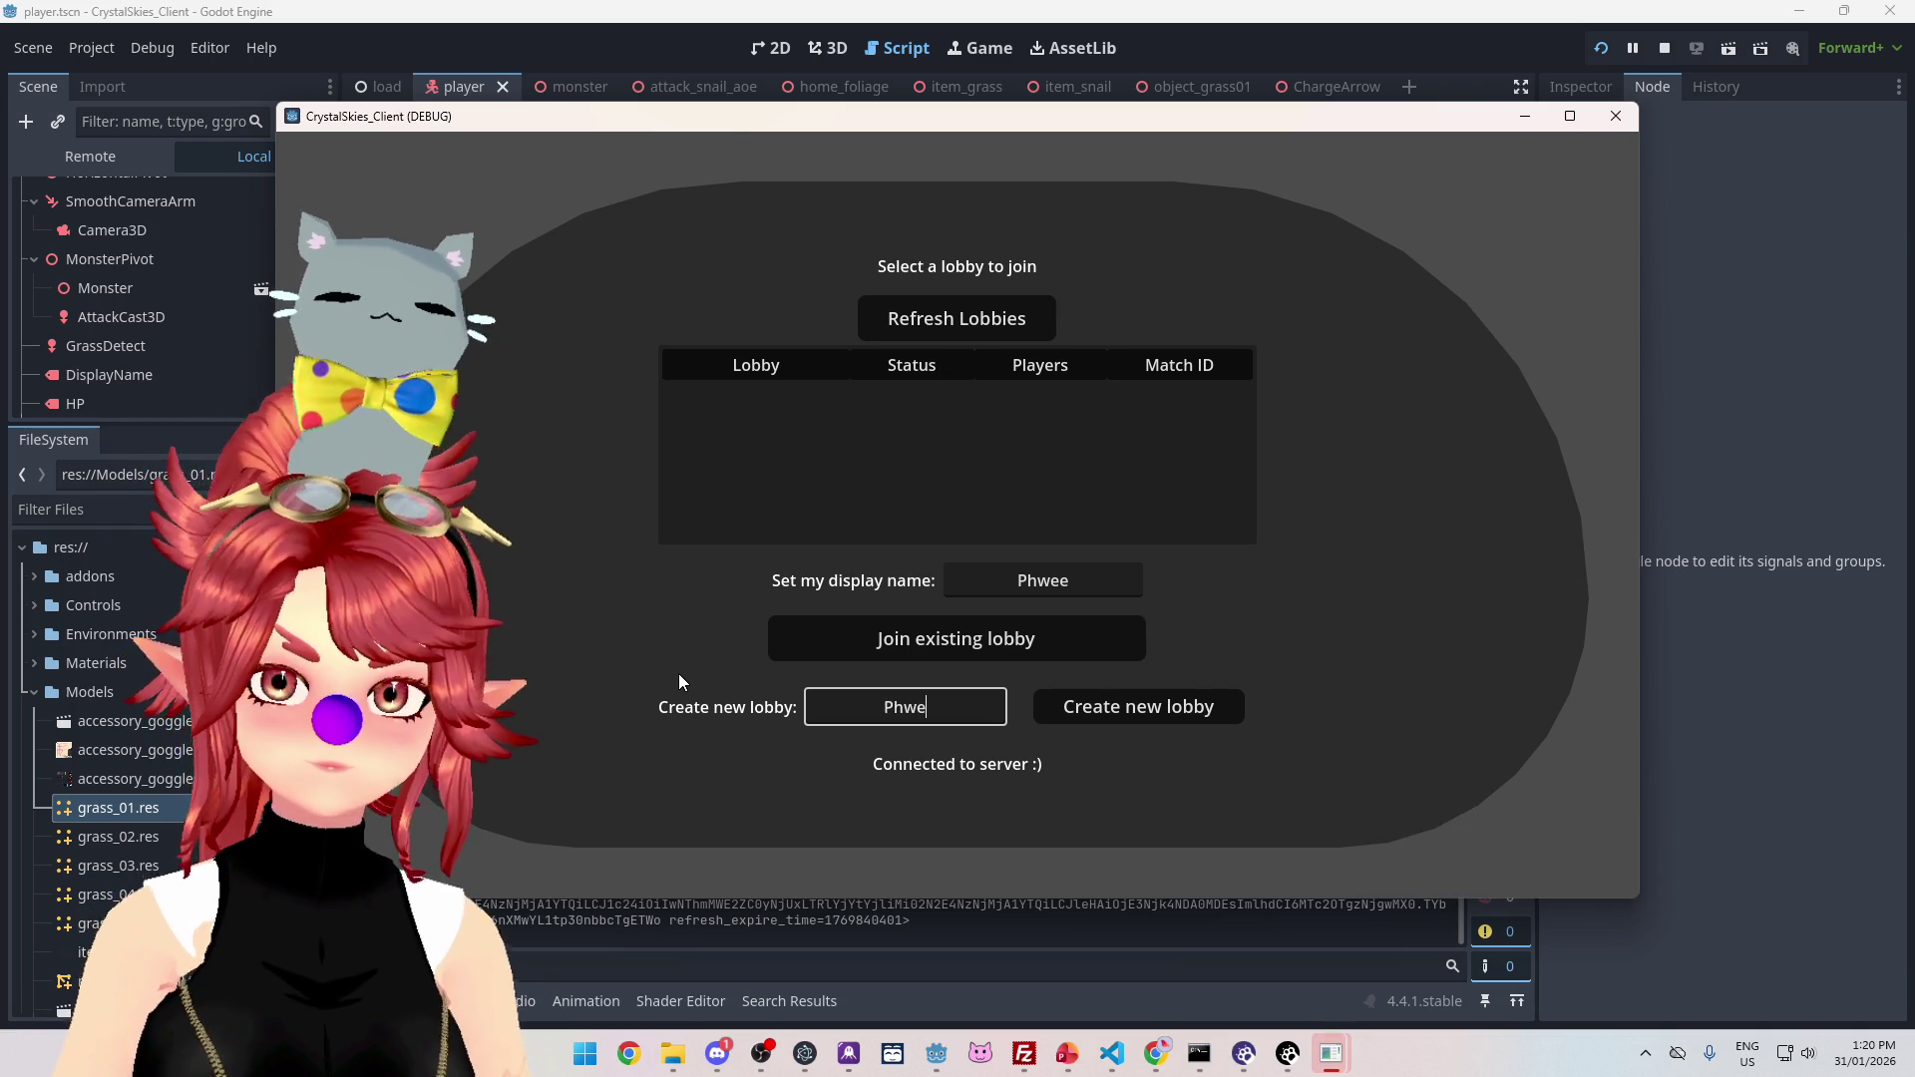
click(1104, 706)
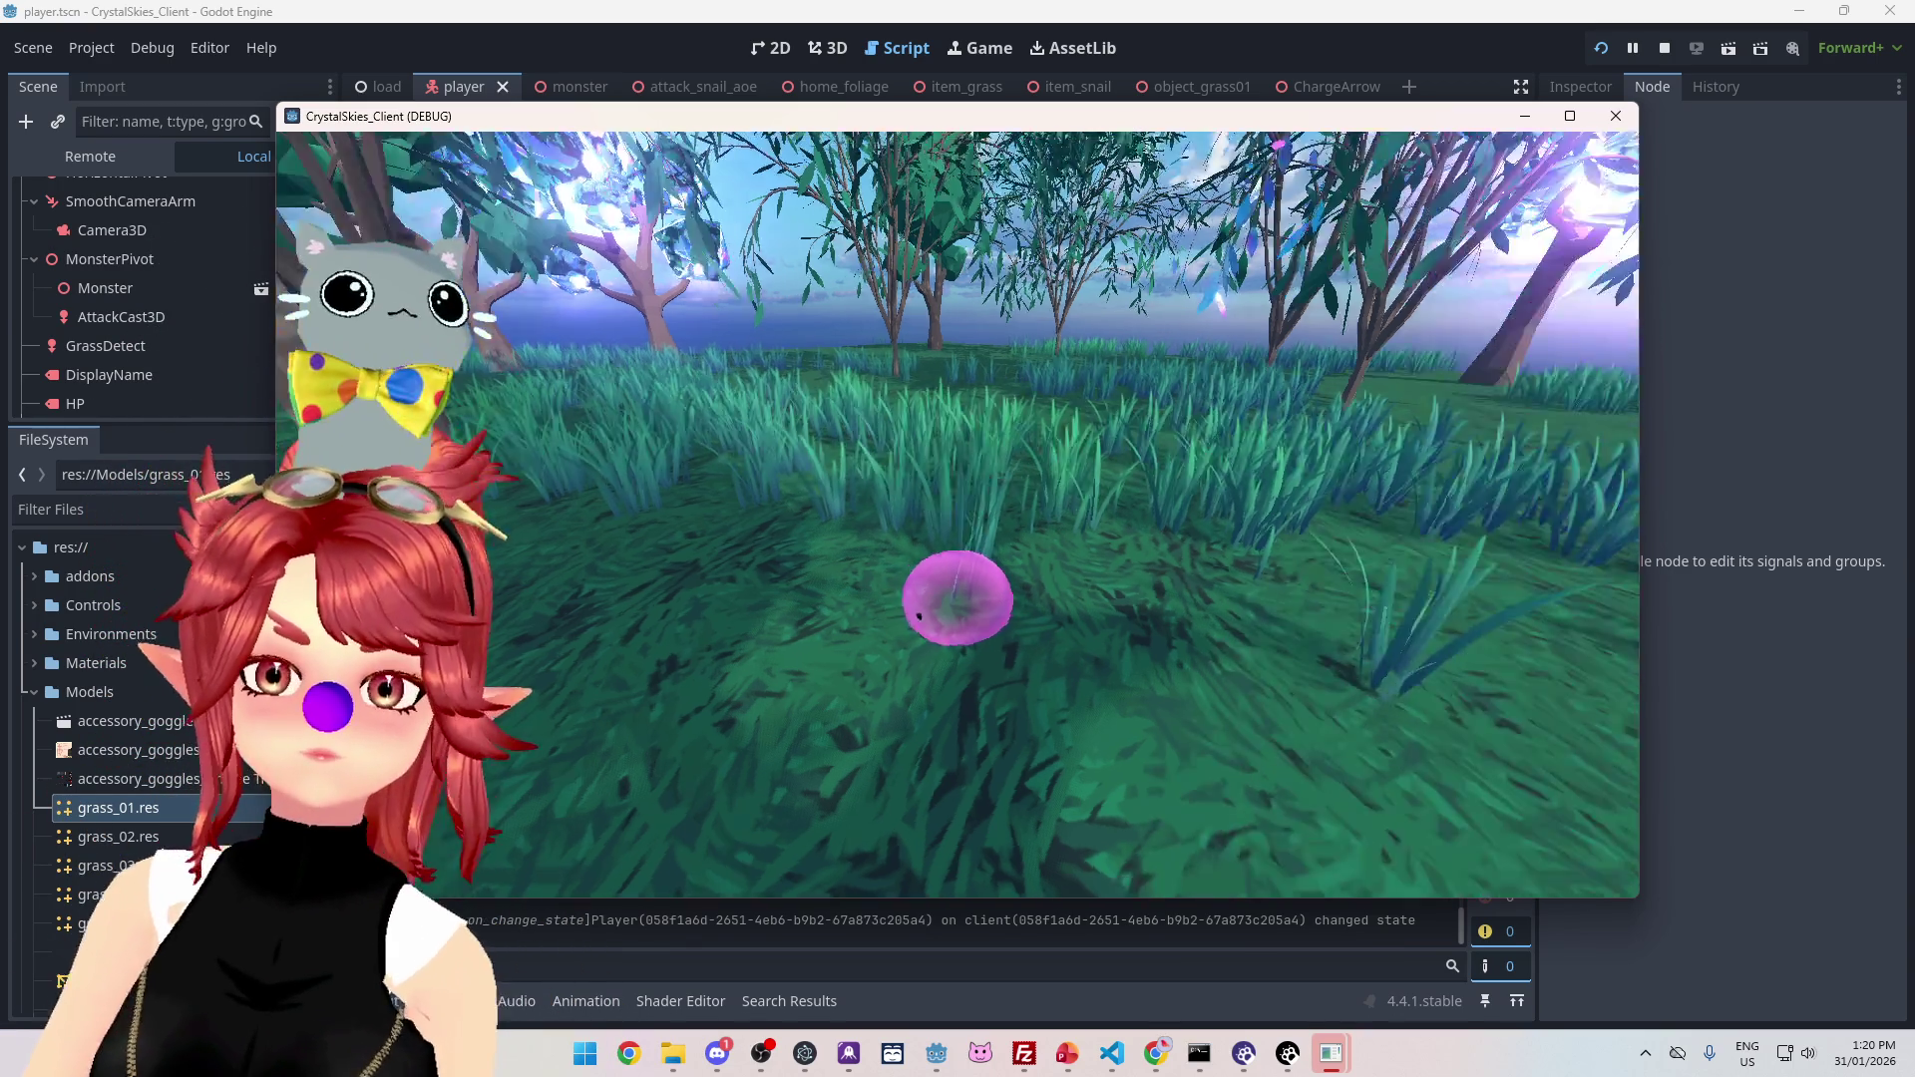
Step: Show the in-game Host Settings menu, with battle mode Dodge Block
key(Escape)
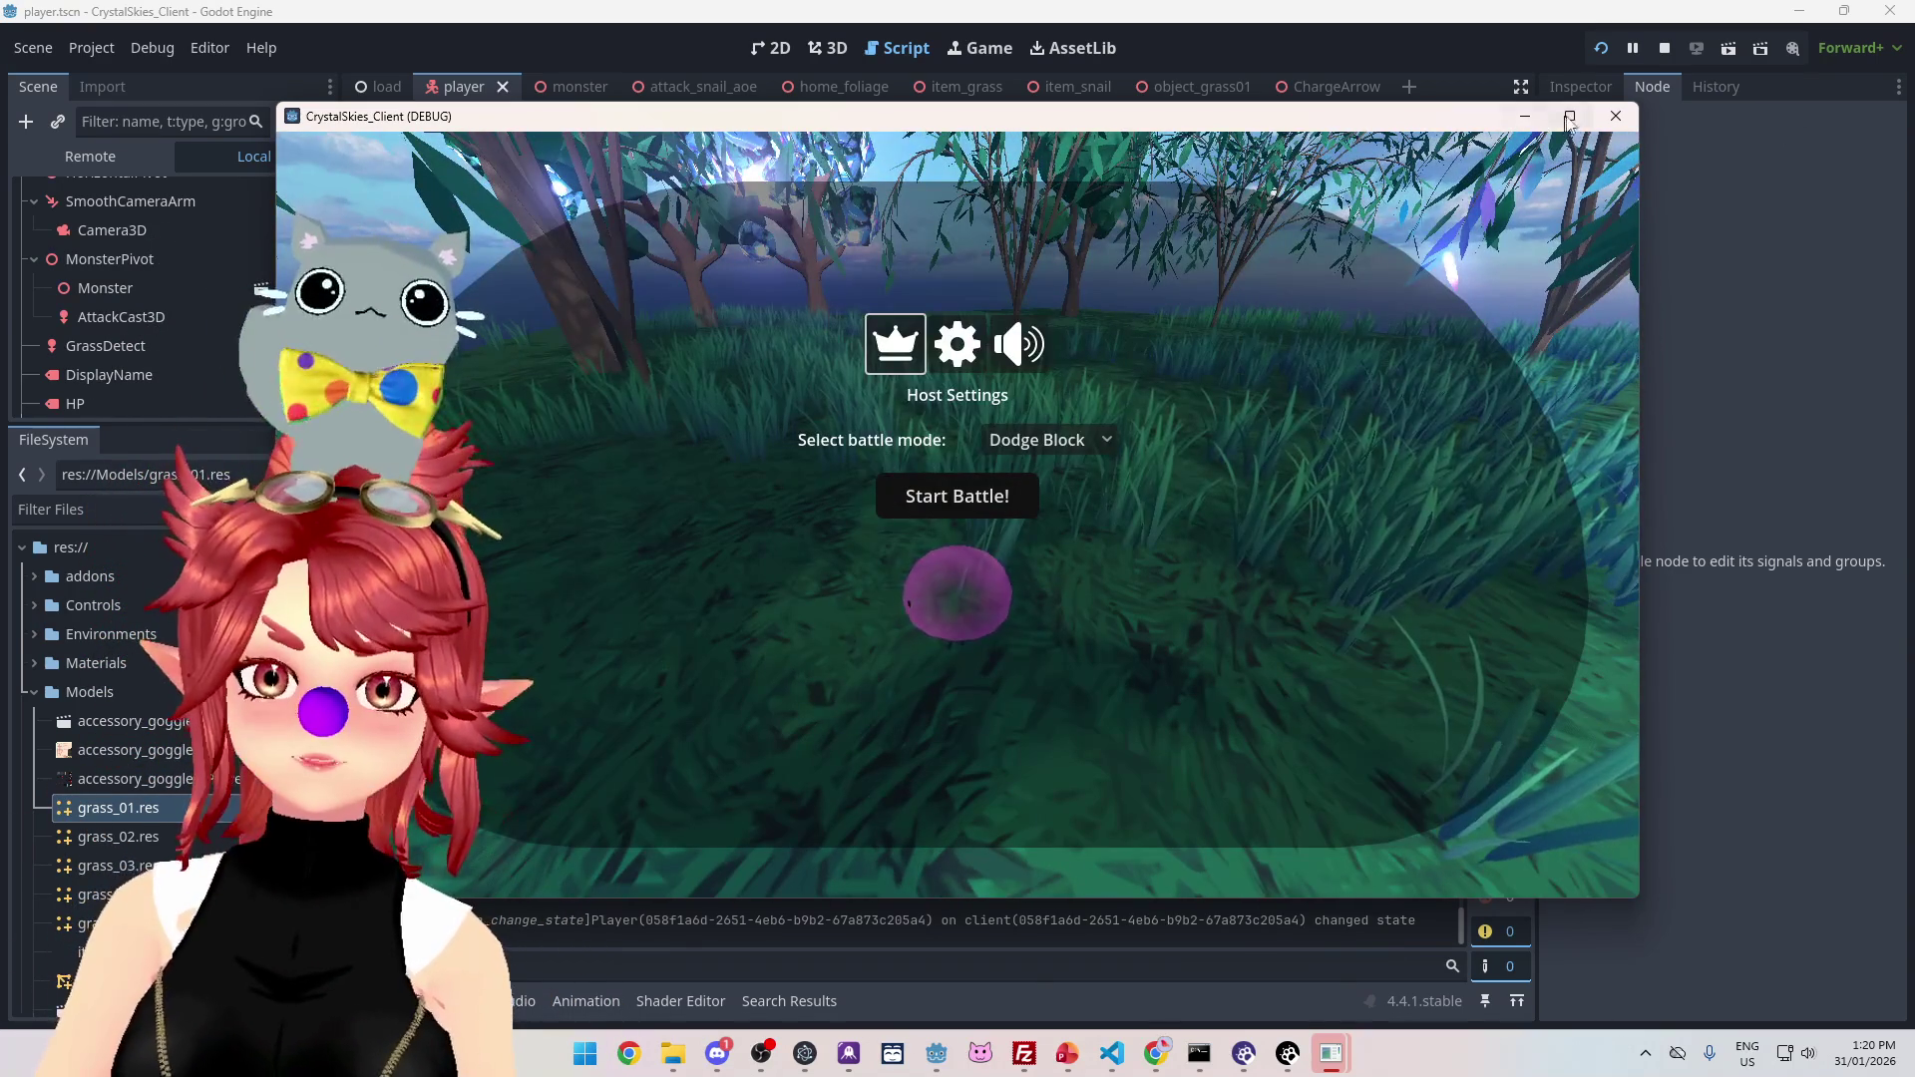
Step: Maximize the CrystalSkies debug window, then close Host Settings to return to play
click(1569, 117)
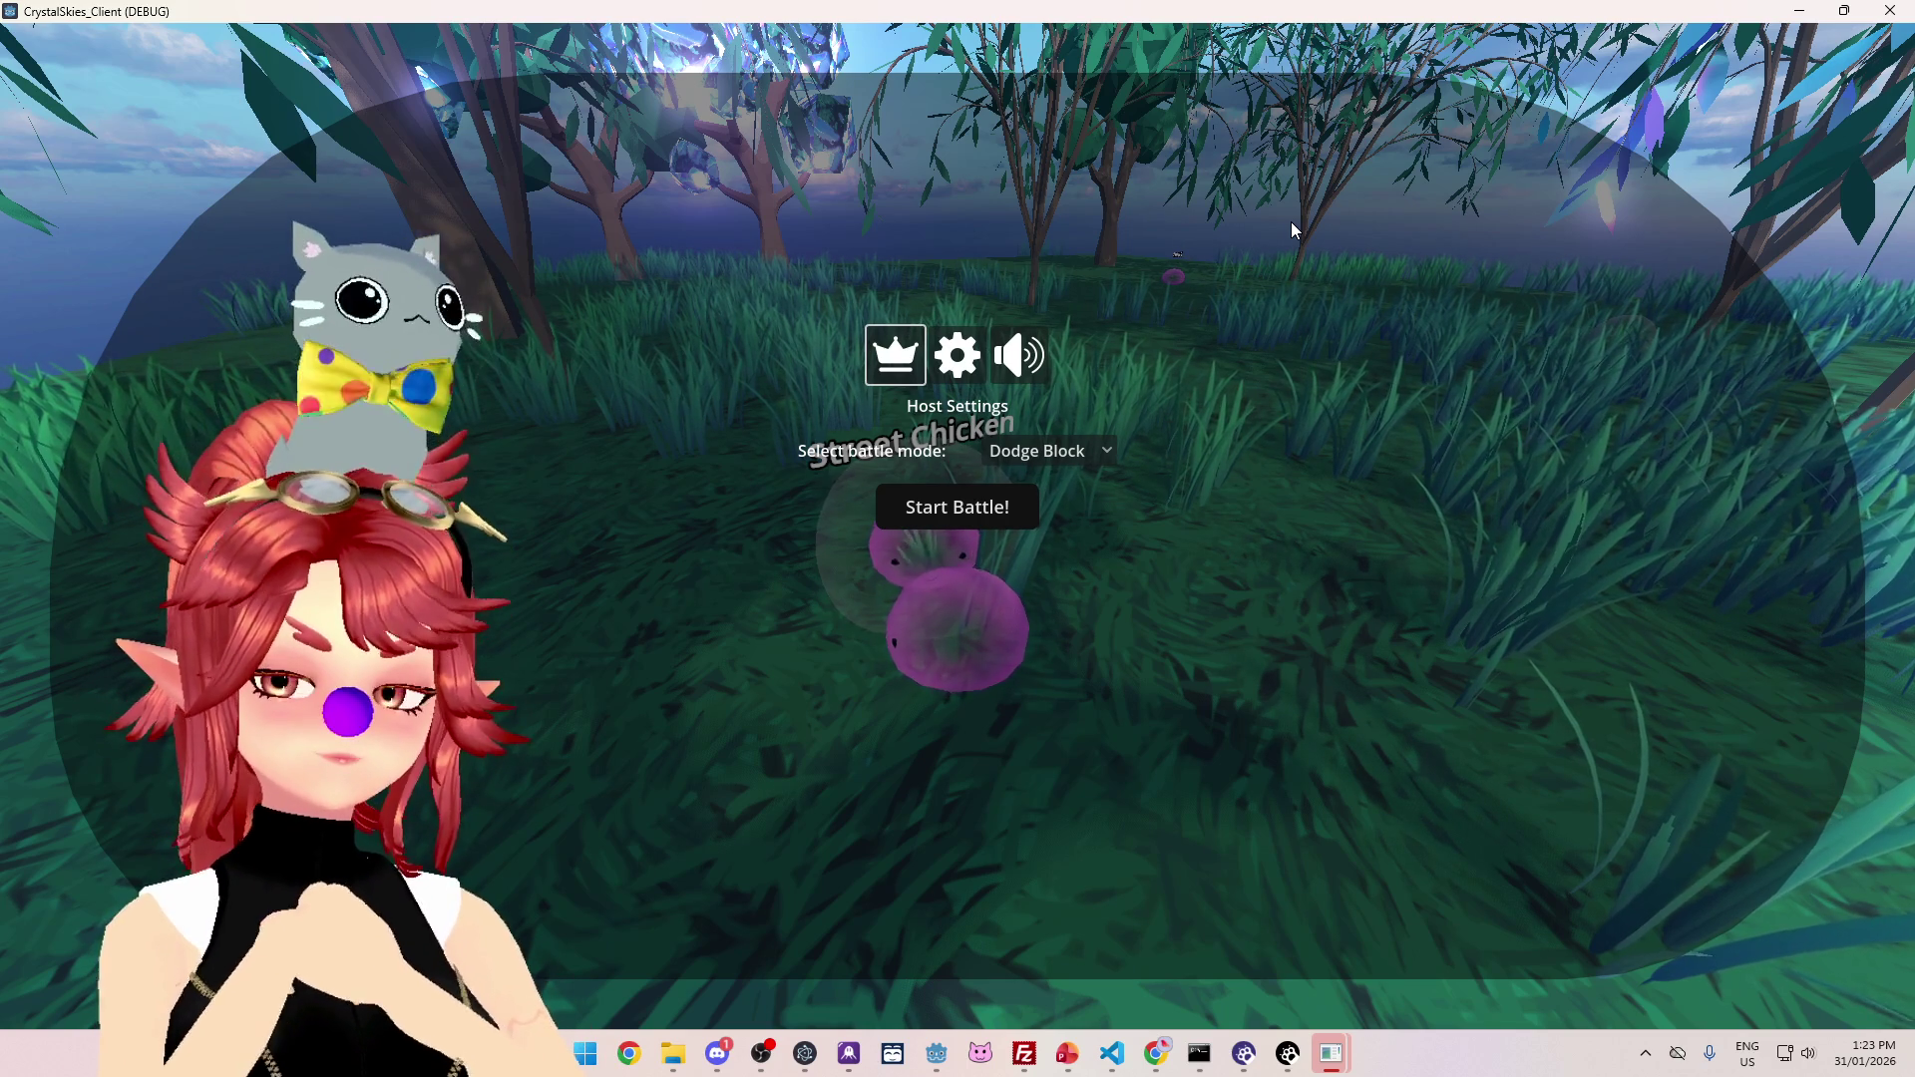
key(Escape)
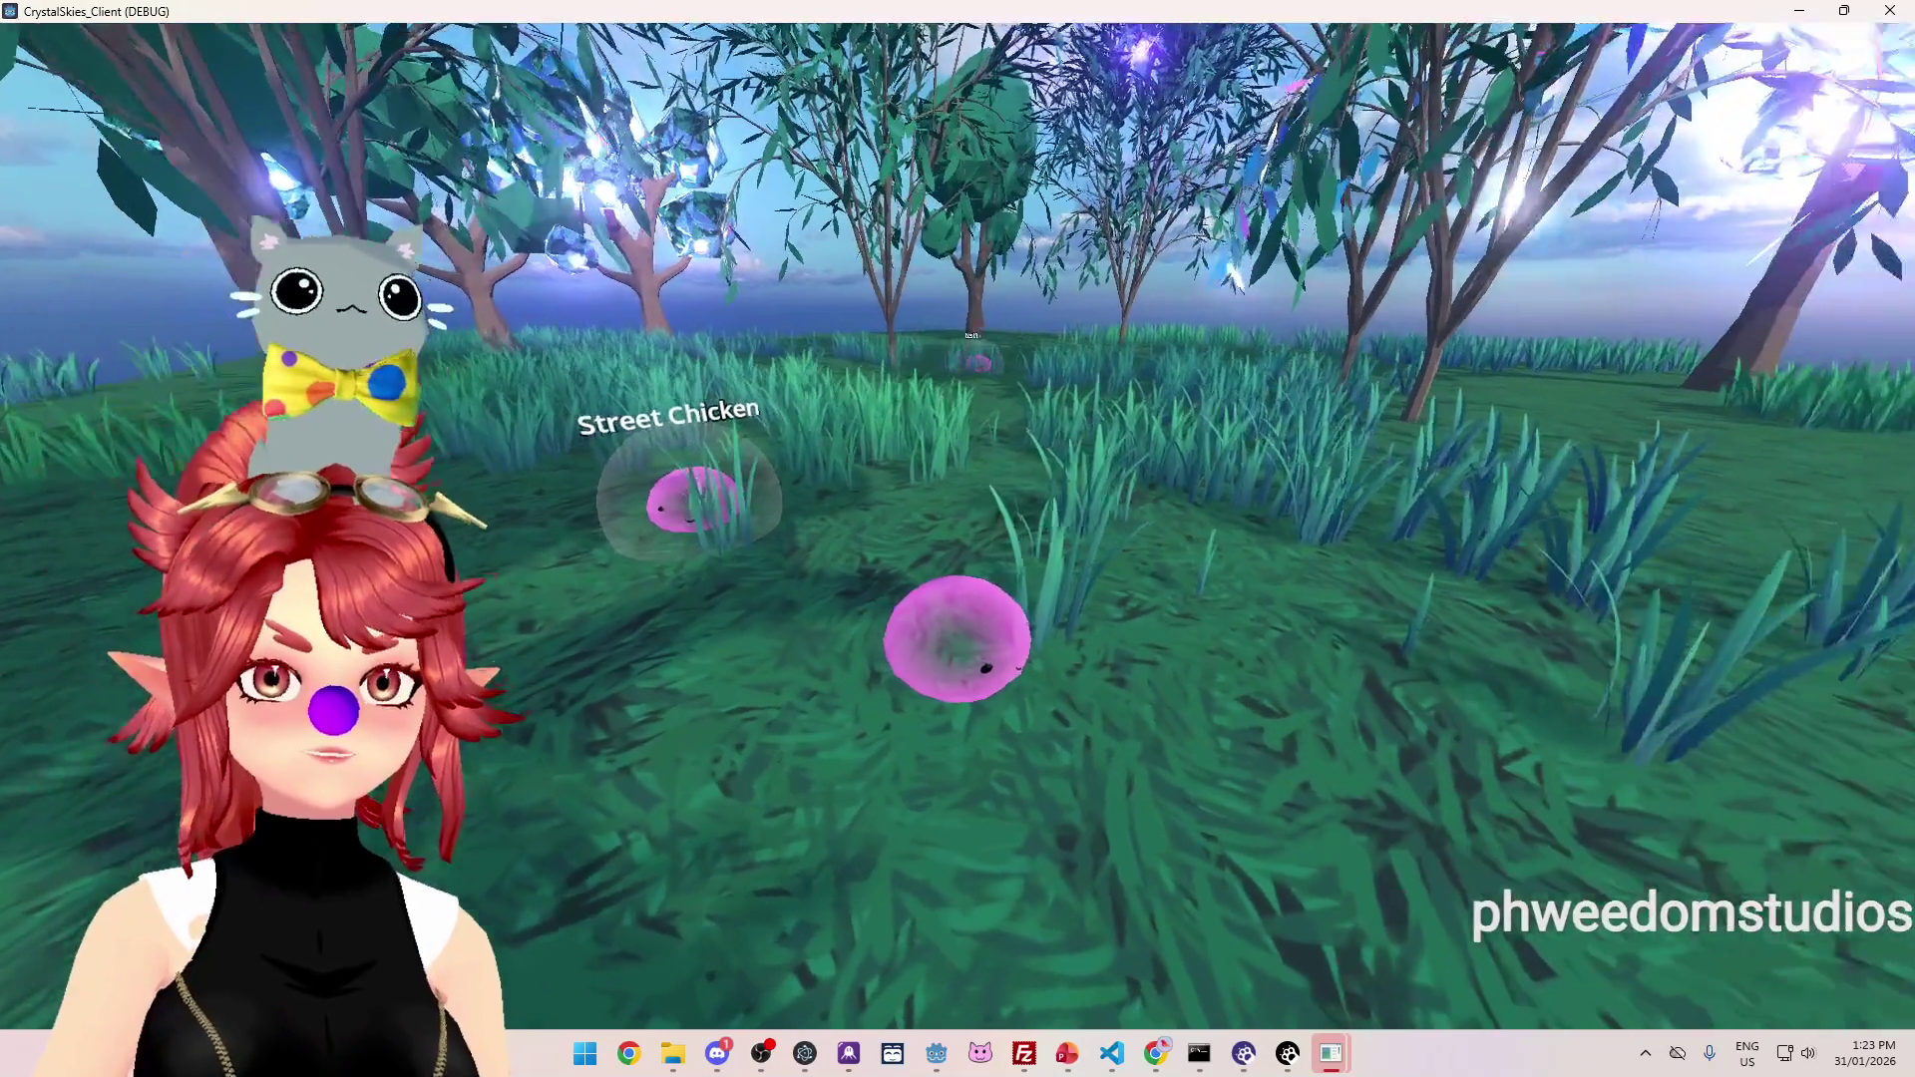
Step: Reopen Host Settings, switch the battle mode to Grass Painter, and start the battle
key(Escape)
click(1067, 453)
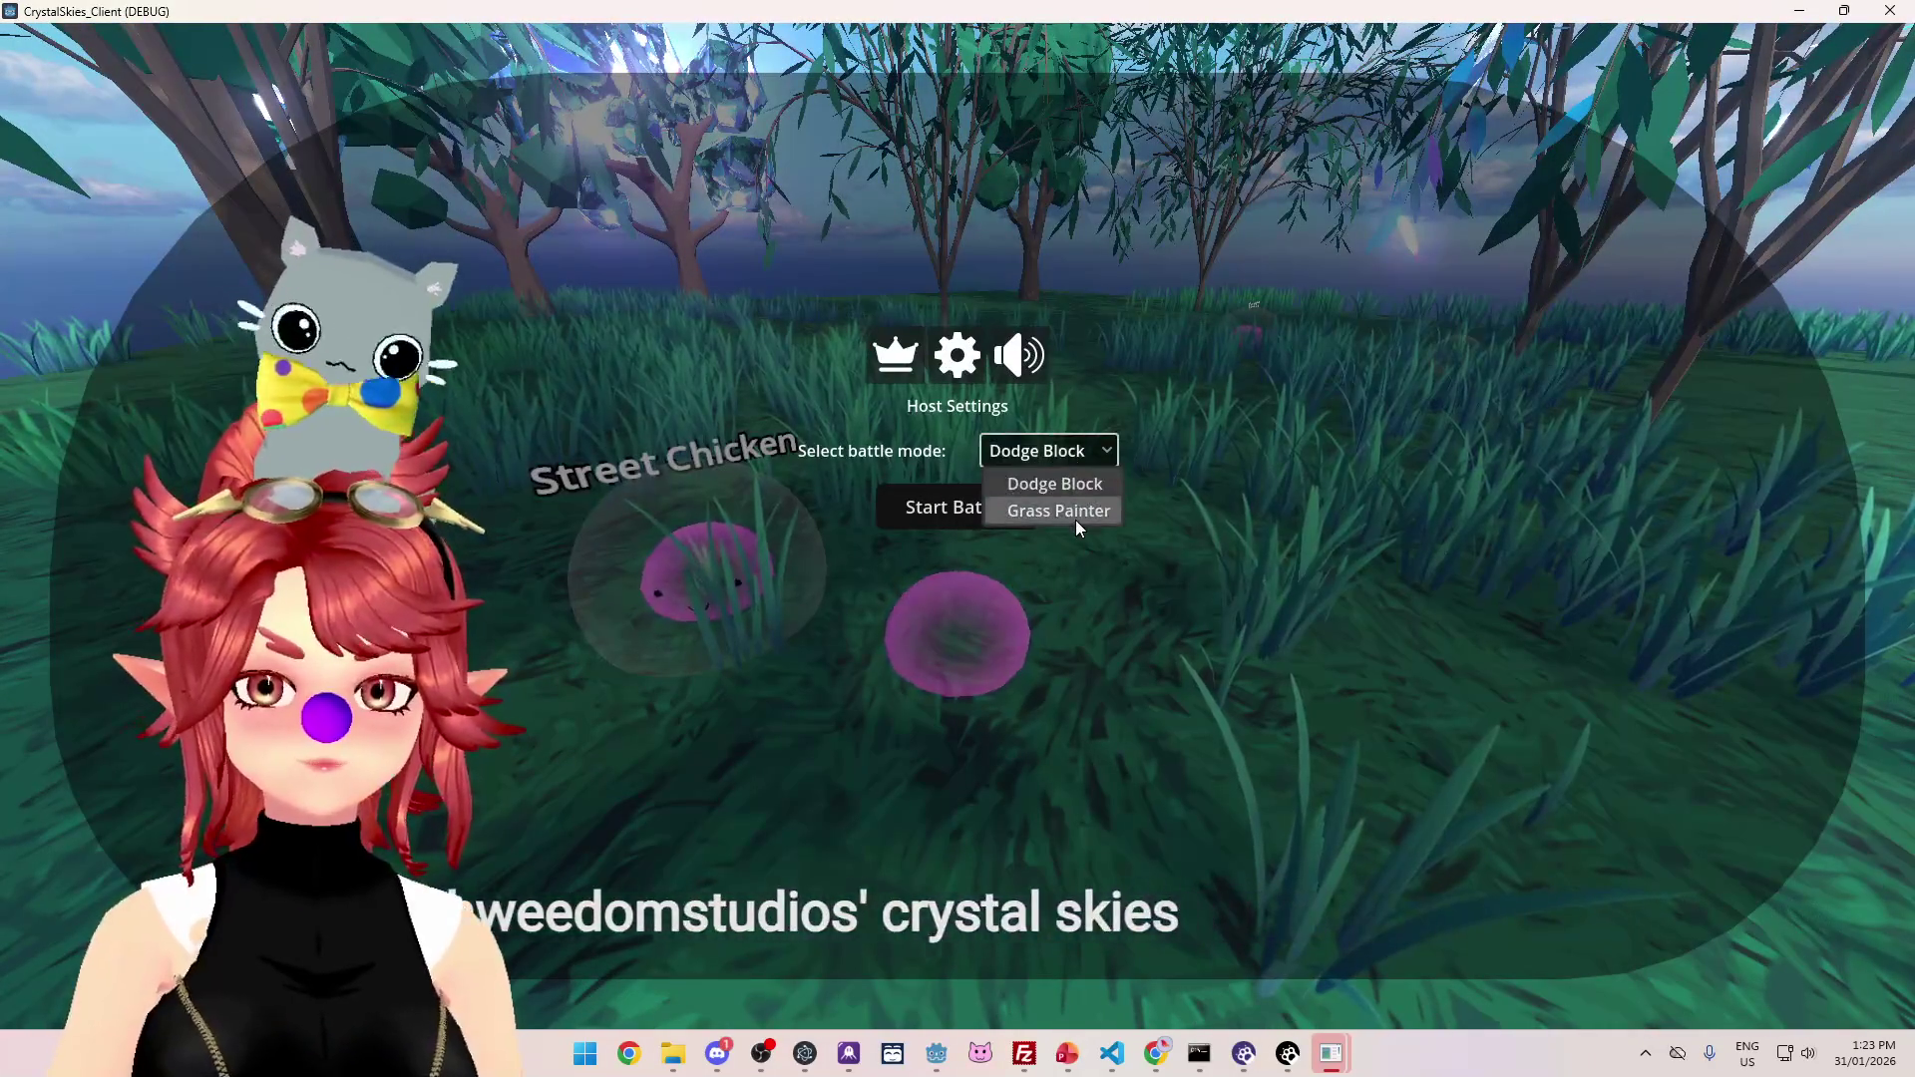
click(1059, 511)
click(943, 507)
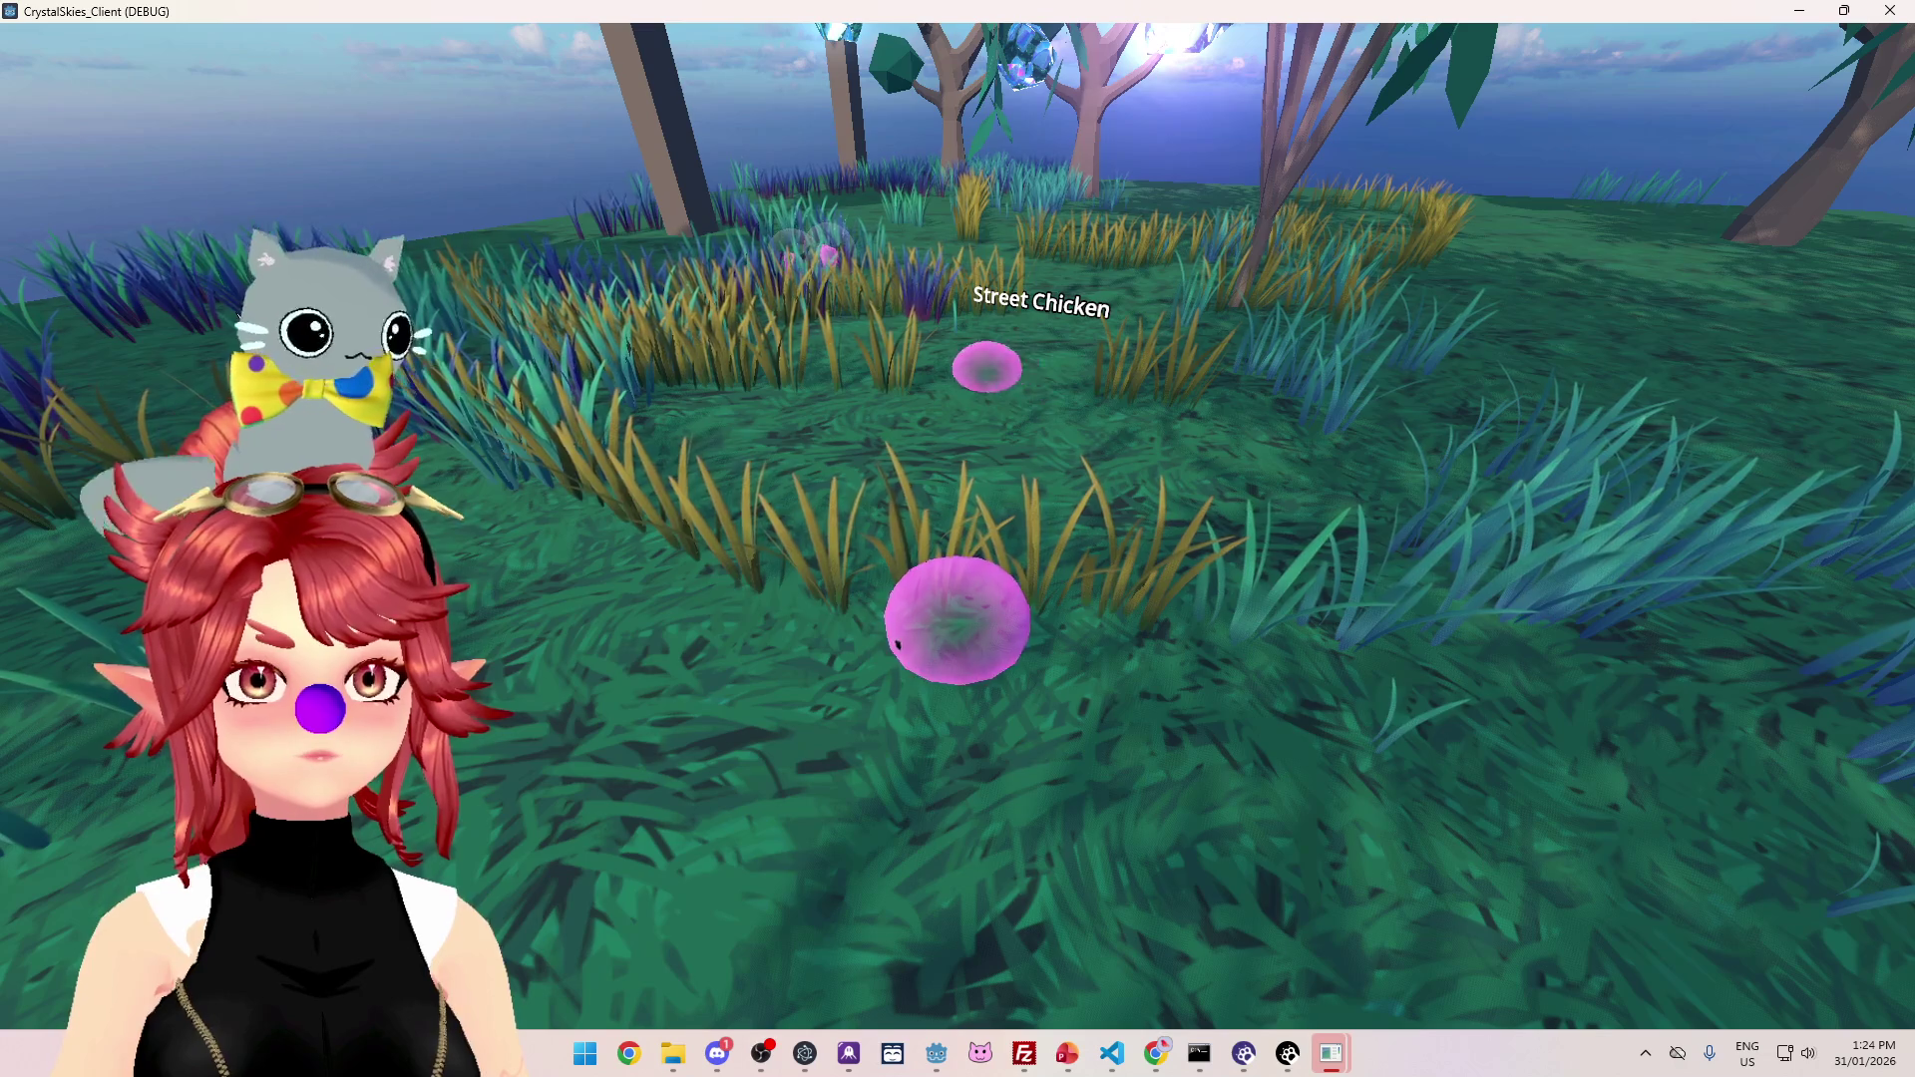
Step: Check Host Settings showing Grass Painter mode, then close it and resume play
key(Escape)
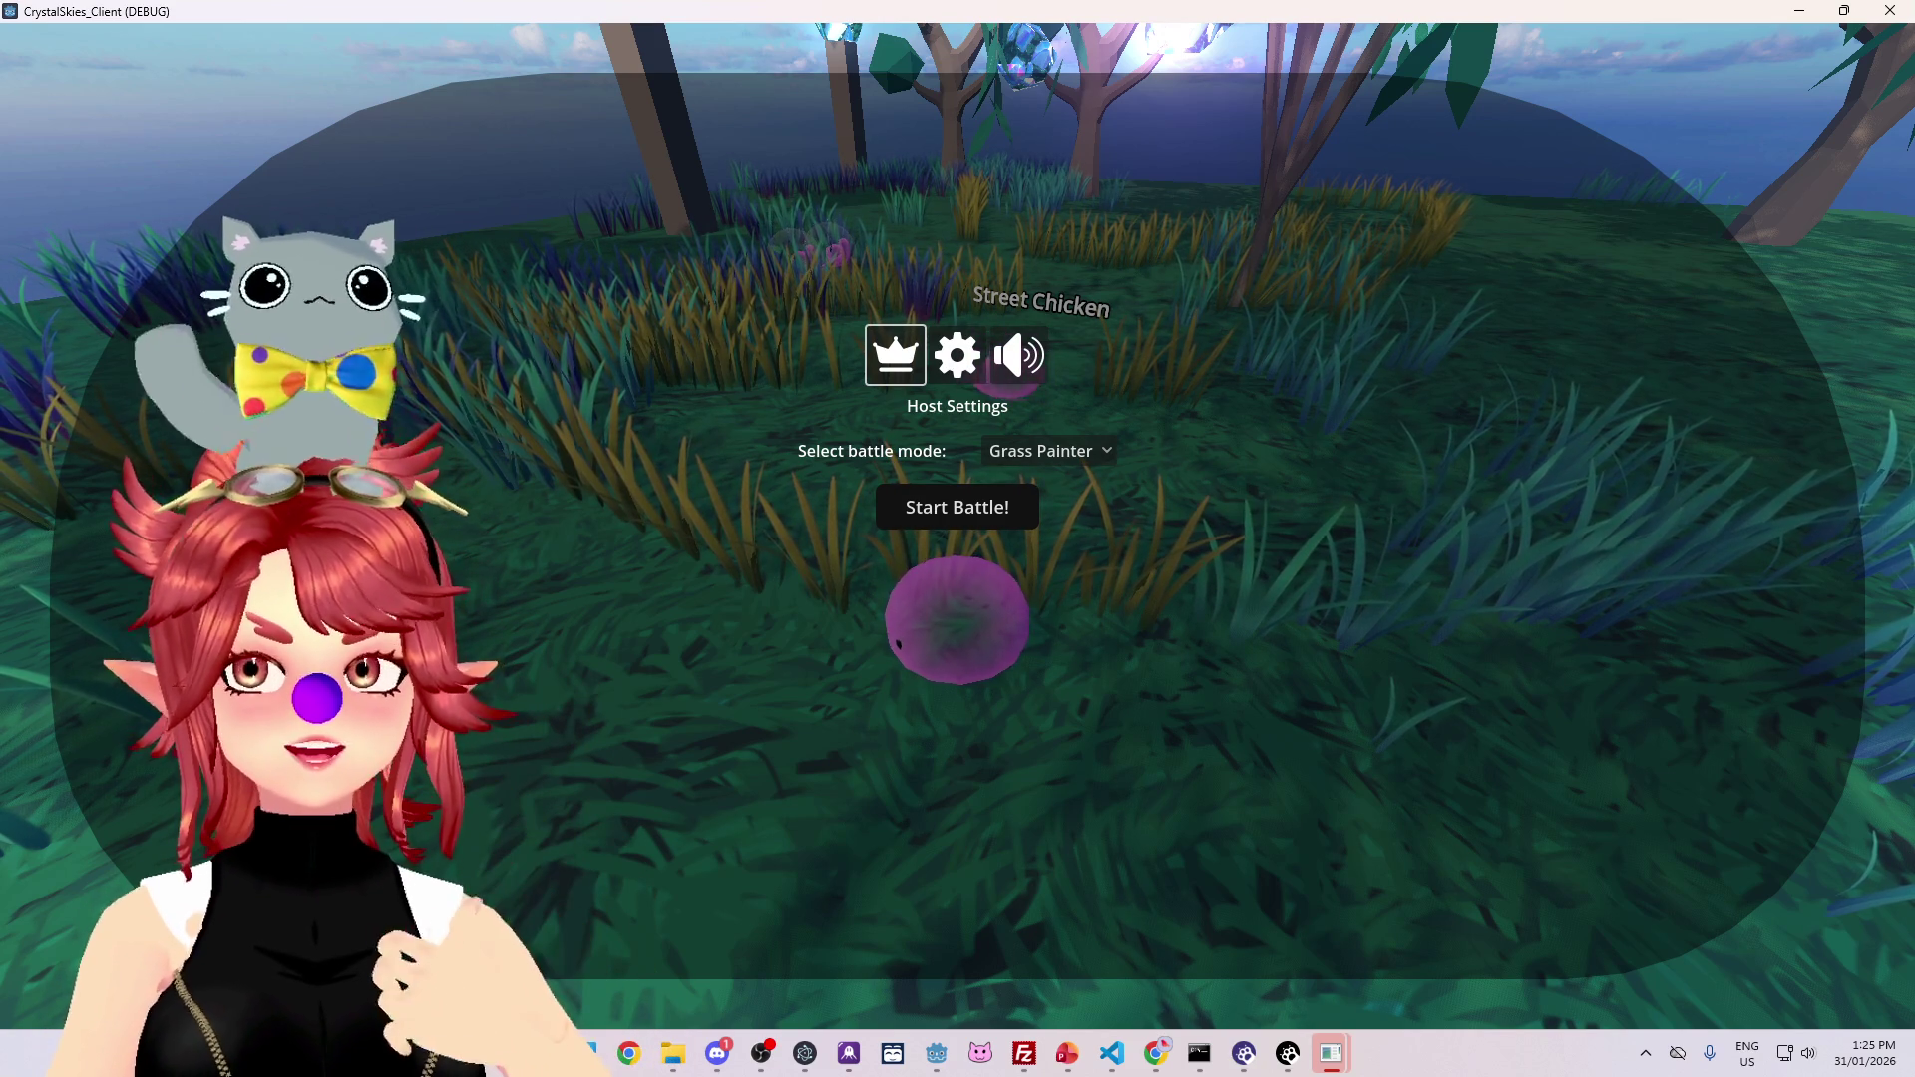
click(1449, 313)
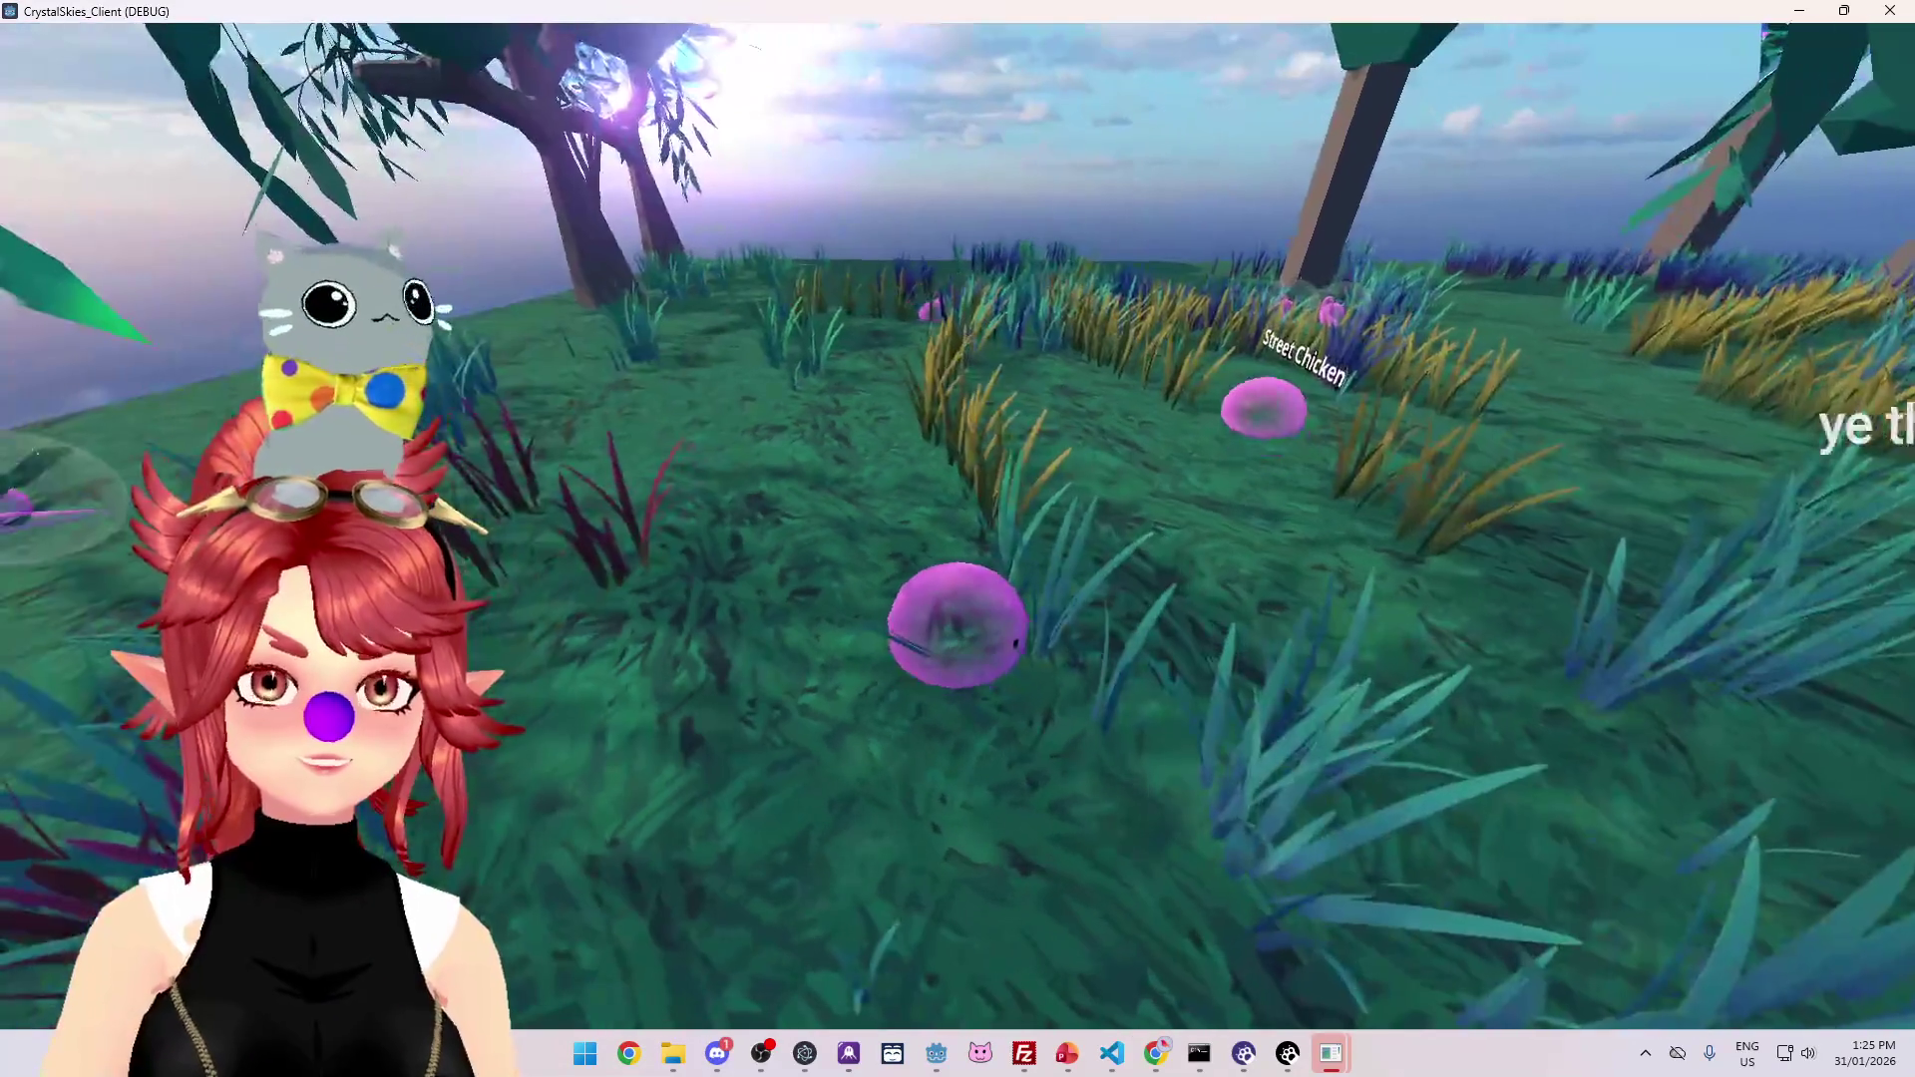
key(Escape)
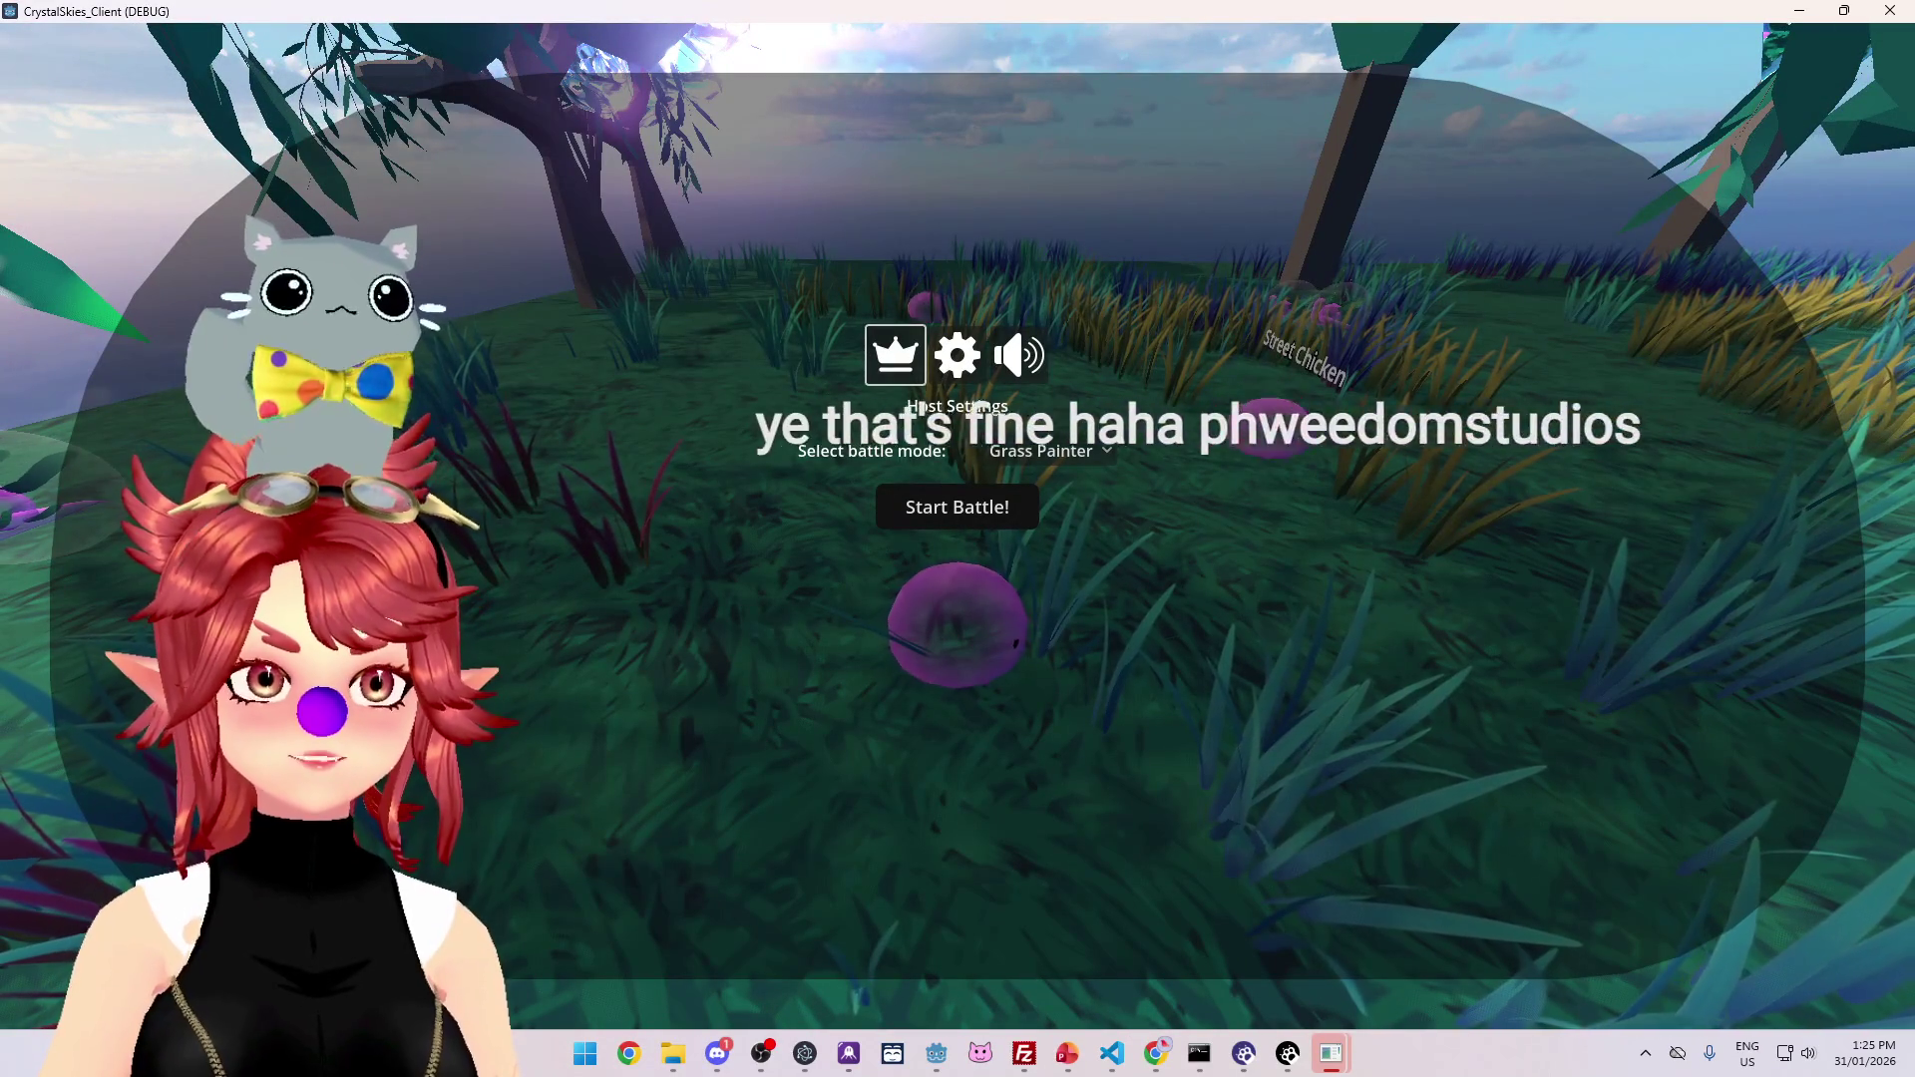
click(1332, 820)
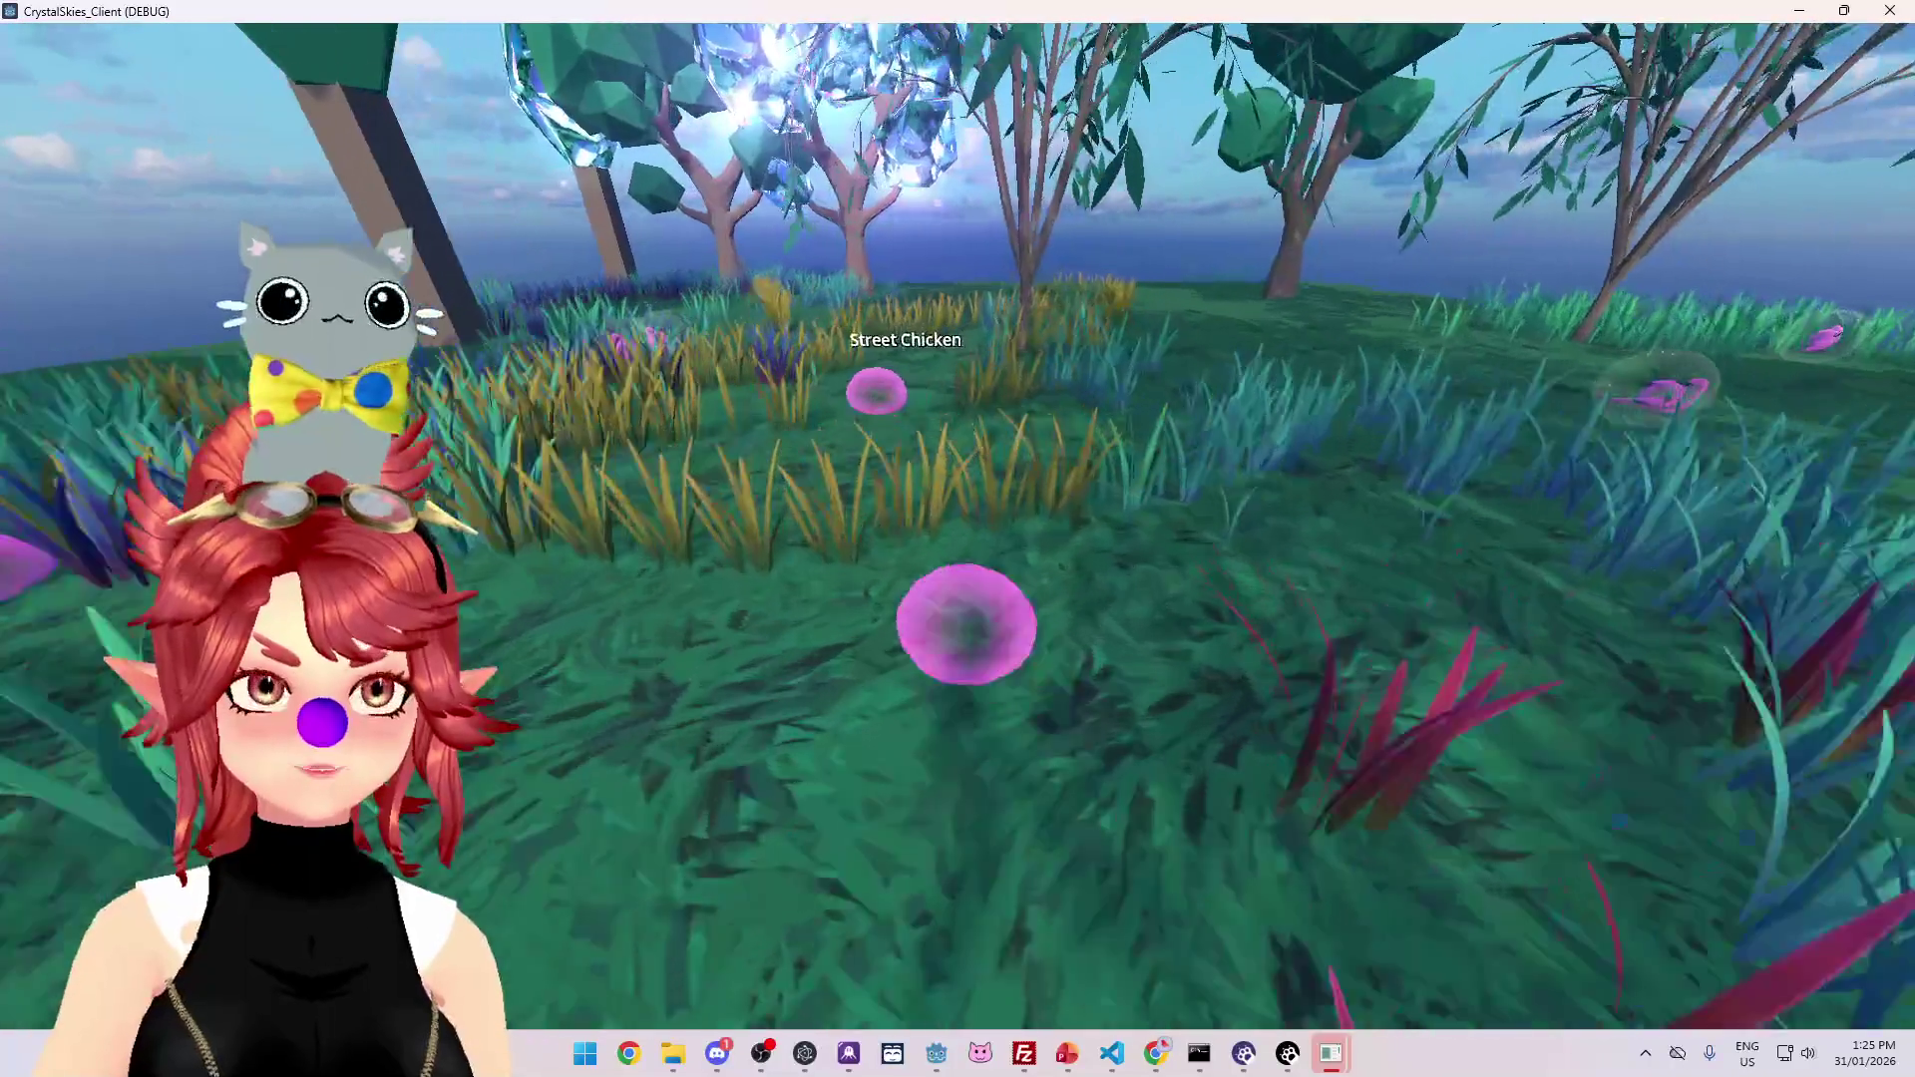
key(Escape)
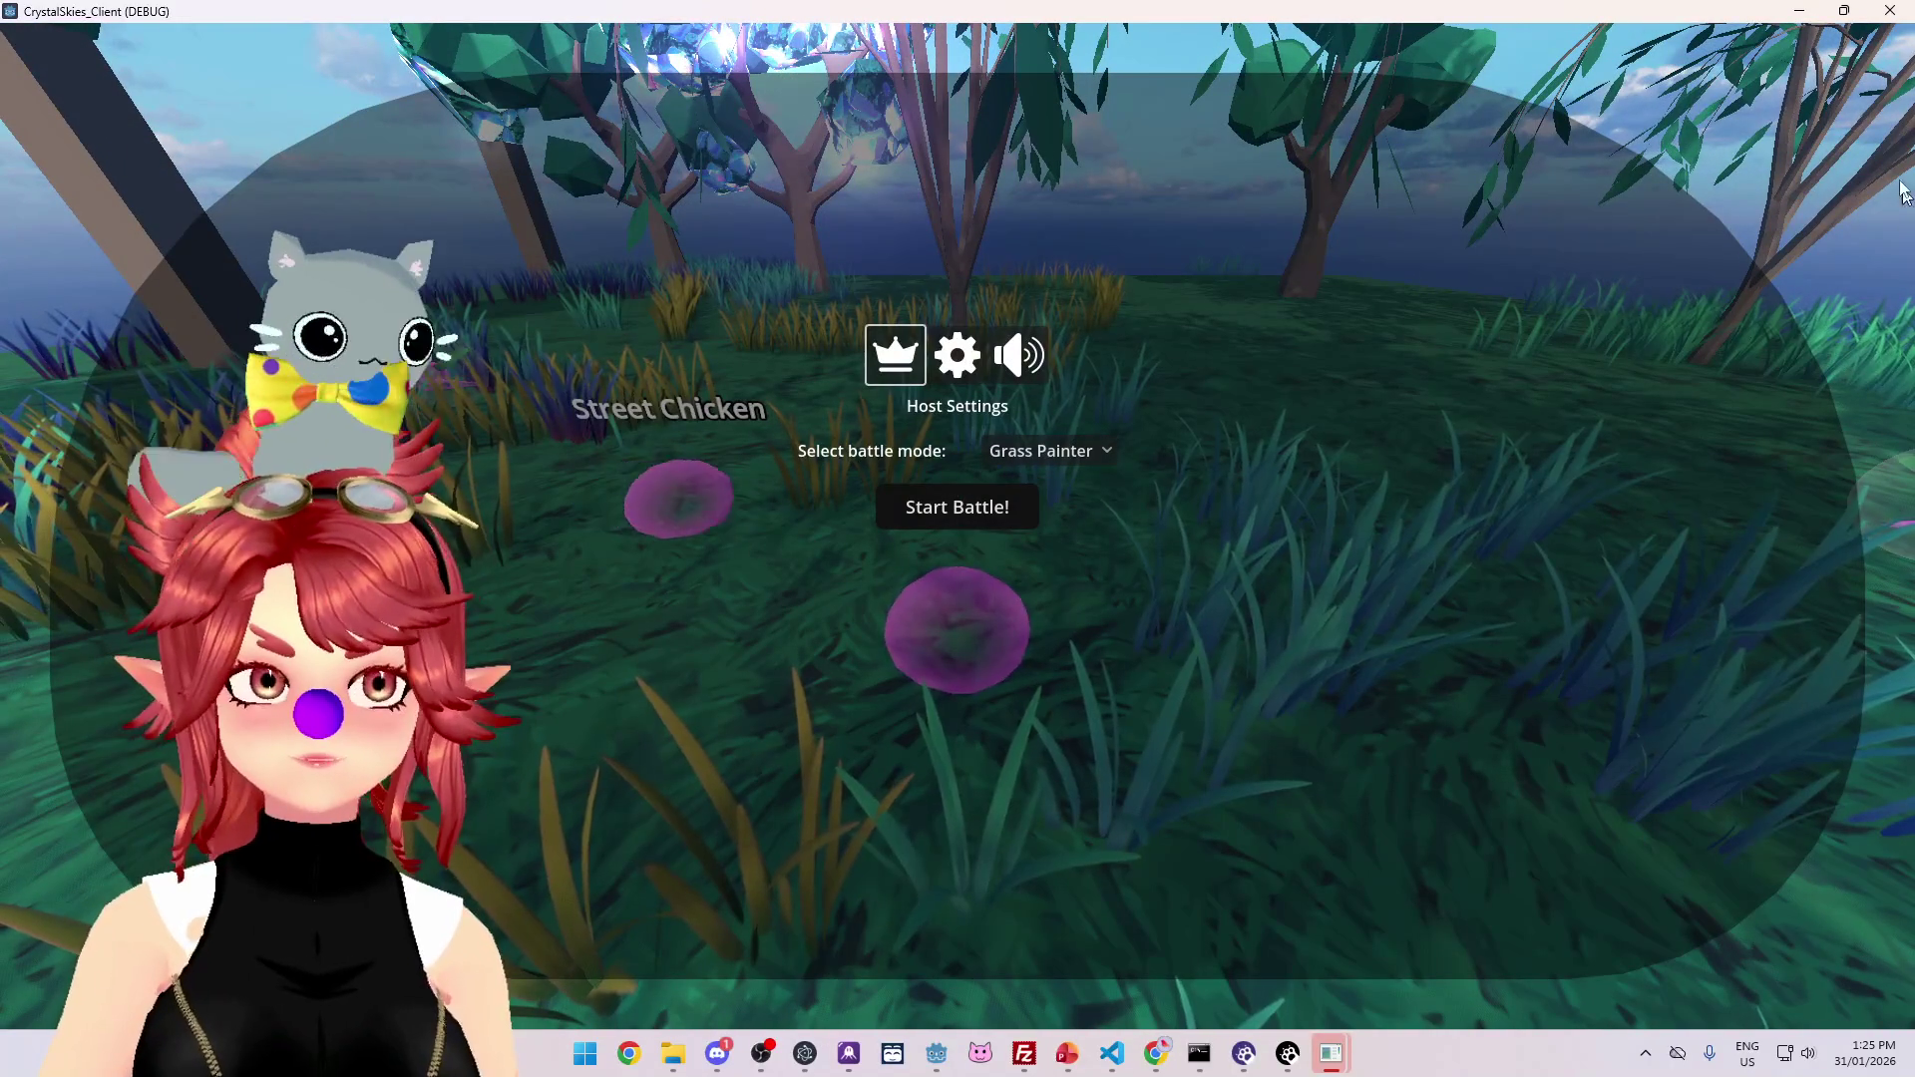
click(1889, 10)
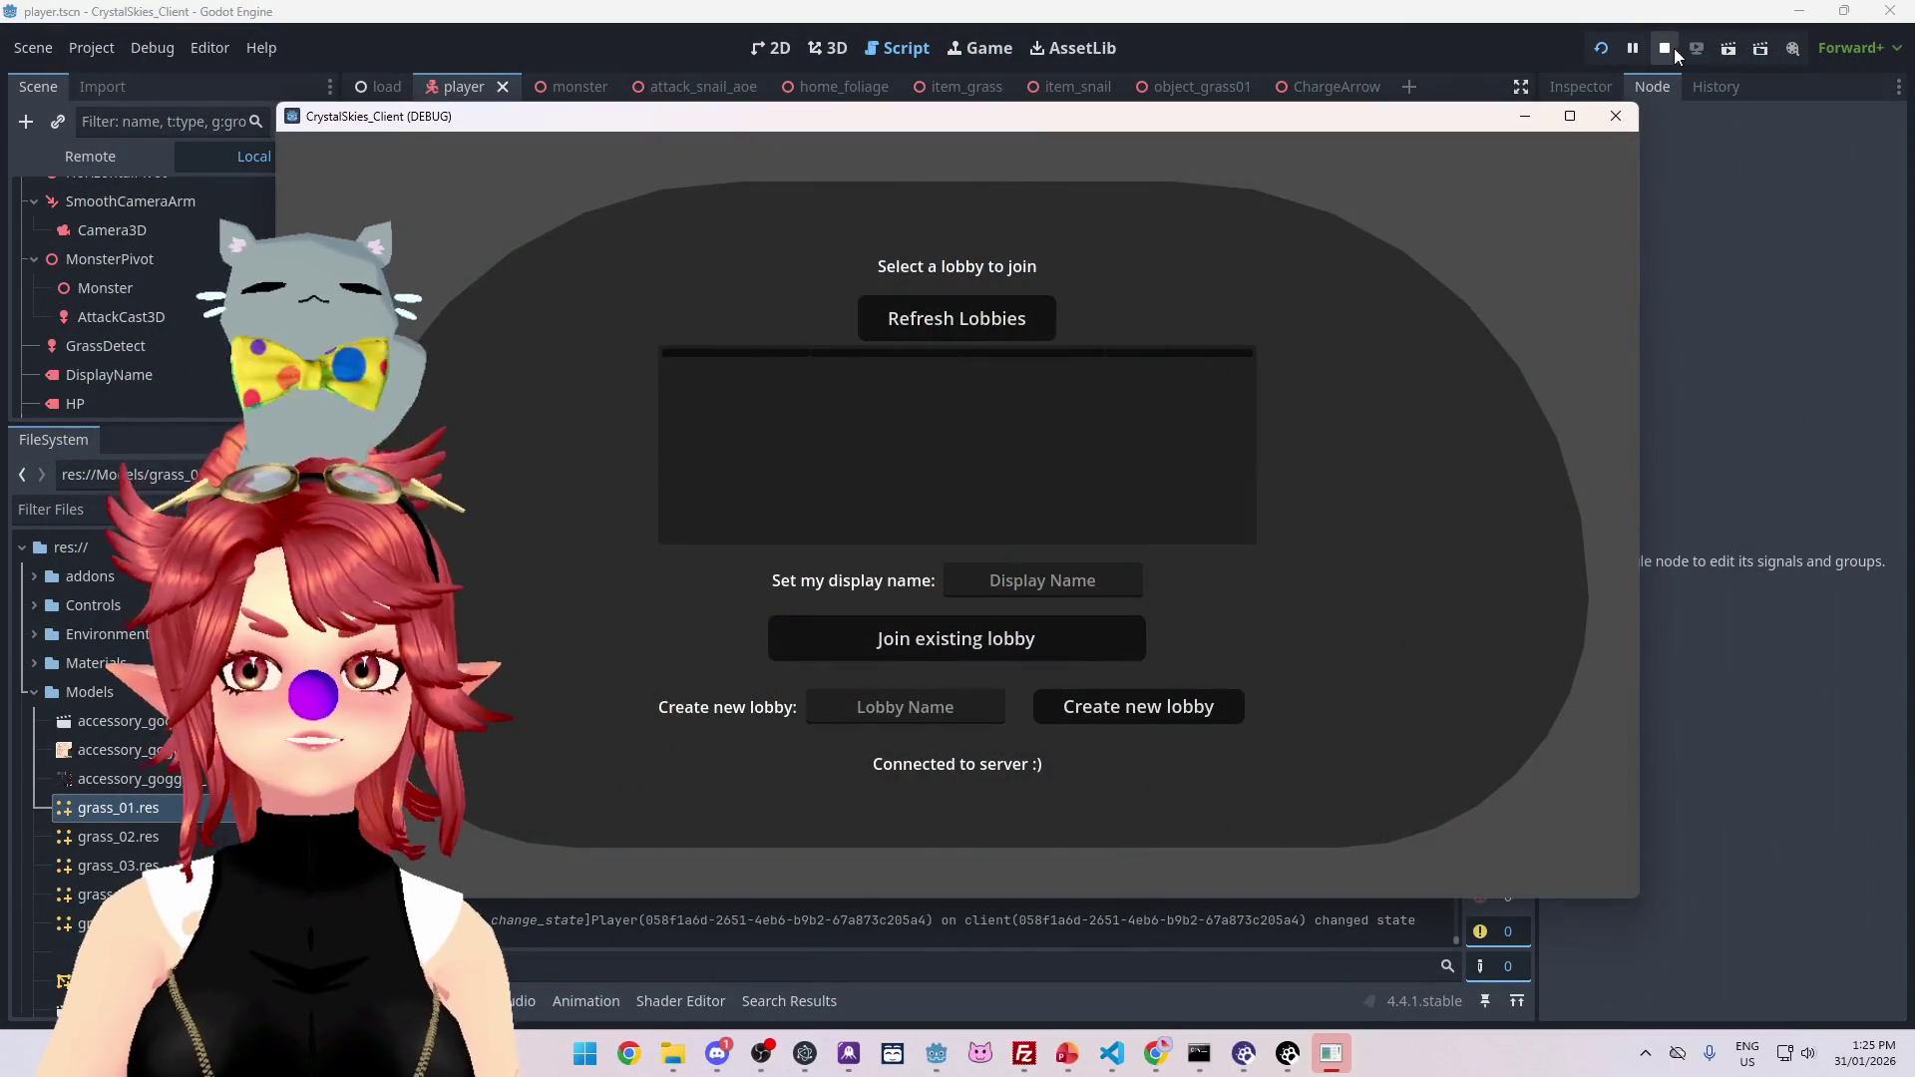
Step: Stop the running client and switch to nk_lobbyhandler.ts in Visual Studio Code
click(1665, 48)
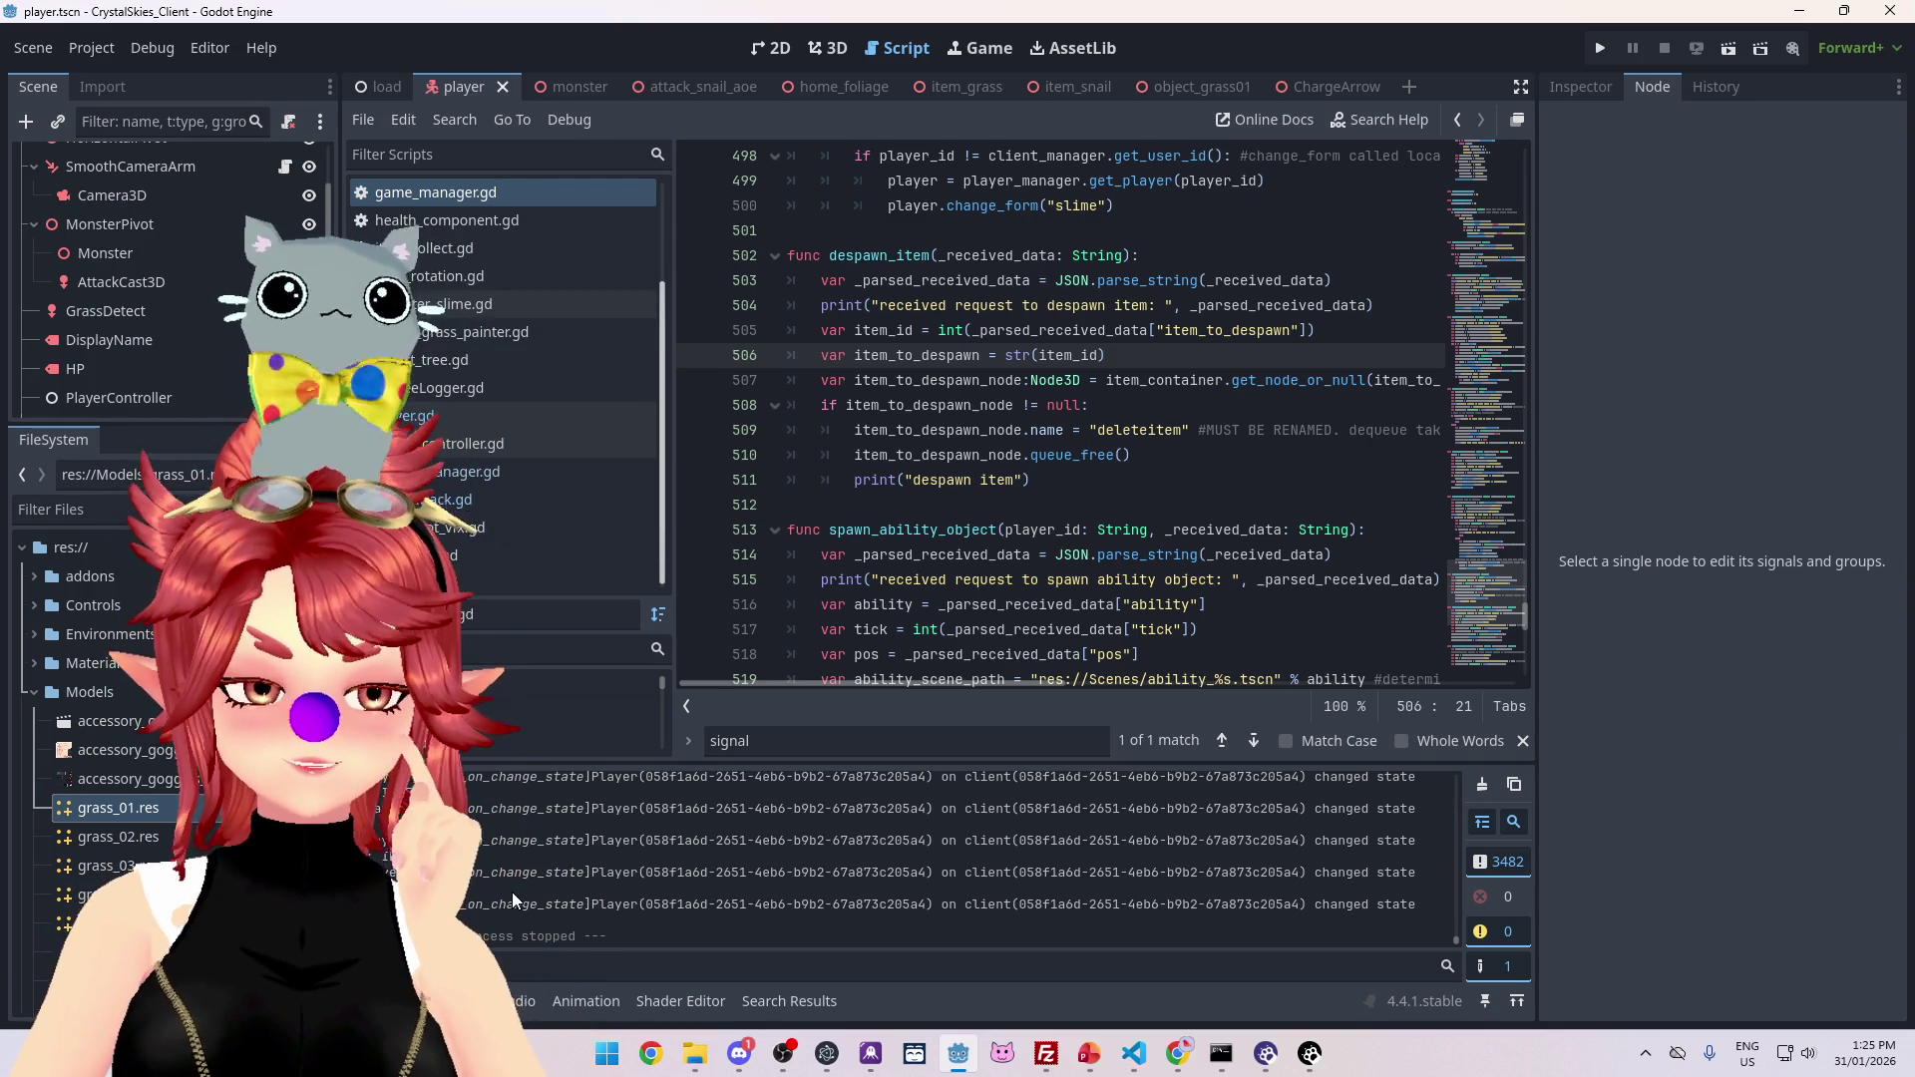
key(alt+Tab)
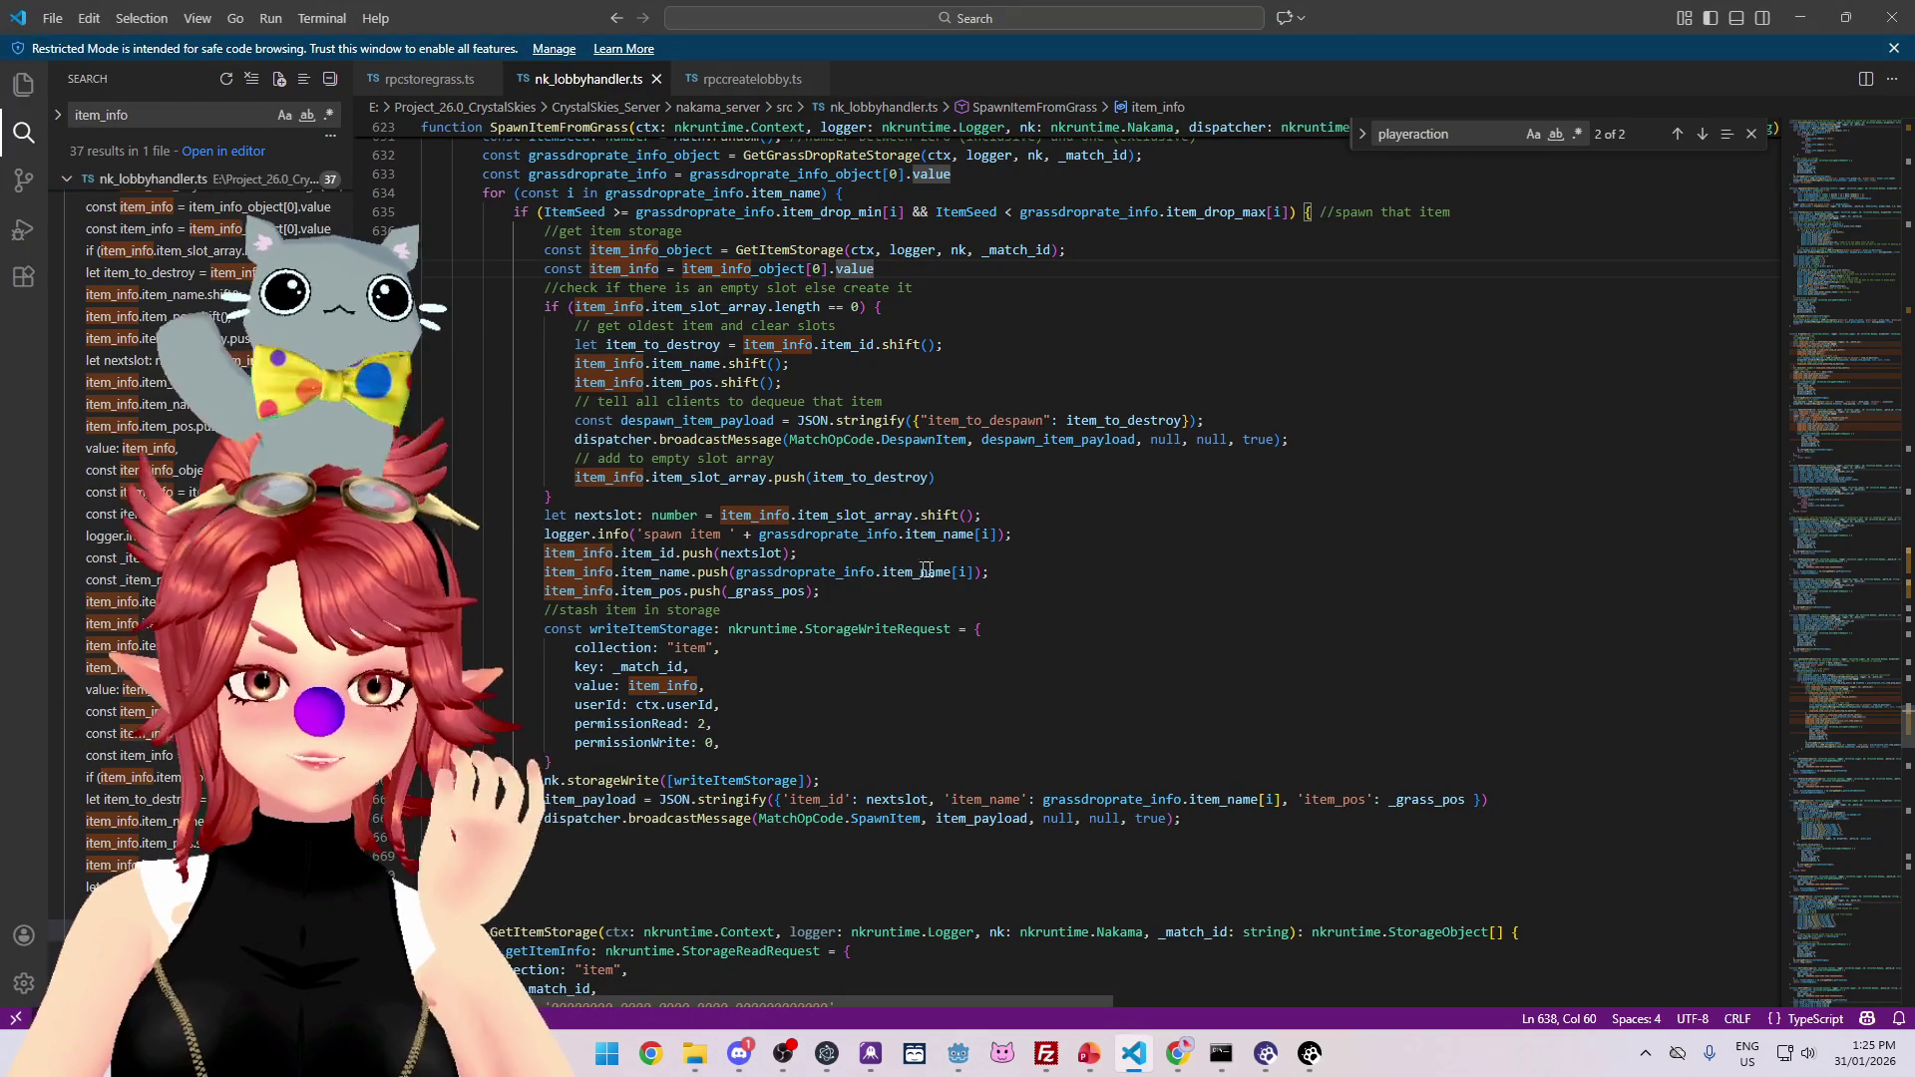
click(1028, 535)
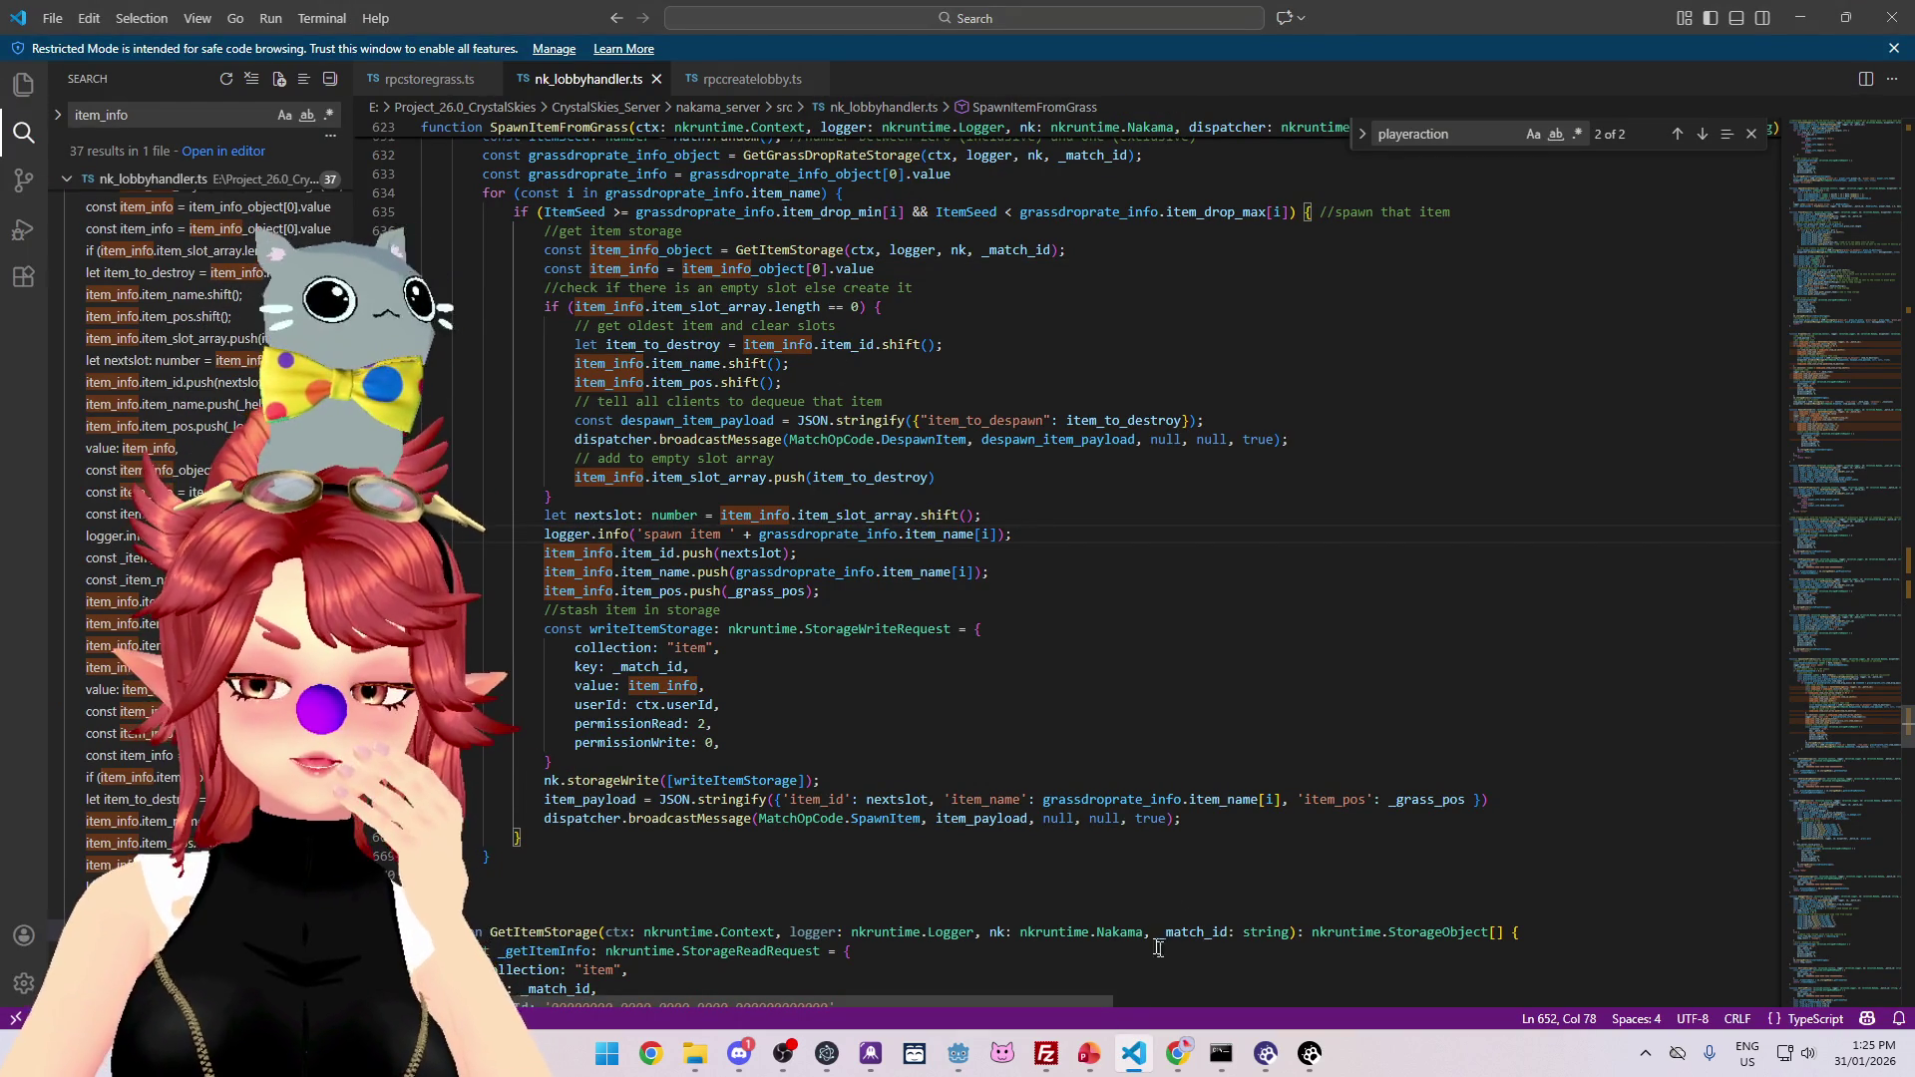
mouse_move(719, 442)
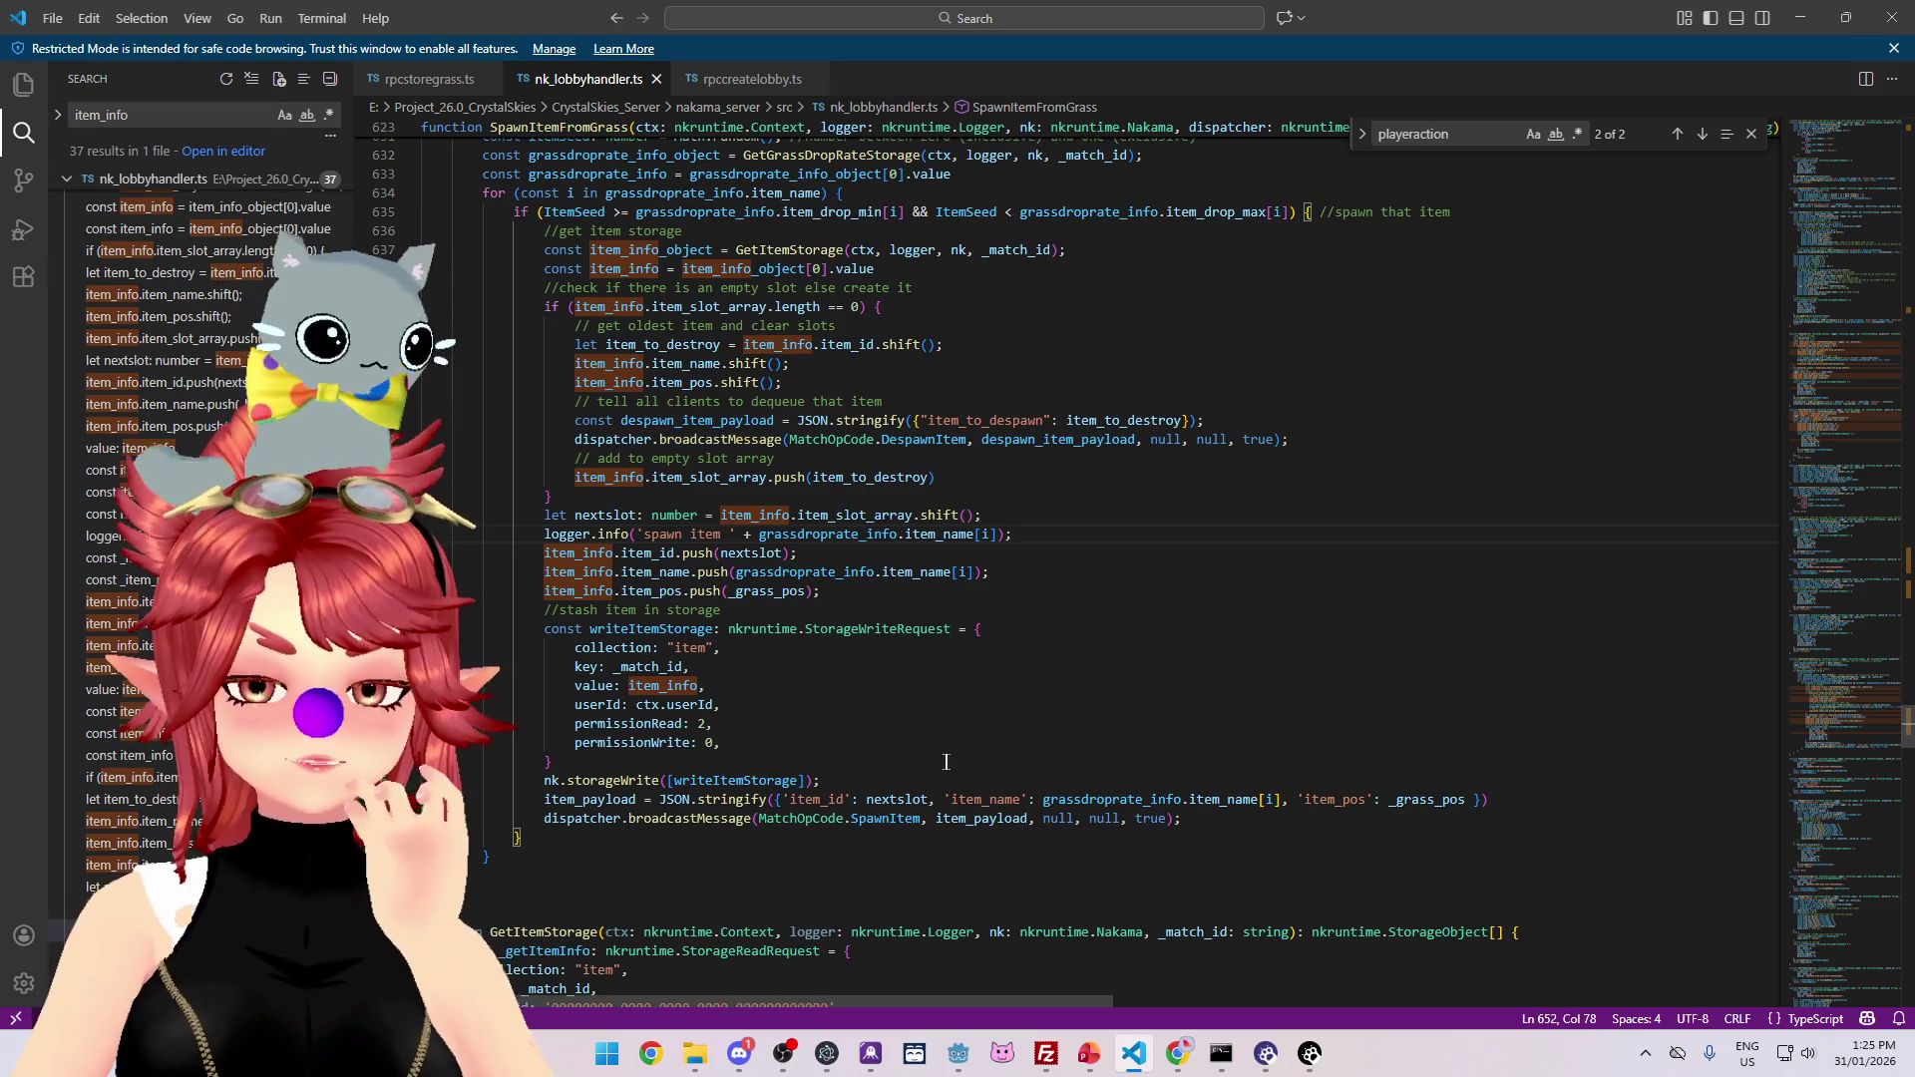
scroll(946, 764, down, 1)
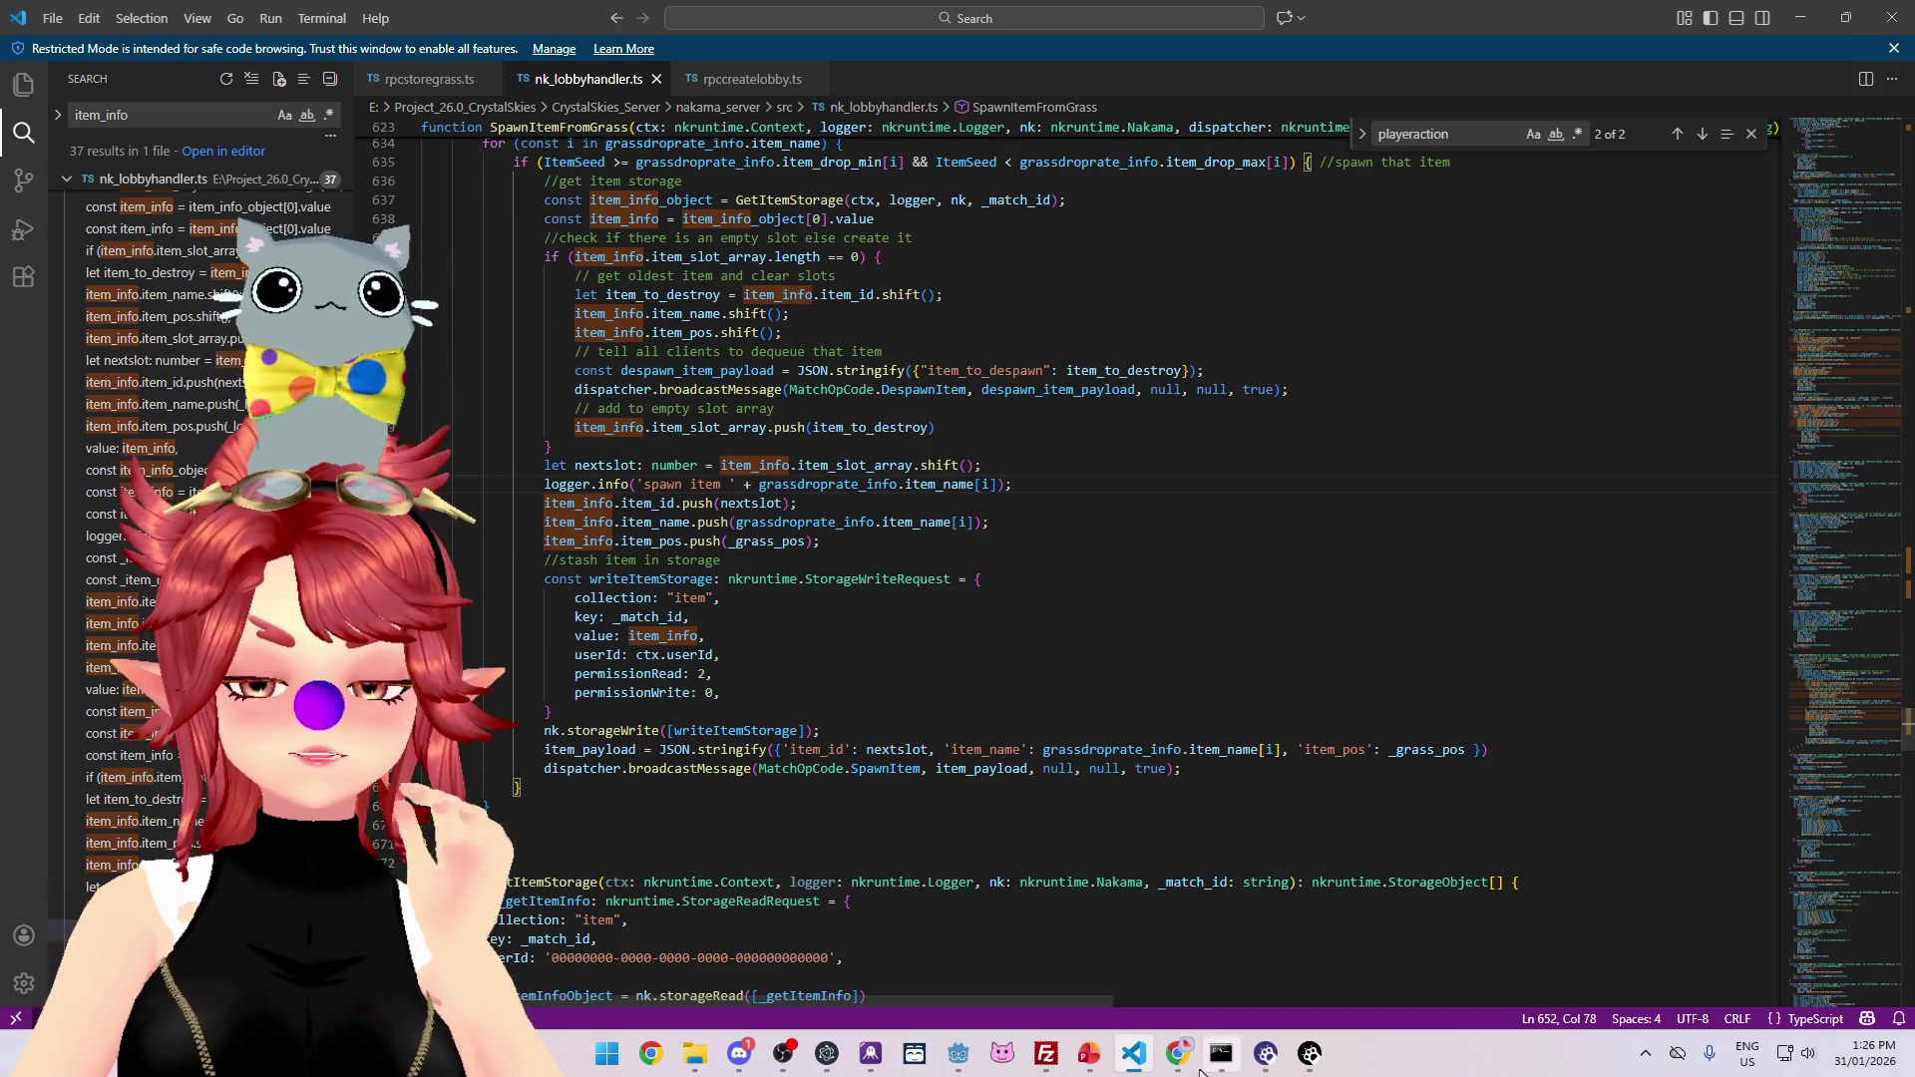
mouse_move(1175, 1065)
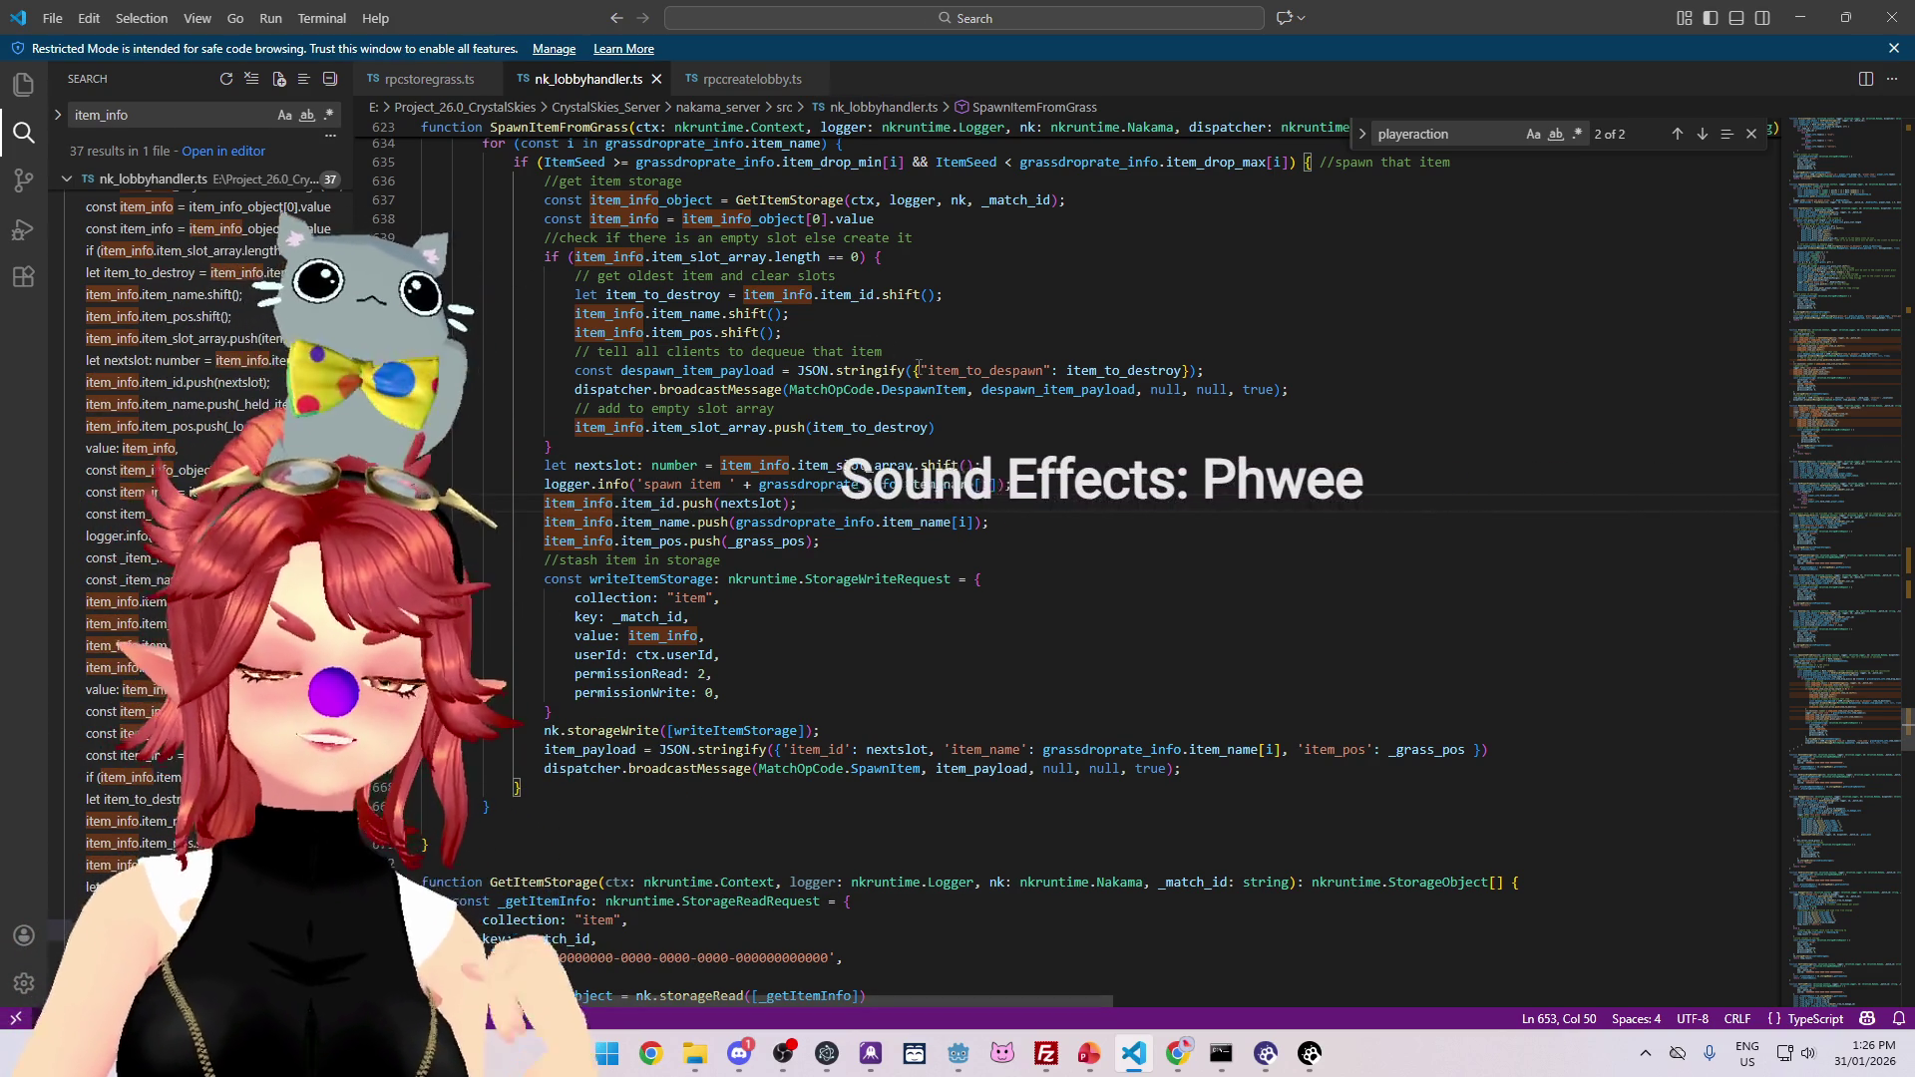
Step: Review the JSON.stringify documentation, then switch to the DigitalOcean droplet console in Chrome
mouse_move(903, 368)
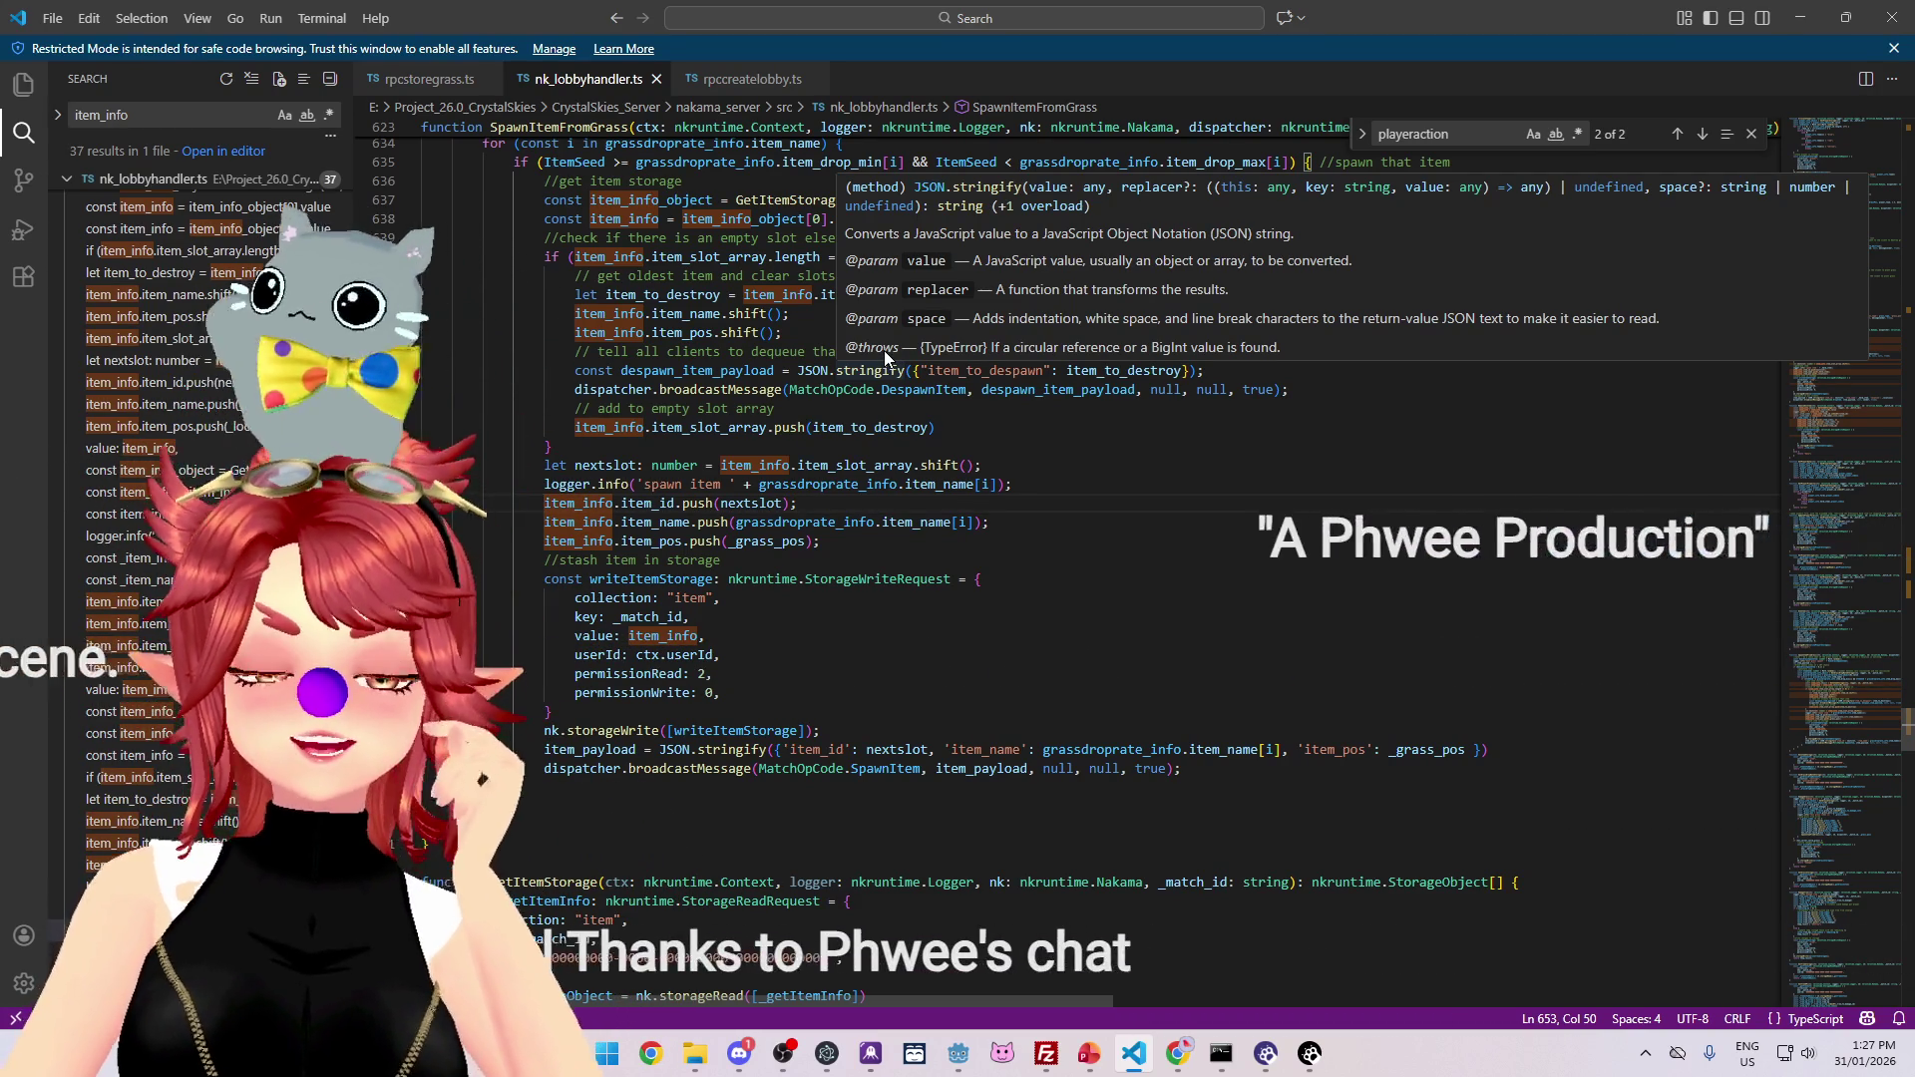
key(Down)
key(Down)
key(Down)
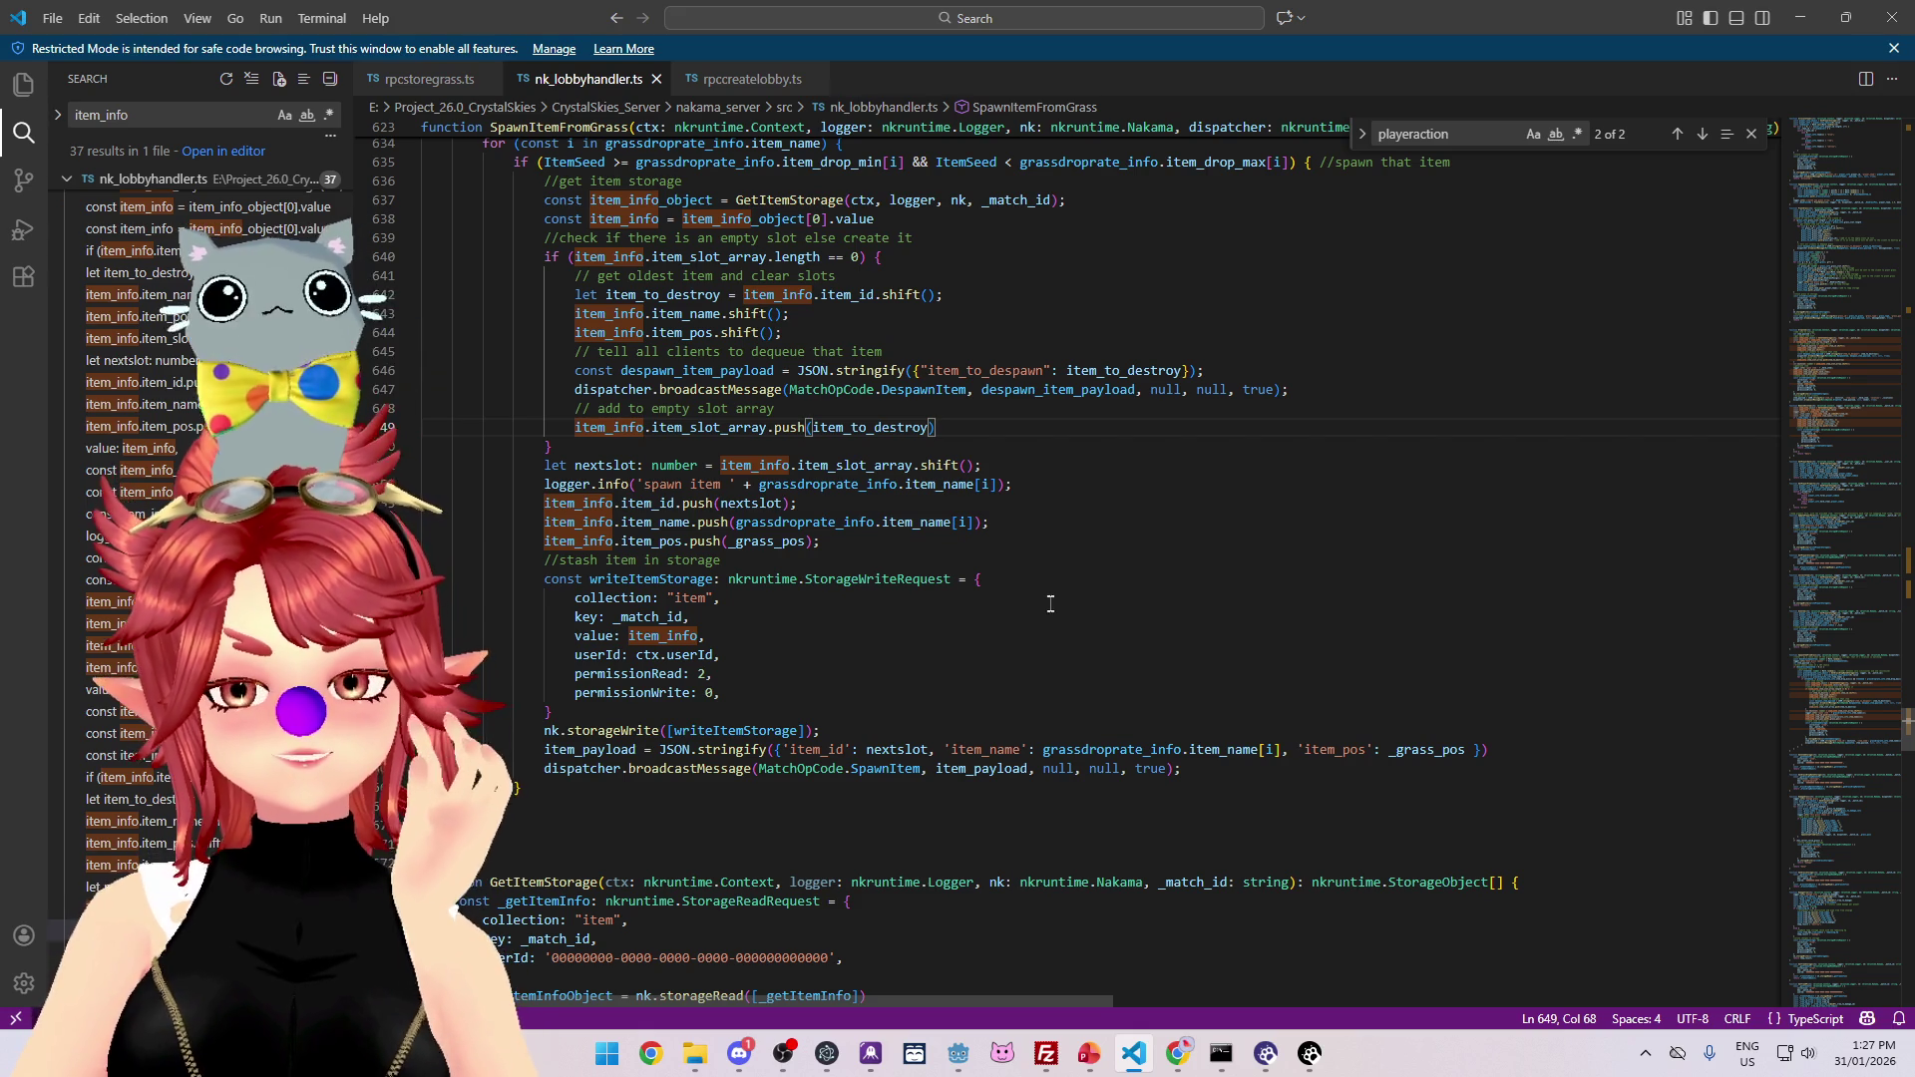
mouse_move(1178, 1054)
click(1287, 957)
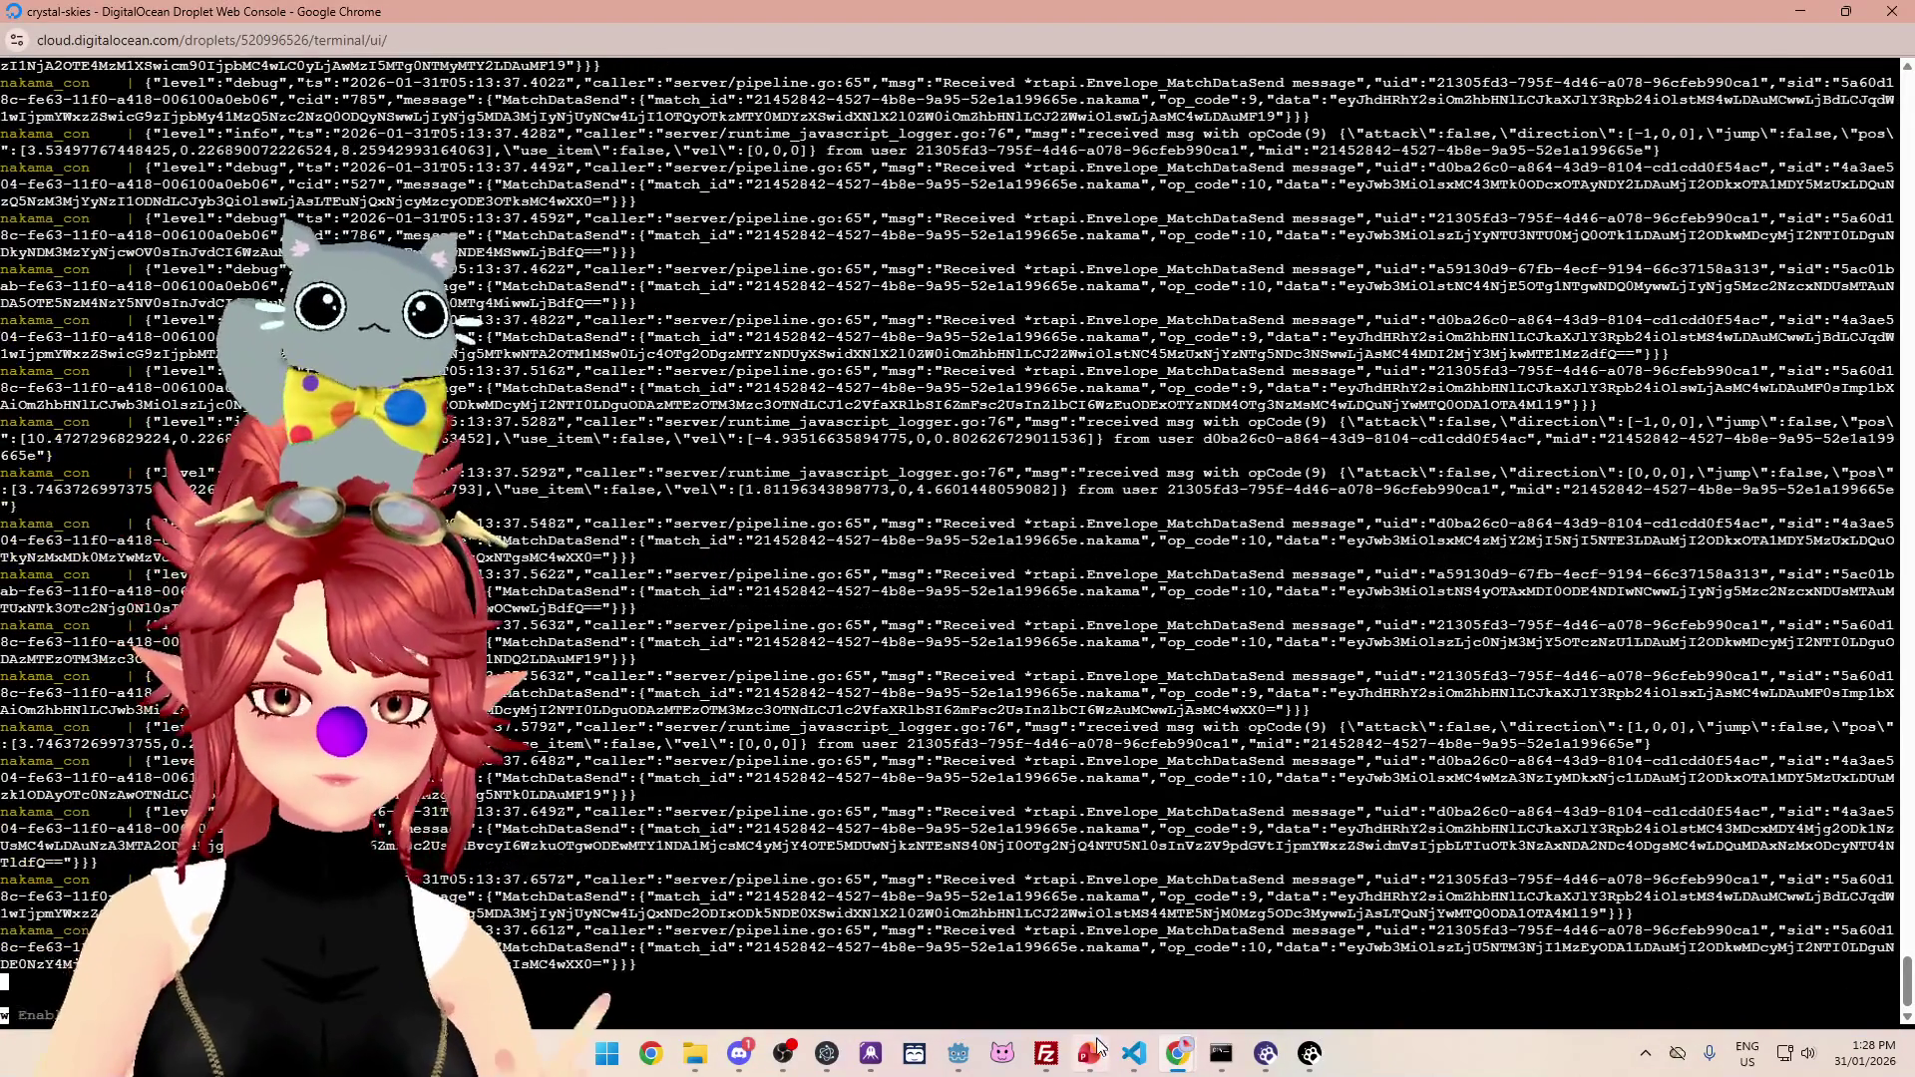
Step: Select the 'docker compose up >> log.txt' command in the PowerPoint notes, then return to the droplet console
click(1092, 1056)
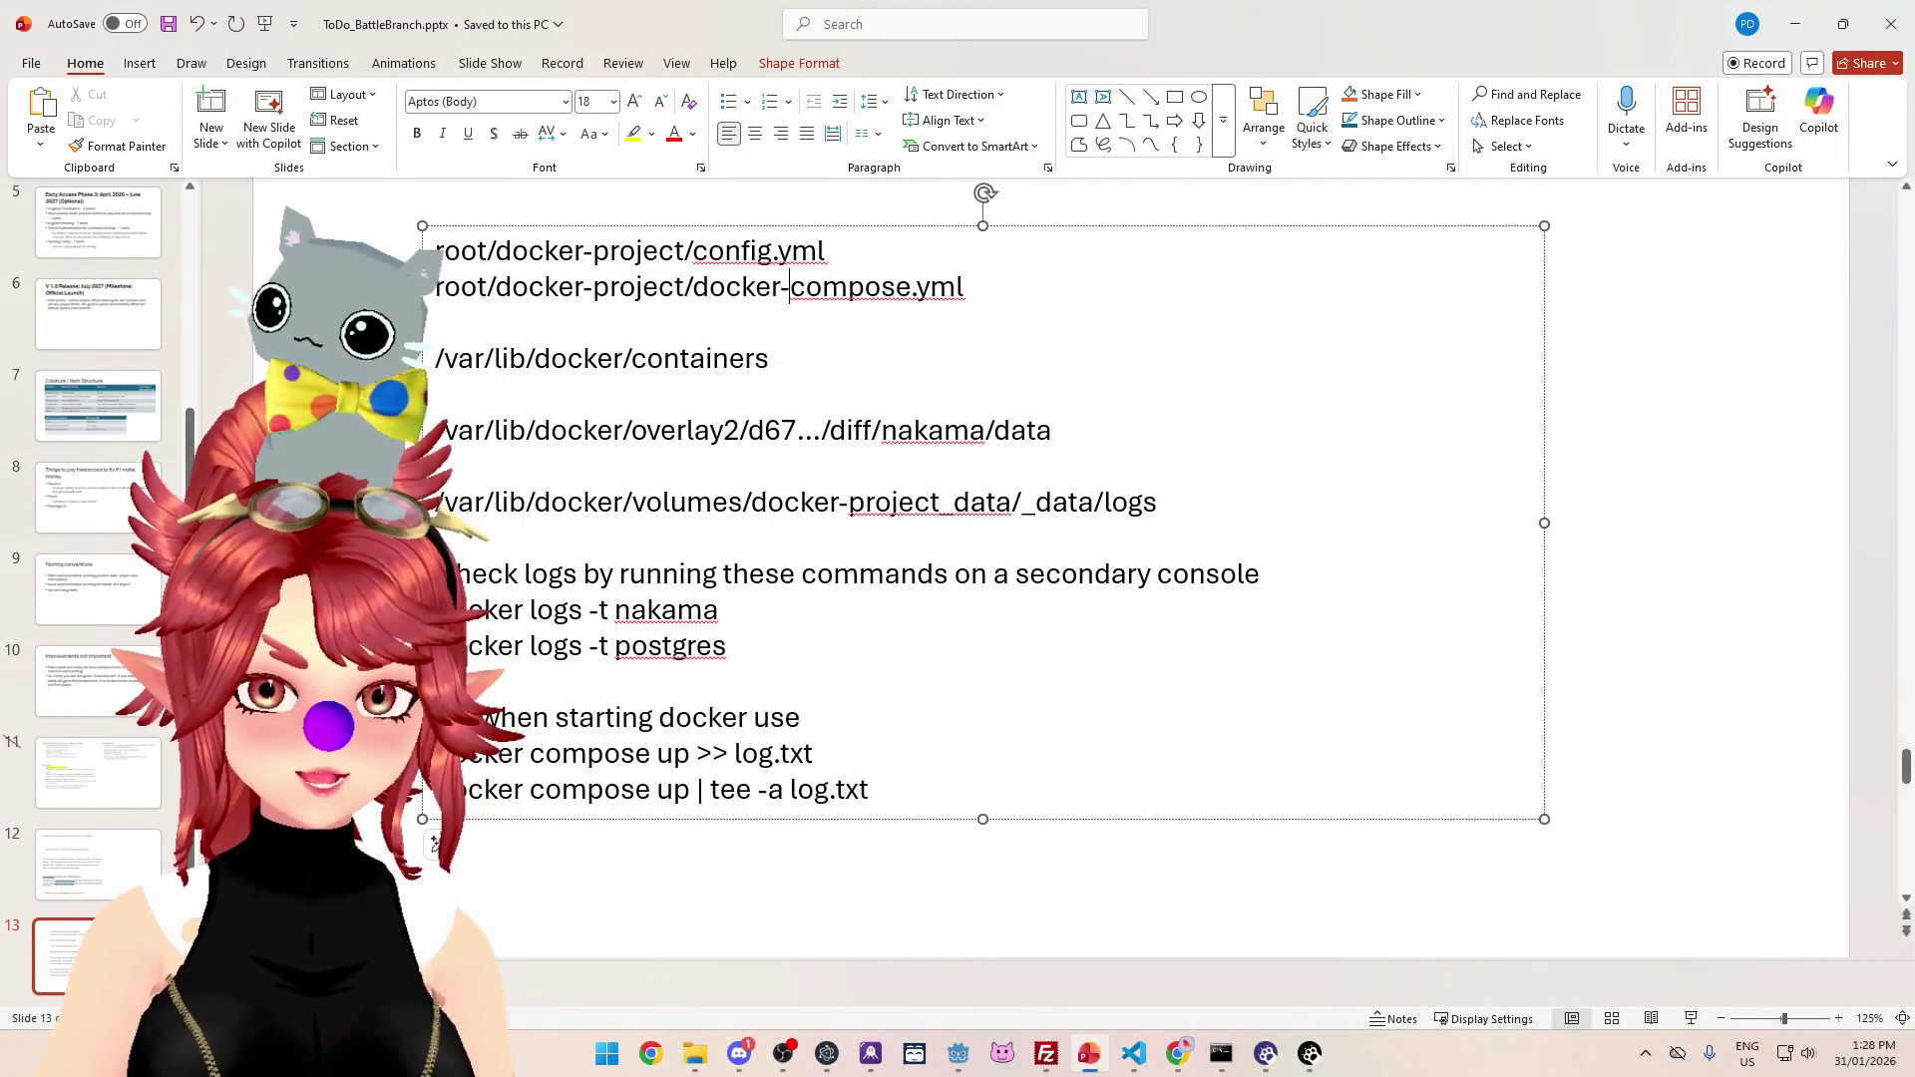
drag(816, 756, 601, 756)
drag(454, 755, 449, 755)
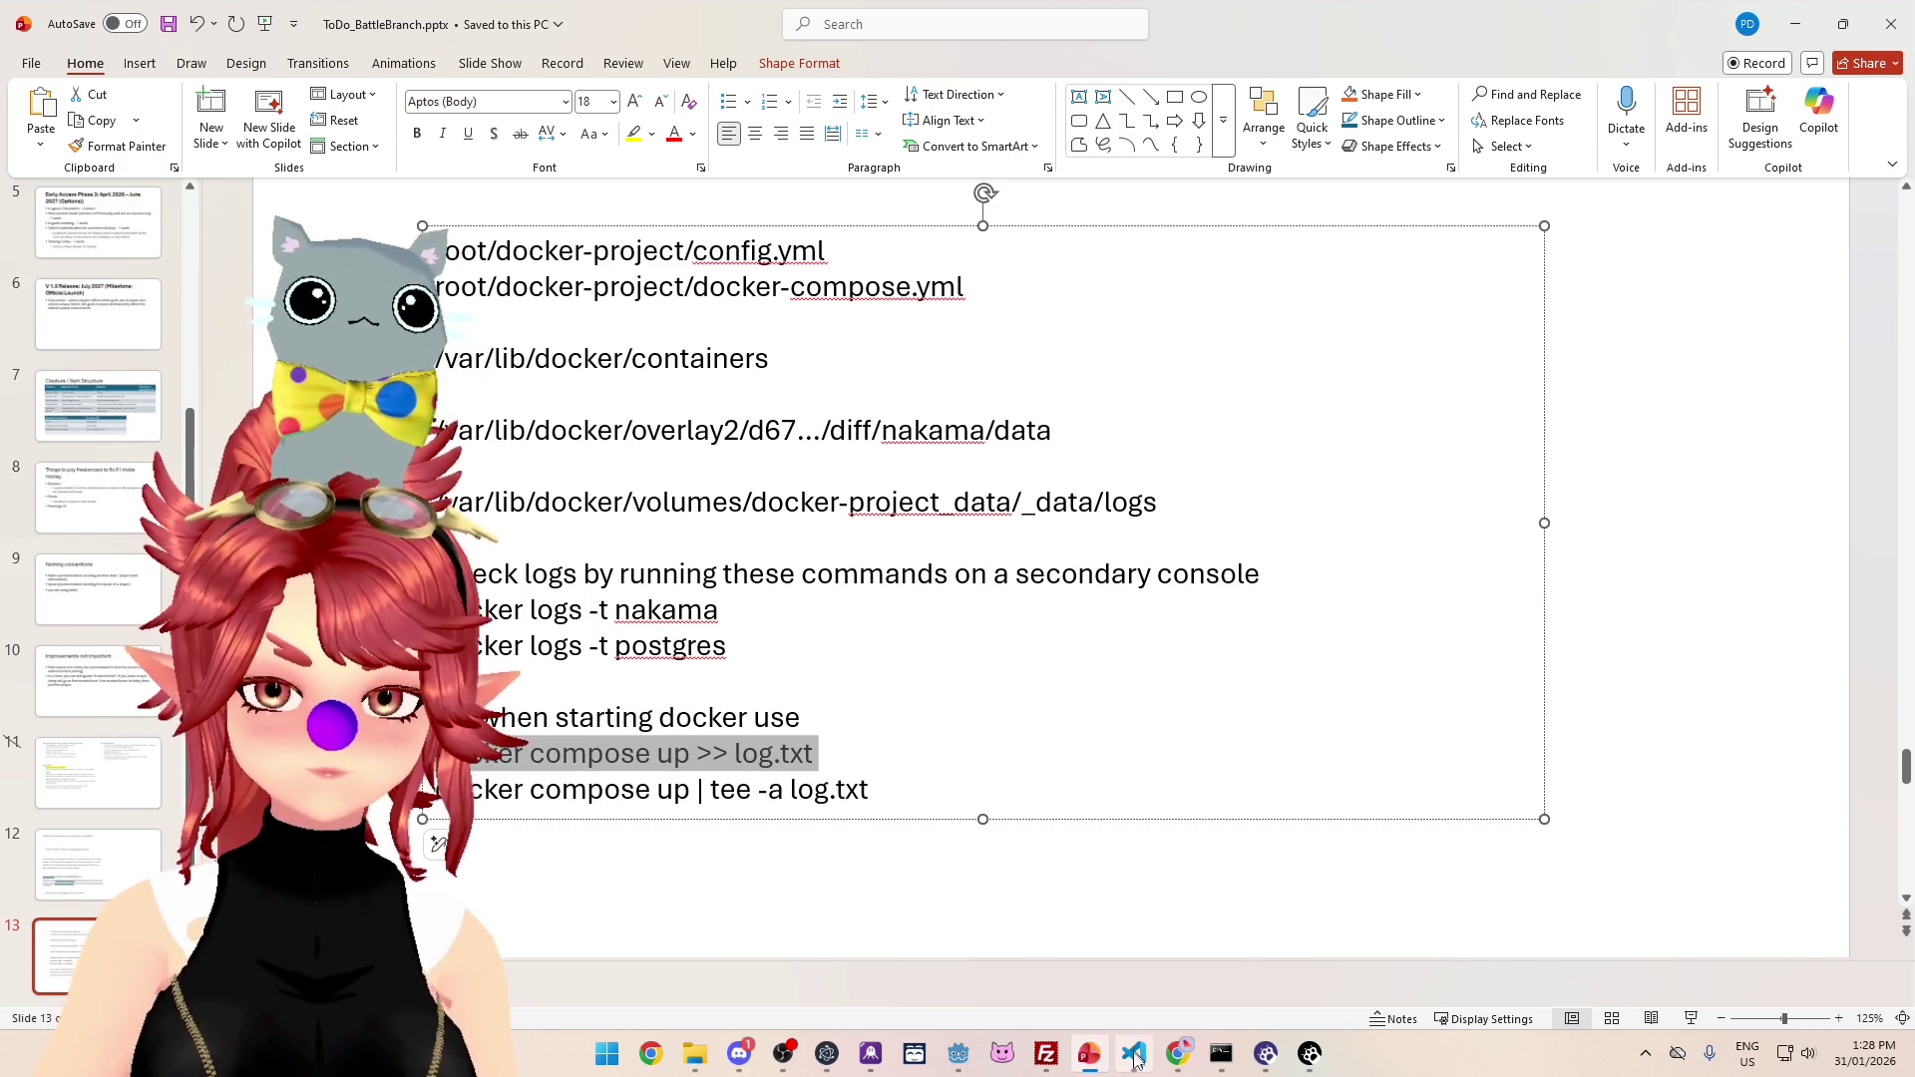
mouse_move(1136, 1058)
click(1283, 975)
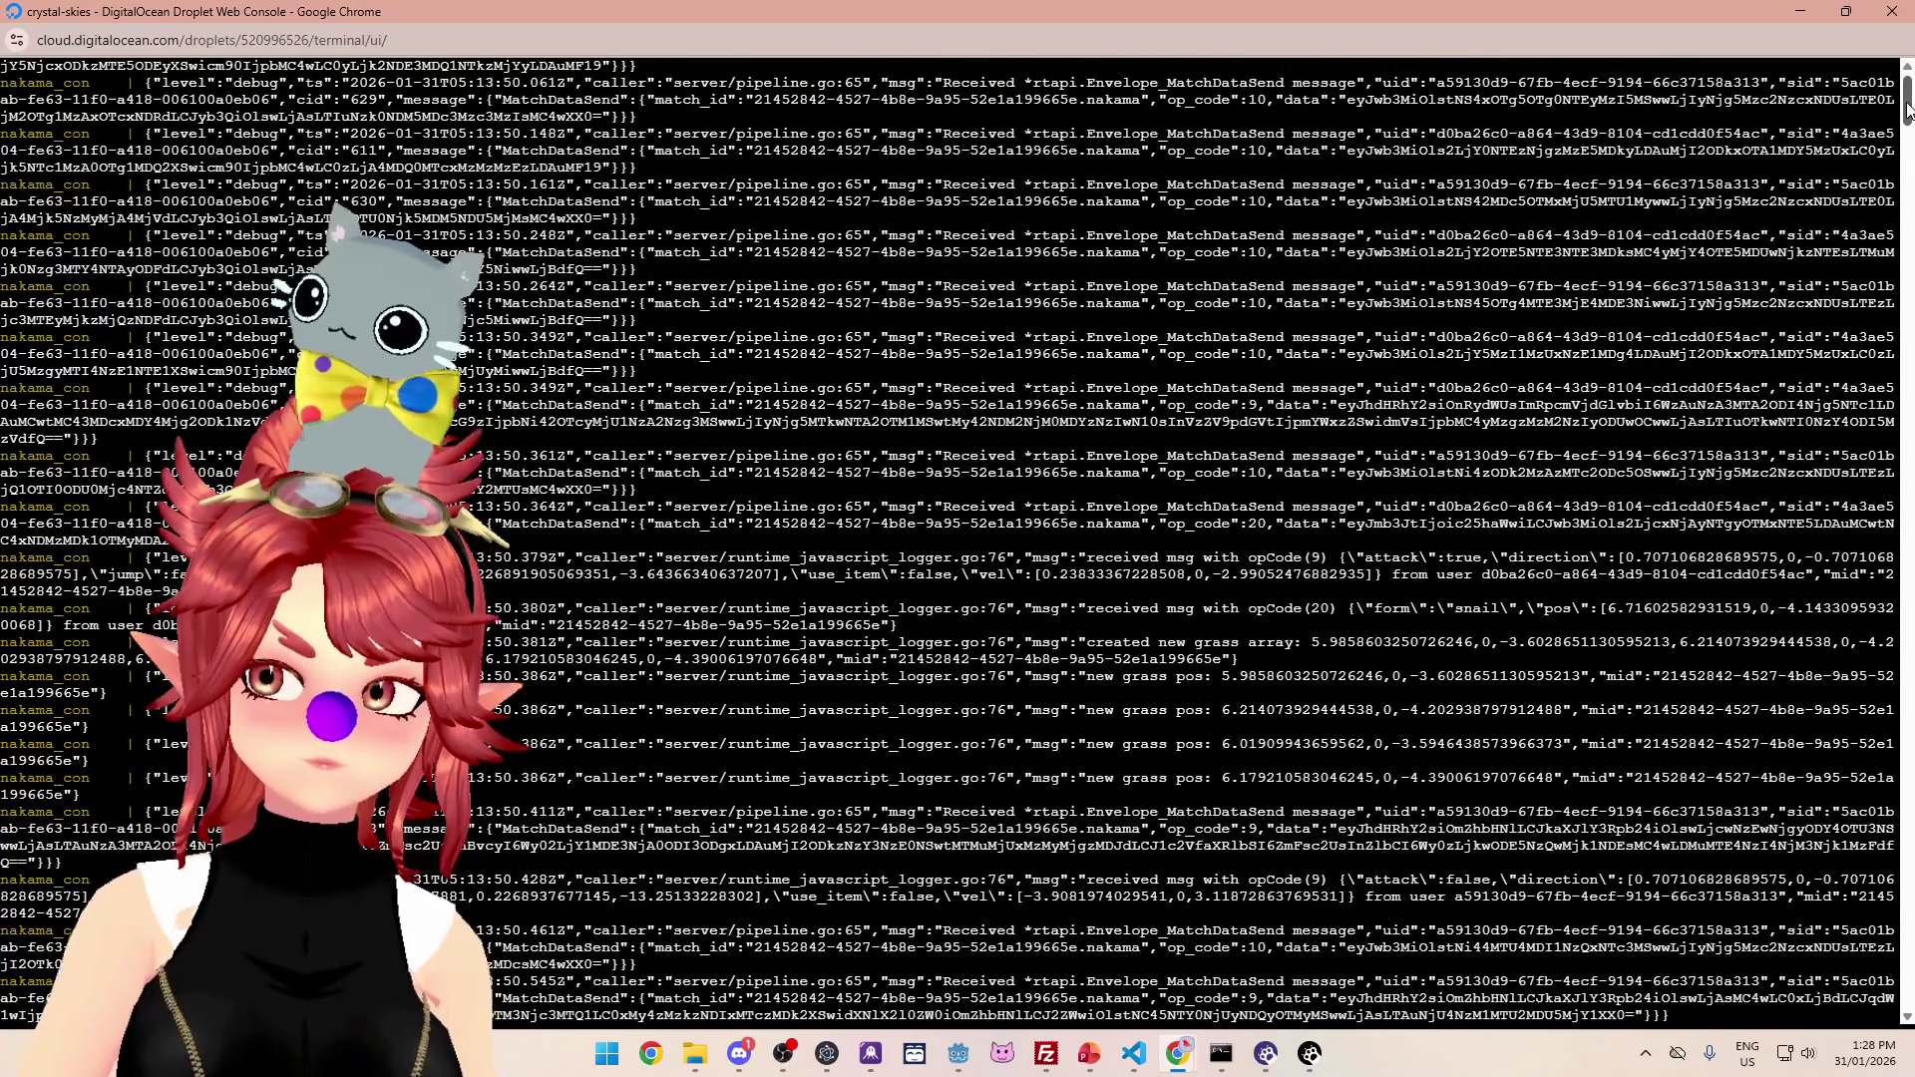
Step: Scroll to the newest Nakama log lines, then stop the containers and log stream with Ctrl+C
drag(1907, 108, 1907, 983)
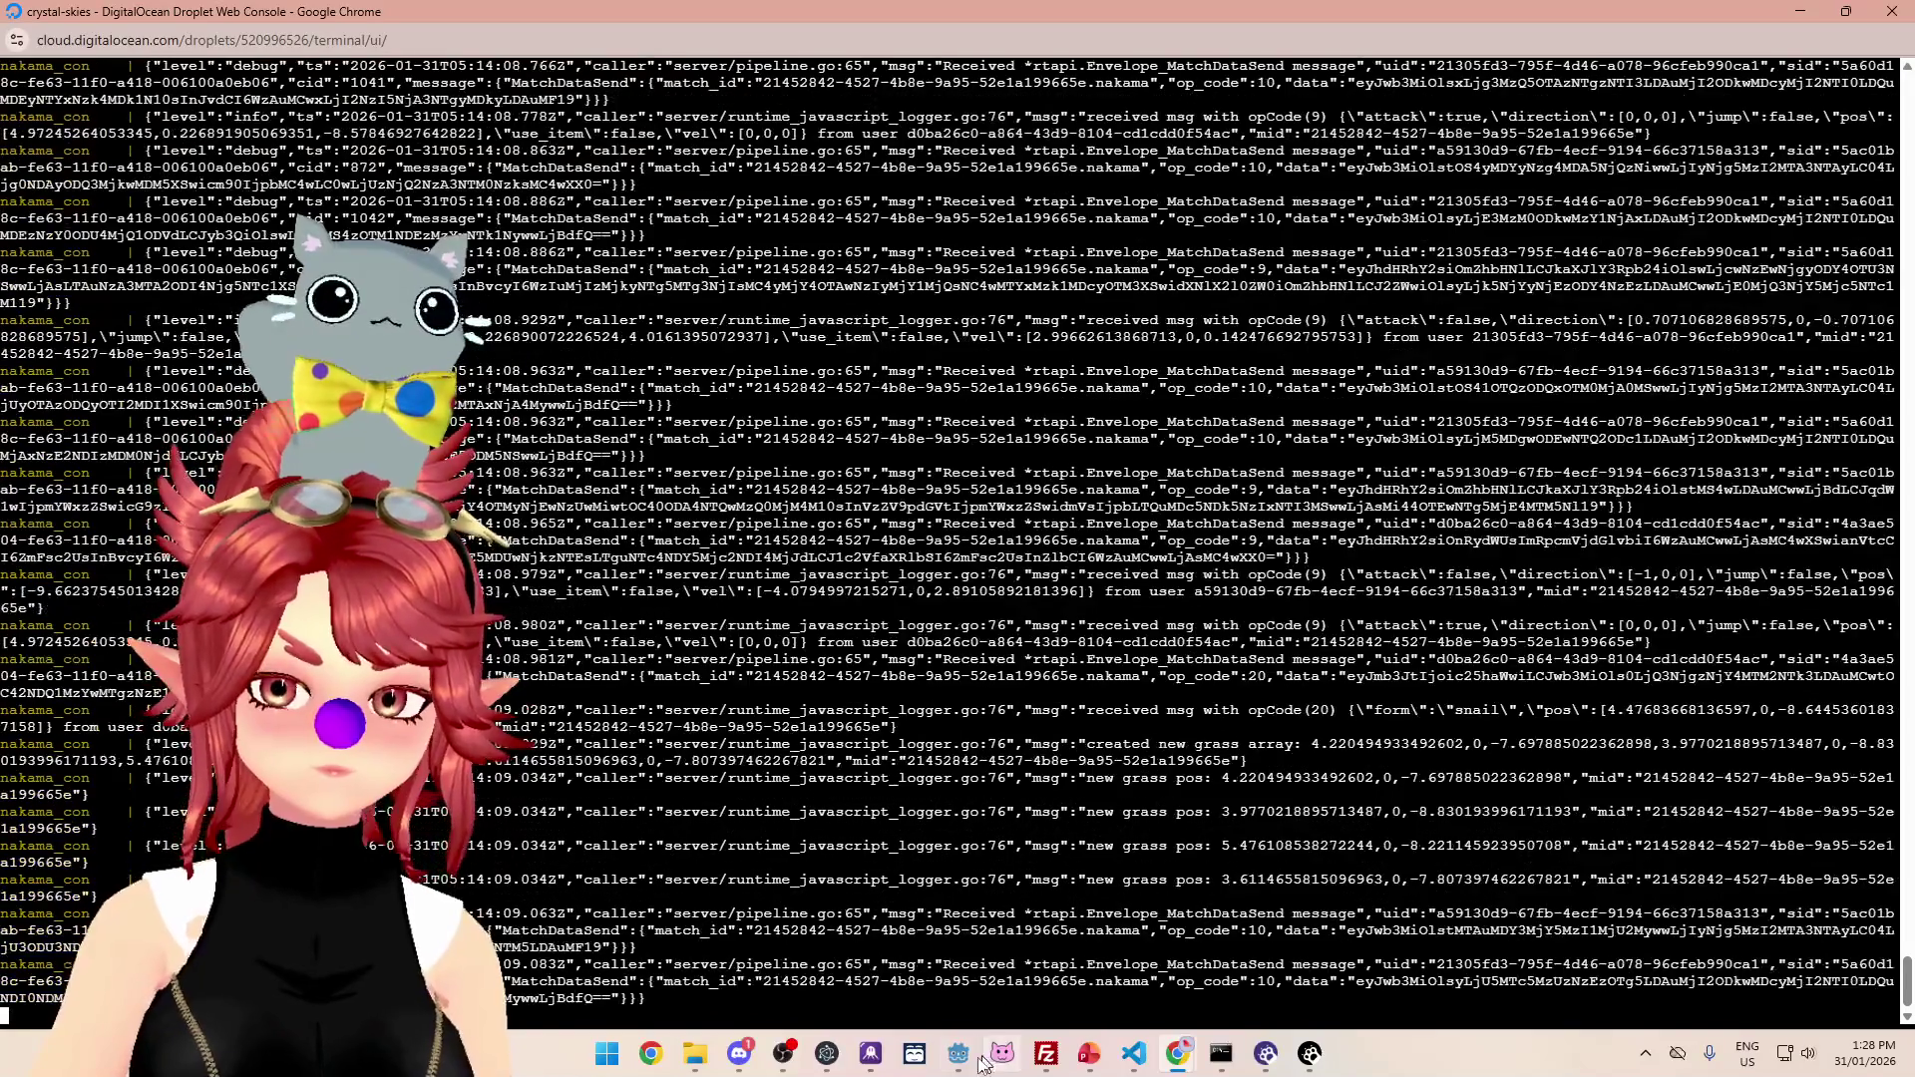
click(964, 1068)
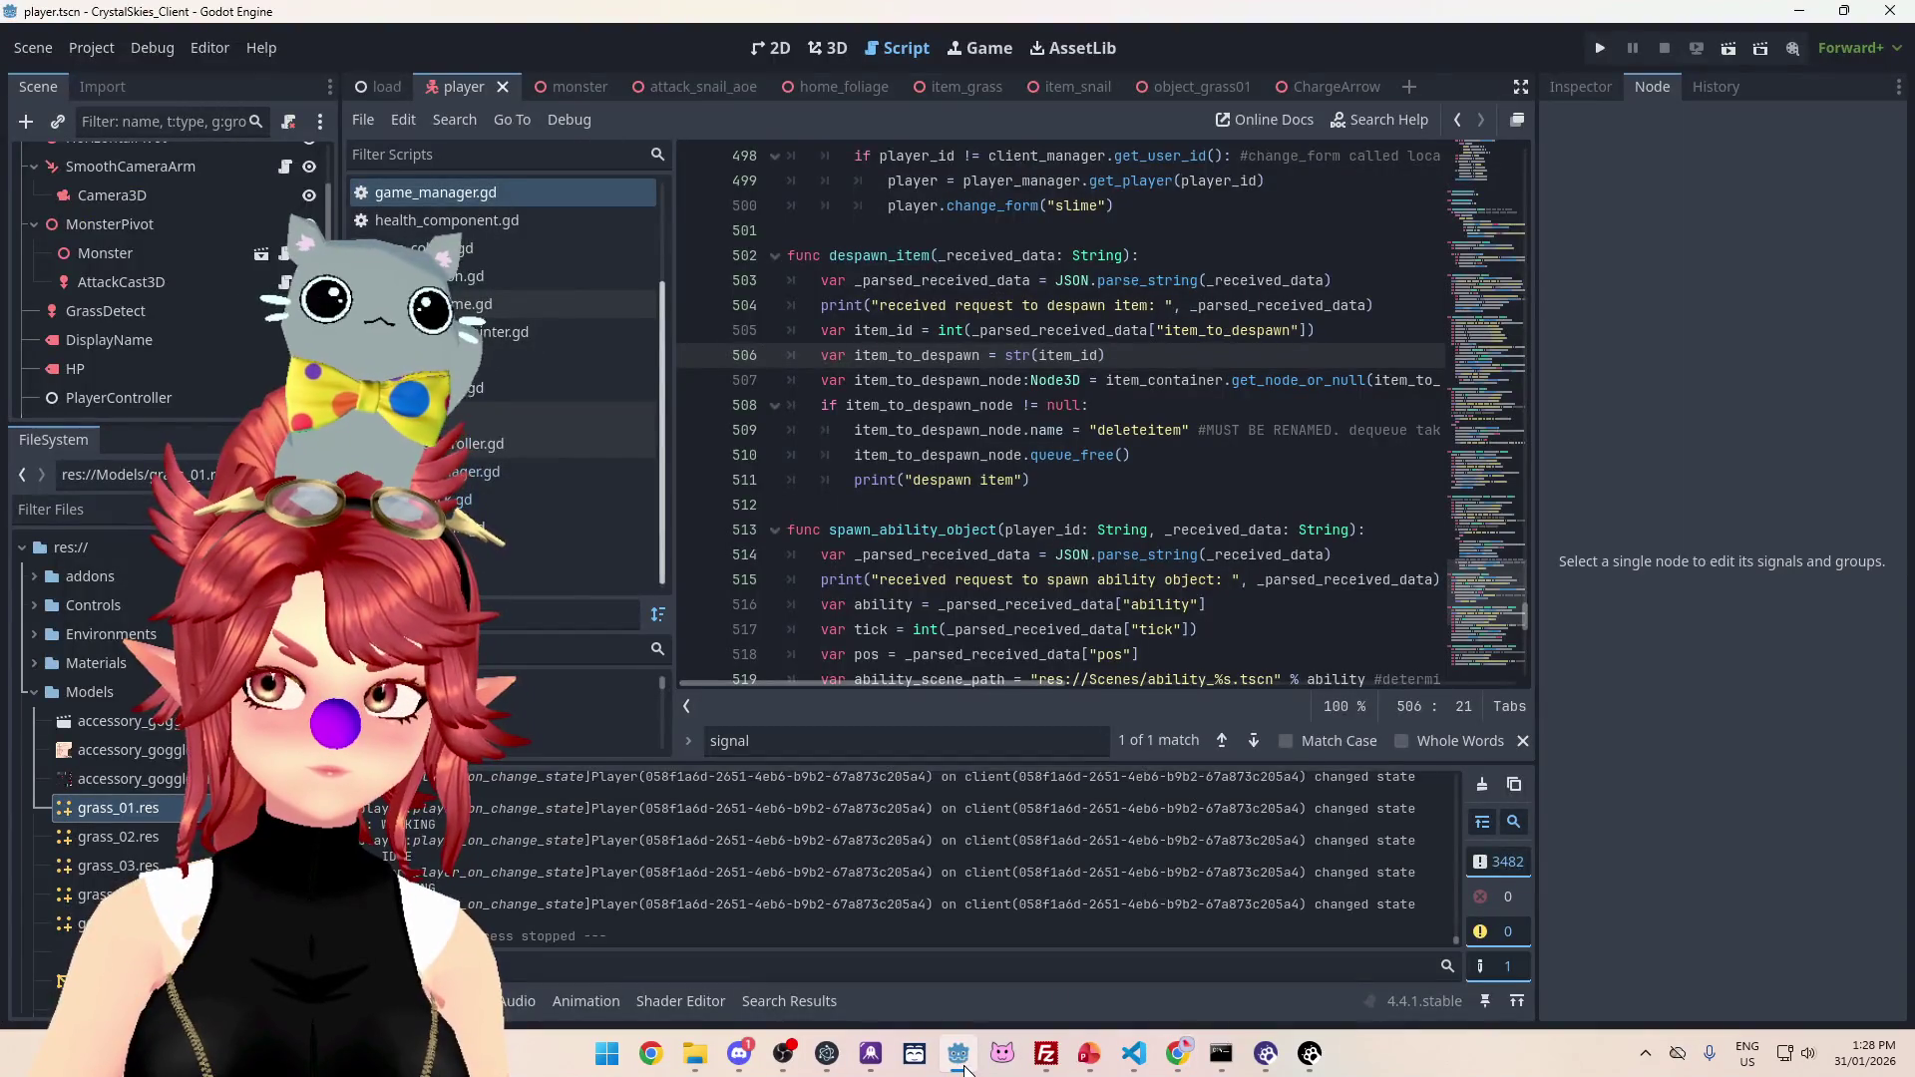
click(963, 1067)
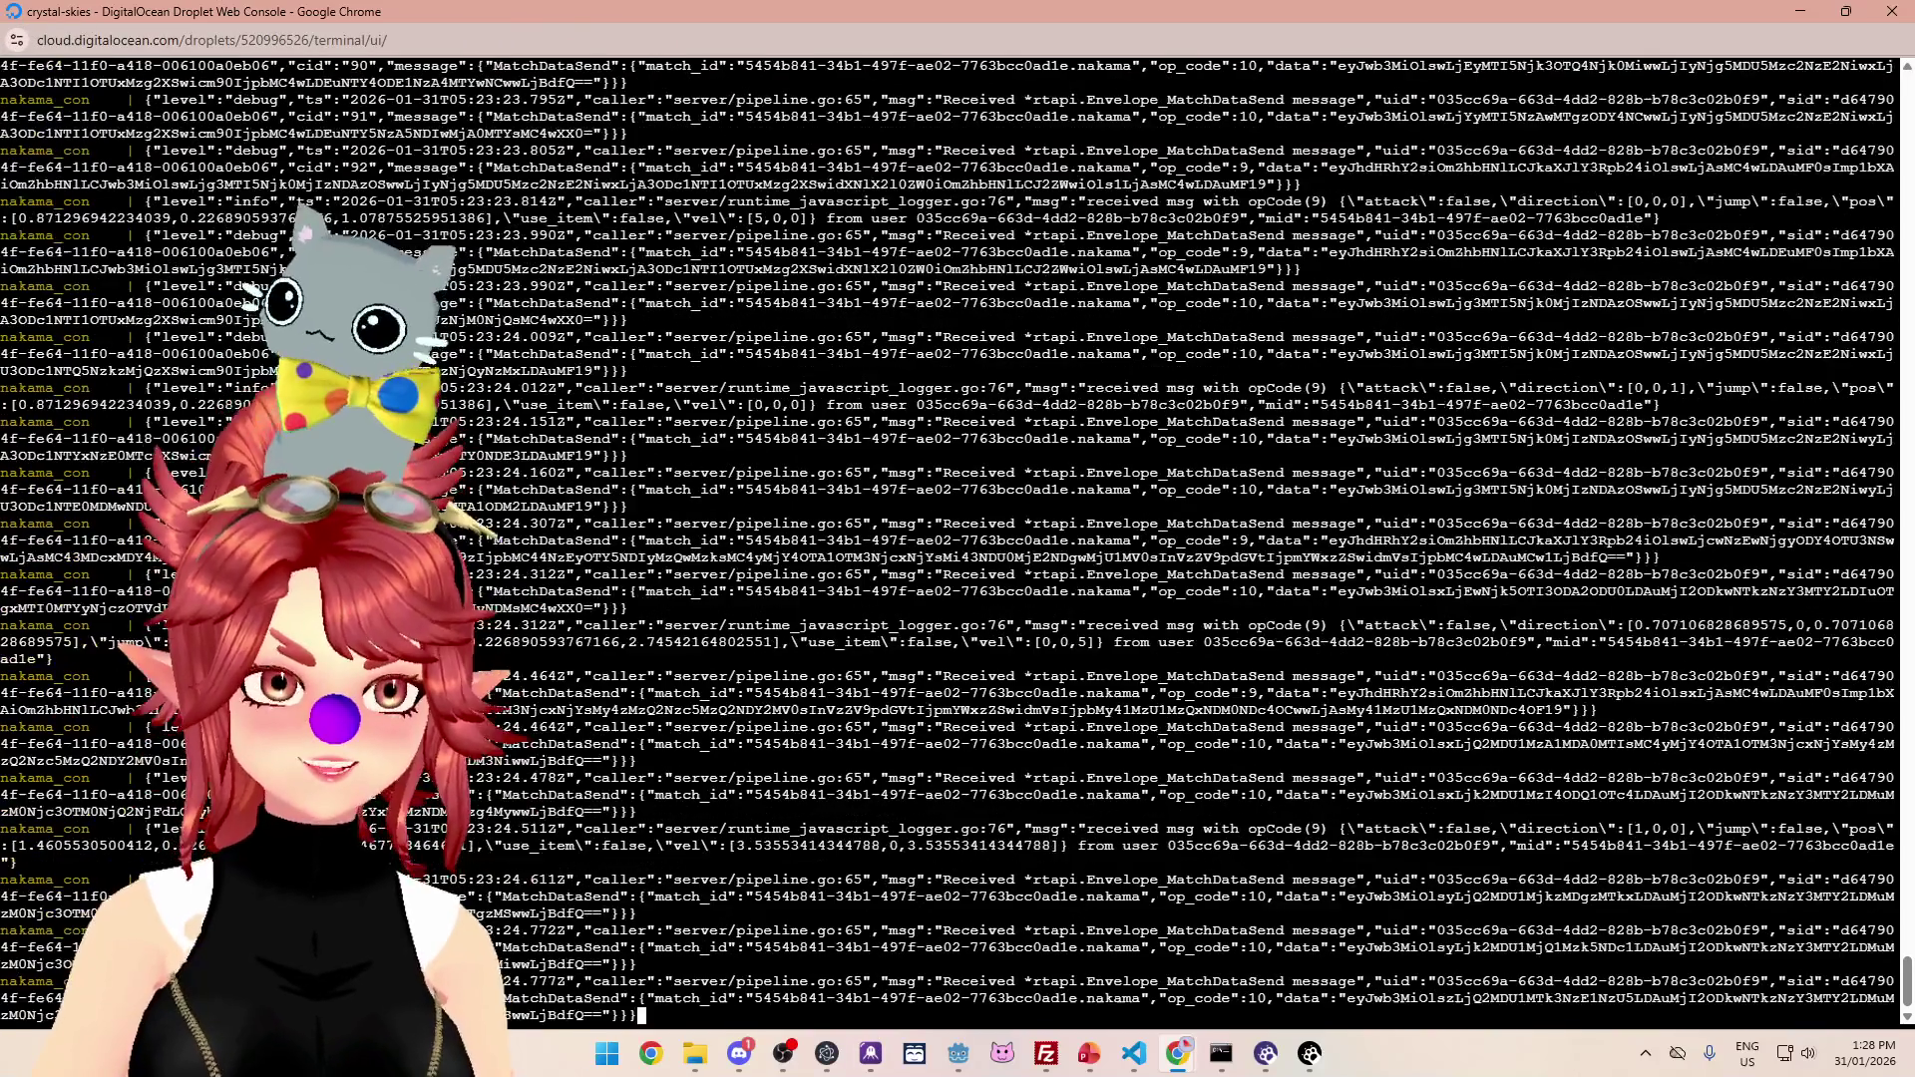
key(ctrl+c)
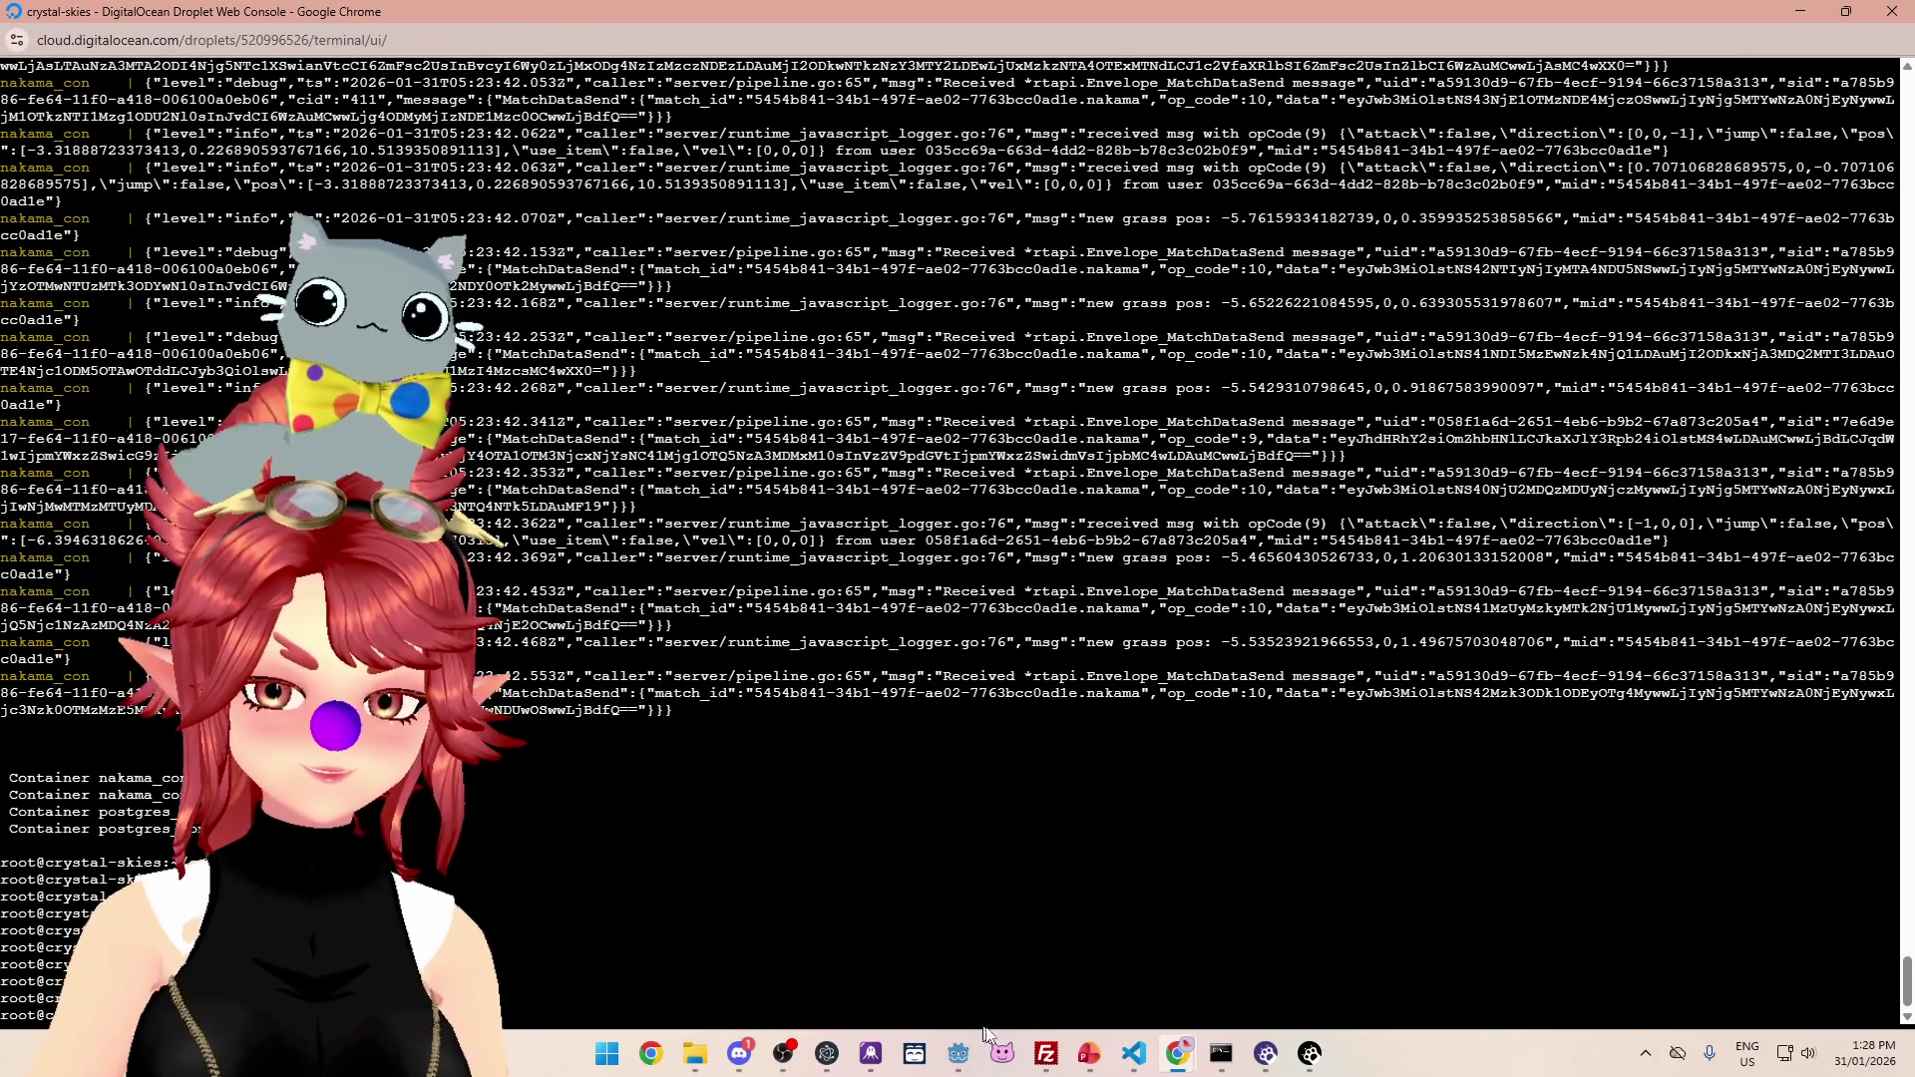
Step: Rerun 'docker compose up >> log.txt' in the droplet console, then minimize Chrome
click(1105, 1060)
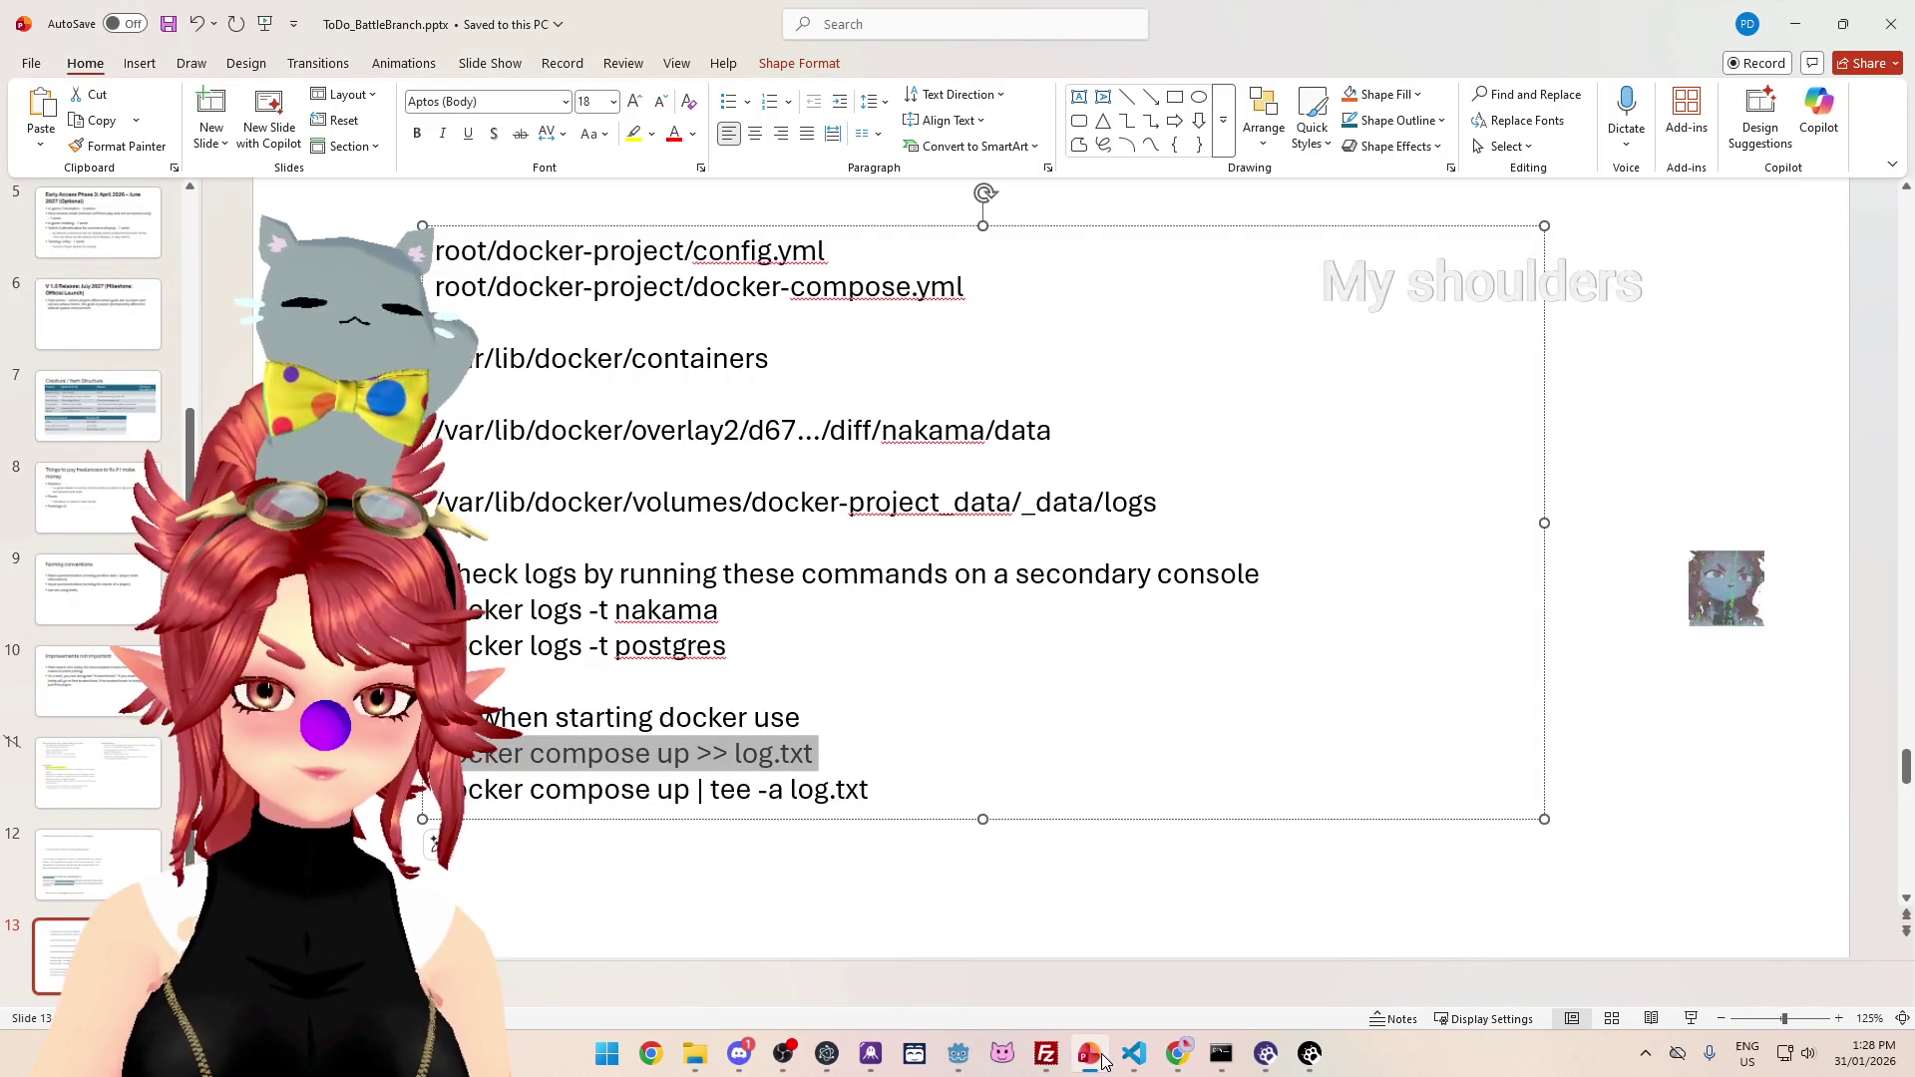
mouse_move(1178, 1054)
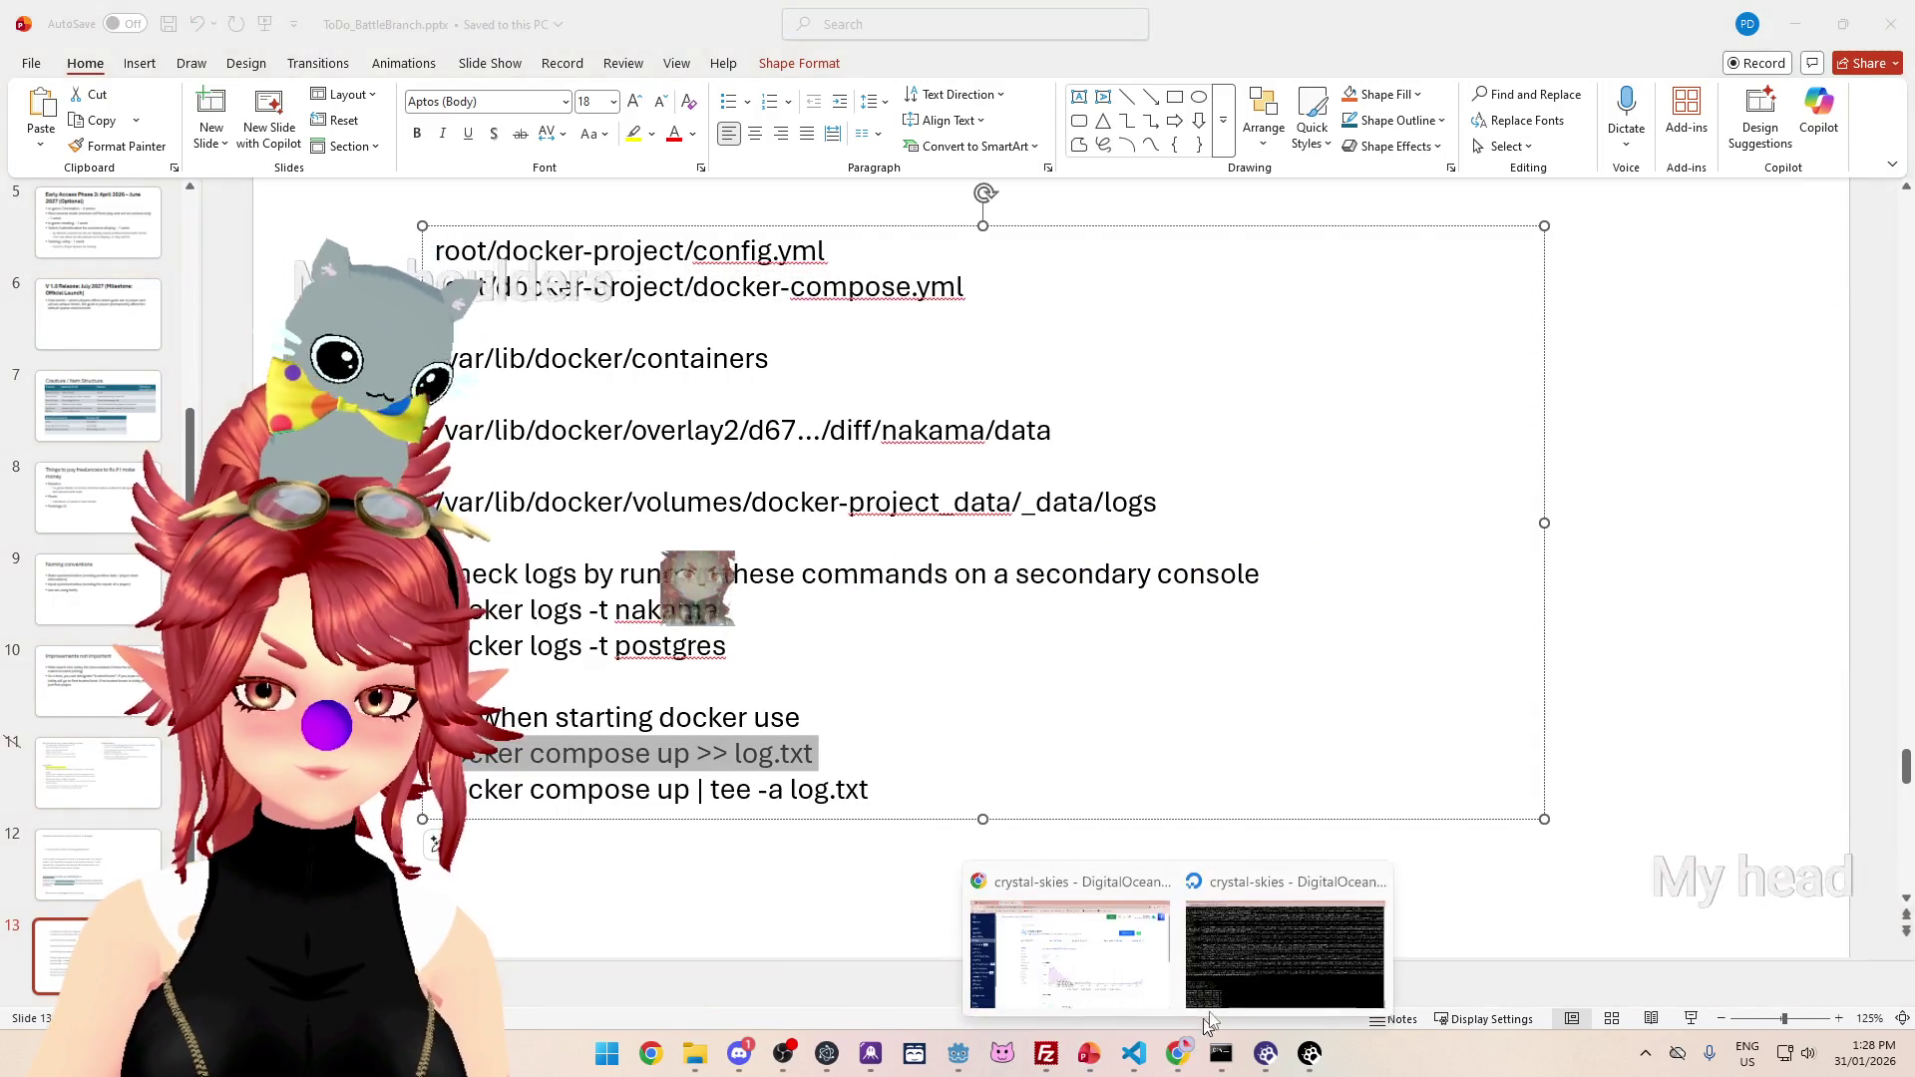
click(1351, 953)
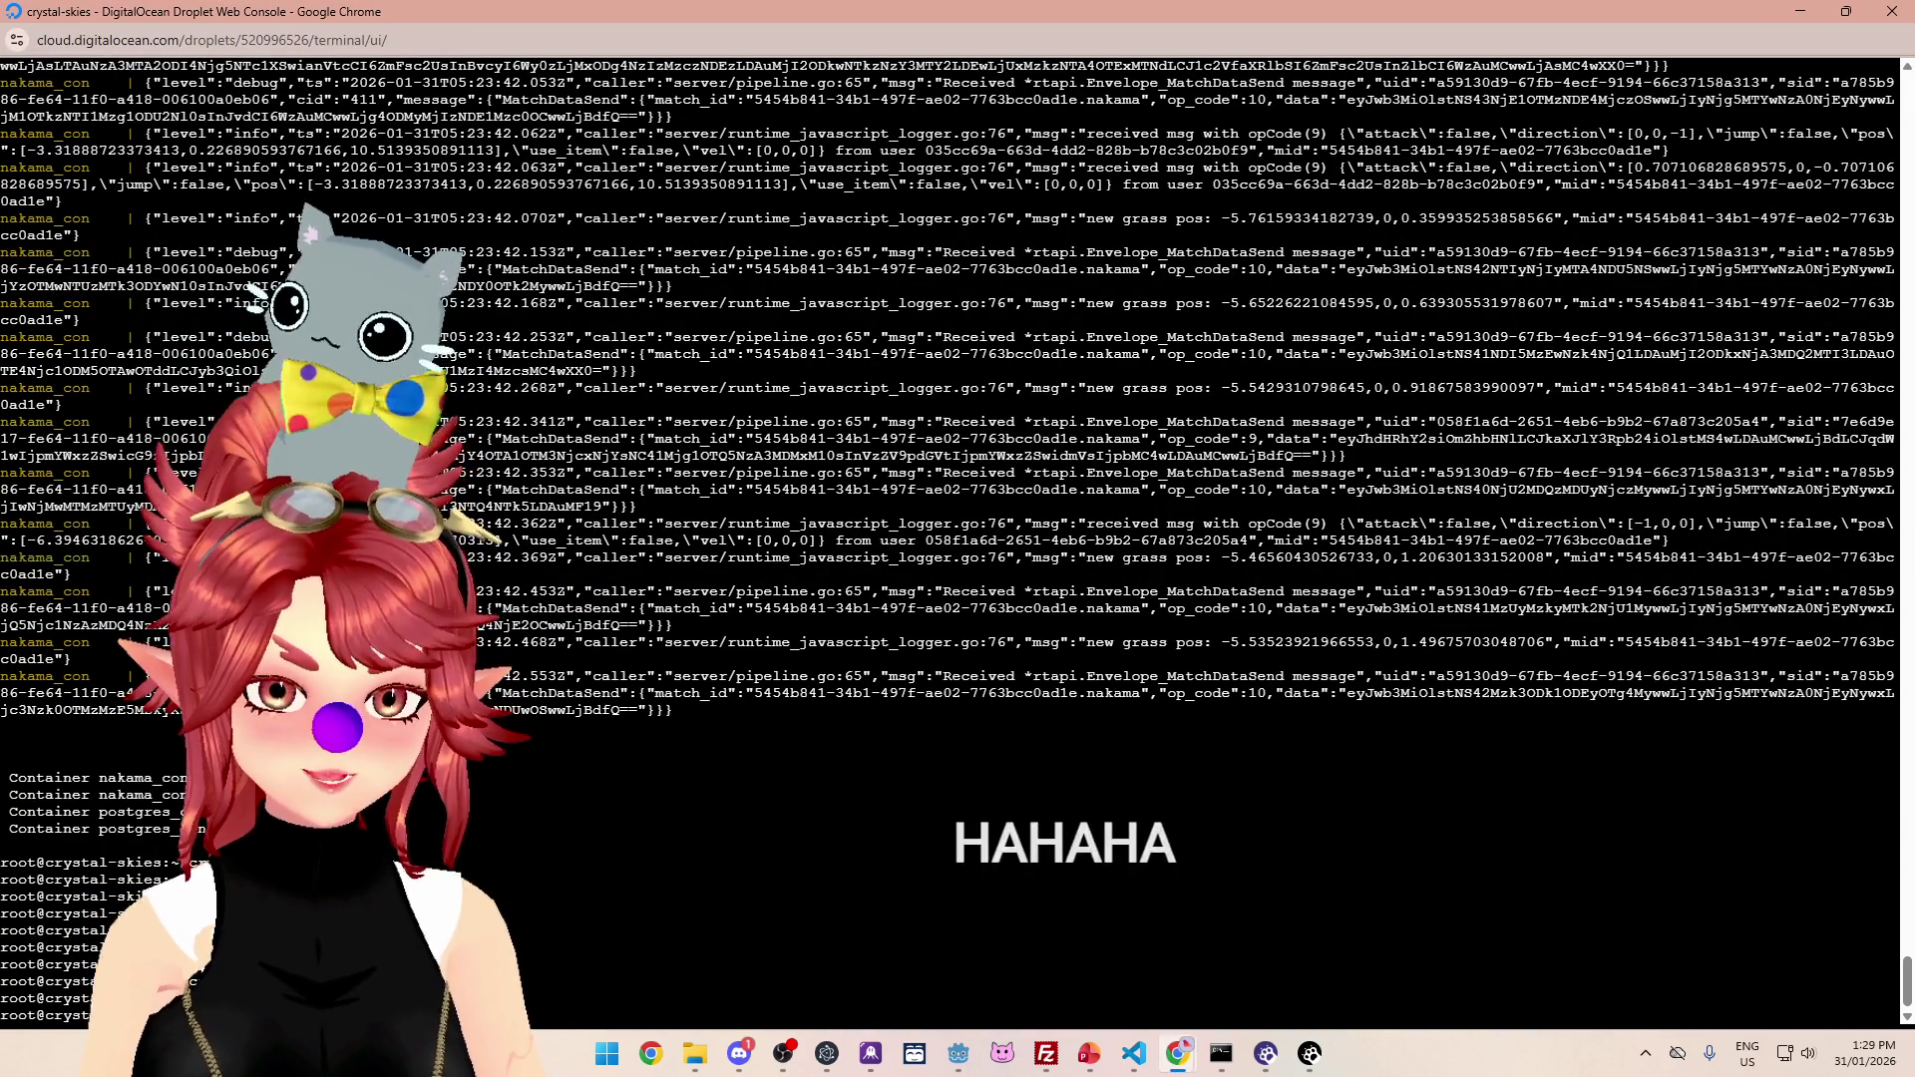
key(Up)
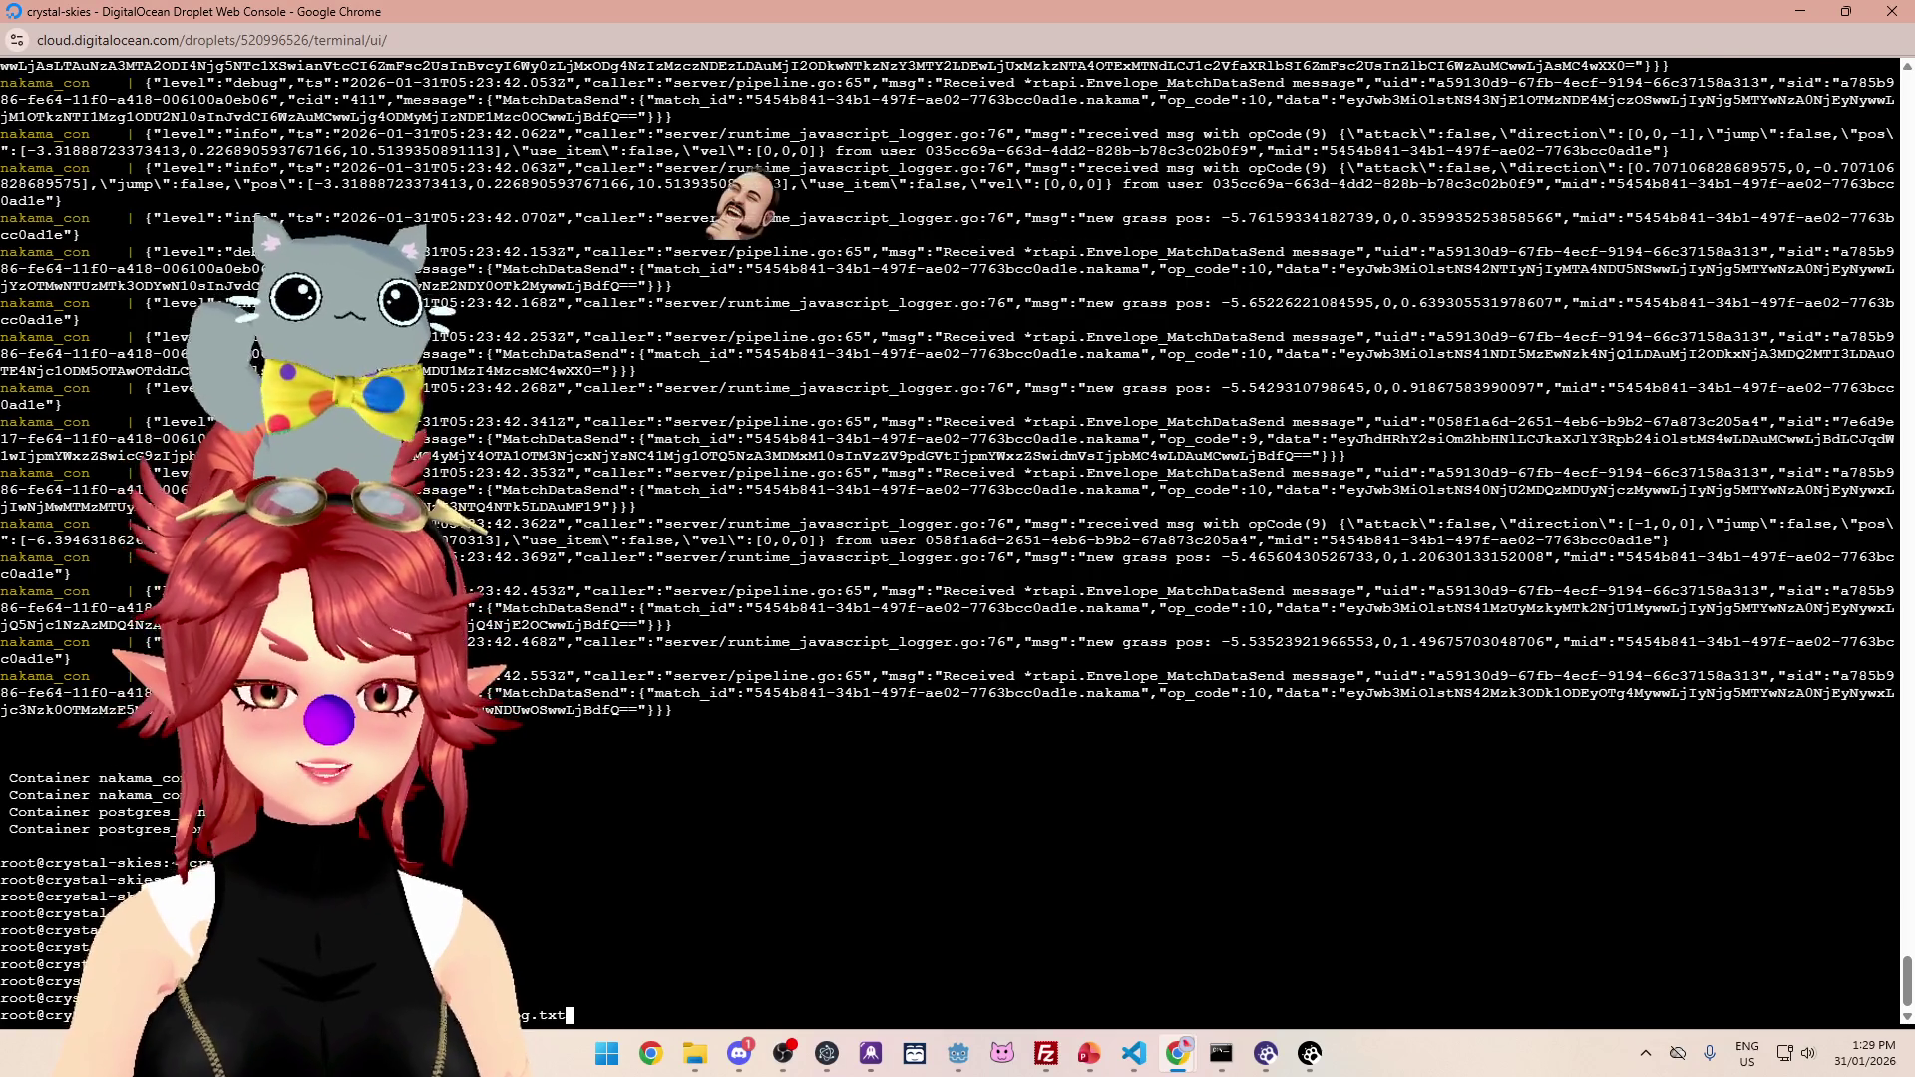
key(Return)
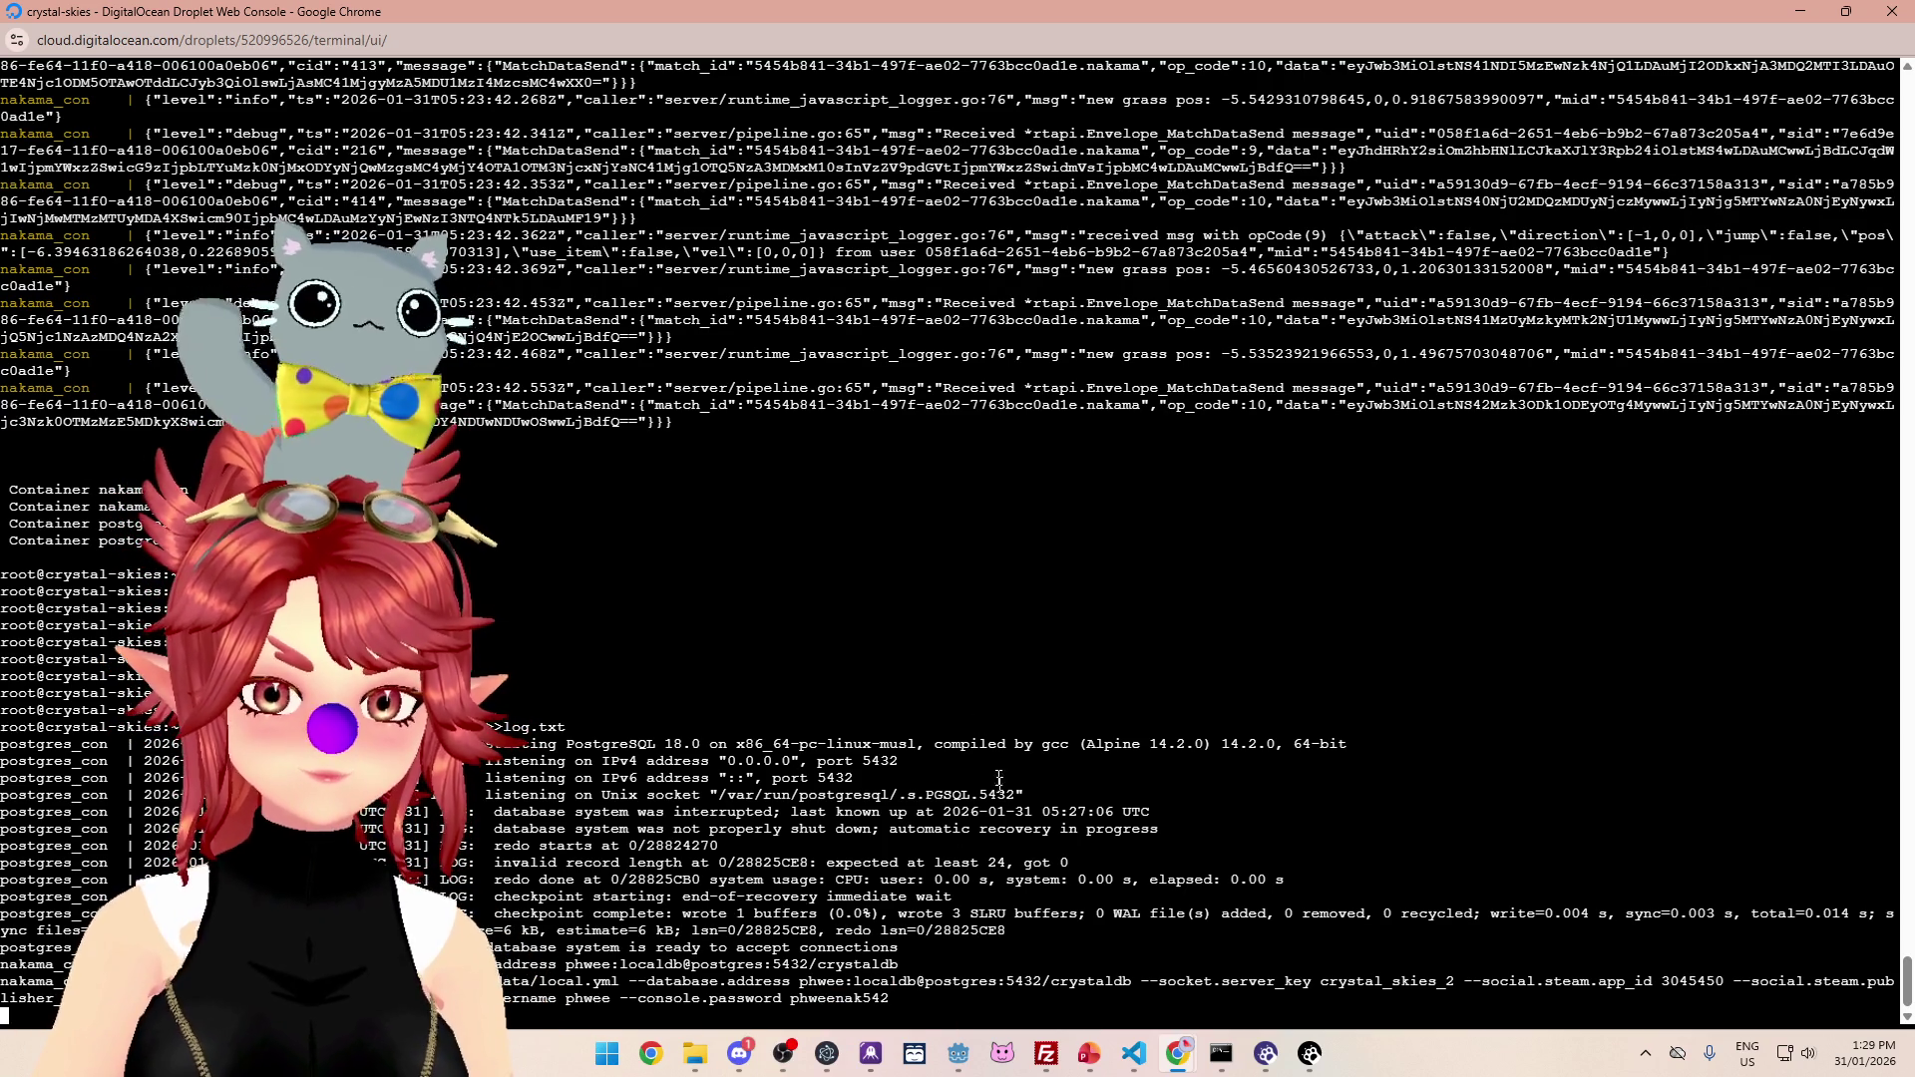
click(1800, 14)
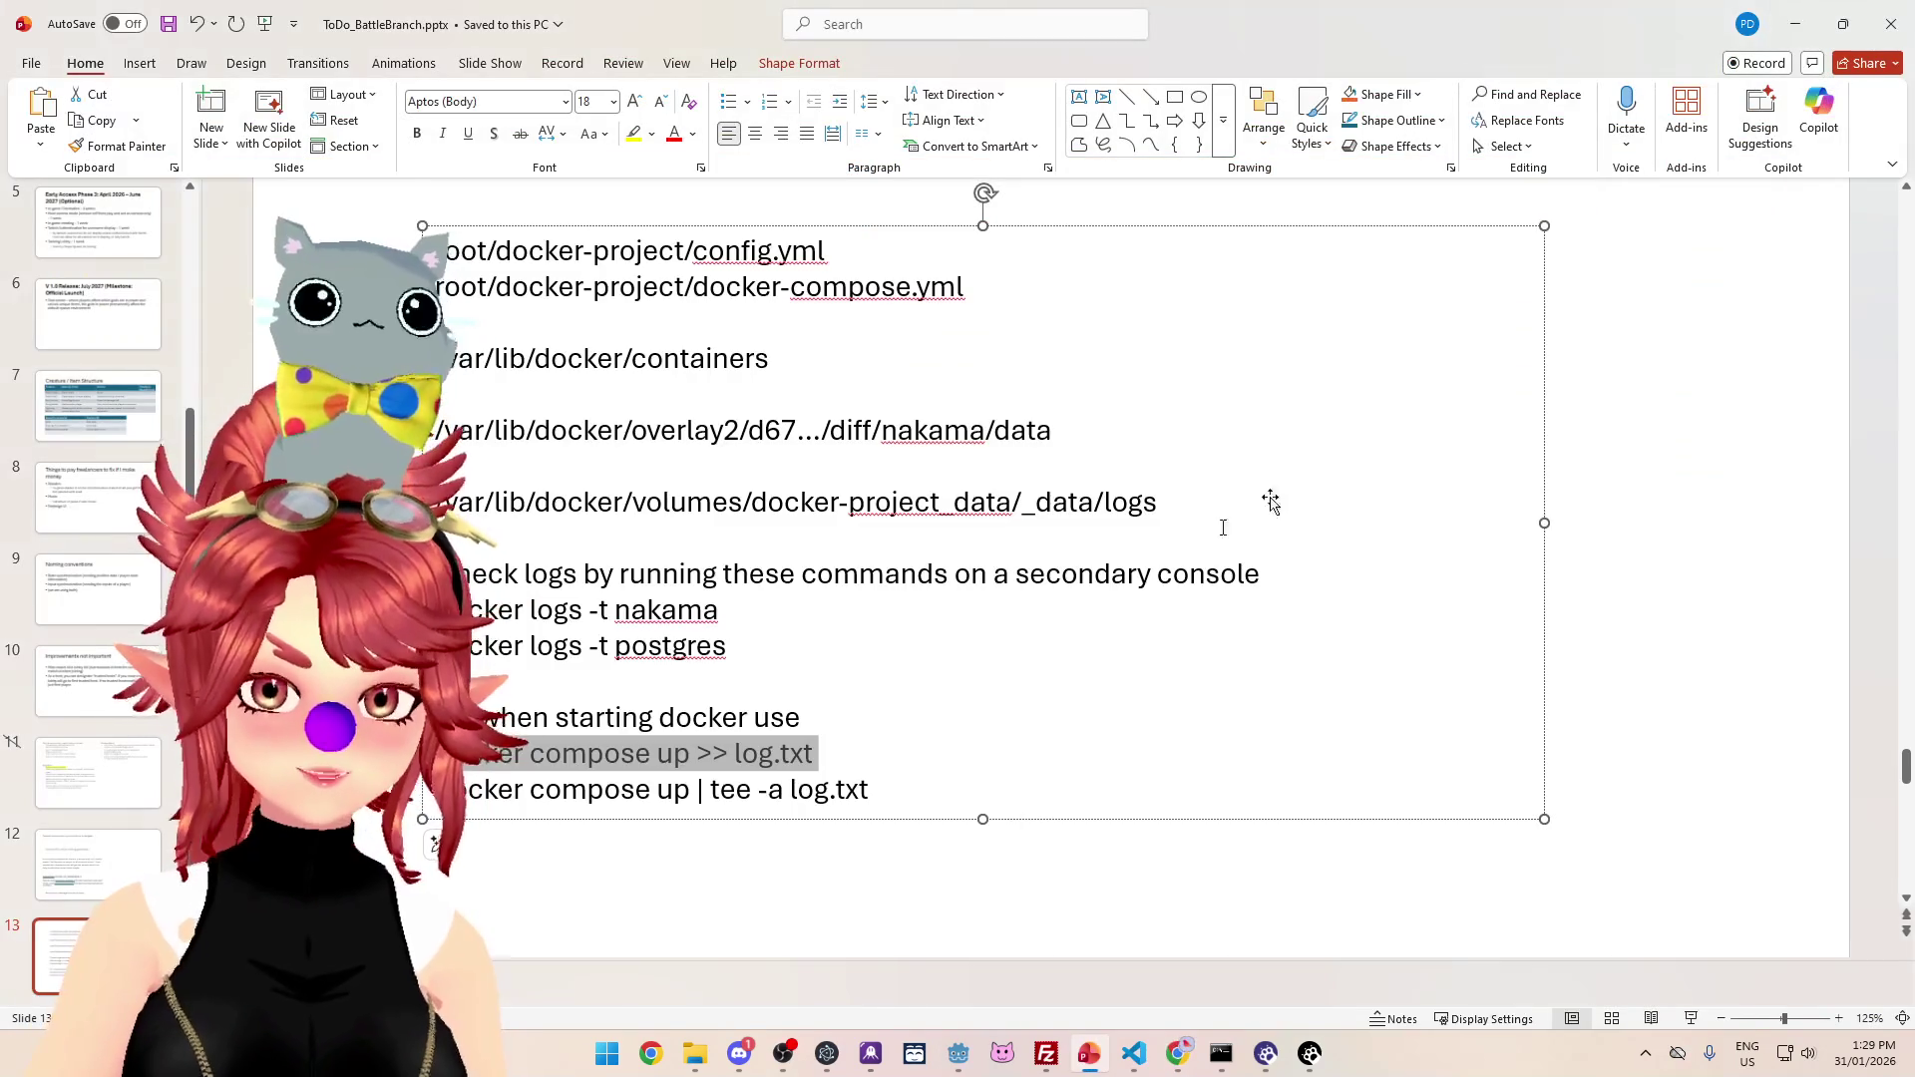
Step: Switch from PowerPoint to Godot and run the CrystalSkies project to reach its lobby screen
click(959, 1055)
click(1601, 48)
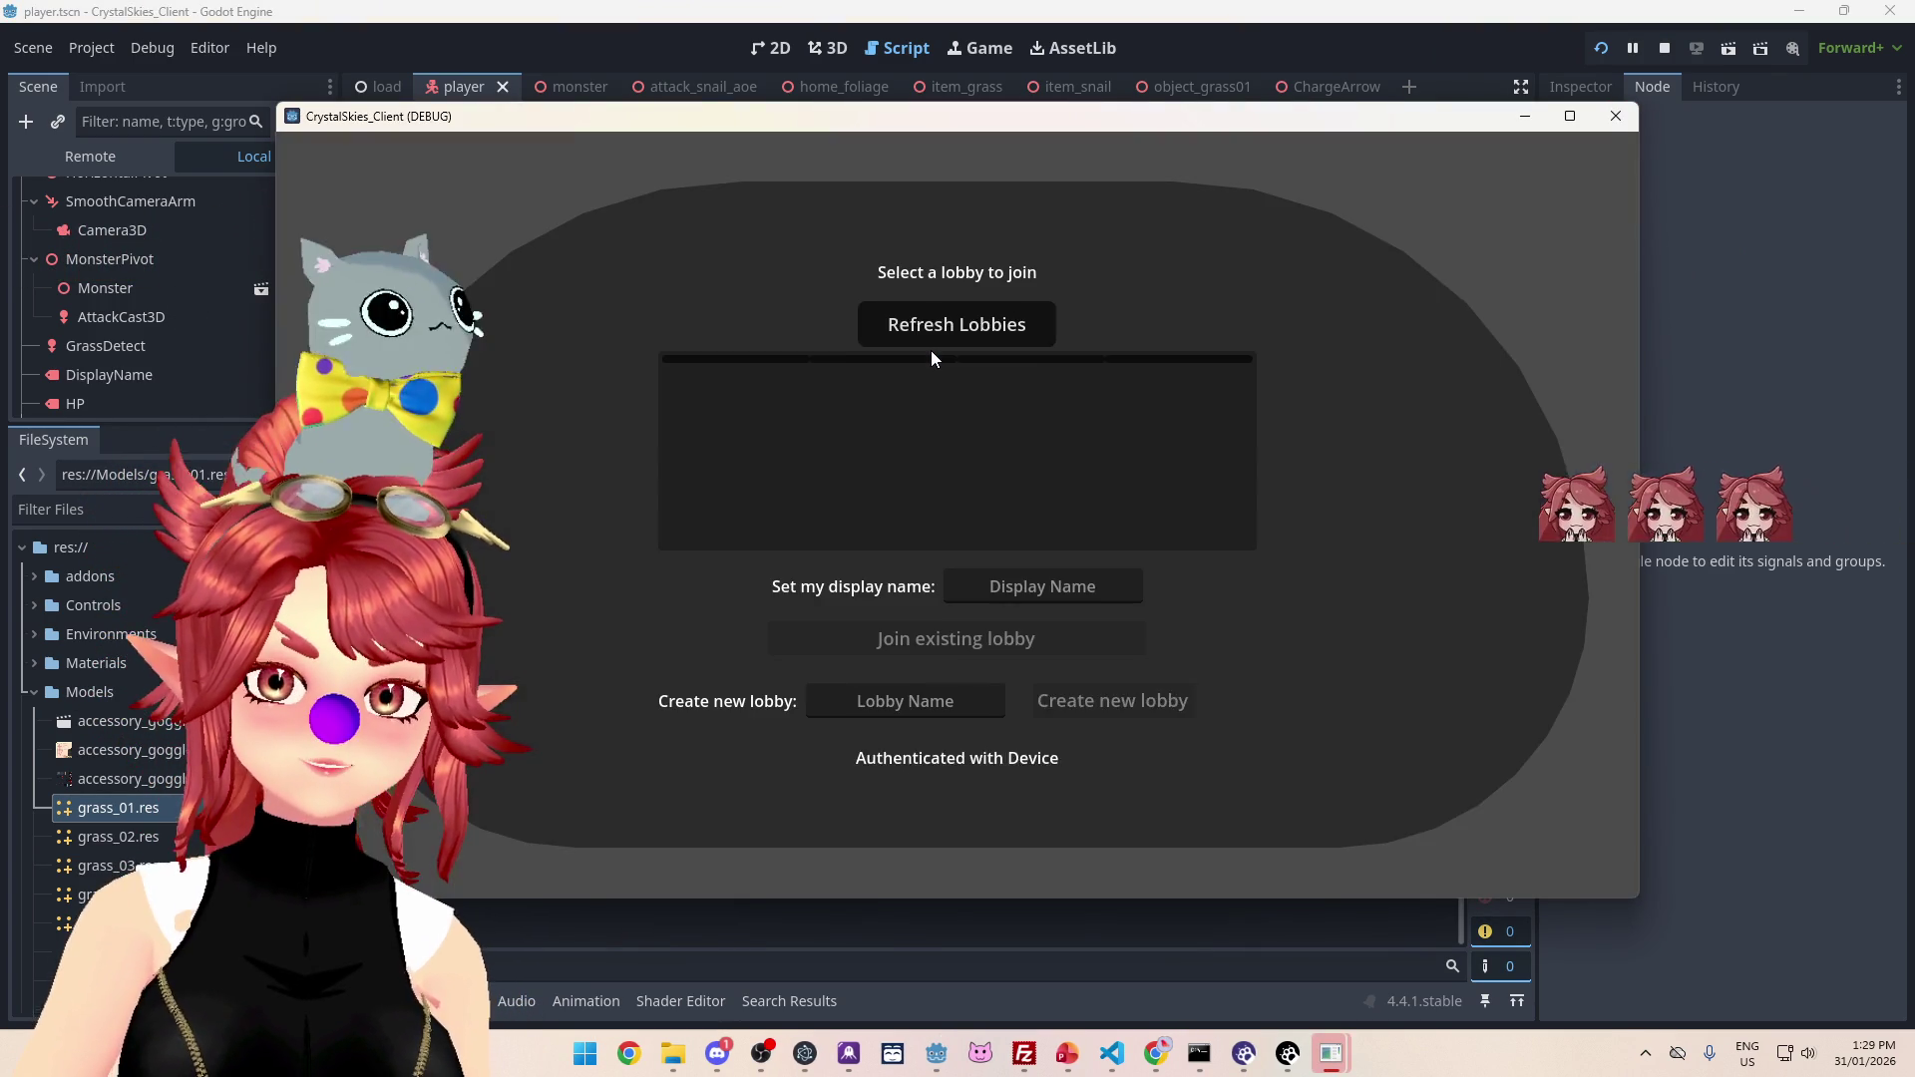
Step: Enter a display name and the lobby name 'asdd', then create that lobby to enter the forest match
text(Phwee)
key(Tab)
text(asdd)
double_click(821, 702)
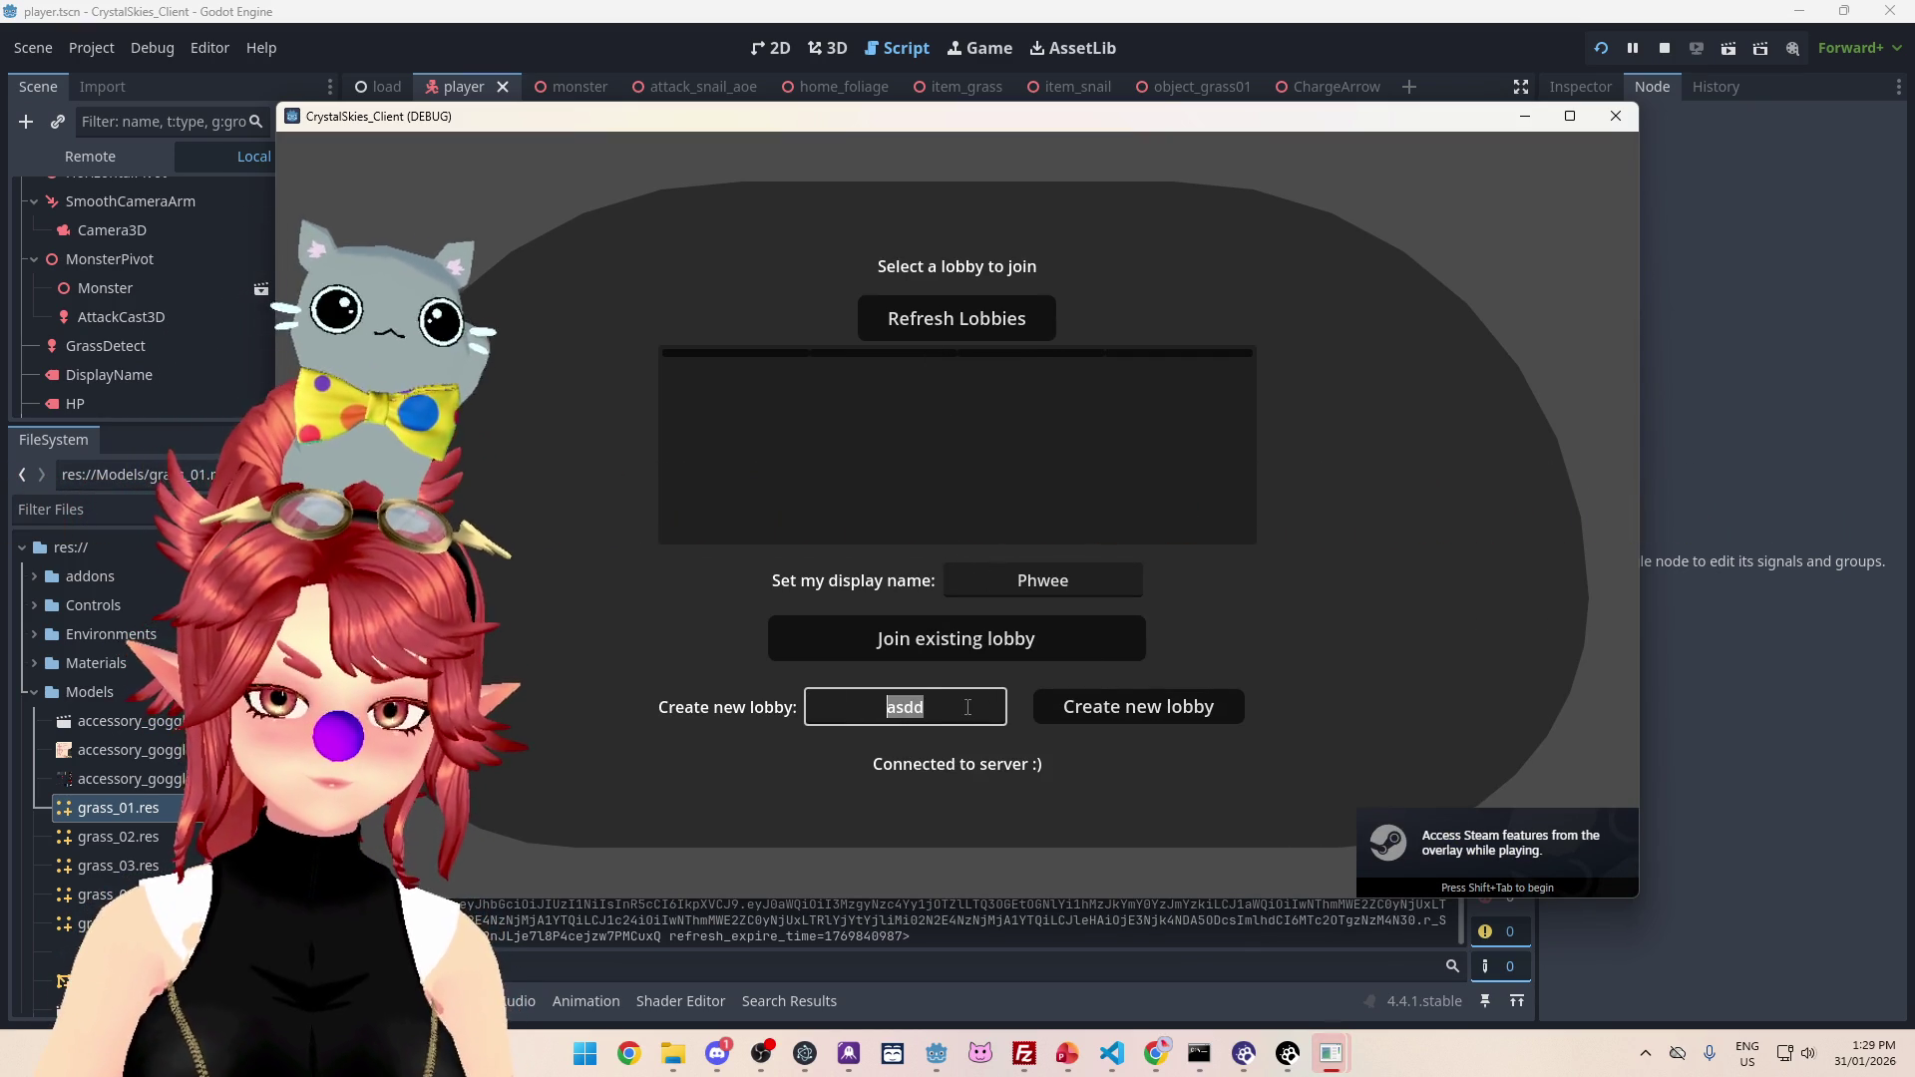
click(1147, 708)
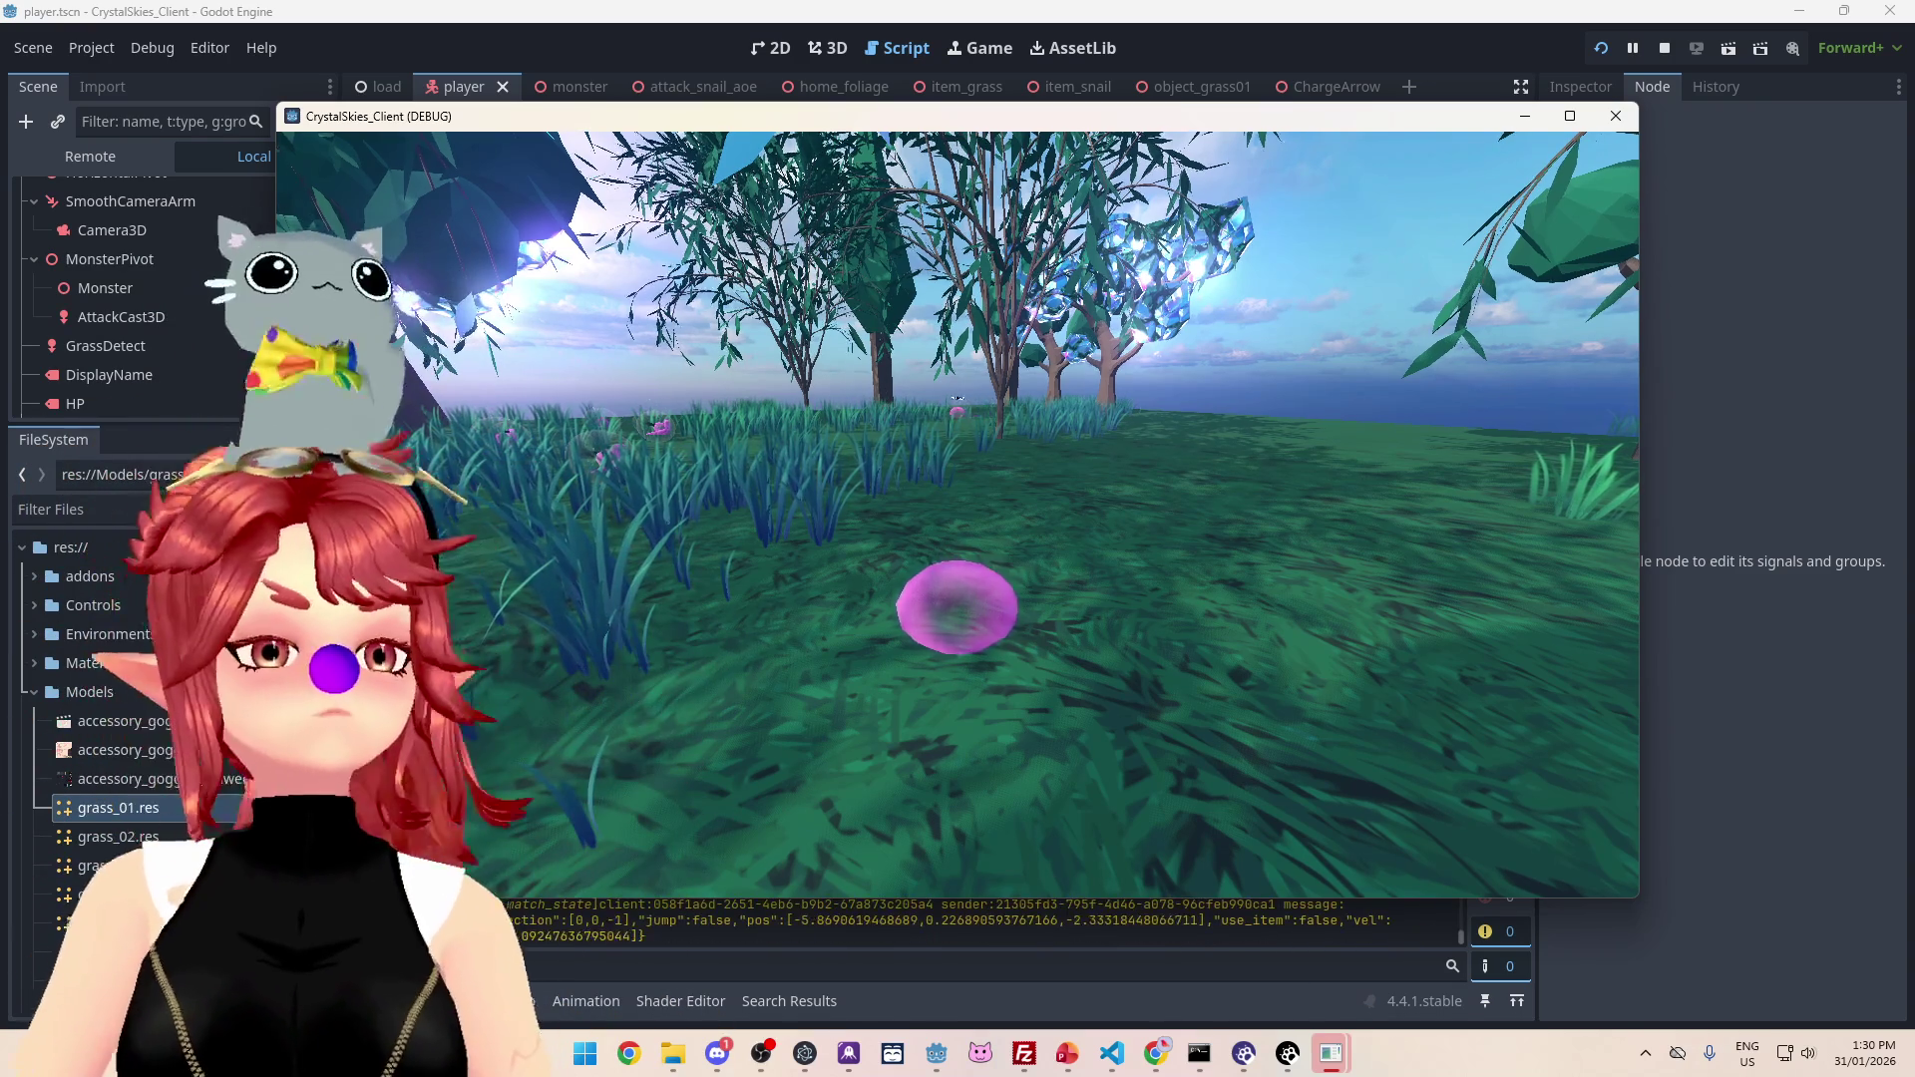
Step: Roam the slime across the meadow with W and D, then reopen Host Settings' battle mode list
key(Escape)
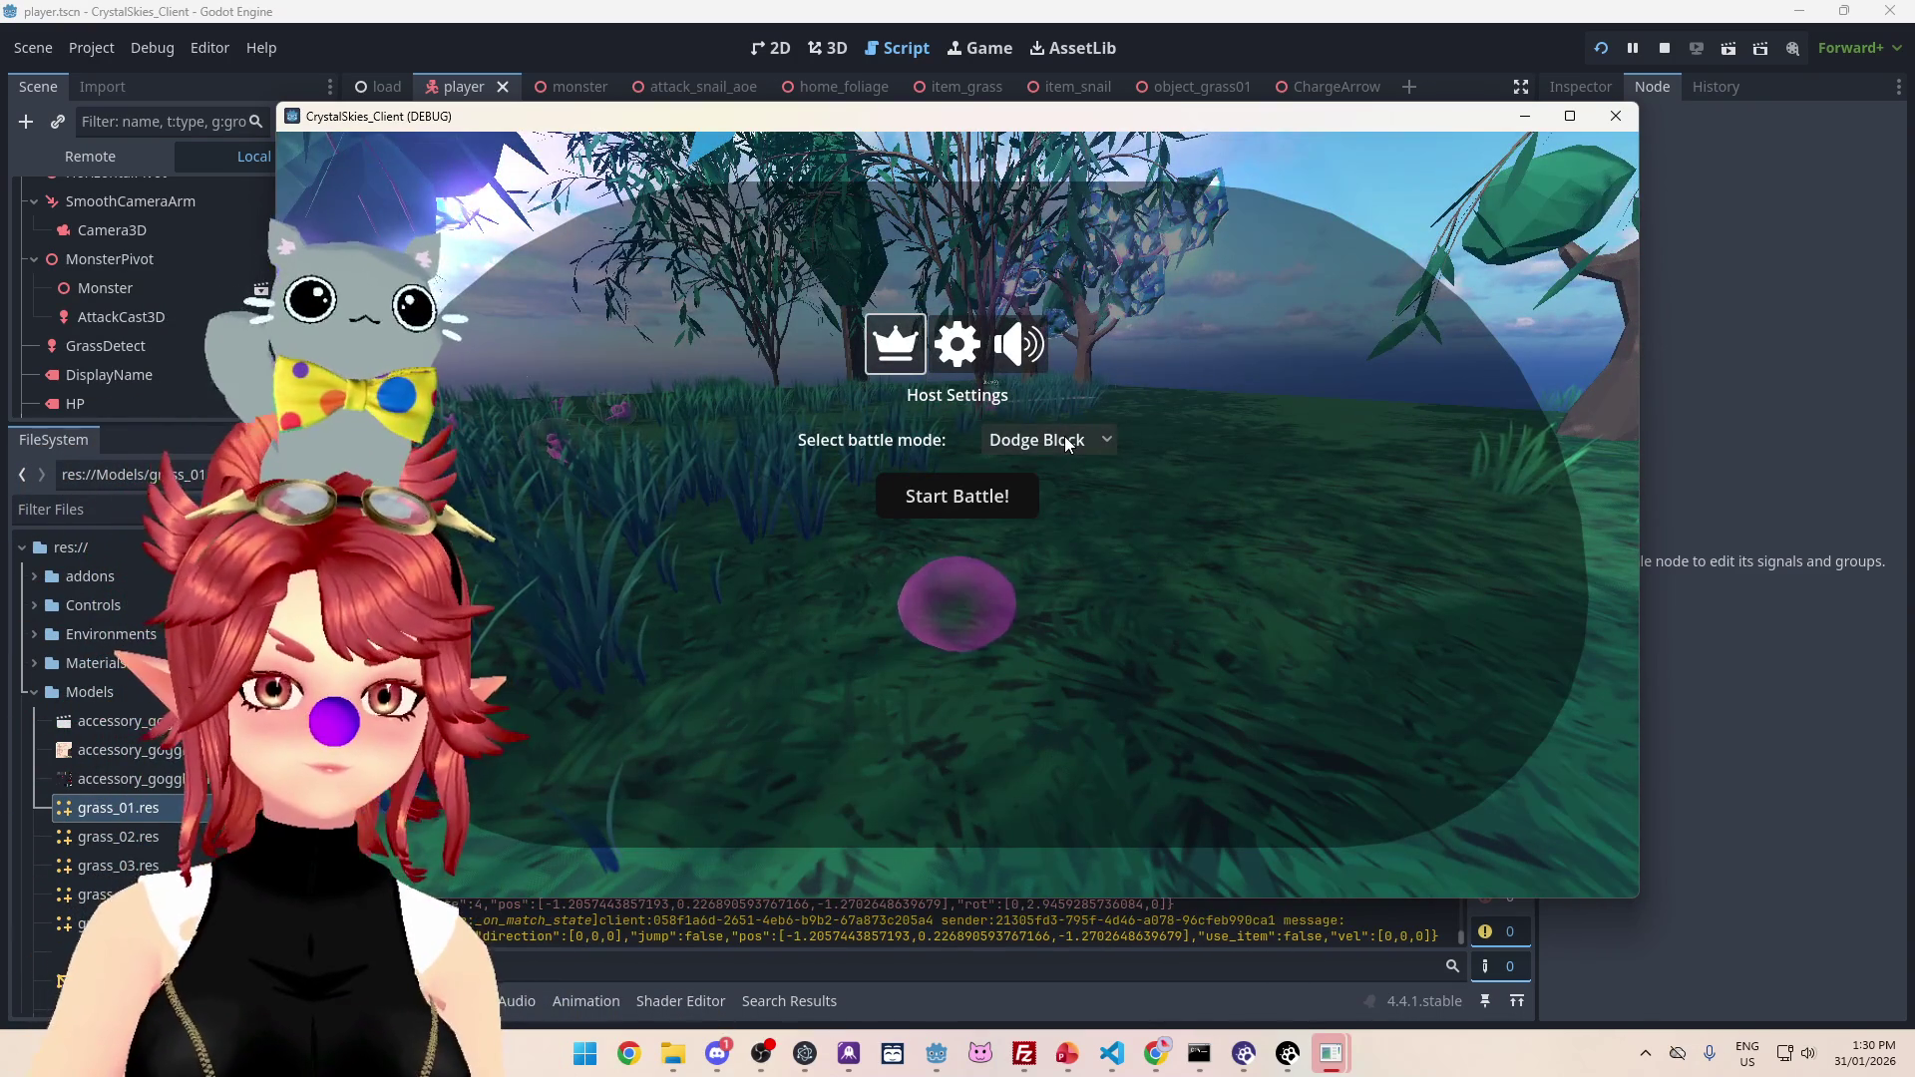
key(Escape)
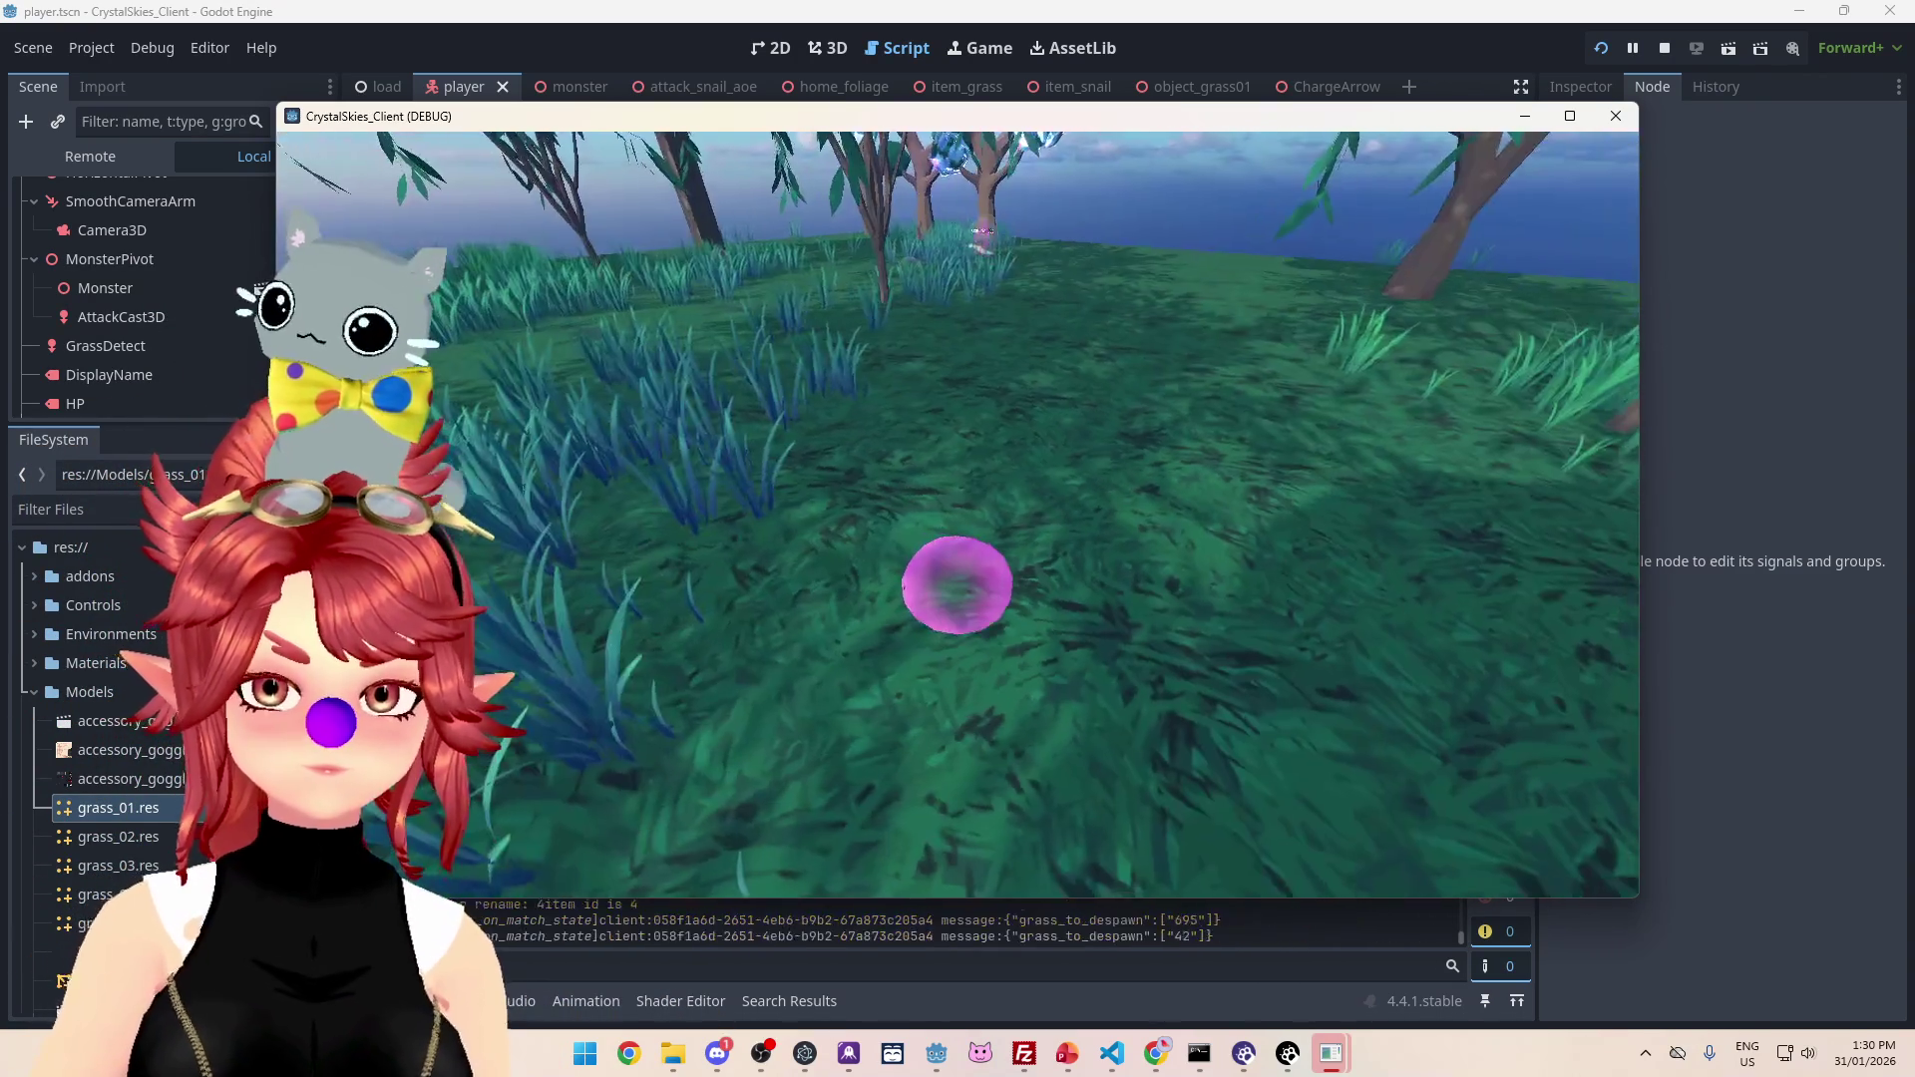
key(w)
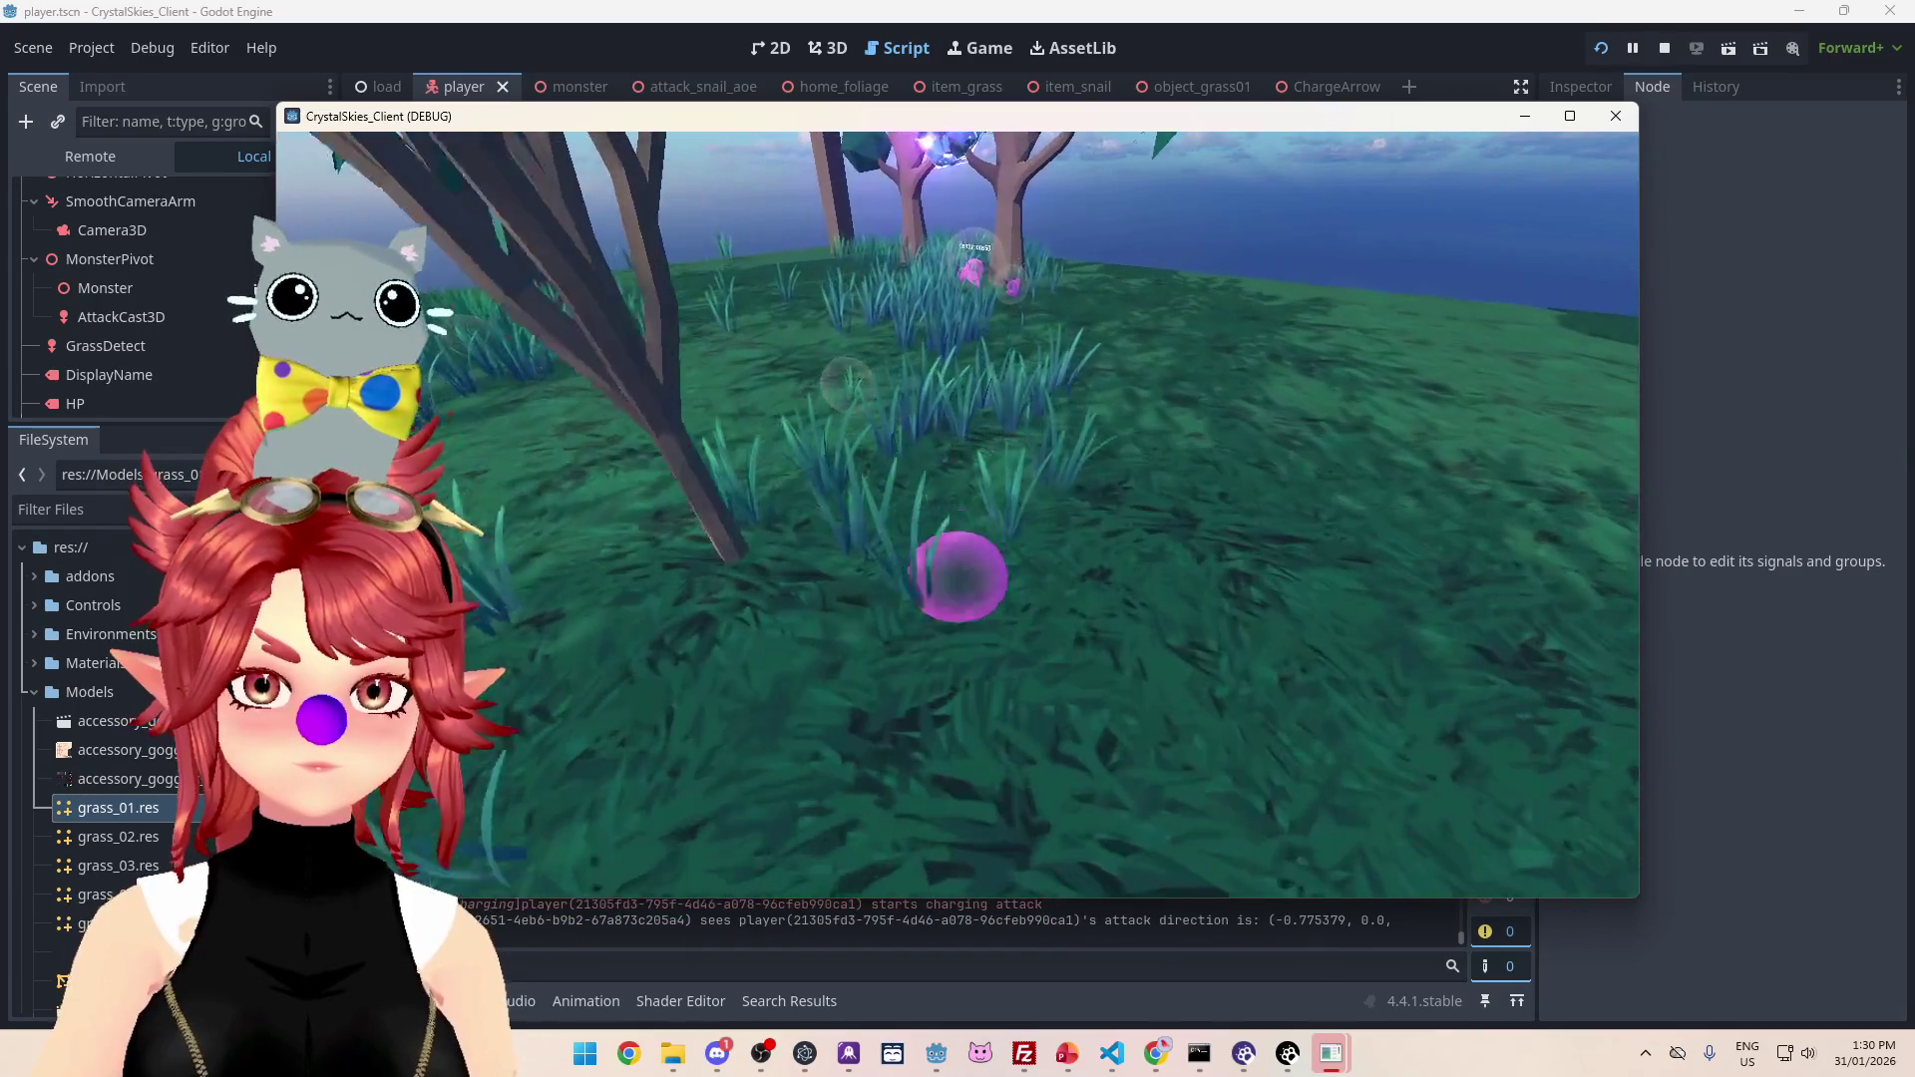
key(w)
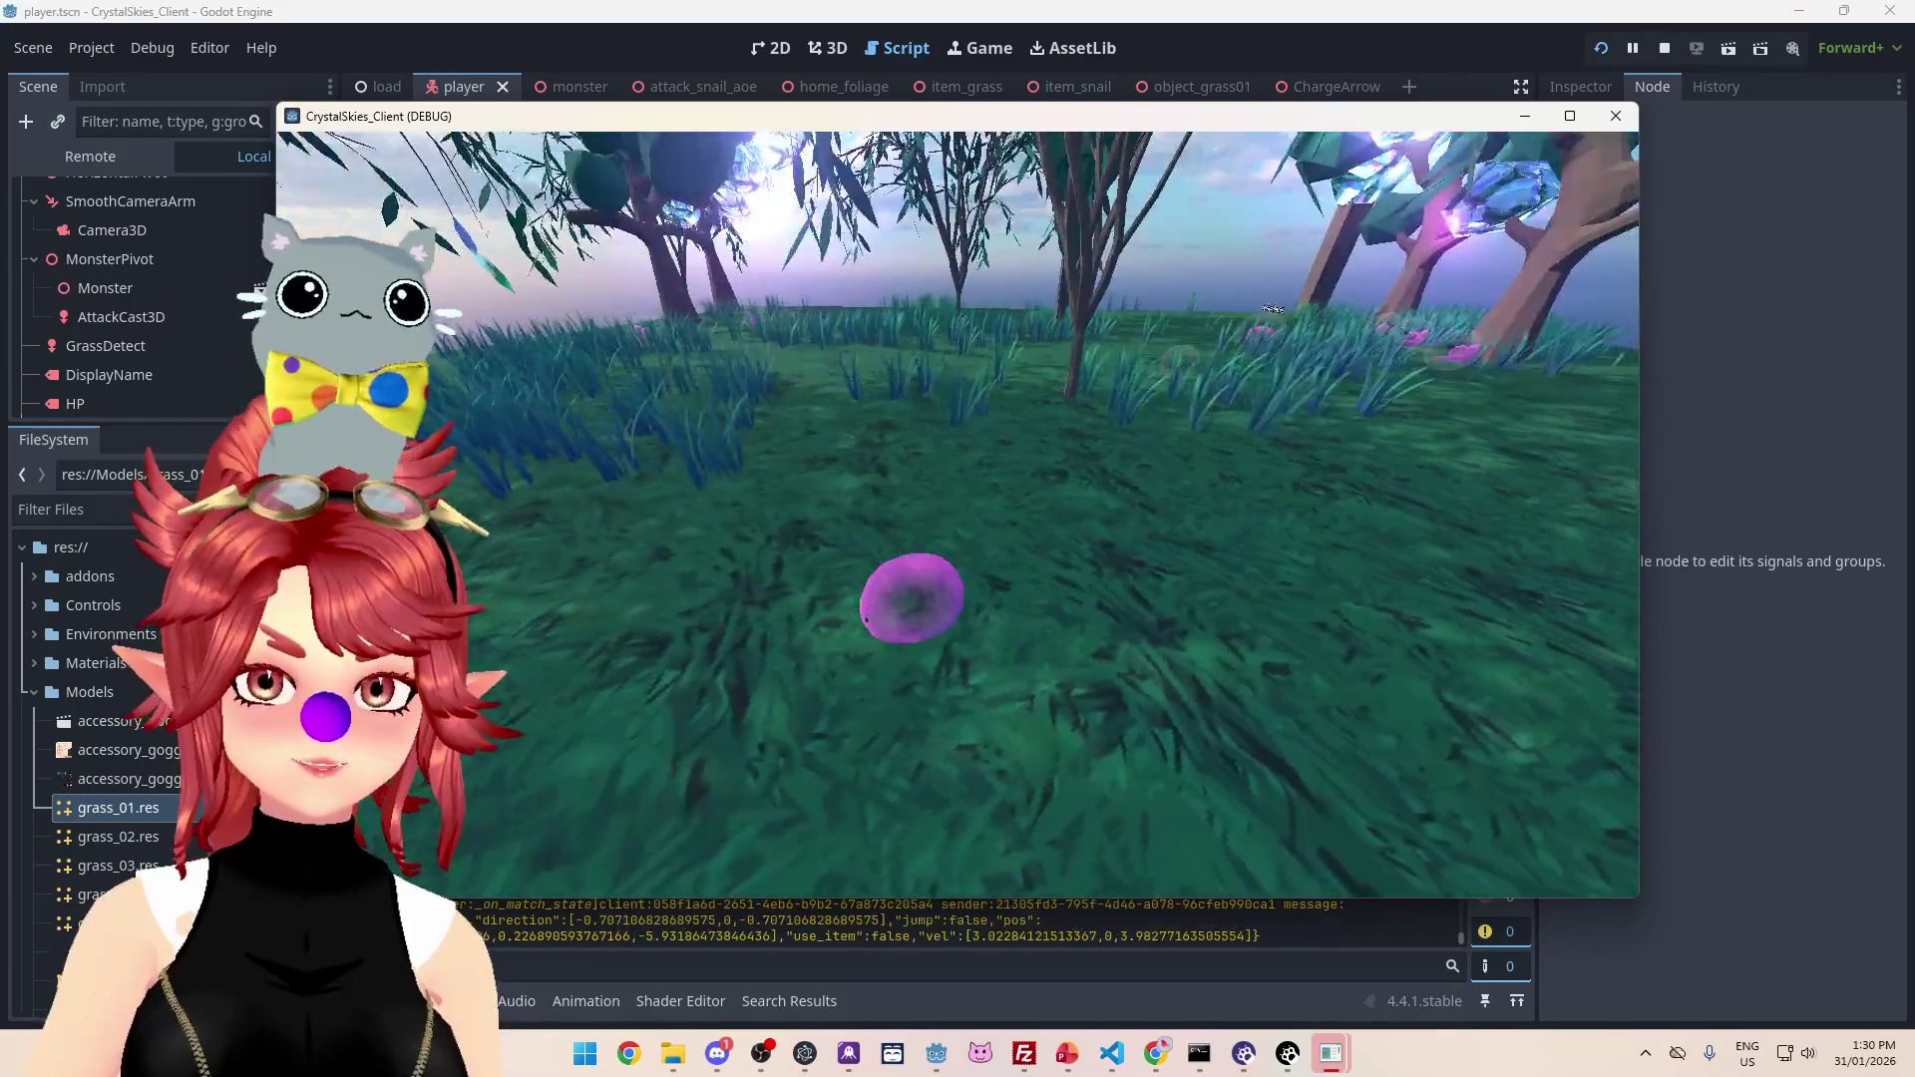
key(w)
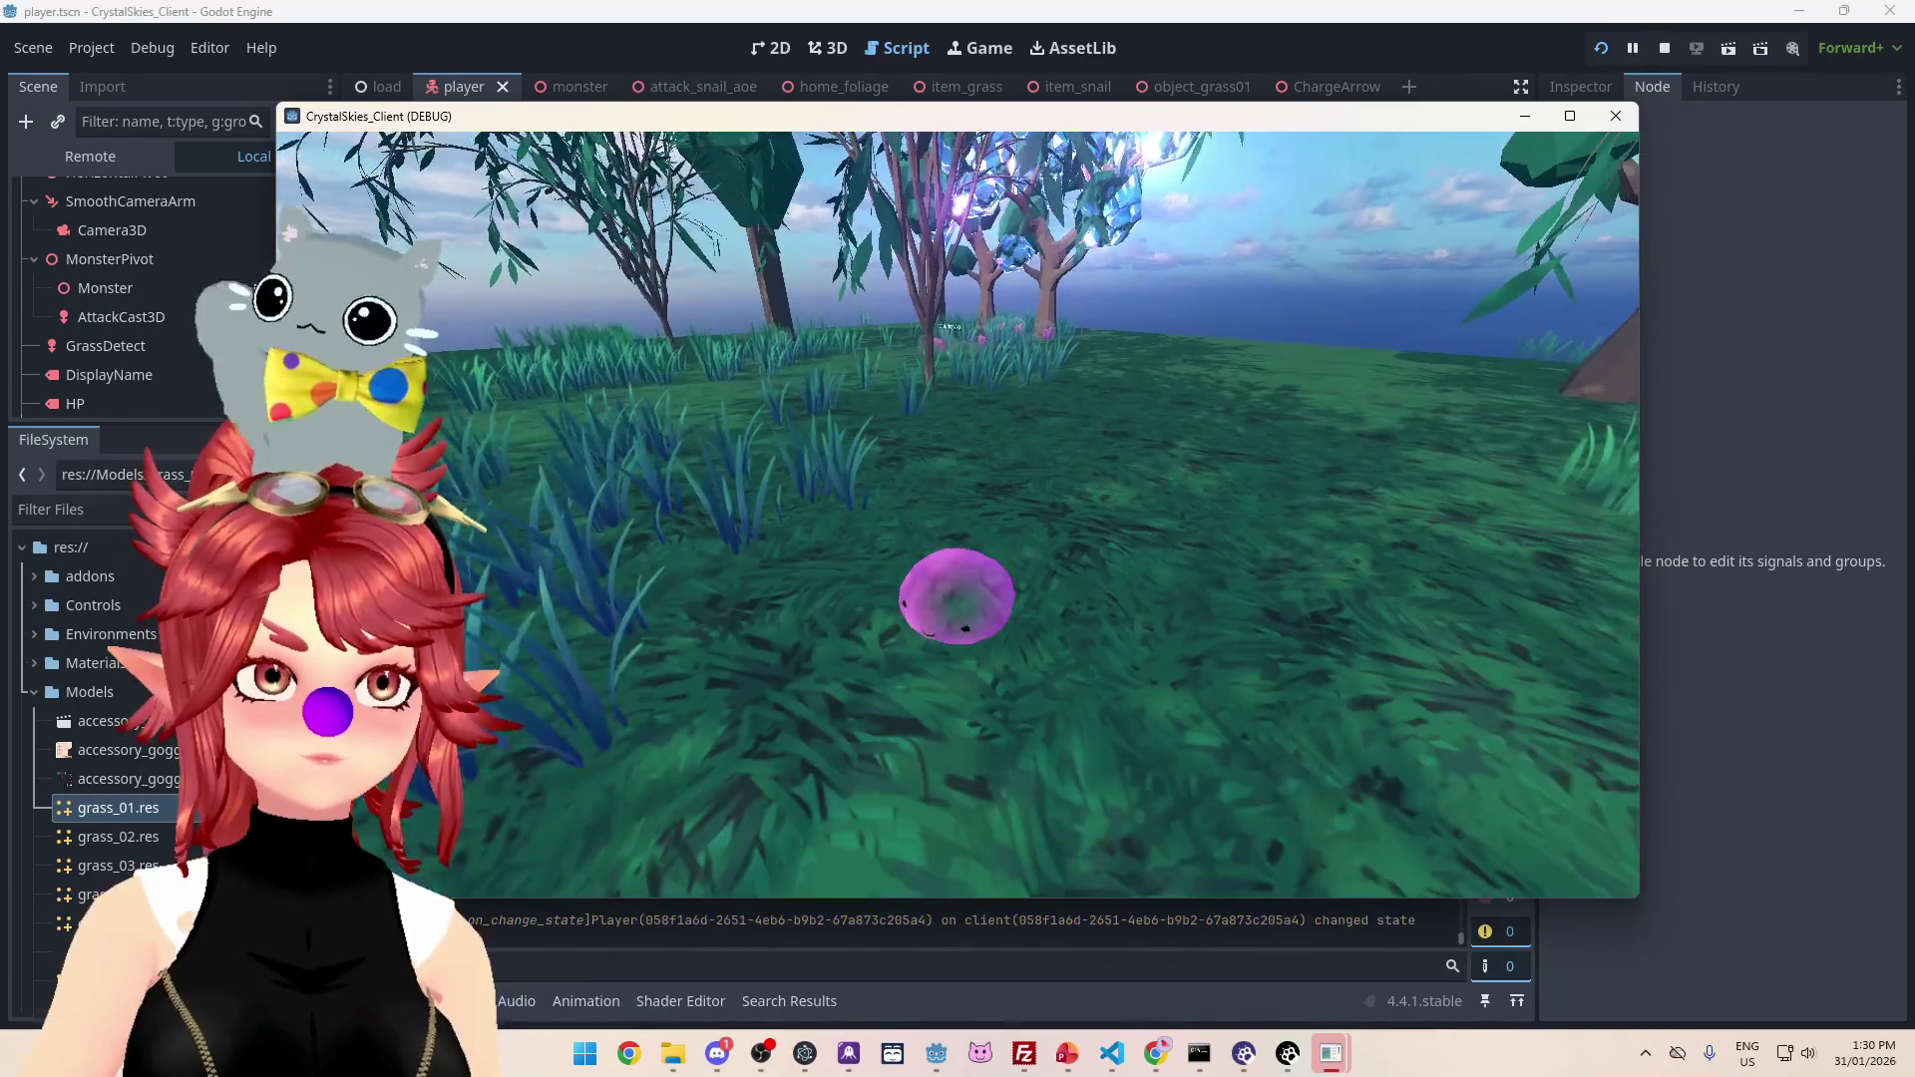
key(w)
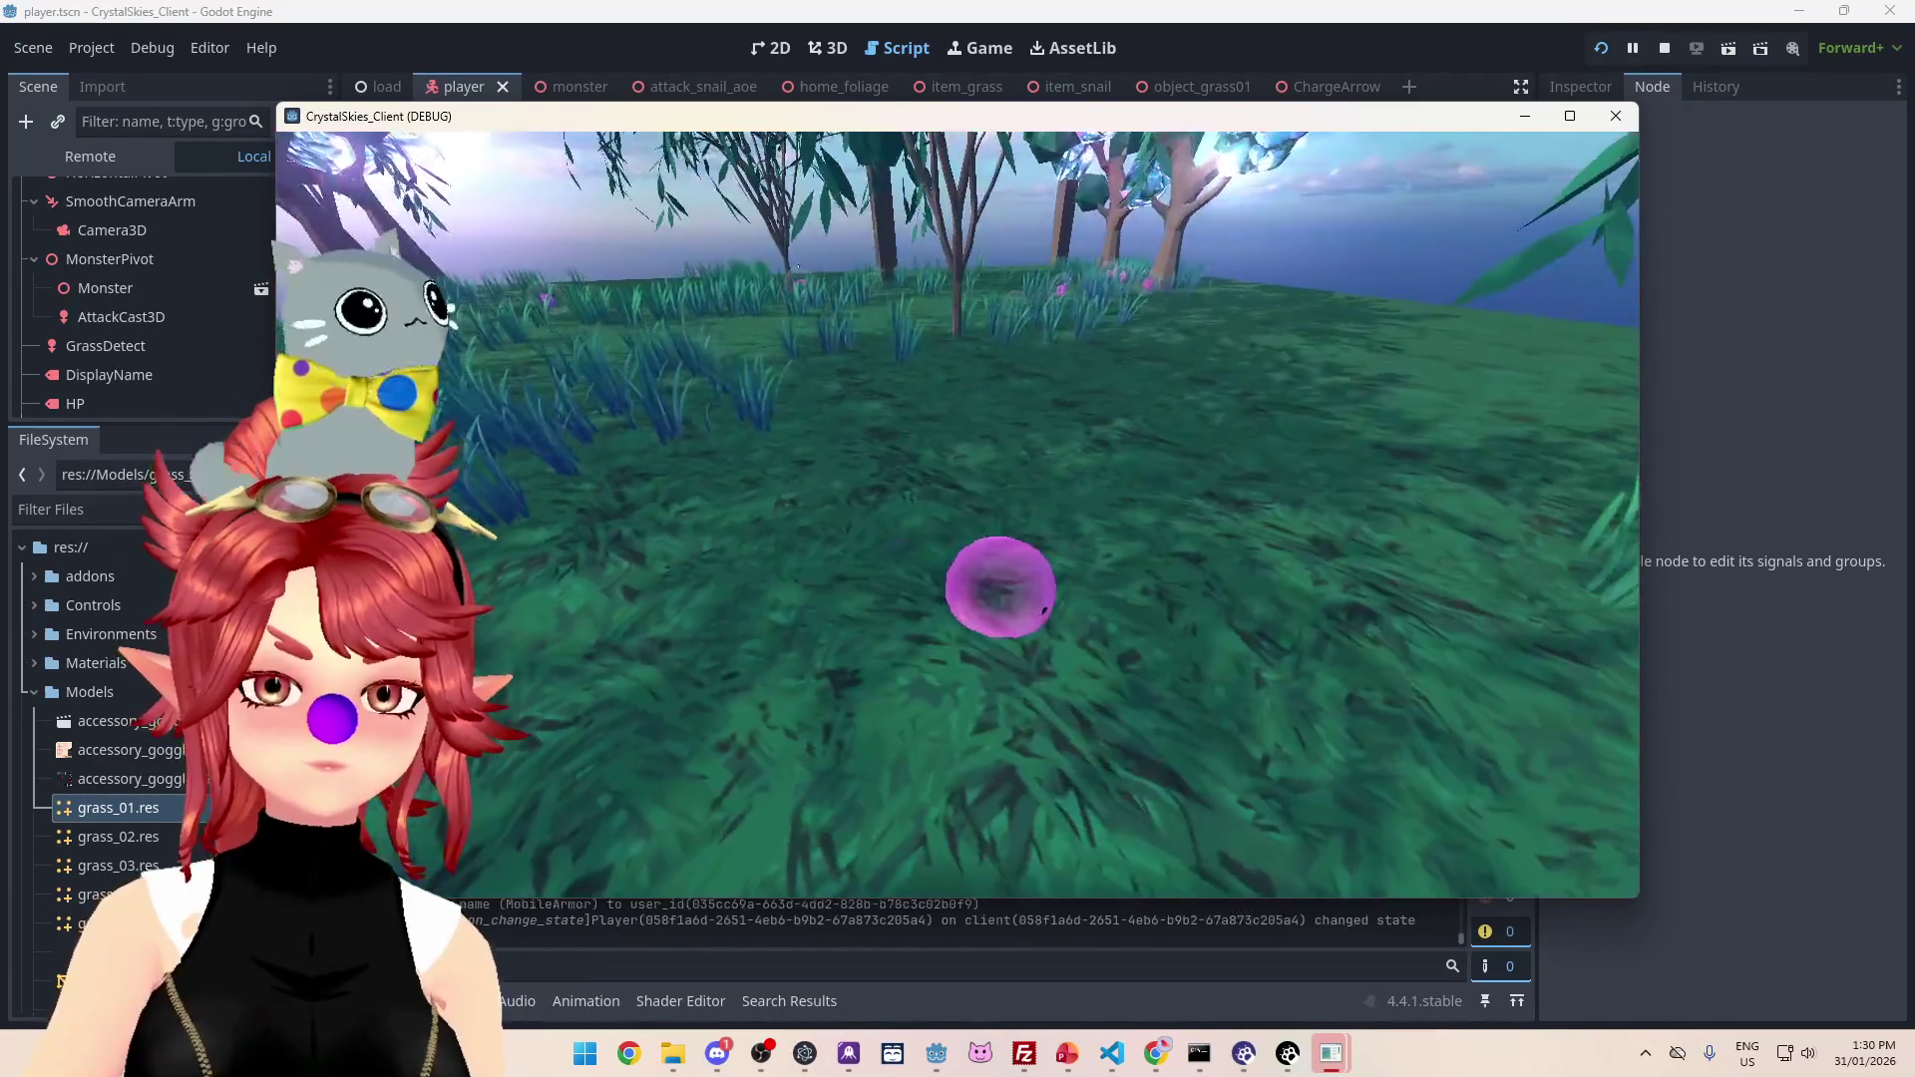
key(w)
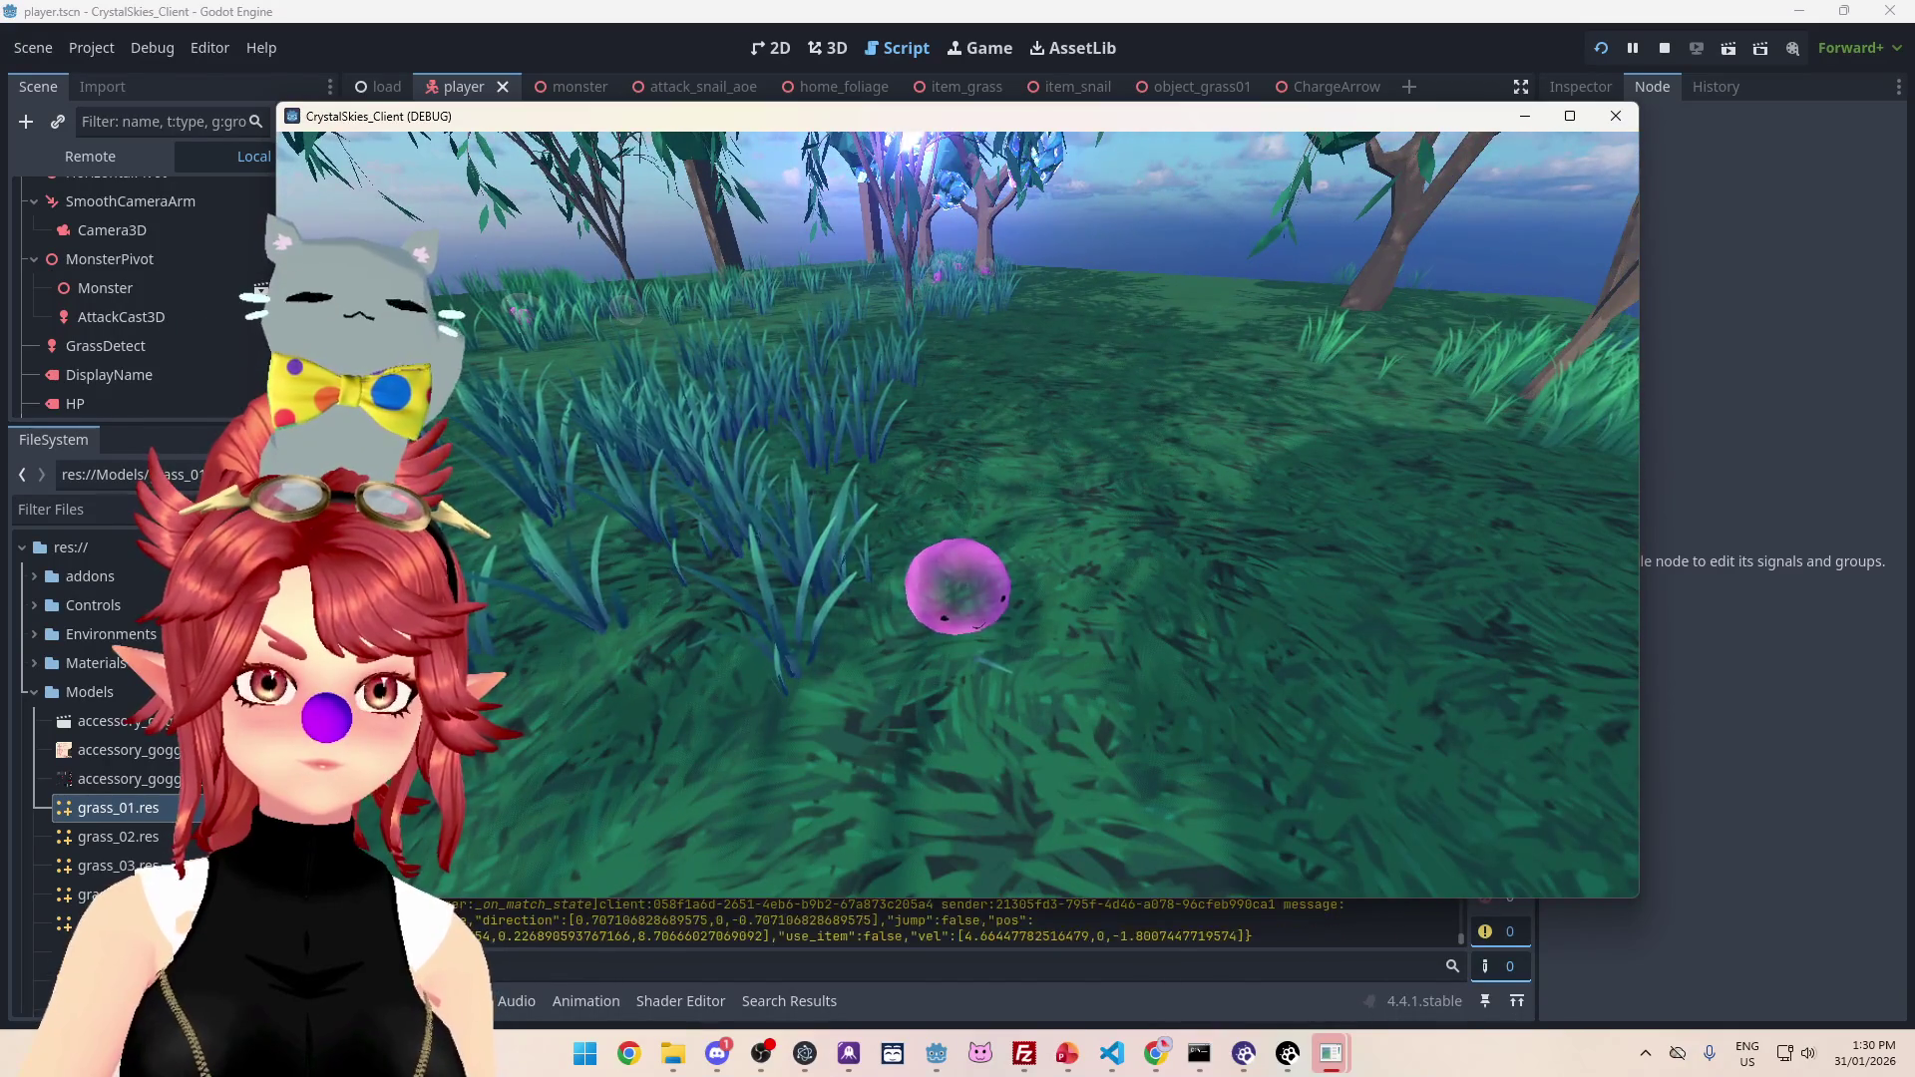
key(d)
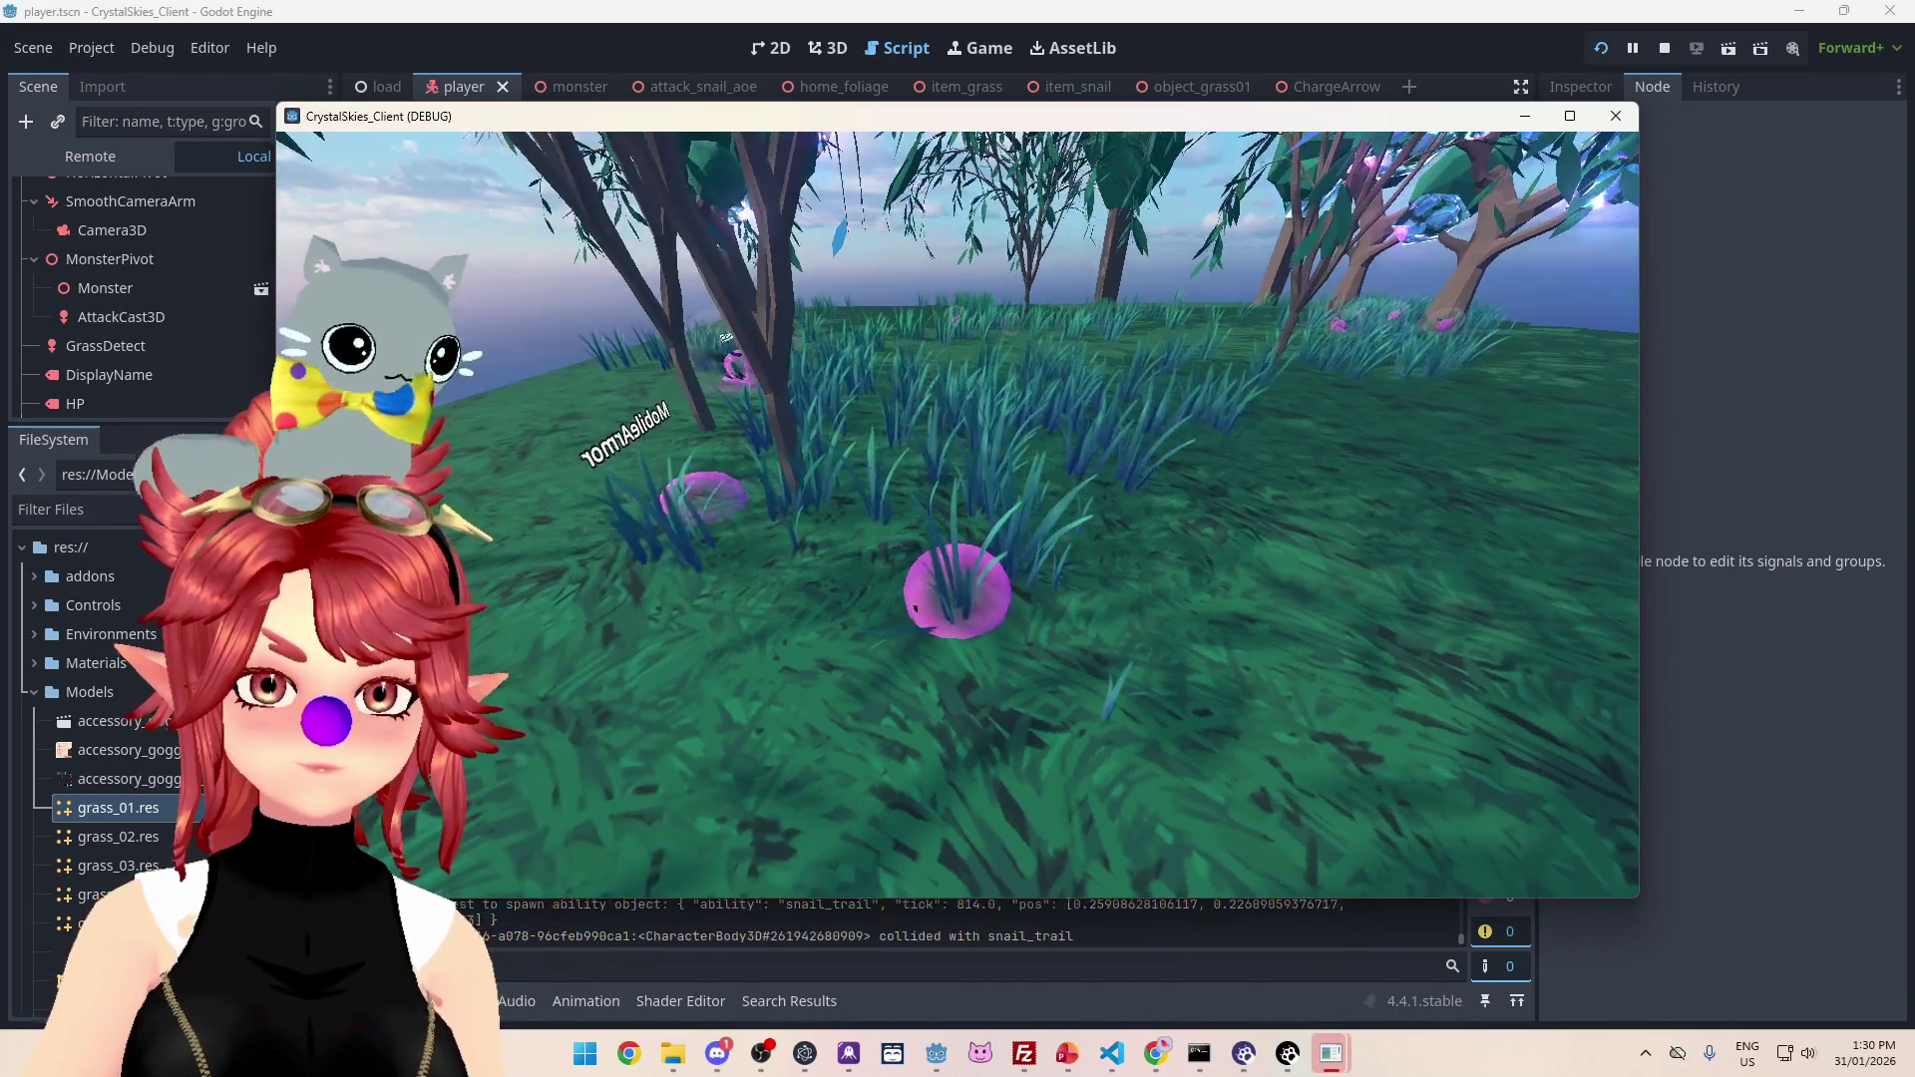
key(Escape)
click(1104, 440)
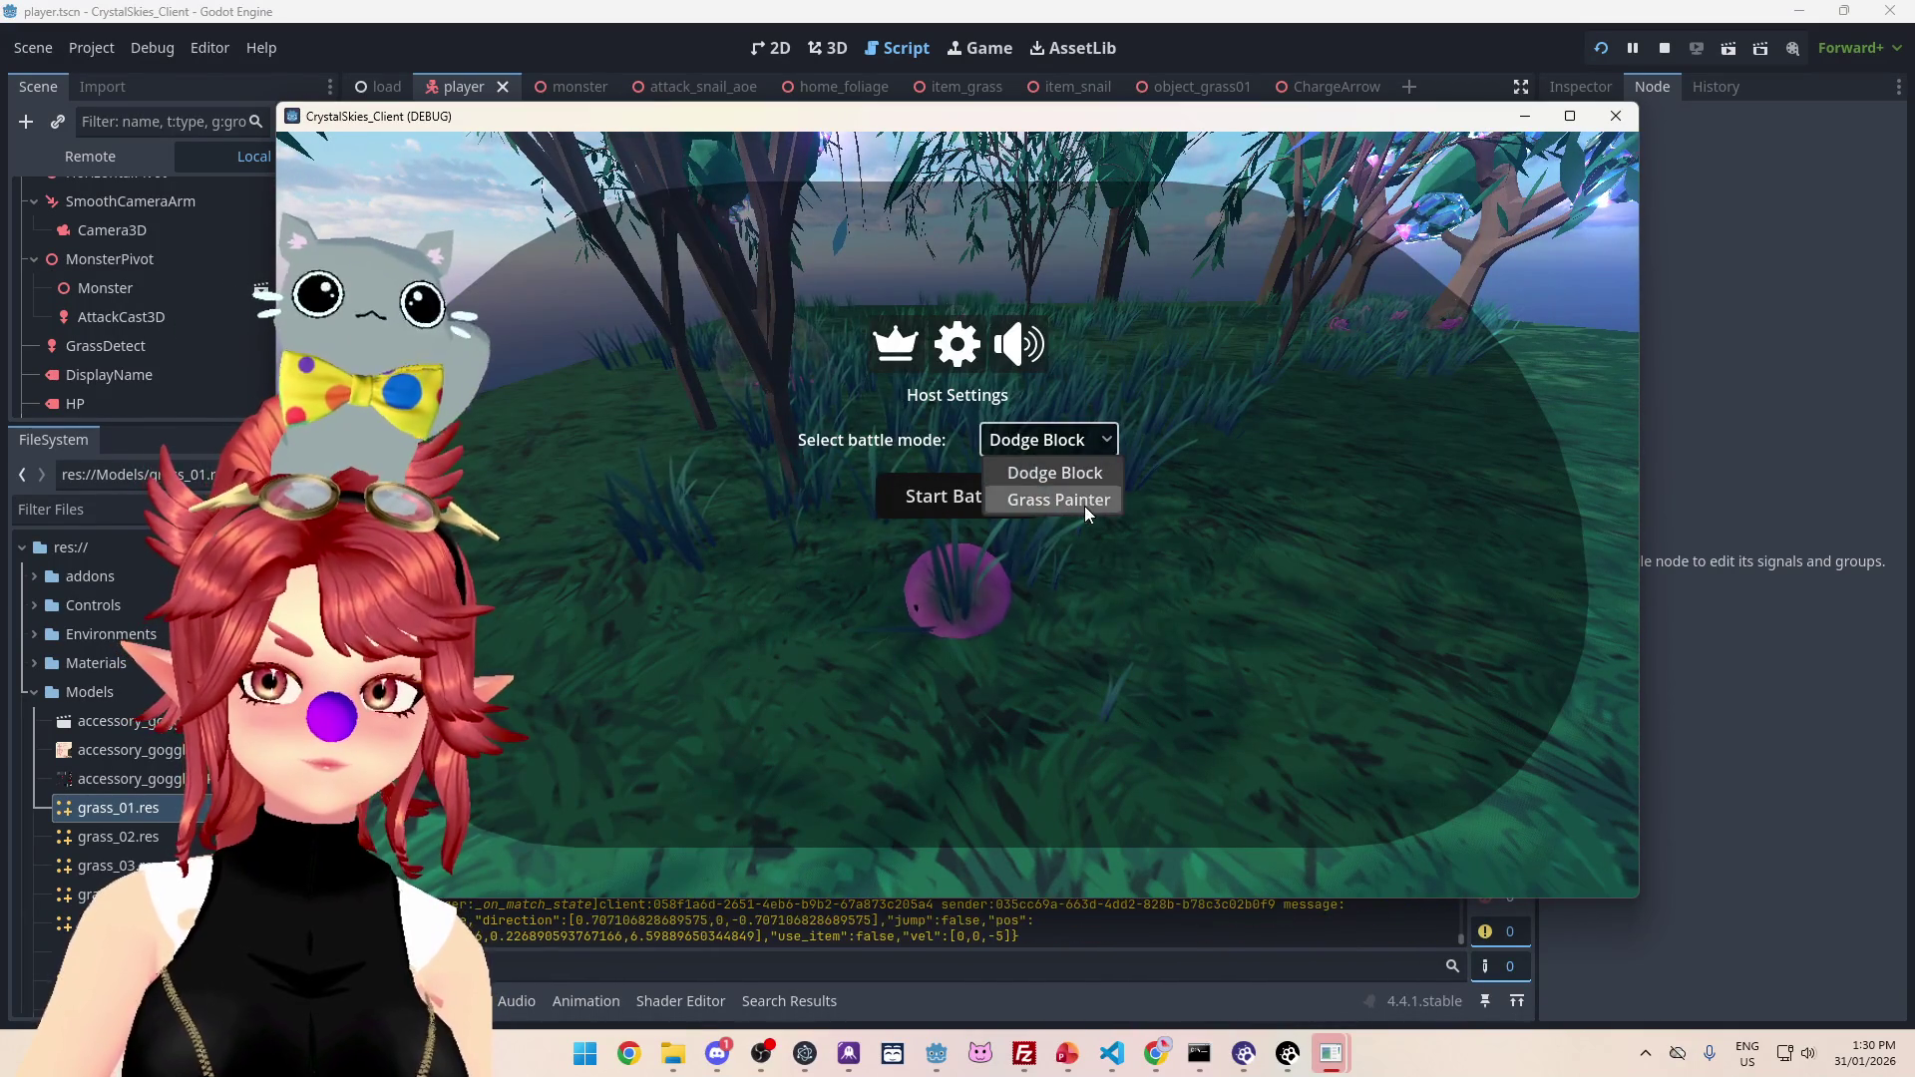
Step: Choose the Grass Painter battle mode and start the battle
click(1086, 500)
click(942, 496)
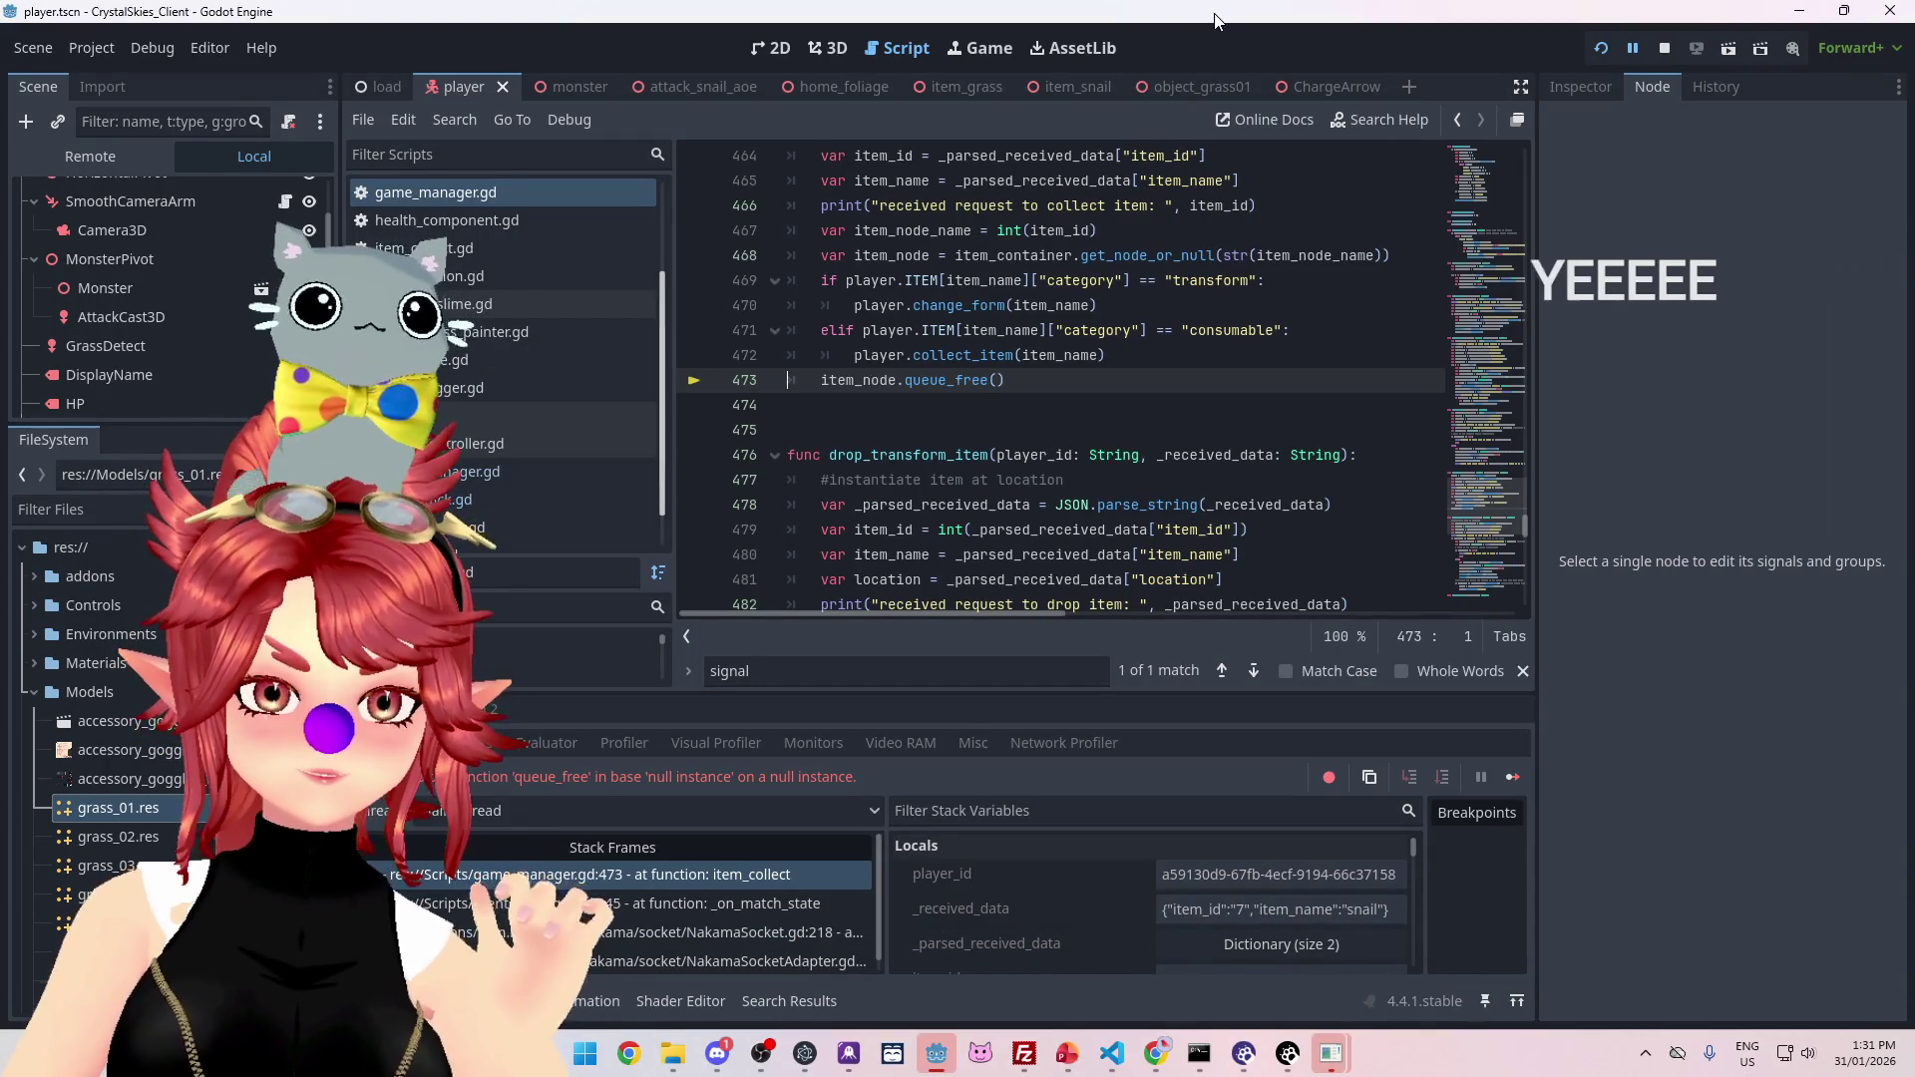
Step: Look over the debugger halted at line 473, then bring up Chrome's crystal-skies droplet graphs
scroll(1086, 429, up, 2)
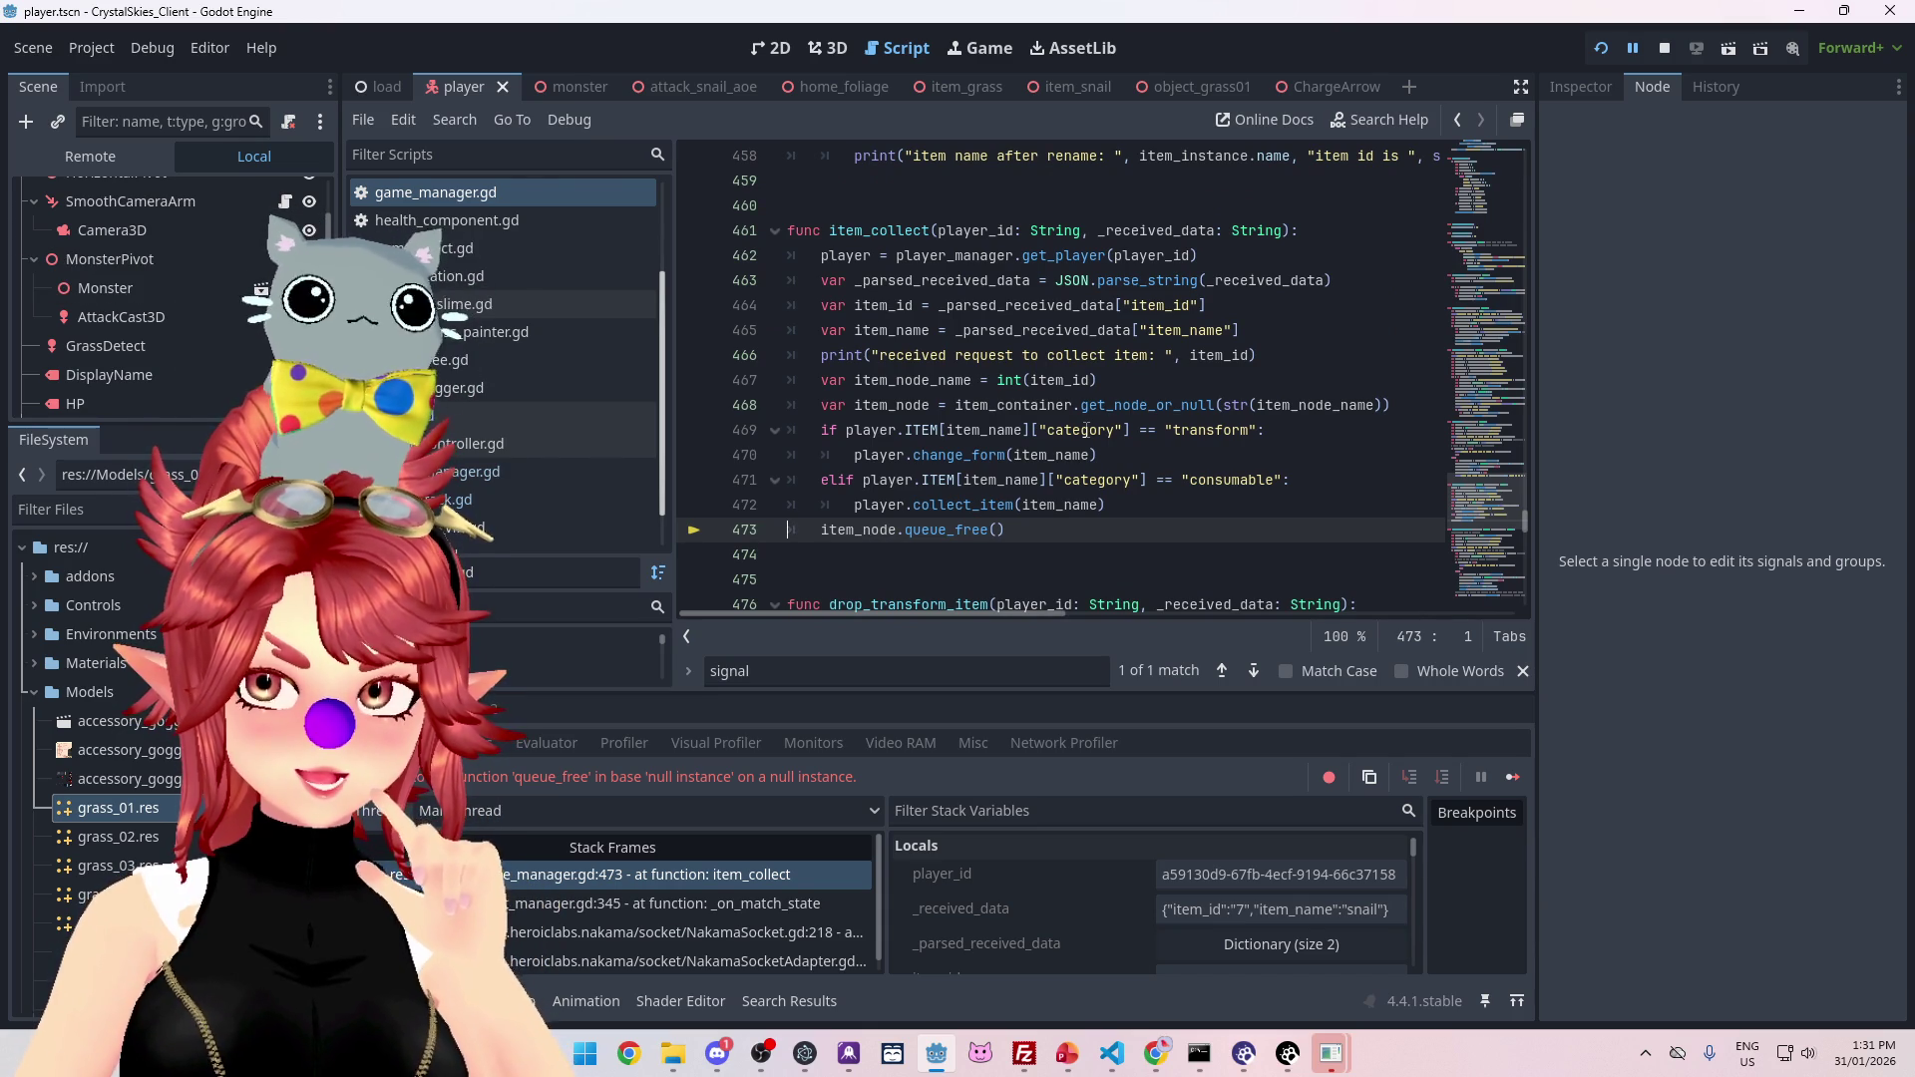
scroll(902, 298, up, 1)
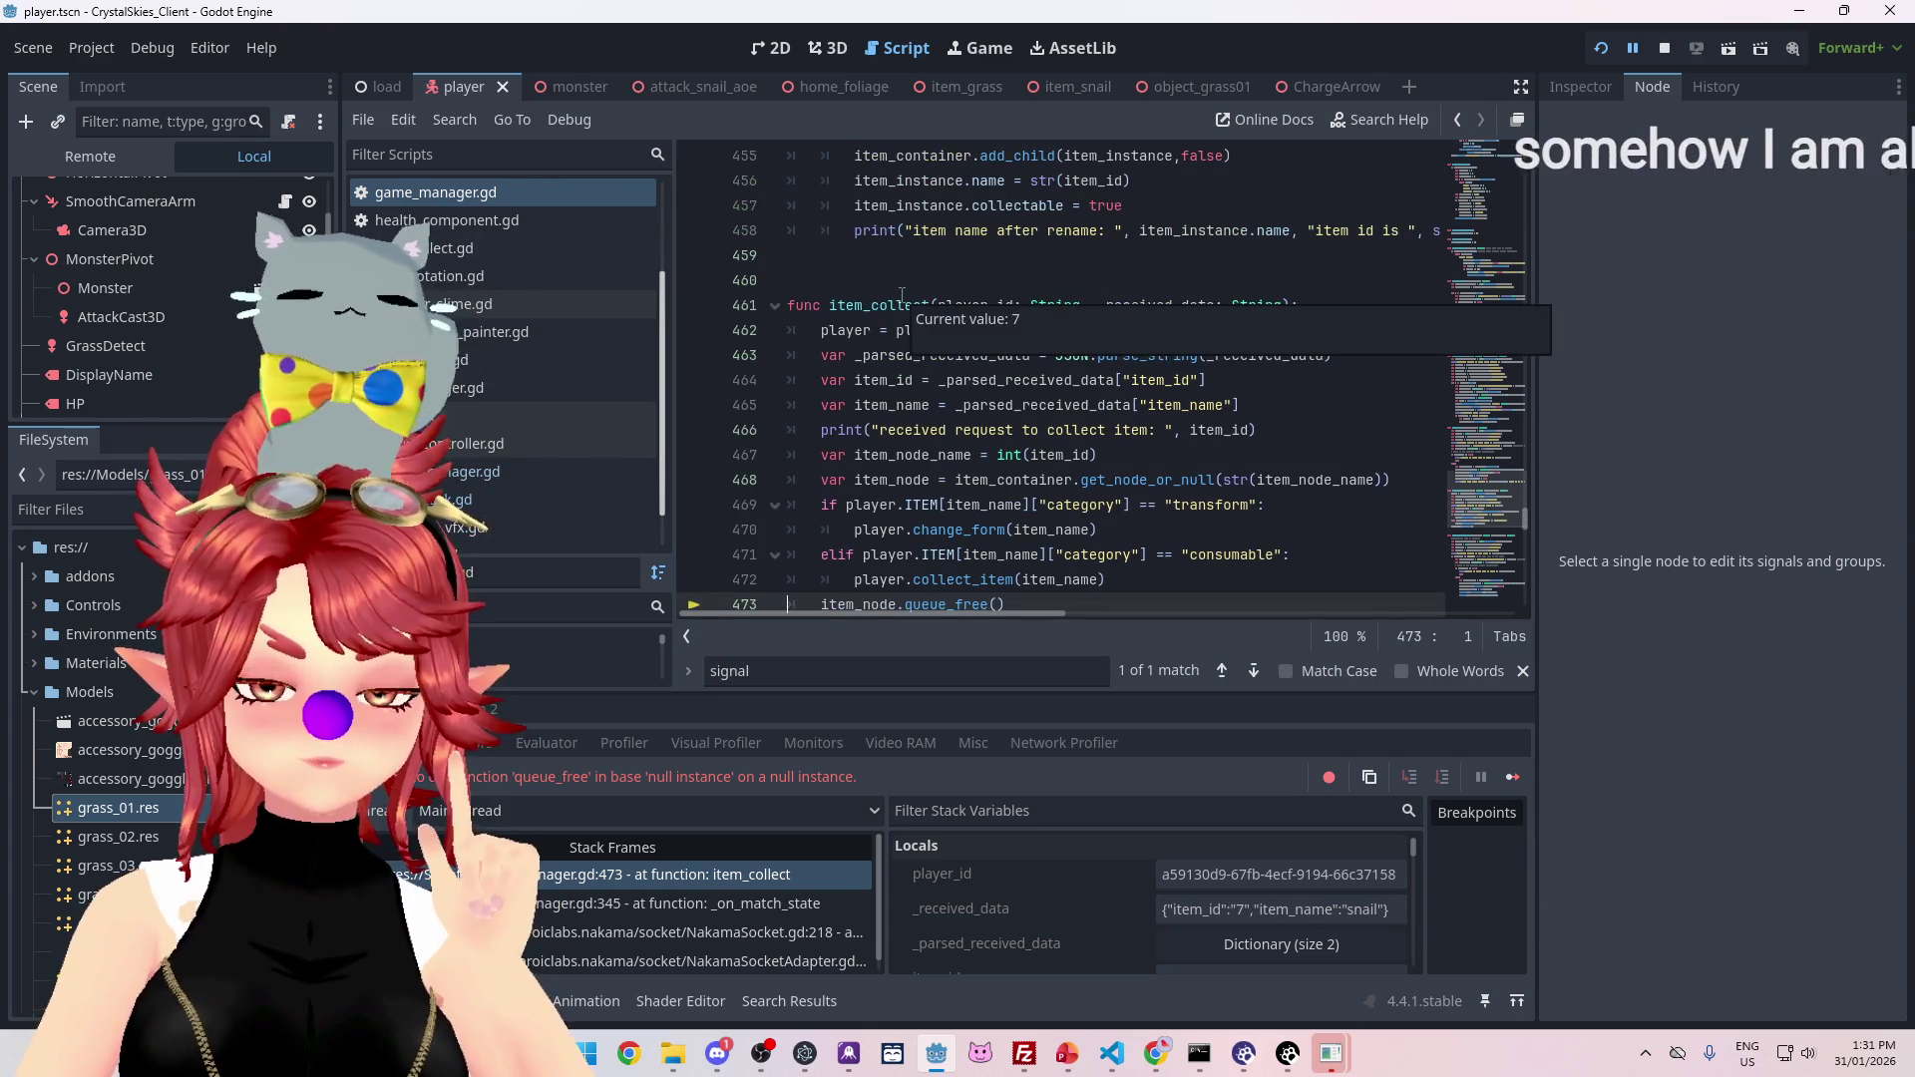
scroll(1057, 372, down, 1)
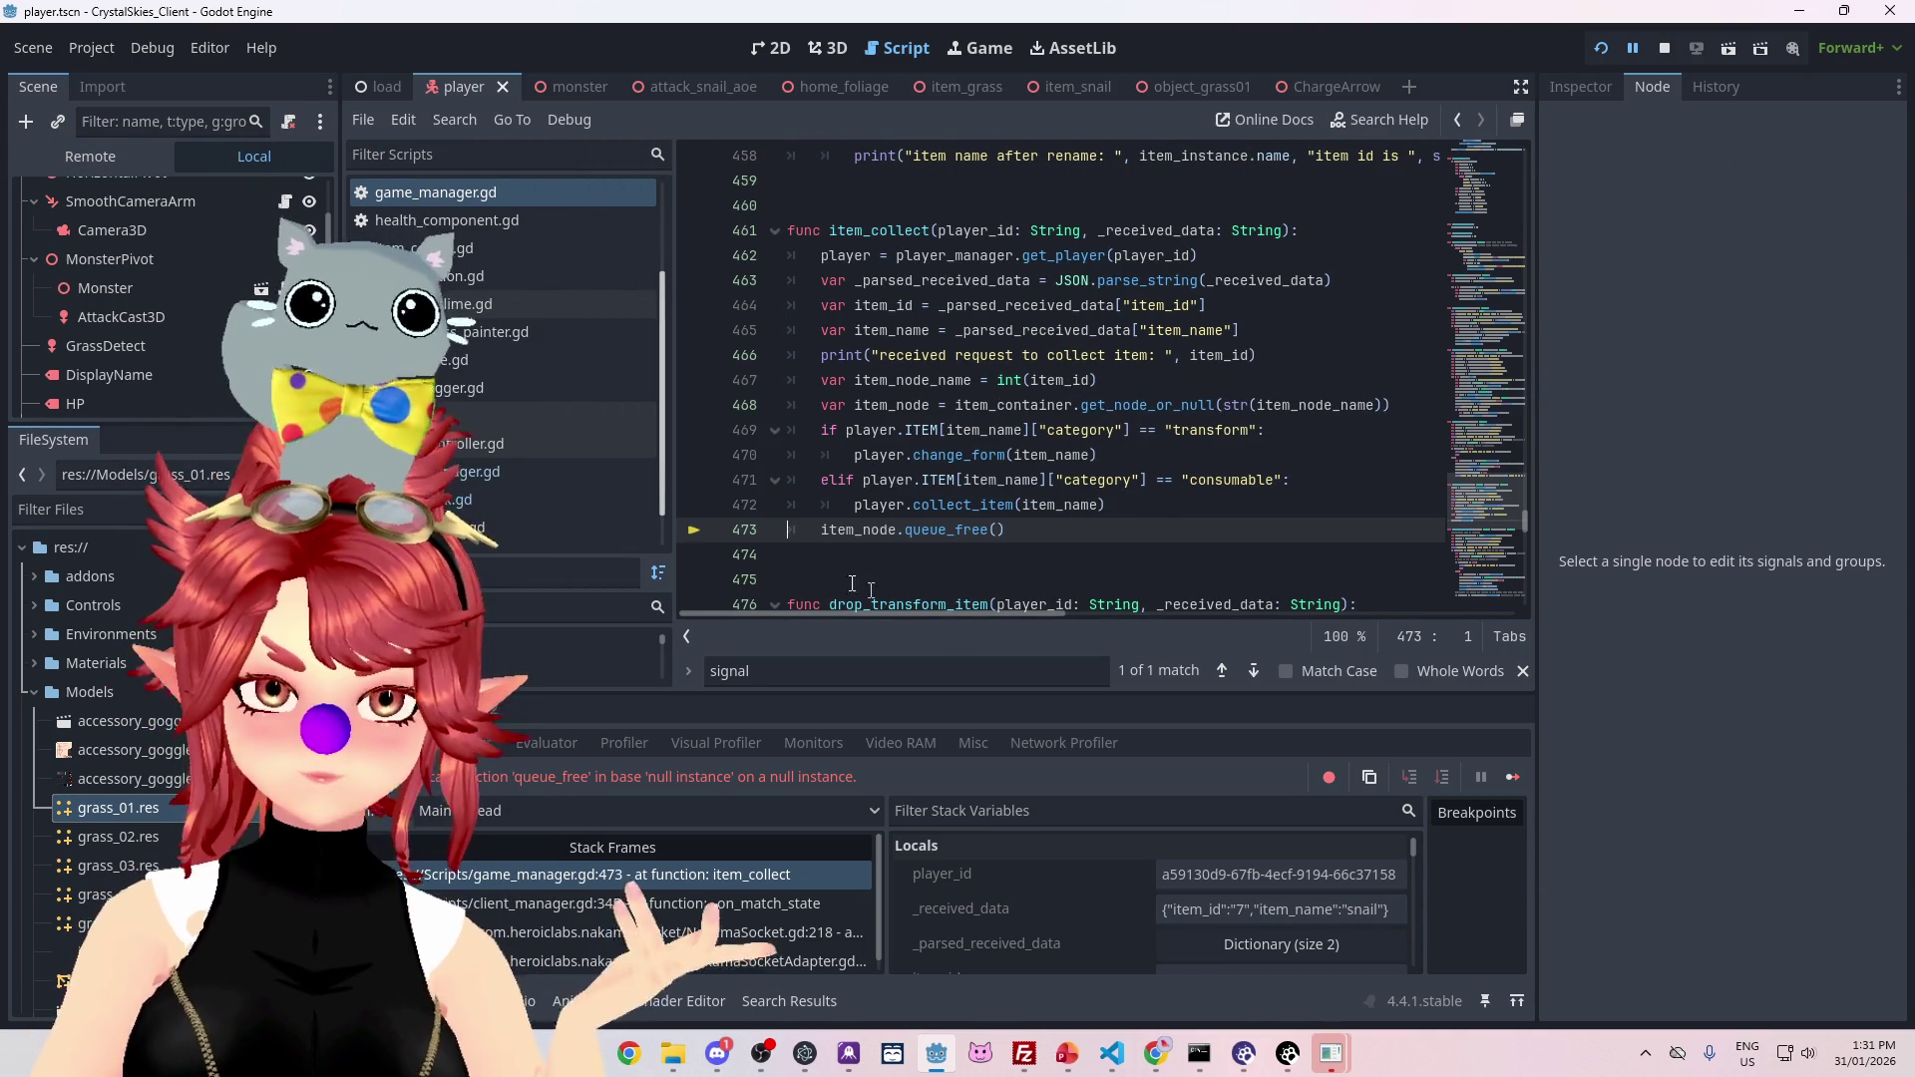
mouse_move(883, 536)
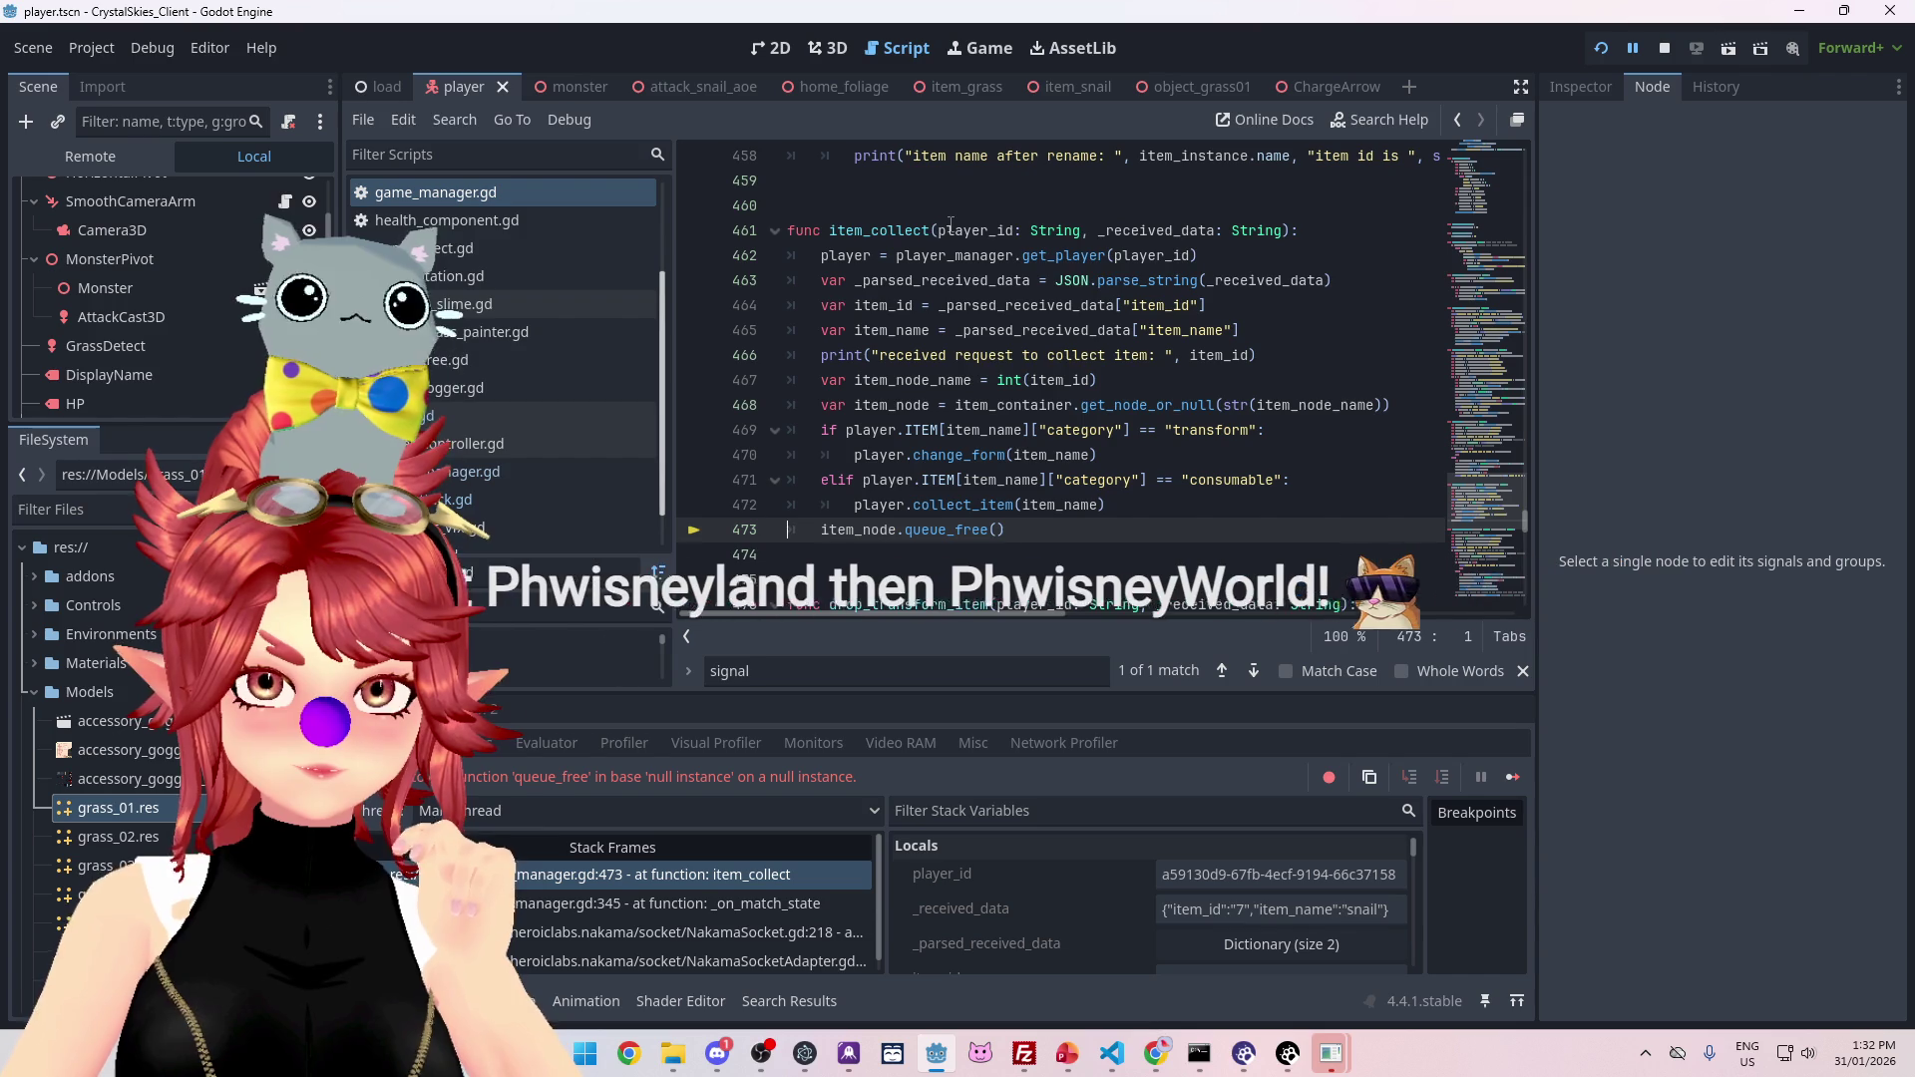
mouse_move(951, 225)
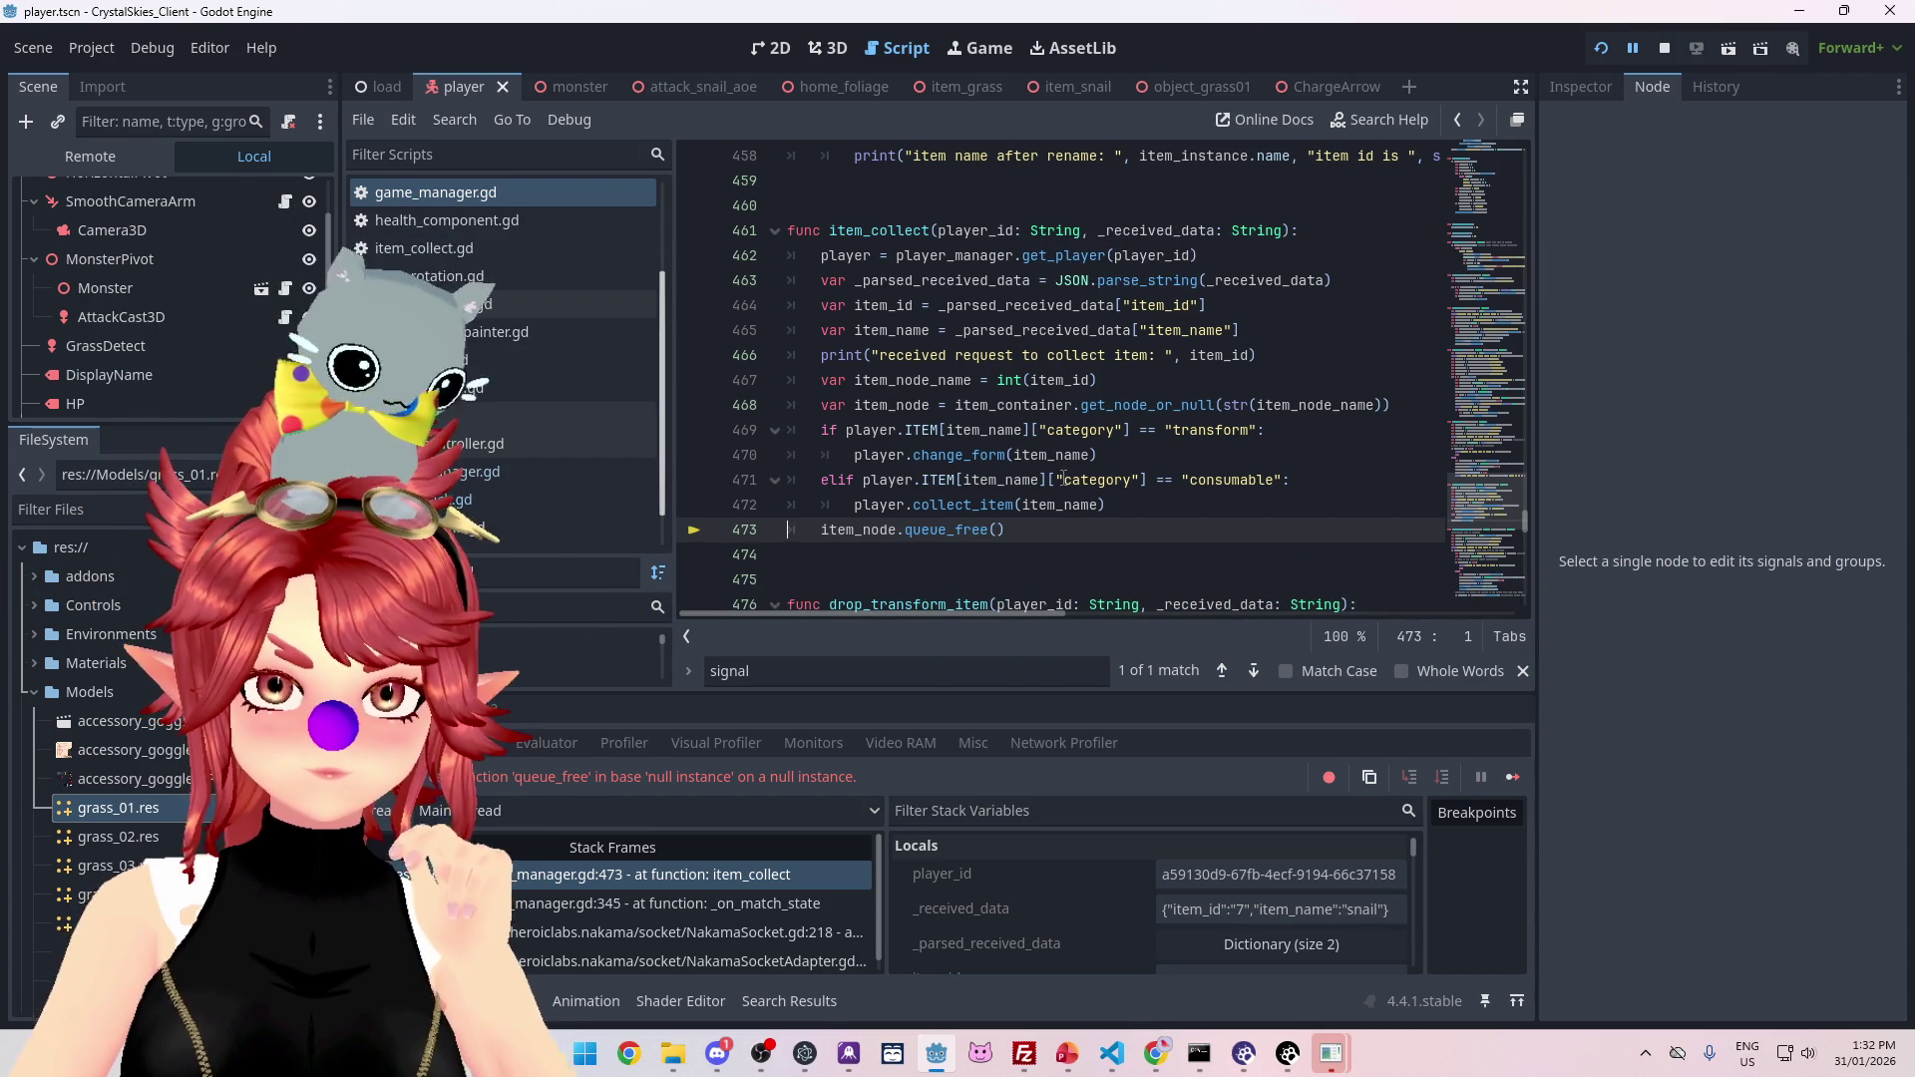
mouse_move(1098, 255)
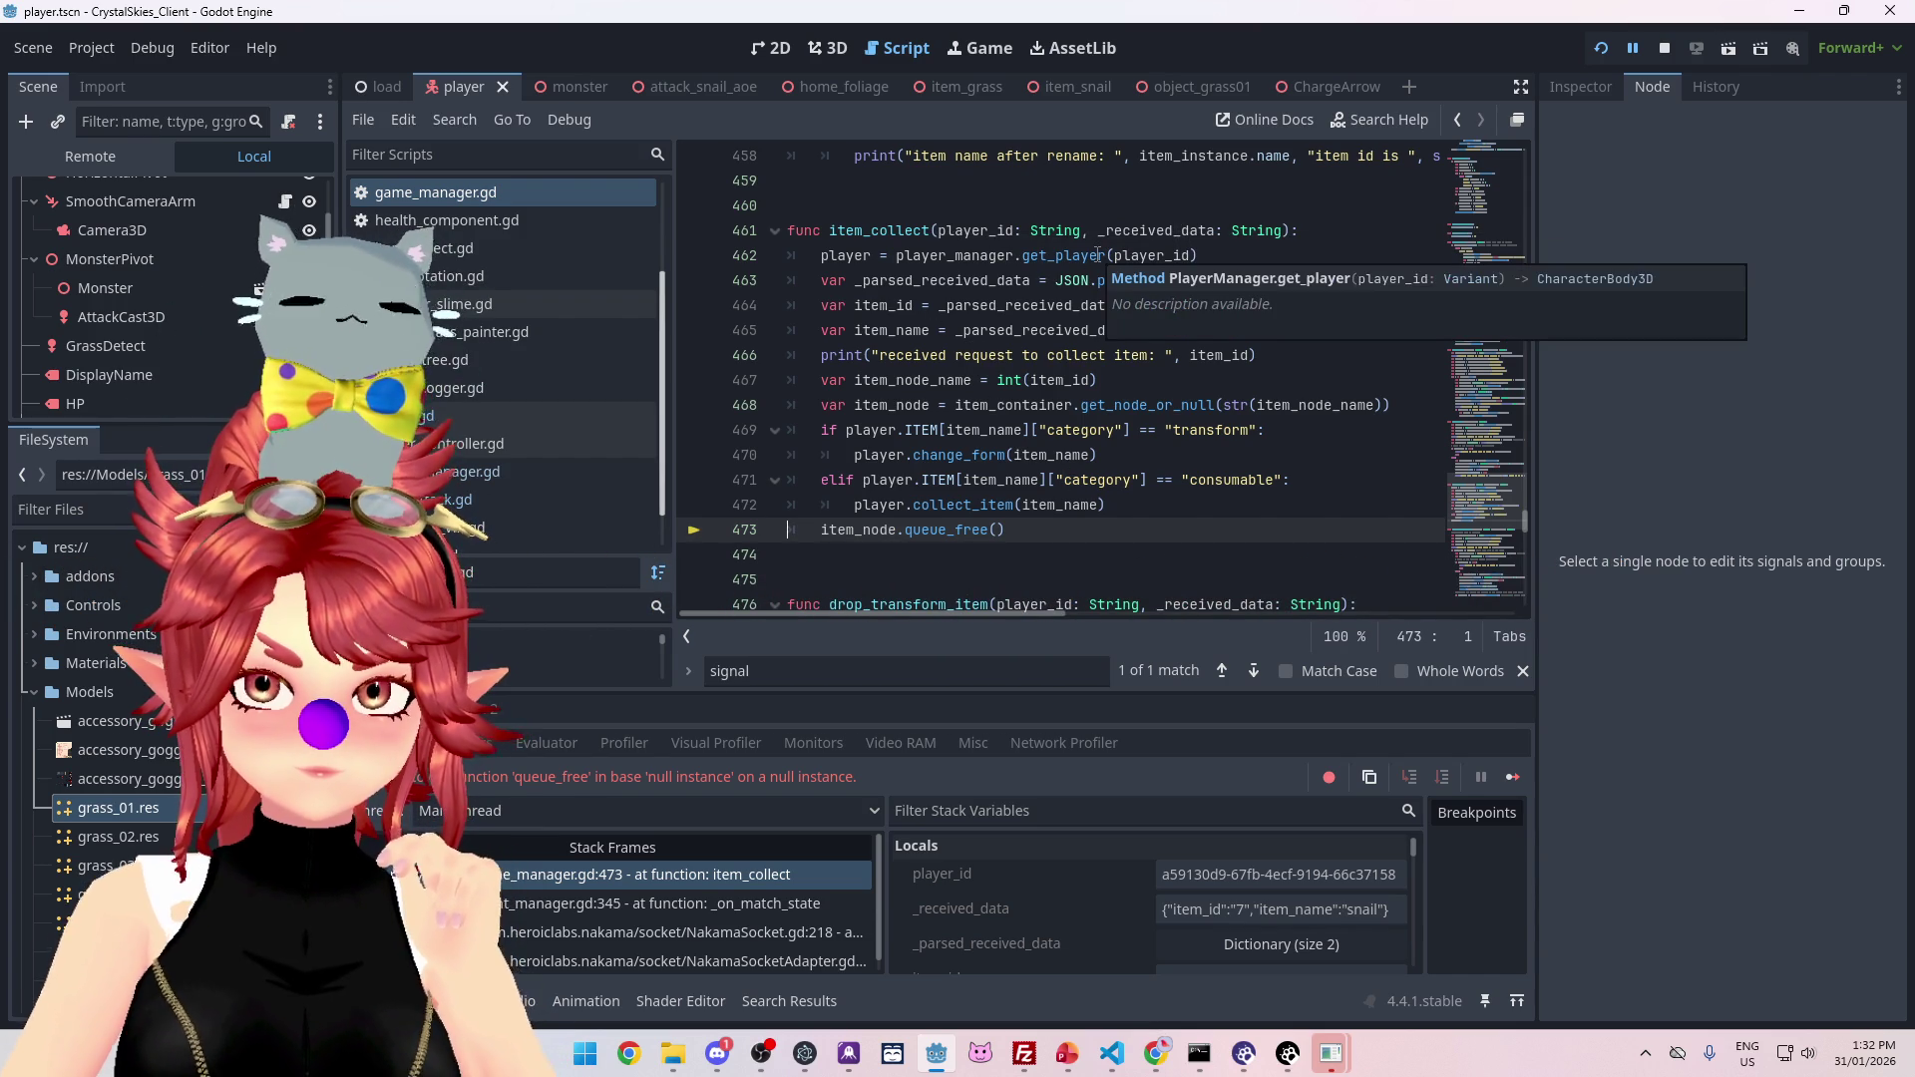
mouse_move(839, 257)
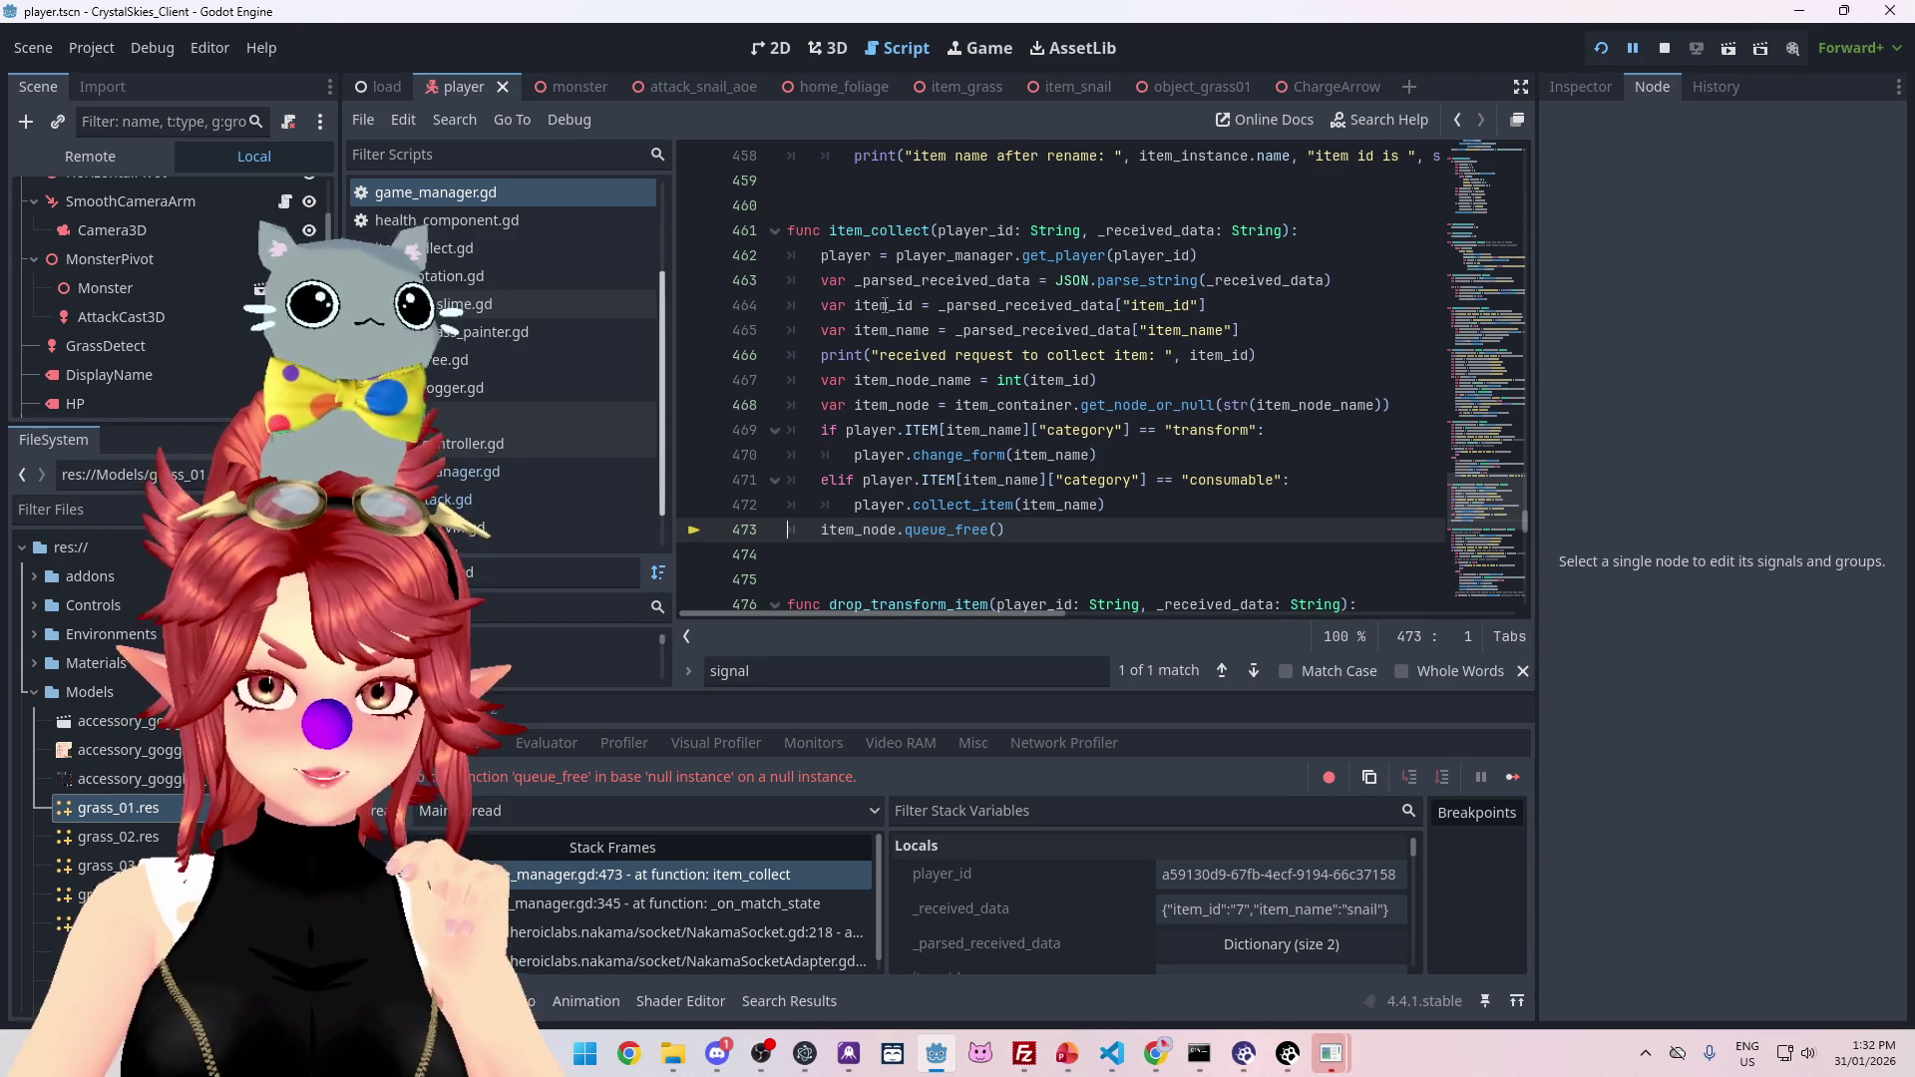
mouse_move(885, 306)
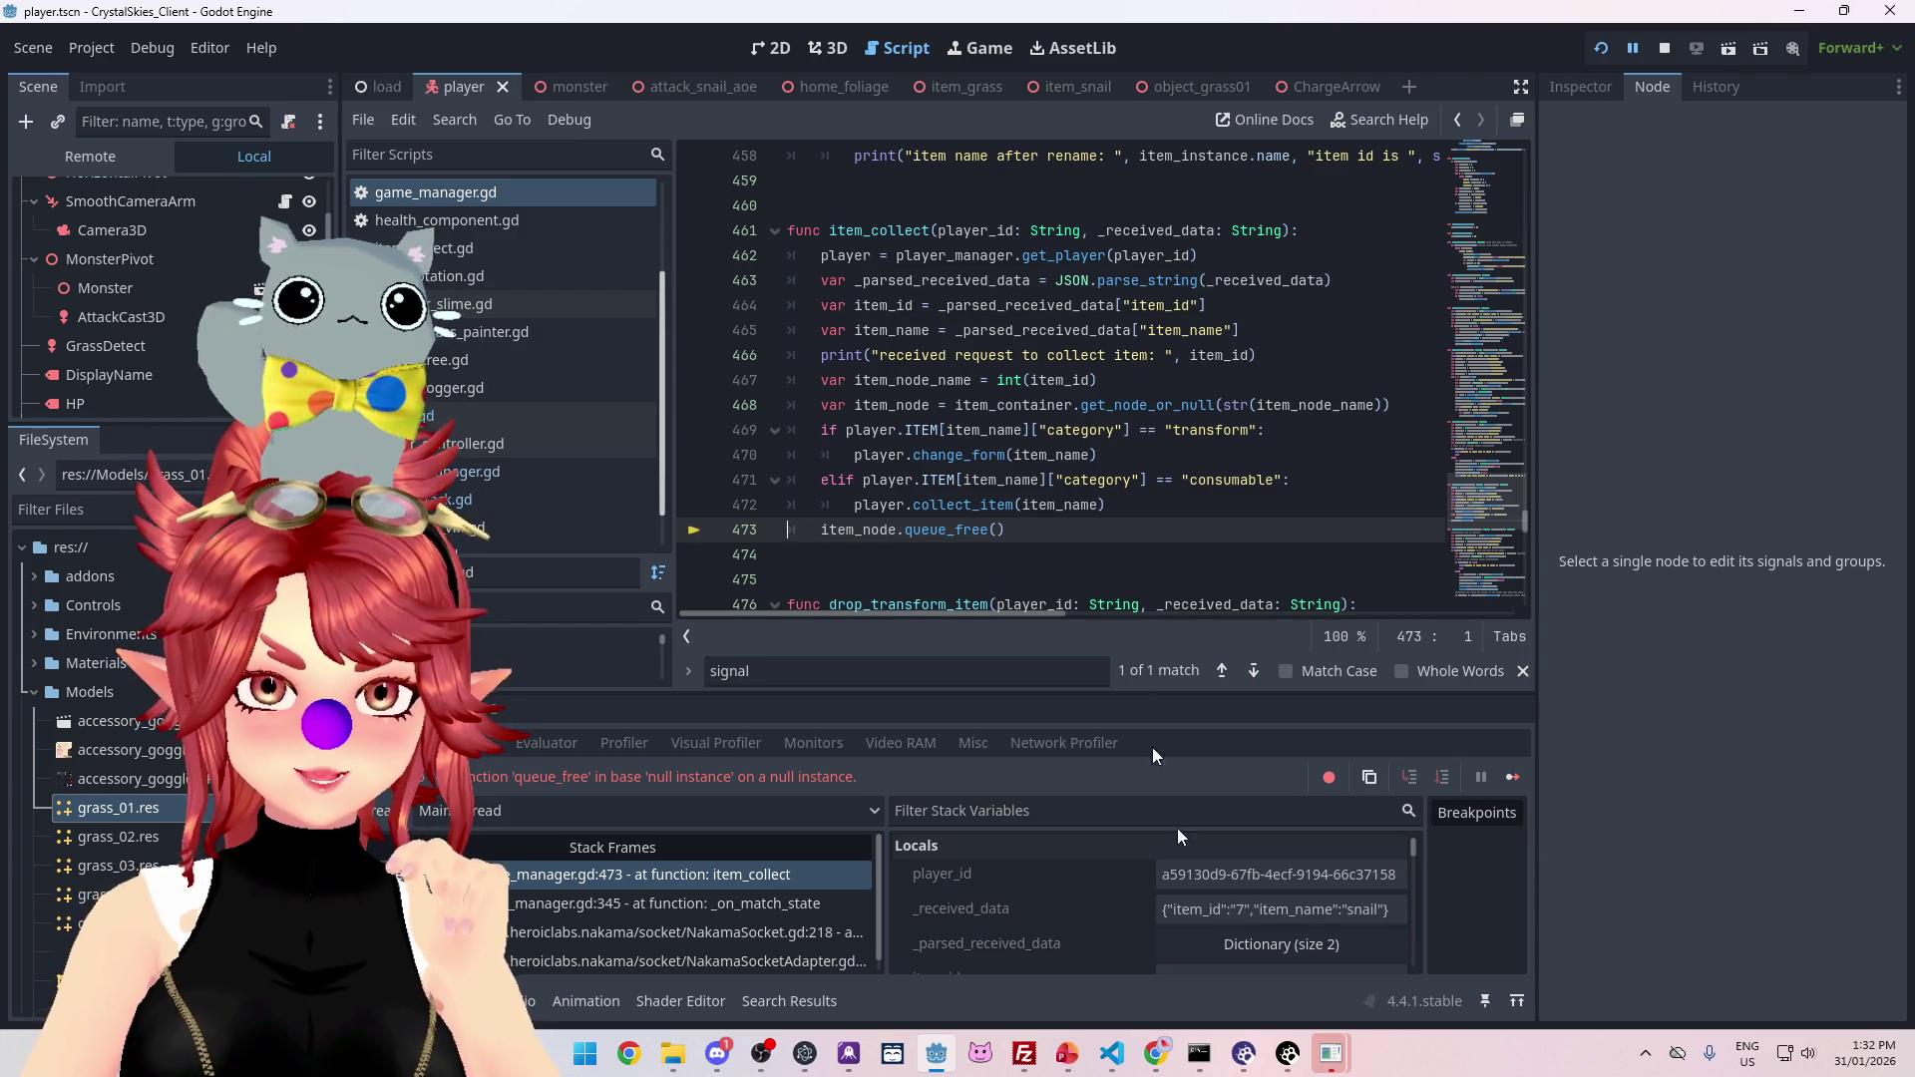
click(1155, 1056)
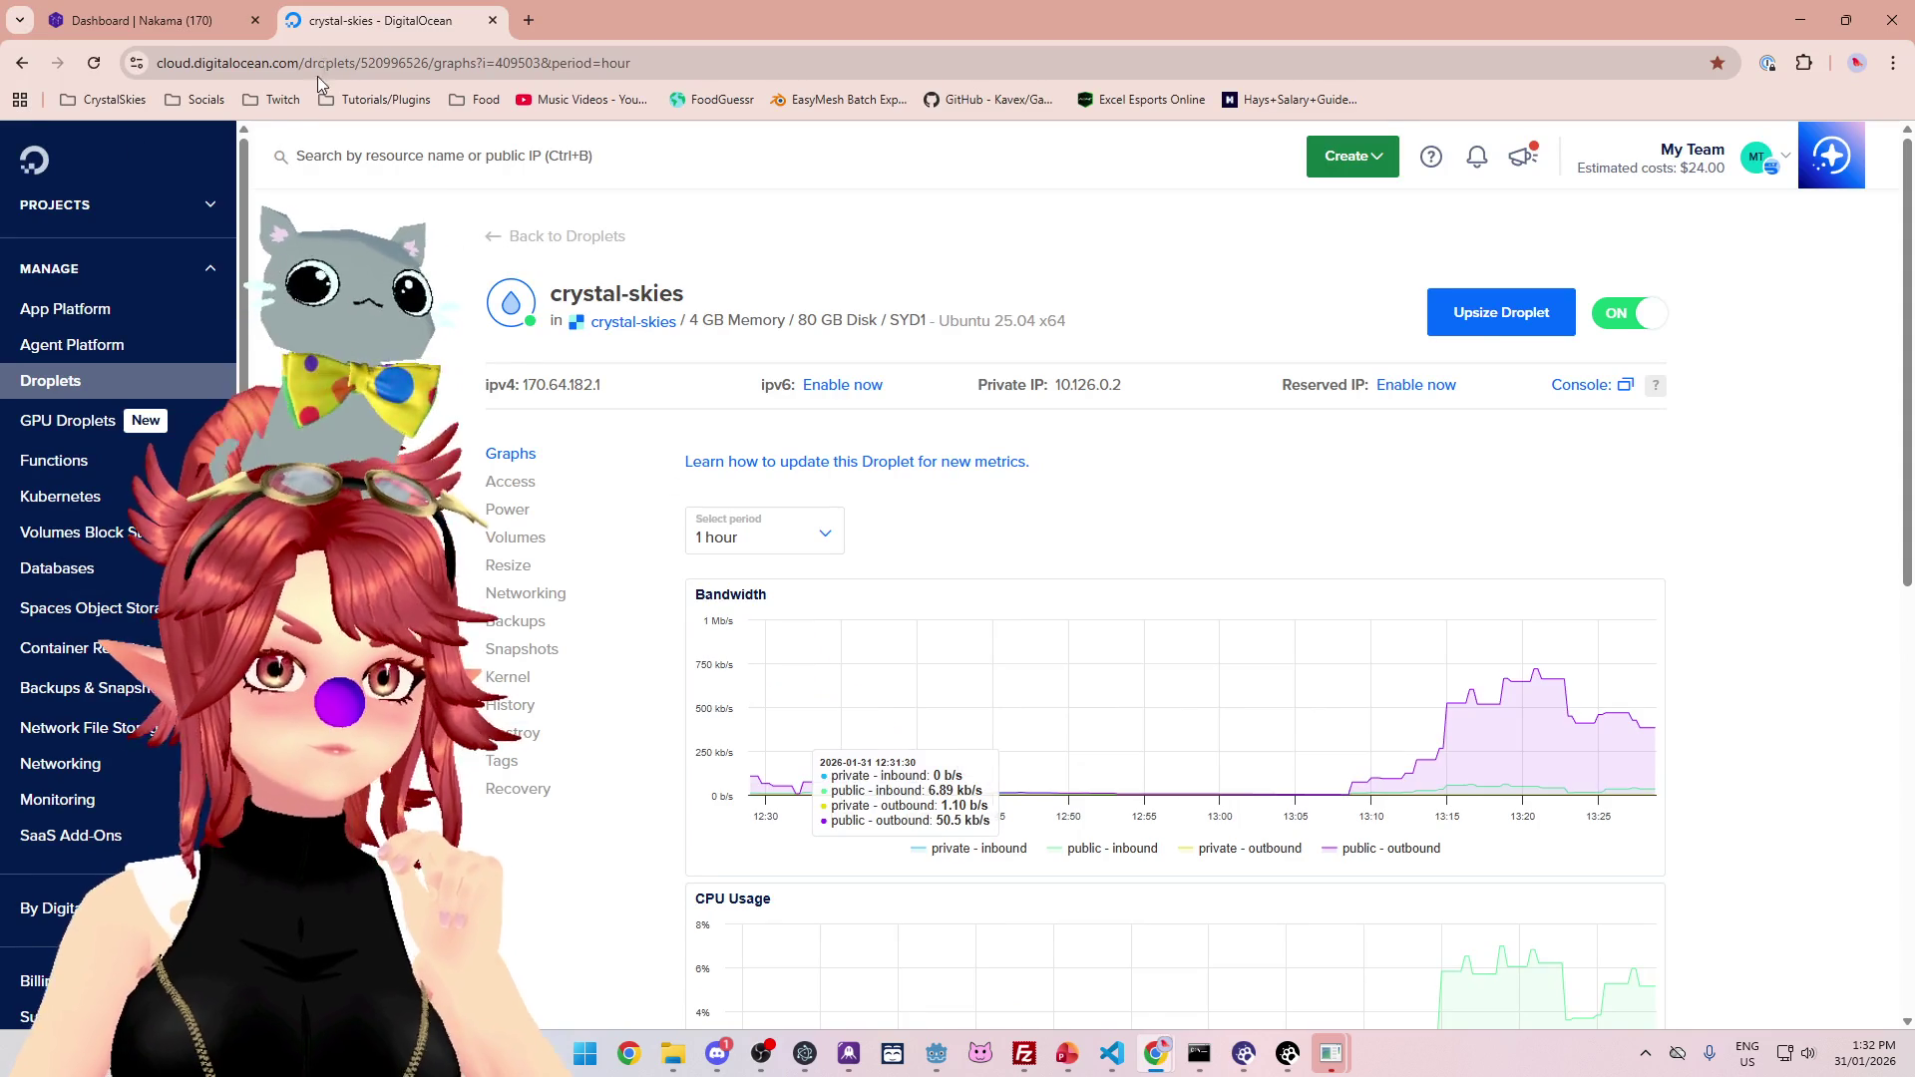
Step: Open Storage in the Nakama Console and view a stored item object's JSON
click(110, 20)
click(65, 371)
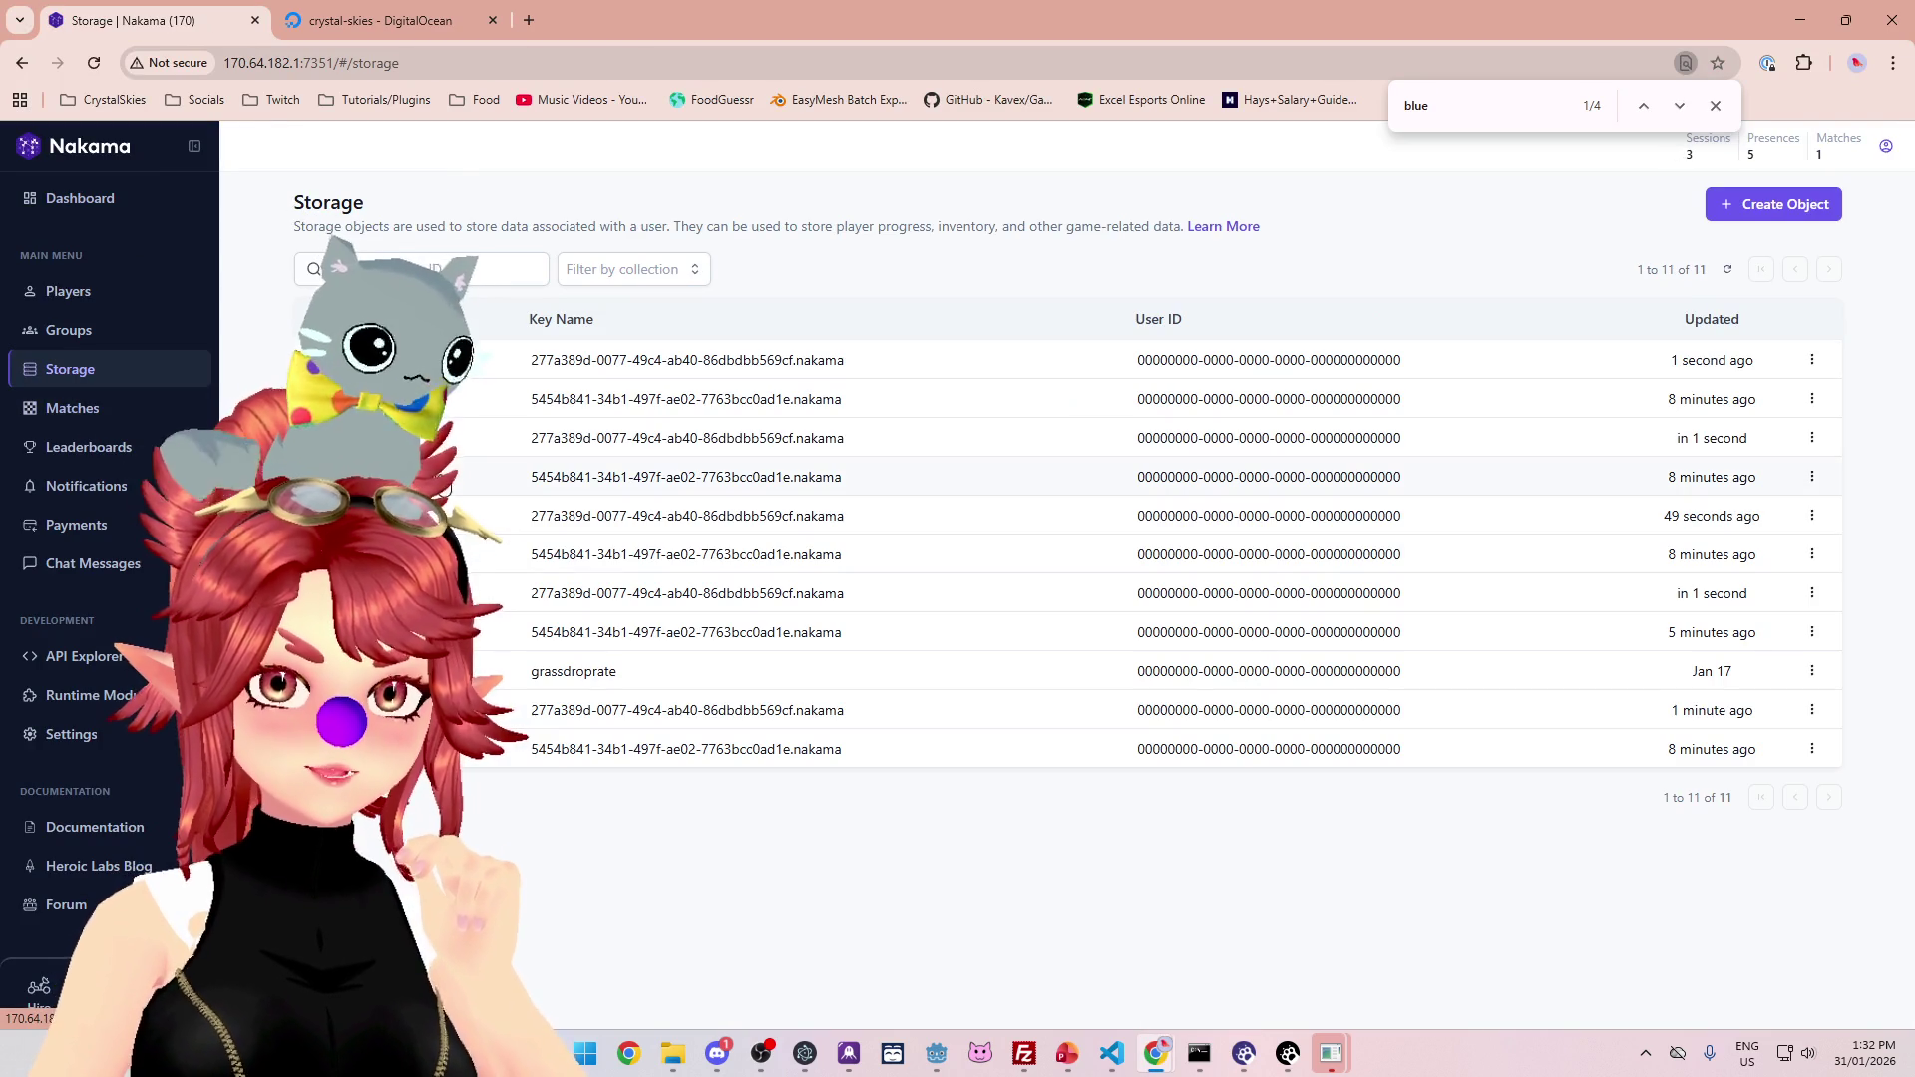
click(707, 439)
scroll(605, 545, down, 1)
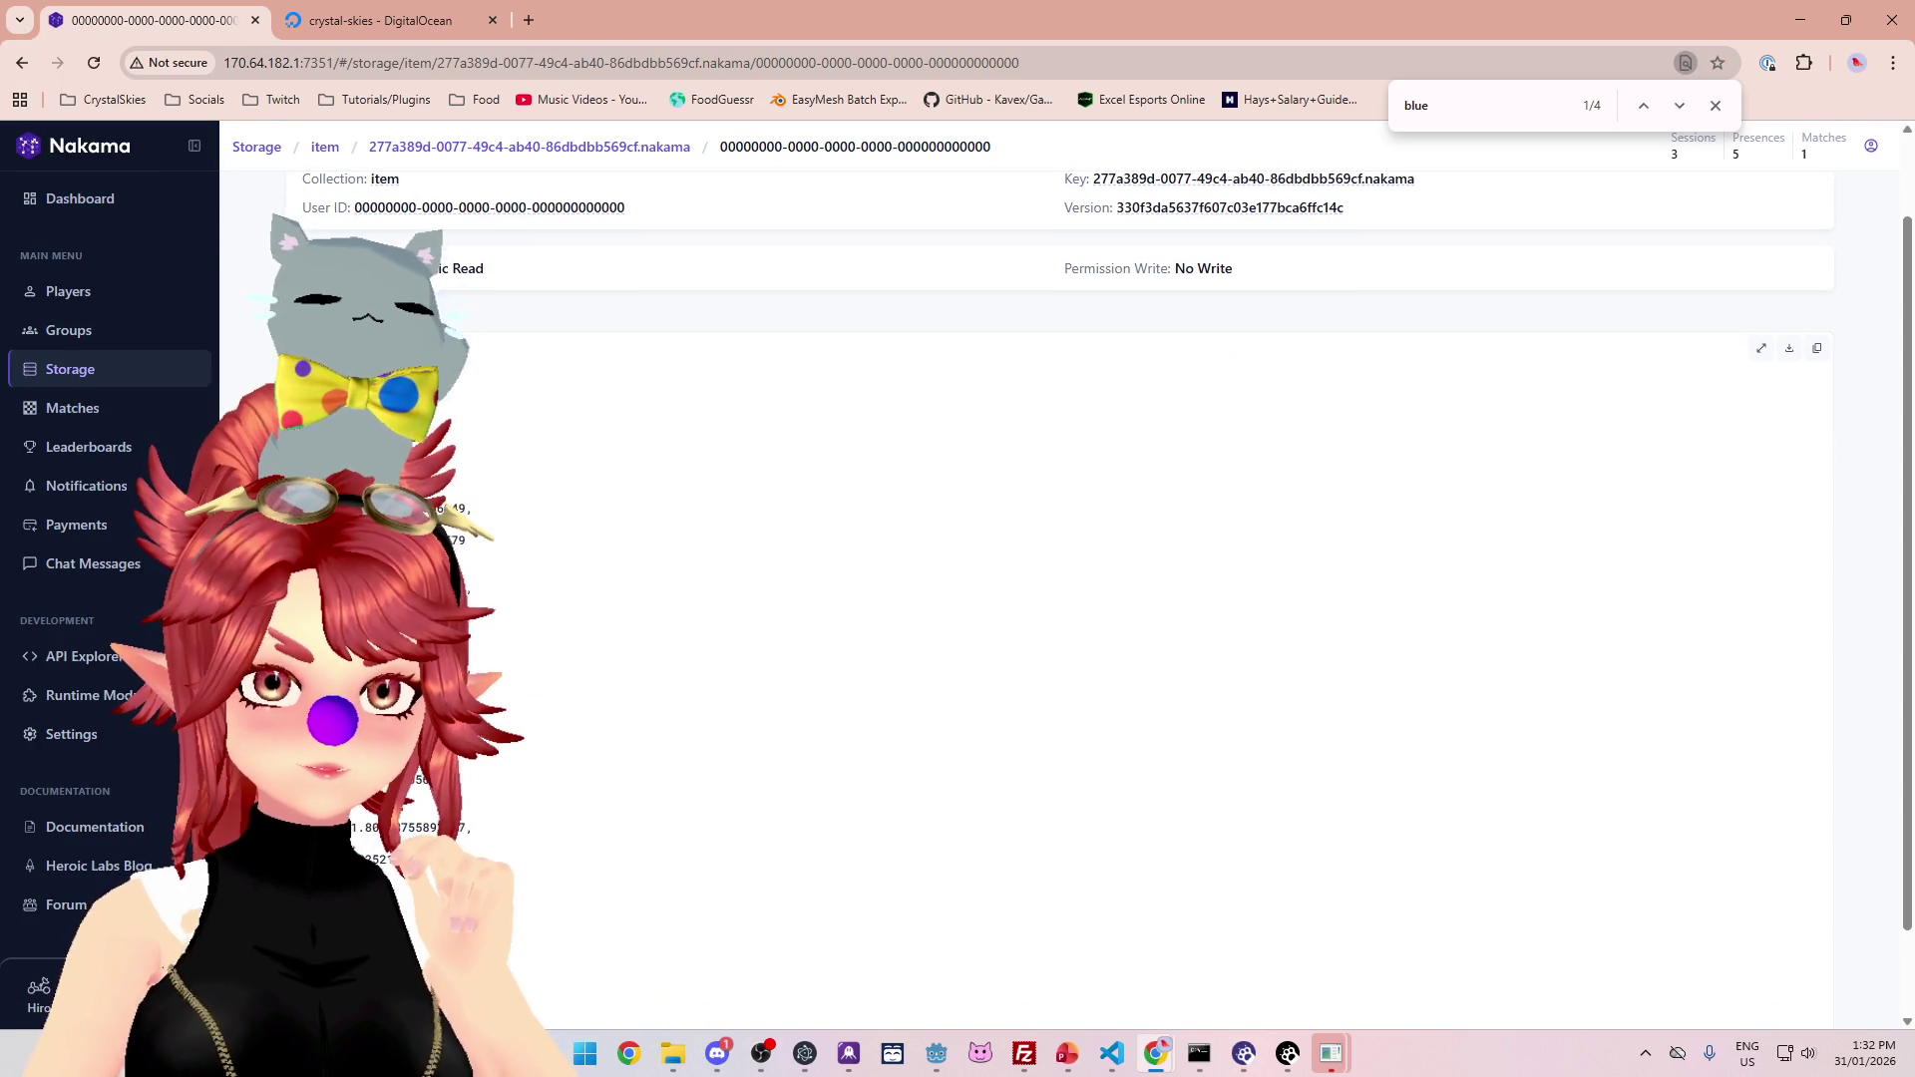
Step: Inspect the item object updated 8 minutes ago, then return to the Godot editor
click(110, 409)
click(69, 369)
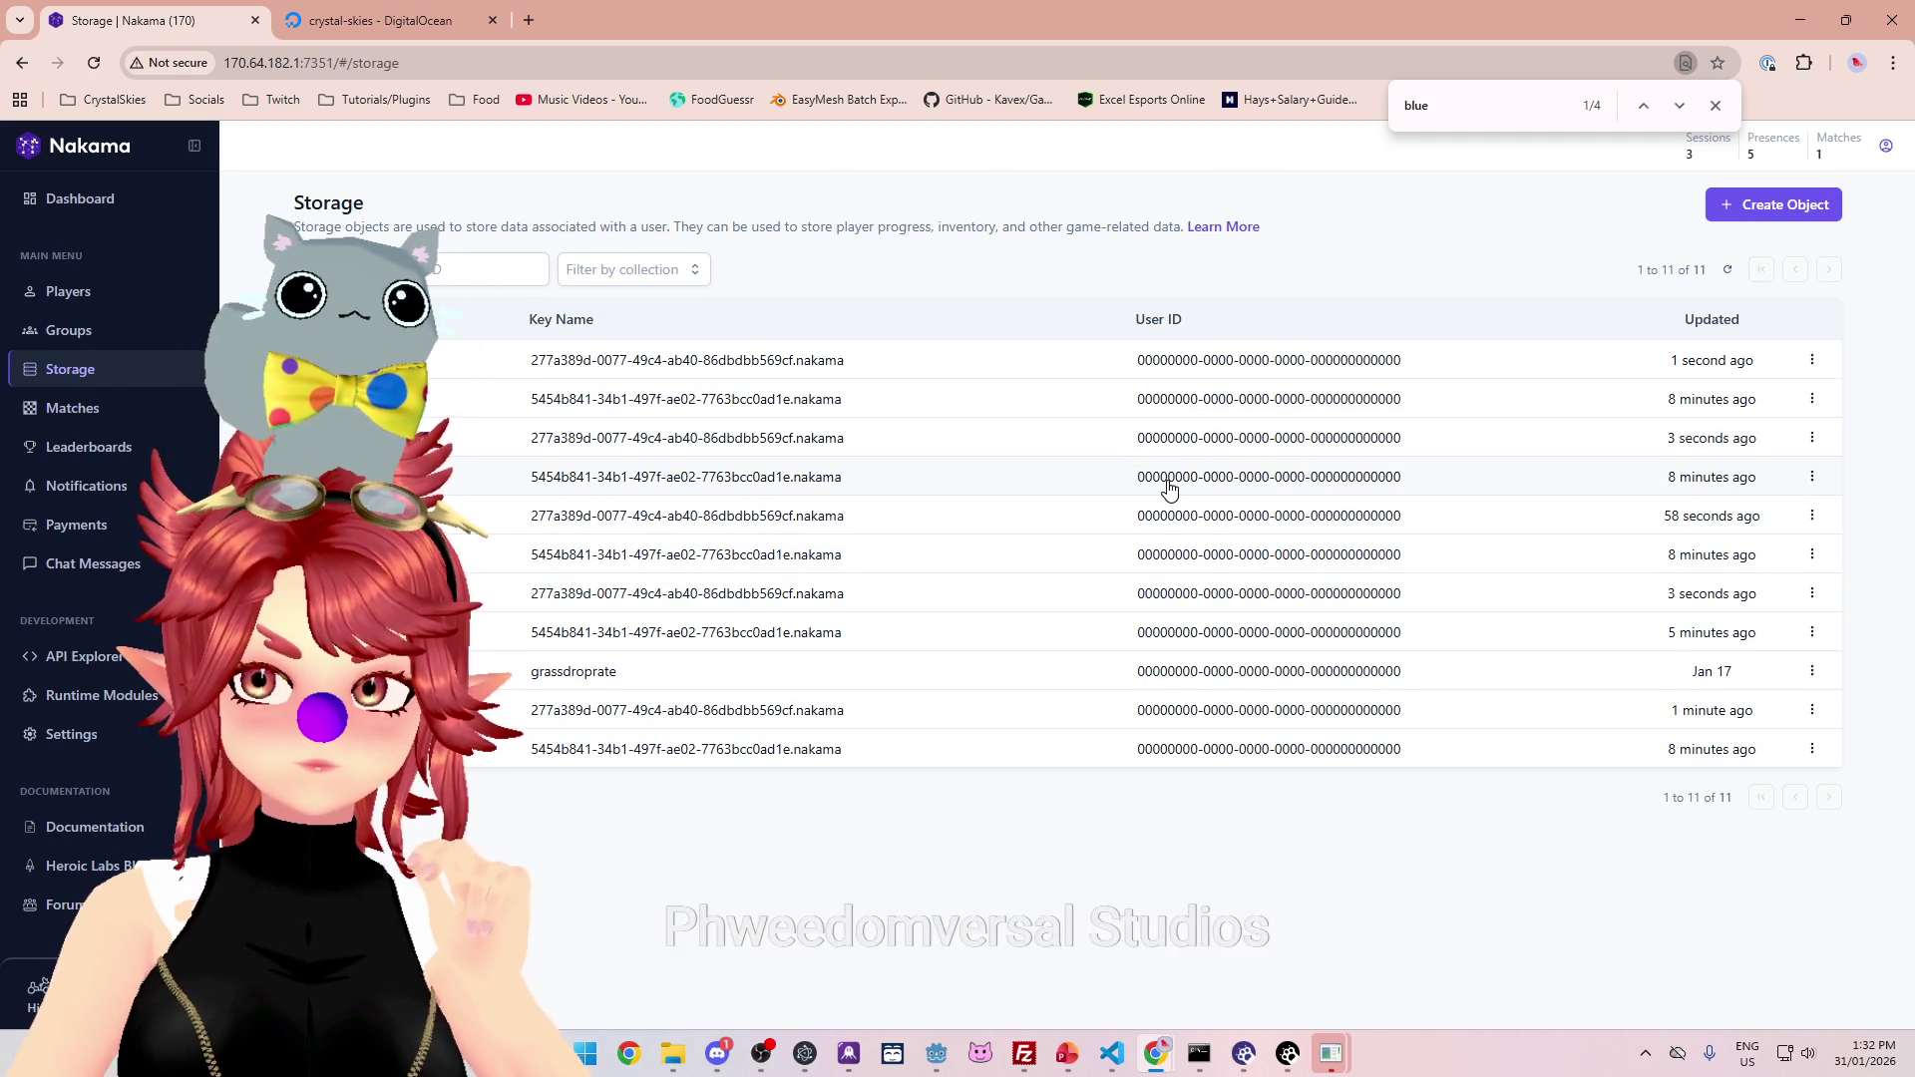
click(1169, 487)
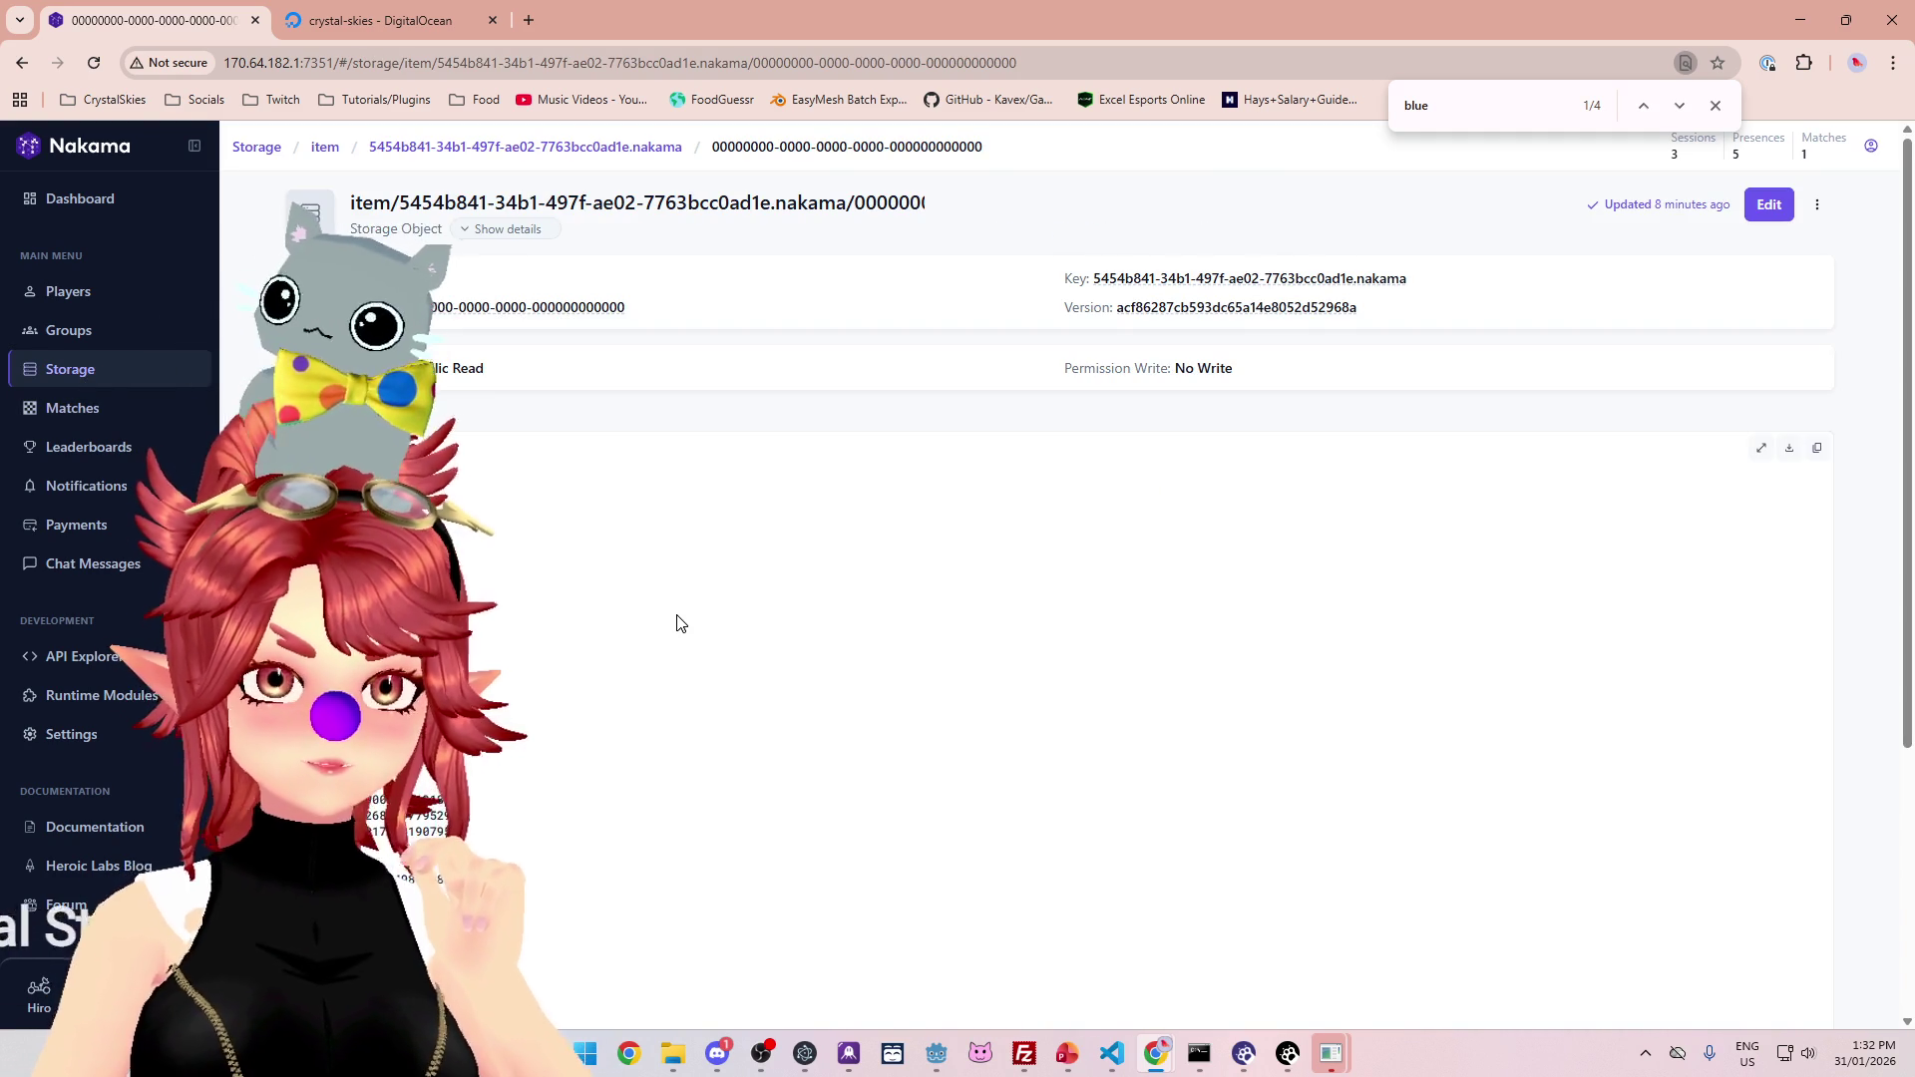
scroll(1028, 598, down, 5)
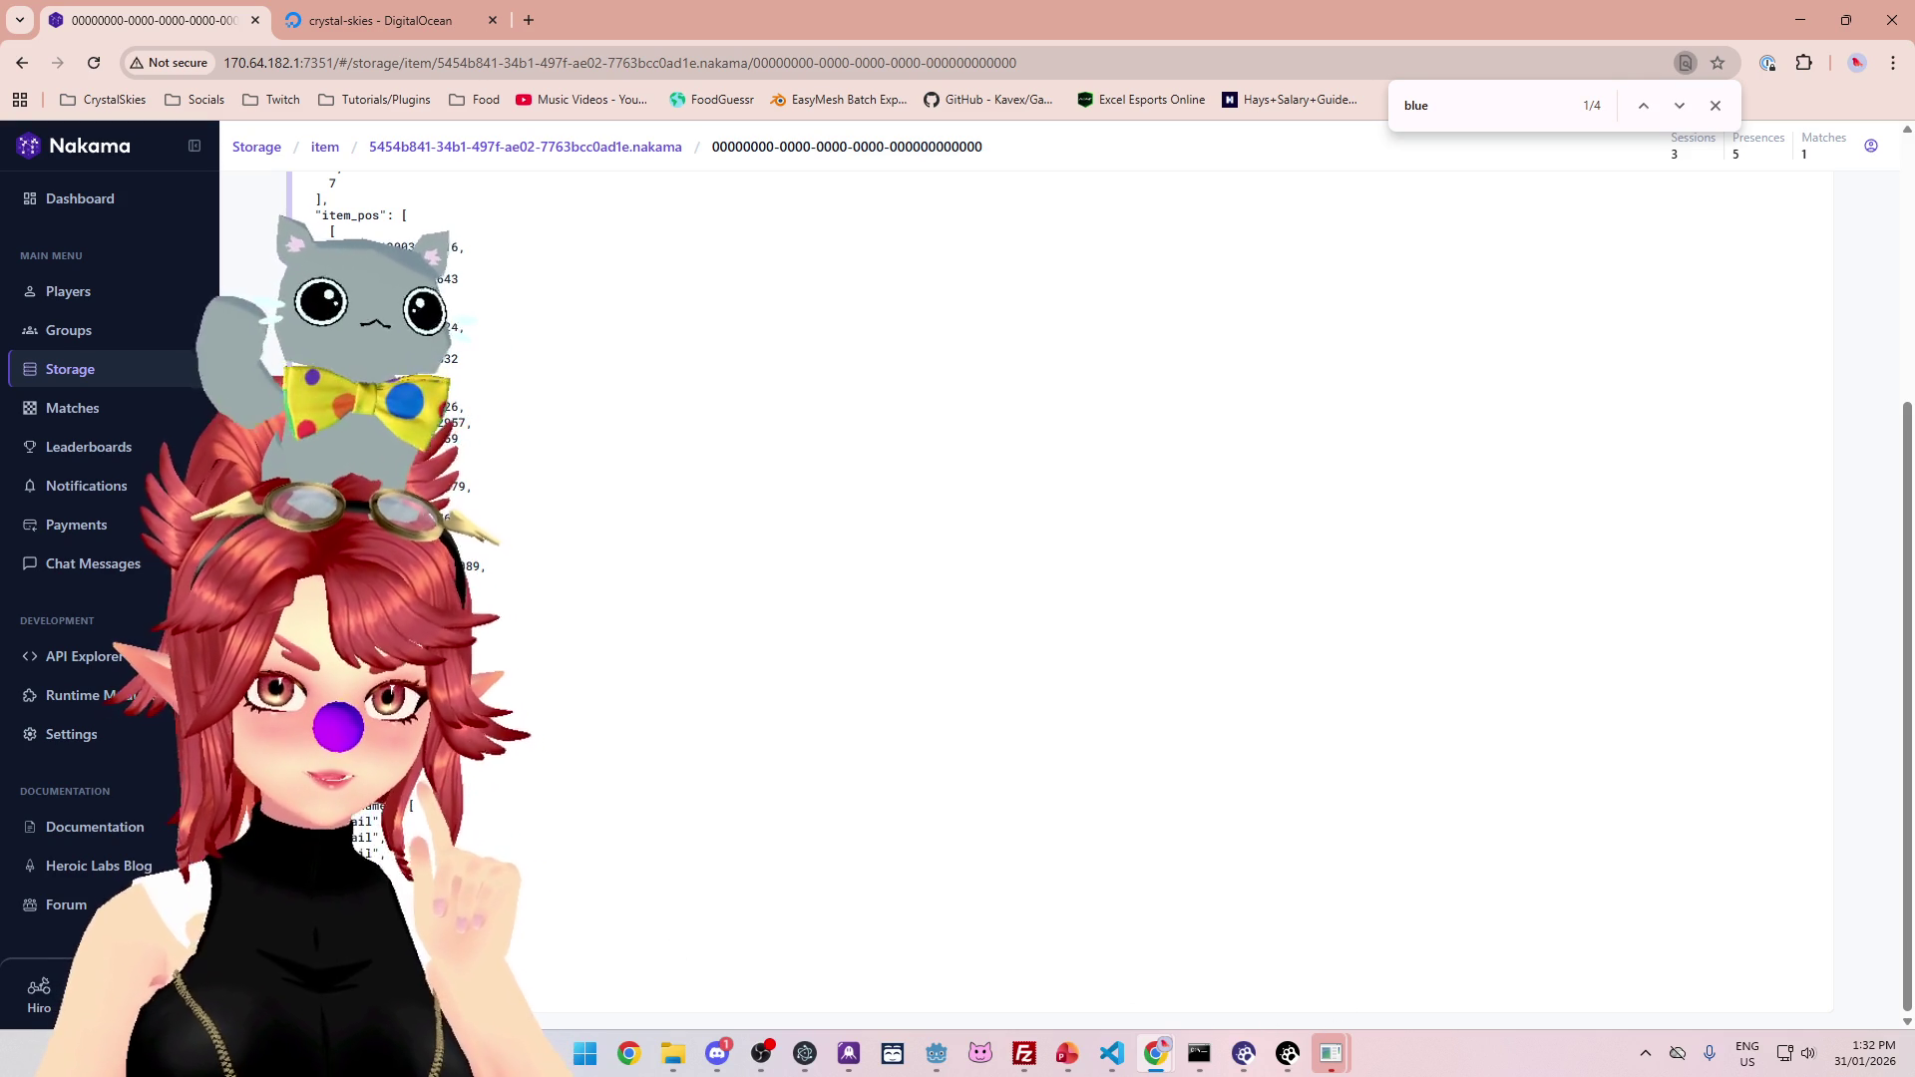
click(1113, 1054)
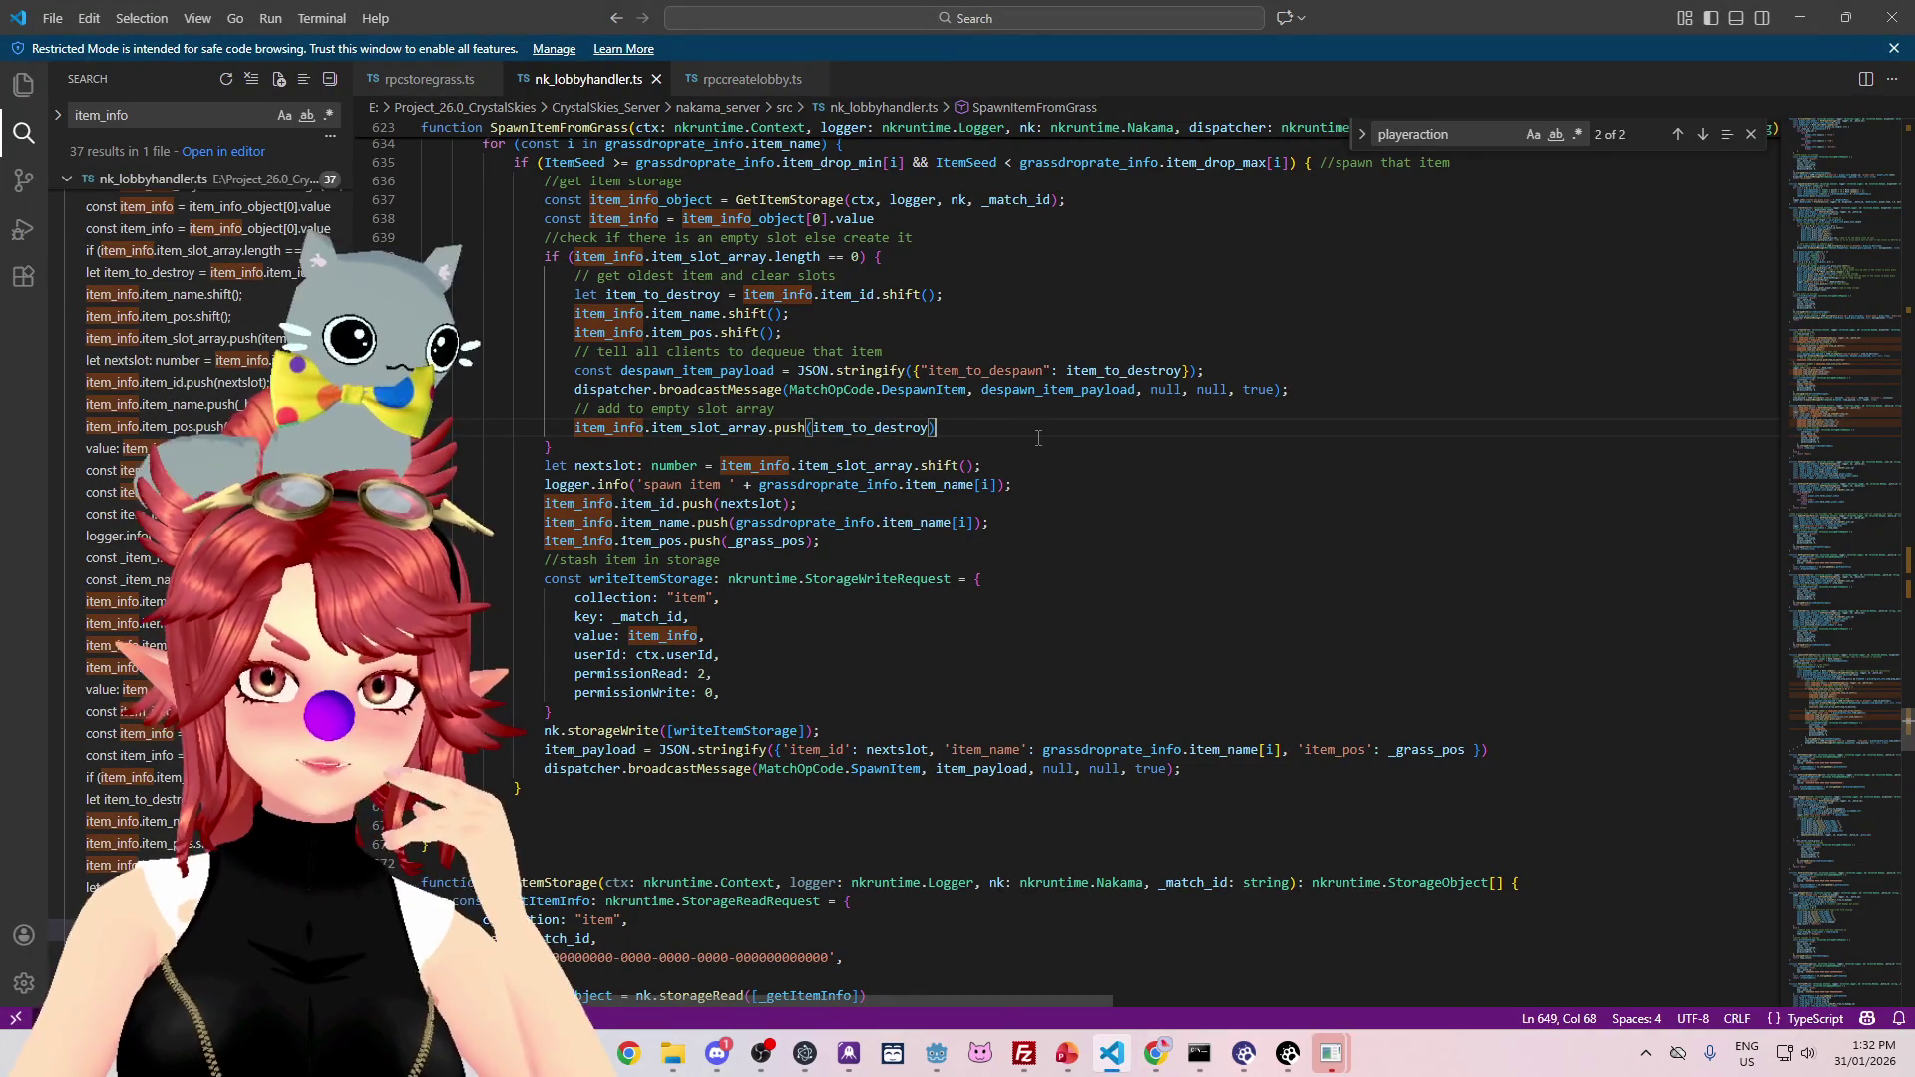
click(936, 1052)
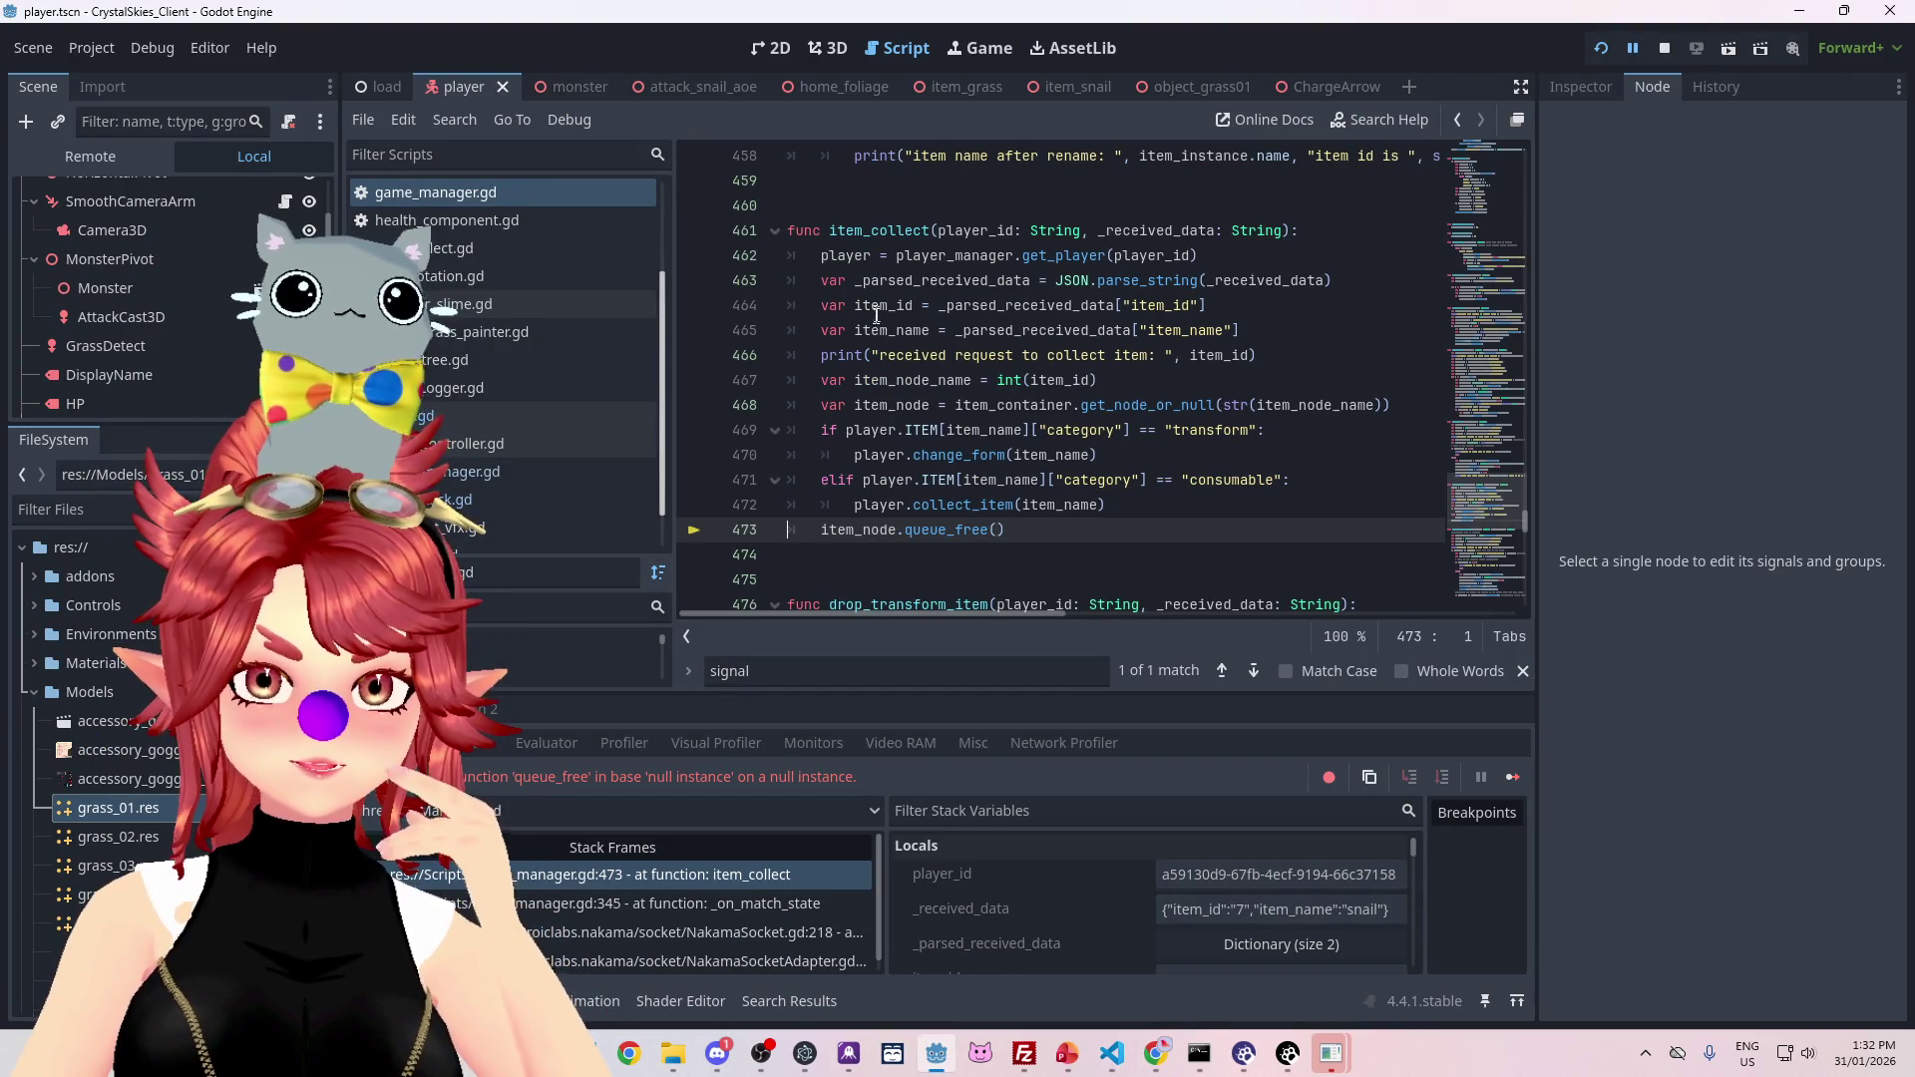
Step: Switch the bottom panel from the debugger to the Output log with Alt+O
mouse_move(865, 332)
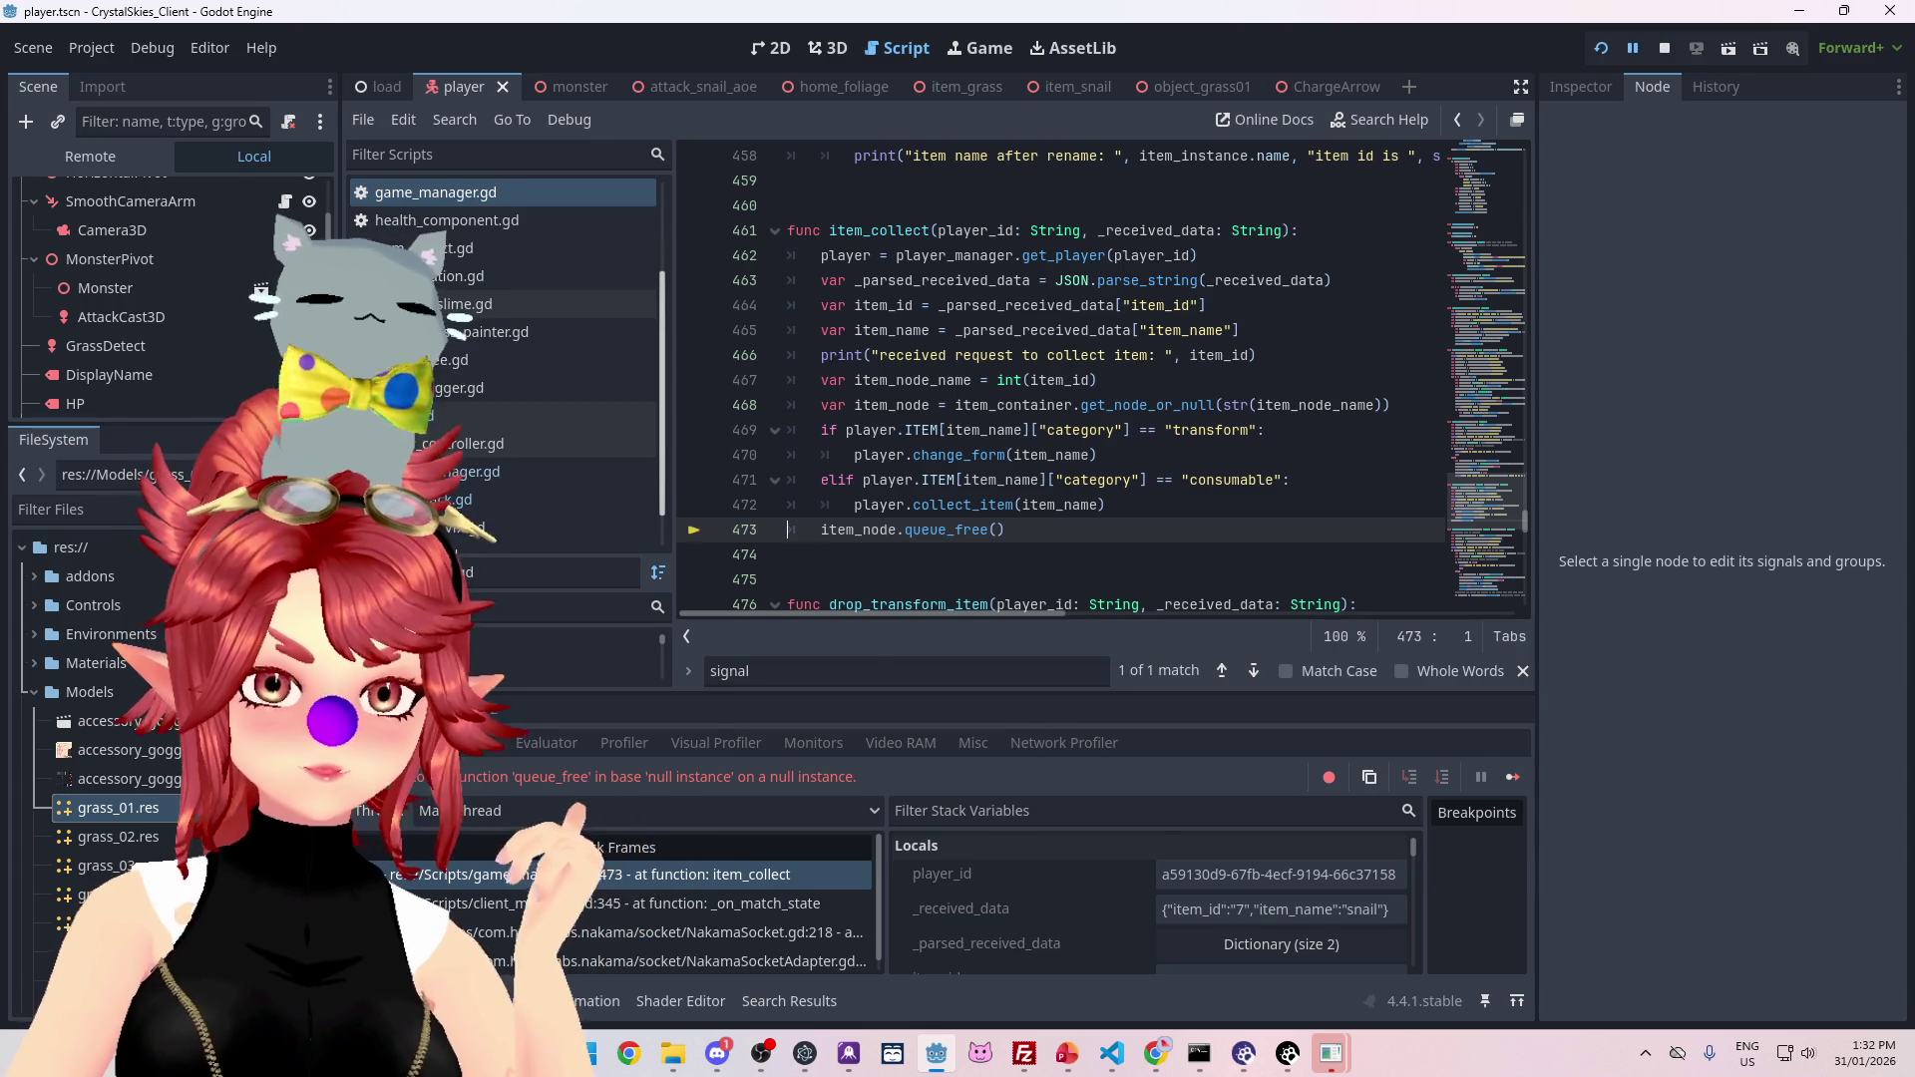
key(alt+o)
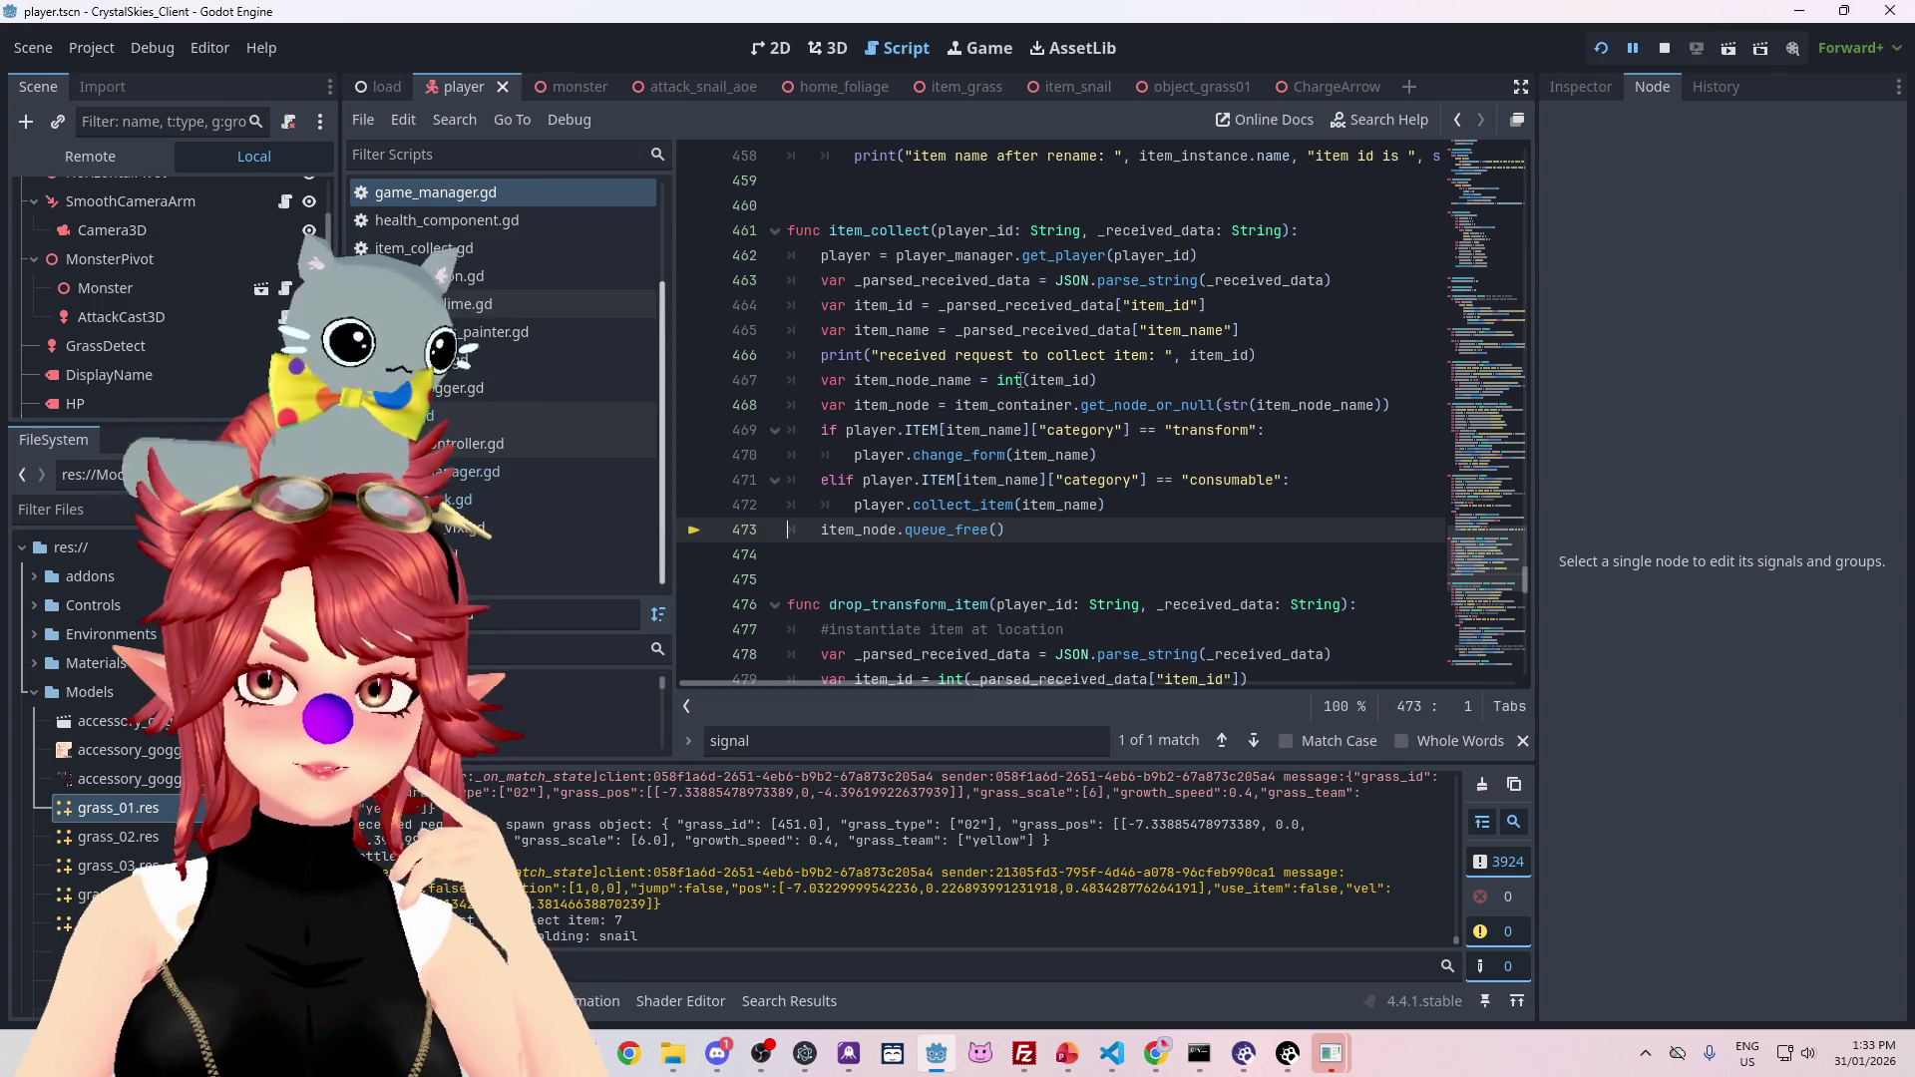
mouse_move(1010, 382)
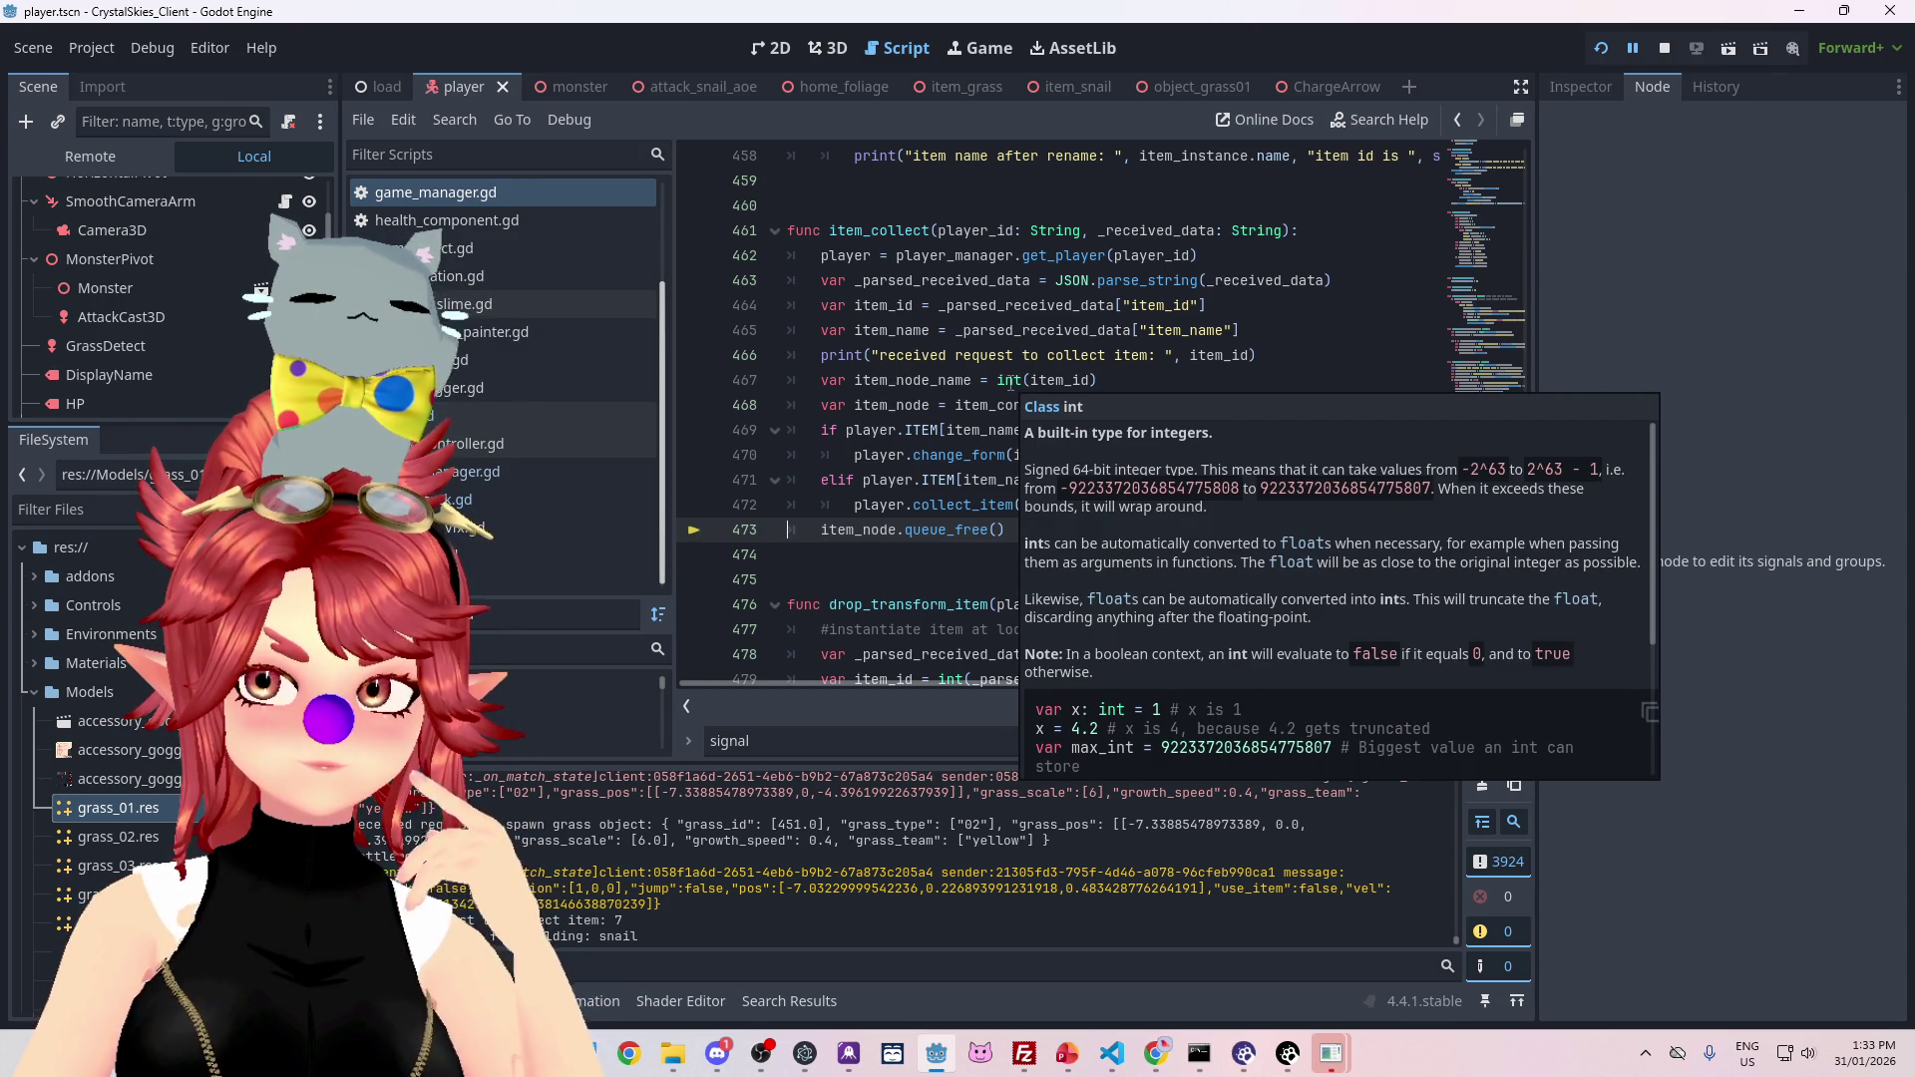
mouse_move(877, 383)
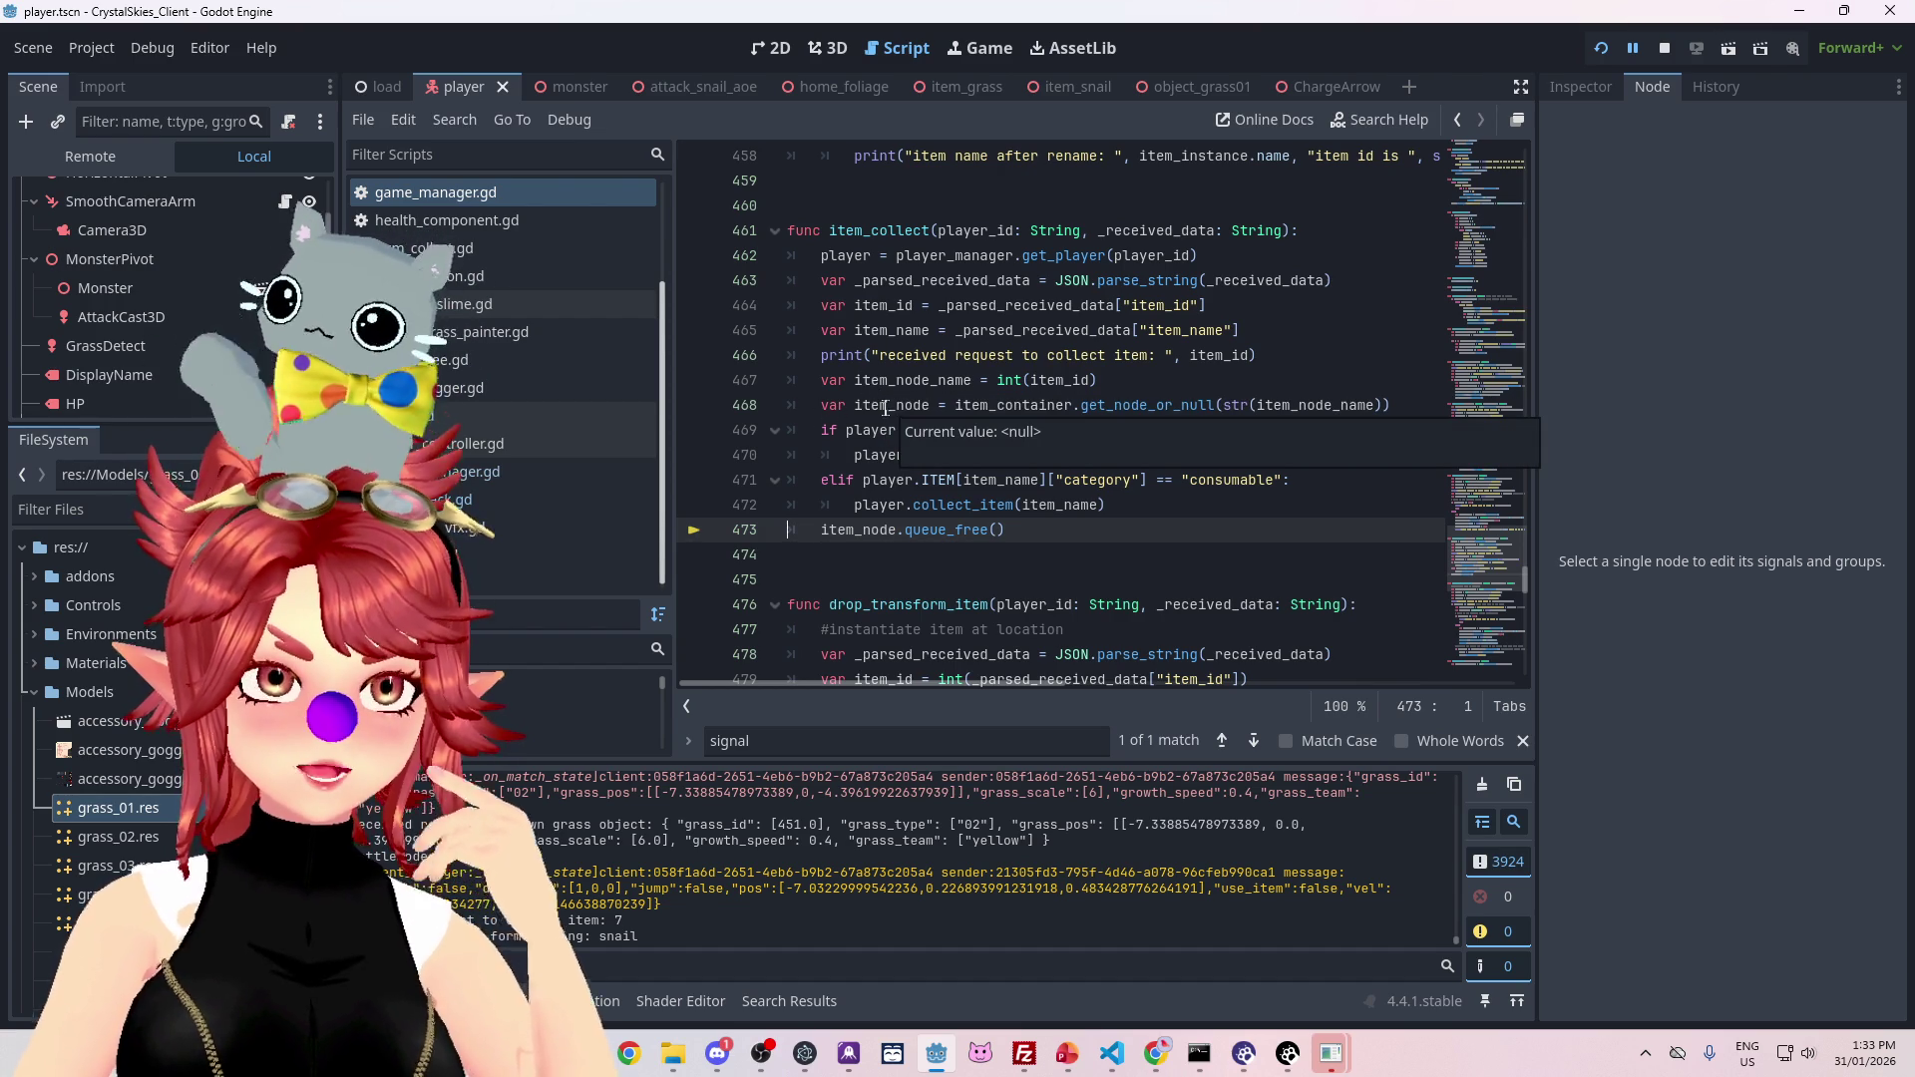
Step: Show the Remote live scene tree and expand the Load and World nodes
click(74, 155)
click(35, 309)
scroll(104, 355, down, 2)
click(47, 370)
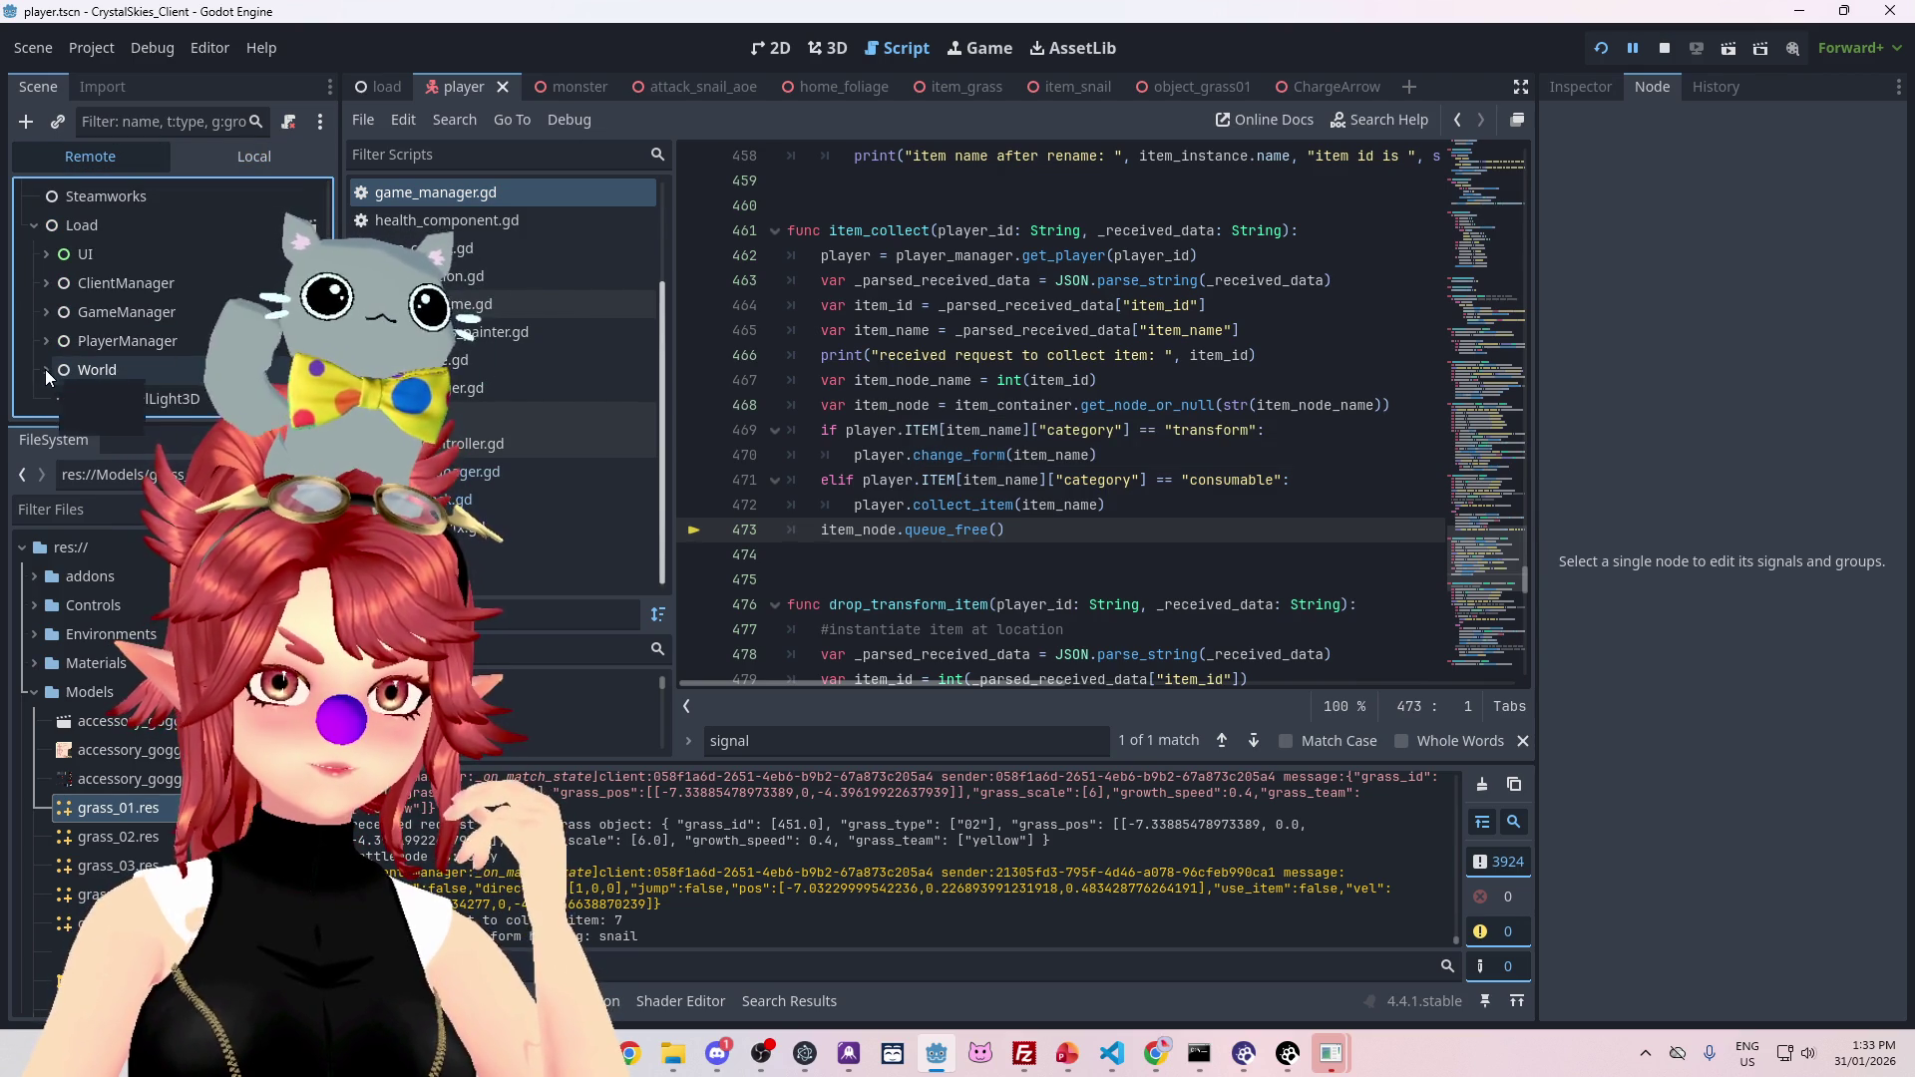
click(46, 312)
click(44, 309)
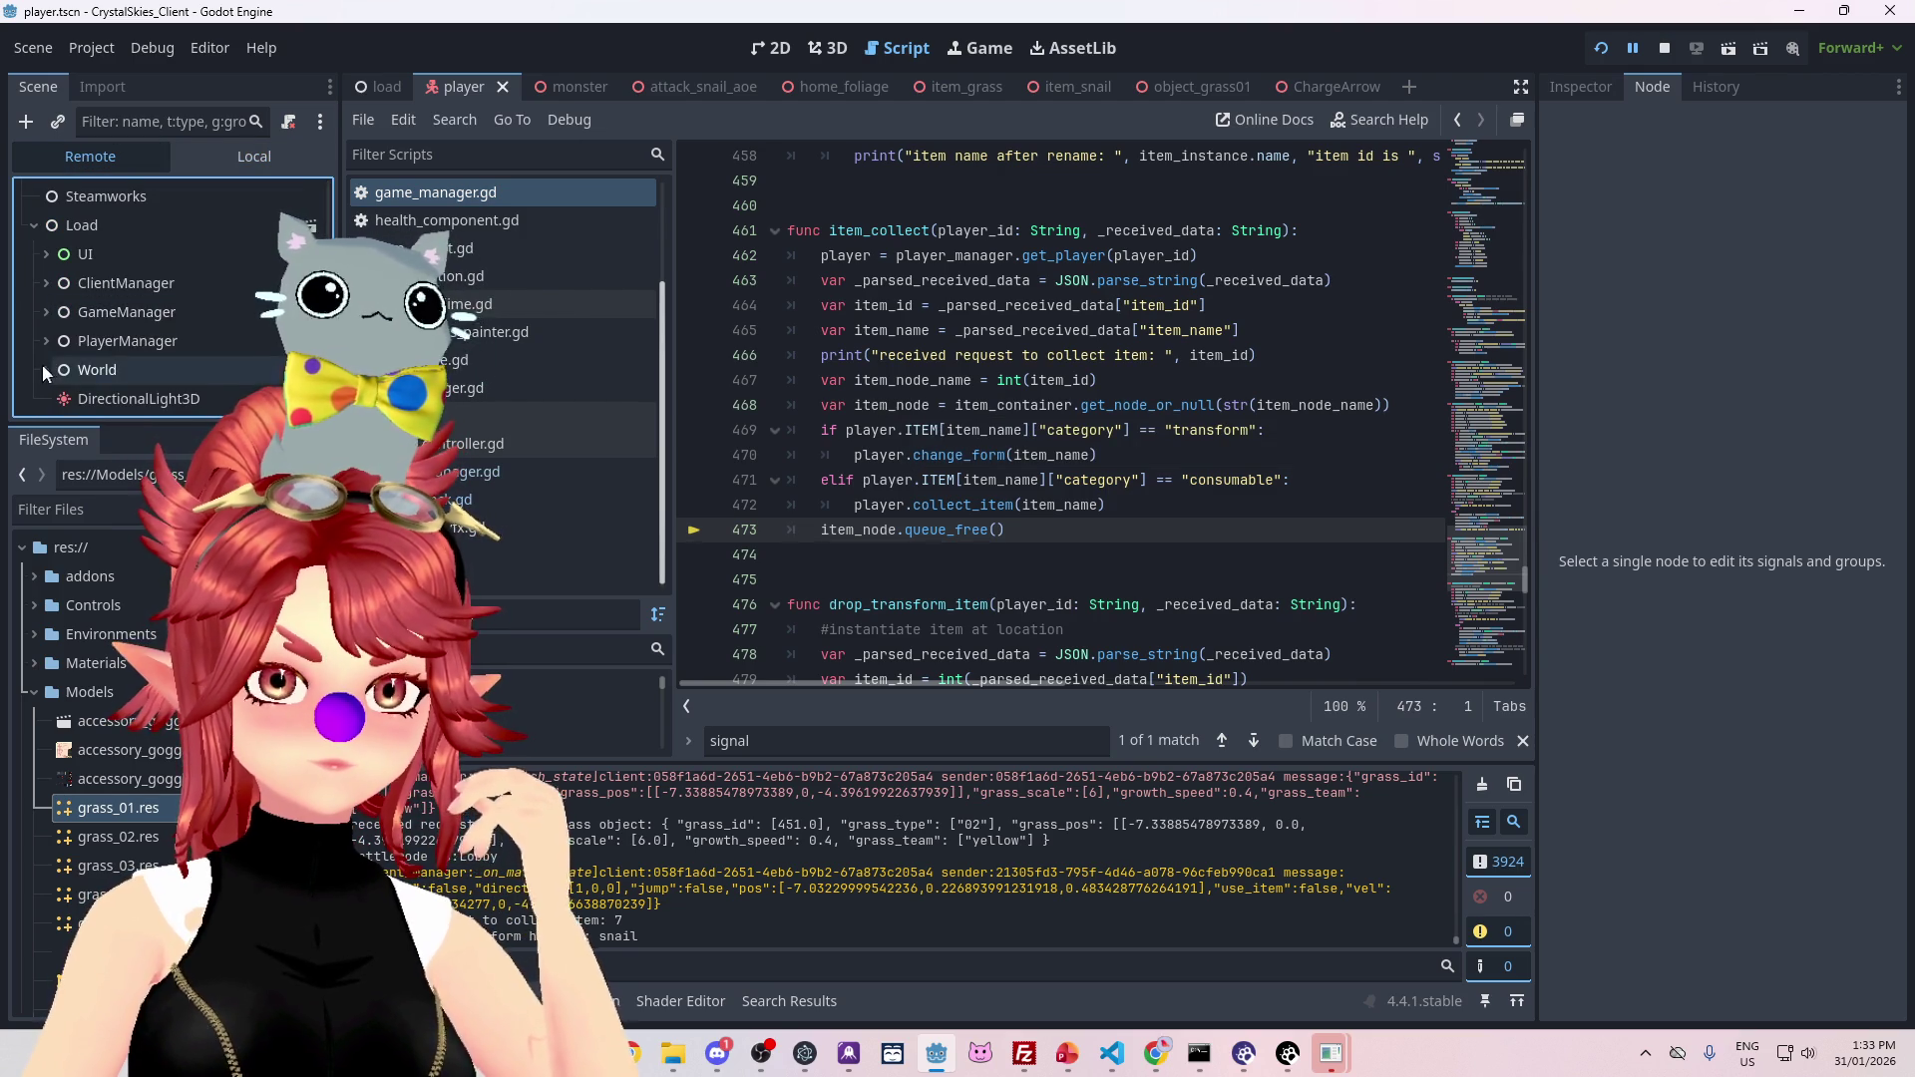
scroll(110, 345, down, 2)
scroll(60, 306, up, 1)
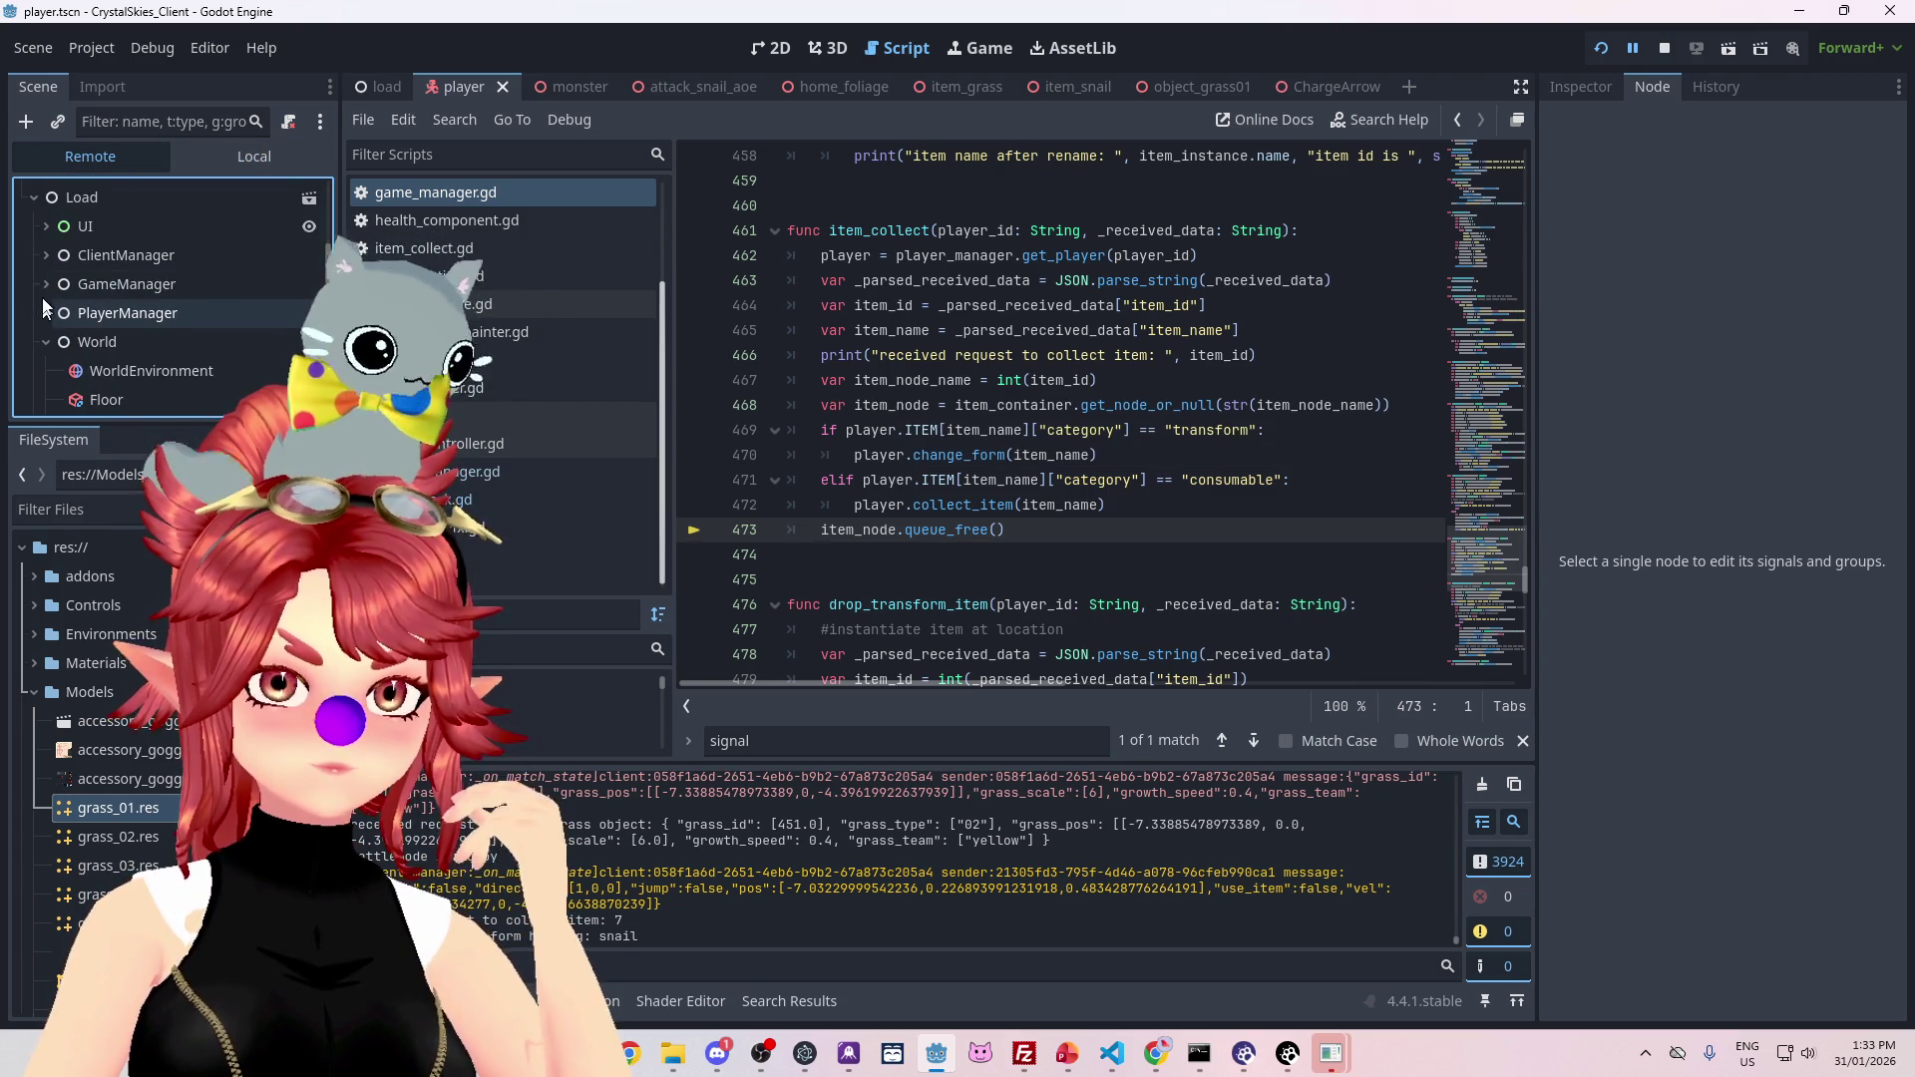
Step: Expand GameManager's Item Container, revealing item nodes 1–6, 8 and 9 but no 7
click(42, 286)
scroll(111, 345, down, 3)
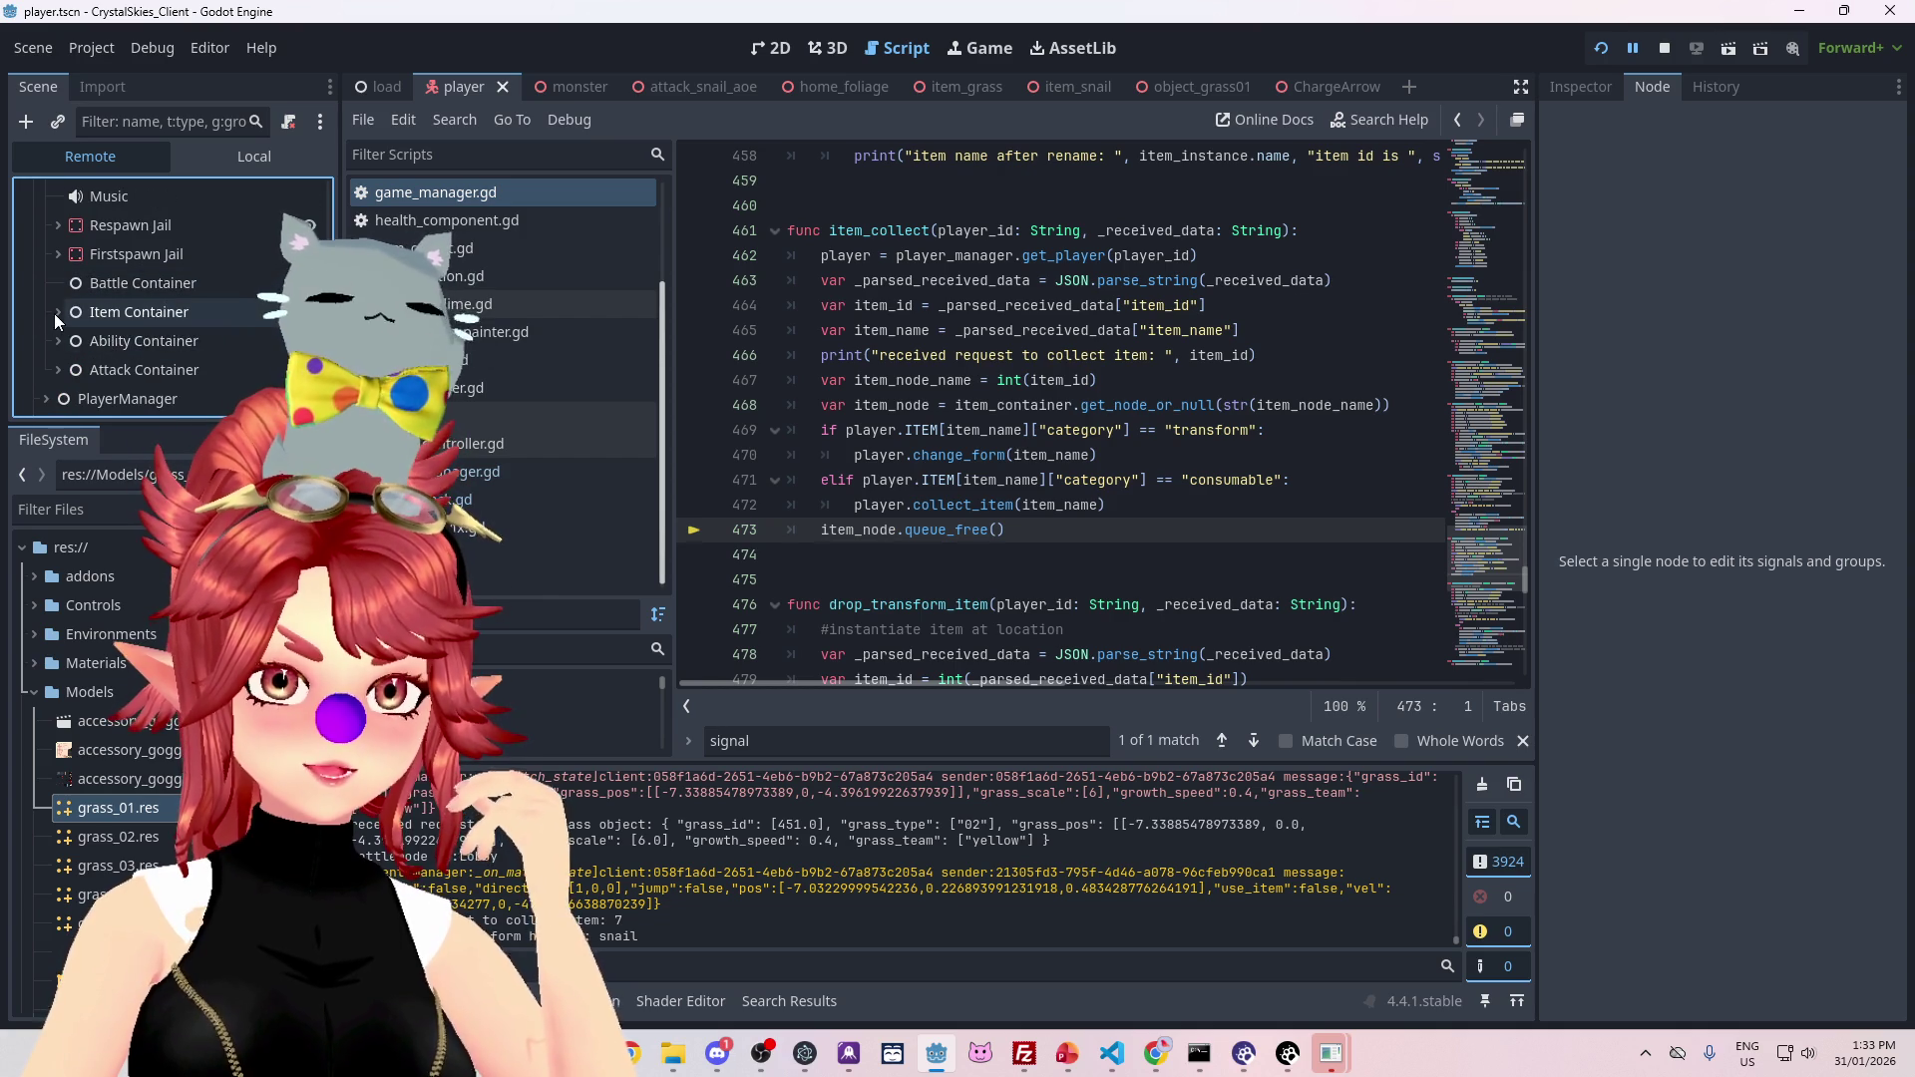
click(57, 312)
scroll(164, 337, down, 4)
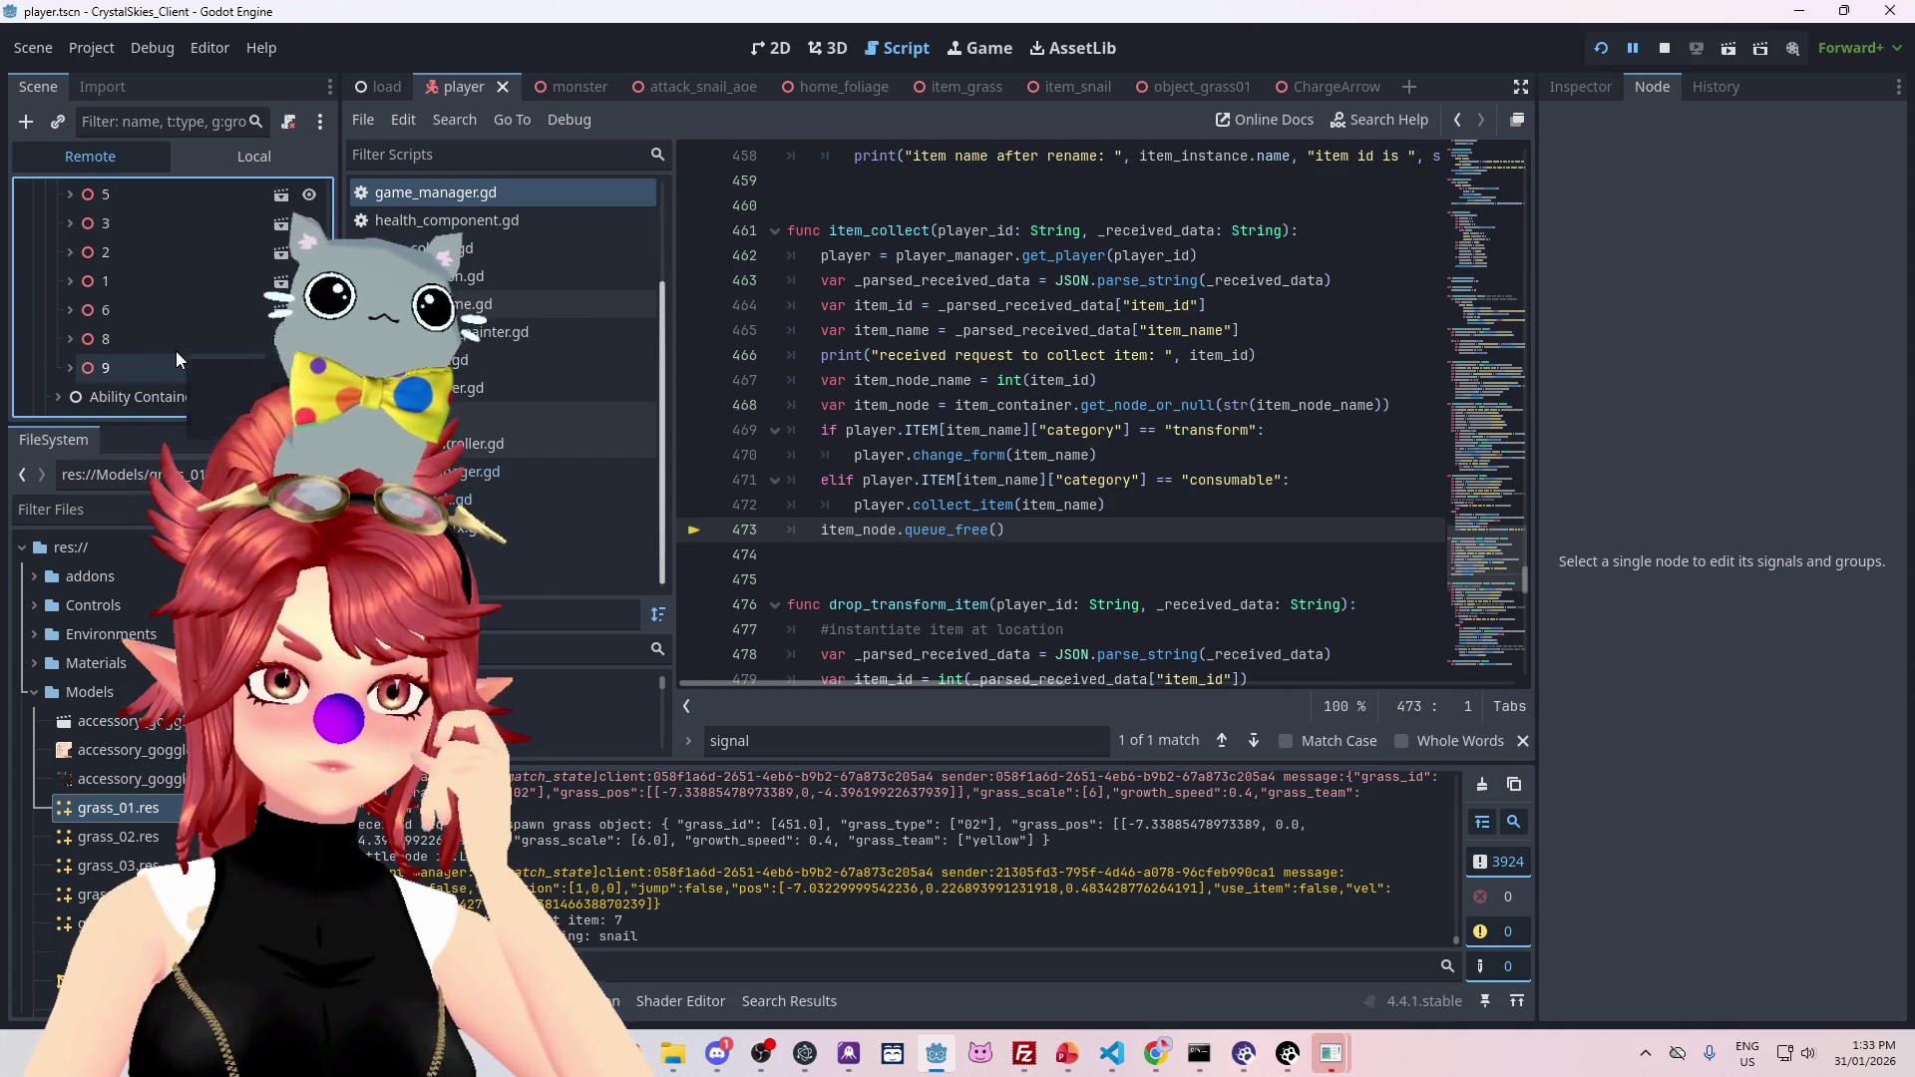
scroll(150, 300, down, 1)
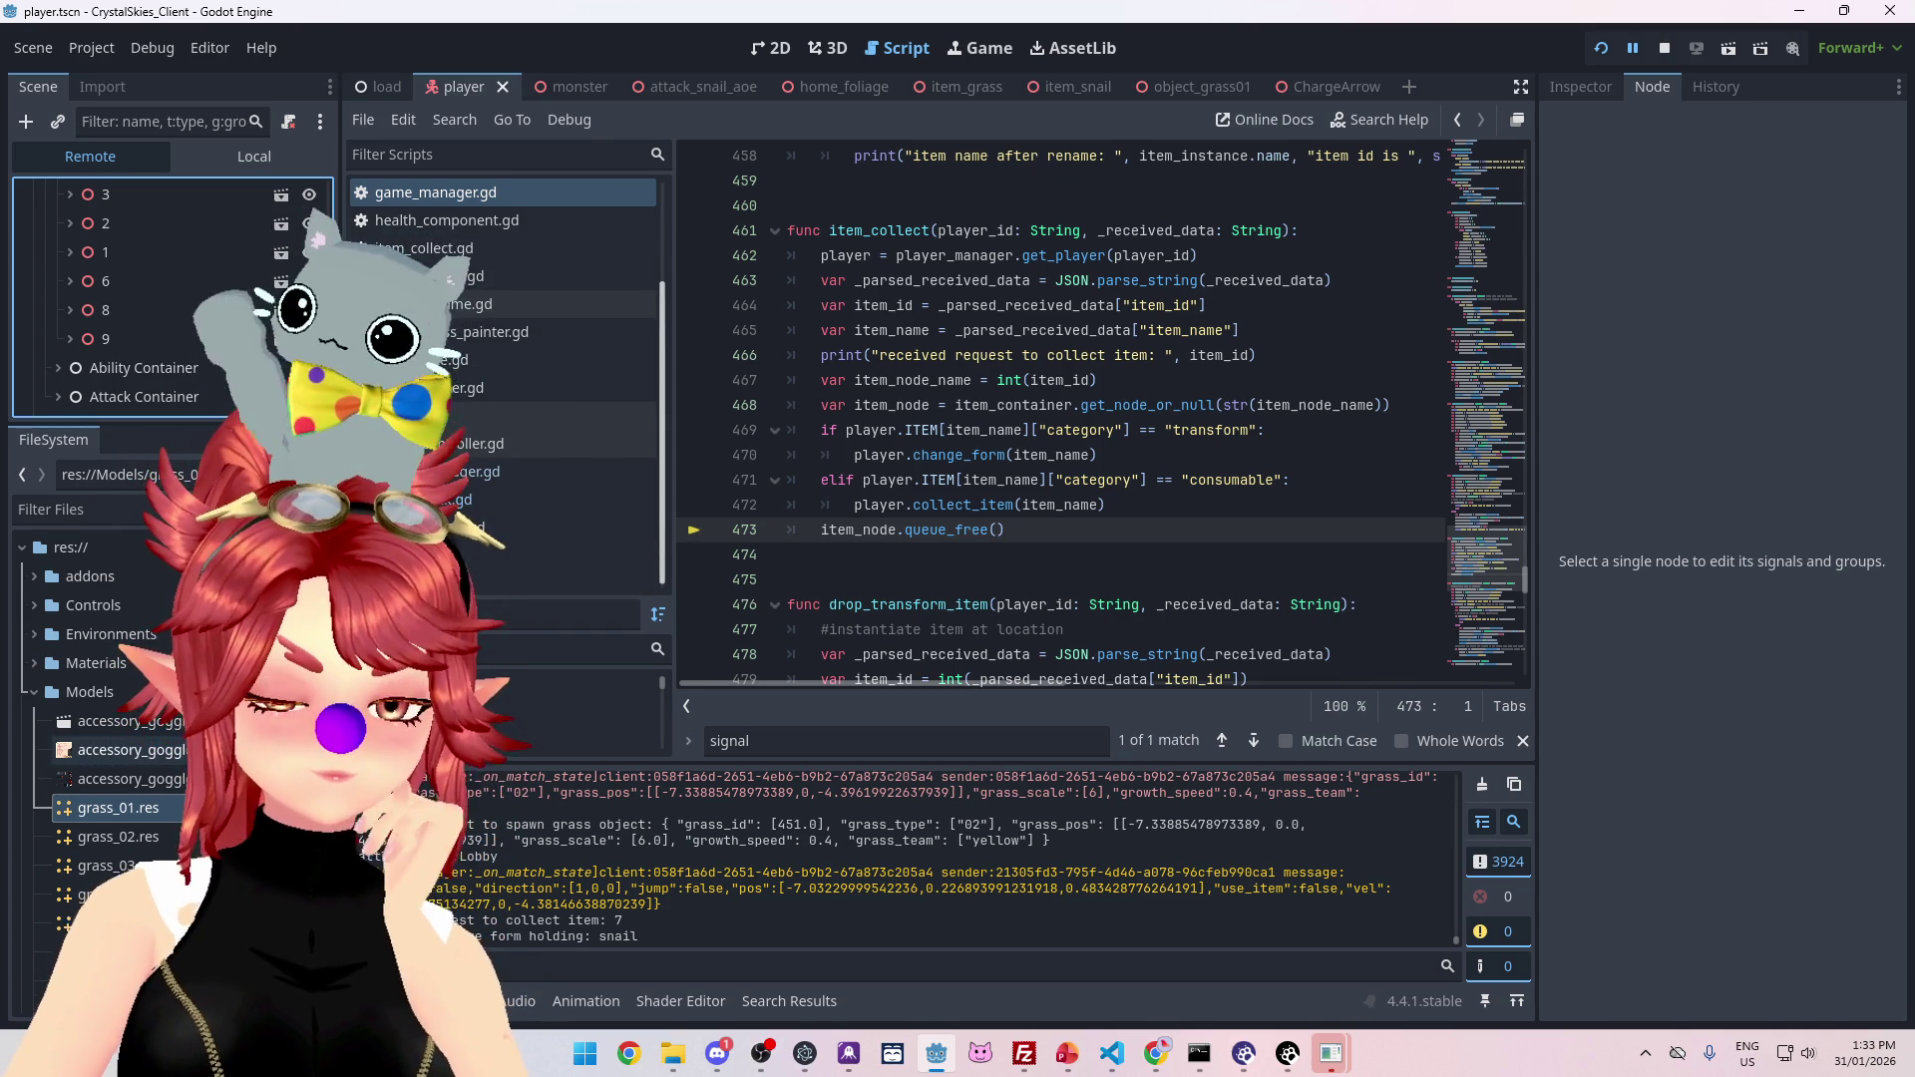
scroll(116, 300, up, 2)
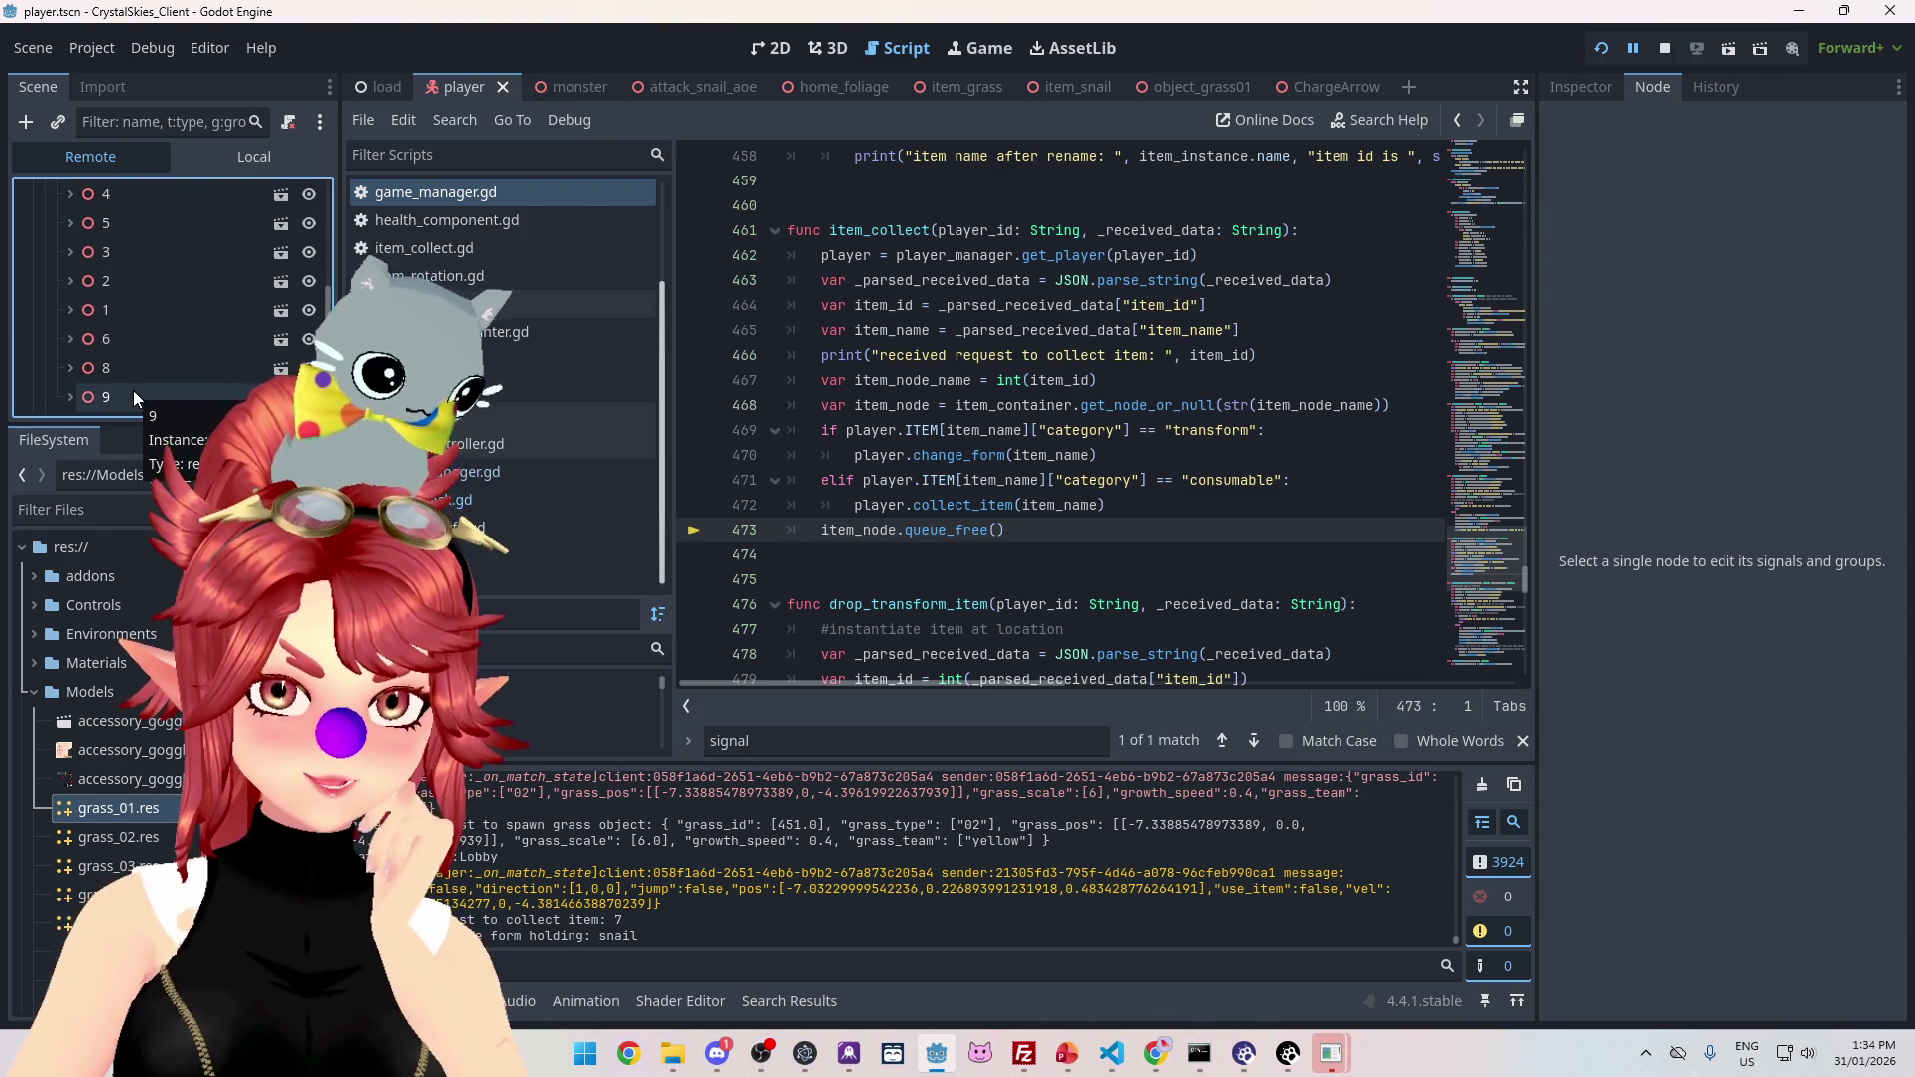
click(1156, 1055)
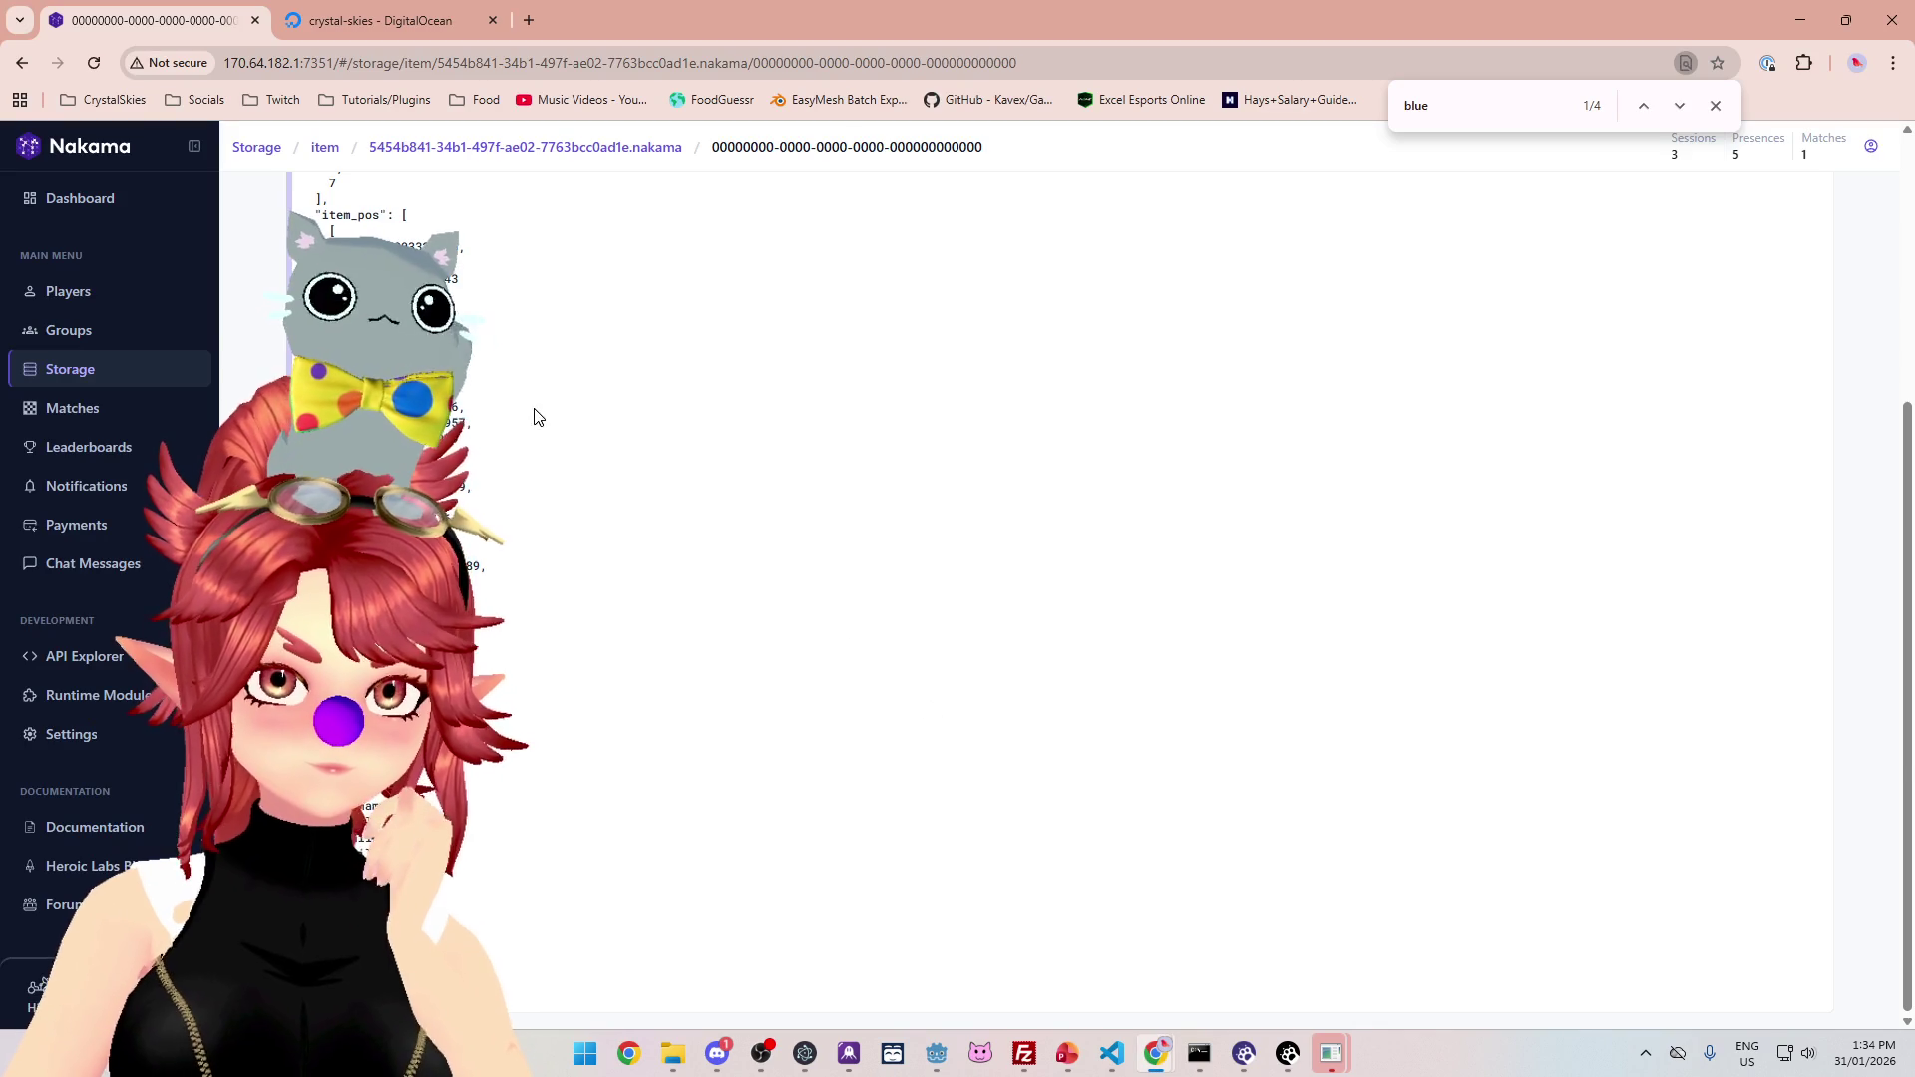
scroll(543, 518, up, 5)
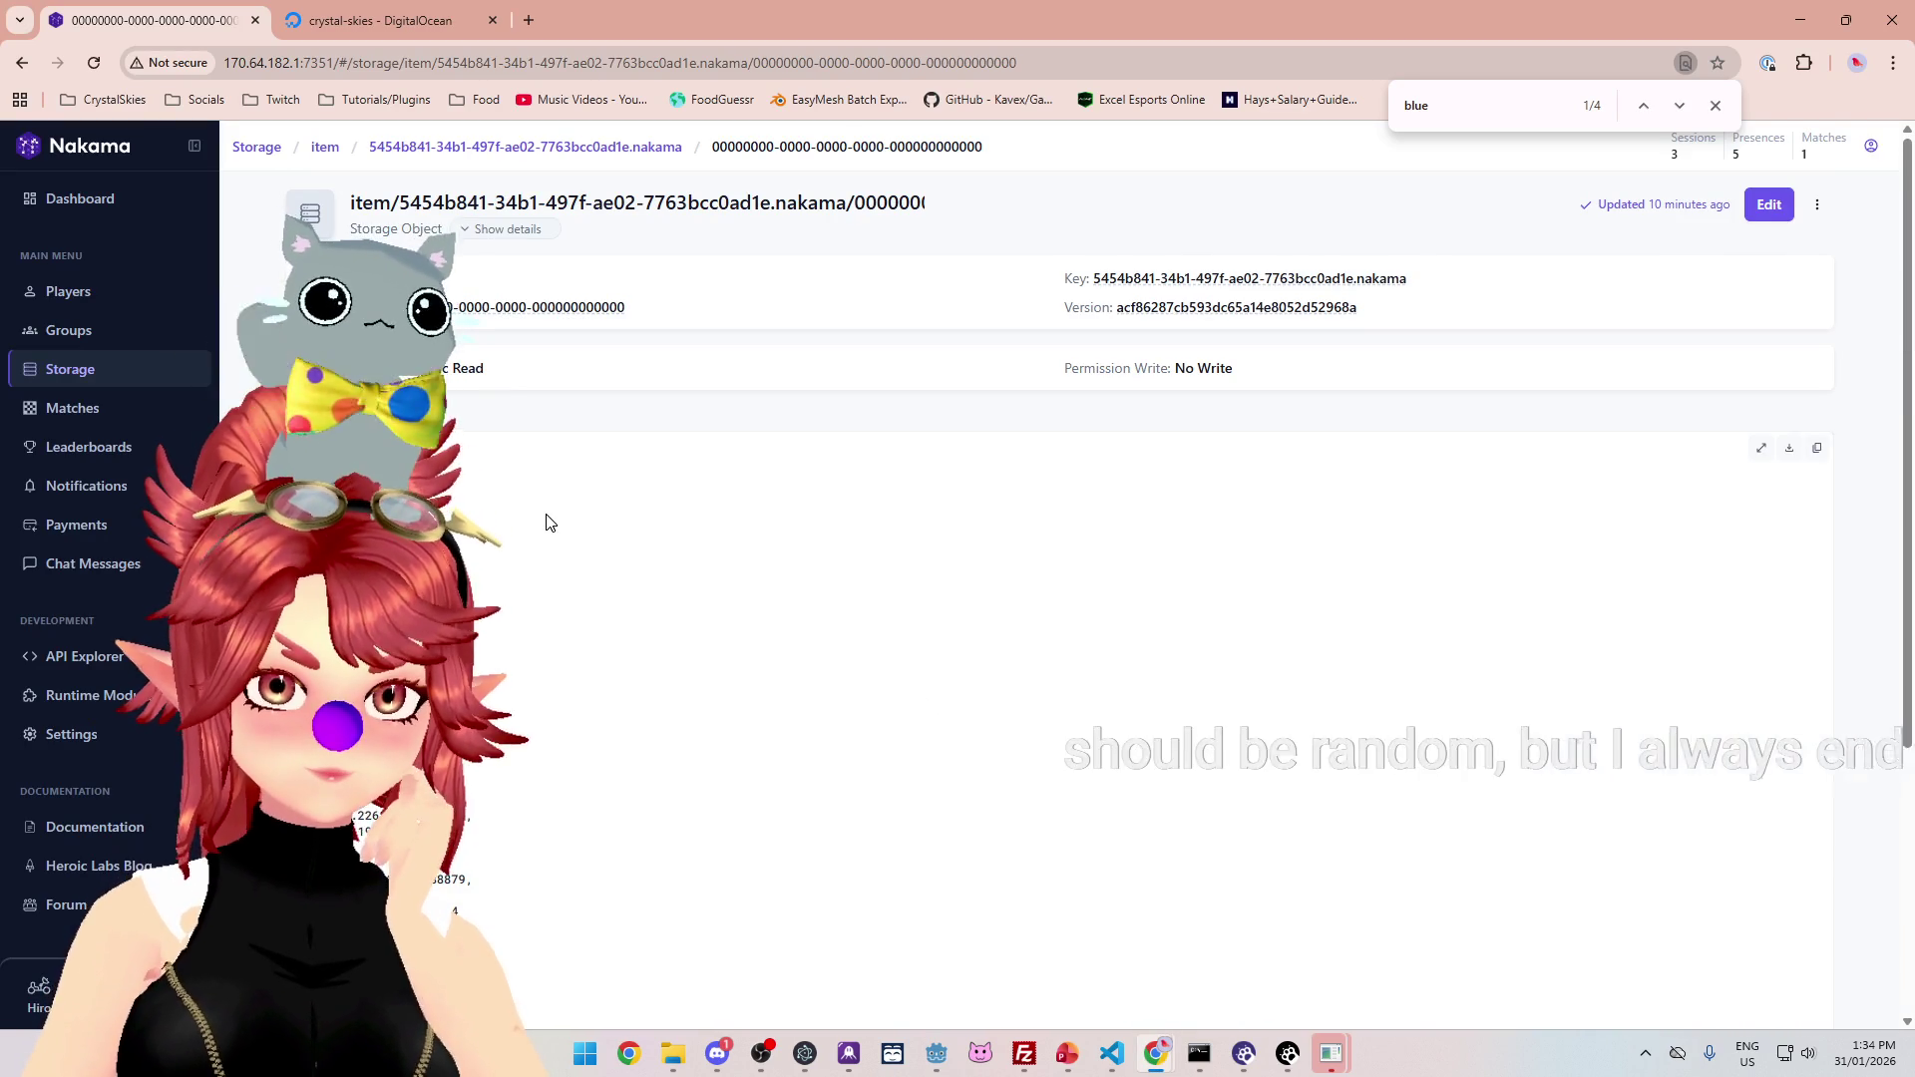
drag(1086, 20, 1085, 91)
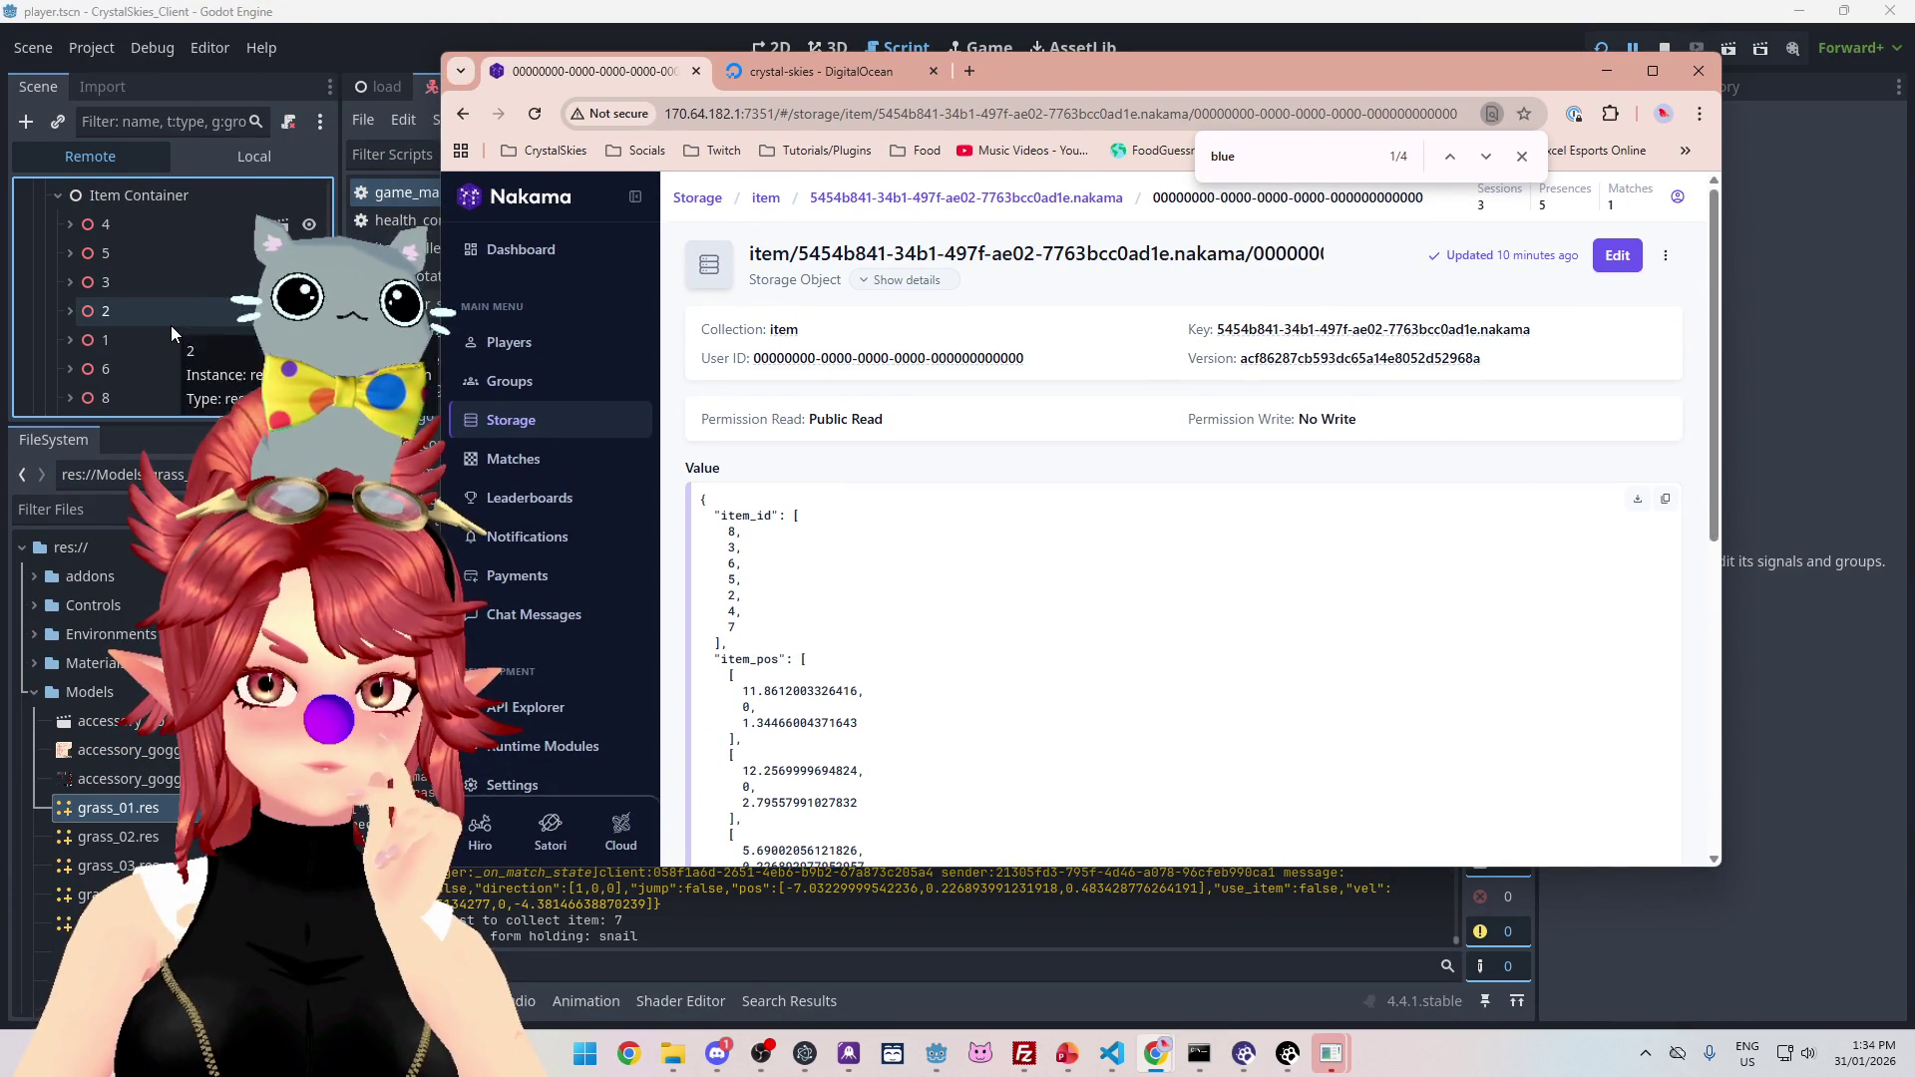
scroll(149, 359, down, 1)
scroll(146, 365, down, 1)
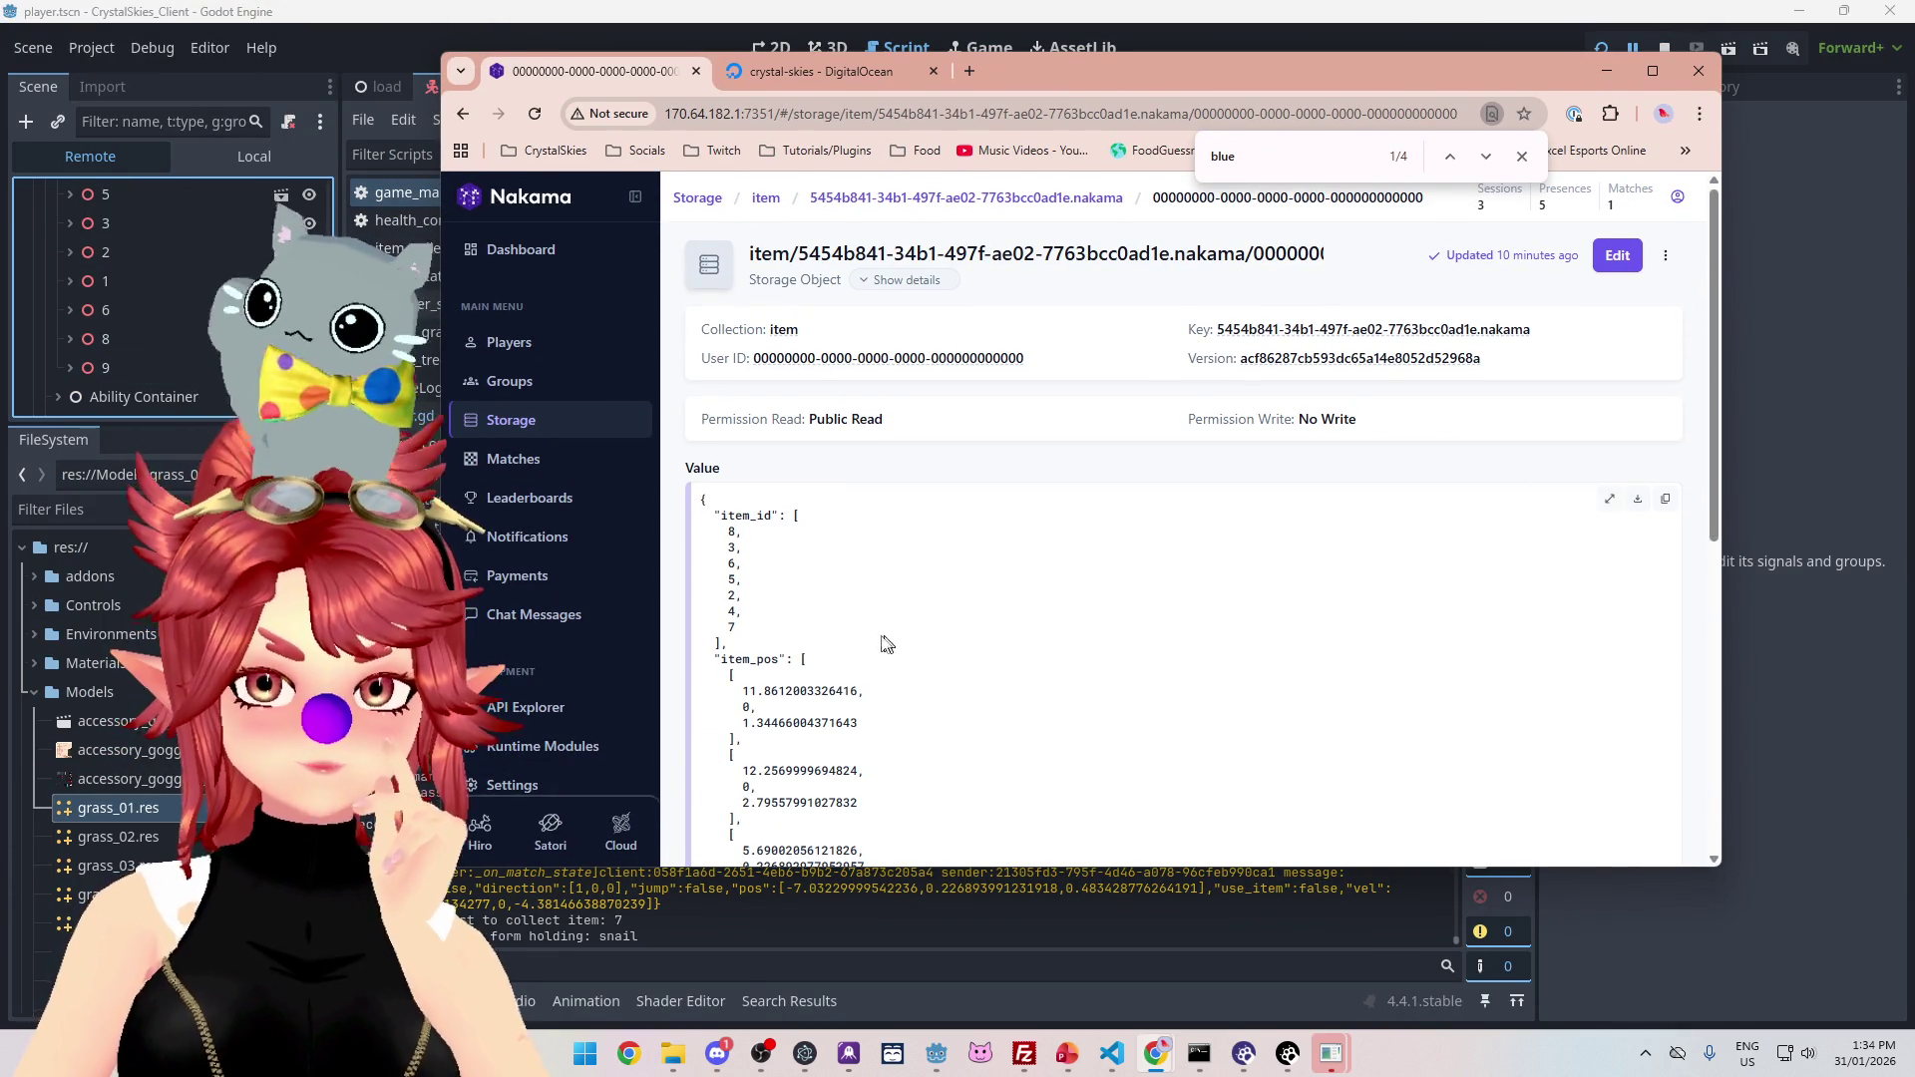
key(alt+Tab)
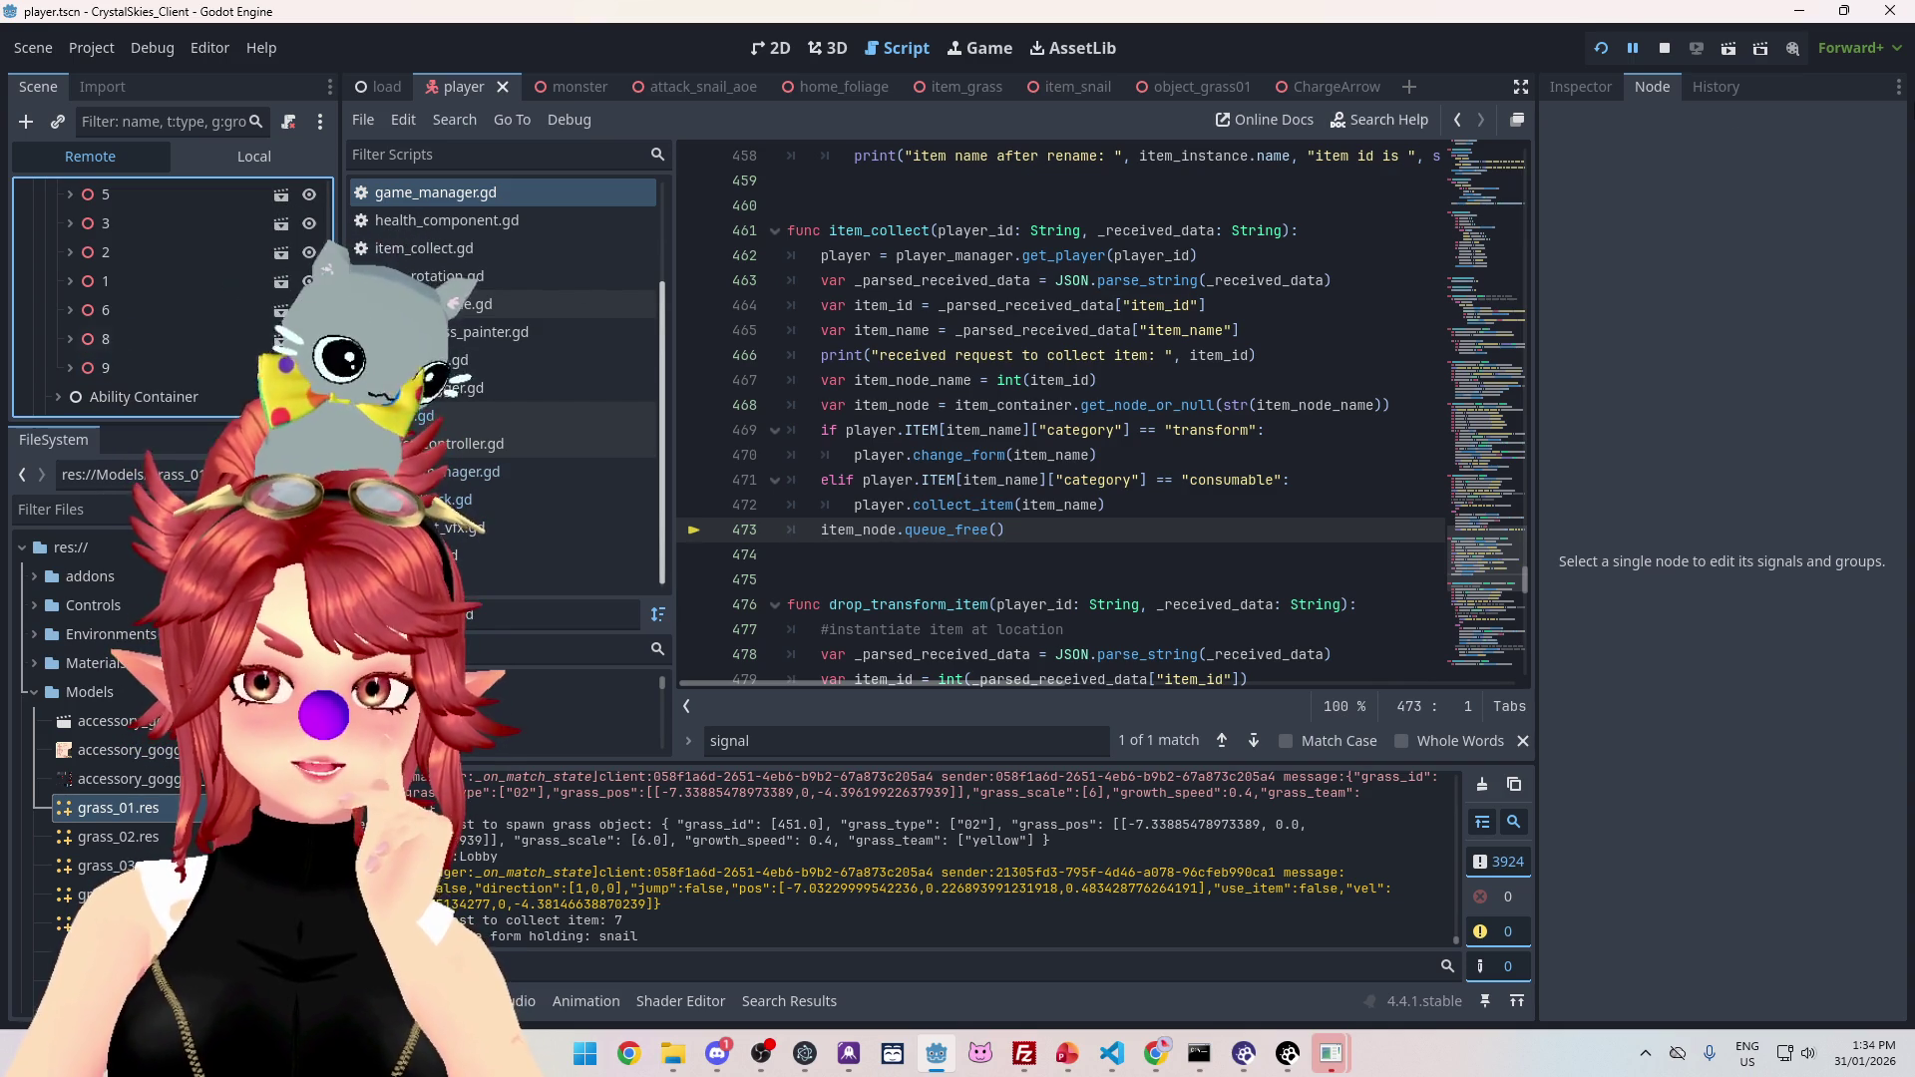
Step: Stop the running game and scroll game_manager.gd to spawn_item around line 456
click(1665, 49)
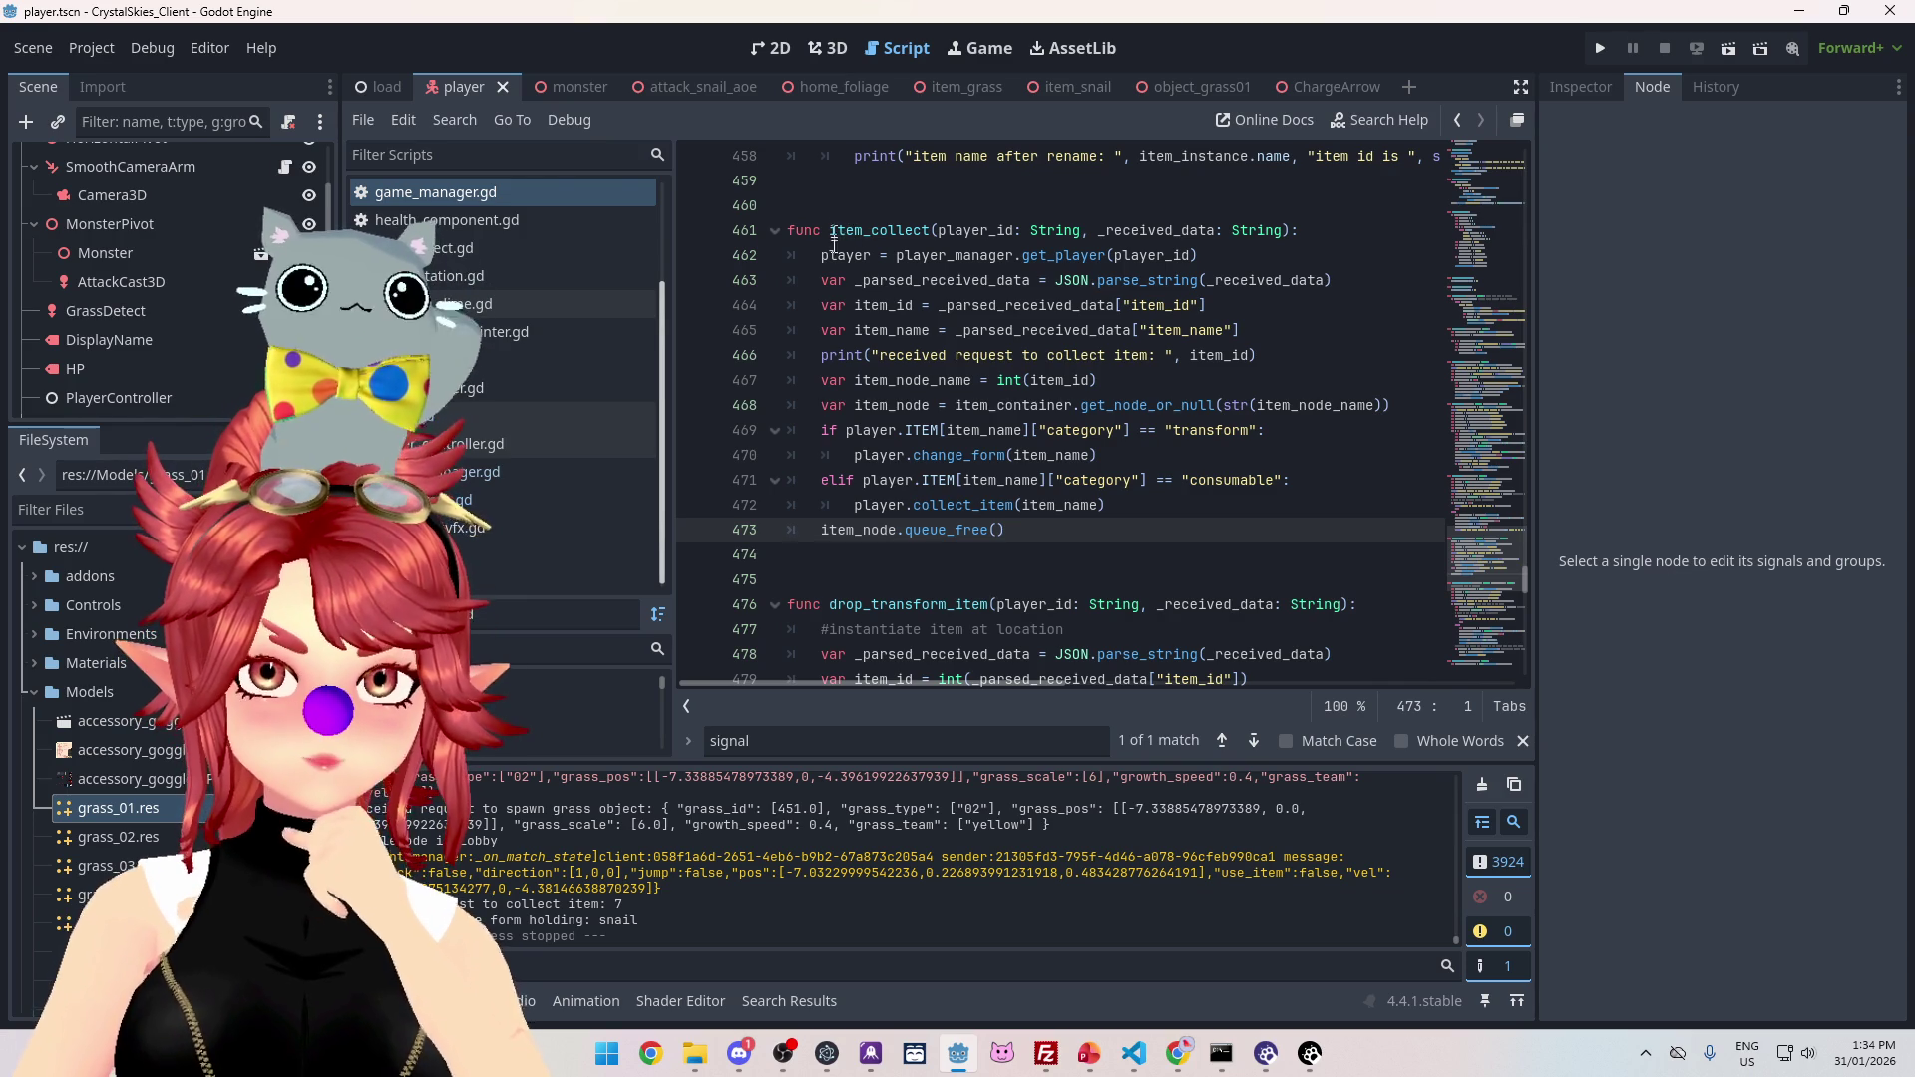
scroll(834, 239, up, 3)
scroll(842, 296, down, 5)
scroll(843, 297, up, 3)
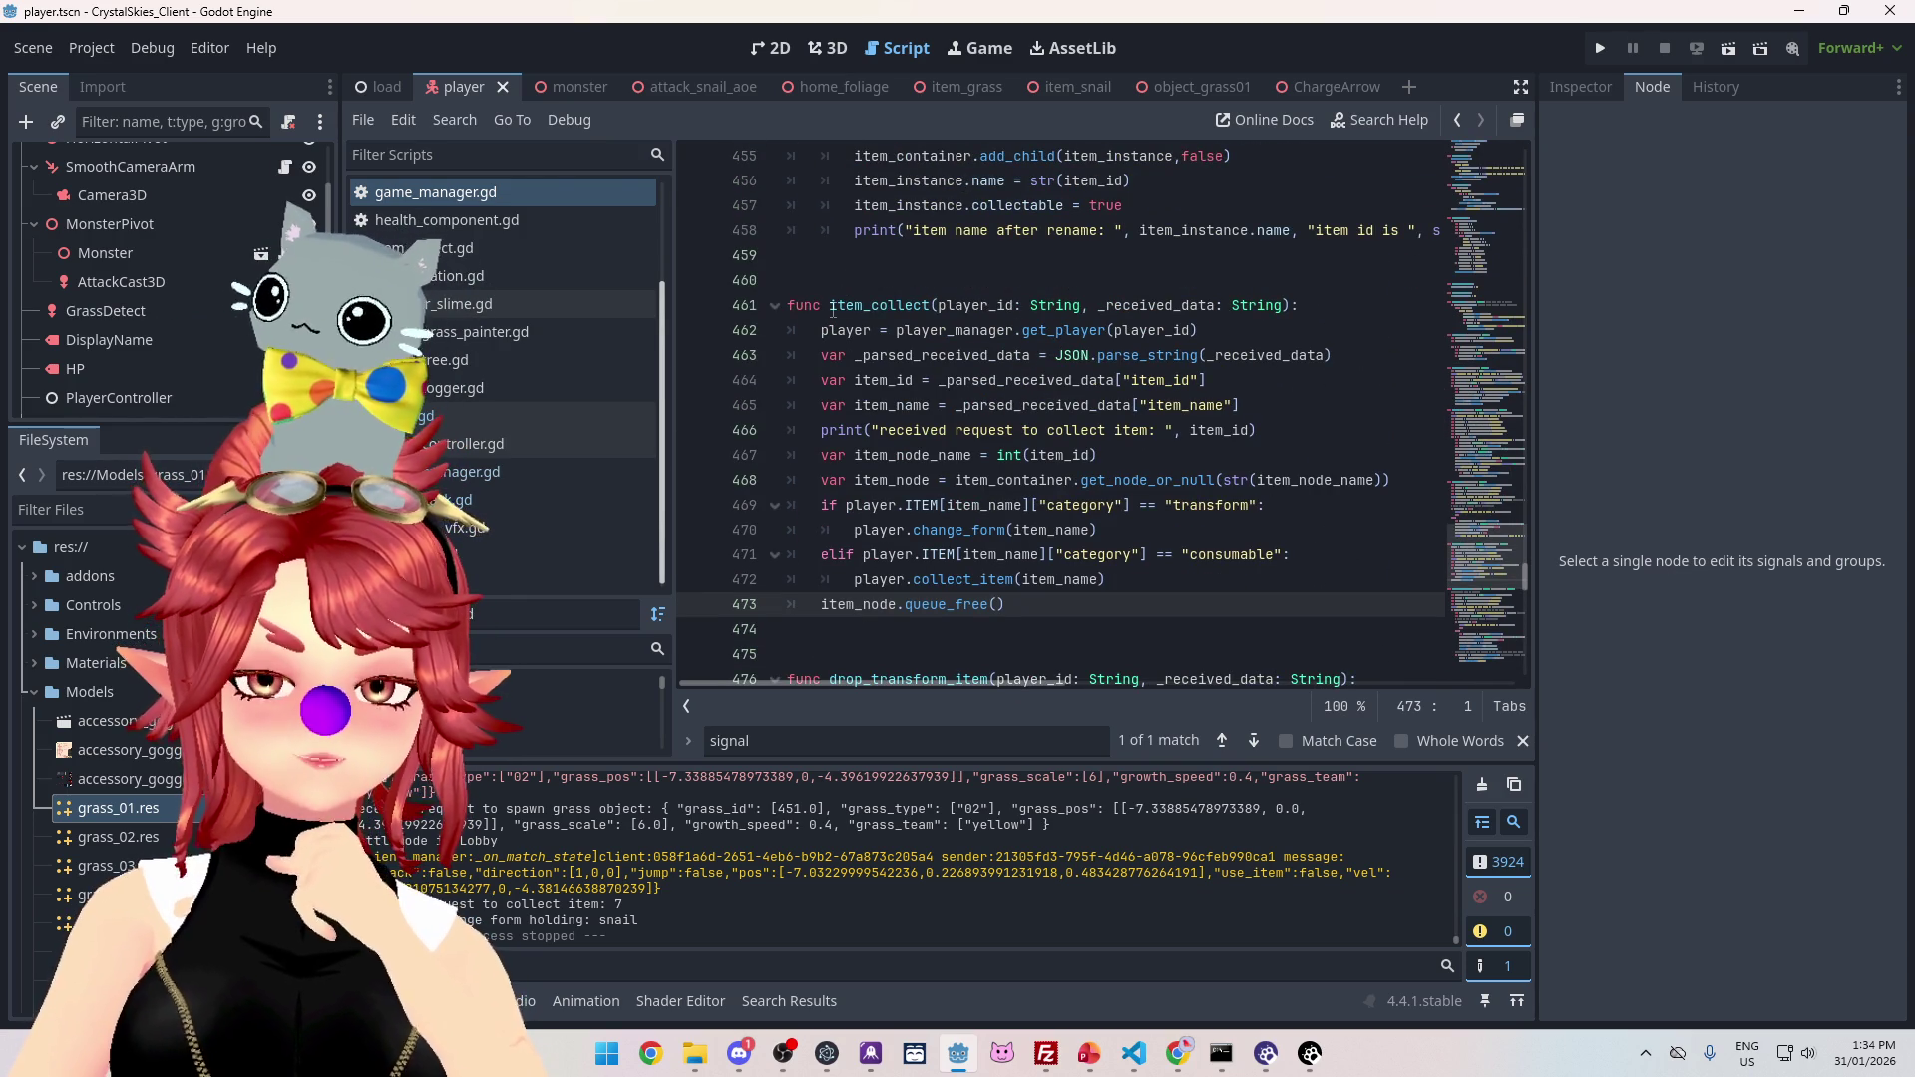
scroll(833, 309, up, 8)
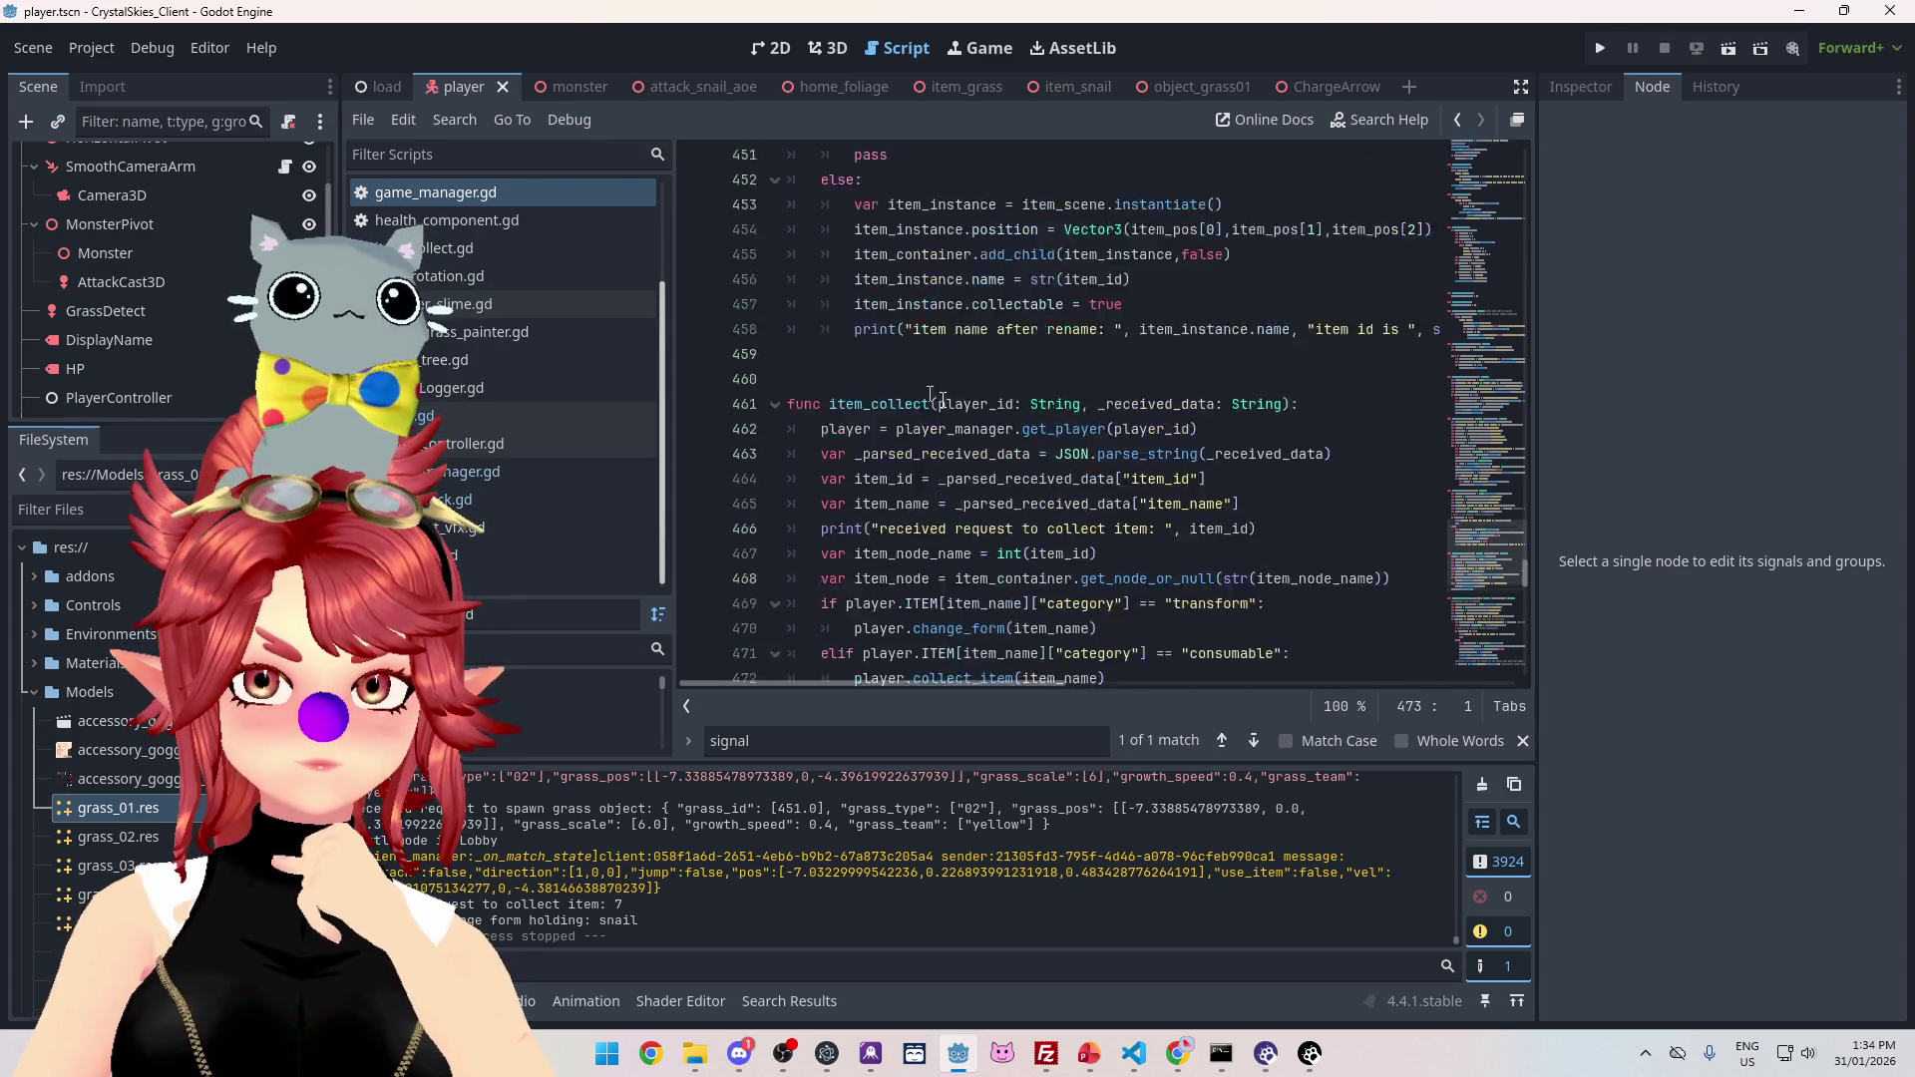
scroll(1031, 299, down, 3)
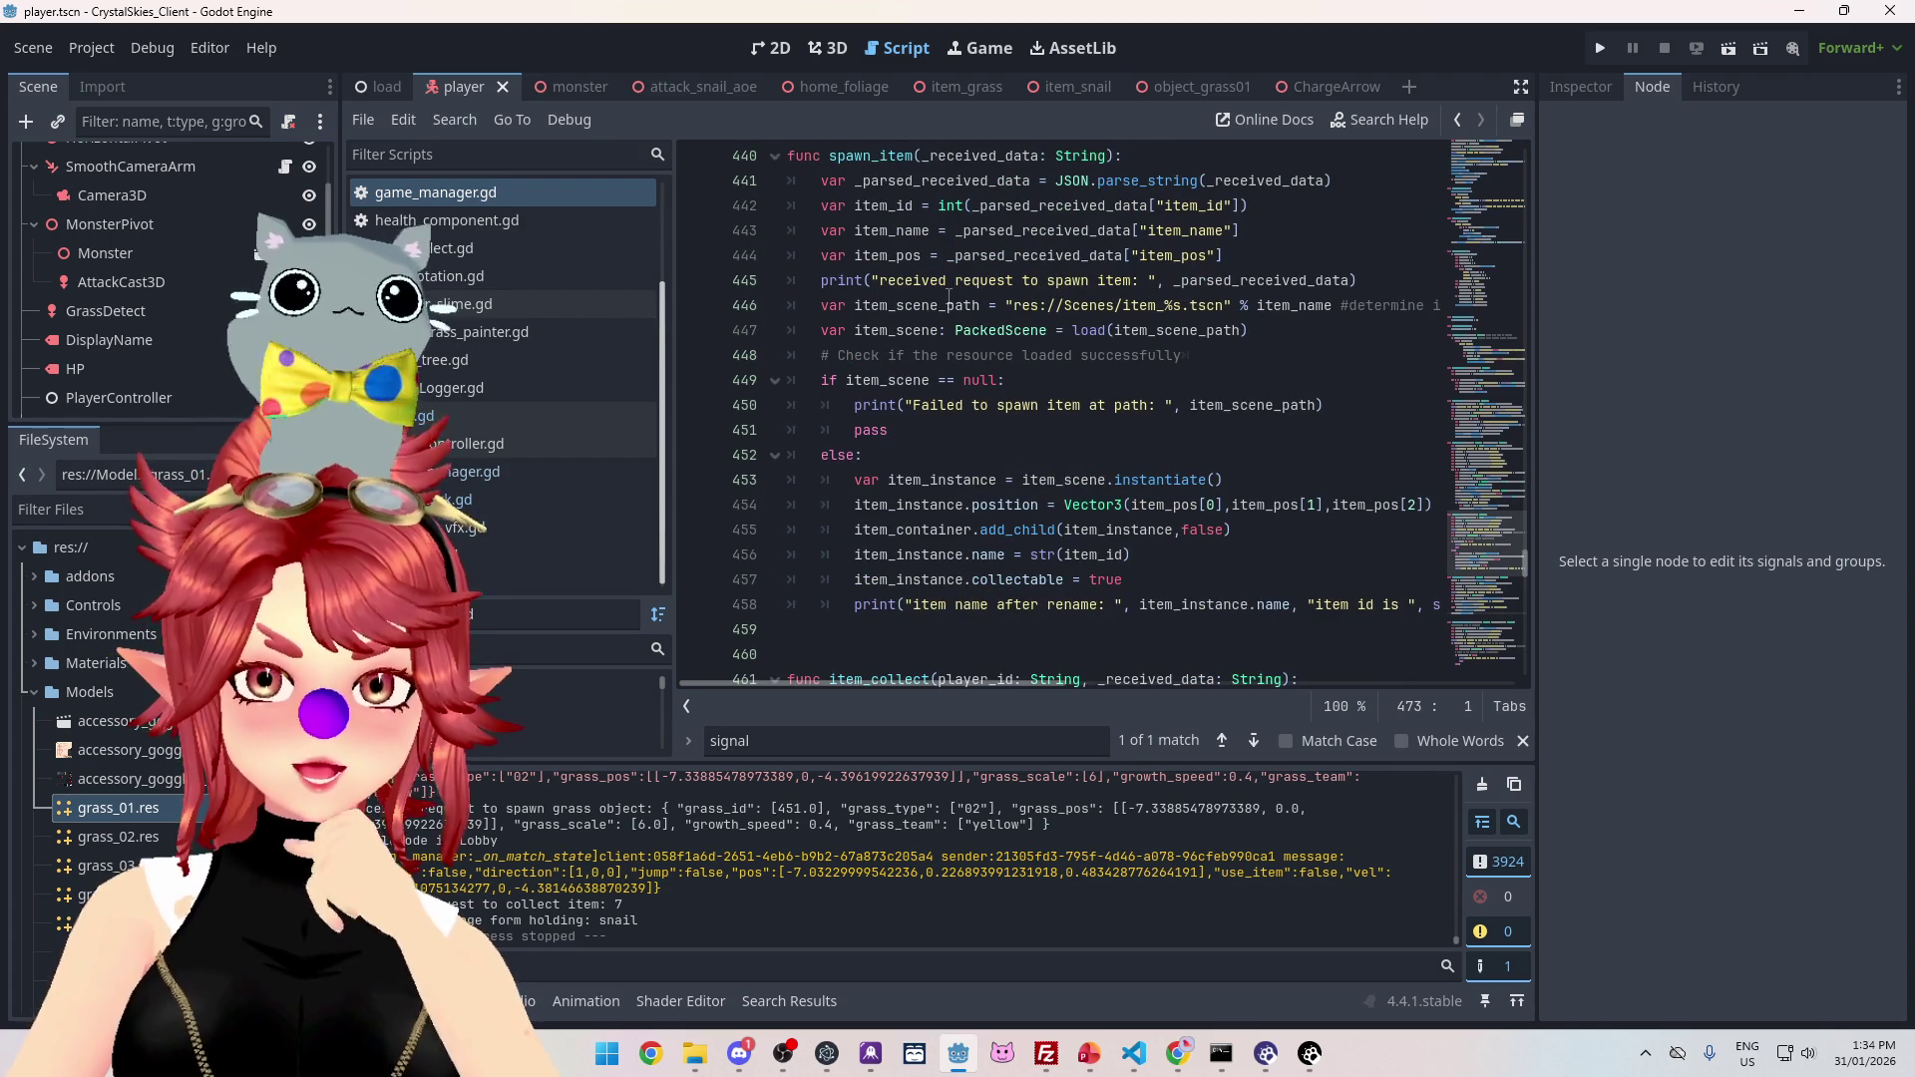
click(1173, 559)
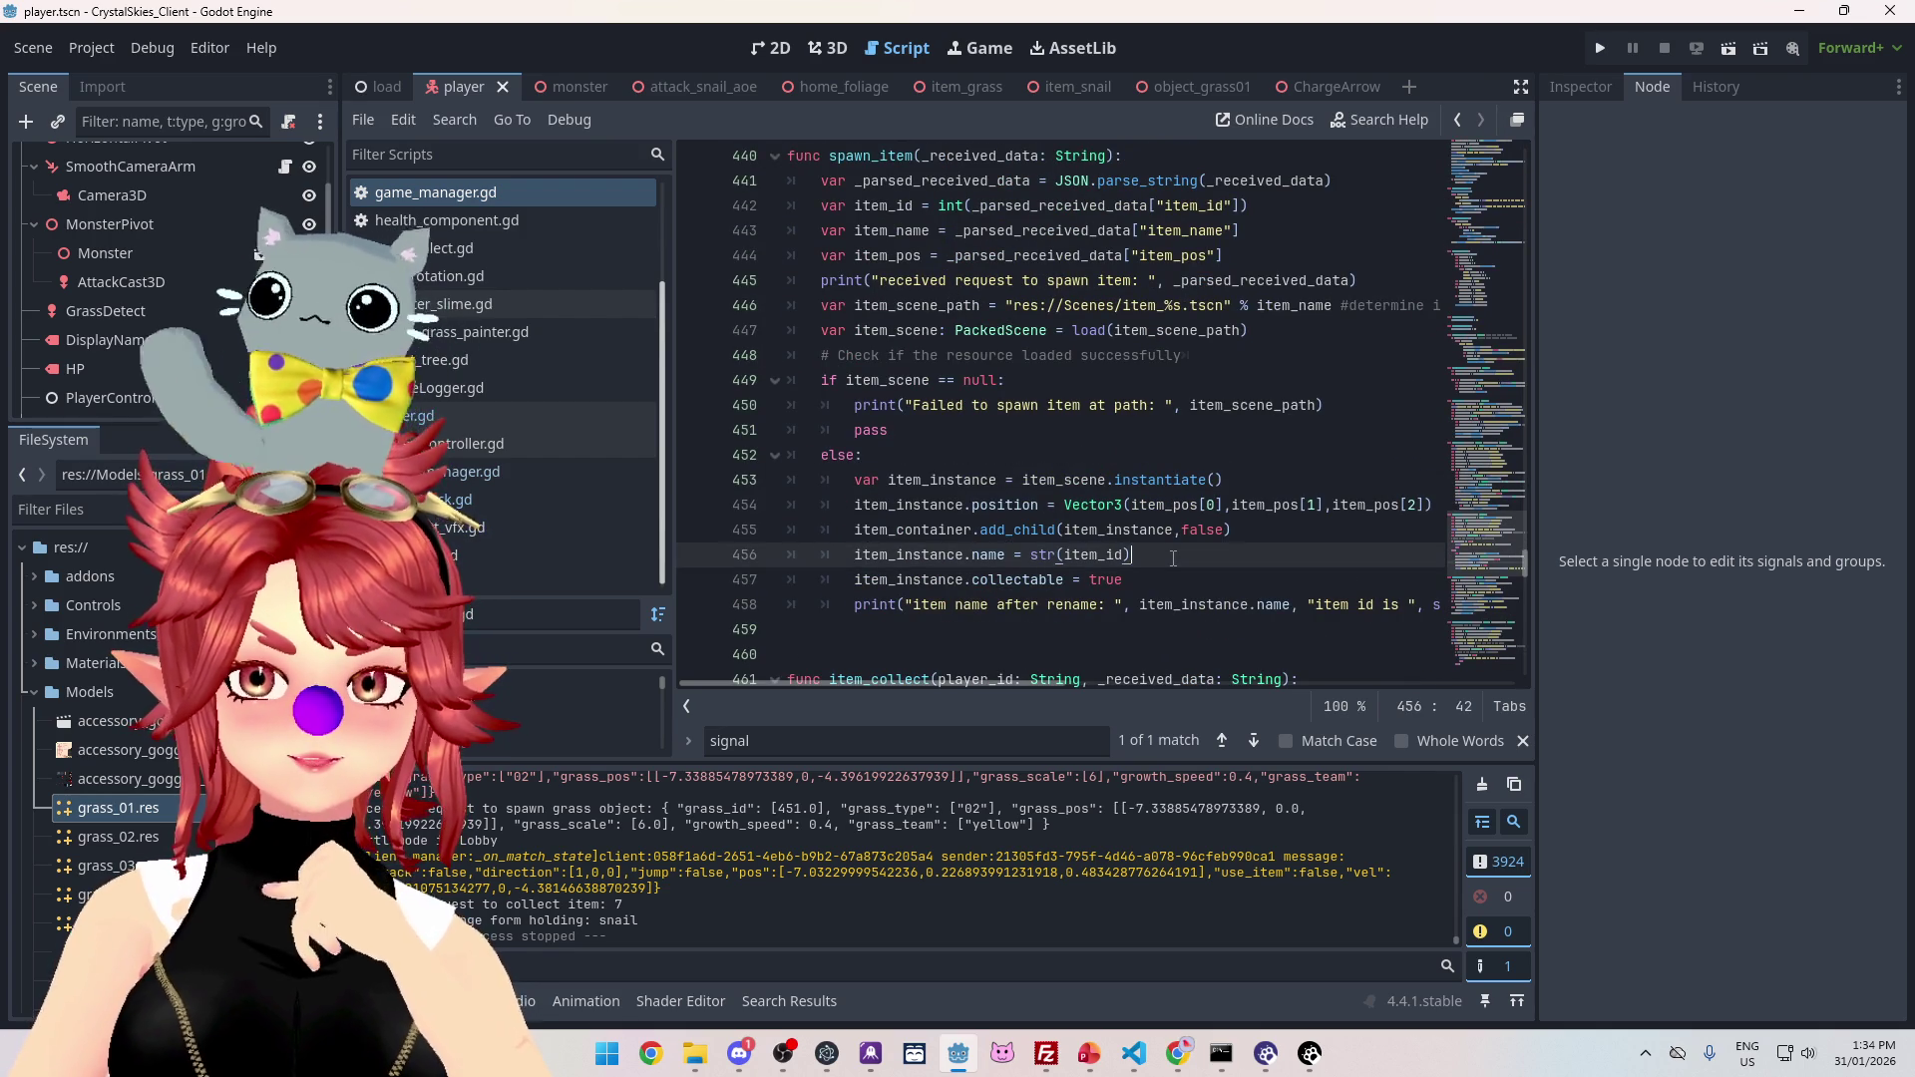
scroll(1174, 559, down, 3)
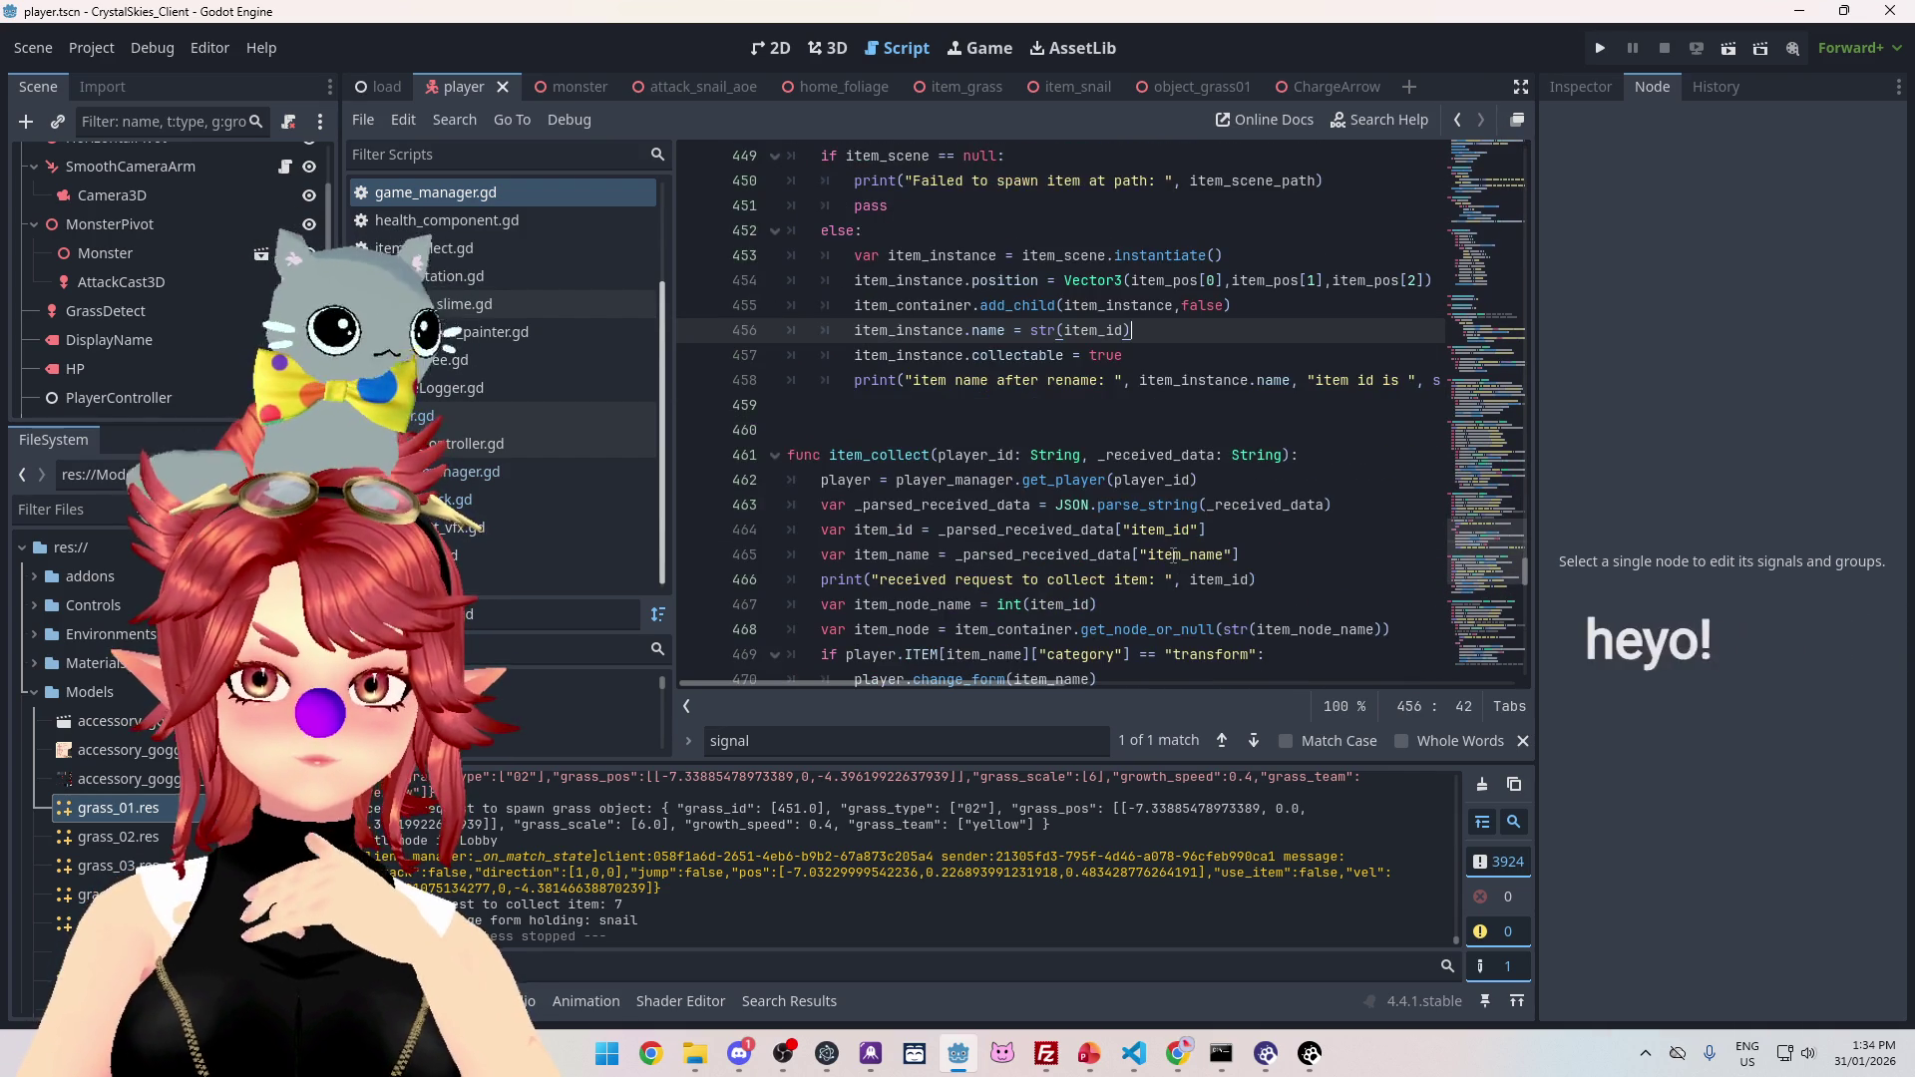
scroll(1173, 558, up, 3)
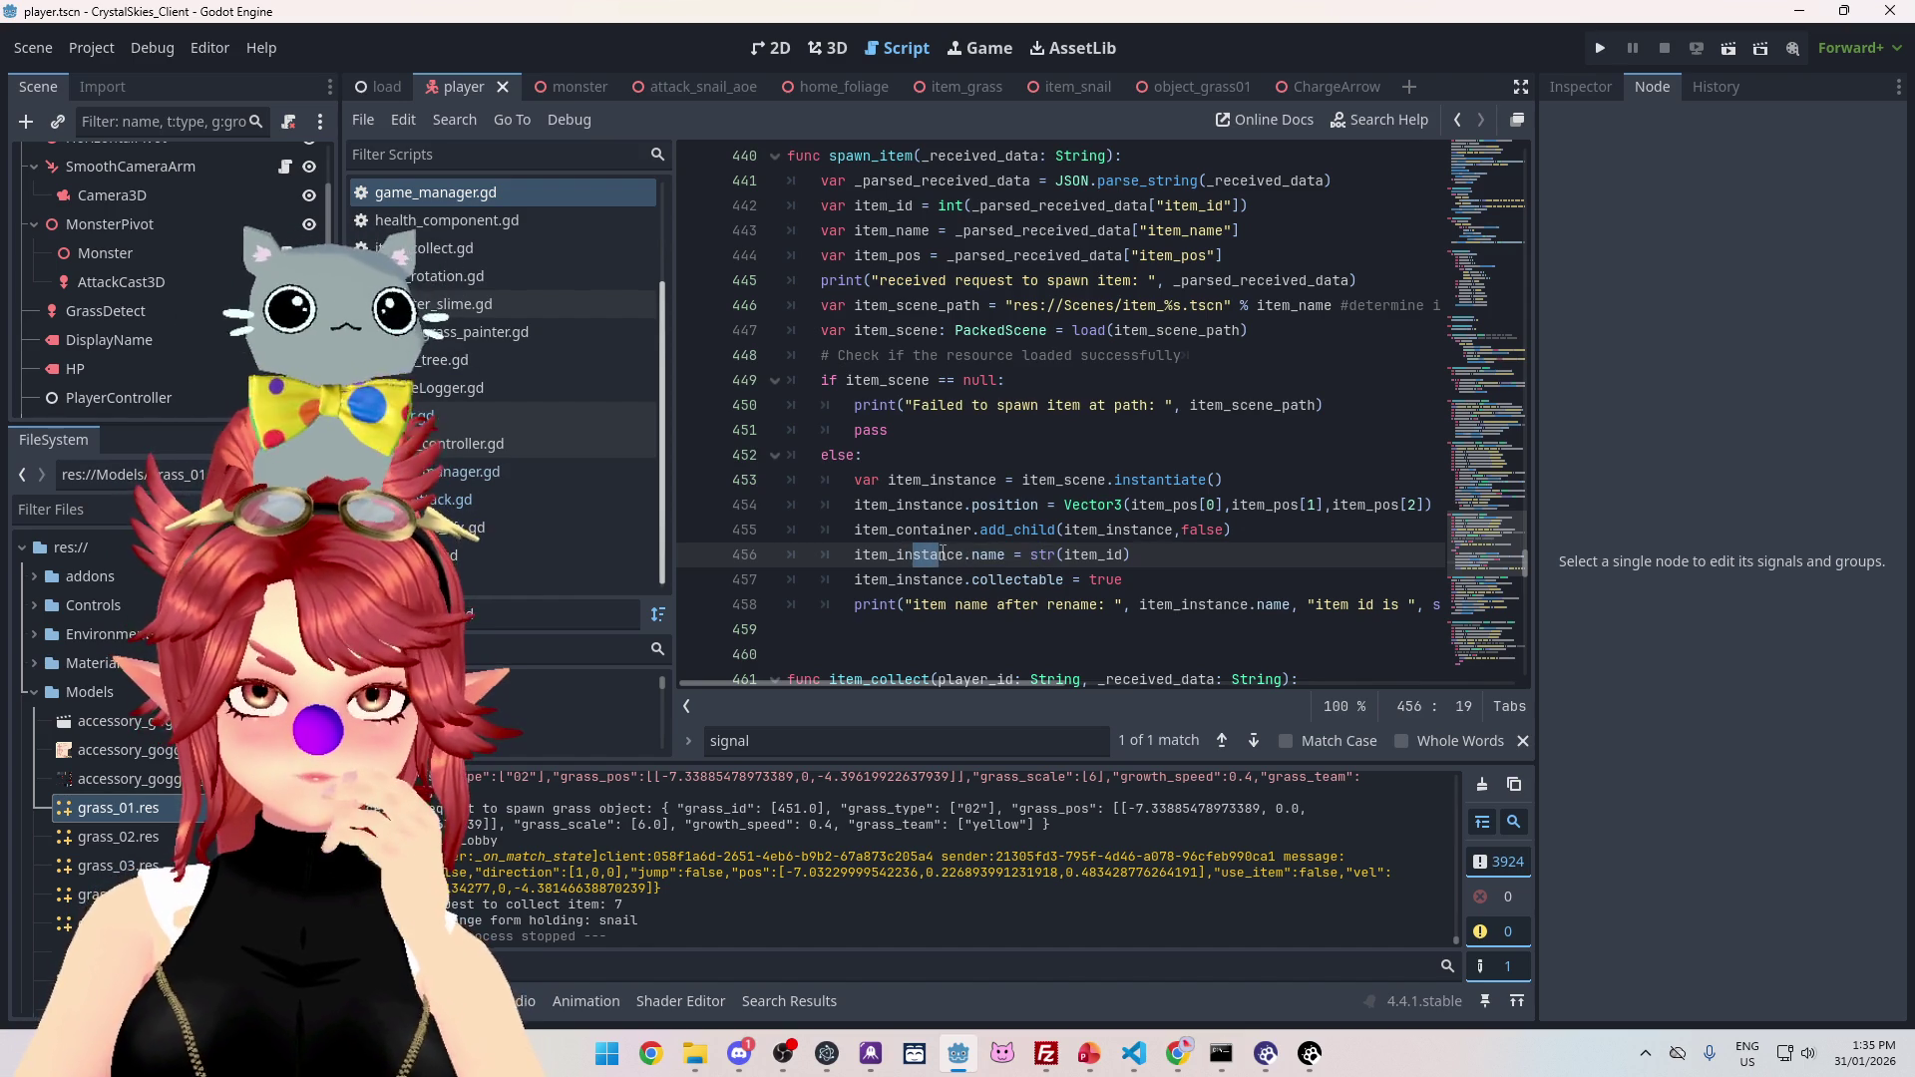
Step: Change add_child(item_instance, false) to true on line 455 and read add_child's documentation
drag(1184, 532, 1225, 531)
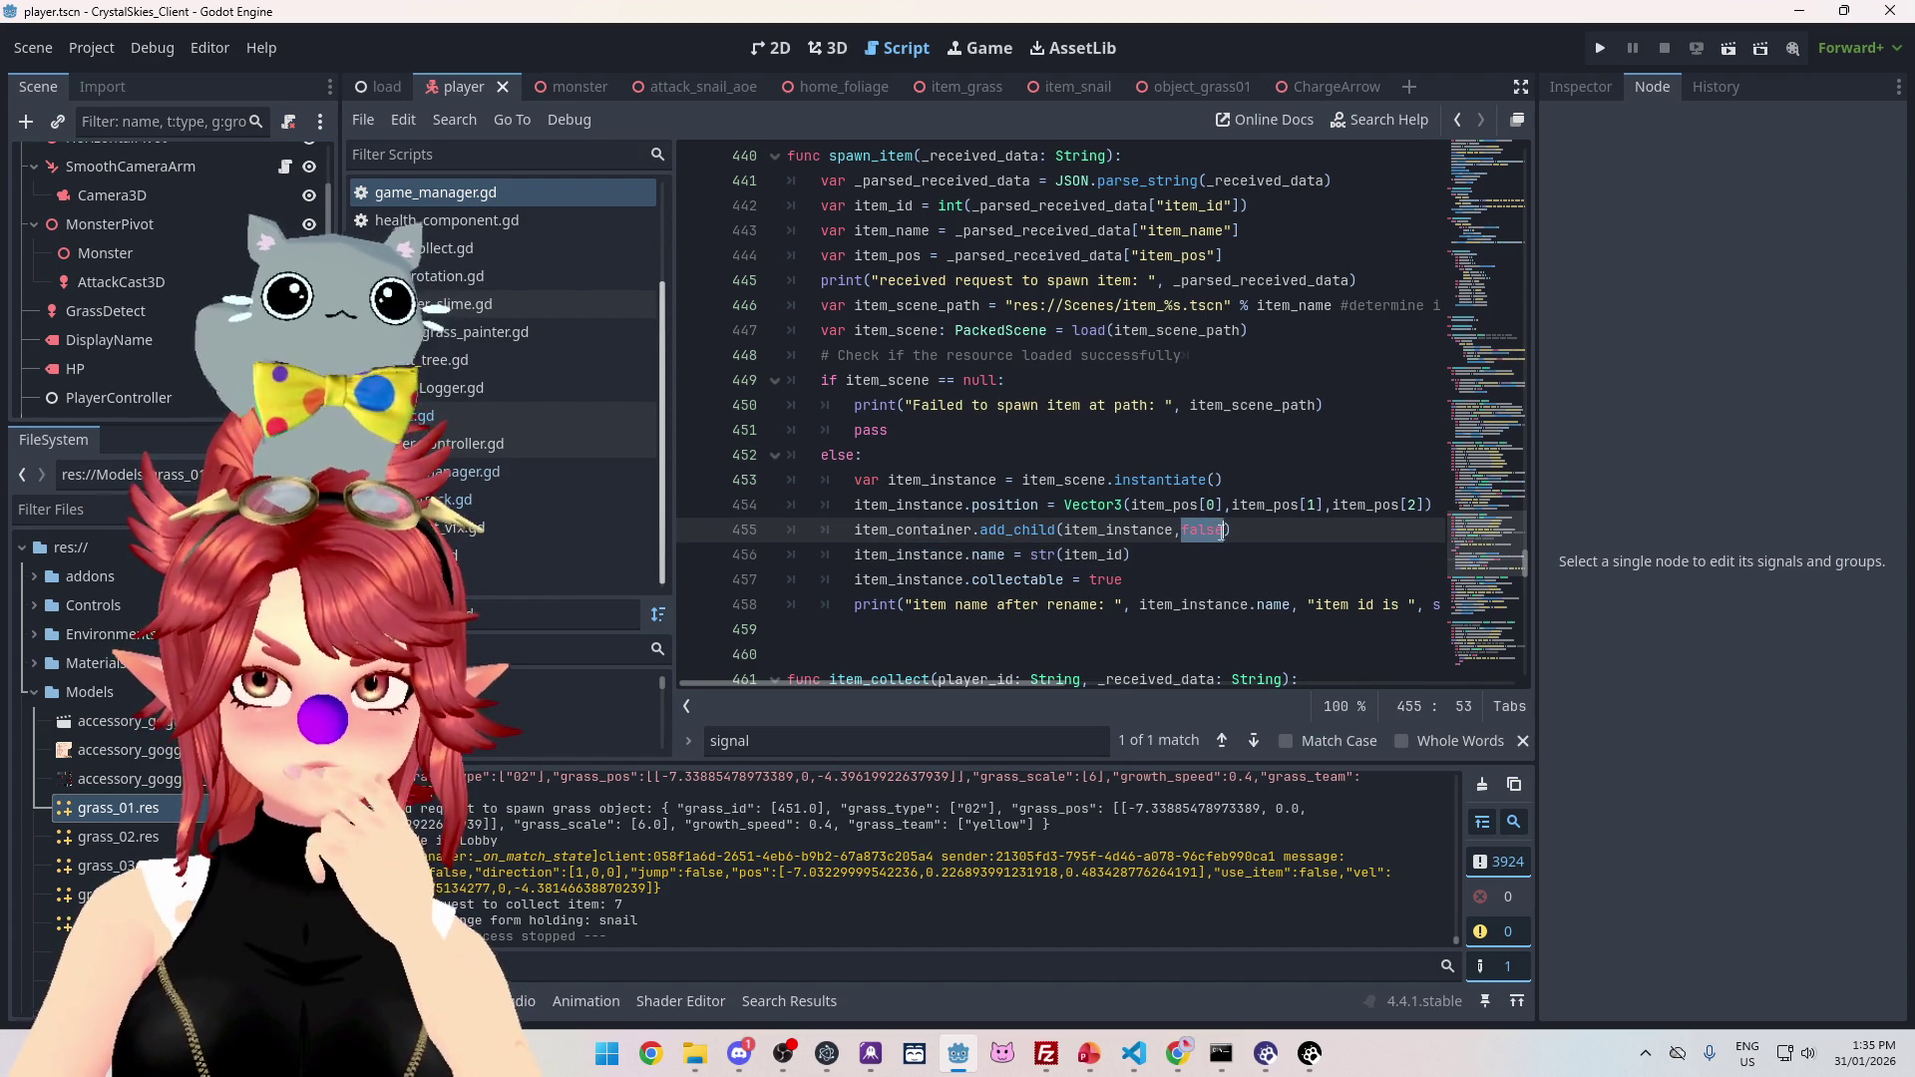
text(tru)
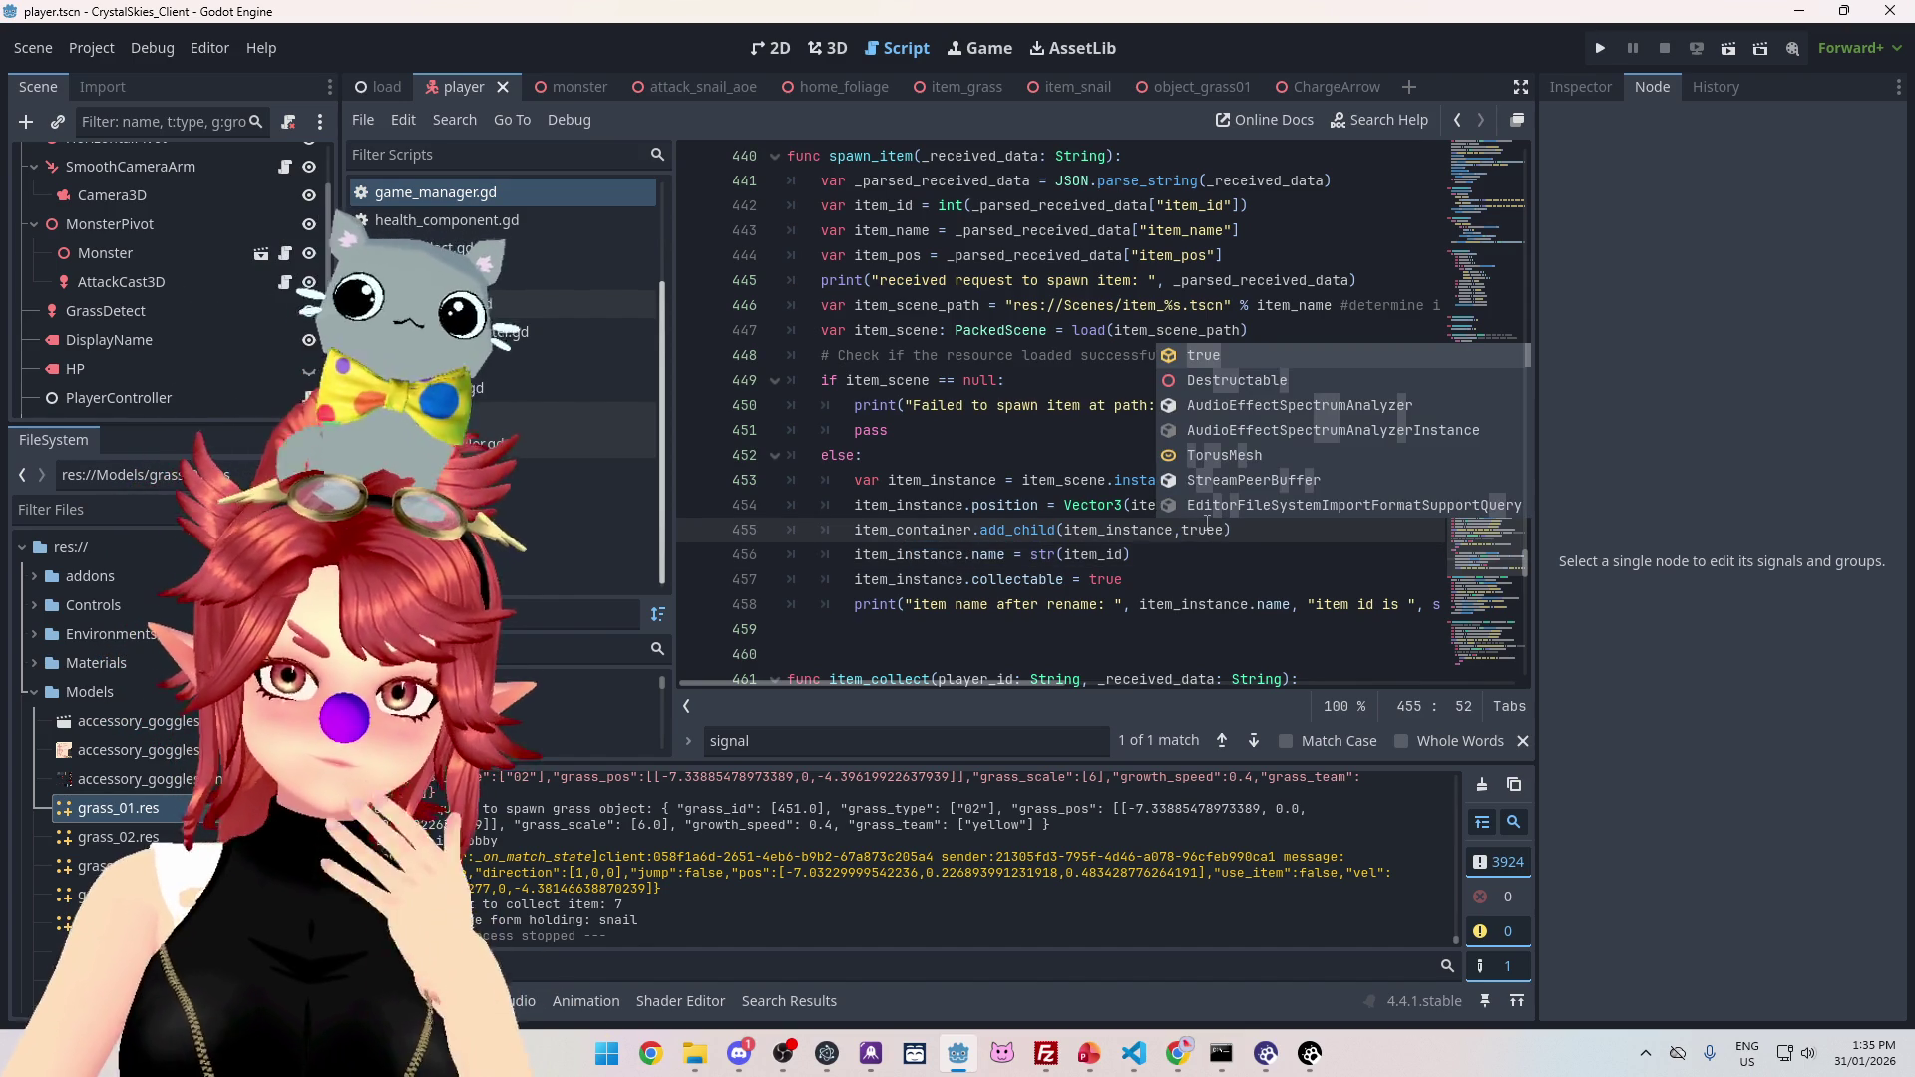
click(1040, 482)
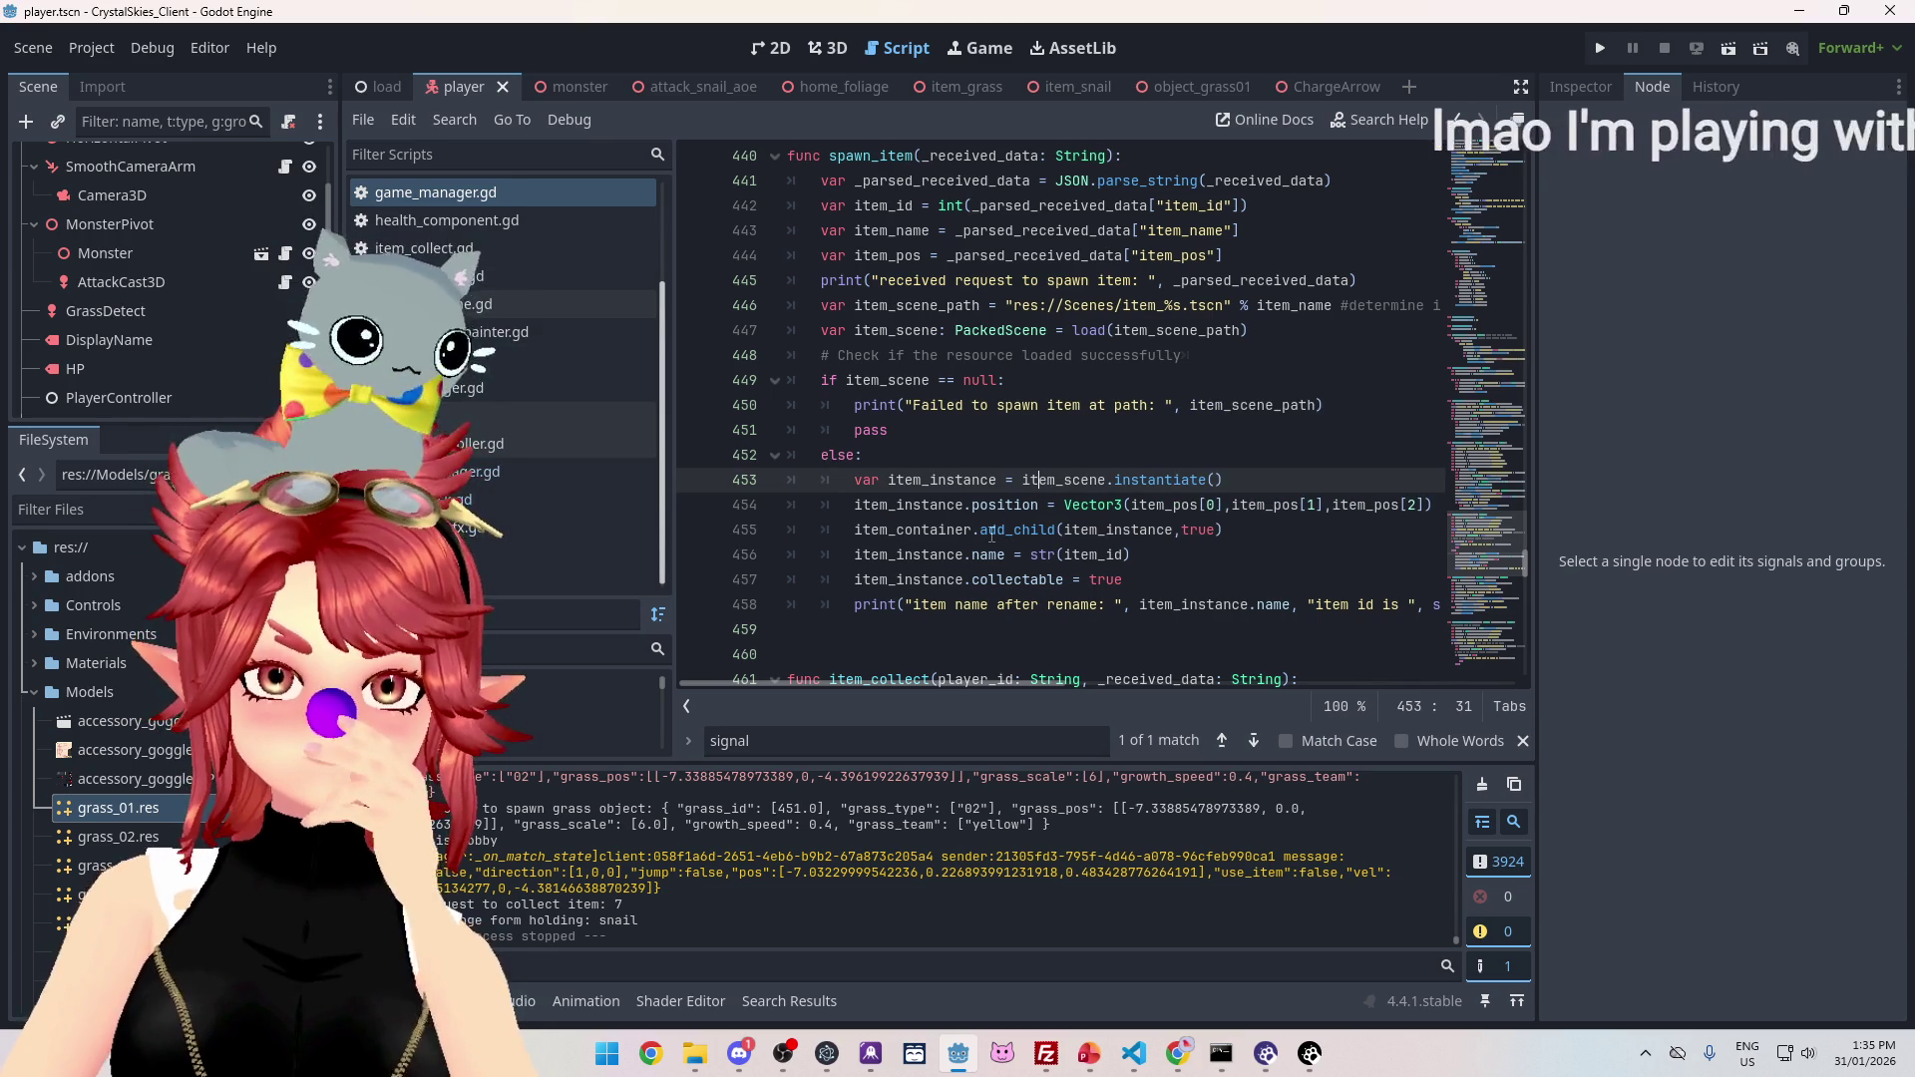
mouse_move(991, 535)
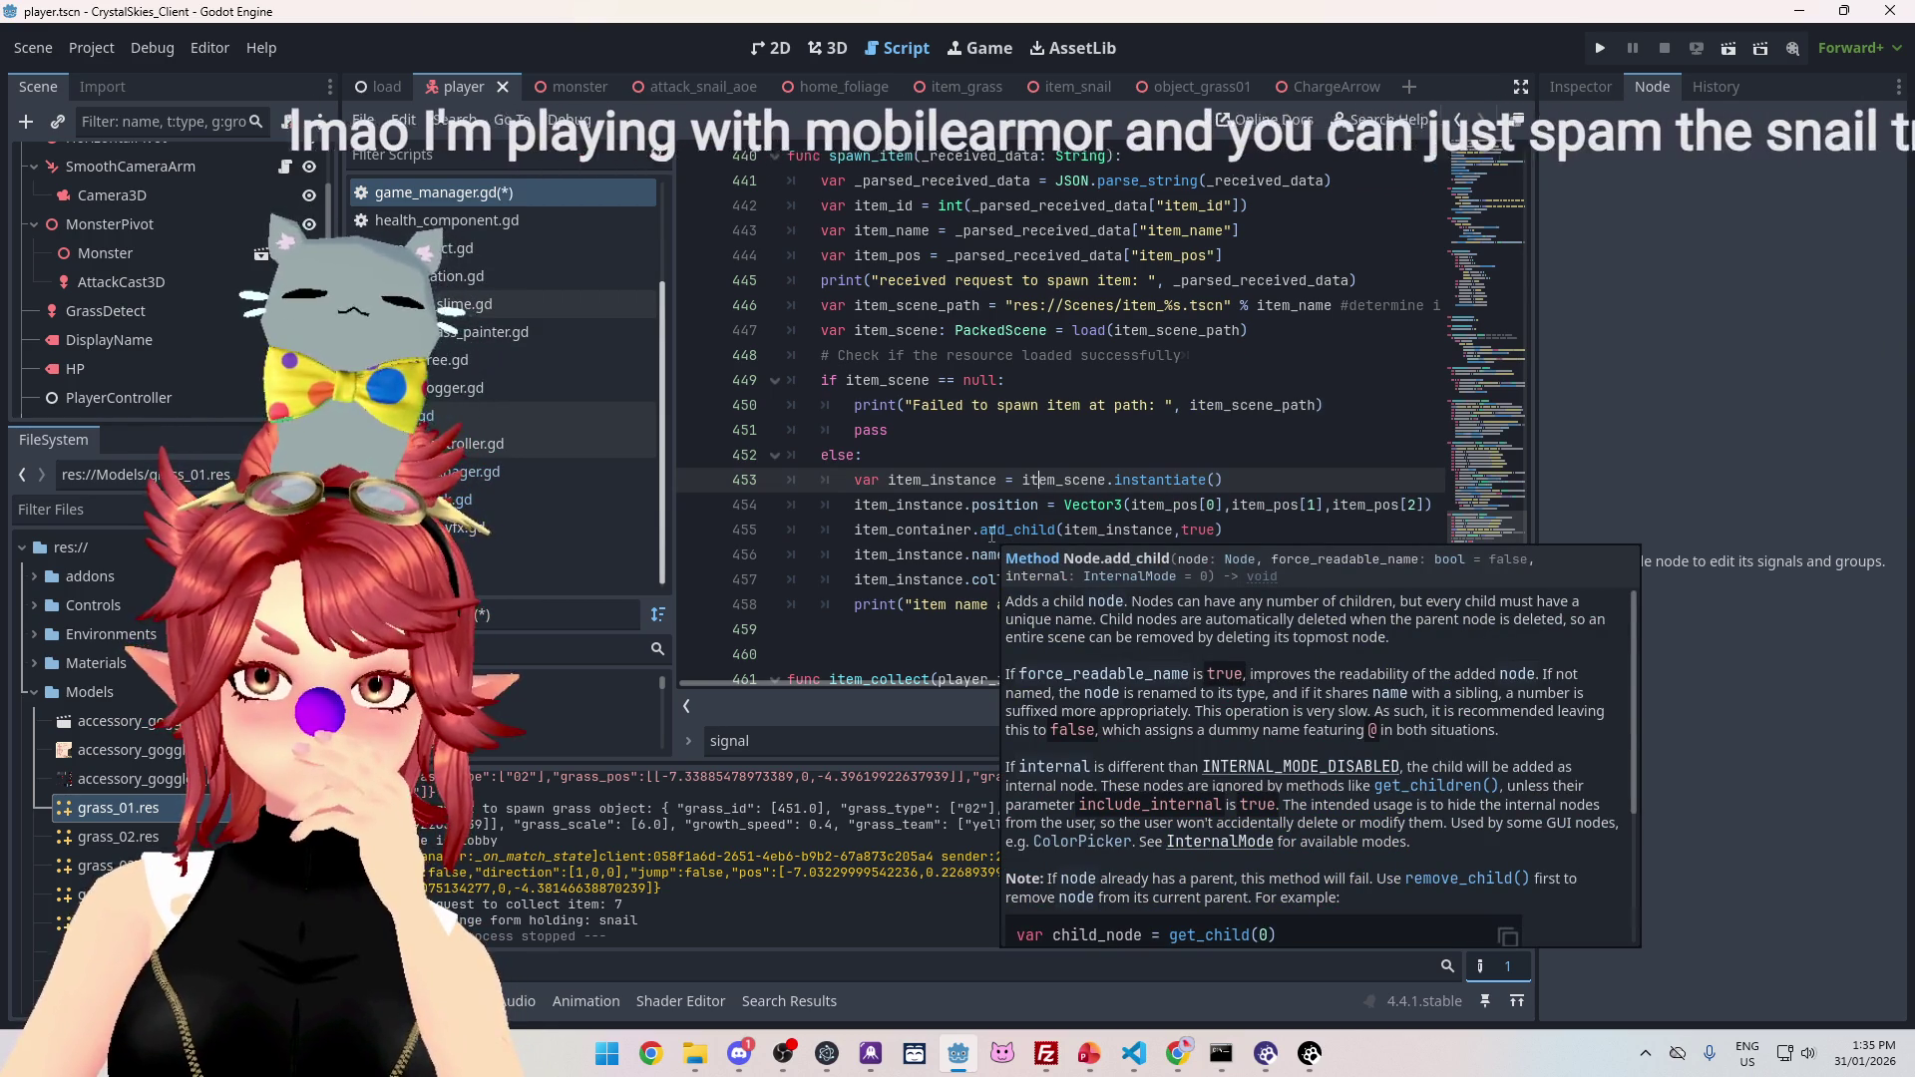
click(992, 534)
mouse_move(992, 561)
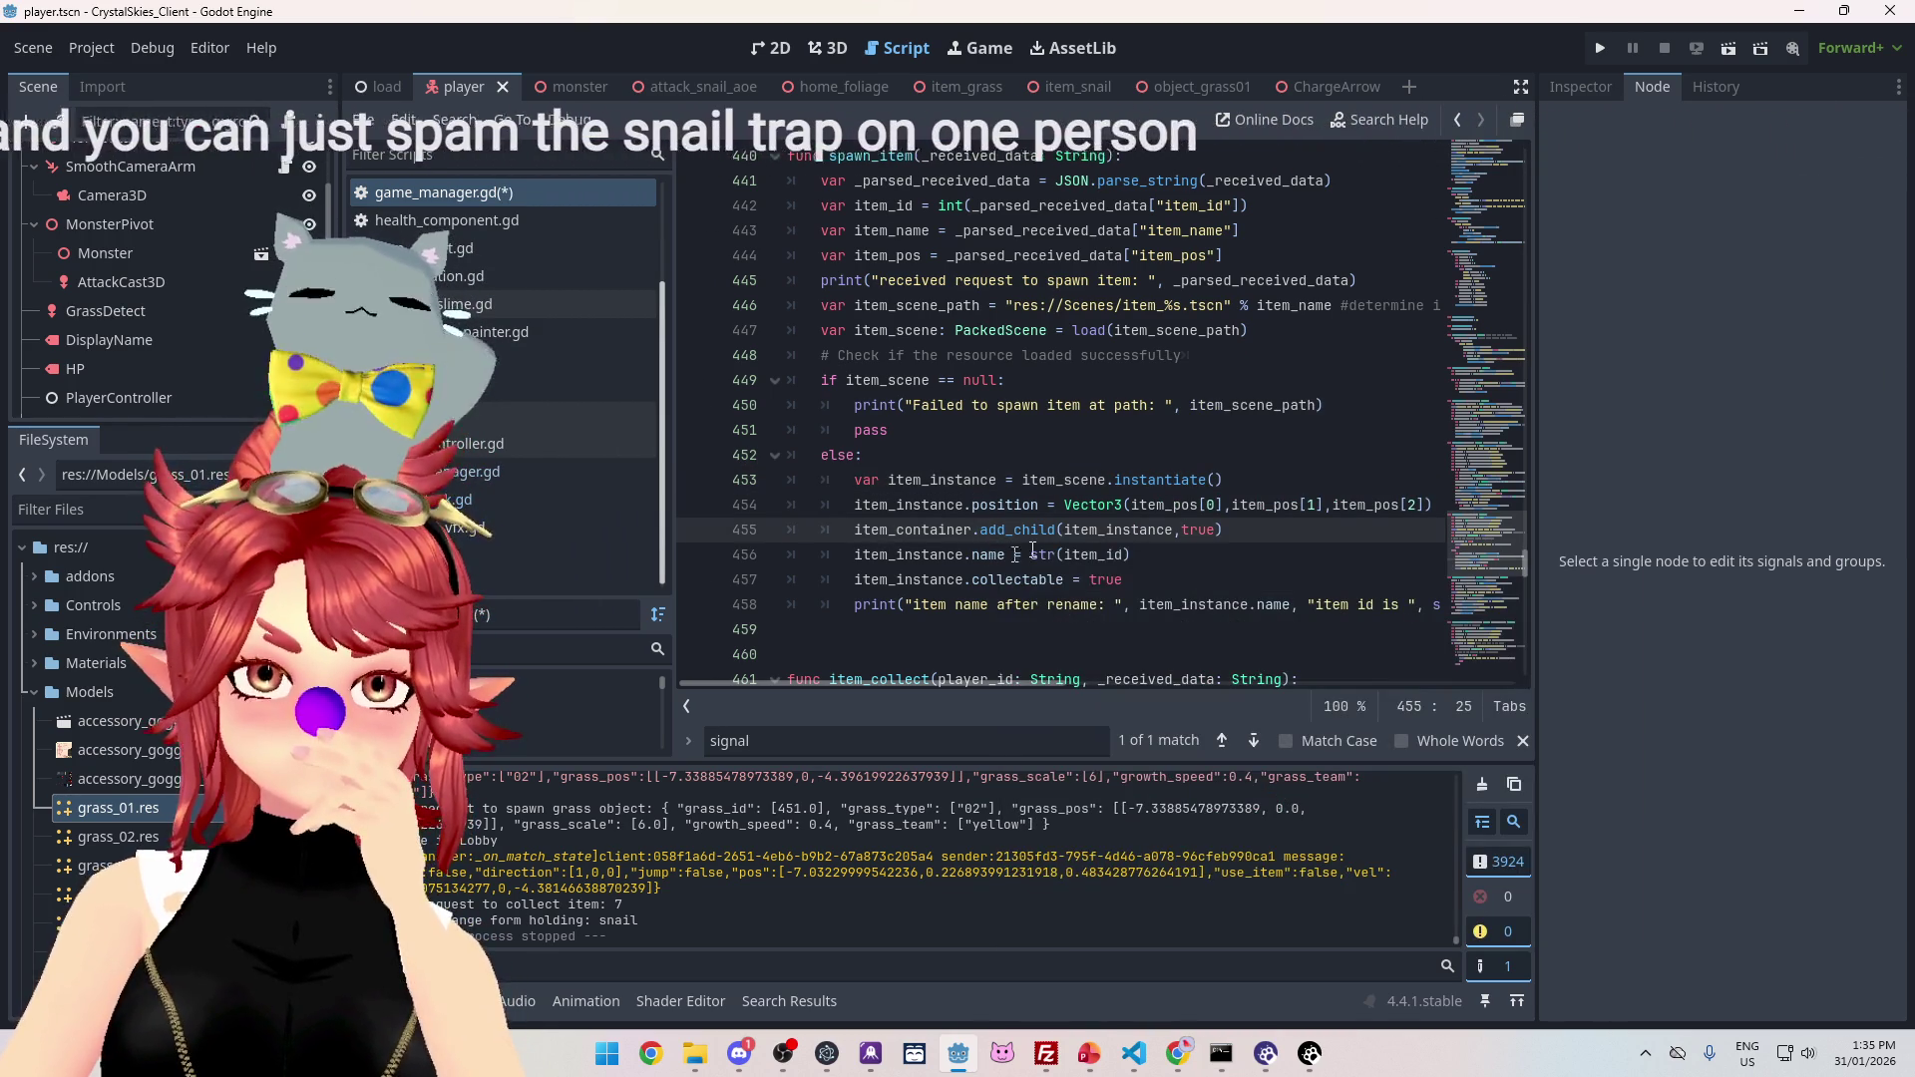
mouse_move(1090, 561)
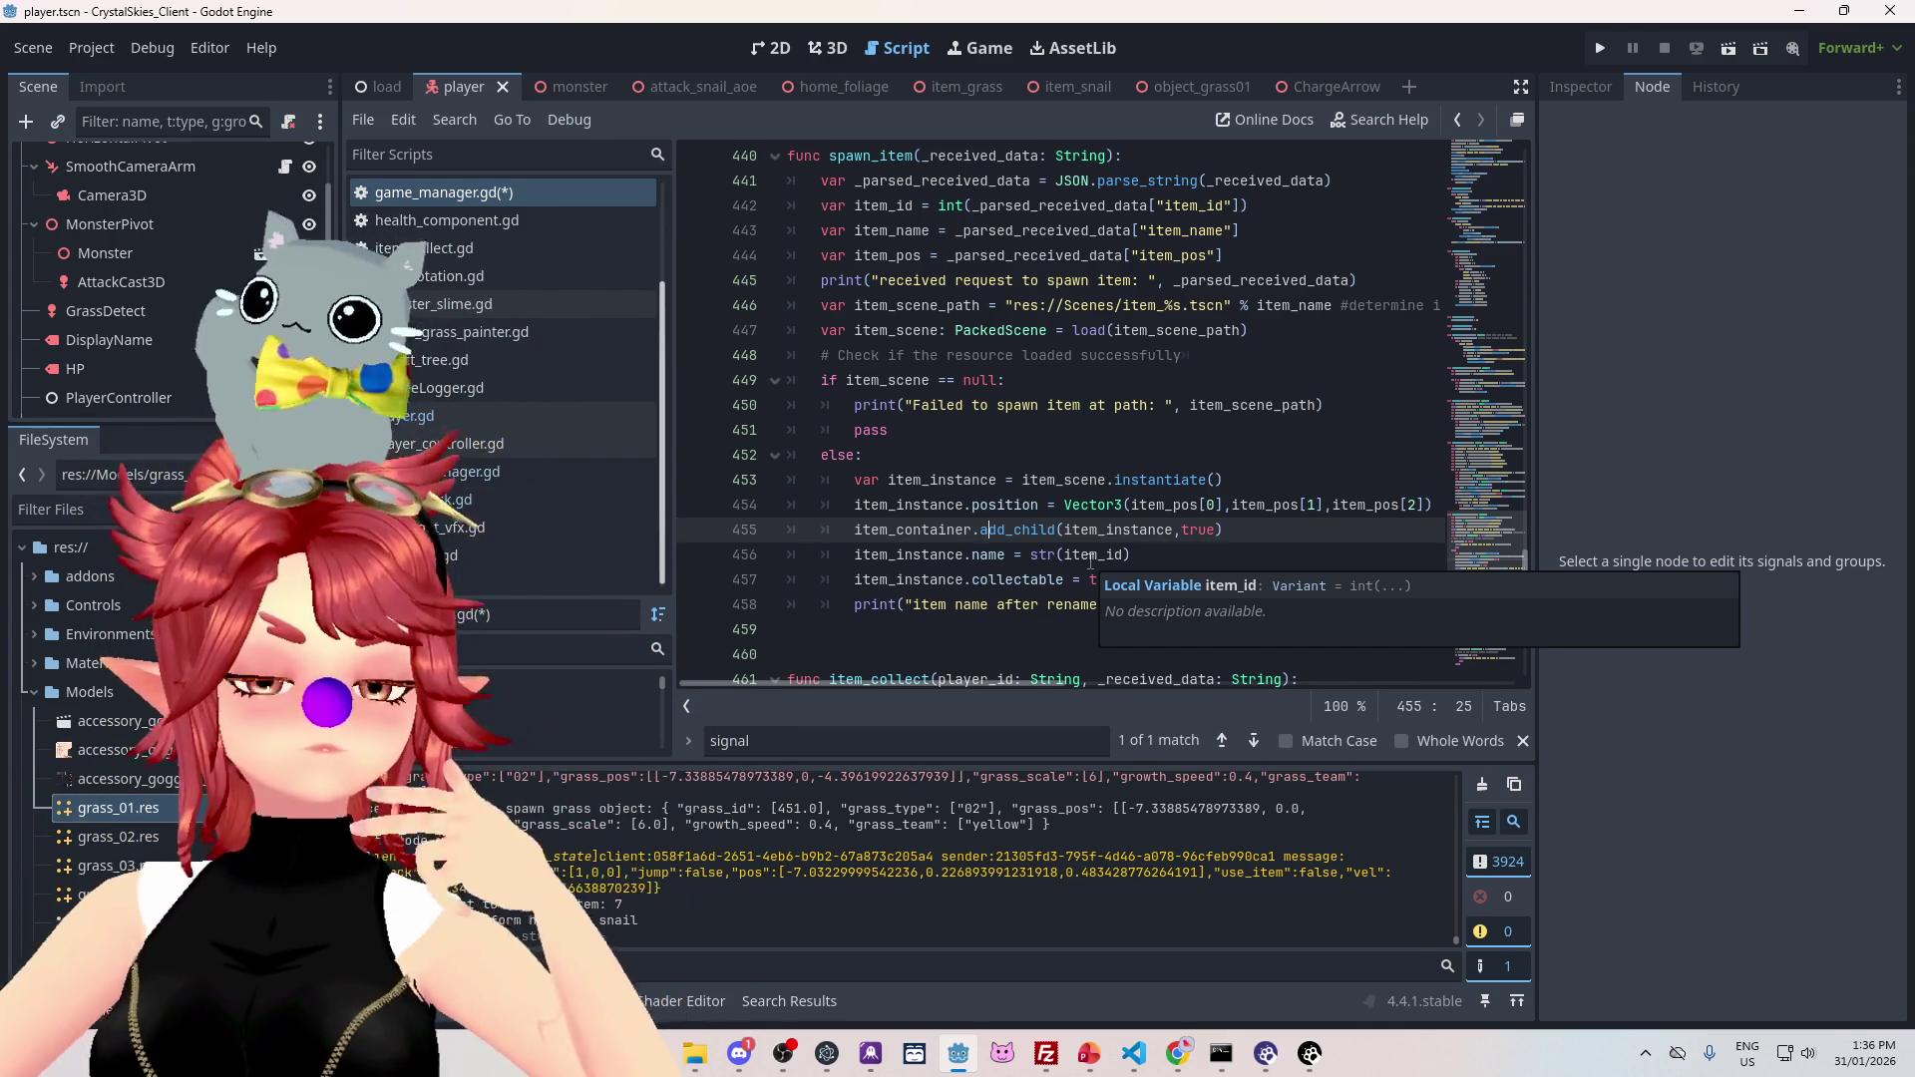
Step: Enlarge the Output panel to read earlier spawn-request messages, then open PhweeLogger.gd
scroll(940, 299, up, 3)
scroll(898, 399, down, 3)
drag(677, 763, 679, 449)
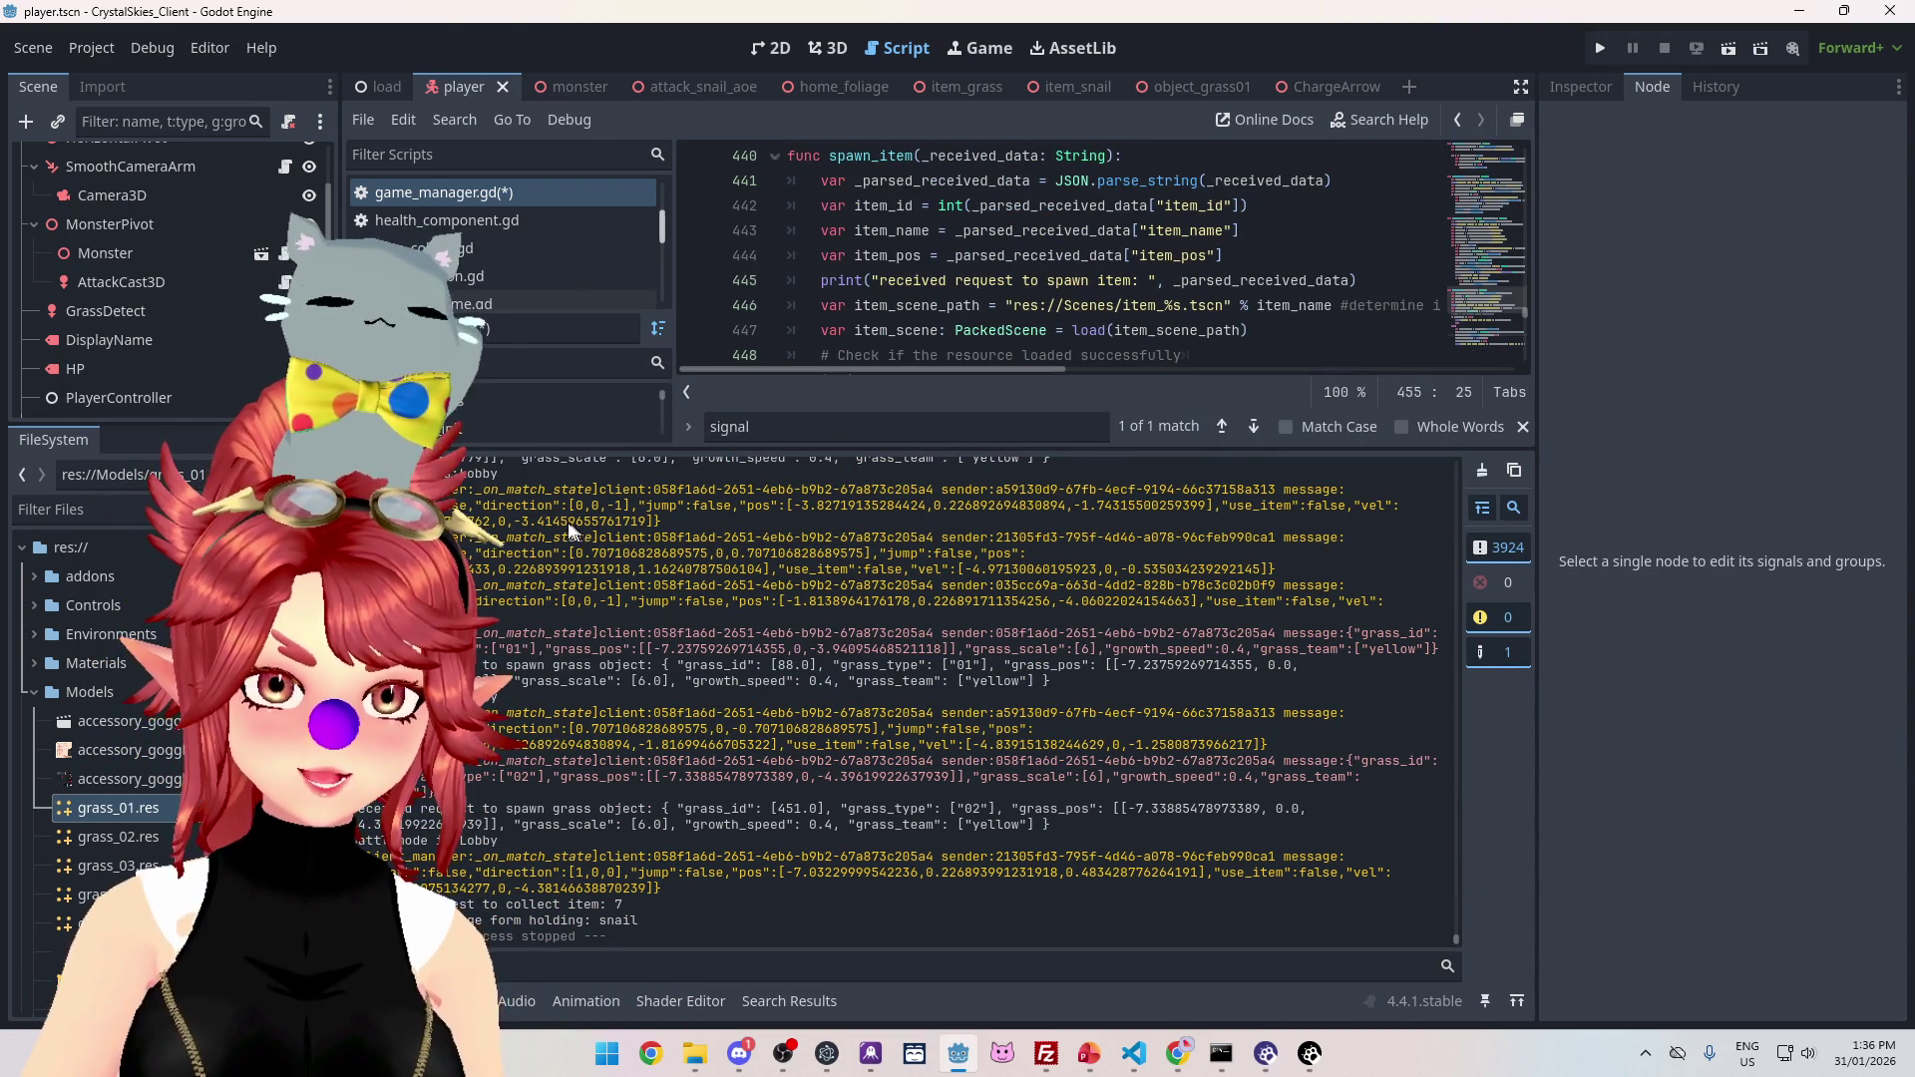
scroll(495, 282, down, 1)
drag(830, 449, 830, 601)
scroll(486, 389, down, 2)
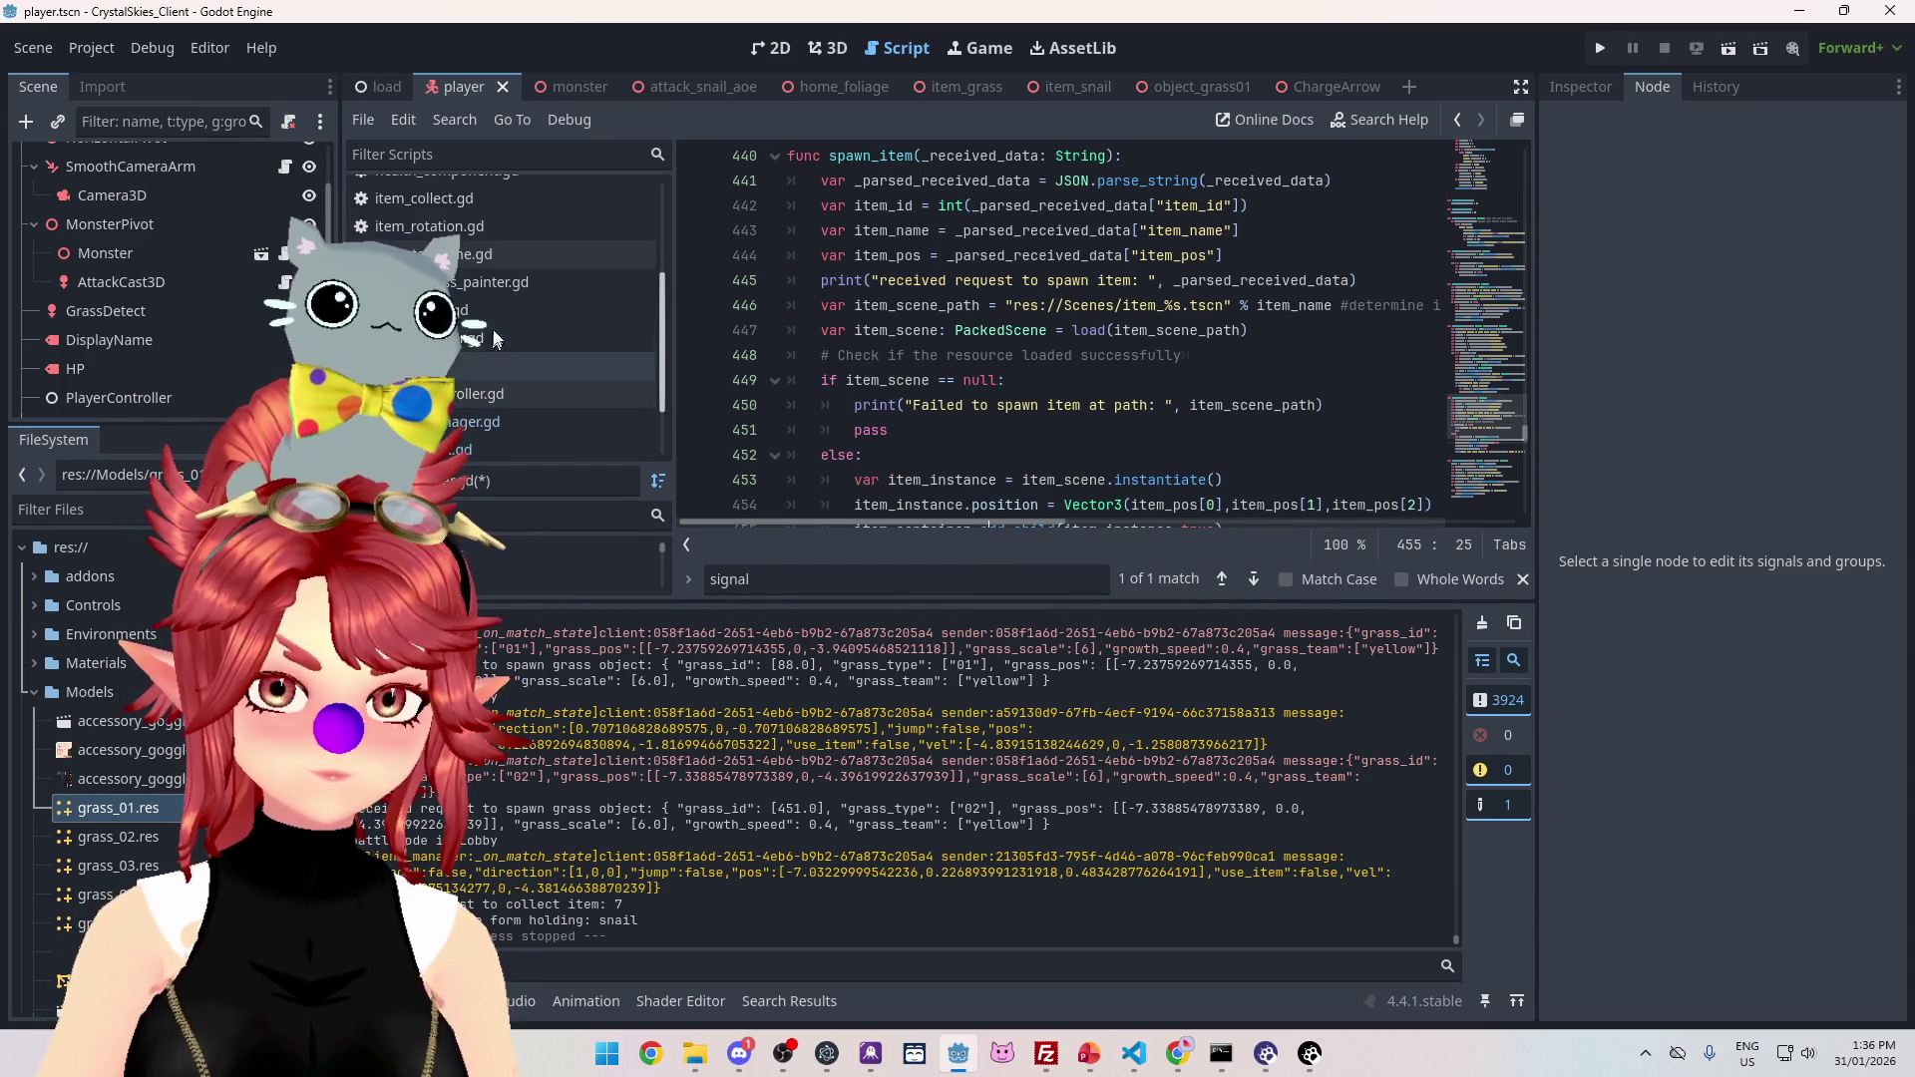
scroll(480, 387, down, 2)
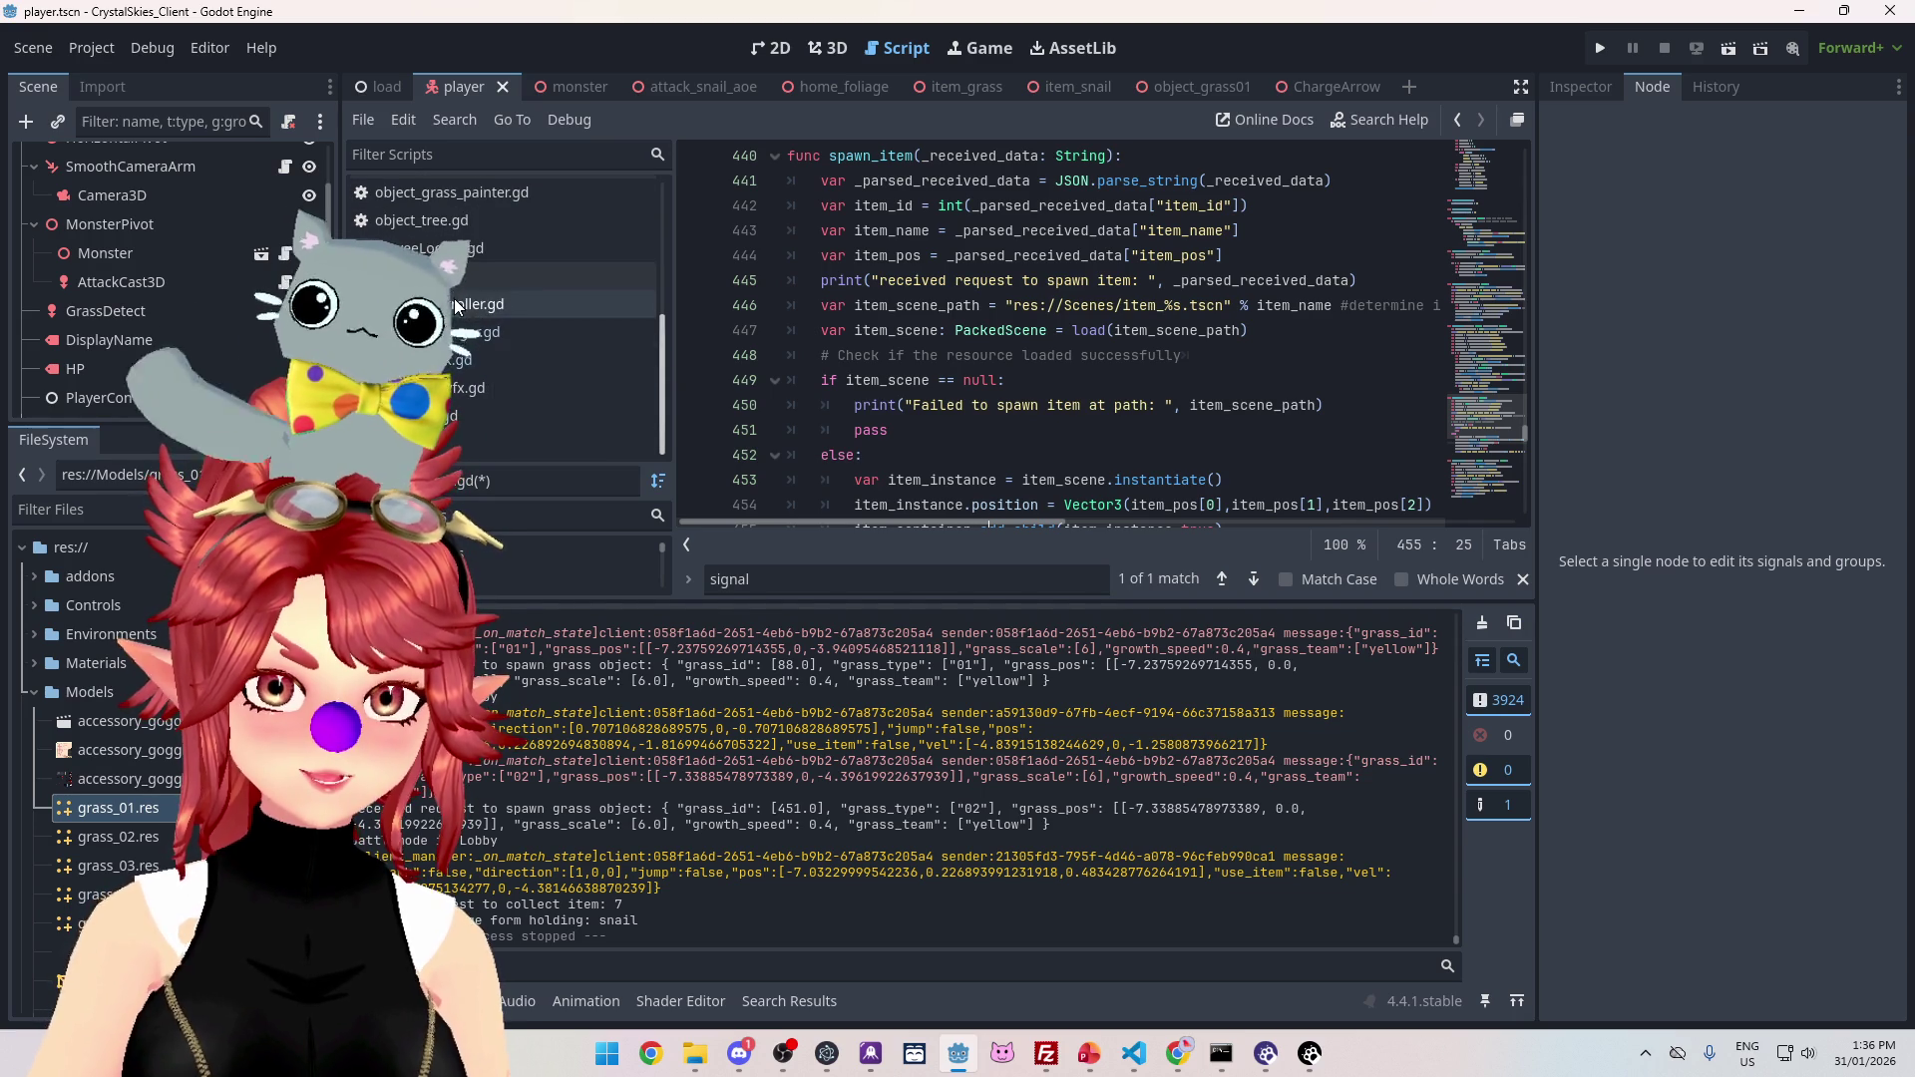
click(539, 249)
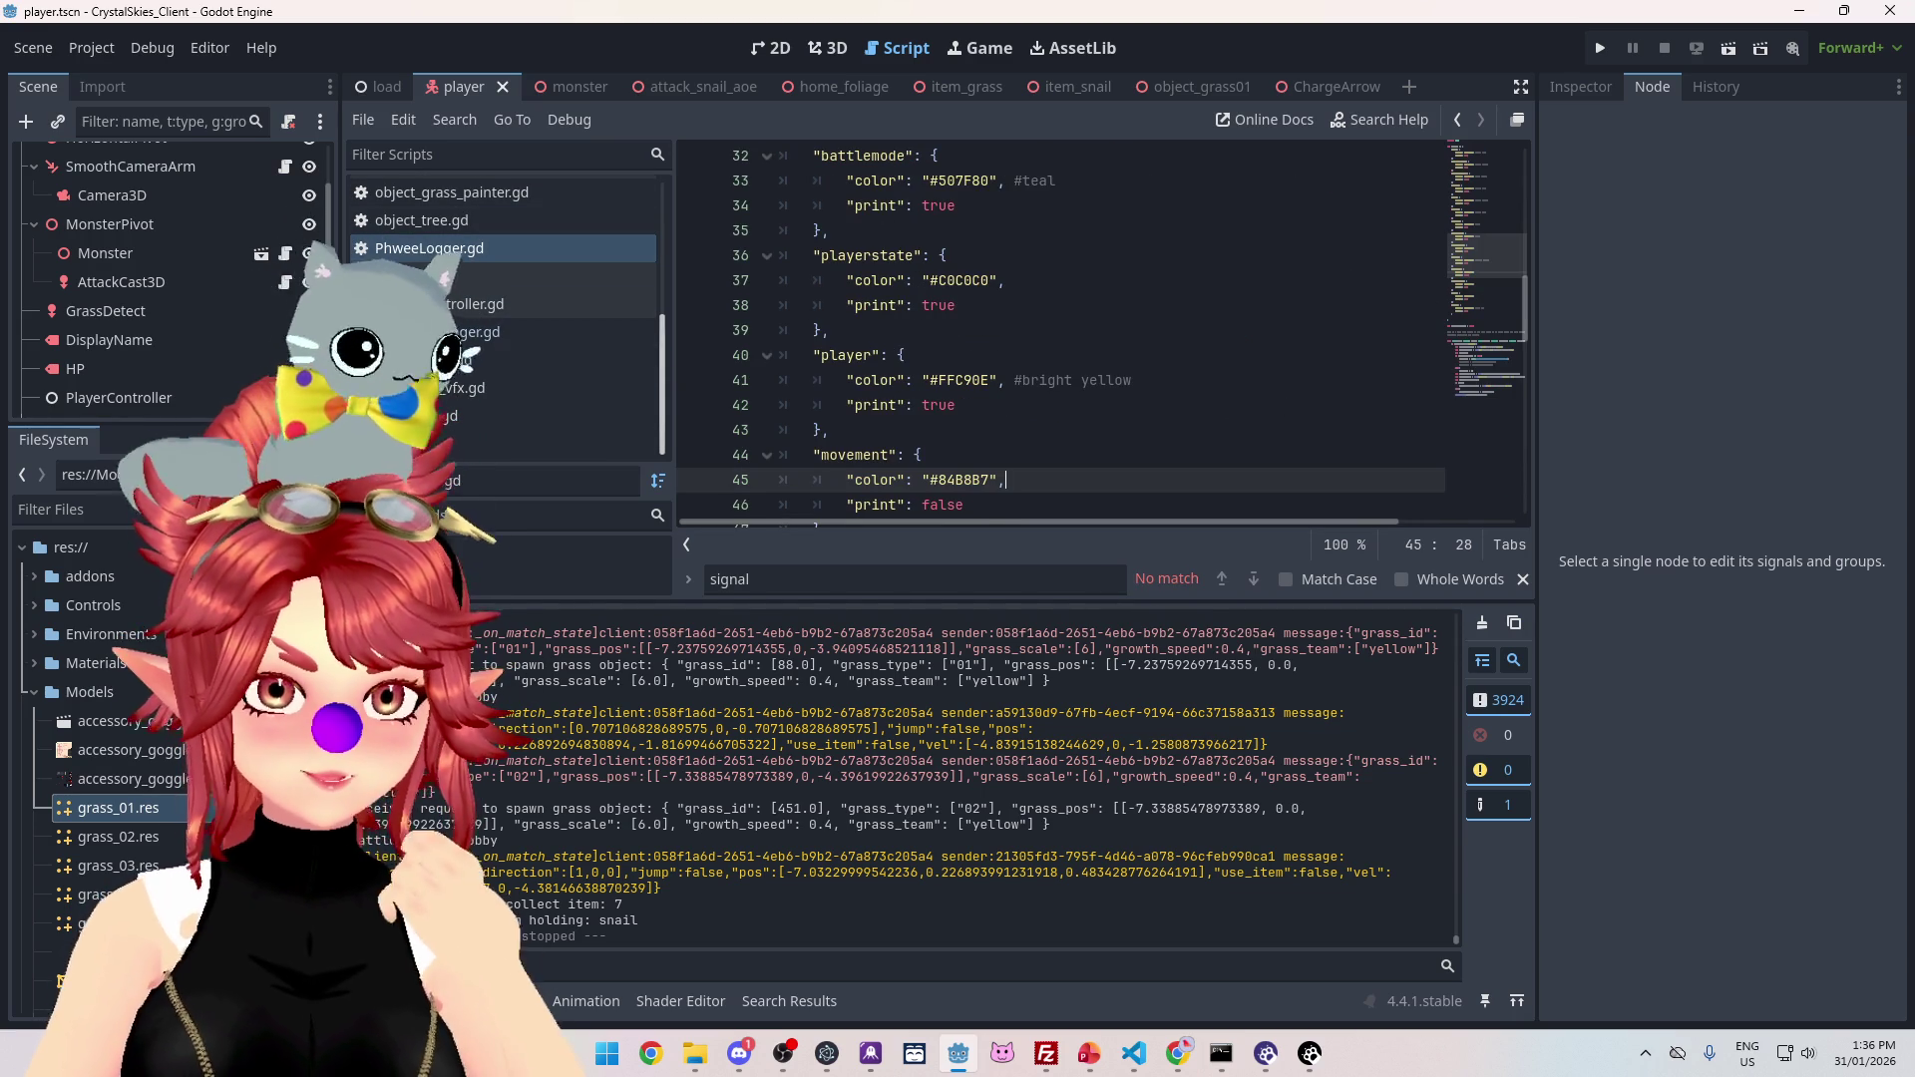
Step: Scroll through PhweeLogger.gd's log categories and enlarge the code area above the output log
scroll(1024, 372, up, 4)
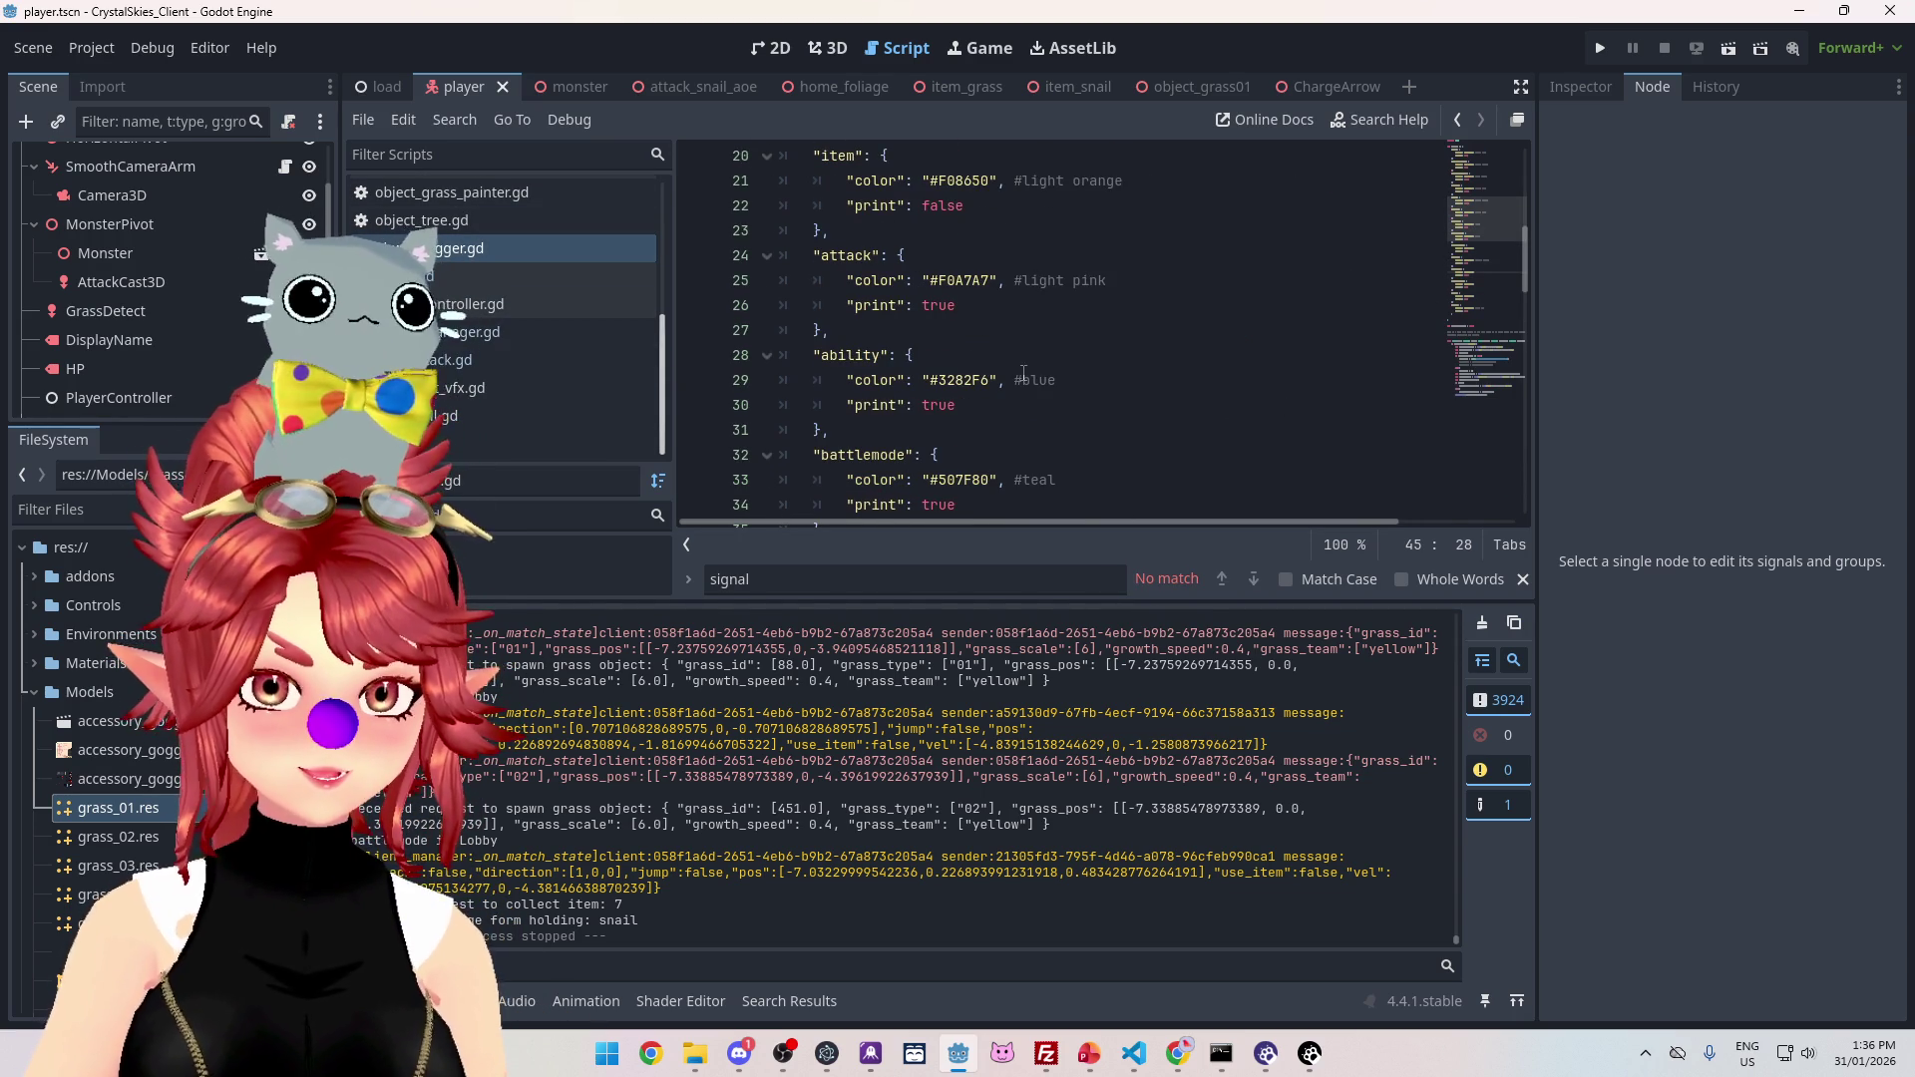
scroll(1024, 373, down, 5)
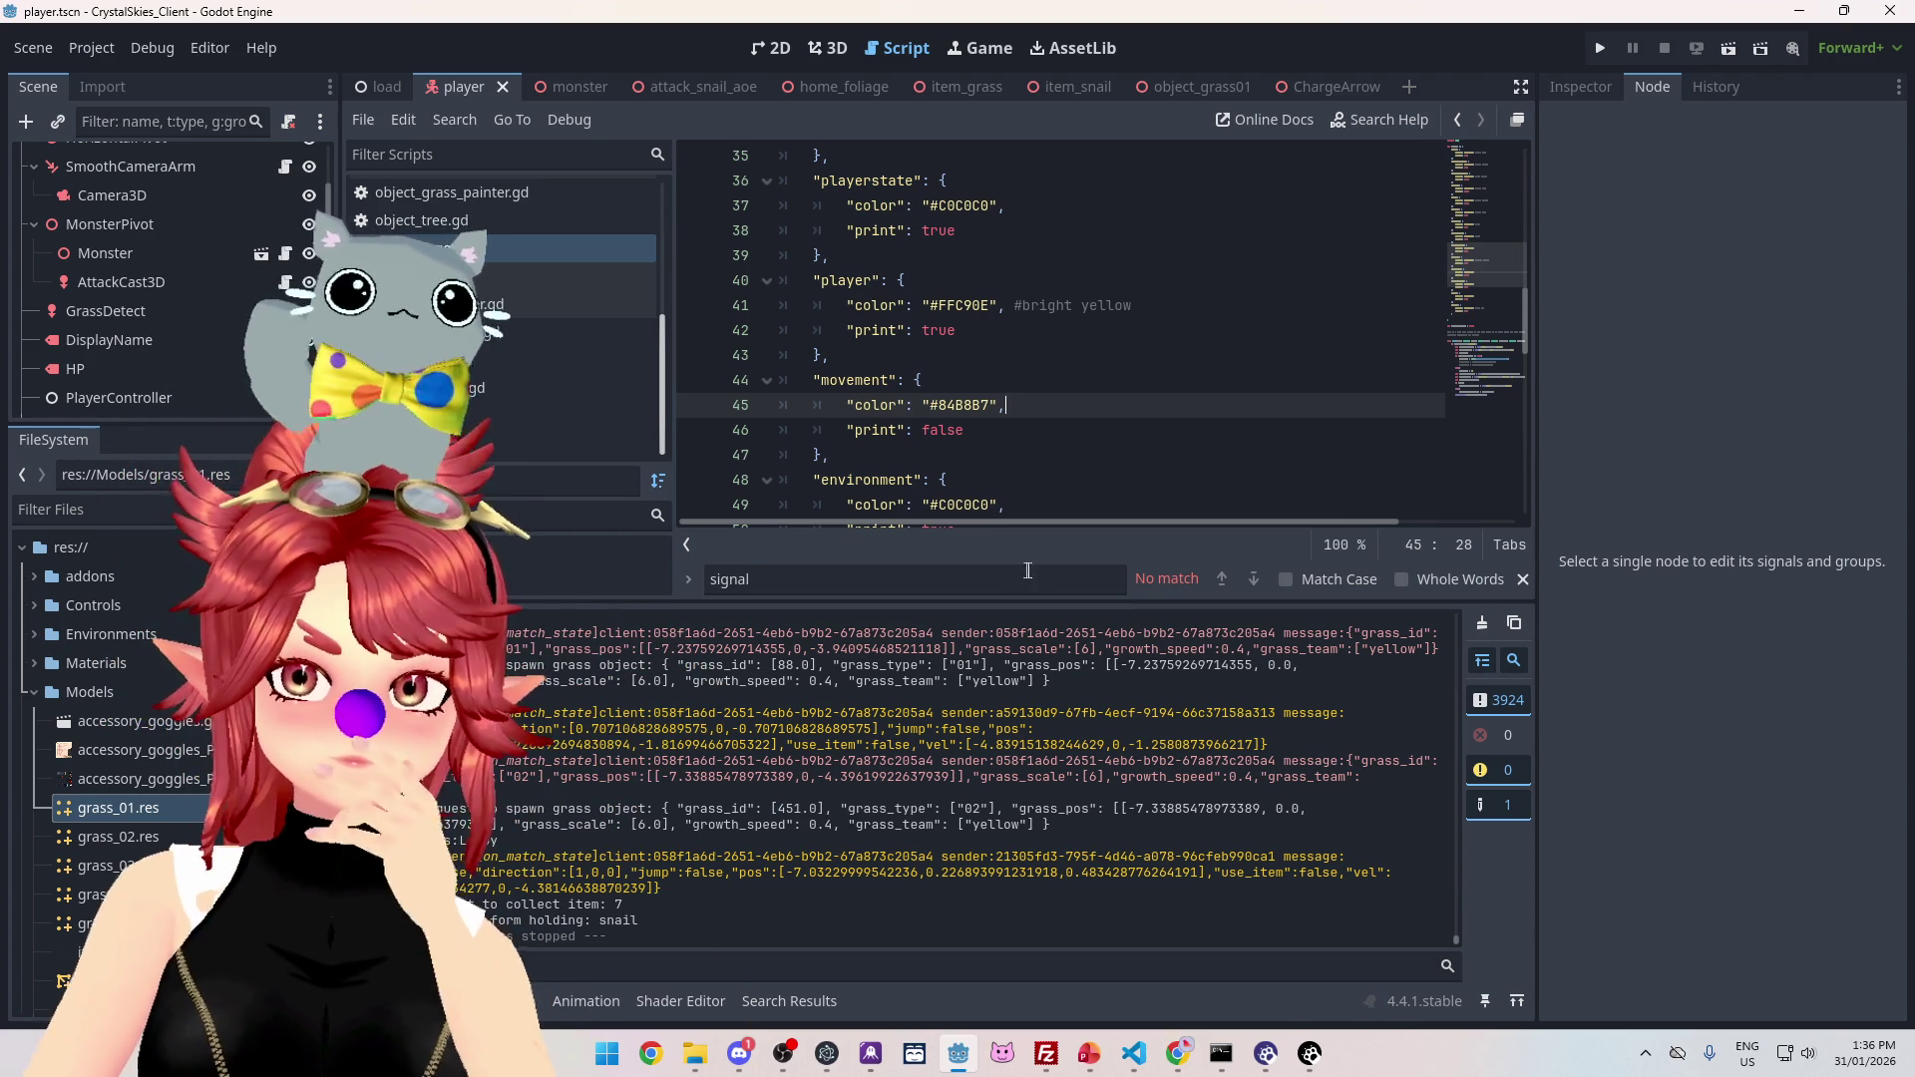
drag(1025, 601, 1024, 706)
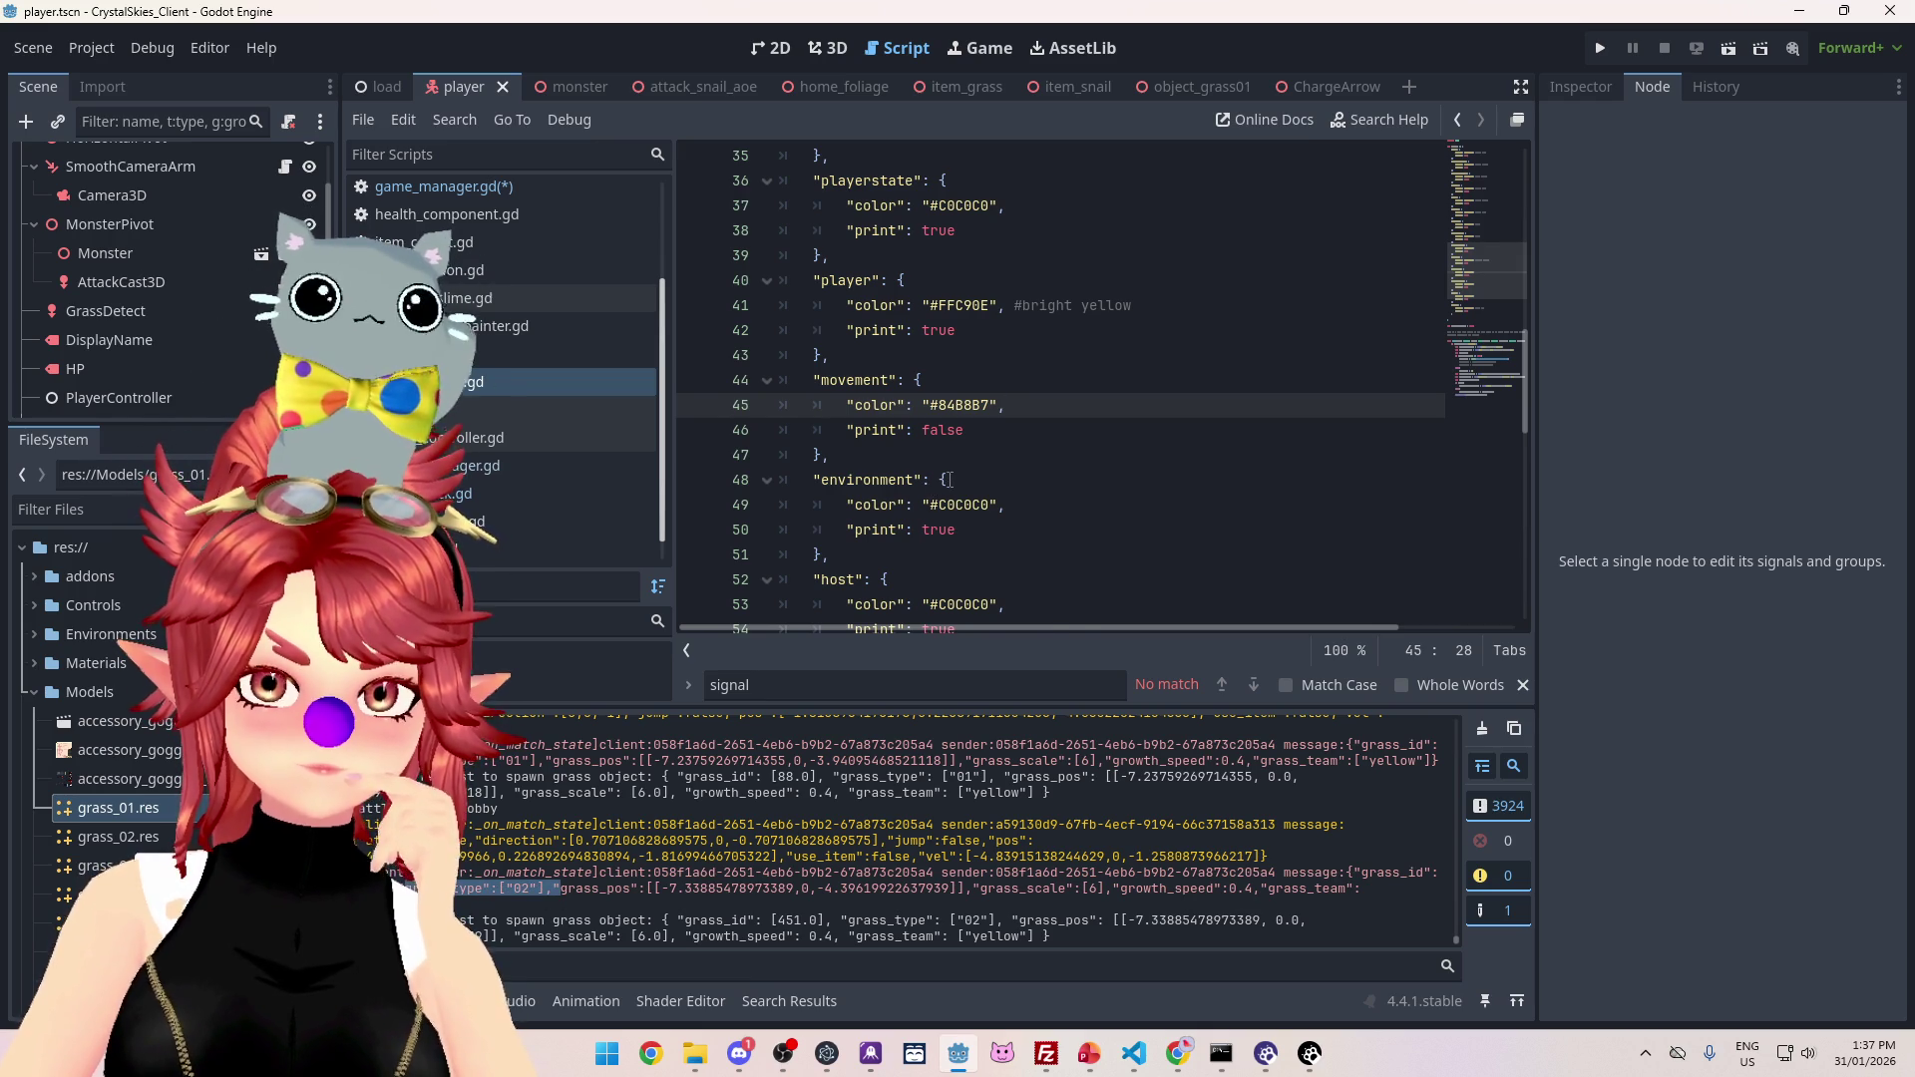
Step: Set the player category's print value to false on line 42
scroll(936, 472, down, 1)
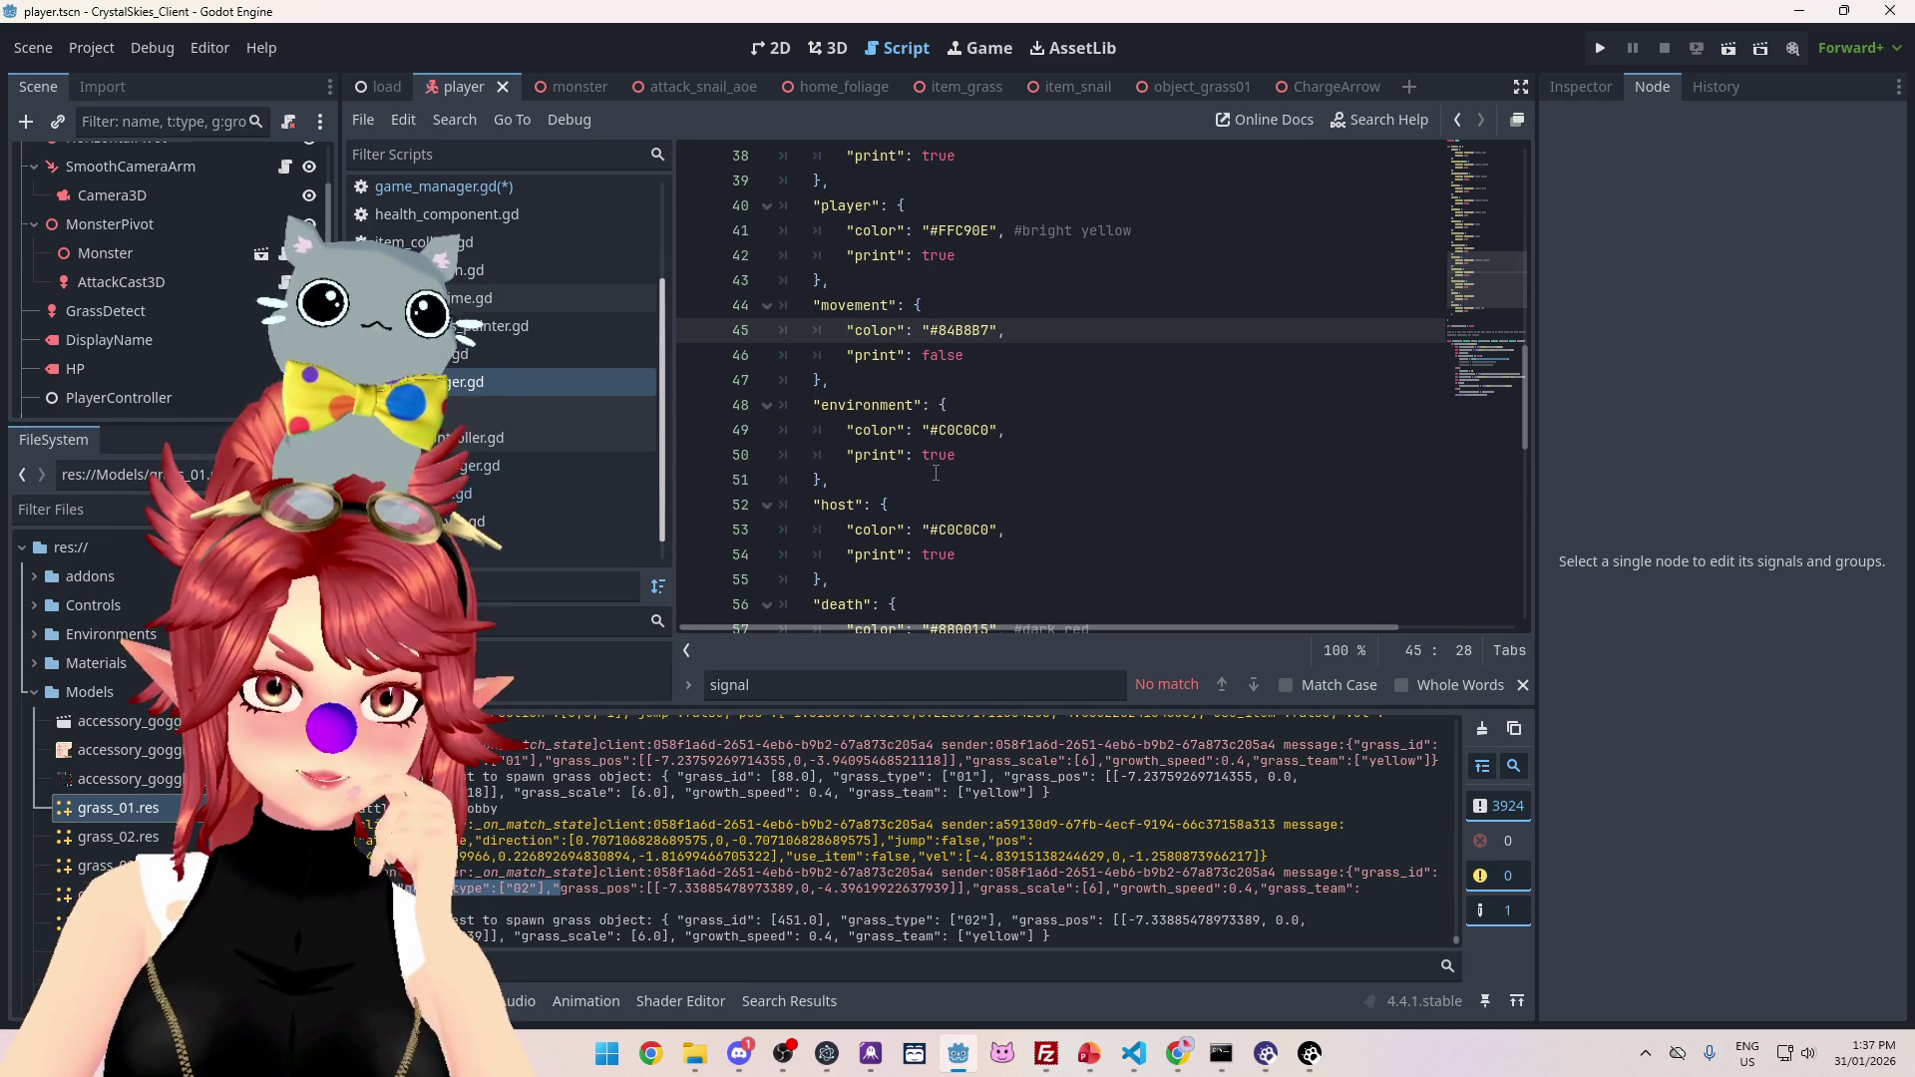
scroll(936, 473, up, 1)
scroll(880, 890, up, 5)
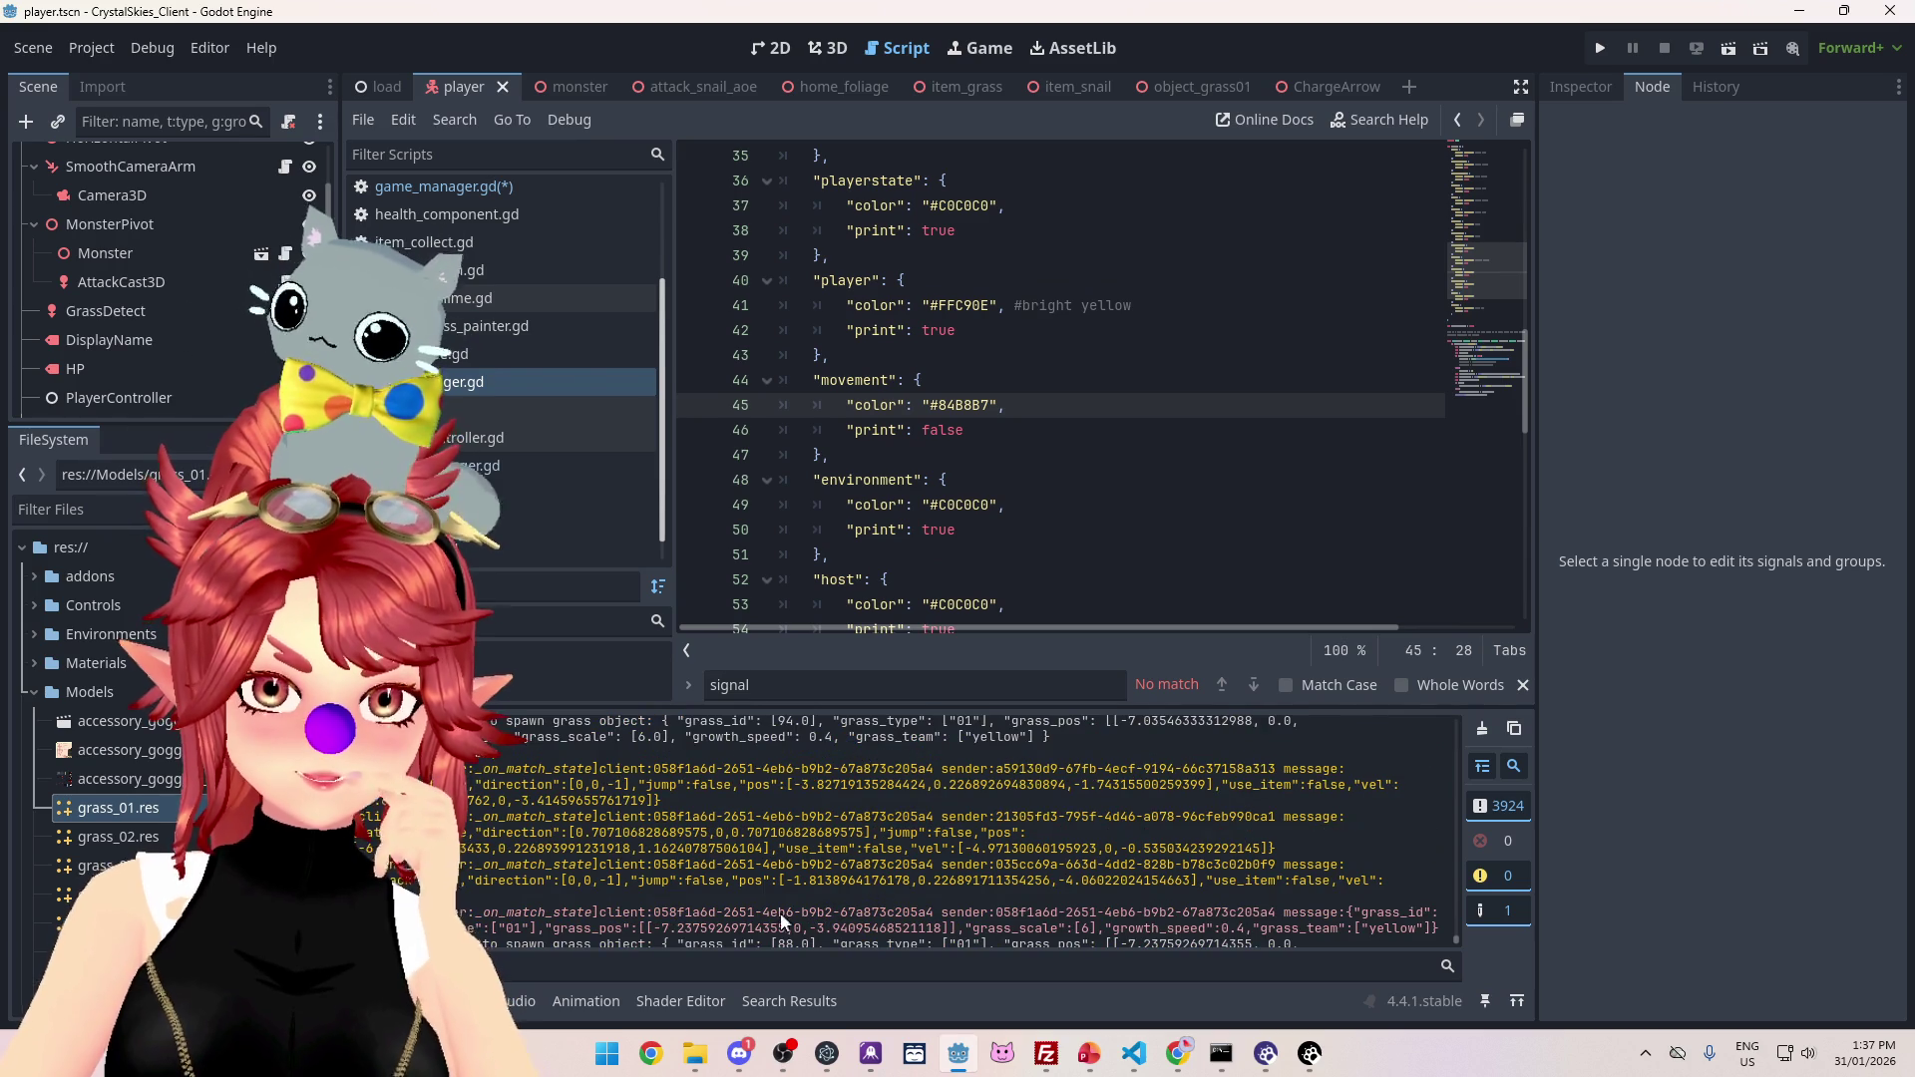
scroll(988, 429, up, 3)
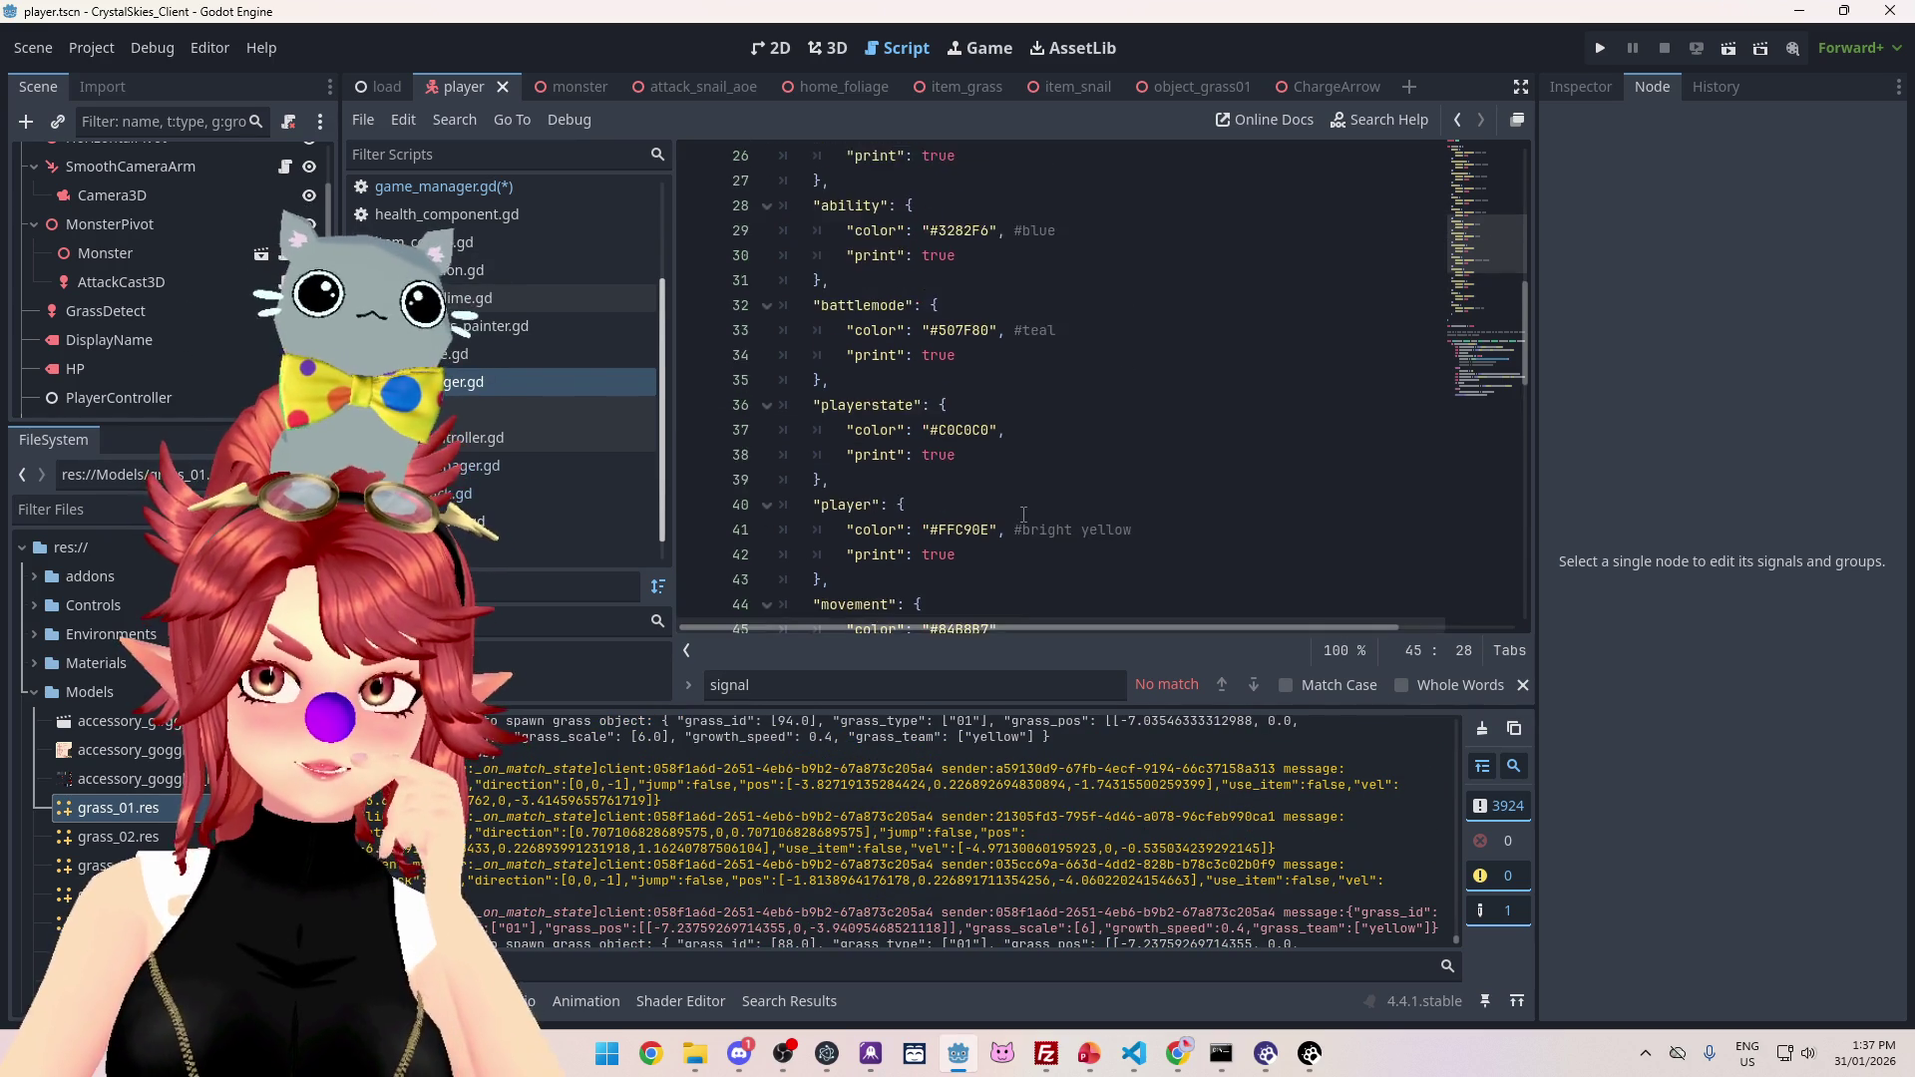
scroll(898, 379, down, 2)
double_click(940, 405)
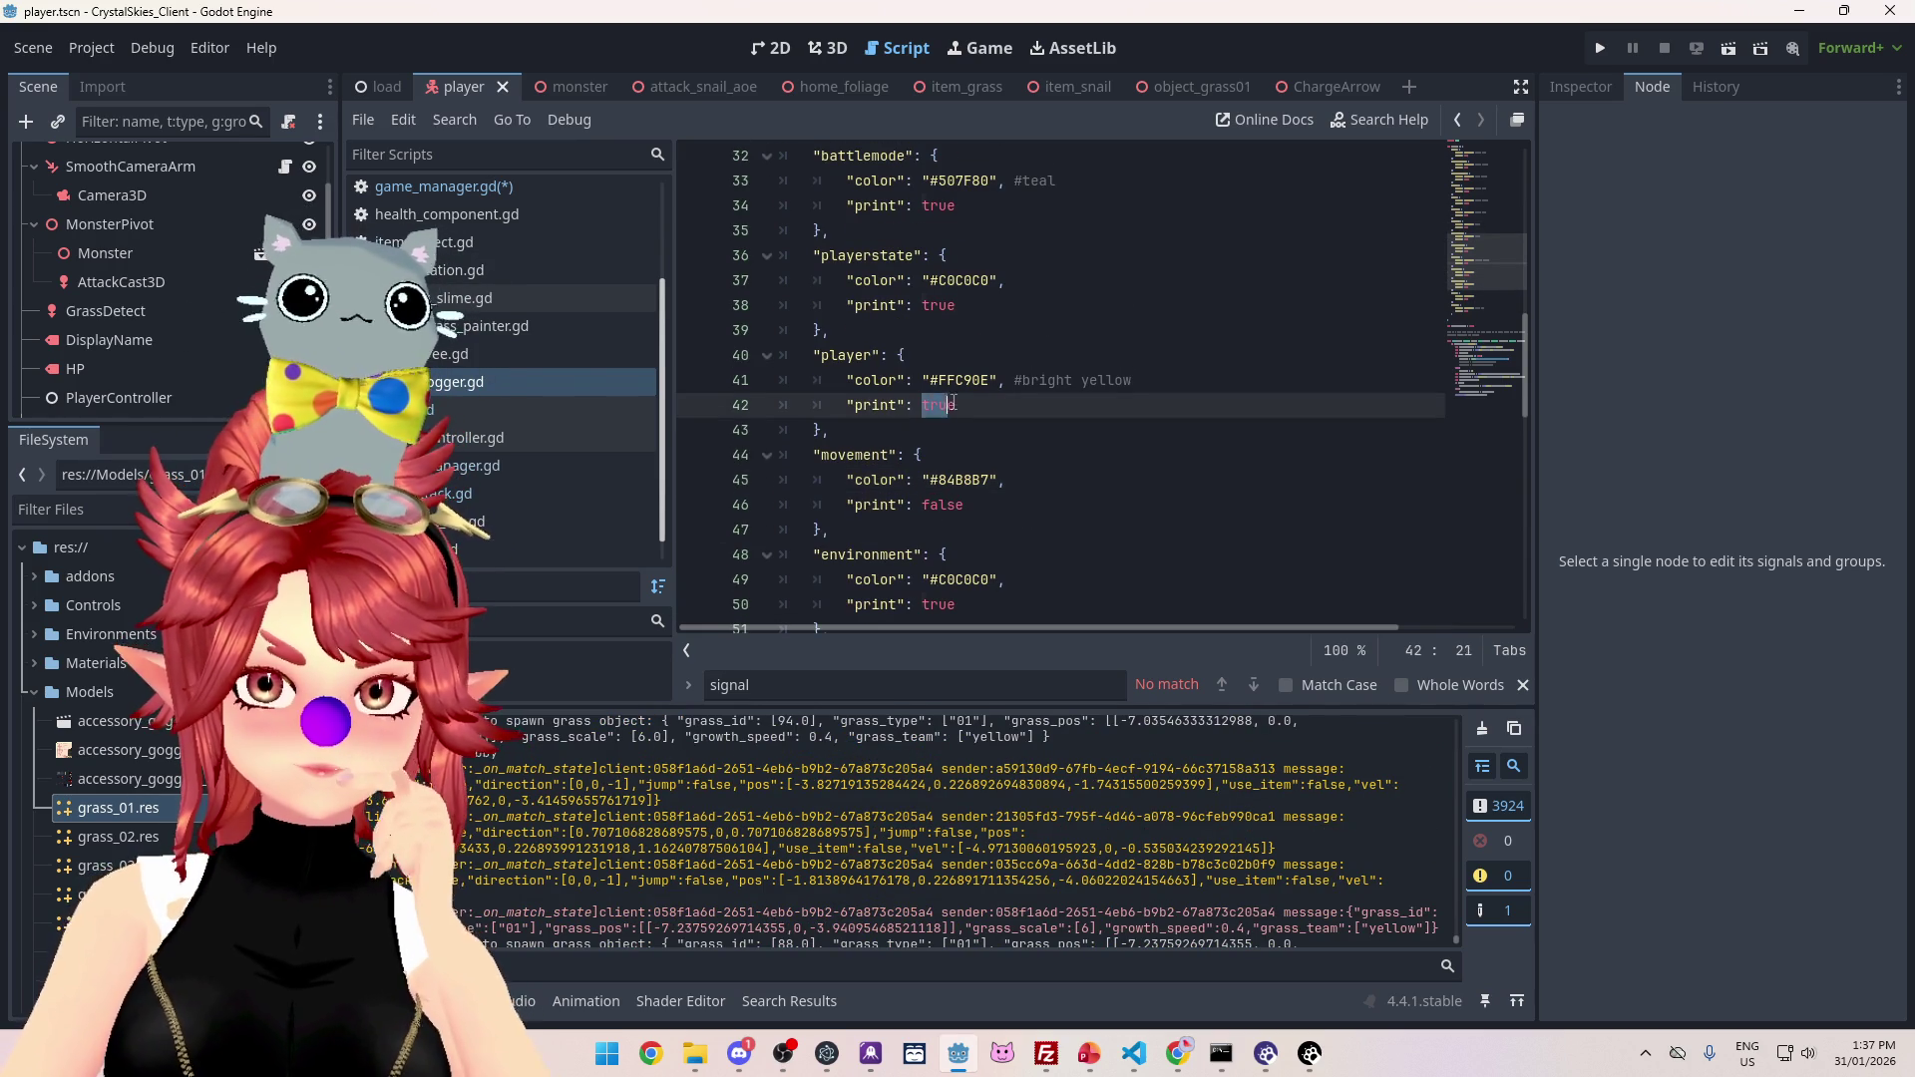
text(false)
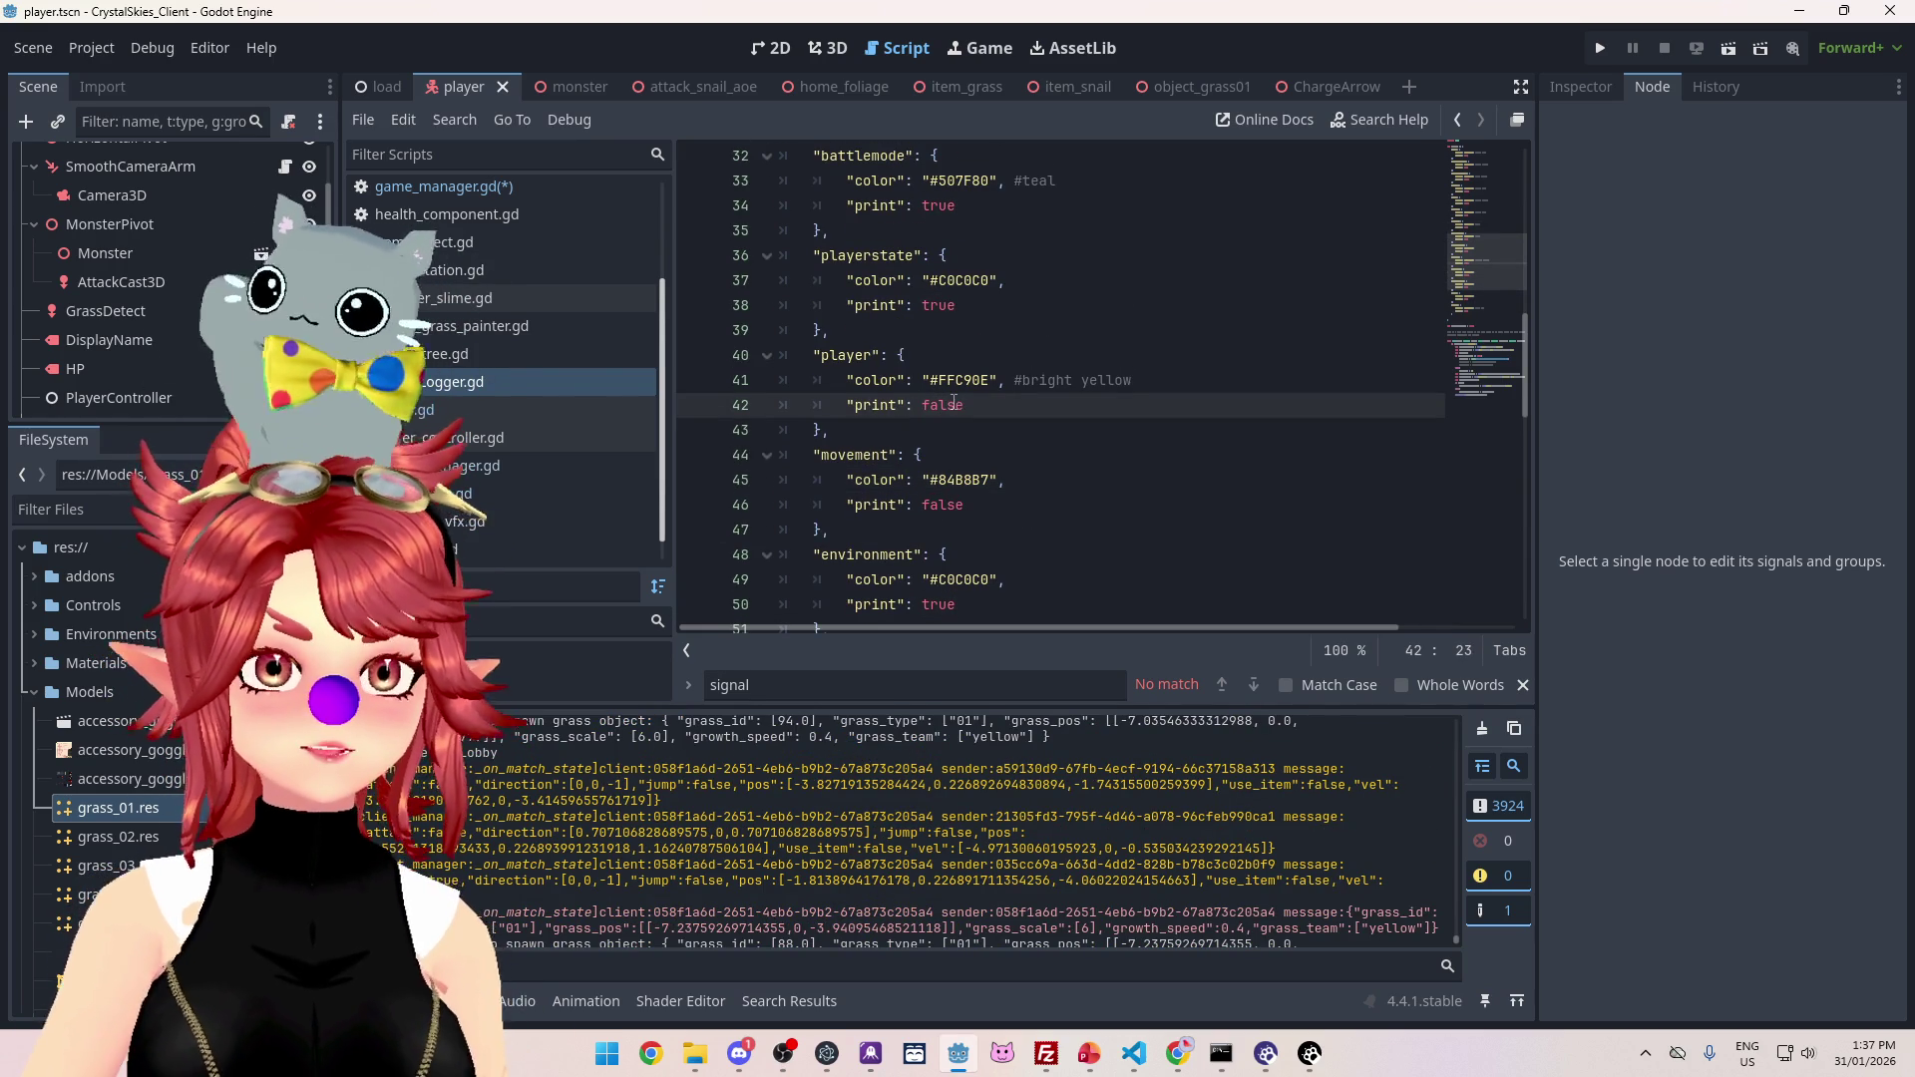
scroll(984, 896, up, 2)
scroll(982, 897, up, 3)
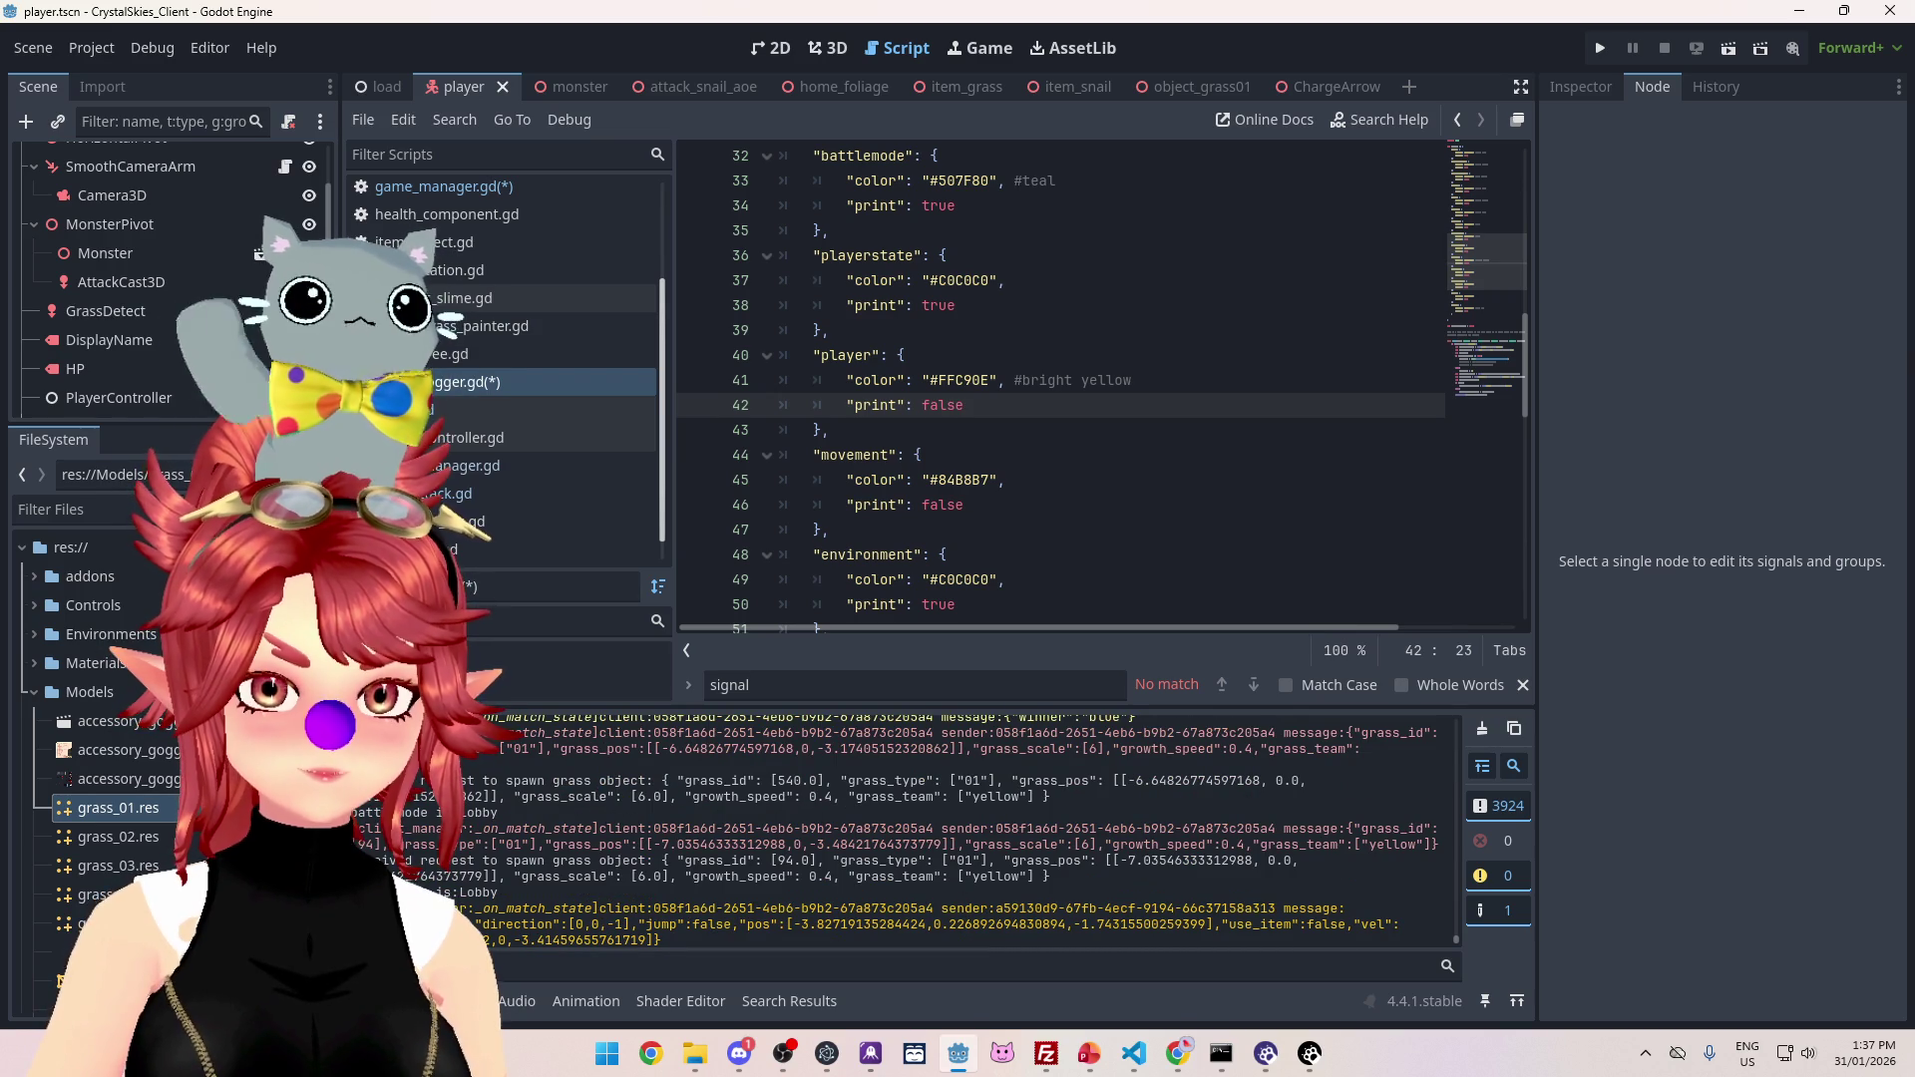
Step: Search all project scripts for 'received request'
mouse_move(461, 780)
mouse_down()
mouse_move(569, 796)
mouse_move(591, 781)
mouse_up()
click(899, 505)
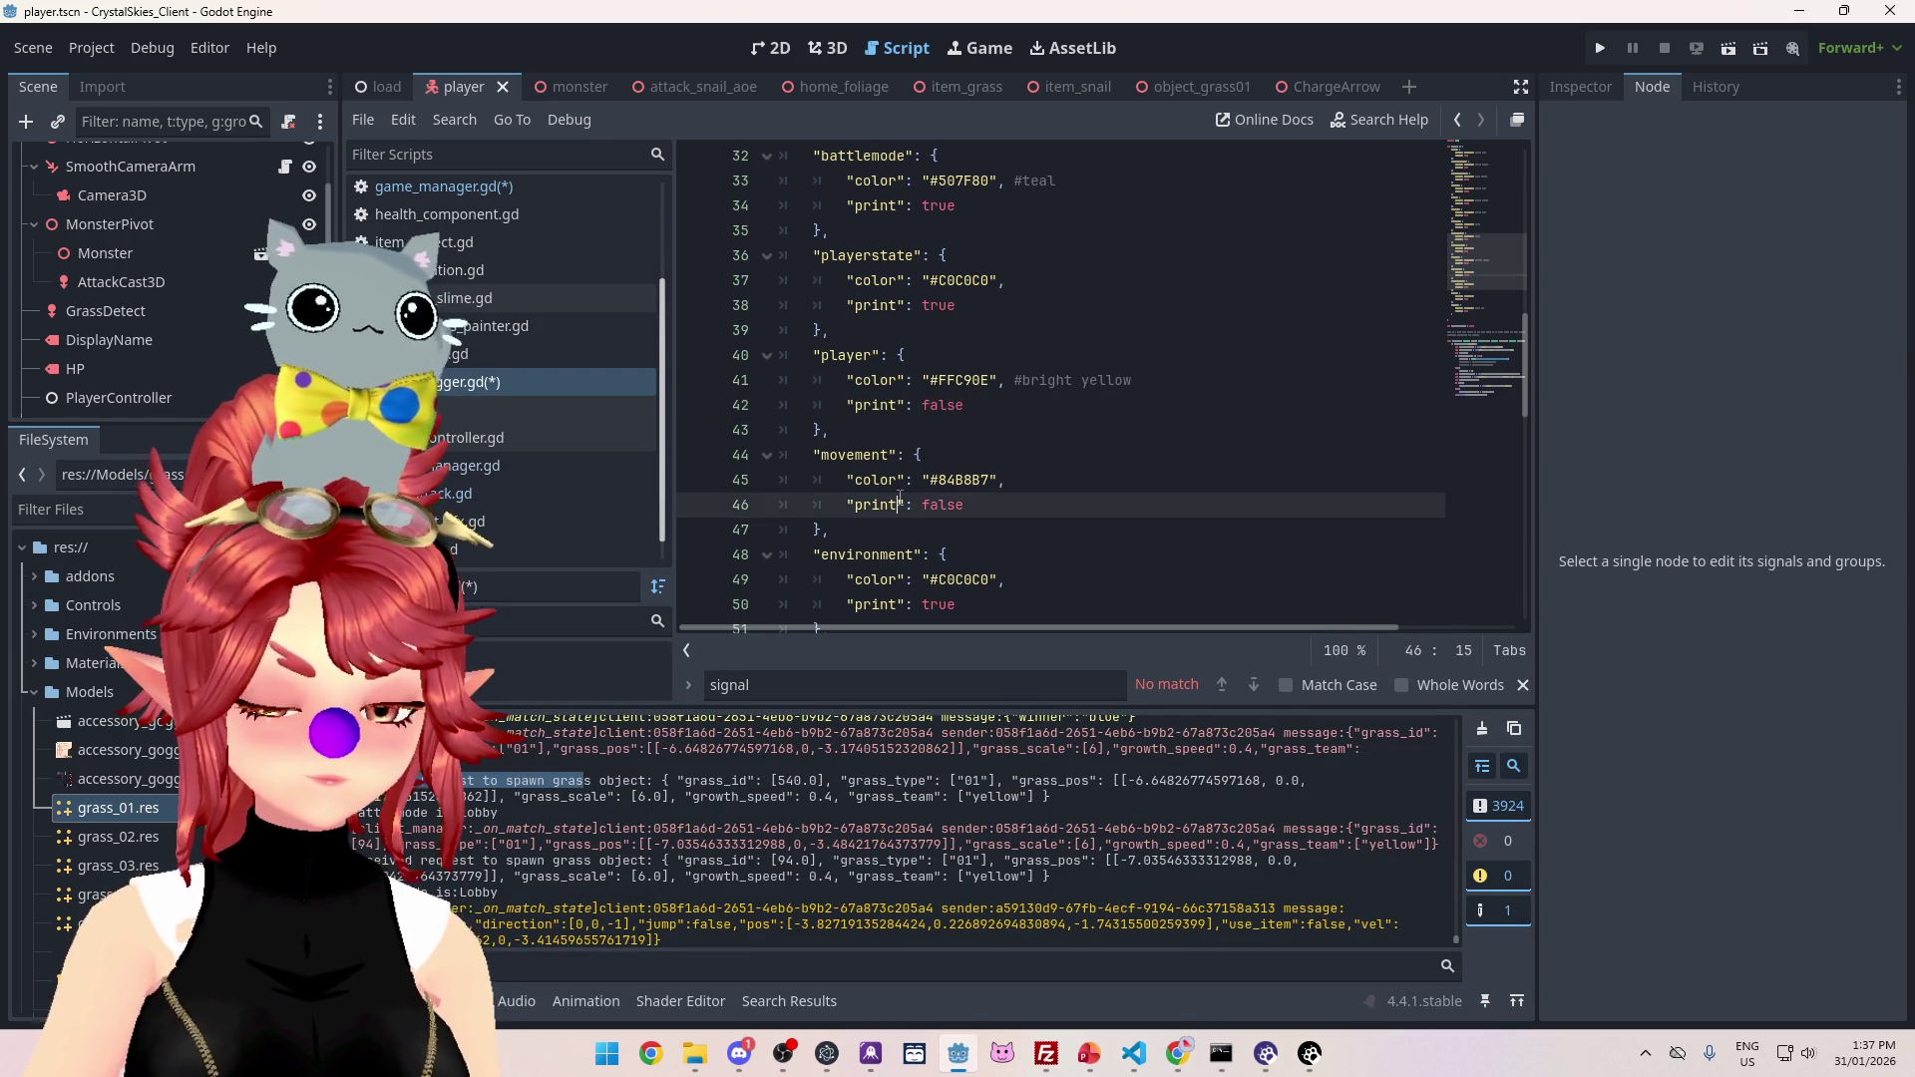
key(ctrl+shift+f)
text(received request)
key(Return)
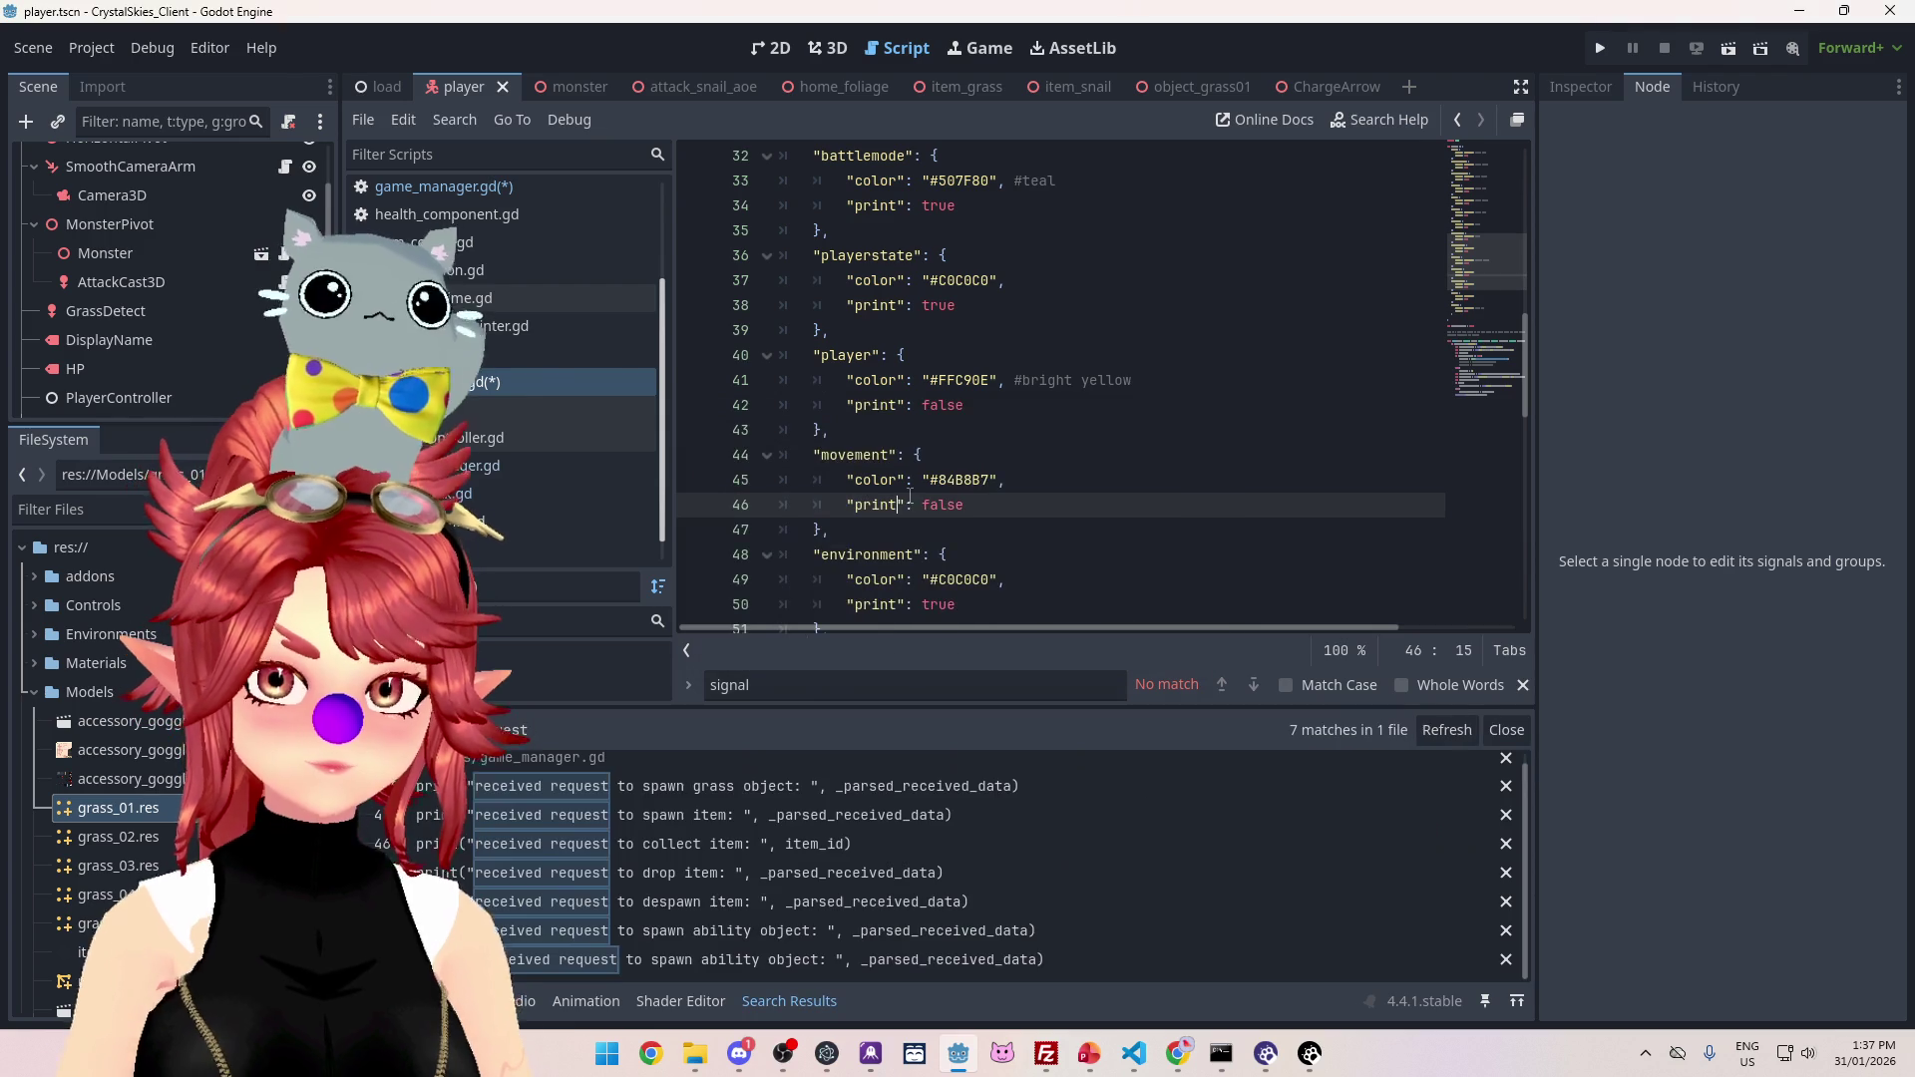
click(896, 782)
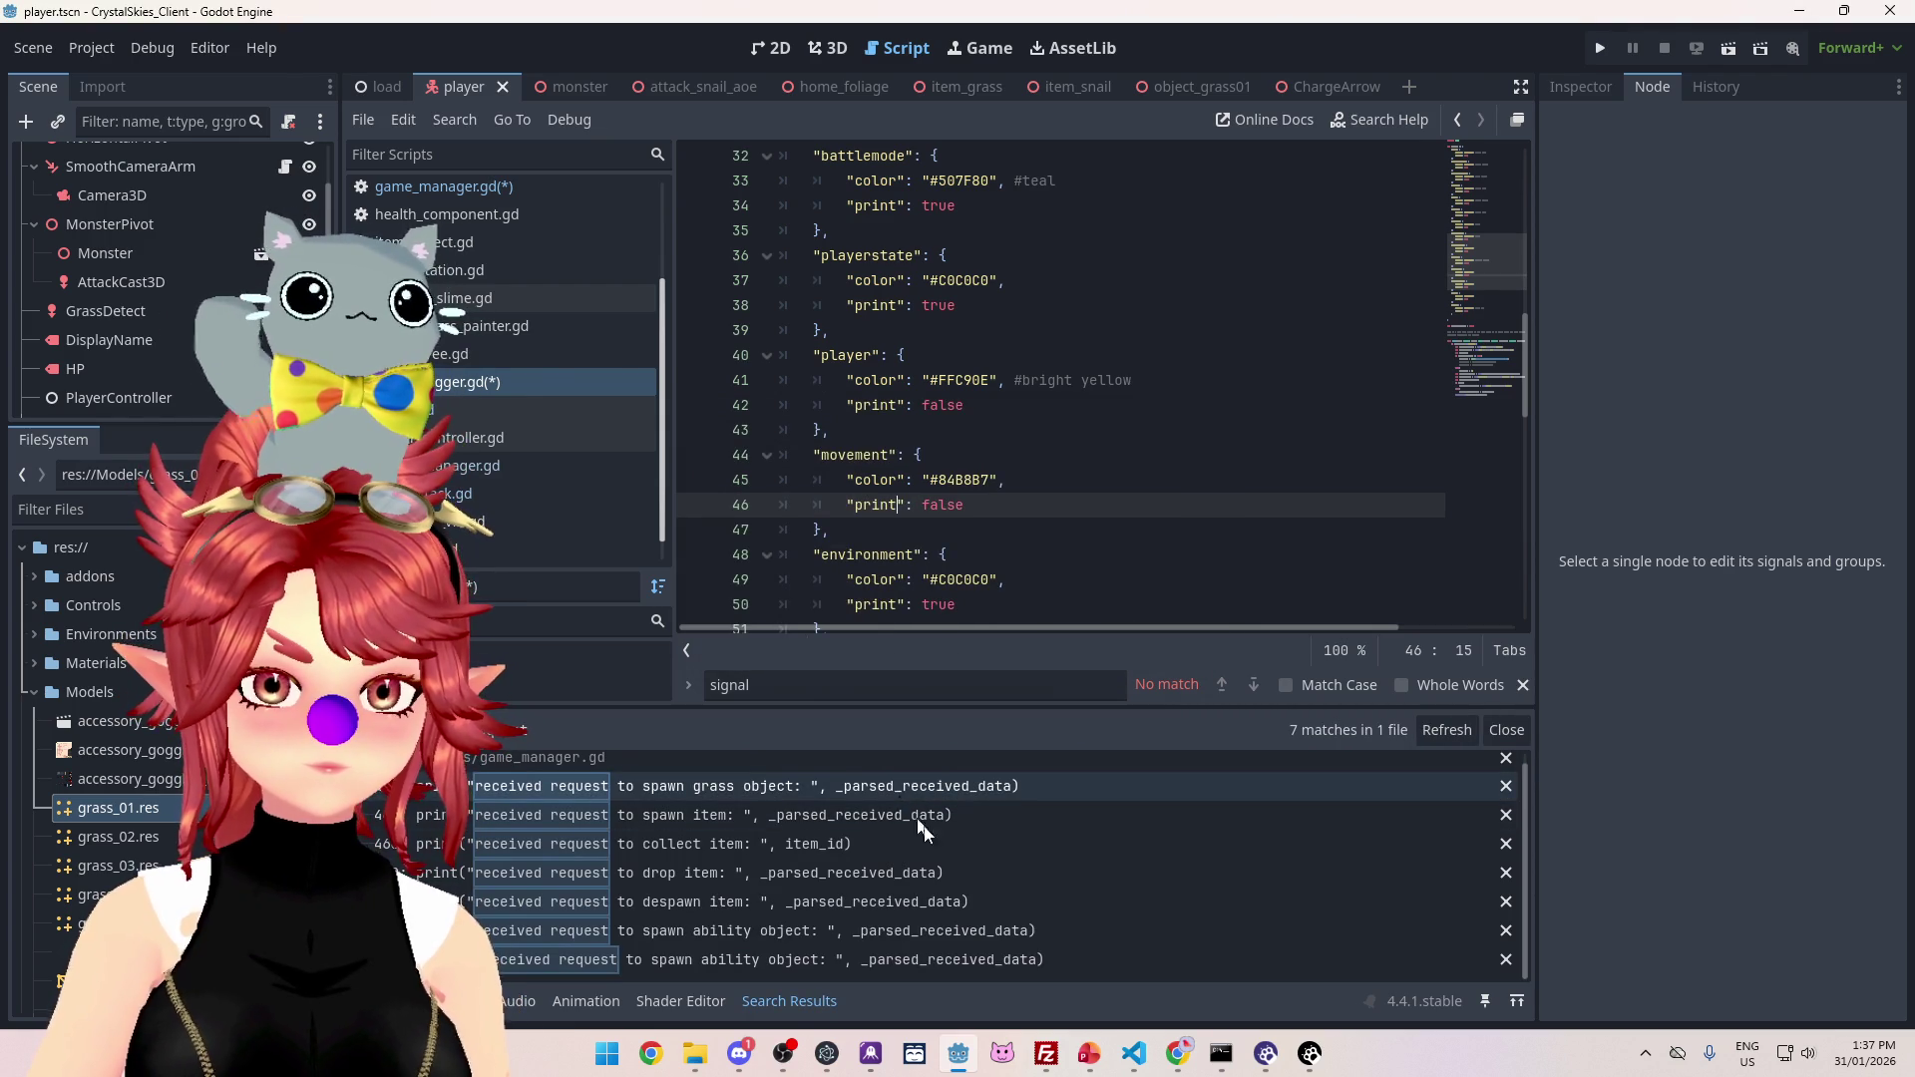
click(893, 788)
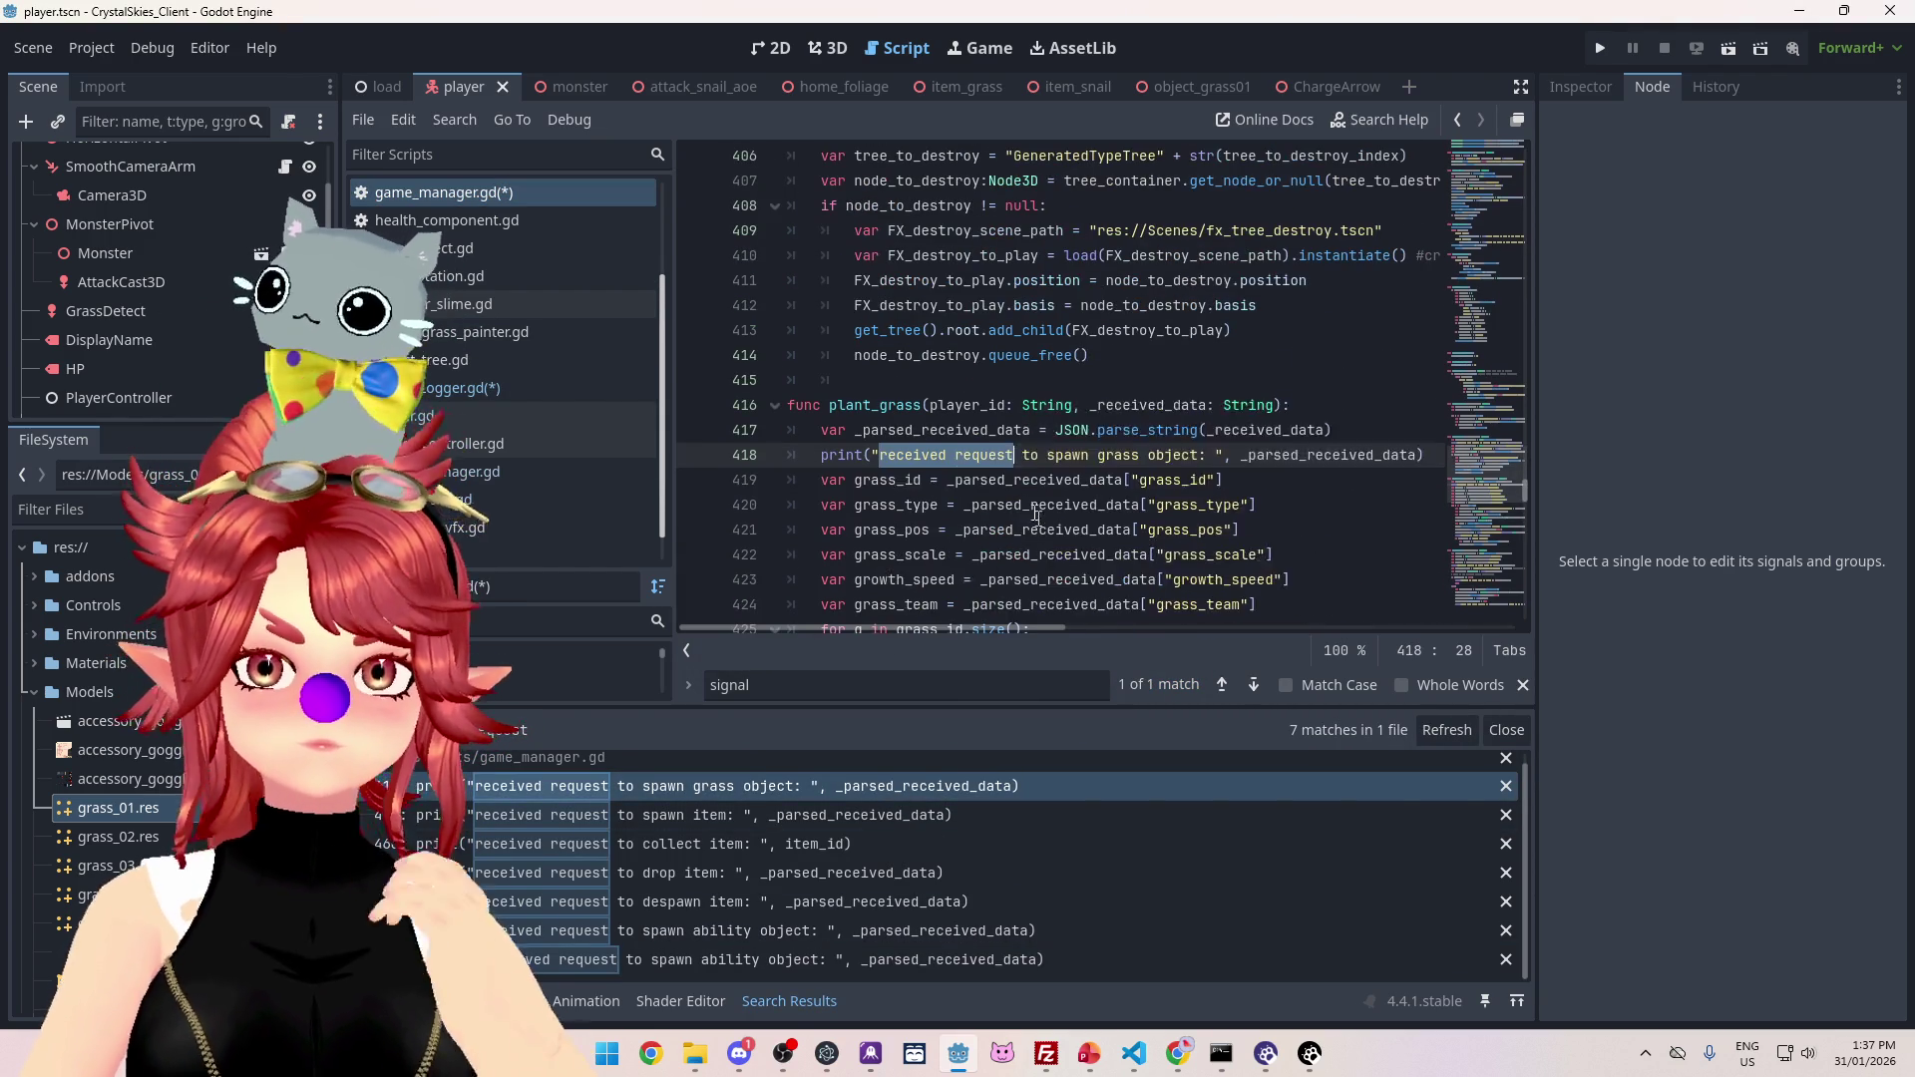
scroll(1043, 509, down, 5)
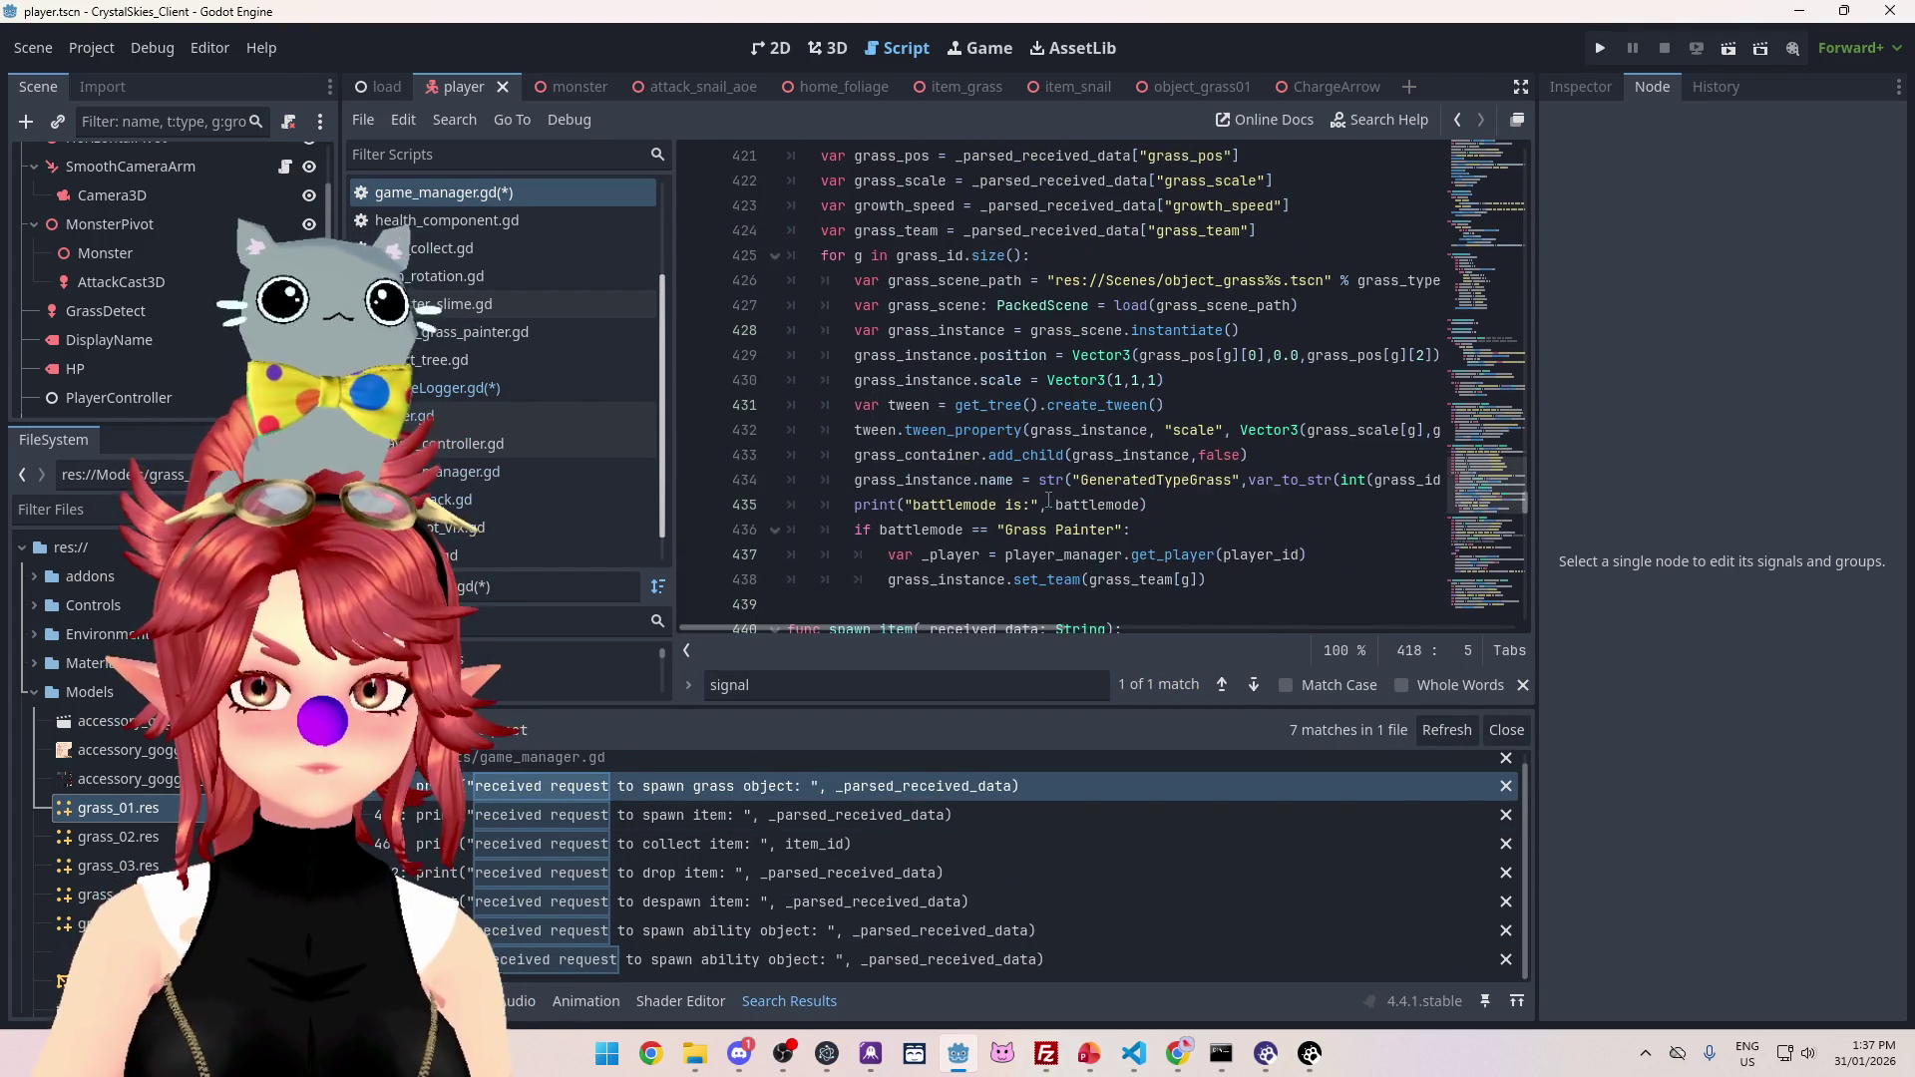
scroll(1048, 502, up, 3)
mouse_move(924, 626)
mouse_down()
mouse_move(962, 619)
mouse_move(883, 628)
mouse_up()
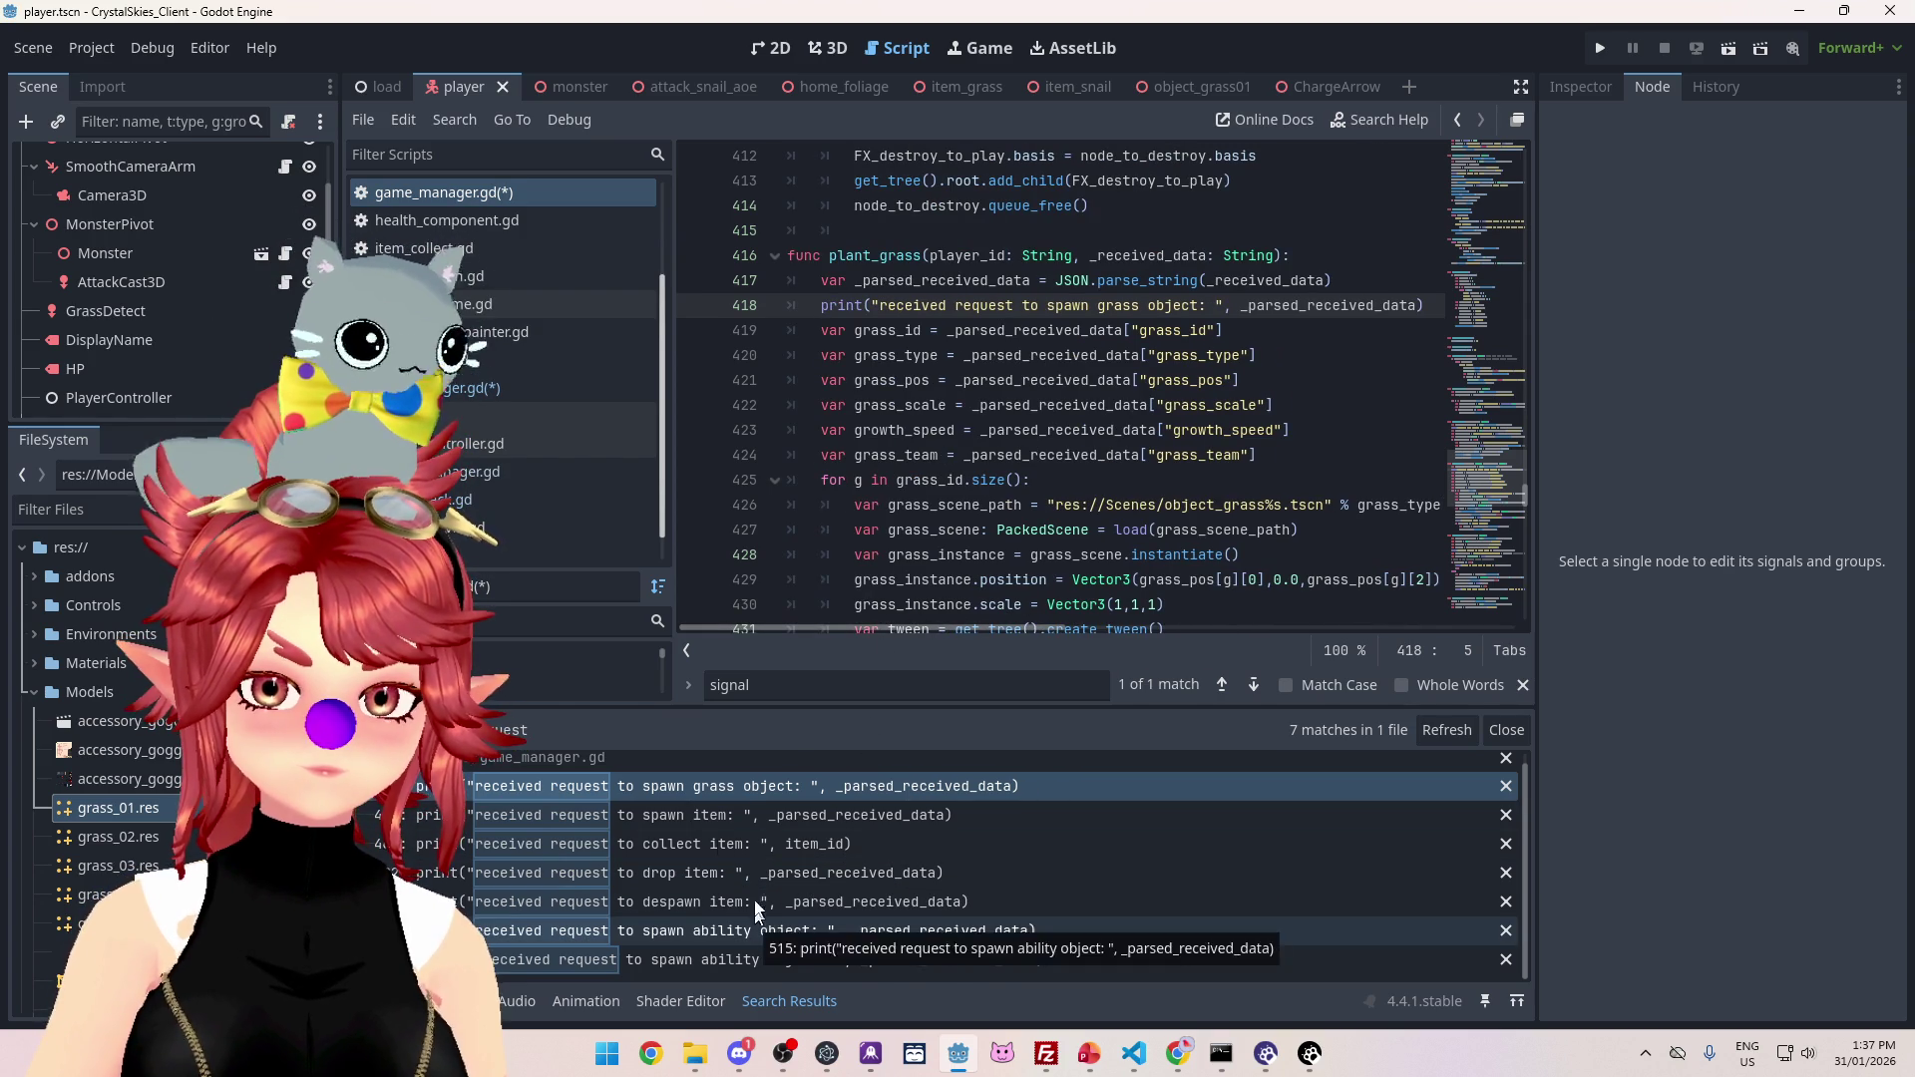
mouse_move(978, 622)
mouse_down()
mouse_move(1149, 618)
mouse_move(982, 623)
mouse_up()
scroll(987, 540, up, 1)
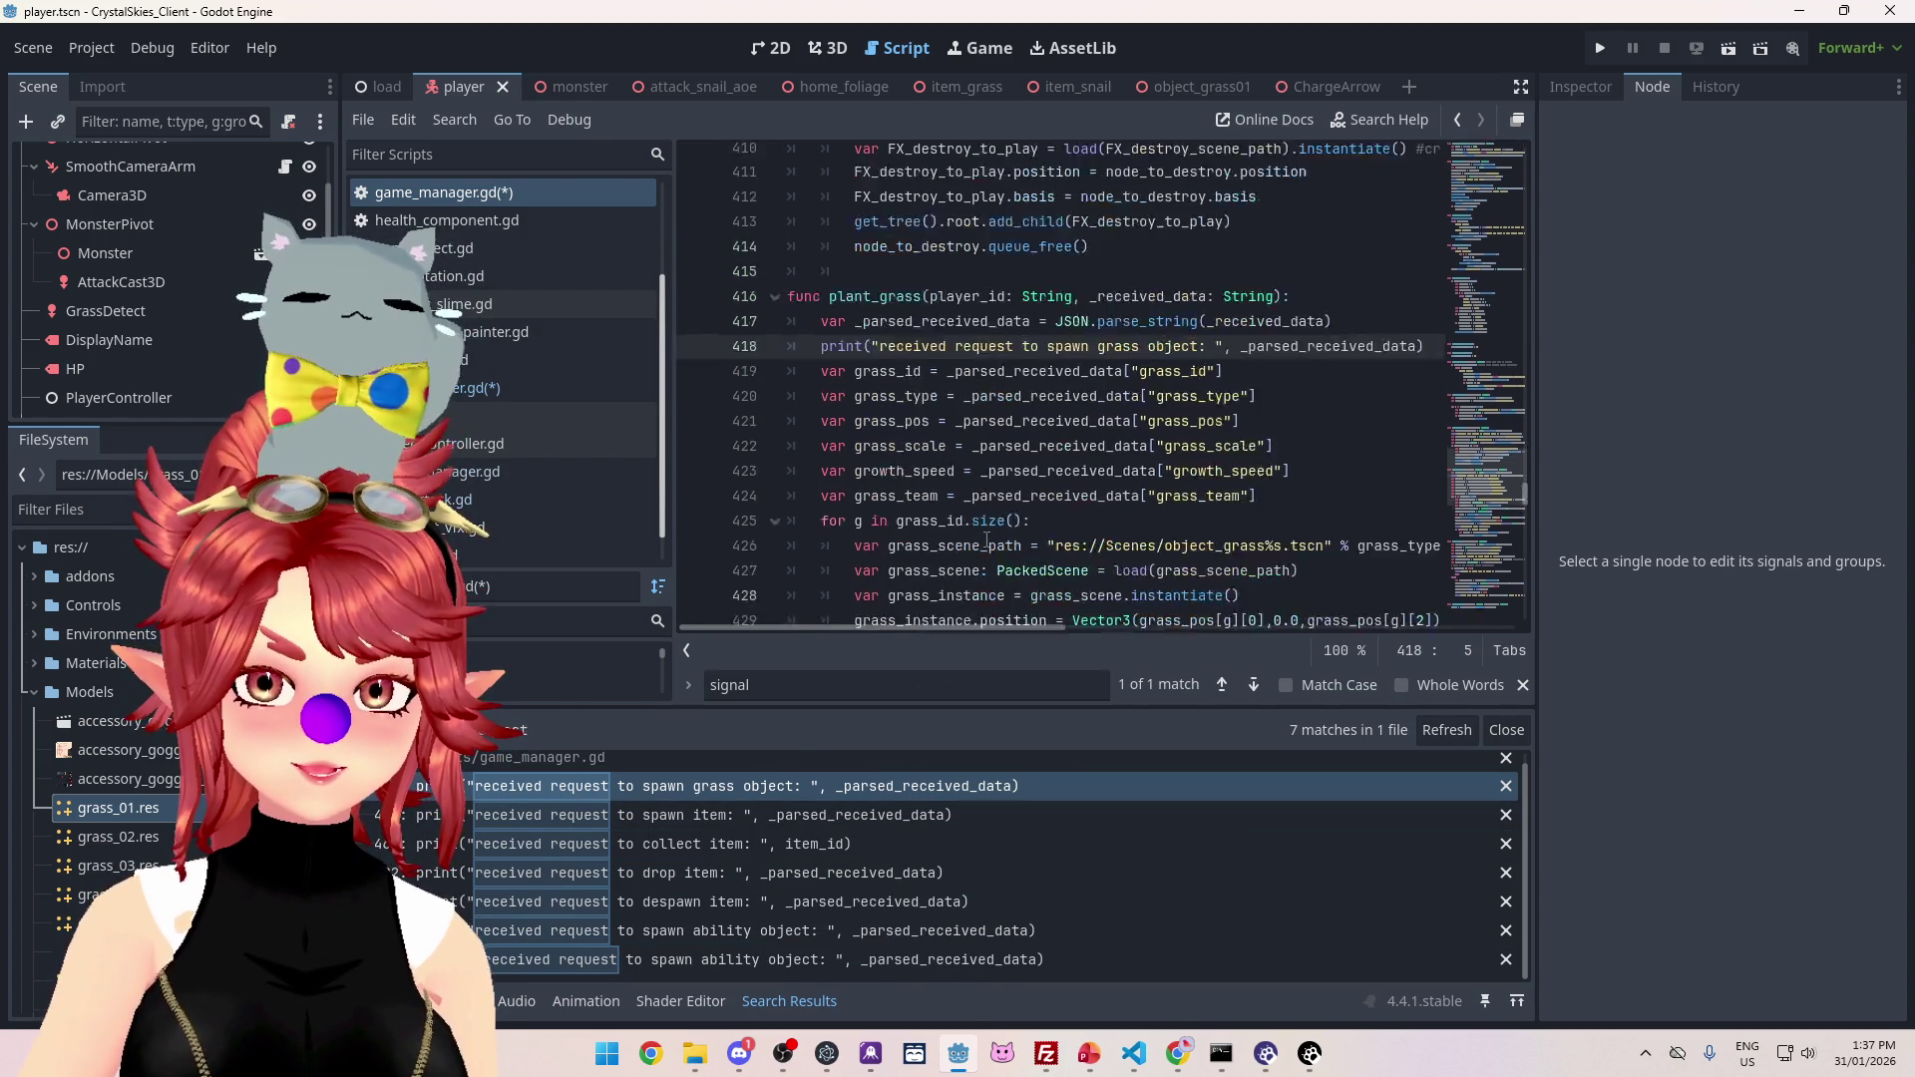
scroll(986, 540, down, 2)
scroll(1049, 528, up, 4)
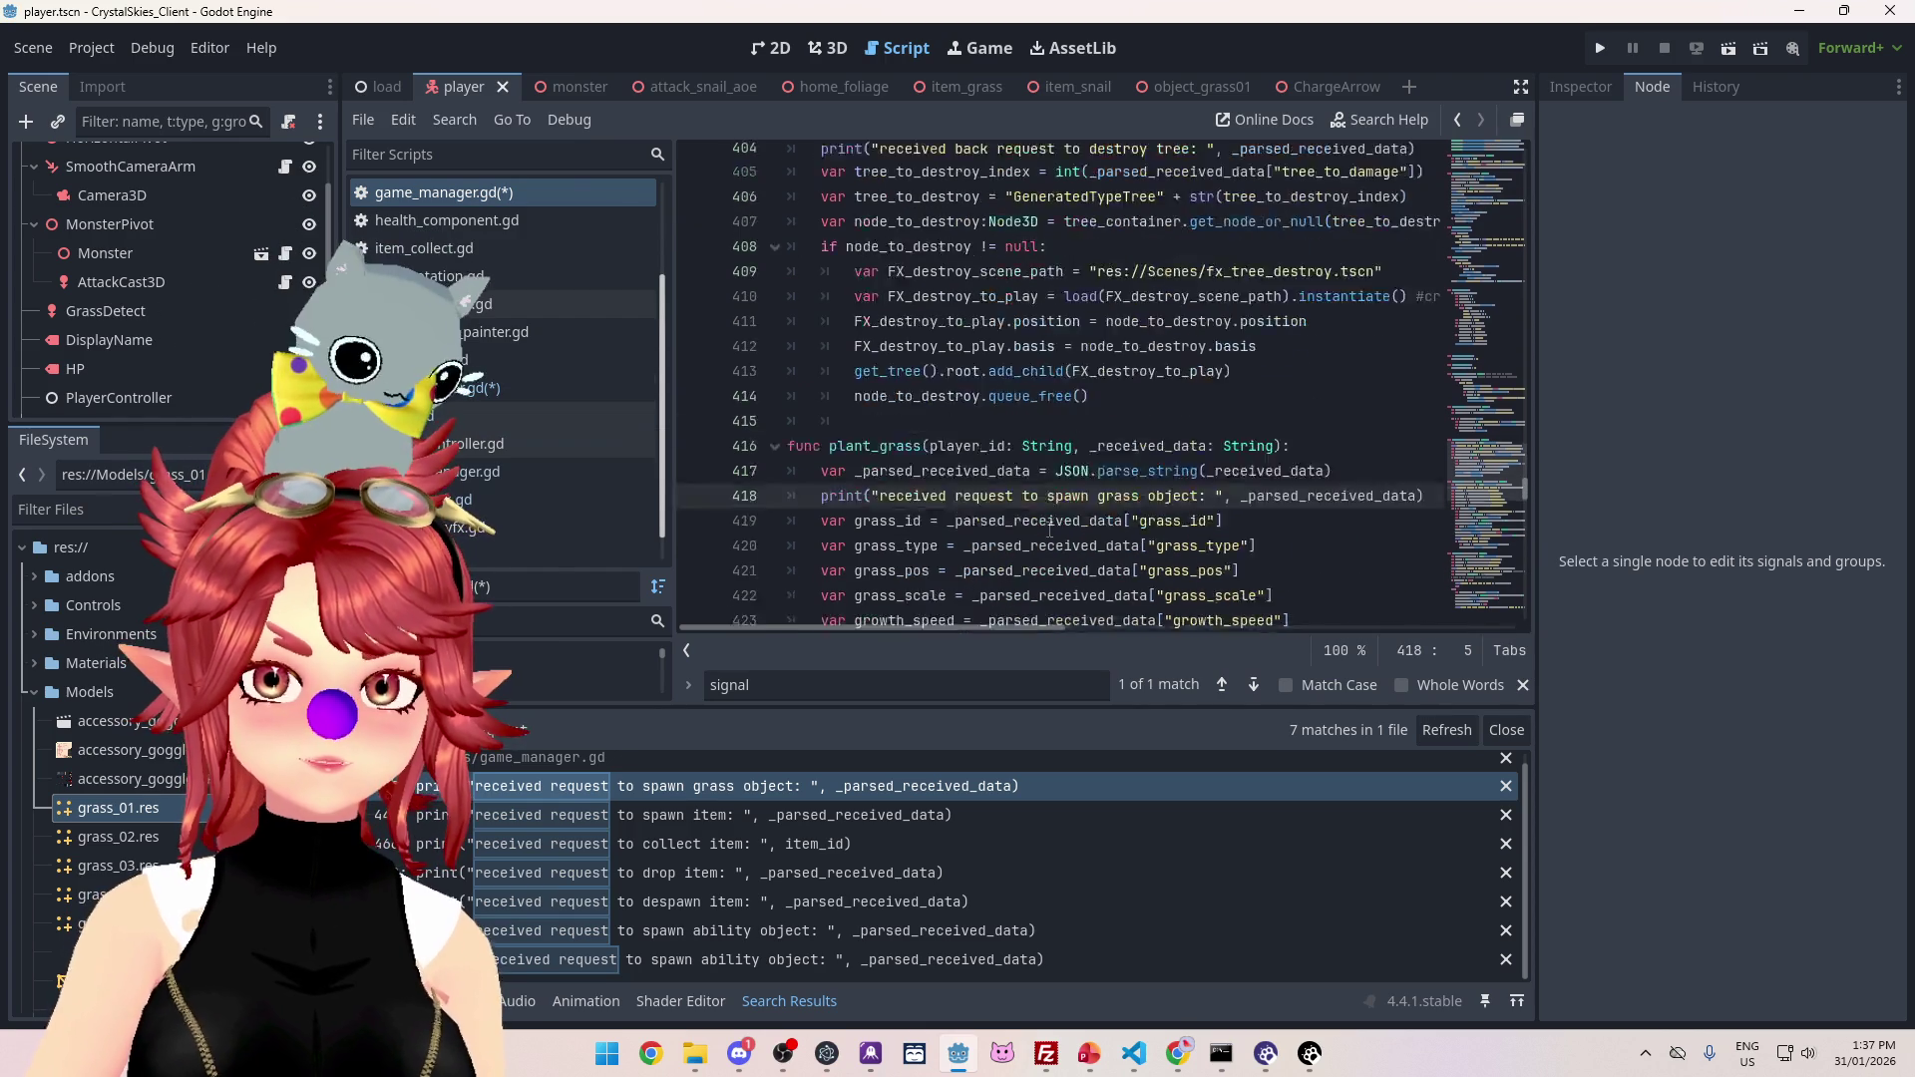
scroll(1050, 528, up, 2)
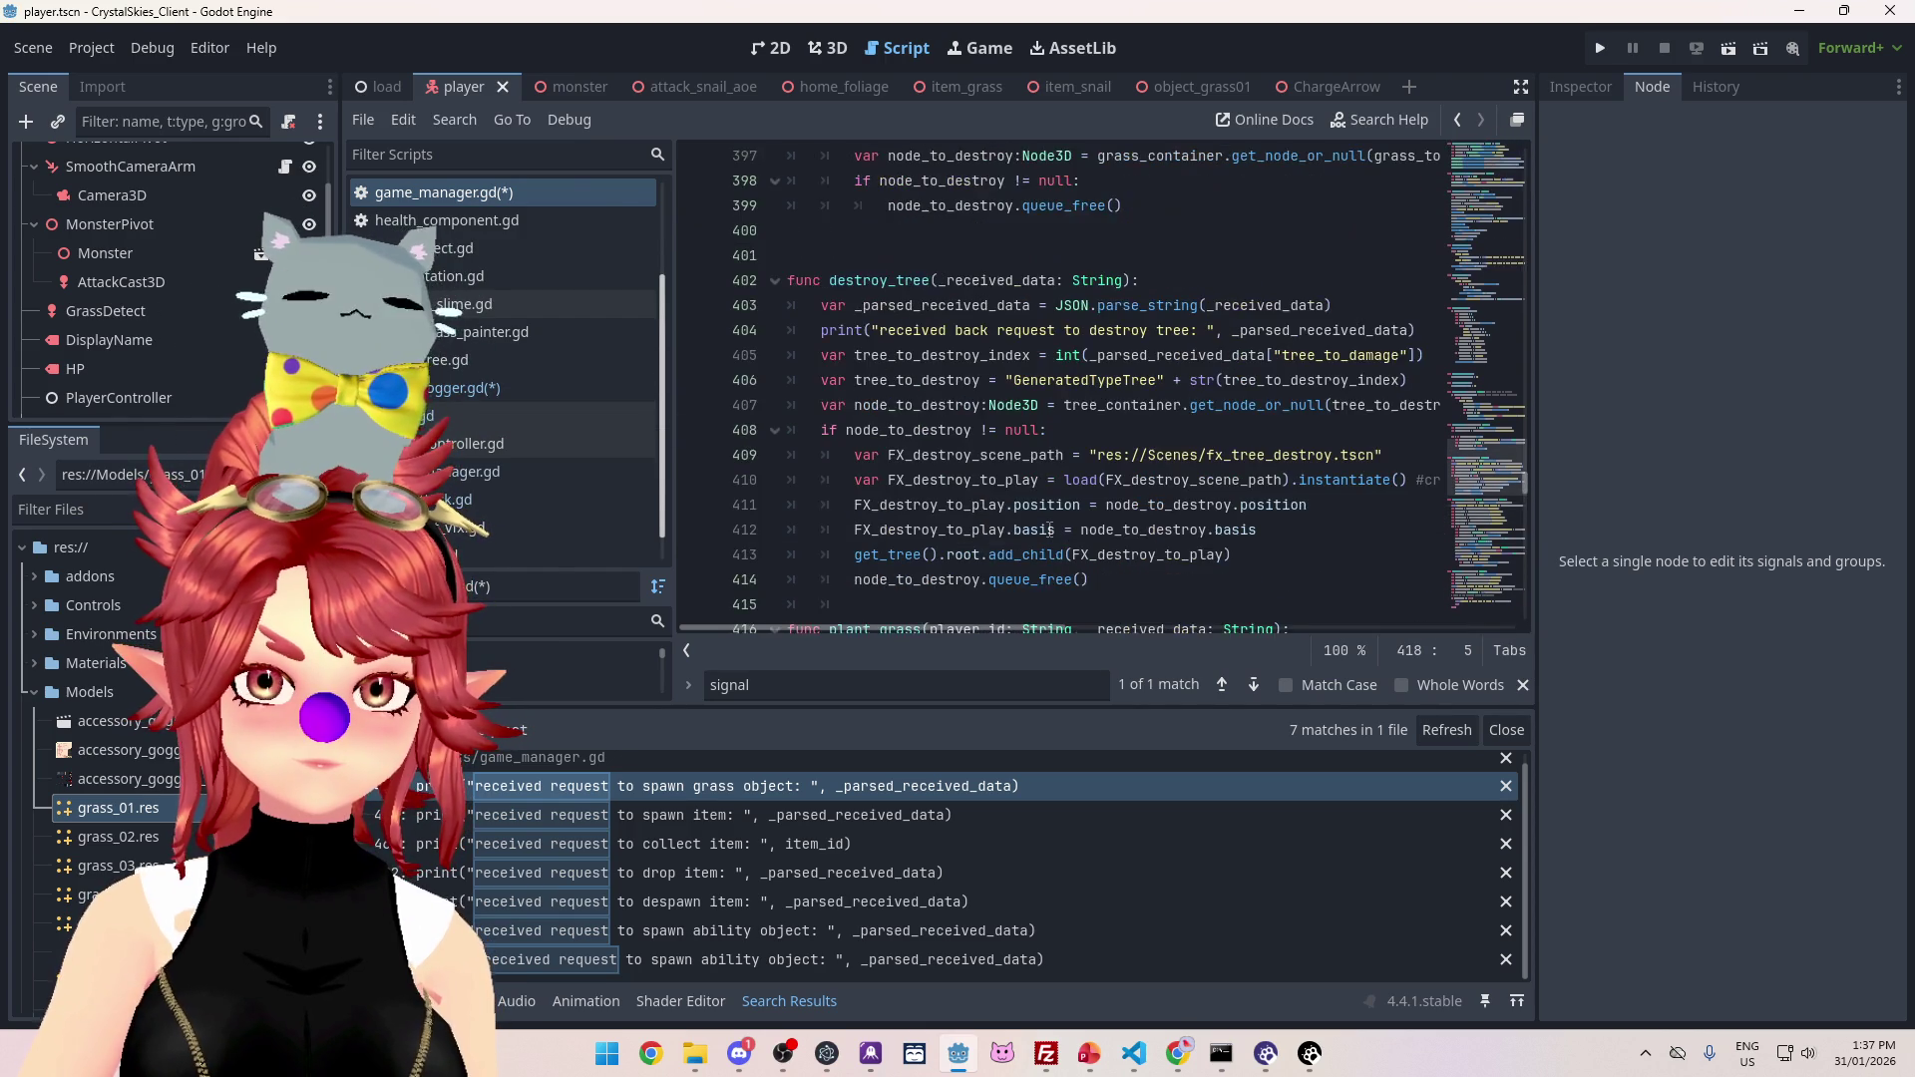
scroll(1049, 529, down, 4)
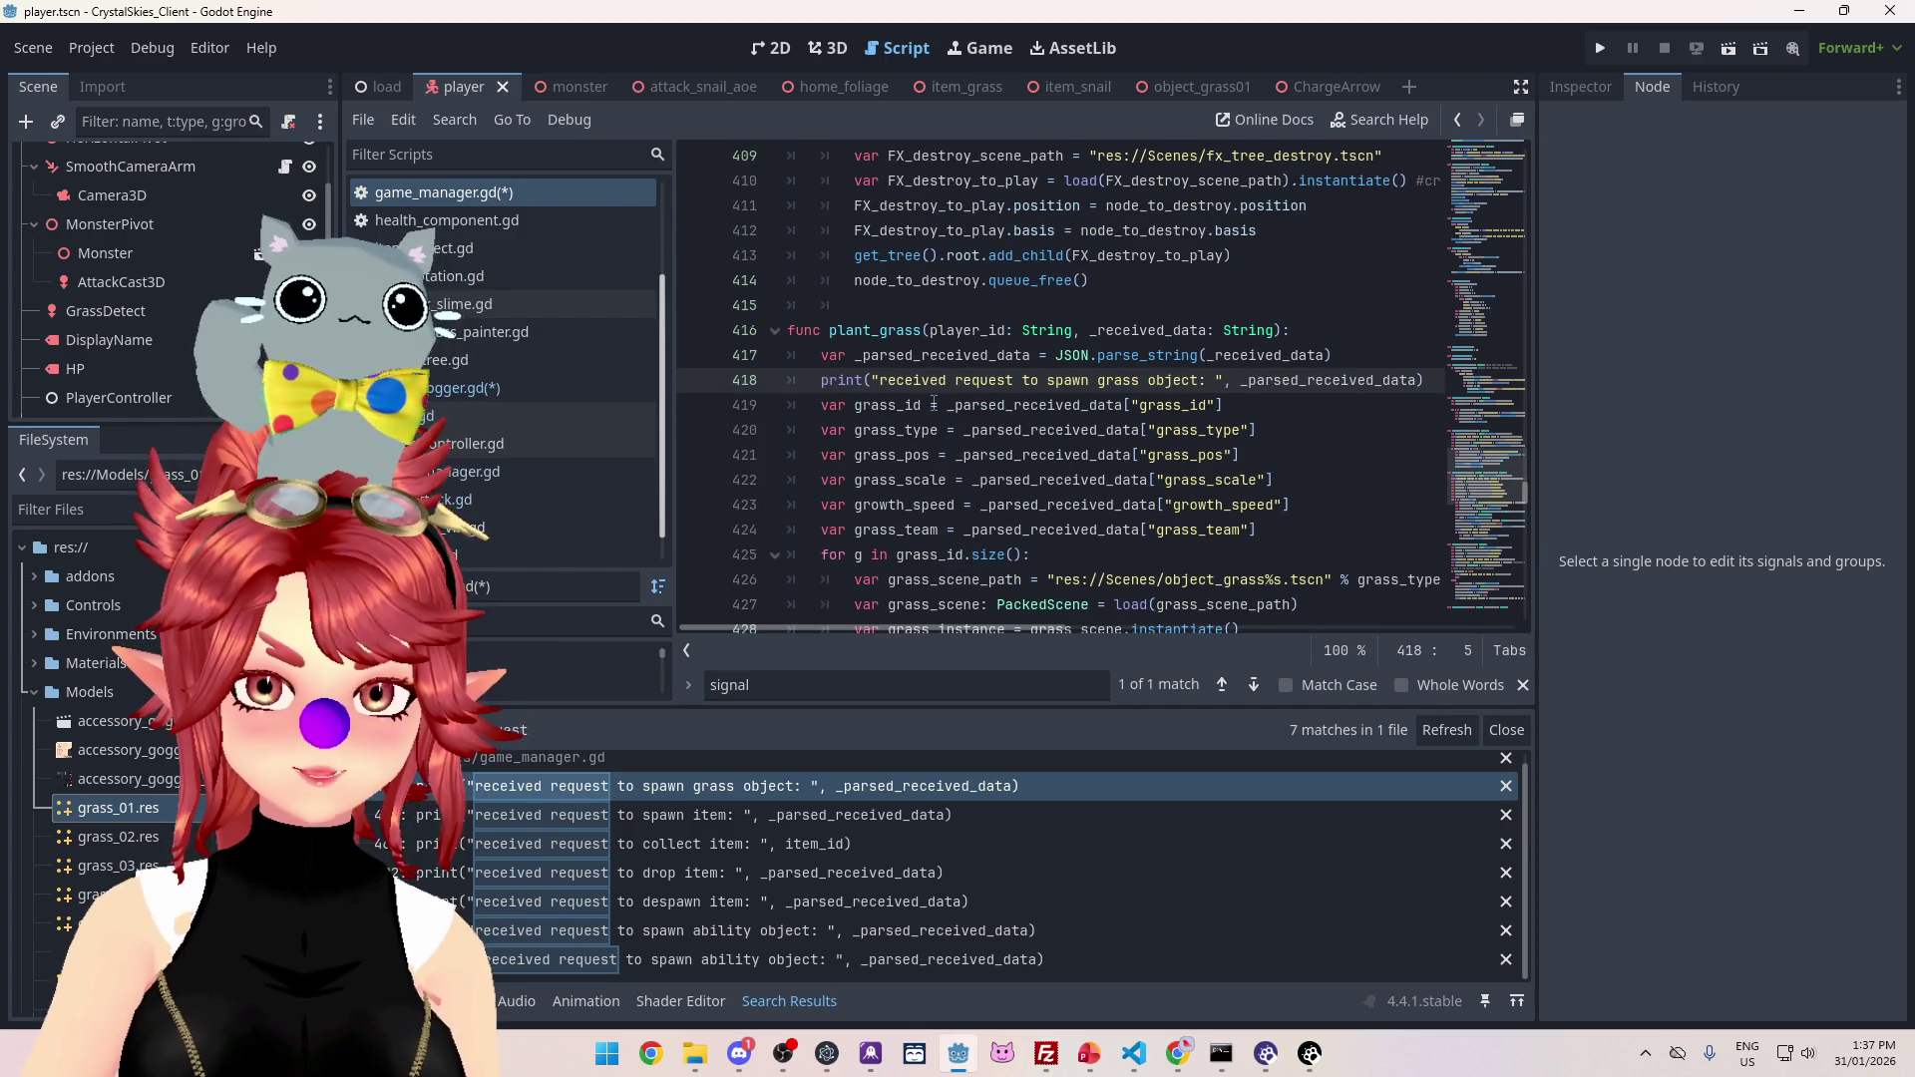
scroll(937, 419, down, 12)
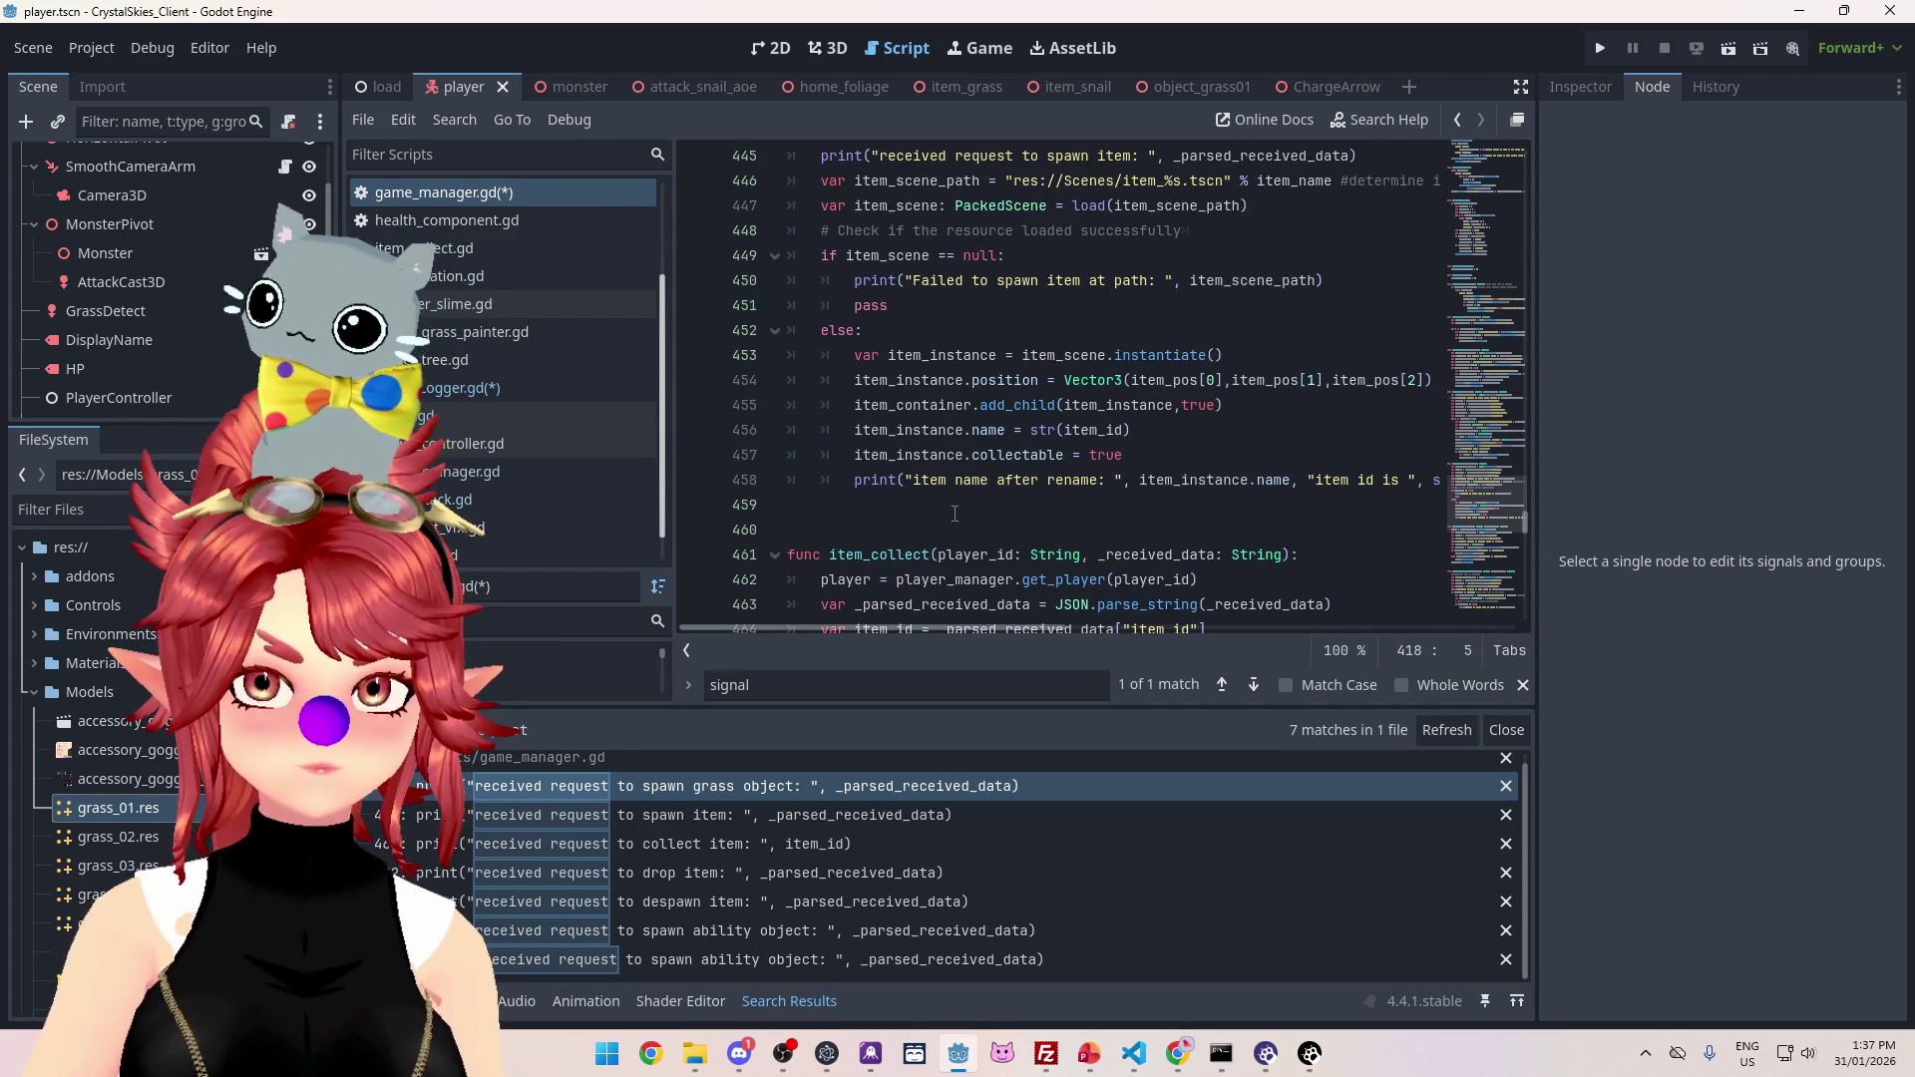
scroll(955, 514, down, 3)
scroll(954, 514, up, 11)
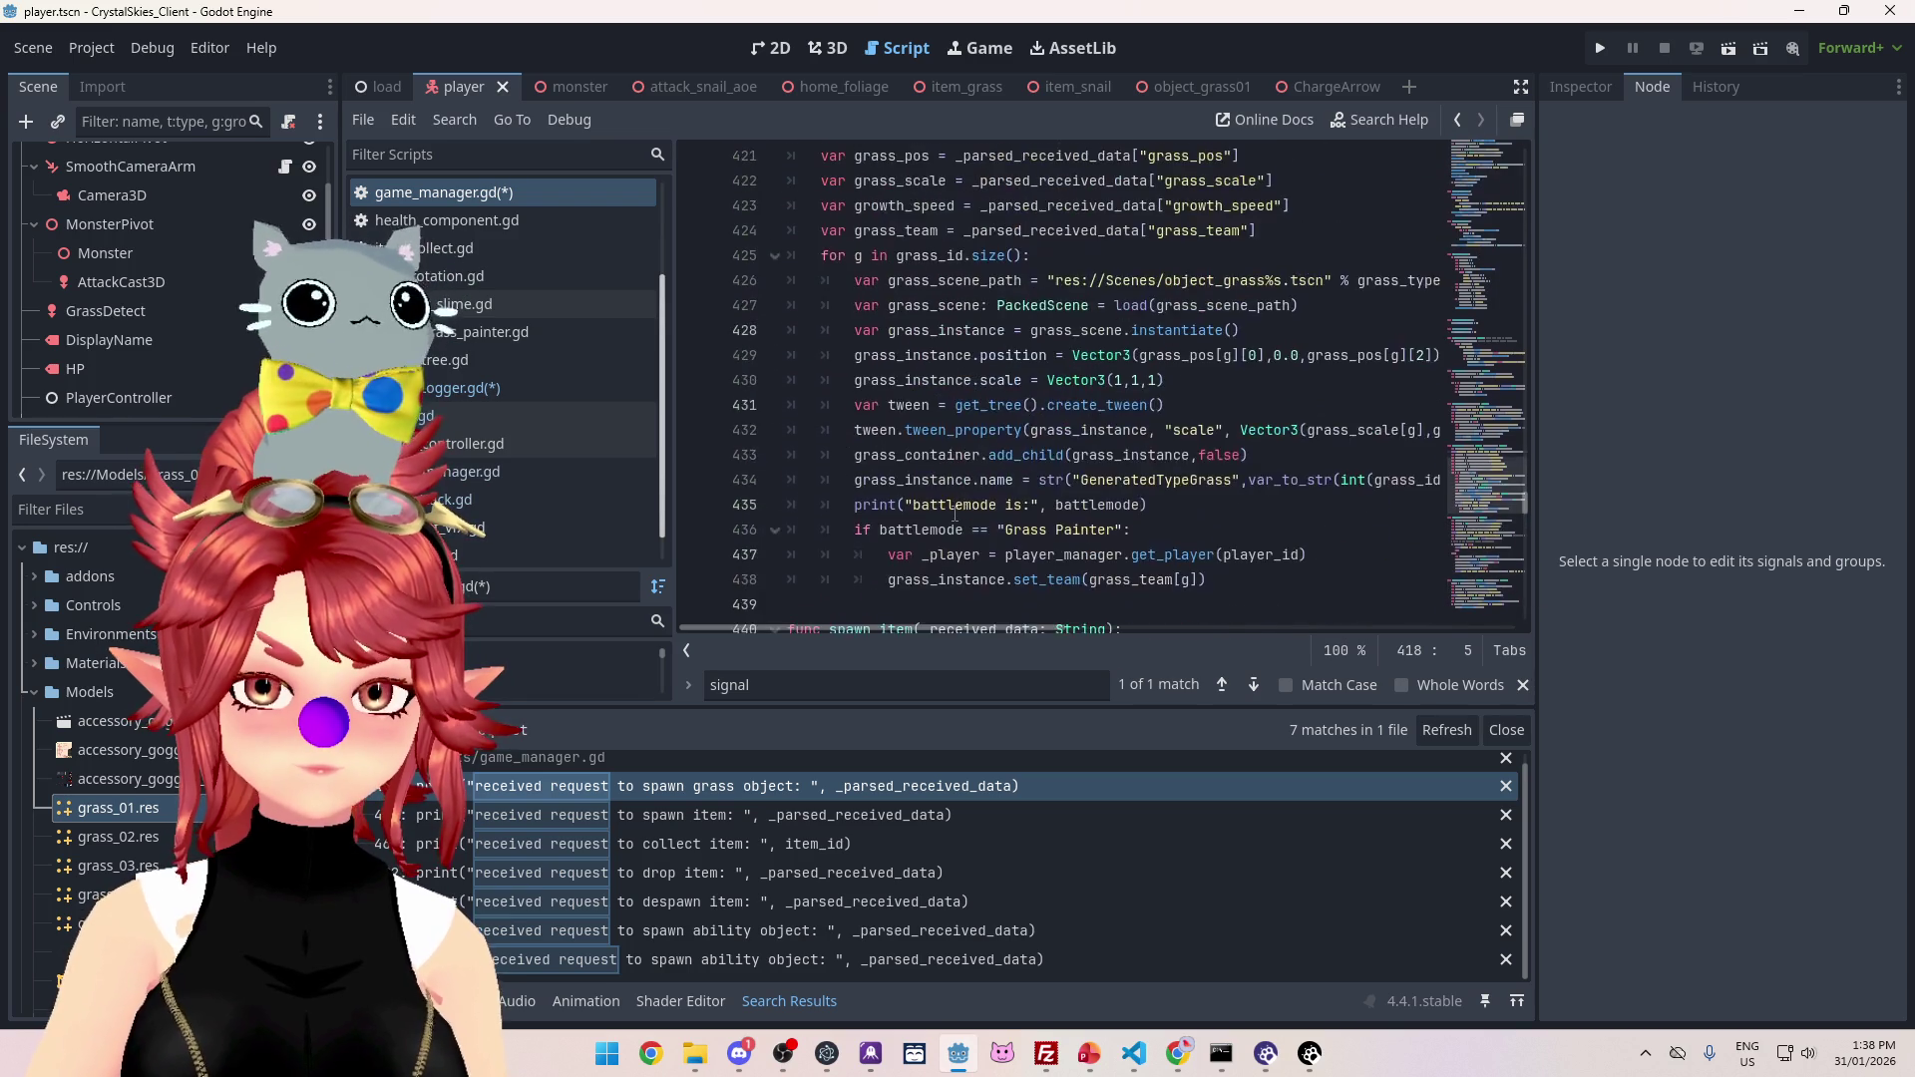
scroll(954, 514, up, 3)
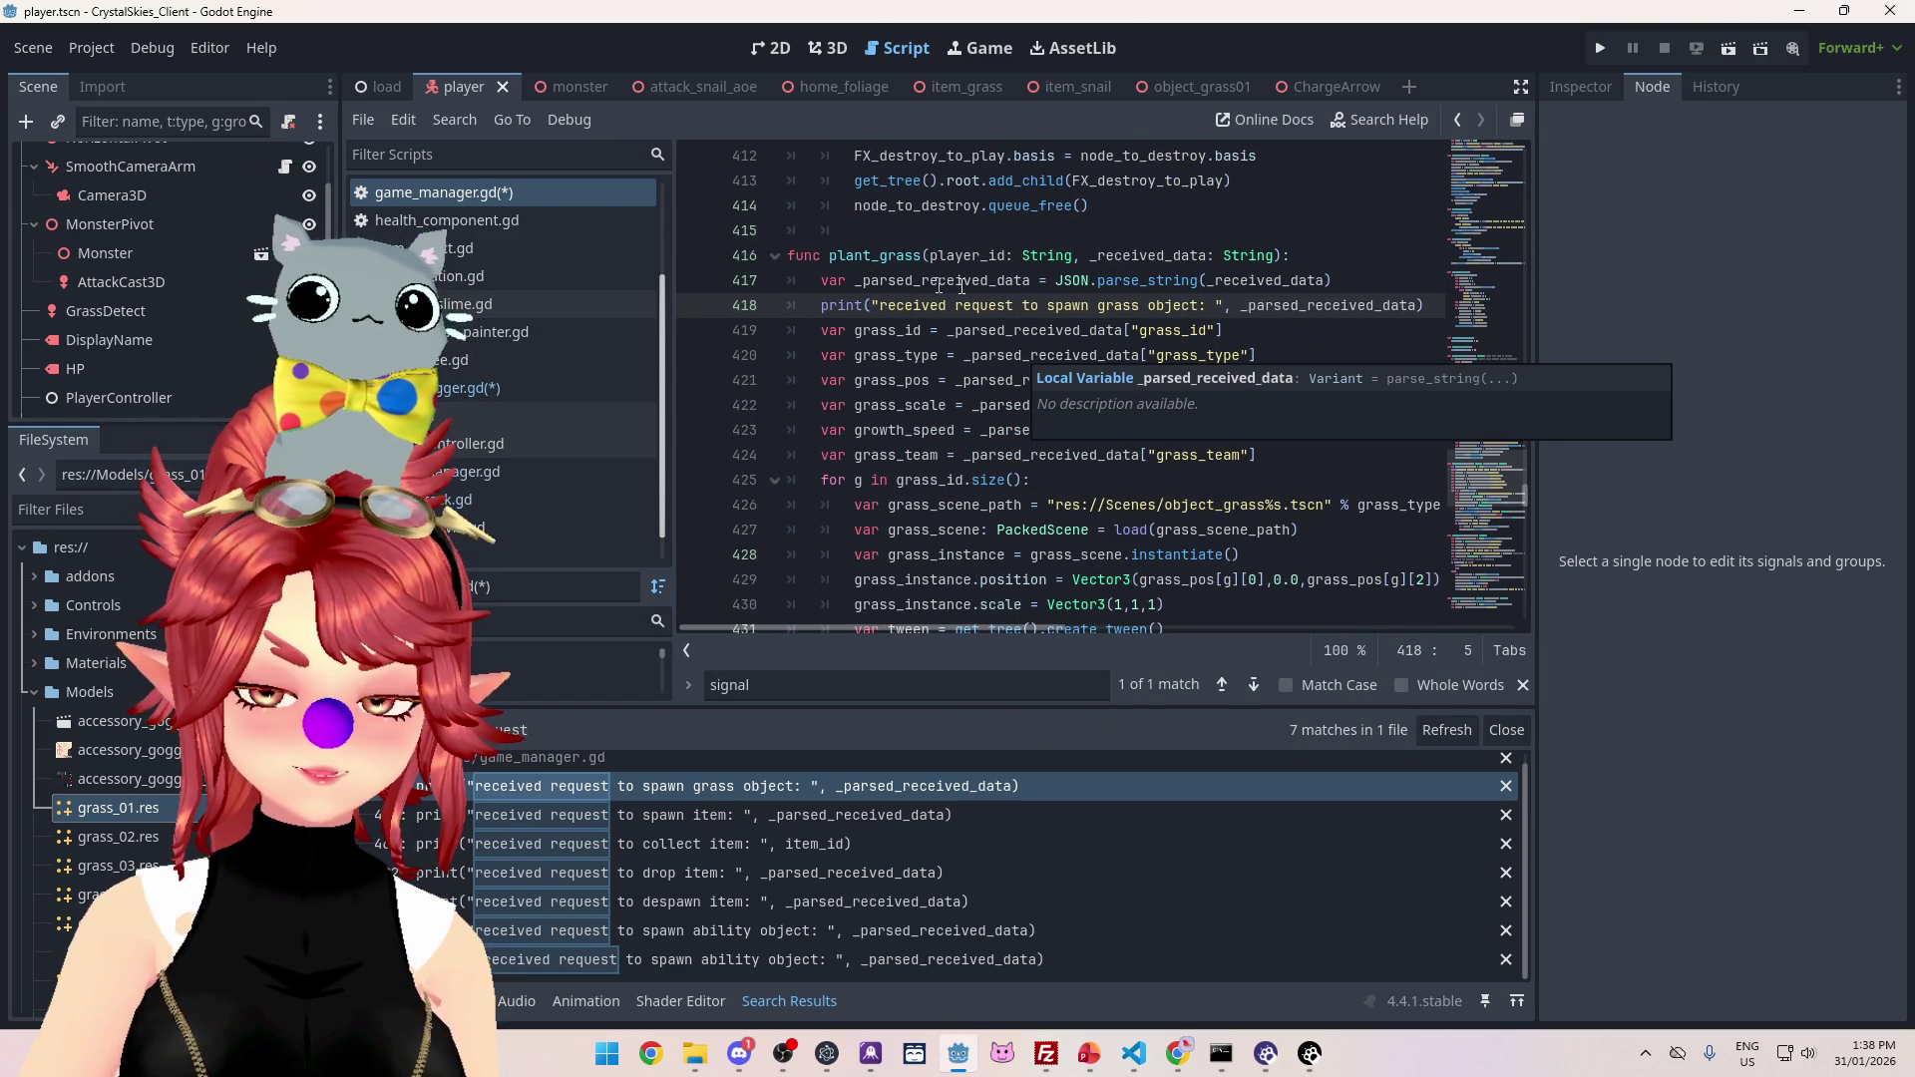
click(568, 389)
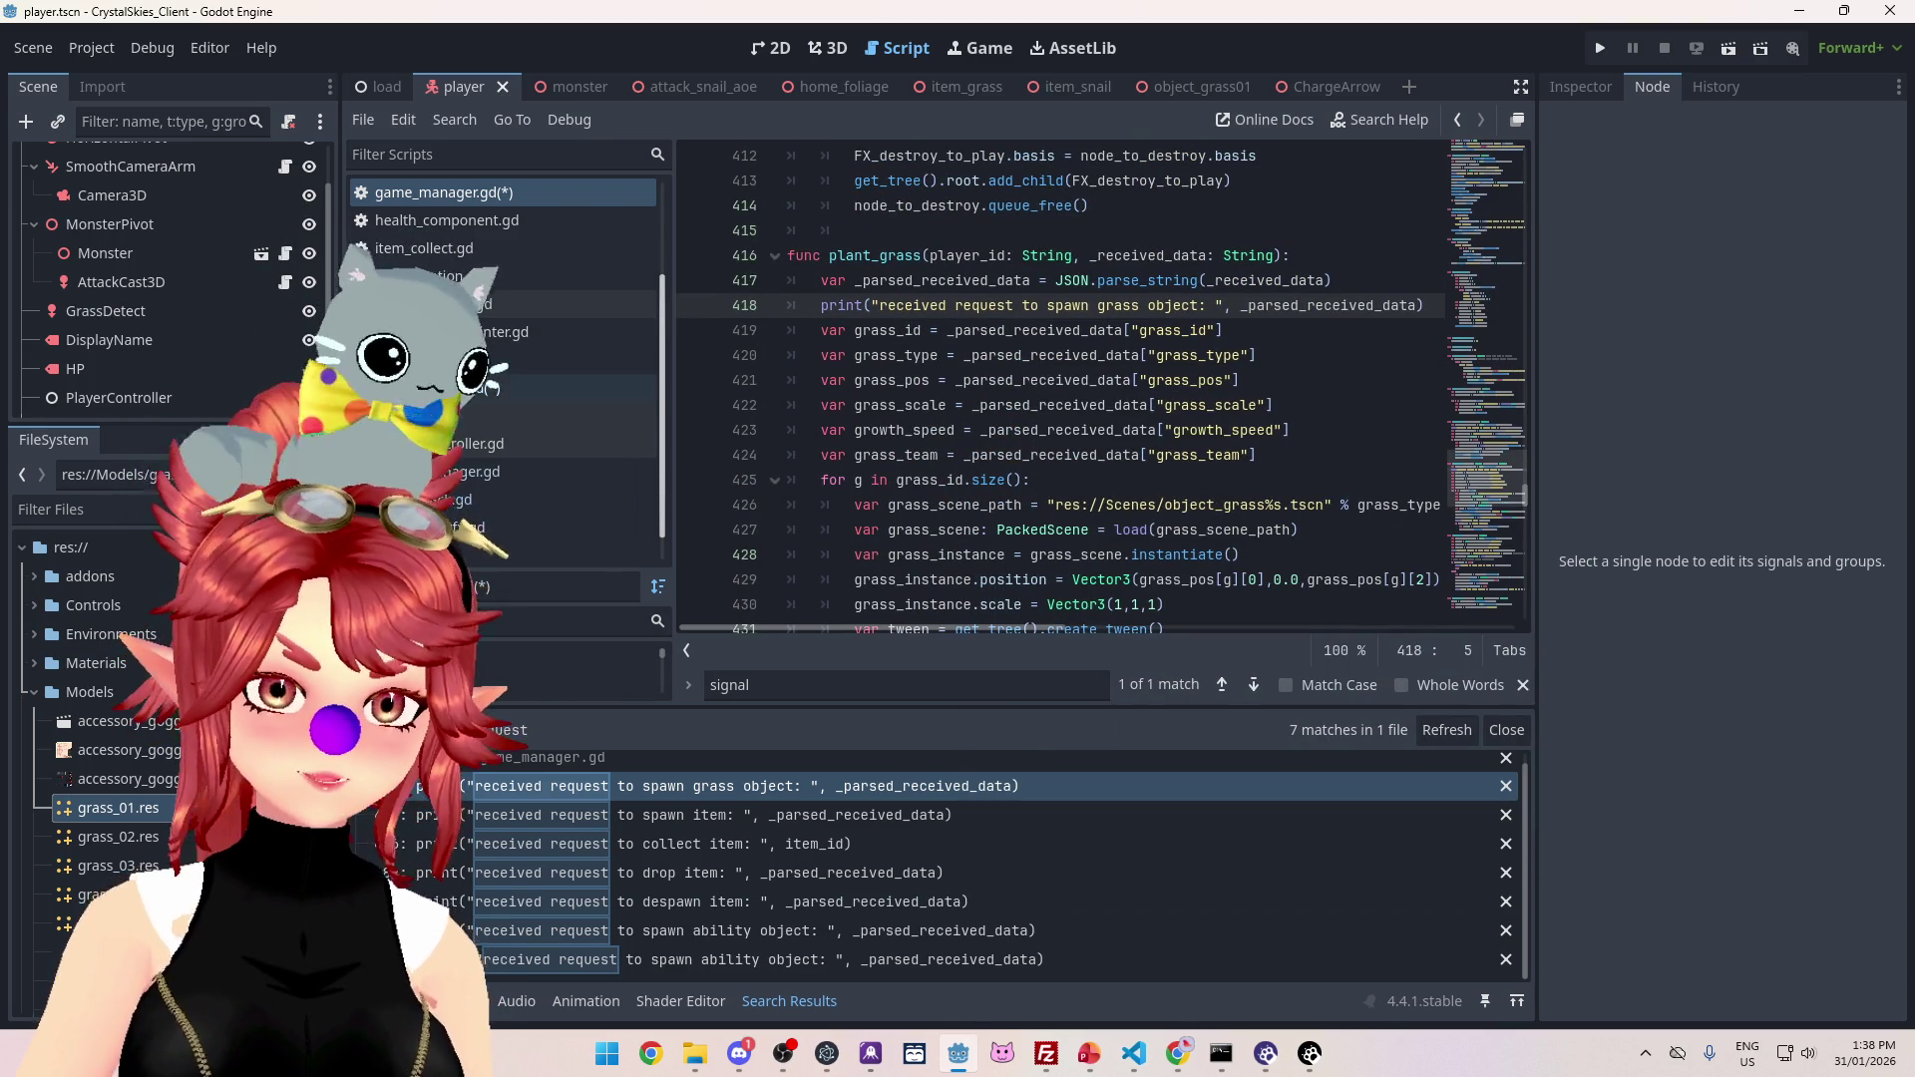
Step: Scroll to the categories dictionary and place the caret on the empty line after the death entry
scroll(979, 446, down, 5)
scroll(978, 446, up, 10)
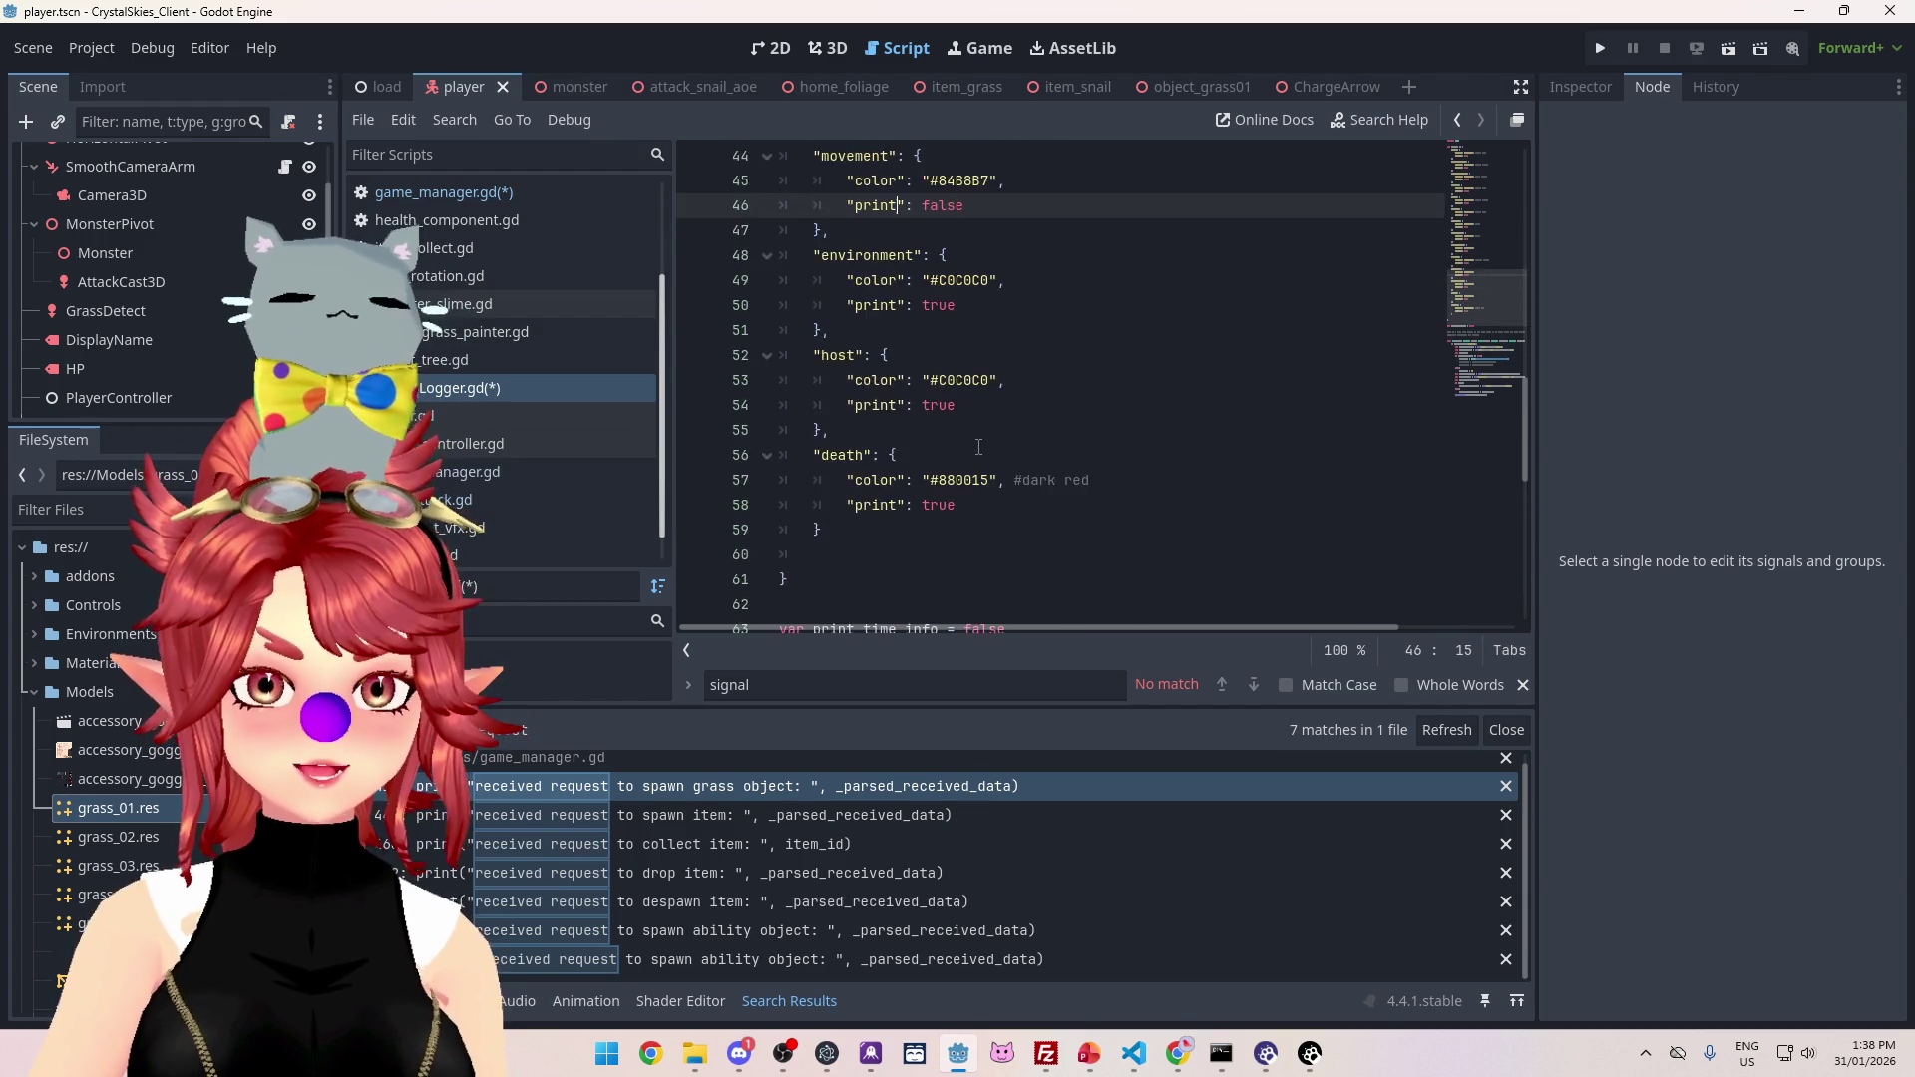
scroll(981, 446, up, 3)
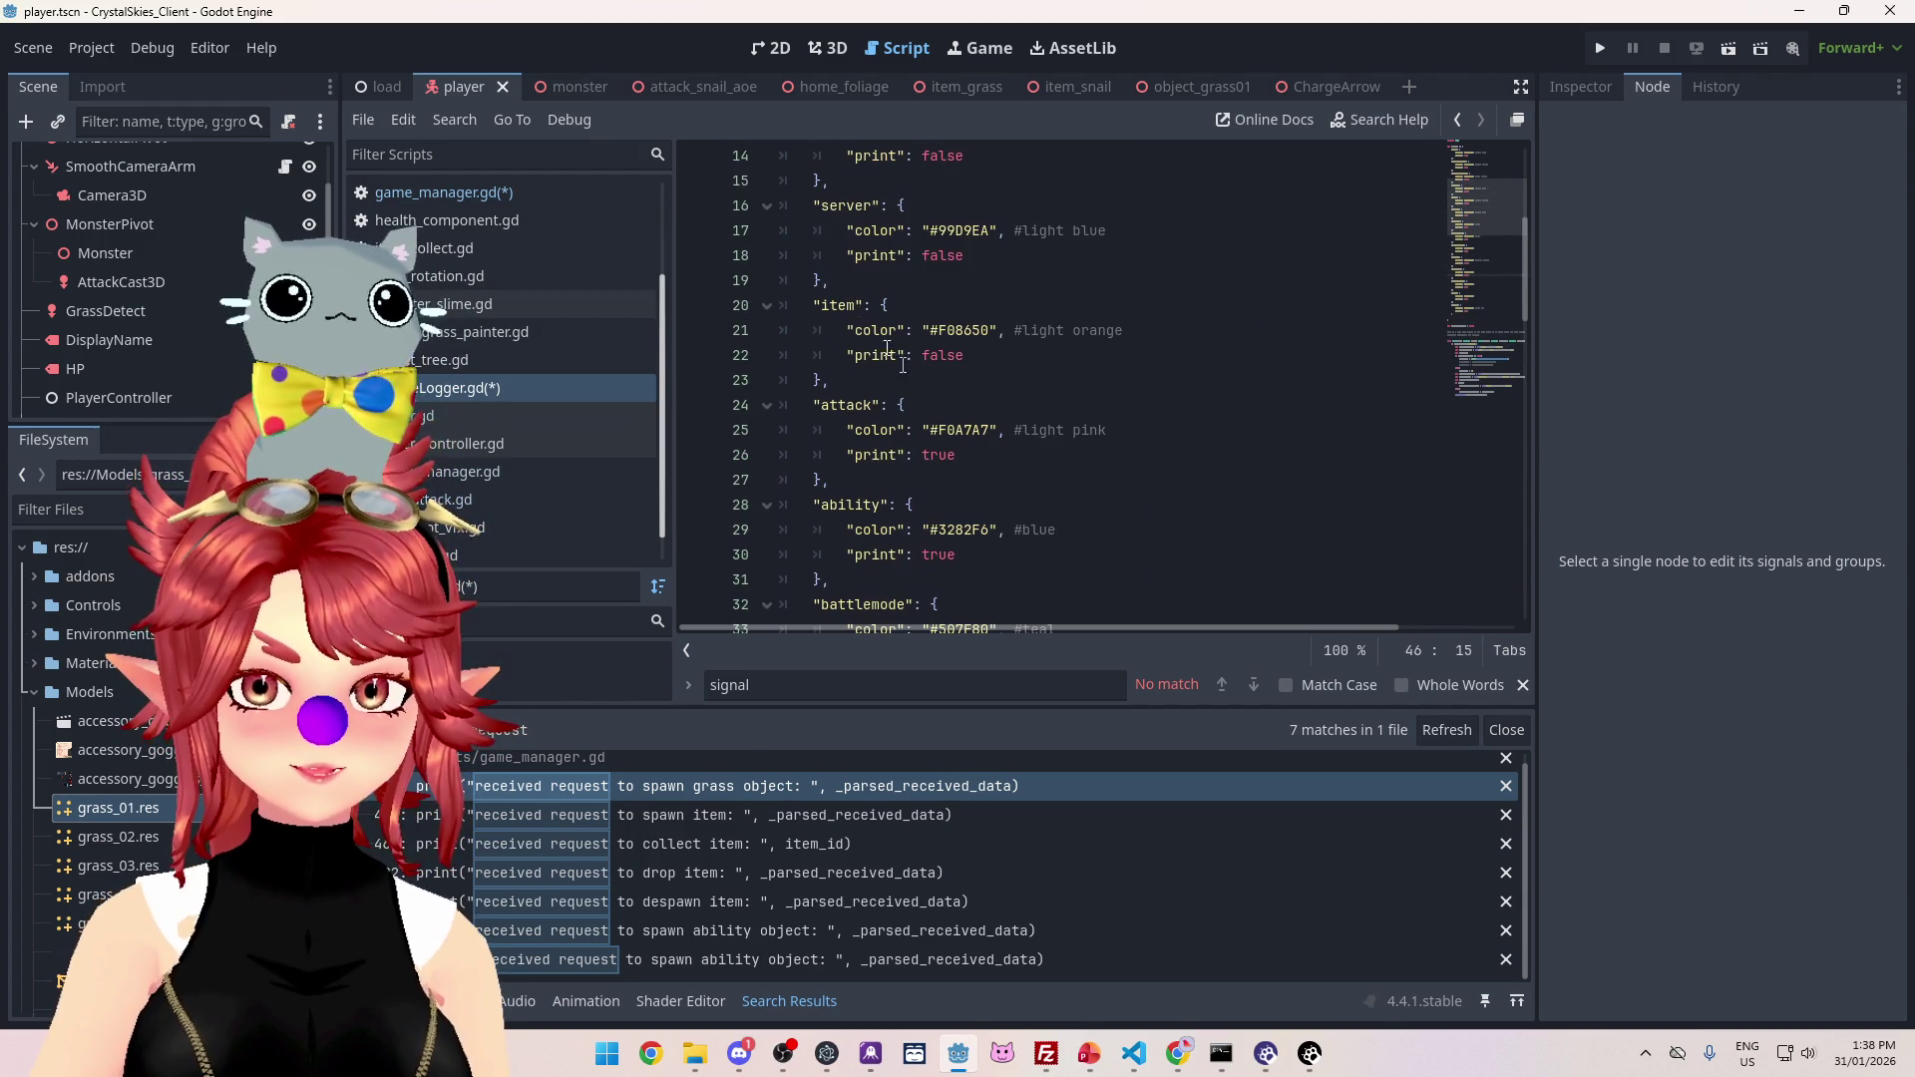
scroll(843, 296, up, 3)
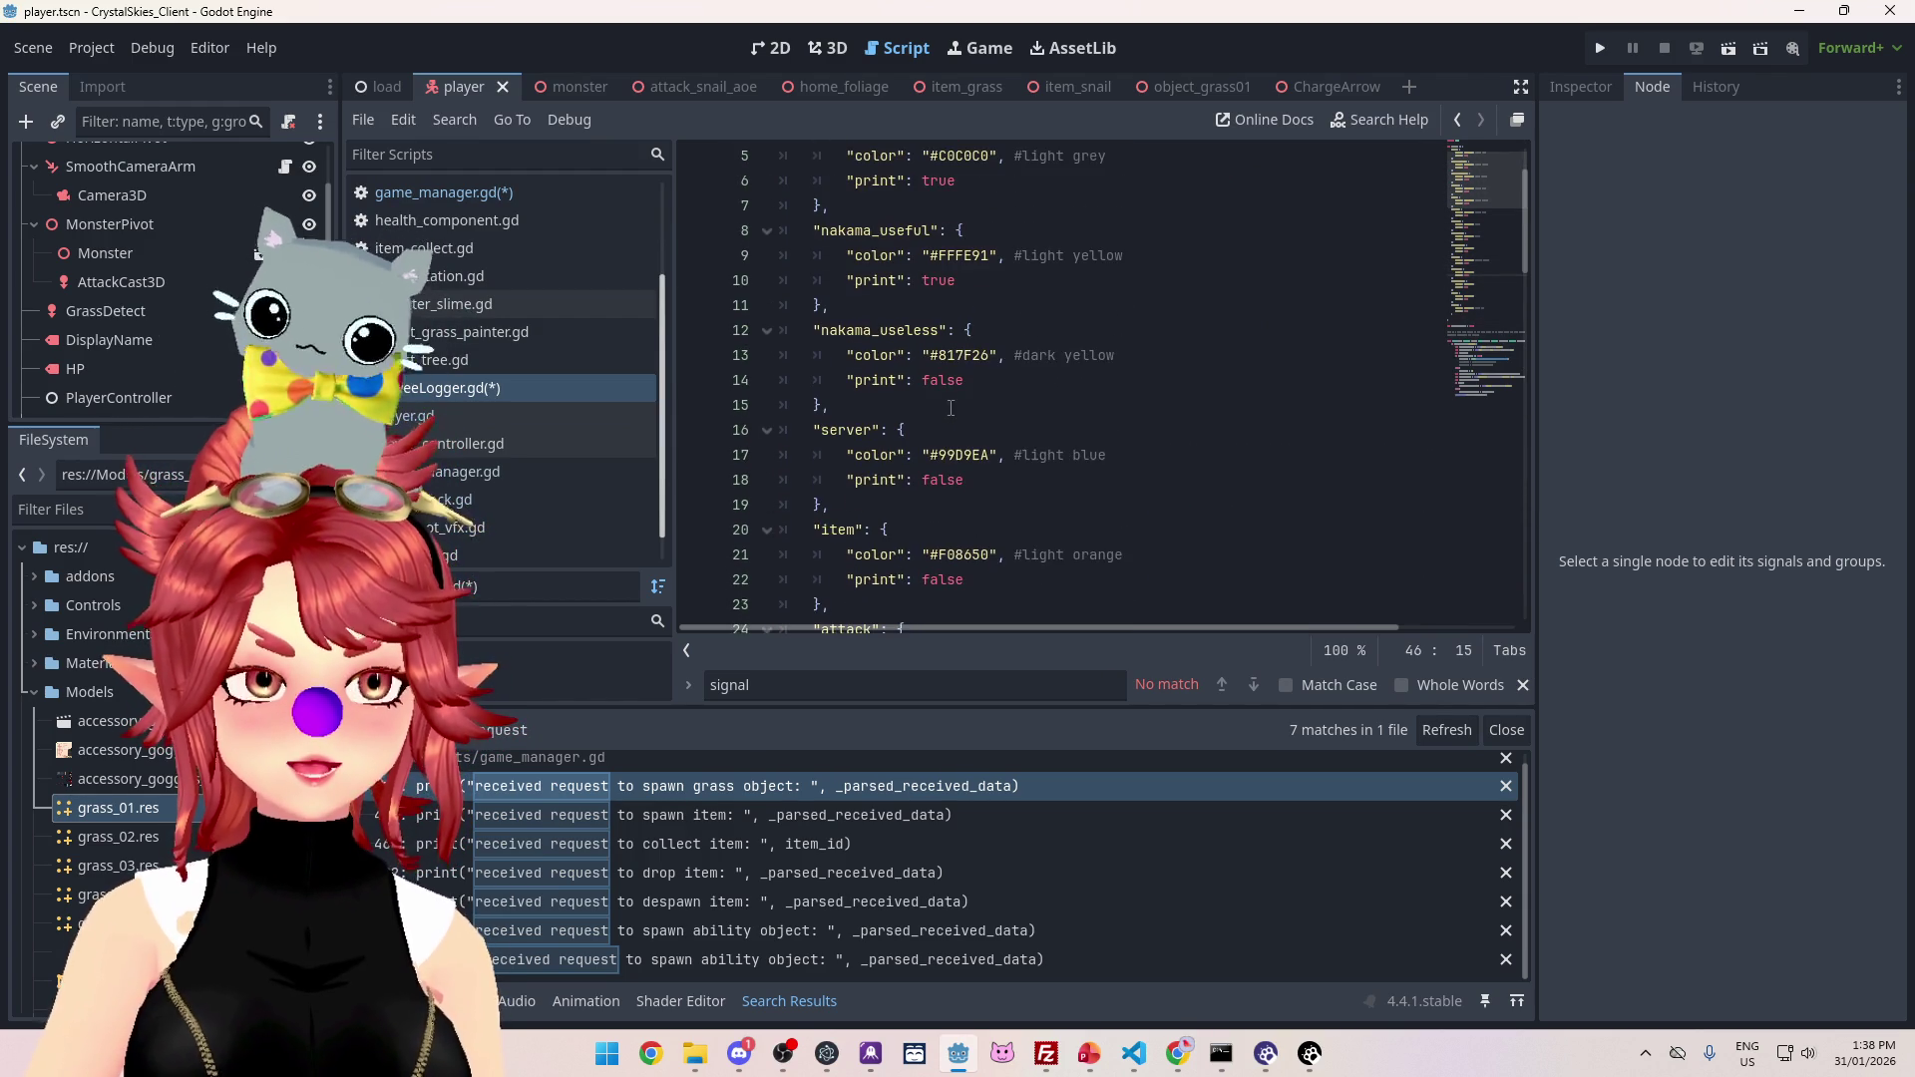
scroll(950, 408, down, 9)
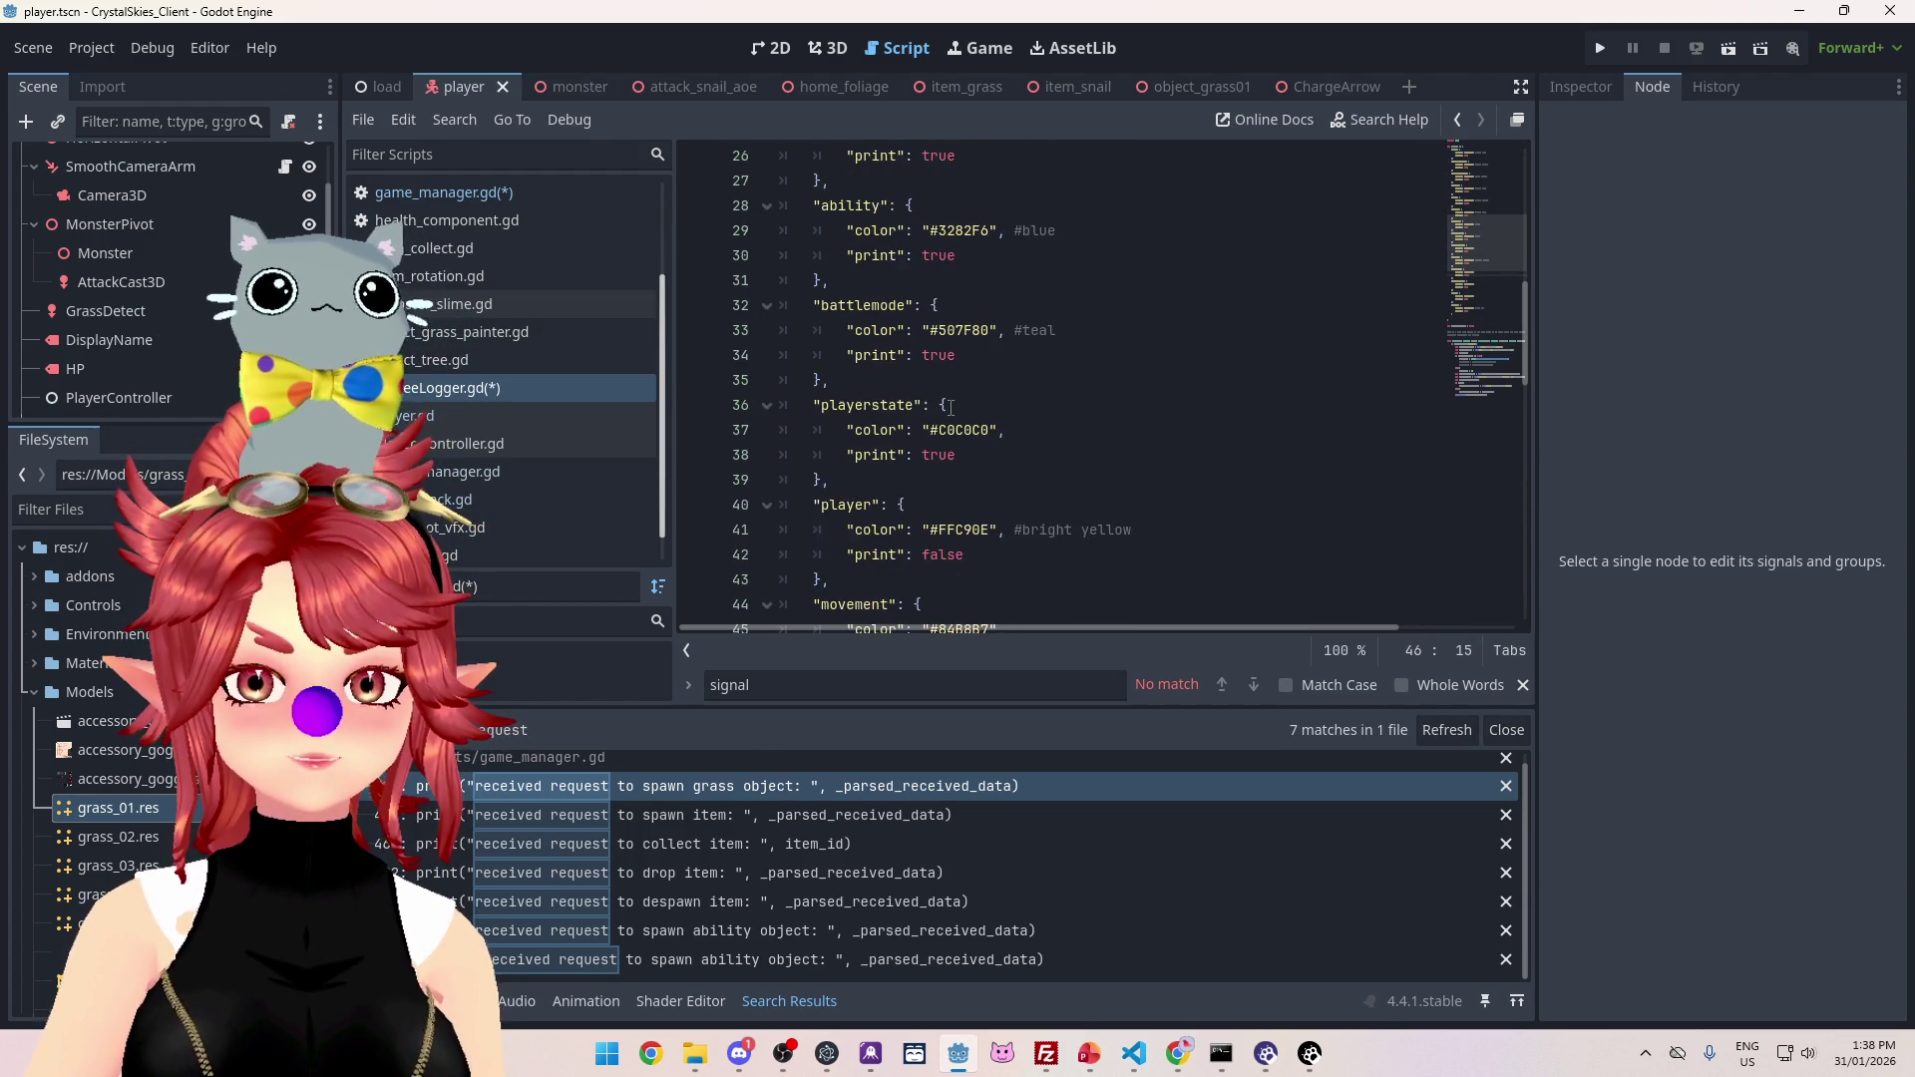
scroll(950, 408, down, 5)
scroll(951, 408, up, 5)
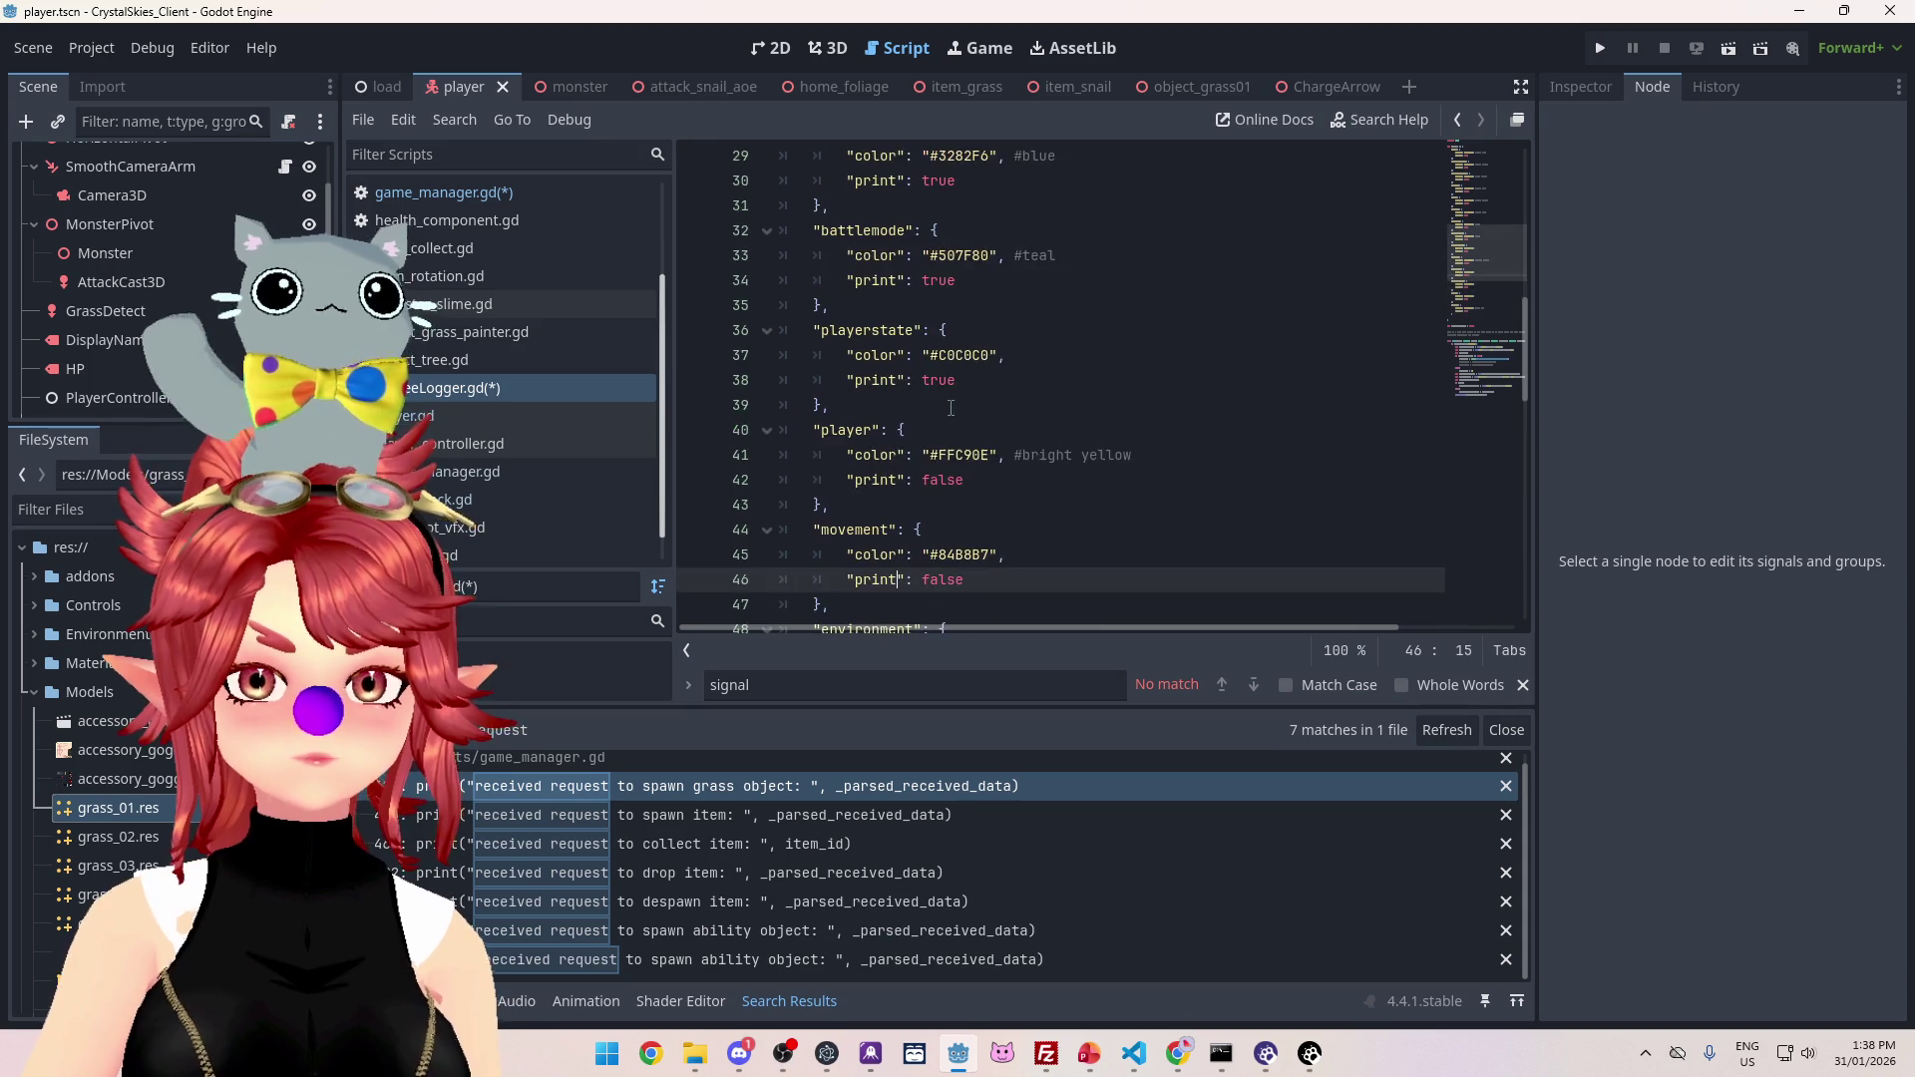
scroll(951, 408, down, 3)
scroll(951, 408, down, 2)
click(855, 448)
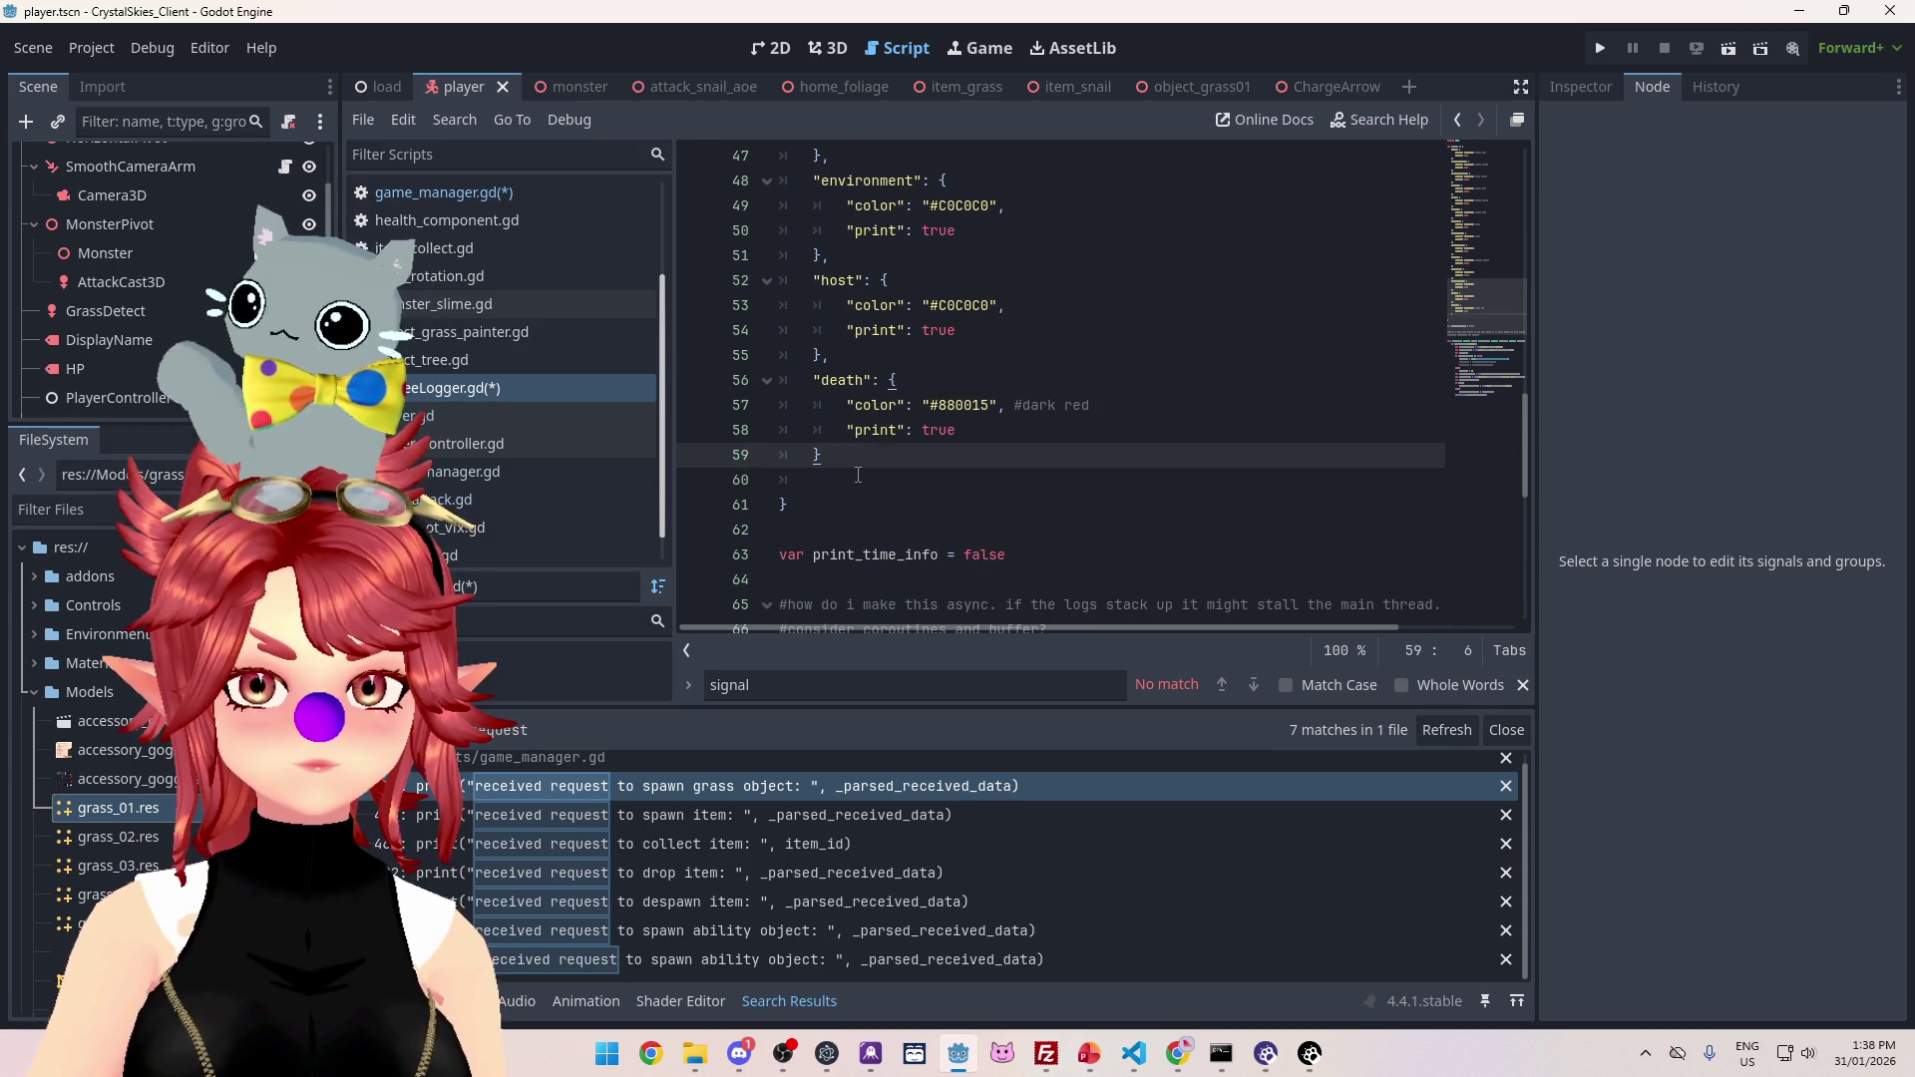
click(870, 470)
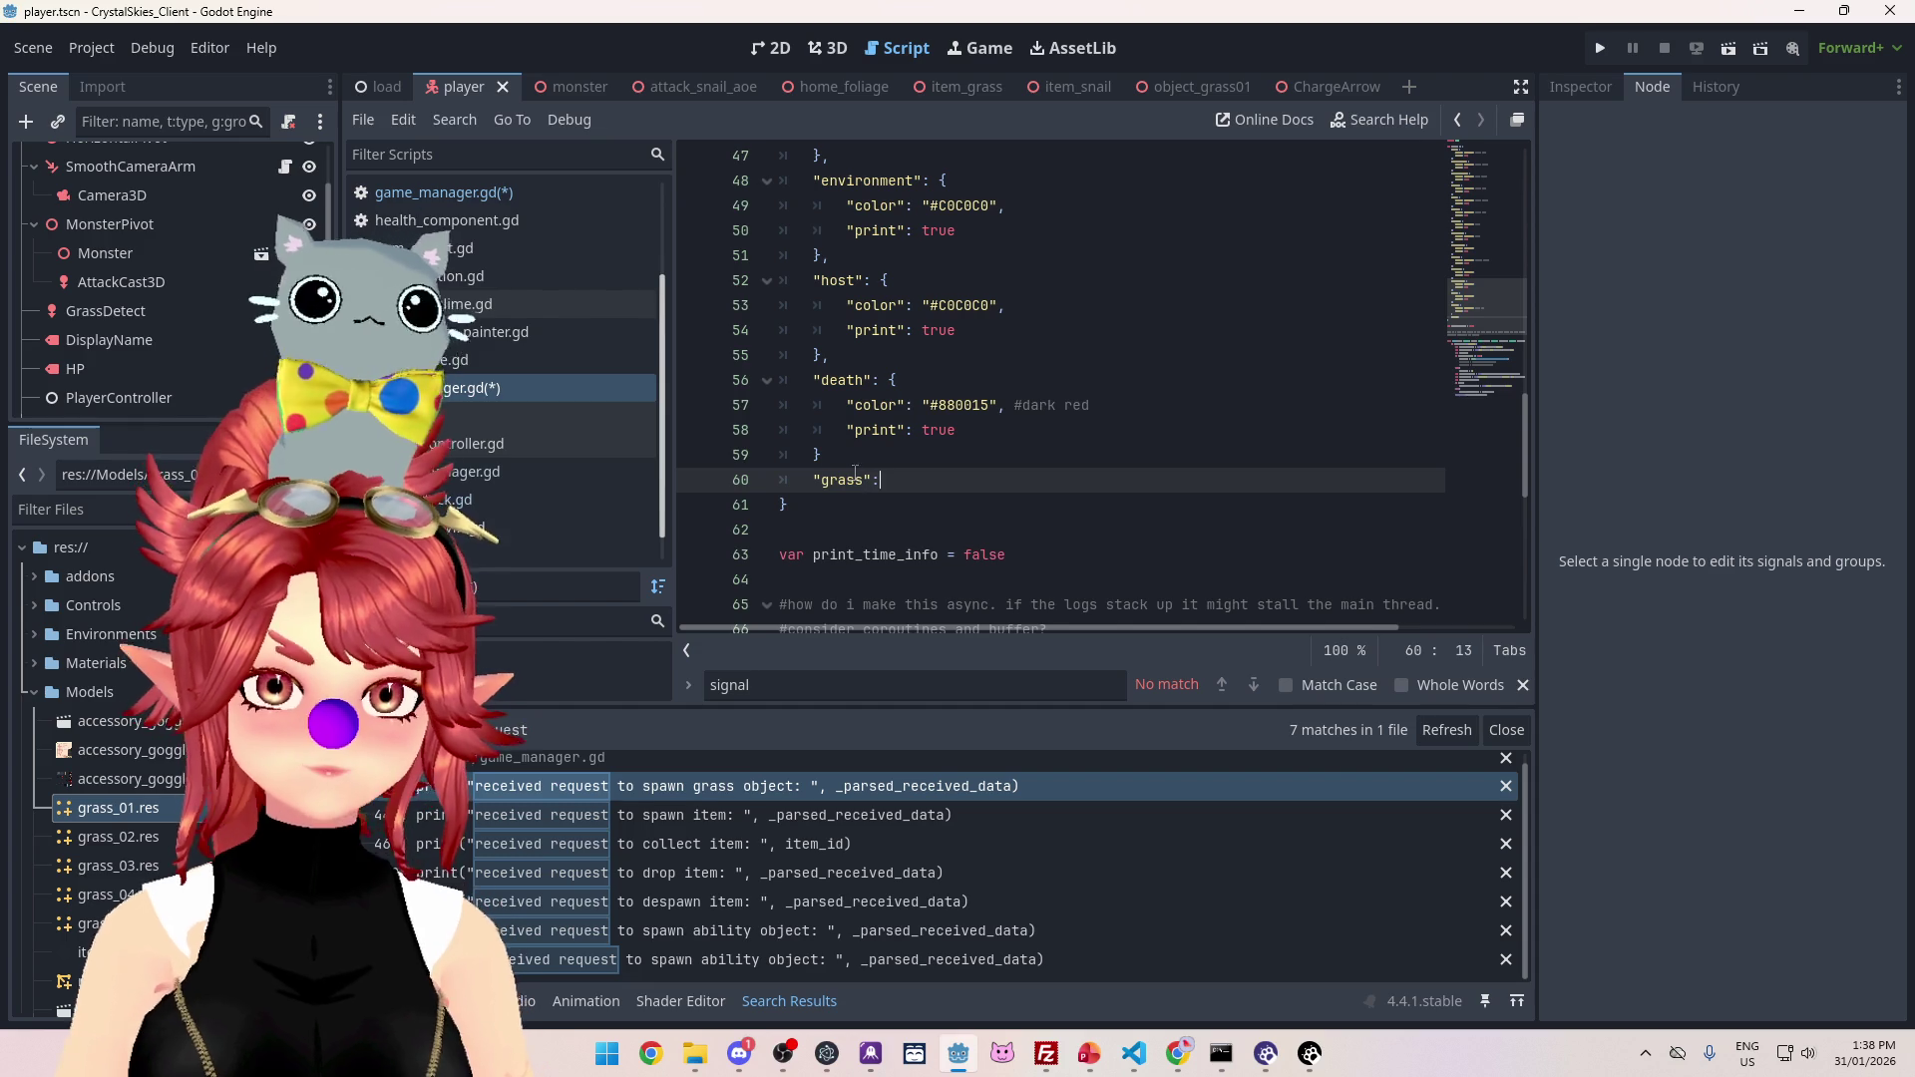
Step: Add a comma after the death entry and open an empty brace block for 'grass'
click(860, 459)
text(,)
click(988, 480)
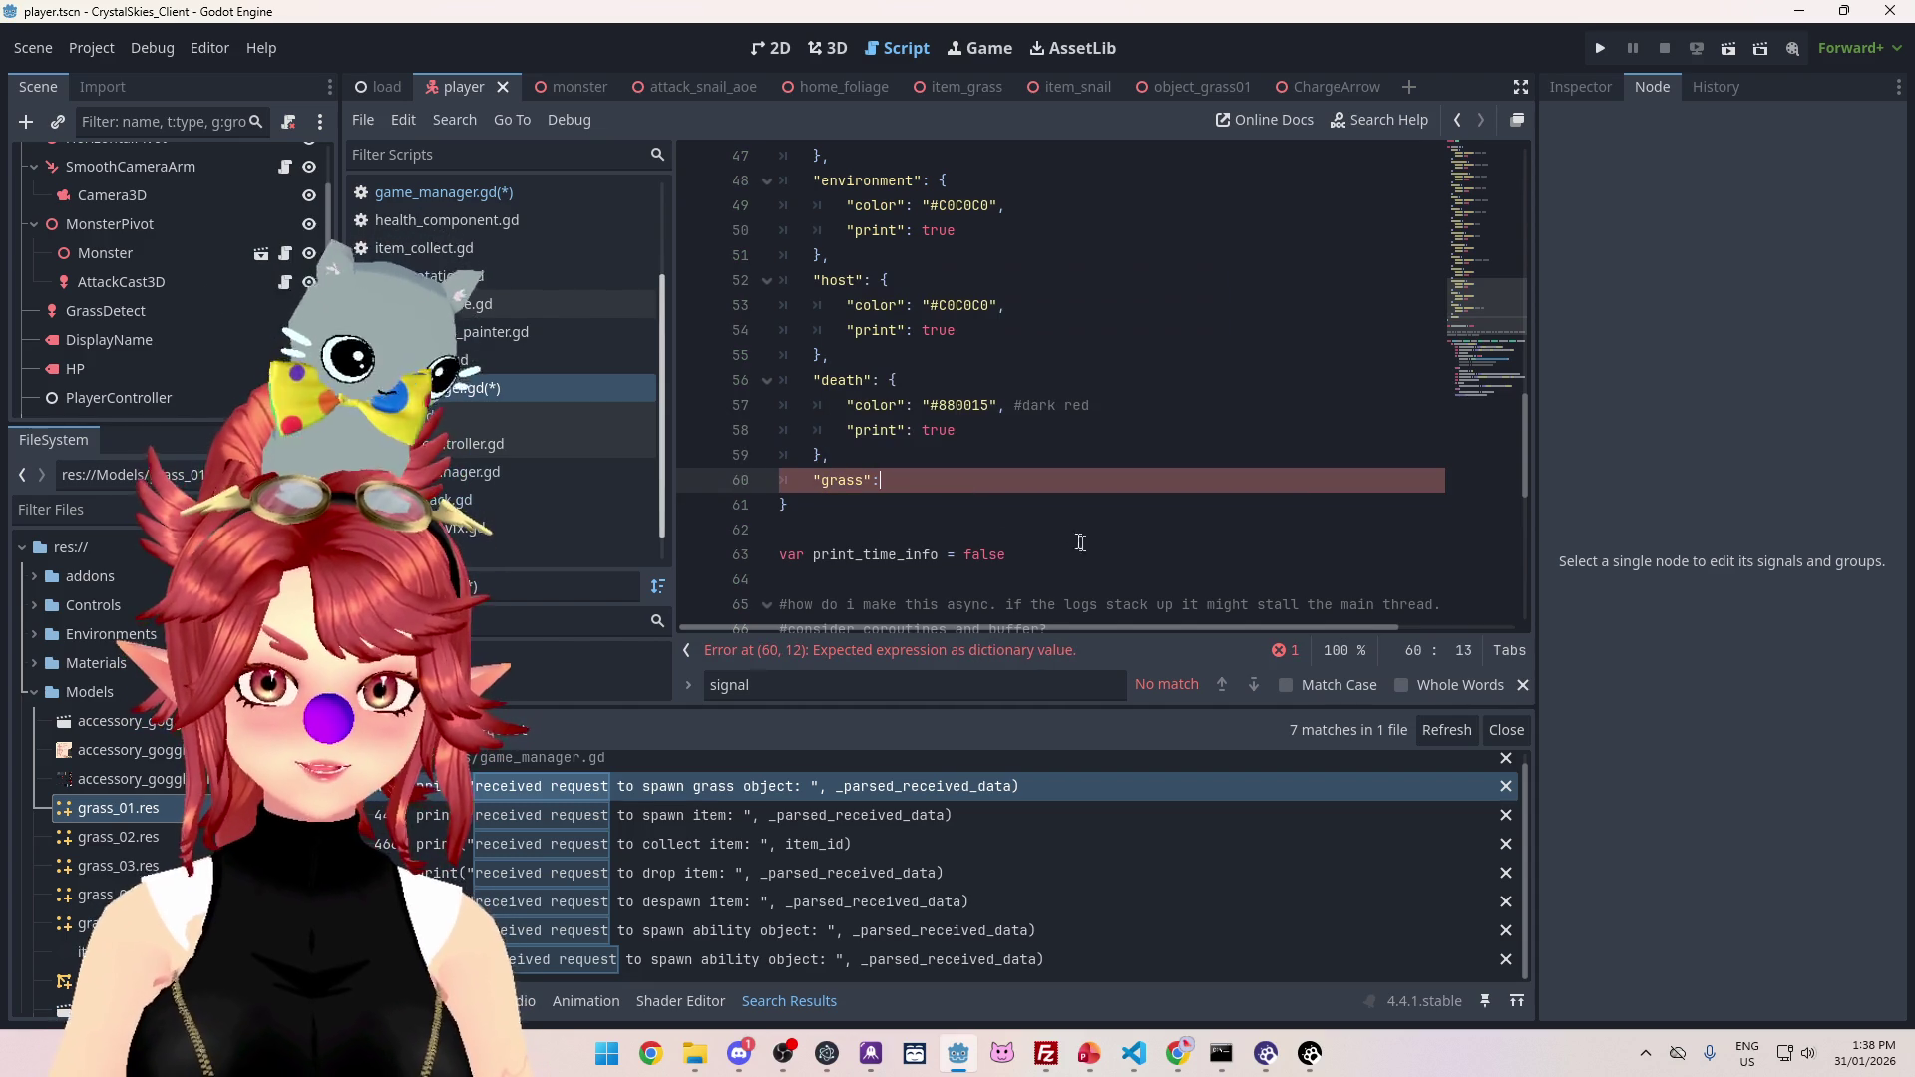
key(Return)
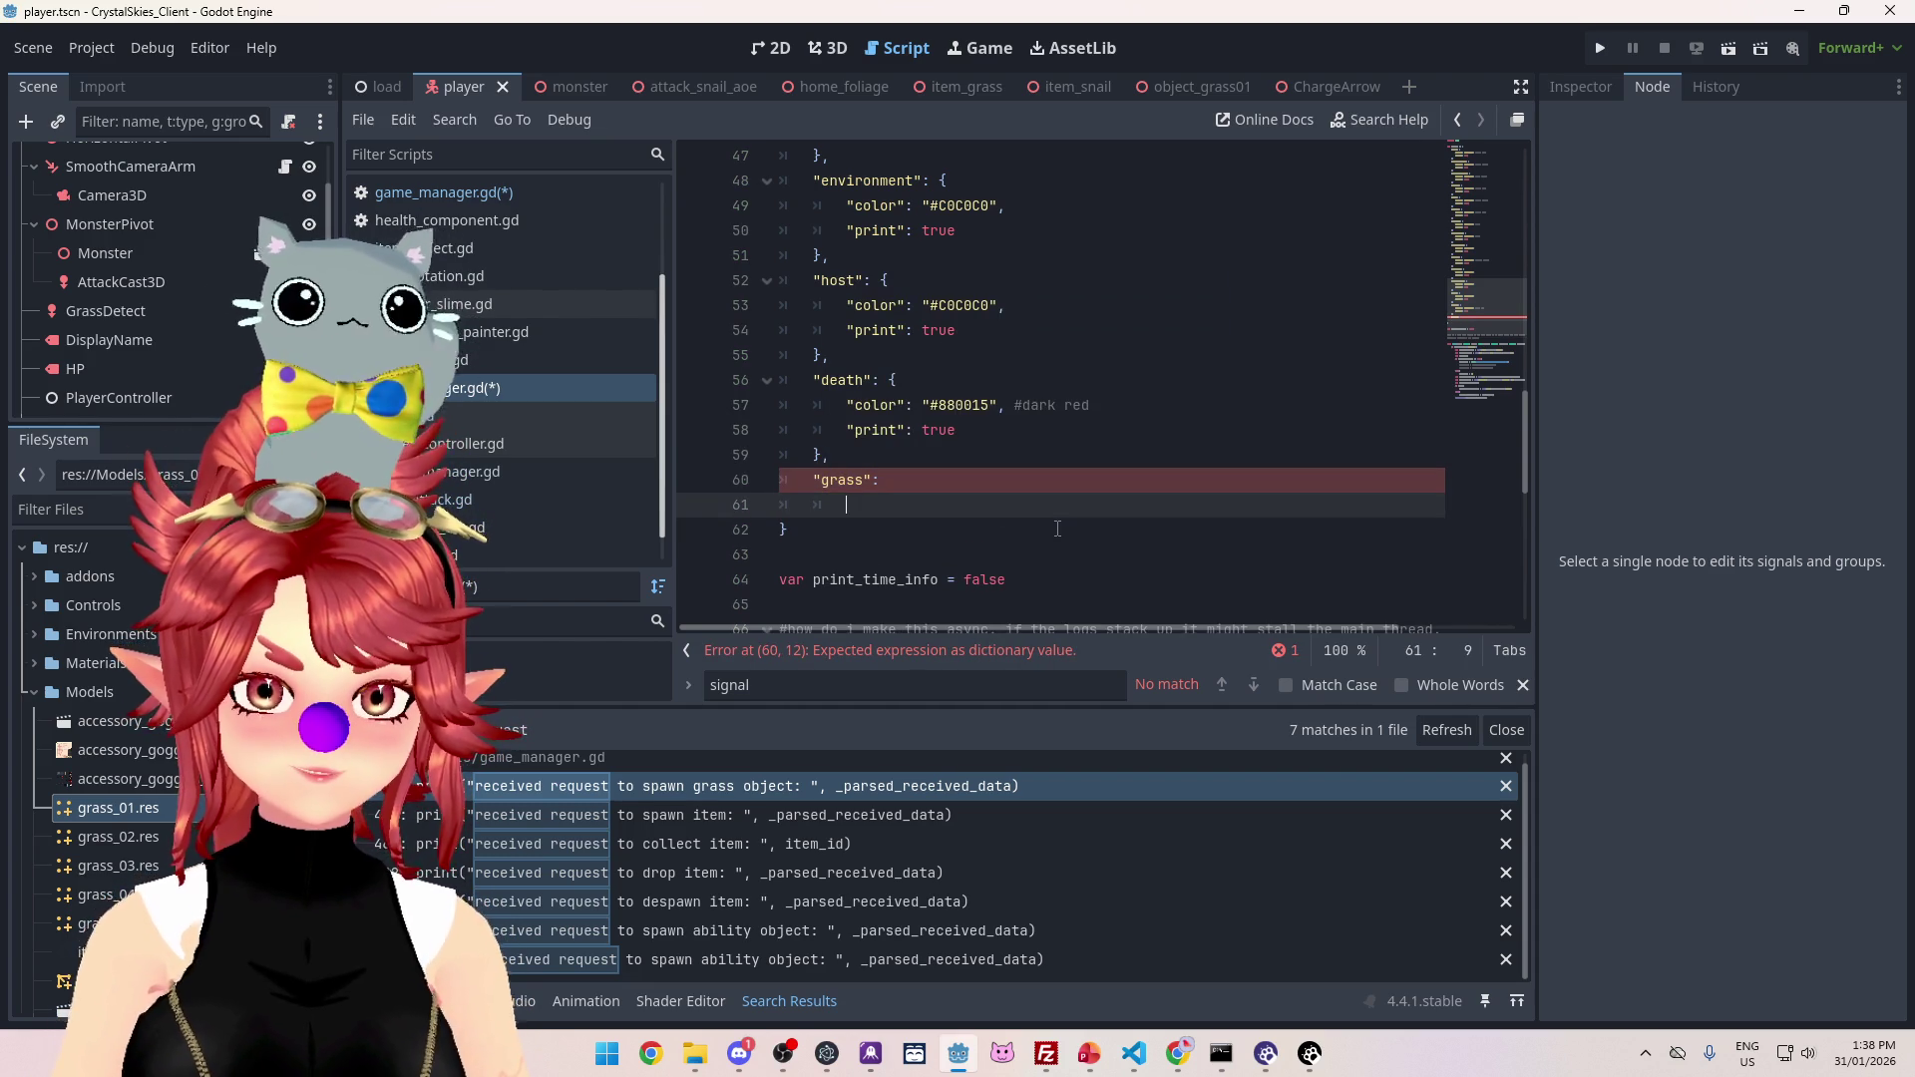
click(947, 482)
text({)
key(Return)
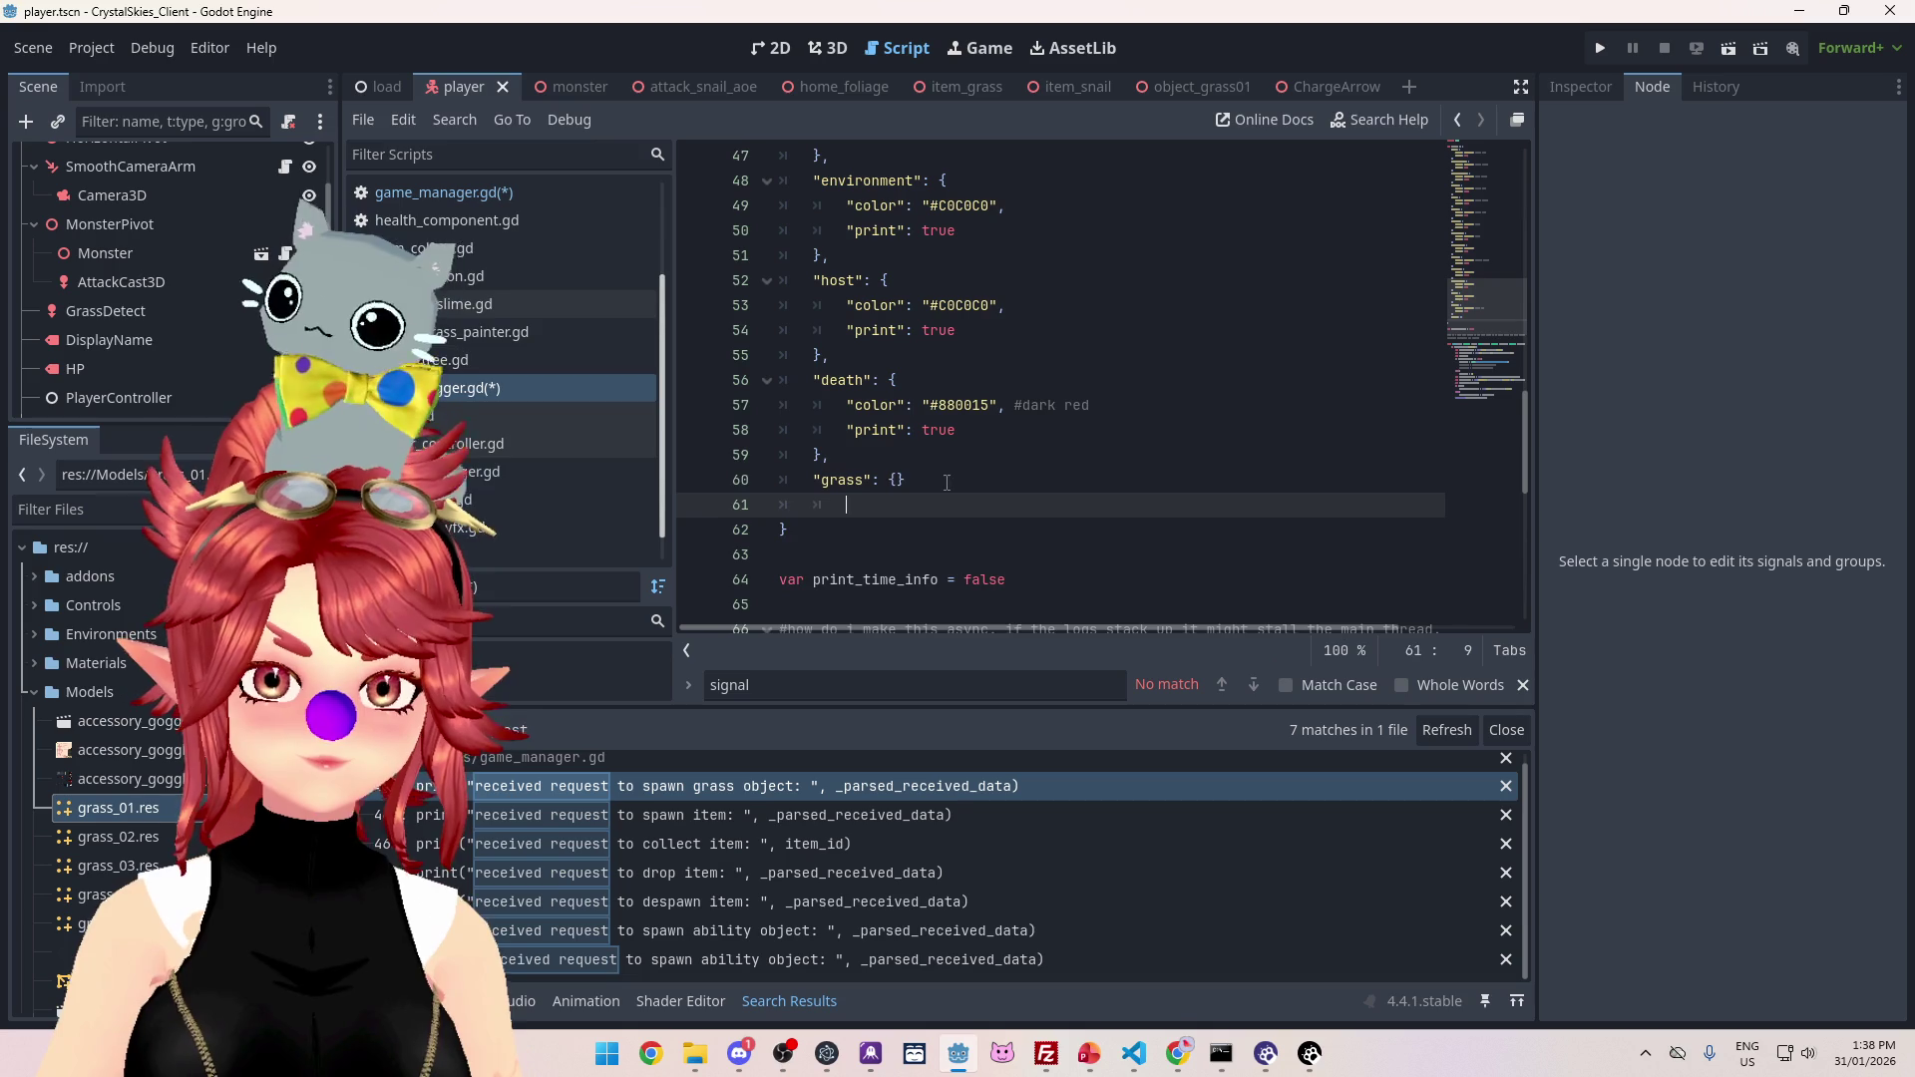
key(Down)
key(Down)
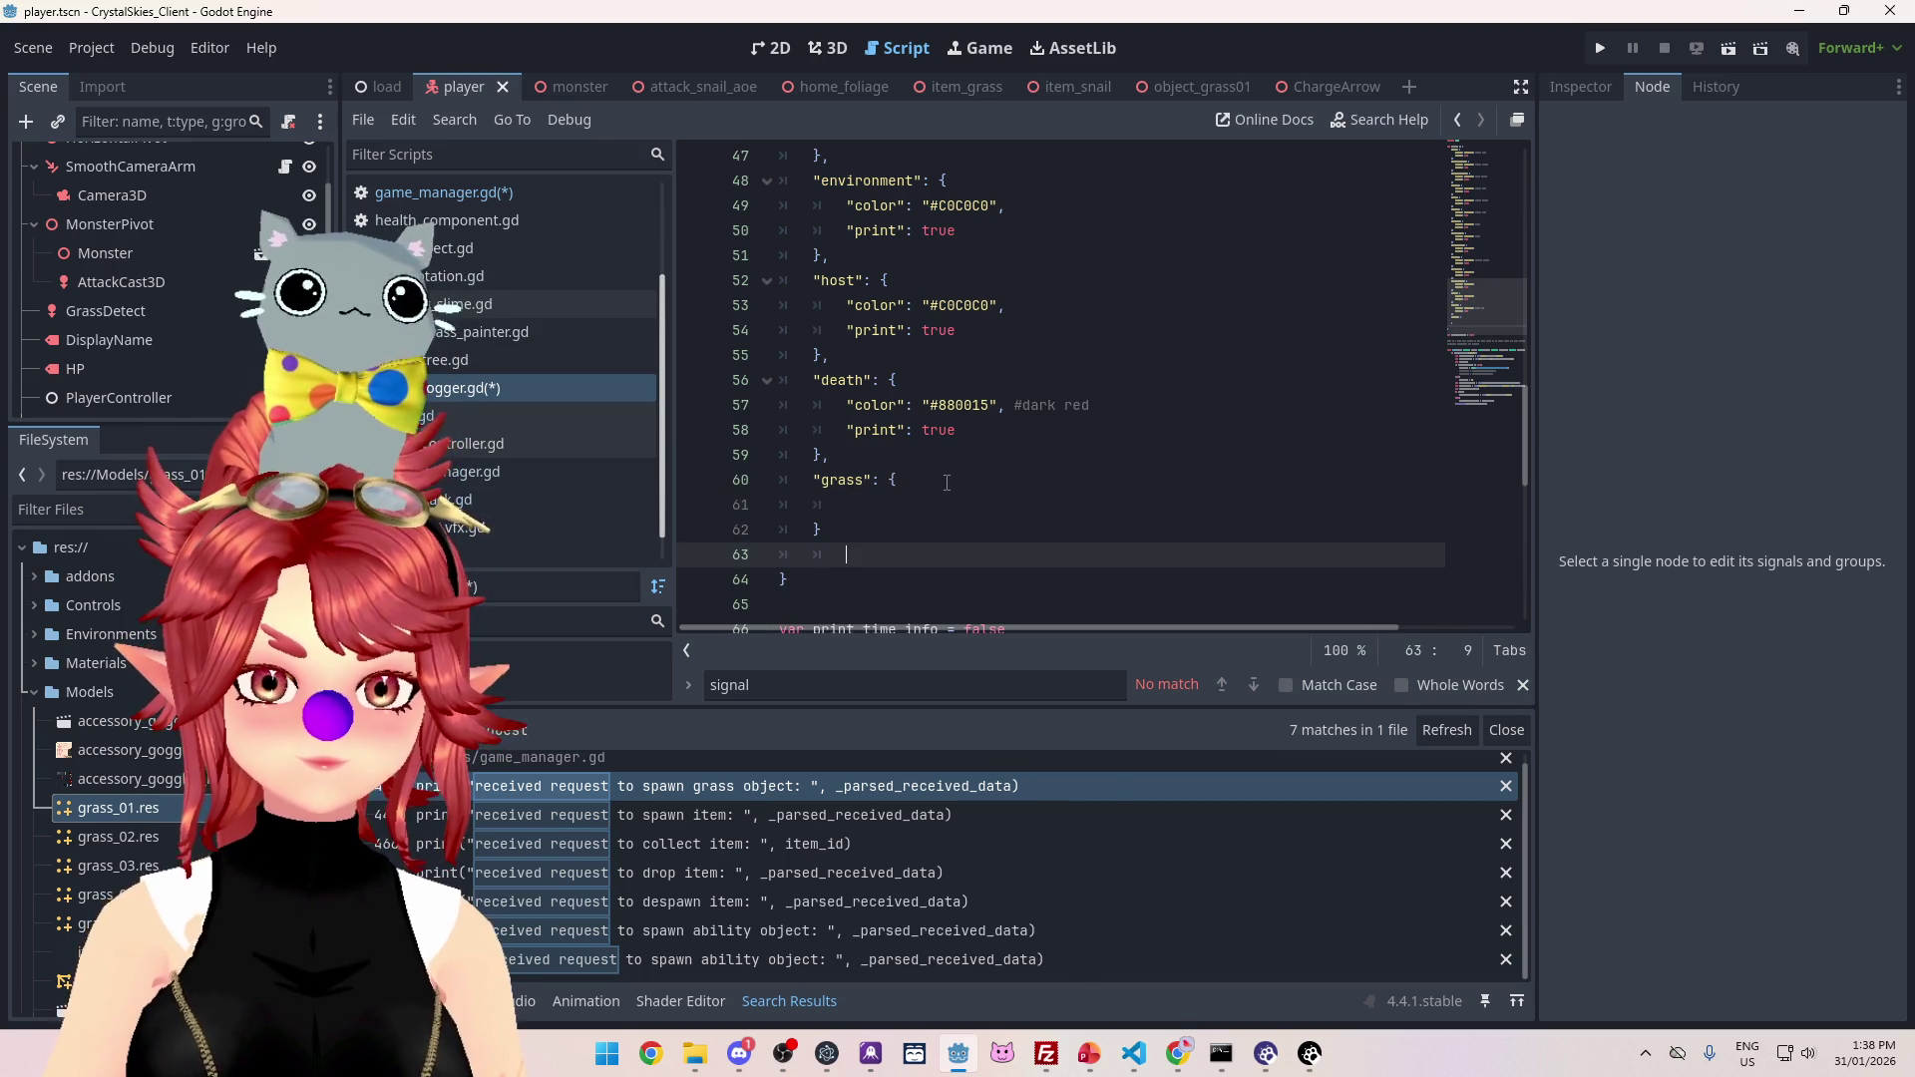
key(BackSpace)
key(BackSpace)
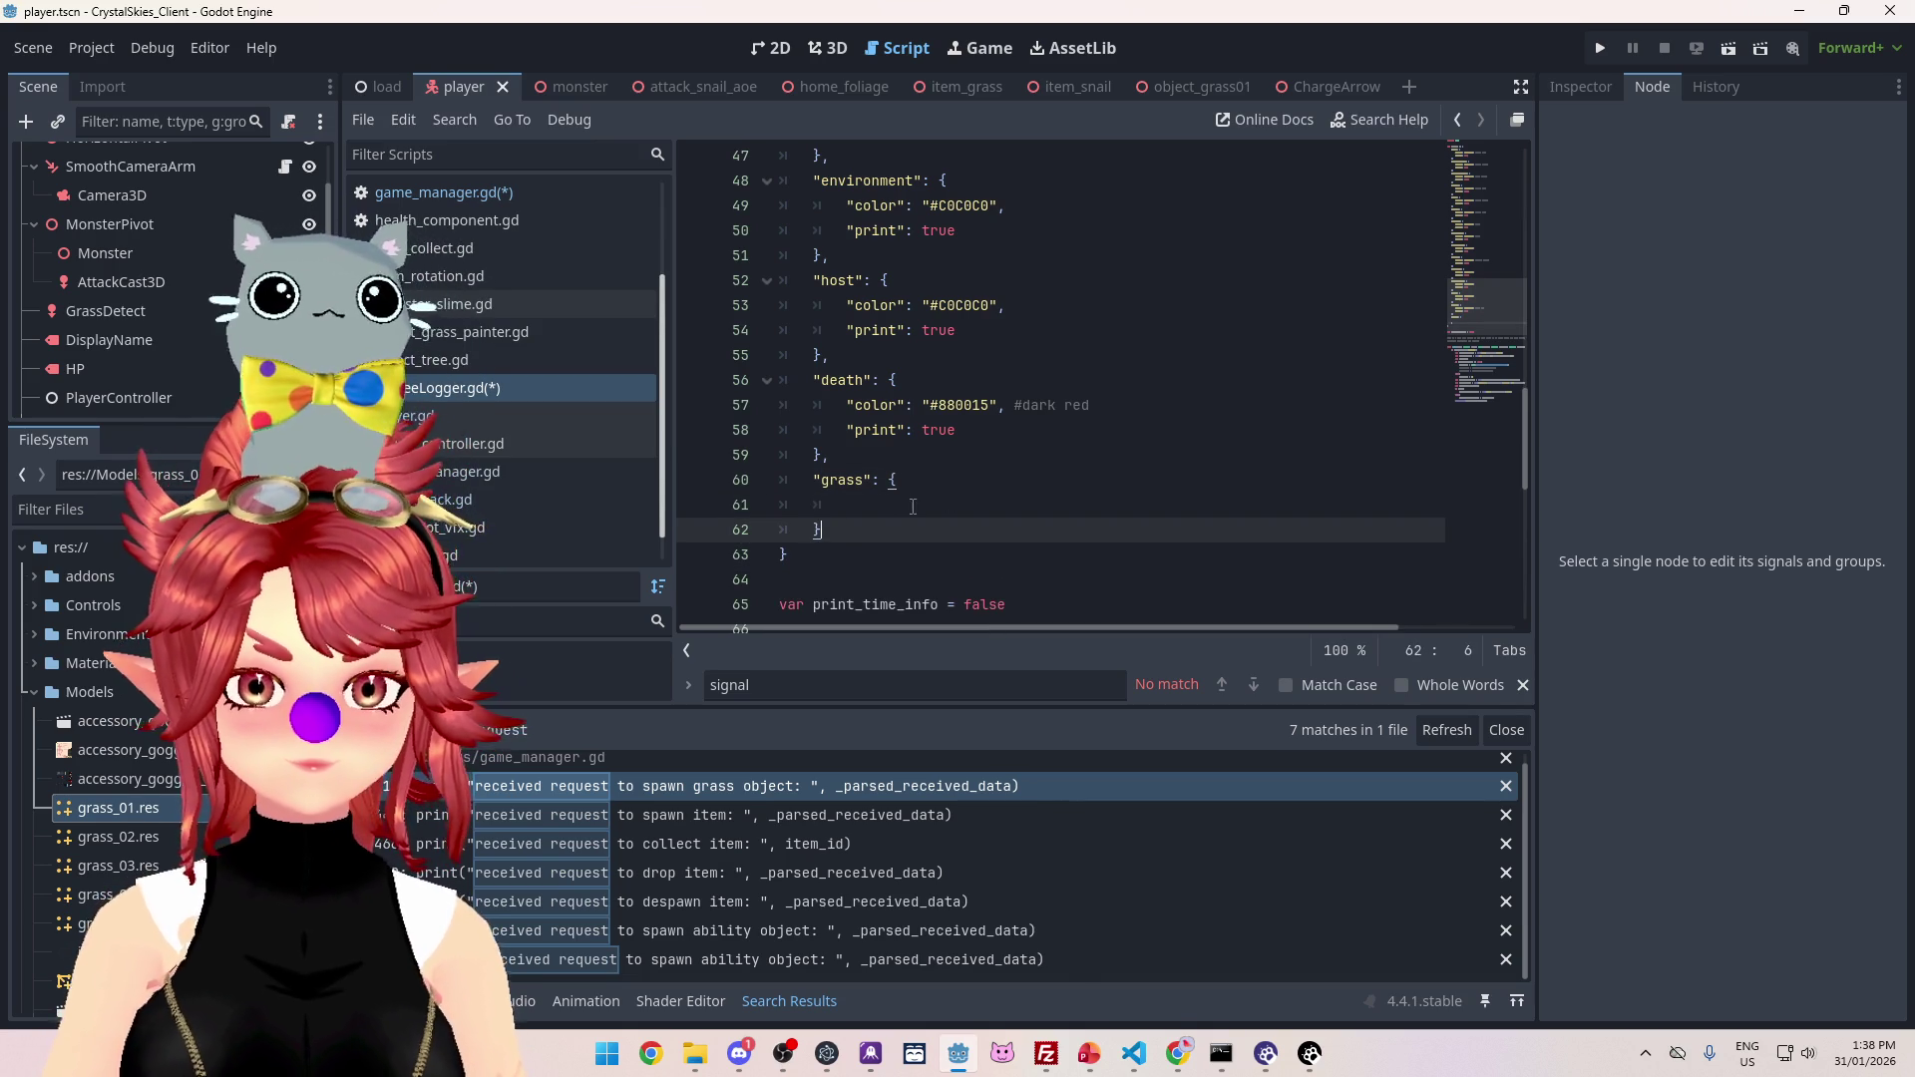
click(912, 507)
Step: Copy the death category's colour and print lines into the grass block
drag(848, 404, 956, 431)
key(ctrl+c)
click(897, 509)
key(ctrl+v)
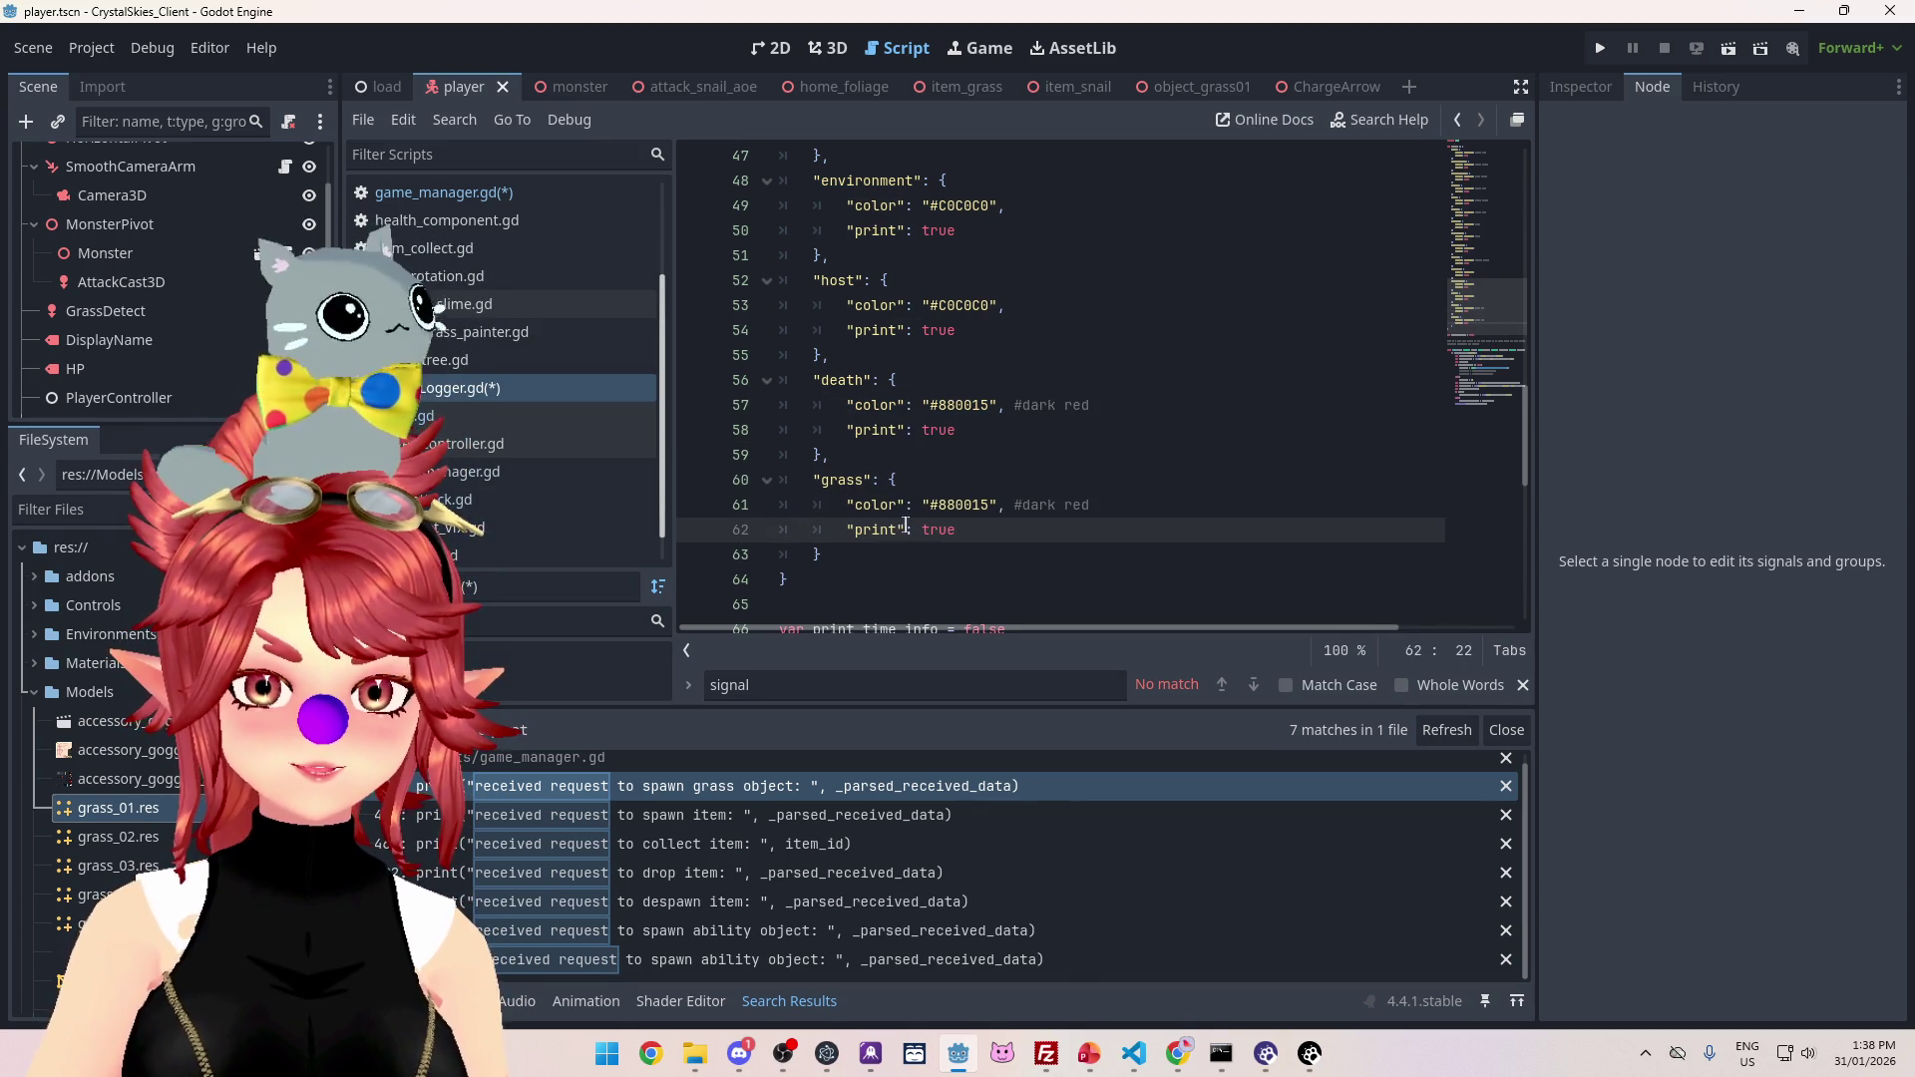
click(607, 1054)
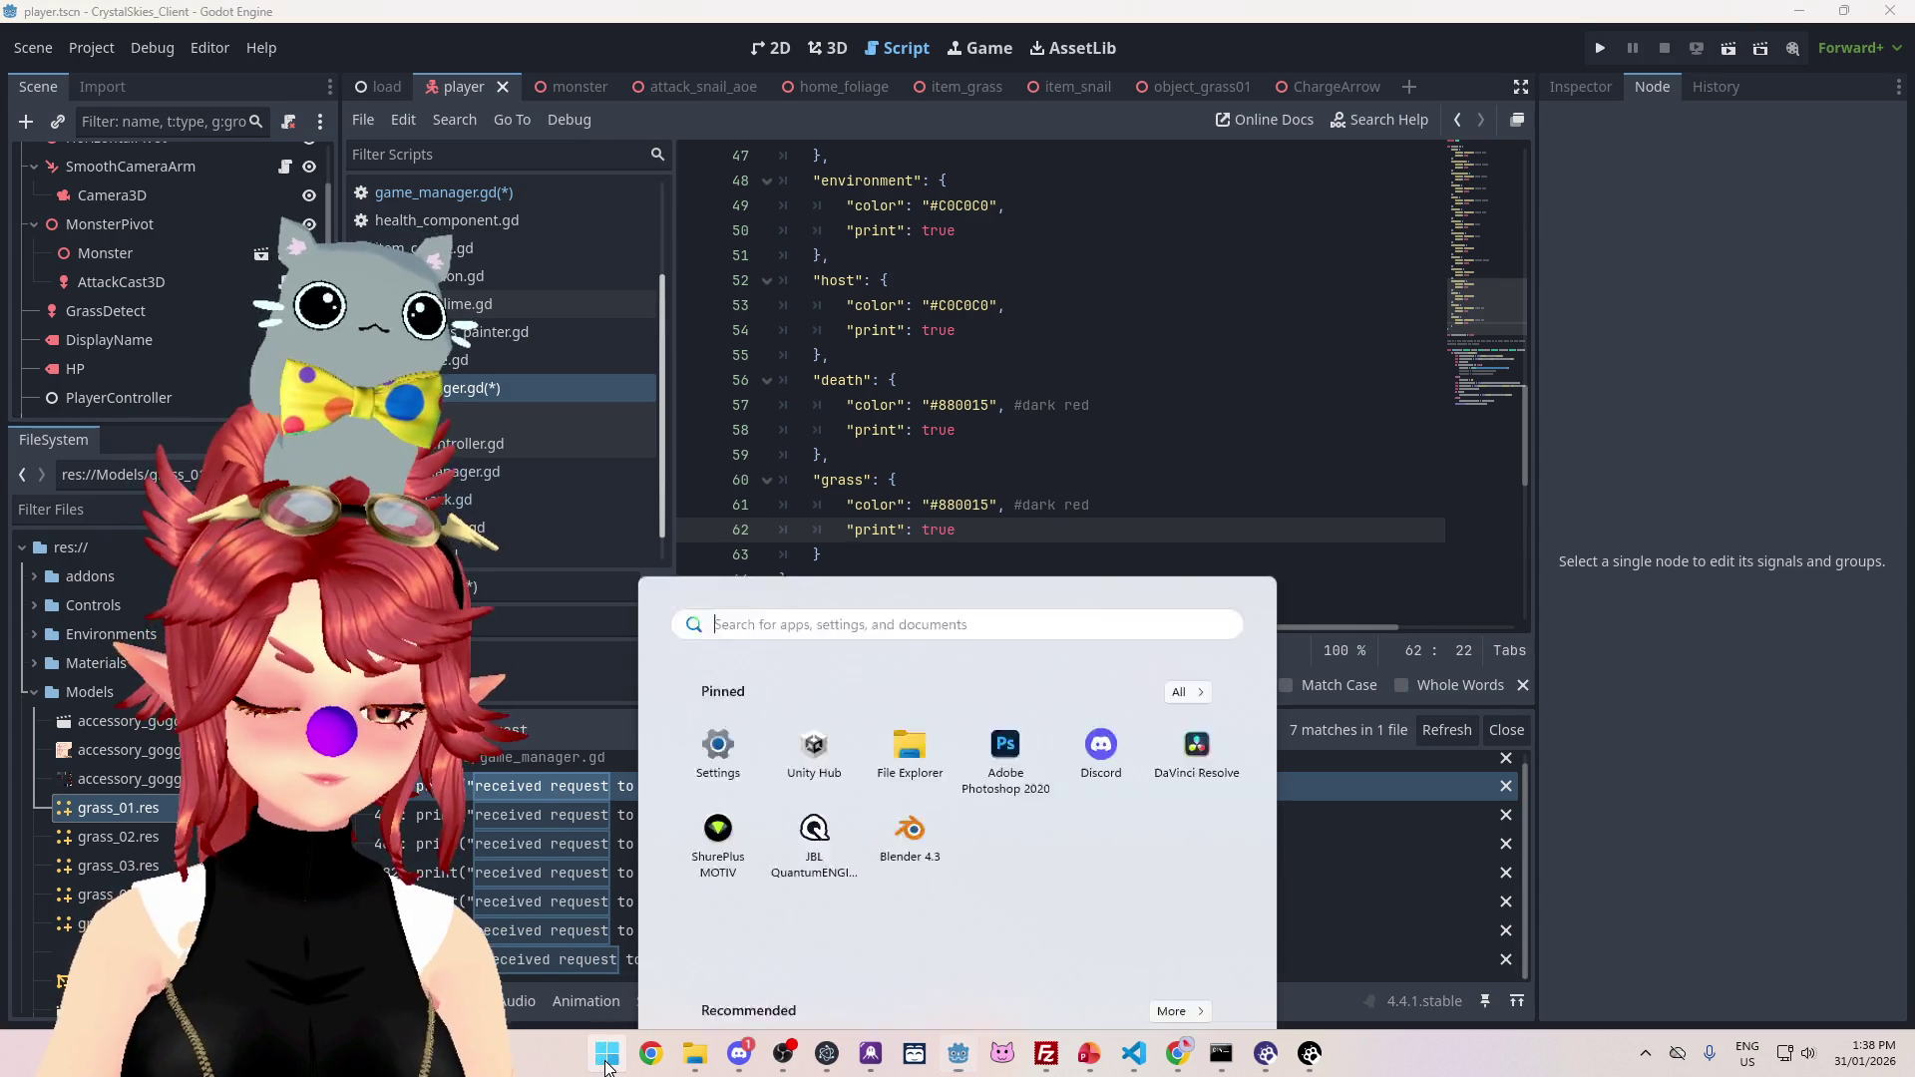
Step: Get dark green #377D22 from Paint's colour editor and select the grass entry's old colour code
text(paint)
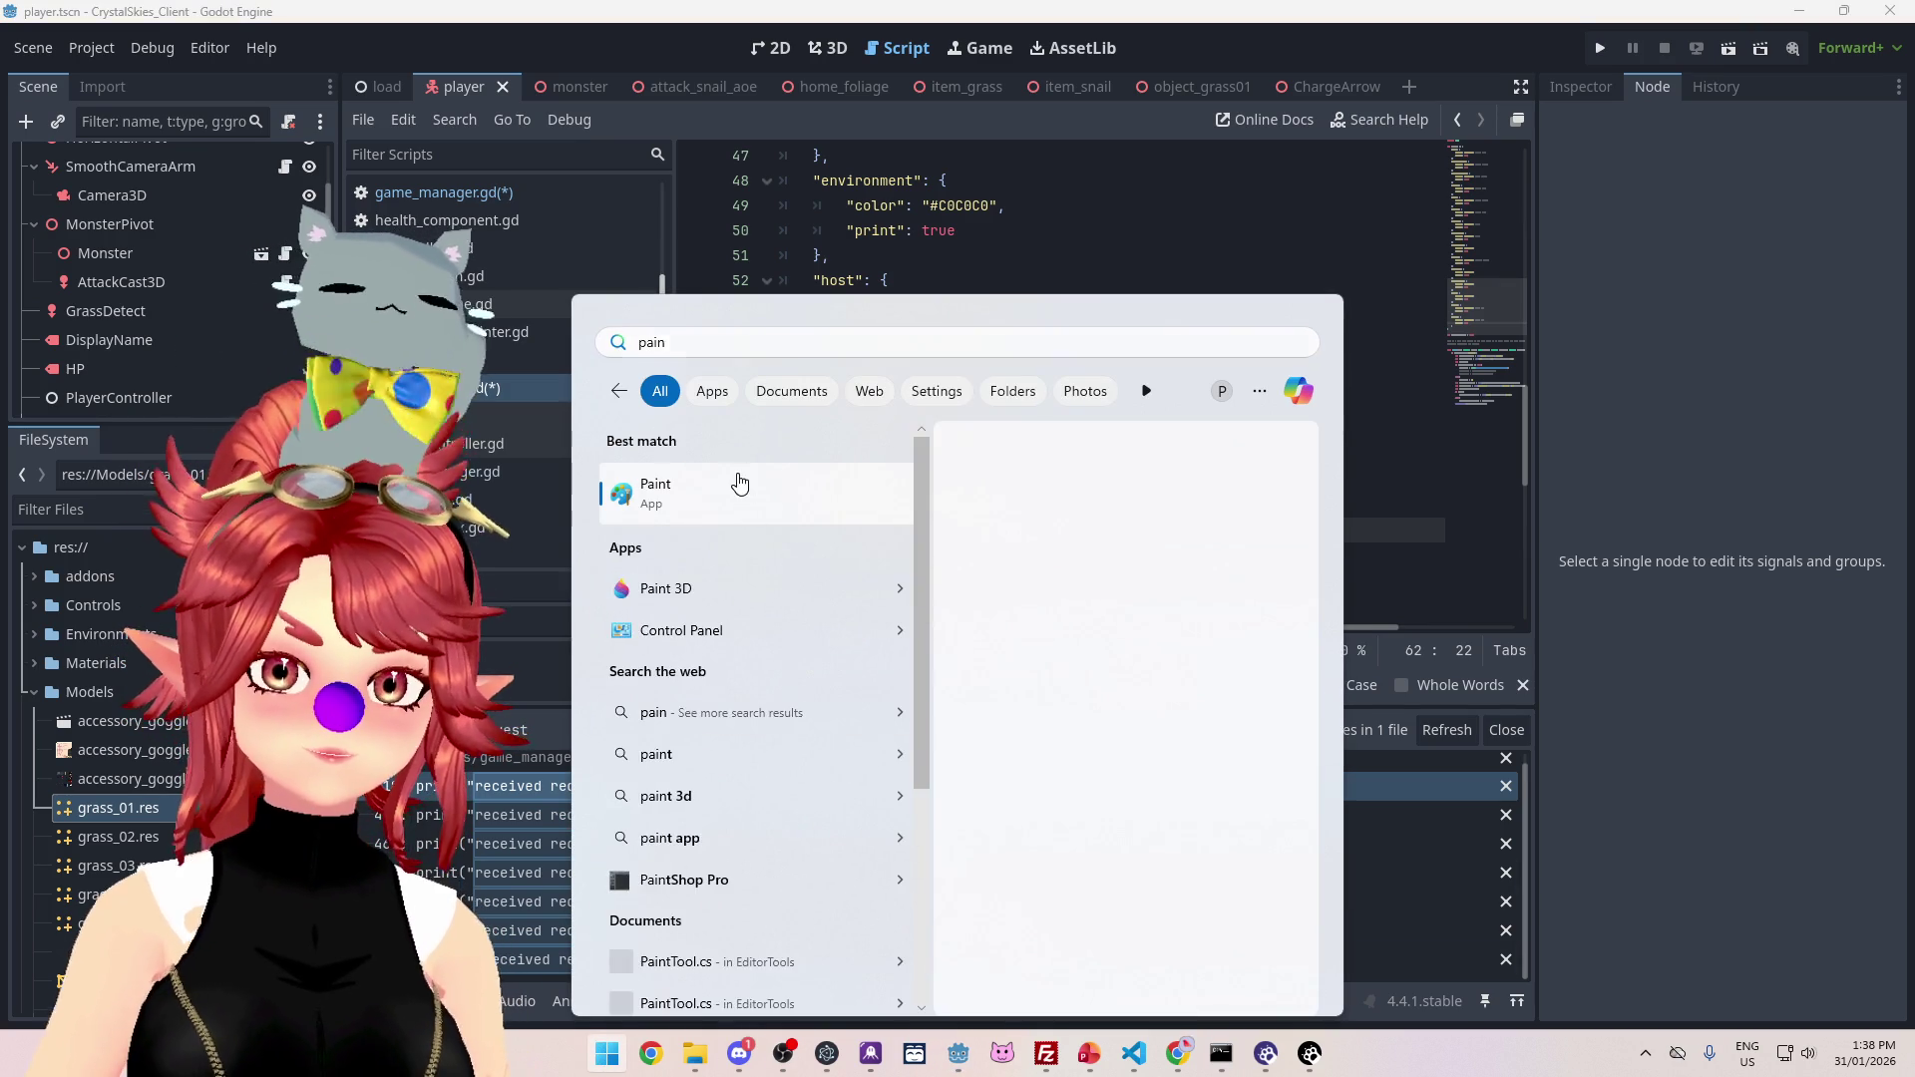
click(810, 467)
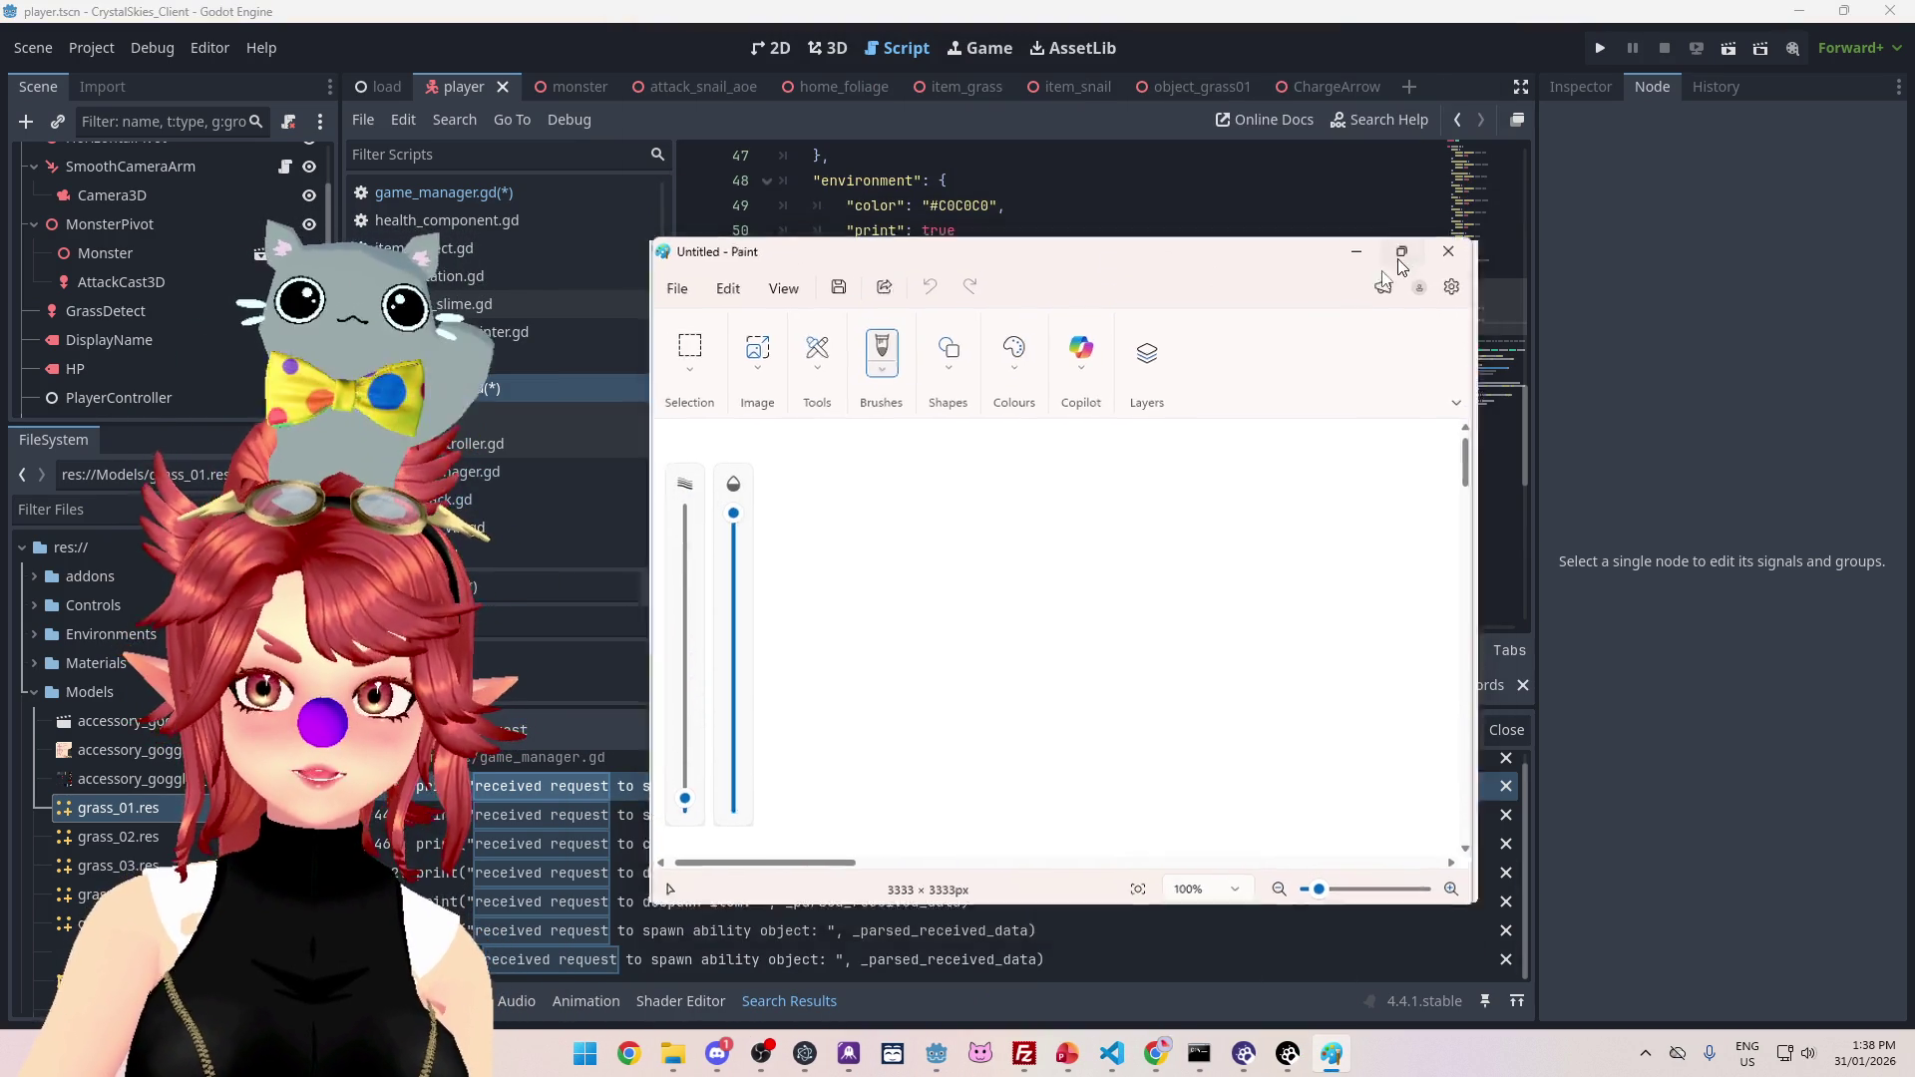
click(1397, 259)
click(1045, 108)
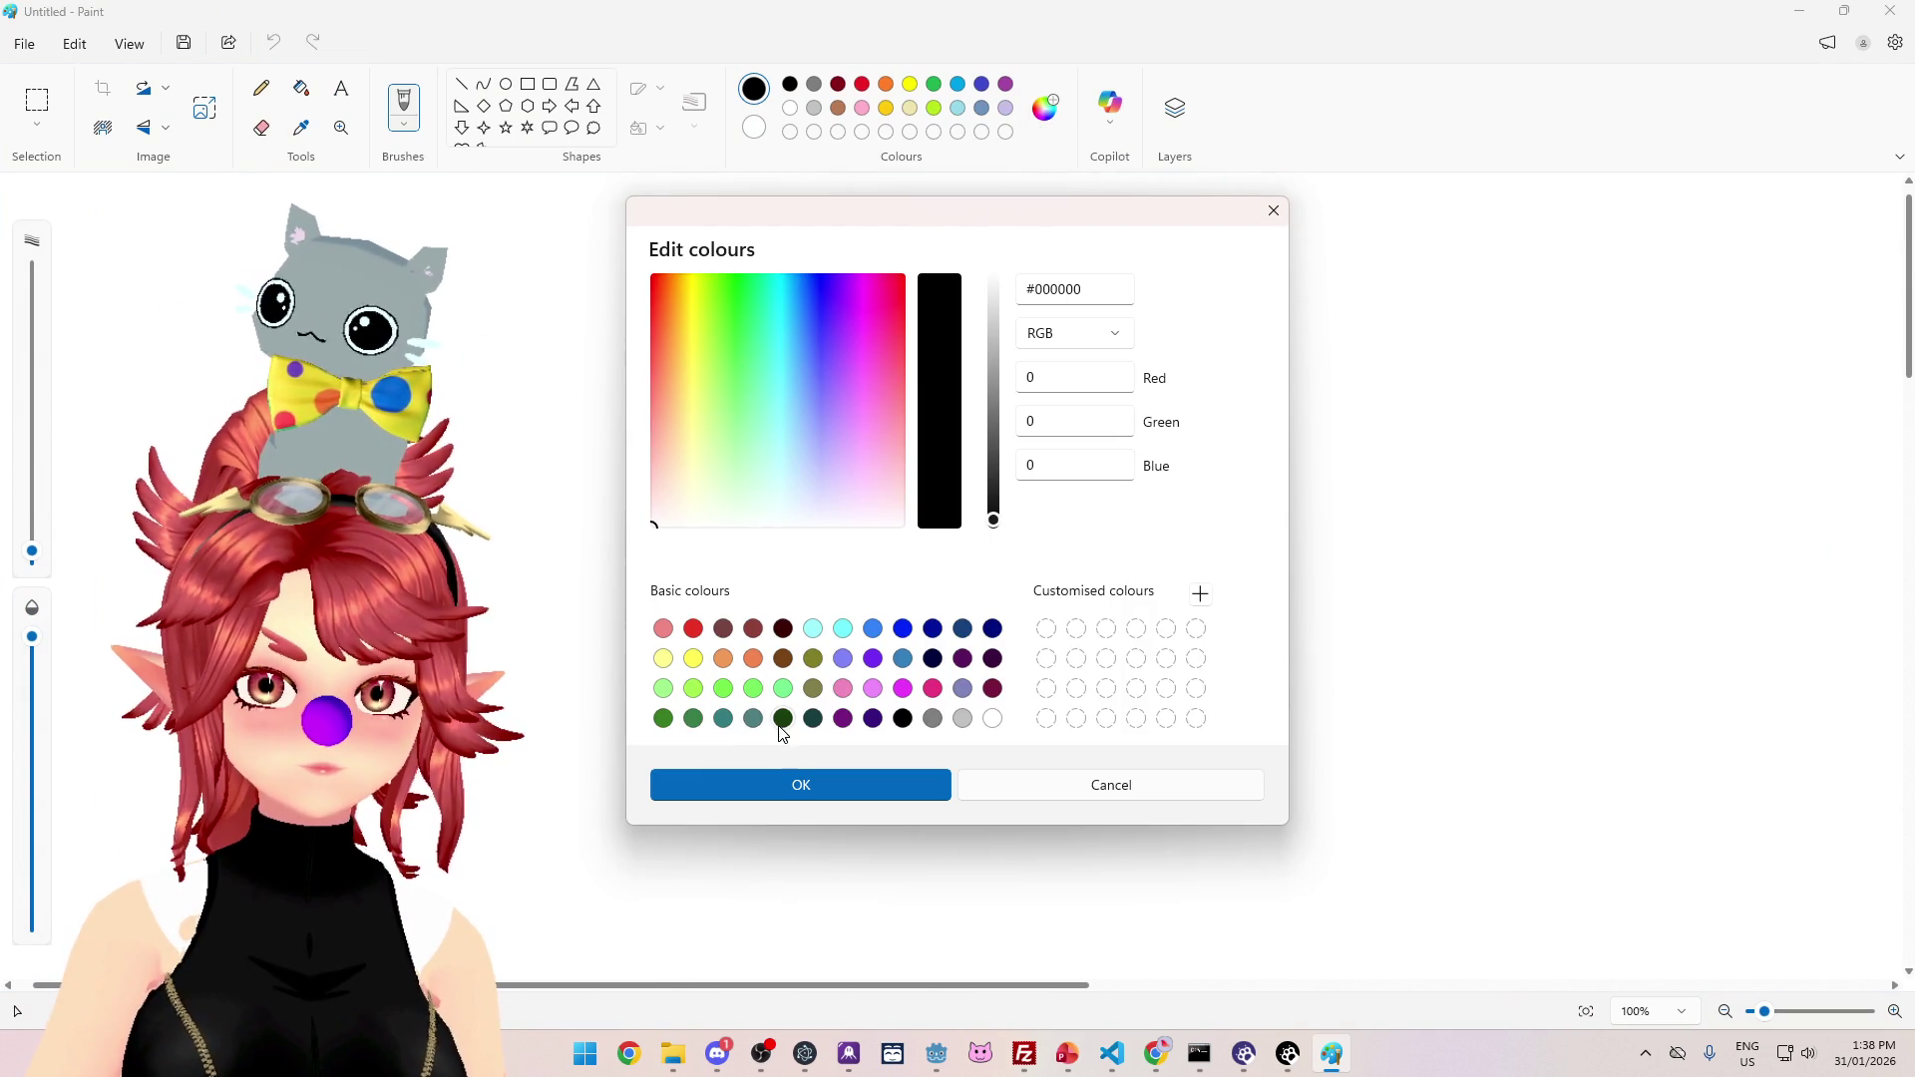
click(663, 719)
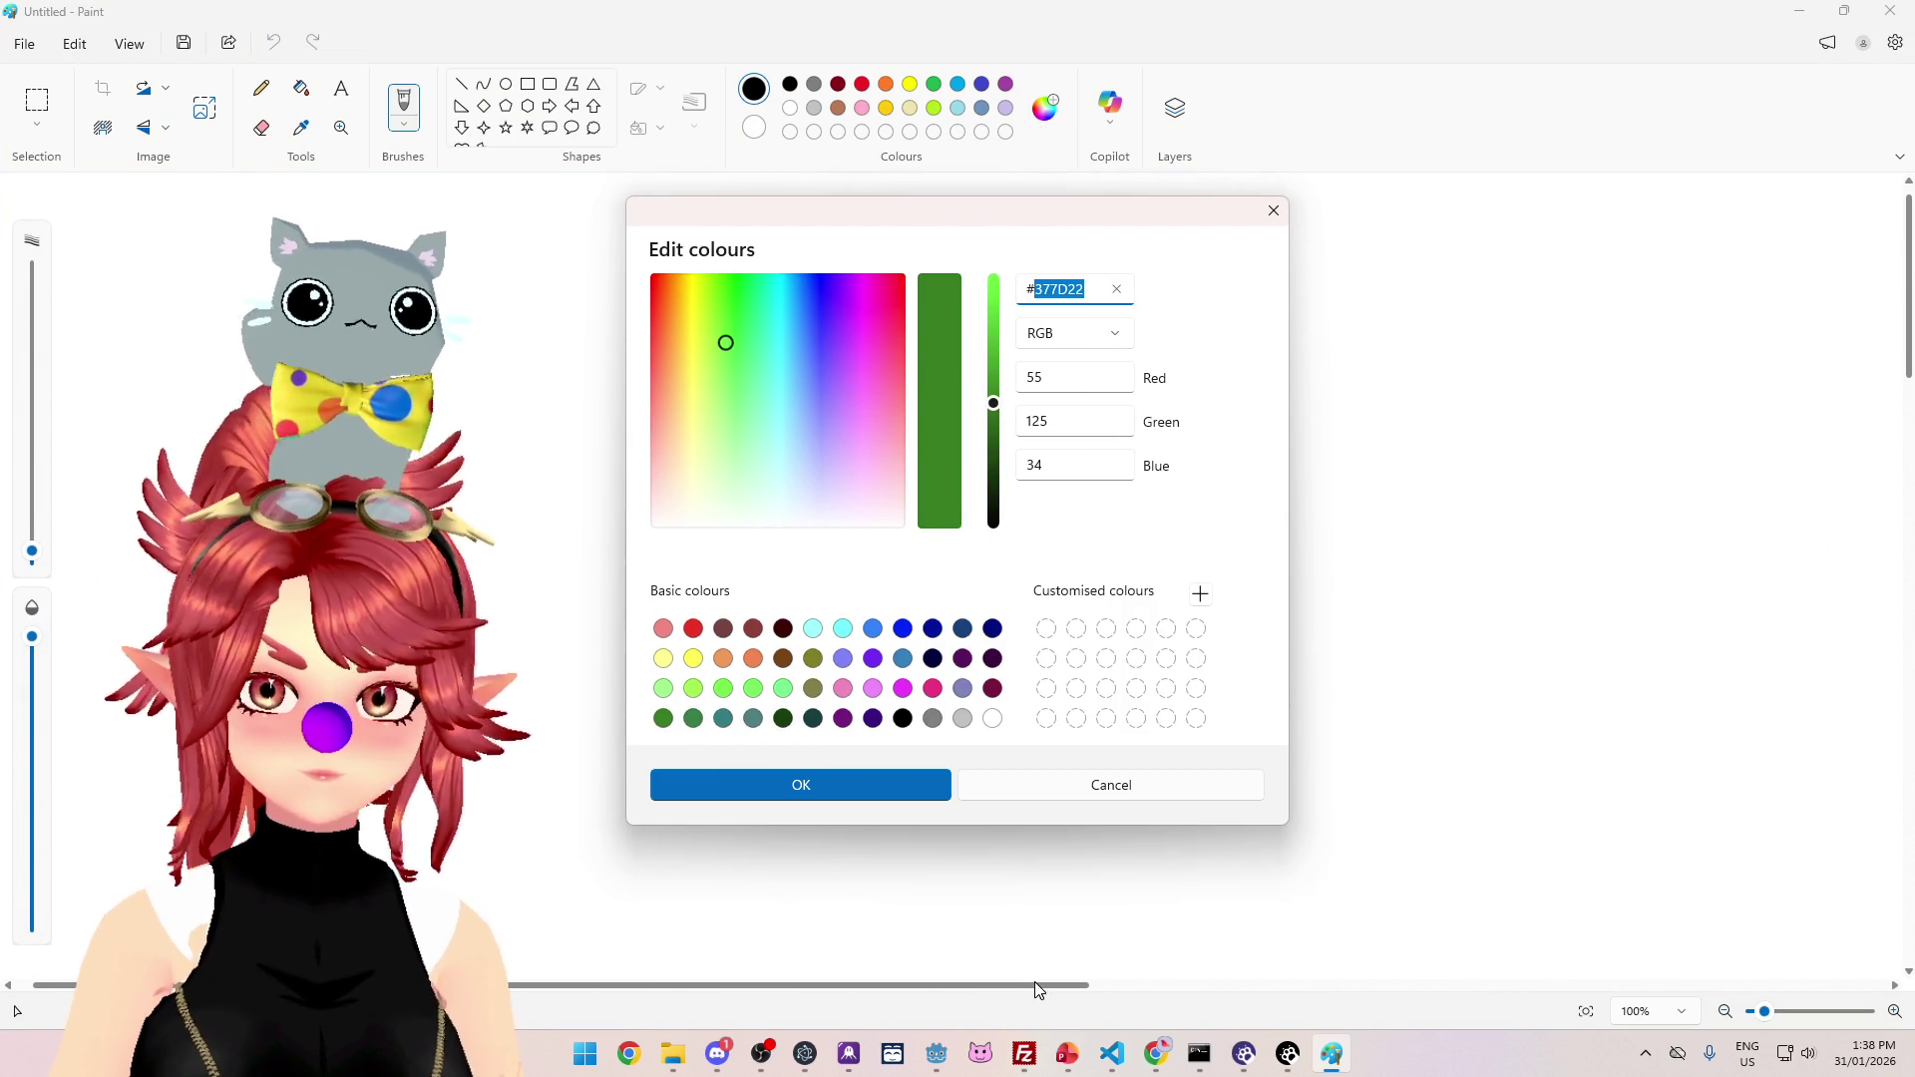
click(936, 1055)
drag(938, 504, 970, 504)
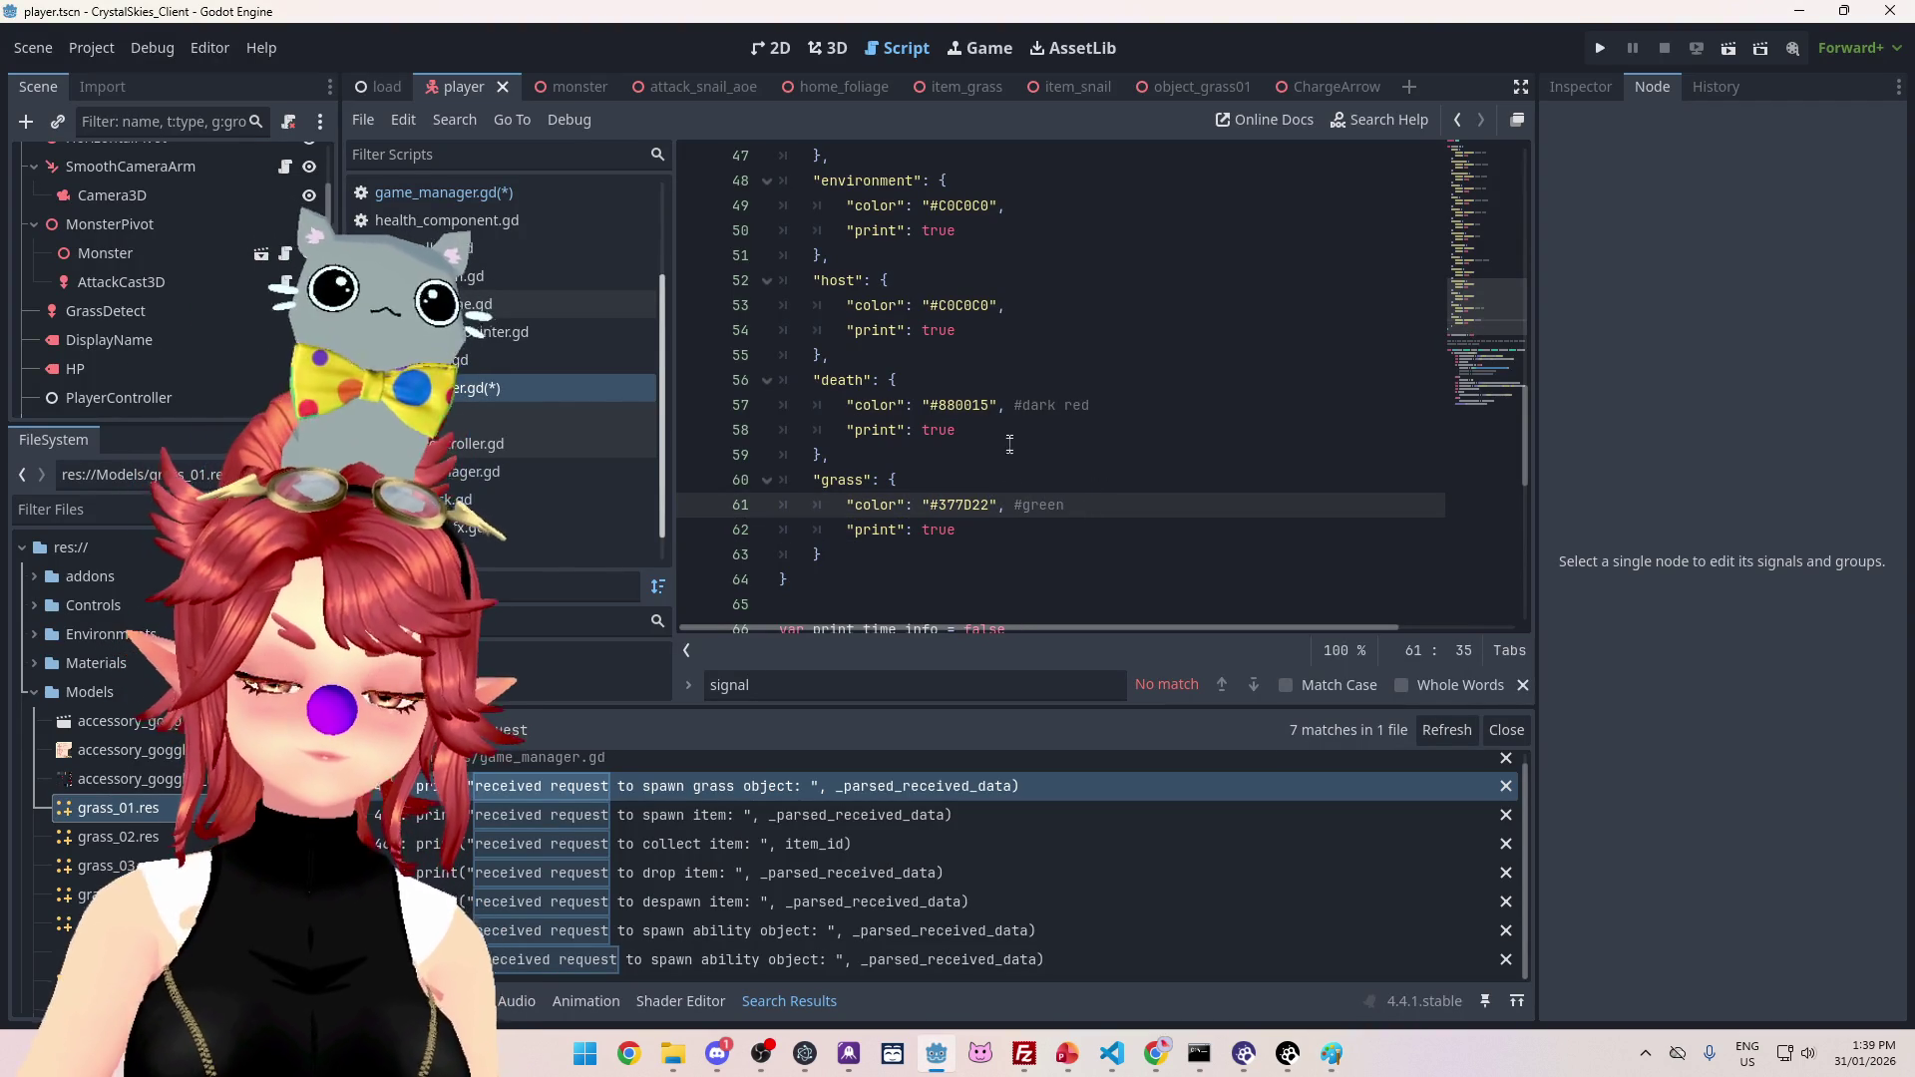
Step: Set print to false for the death and host categories
click(958, 431)
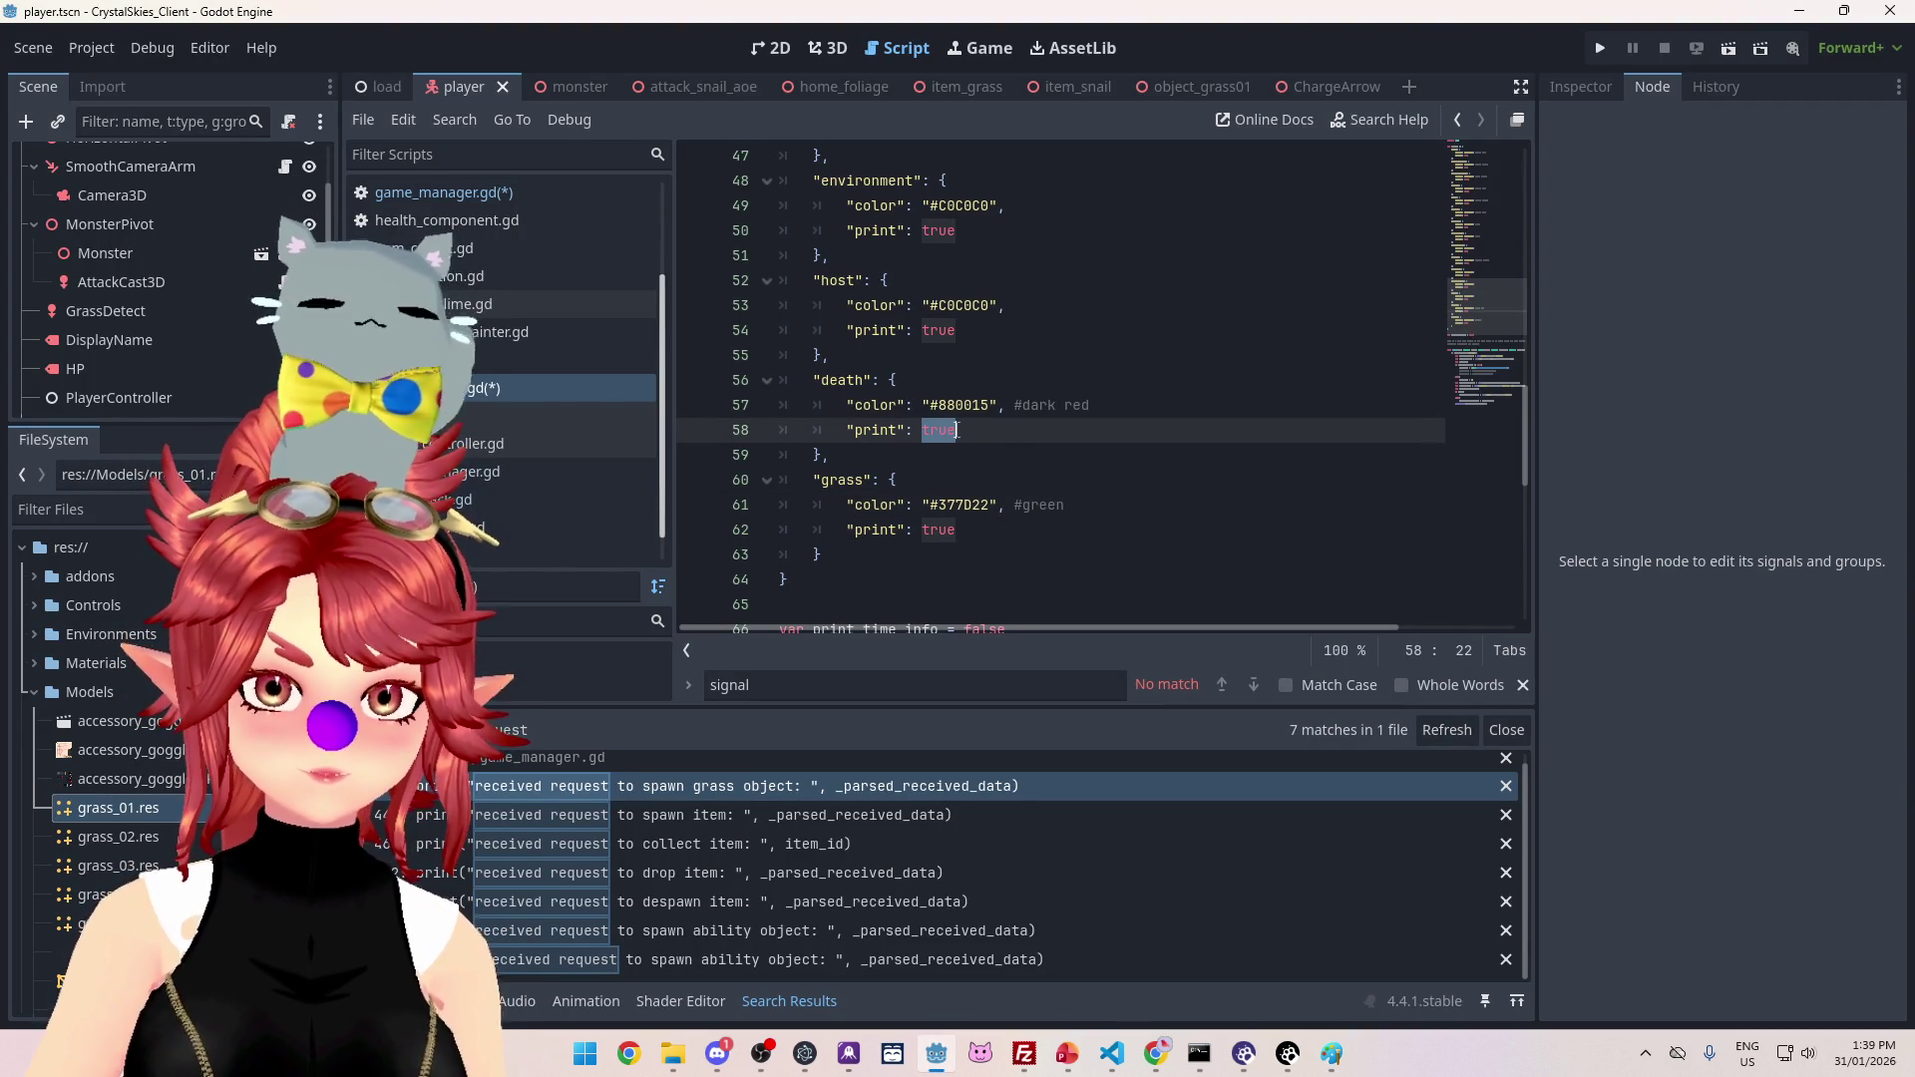
text(false)
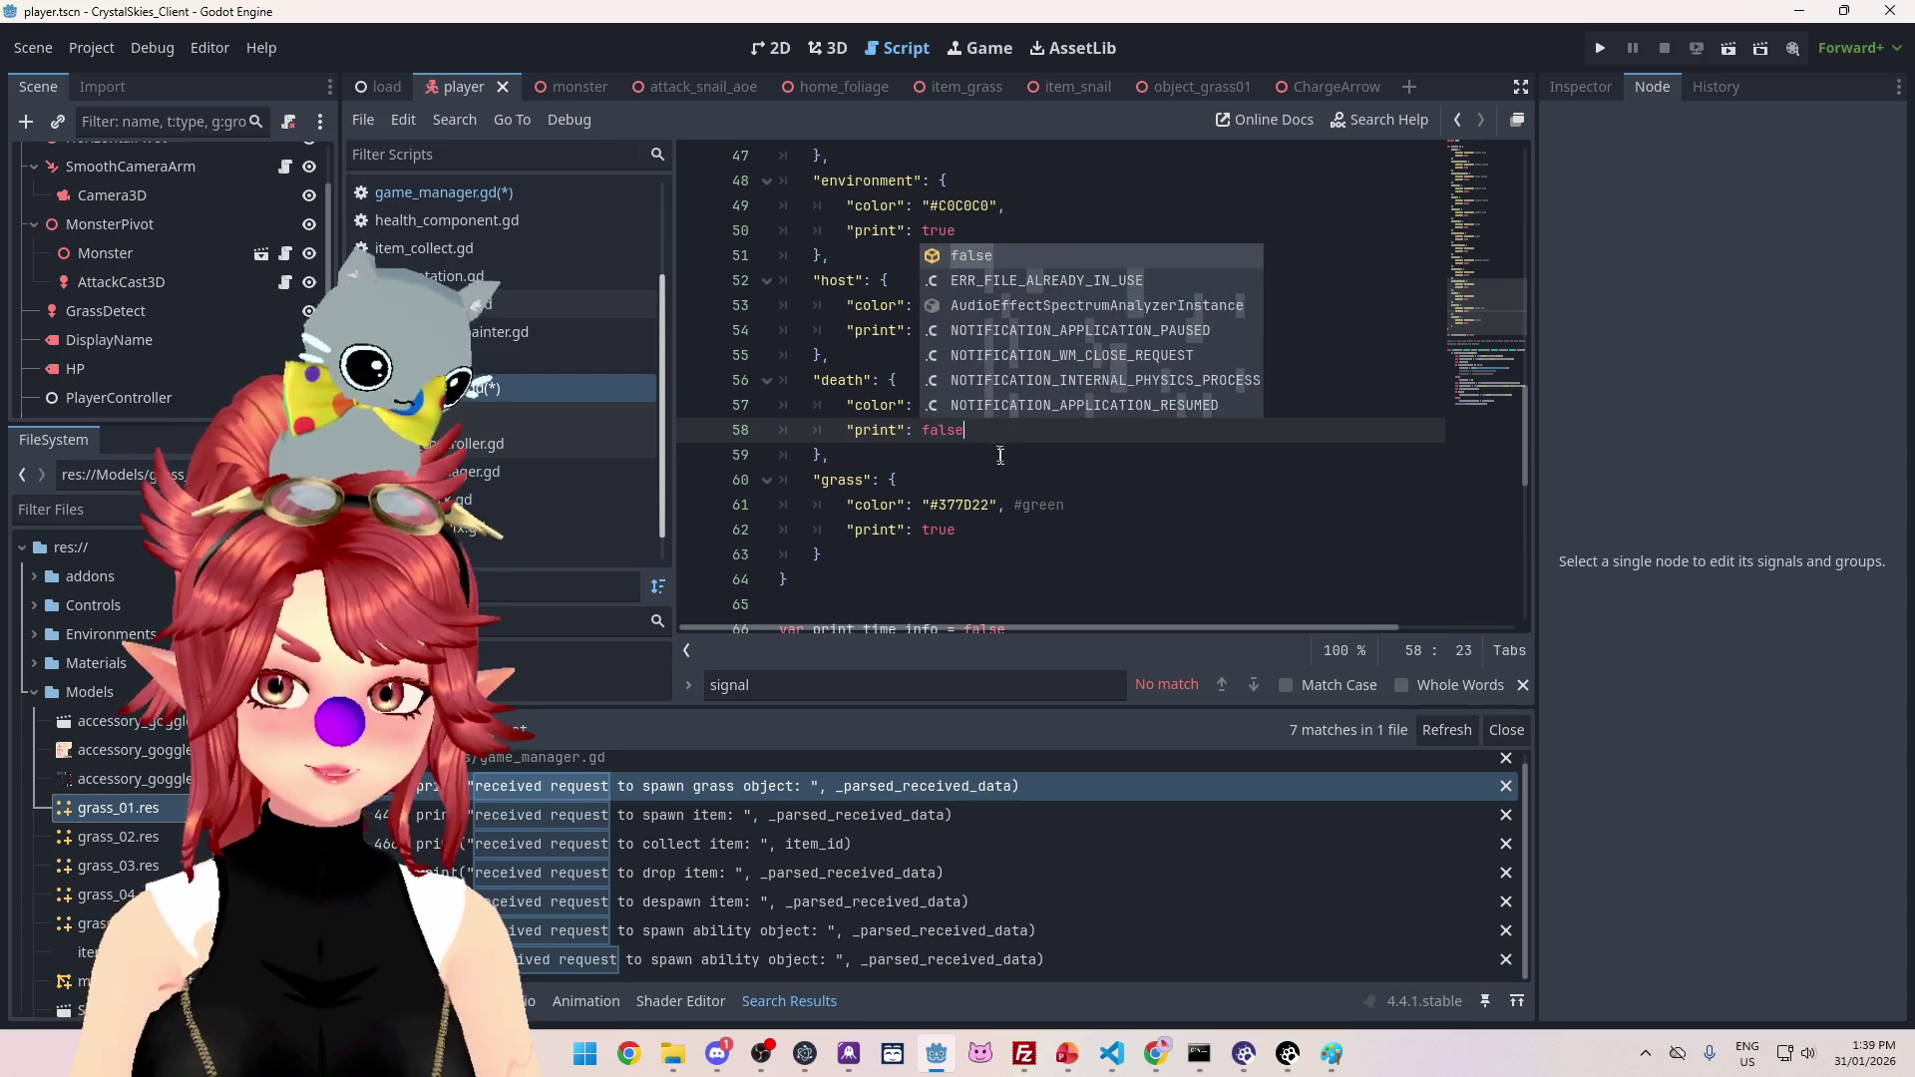
key(Down)
key(Down)
drag(926, 330, 957, 332)
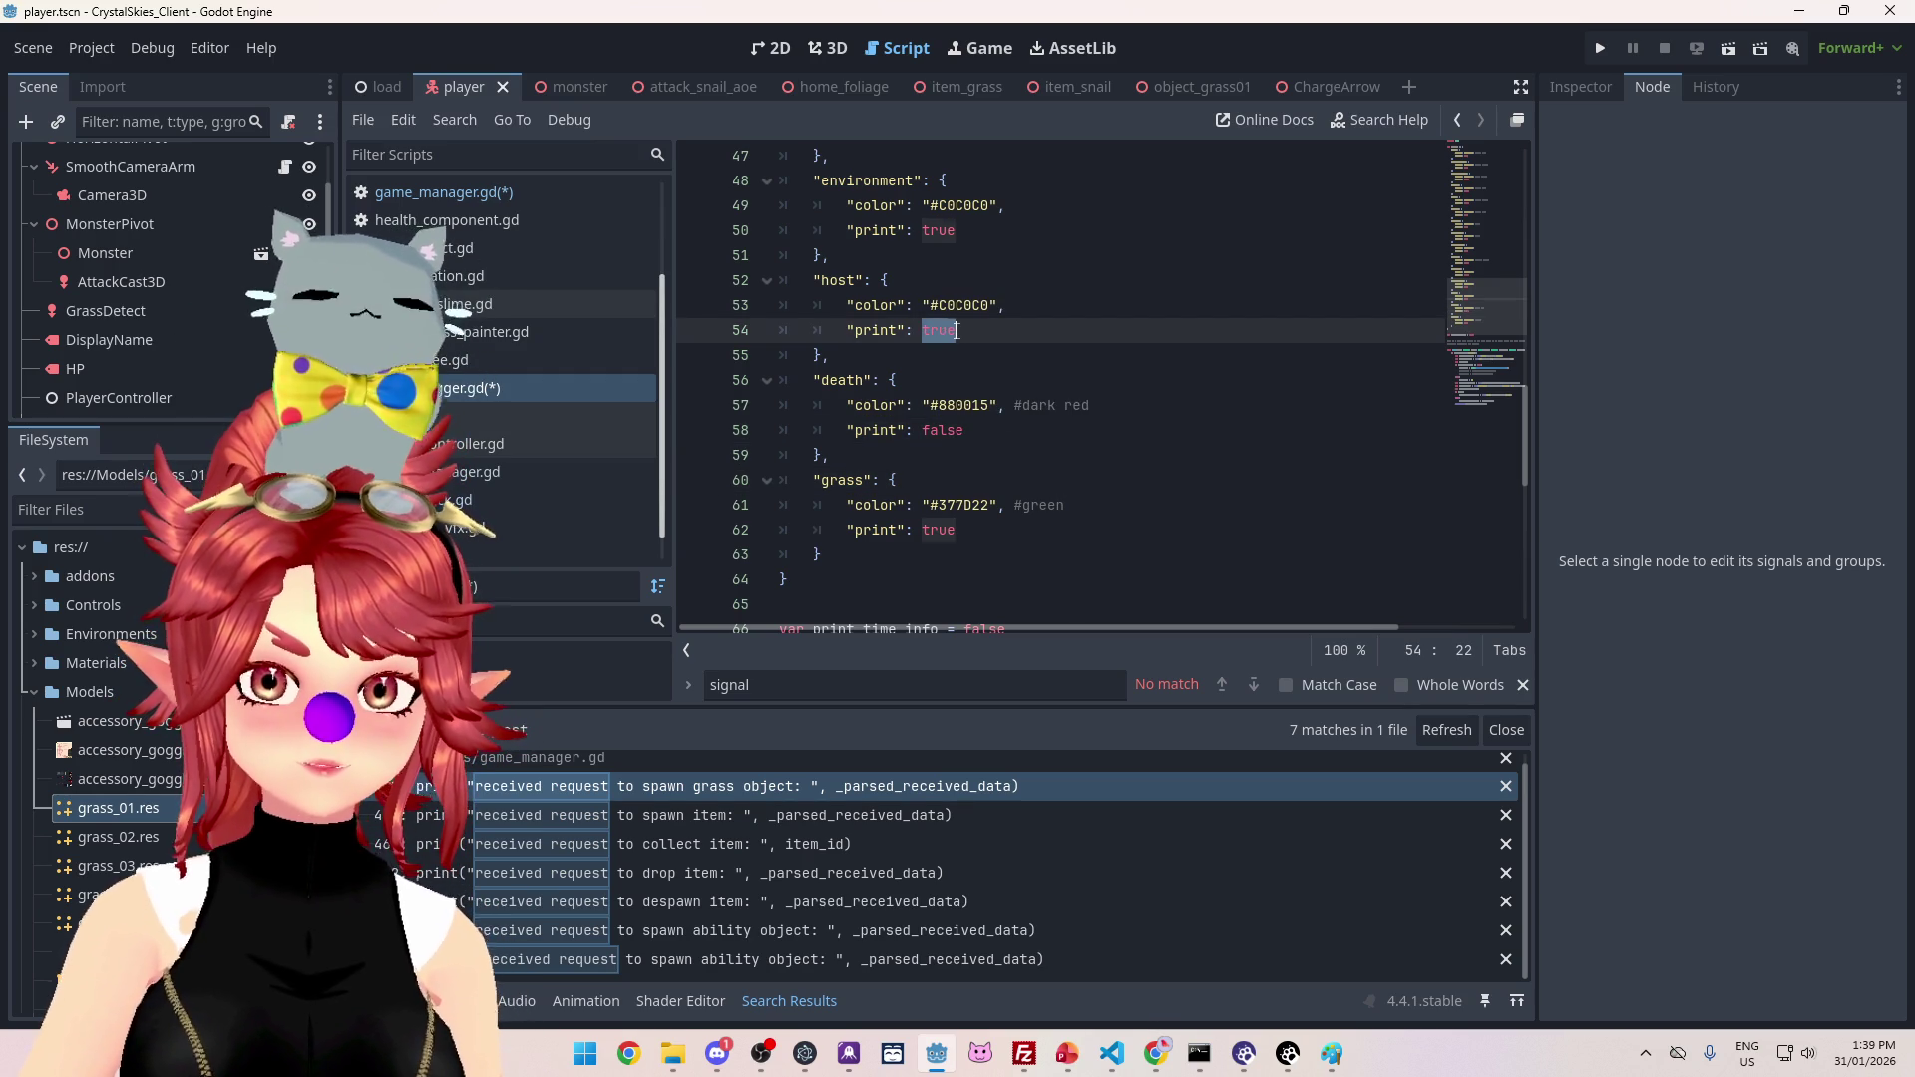
text(alse)
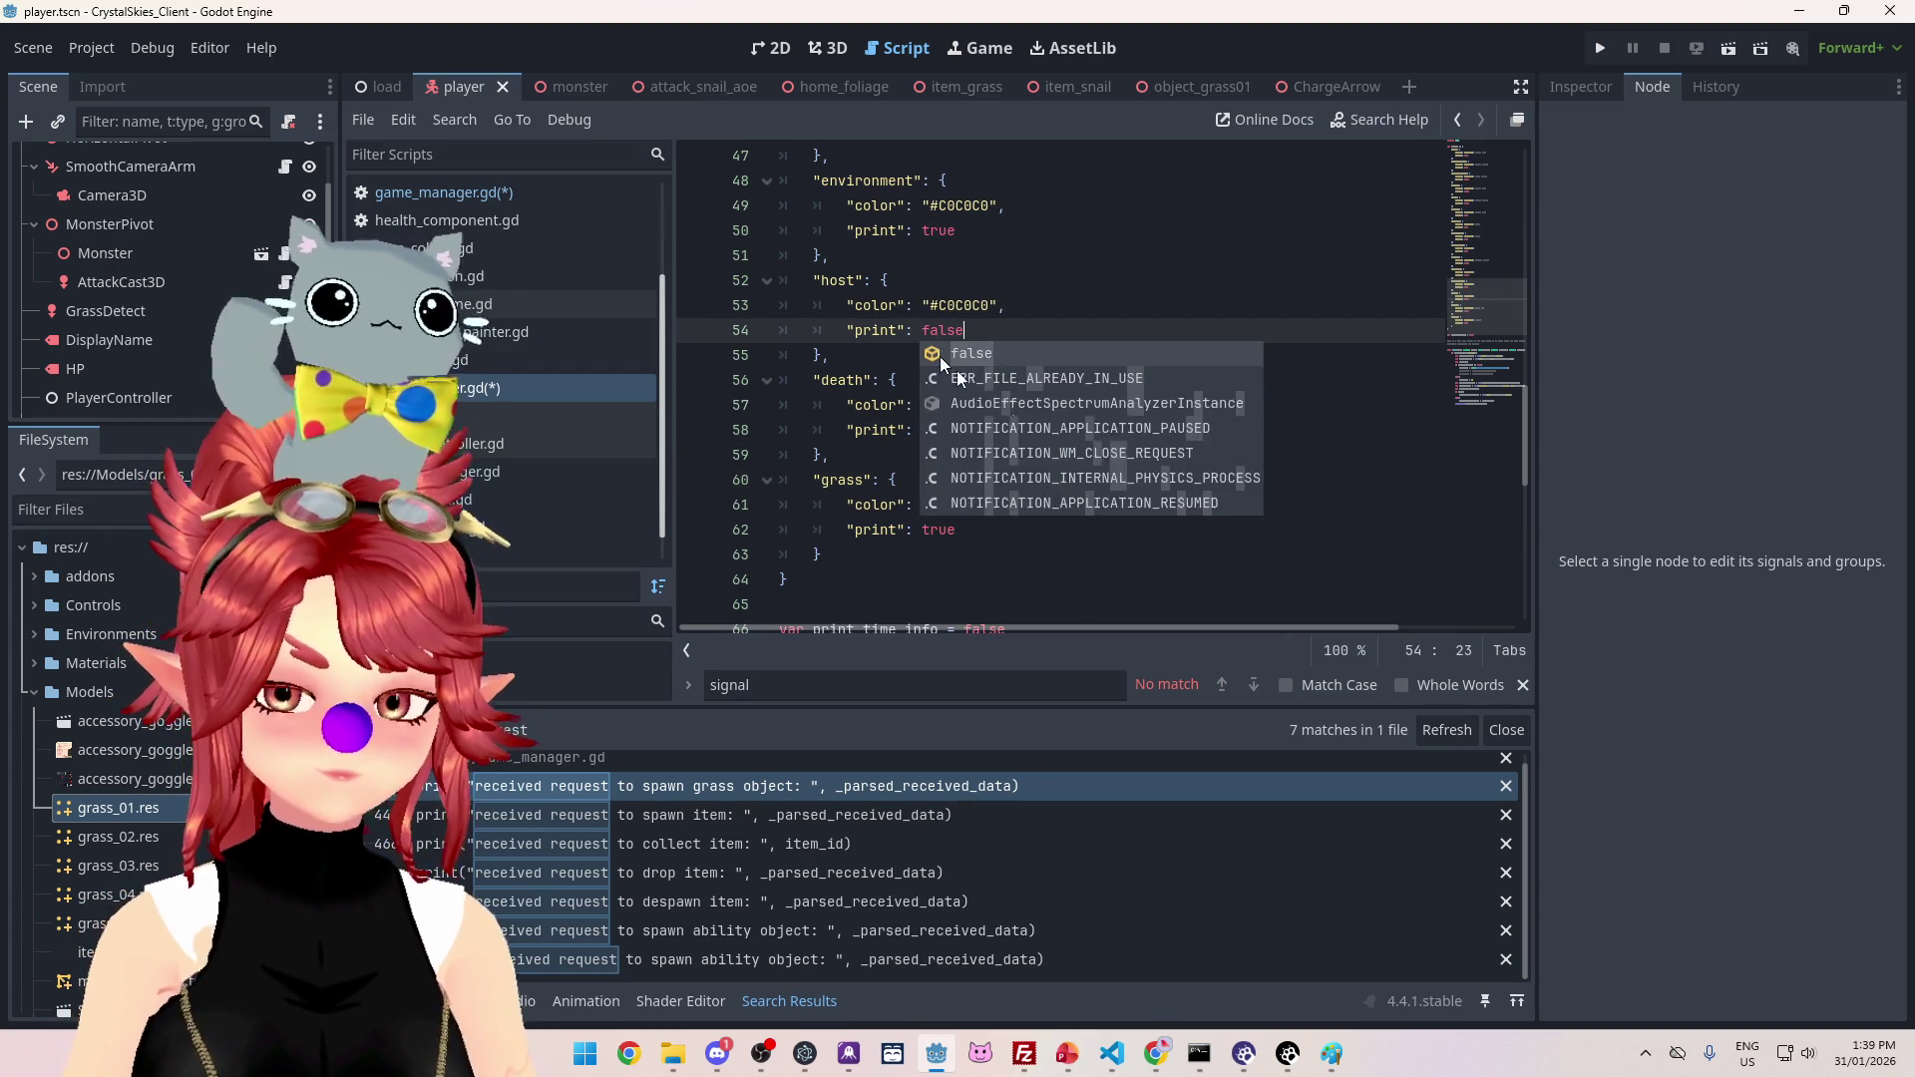
key(Up)
key(Up)
Step: Search all project scripts for 'environment'
scroll(998, 361, up, 2)
double_click(866, 330)
key(ctrl+shift+f)
key(Return)
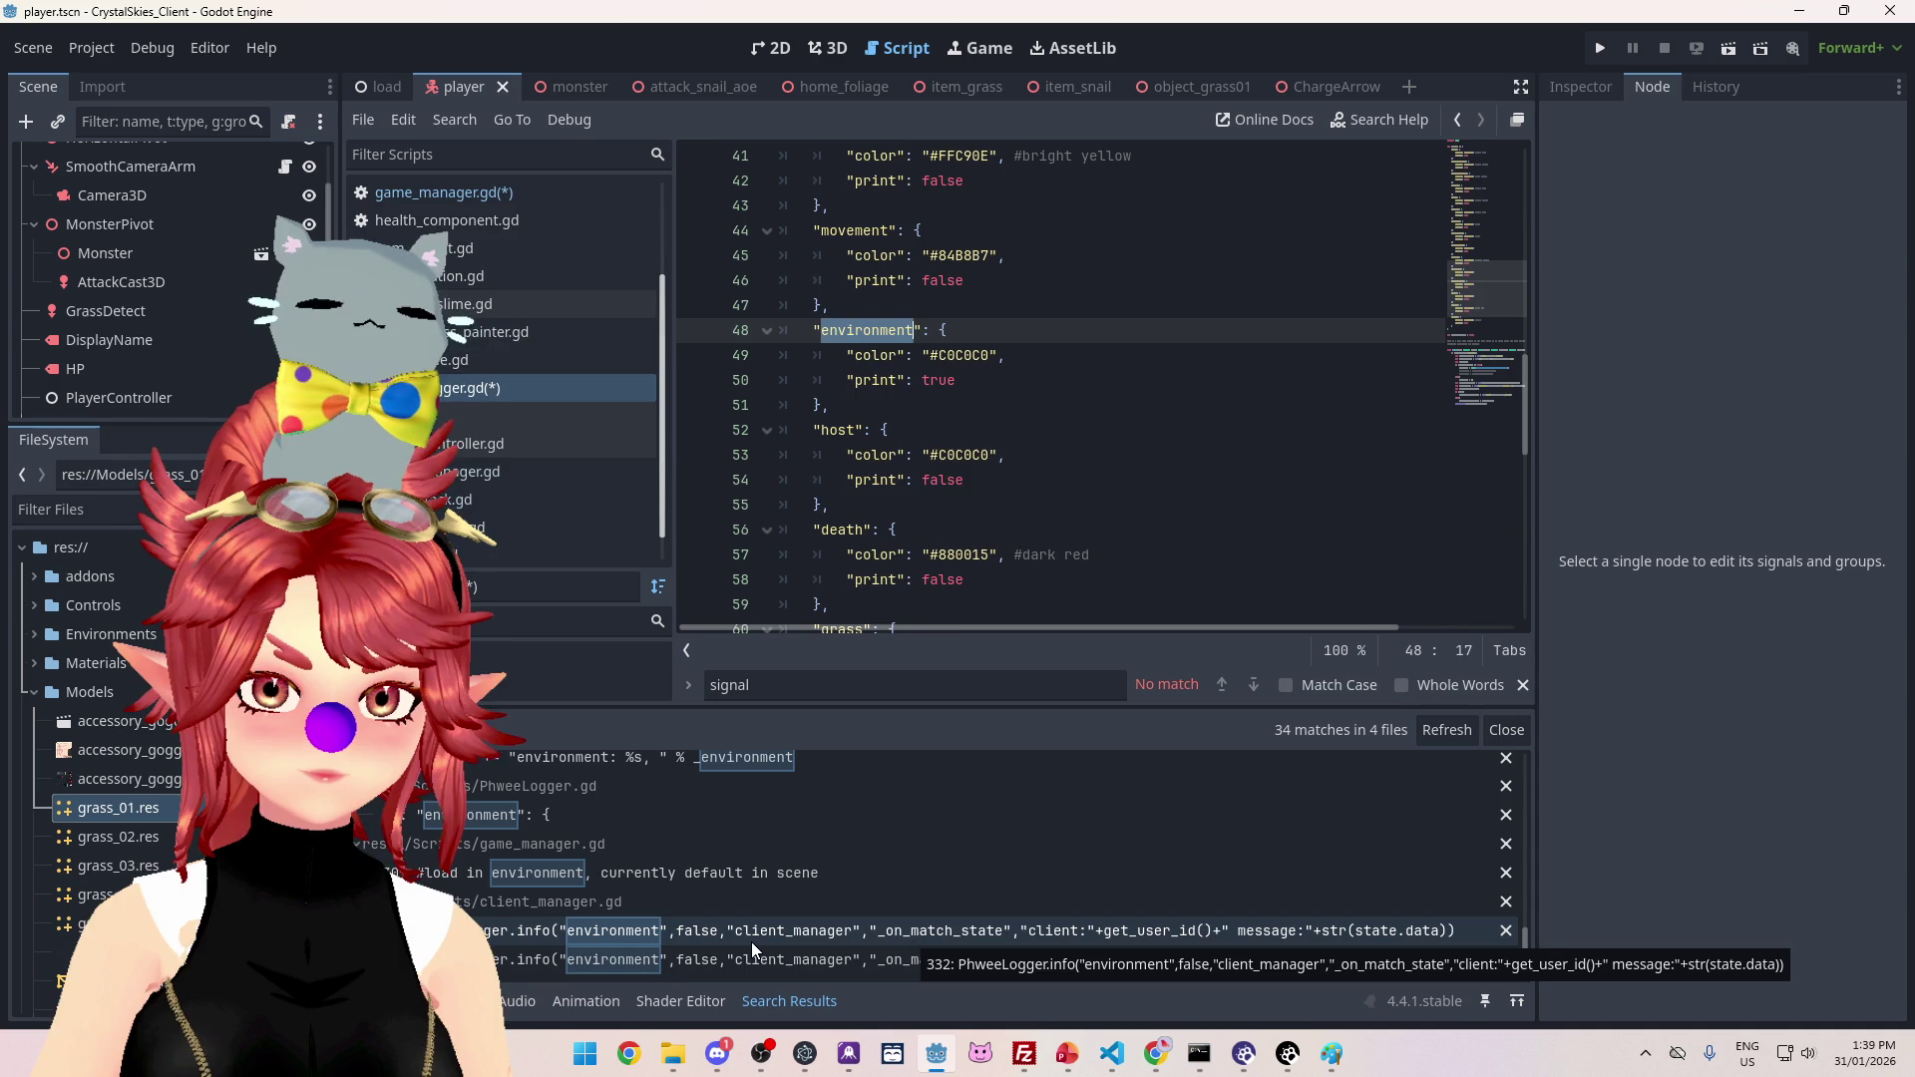
Step: Step through the environment results to the 'load in environment' comment in game_manager.gd
click(751, 941)
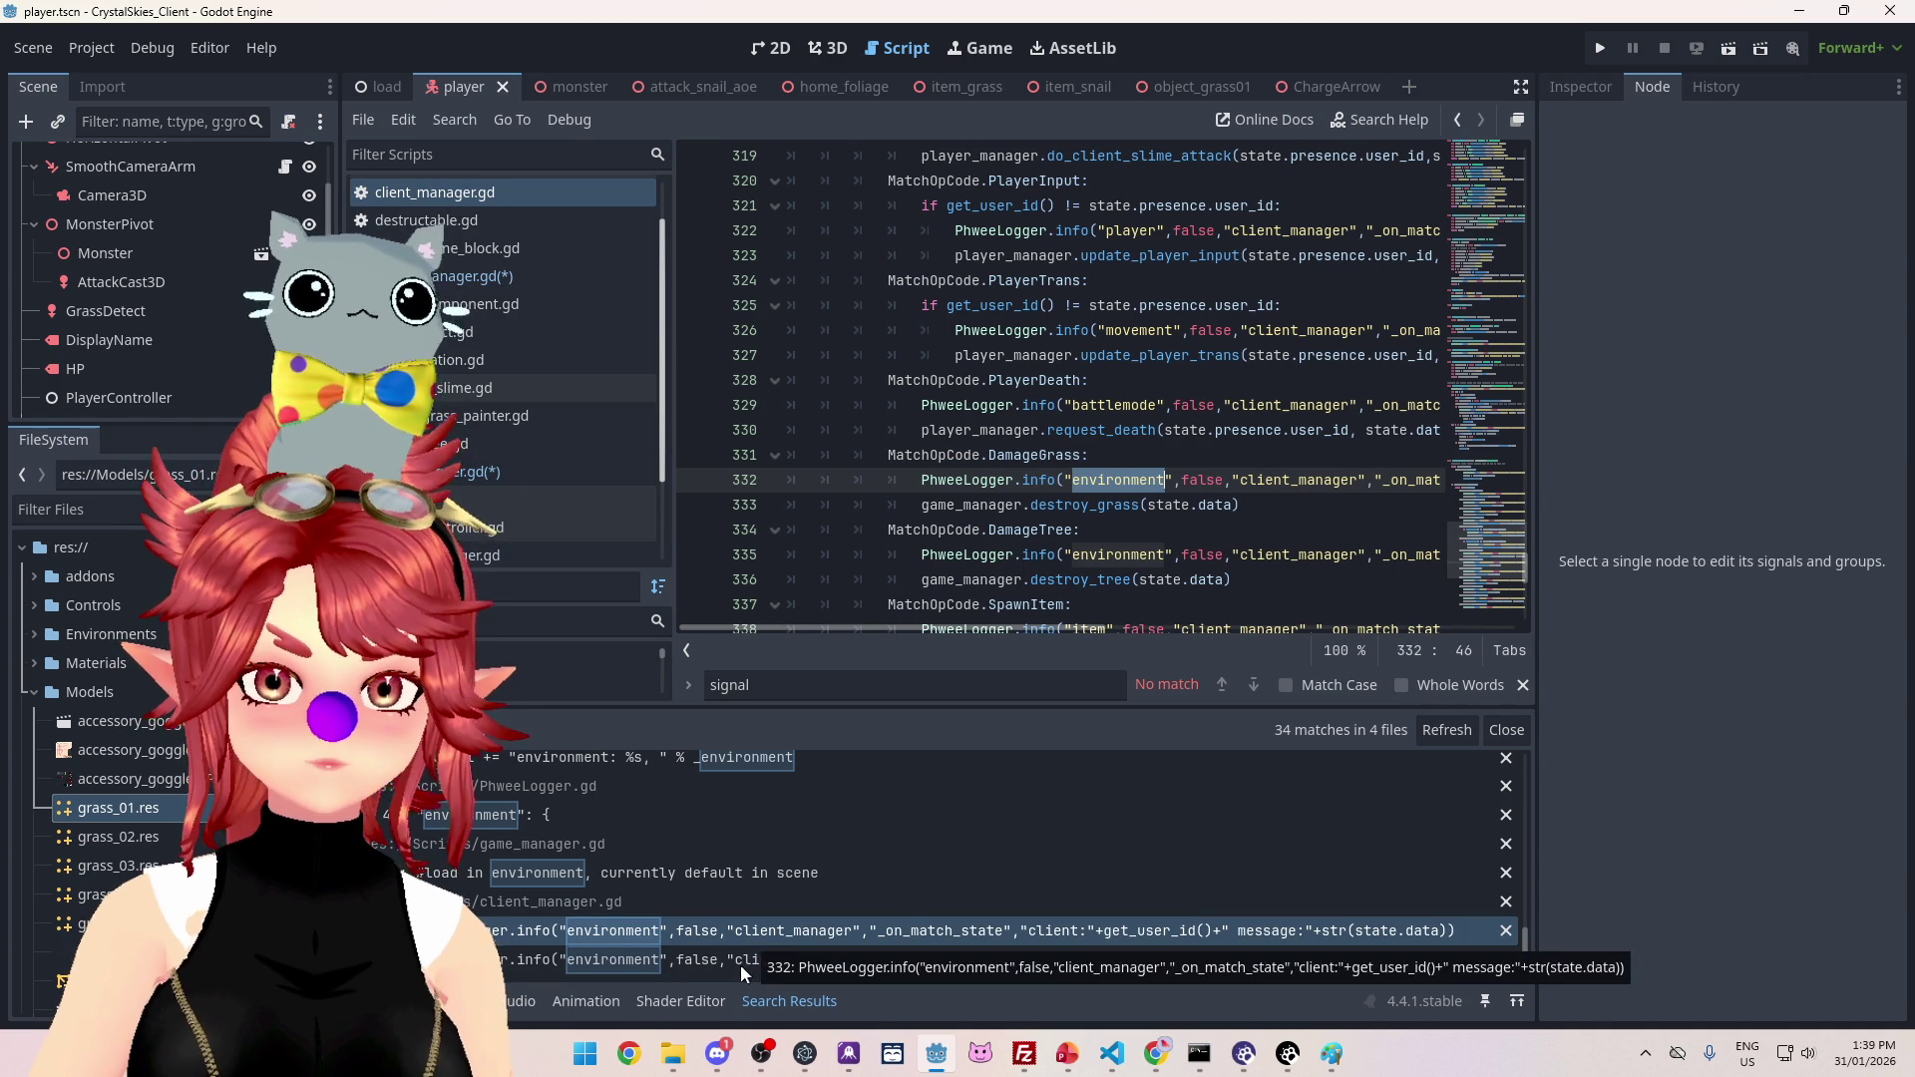
click(739, 967)
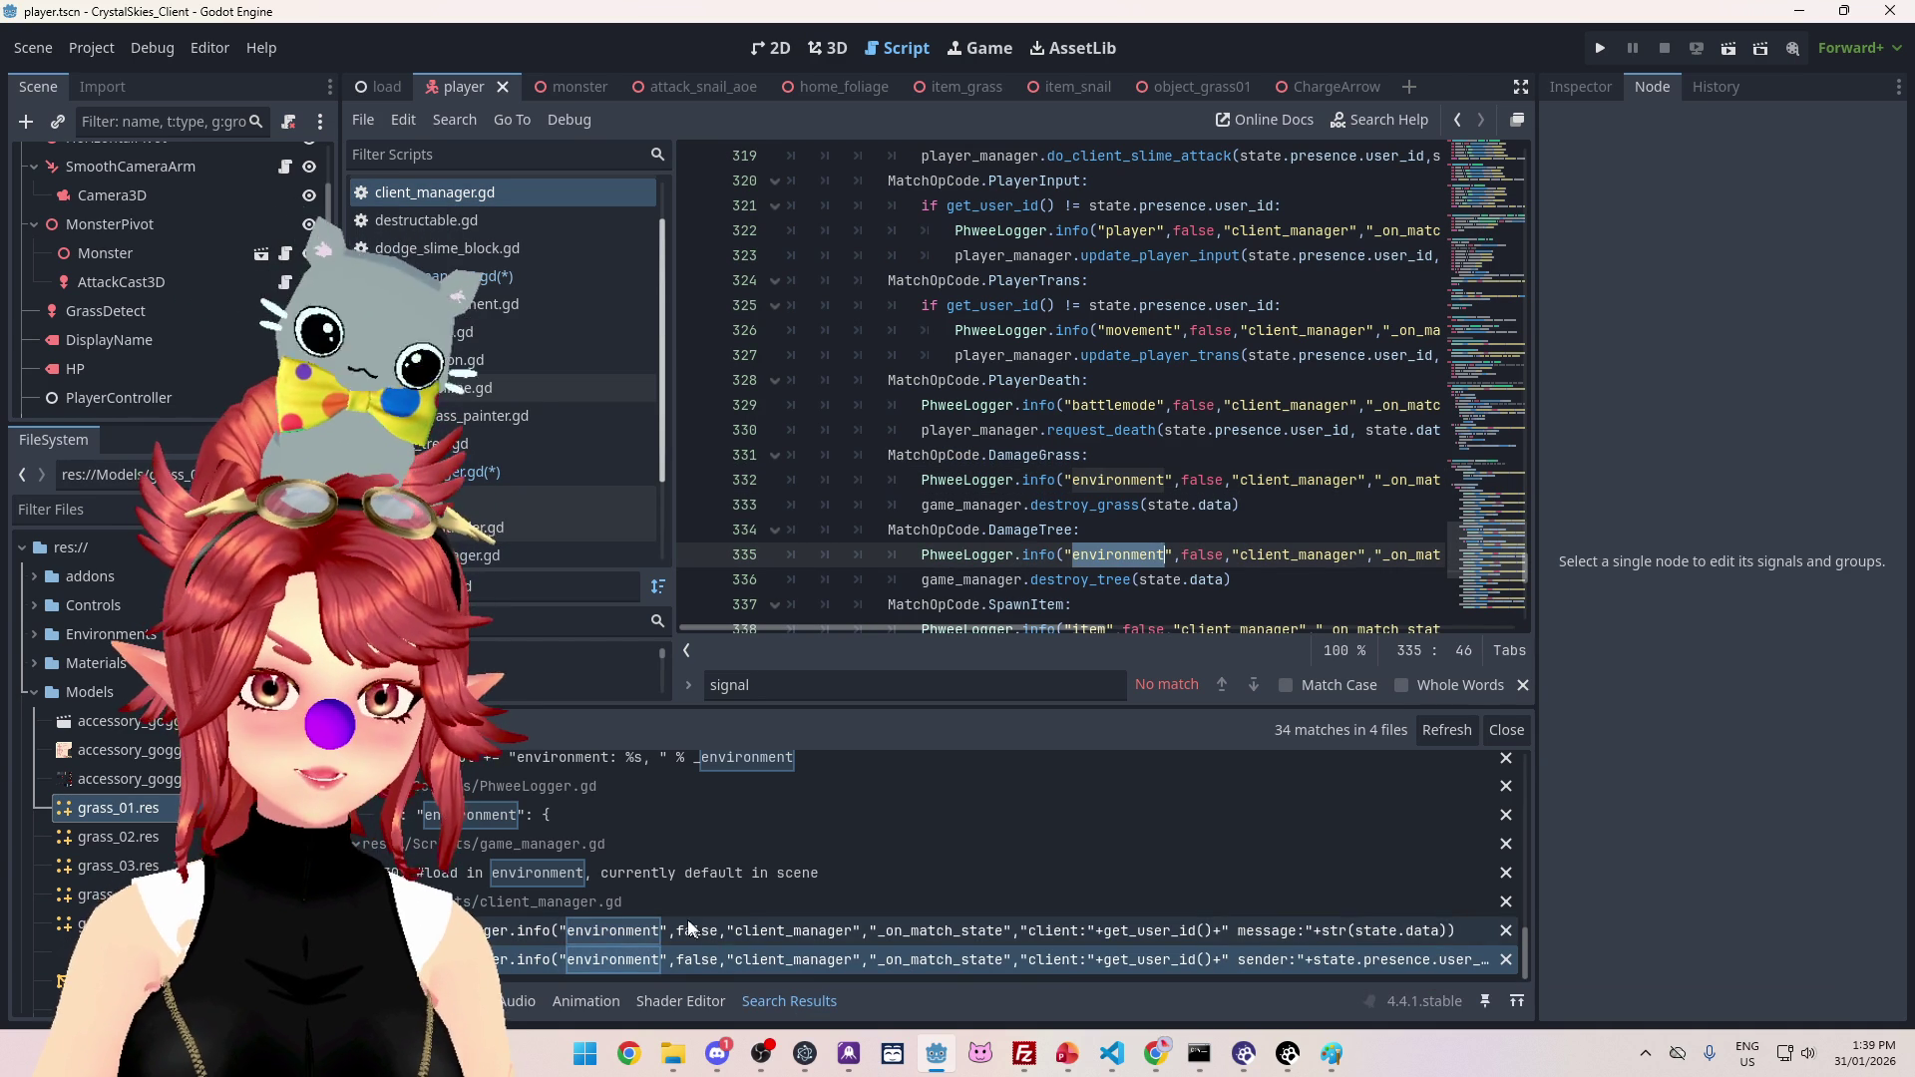
click(643, 878)
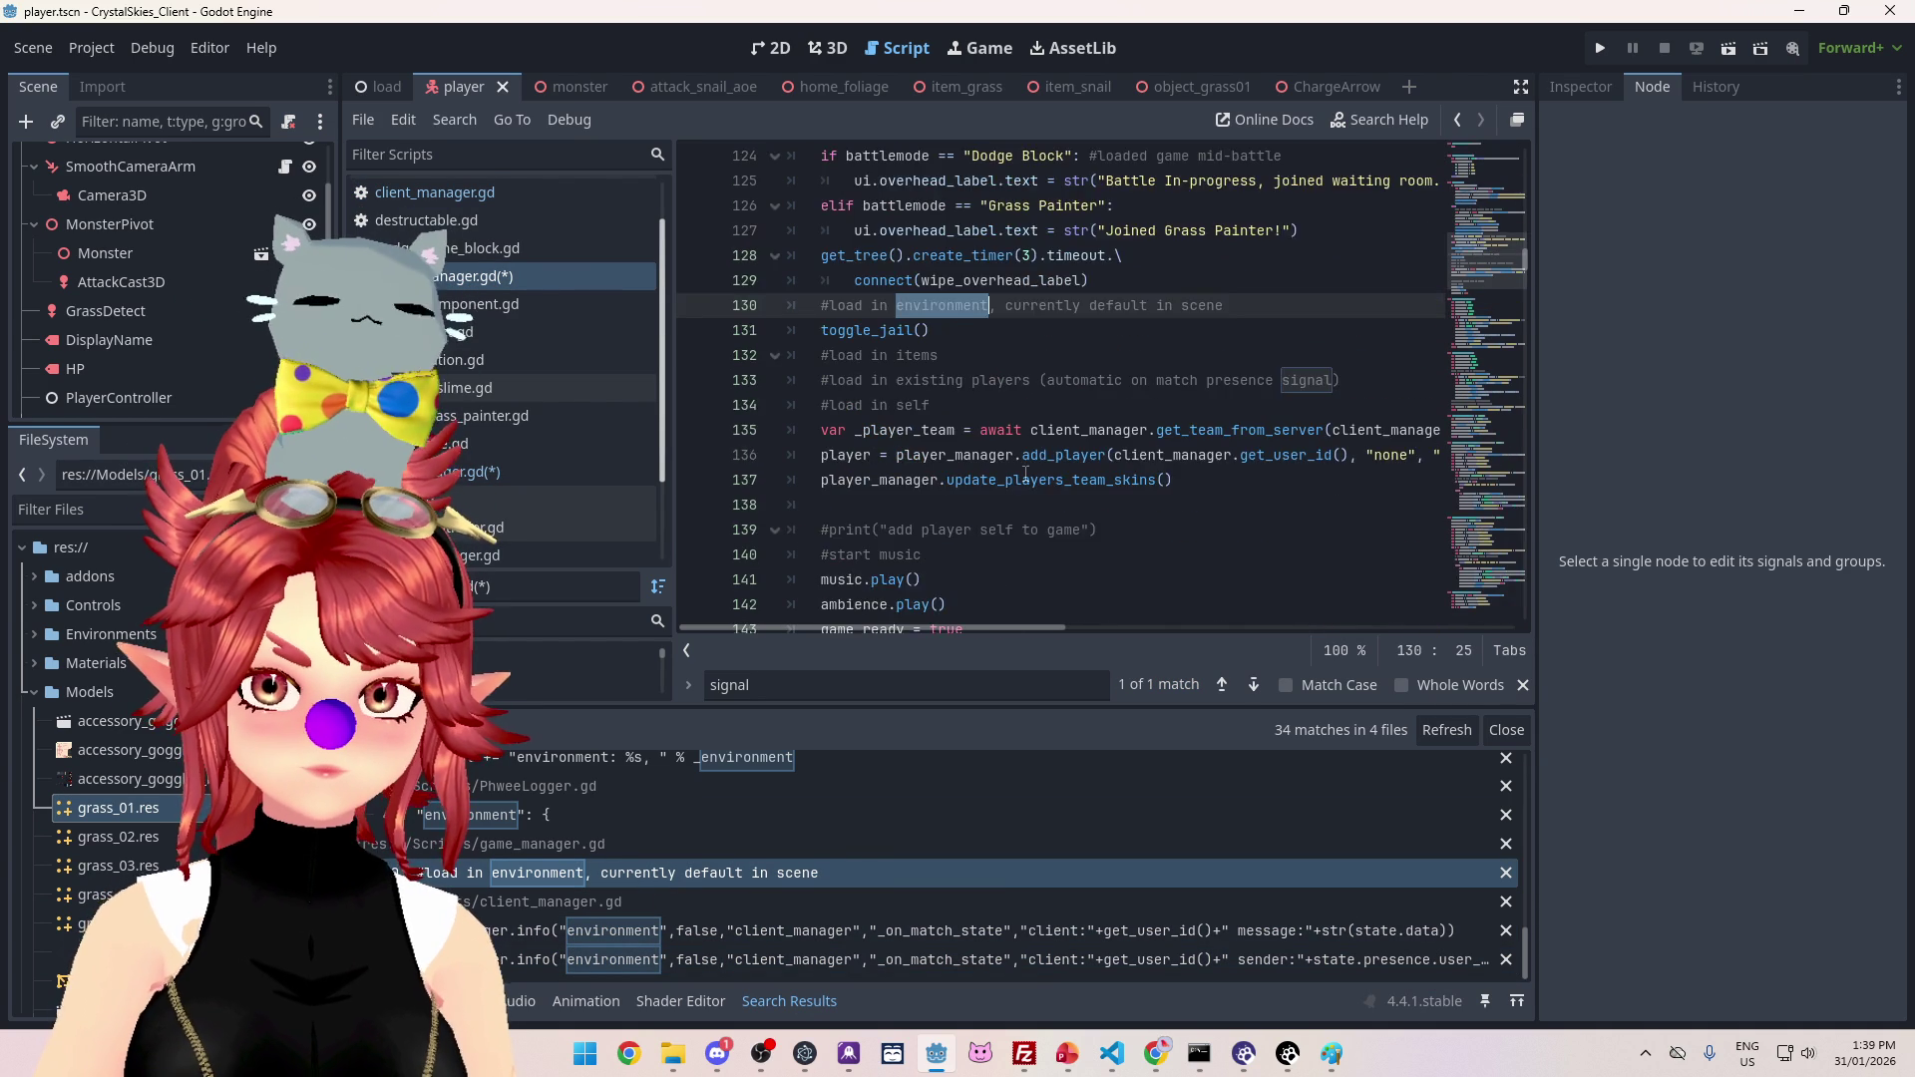
scroll(1026, 474, up, 5)
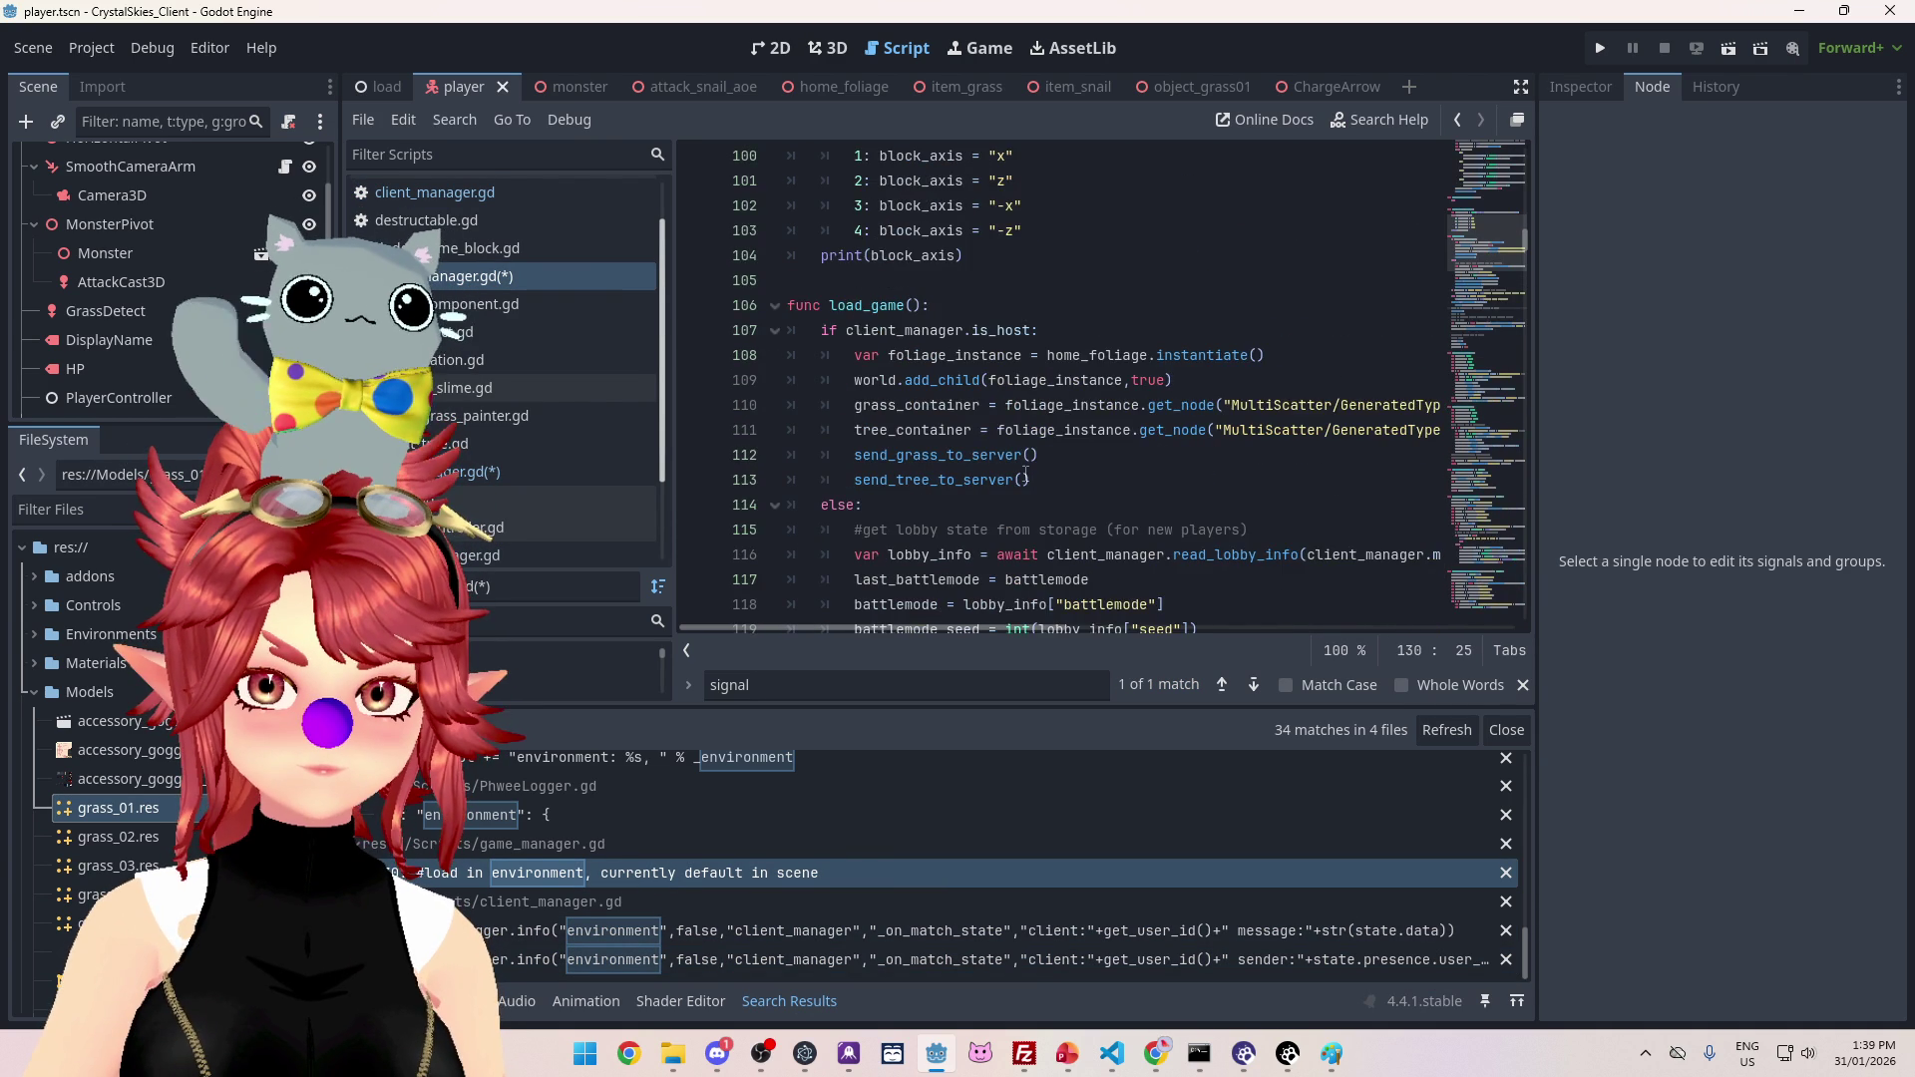
Step: Give the environment category the green colour #377D22 in PhweeLogger.gd
scroll(1024, 486, down, 4)
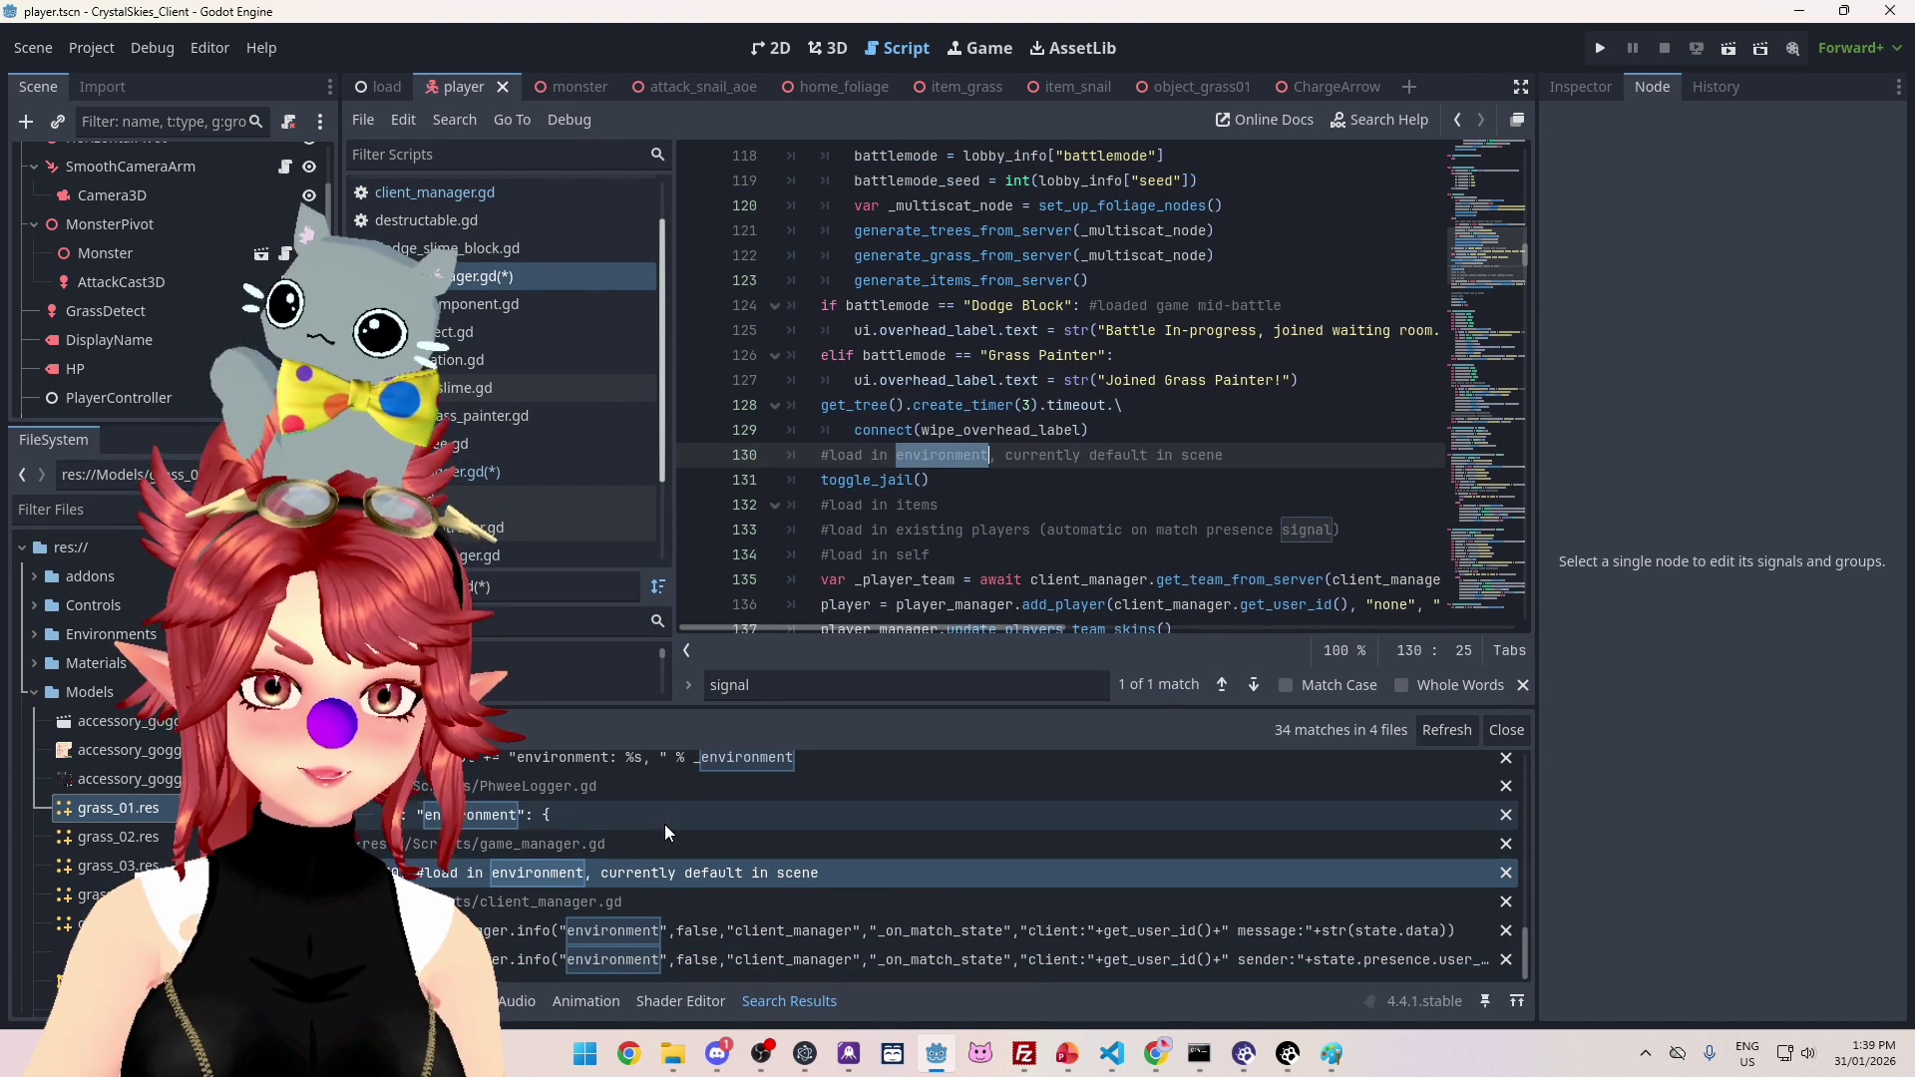
click(664, 818)
scroll(993, 427, down, 4)
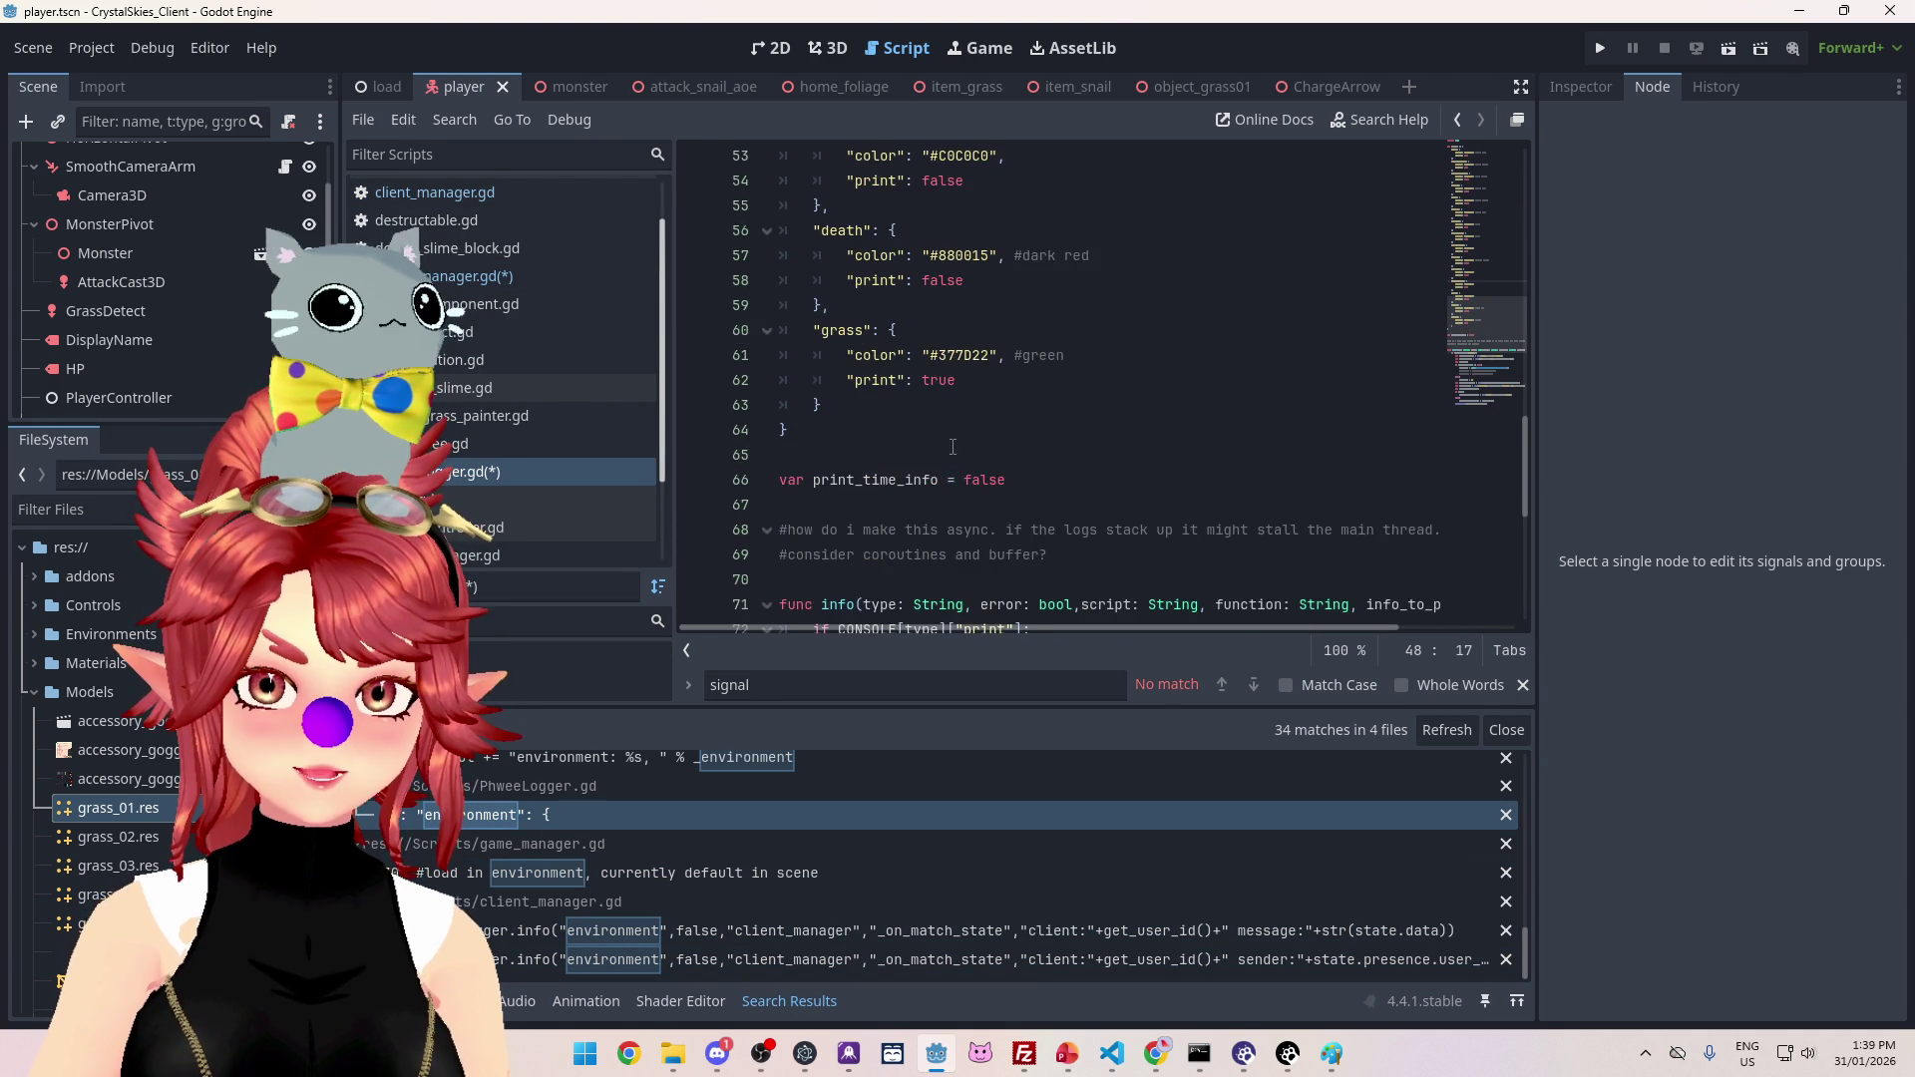
scroll(953, 447, up, 3)
scroll(999, 553, down, 1)
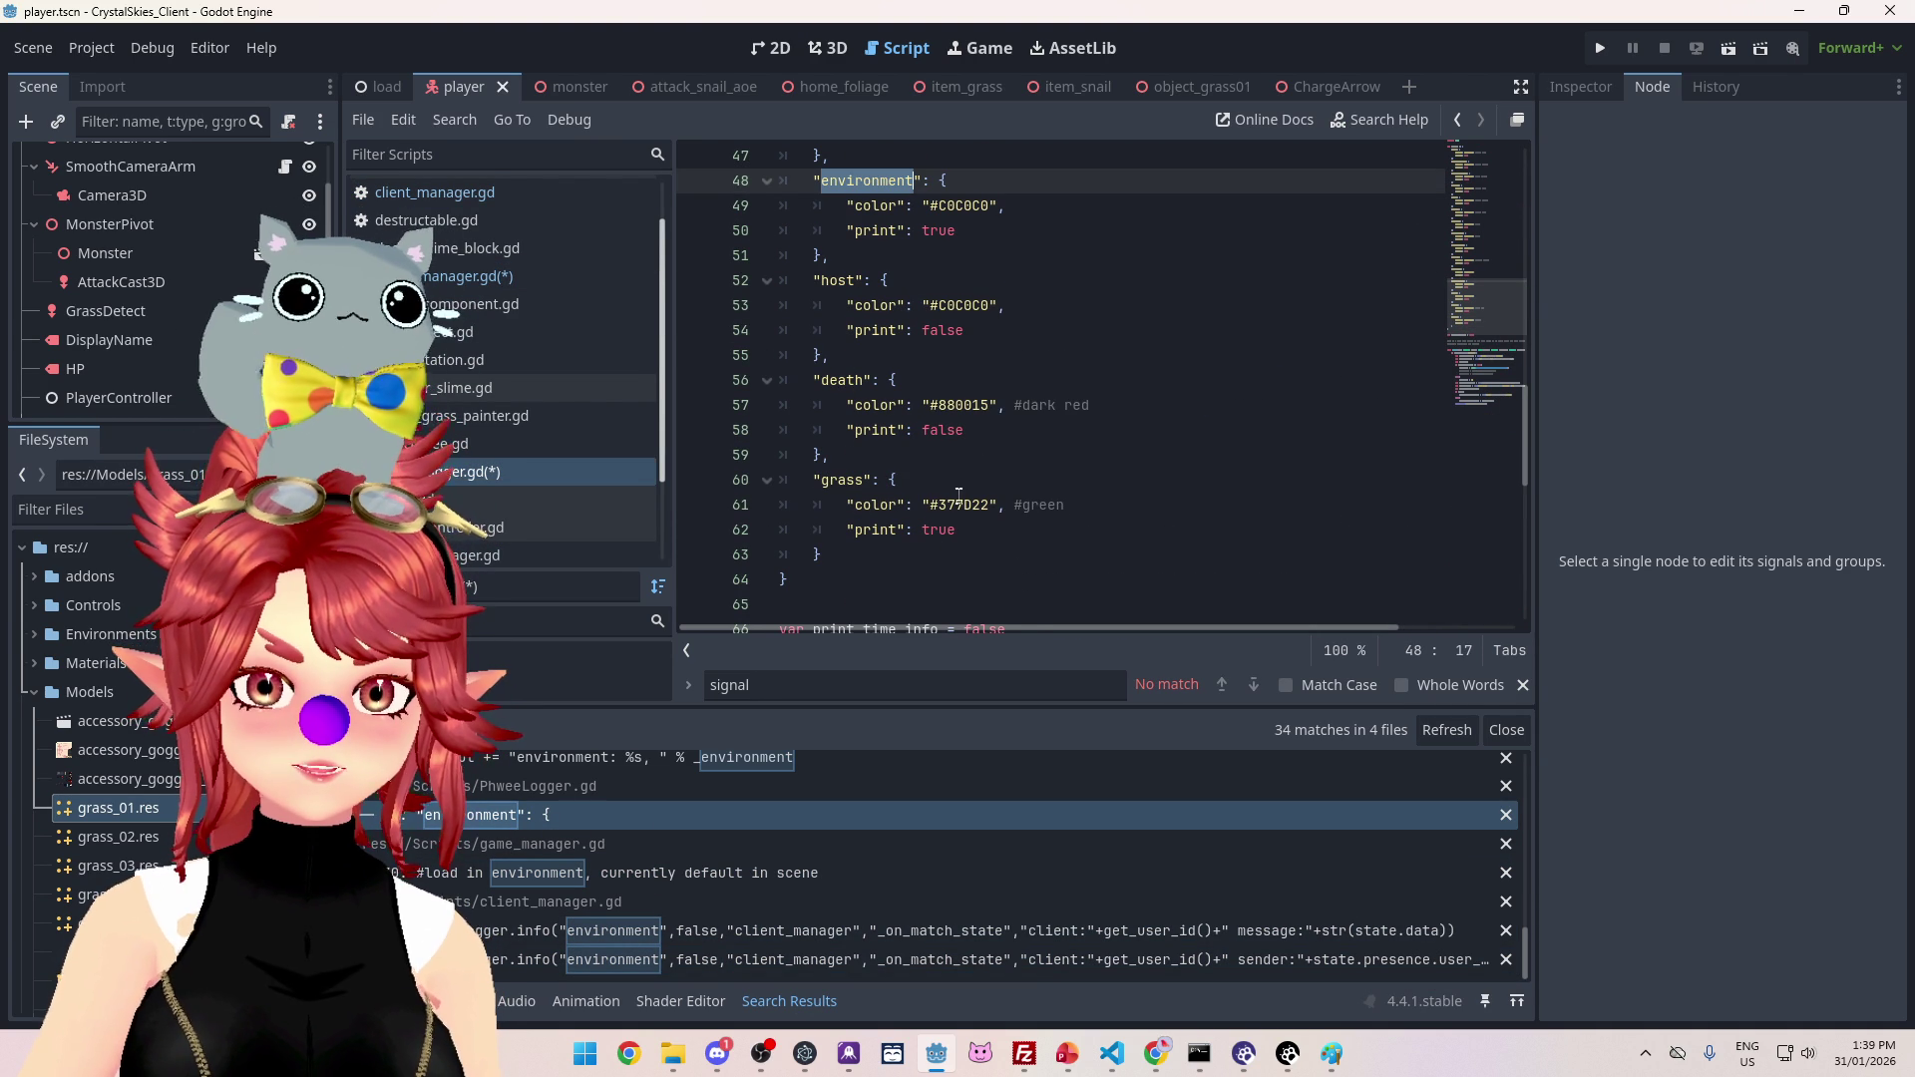
drag(939, 505, 983, 506)
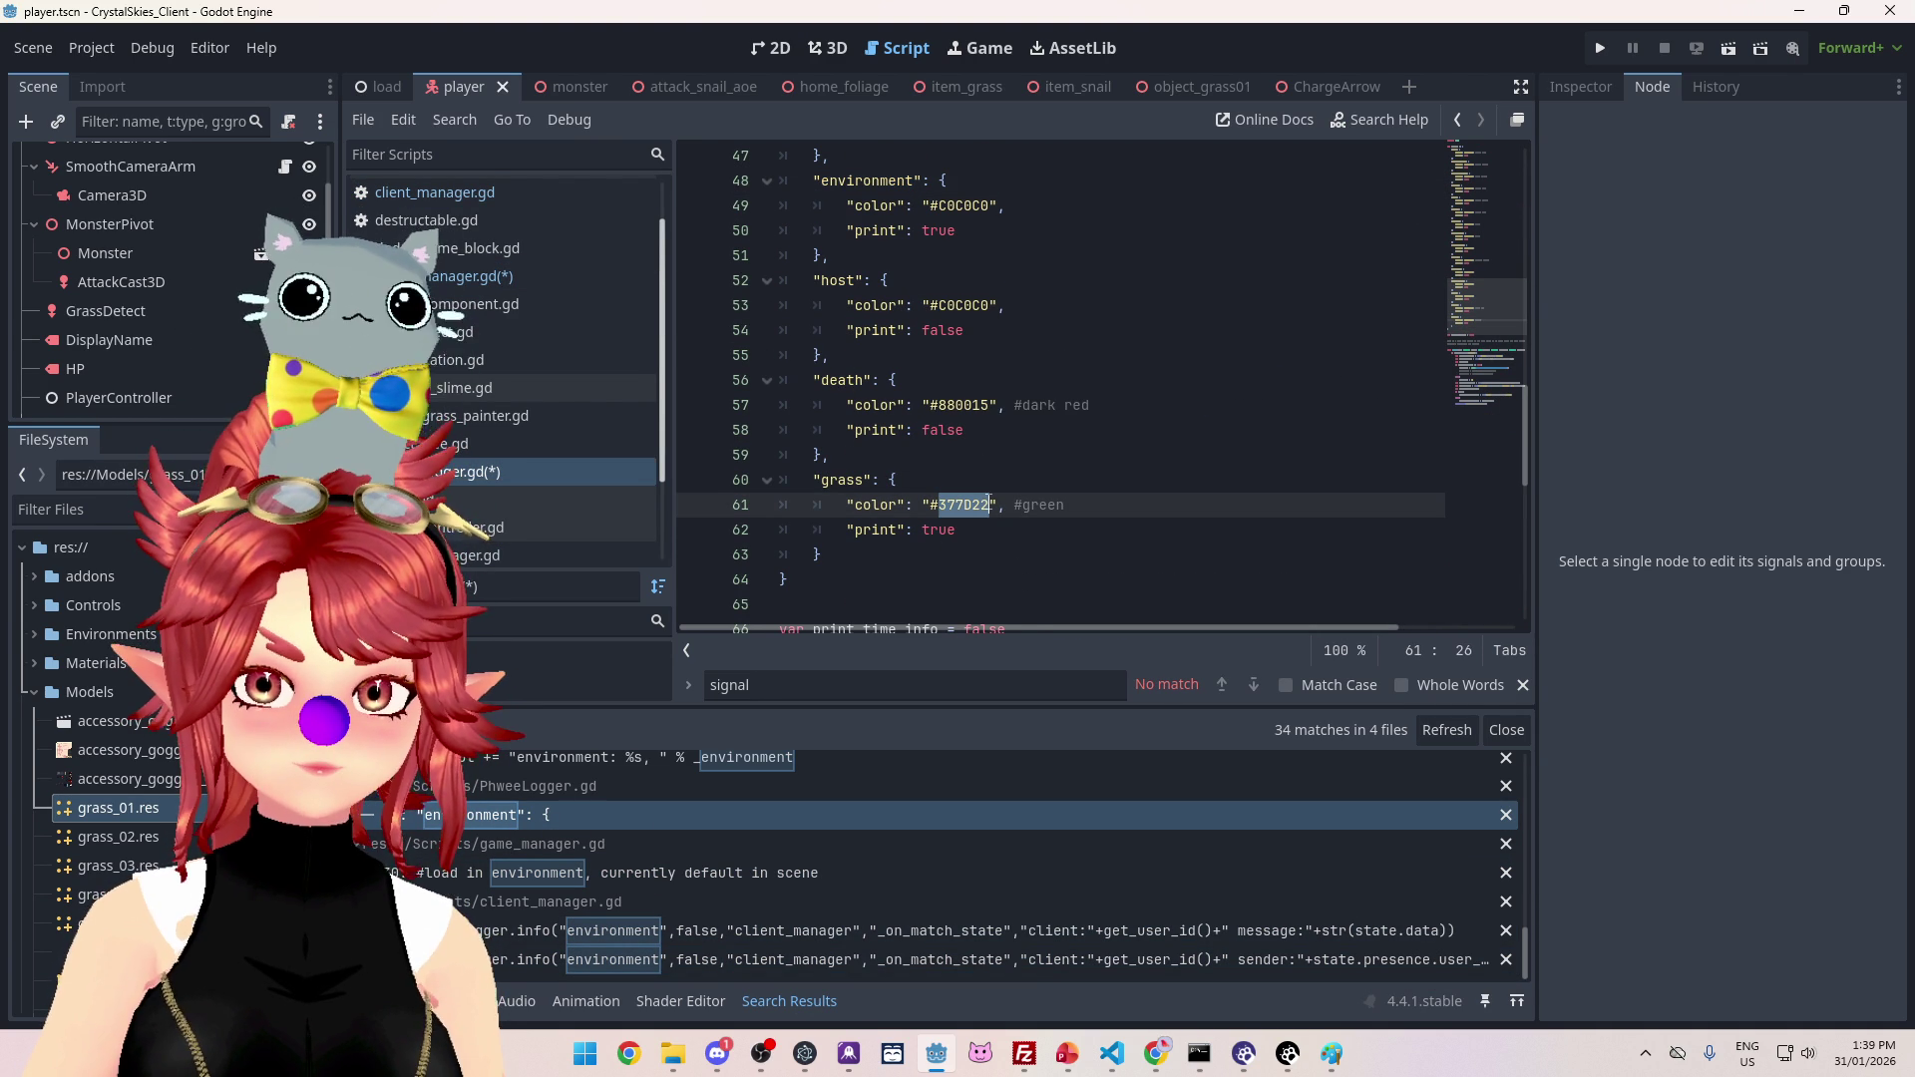
click(939, 207)
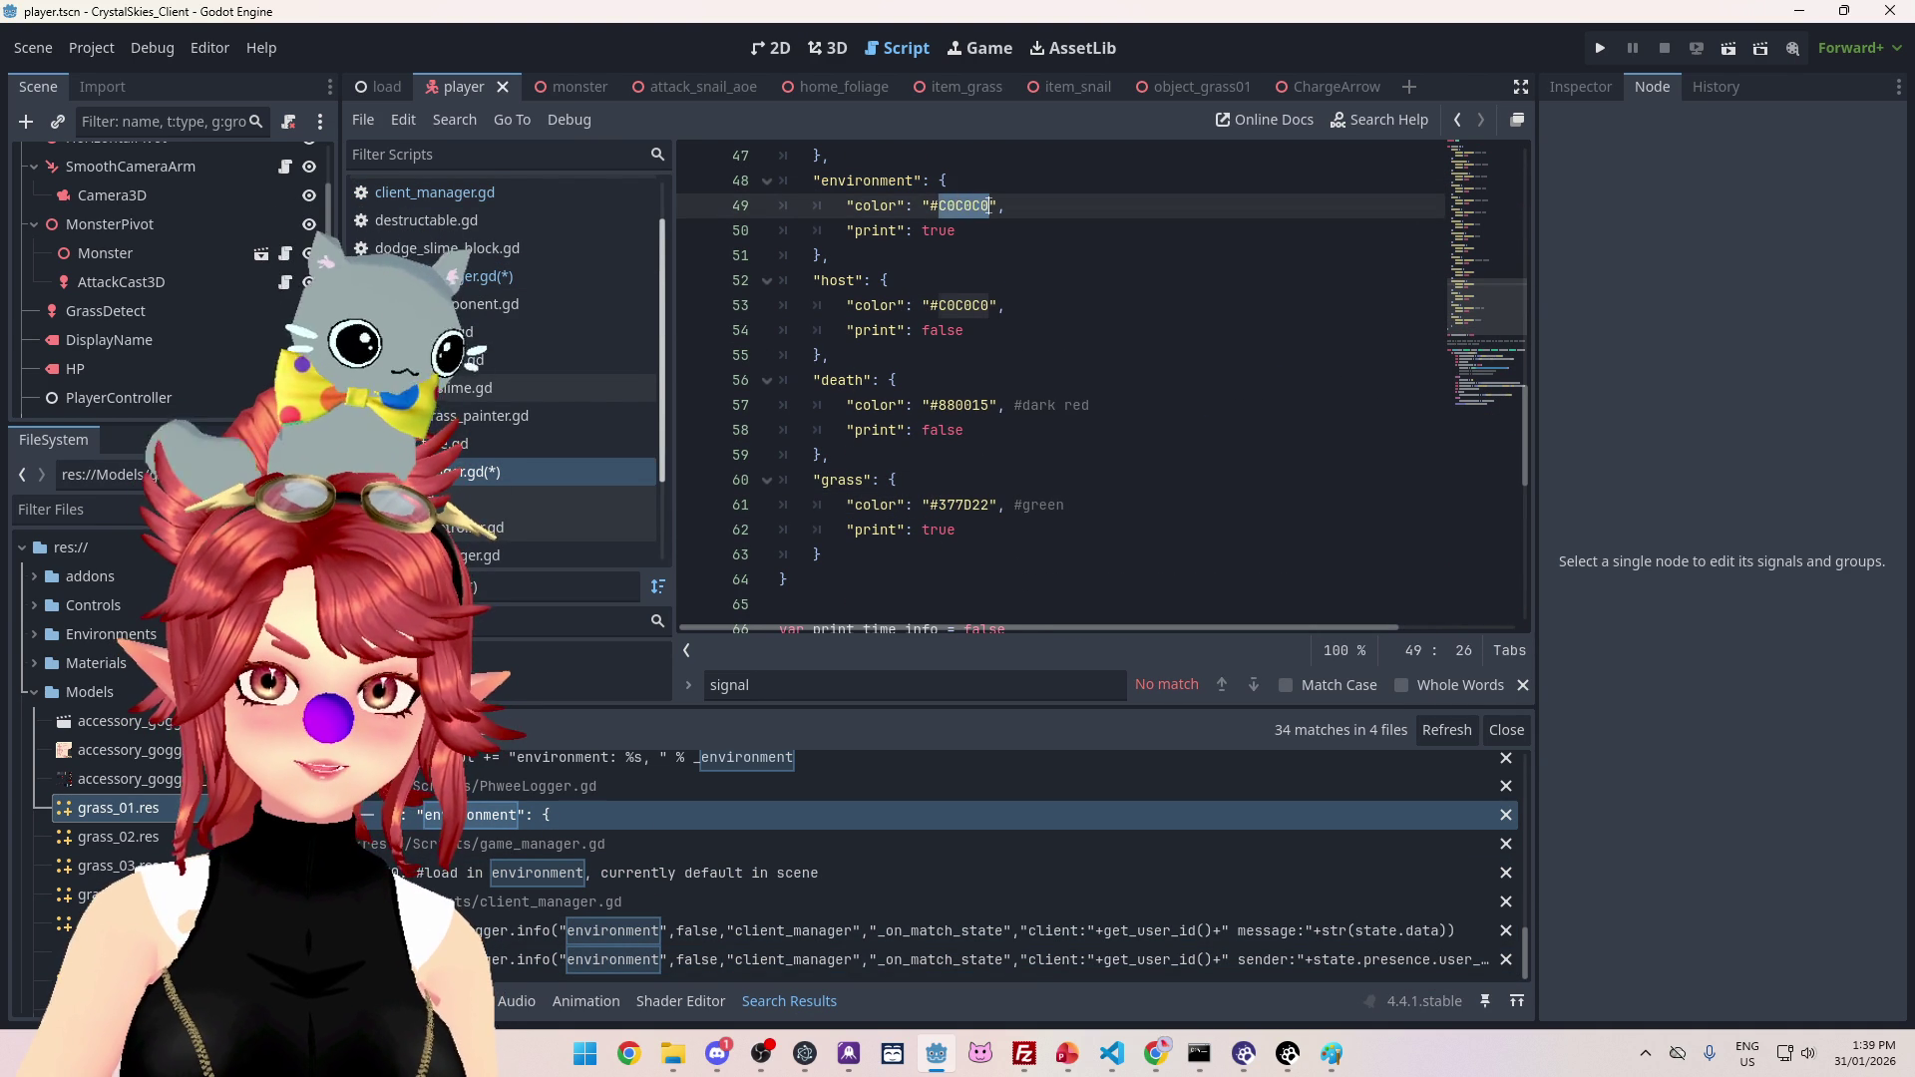
text(377D22)
Step: Delete the grass category block and save PhweeLogger.gd
mouse_move(836, 576)
mouse_down()
mouse_move(848, 531)
mouse_move(627, 483)
mouse_up()
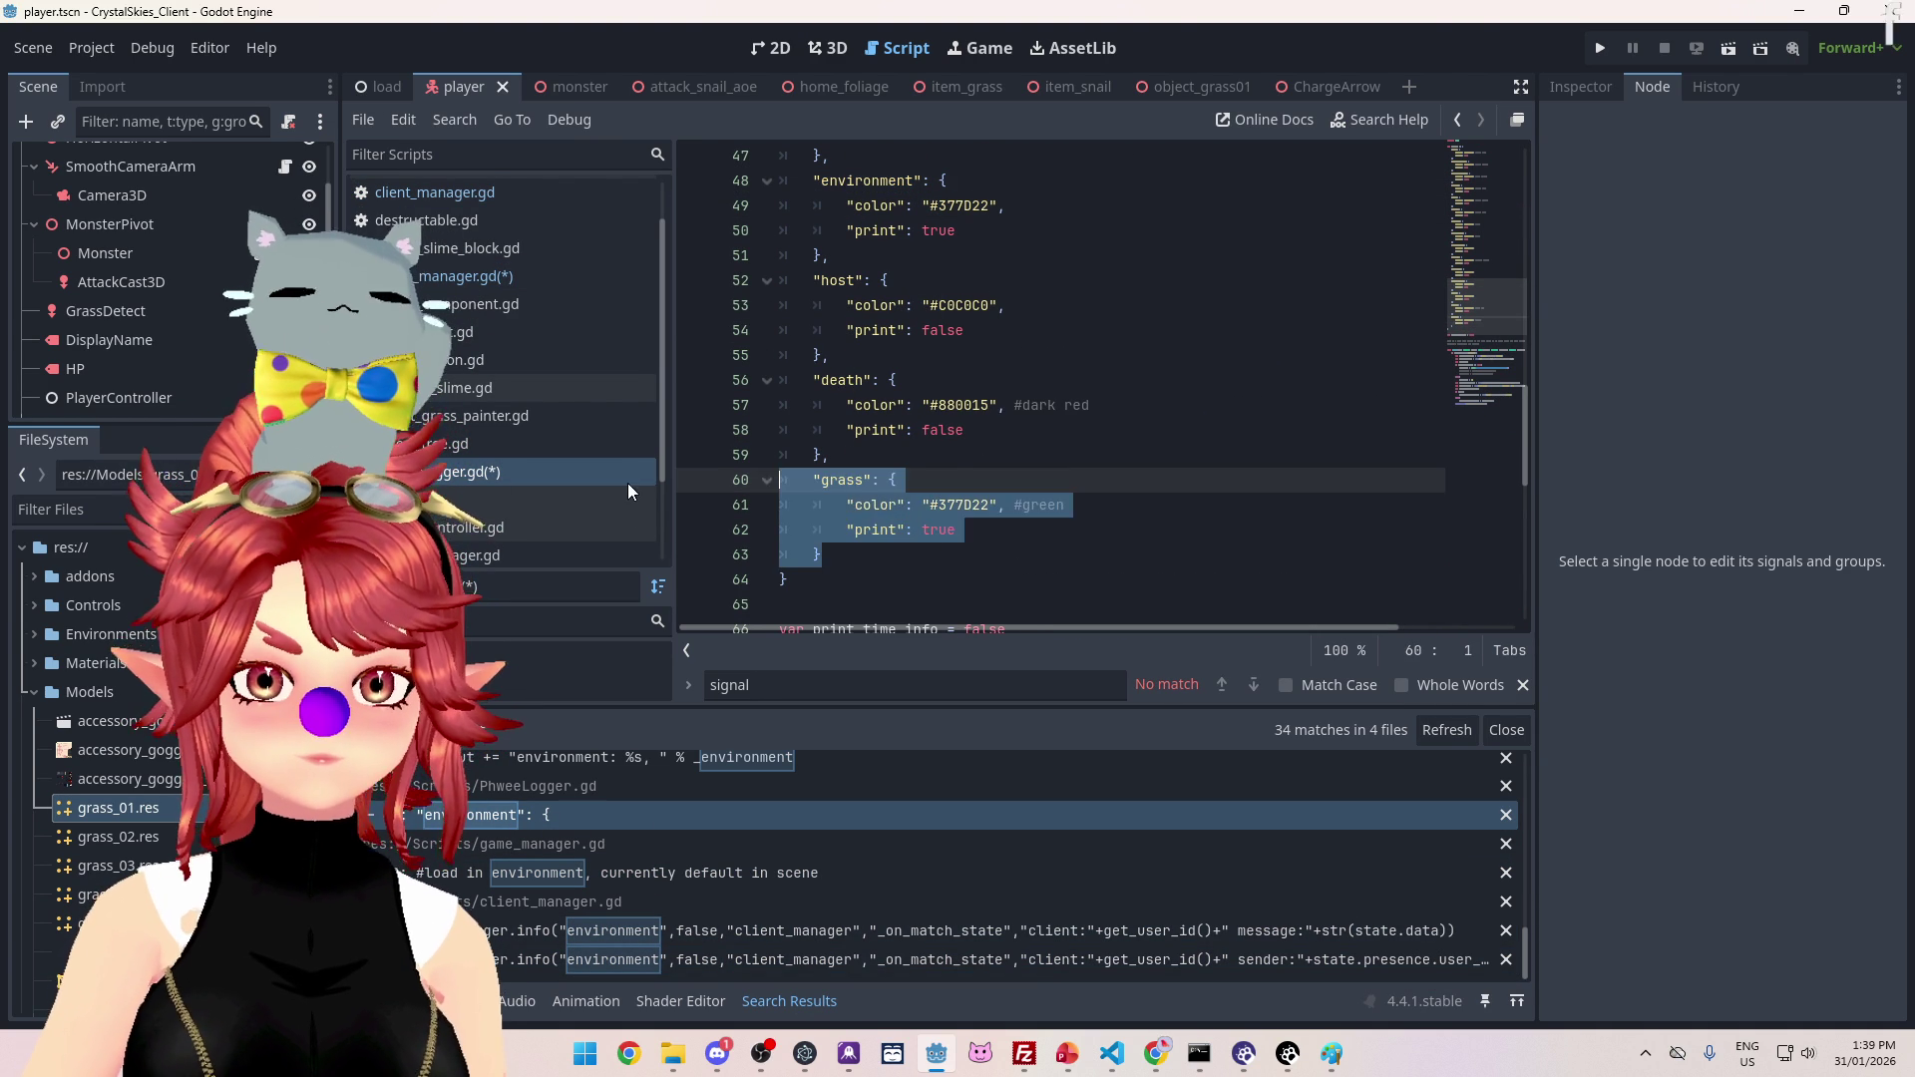
key(BackSpace)
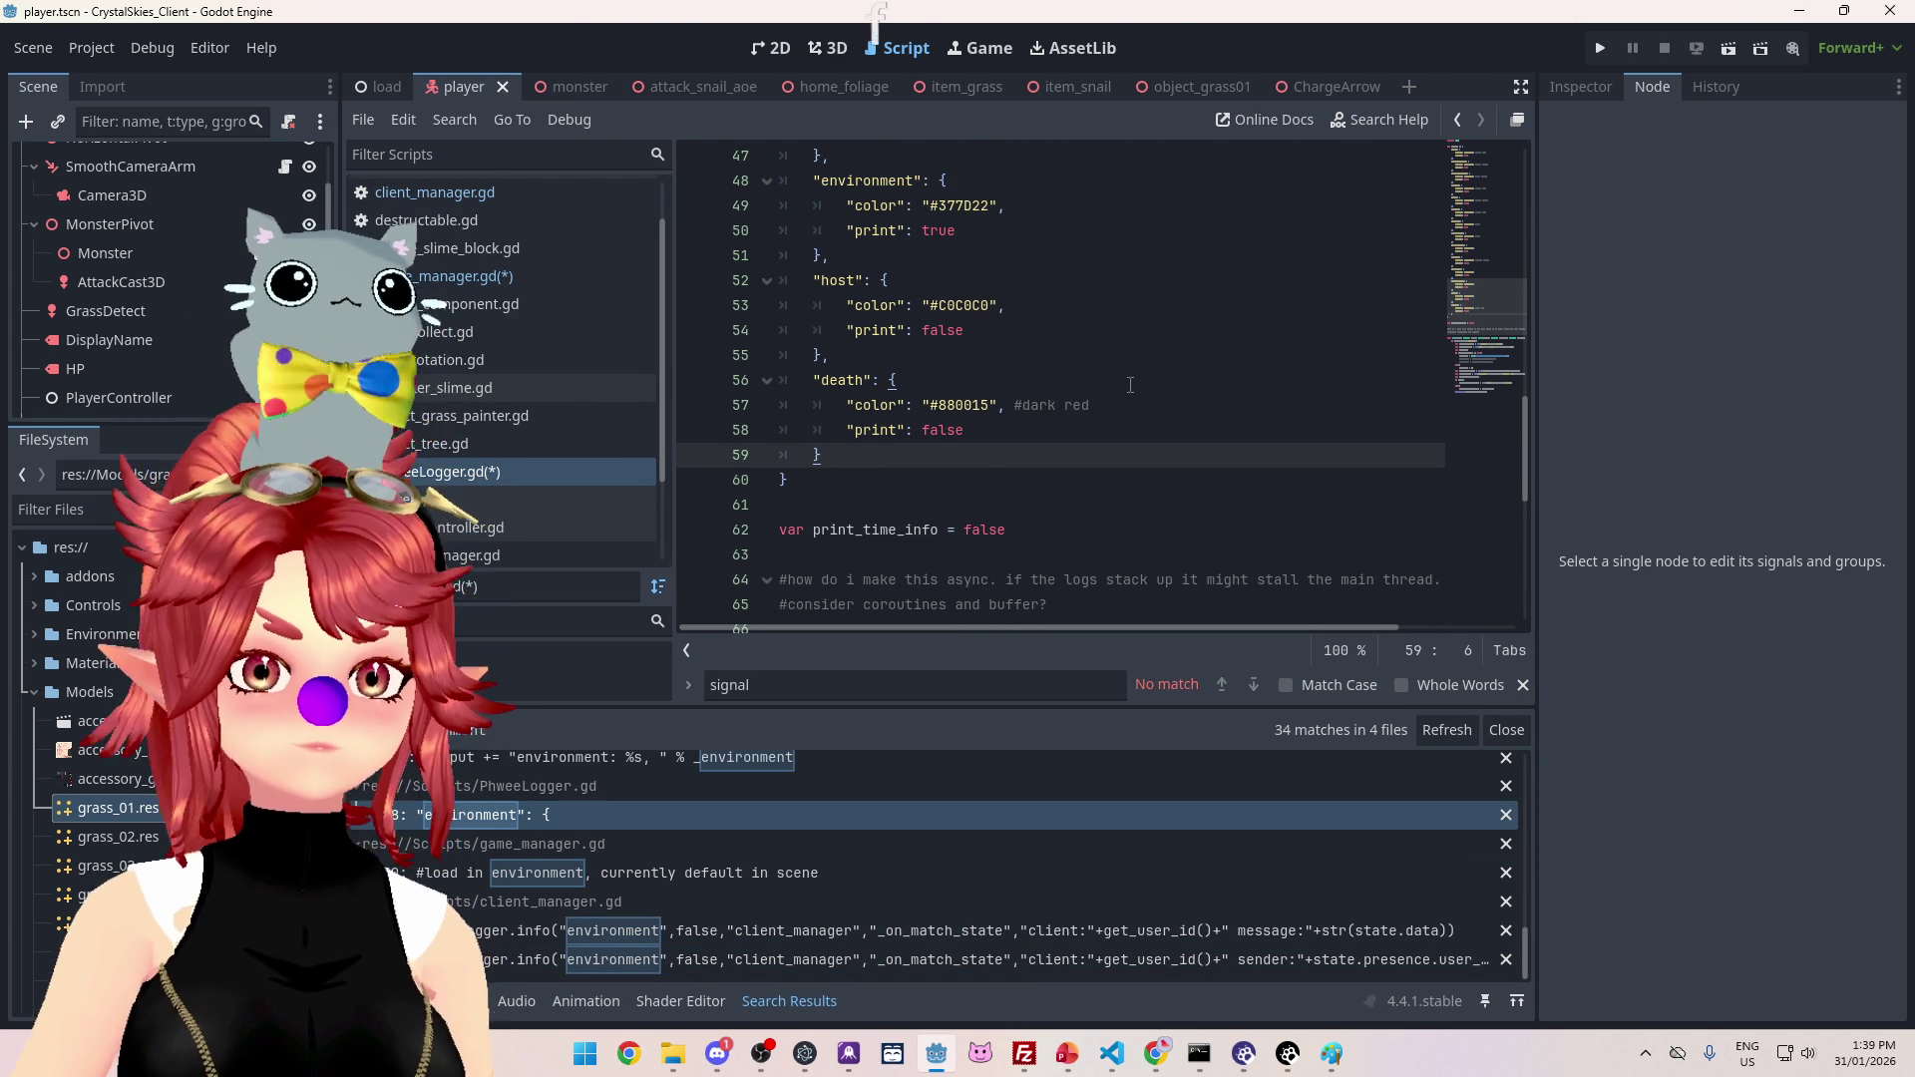
click(1131, 385)
key(ctrl+s)
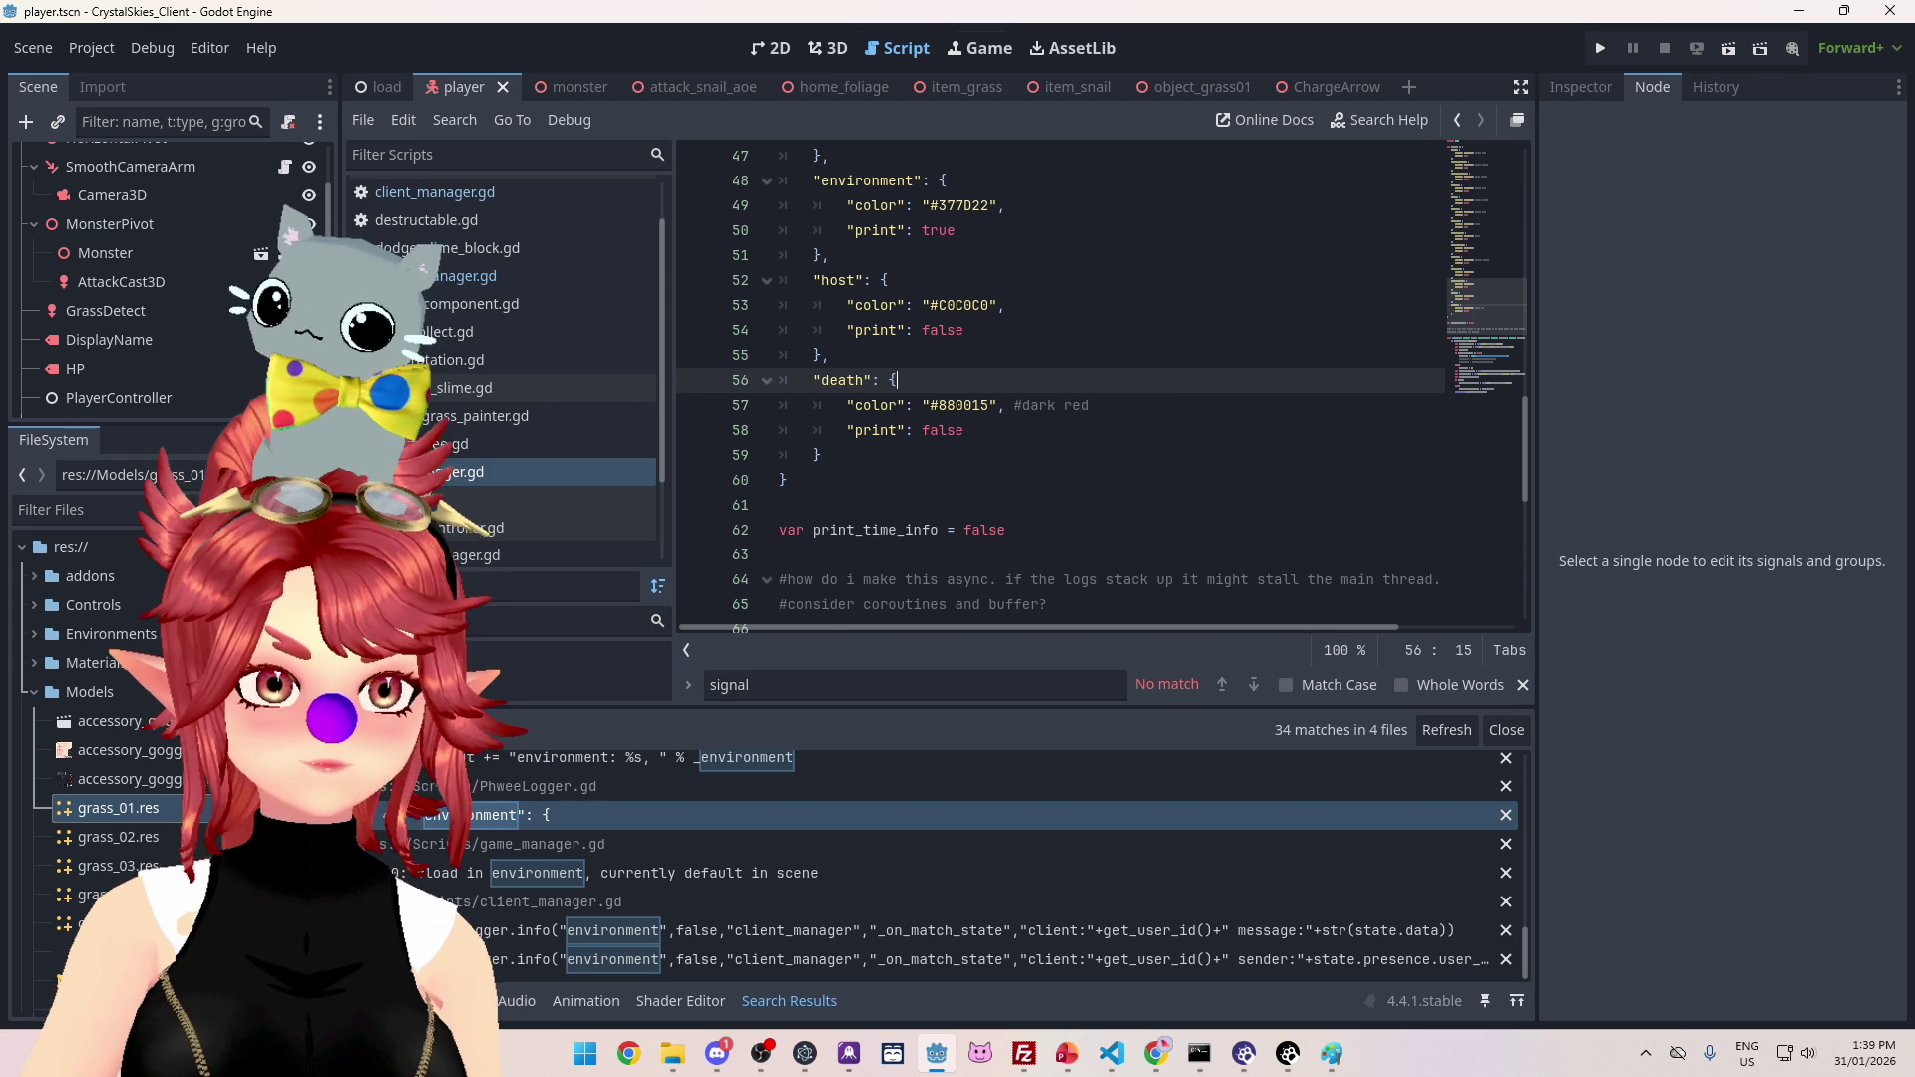
Step: Return to game_manager.gd and scroll from load_game to the send_grass_to_server code
key(alt+Tab)
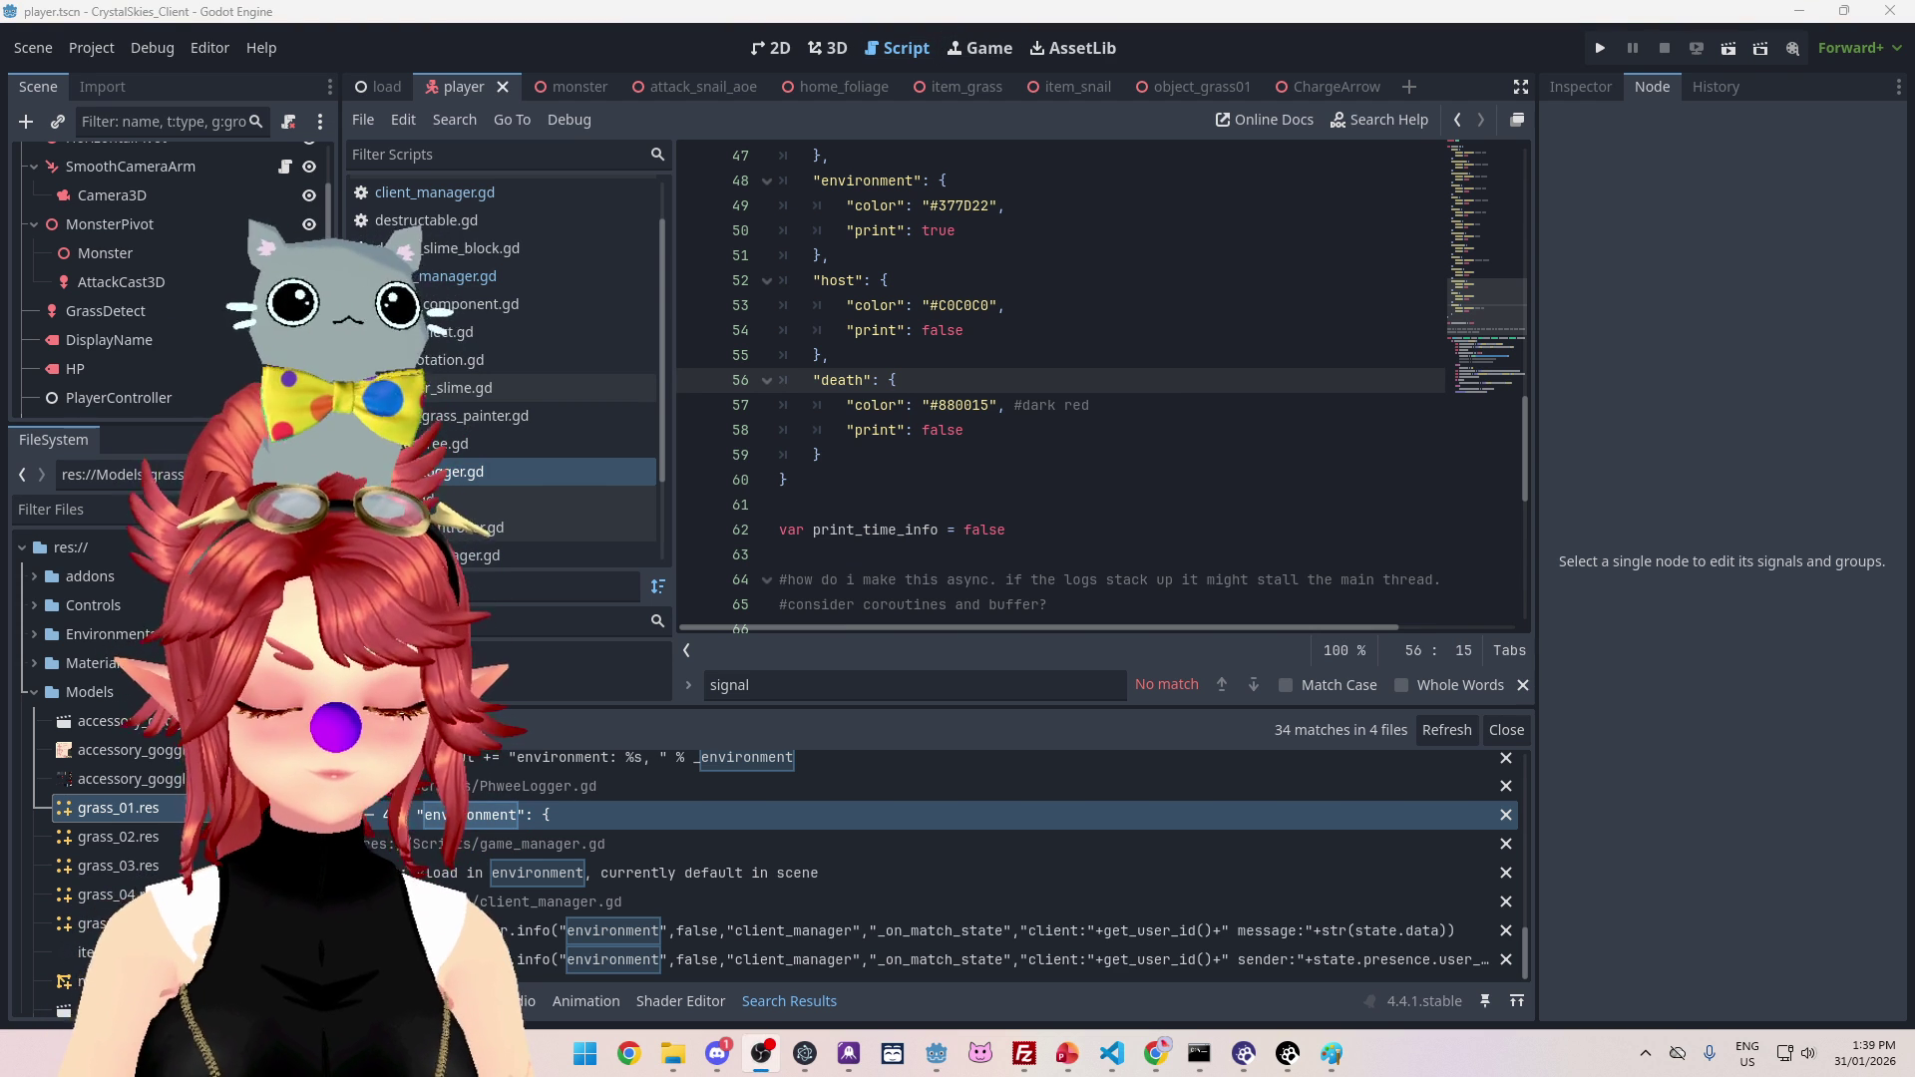
click(1033, 346)
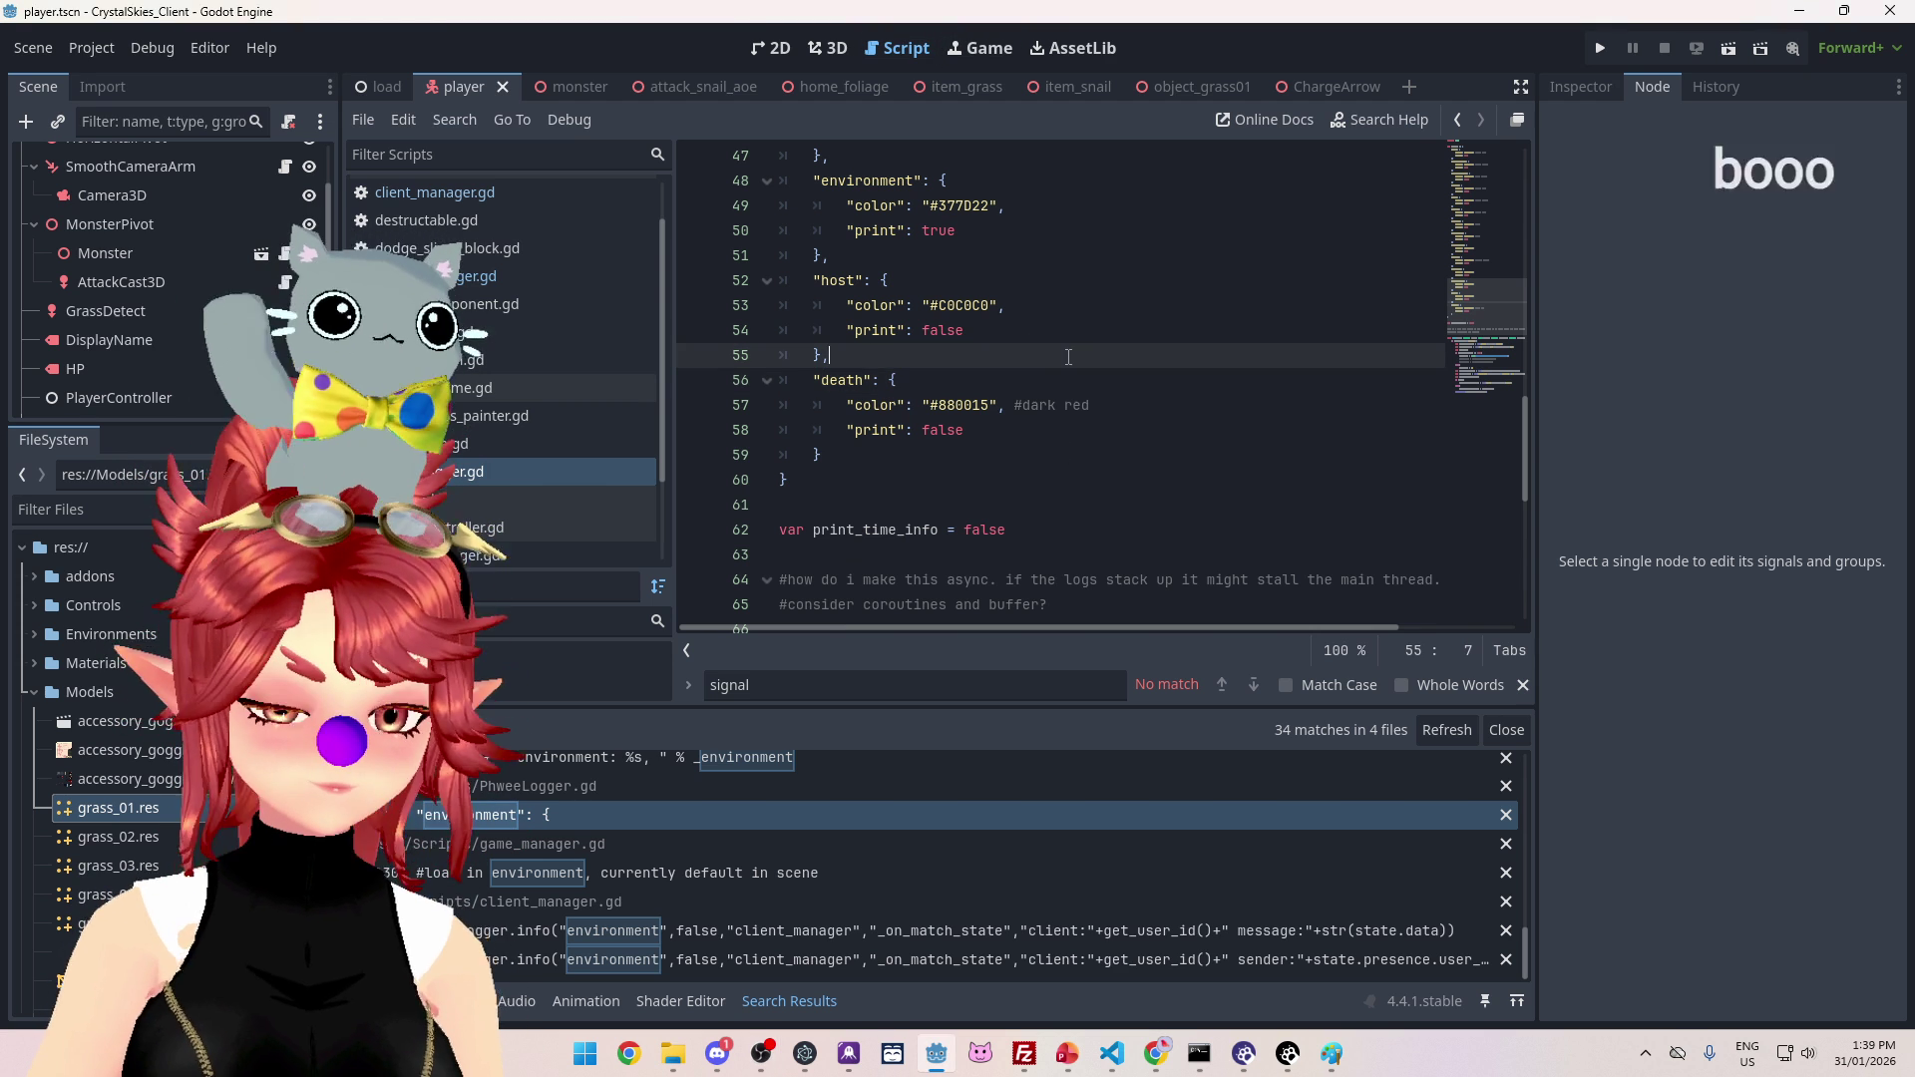
scroll(1018, 379, up, 2)
scroll(1010, 390, up, 6)
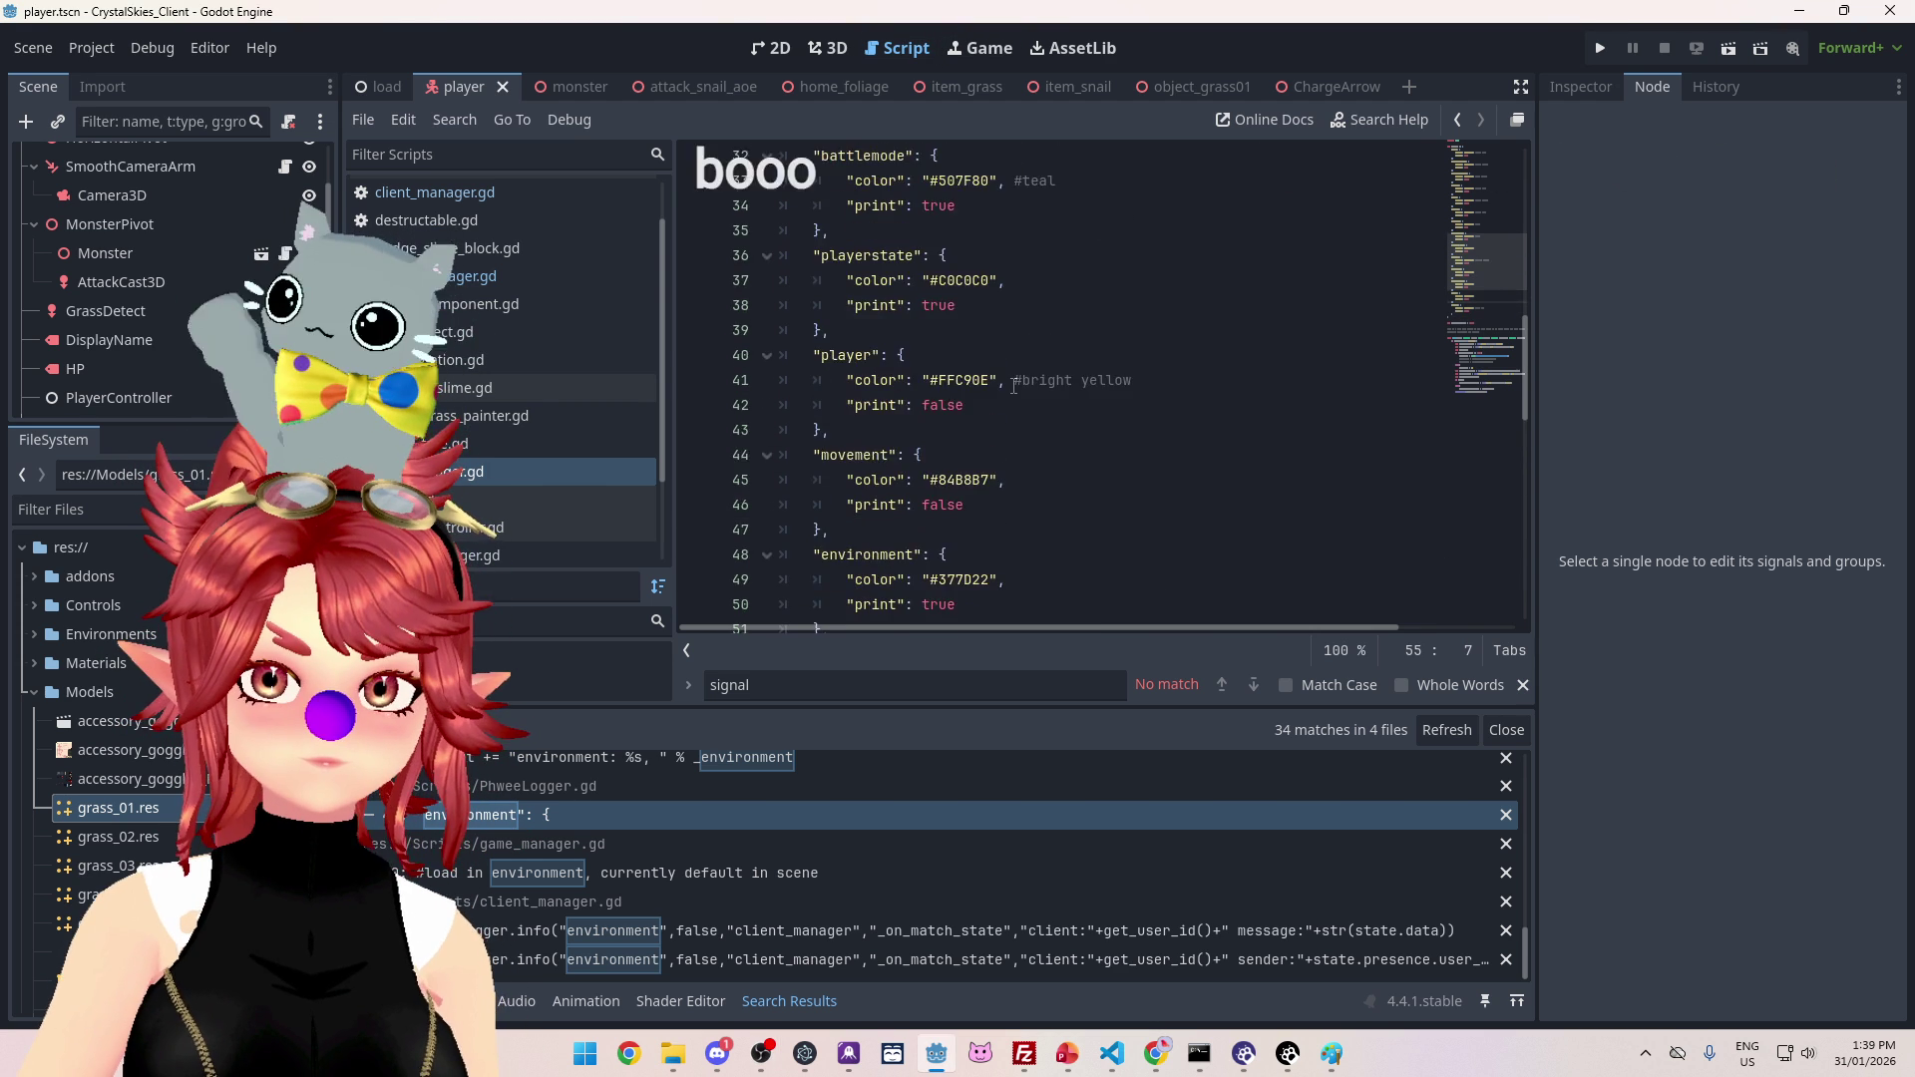
scroll(1010, 395, up, 1)
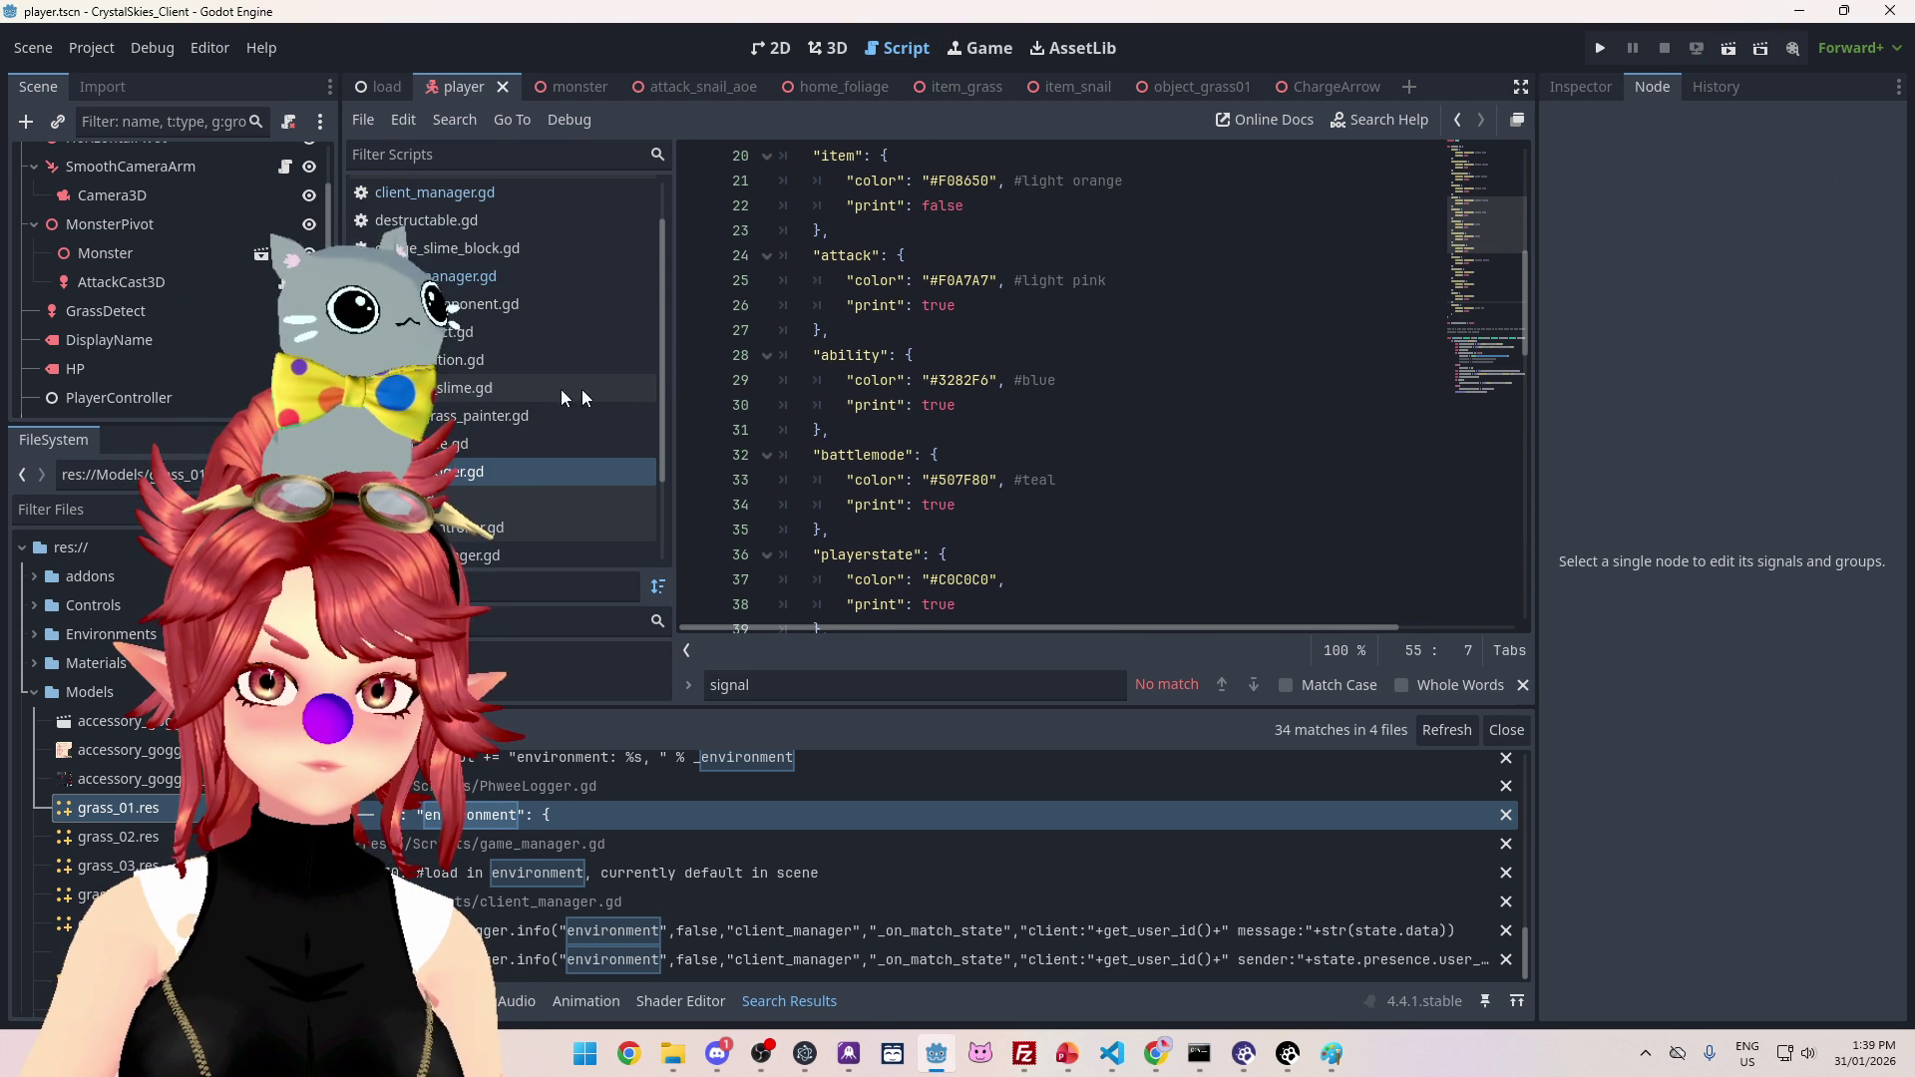
click(558, 276)
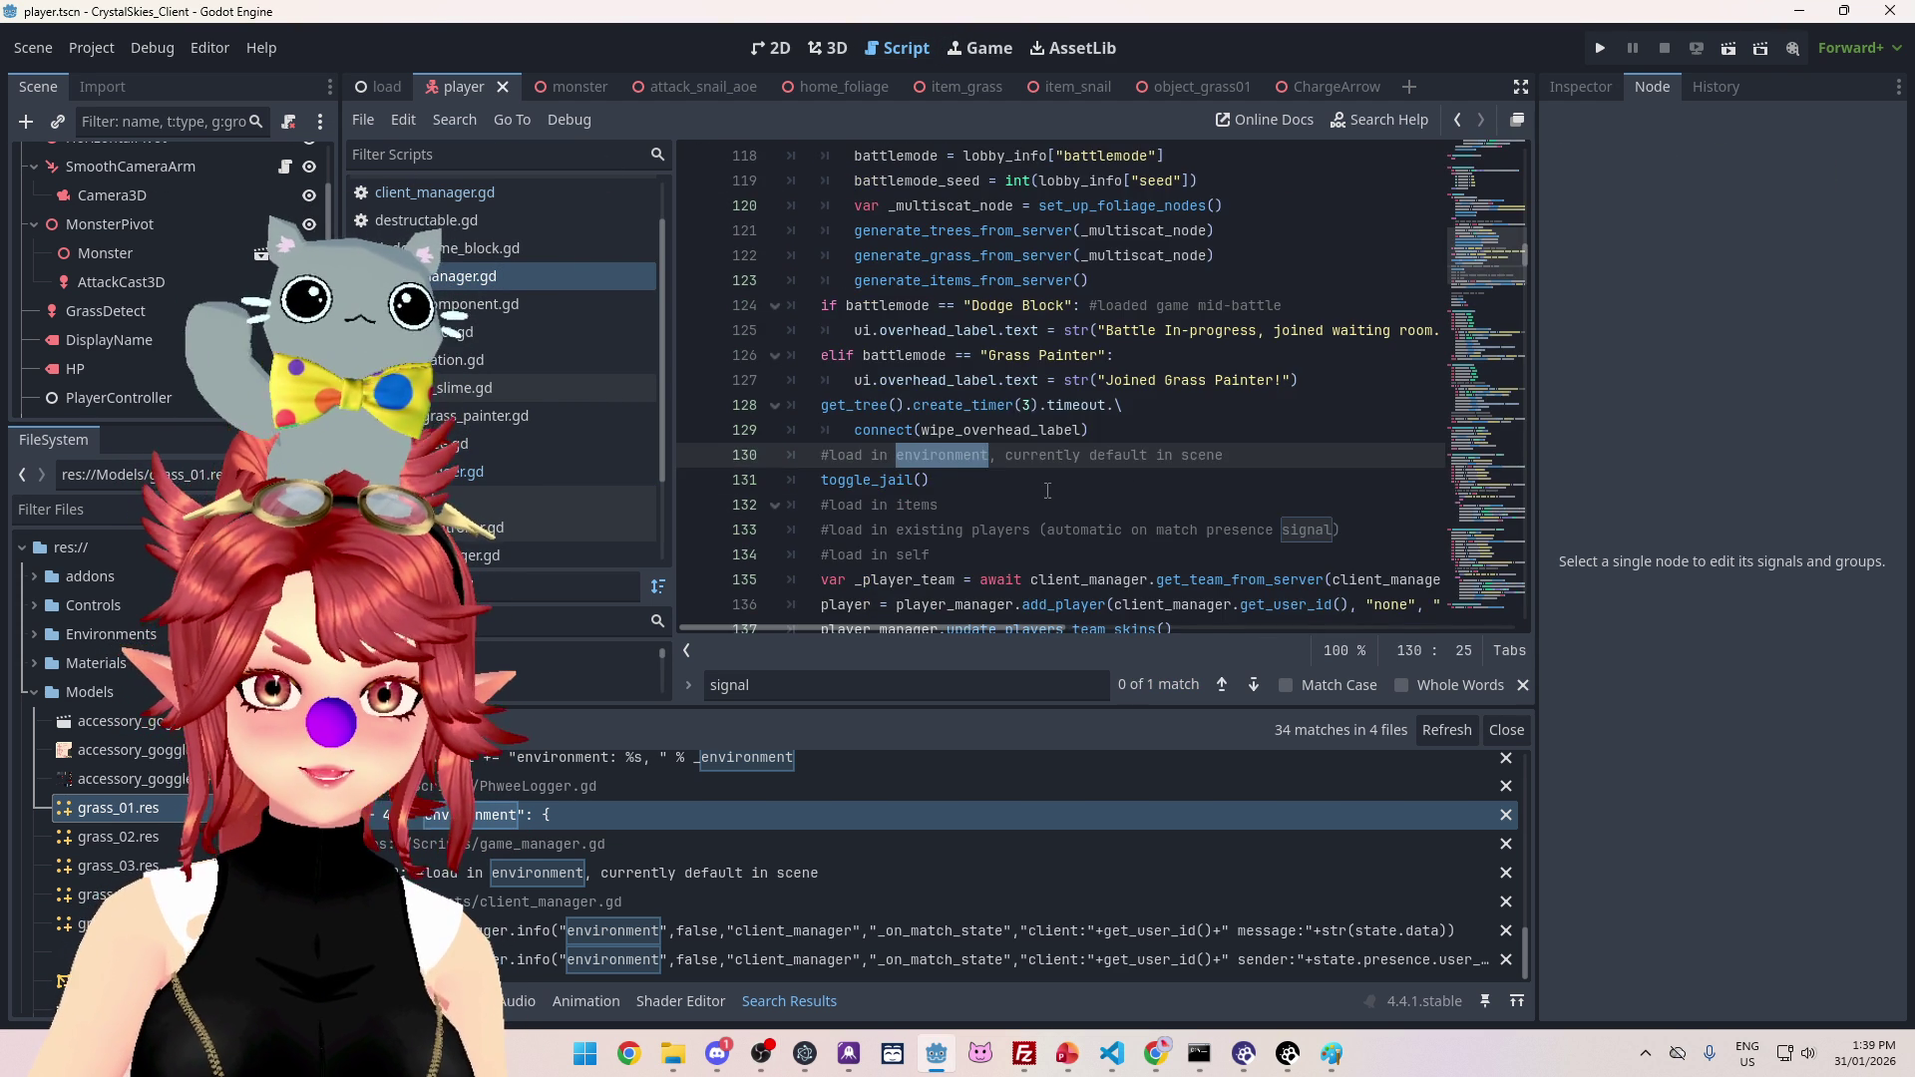
click(1047, 490)
scroll(1038, 479, up, 4)
scroll(1020, 465, up, 6)
scroll(1020, 465, down, 10)
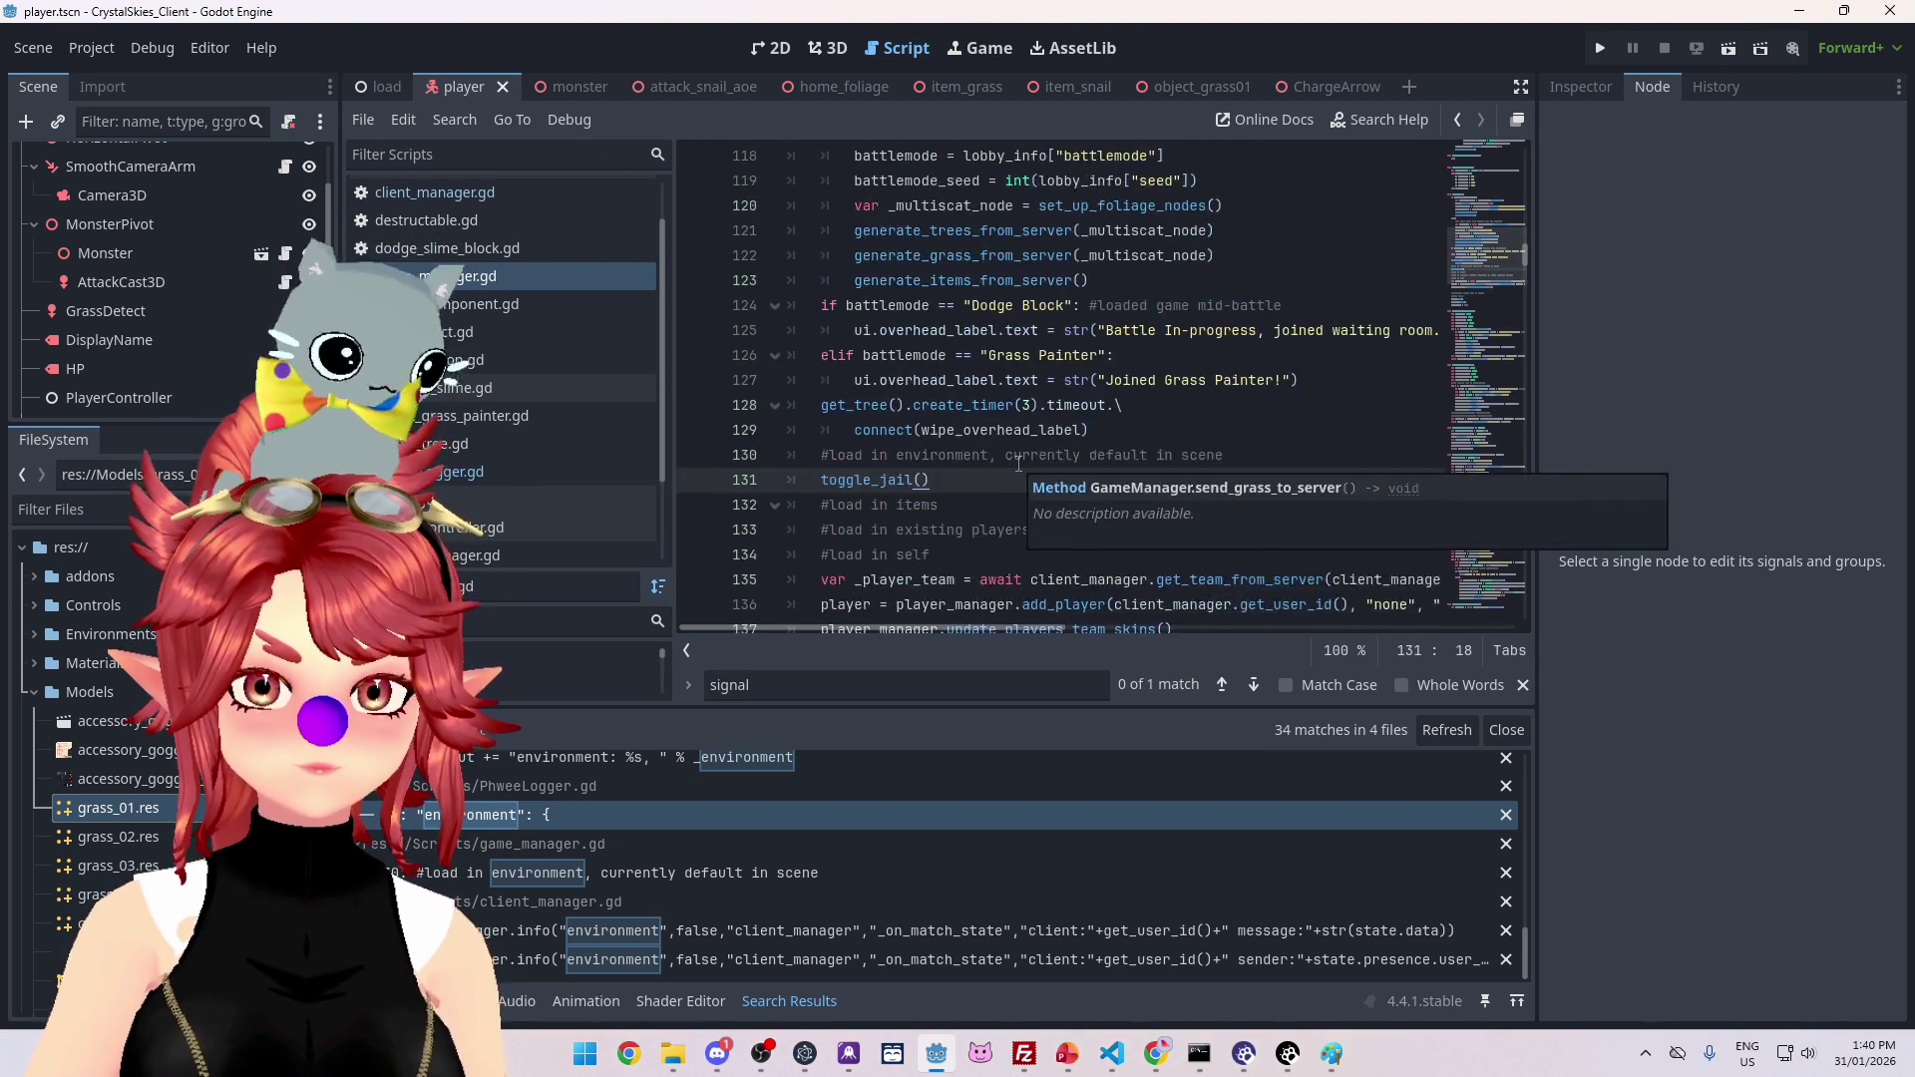
scroll(1018, 463, down, 5)
scroll(1019, 463, down, 5)
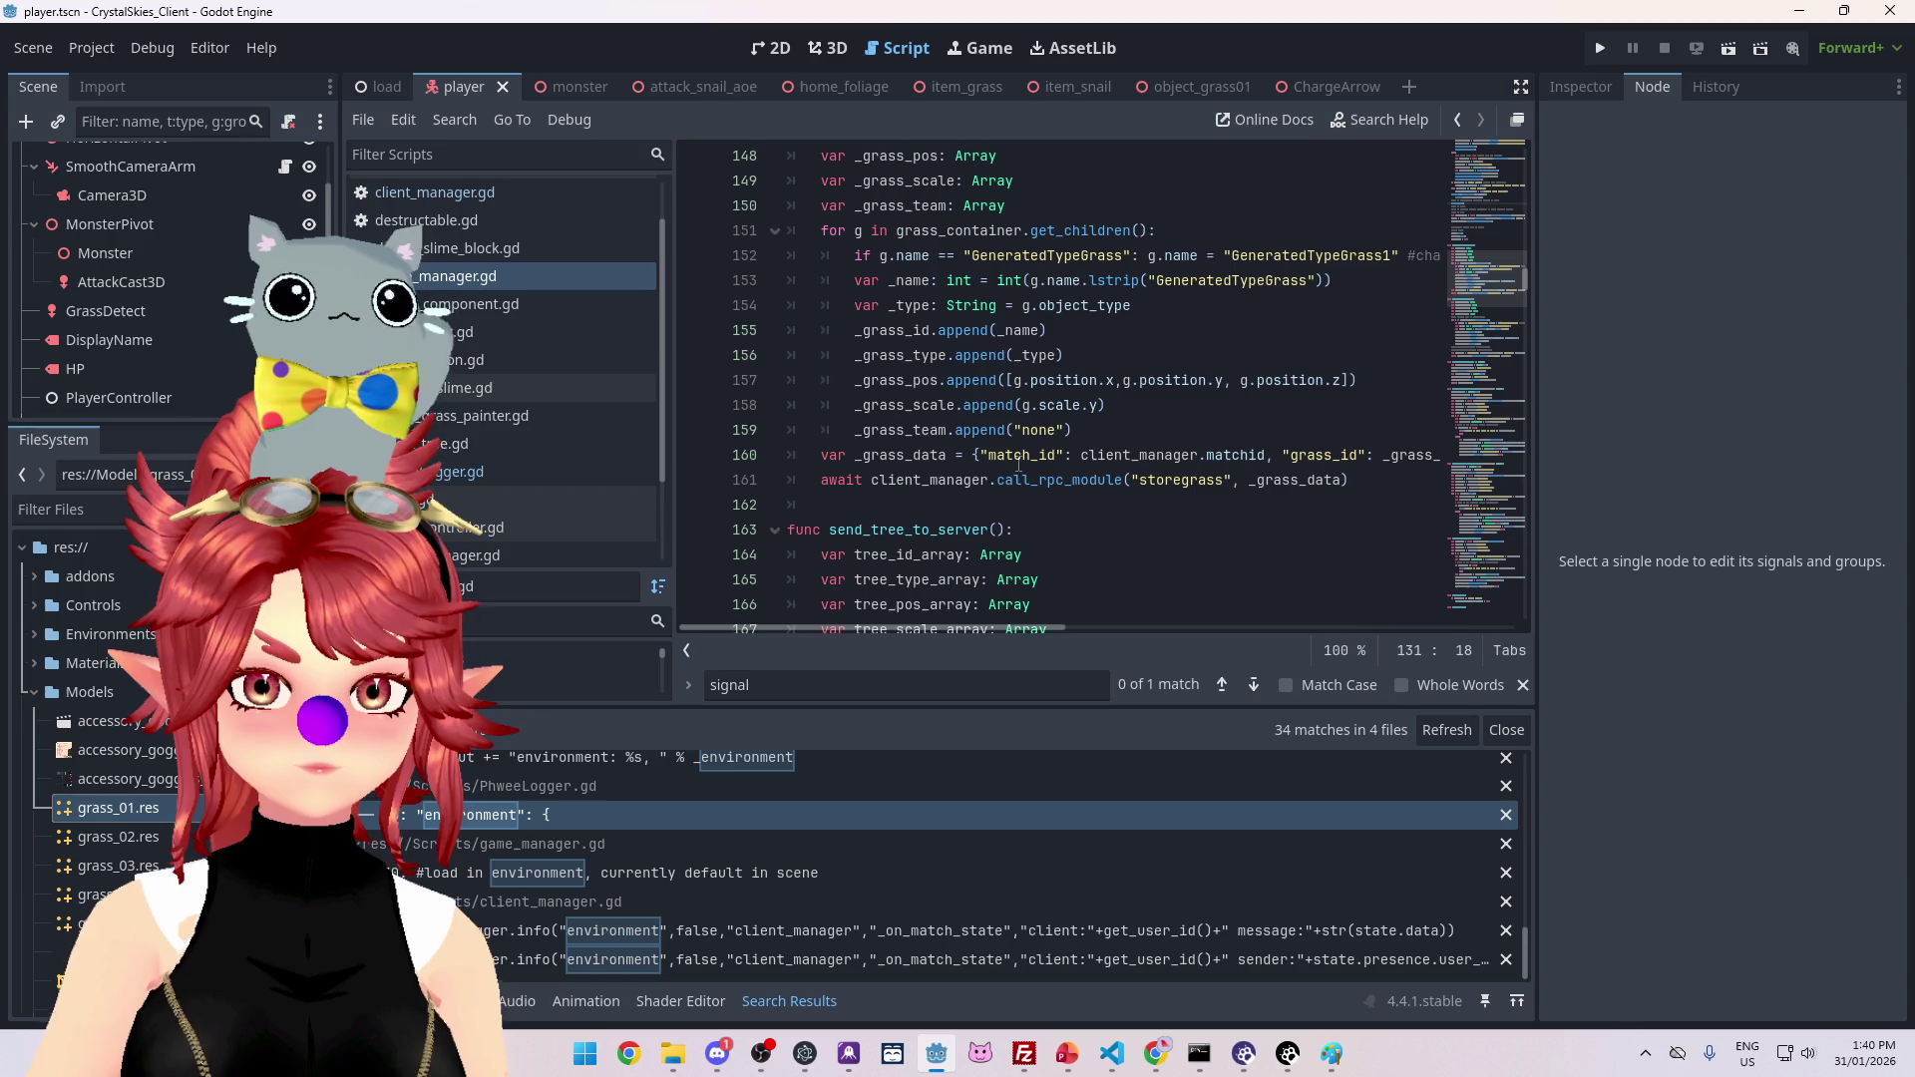
click(1065, 388)
key(ctrl+f)
Step: Search 'print' in the script and project-wide, opening matches in attack_cast.gd and client_manager.gd
text(print)
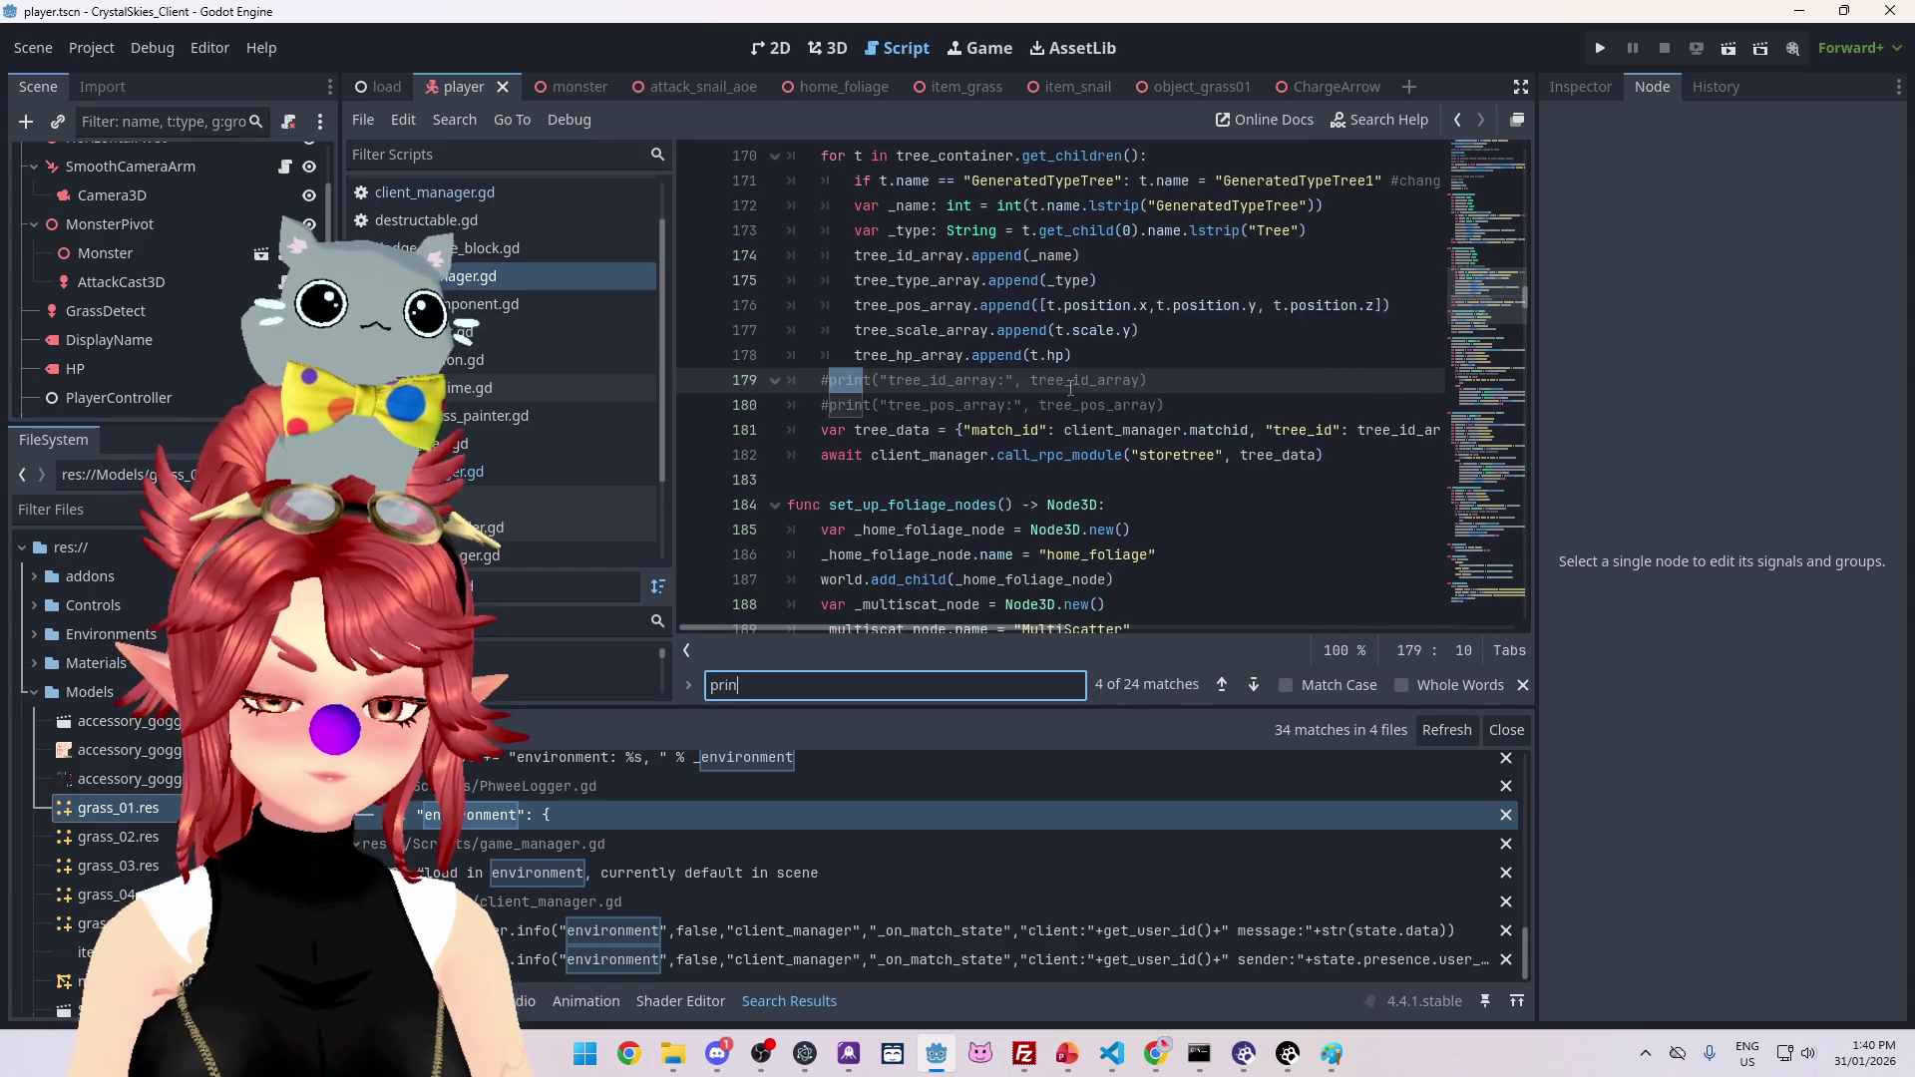
key(Return)
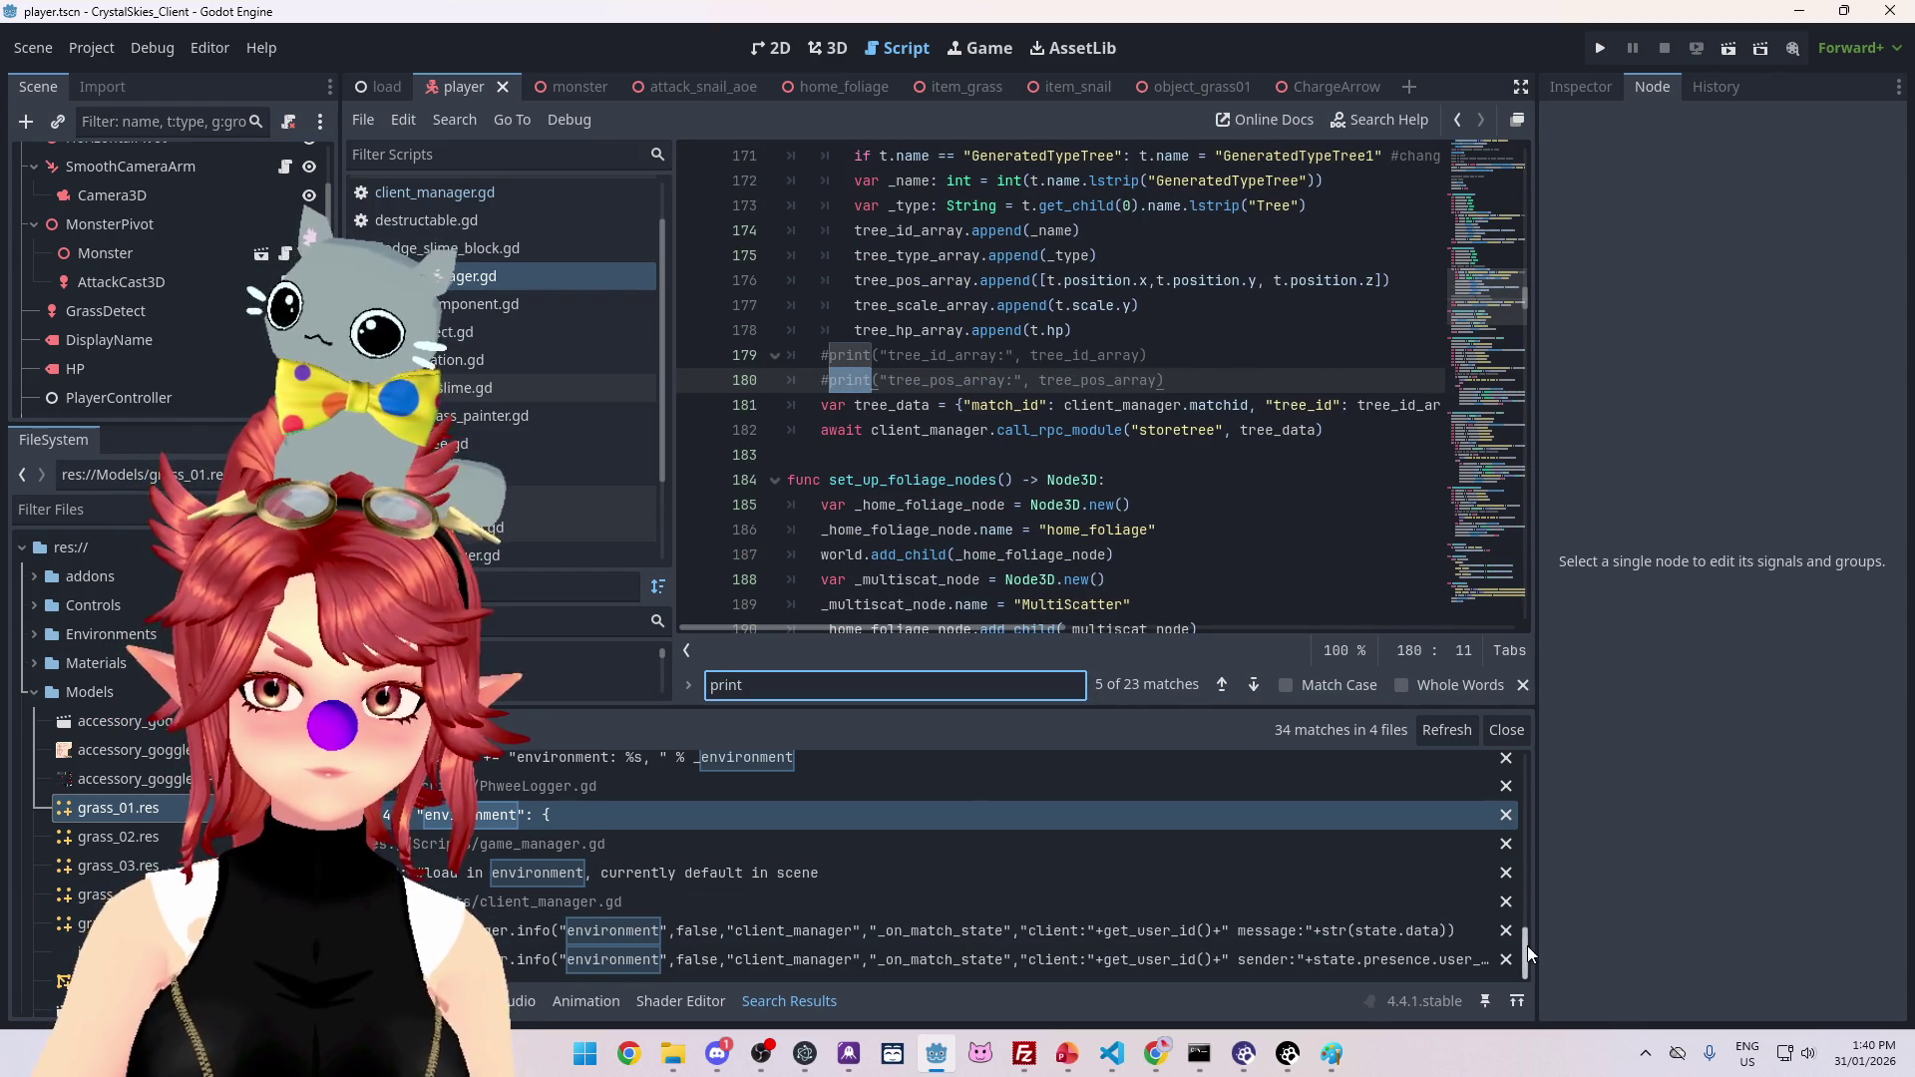
scroll(820, 913, up, 2)
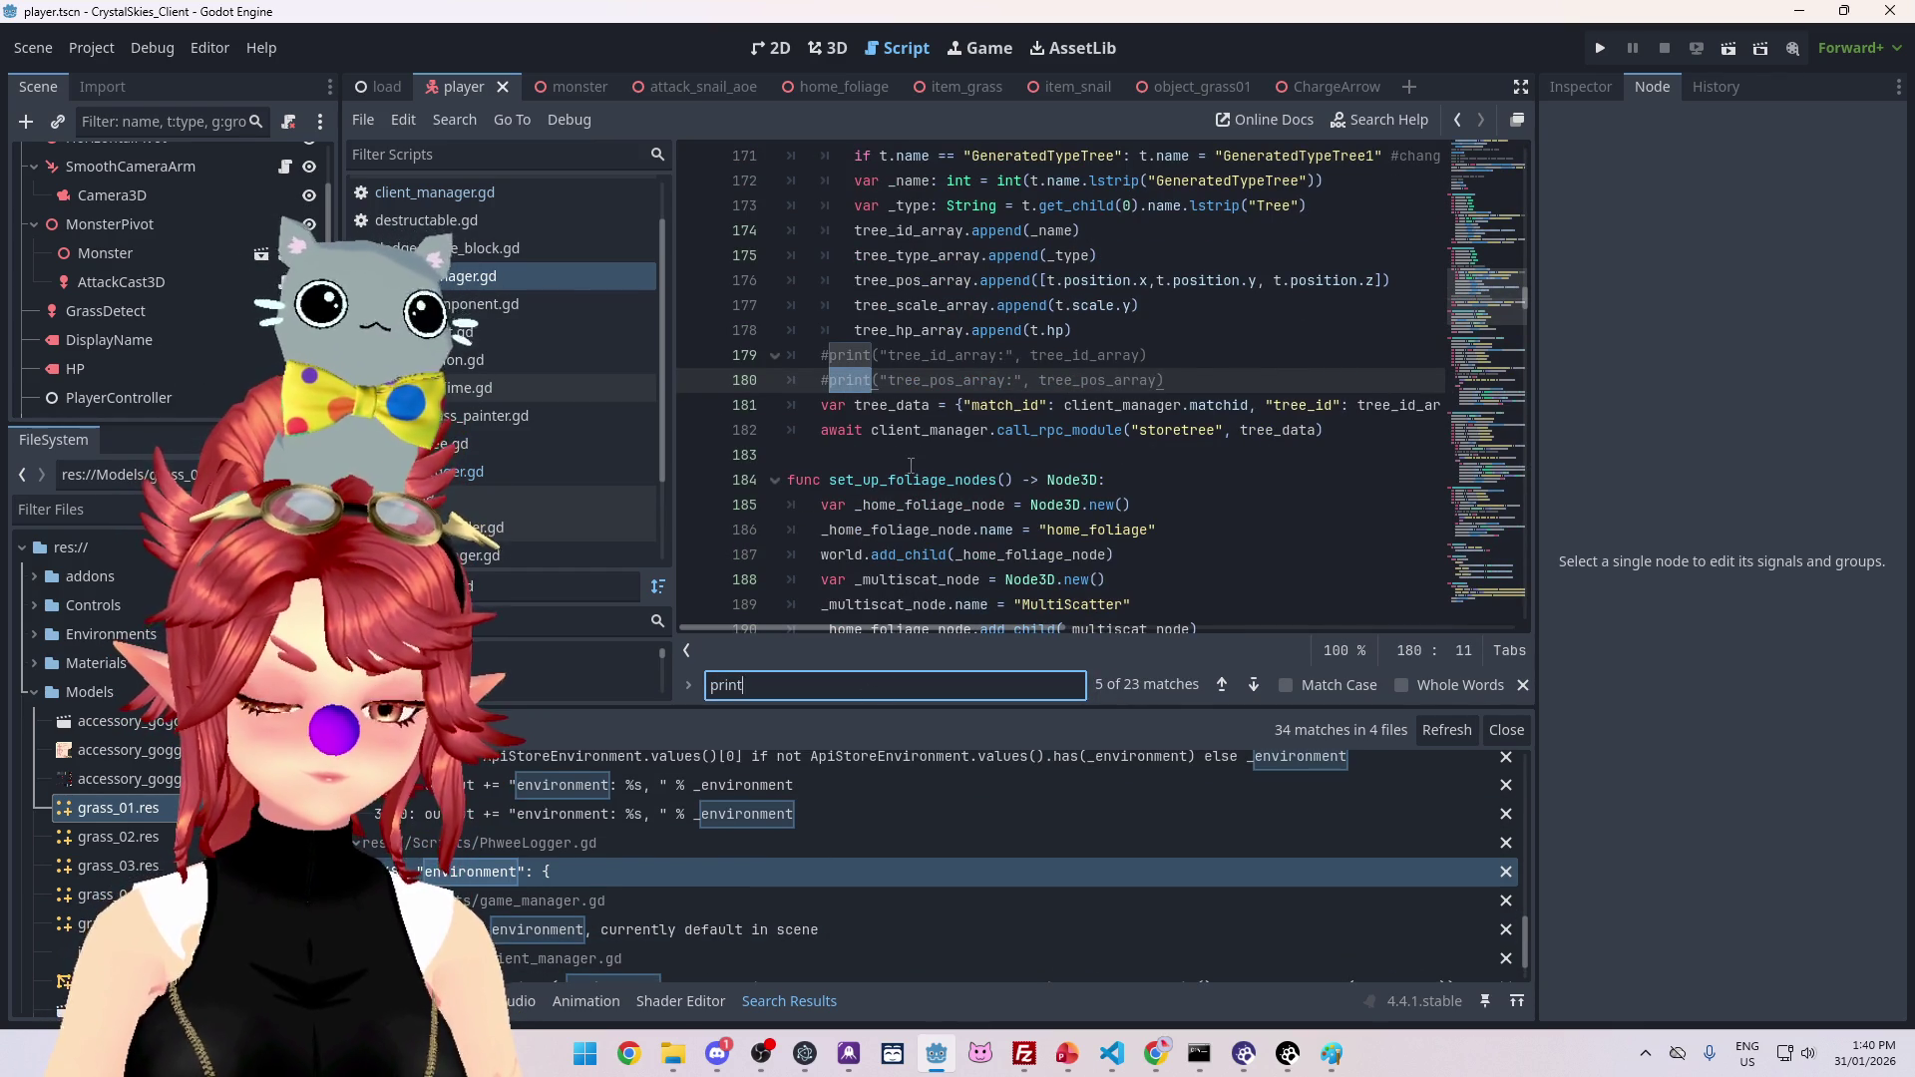
key(ctrl+shift+f)
click(948, 609)
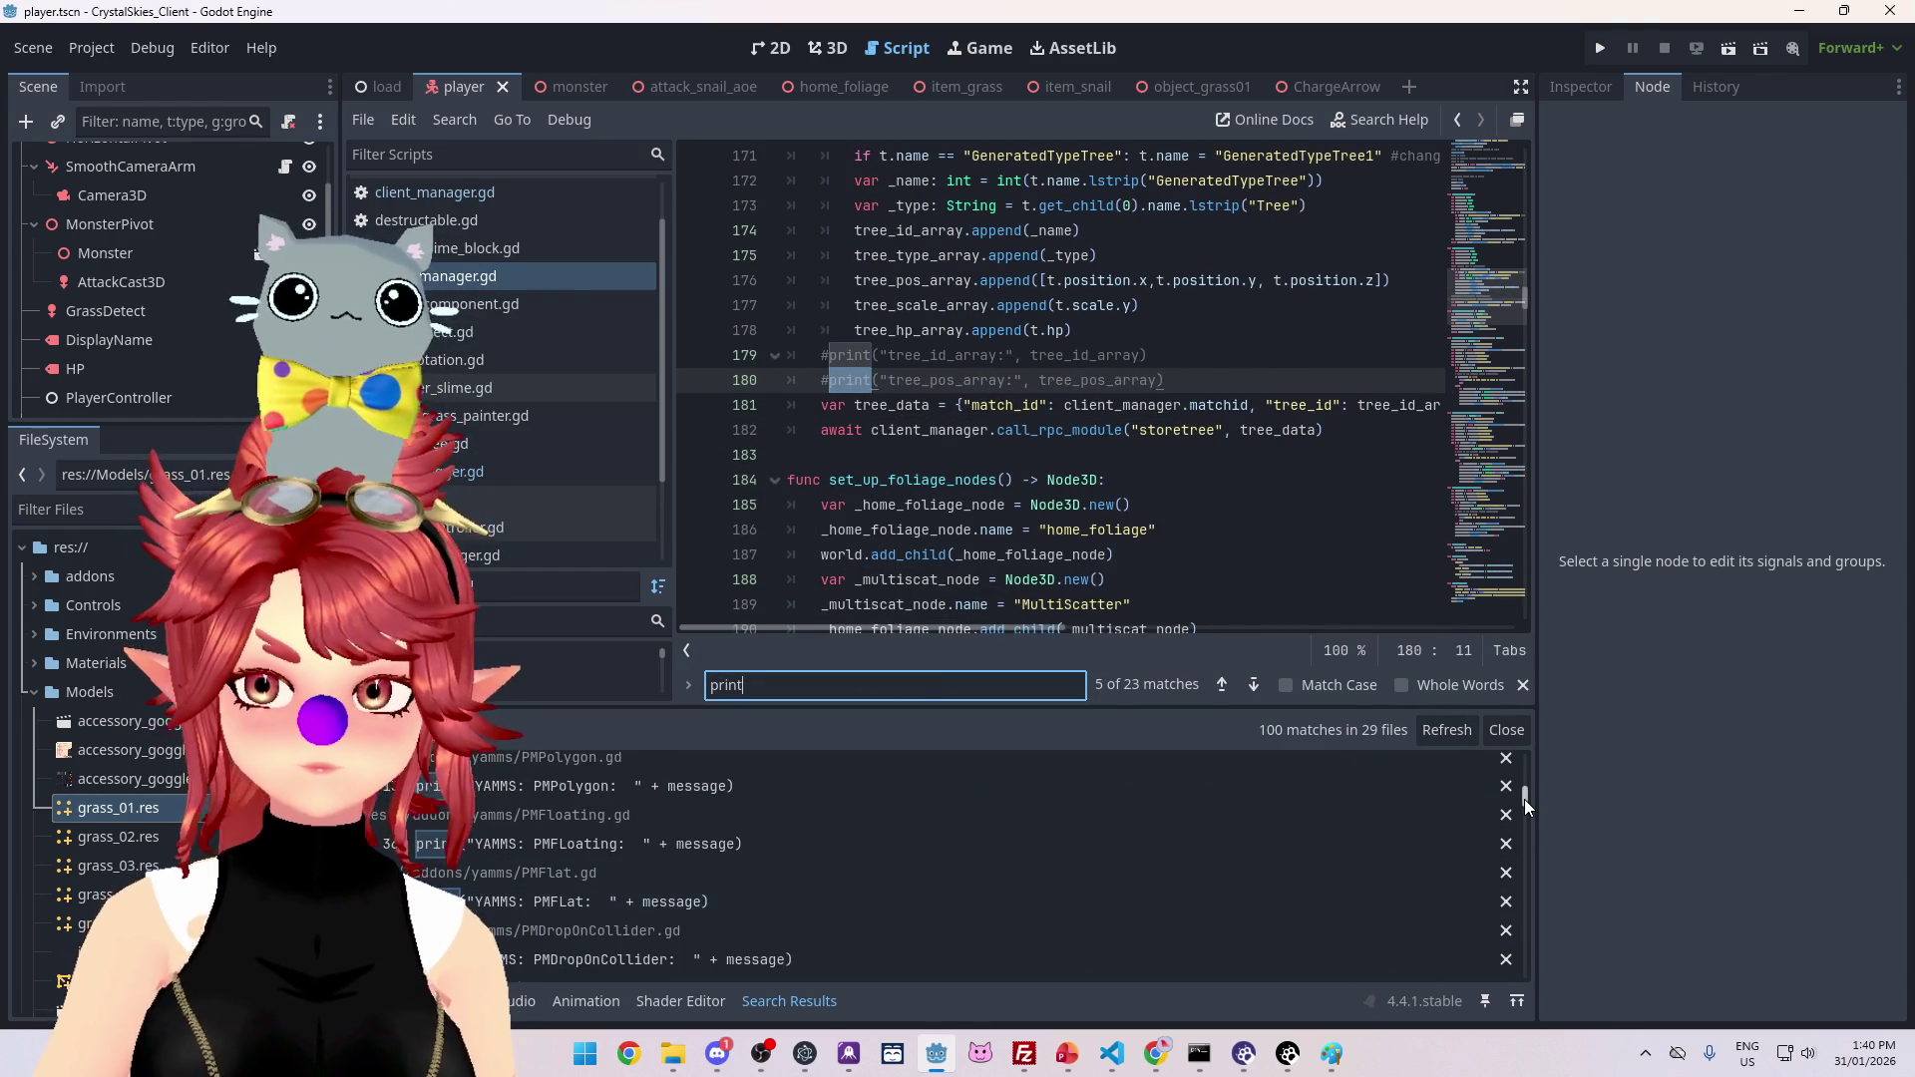
drag(1524, 799, 1524, 973)
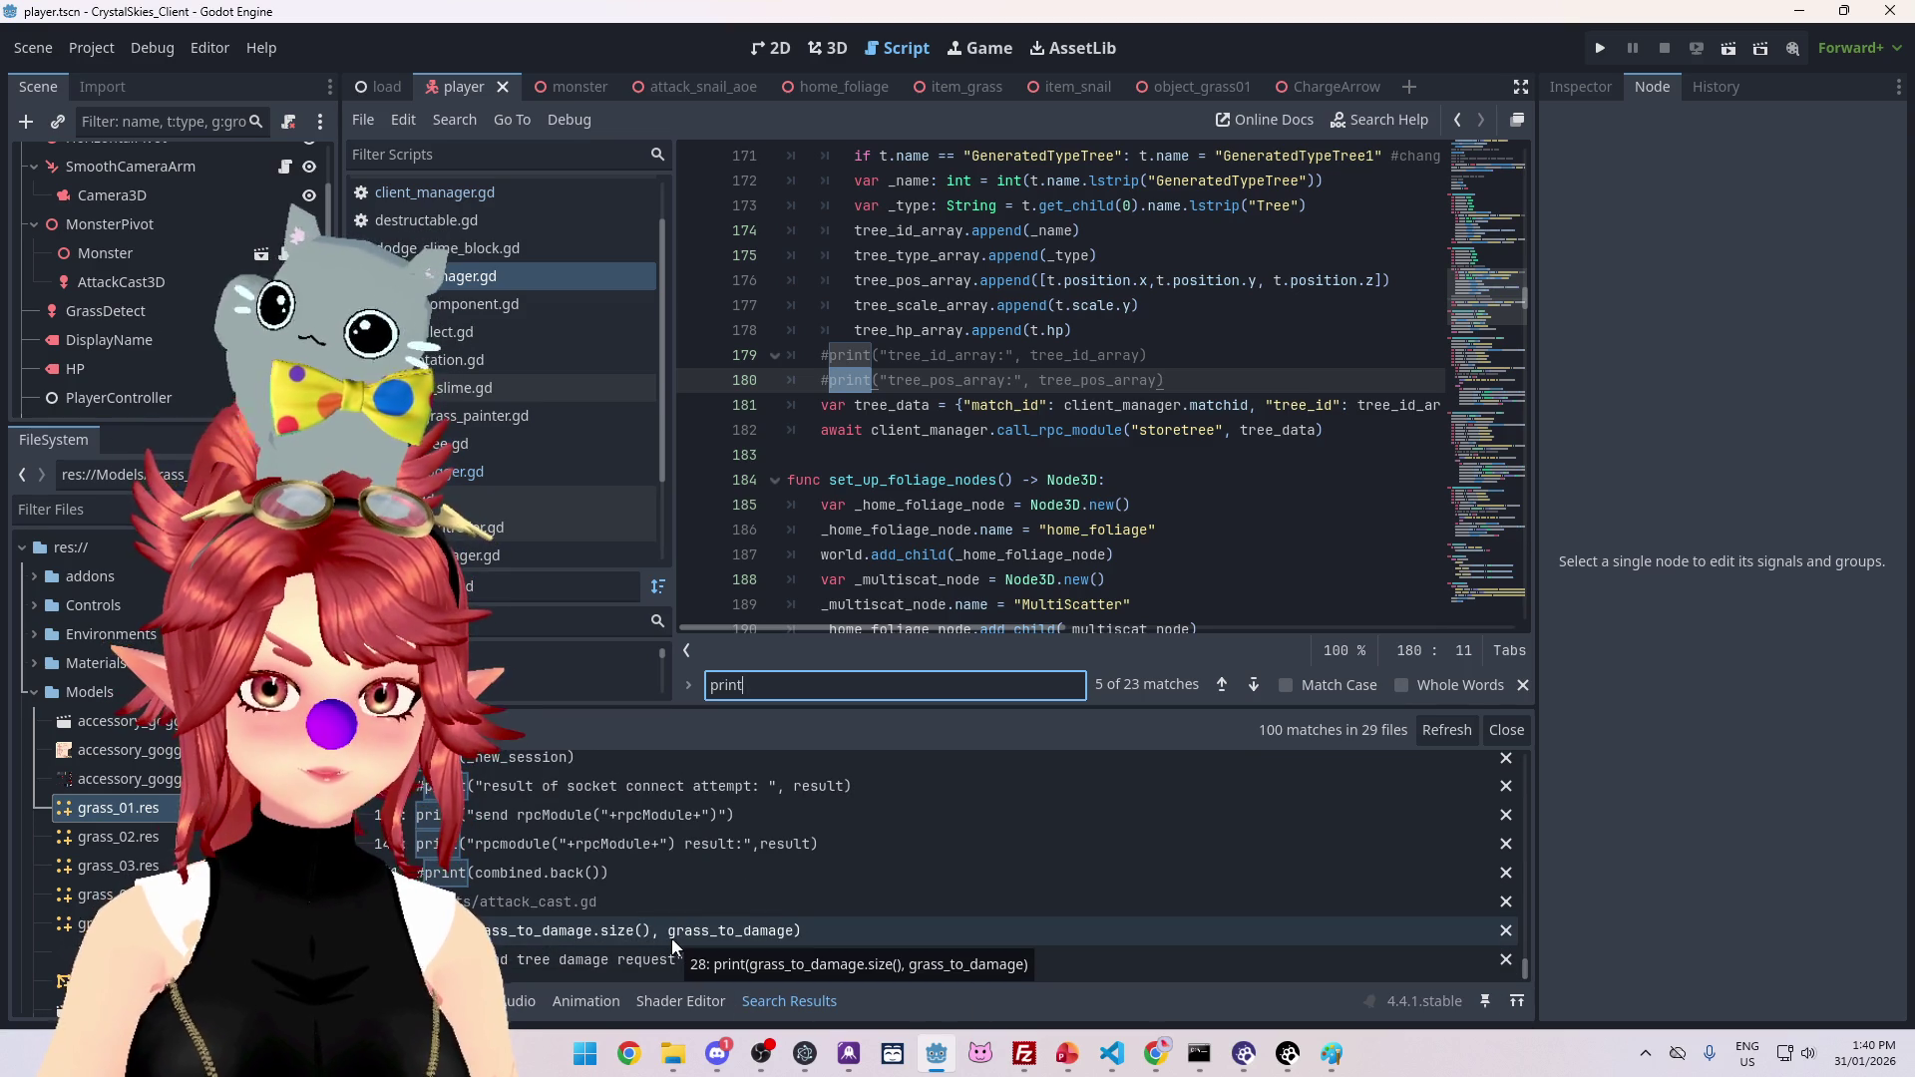
click(595, 933)
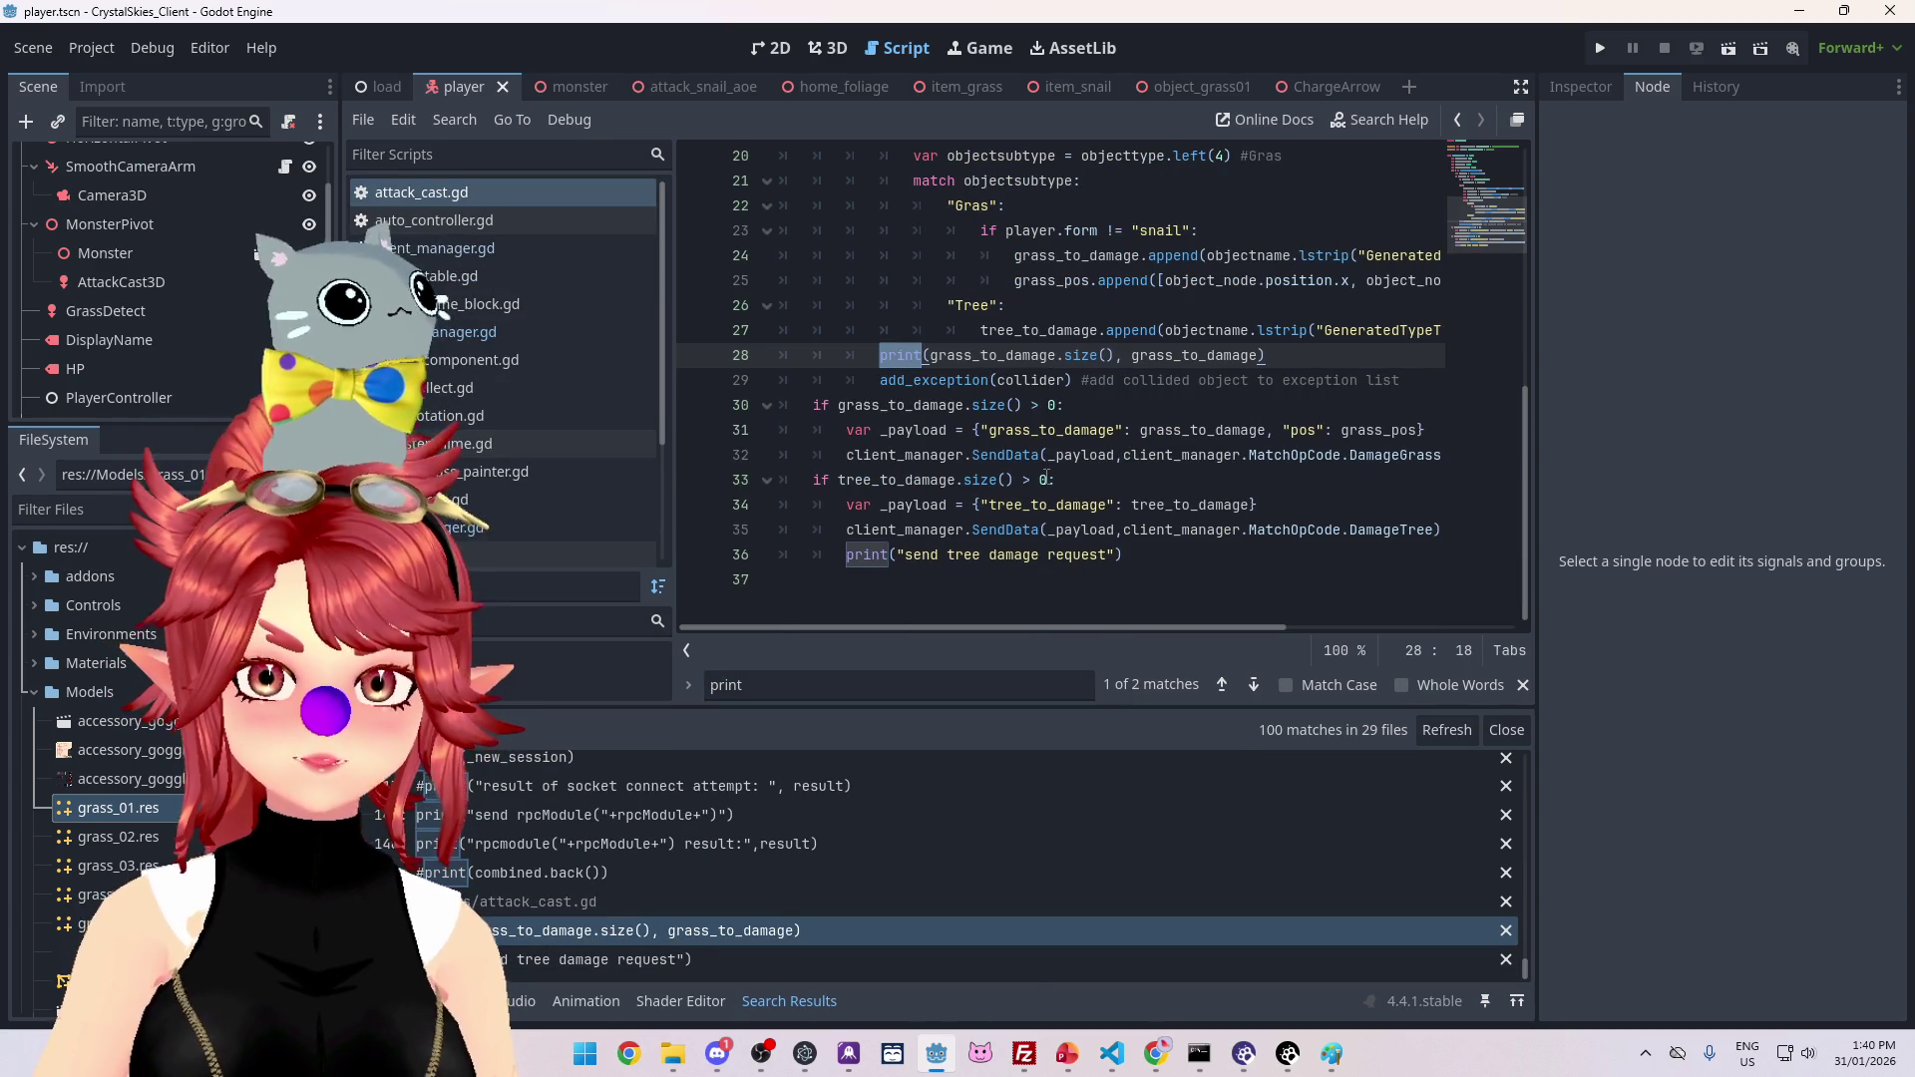
scroll(1018, 519, up, 3)
scroll(976, 595, down, 2)
click(768, 838)
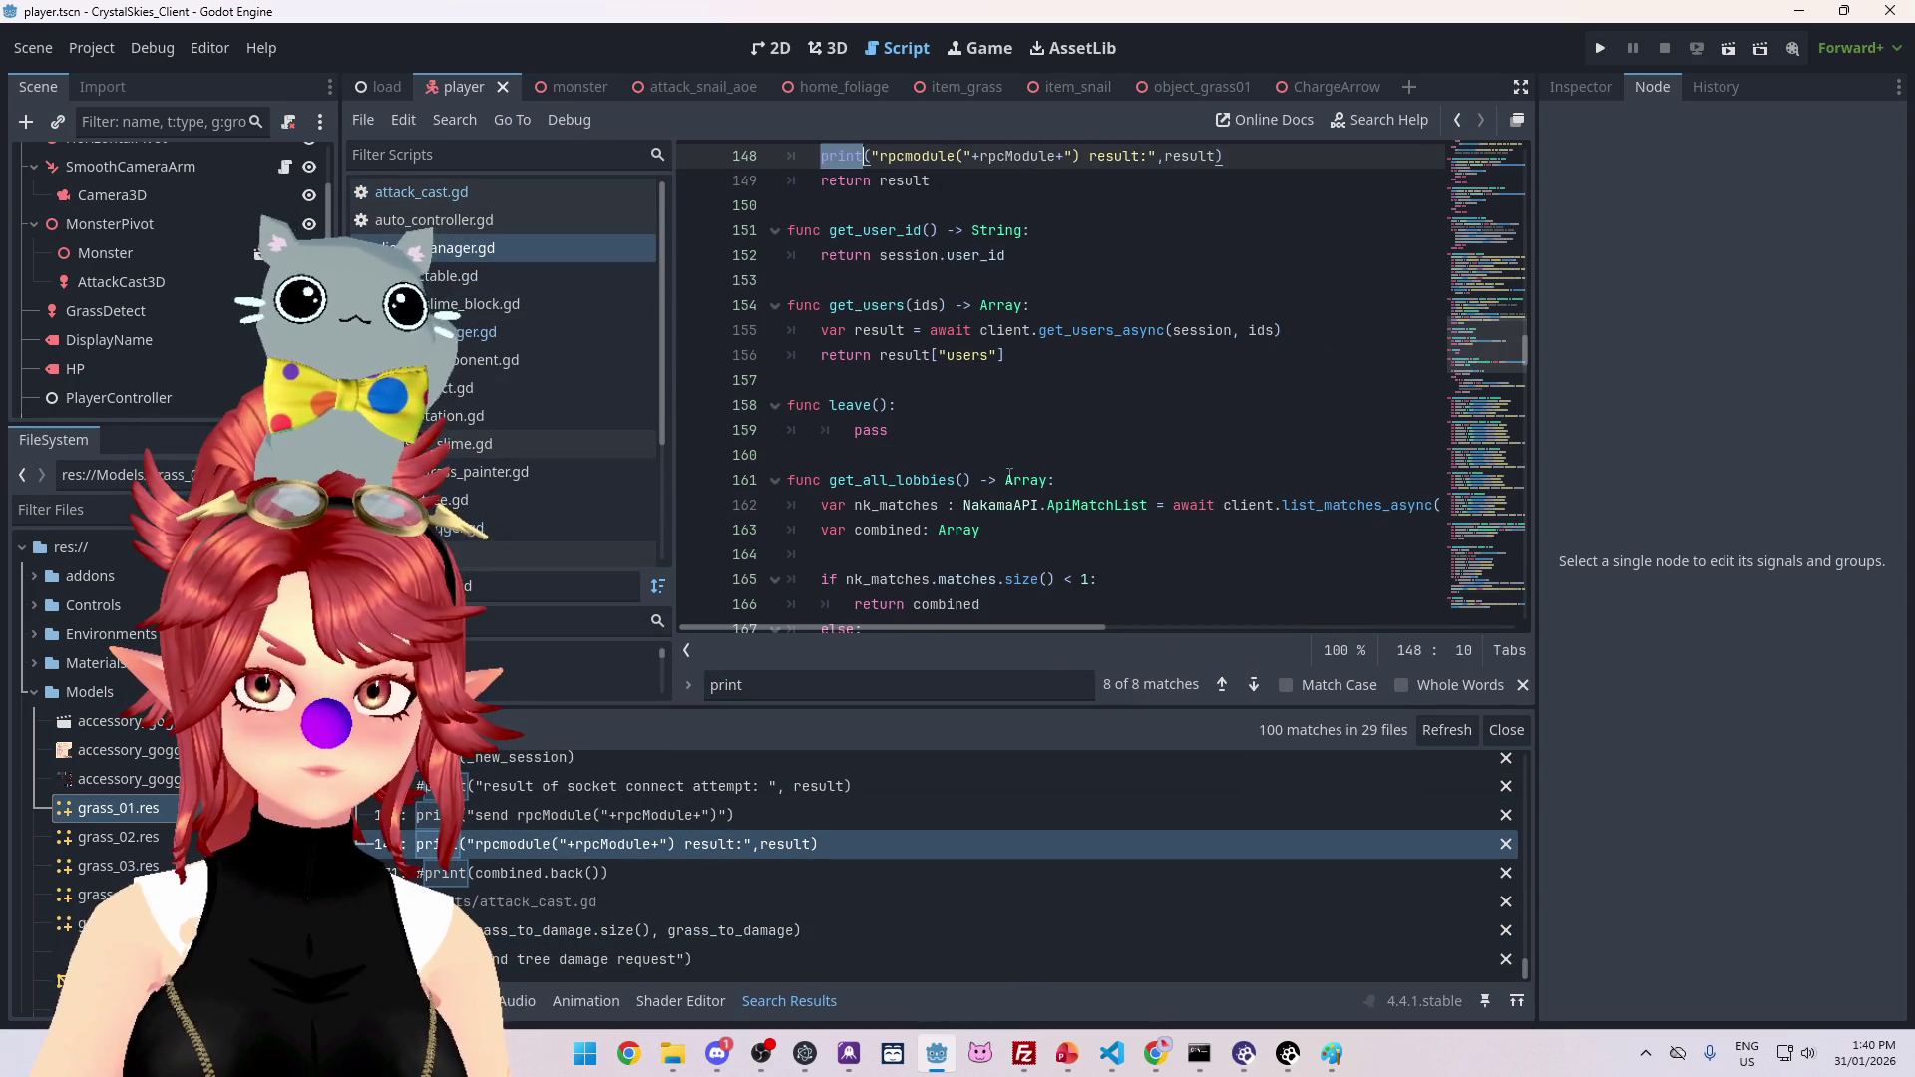
click(1009, 480)
Step: Search the project for 'envt' and jump to the DamageGrass environment log line
key(ctrl+shift+f)
text(envi)
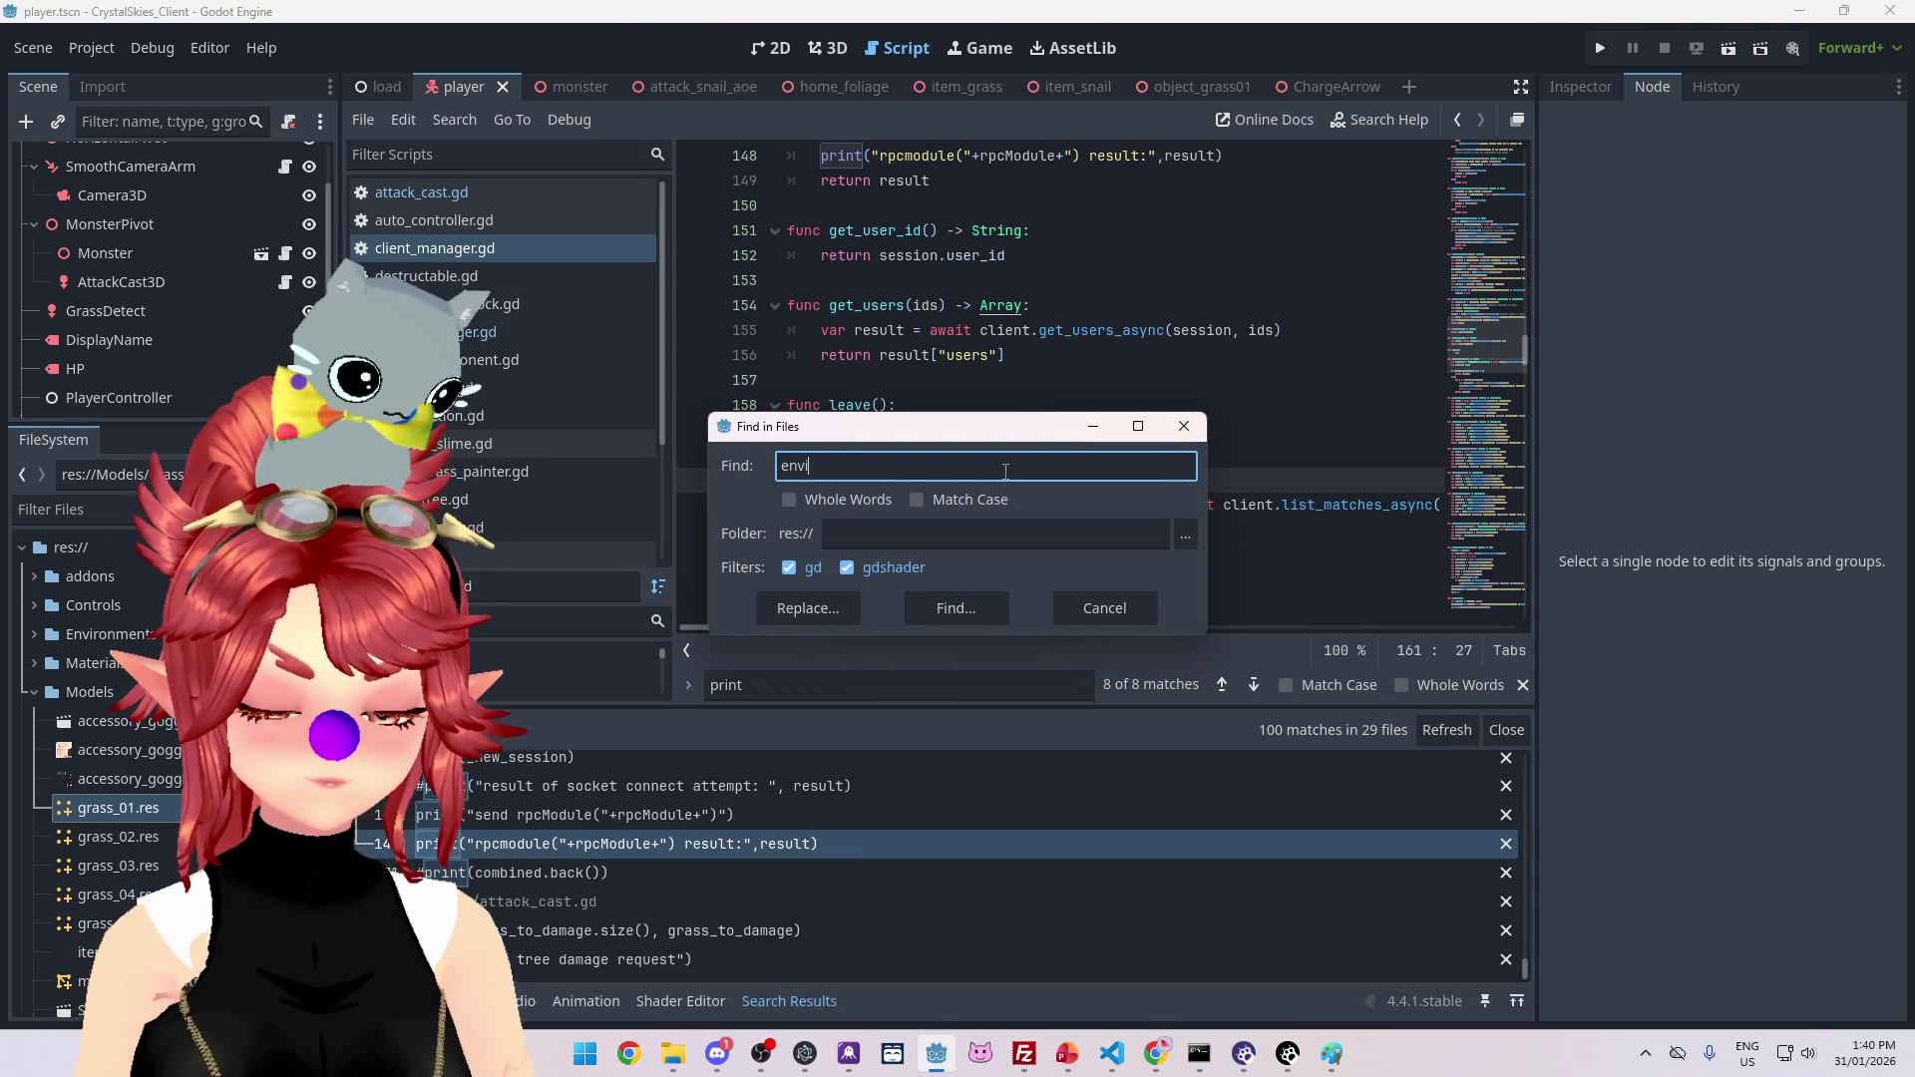
text(t)
key(Return)
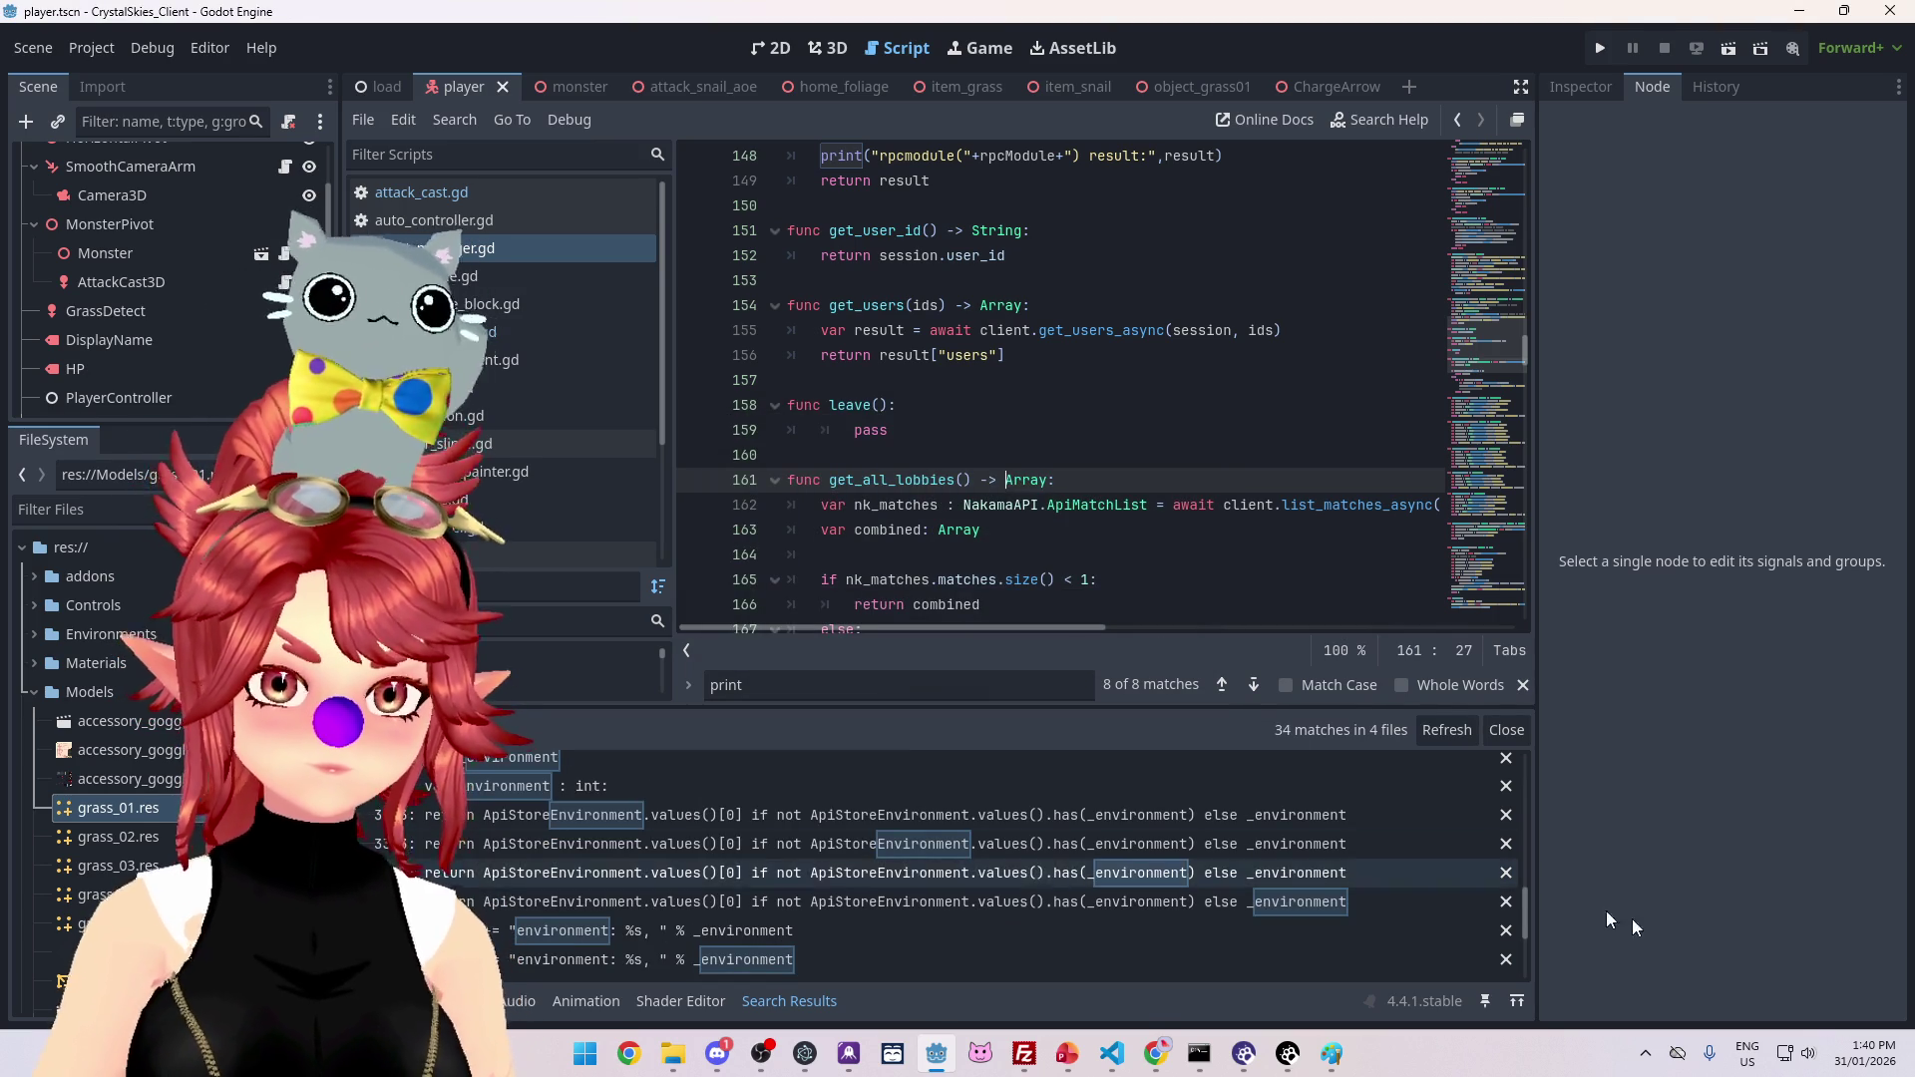
click(799, 933)
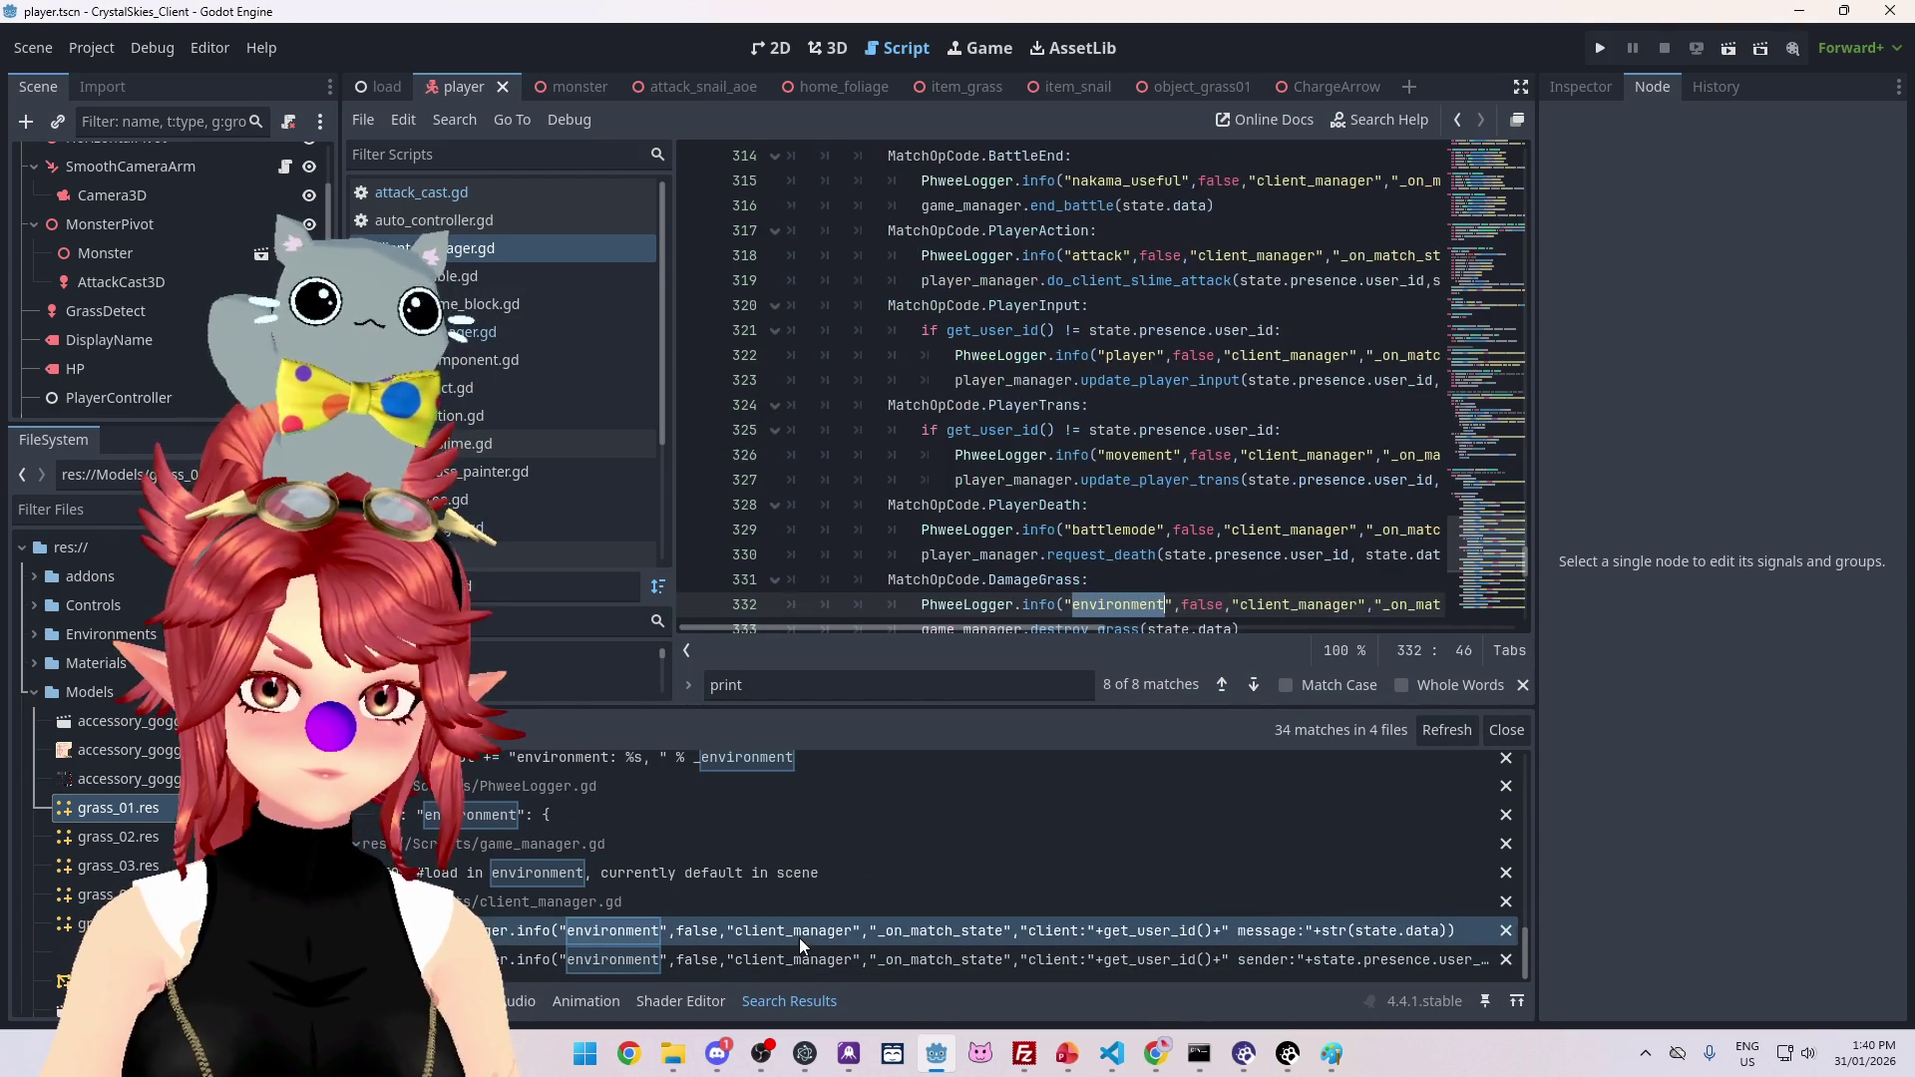
mouse_move(915, 605)
mouse_down()
mouse_move(1147, 623)
mouse_move(1473, 488)
mouse_up()
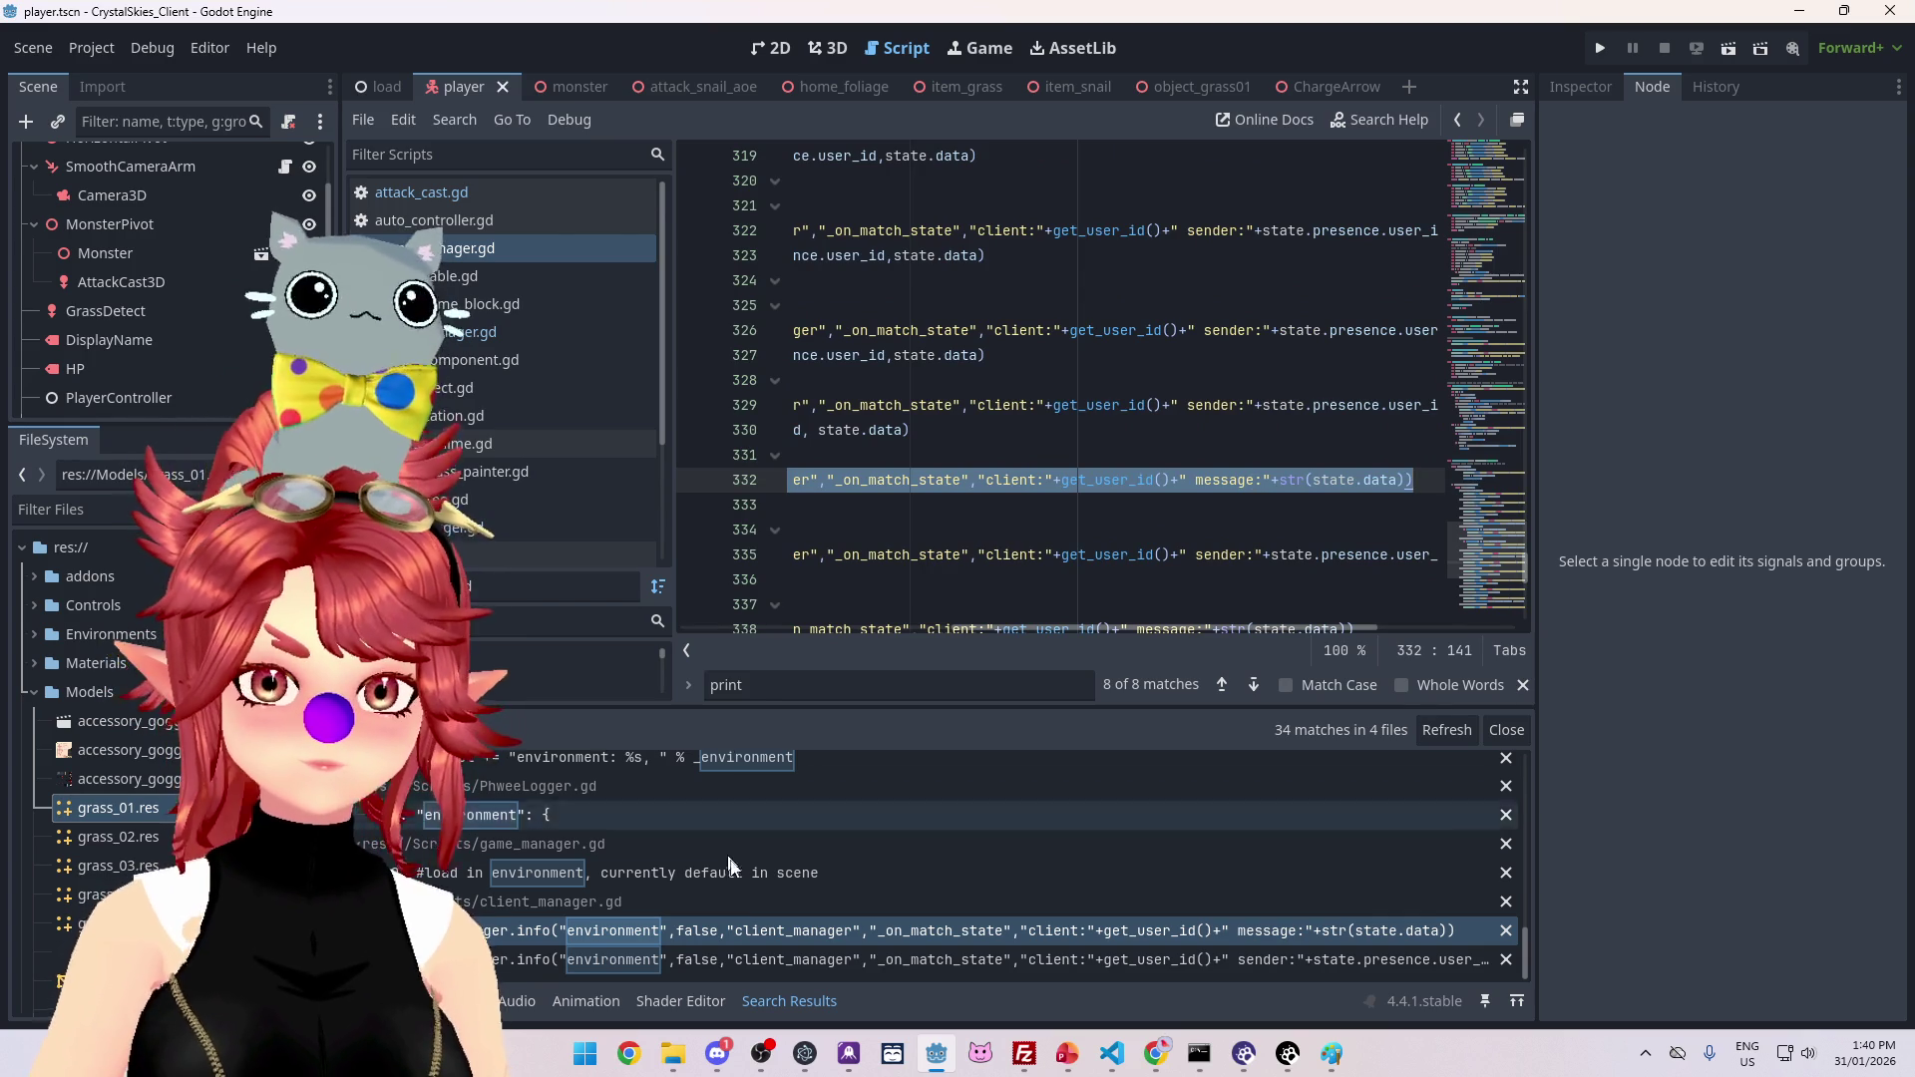
click(997, 387)
Step: Rerun the project-wide 'print' search, listing 100 matches across 29 files
key(ctrl+shift+f)
text(print)
key(Return)
scroll(1109, 900, down, 5)
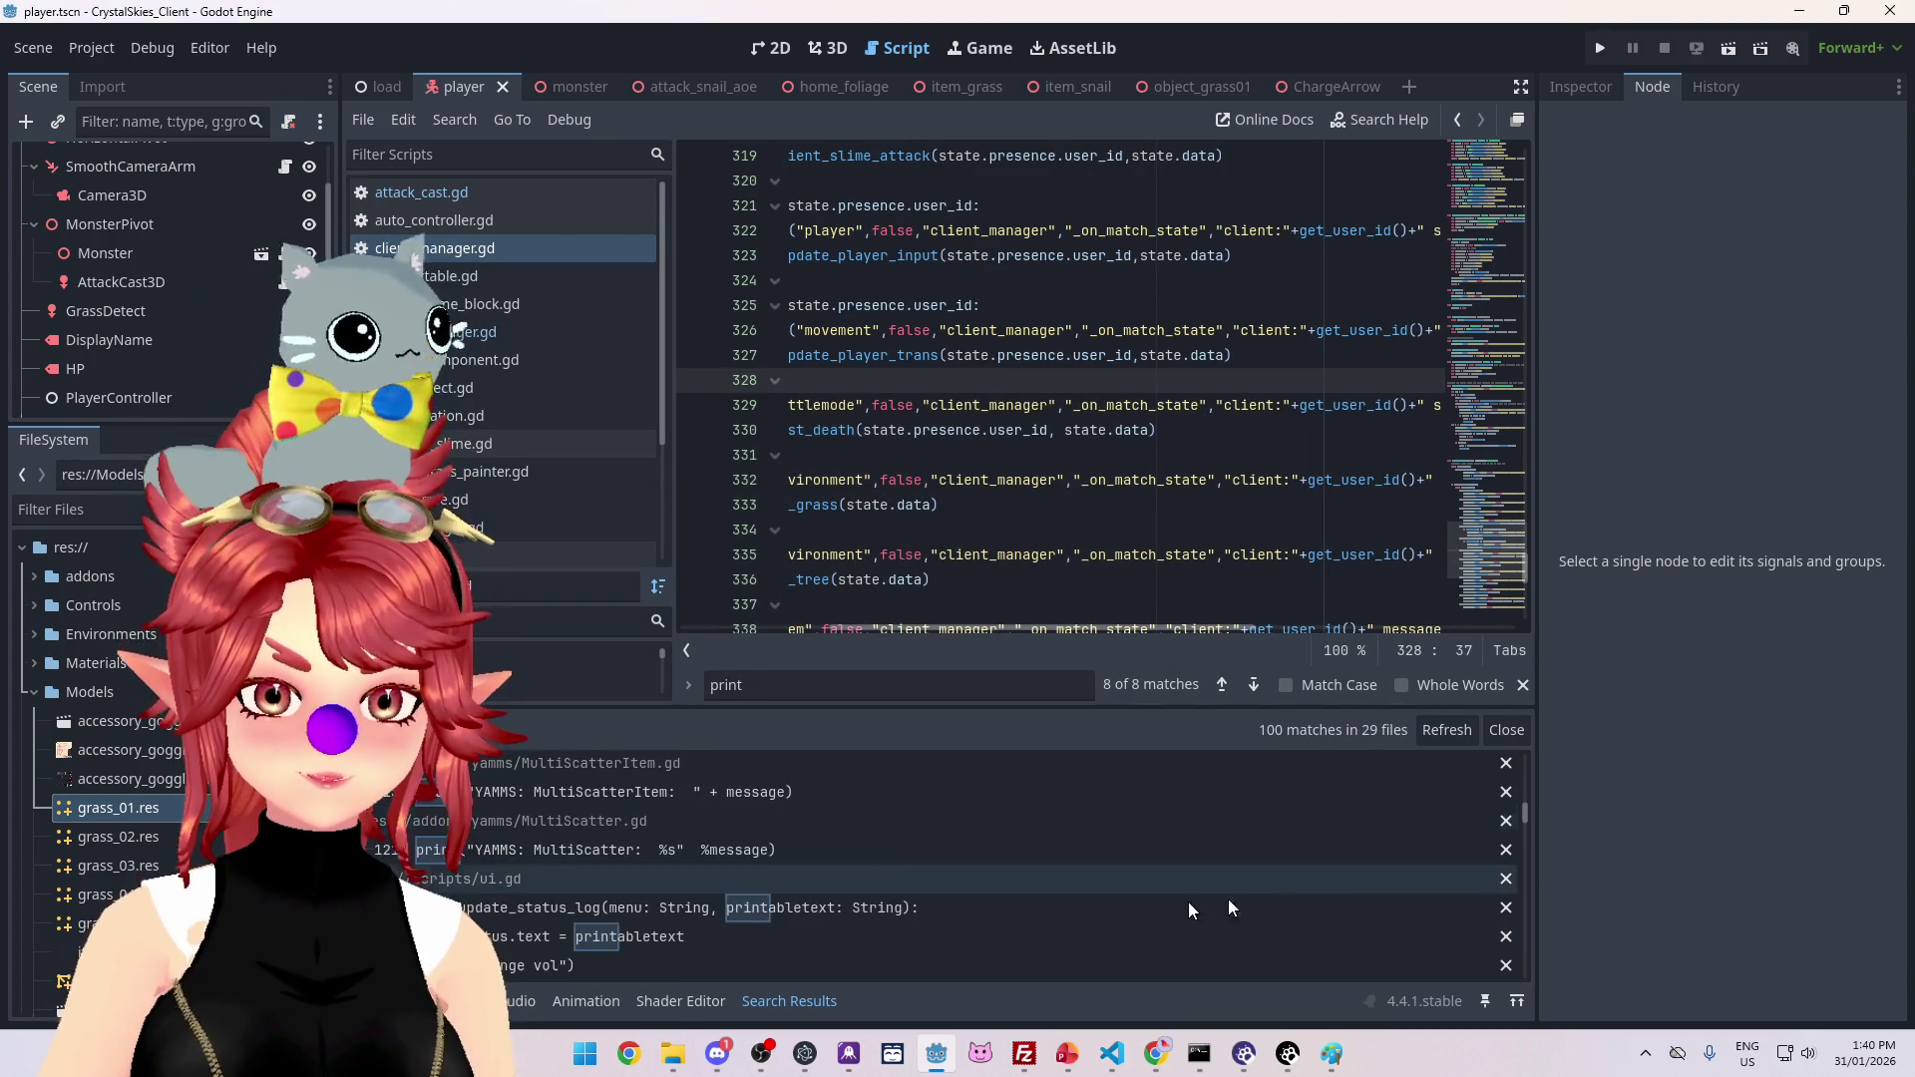
drag(1523, 814, 1522, 978)
scroll(1523, 982, down, 3)
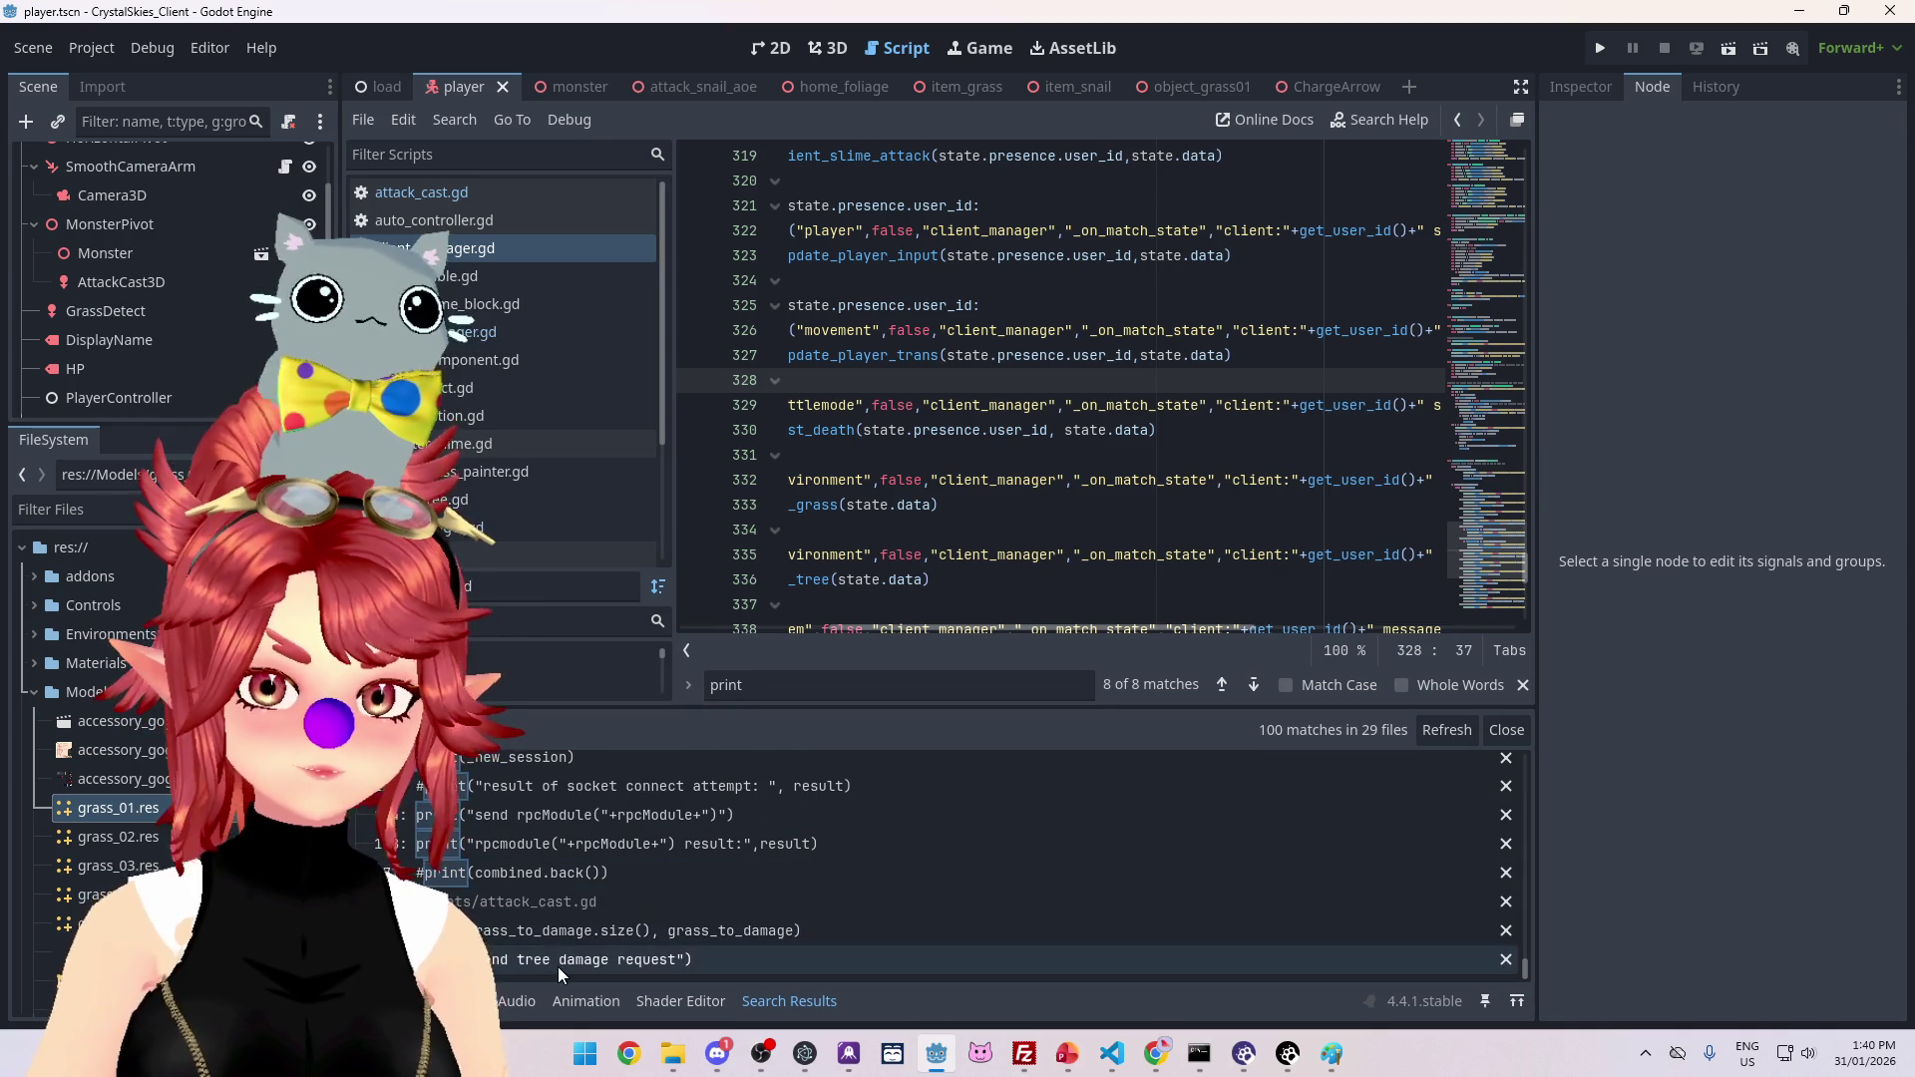
Step: In attack_cast.gd, paste a PhweeLogger.info line below the tree damage print, tagged attack_cast
click(559, 959)
click(1161, 557)
key(Return)
text(PhweeLogger.info("environment",false,"client_manager","_on_match_state","client:"+get_user_id()+" message:"+str(state.data)))
drag(1020, 630, 740, 627)
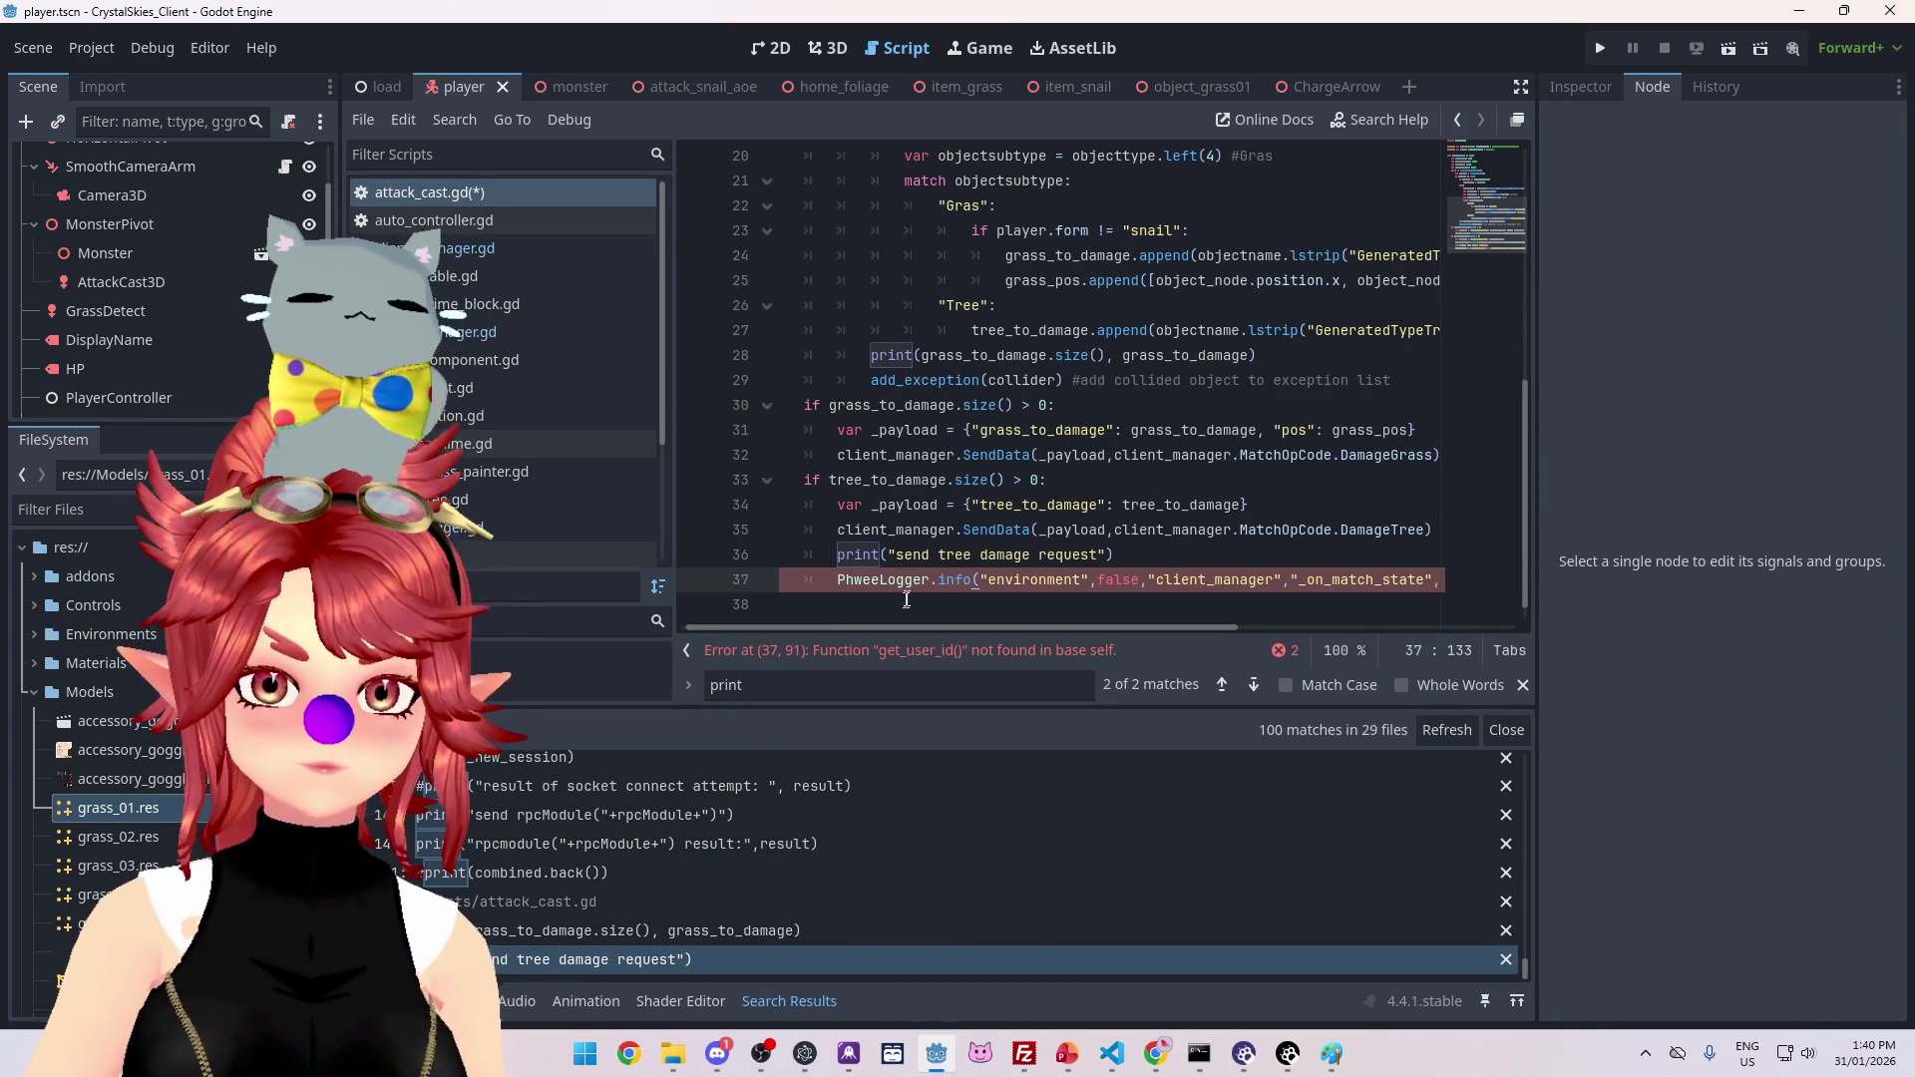
drag(998, 632, 1044, 636)
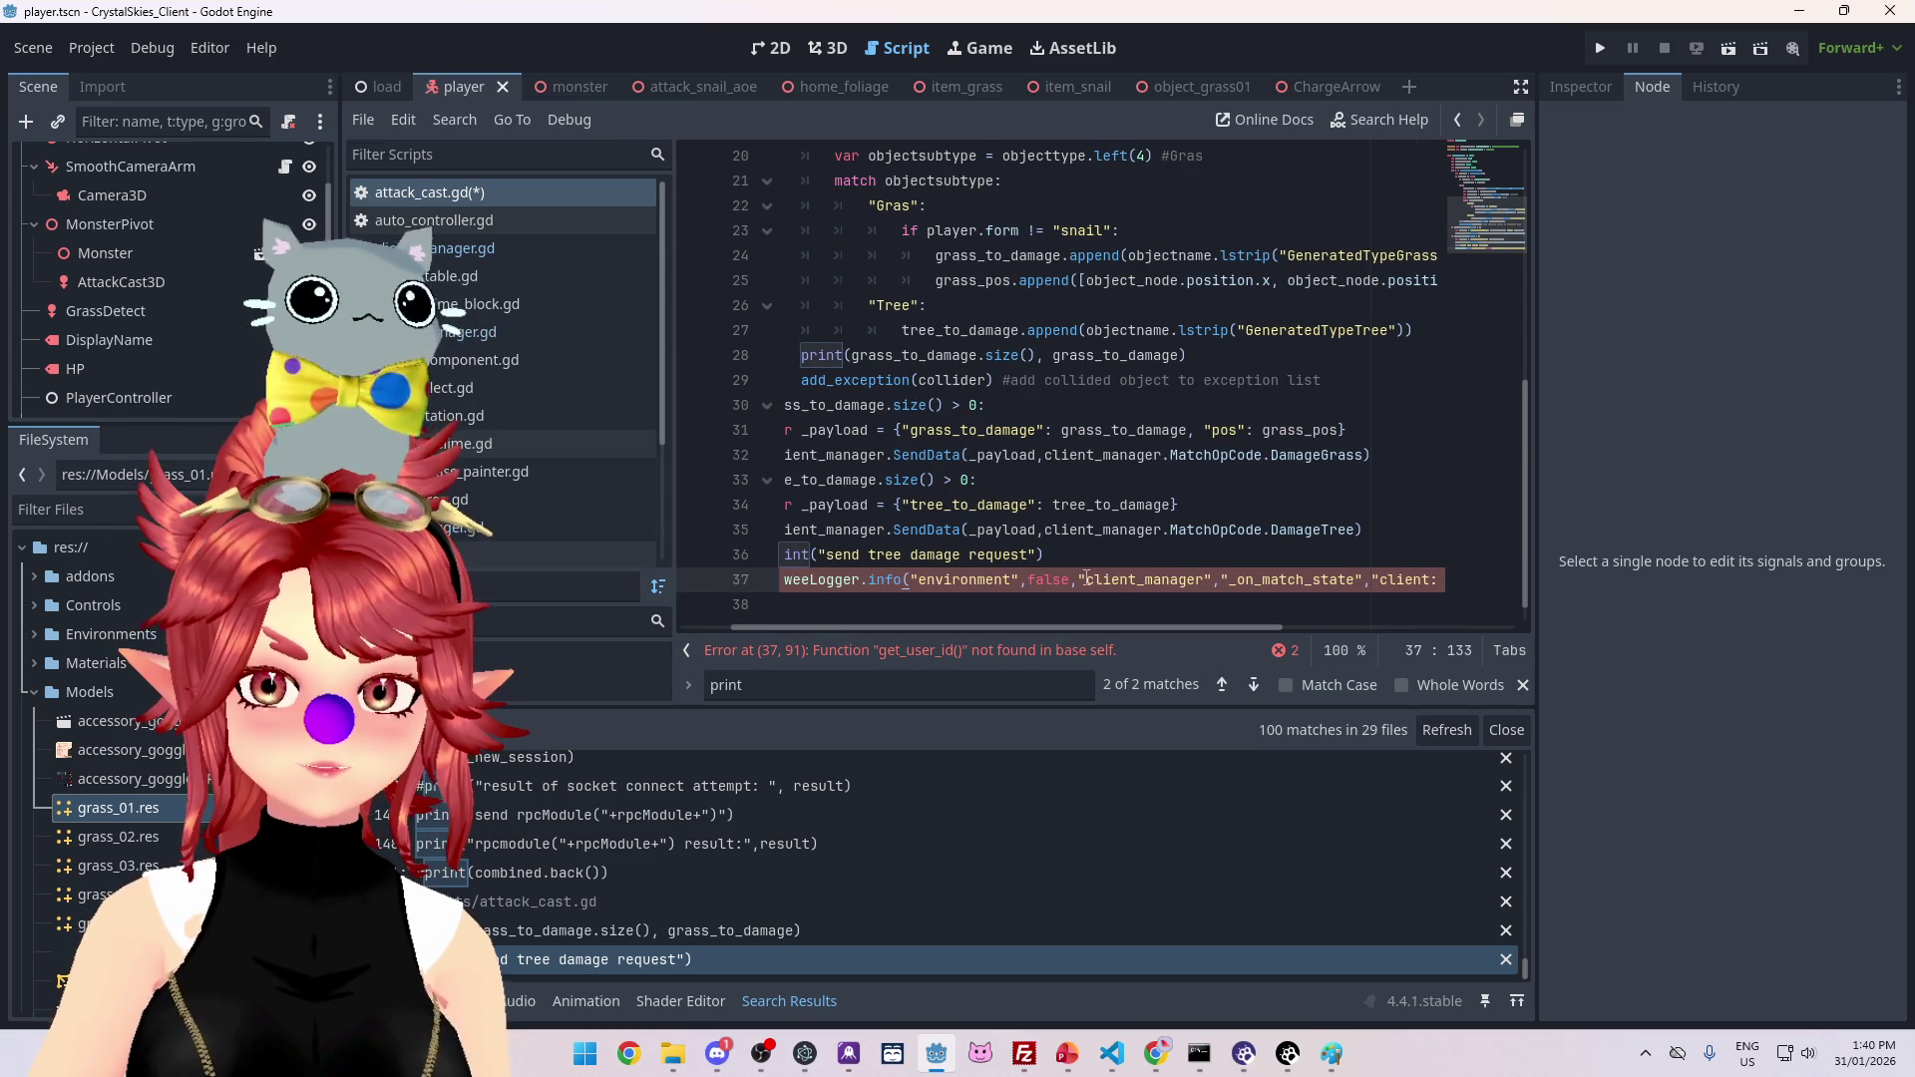
drag(1130, 579, 1137, 579)
text(attack)
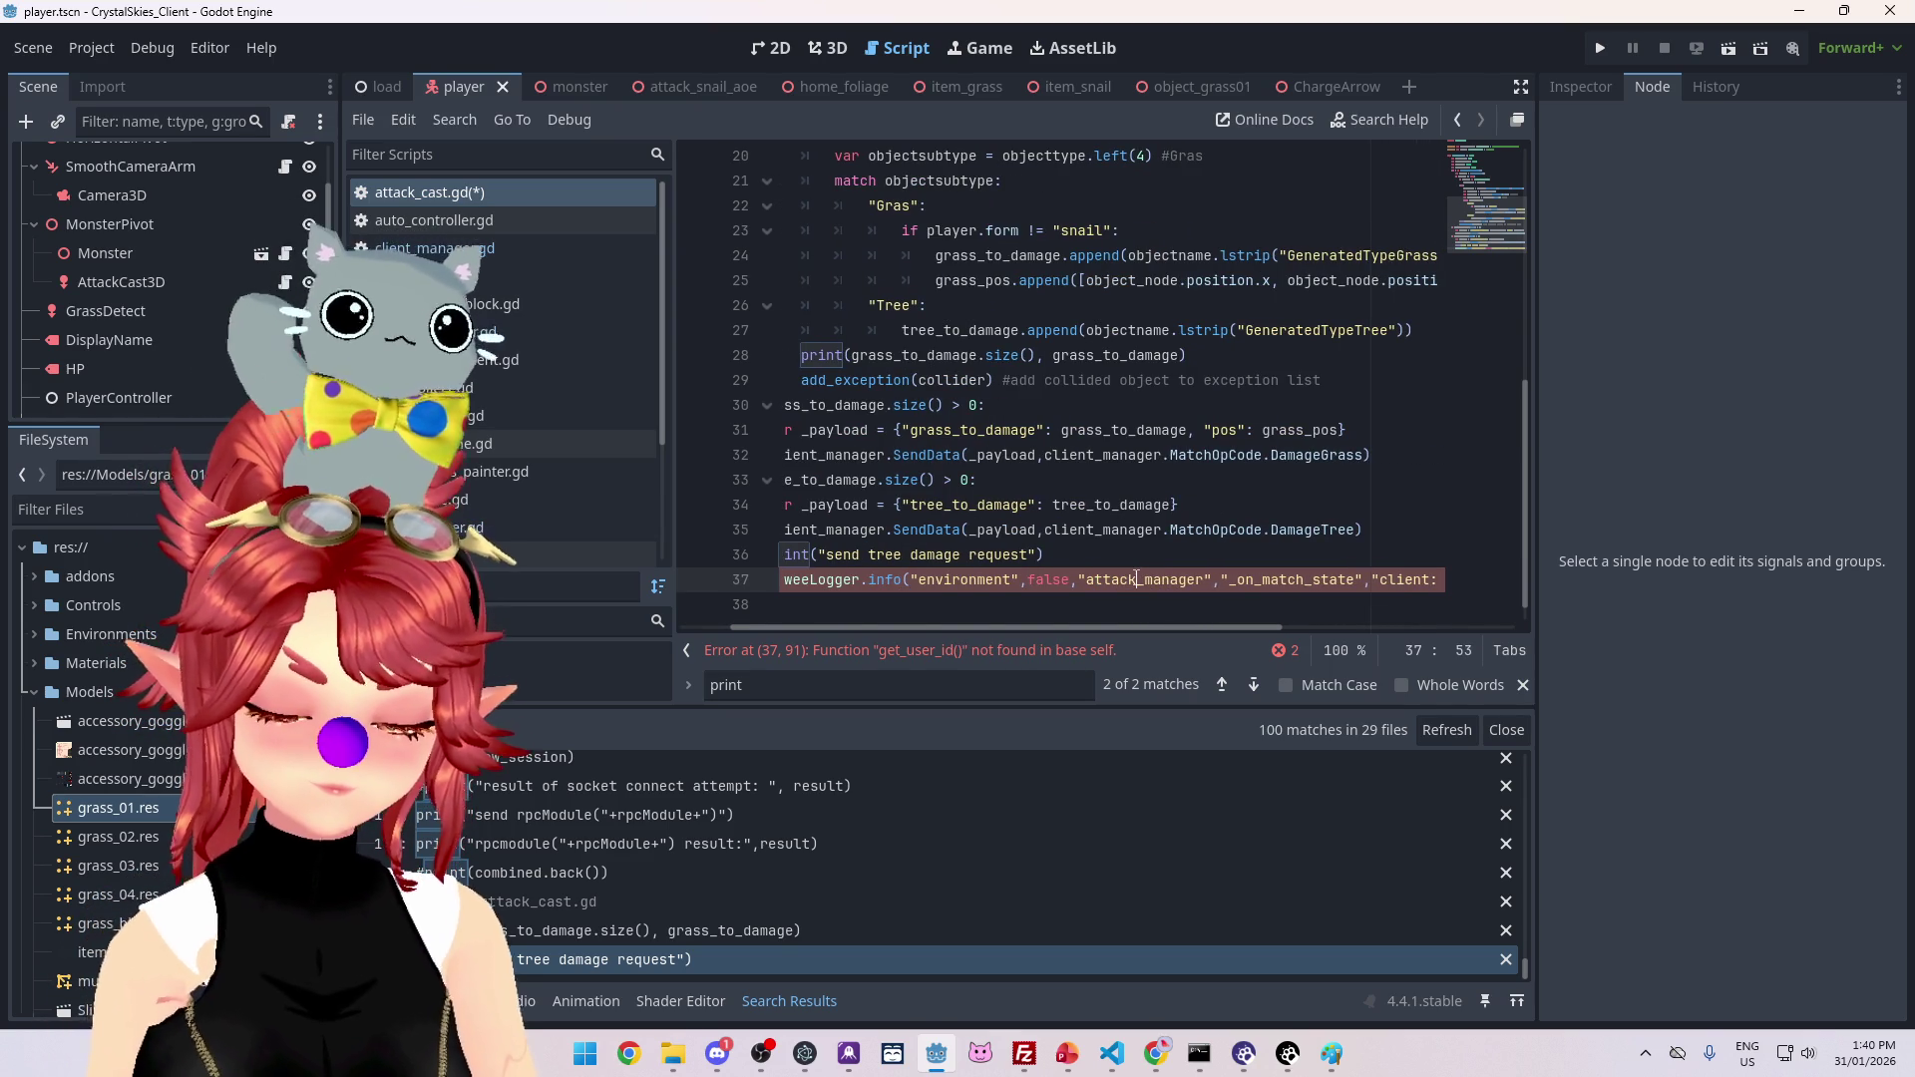
key(ctrl+Delete)
text(cast)
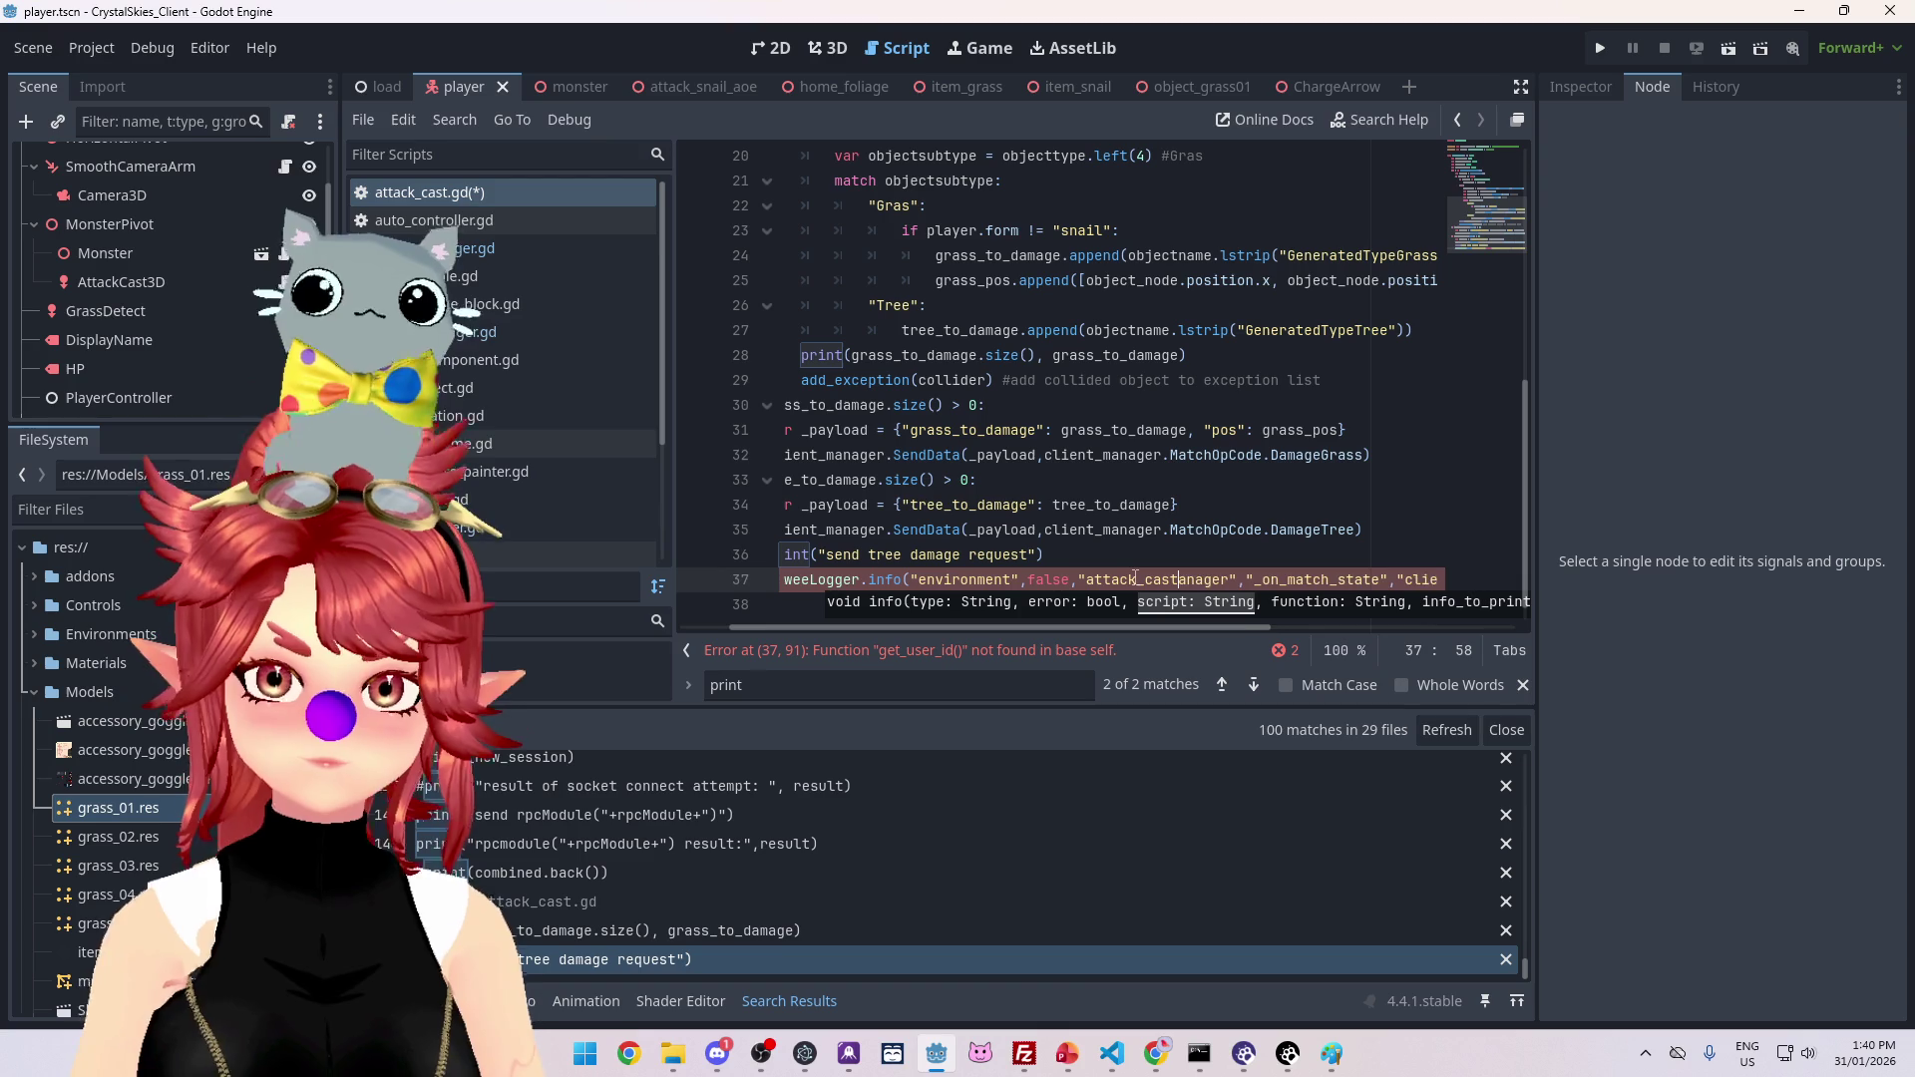
key(Delete)
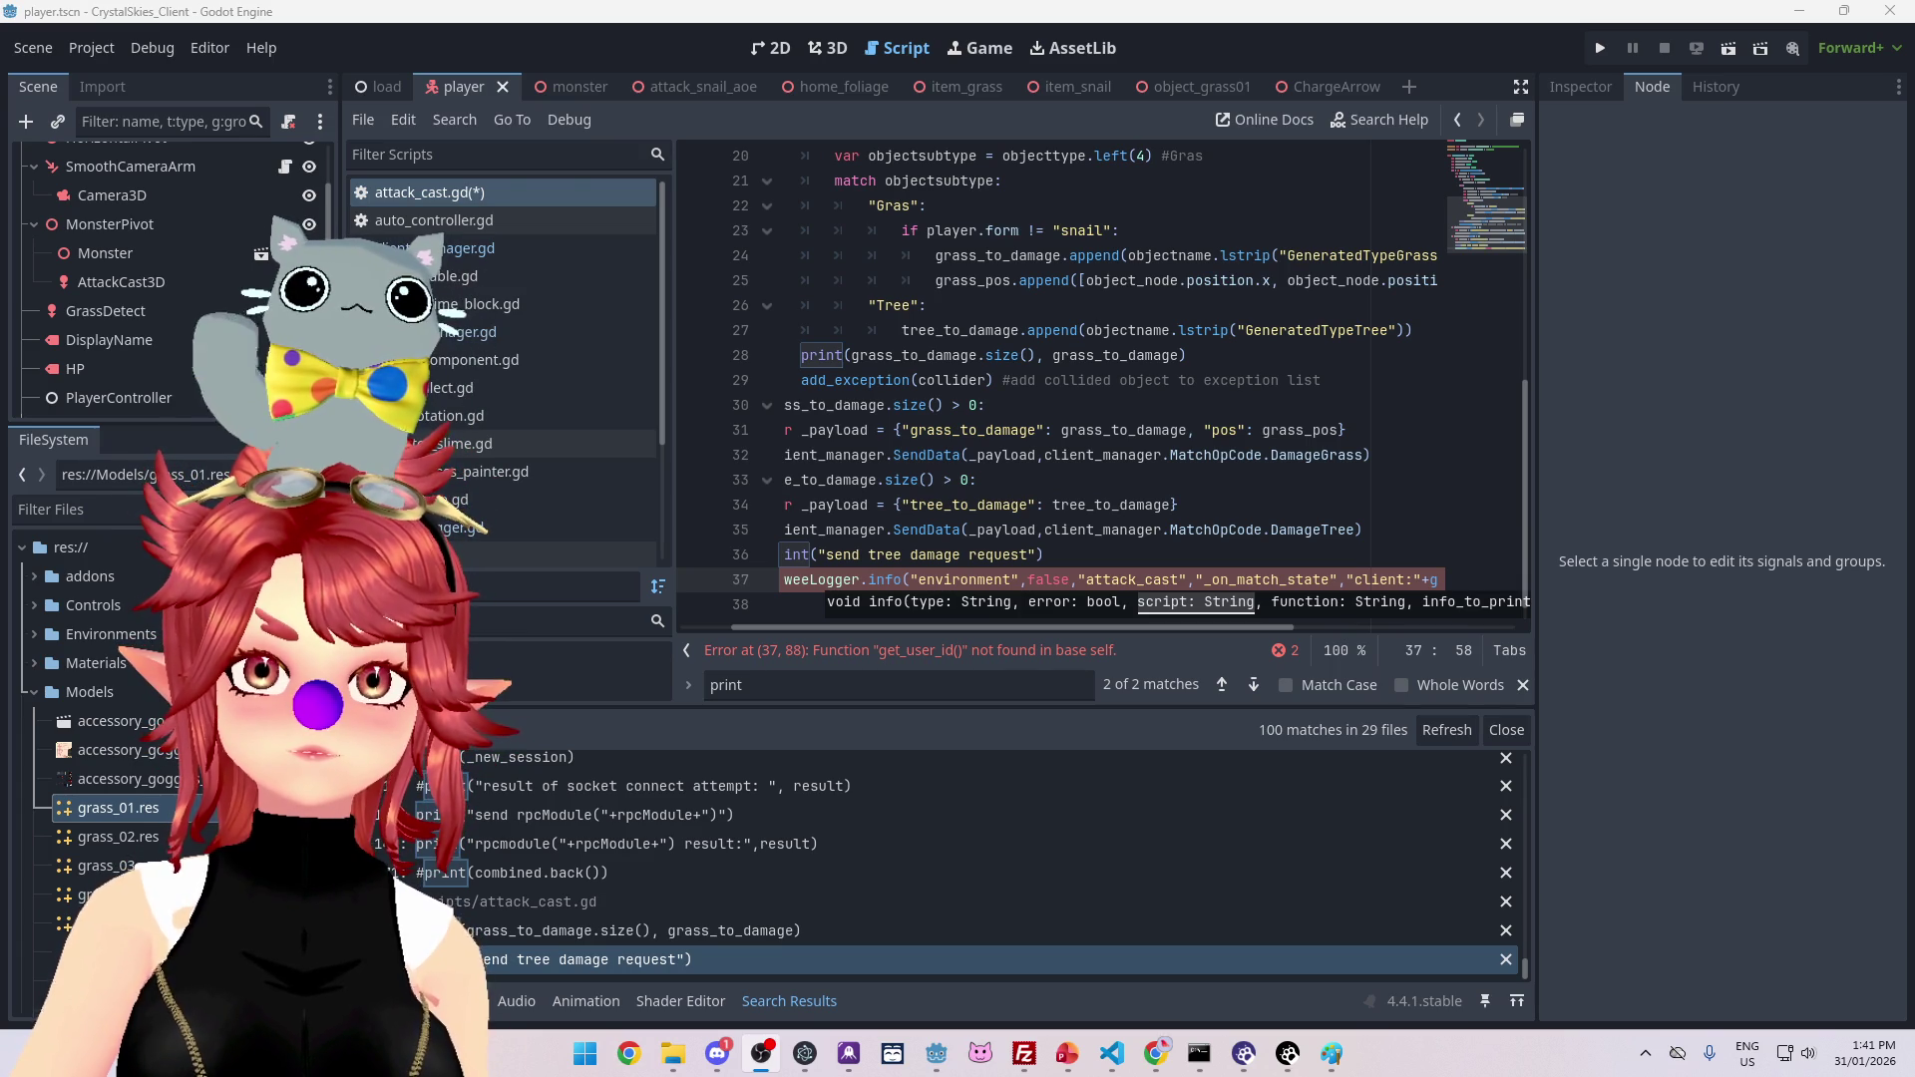
Step: Replace the _on_match_state function-name argument with deal_damage
click(1179, 505)
drag(1098, 627, 975, 628)
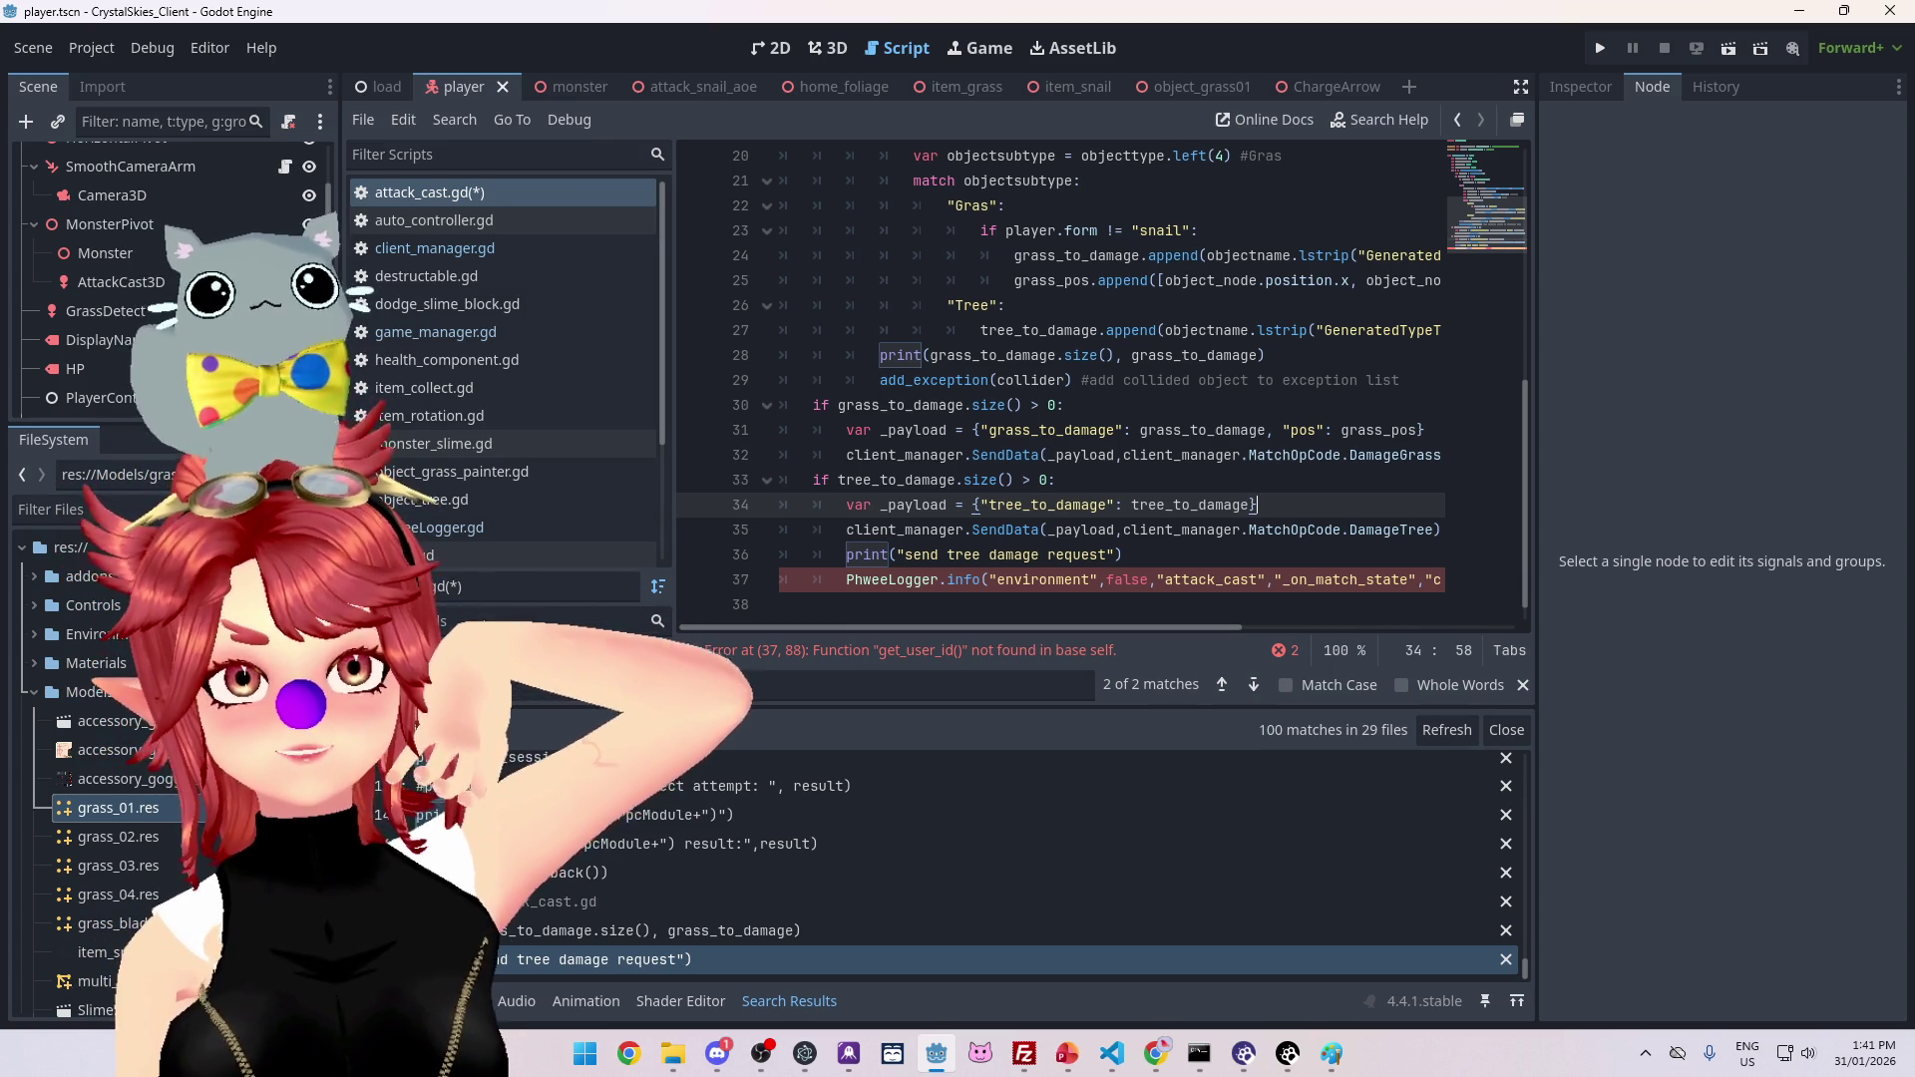
key(alt+Tab)
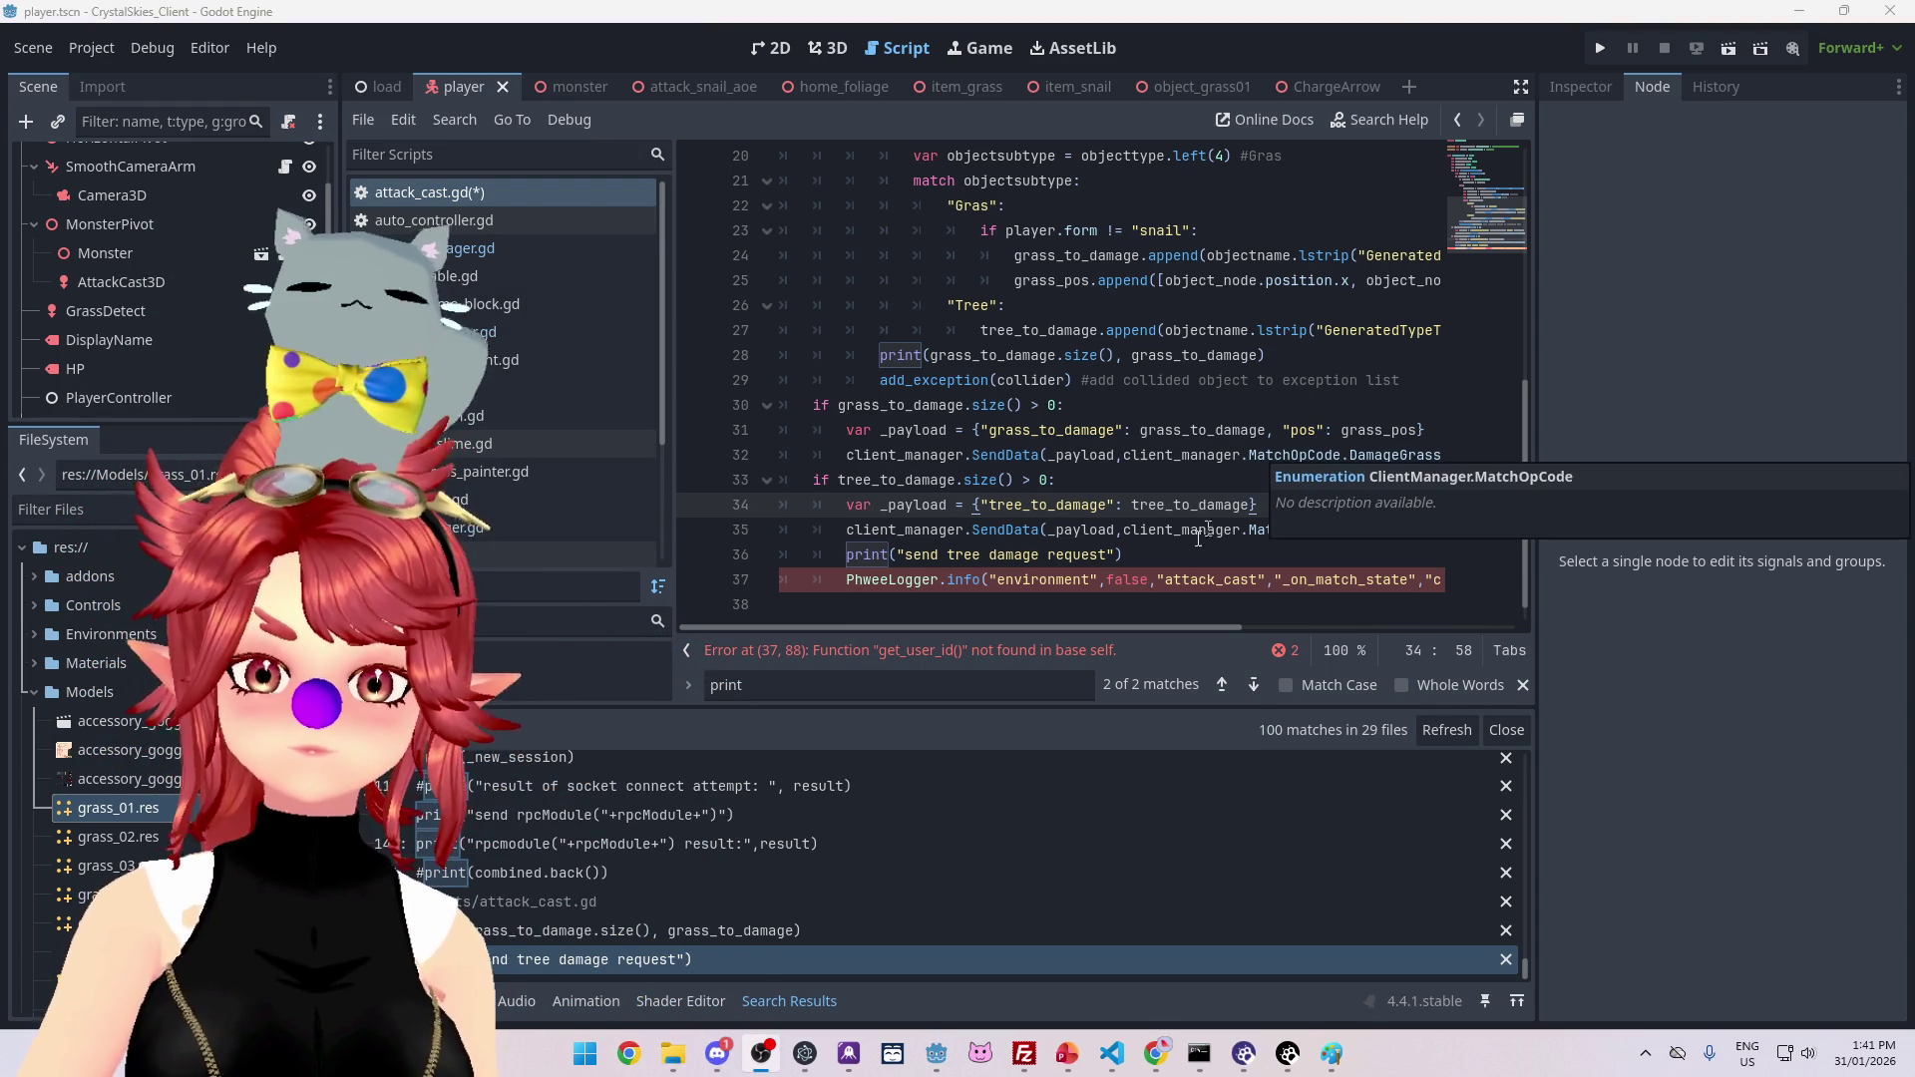
click(1168, 555)
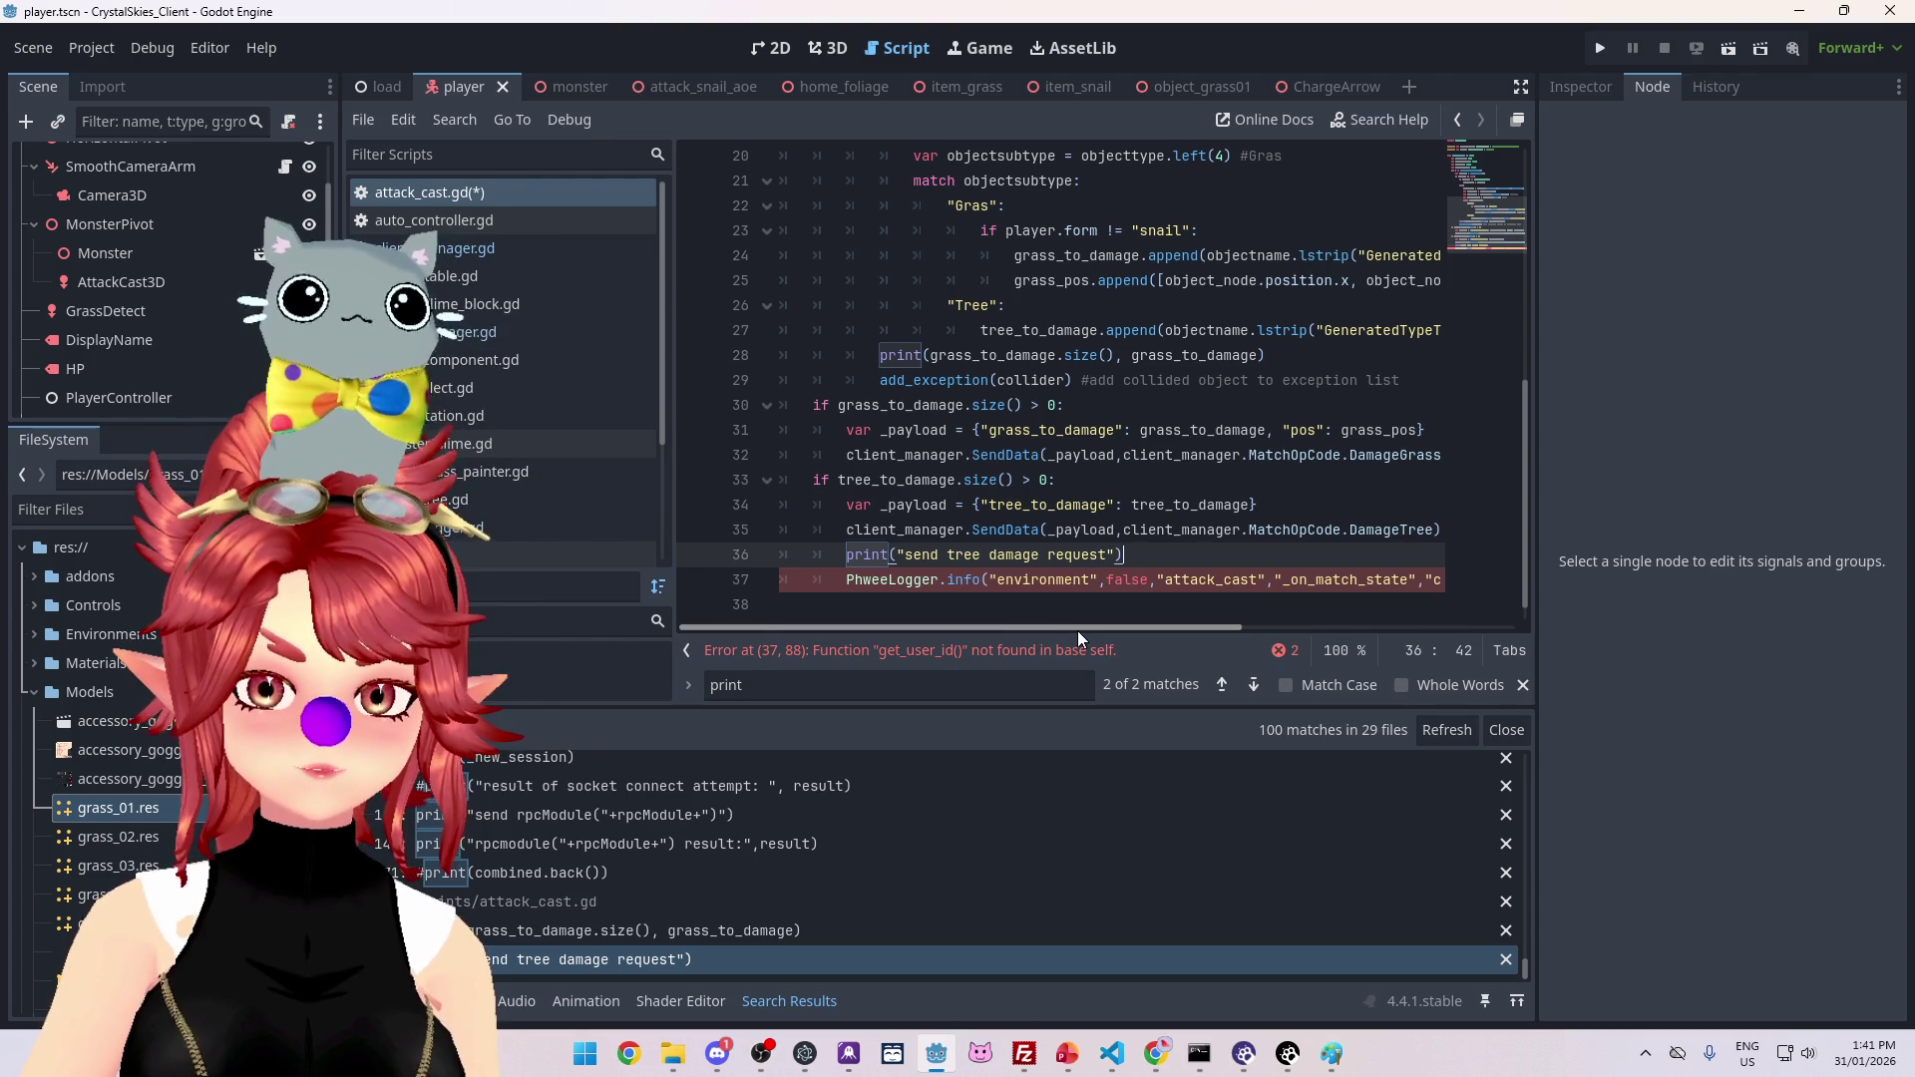
mouse_move(1103, 628)
mouse_down()
mouse_move(1147, 620)
mouse_move(1031, 619)
mouse_up()
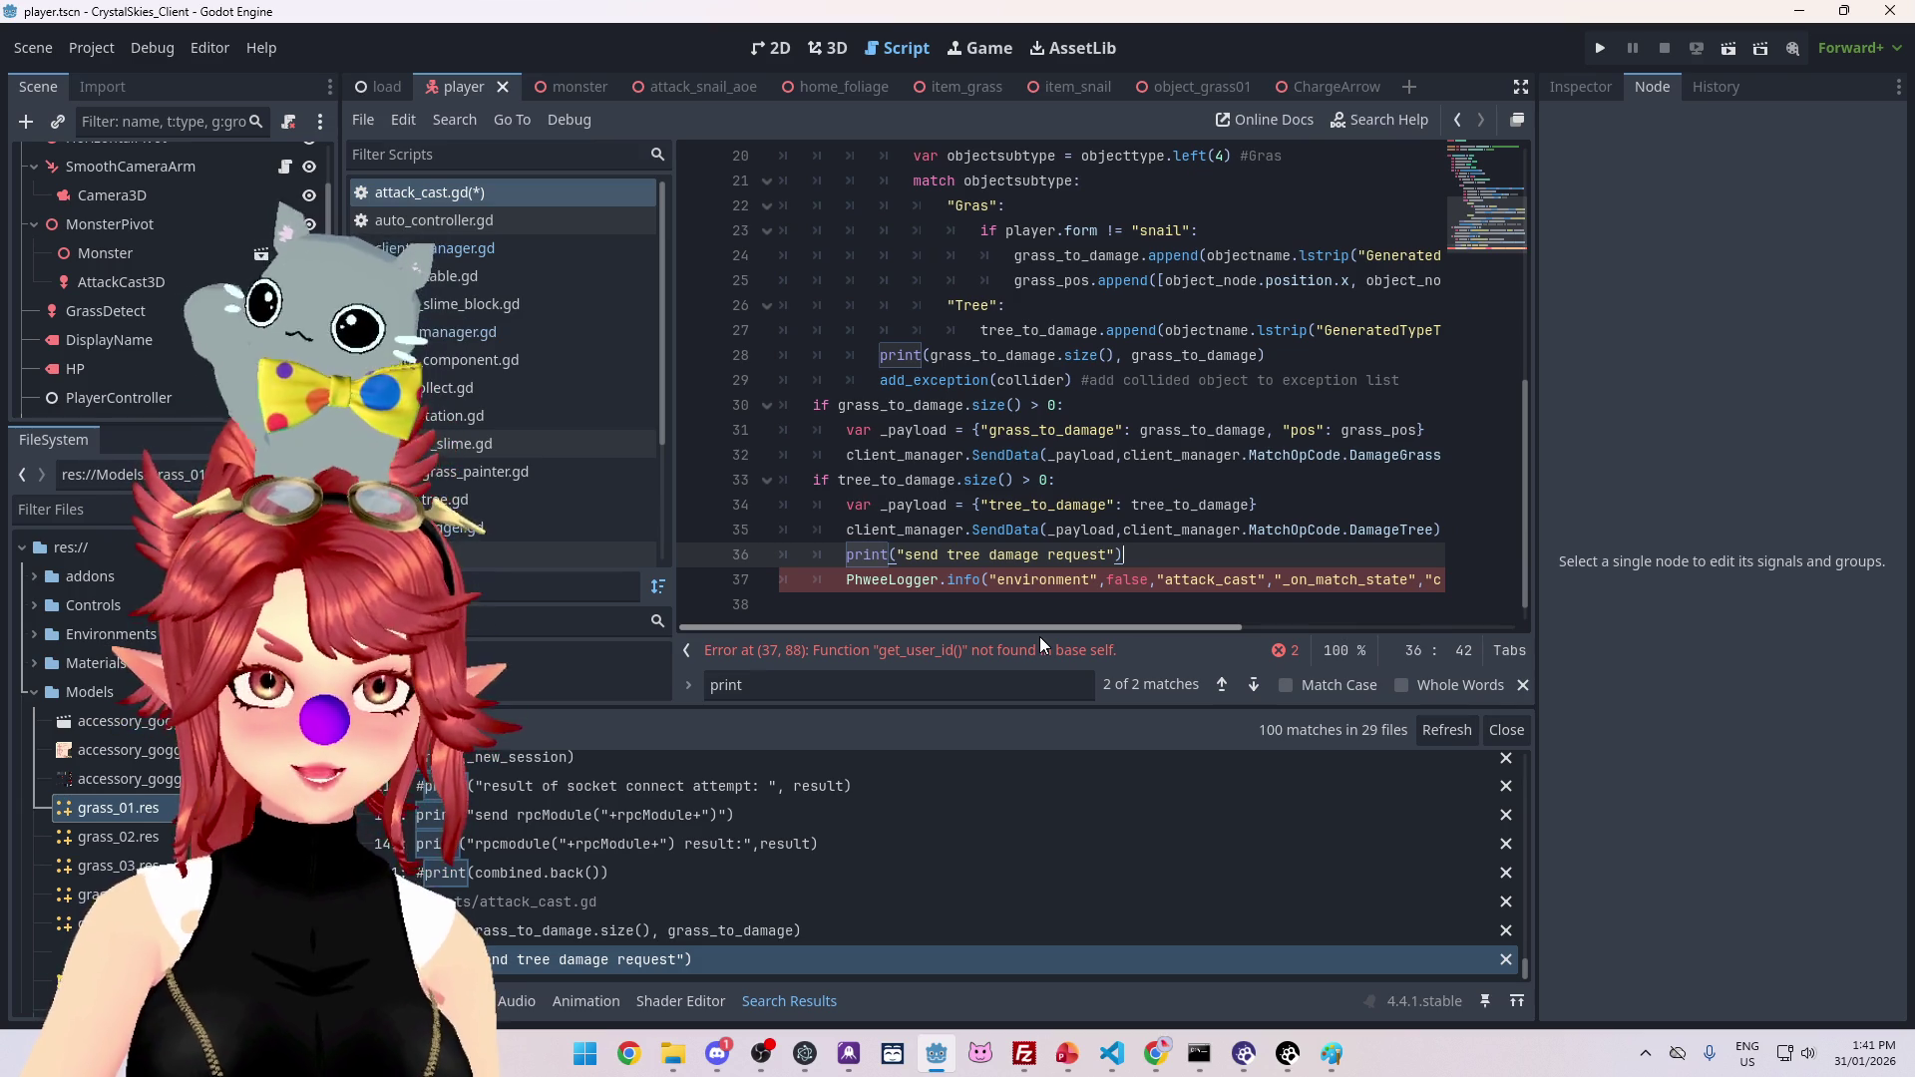
mouse_move(1039, 638)
mouse_down()
mouse_move(1233, 630)
mouse_move(1112, 608)
mouse_up()
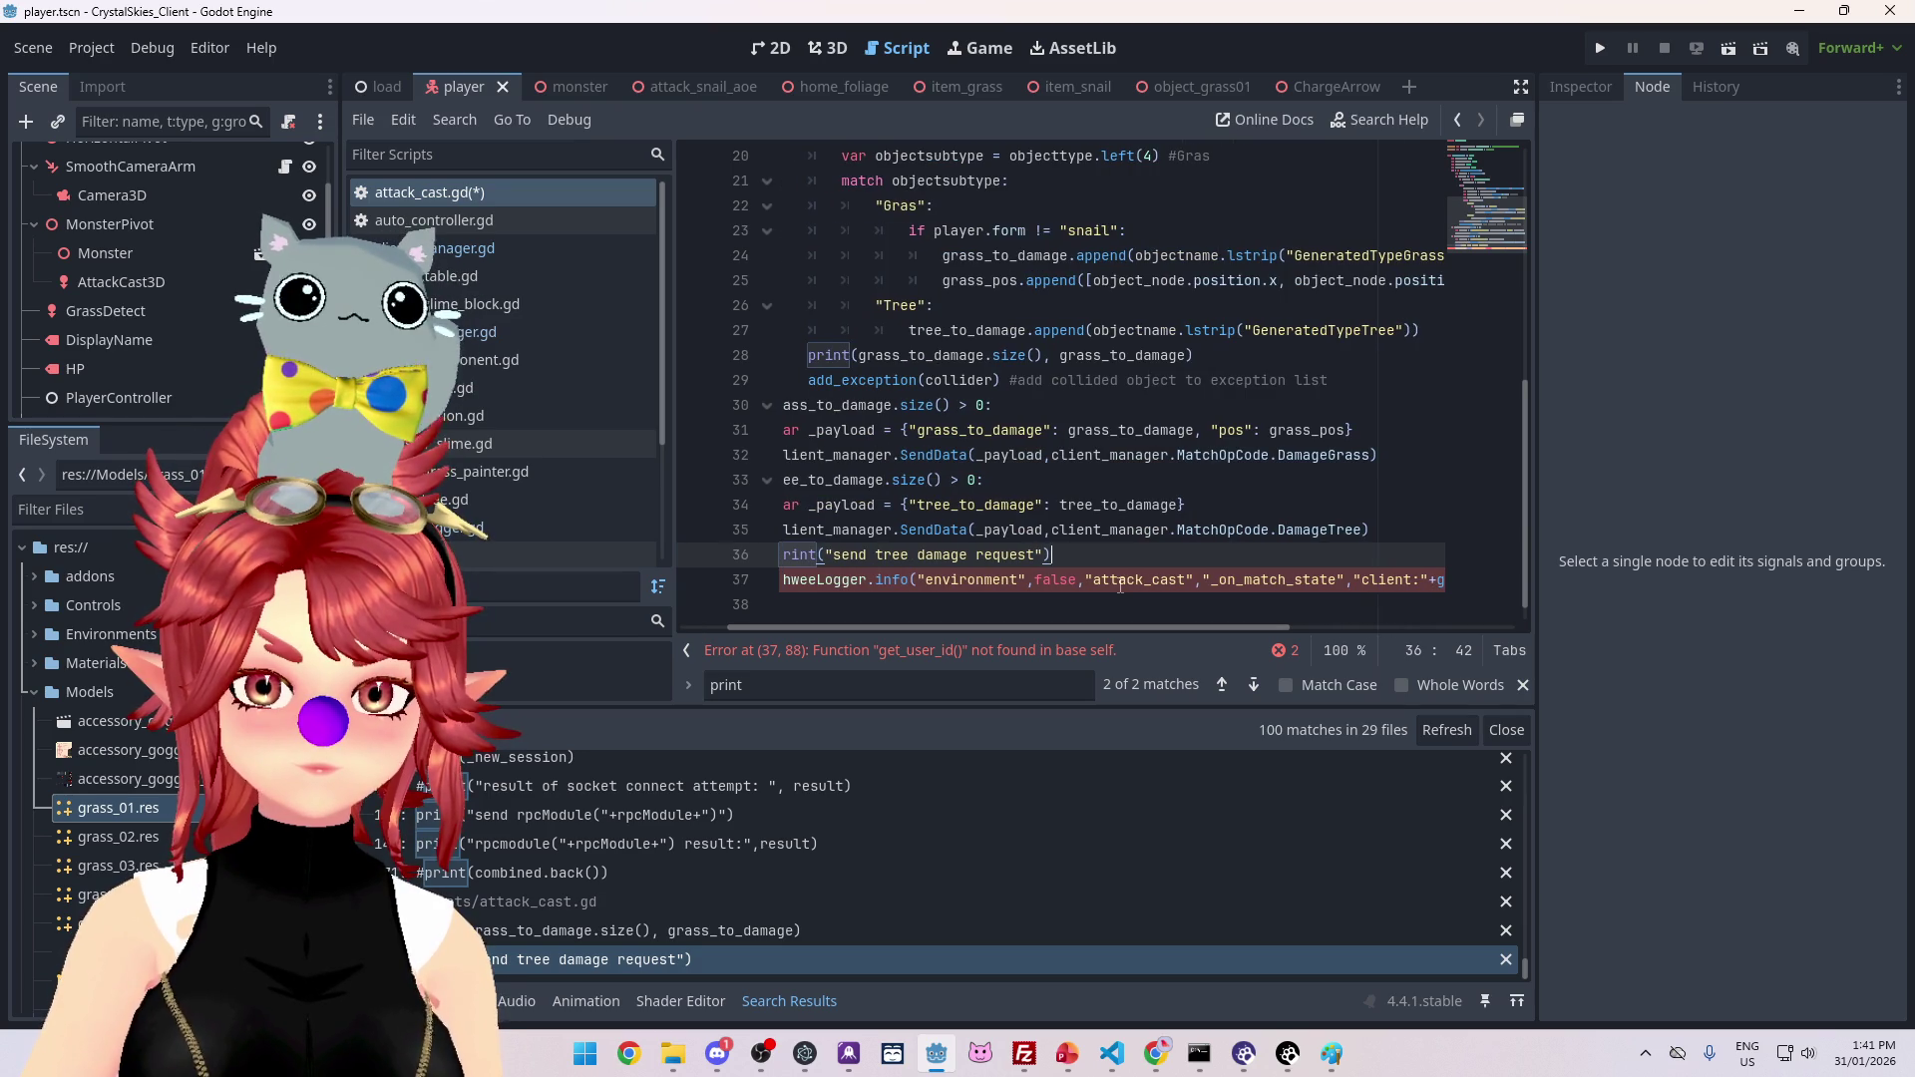
click(1120, 582)
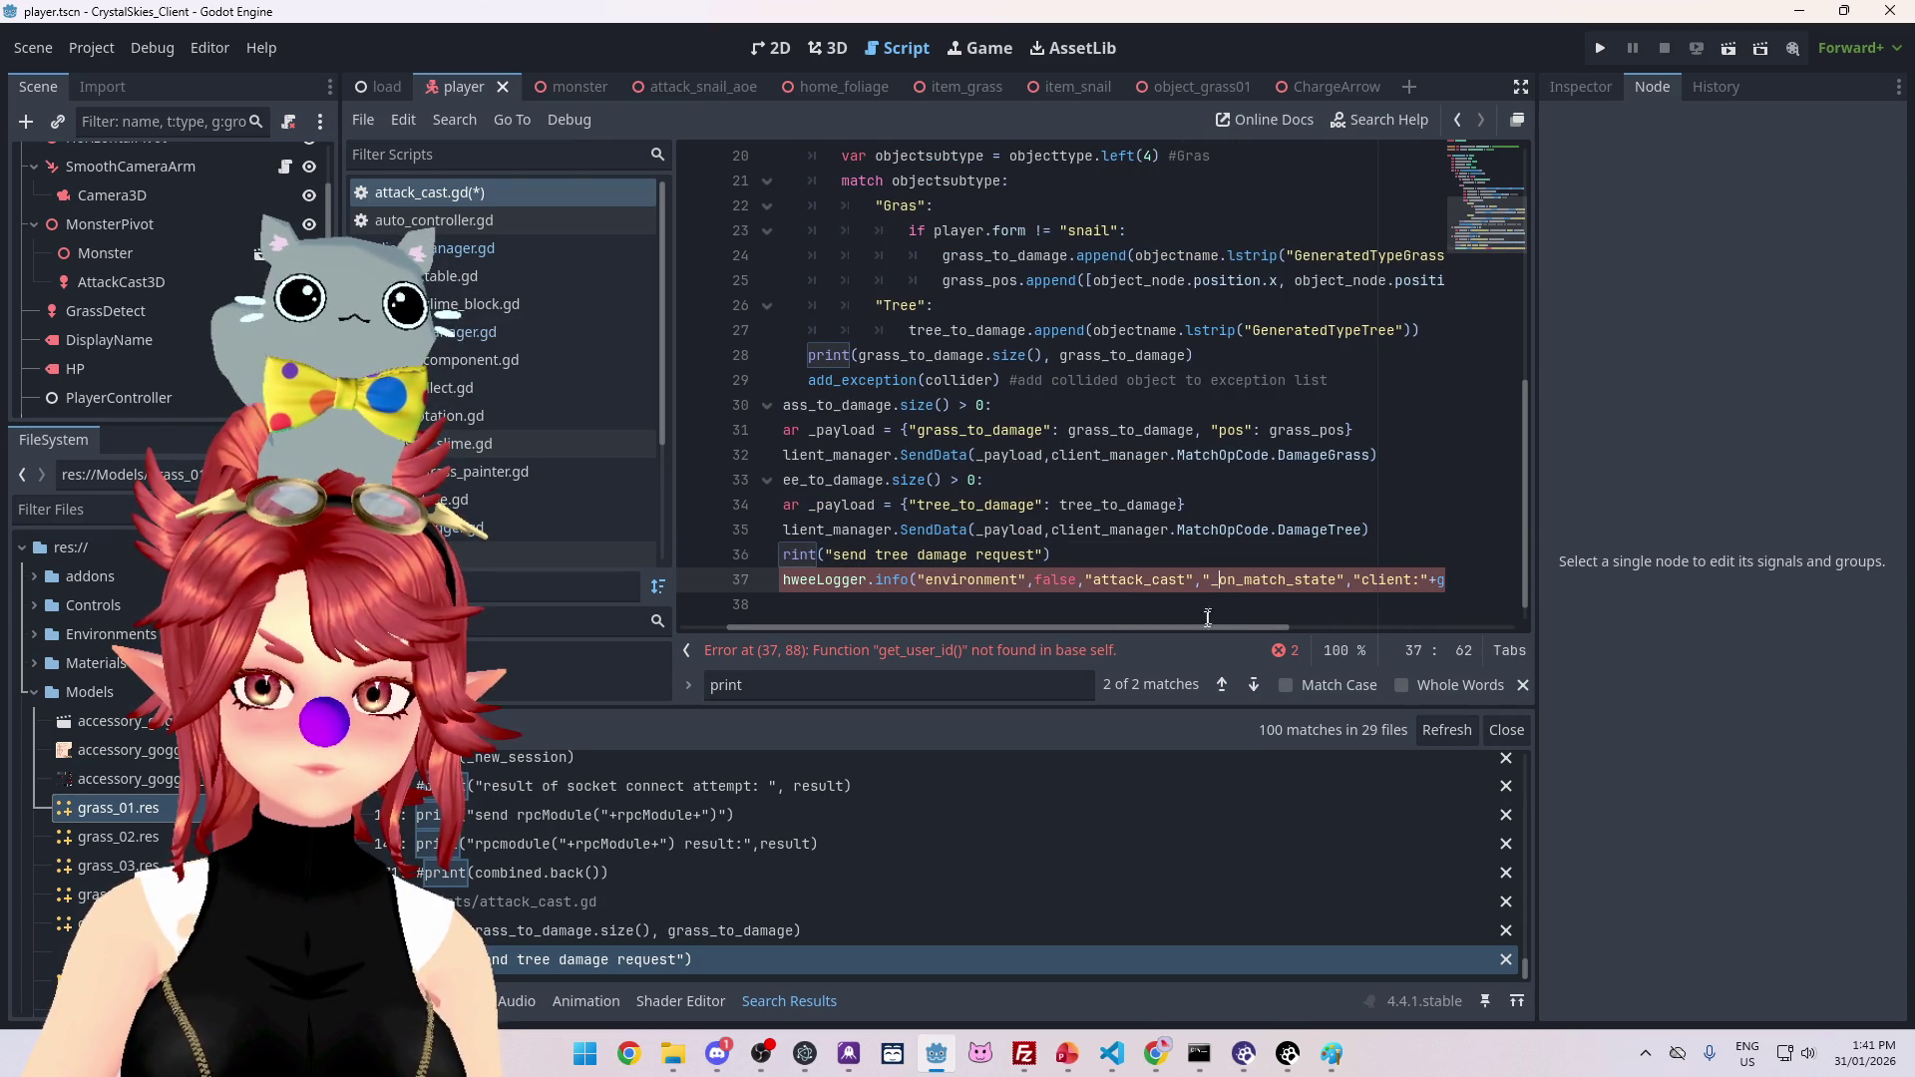
drag(1209, 626, 1217, 625)
scroll(1097, 598, up, 3)
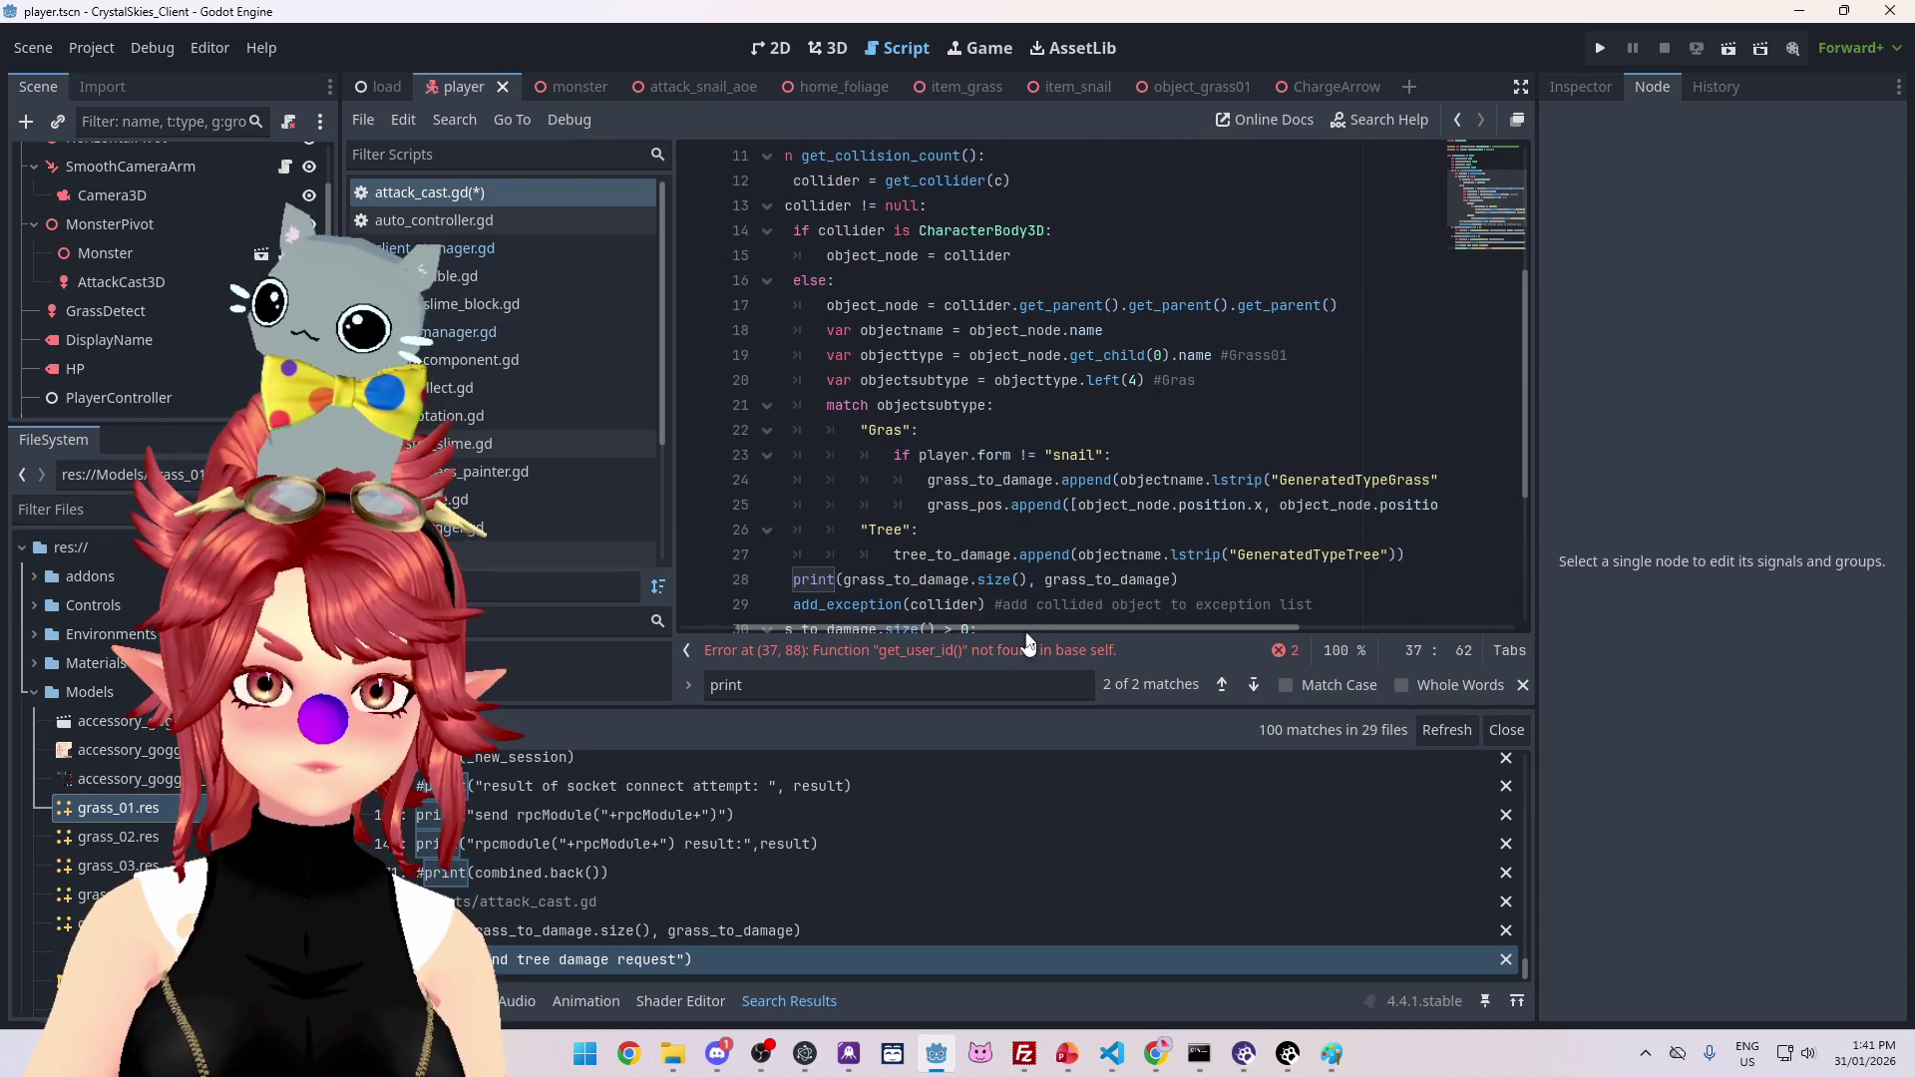
scroll(974, 599, up, 4)
scroll(1188, 544, down, 6)
scroll(1188, 544, down, 1)
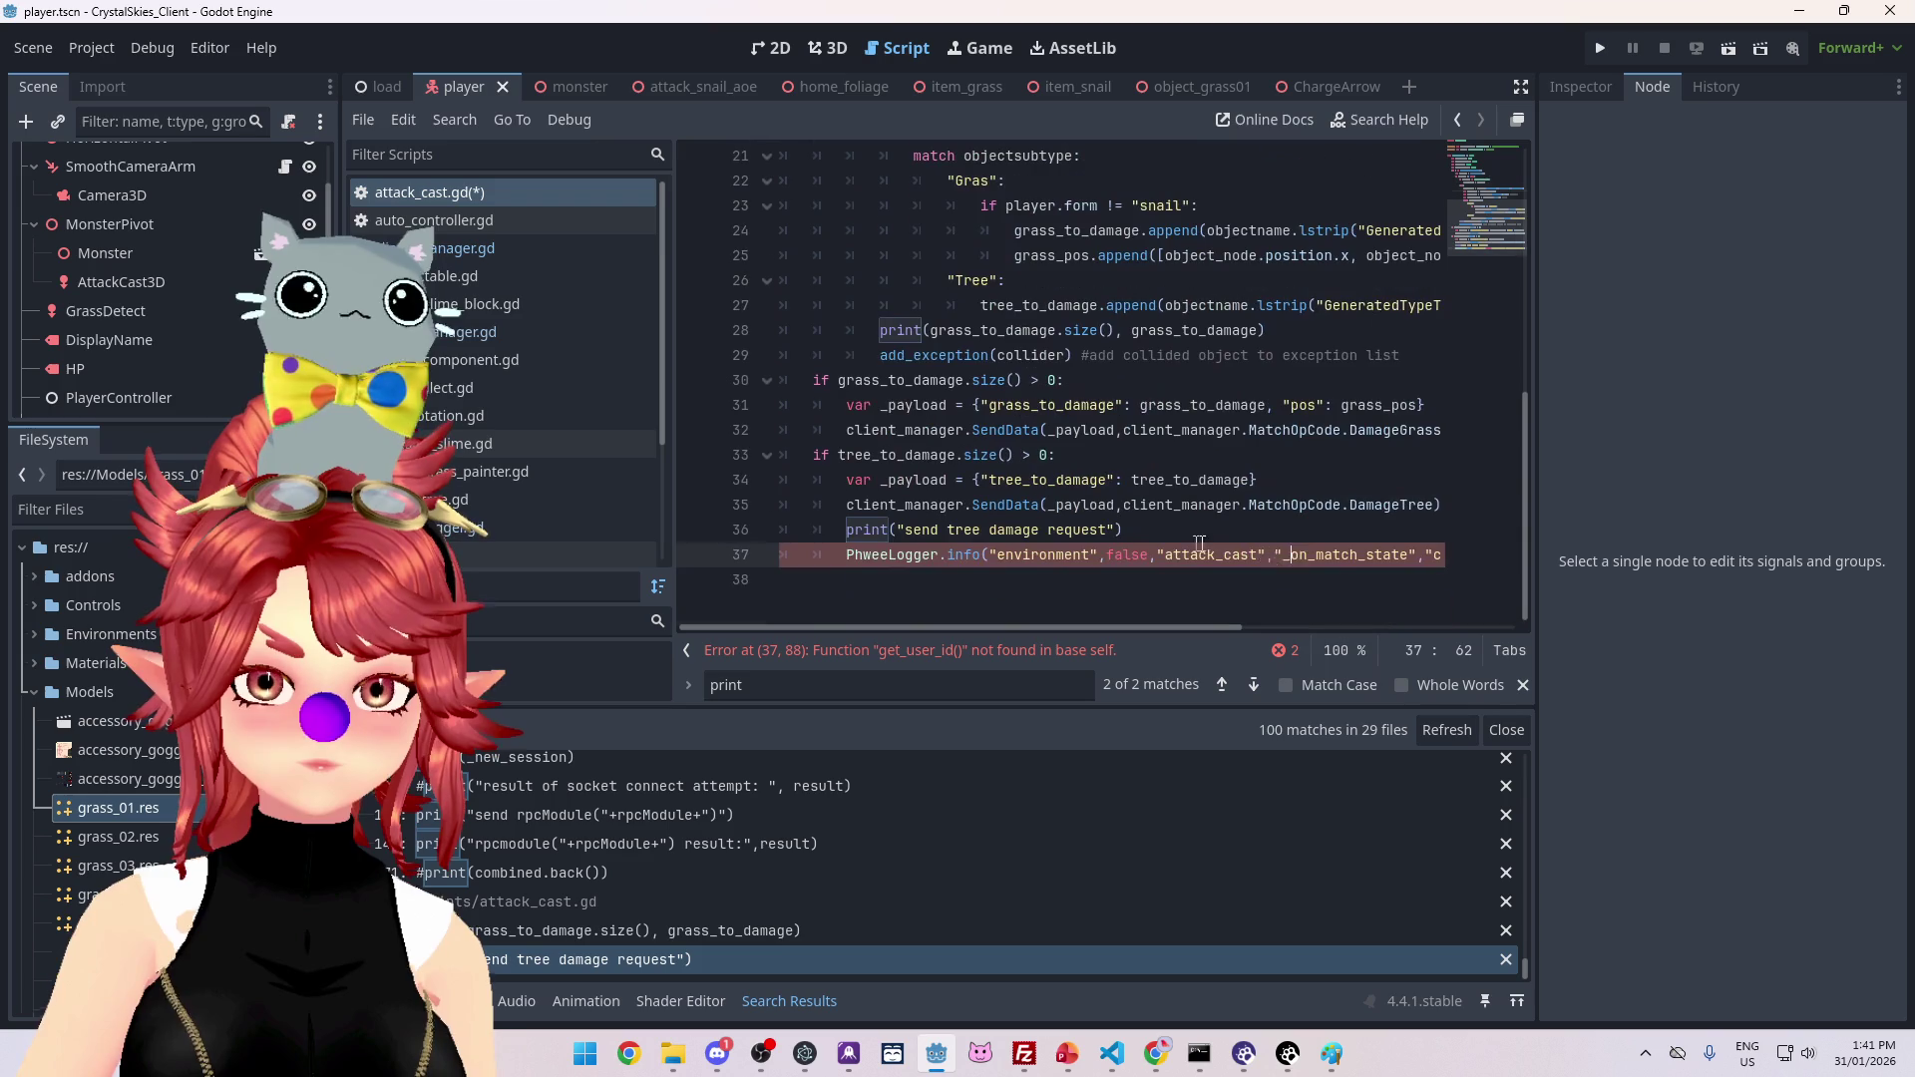
drag(1286, 556, 1408, 556)
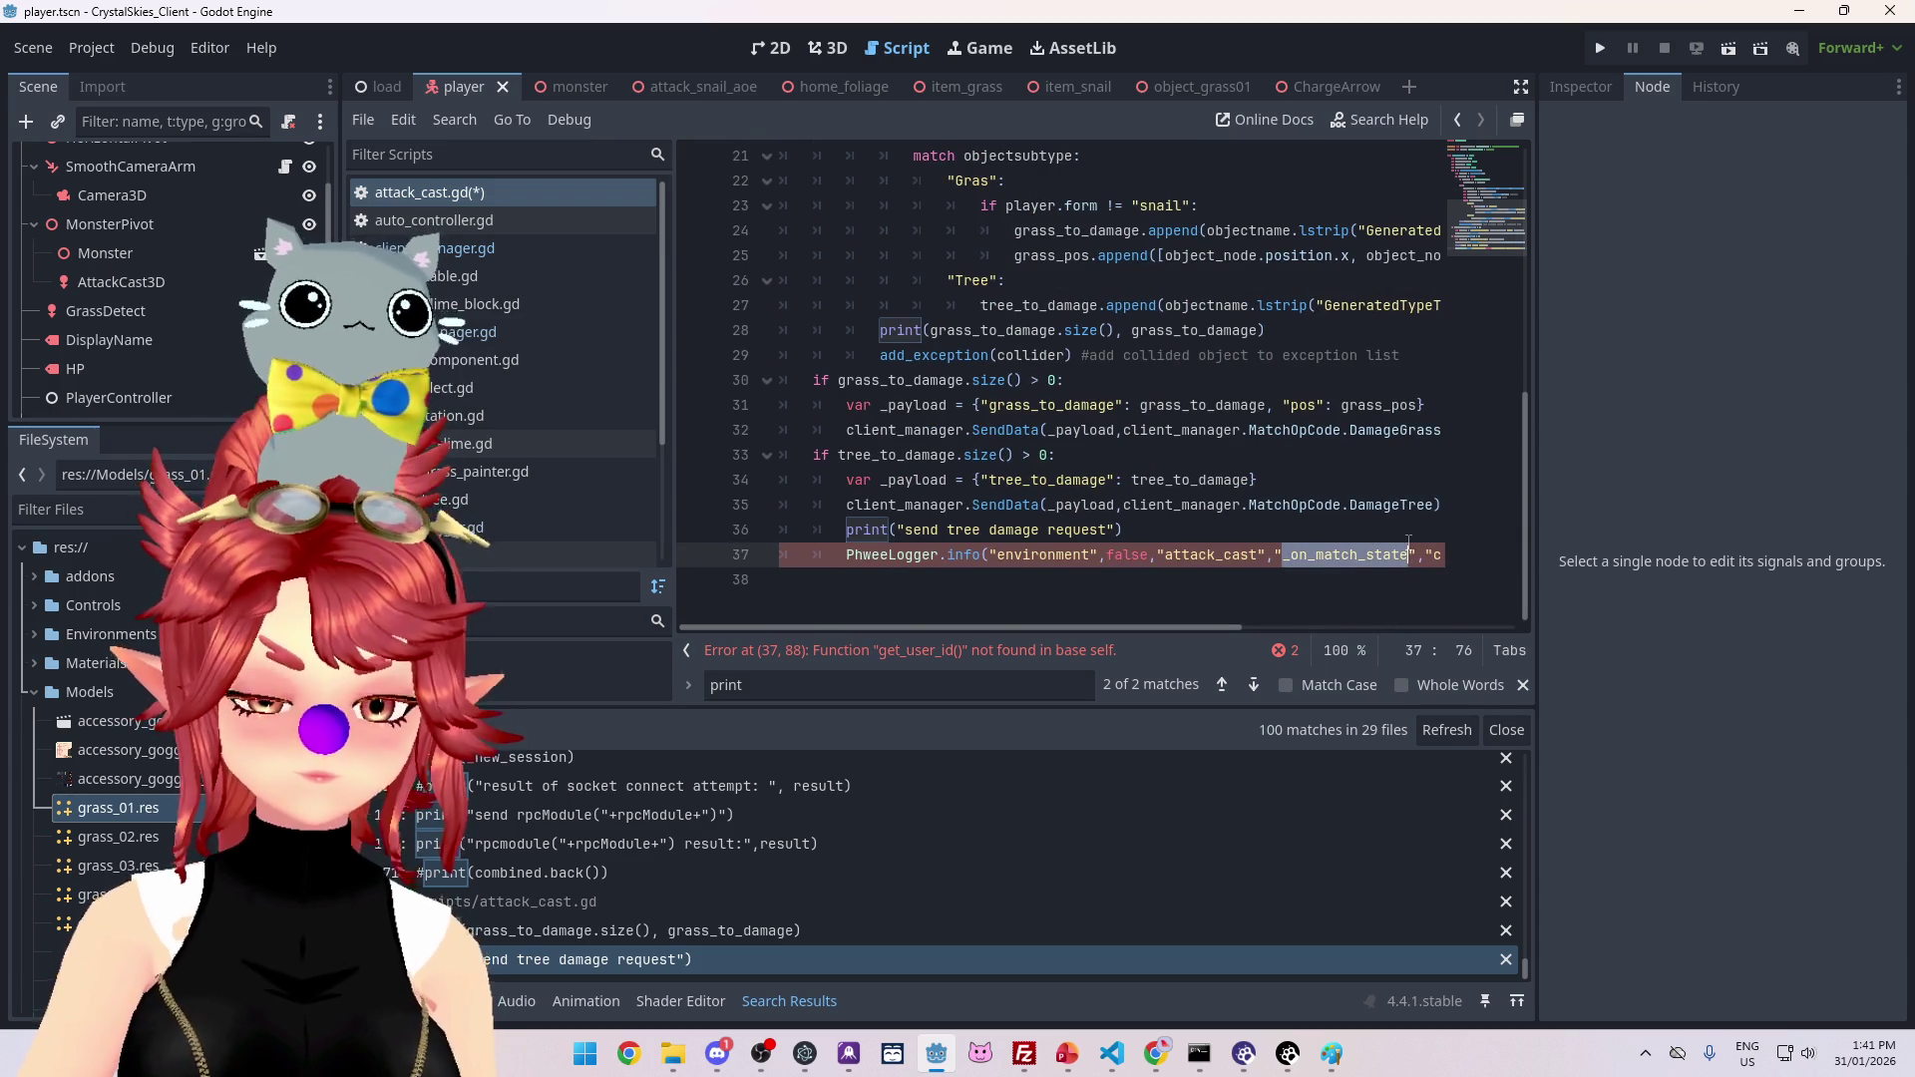
text(deal_)
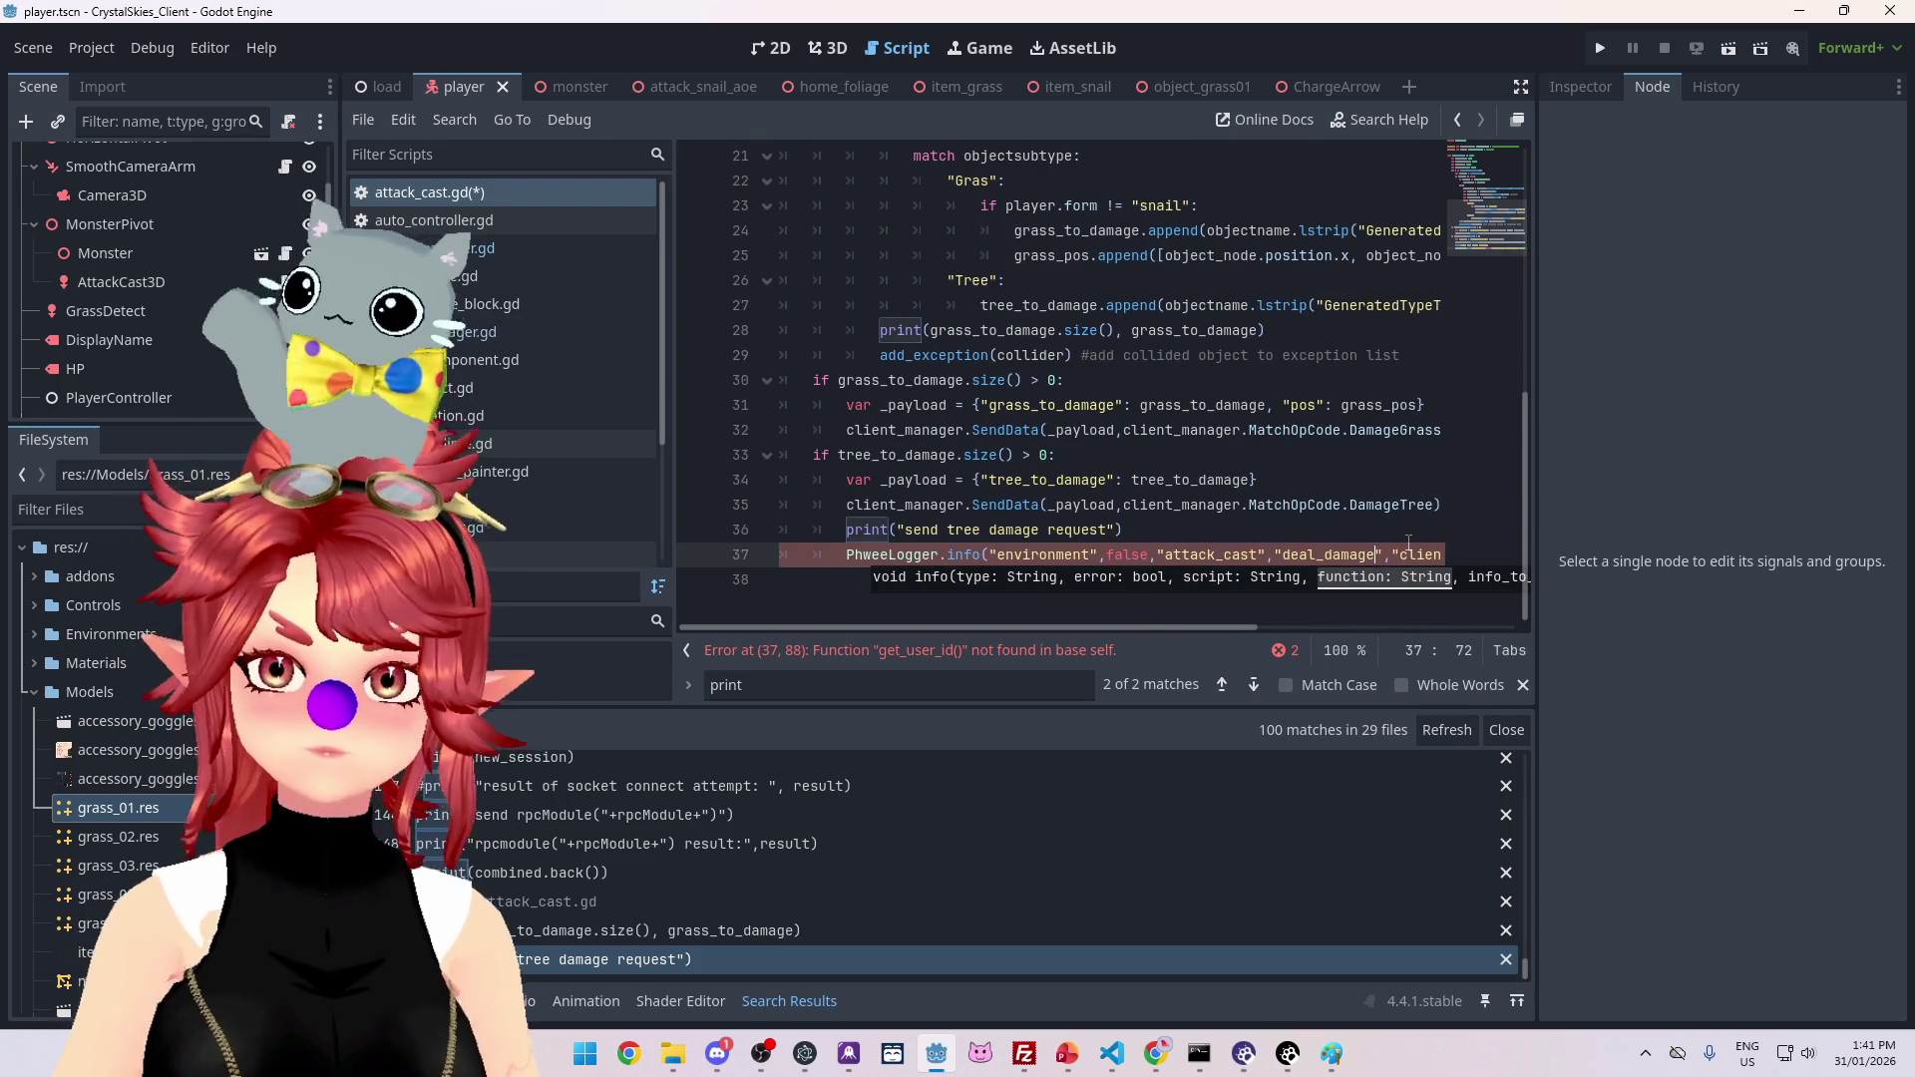
Step: Use the 'send tree damage request' message in the log call and delete the old print
drag(1110, 532, 908, 532)
key(ctrl+c)
drag(960, 627, 1175, 629)
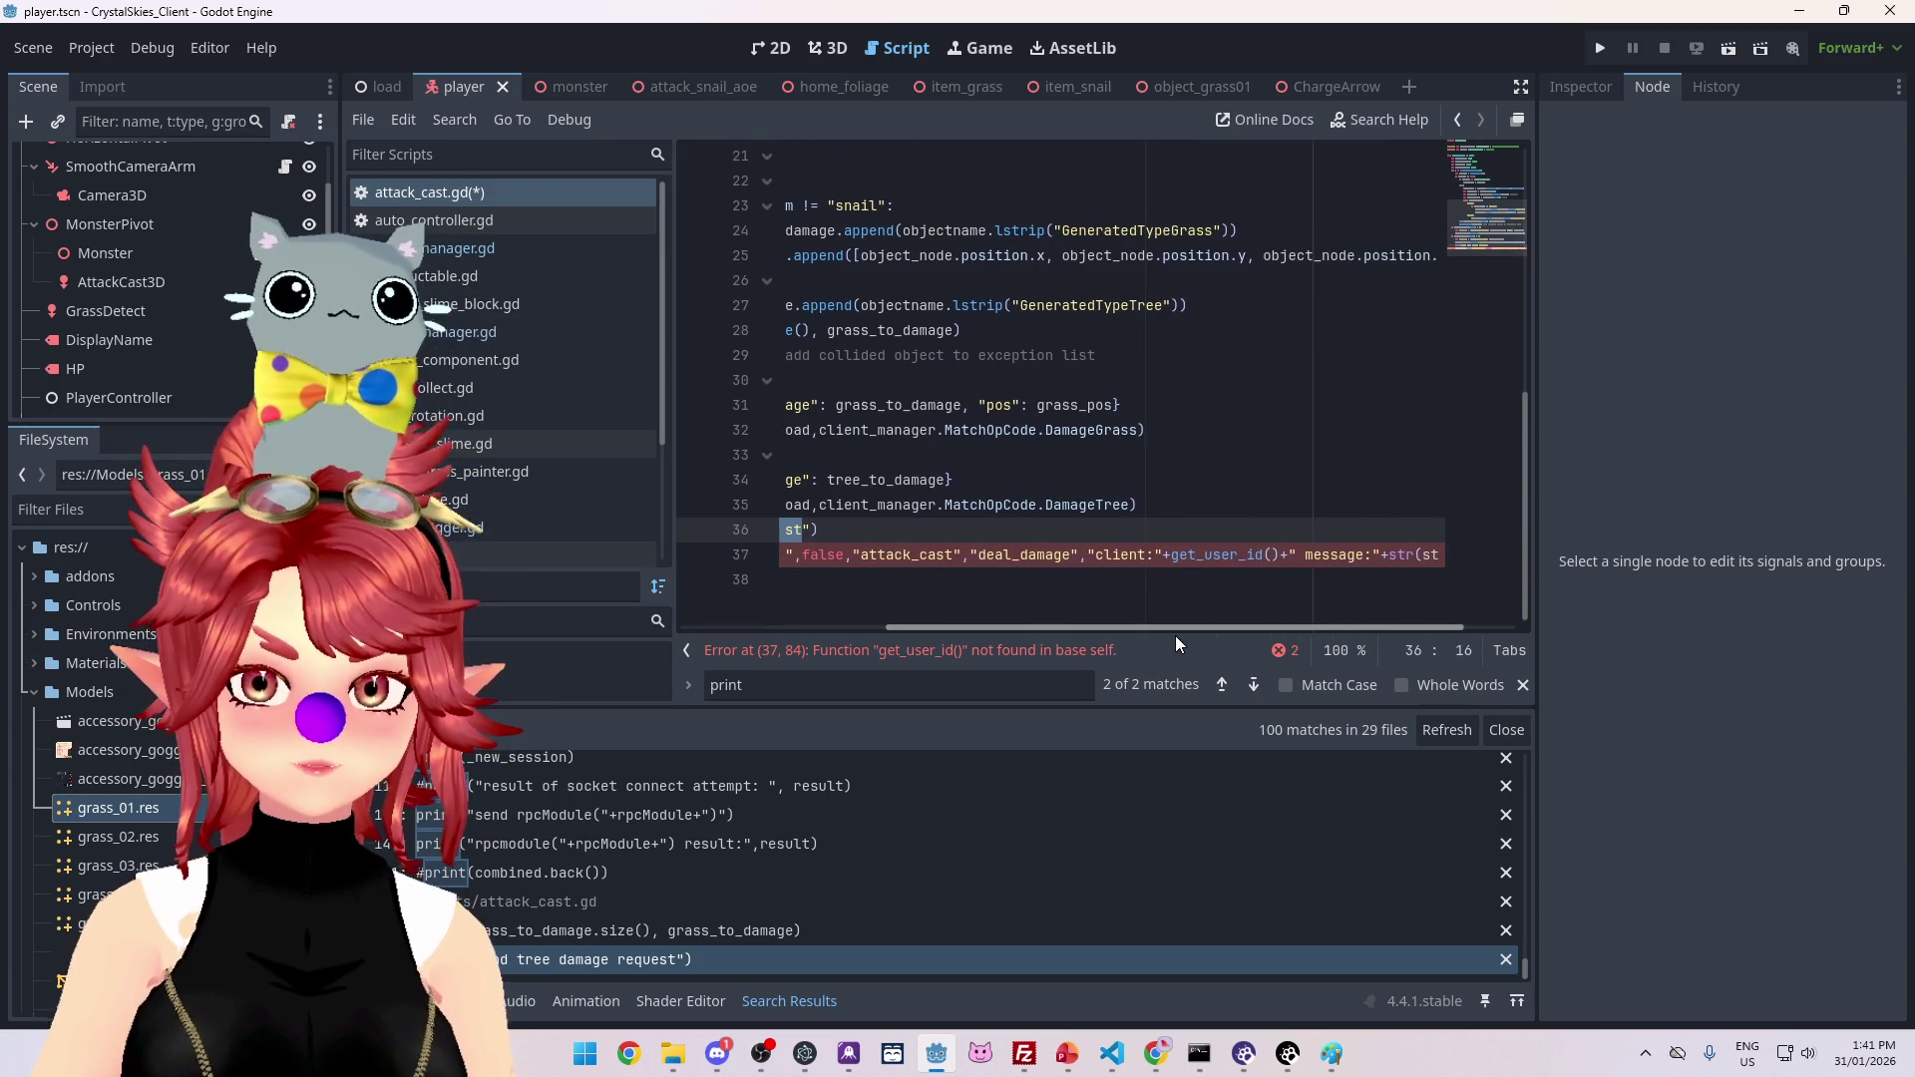
drag(1095, 562, 718, 532)
drag(1463, 566, 1456, 561)
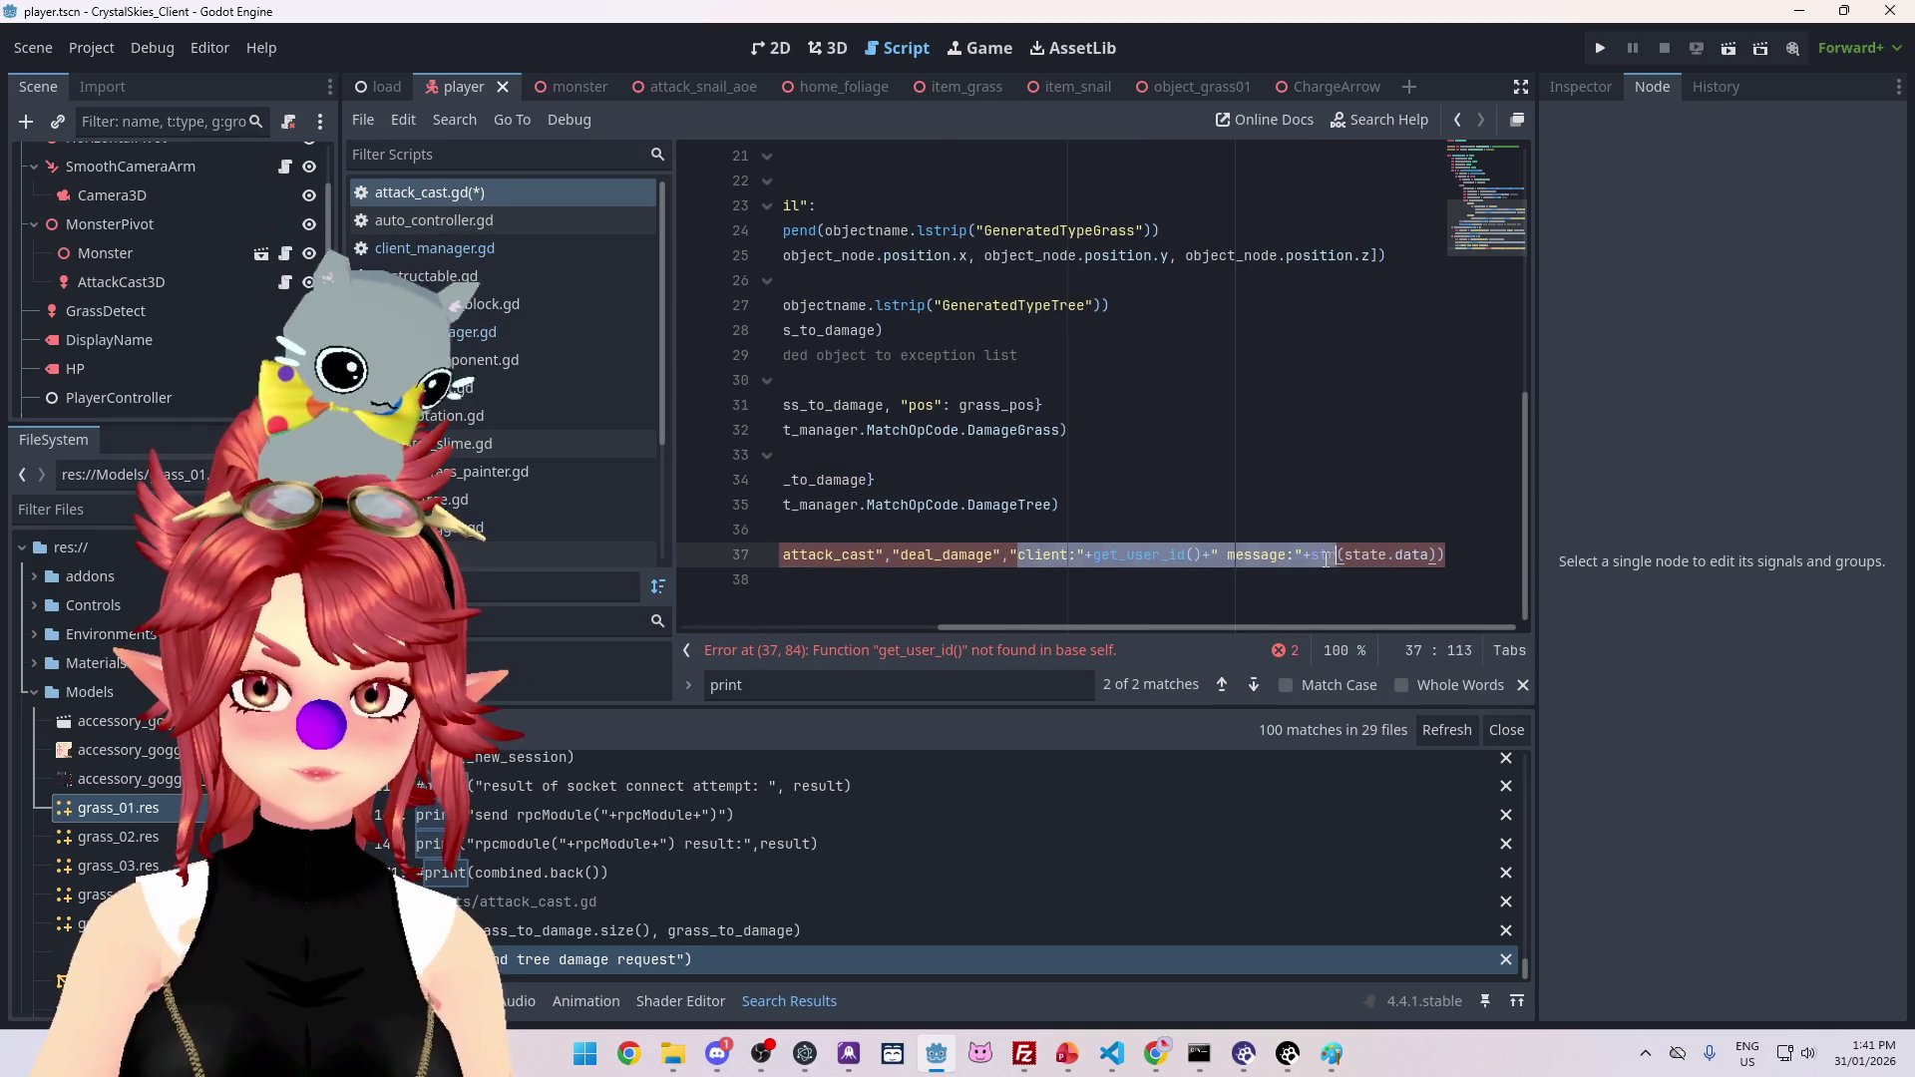
key(ctrl+v)
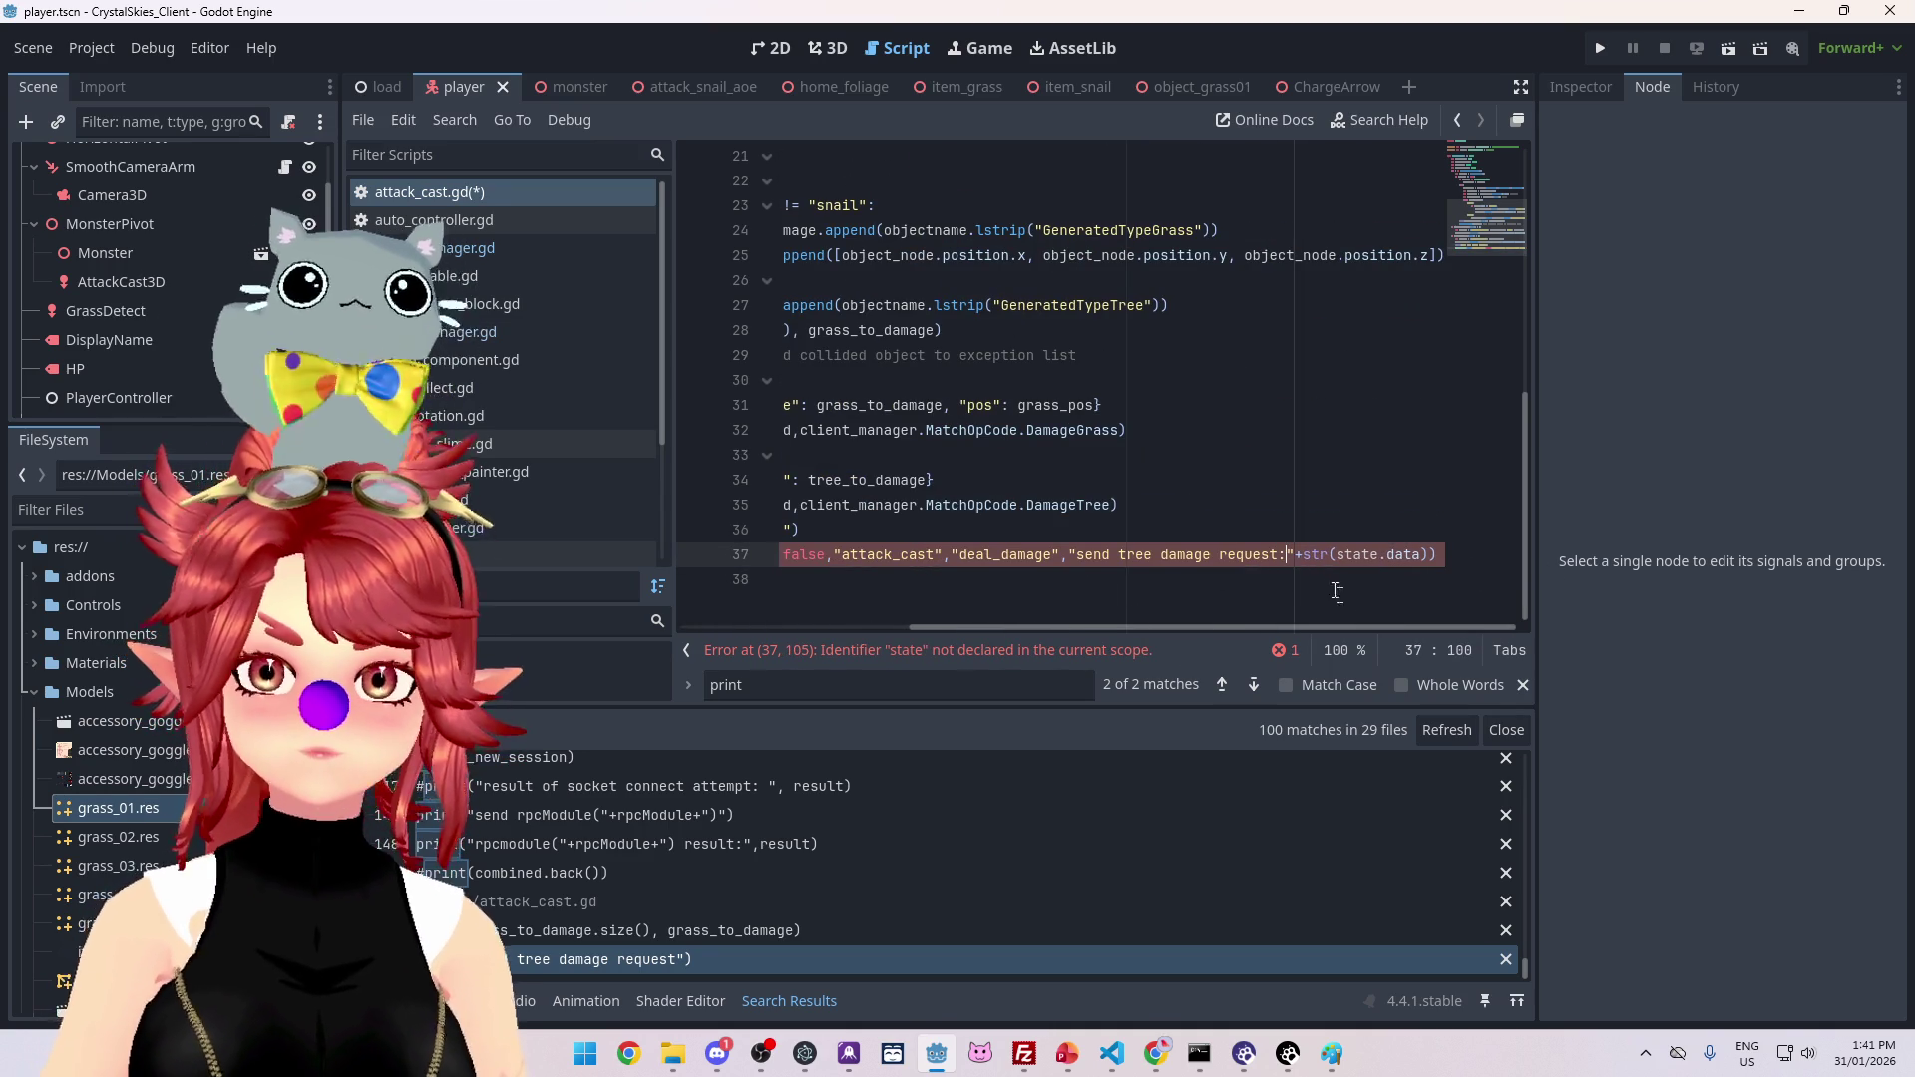
drag(1297, 628, 1003, 626)
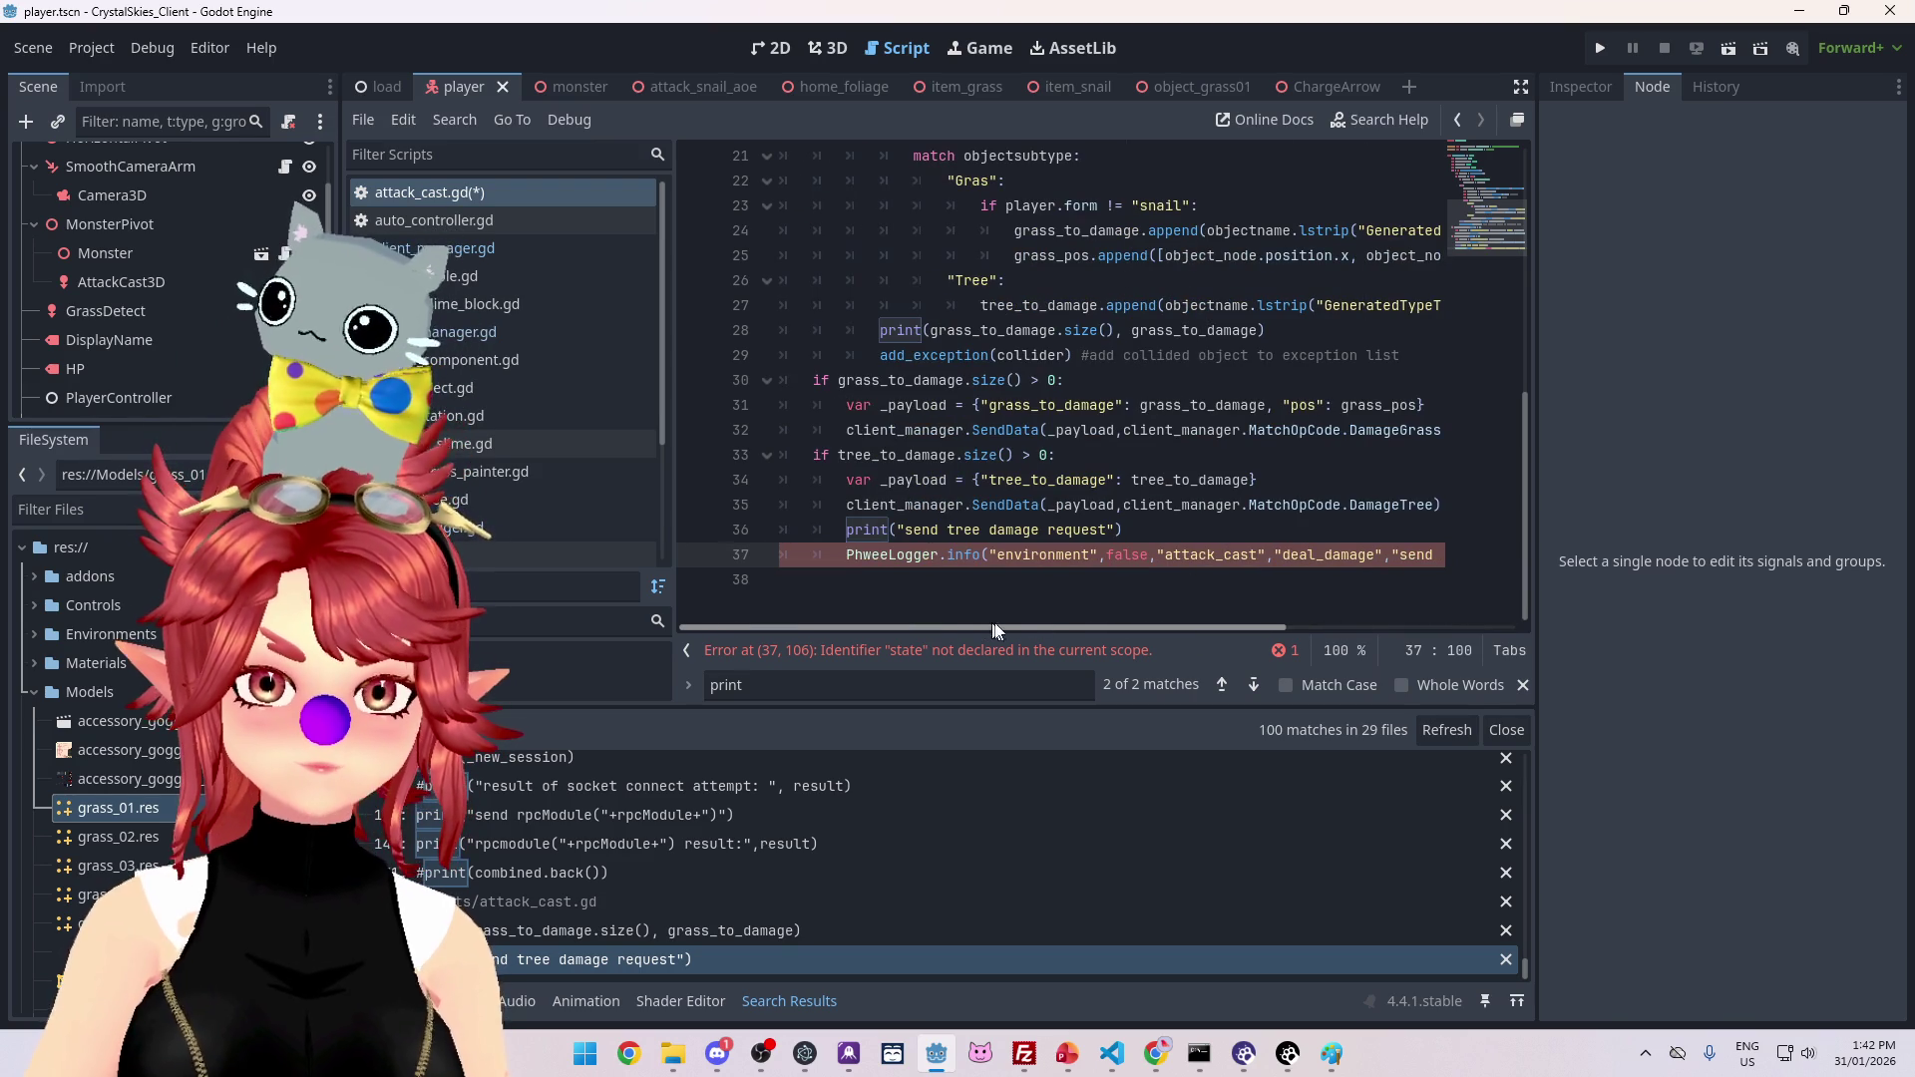
drag(1133, 529, 709, 522)
key(BackSpace)
key(BackSpace)
Step: Log str(tree_to_damage) instead of str(state.data), then save attack_cast.gd
drag(1104, 480, 1223, 480)
key(ctrl+c)
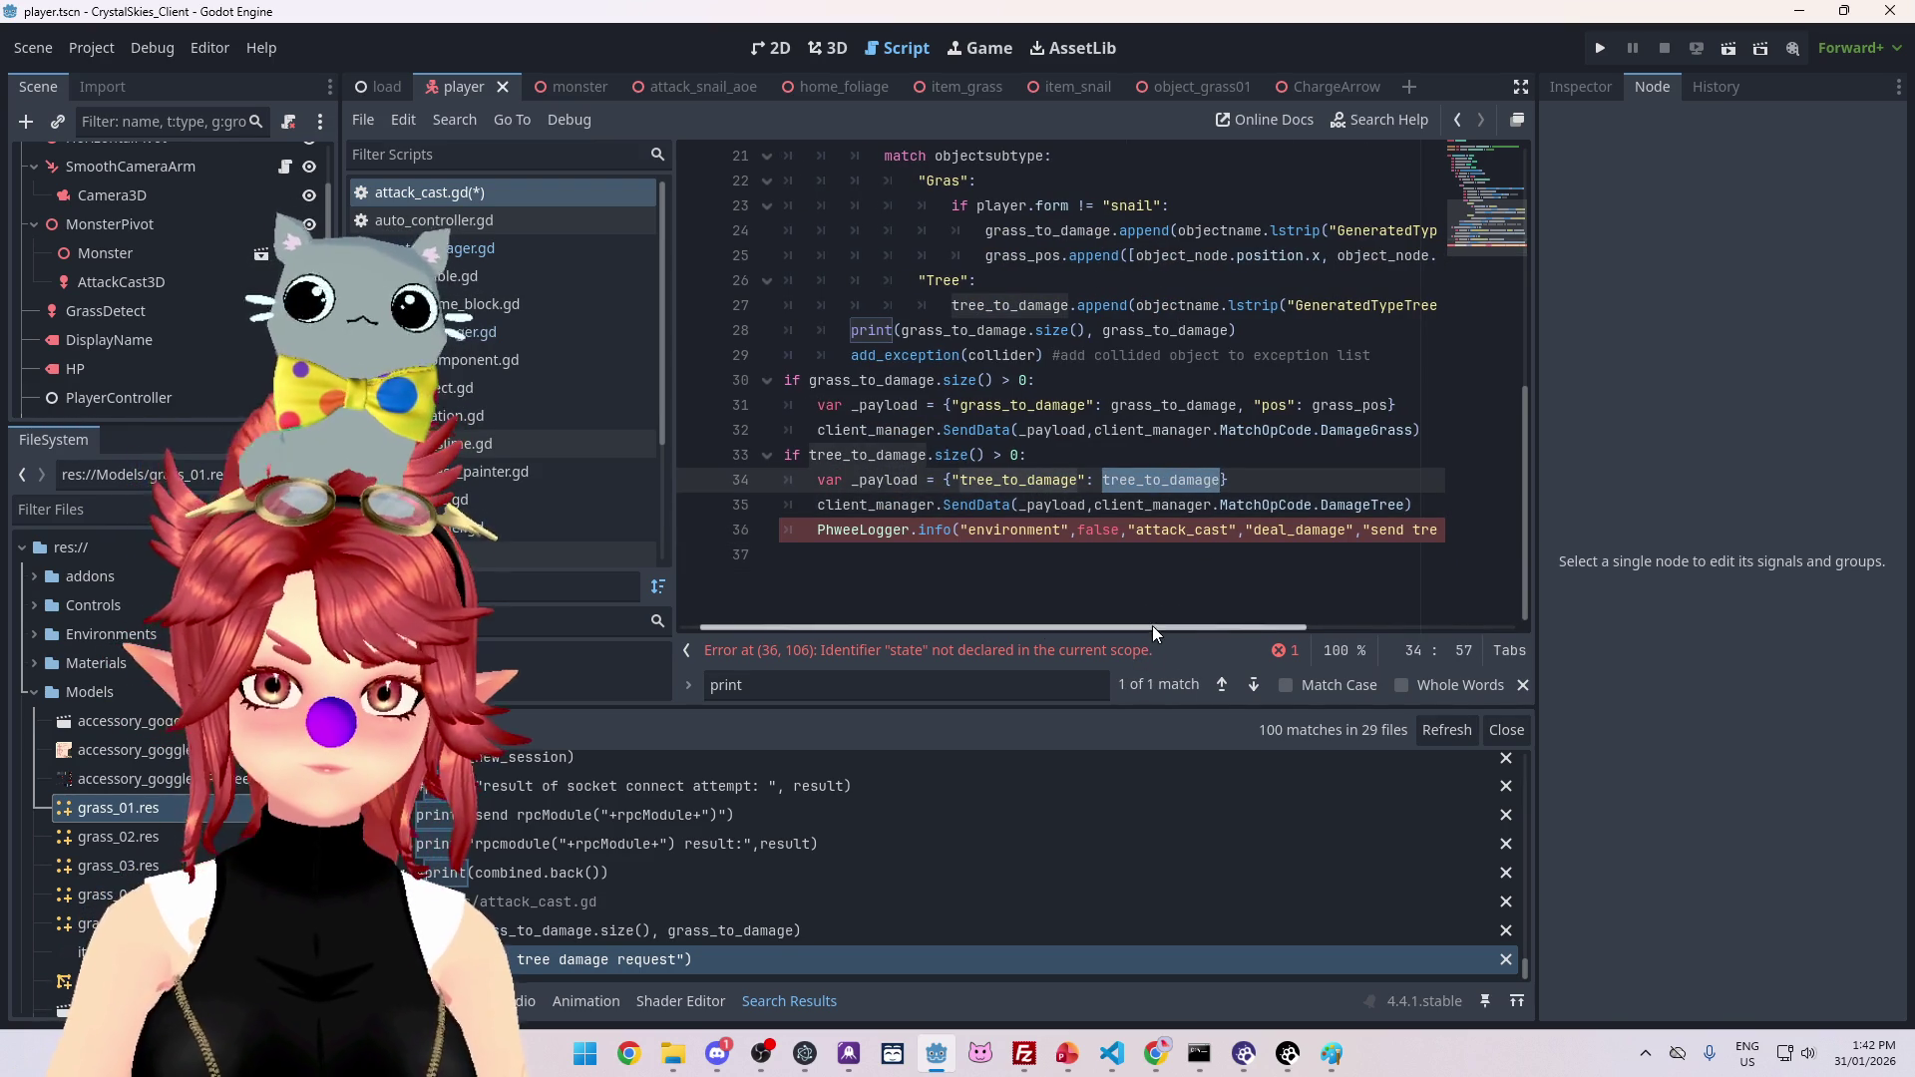
drag(1153, 625, 1380, 627)
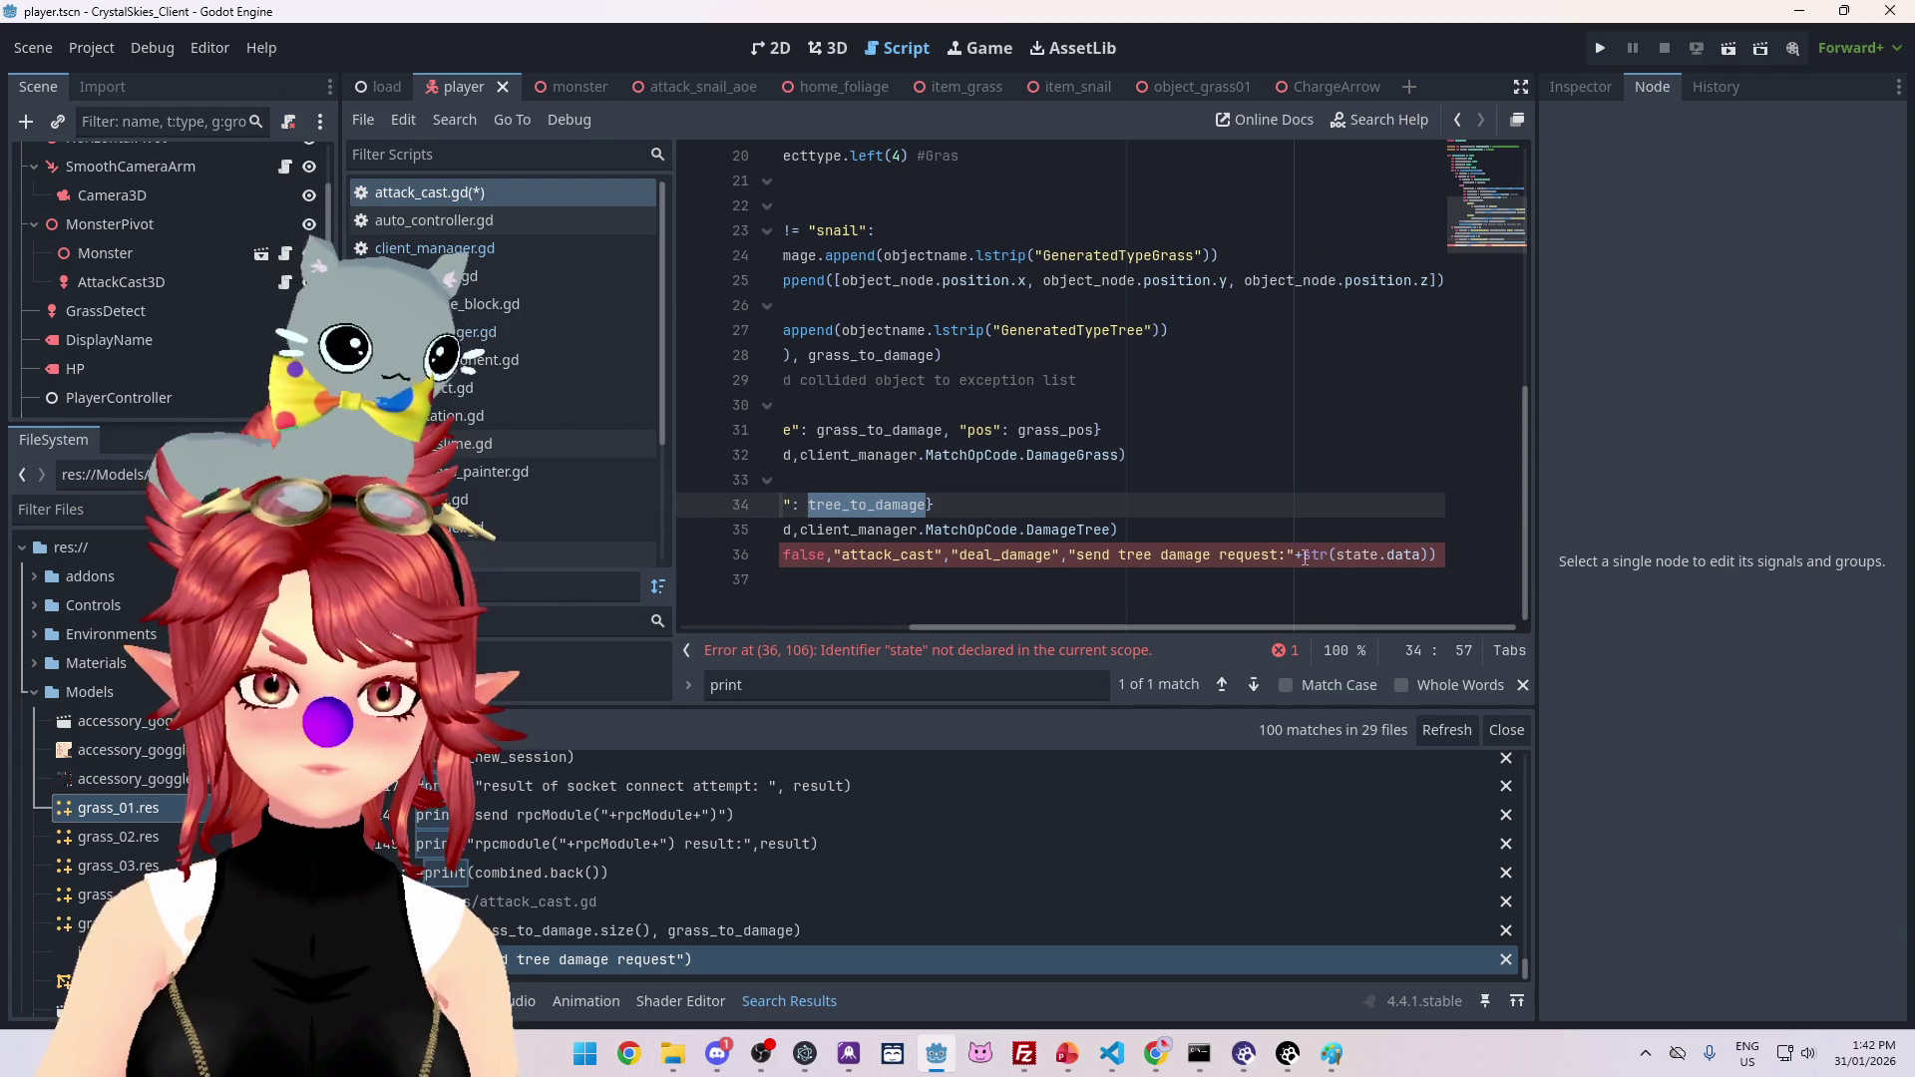
drag(1302, 555, 1409, 556)
key(ctrl+v)
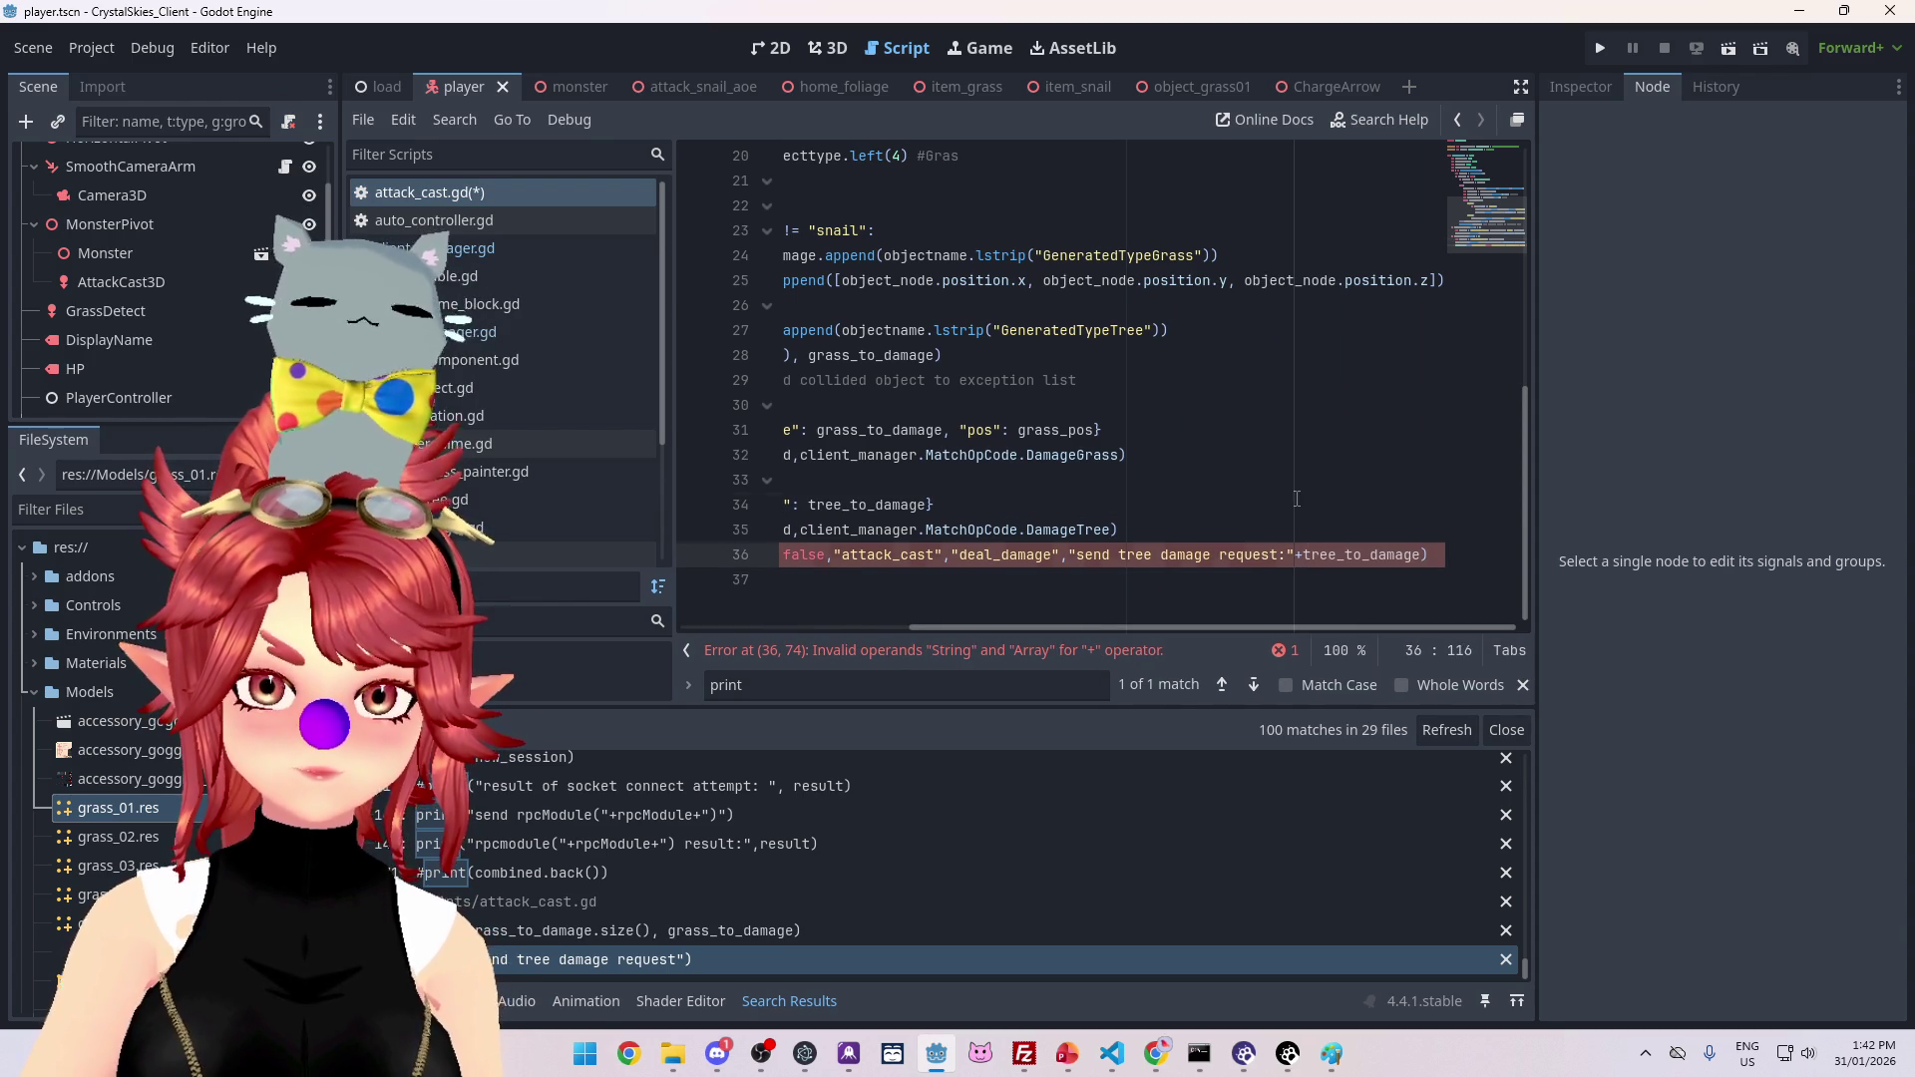
key(Up)
key(Up)
mouse_move(1182, 628)
mouse_down()
mouse_move(967, 626)
mouse_move(1181, 629)
mouse_up()
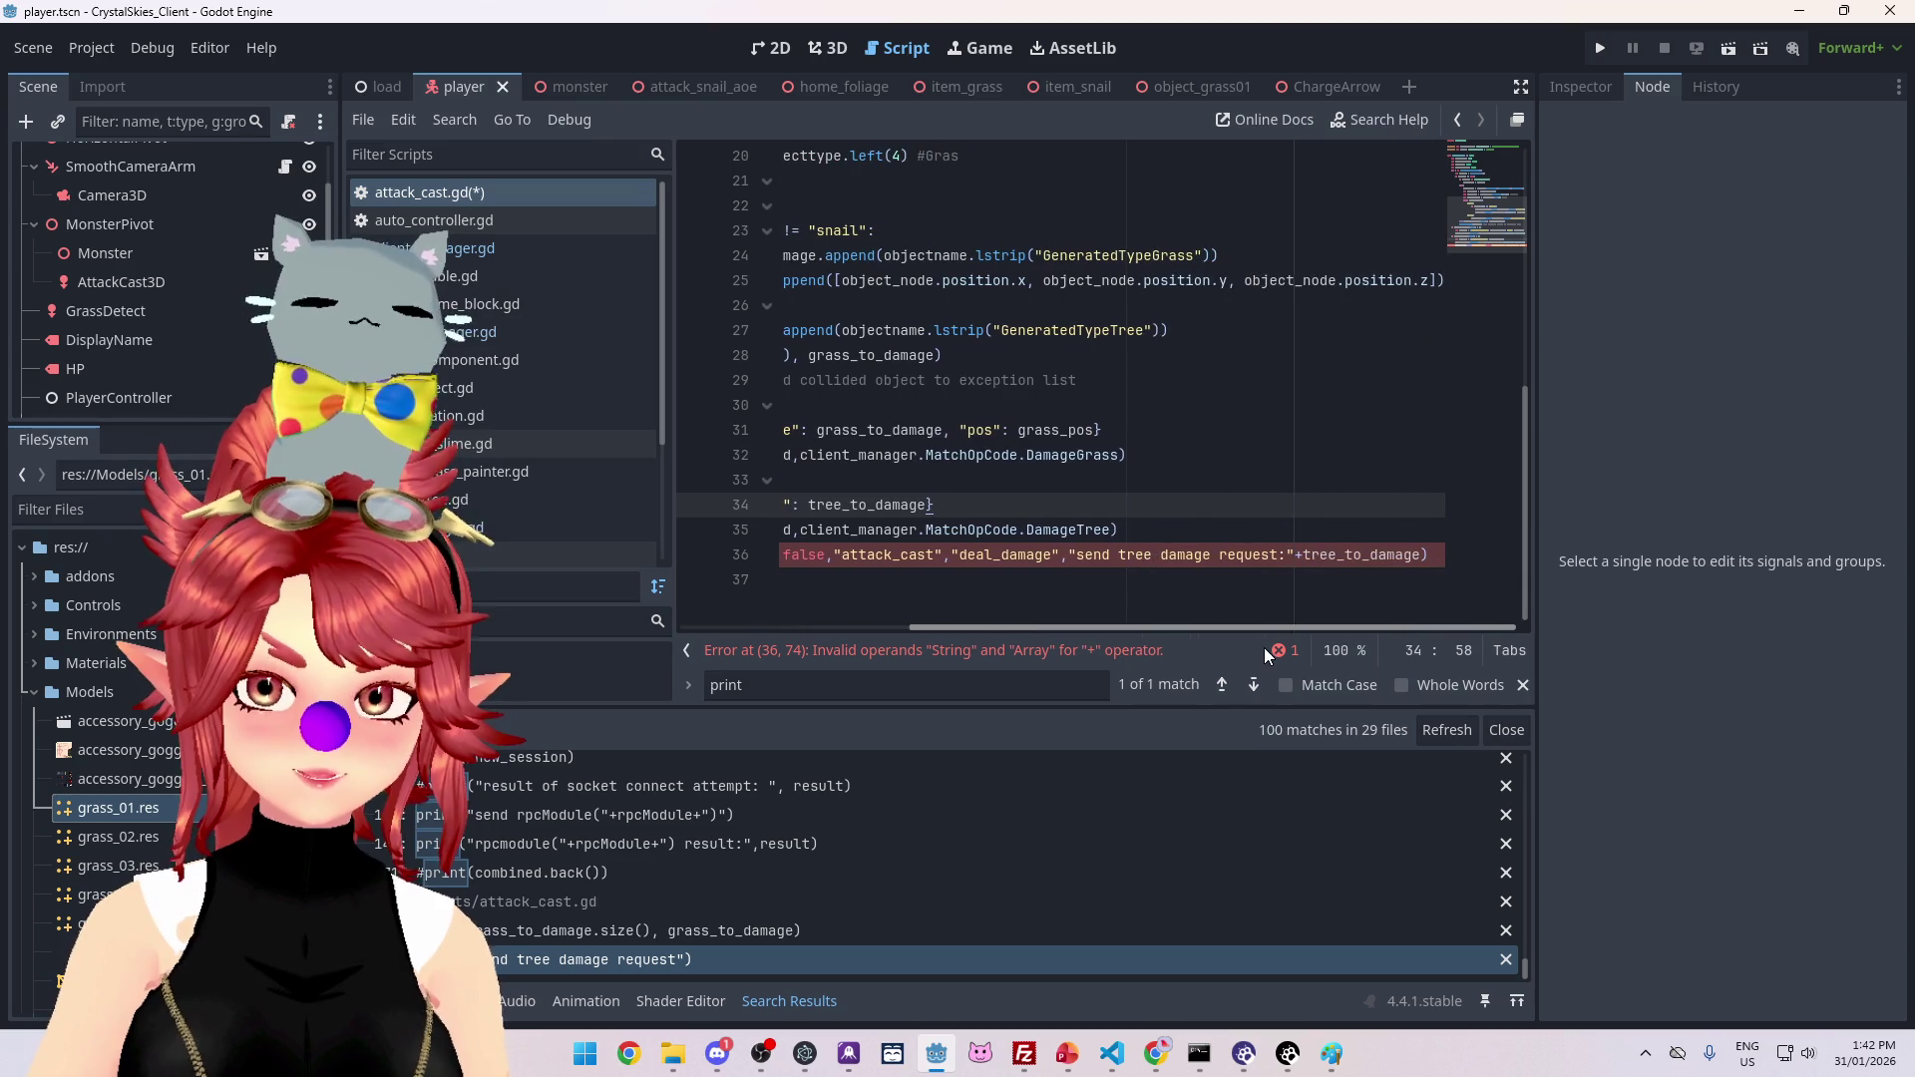
click(1302, 555)
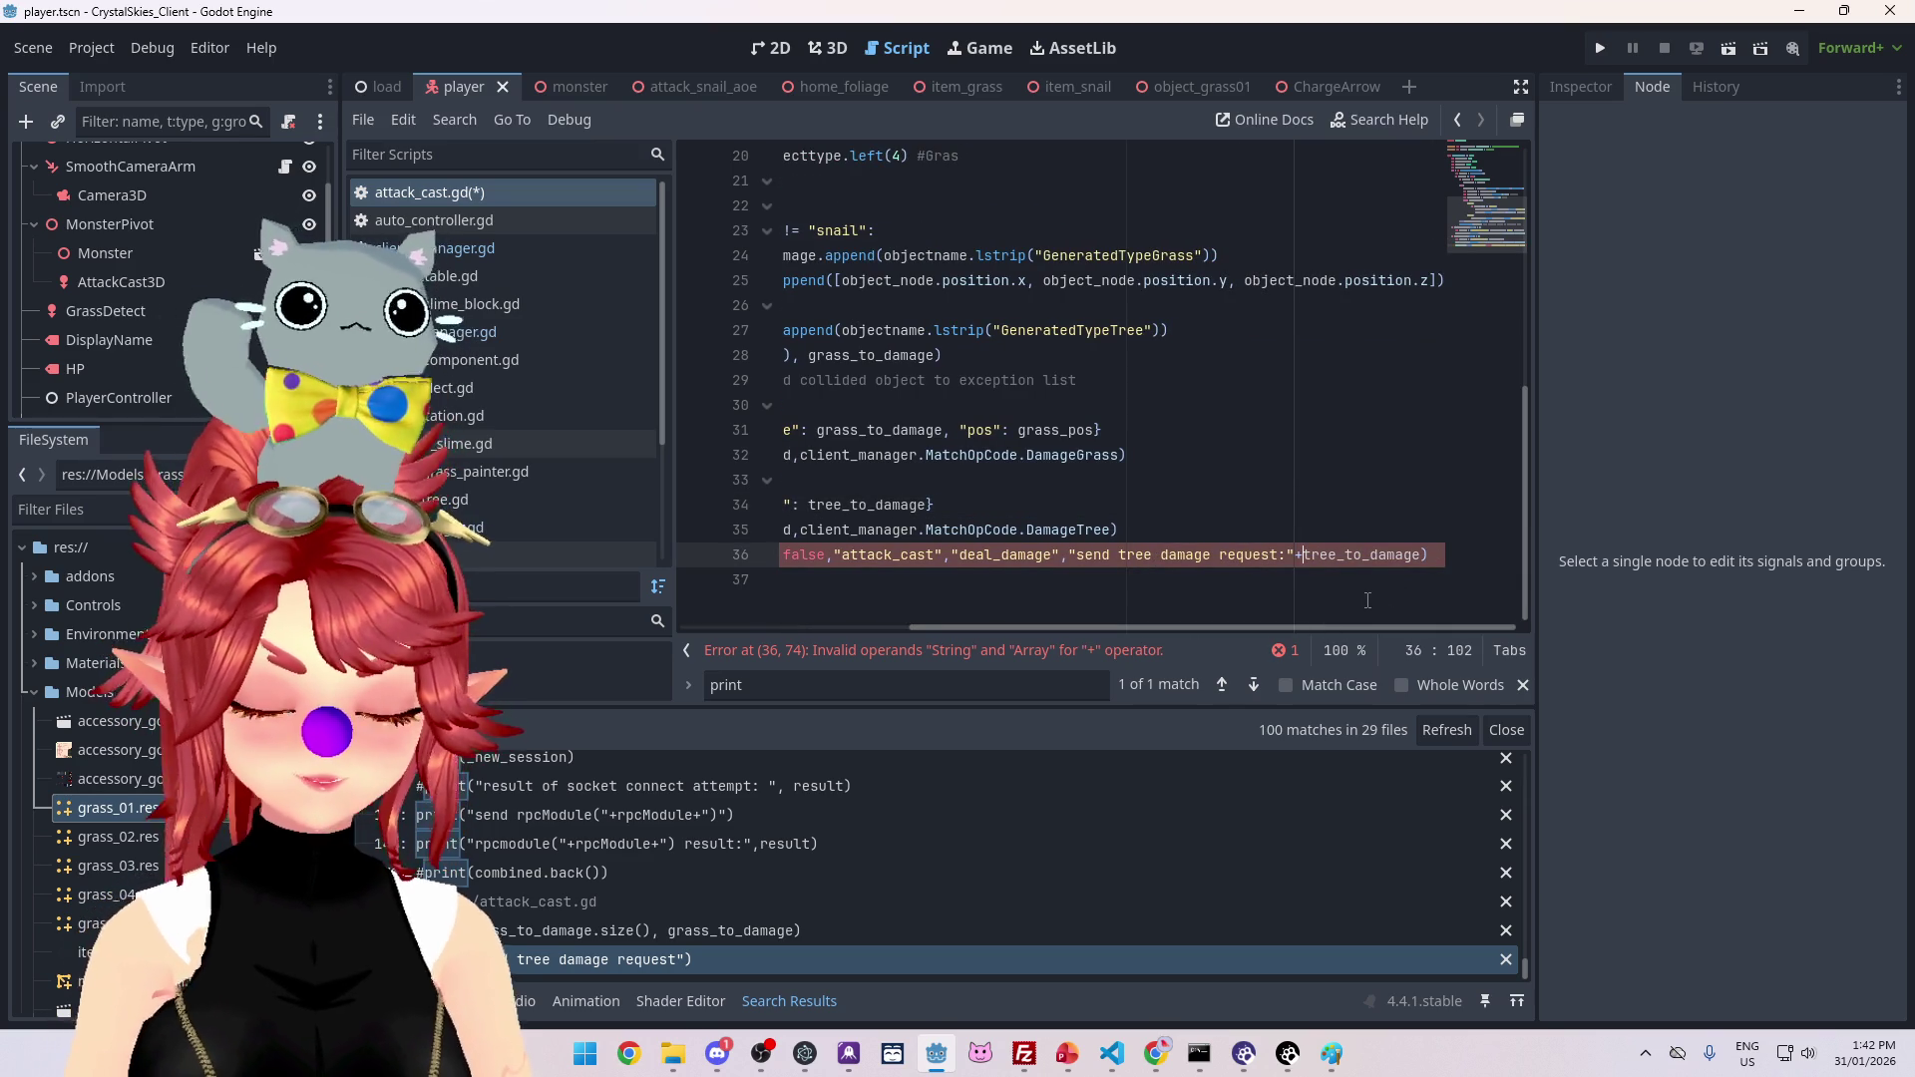
text(str()
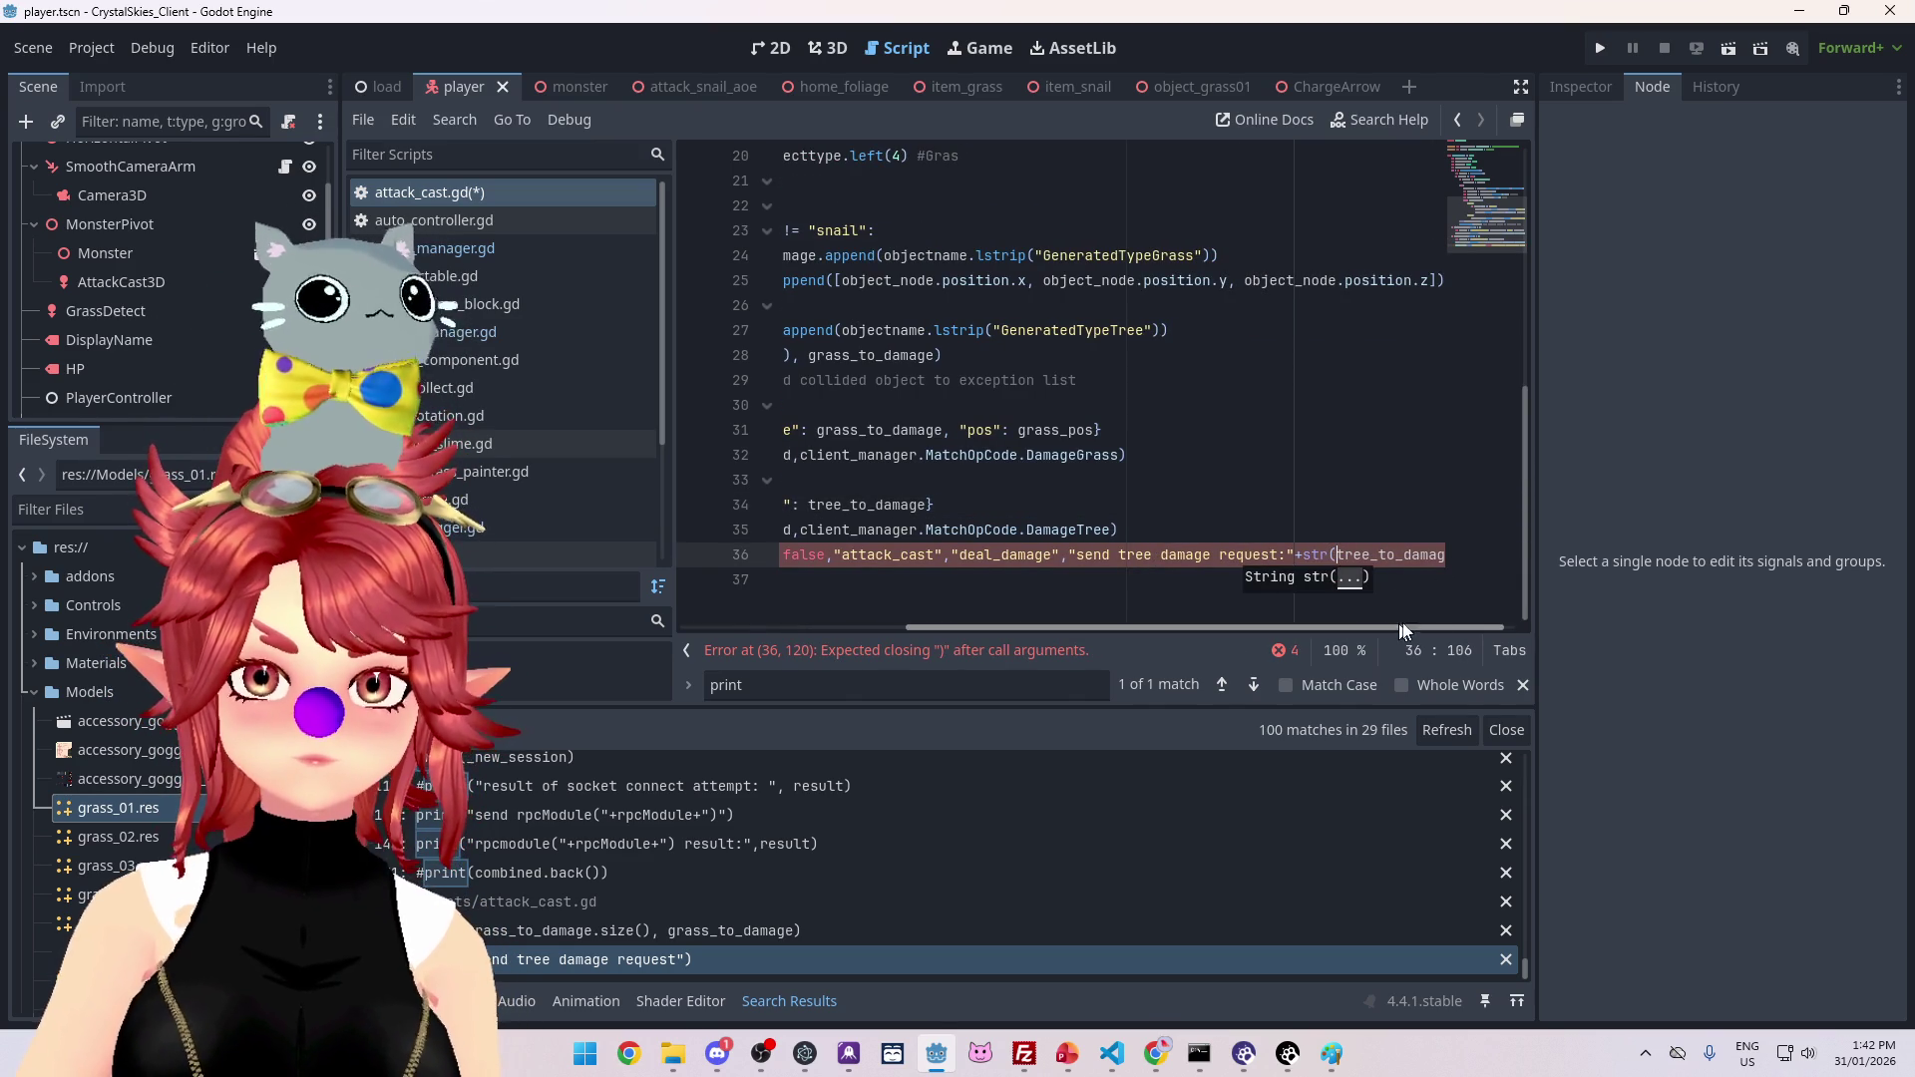
click(1441, 557)
click(1277, 584)
key(ctrl+s)
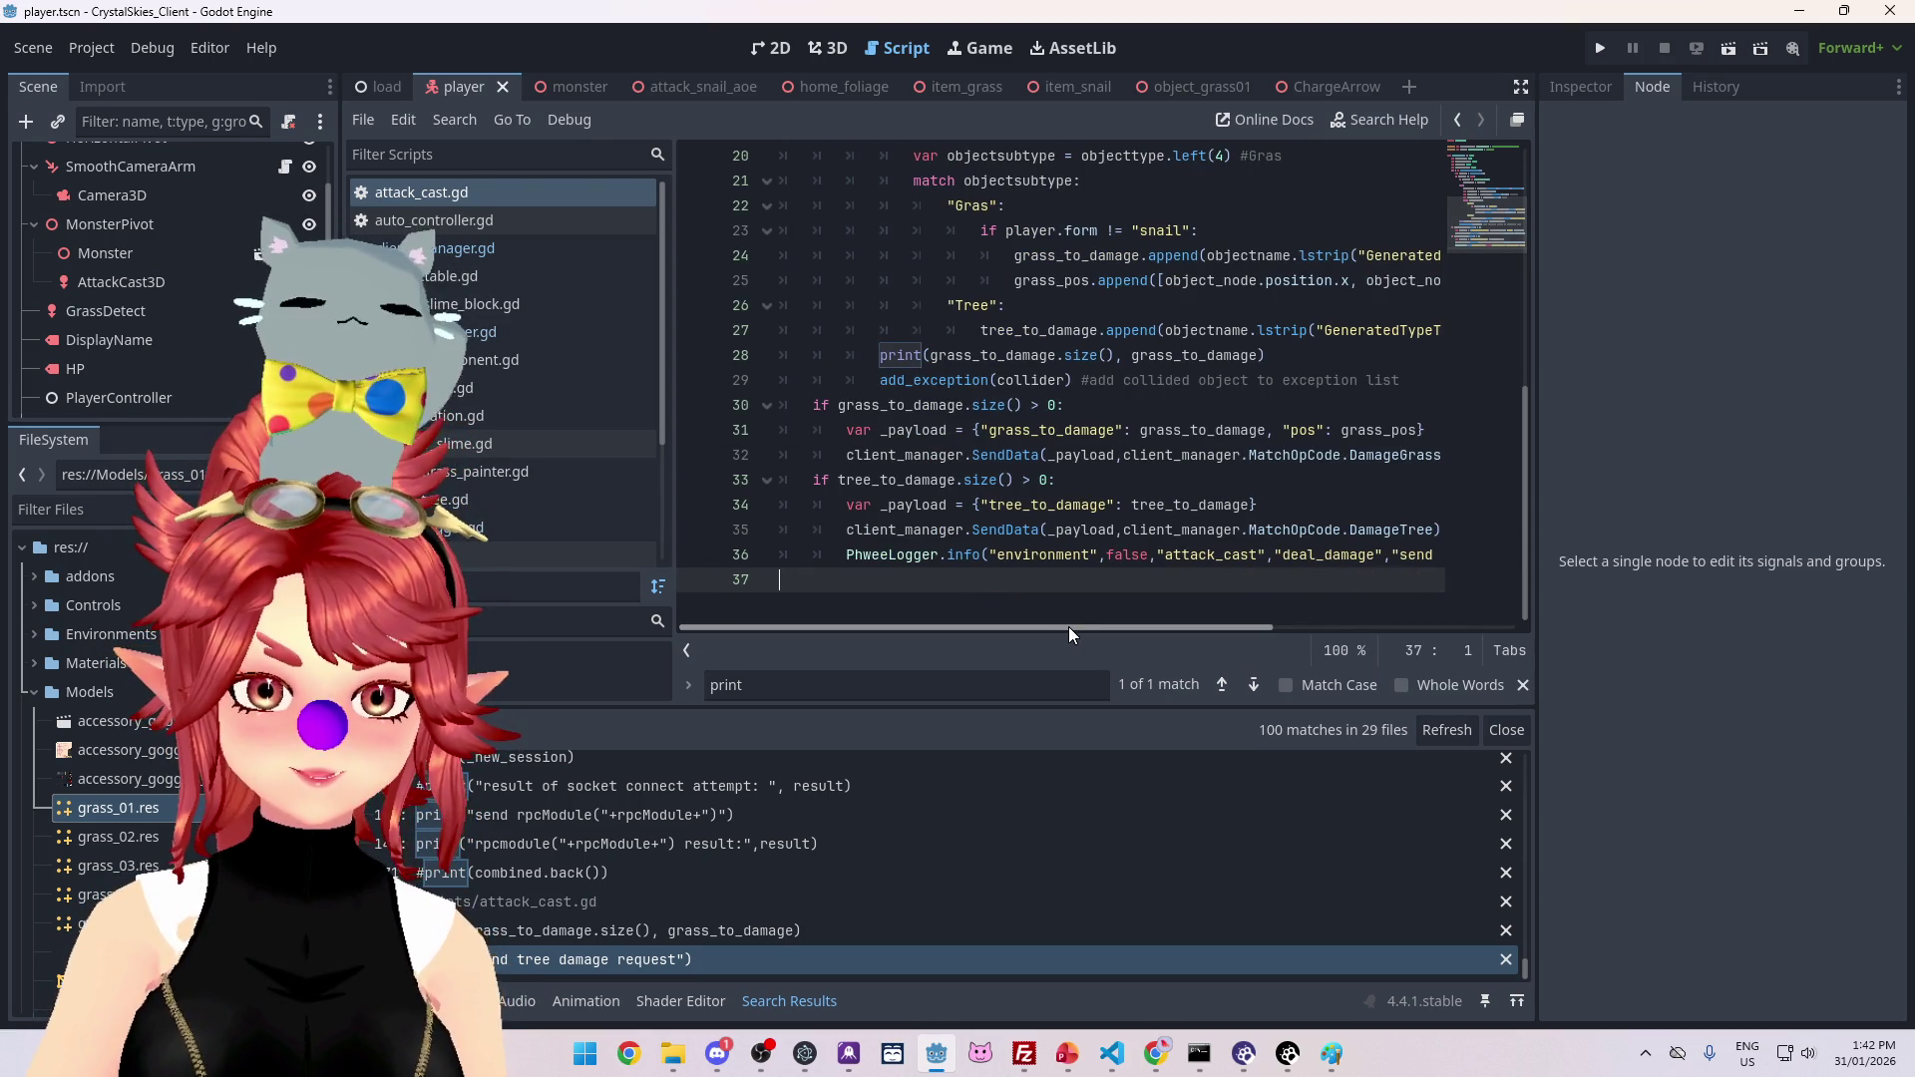
Step: Paste a copy of the tree damage log line right after the grass_to_damage print
drag(846, 554, 1456, 559)
key(ctrl+c)
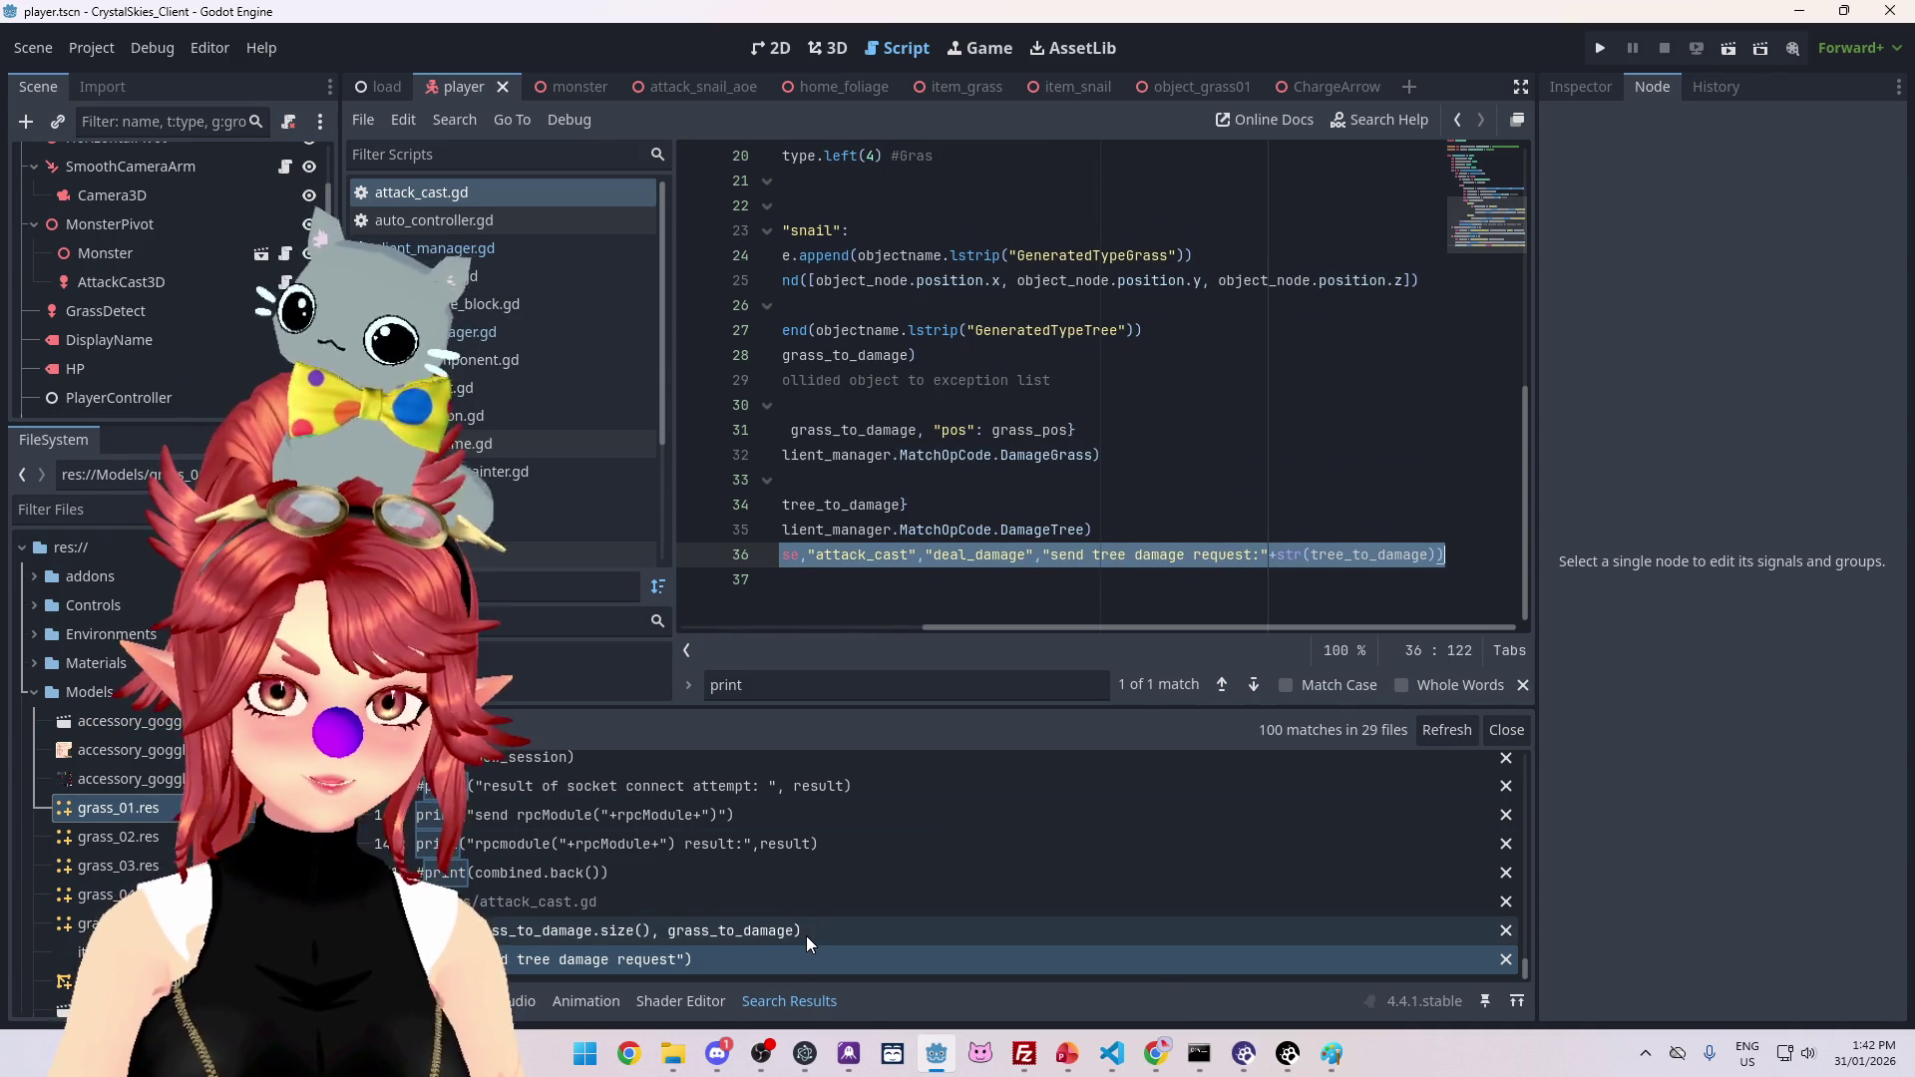
click(806, 936)
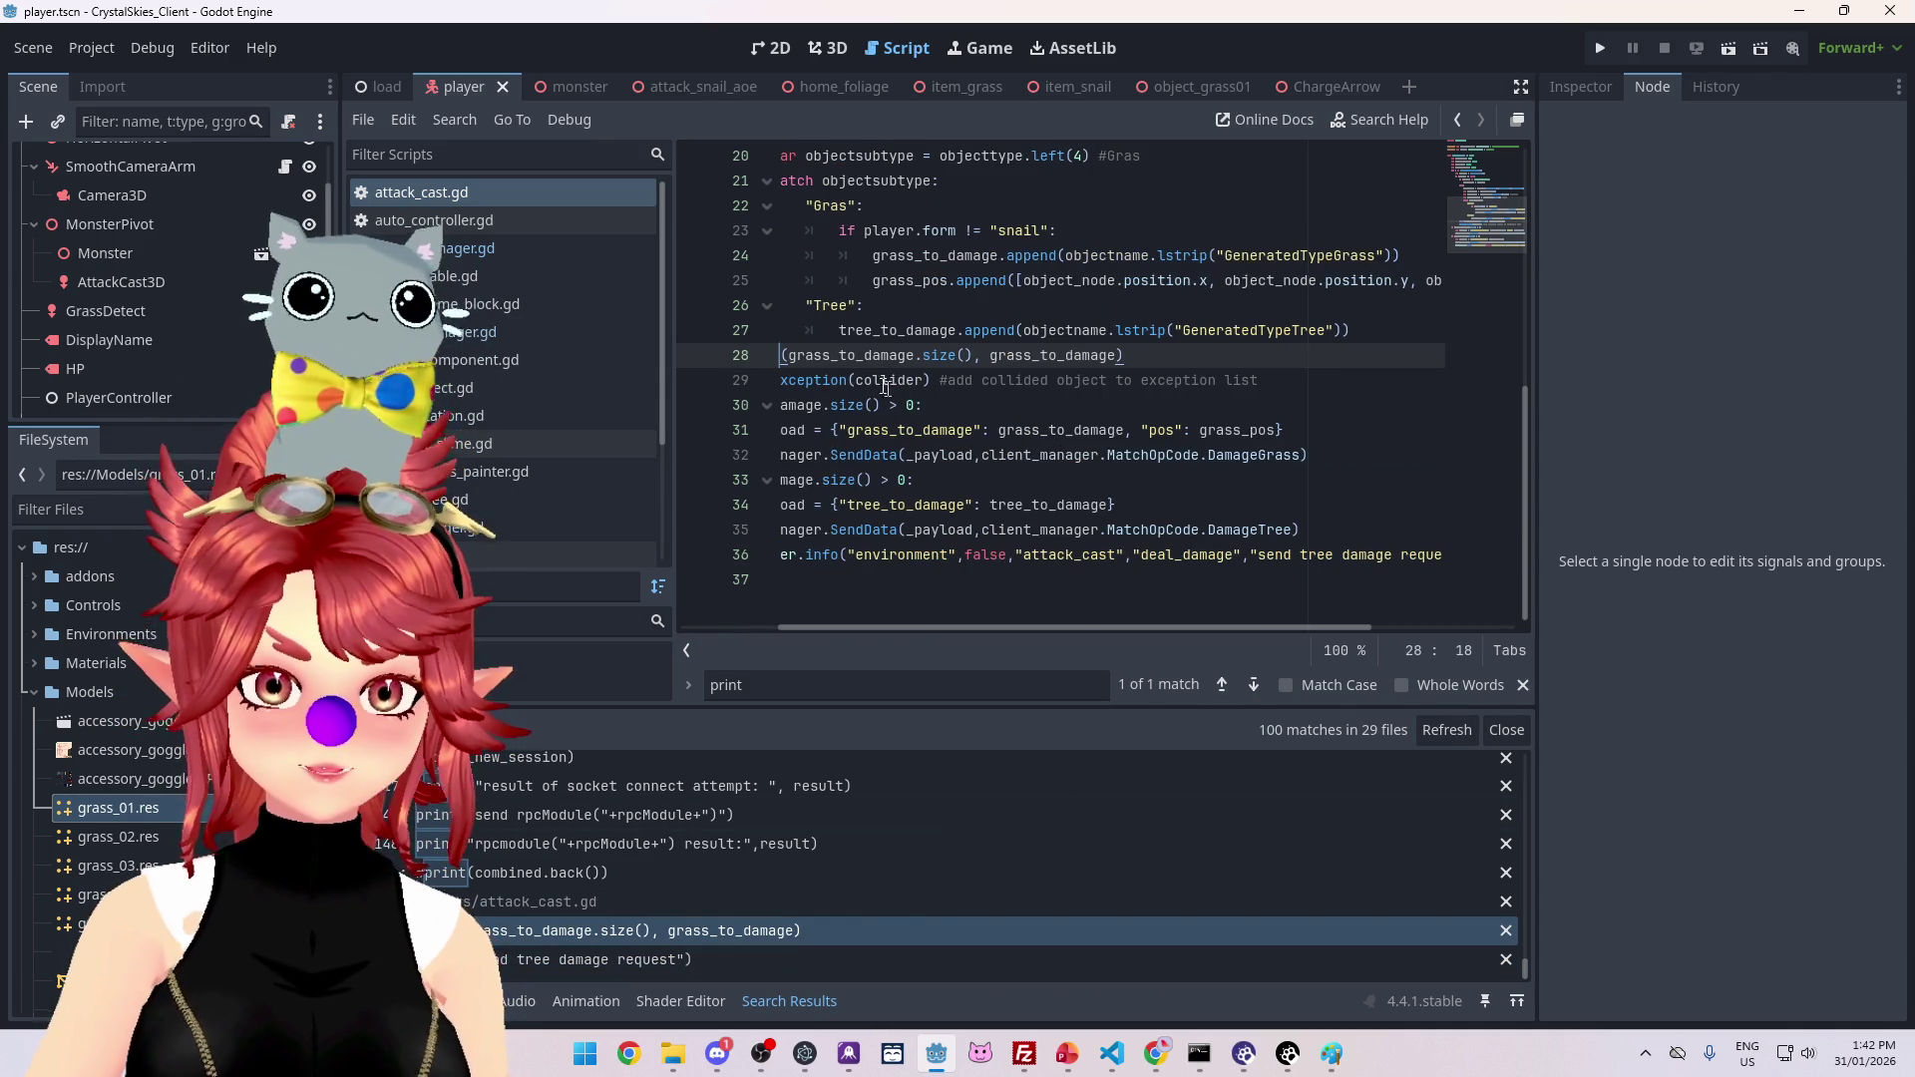
drag(876, 630, 746, 614)
scroll(968, 444, up, 1)
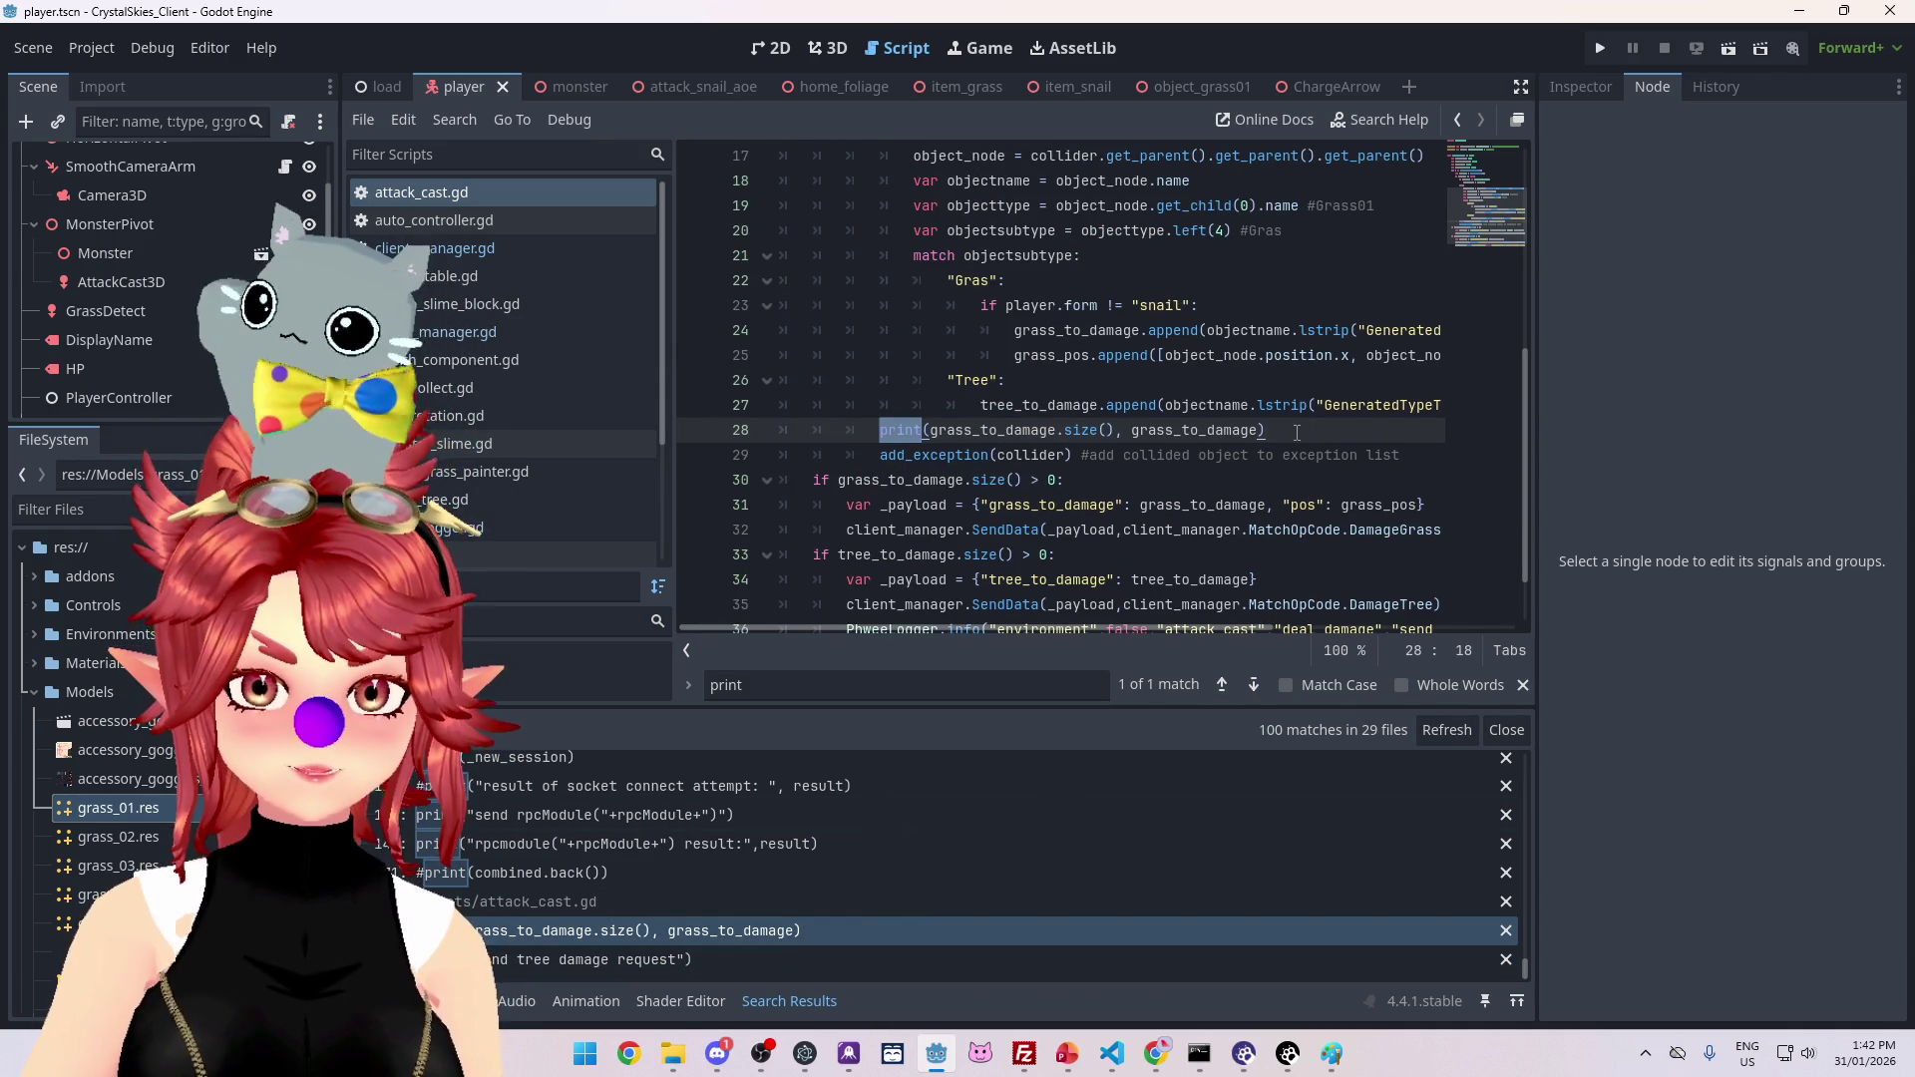
key(Return)
key(ctrl+v)
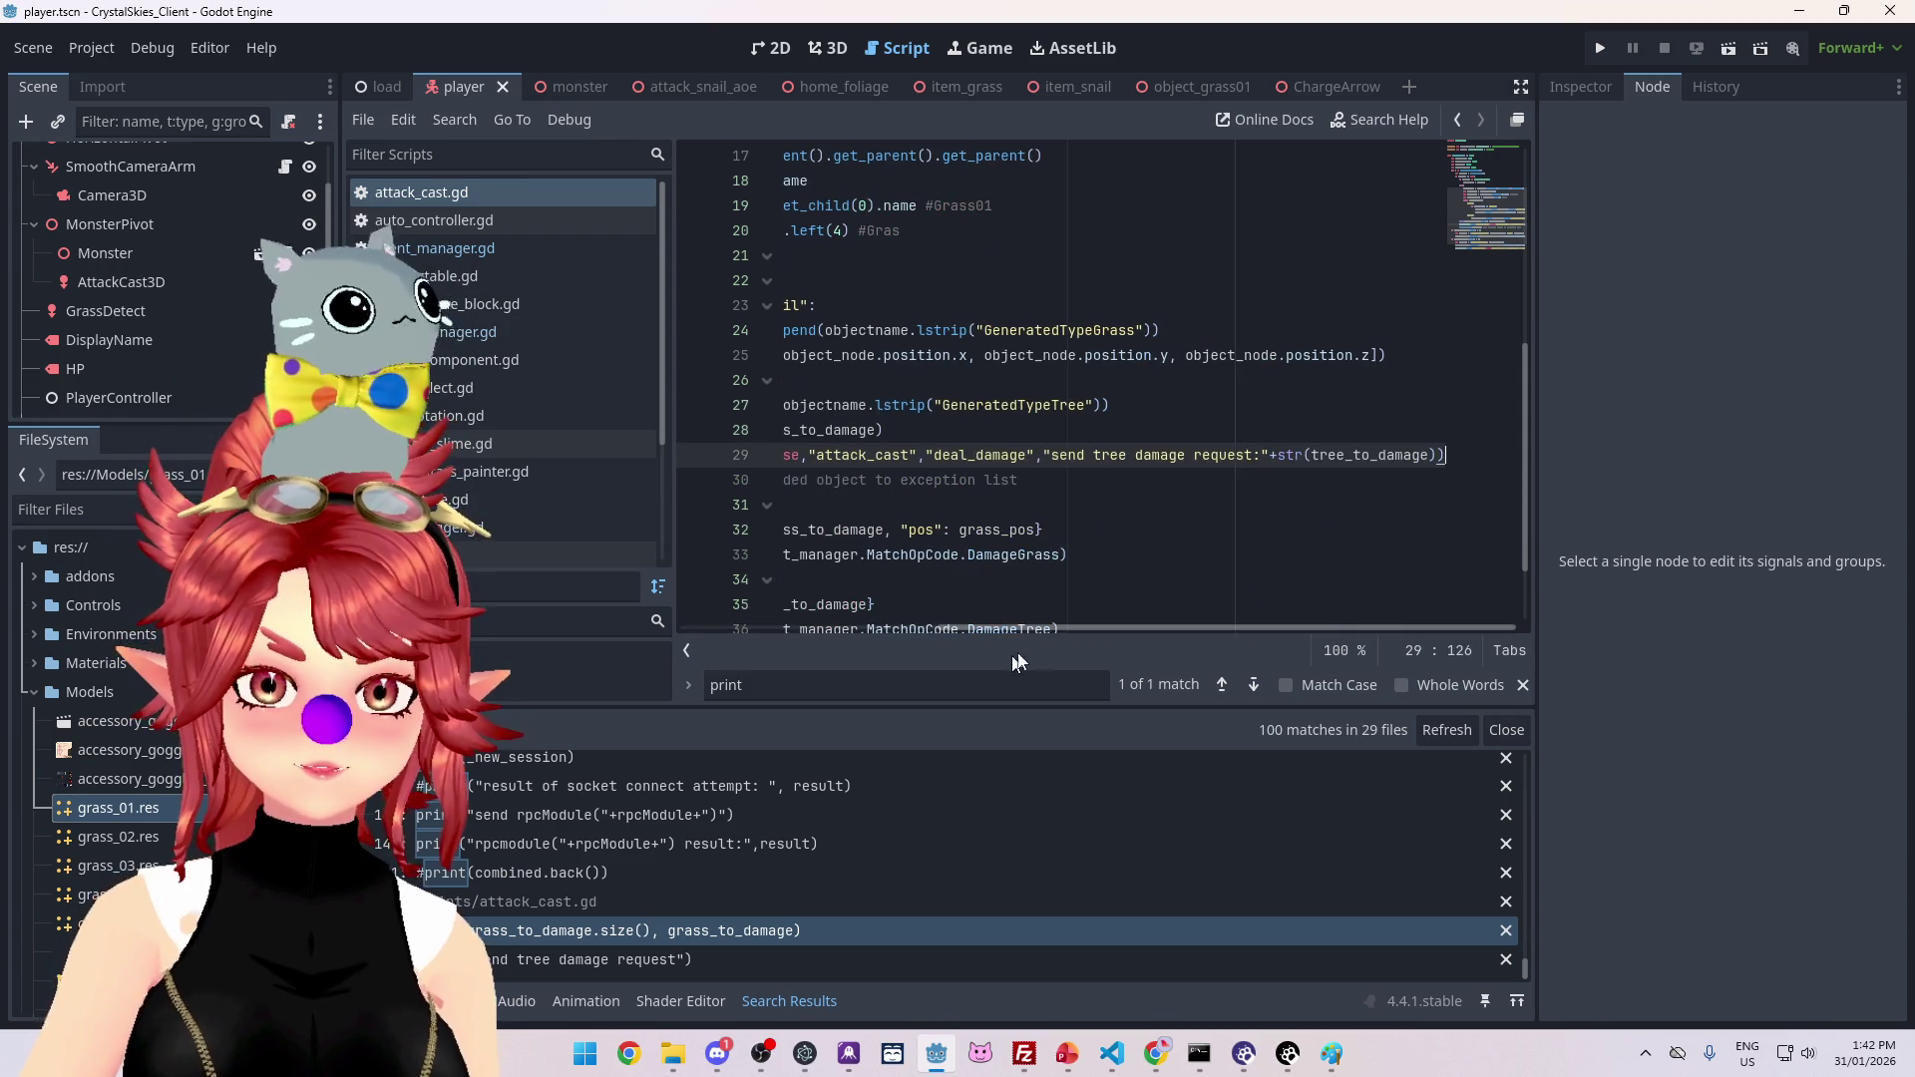
Step: Move the pasted log line down below the grass SendData call
drag(1003, 630, 871, 604)
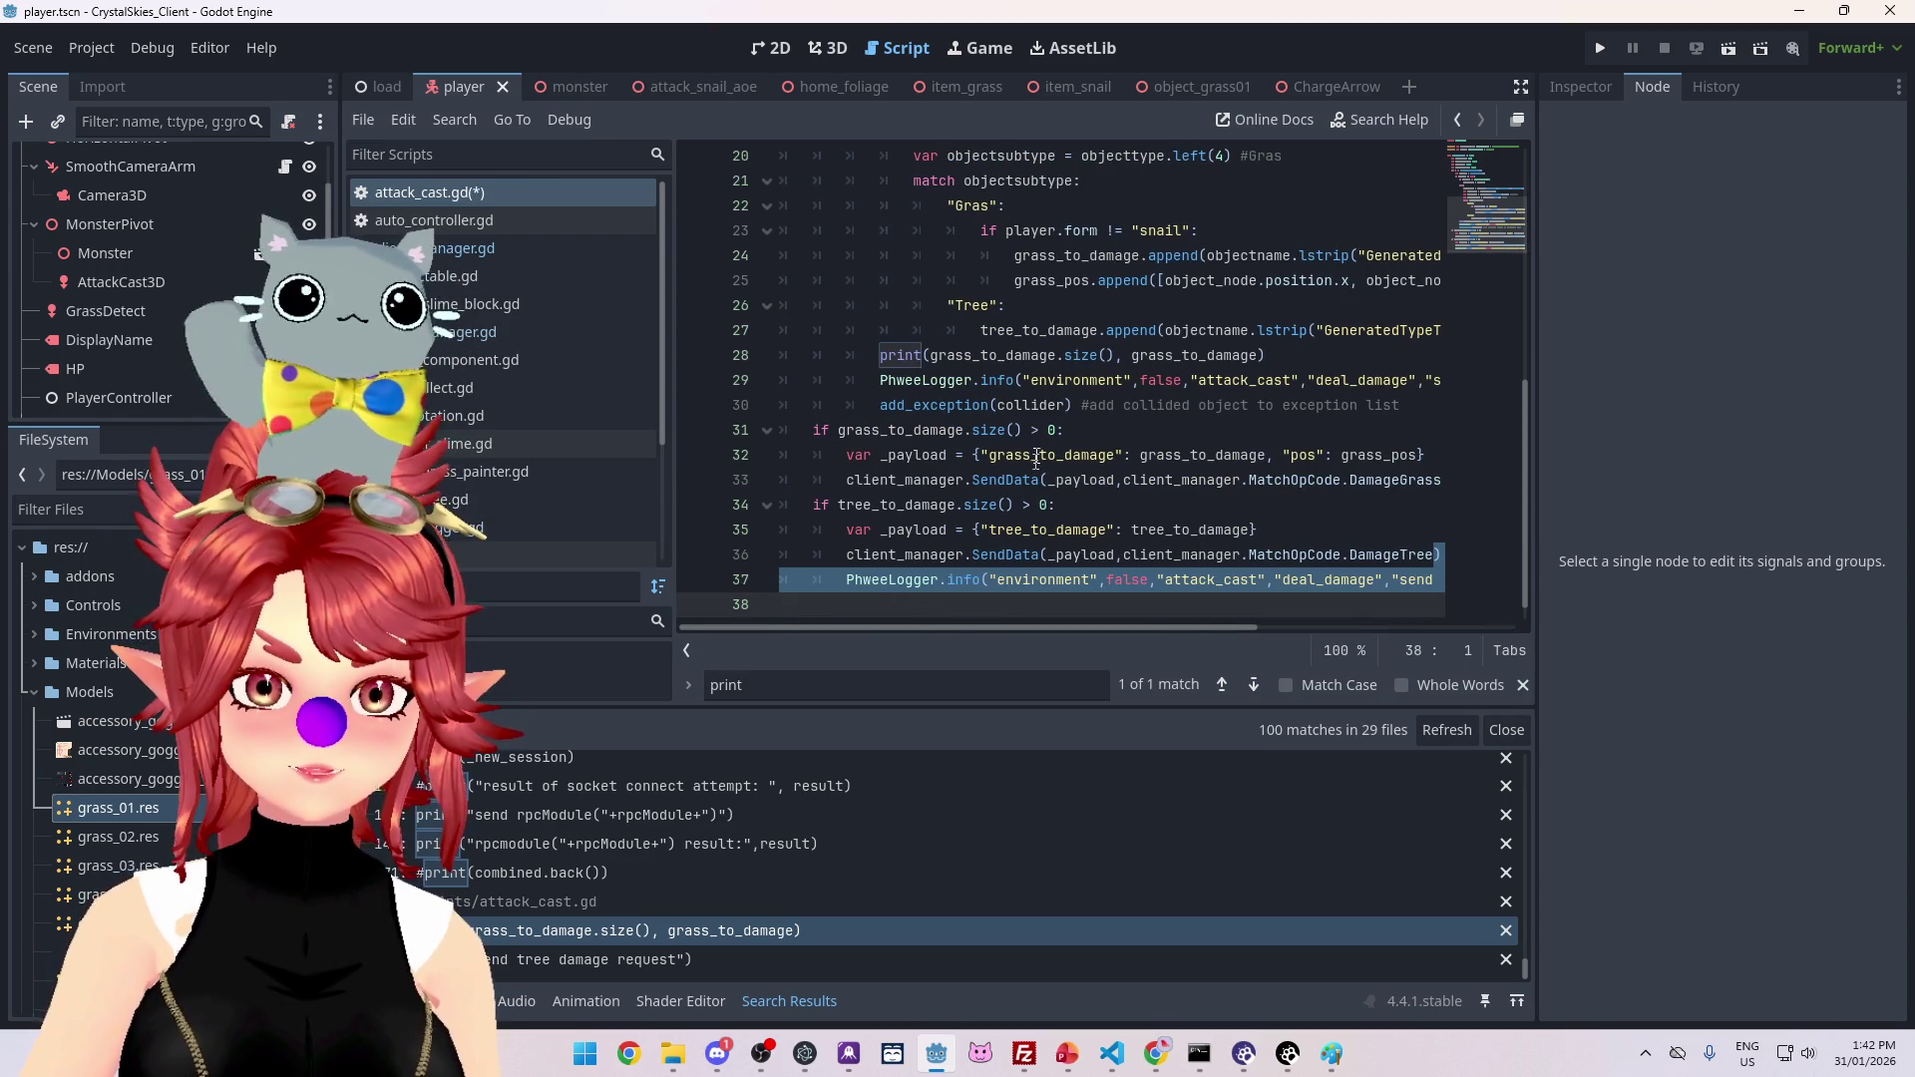
click(1034, 469)
scroll(1034, 469, up, 1)
click(1015, 430)
scroll(1034, 546, up, 1)
scroll(1034, 548, up, 2)
scroll(1233, 599, up, 2)
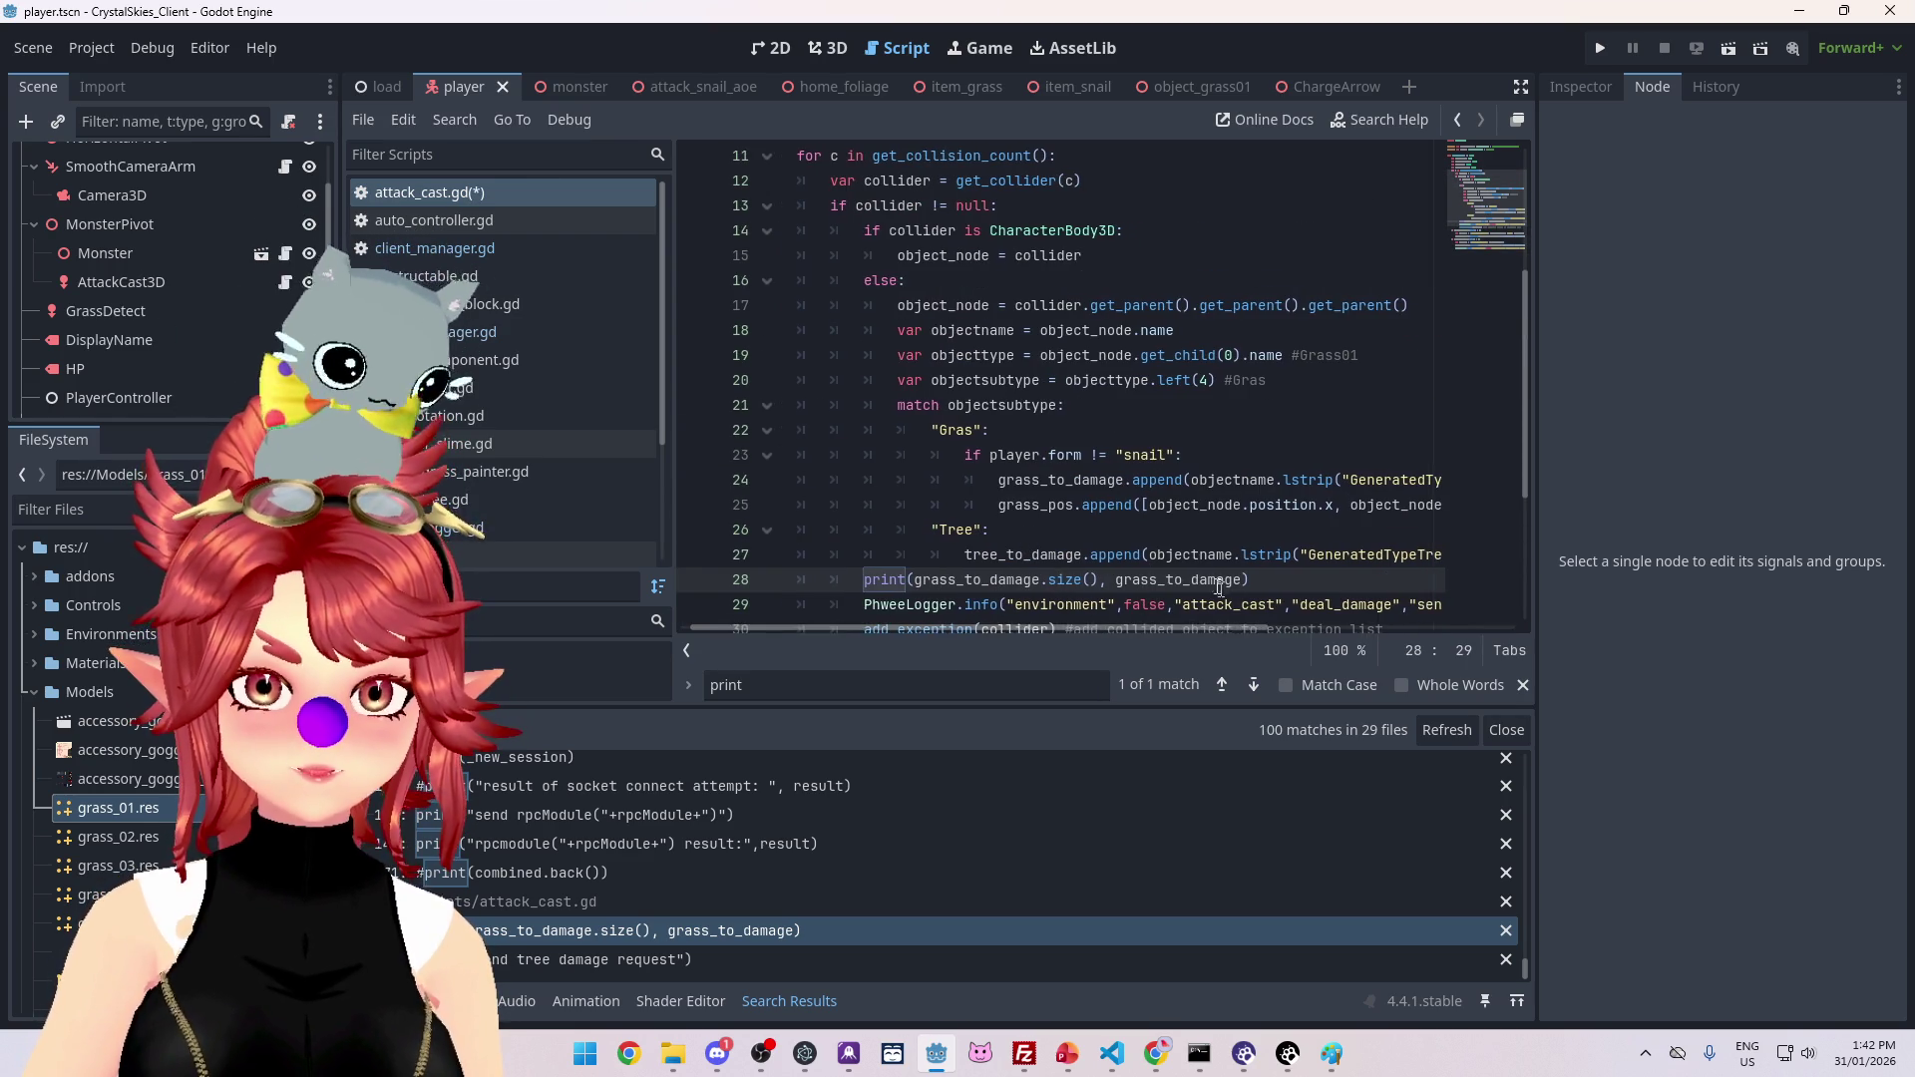
scroll(1213, 578, down, 3)
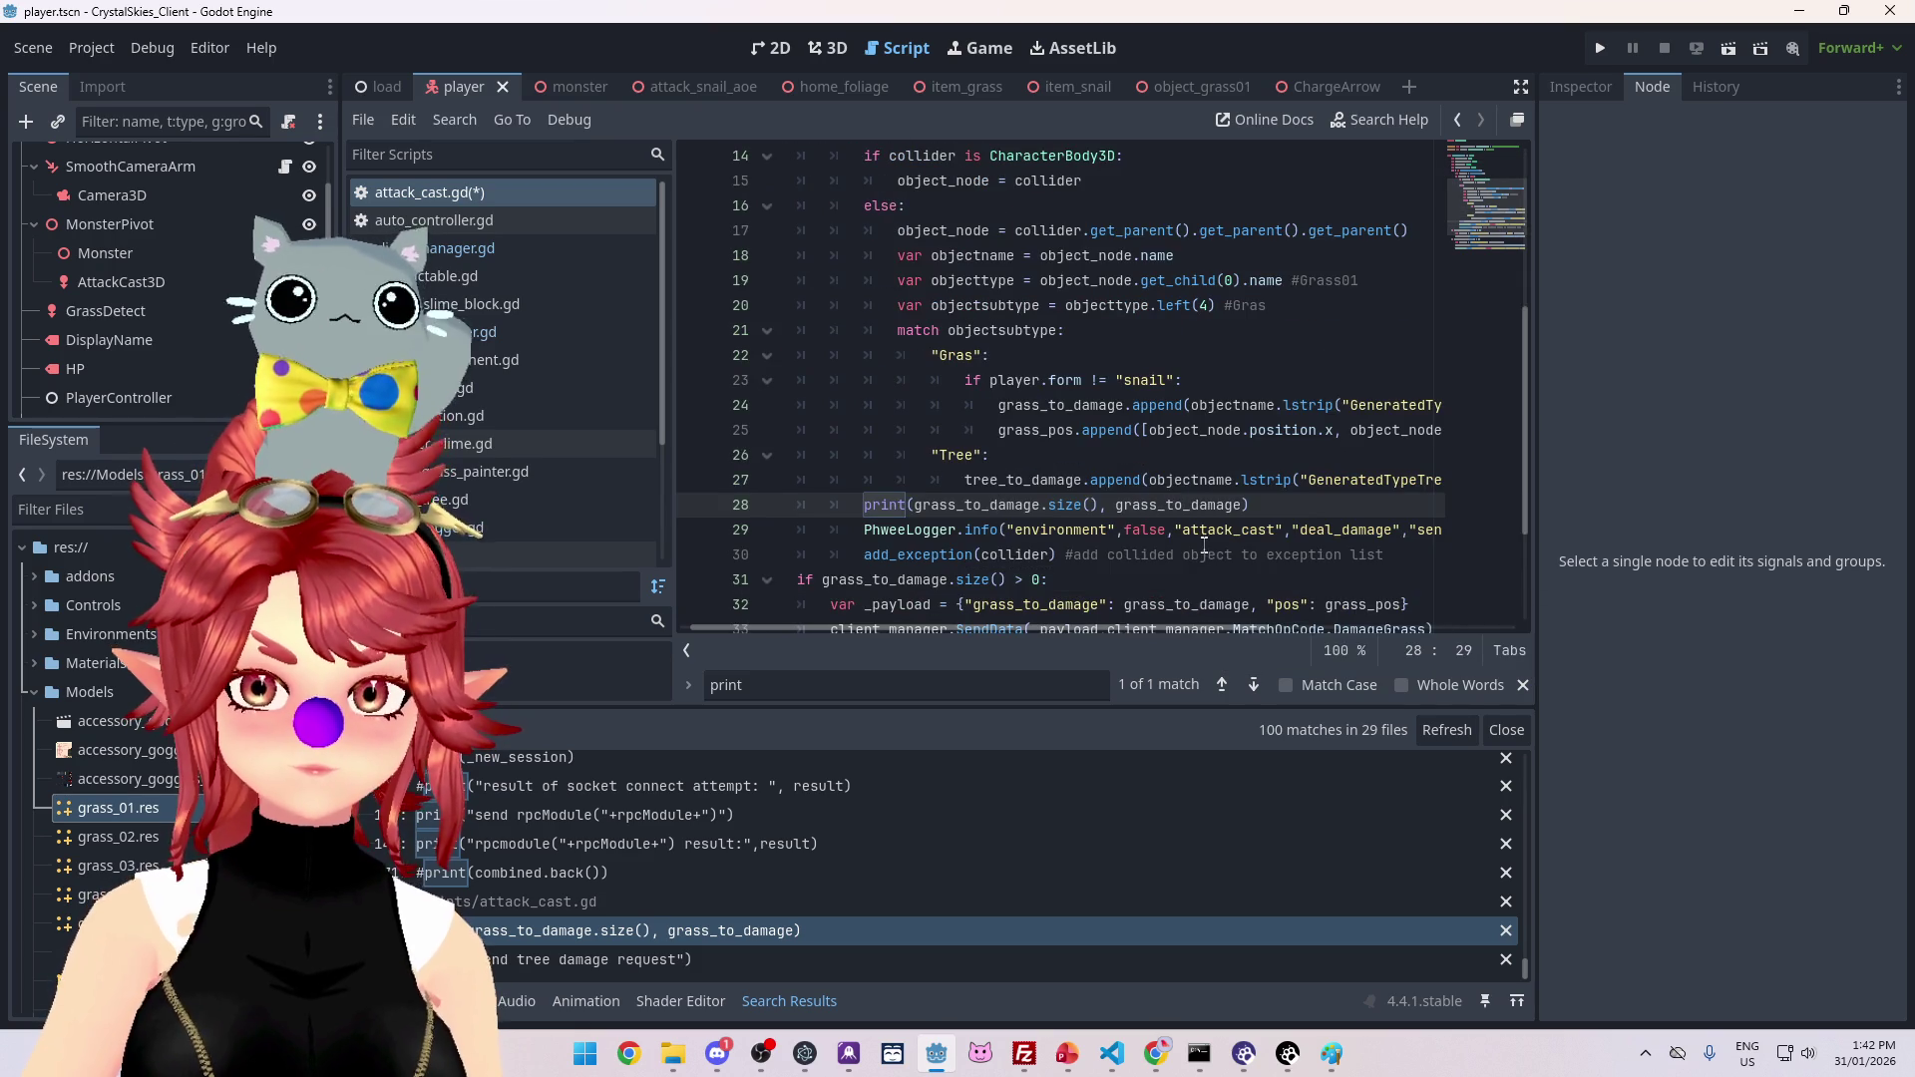
scroll(1195, 568, up, 3)
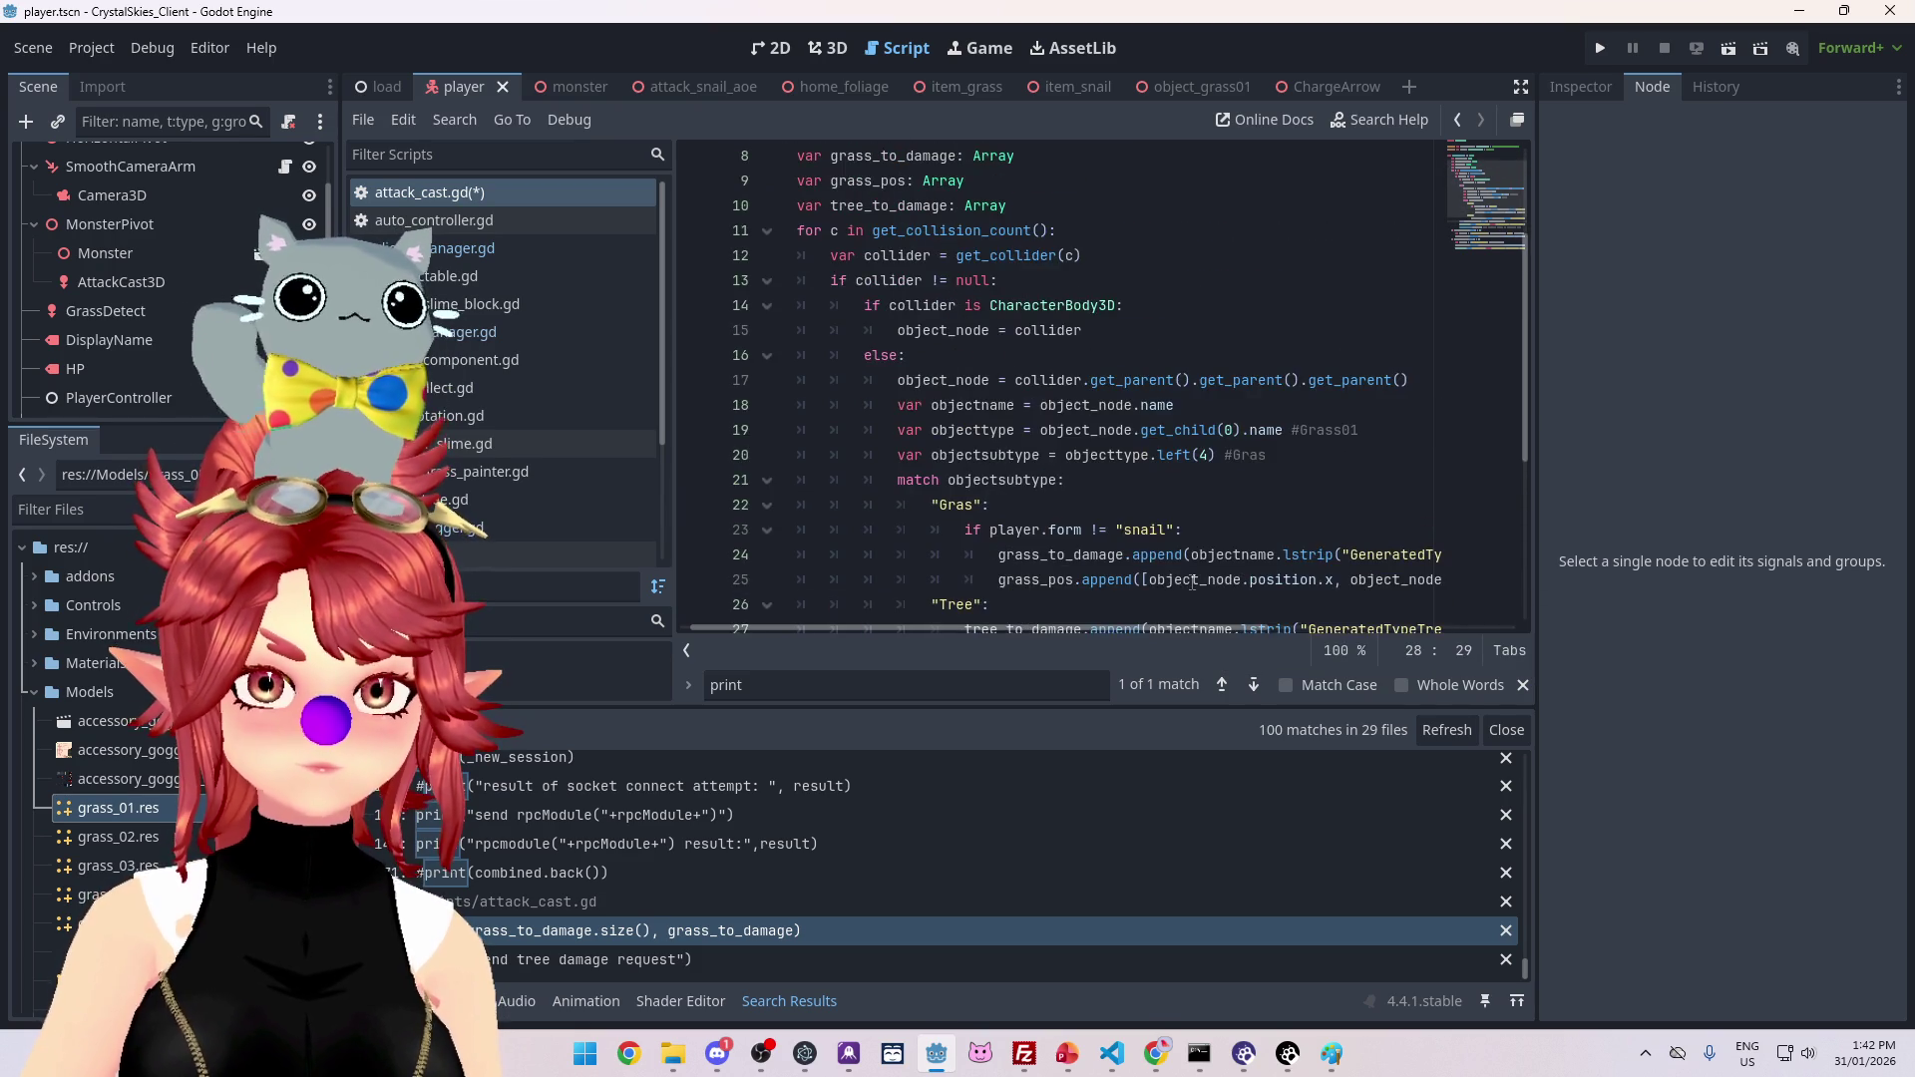
scroll(1206, 591, down, 4)
scroll(1206, 591, down, 1)
scroll(1193, 599, up, 1)
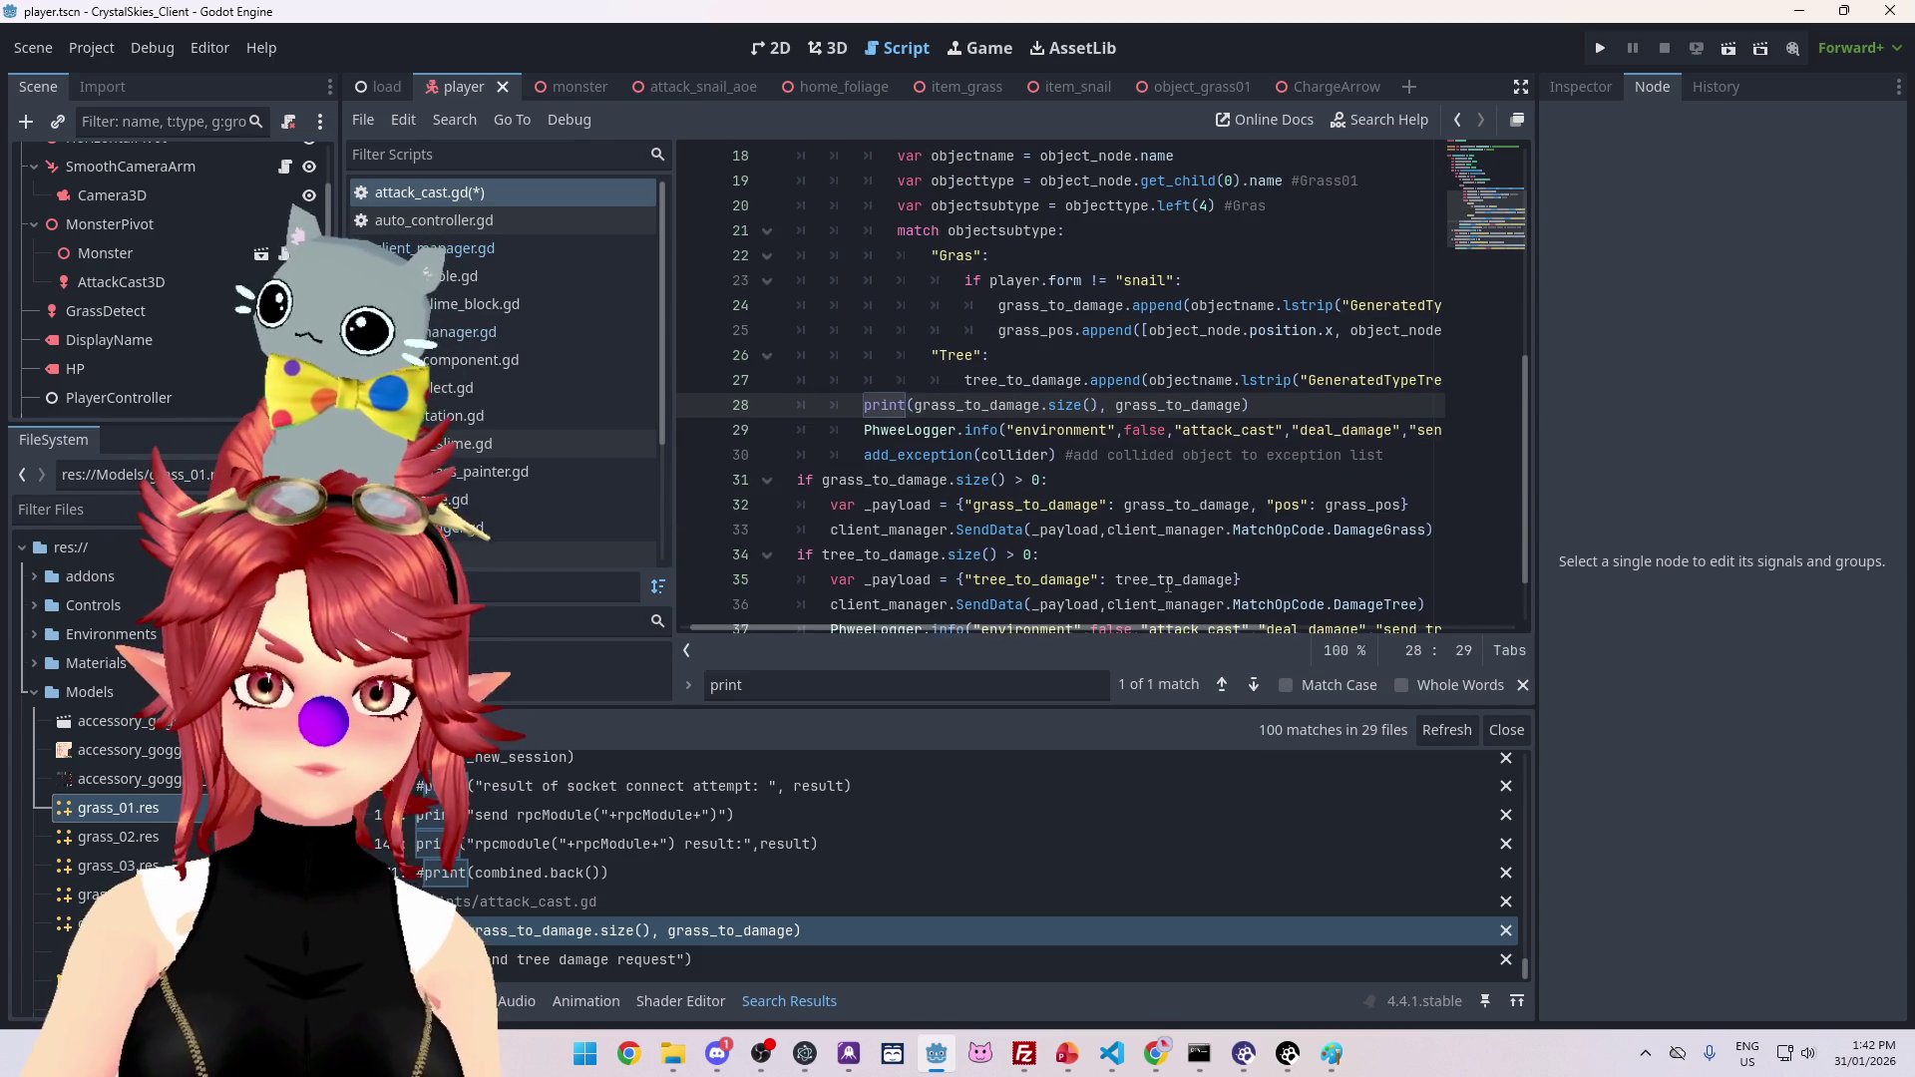
mouse_move(1047, 627)
mouse_down()
mouse_move(1233, 631)
mouse_move(938, 627)
mouse_move(914, 604)
mouse_up()
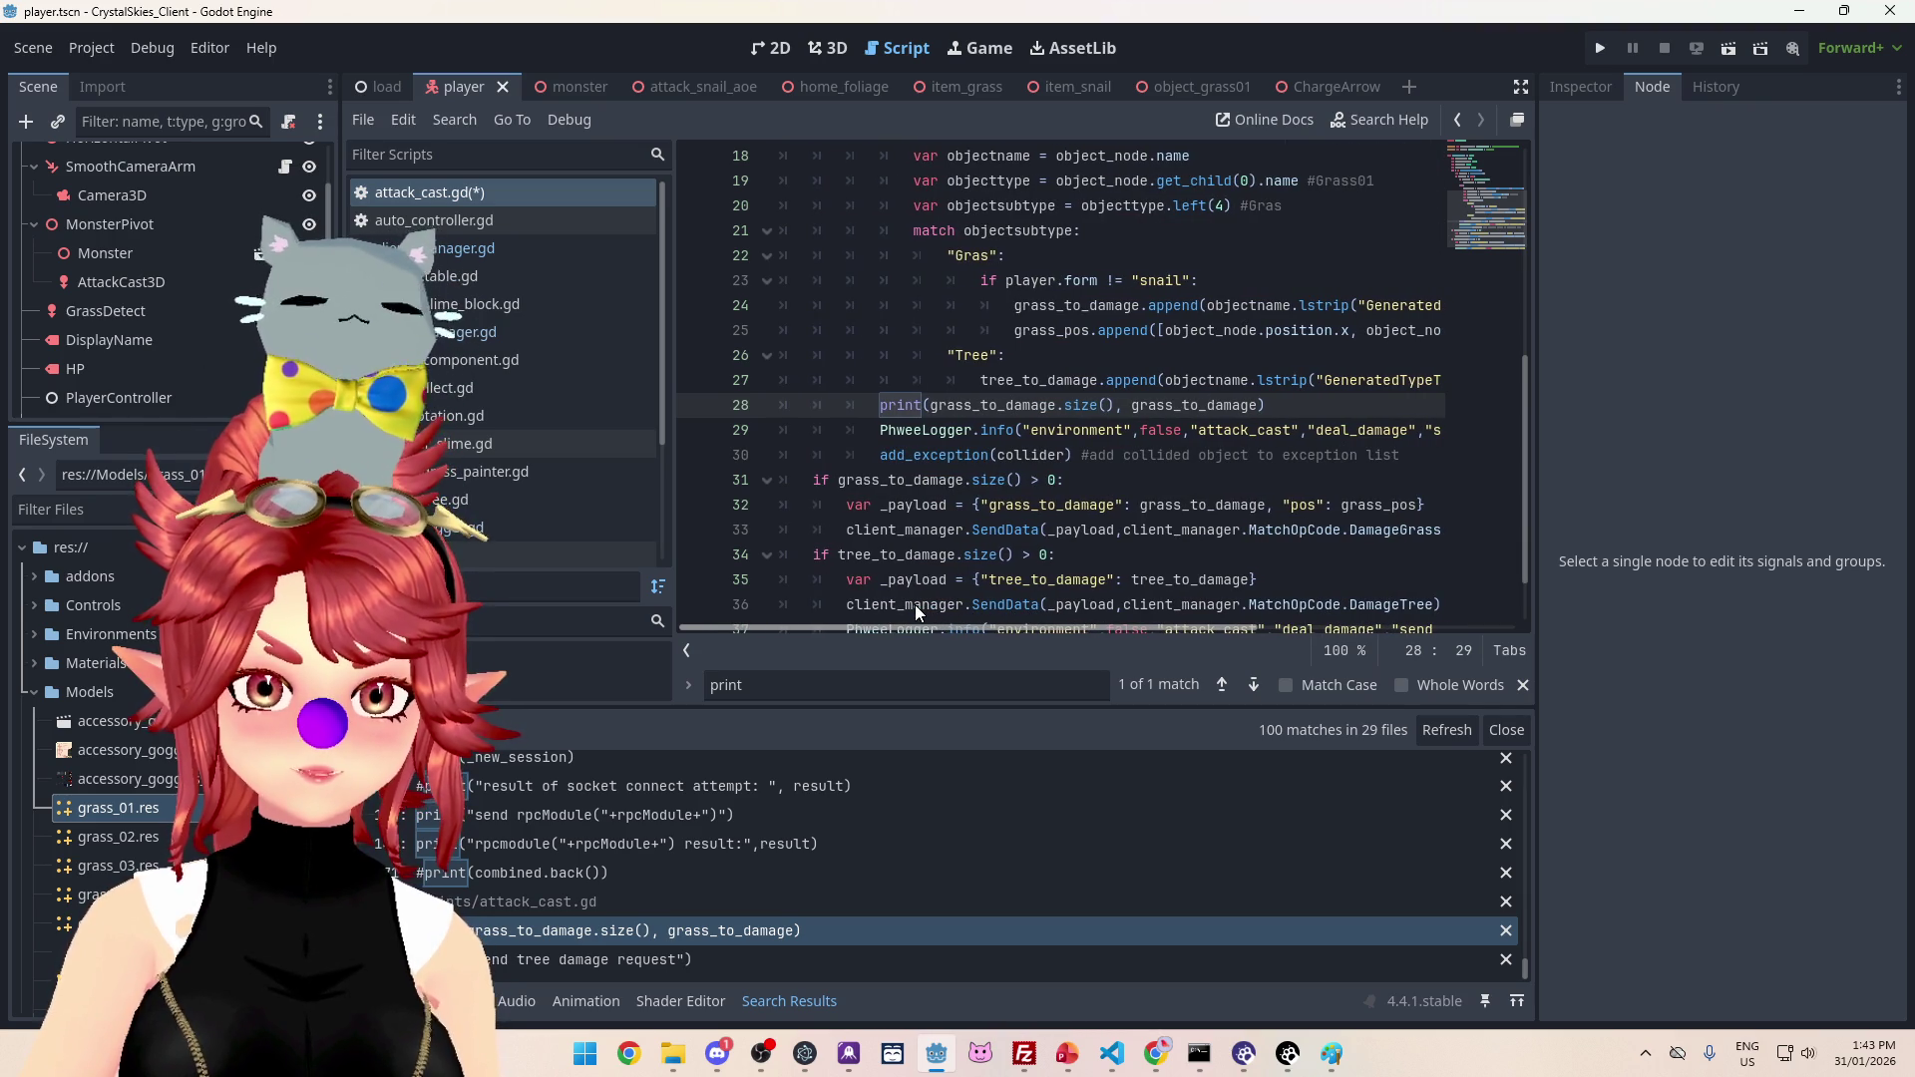
scroll(1112, 540, down, 1)
scroll(1107, 457, up, 1)
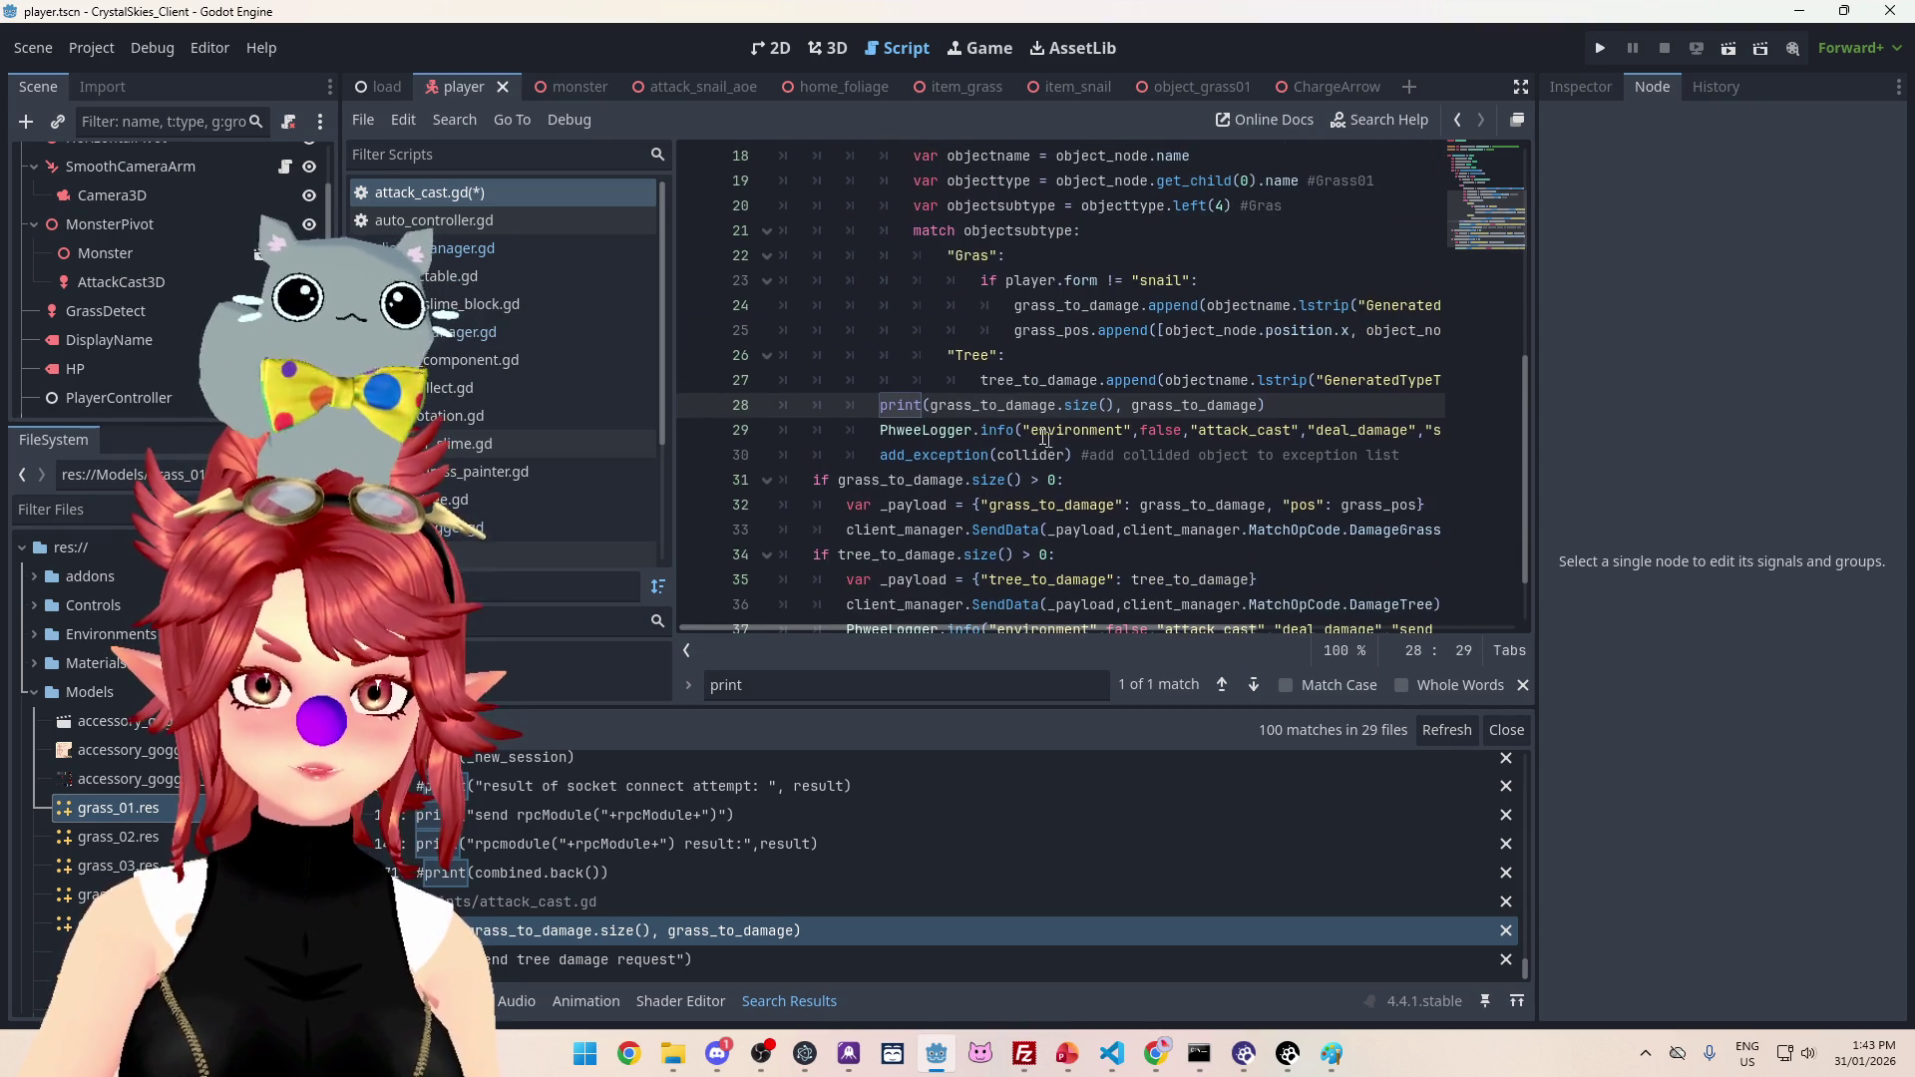
scroll(1036, 560, down, 1)
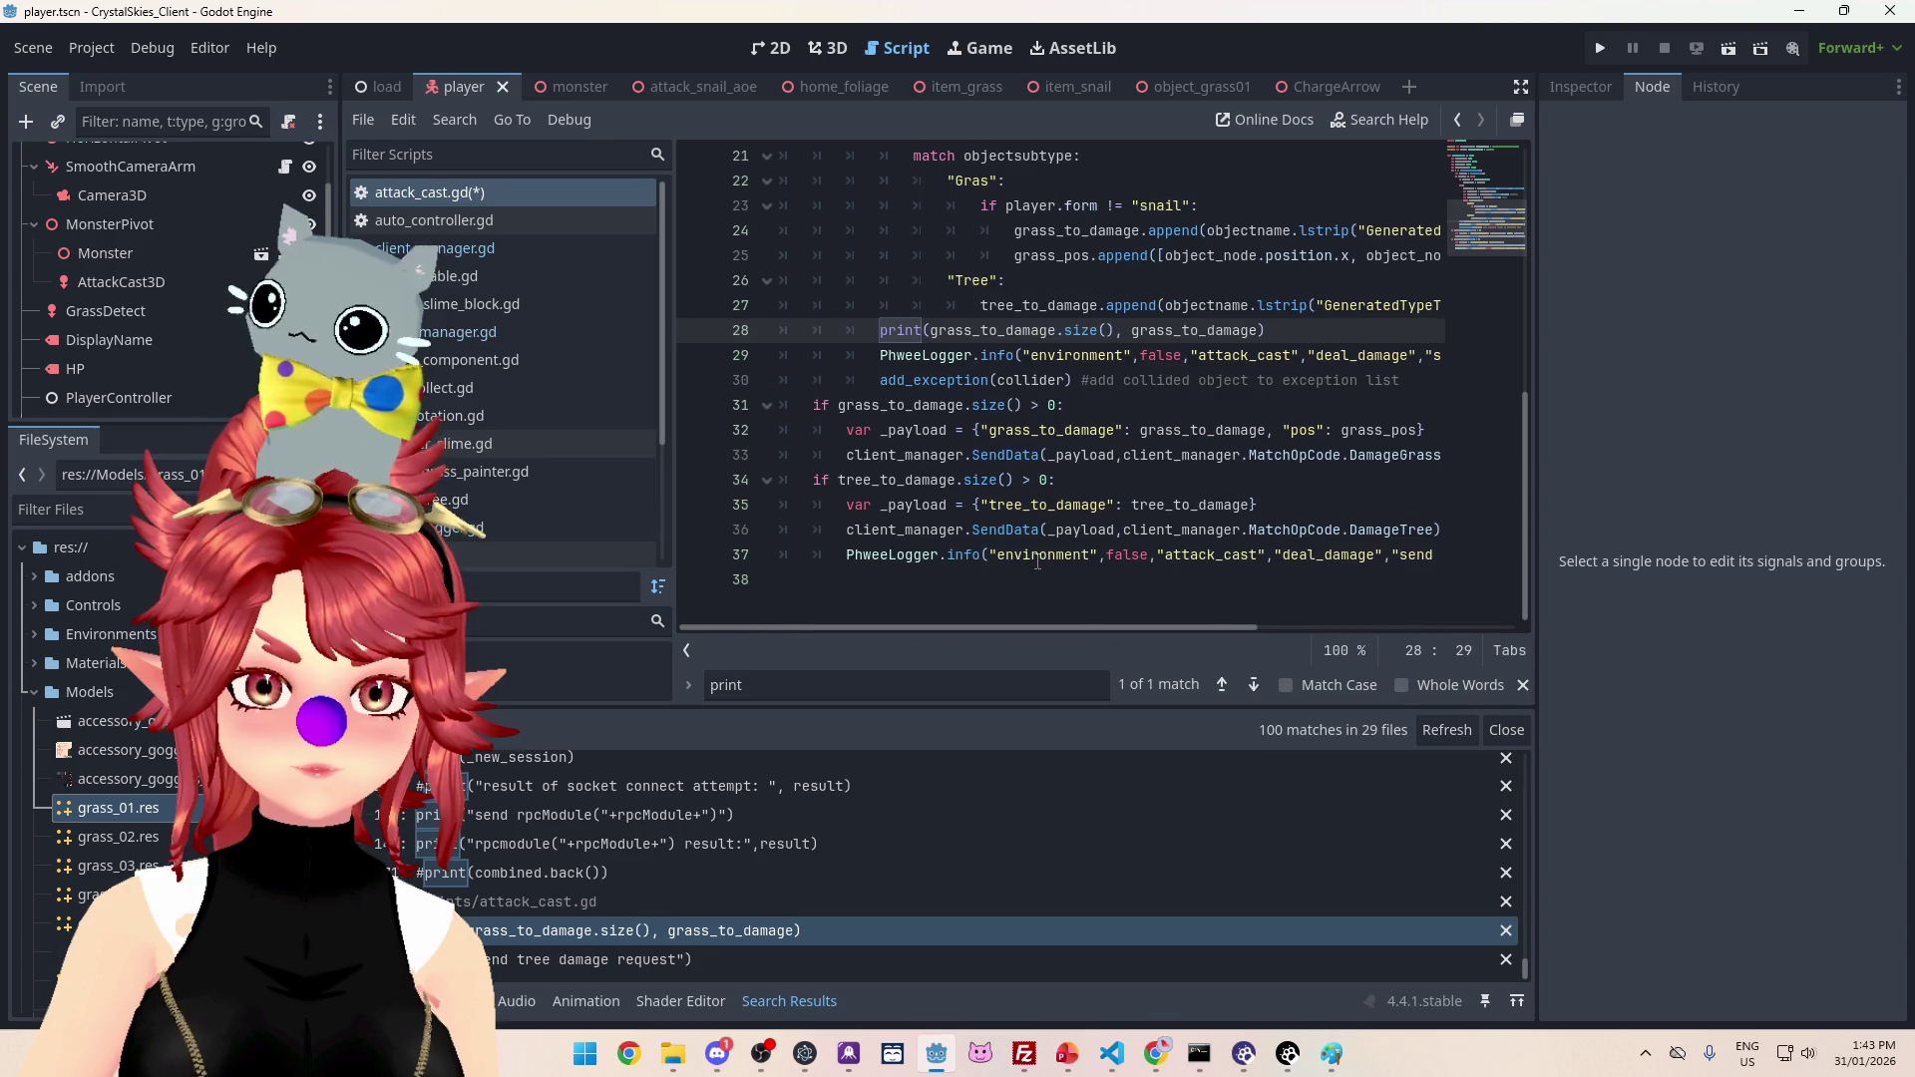
scroll(1017, 546, up, 1)
click(942, 430)
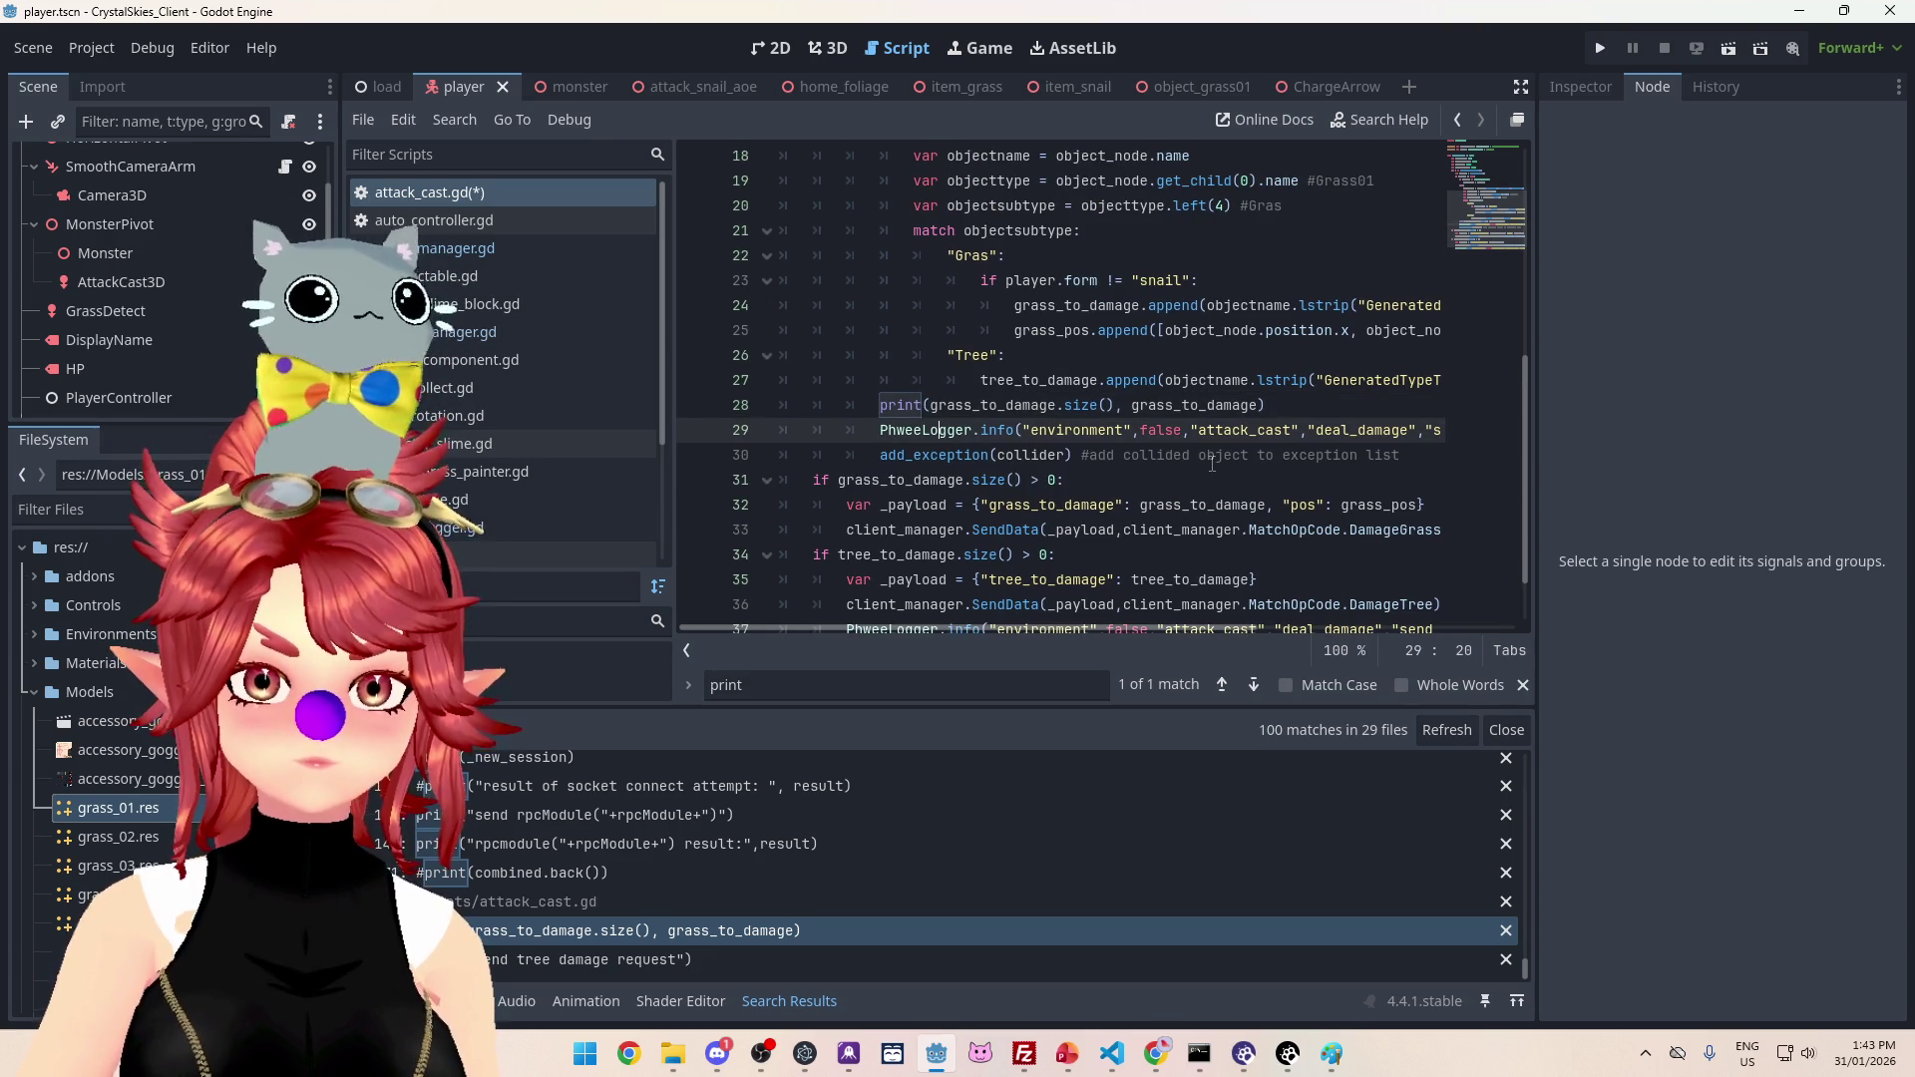
key(alt+Down)
key(alt+Down)
key(alt+Down)
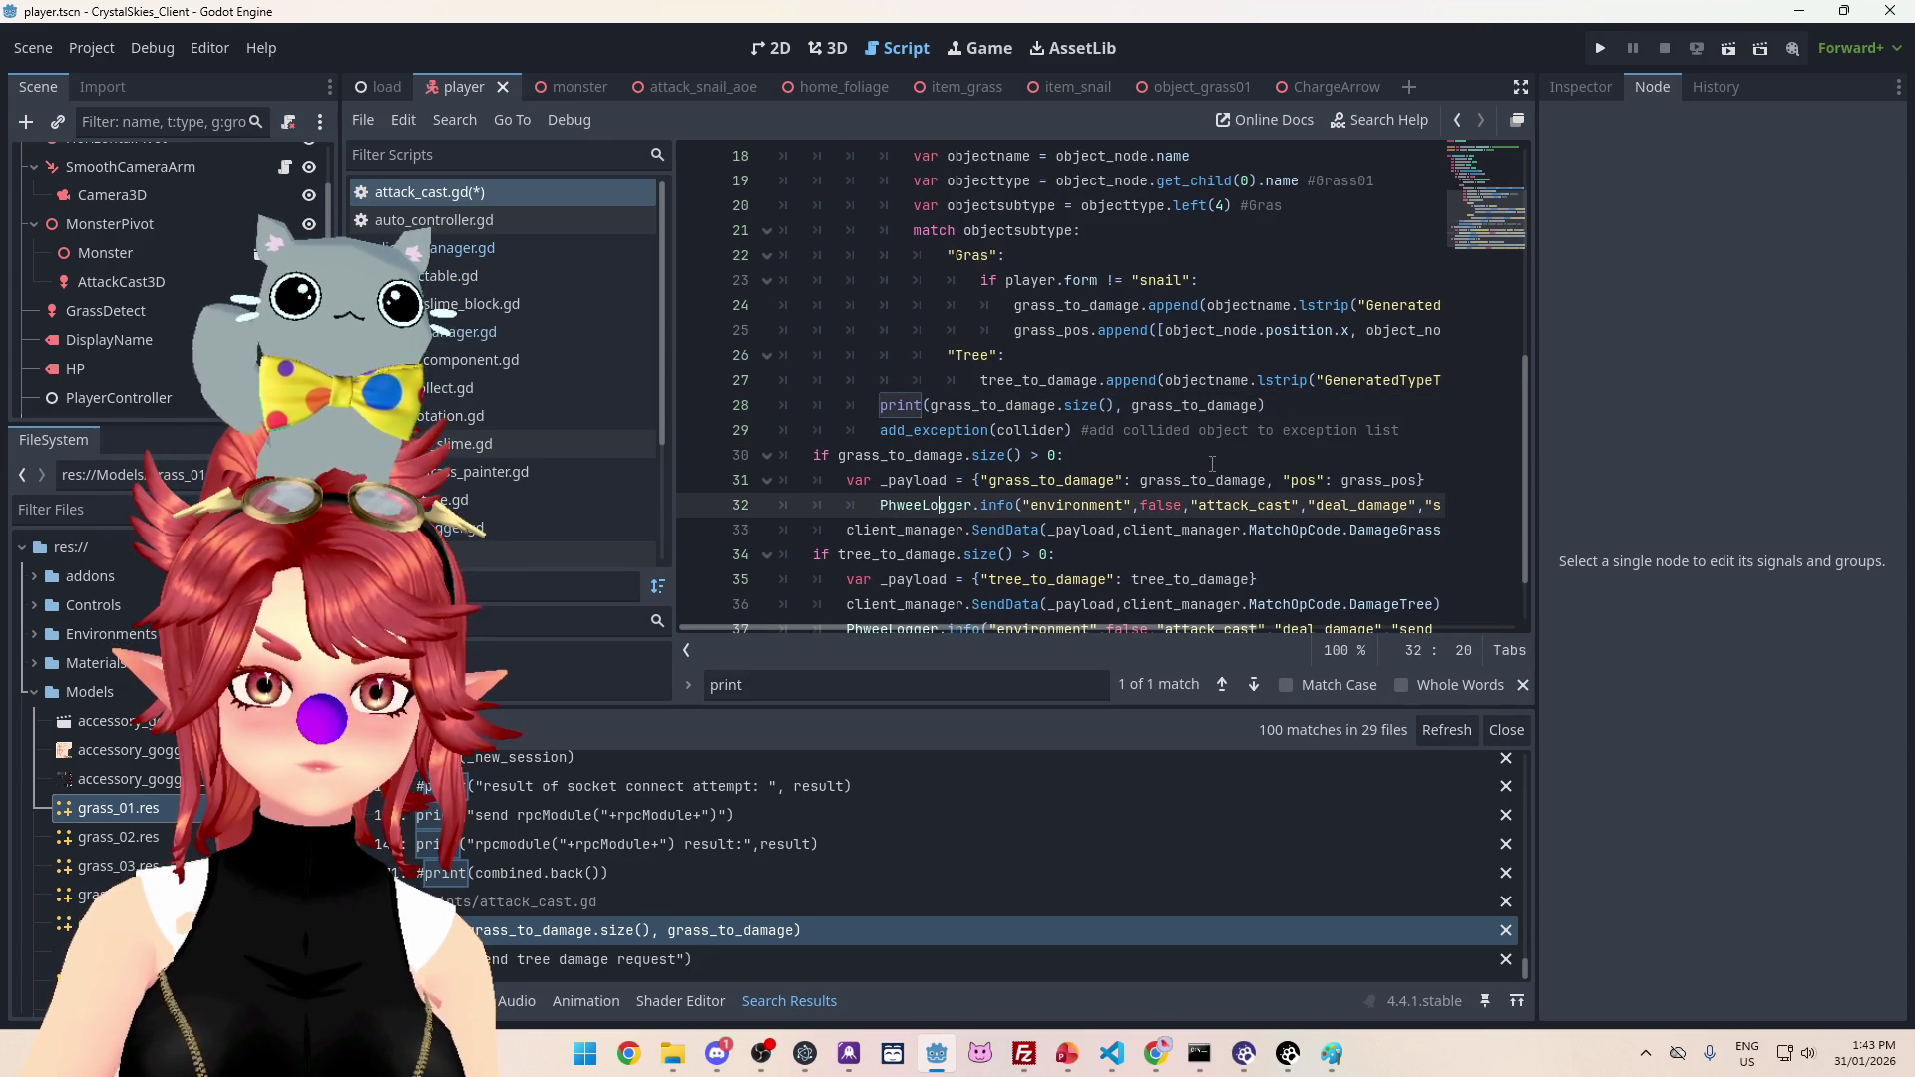
Step: Outdent the log line one level into the grass branch
click(874, 530)
key(shift+Tab)
drag(940, 626, 978, 625)
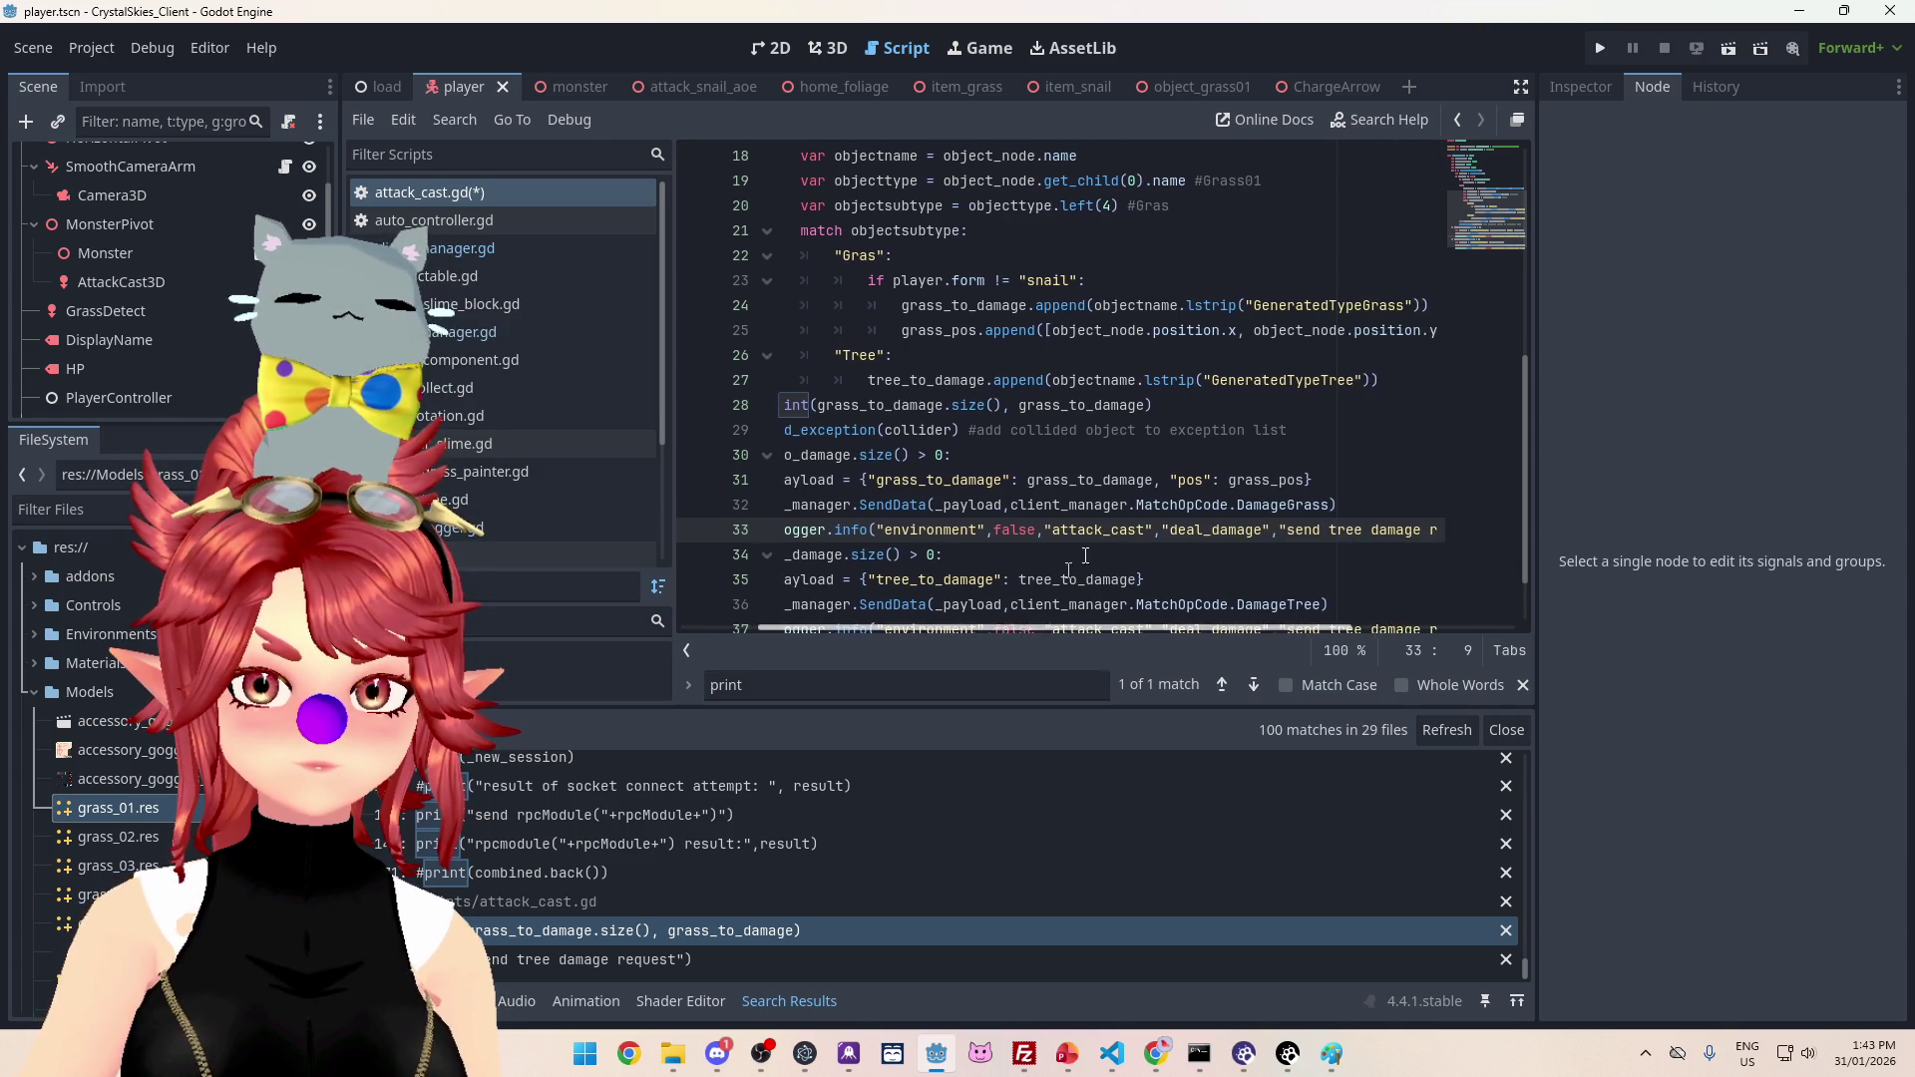
scroll(1058, 608, down, 1)
drag(1177, 626, 1317, 629)
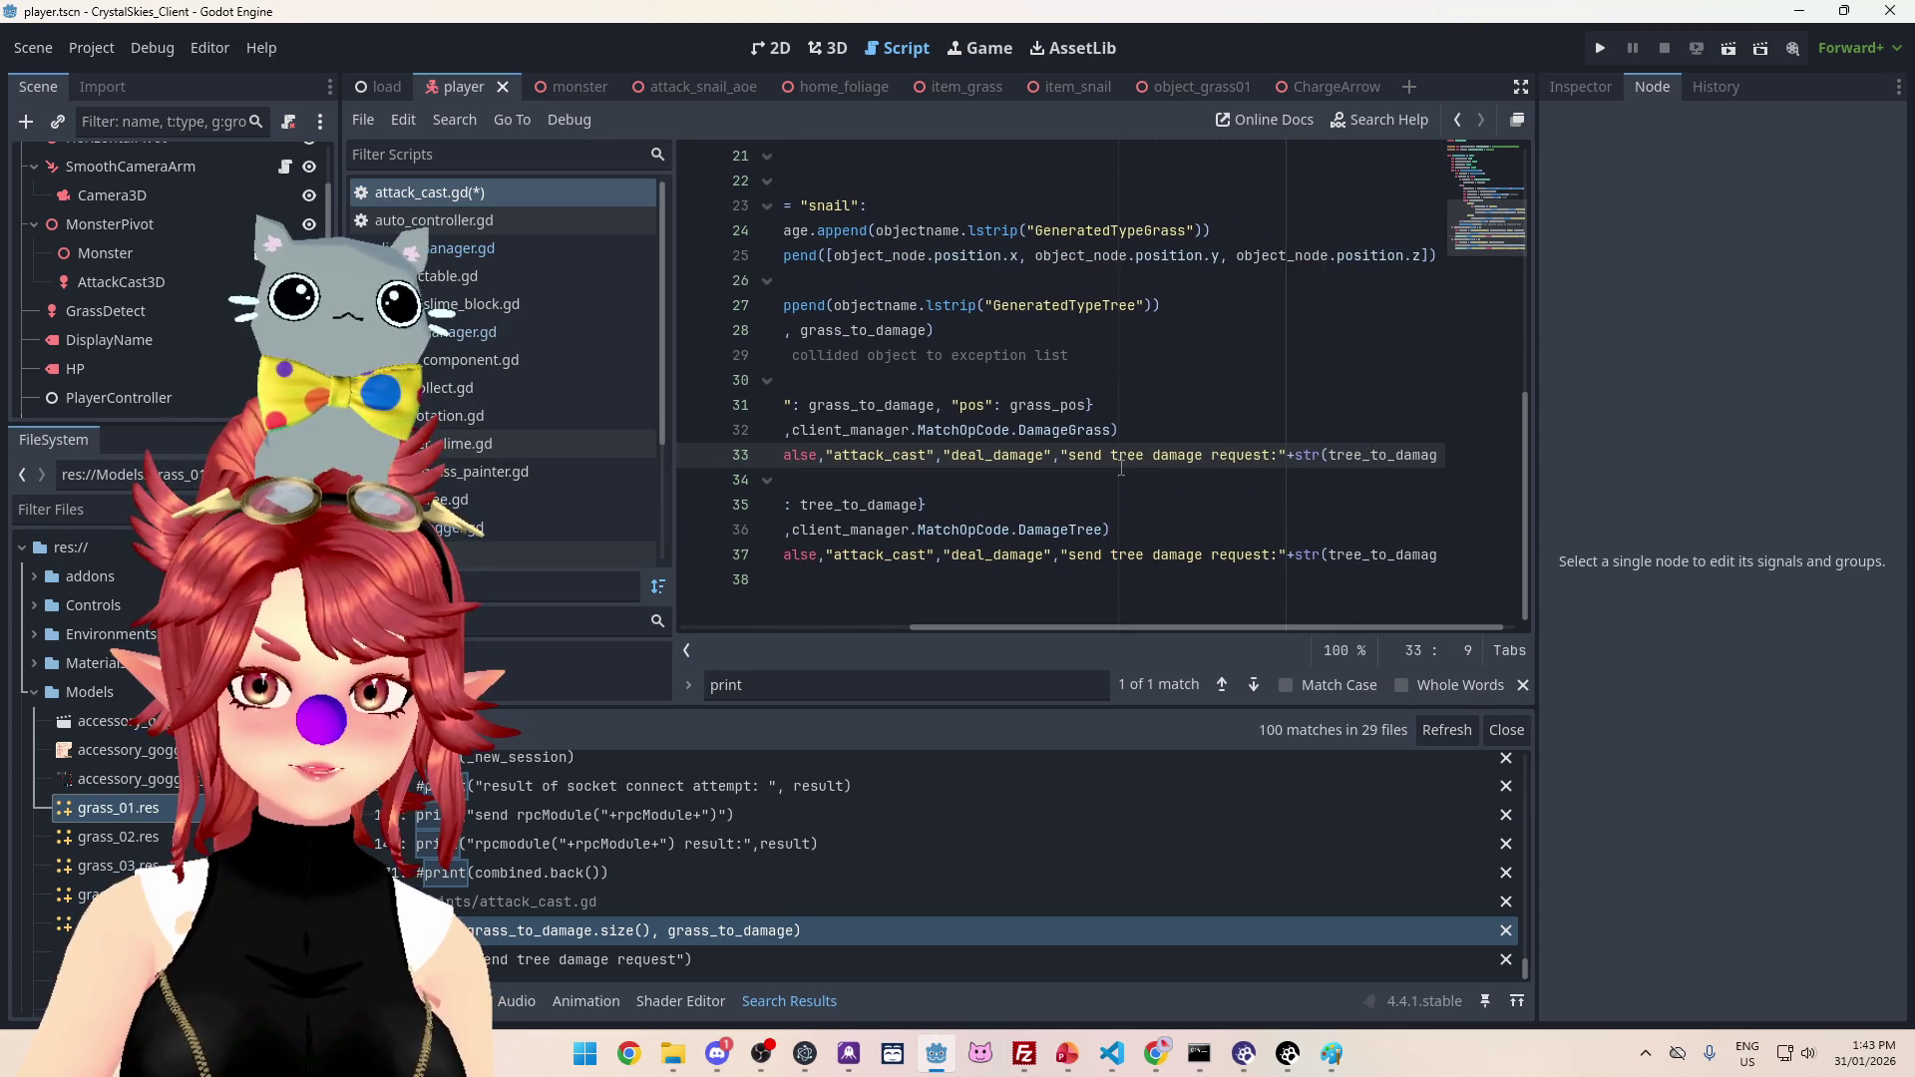
Step: Make the message 'send grass damage request' with grass_to_damage, then save attack_cast.gd
double_click(1128, 455)
text(grass)
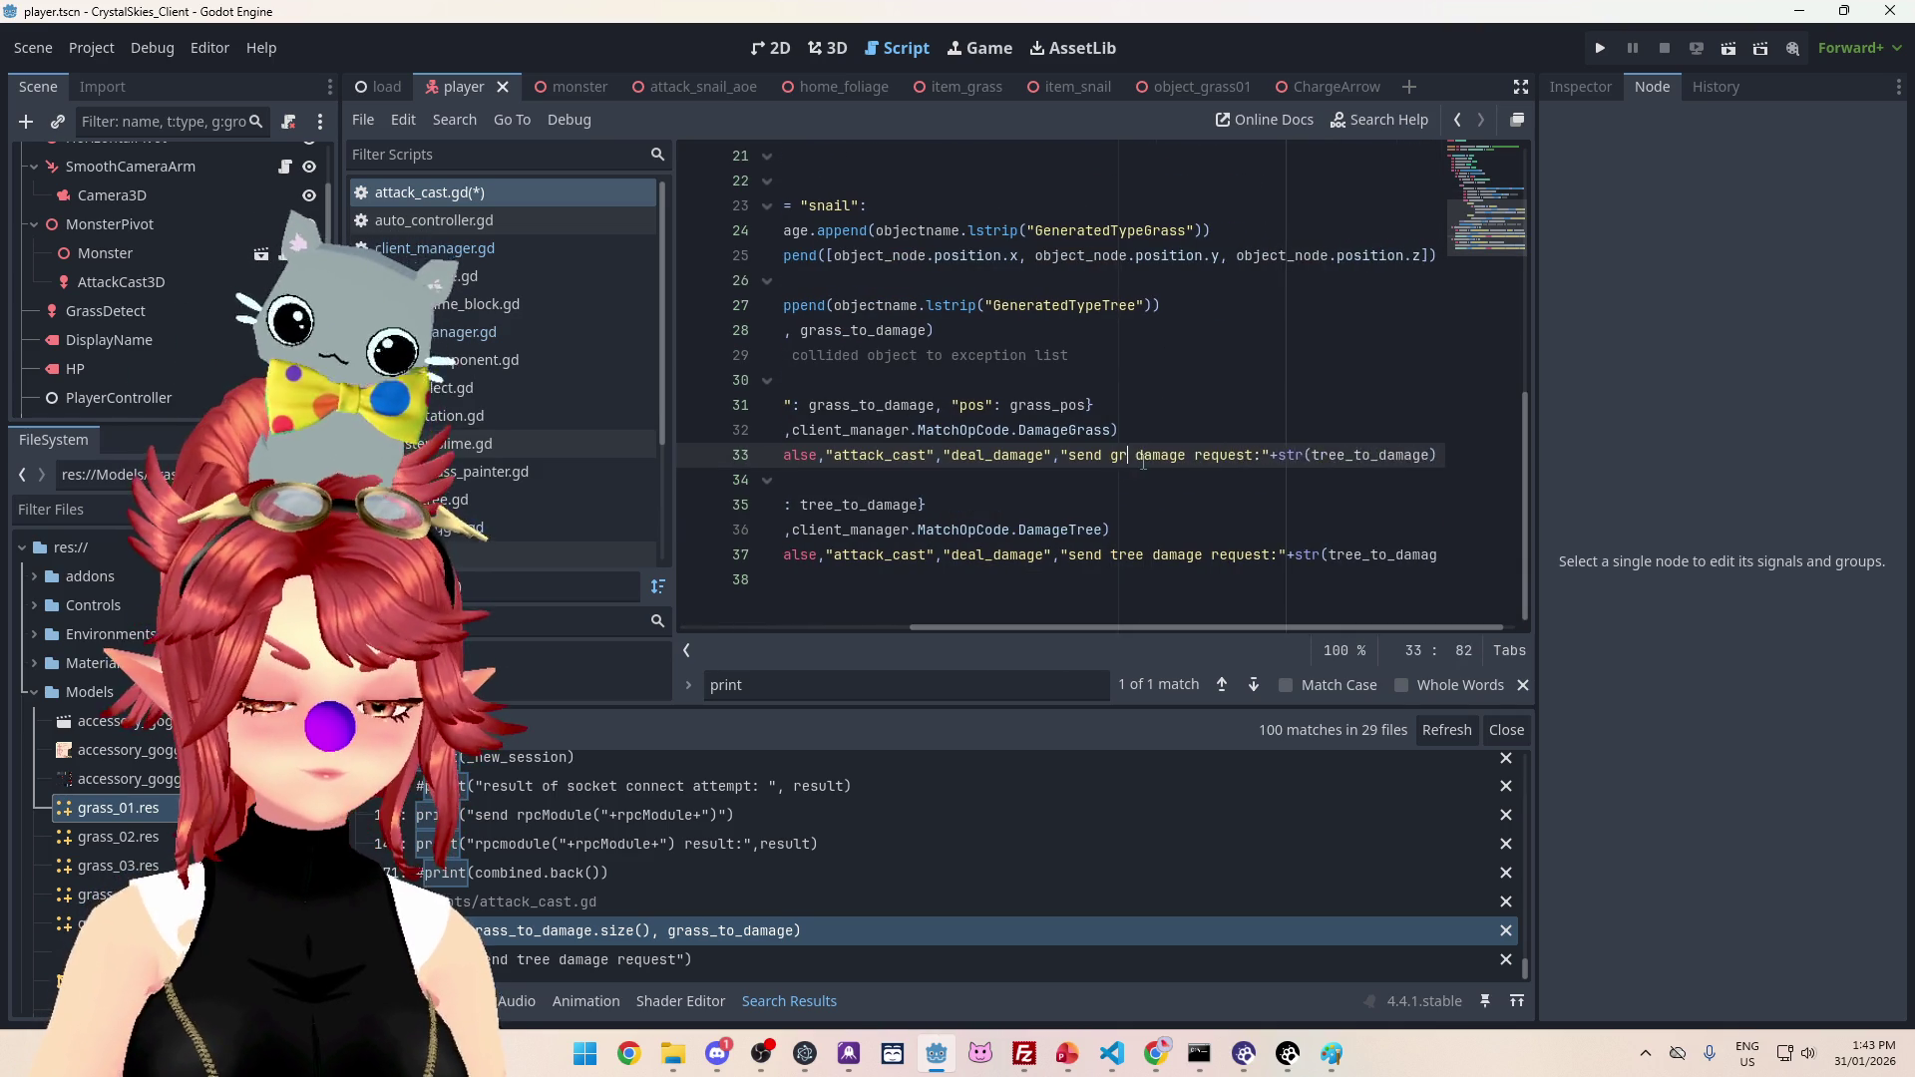
mouse_move(1221, 627)
mouse_down()
mouse_move(1016, 606)
mouse_move(1302, 614)
mouse_move(1045, 594)
mouse_up()
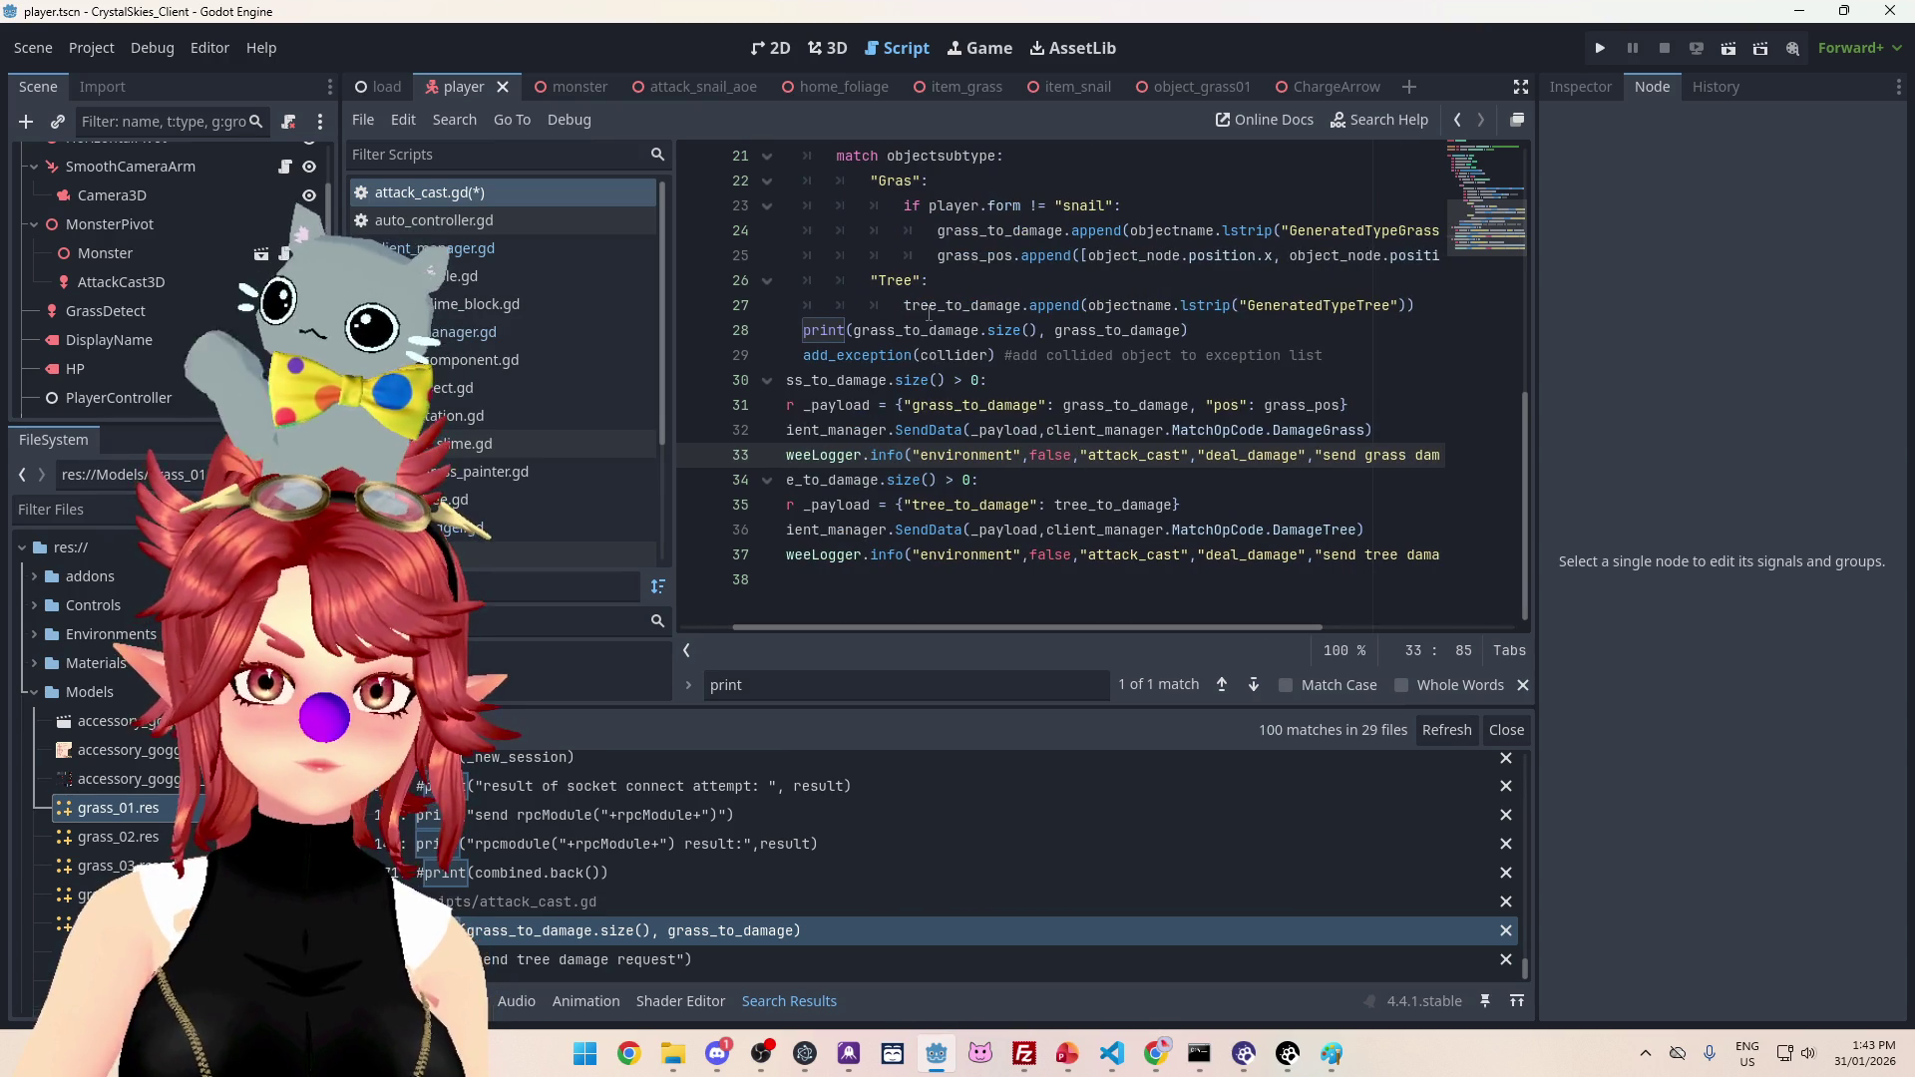
double_click(1059, 330)
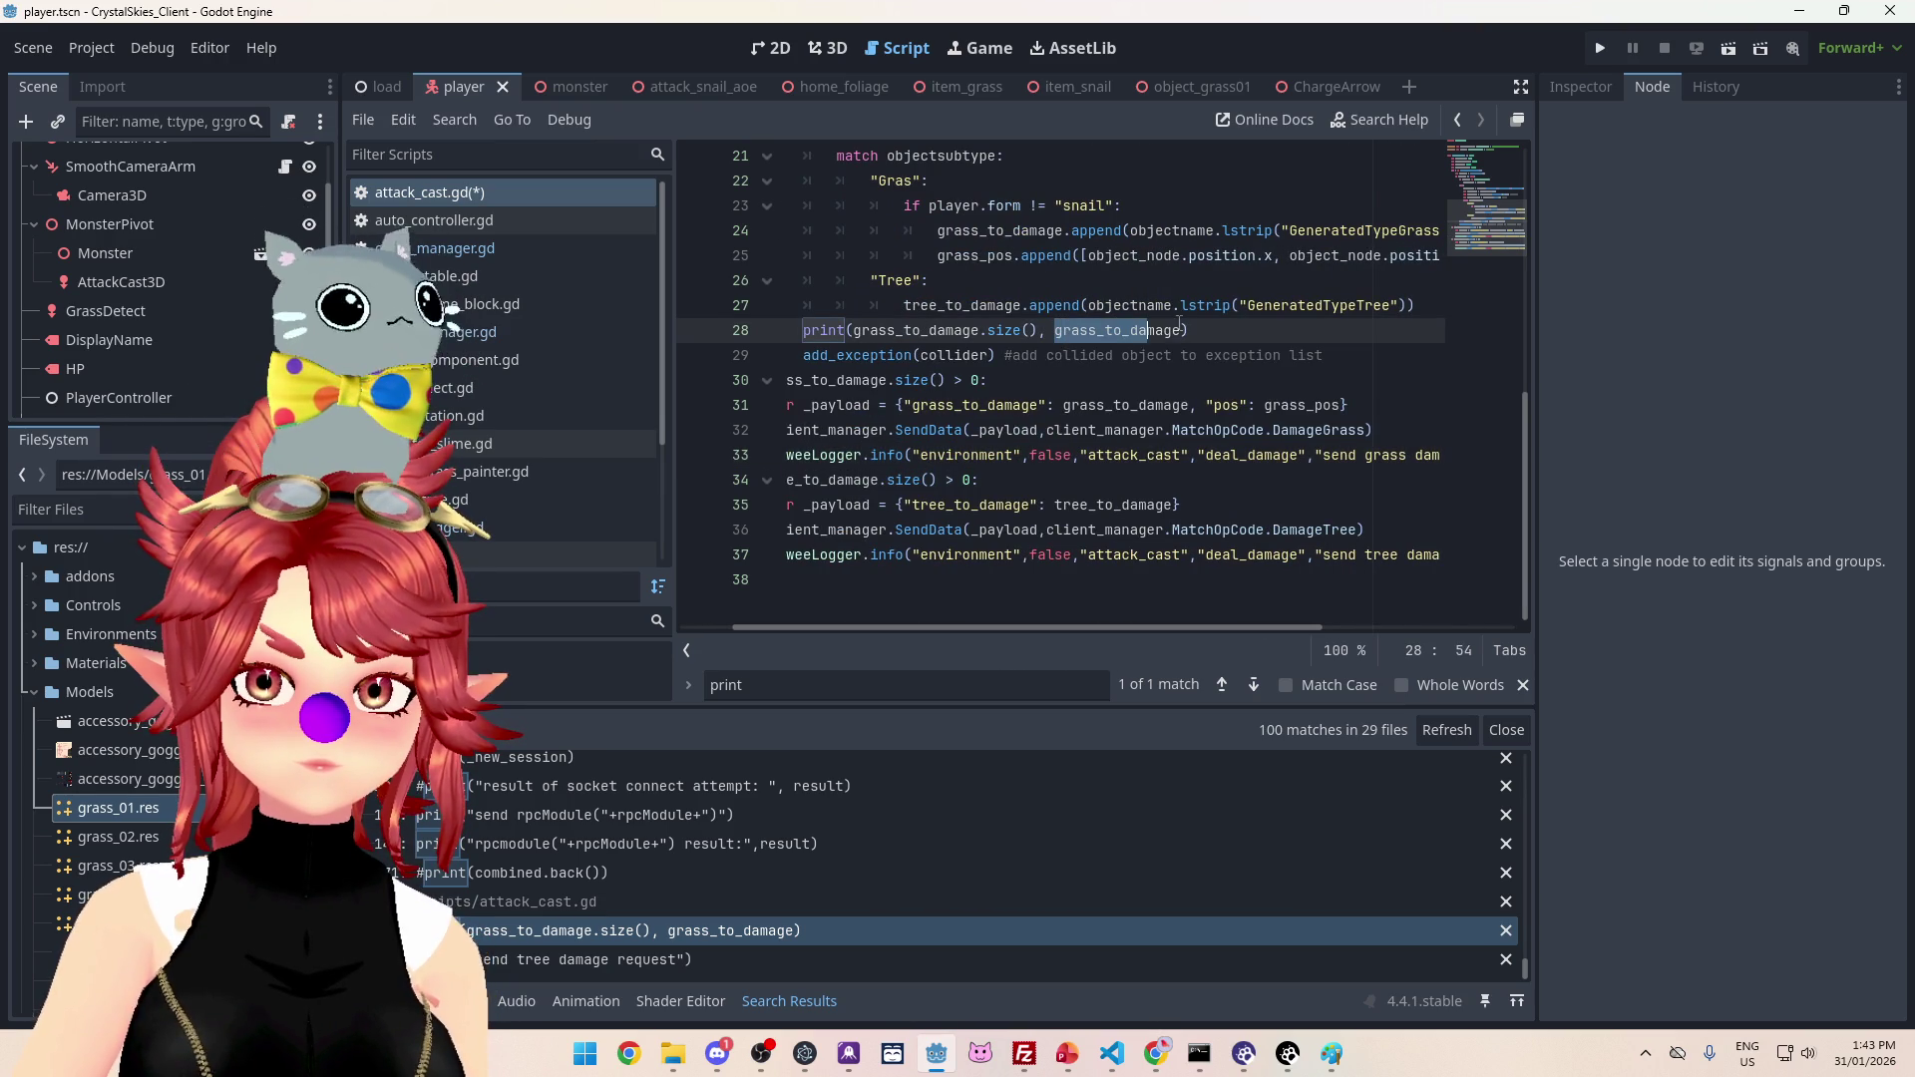
drag(1175, 626, 1411, 638)
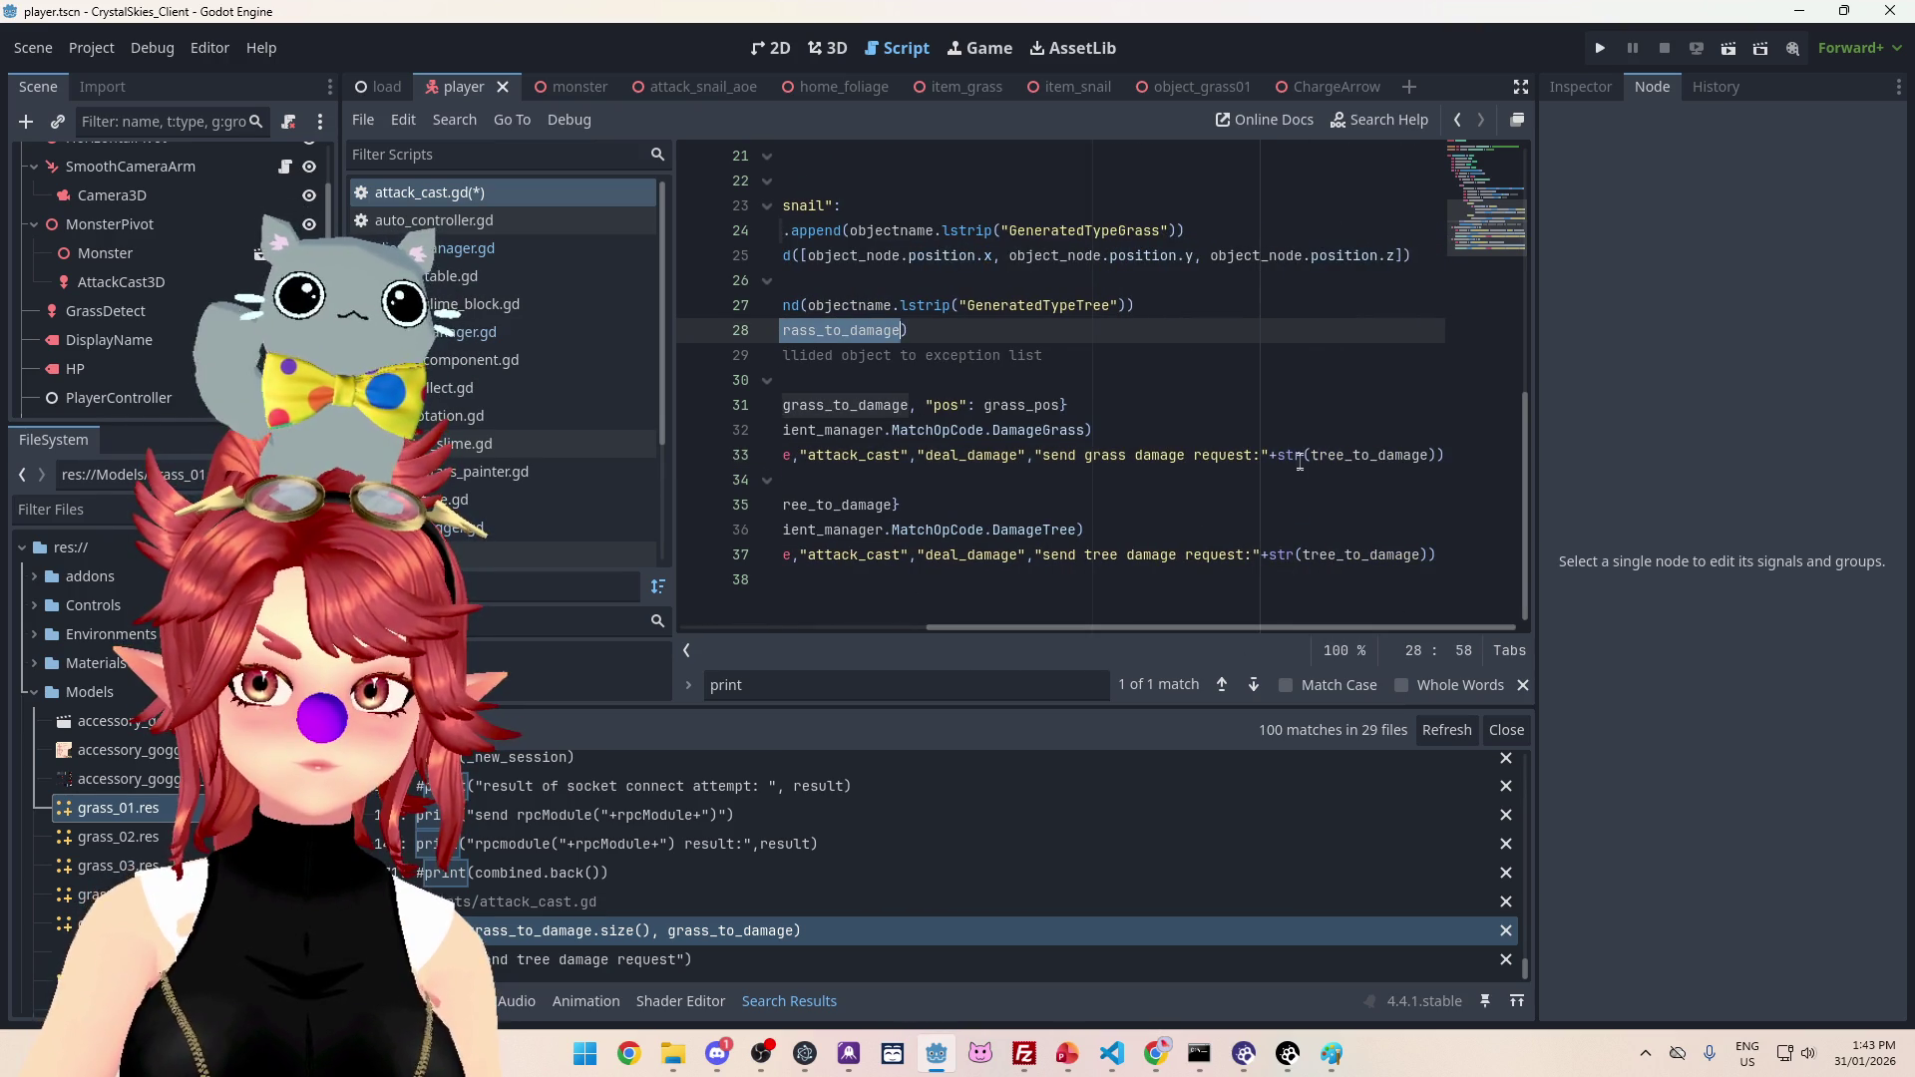
double_click(1391, 455)
click(1395, 480)
key(ctrl+s)
scroll(750, 902, up, 2)
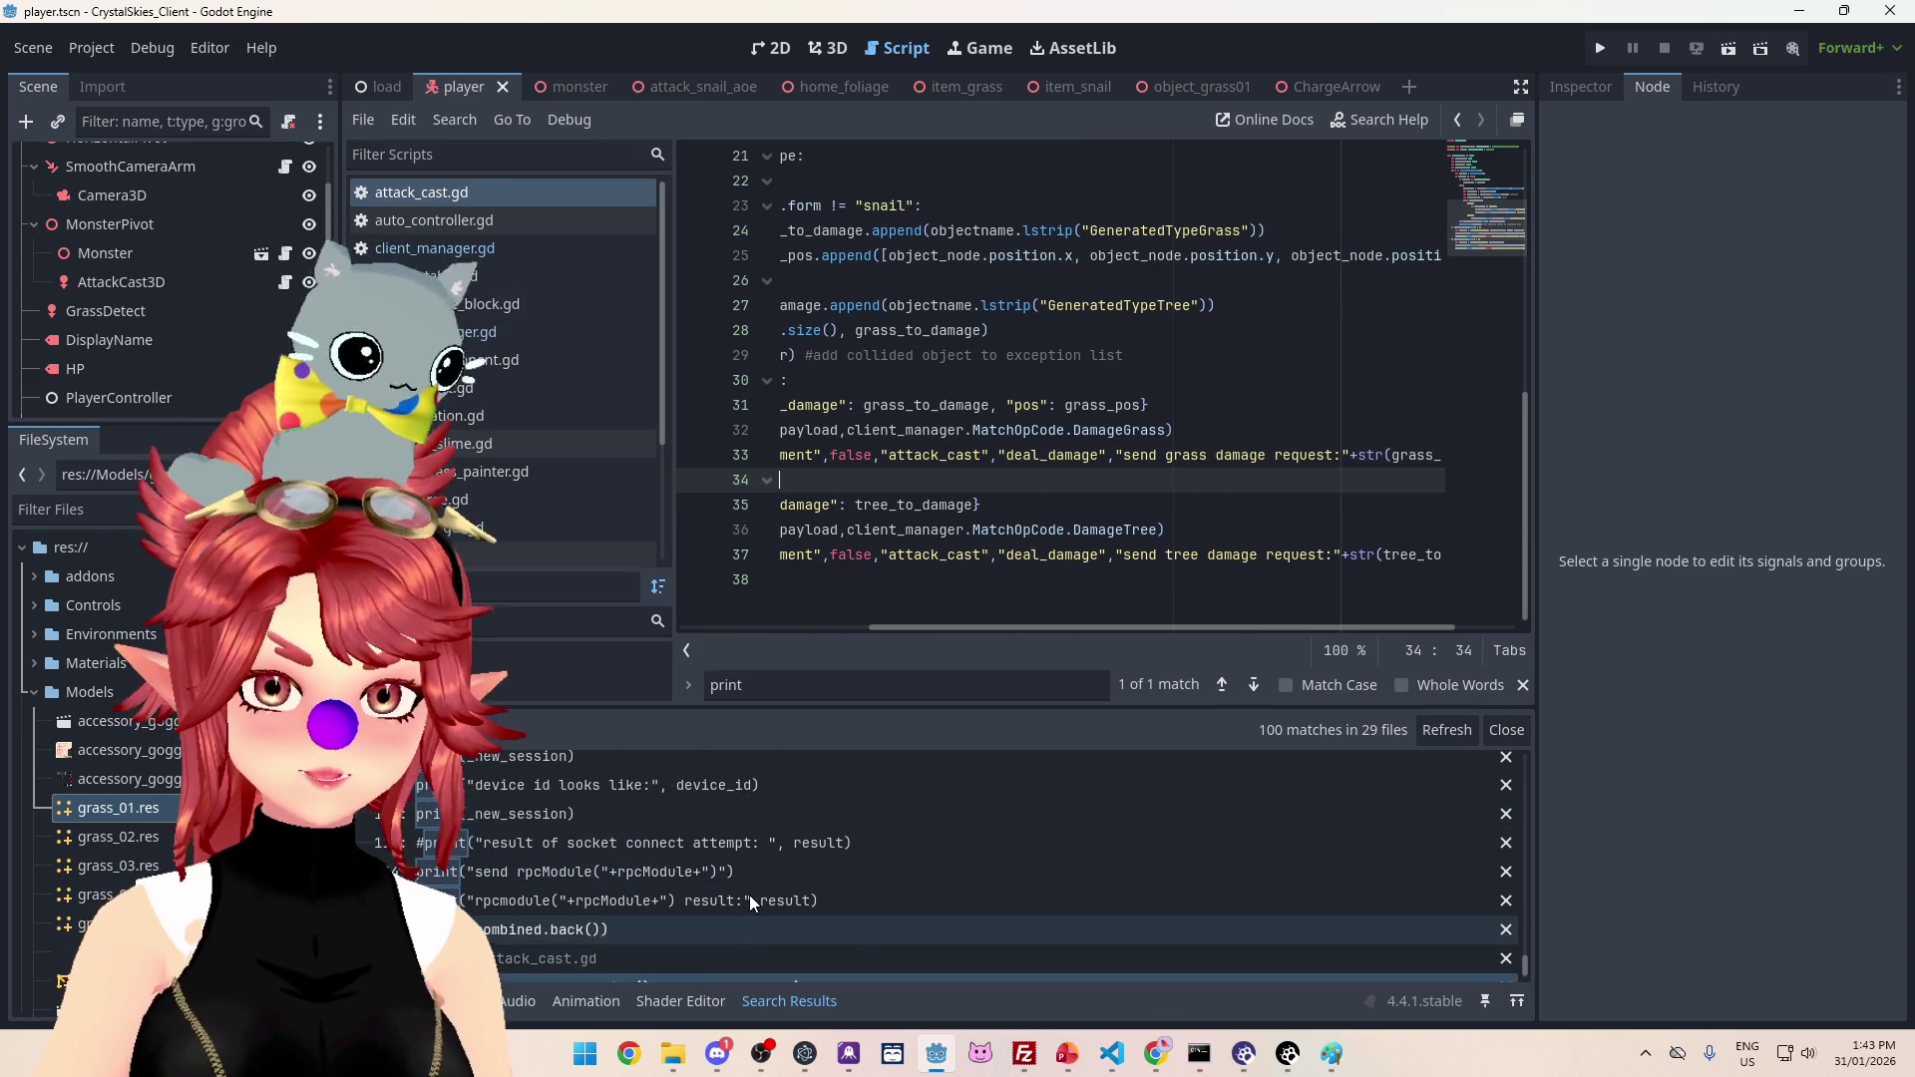
scroll(768, 913, up, 3)
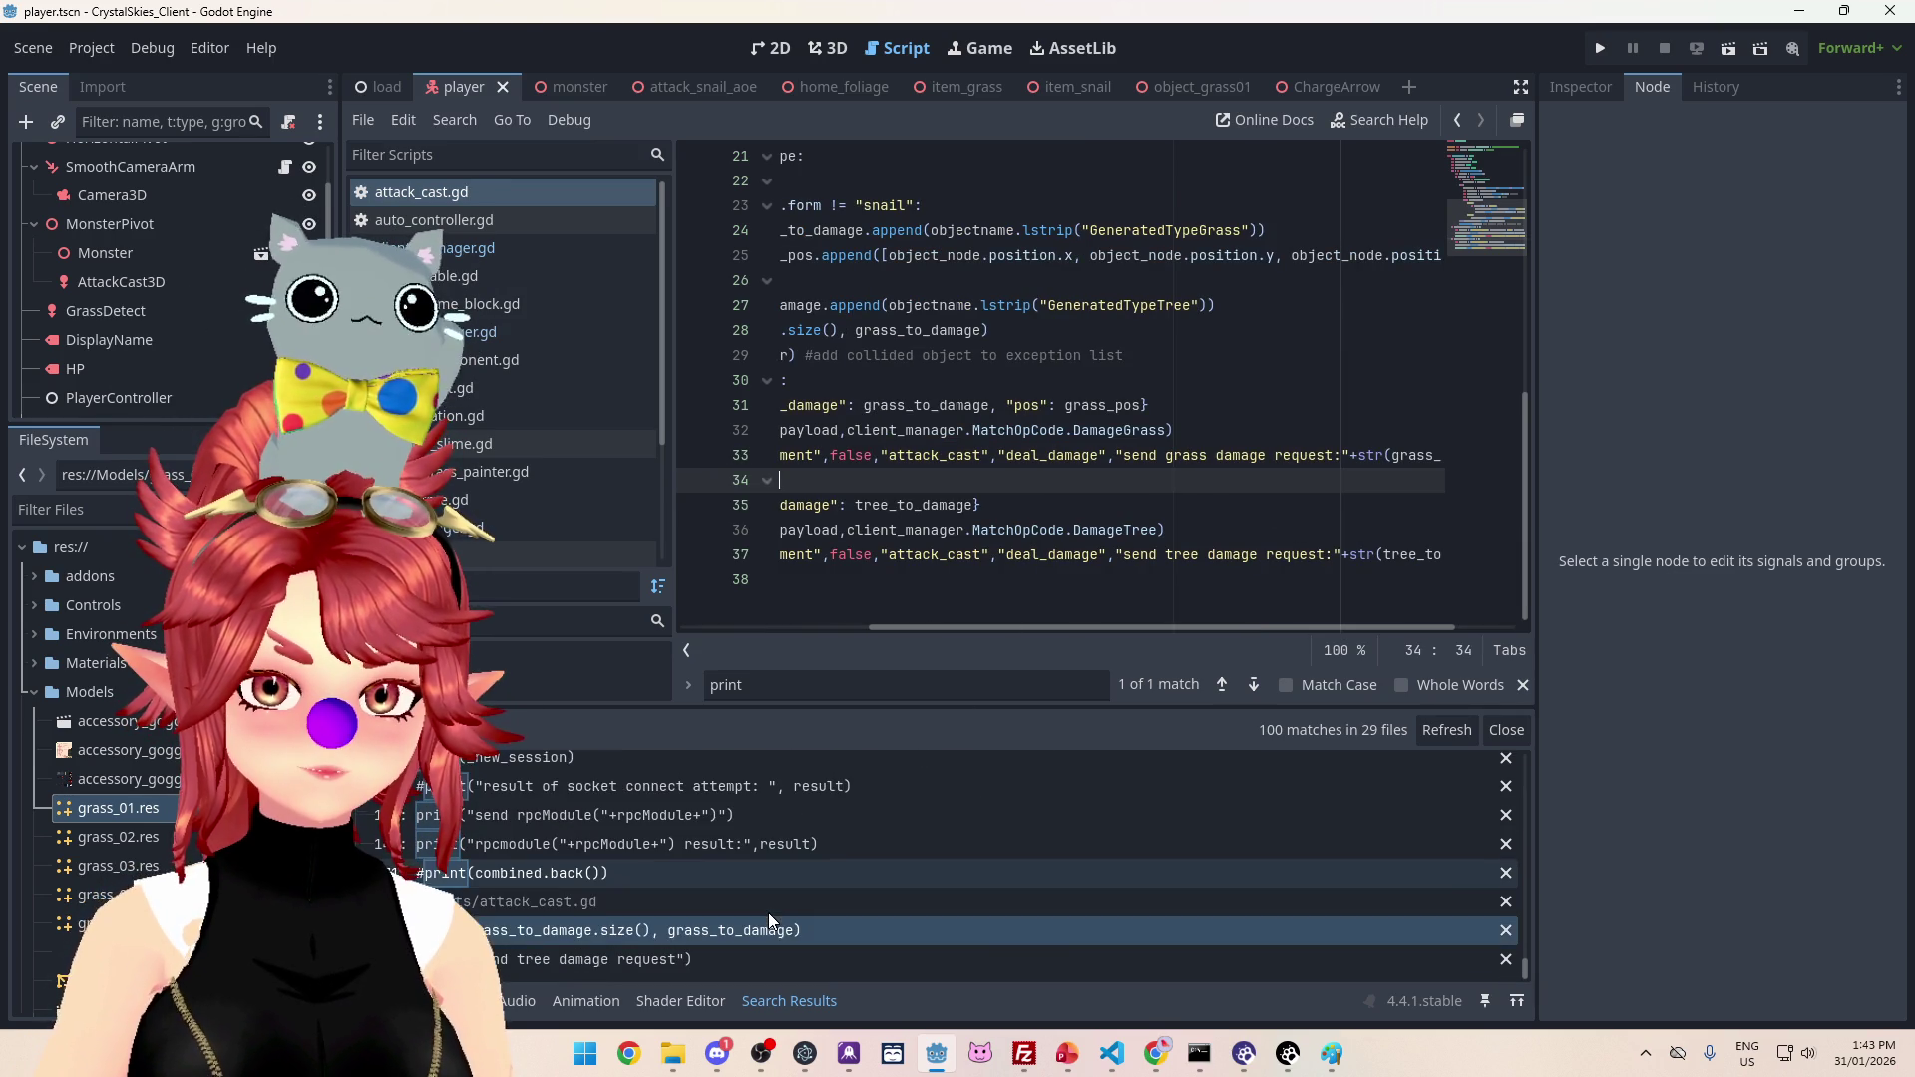
scroll(786, 919, up, 8)
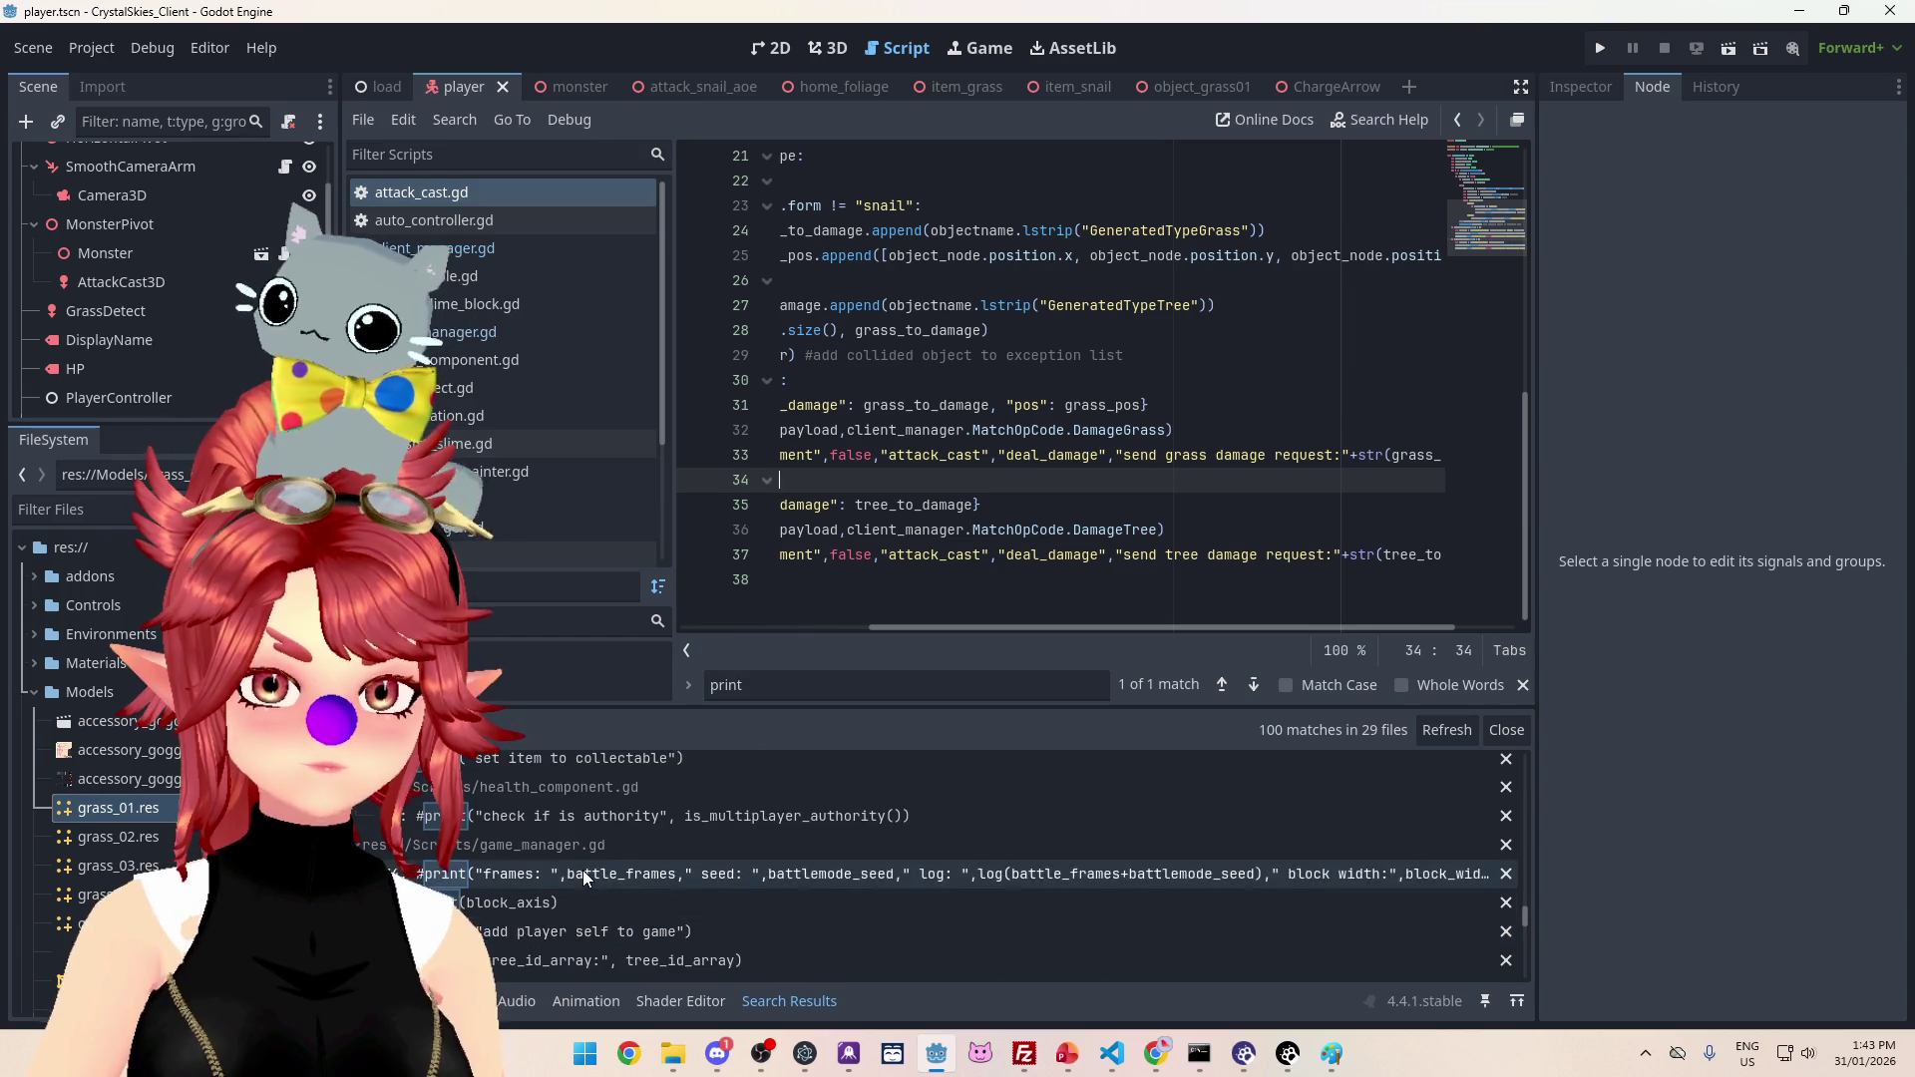
scroll(697, 840, down, 3)
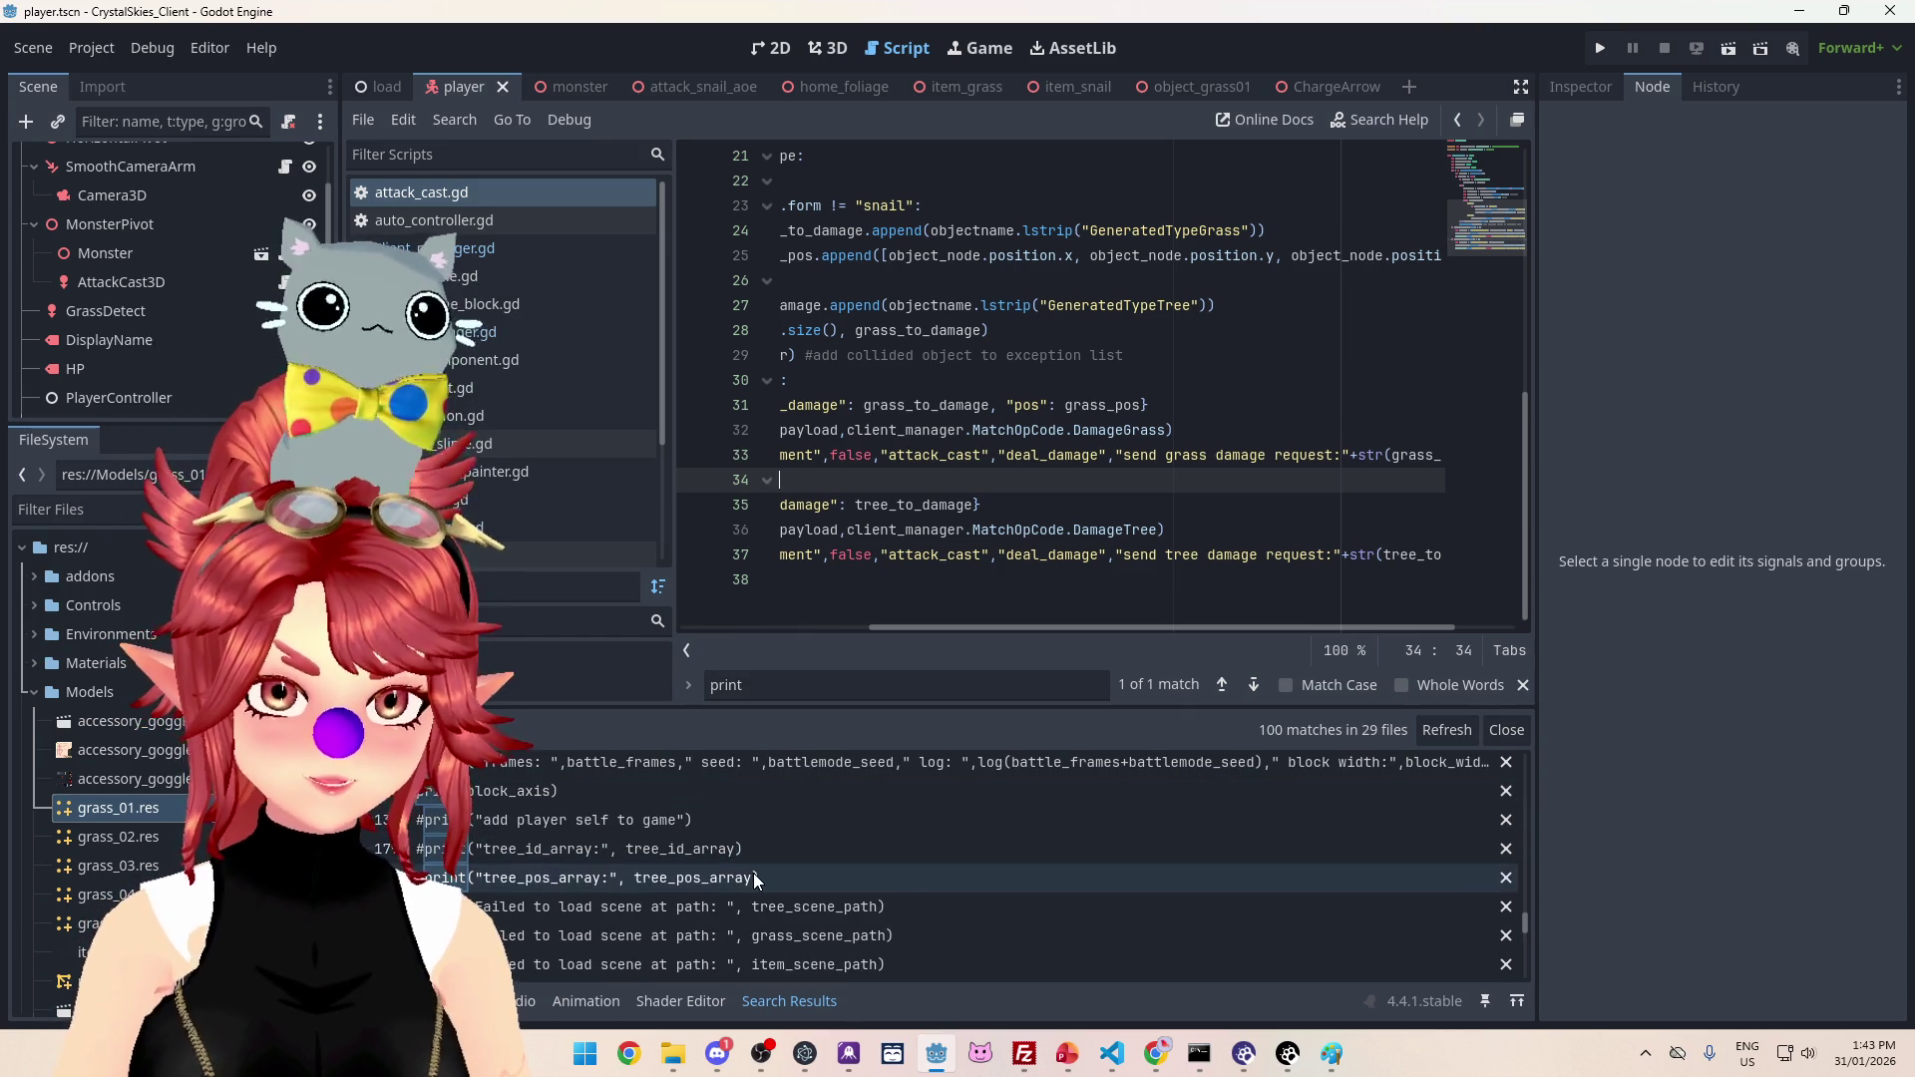
scroll(656, 829, up, 2)
scroll(749, 843, down, 4)
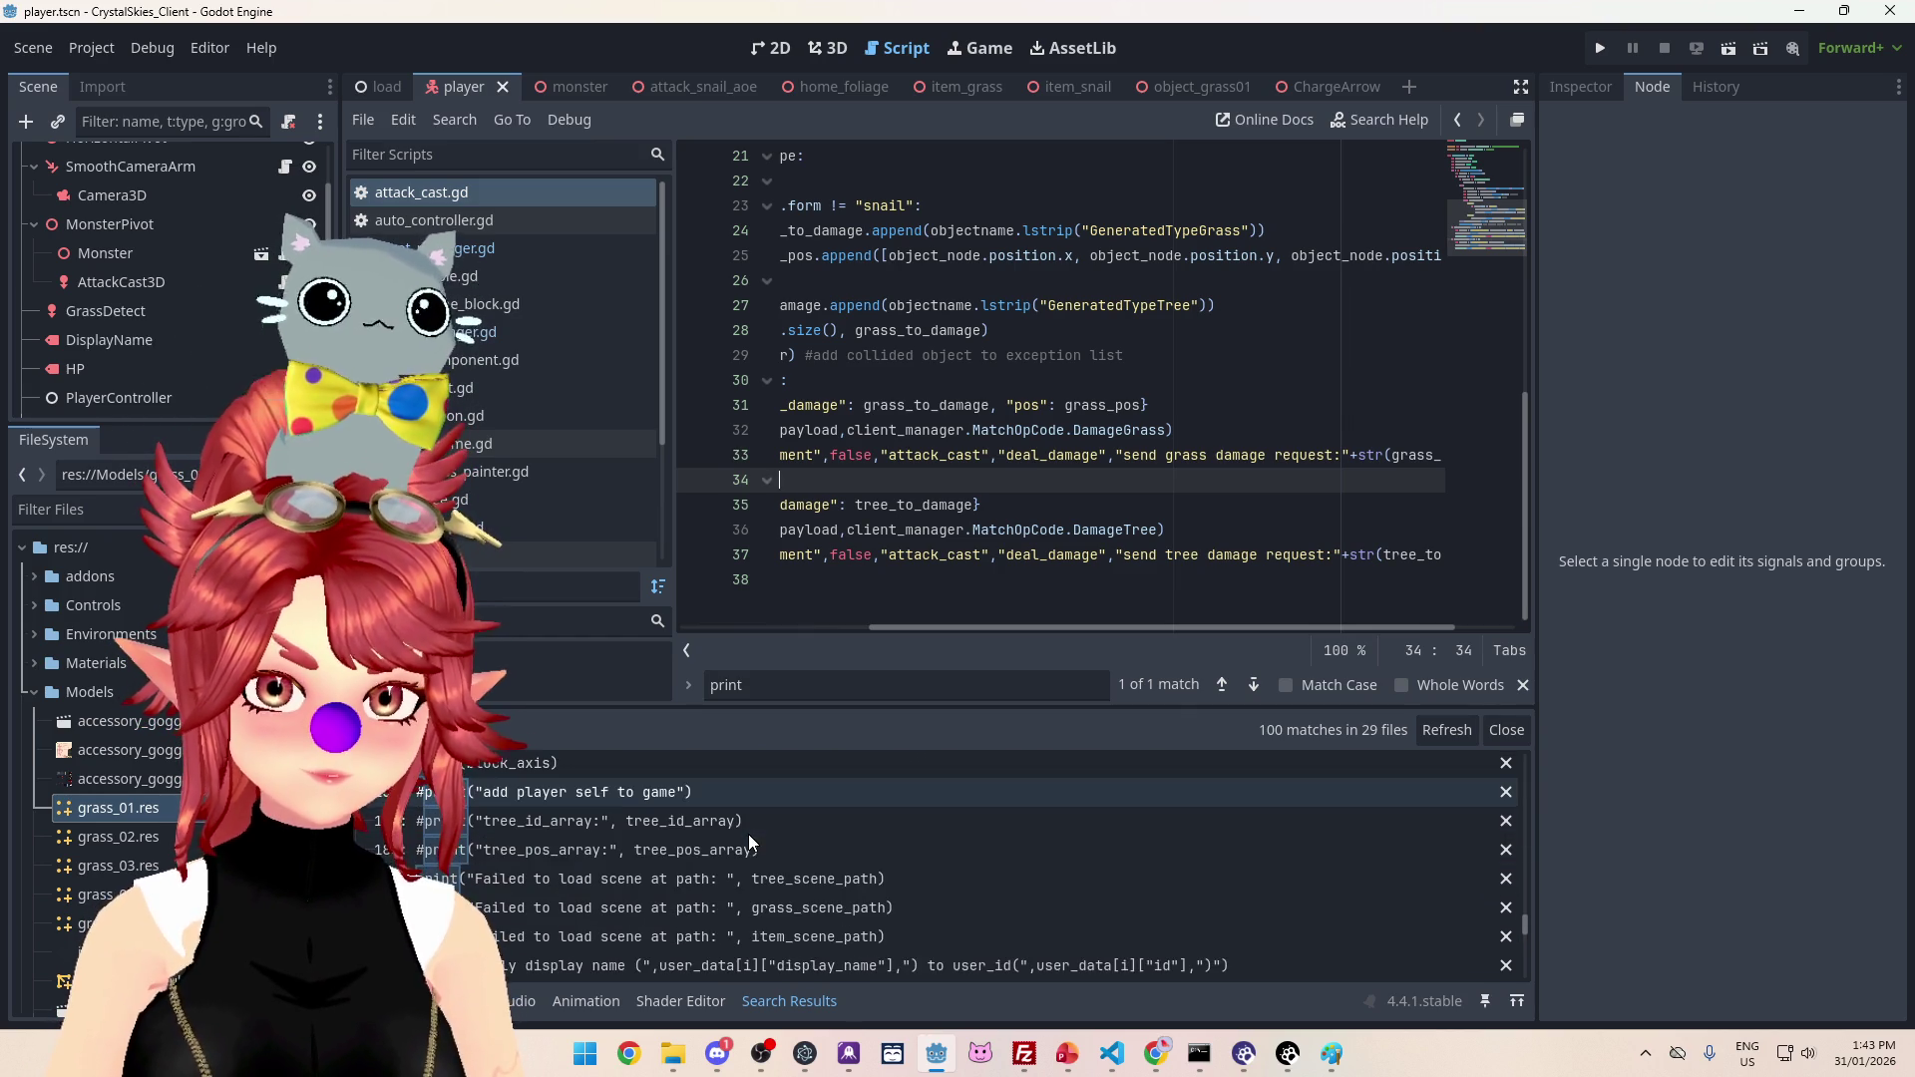
click(907, 882)
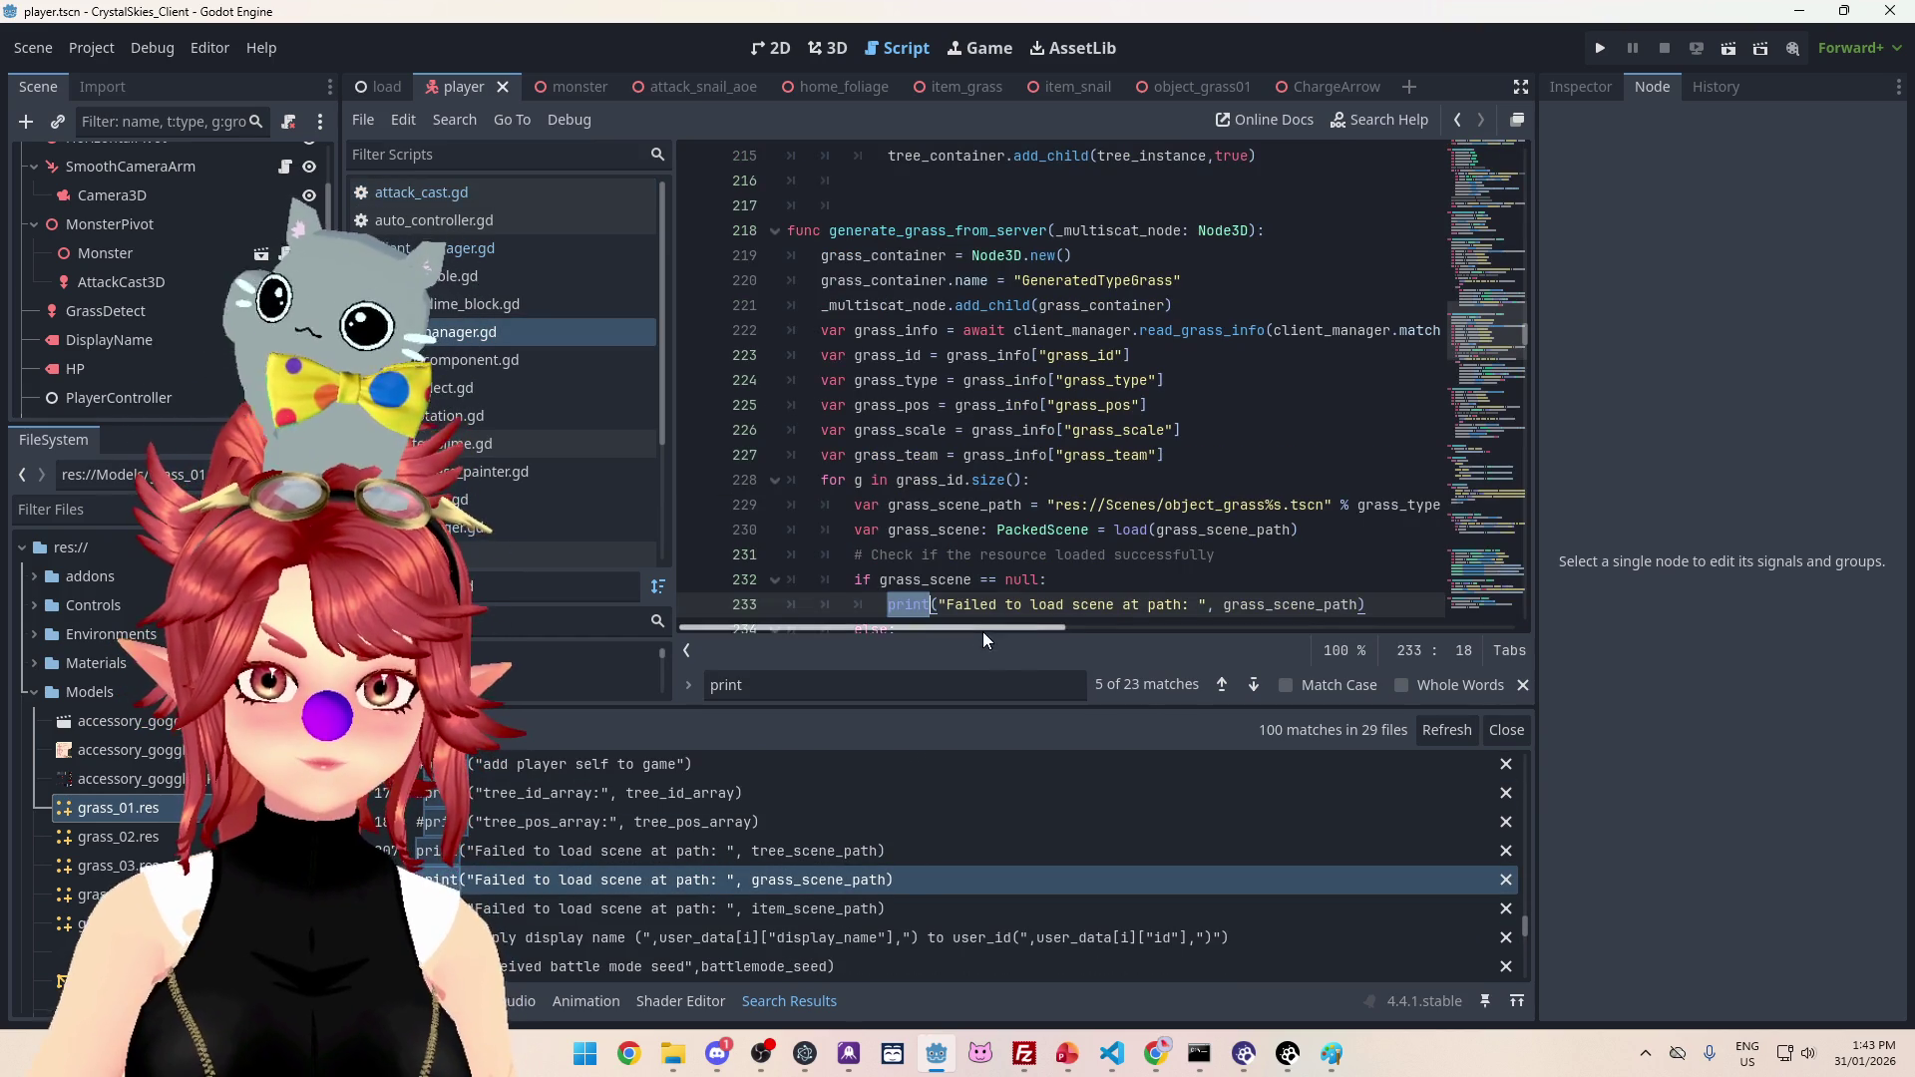
scroll(1018, 513, down, 2)
scroll(836, 934, down, 10)
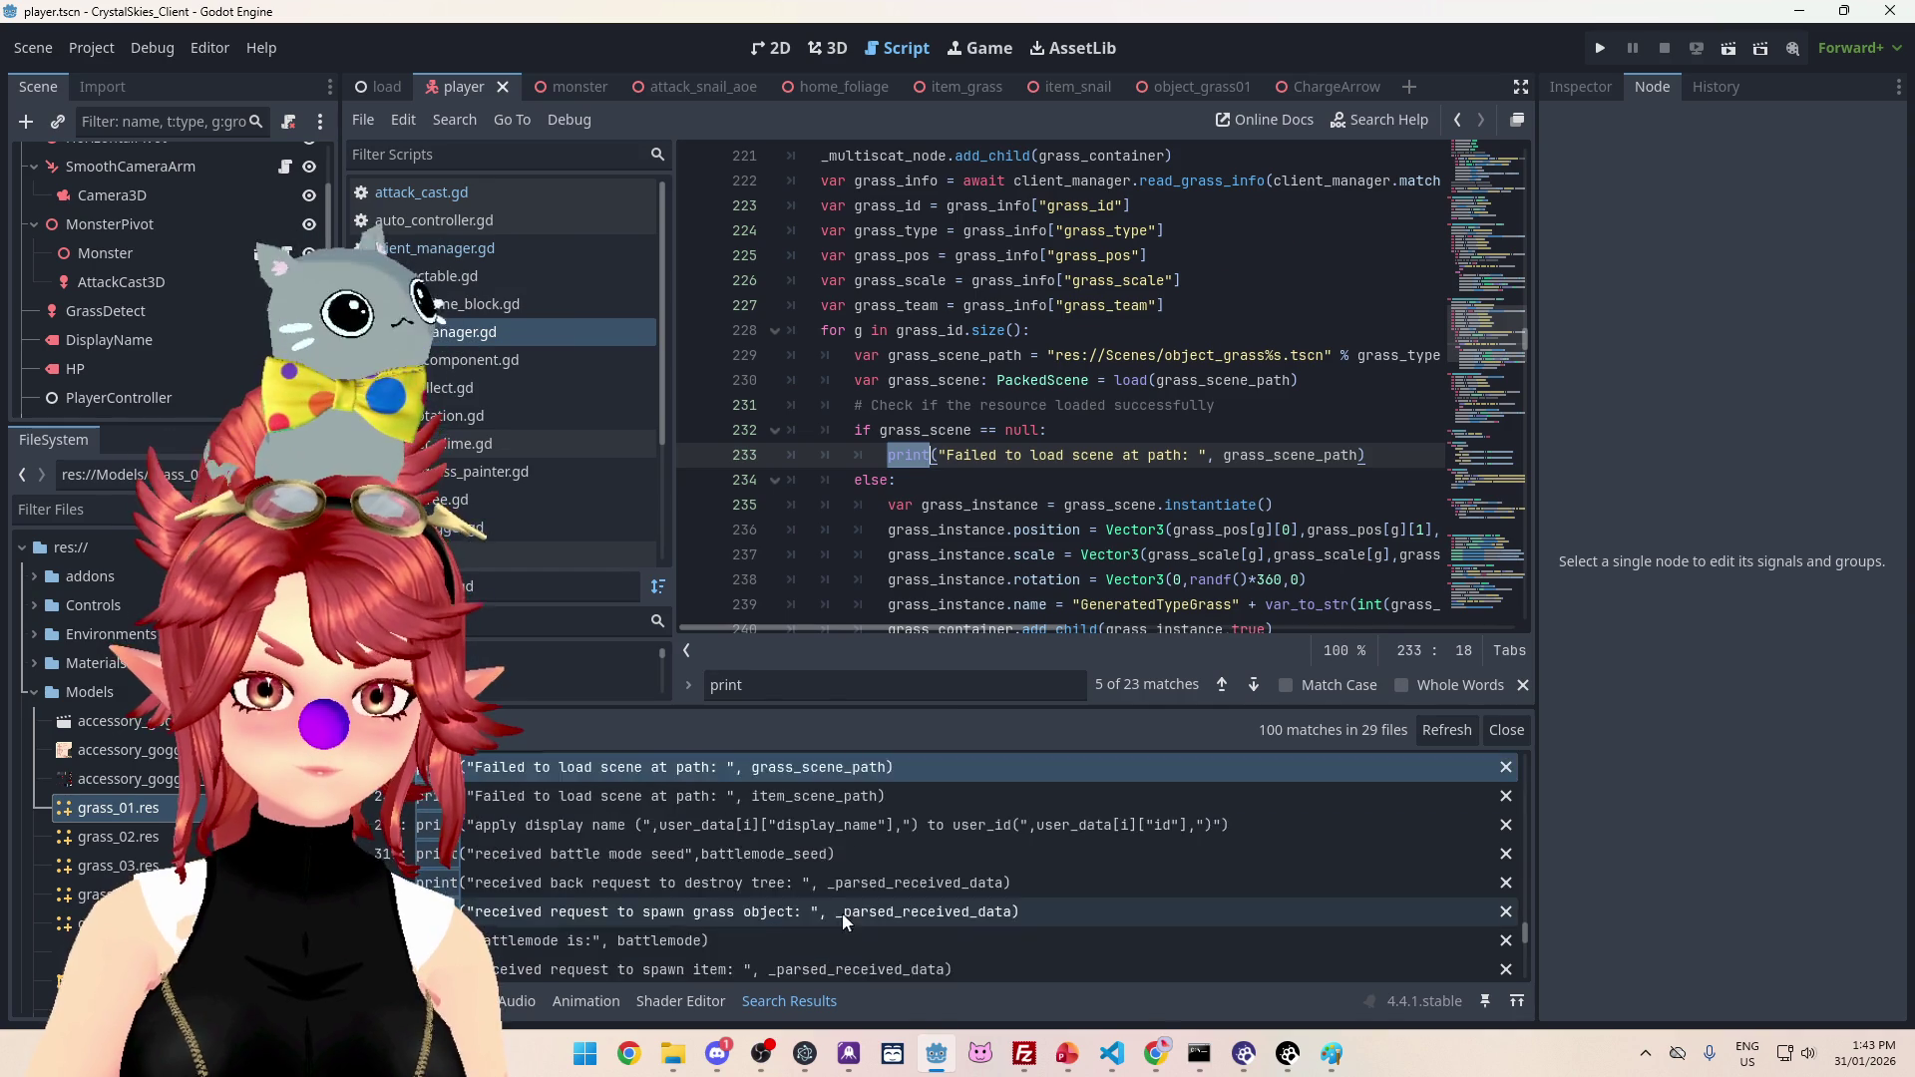
scroll(826, 942, down, 4)
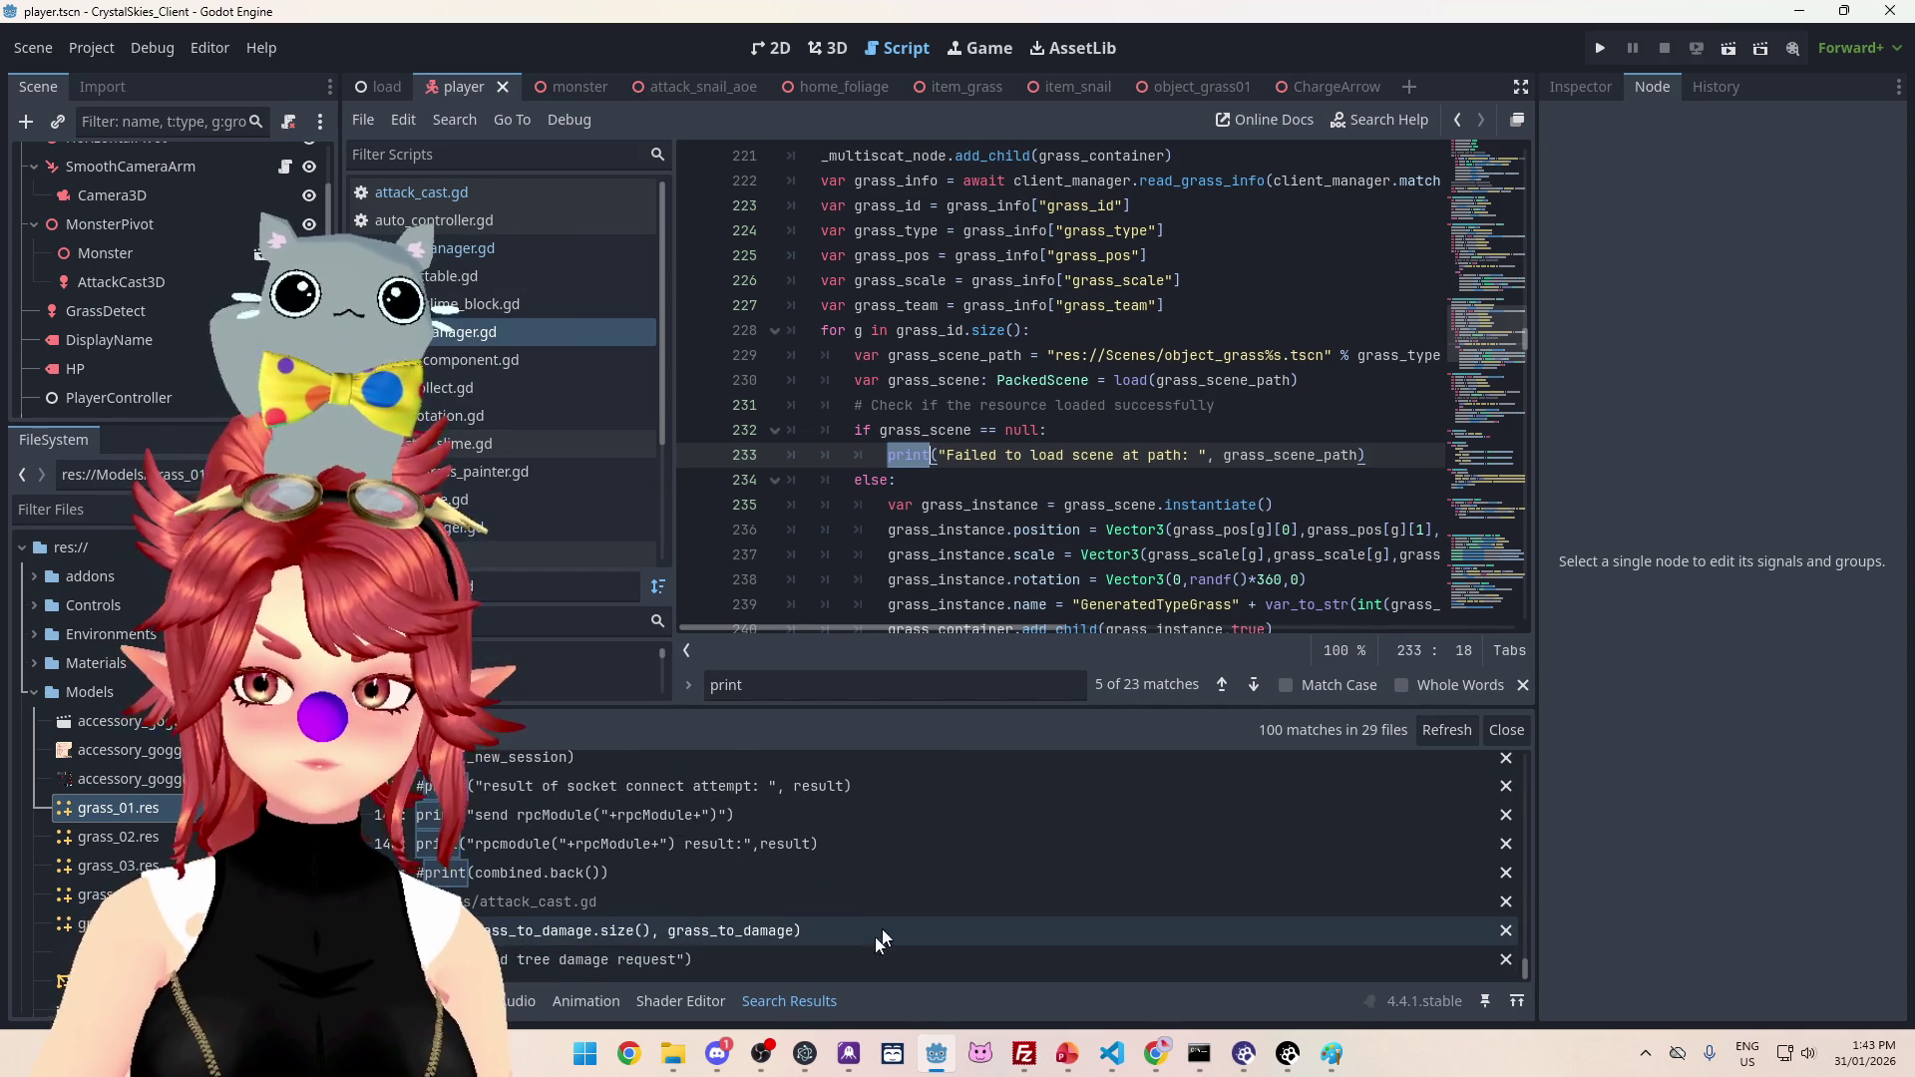
click(814, 956)
click(915, 536)
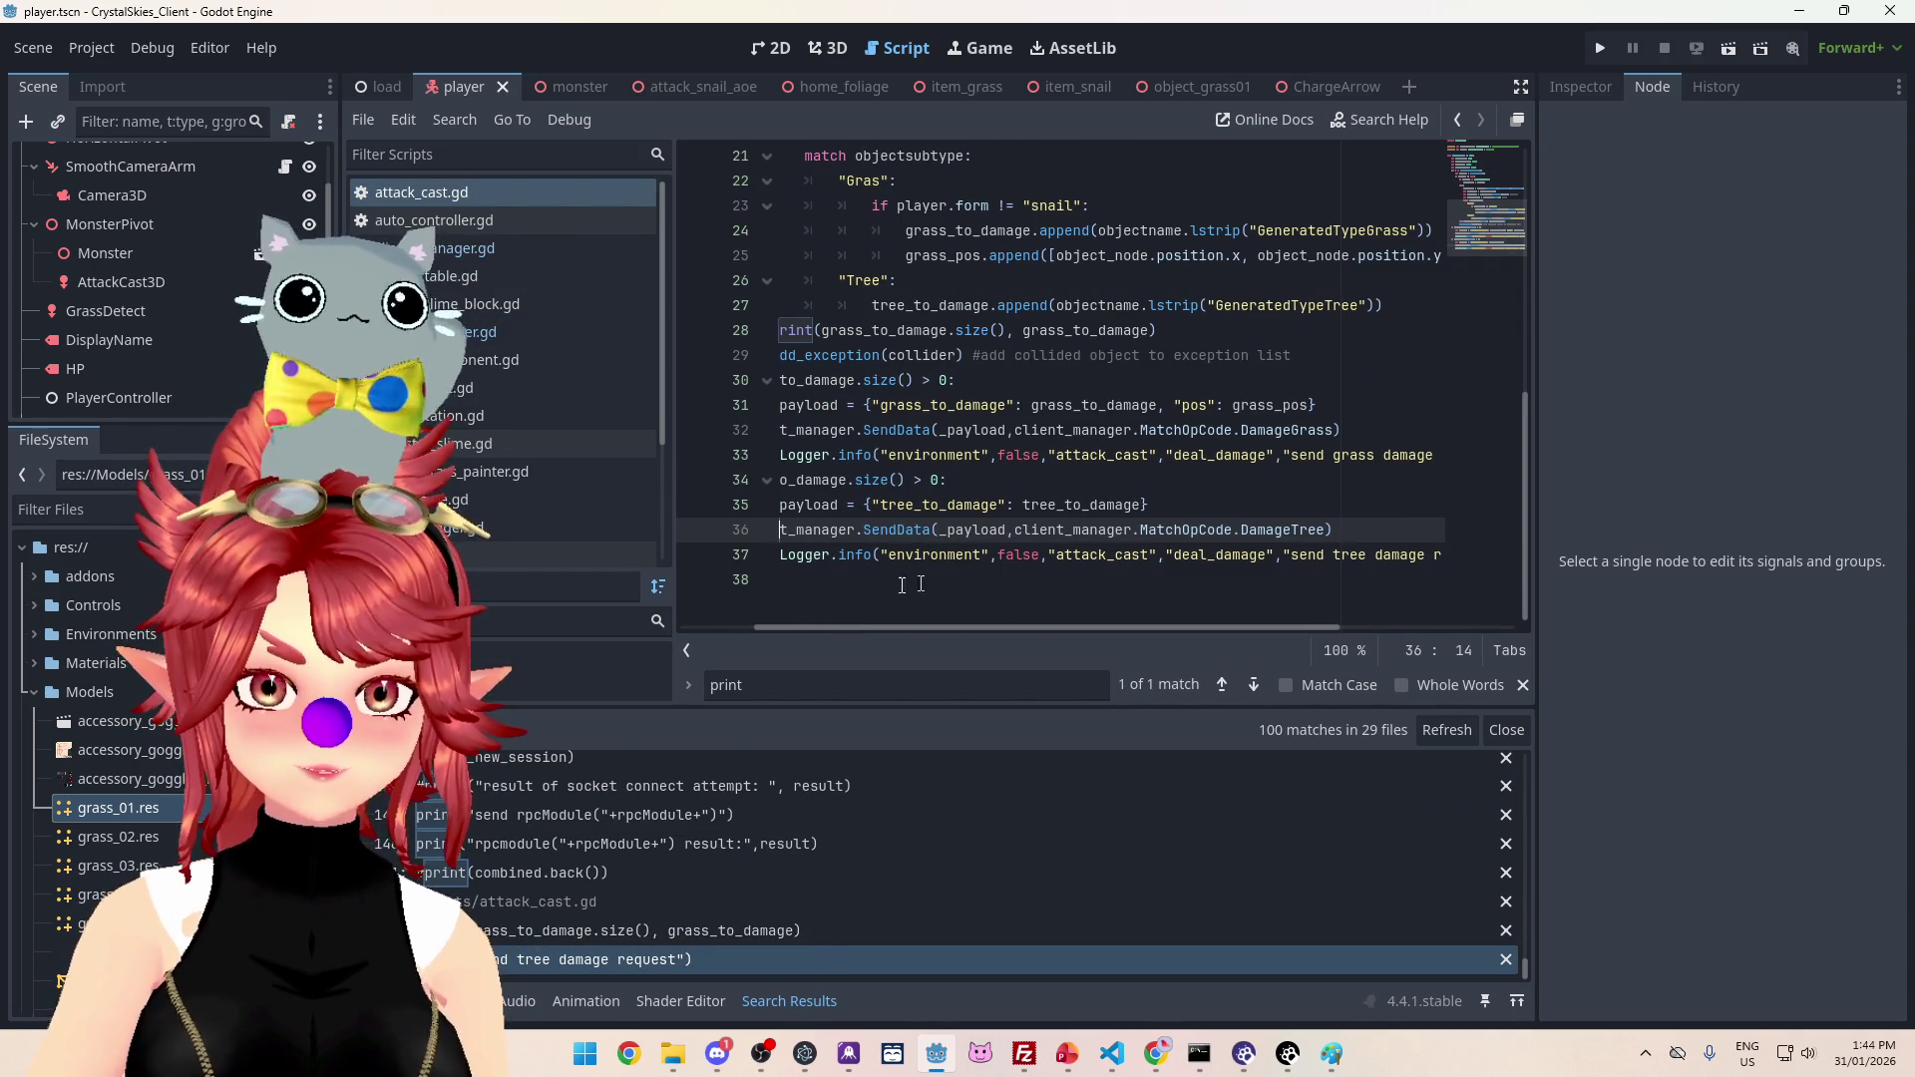
drag(773, 626, 731, 625)
drag(847, 455, 1538, 464)
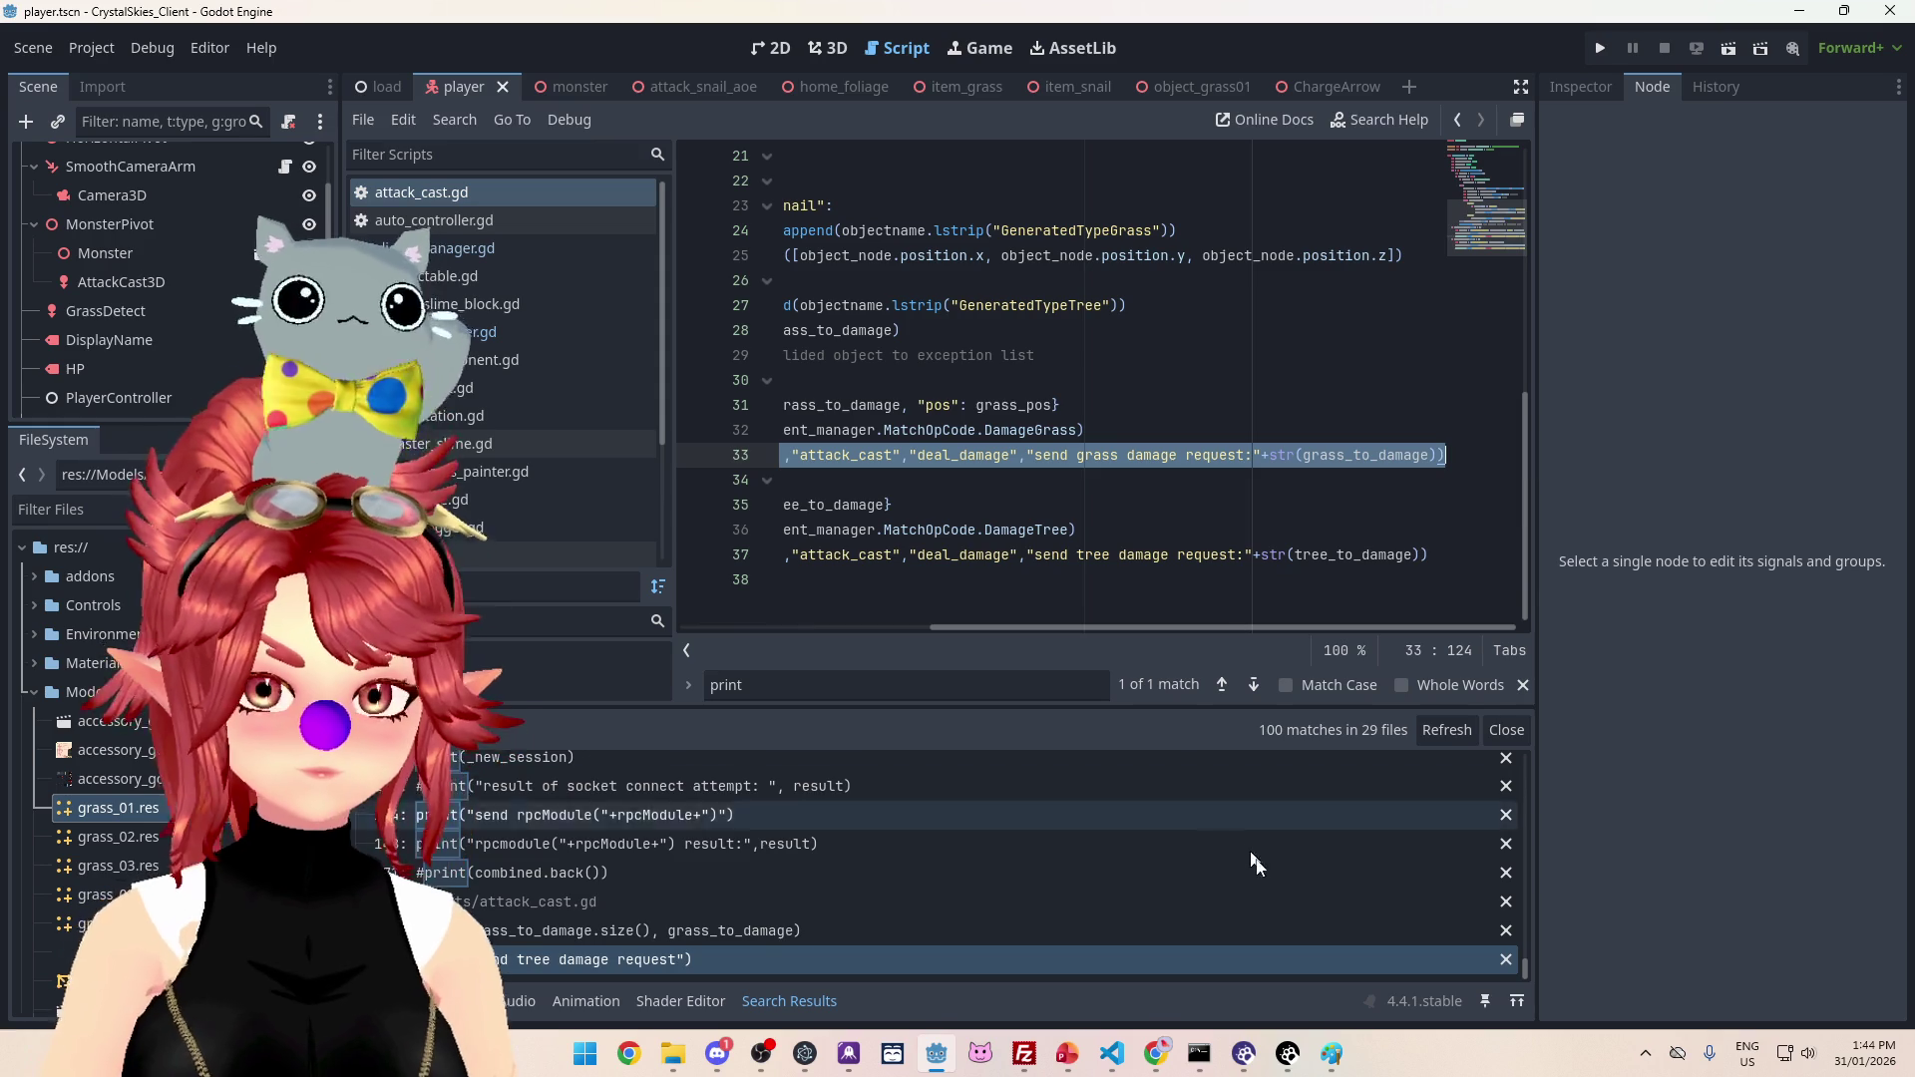
scroll(1215, 834, up, 10)
scroll(938, 886, up, 5)
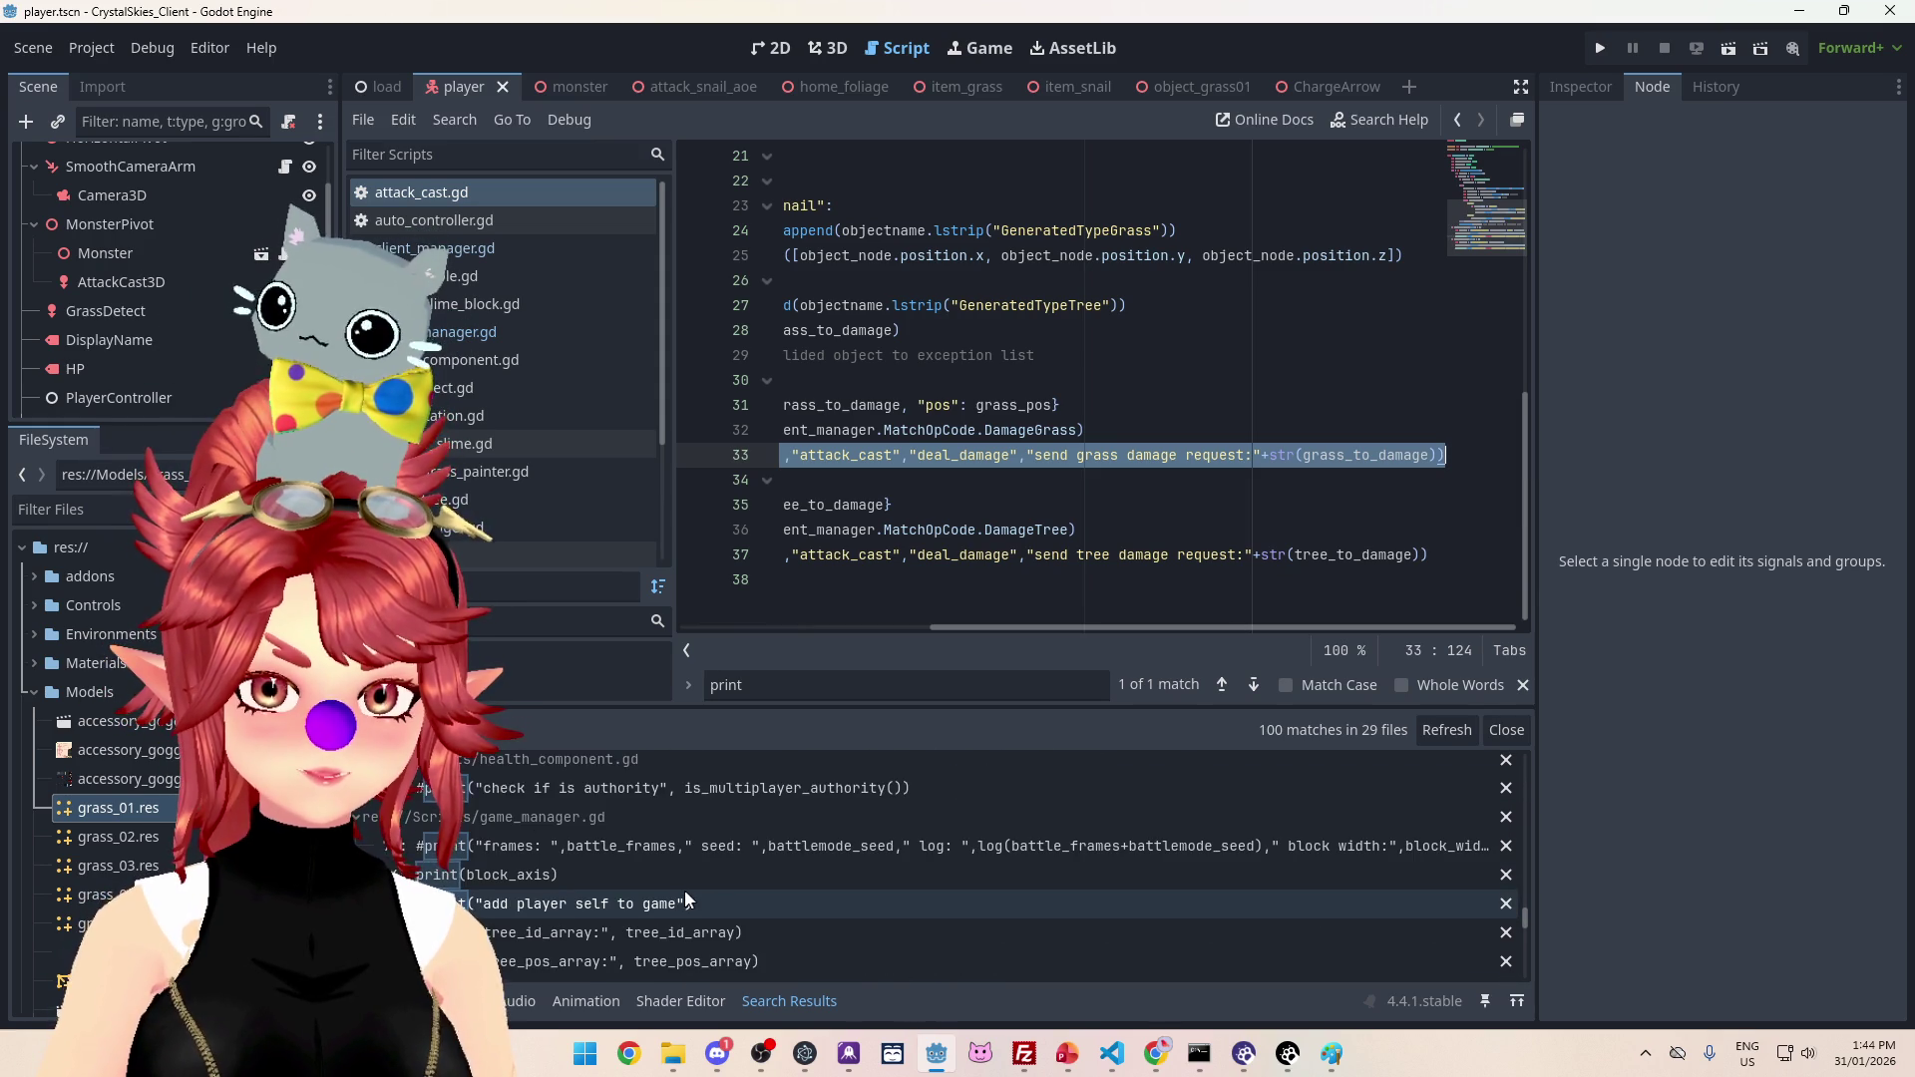
scroll(718, 902, down, 3)
scroll(907, 930, down, 2)
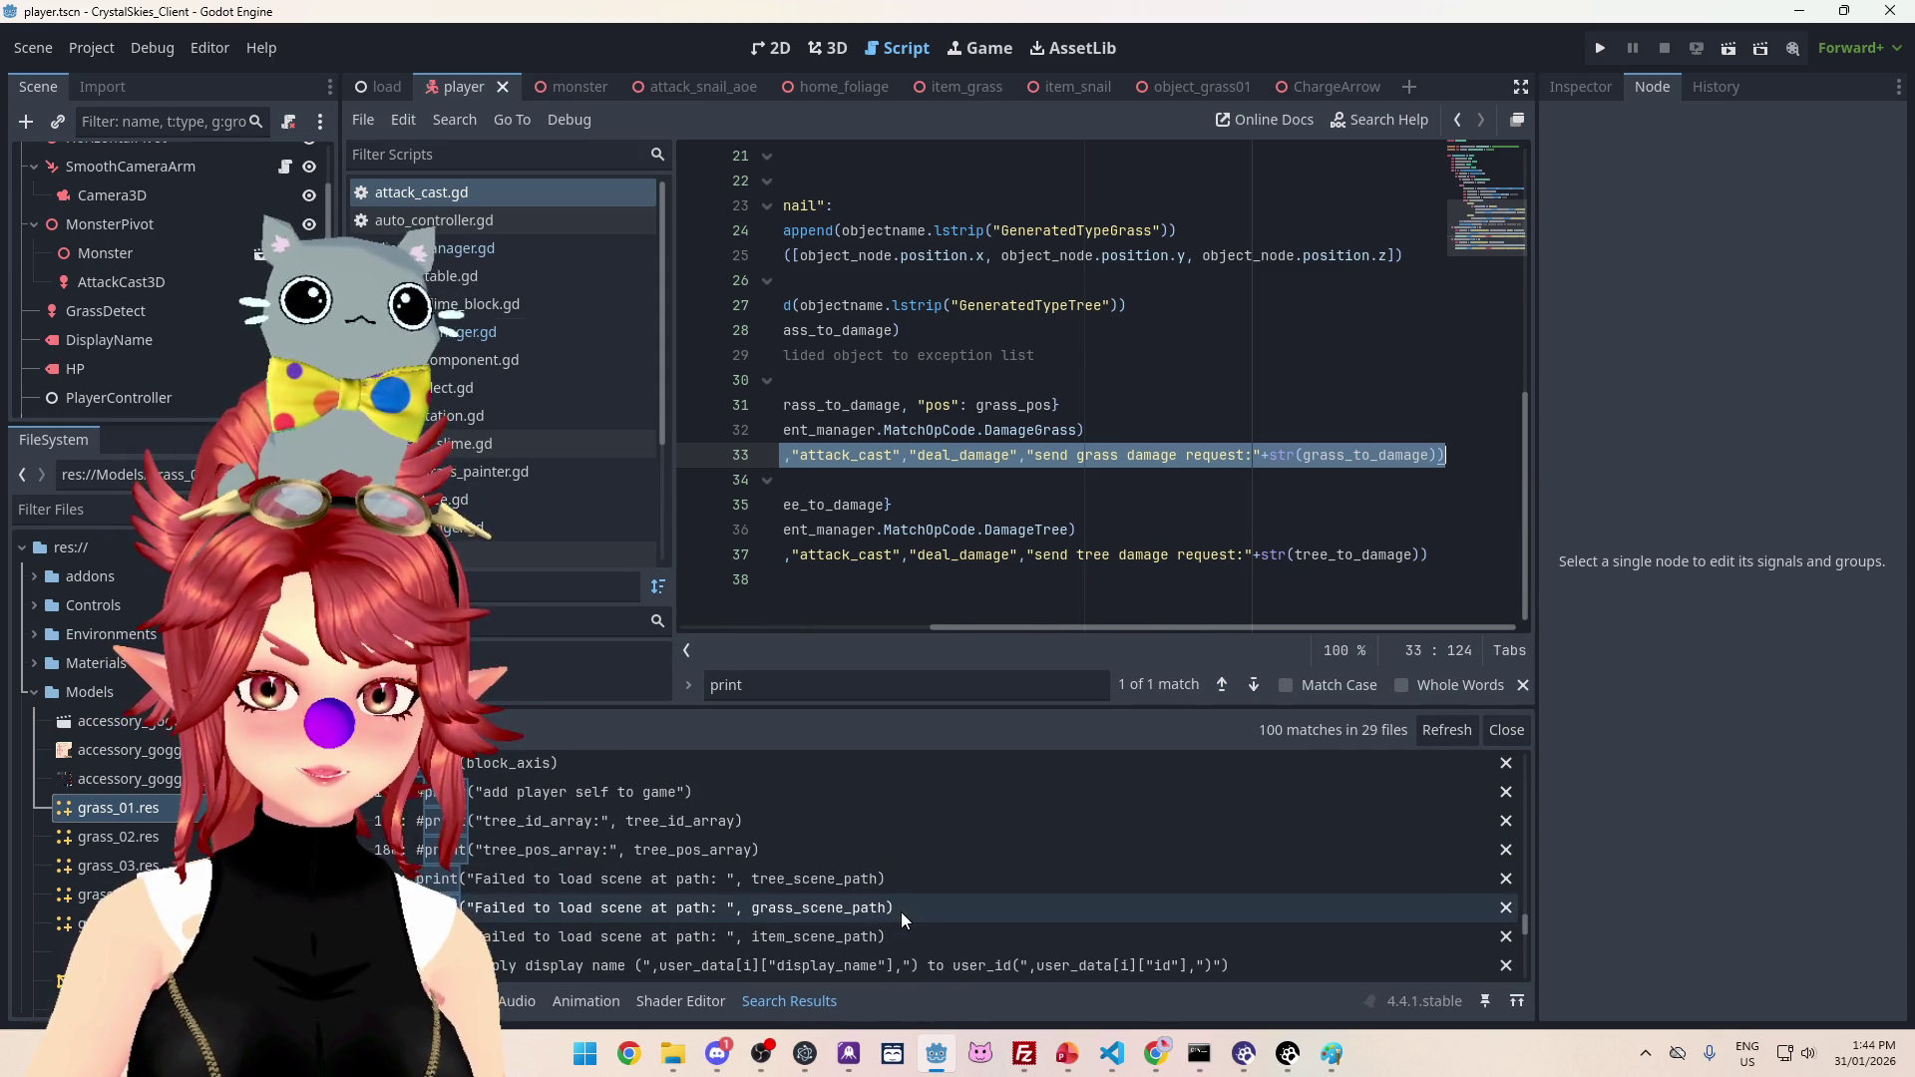
click(900, 912)
click(1227, 465)
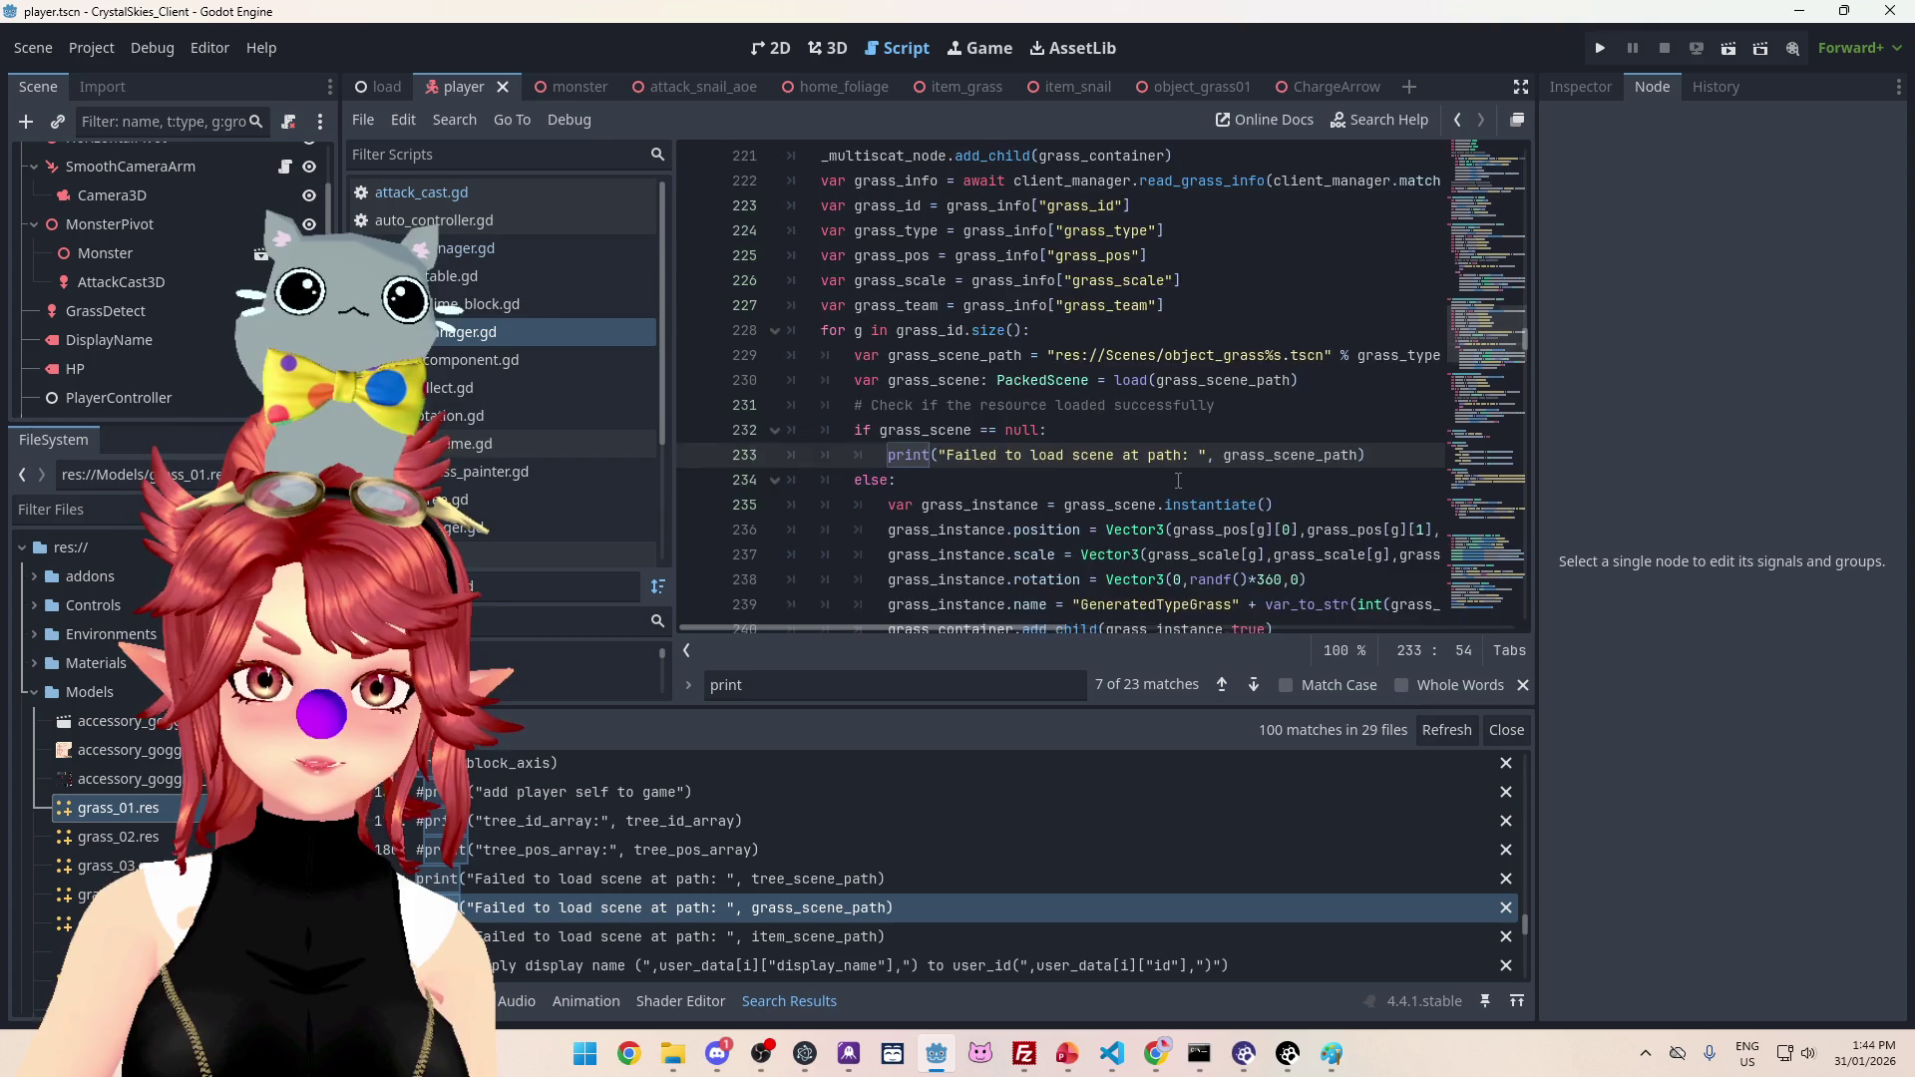
scroll(1179, 481, down, 2)
scroll(1107, 349, up, 2)
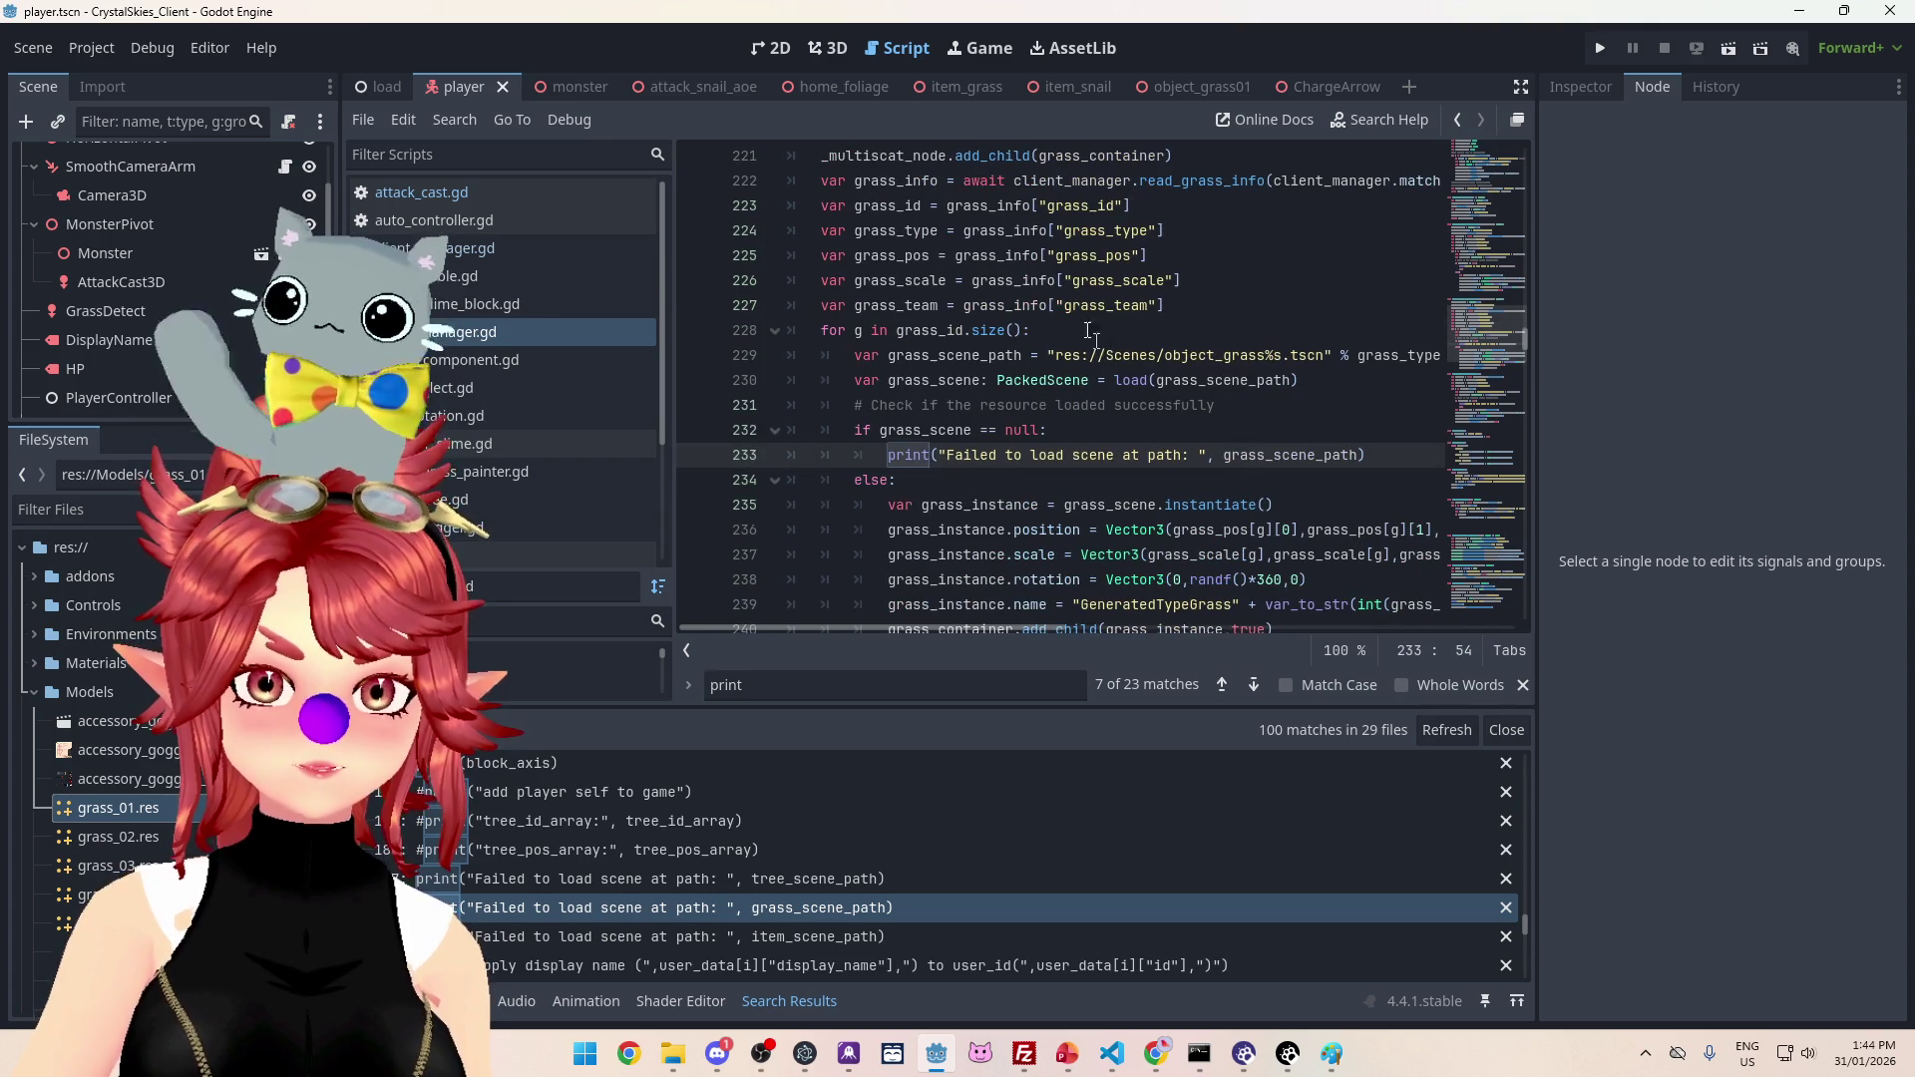
scroll(963, 349, up, 2)
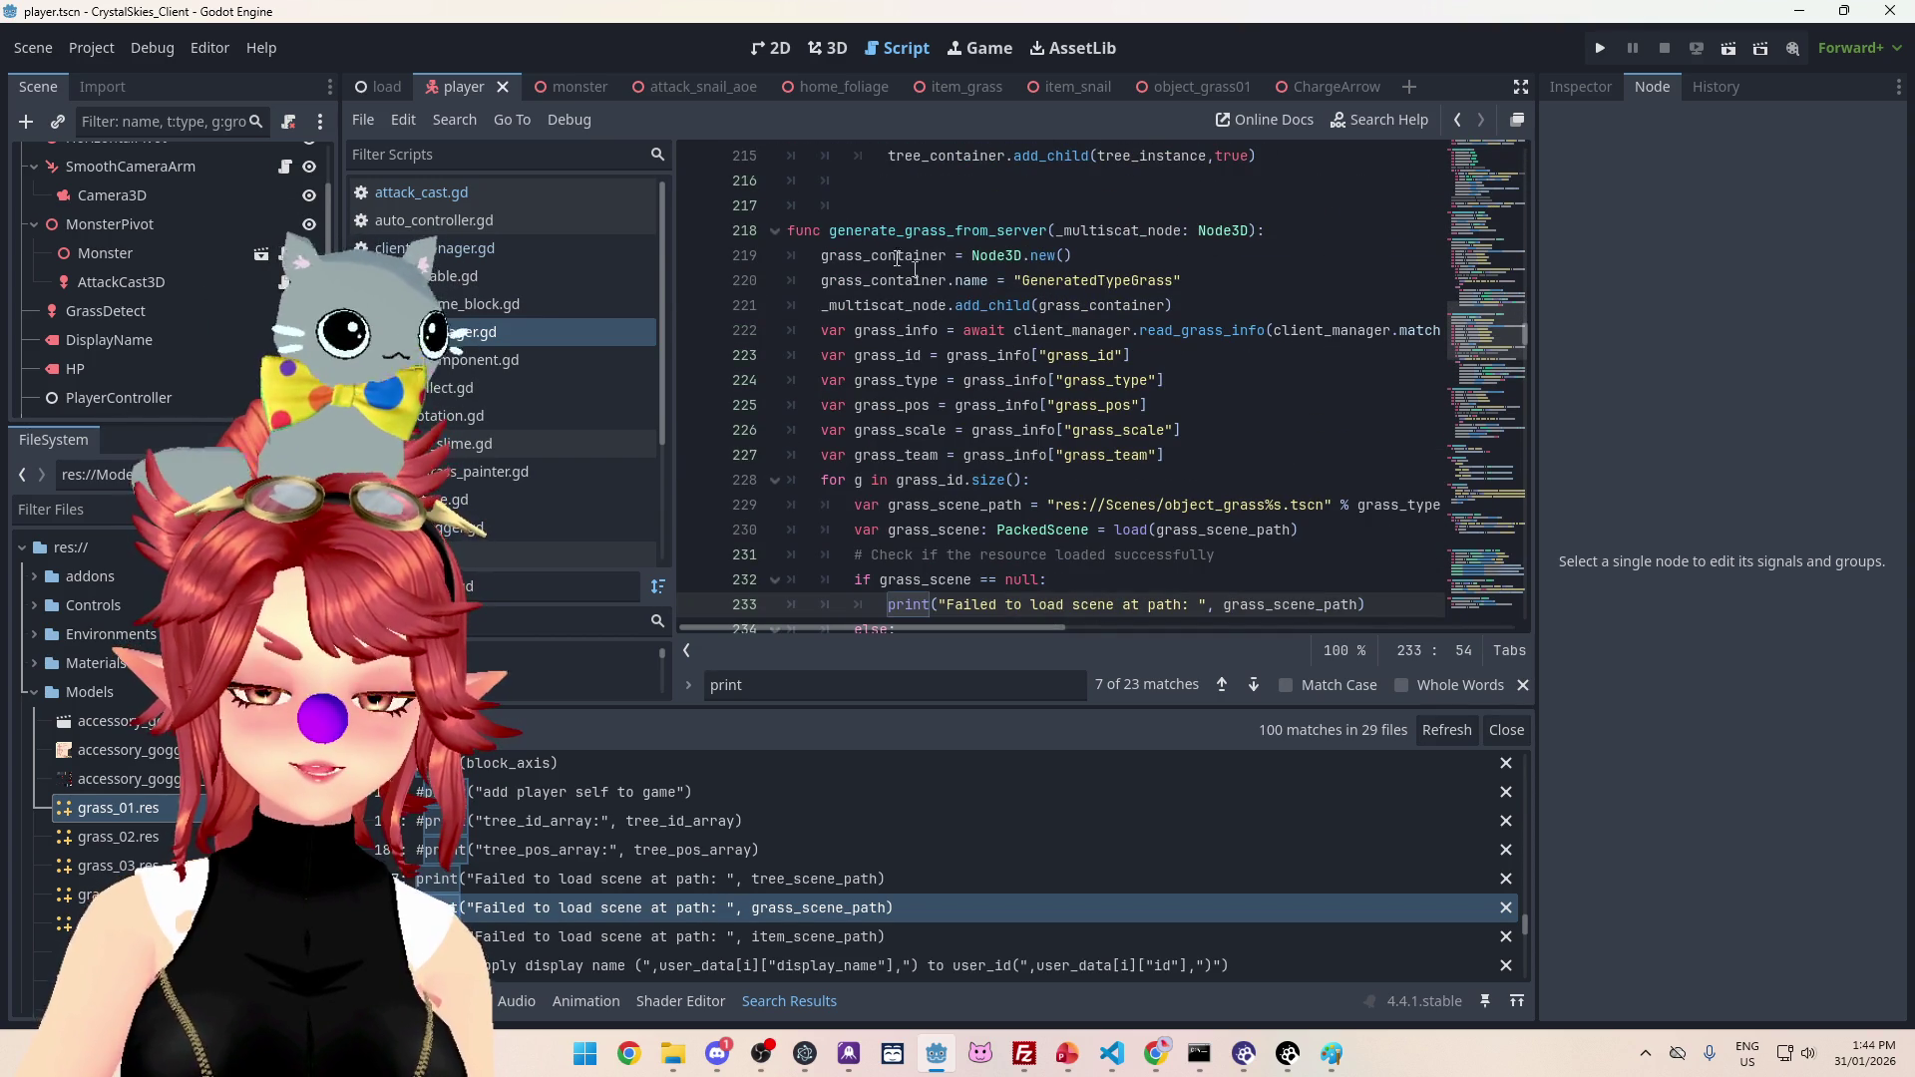
scroll(988, 267, down, 5)
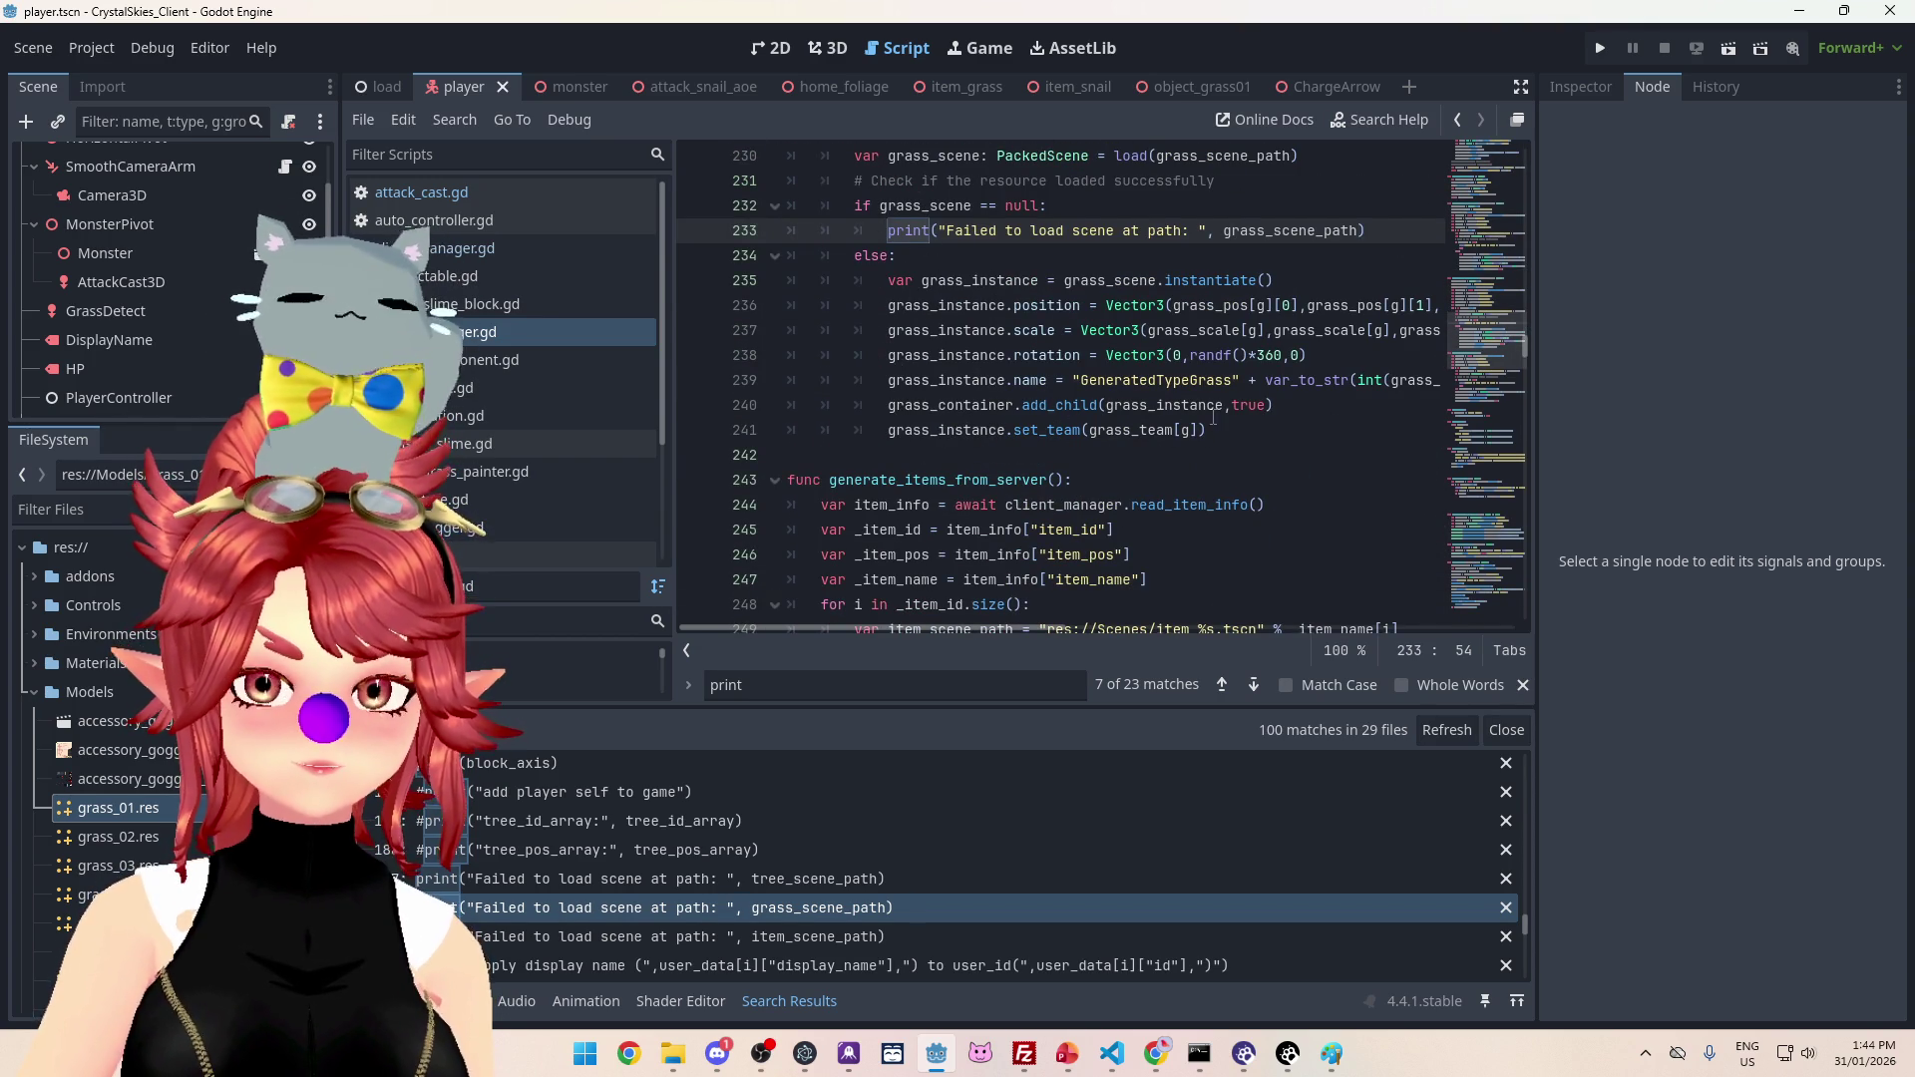
scroll(1147, 421, up, 2)
scroll(1122, 456, up, 4)
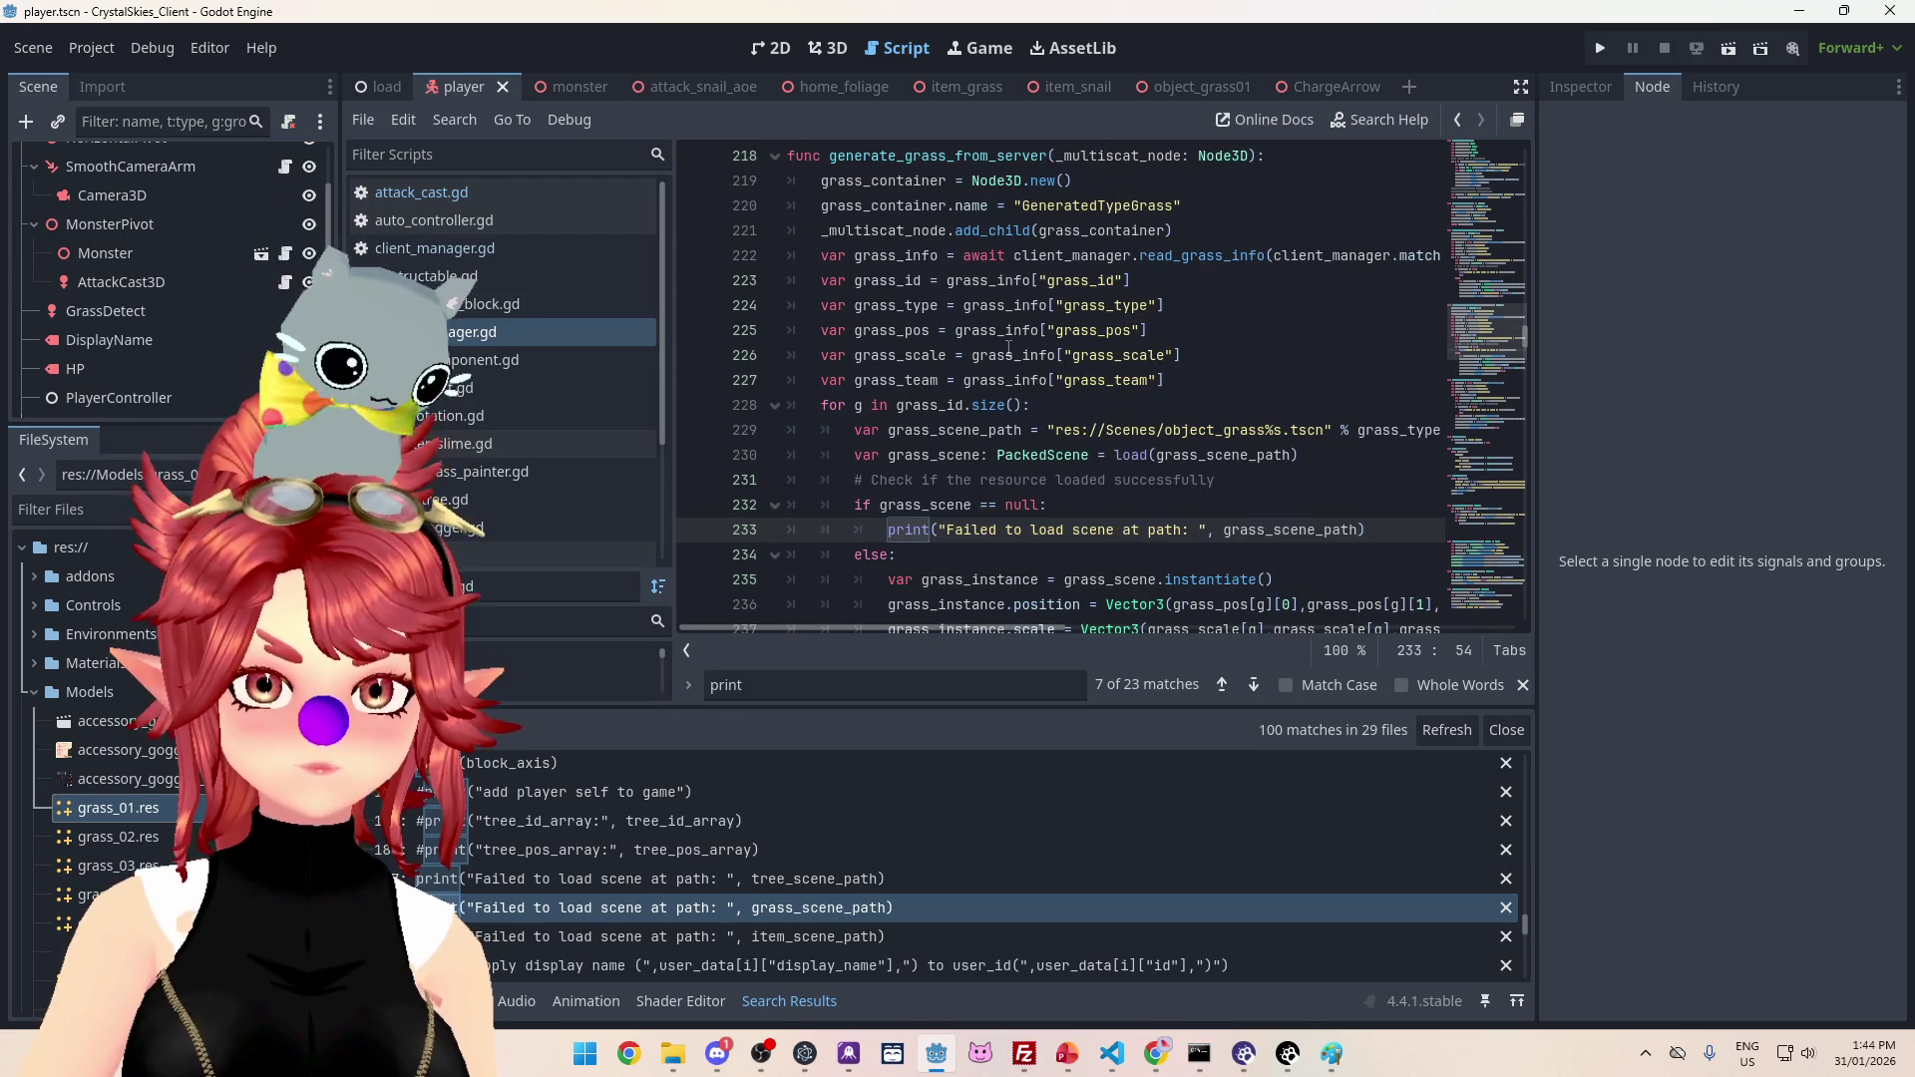
scroll(1048, 404, down, 1)
scroll(1092, 480, down, 1)
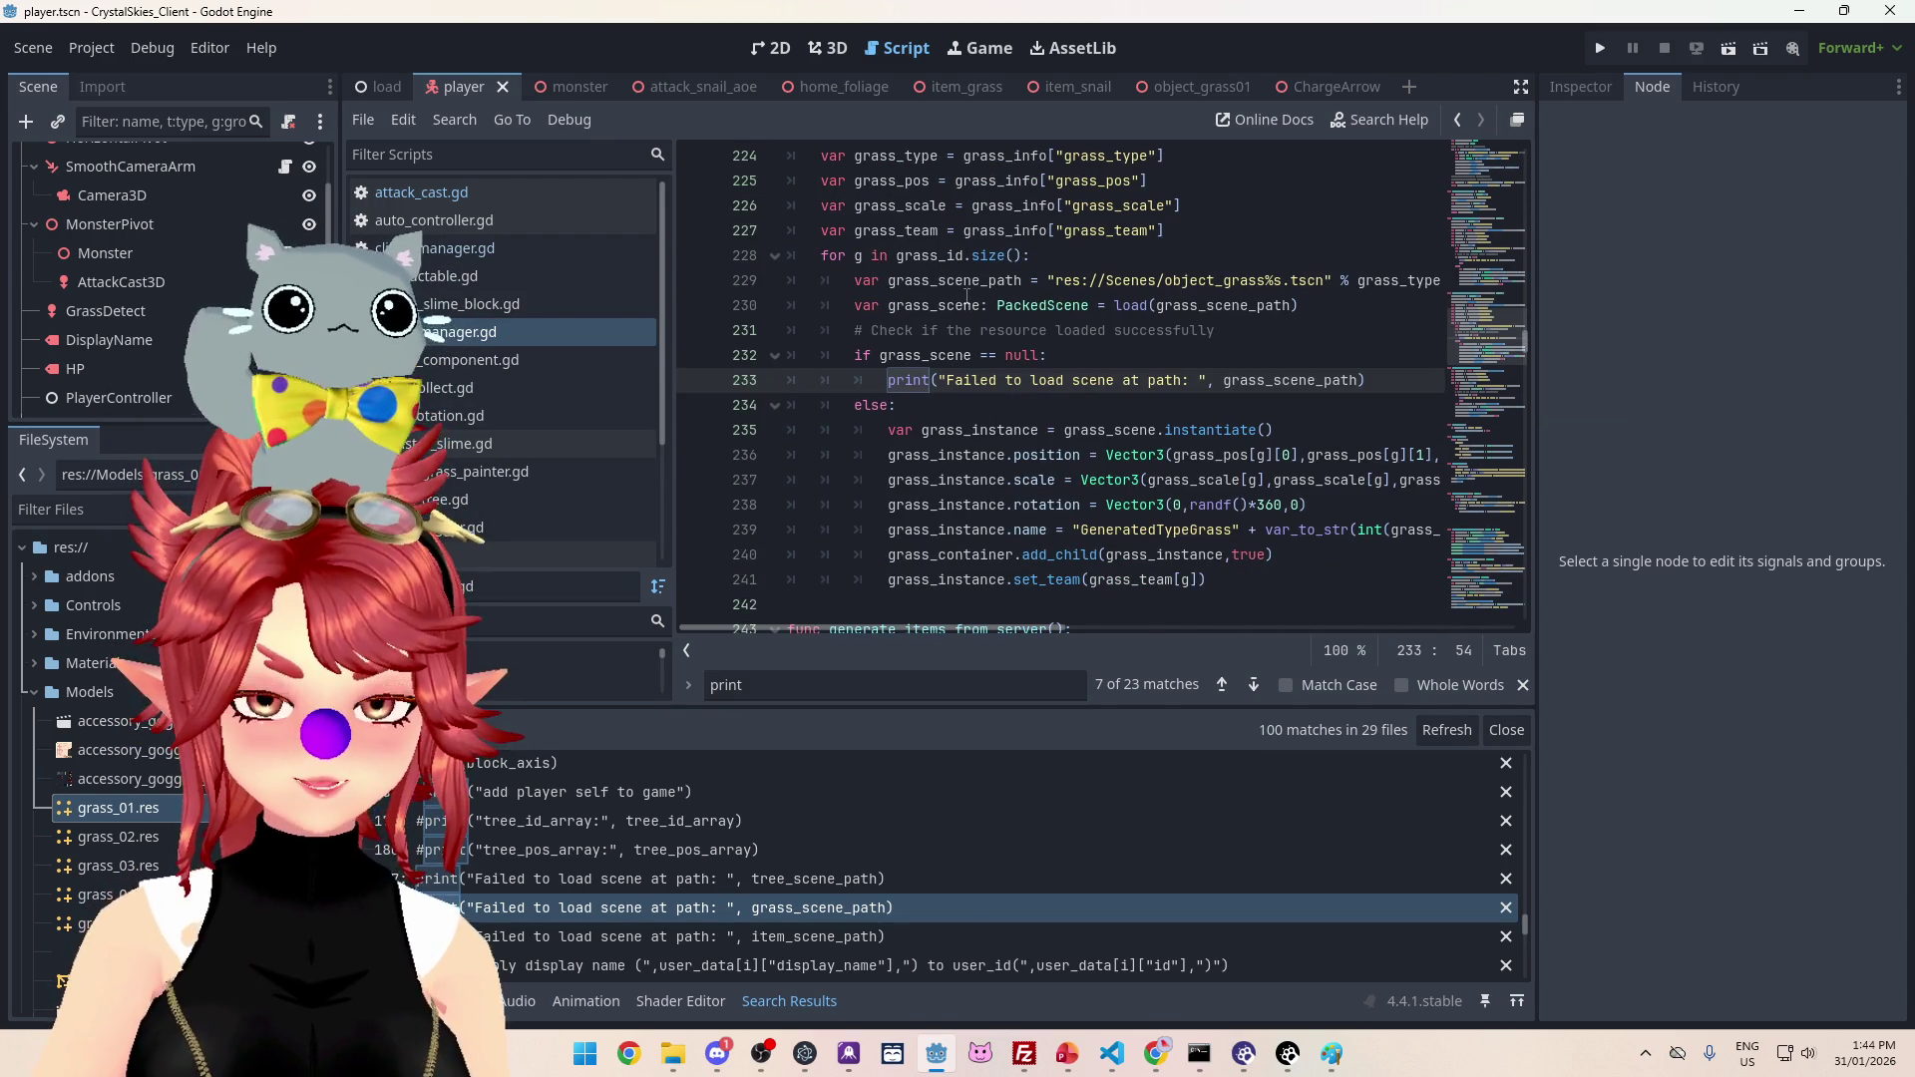
scroll(966, 295, up, 1)
scroll(970, 317, up, 2)
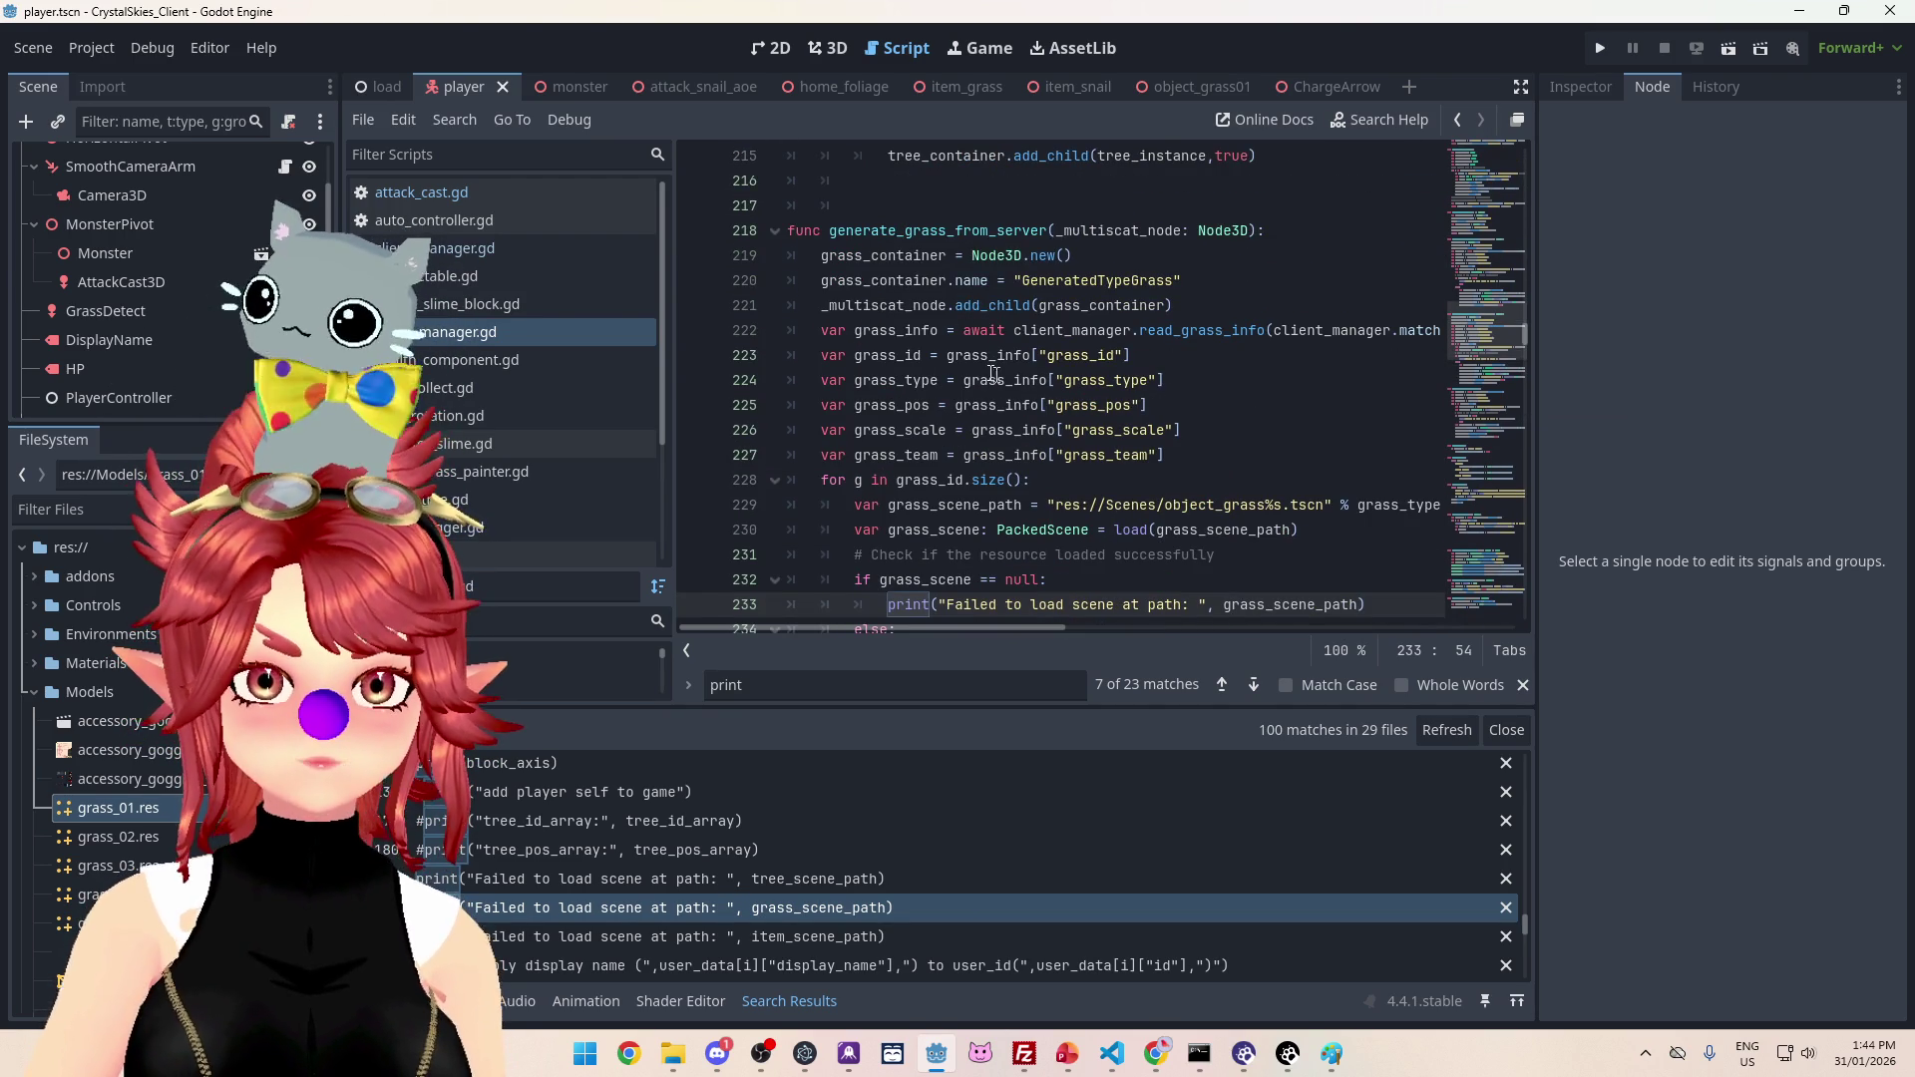
mouse_move(989, 373)
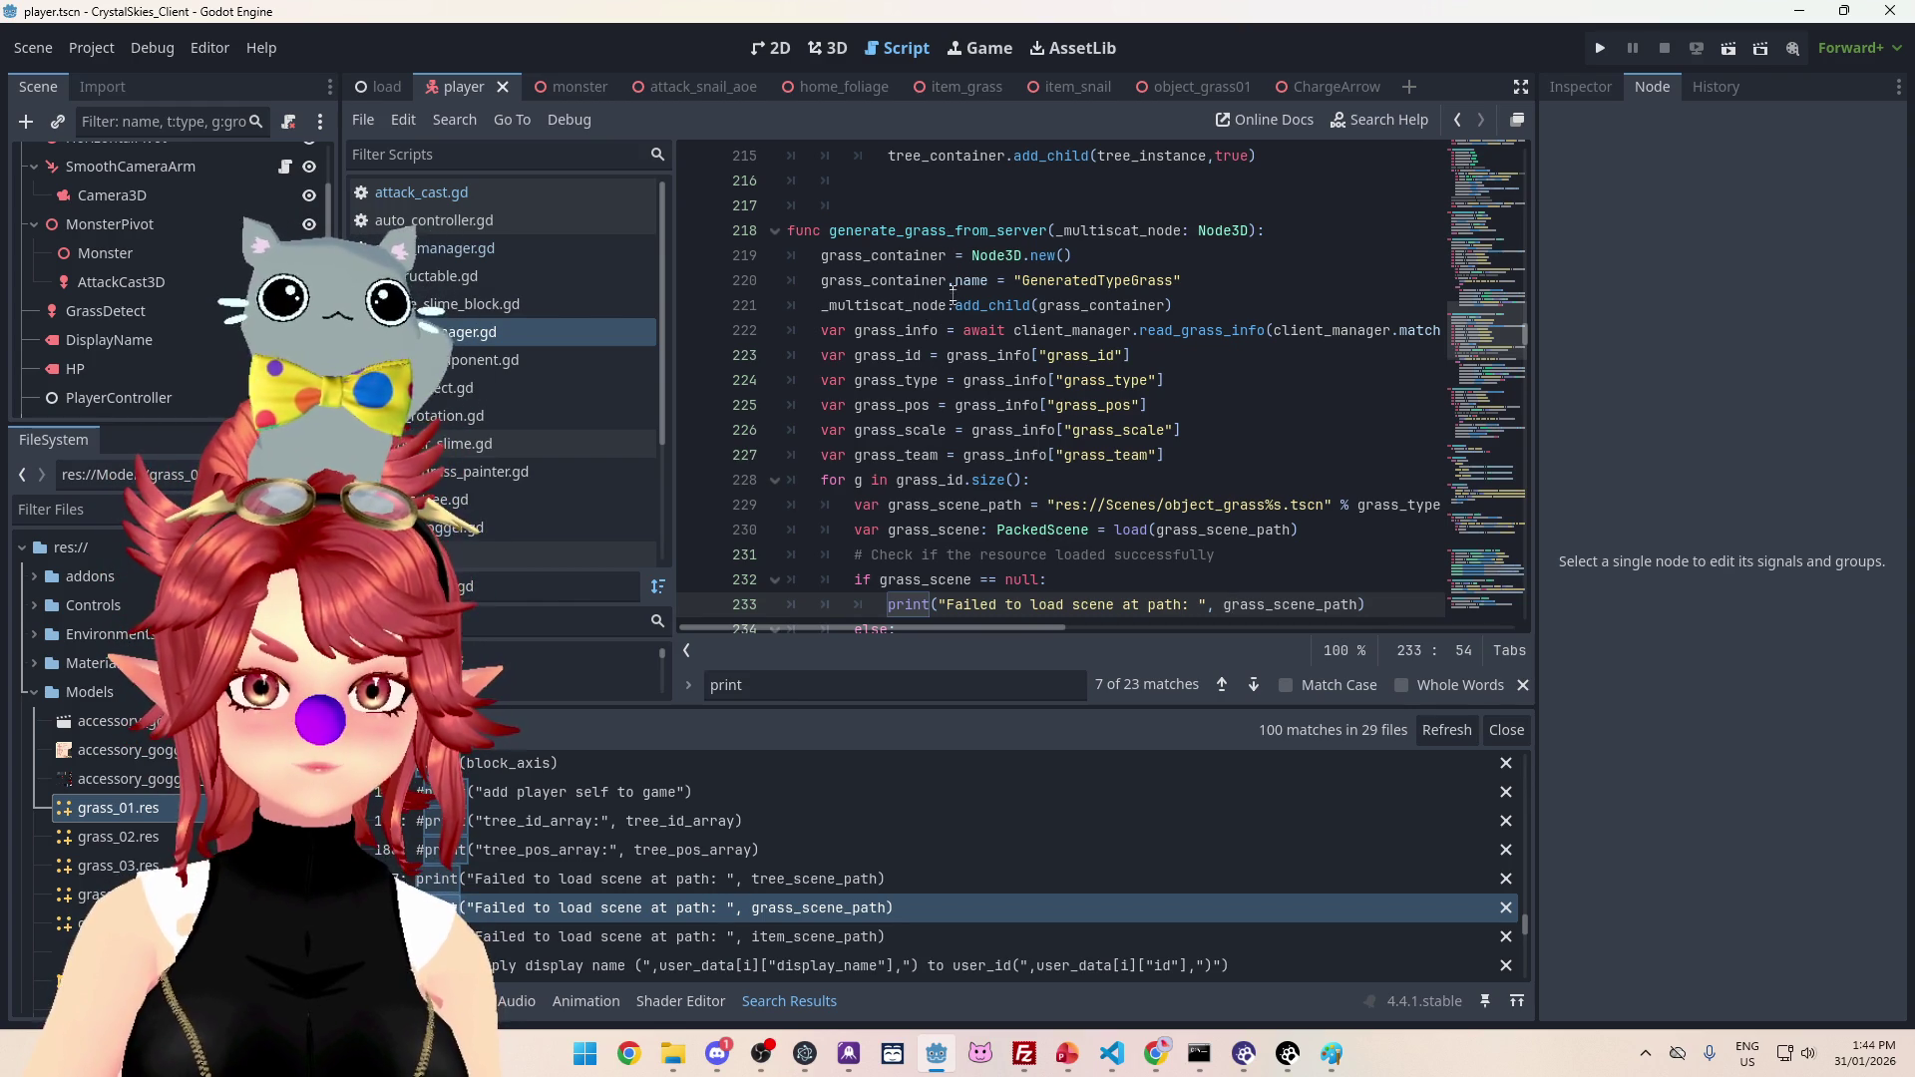
scroll(879, 342, down, 2)
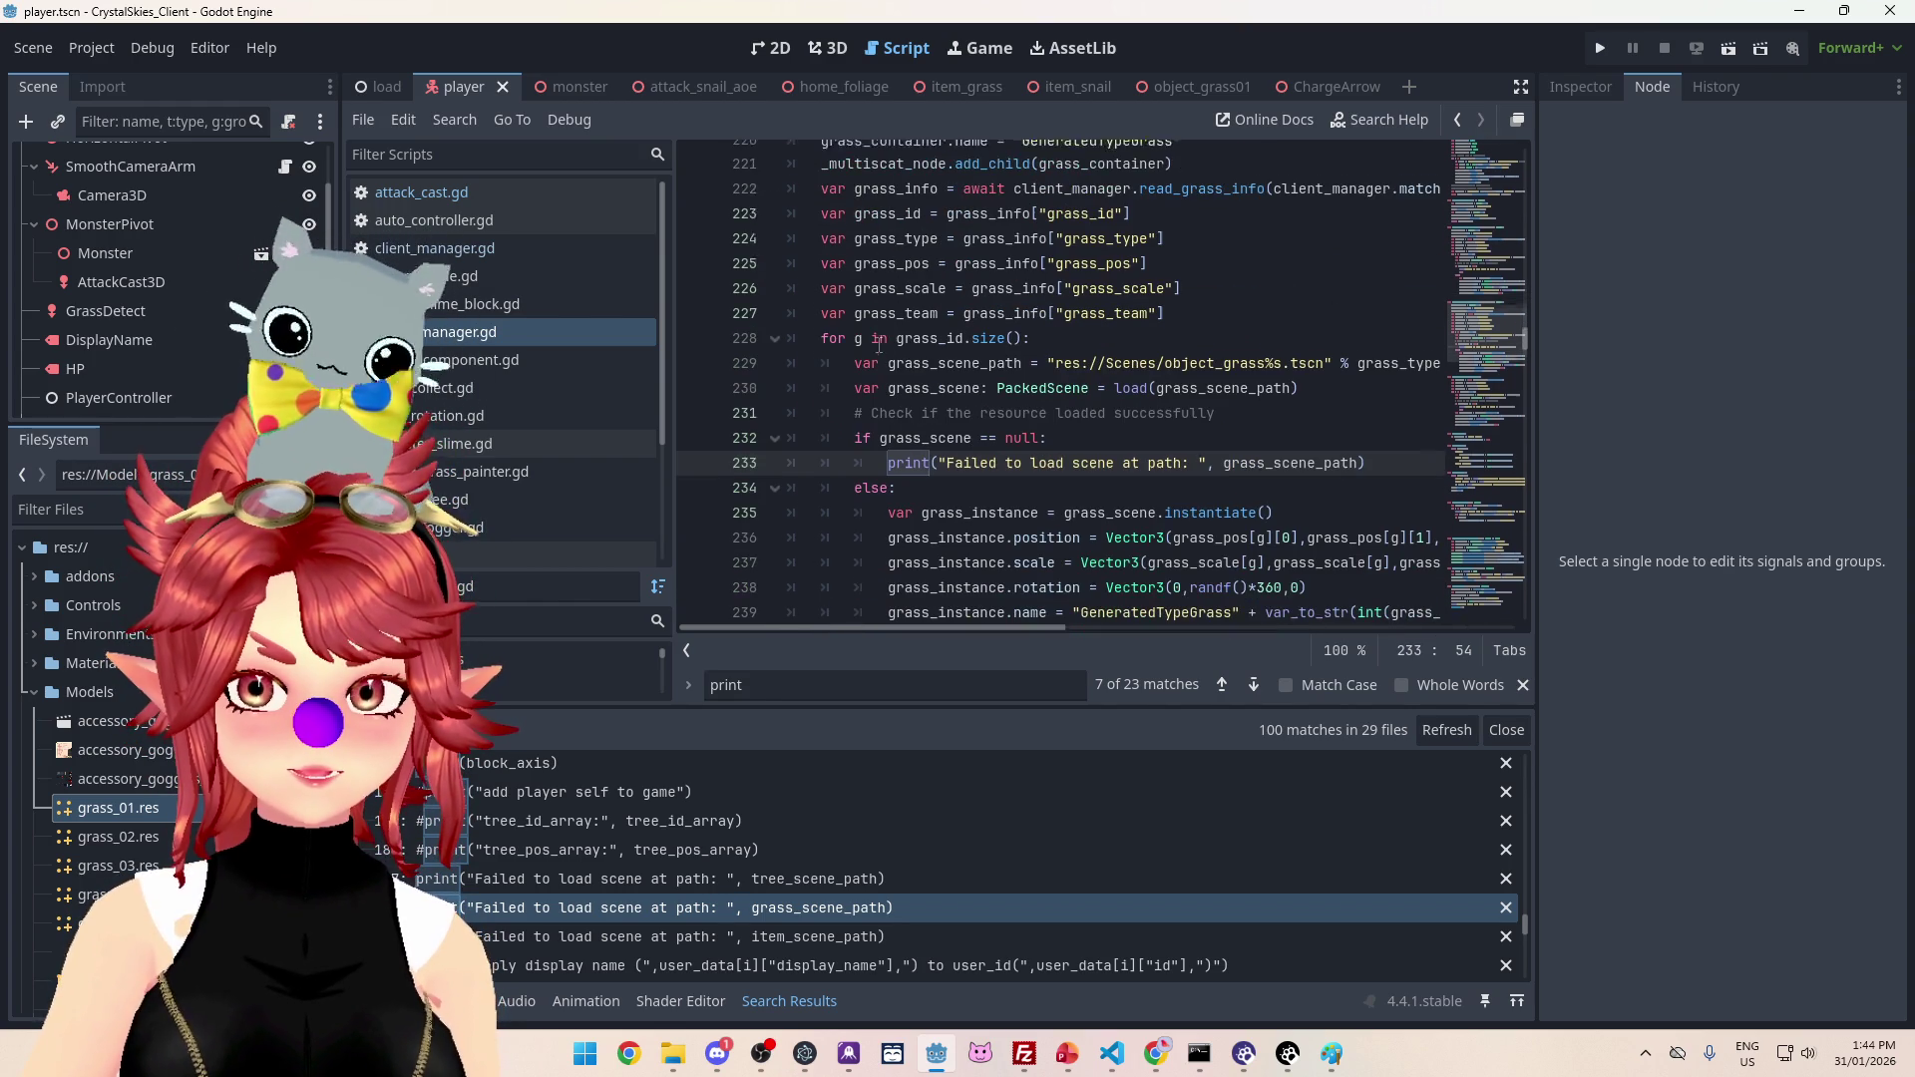
scroll(1019, 409, down, 2)
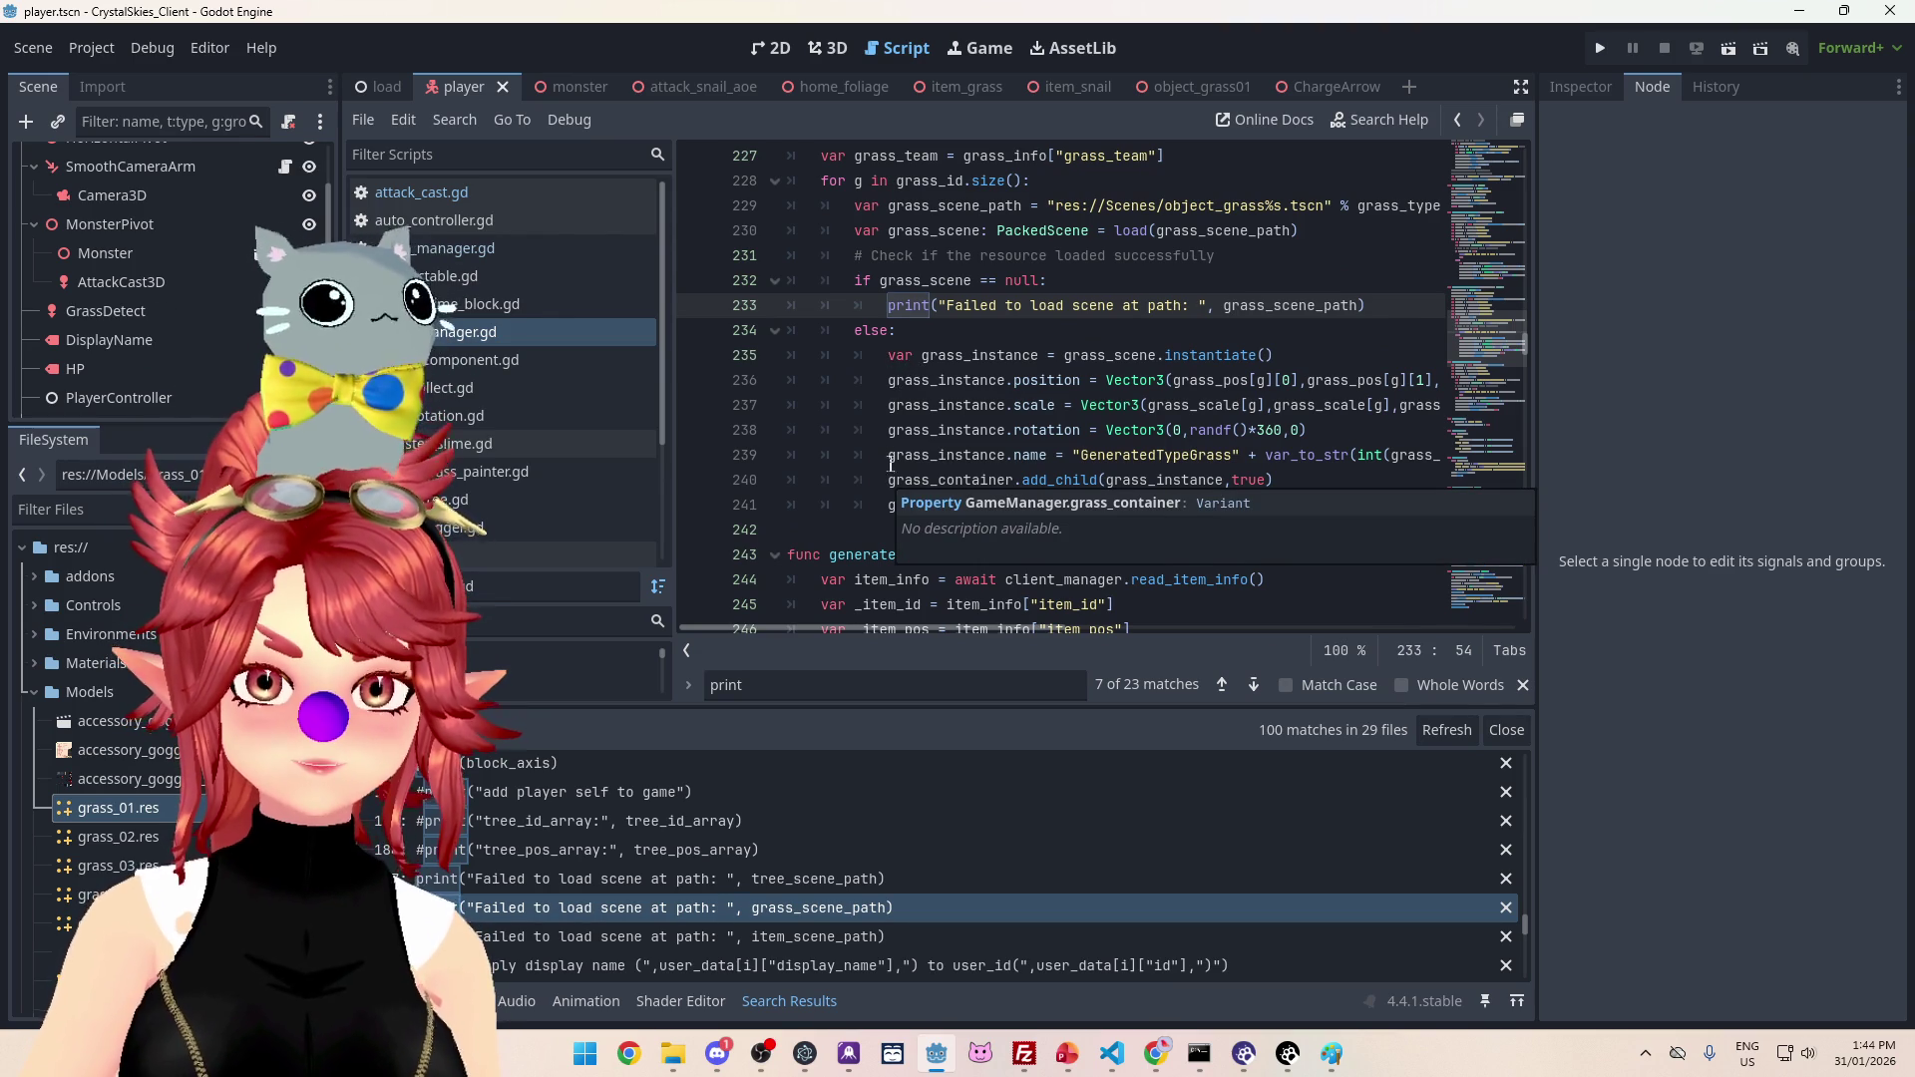
click(891, 480)
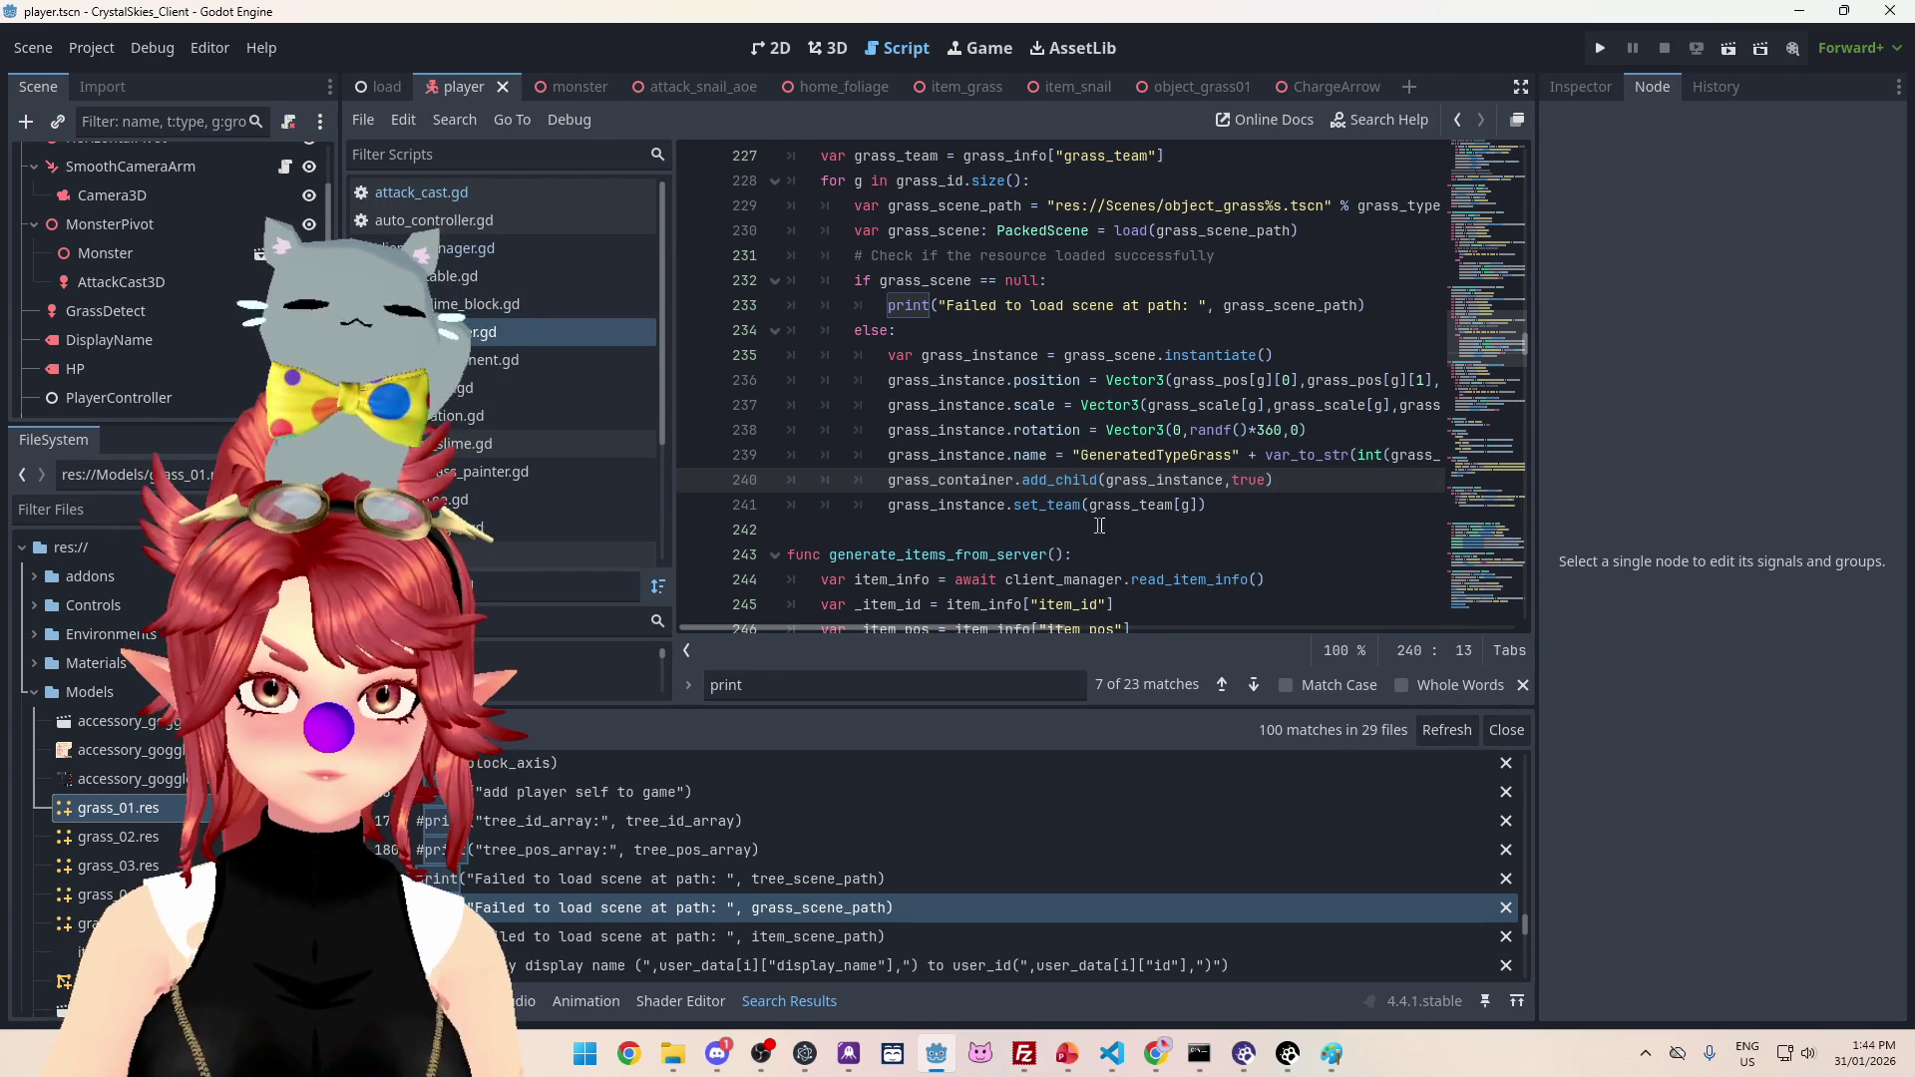
scroll(1094, 527, down, 1)
scroll(1223, 586, up, 1)
mouse_move(1029, 628)
mouse_down()
mouse_move(1059, 627)
mouse_move(1013, 626)
mouse_up()
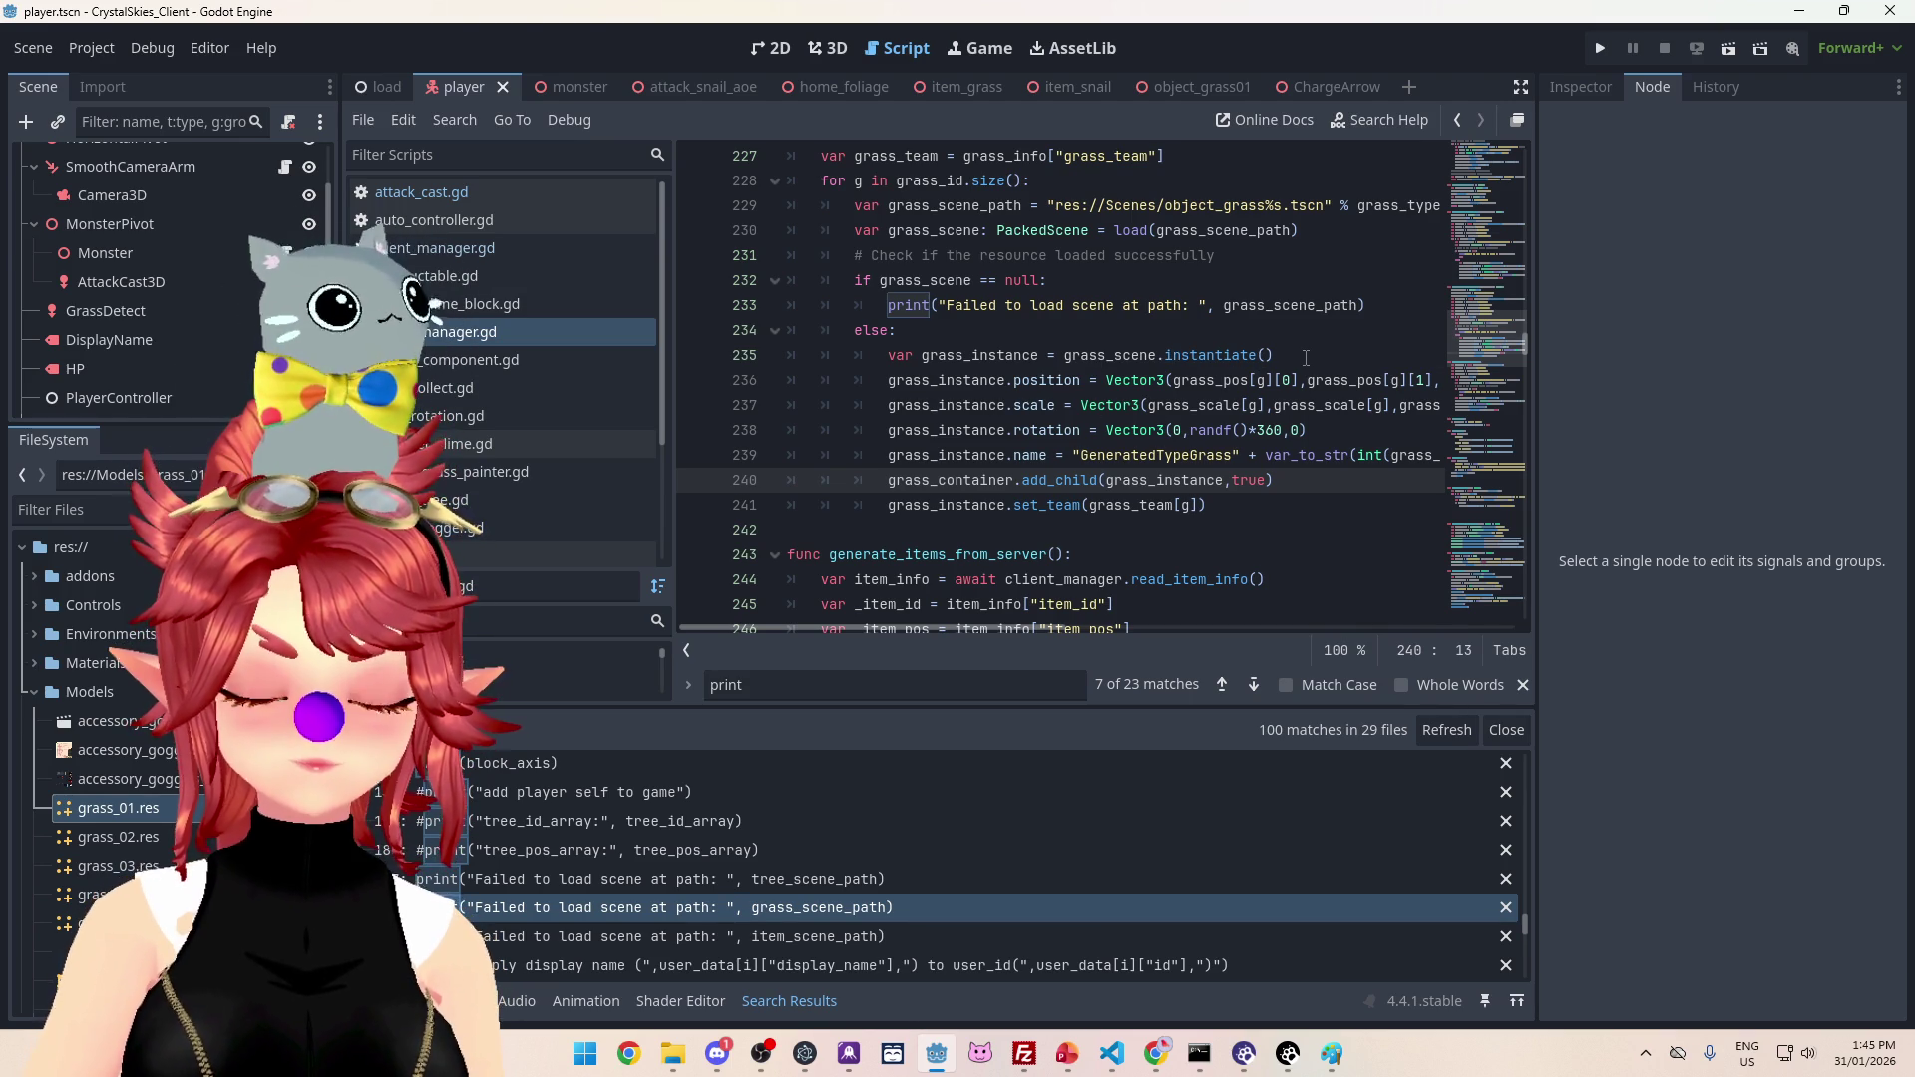
Step: Paste a PhweeLogger.info line after the grass instantiate() line, retagged game_manager
click(1306, 356)
key(Return)
key(ctrl+v)
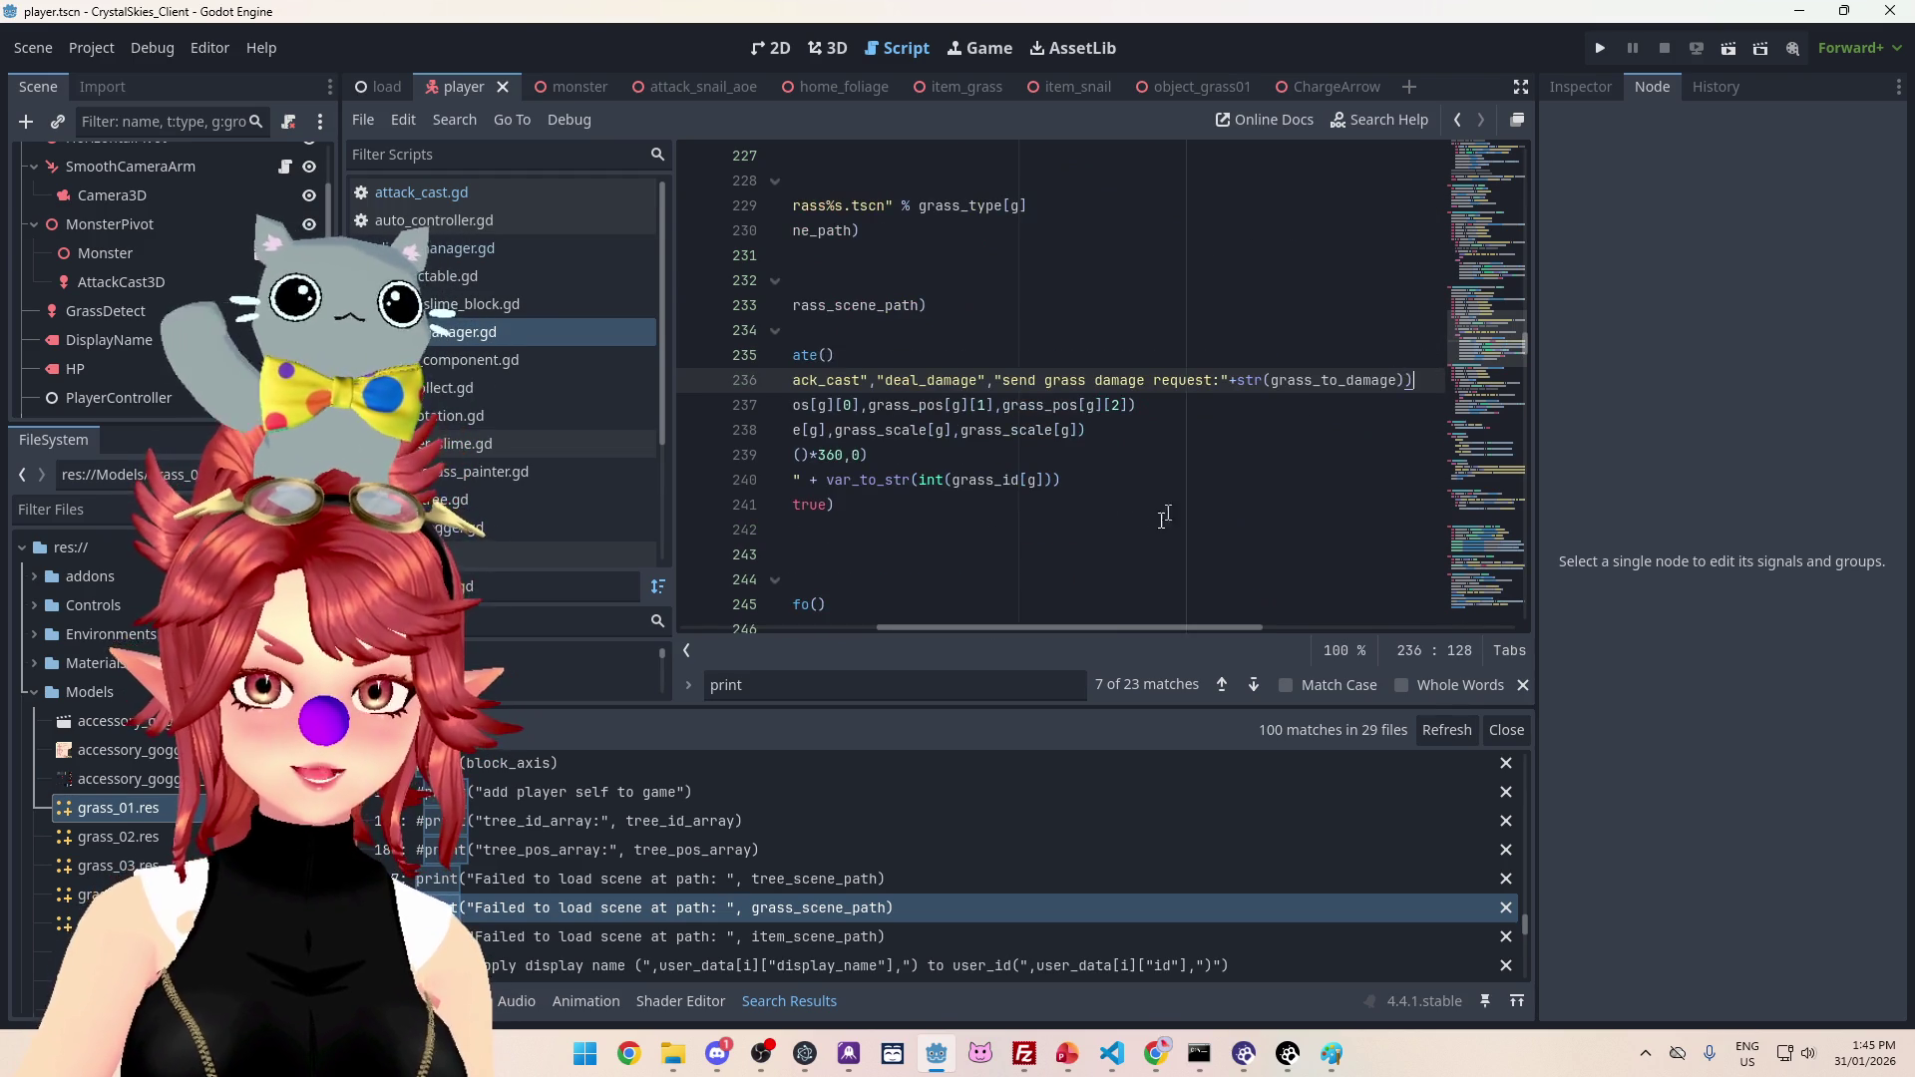
drag(1107, 629, 914, 596)
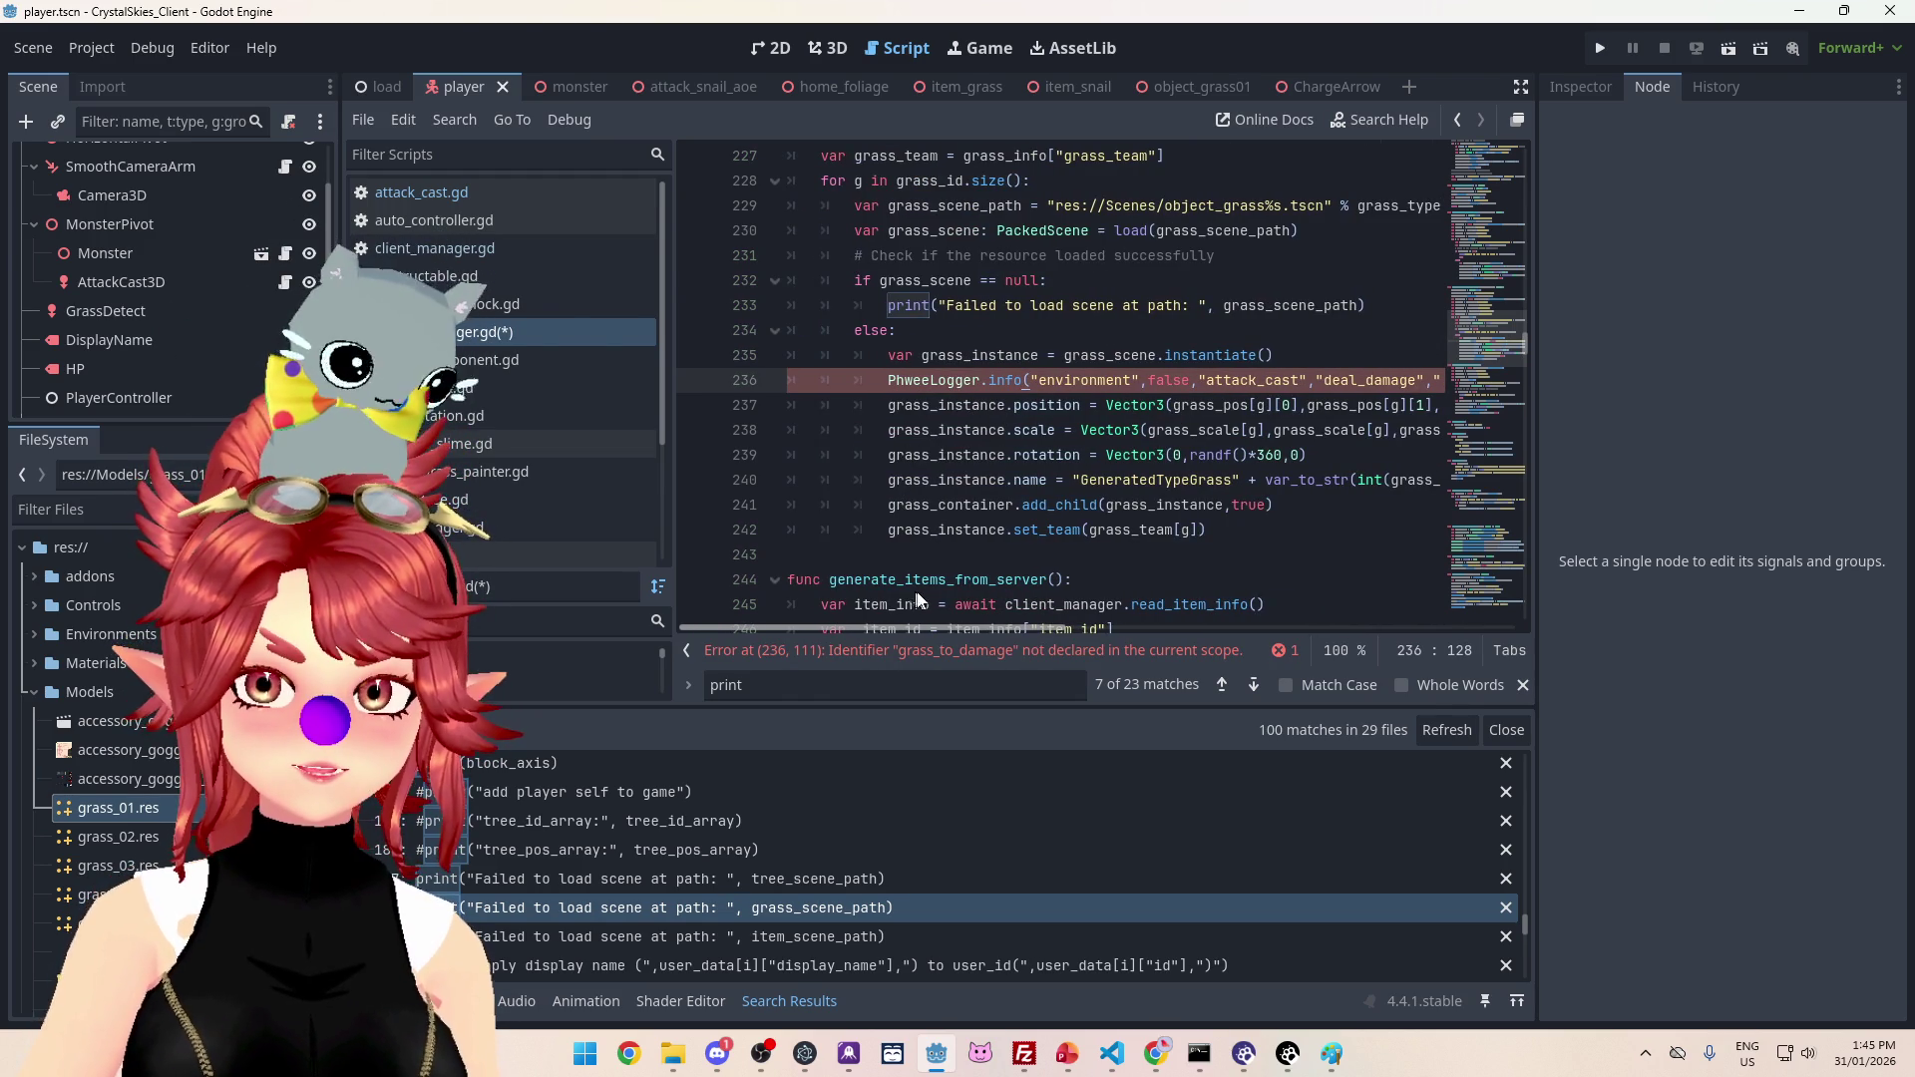
scroll(910, 591, right, 3)
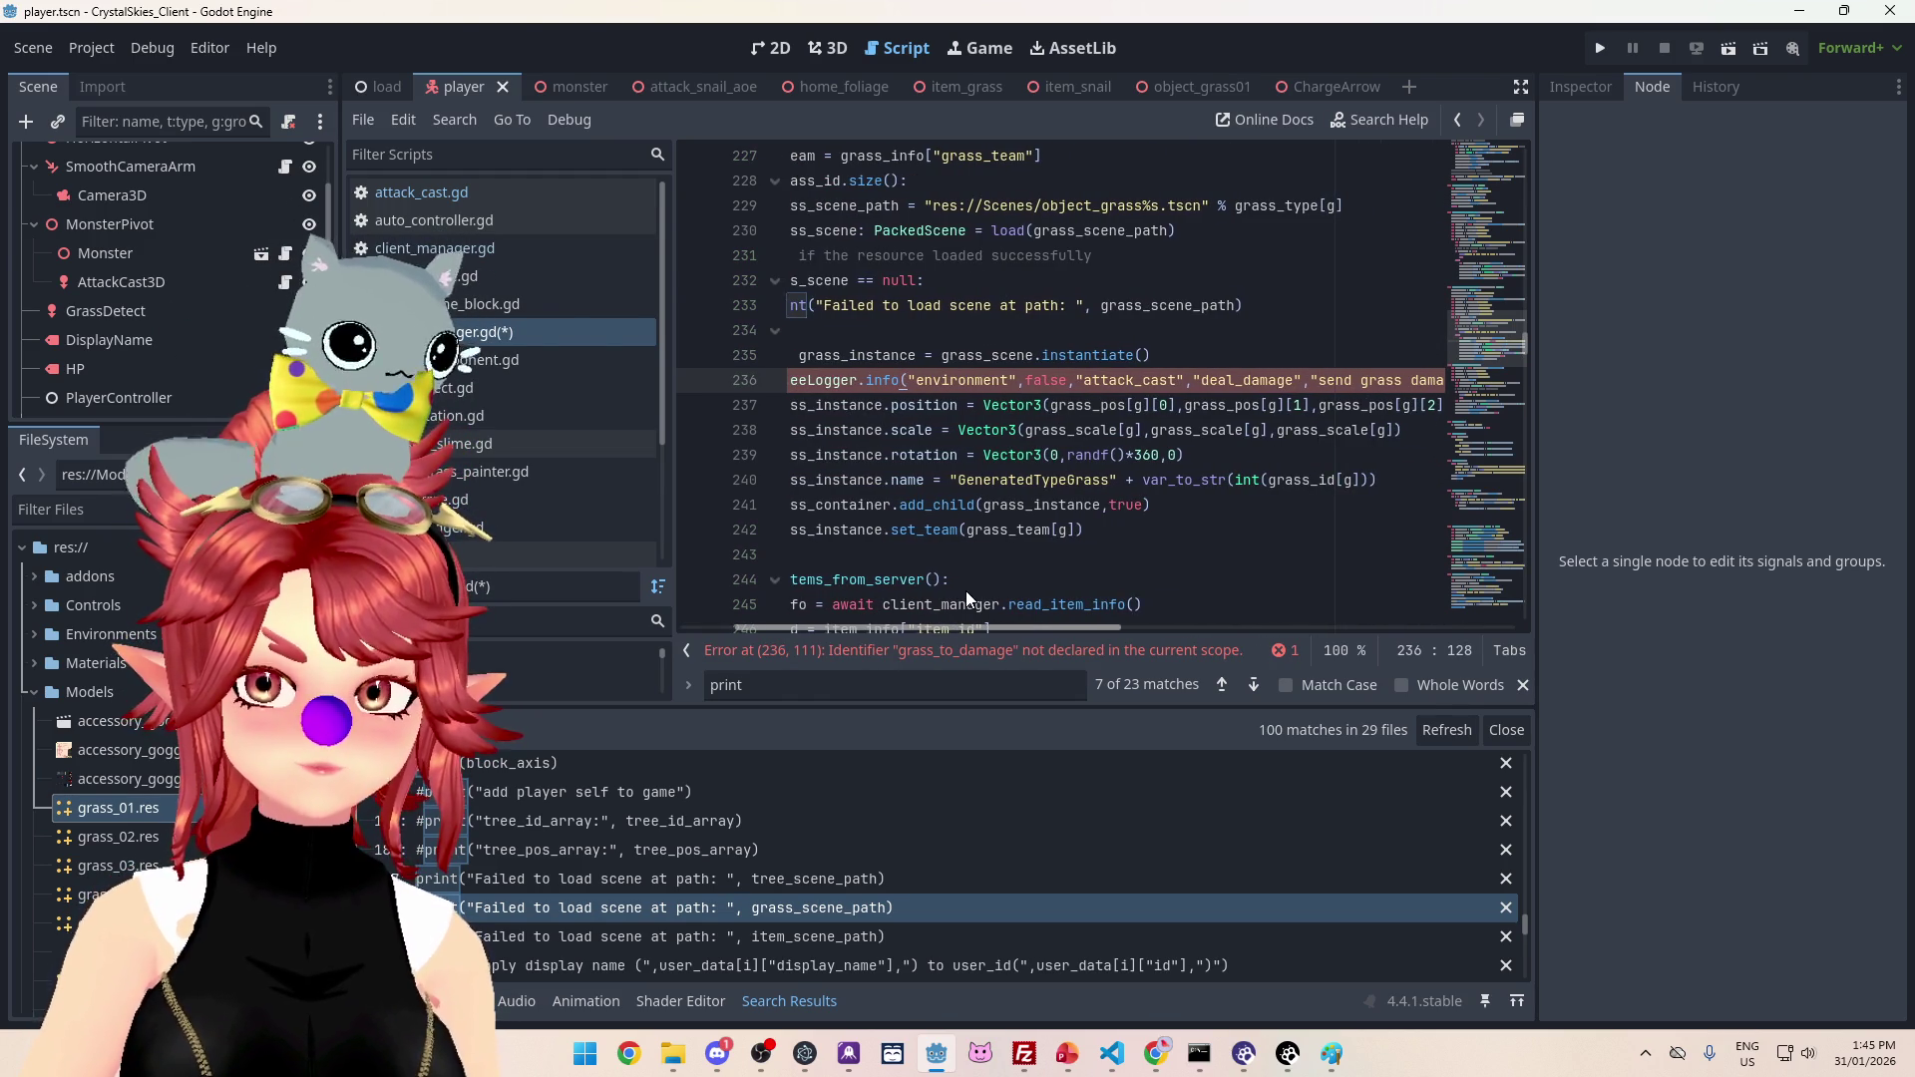
double_click(1097, 380)
text(game_manager)
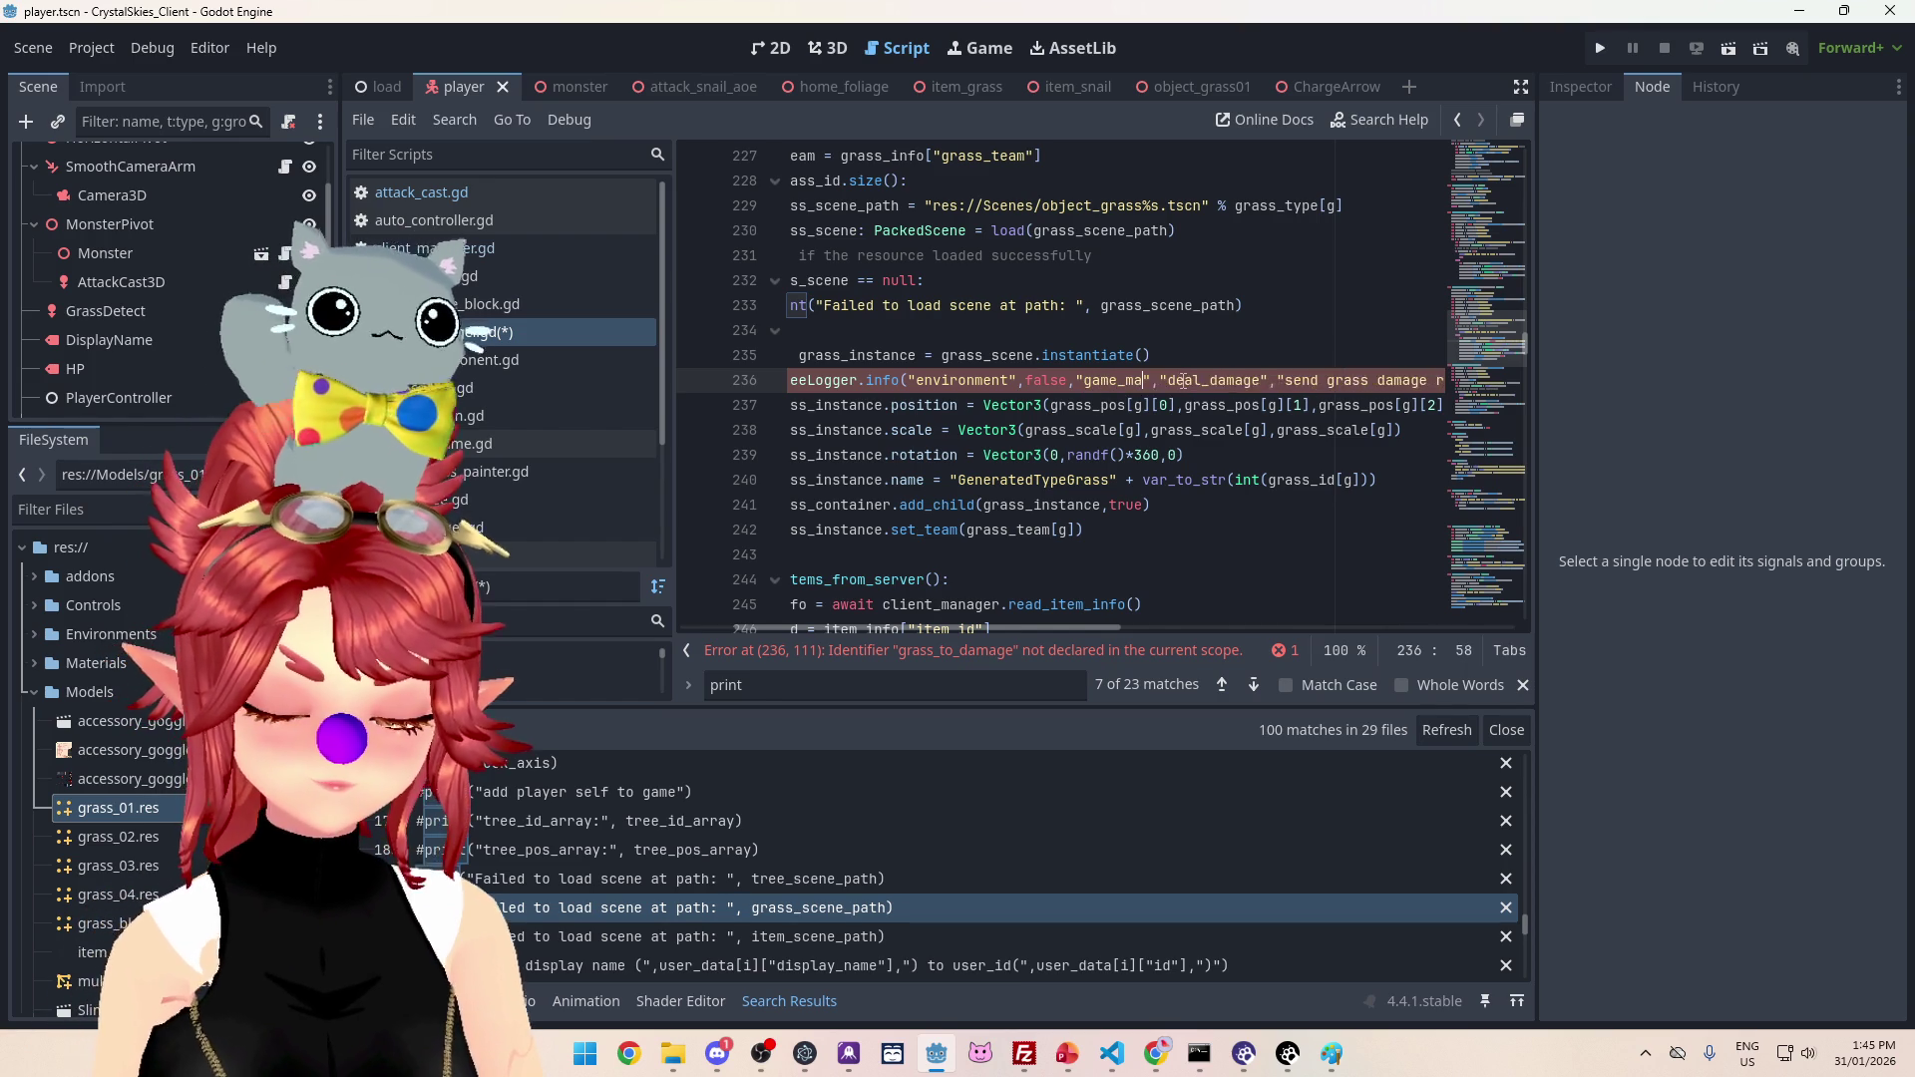
Step: Replace deal_damage with generate_grass_from_server as the function-name argument
scroll(1097, 449, up, 3)
drag(1089, 629, 1003, 629)
drag(832, 156, 1048, 155)
key(ctrl+c)
drag(1060, 629, 1171, 629)
scroll(1114, 555, down, 1)
drag(1094, 530, 1191, 530)
key(ctrl+v)
scroll(987, 609, down, 1)
drag(983, 629, 1139, 633)
Step: Set the message to 'instantiated grass with default name' logging grass_instance.name
drag(989, 455, 1200, 455)
text(instantiated gras)
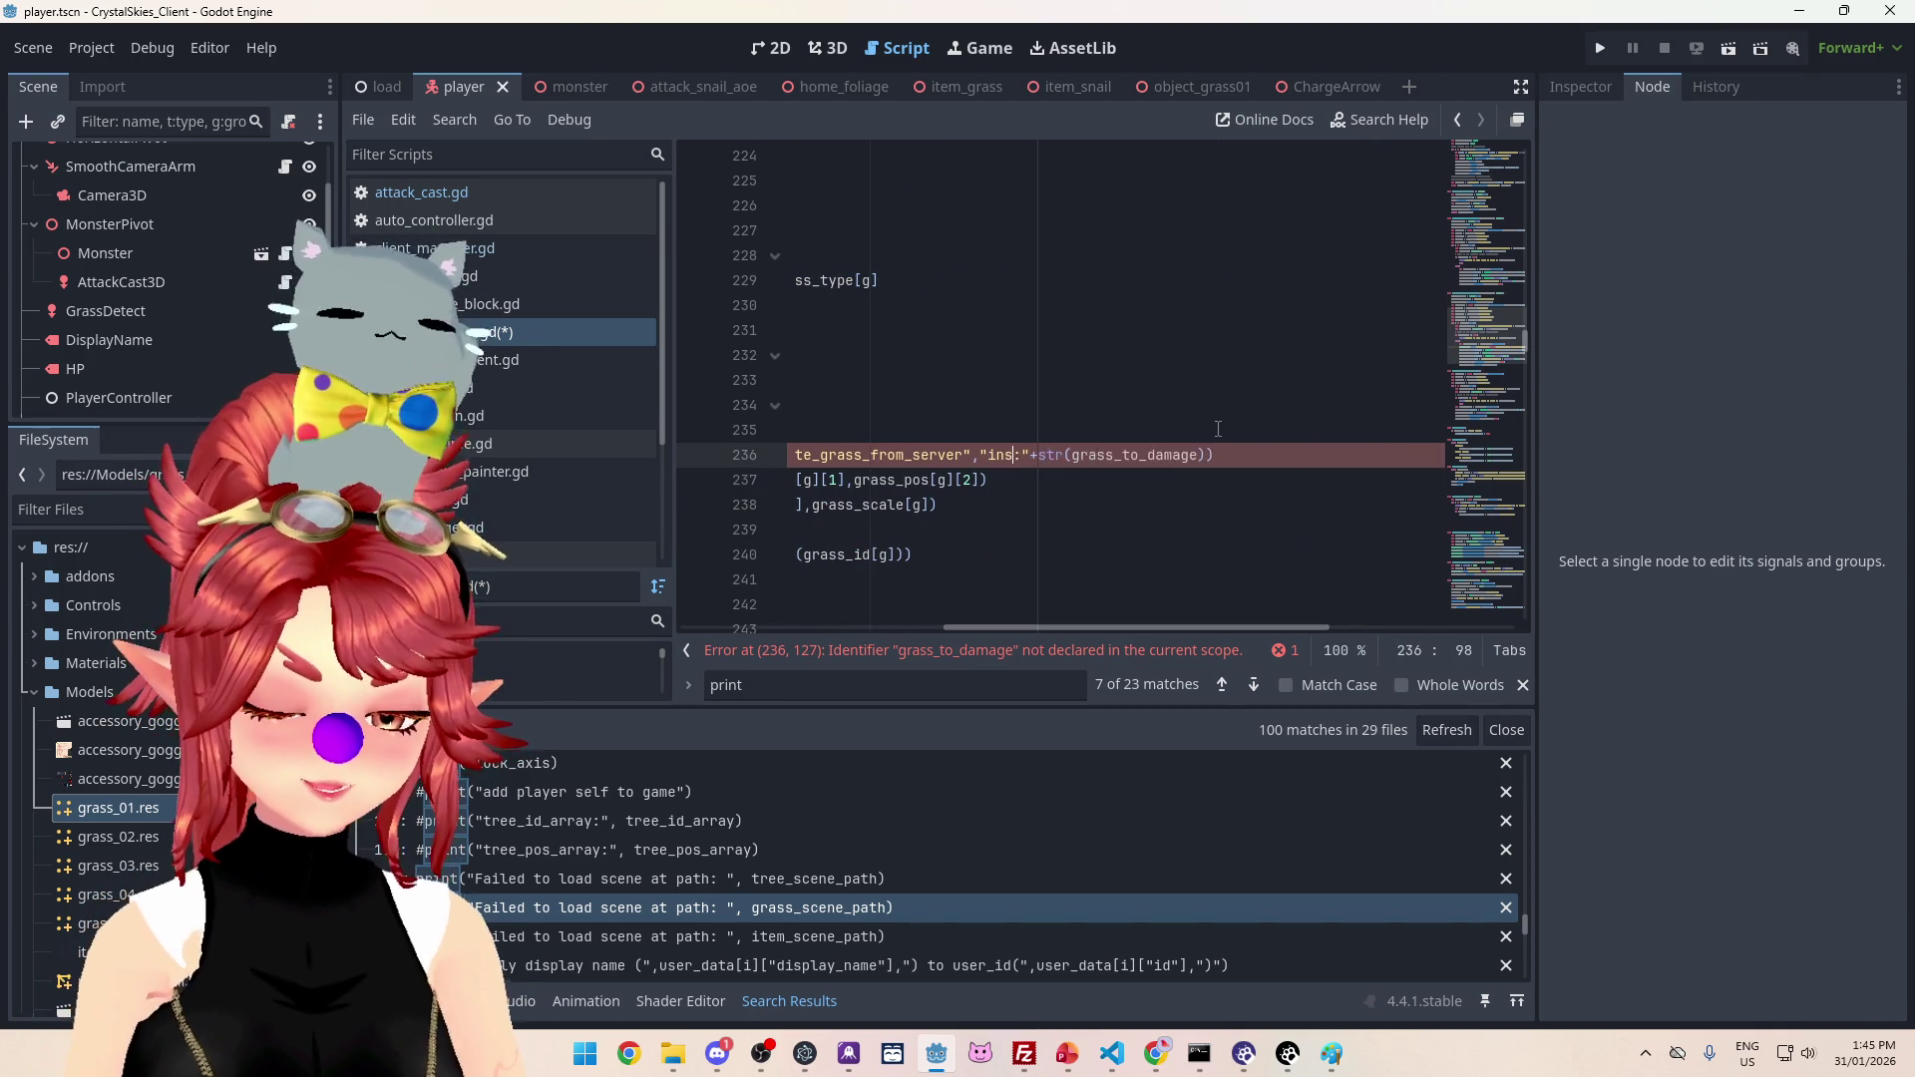
text(s with default na)
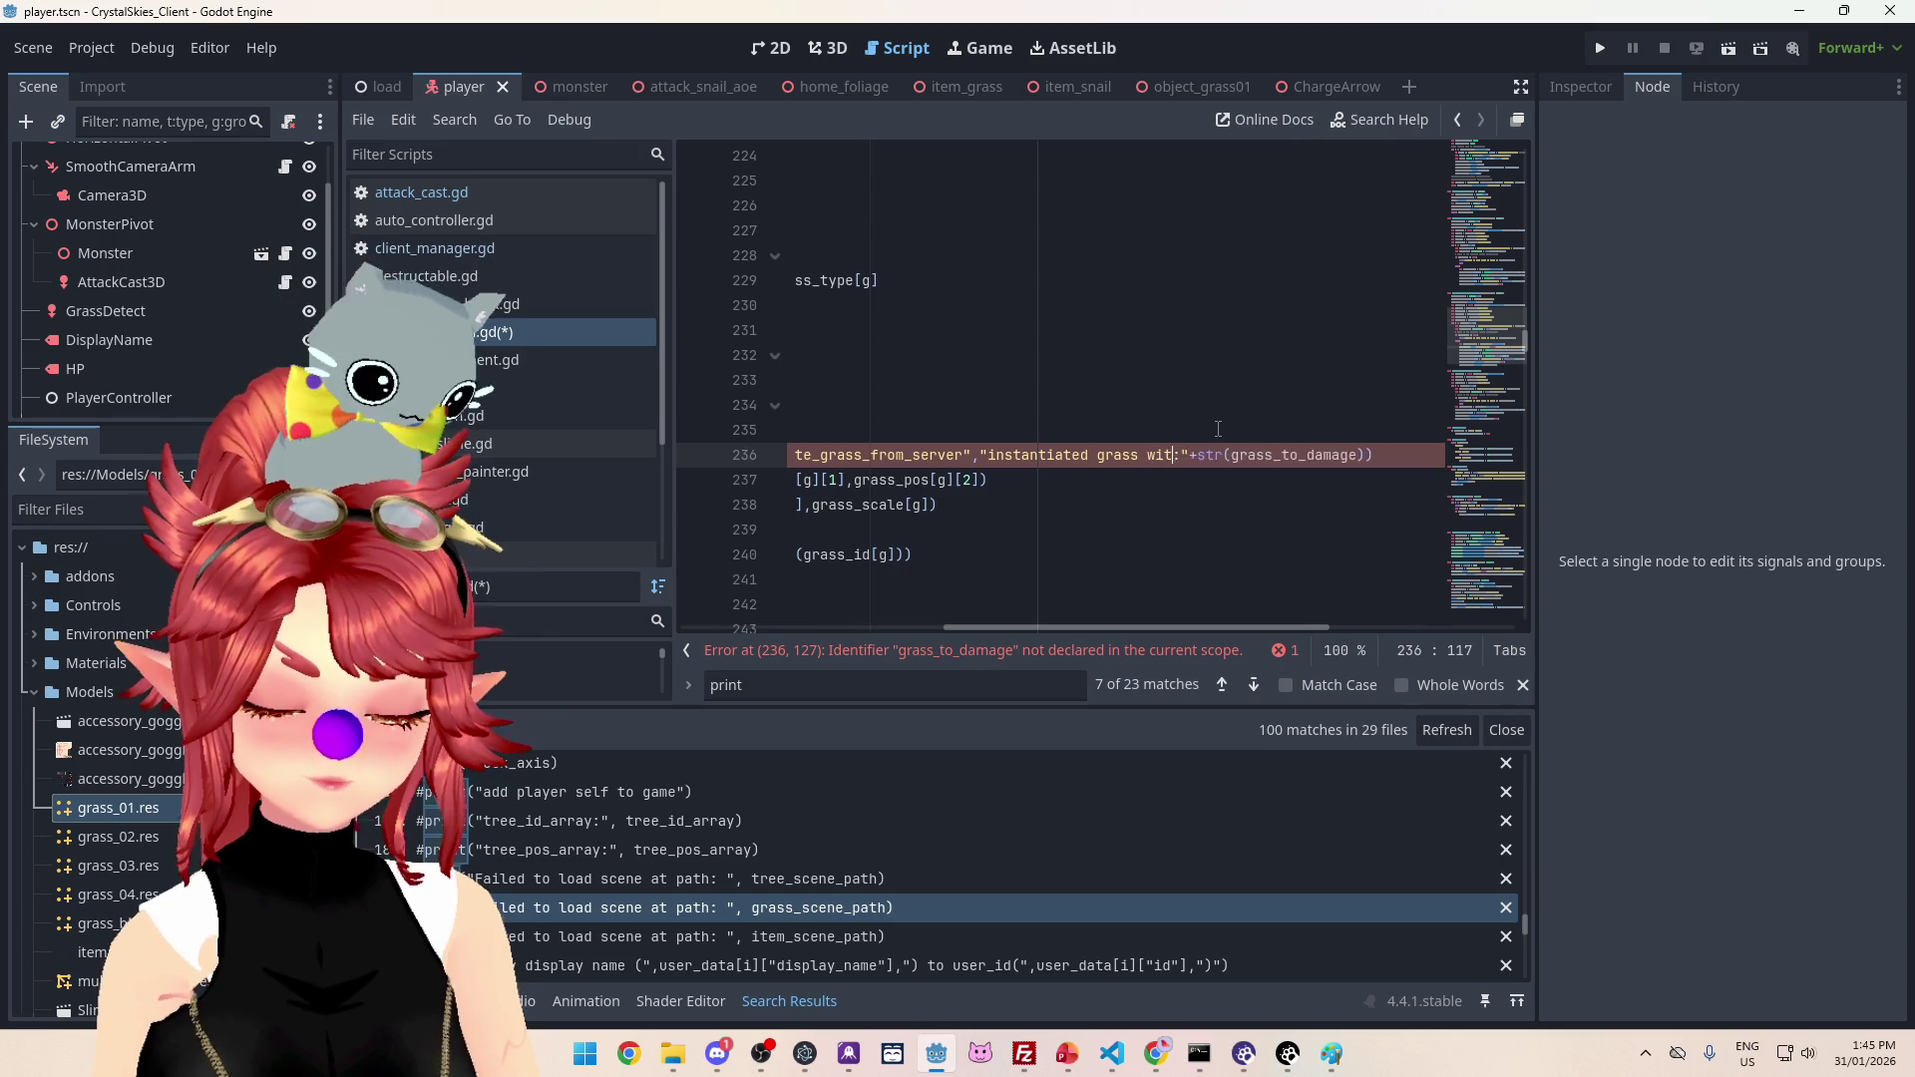
text(me)
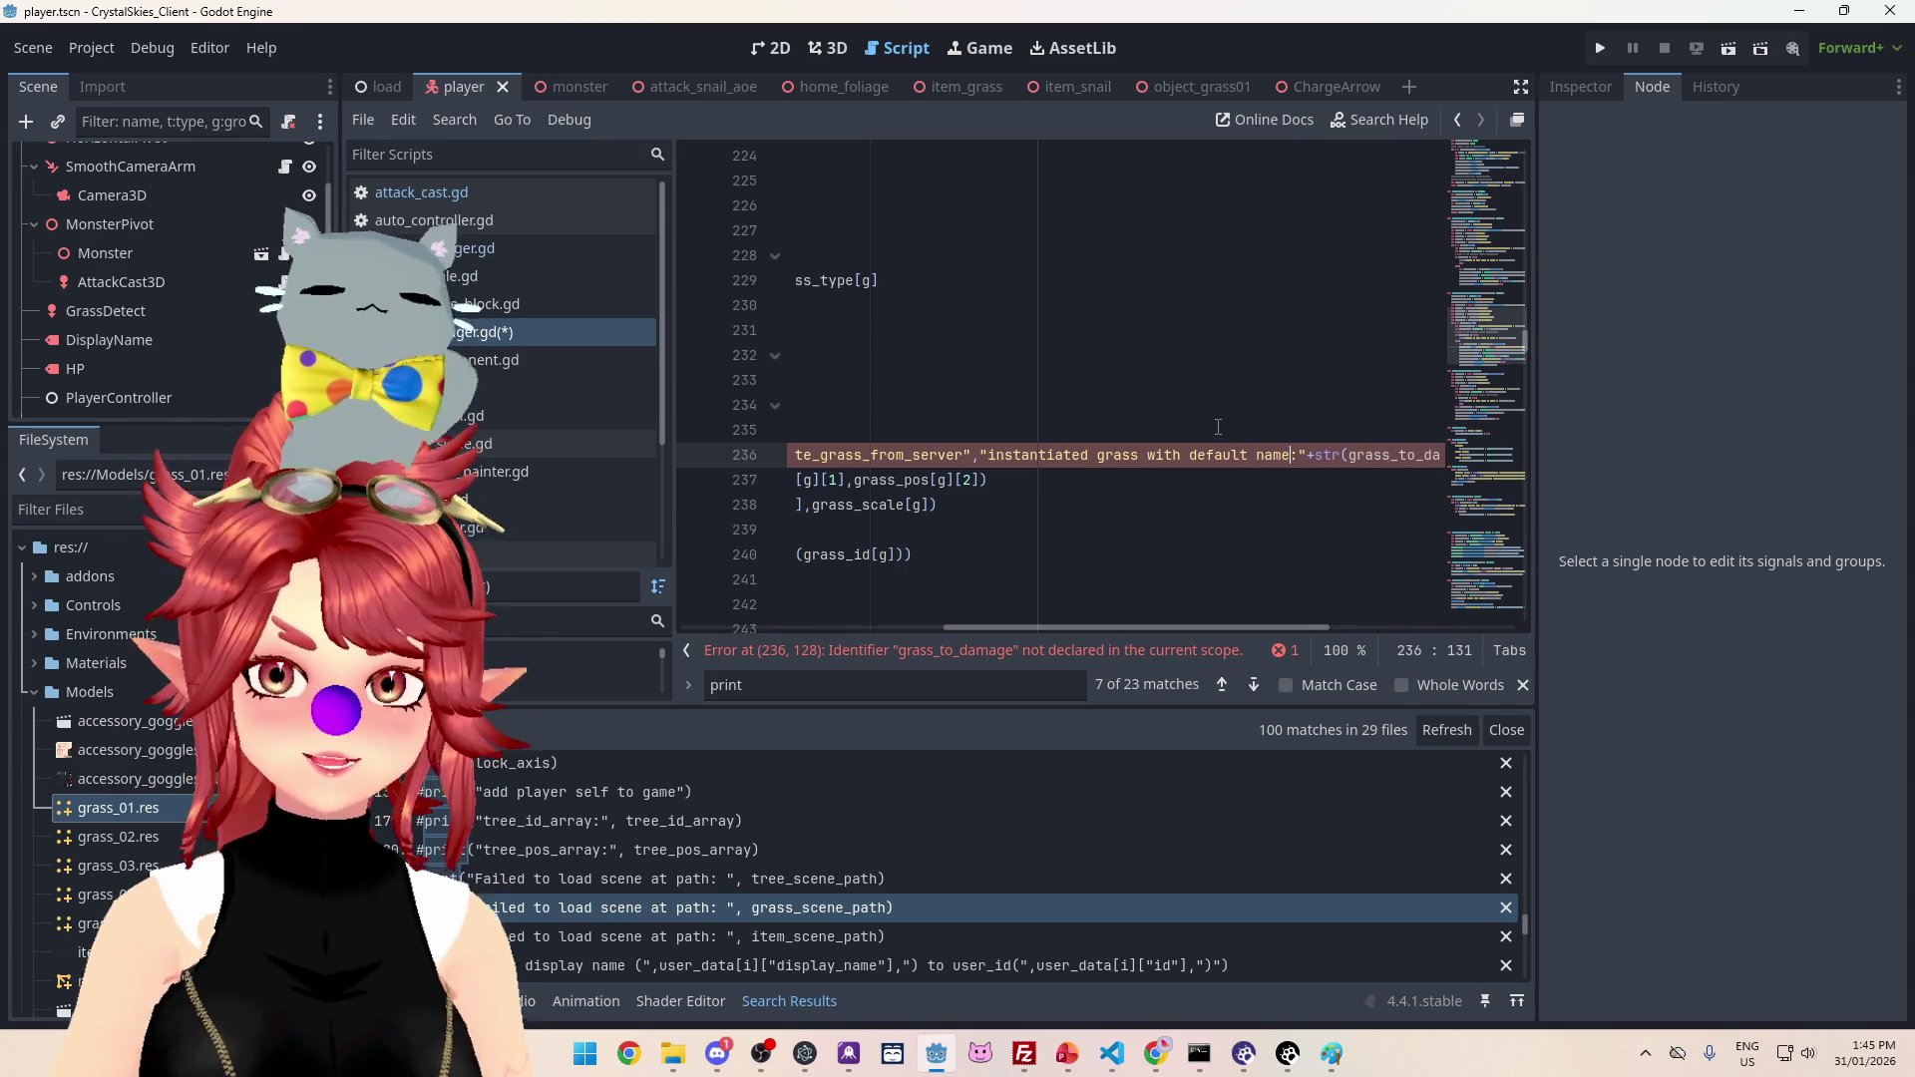
mouse_move(1242, 628)
mouse_down()
mouse_move(989, 624)
mouse_move(1408, 630)
mouse_up()
double_click(1008, 430)
key(ctrl+c)
drag(1117, 457, 1284, 457)
key(ctrl+v)
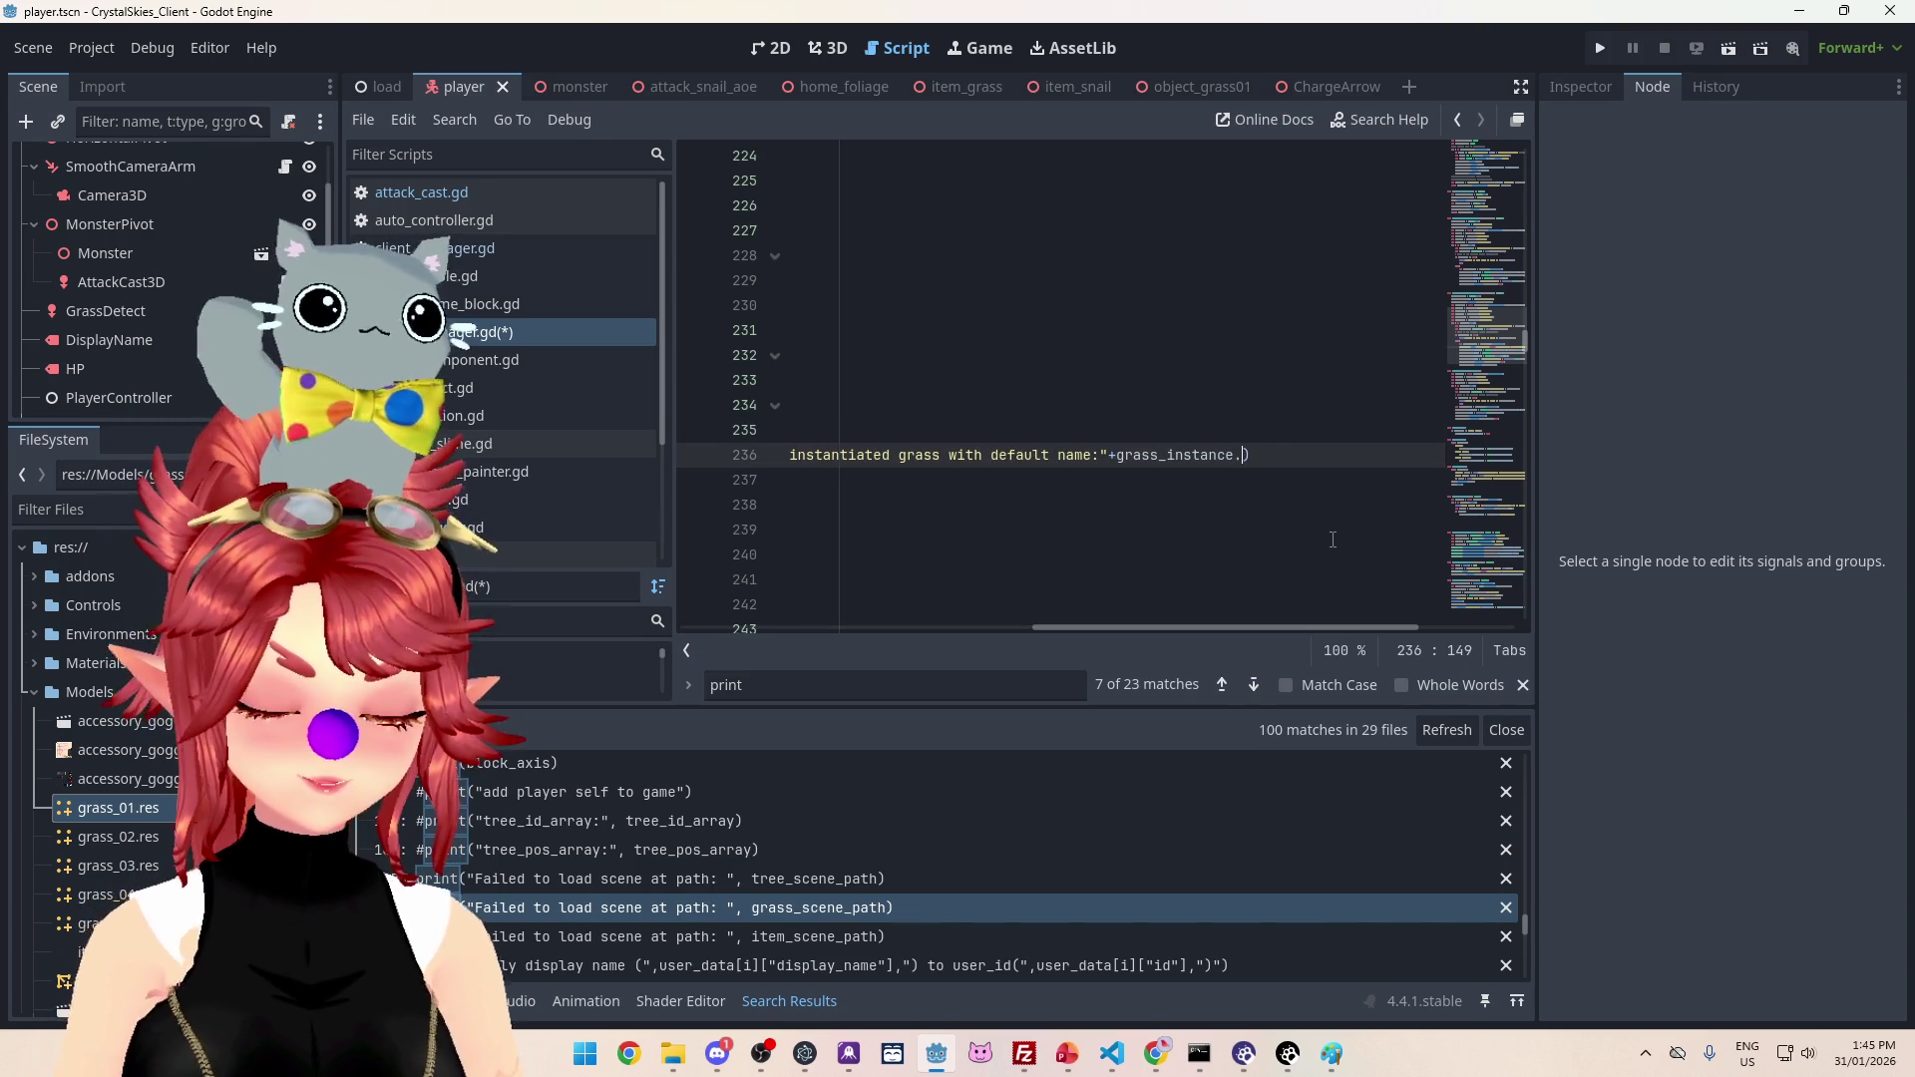
text(name)
Step: Review and select the entire new PhweeLogger.info line
click(1167, 481)
drag(1027, 627, 698, 627)
scroll(1115, 336, down, 2)
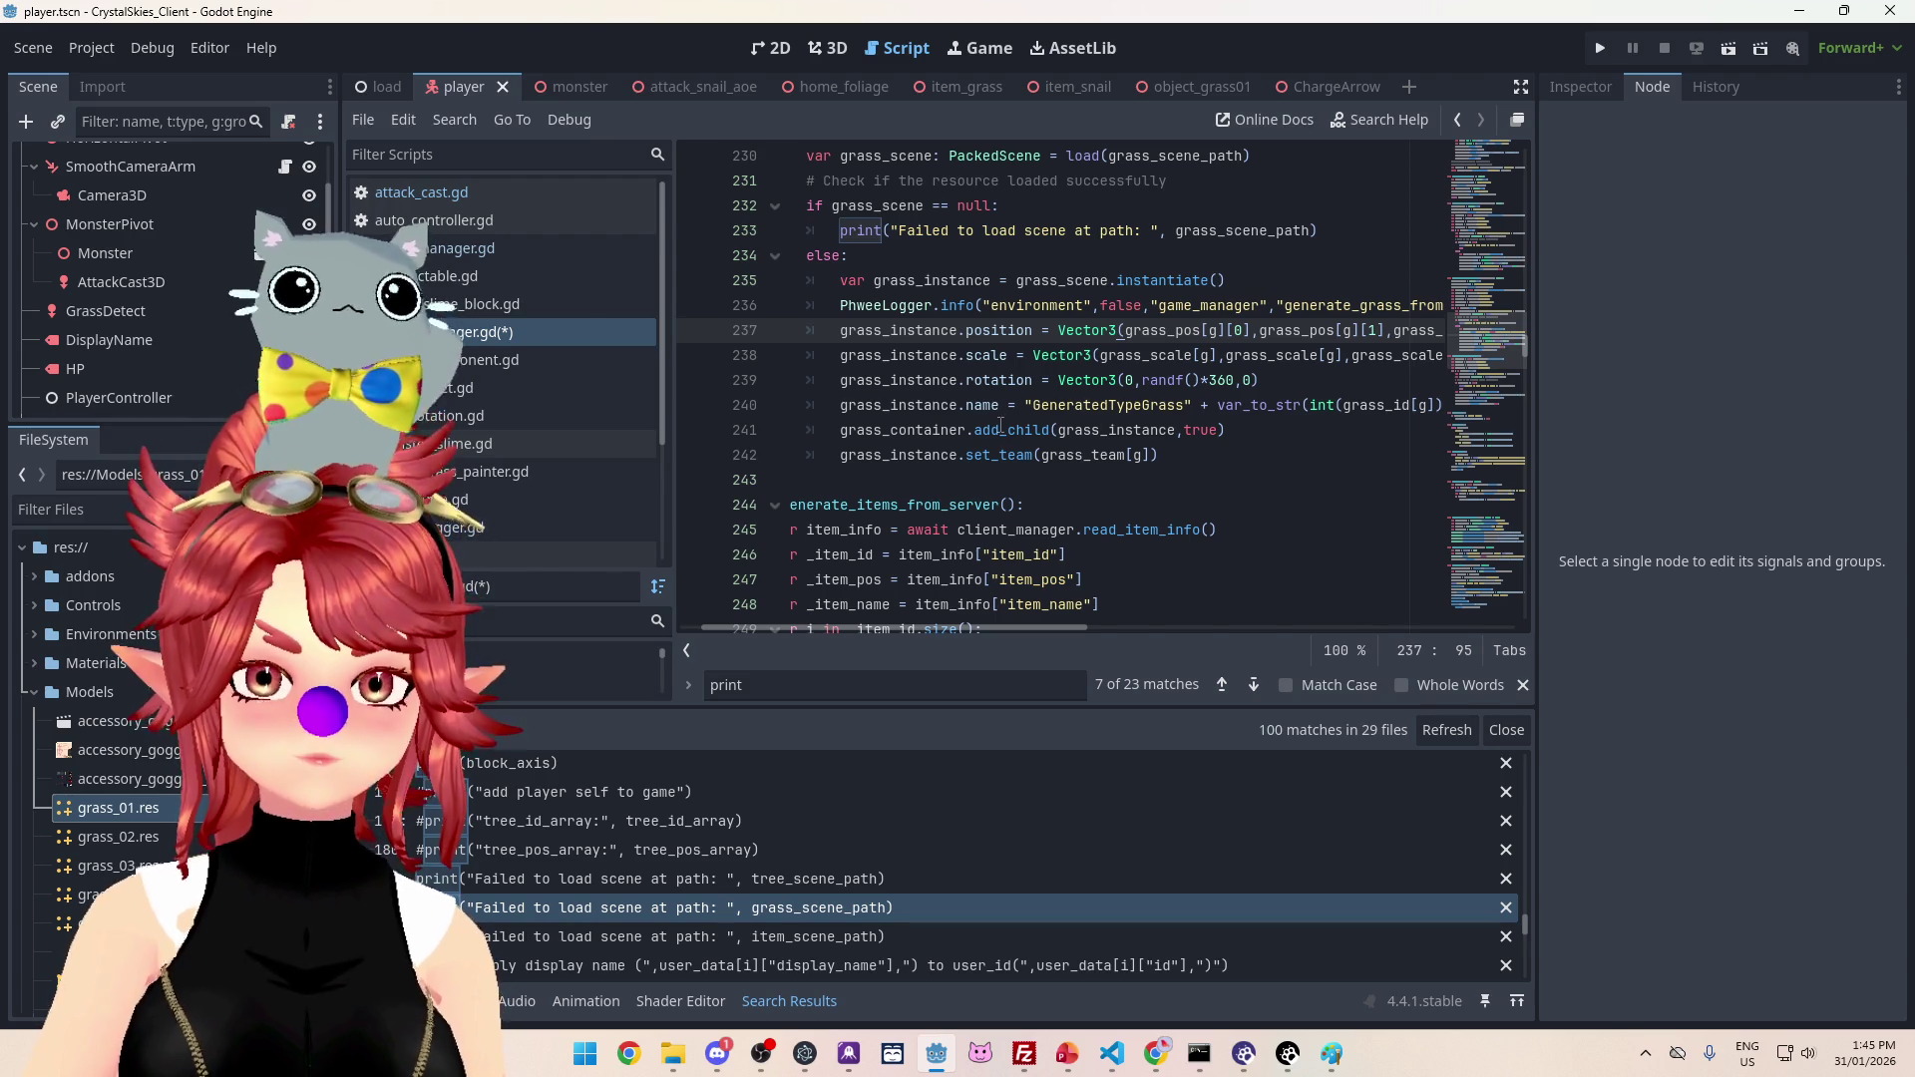
scroll(1069, 627, left, 3)
scroll(1063, 627, right, 1)
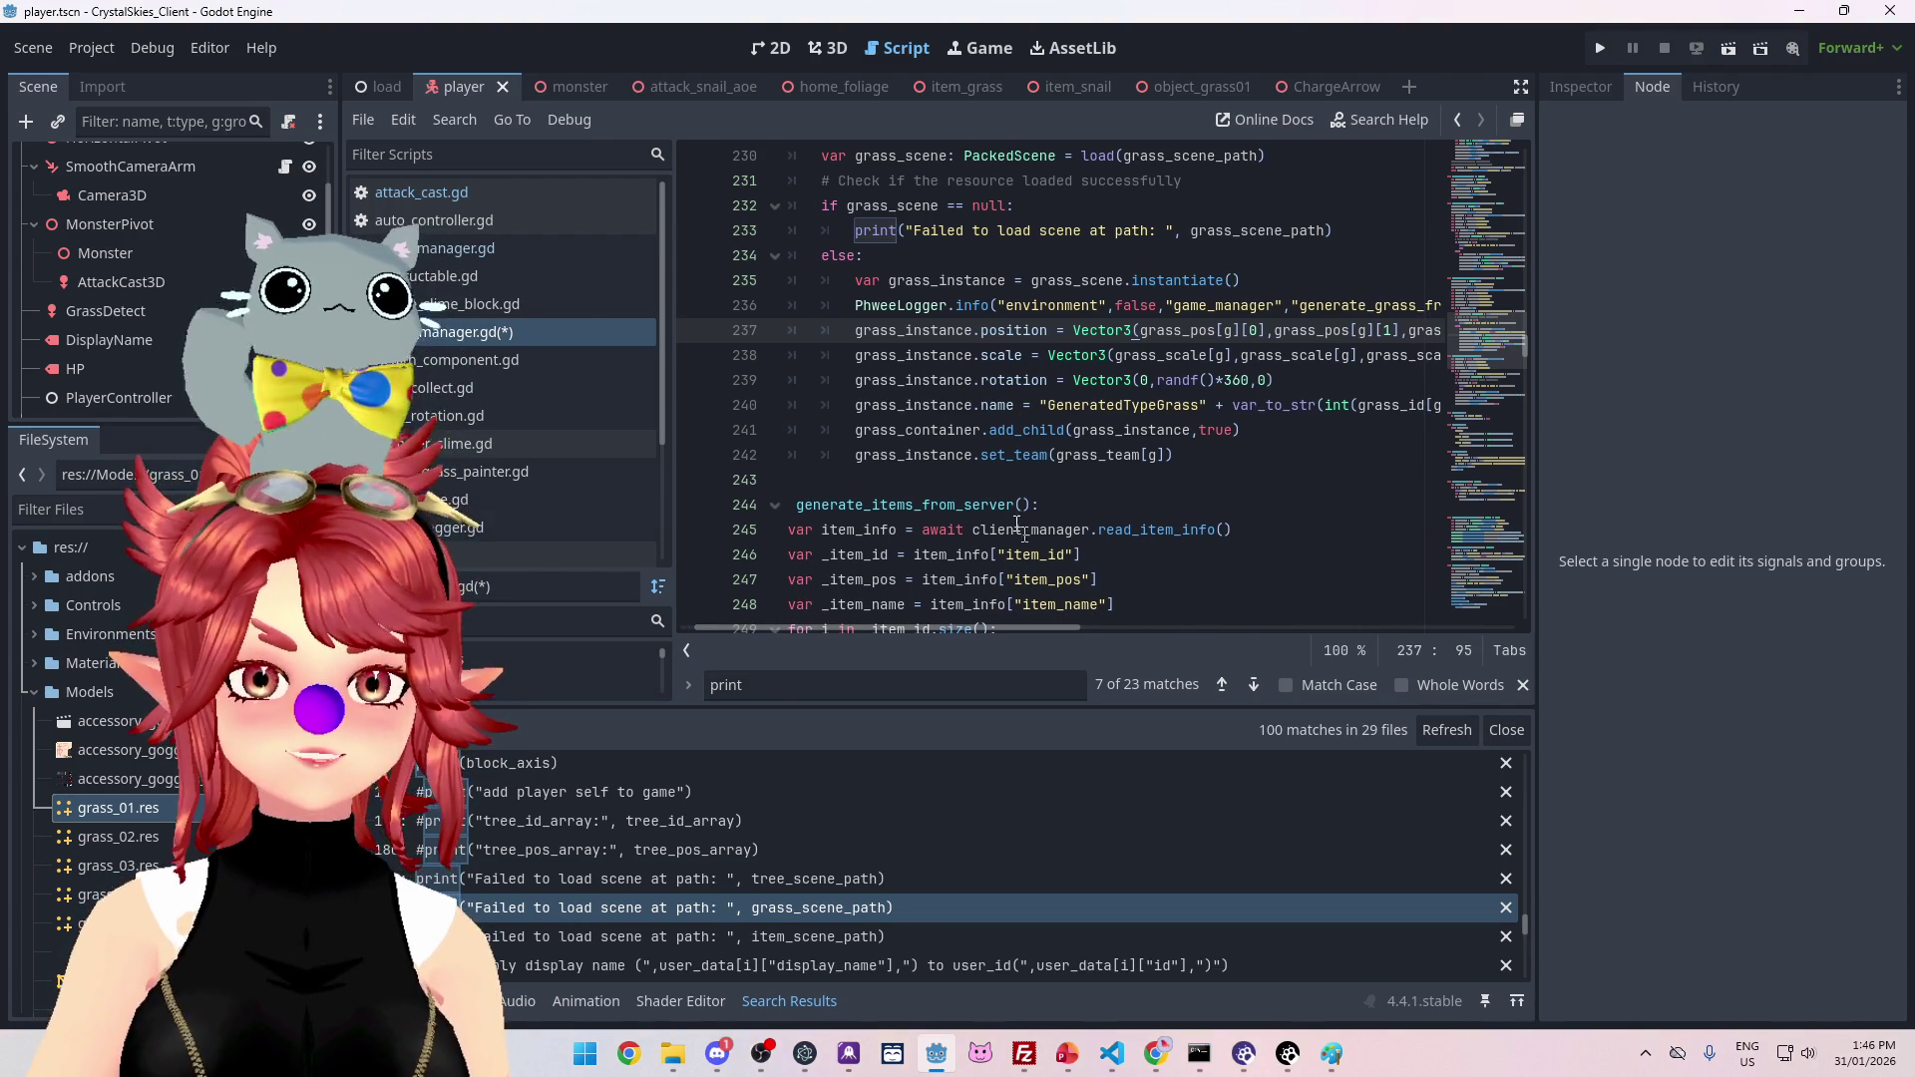
triple_click(858, 305)
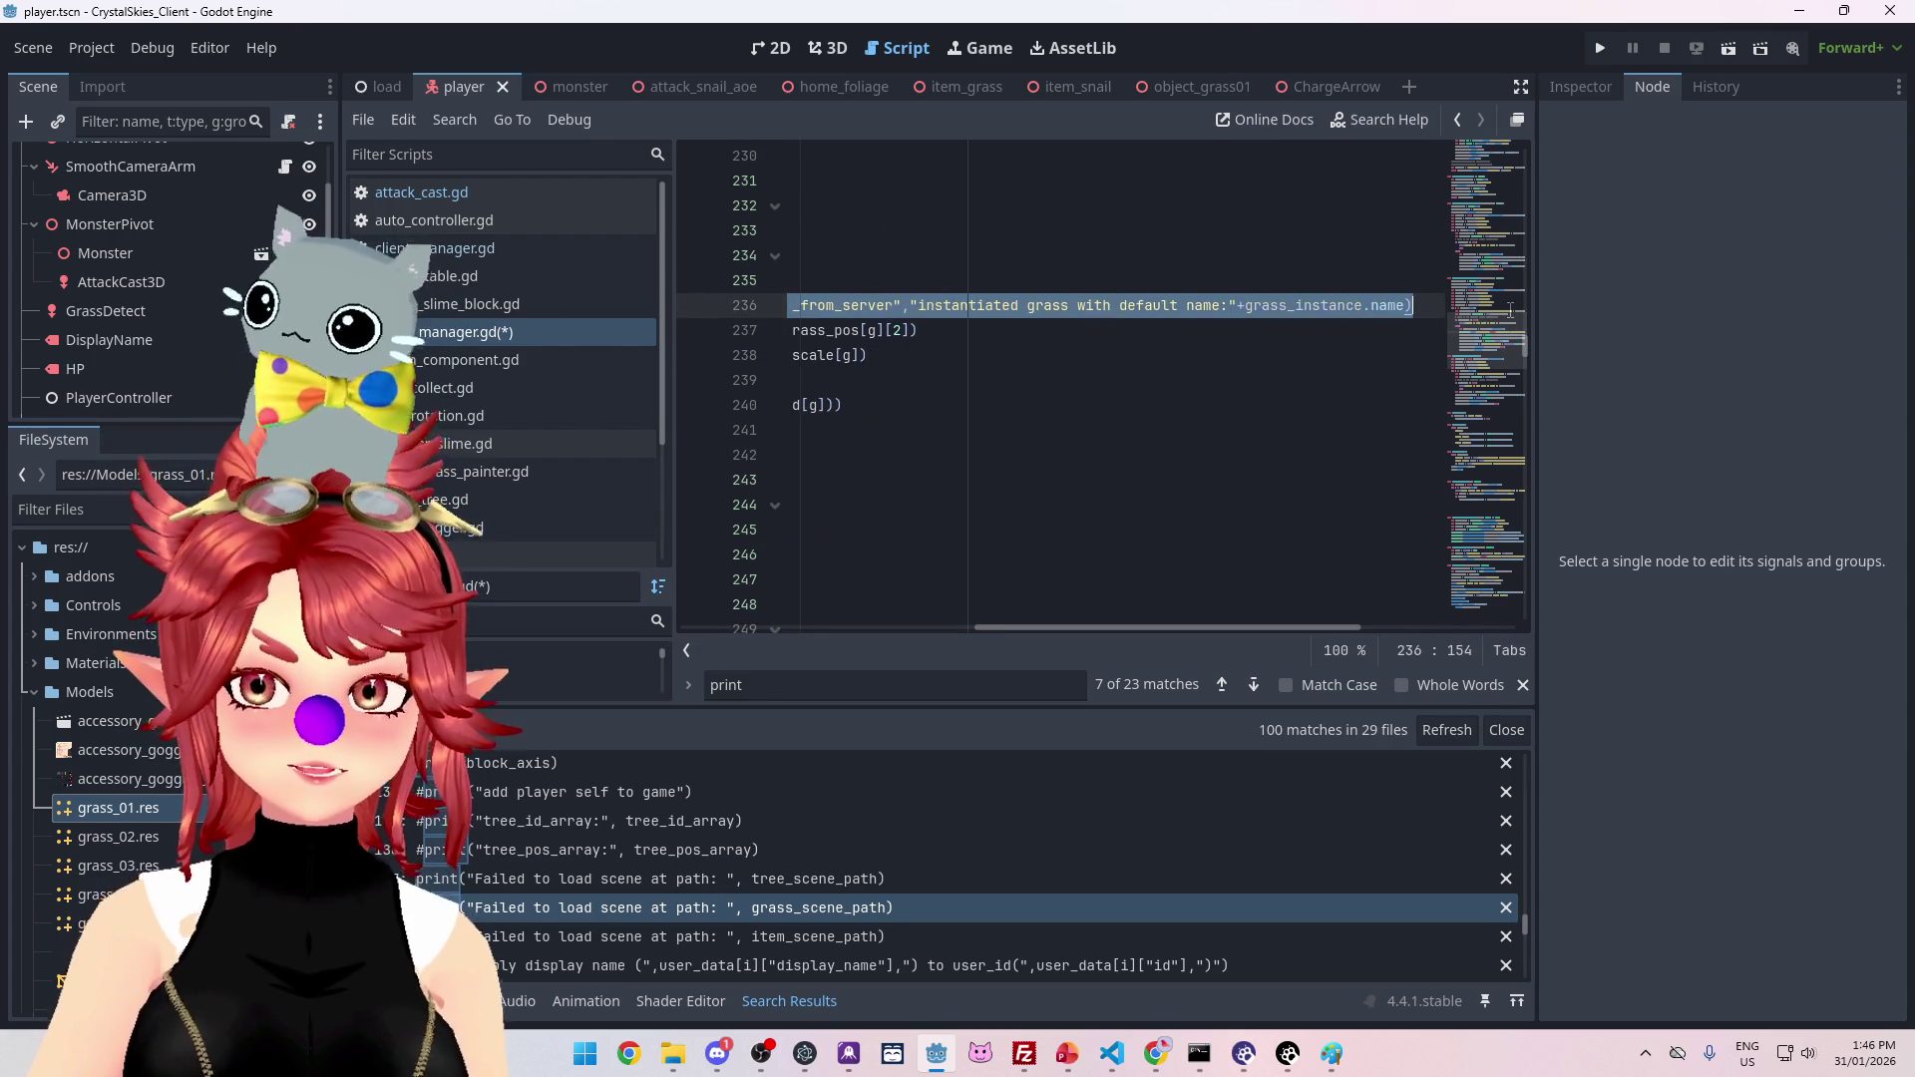
drag(1162, 626, 866, 626)
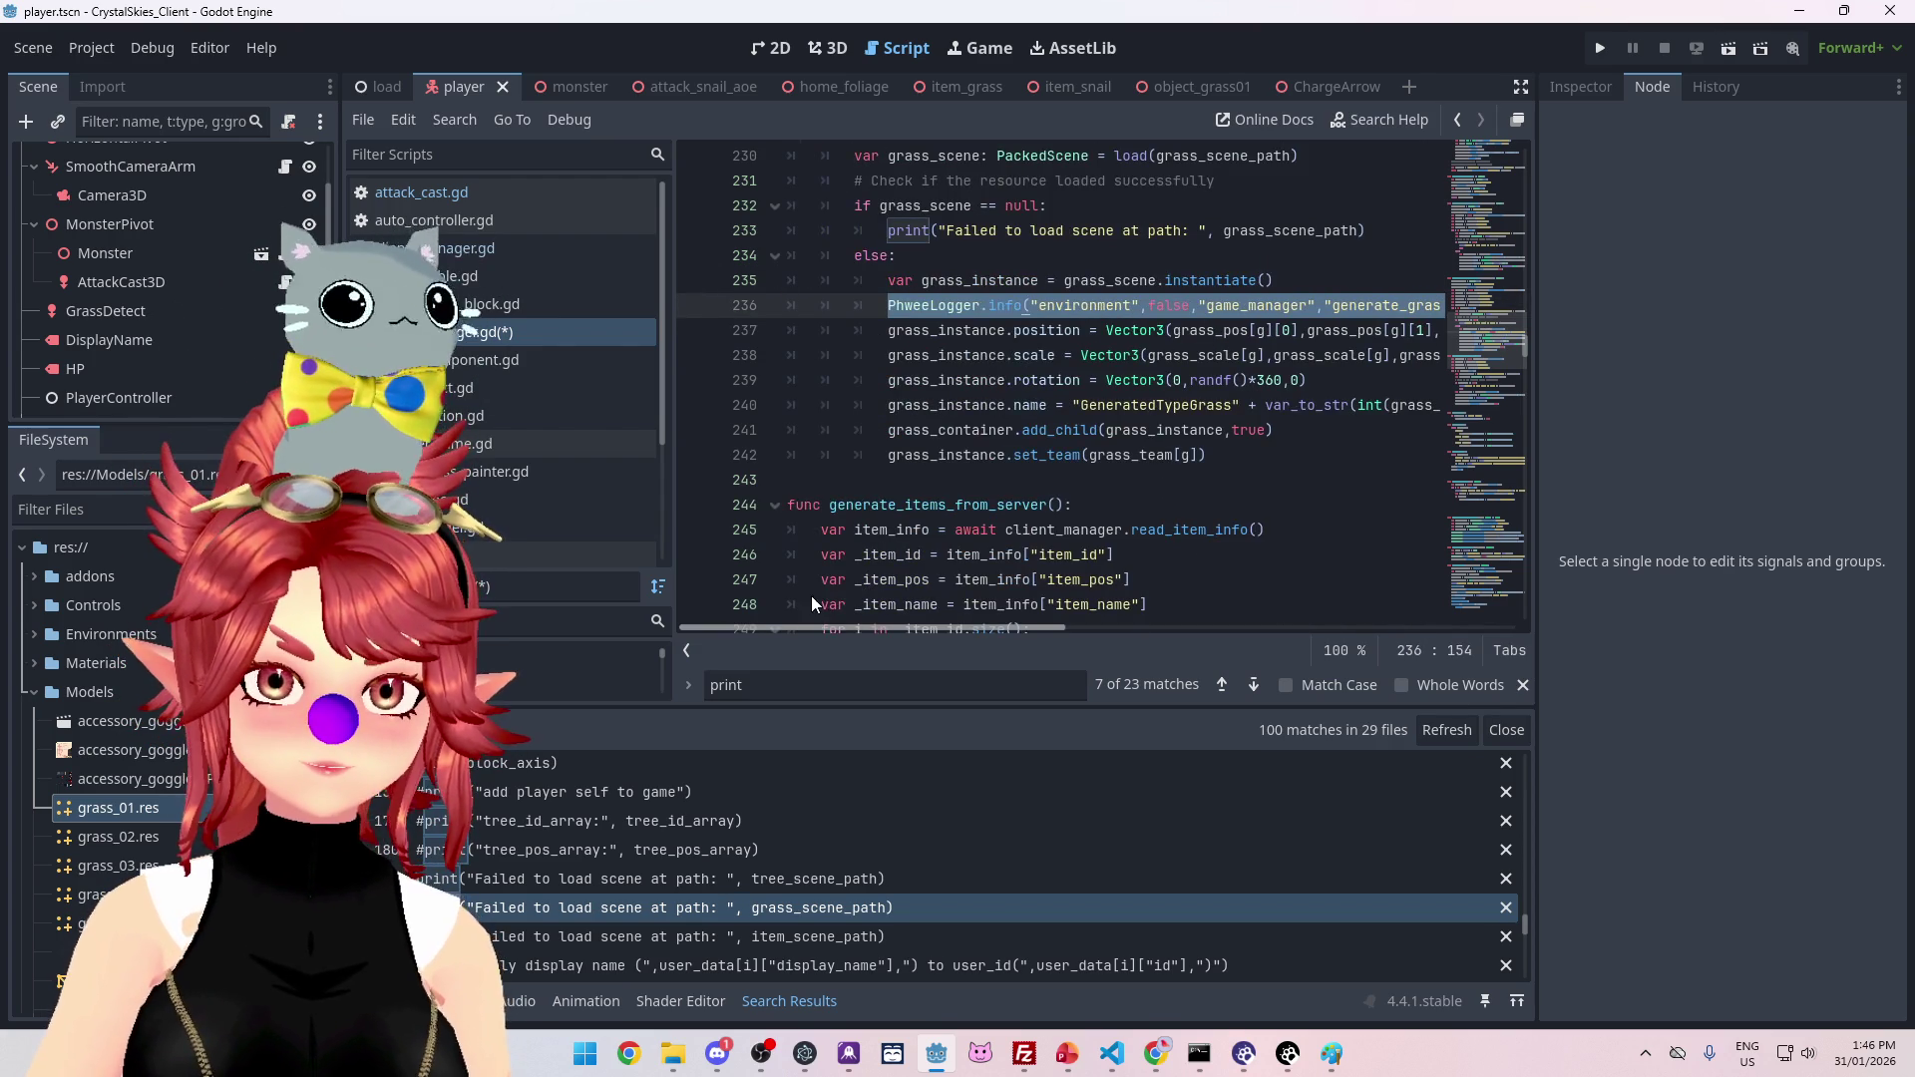
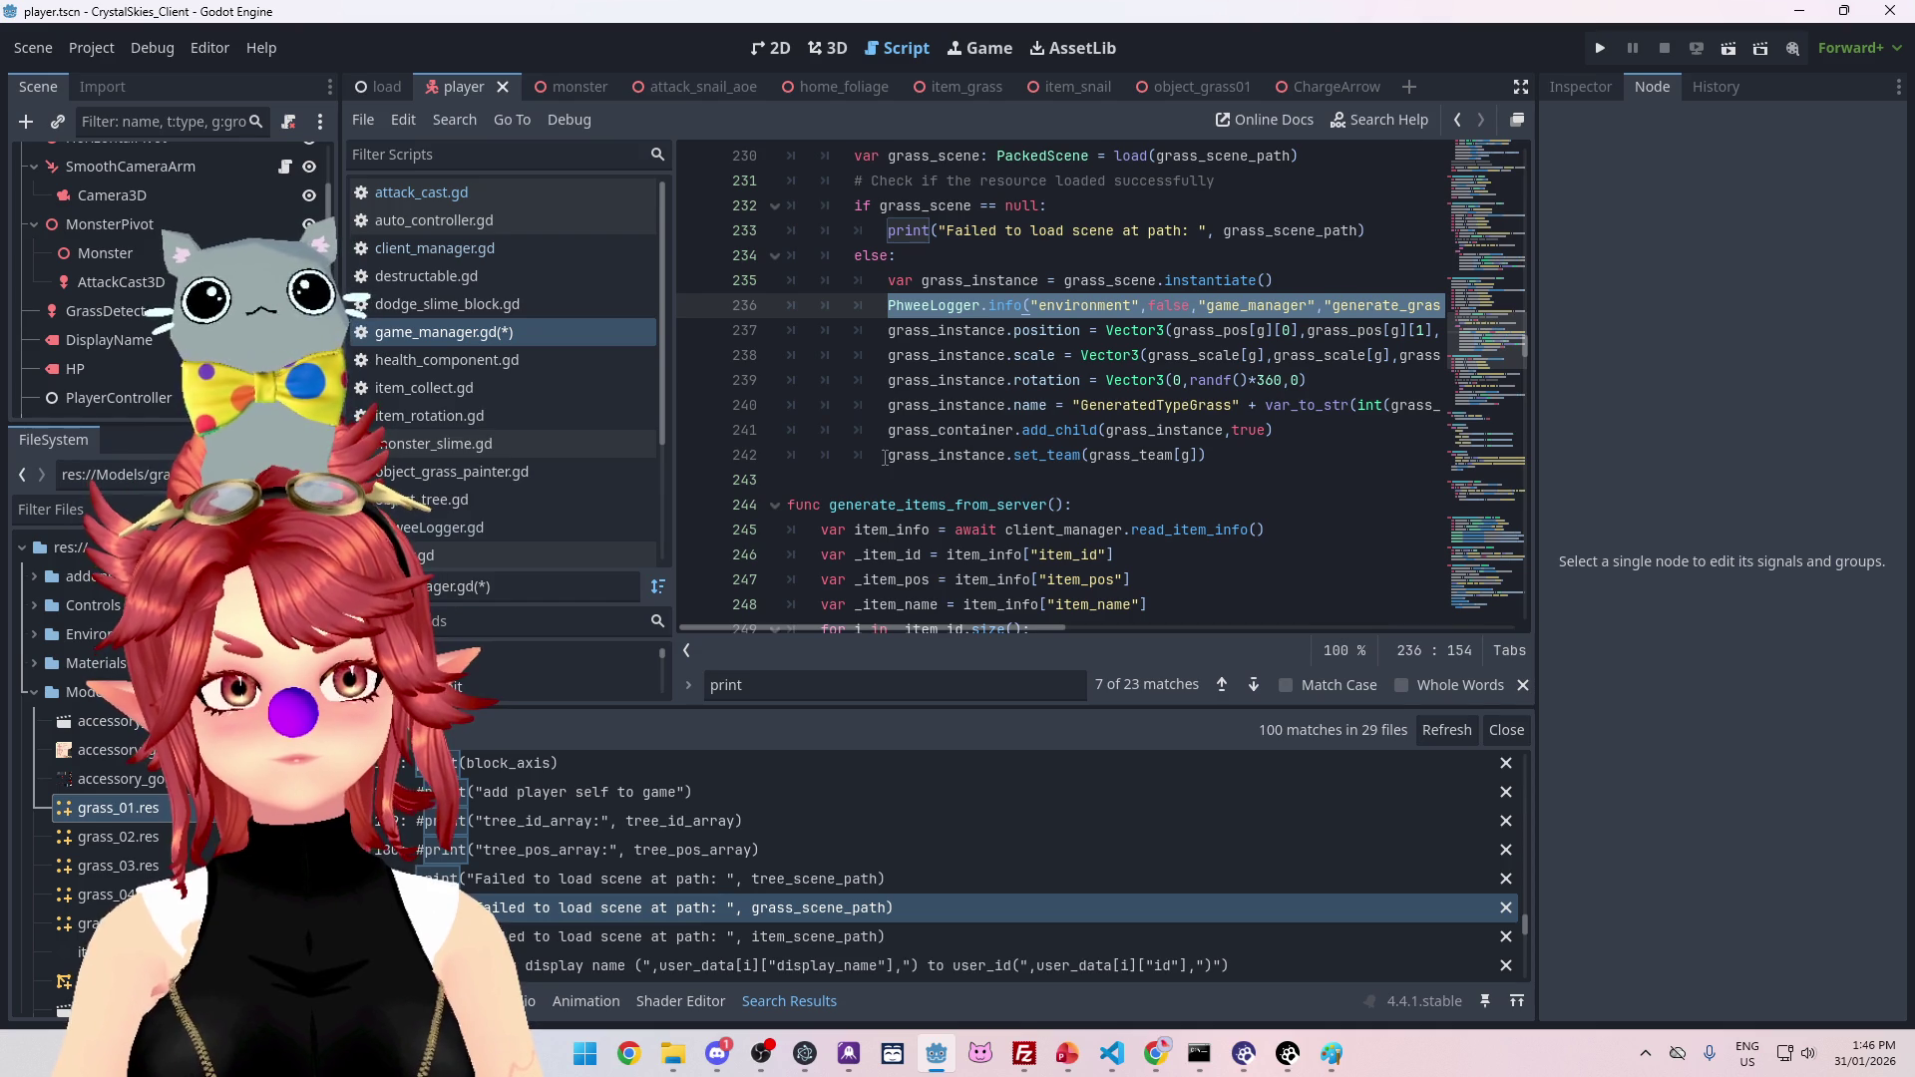
Step: Add a PhweeLogger.info line at line 242 logging "tried to rename grass to:" with the grass instance's name
click(892, 461)
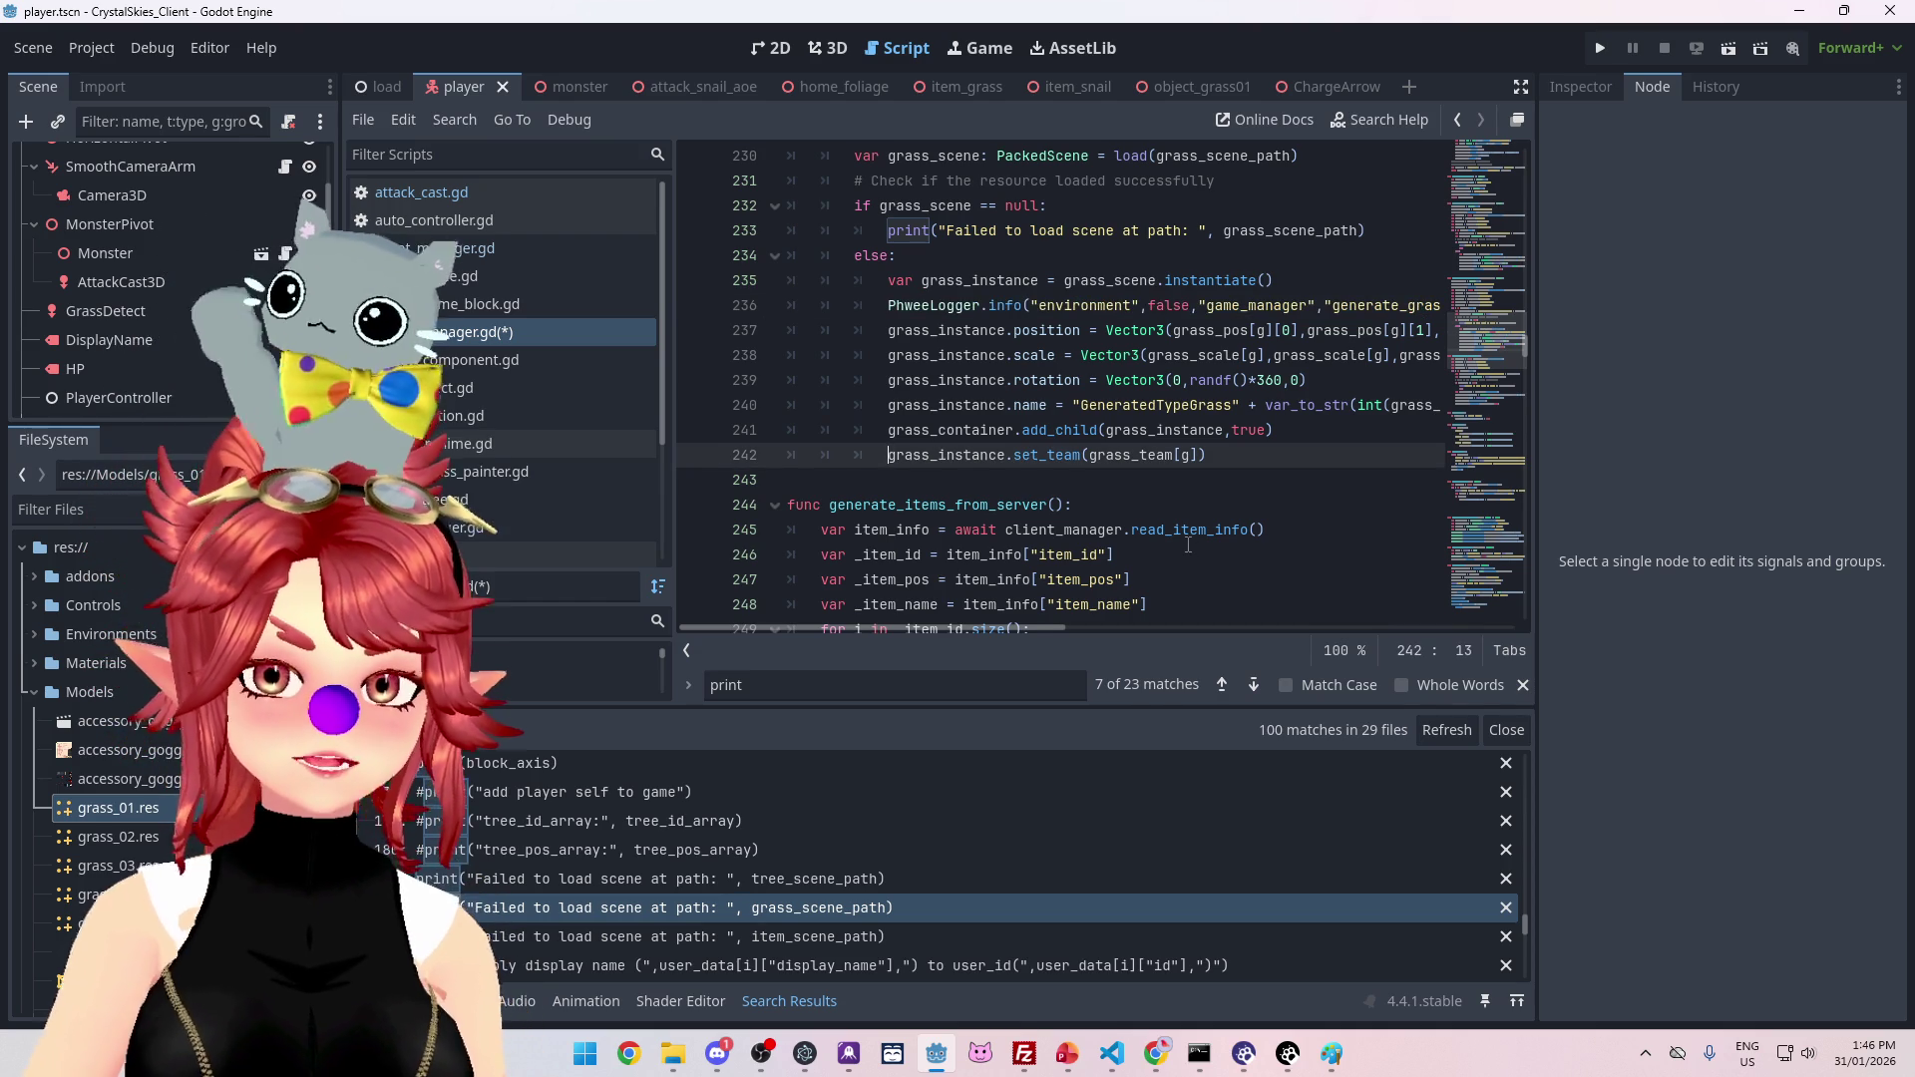
key(Return)
key(Up)
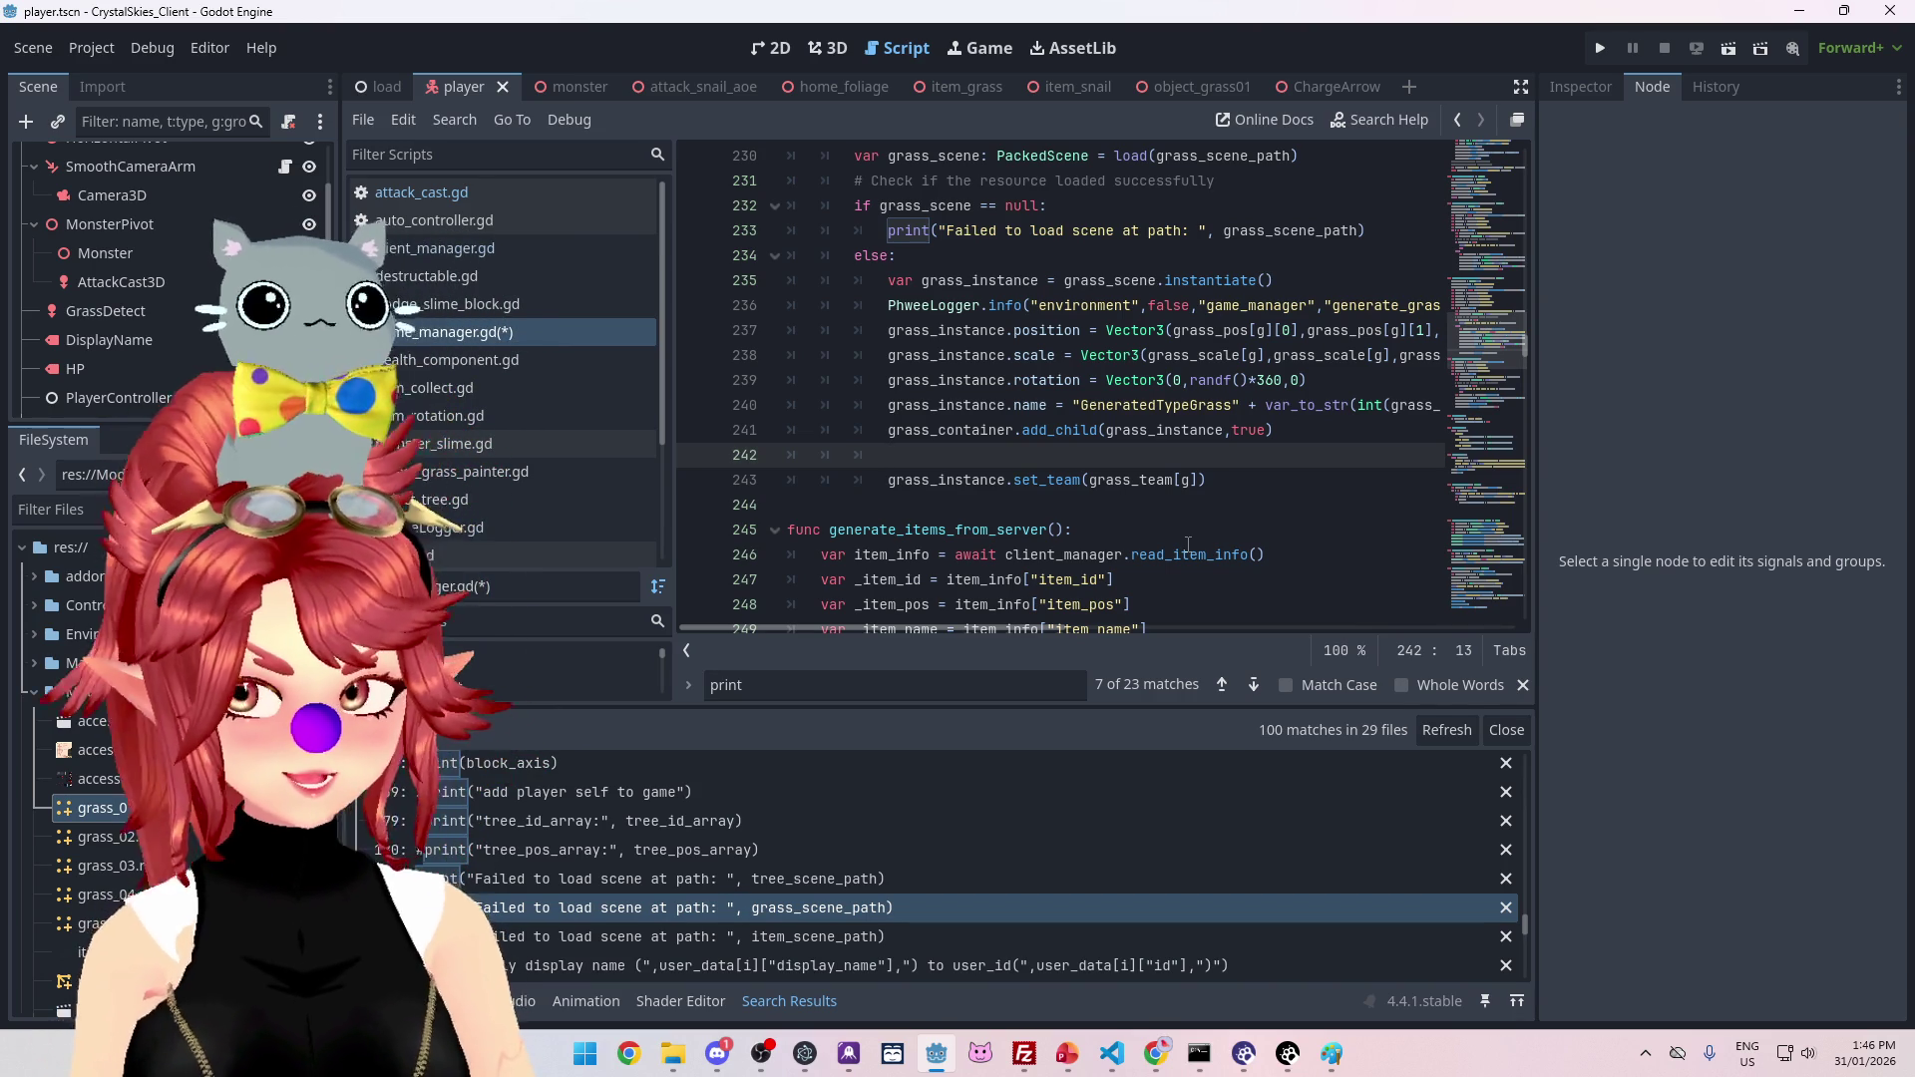
text(PhweeLogger.info("environment",false,"game_manager","generate_grass_from_server","instantiated grass with default name:"+grass_instance.name))
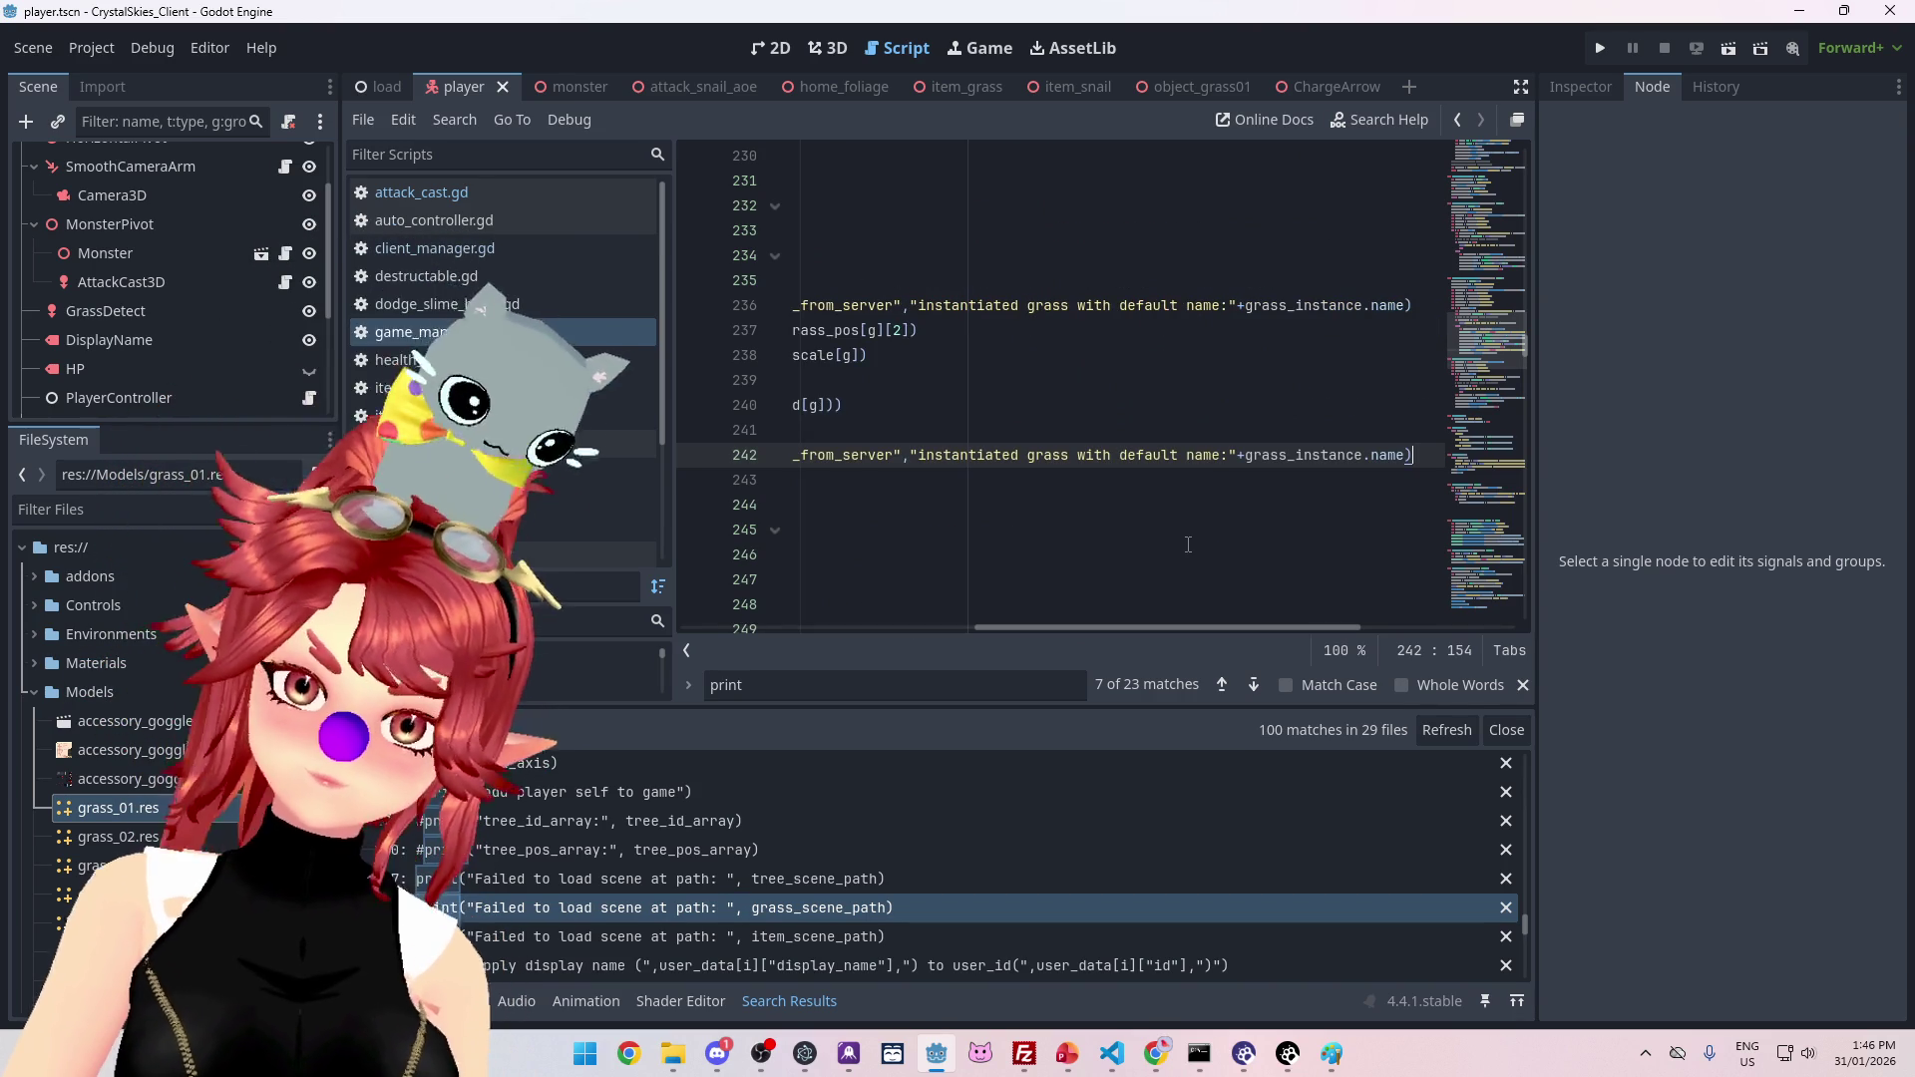
mouse_move(1074, 627)
mouse_down()
mouse_move(919, 626)
mouse_move(1206, 605)
mouse_up()
drag(972, 459, 1489, 459)
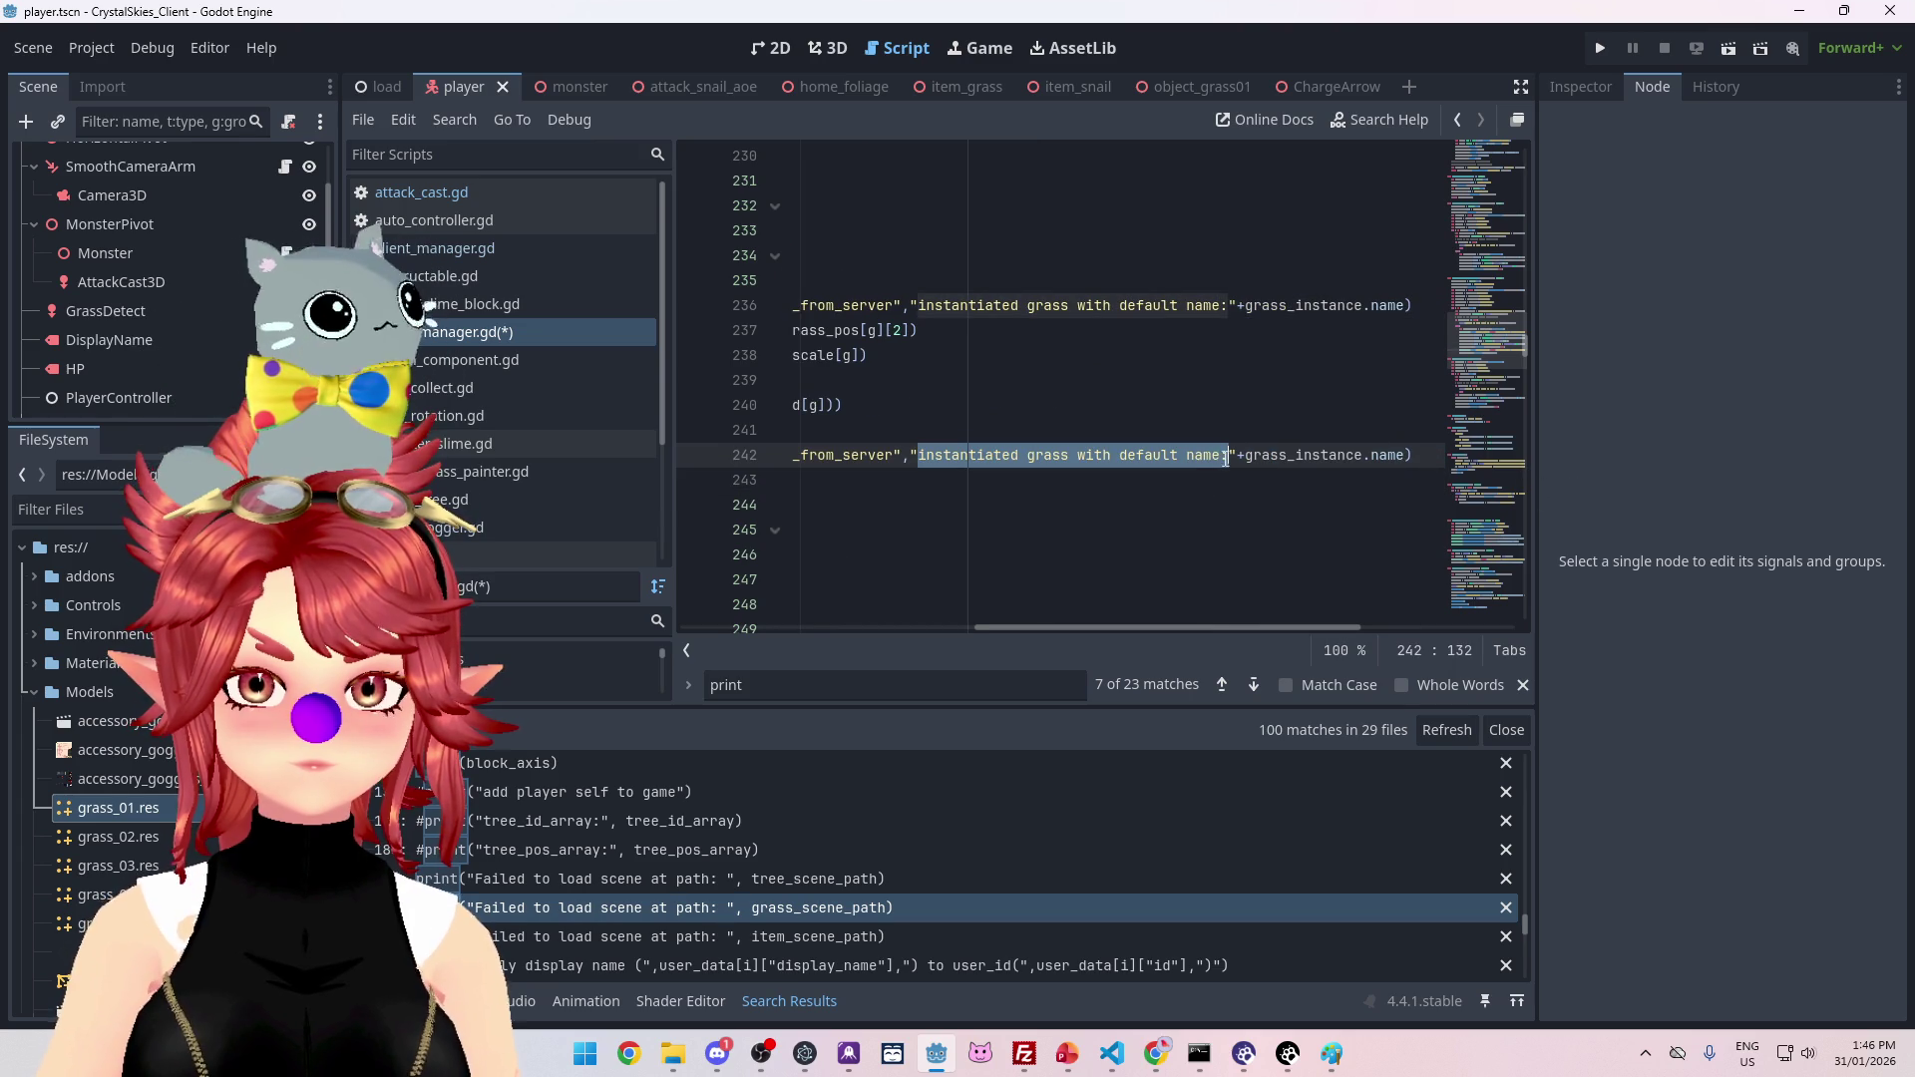
text(trie)
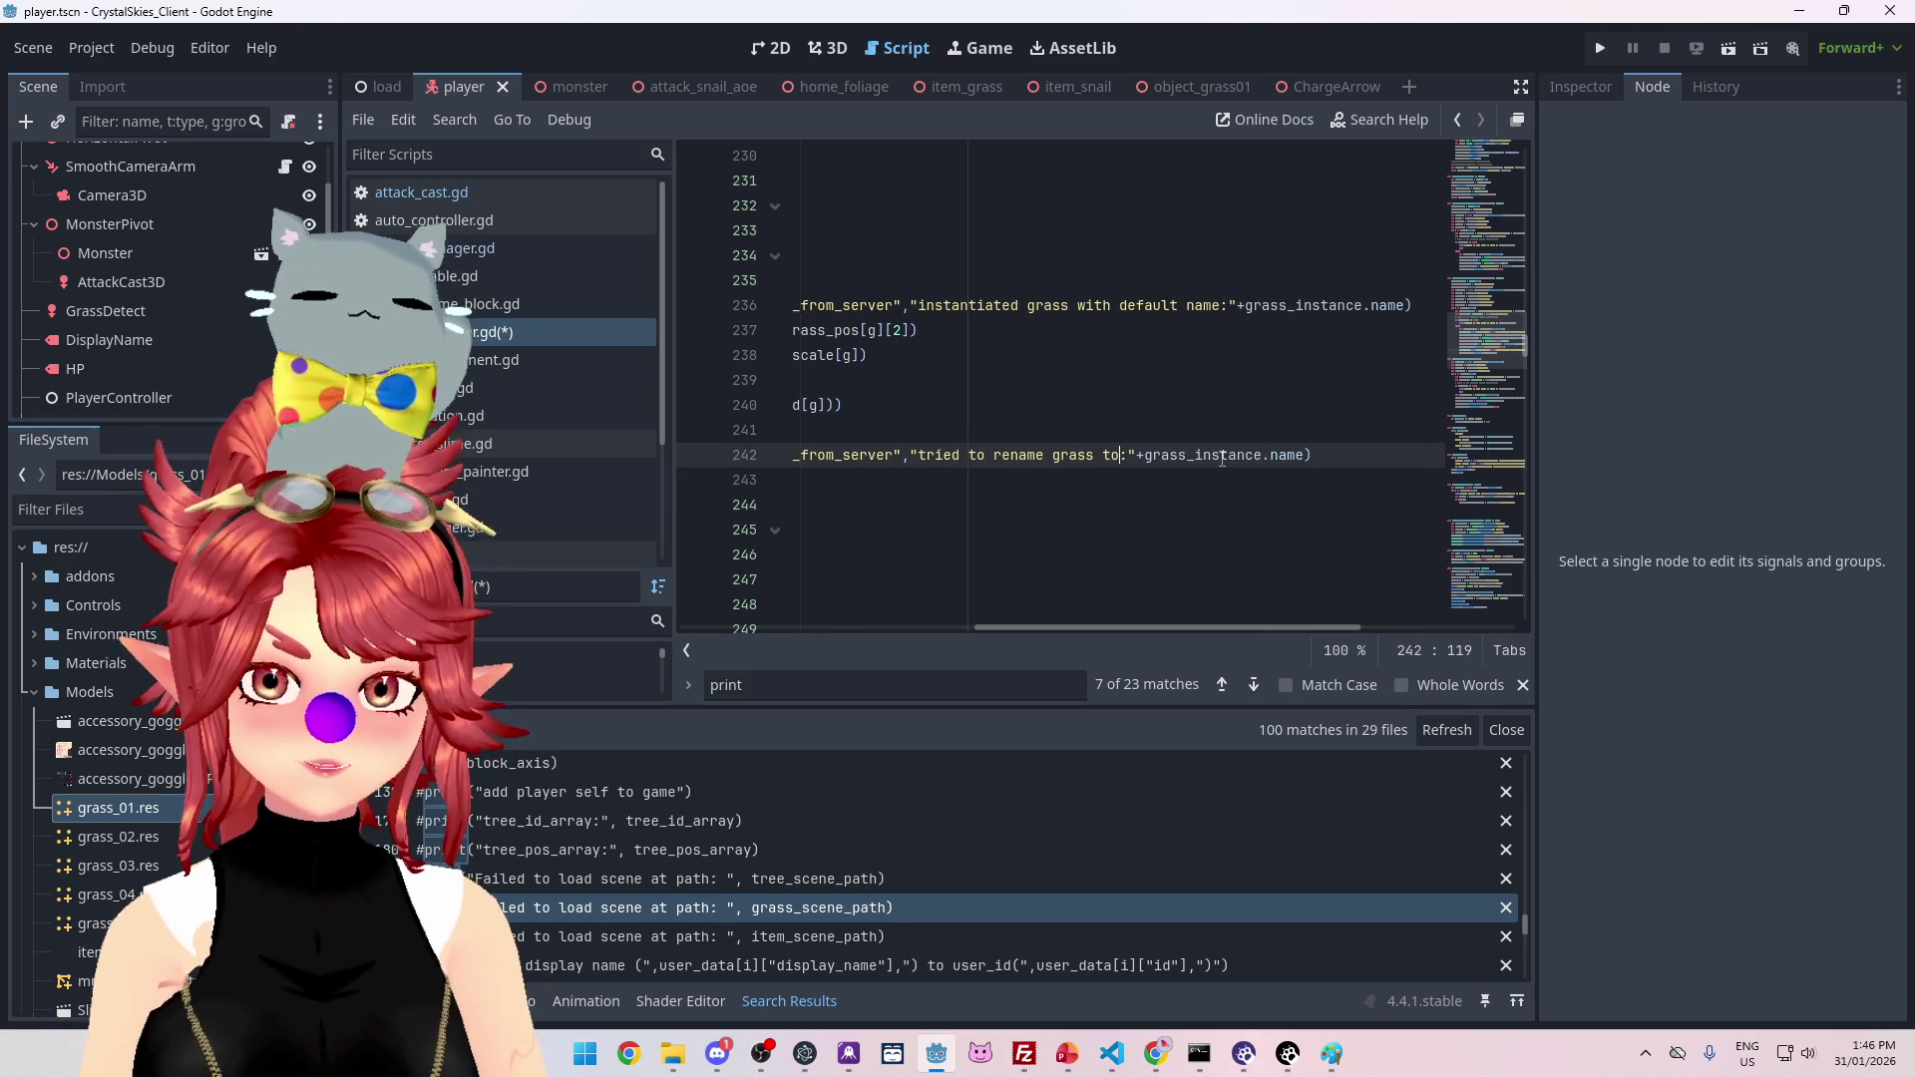
mouse_move(1231, 626)
mouse_down()
mouse_move(937, 598)
mouse_move(987, 602)
mouse_up()
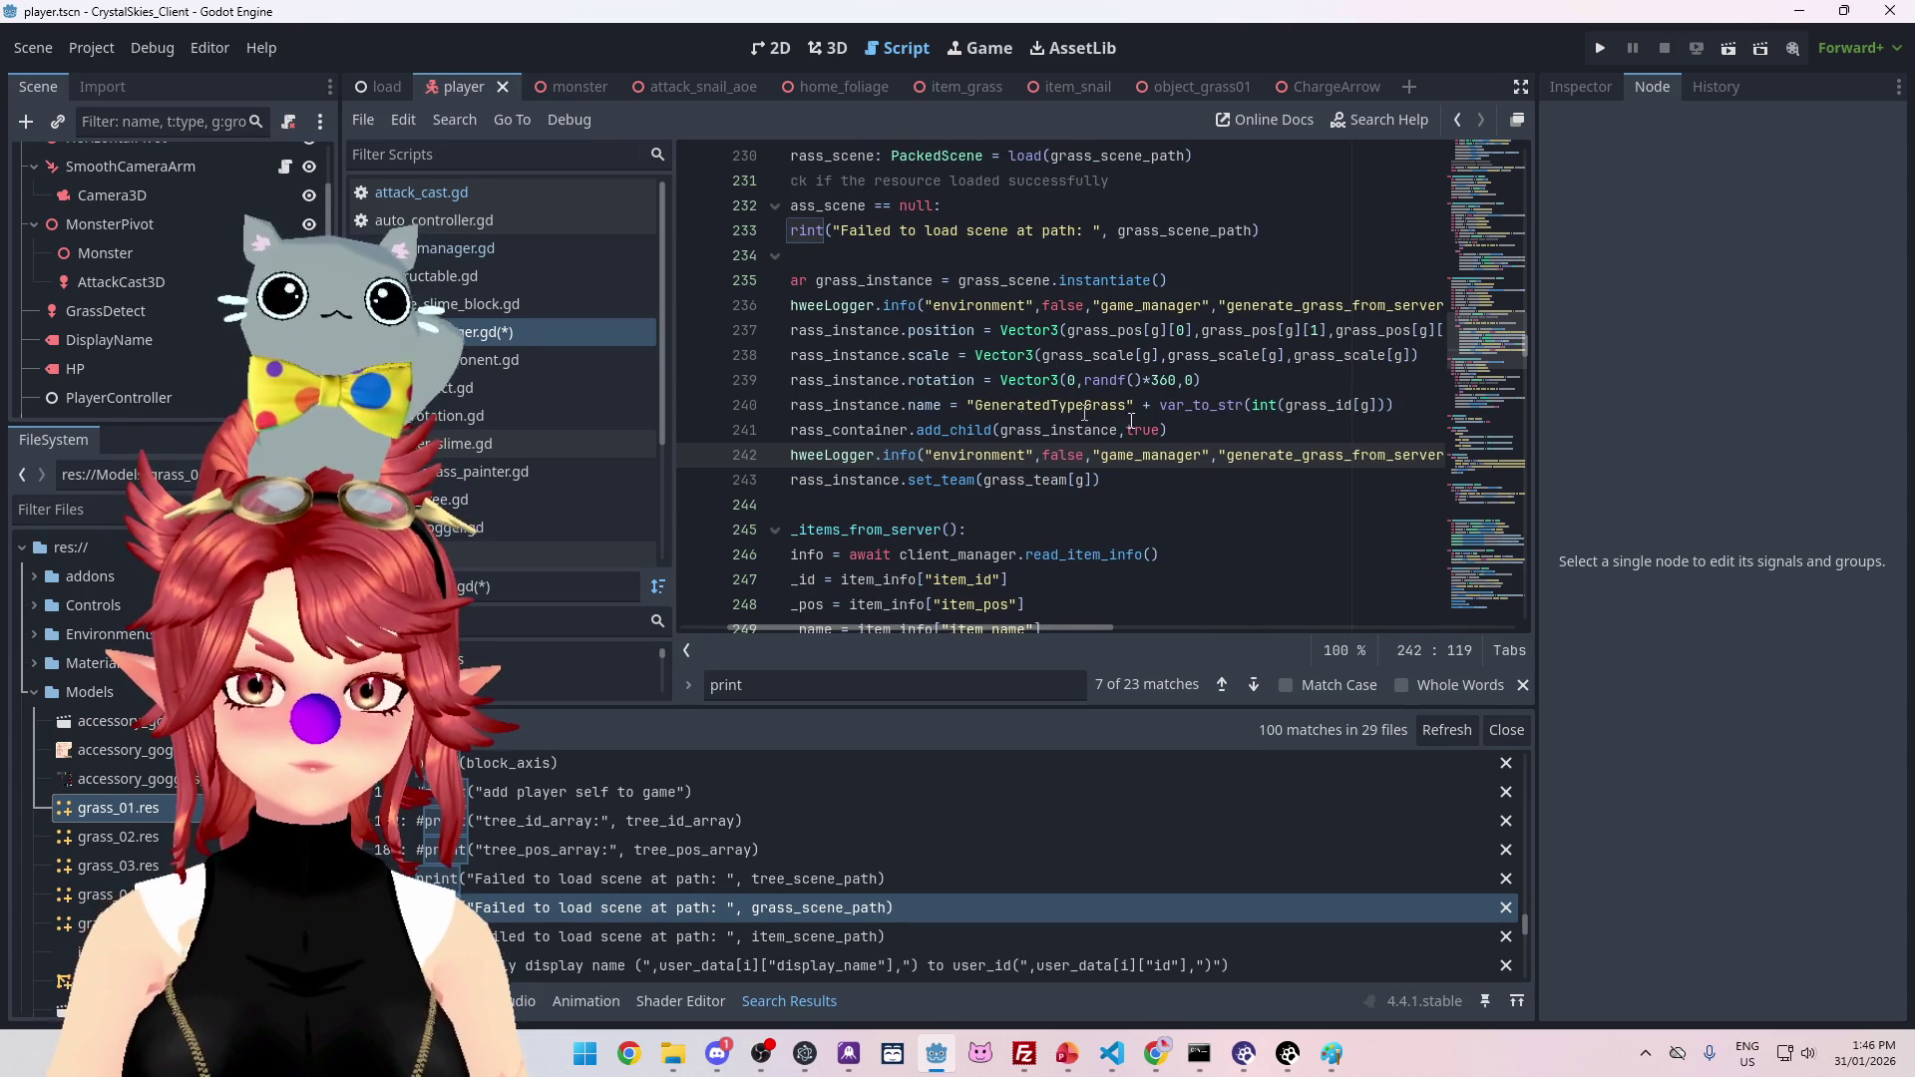
Step: Declare var _desired_name = "GeneratedTypeGrass" + var_to_str(...) on a new line after the rotation line
scroll(1079, 626, right, 3)
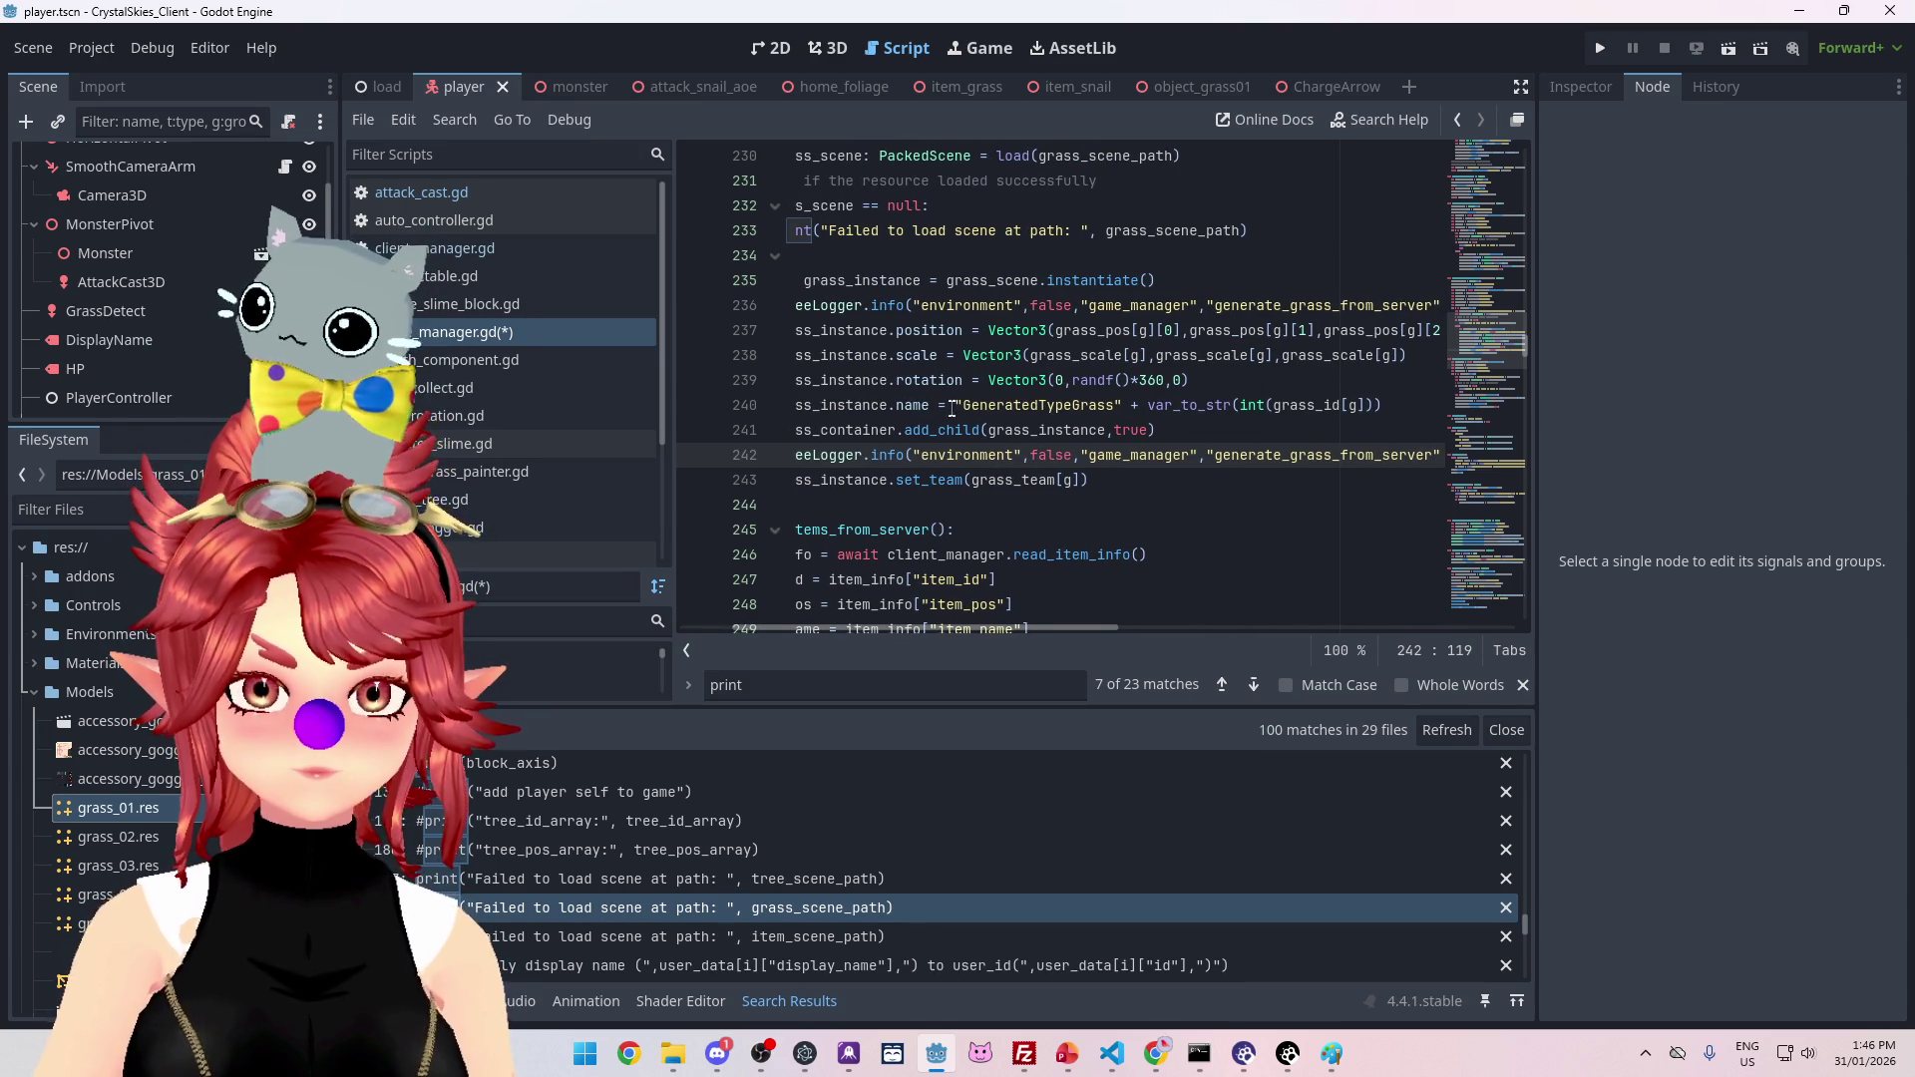
drag(955, 404, 1065, 410)
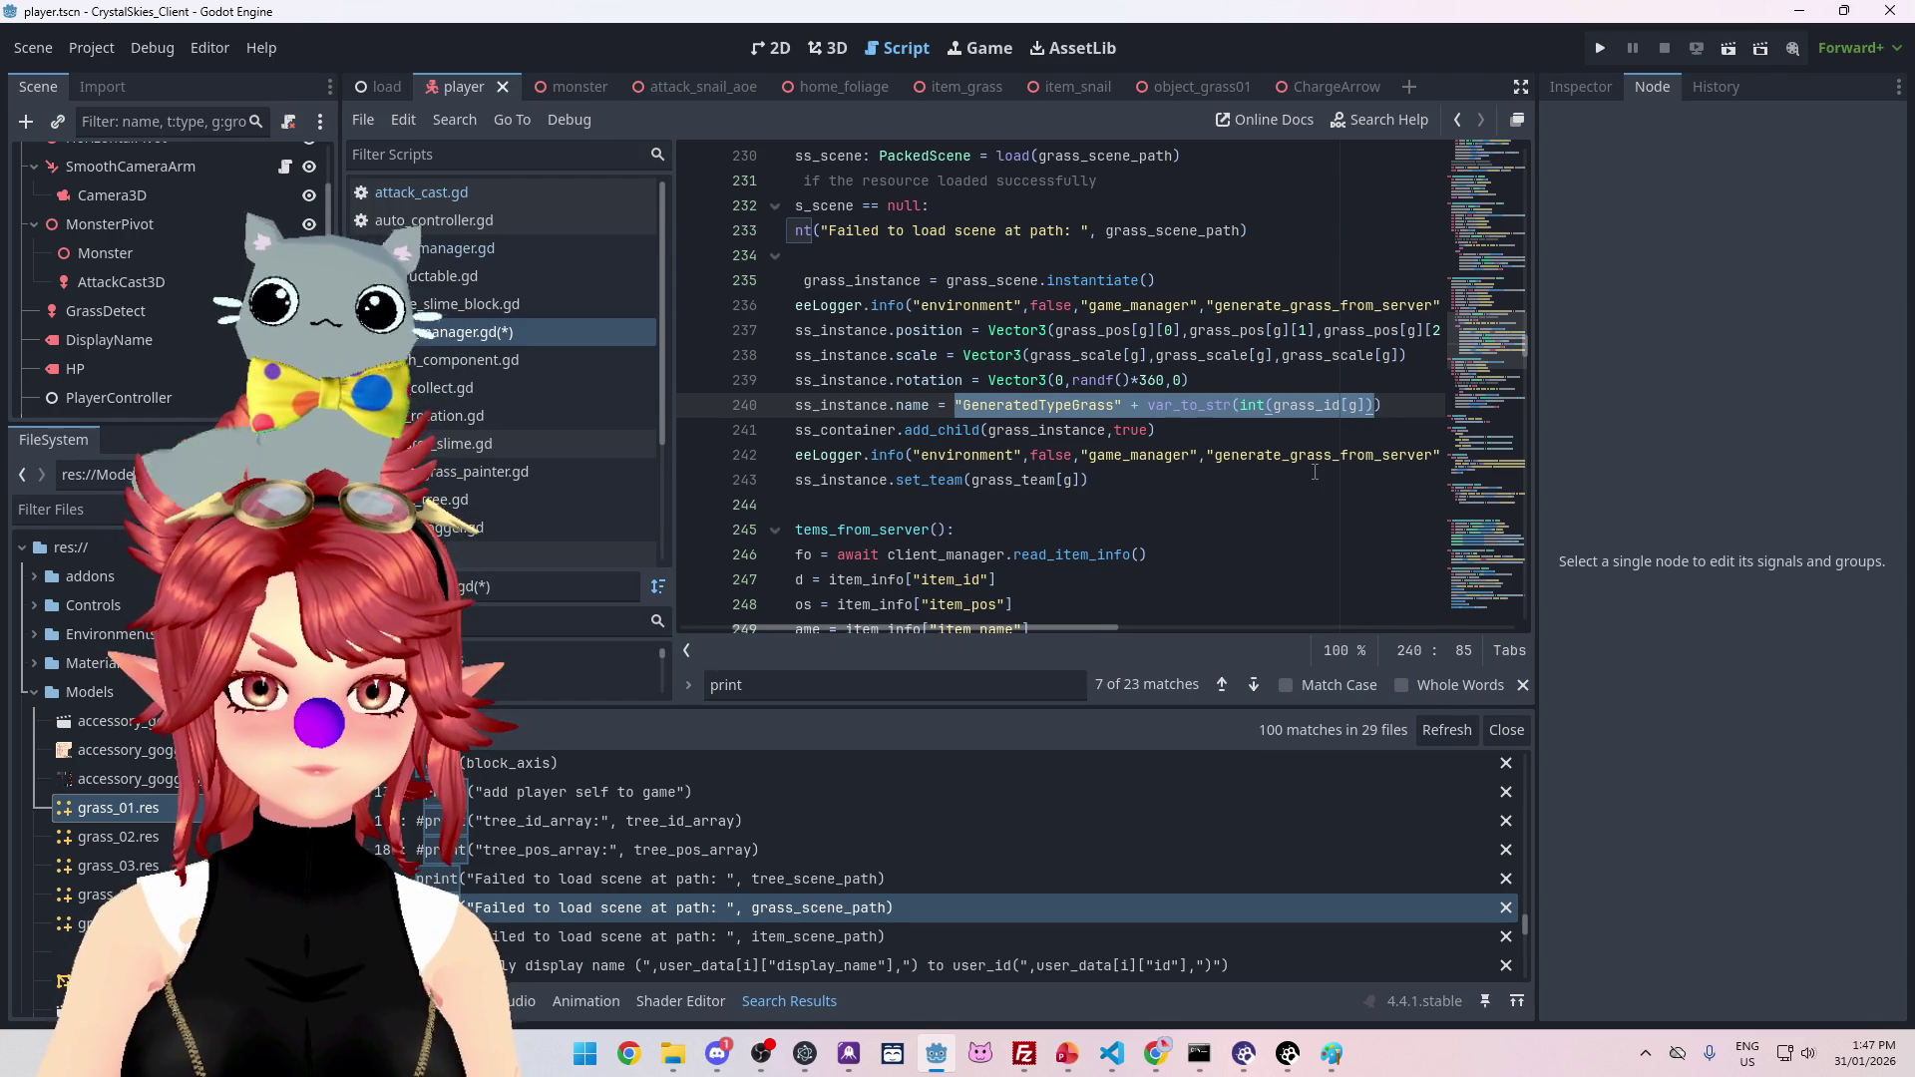
scroll(1056, 615, left, 3)
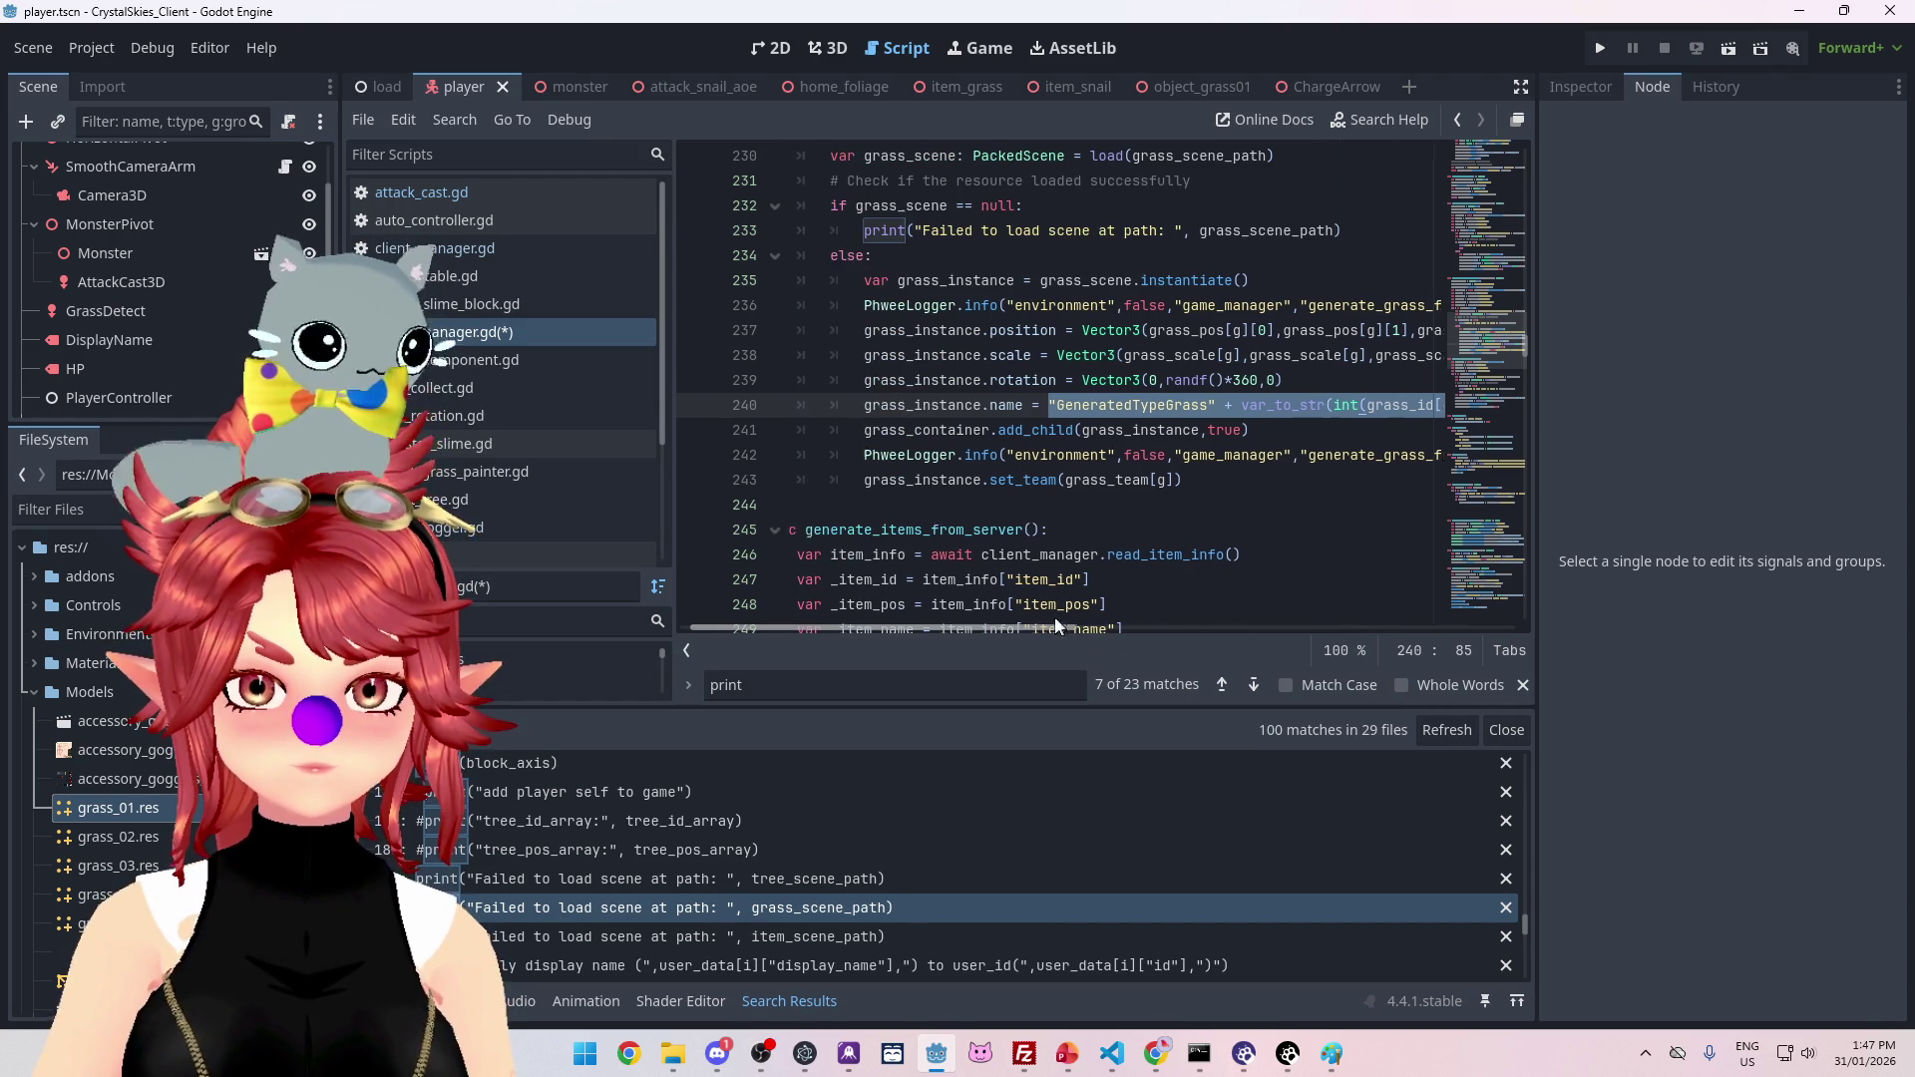
click(1296, 380)
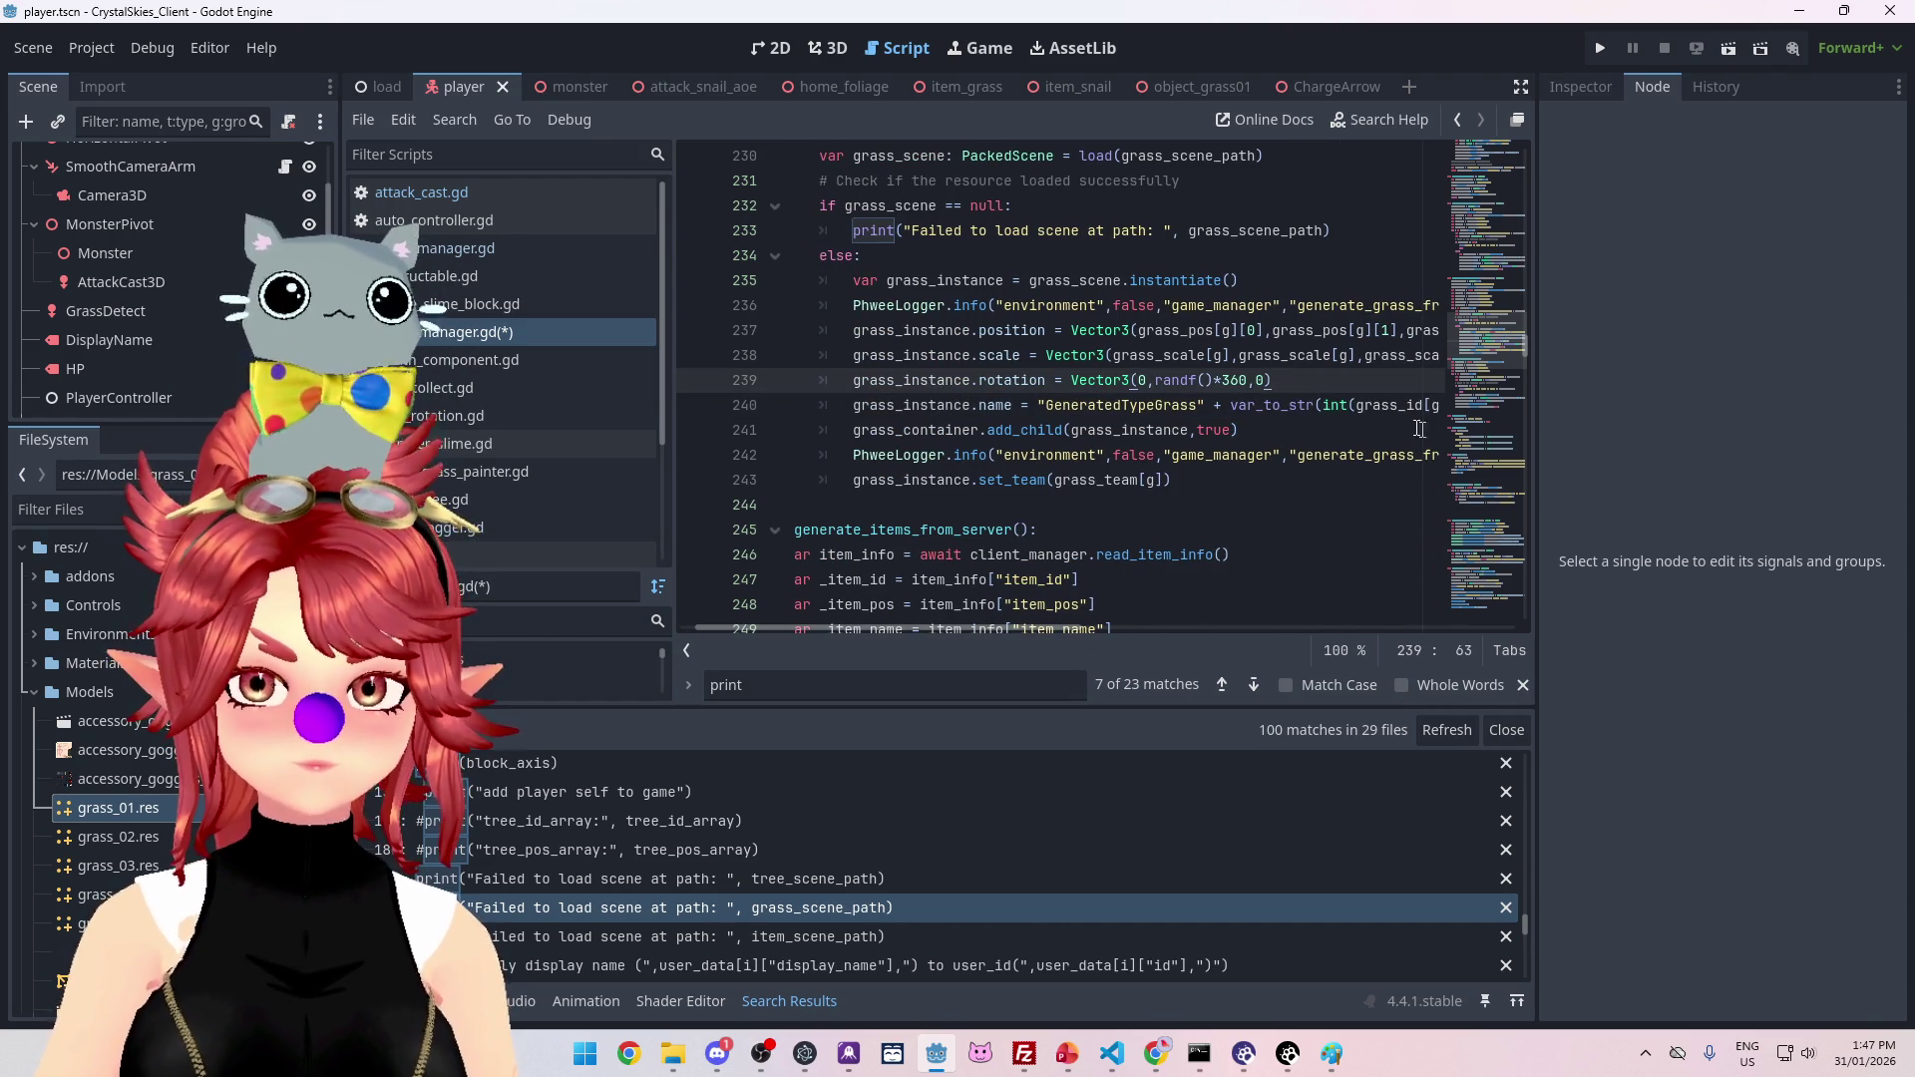
key(Return)
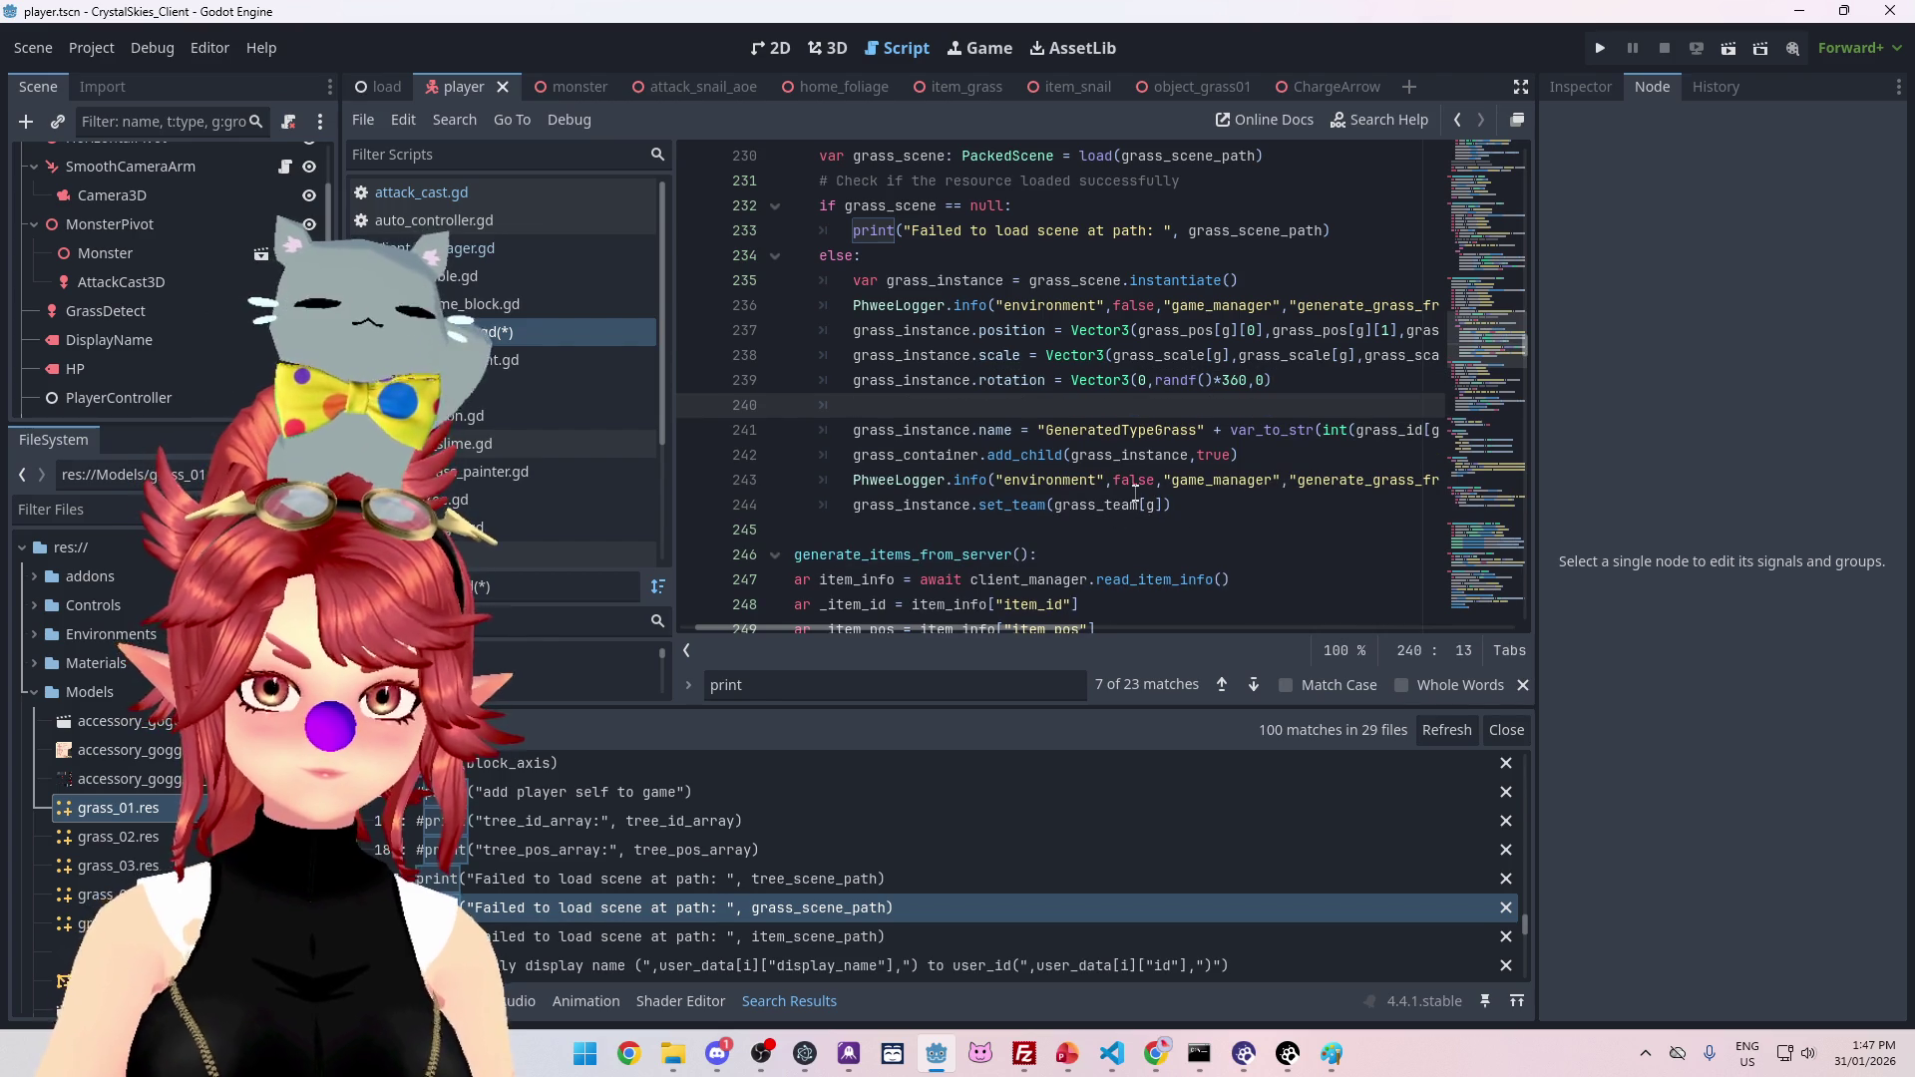
text(g)
key(BackSpace)
text(_new)
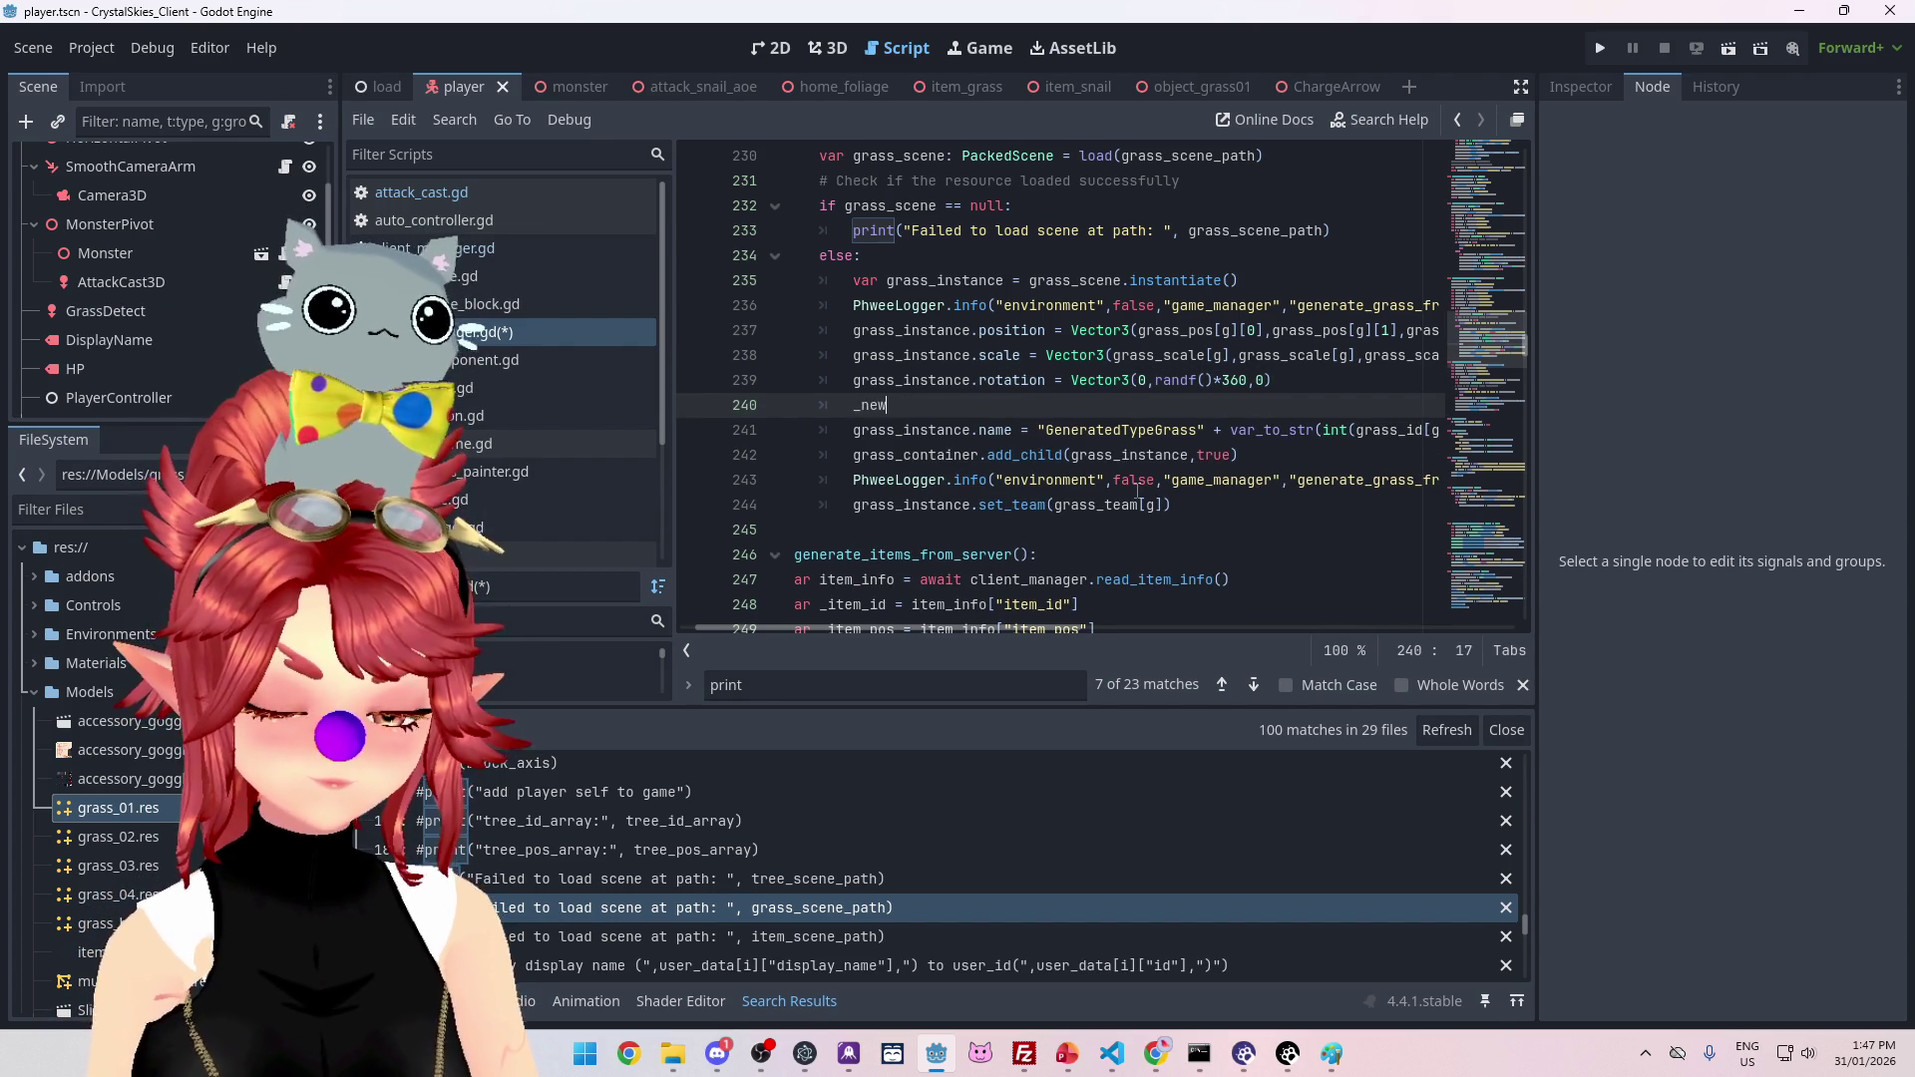
text(name =)
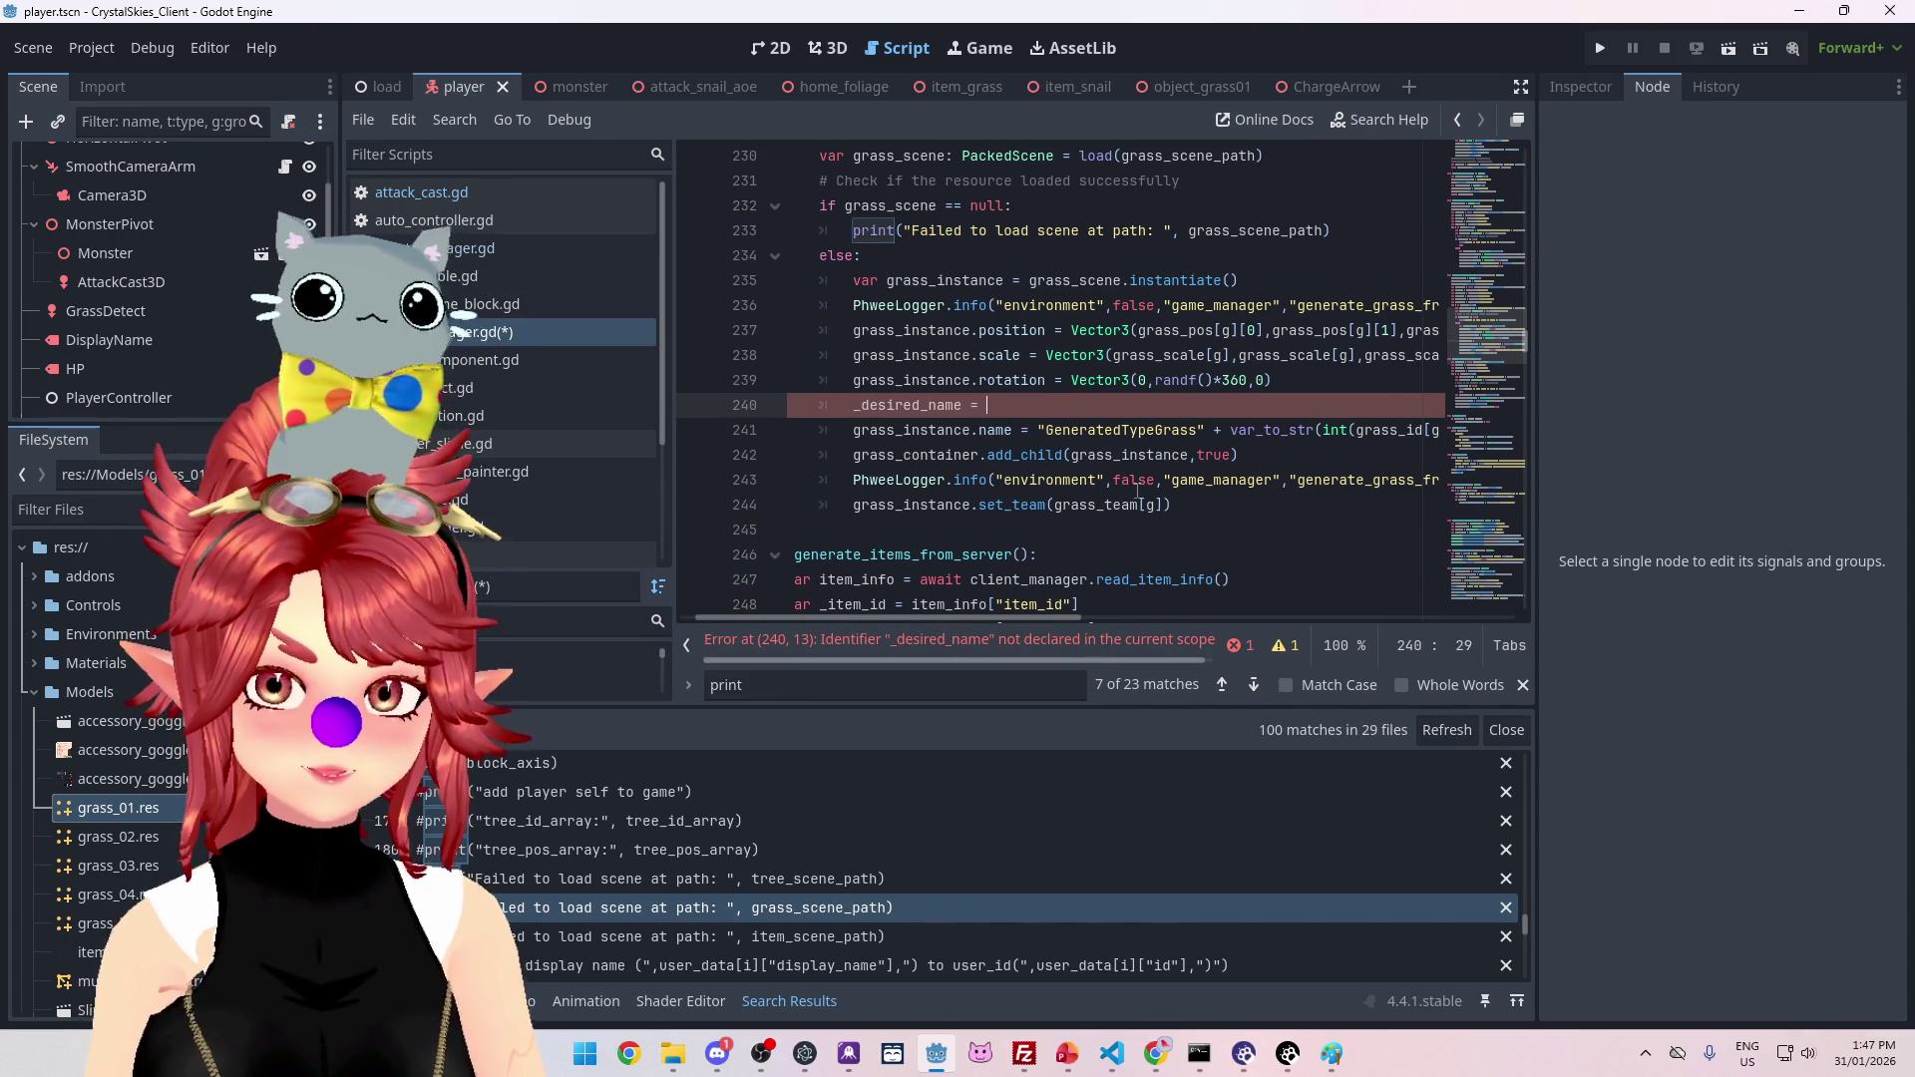
key(Escape)
key(Up)
key(Up)
drag(1038, 431, 1484, 423)
click(1070, 406)
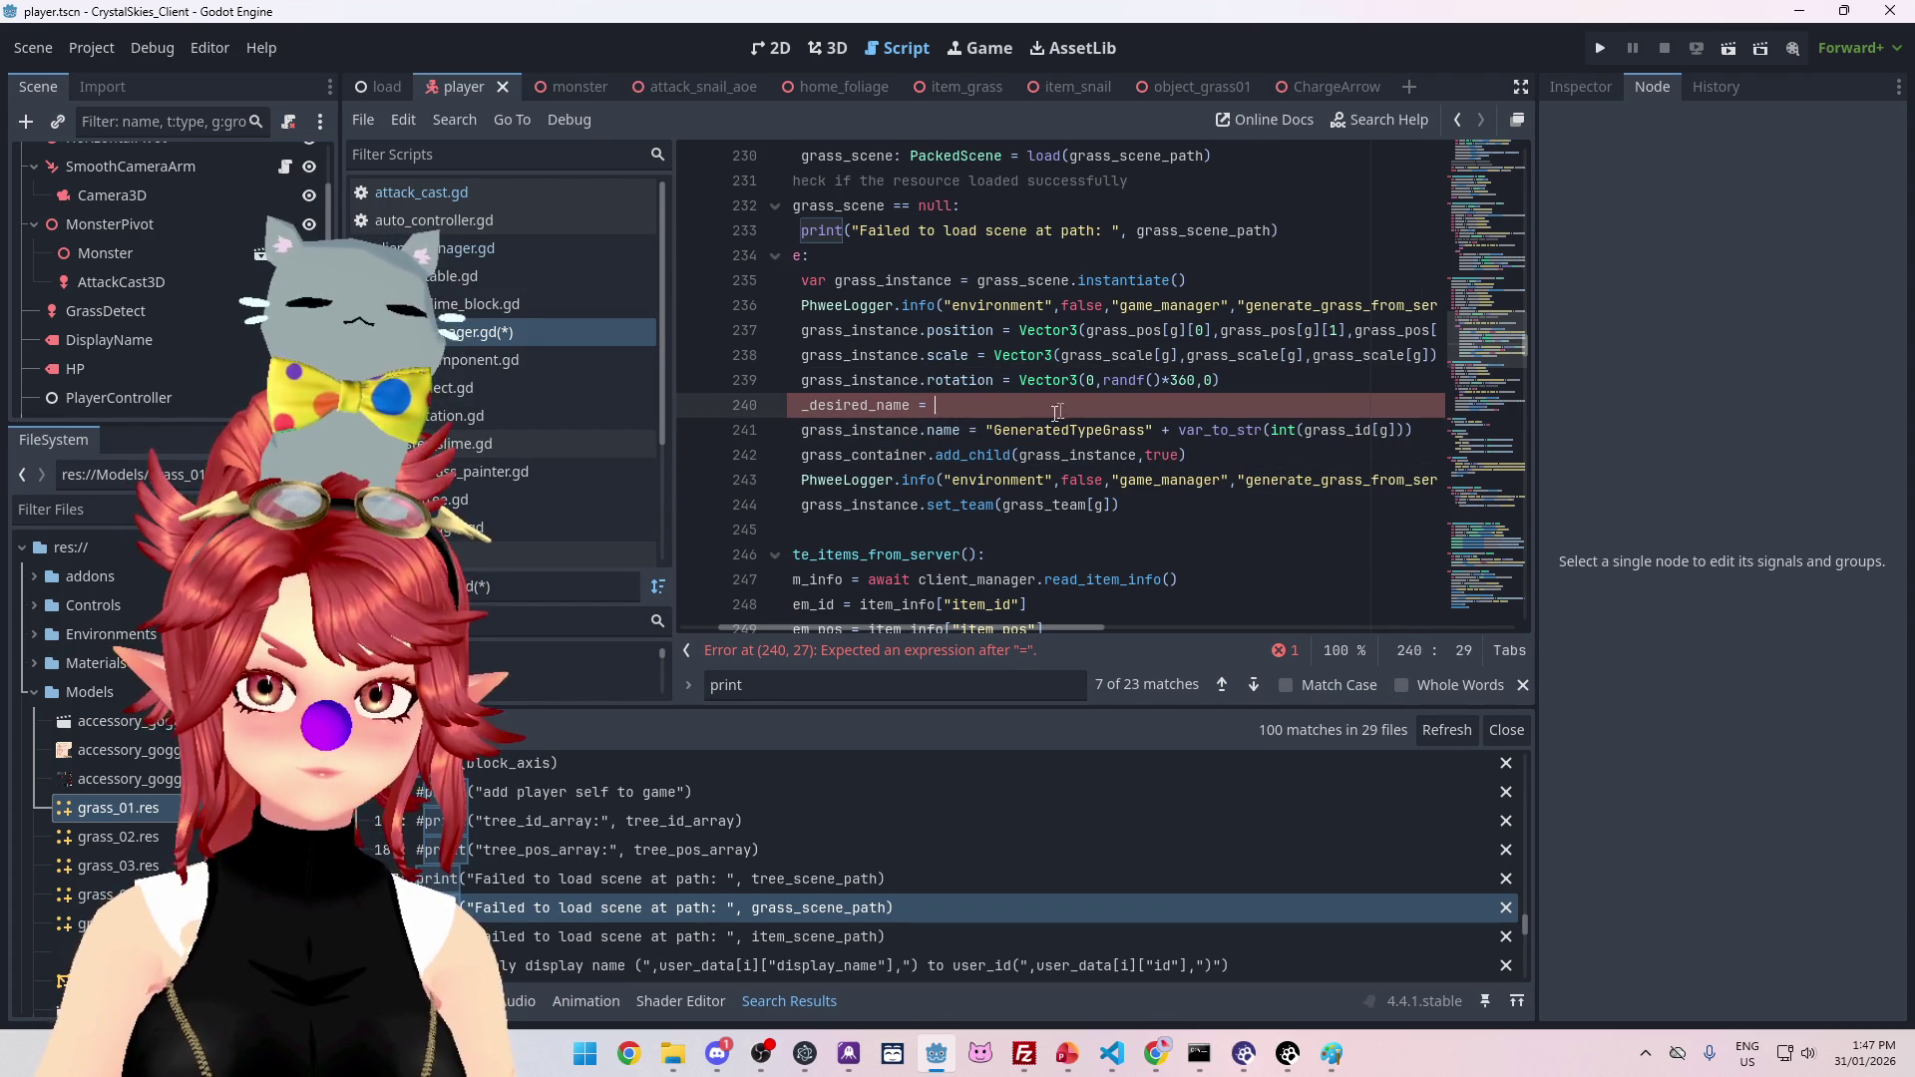
Step: Replace the grass_instance.name assignment's expression with _desired_name
drag(943, 629, 894, 399)
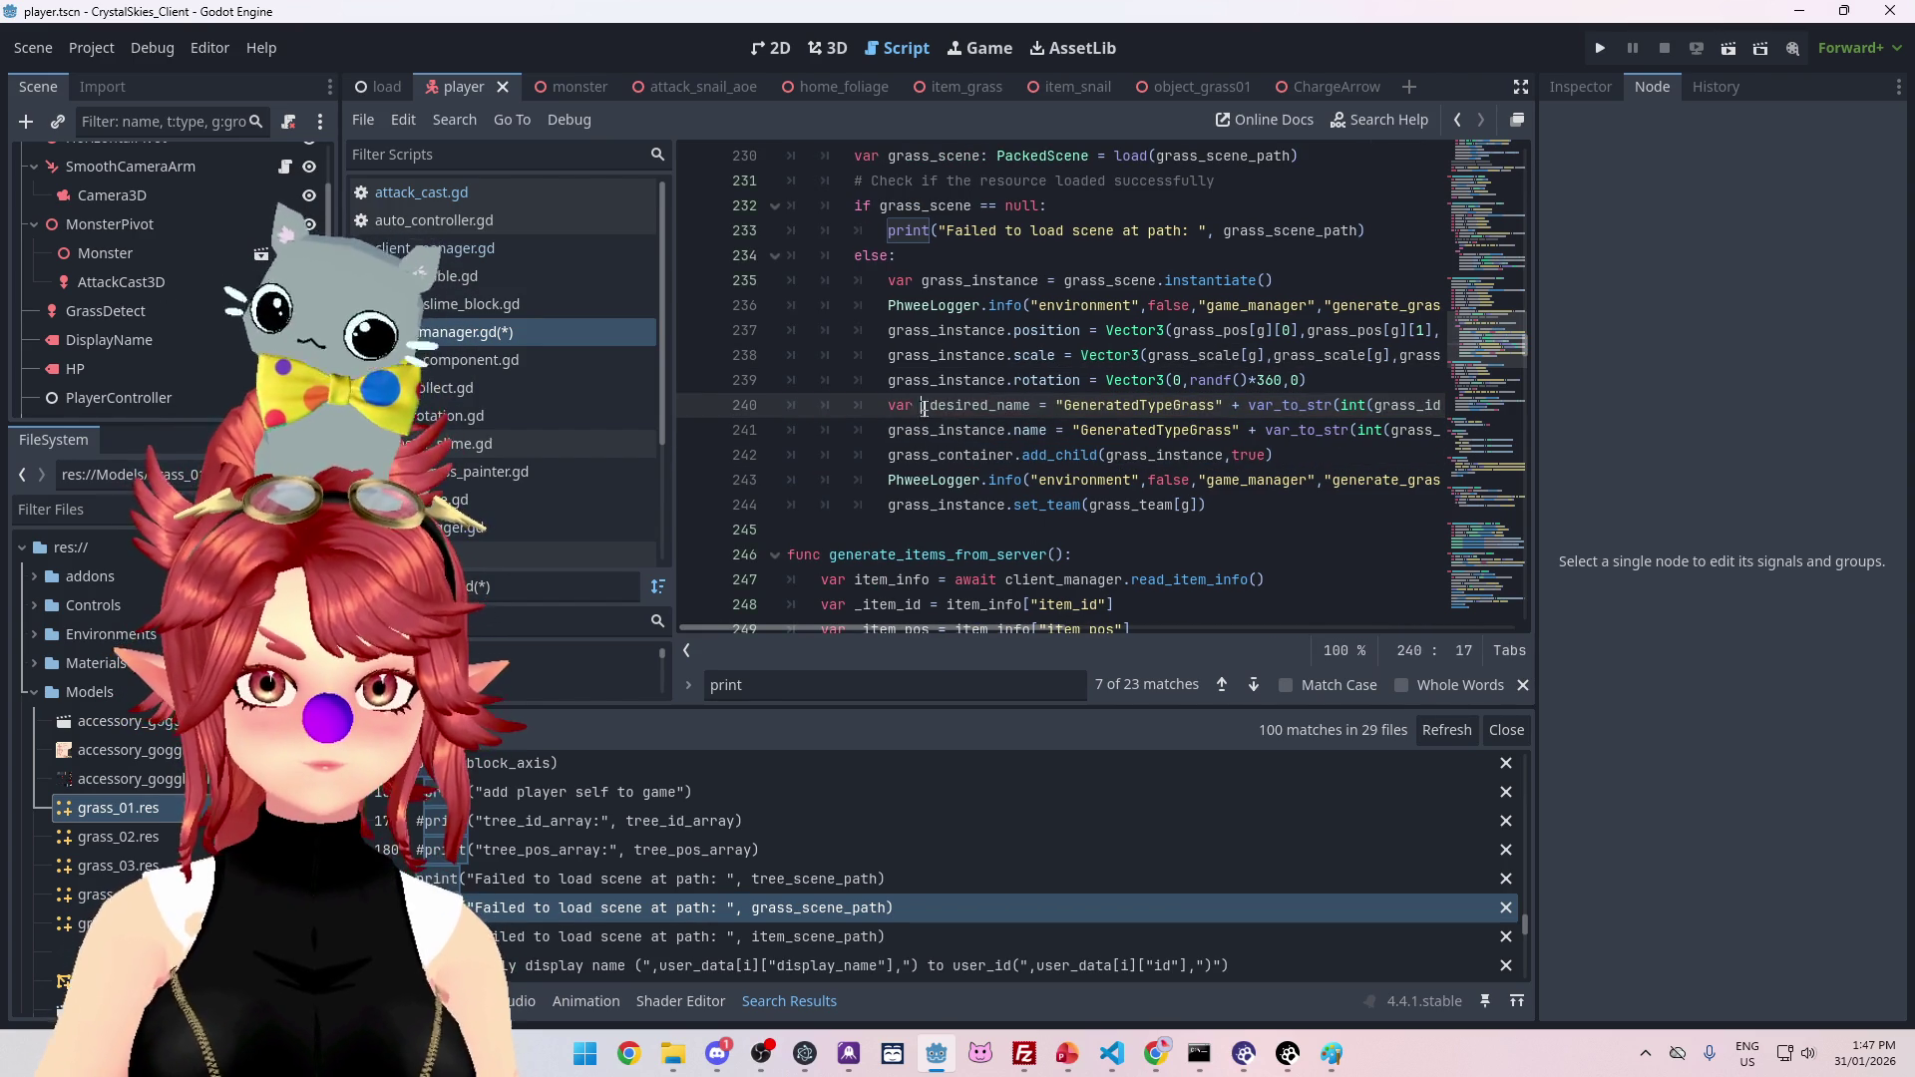
drag(1074, 430, 1442, 430)
text(_desired_name)
mouse_move(1099, 627)
mouse_down()
mouse_move(1058, 619)
mouse_move(1320, 643)
mouse_move(1083, 606)
mouse_up()
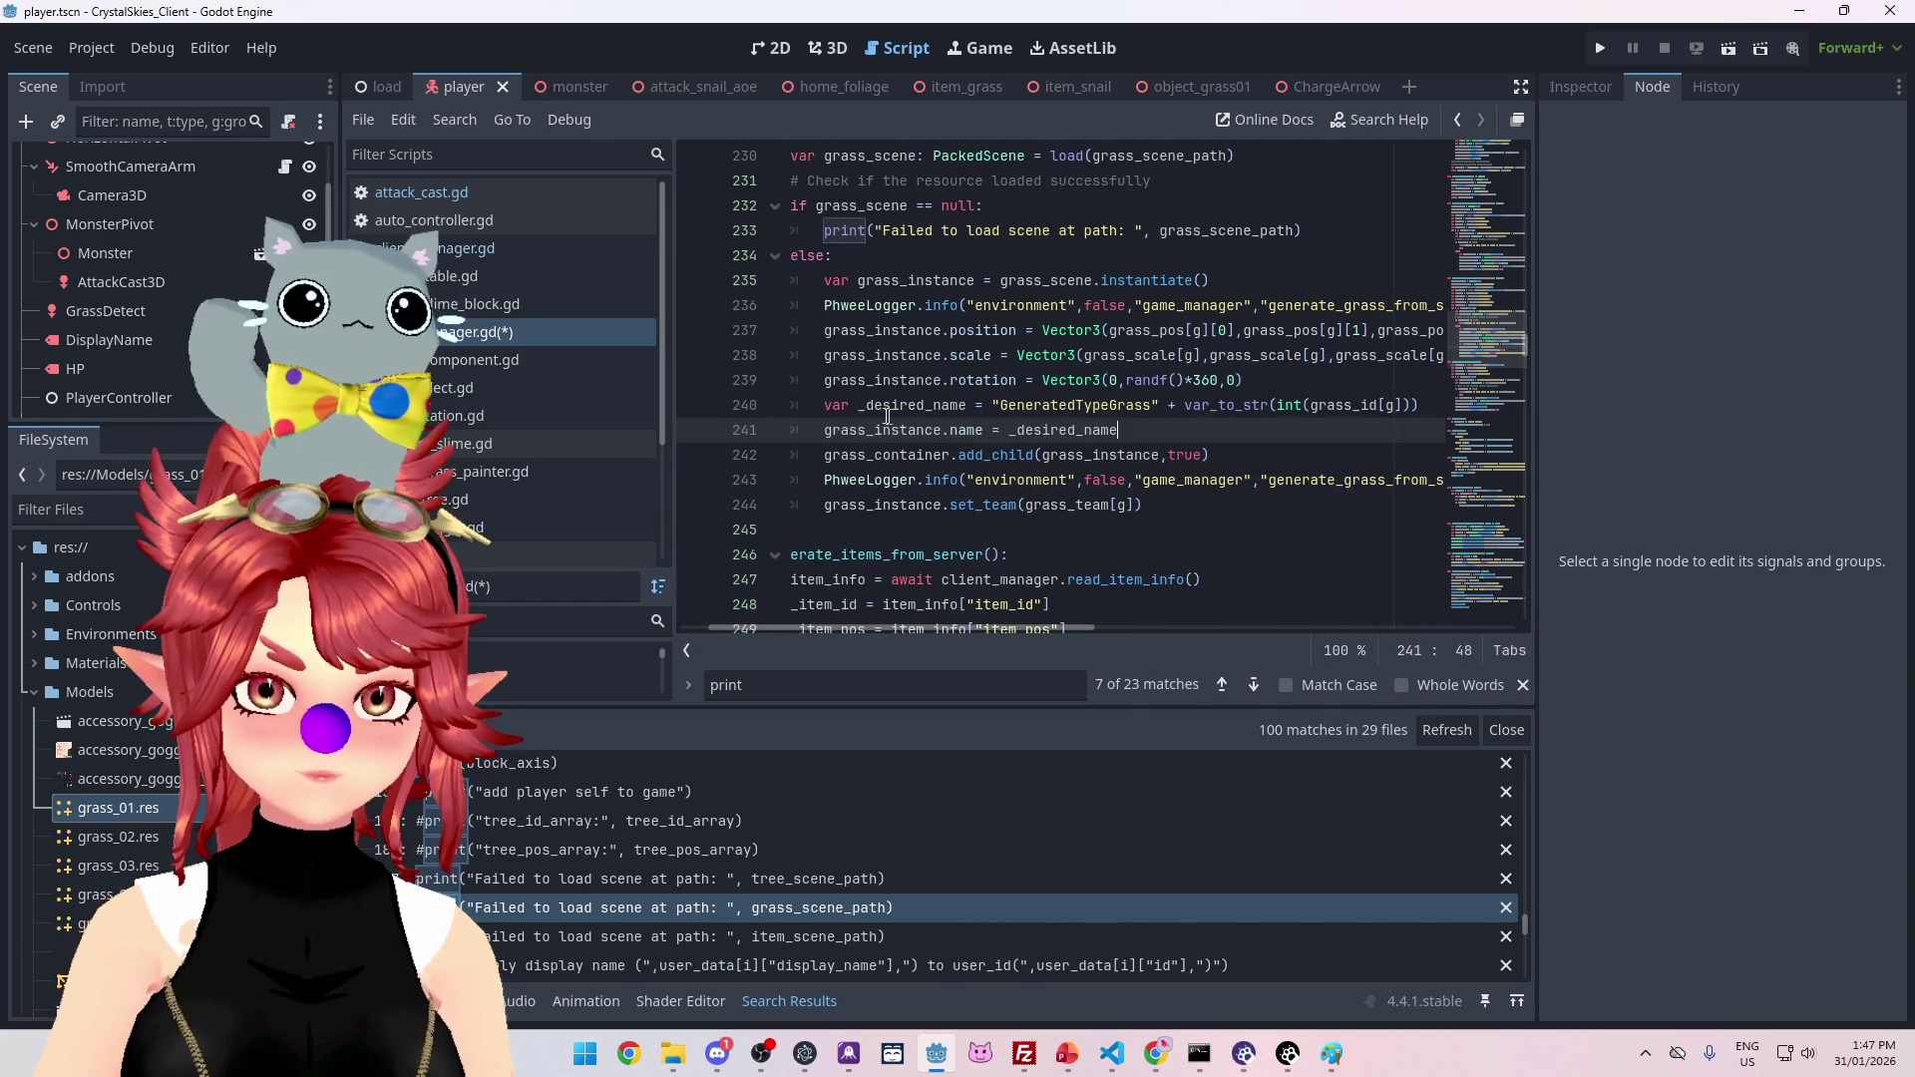
drag(859, 407, 964, 407)
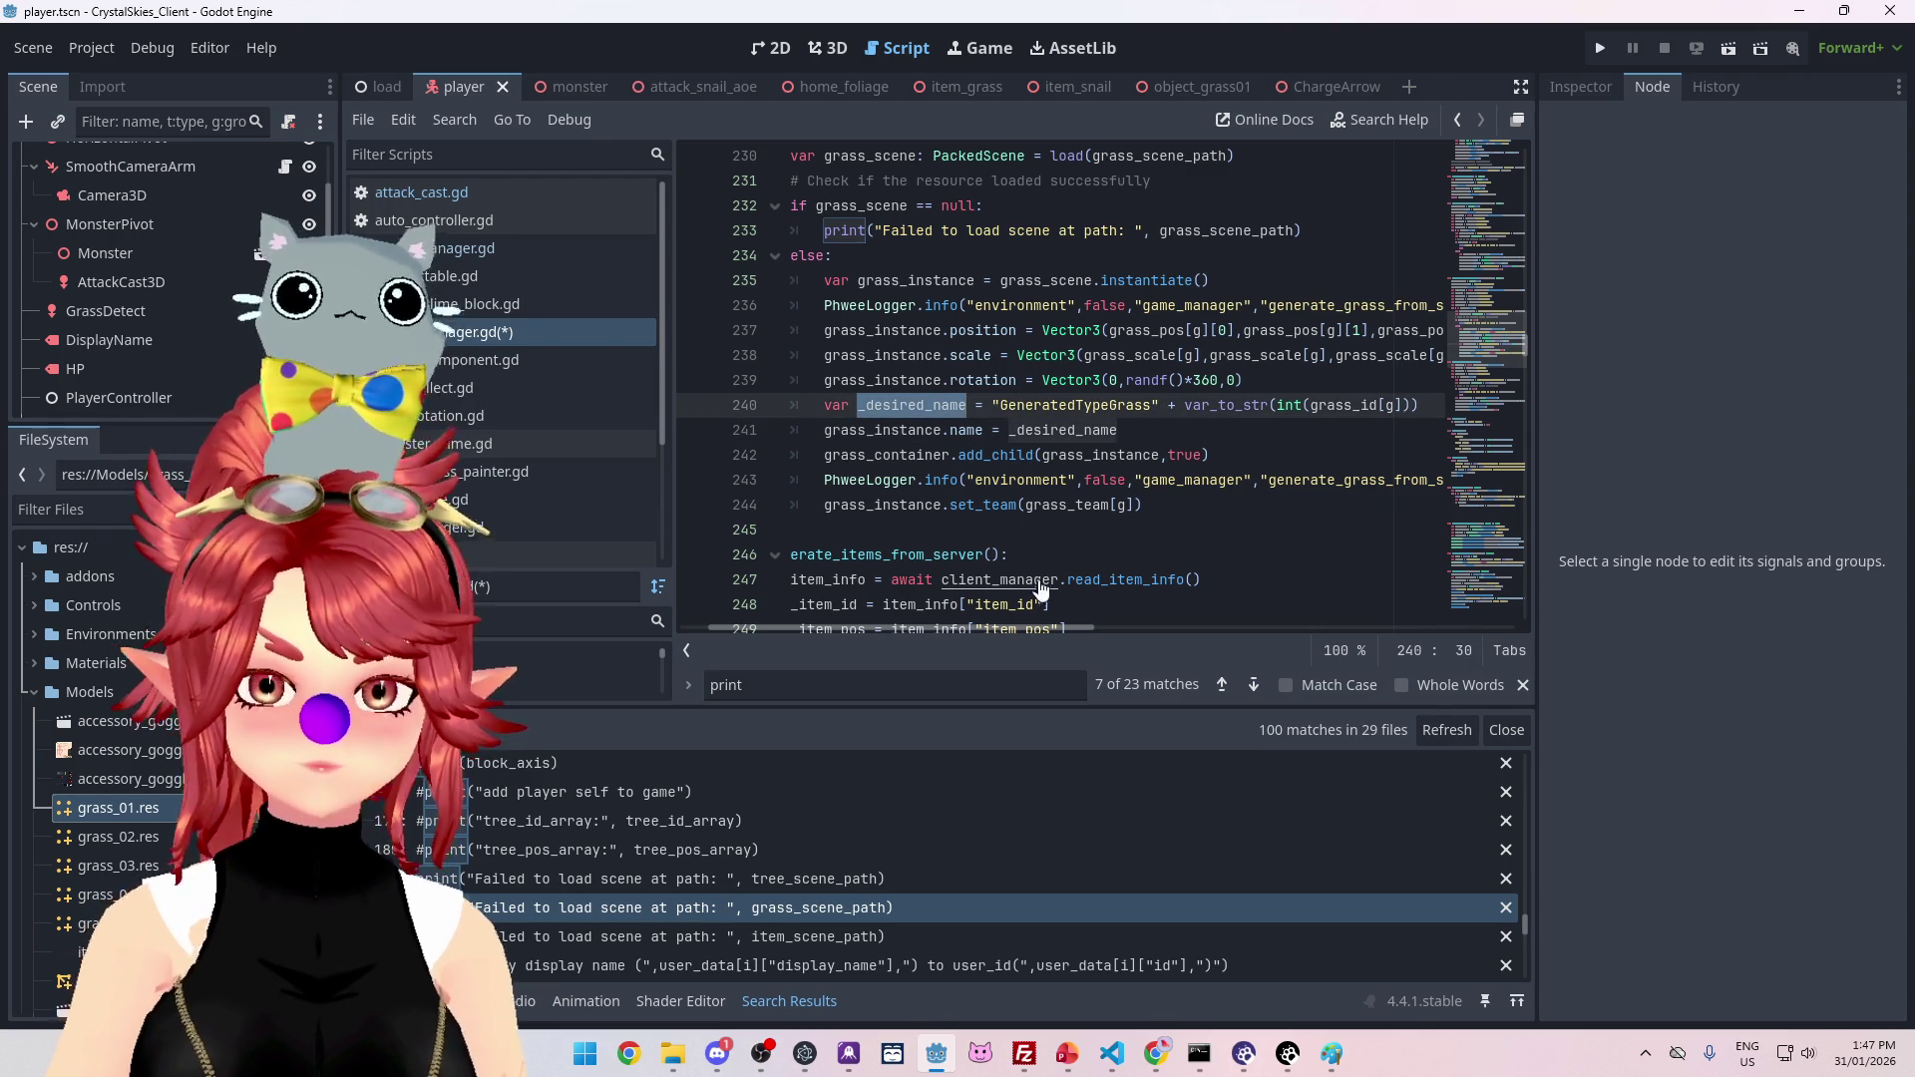
drag(1033, 627, 1339, 629)
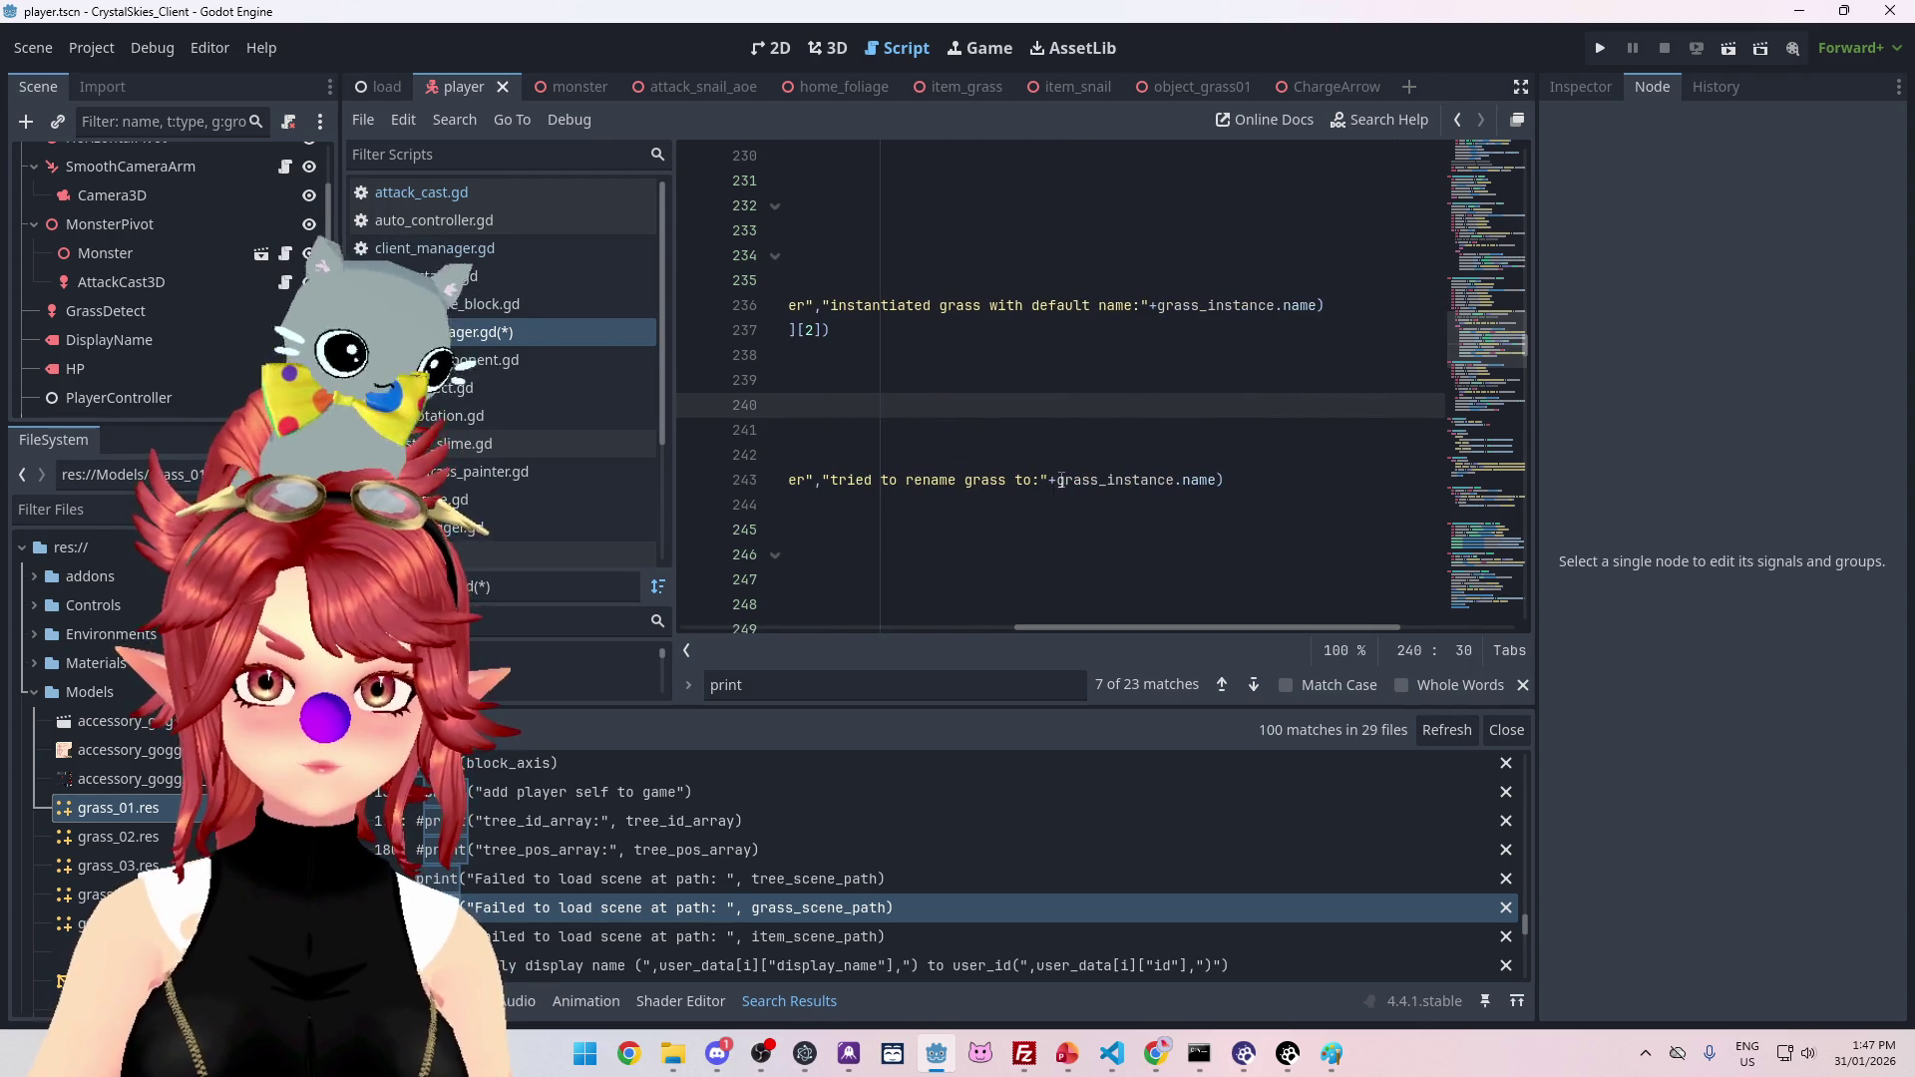
Step: Make the rename log print _desired_name + " was it successful? -> name now: " before grass_instance.name
drag(1061, 481, 1172, 483)
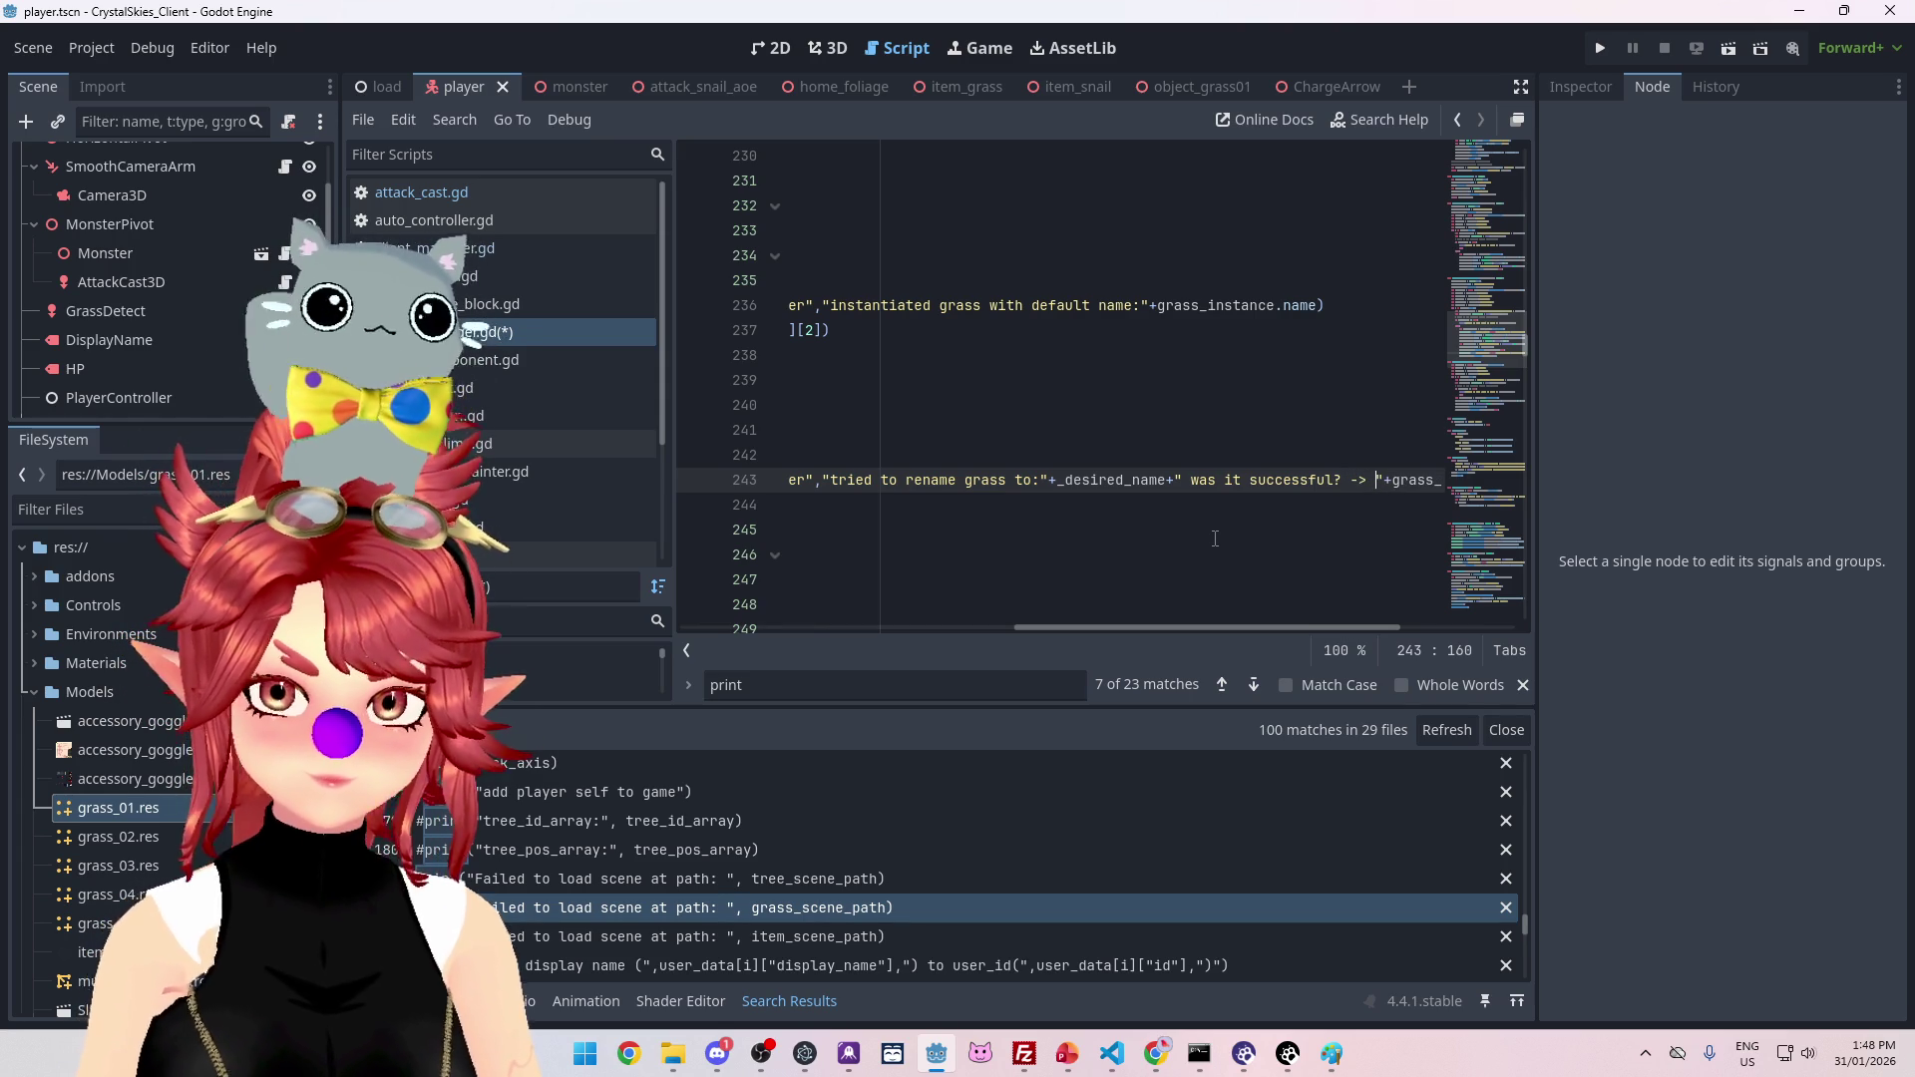
text(name nam)
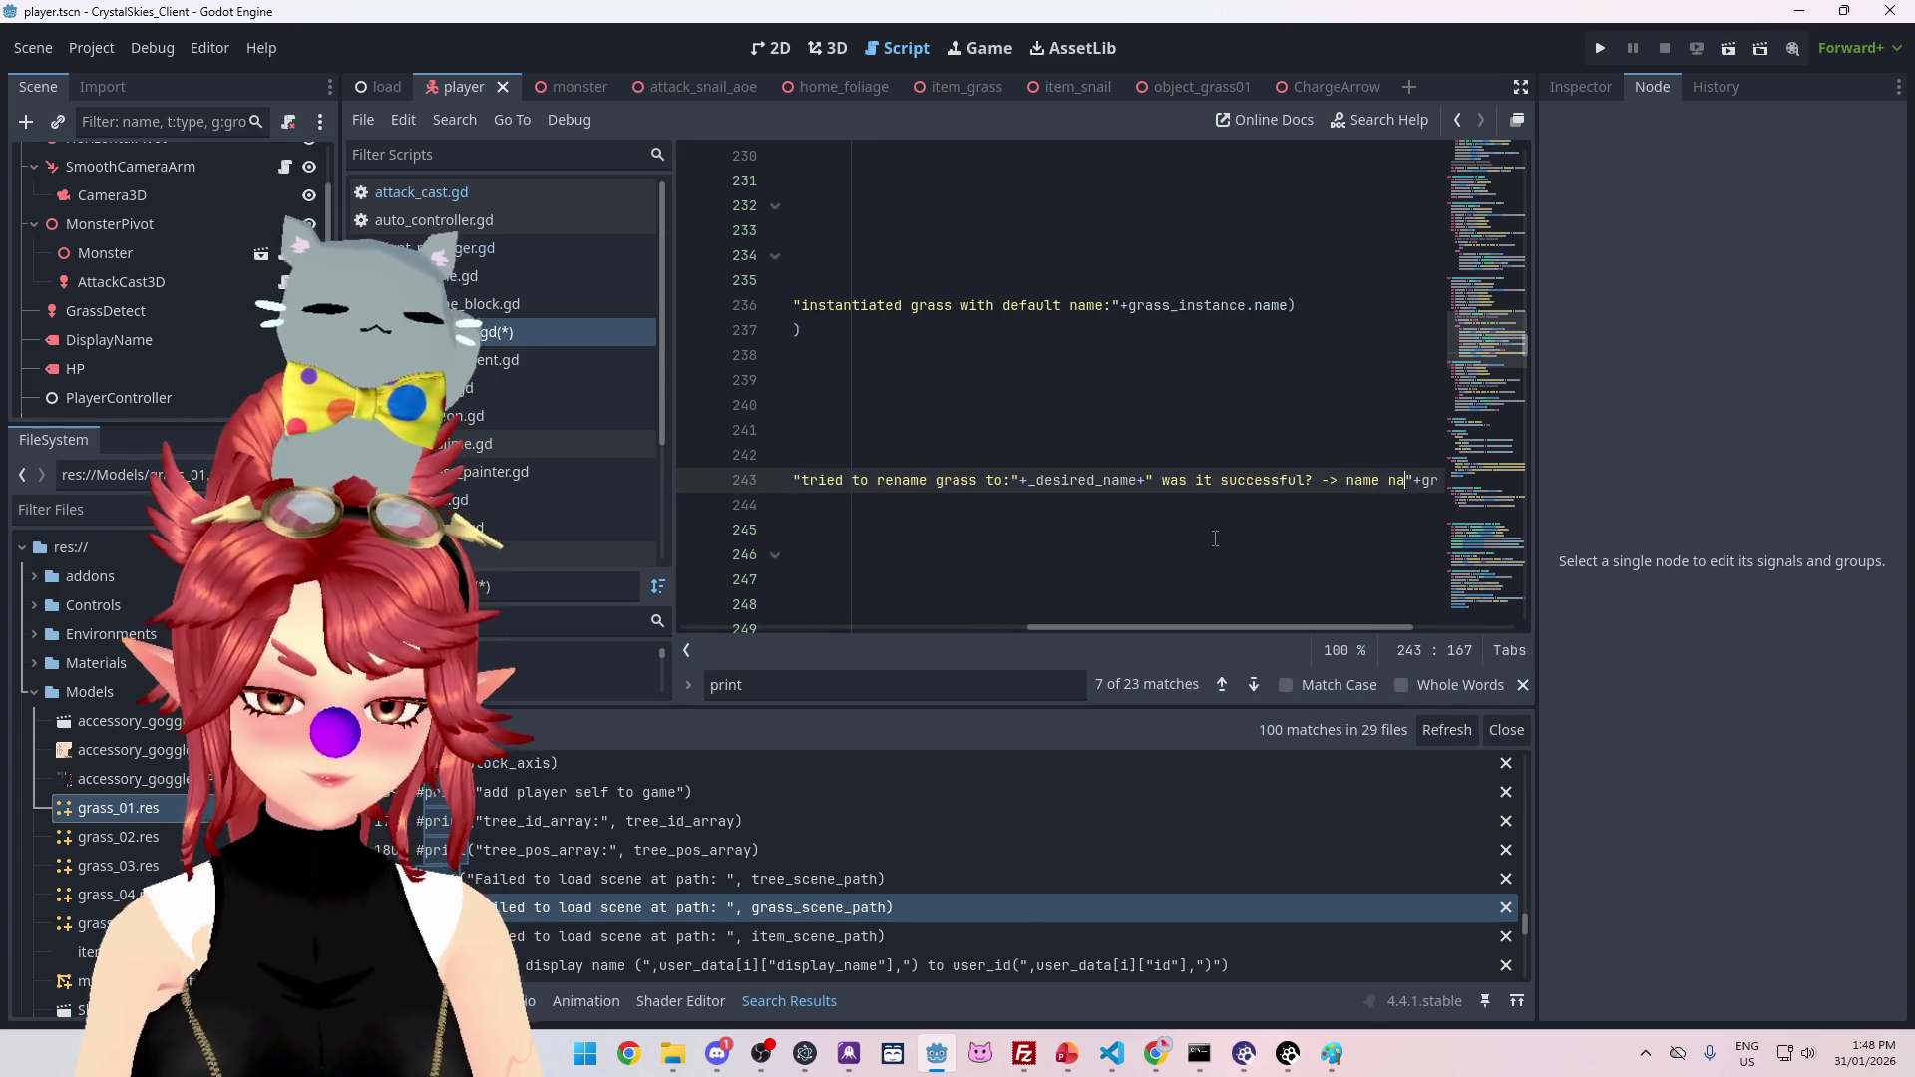
text(:)
scroll(1369, 628, right, 4)
drag(1273, 628, 827, 626)
Step: Save the edited game manager script
click(1065, 380)
key(ctrl+s)
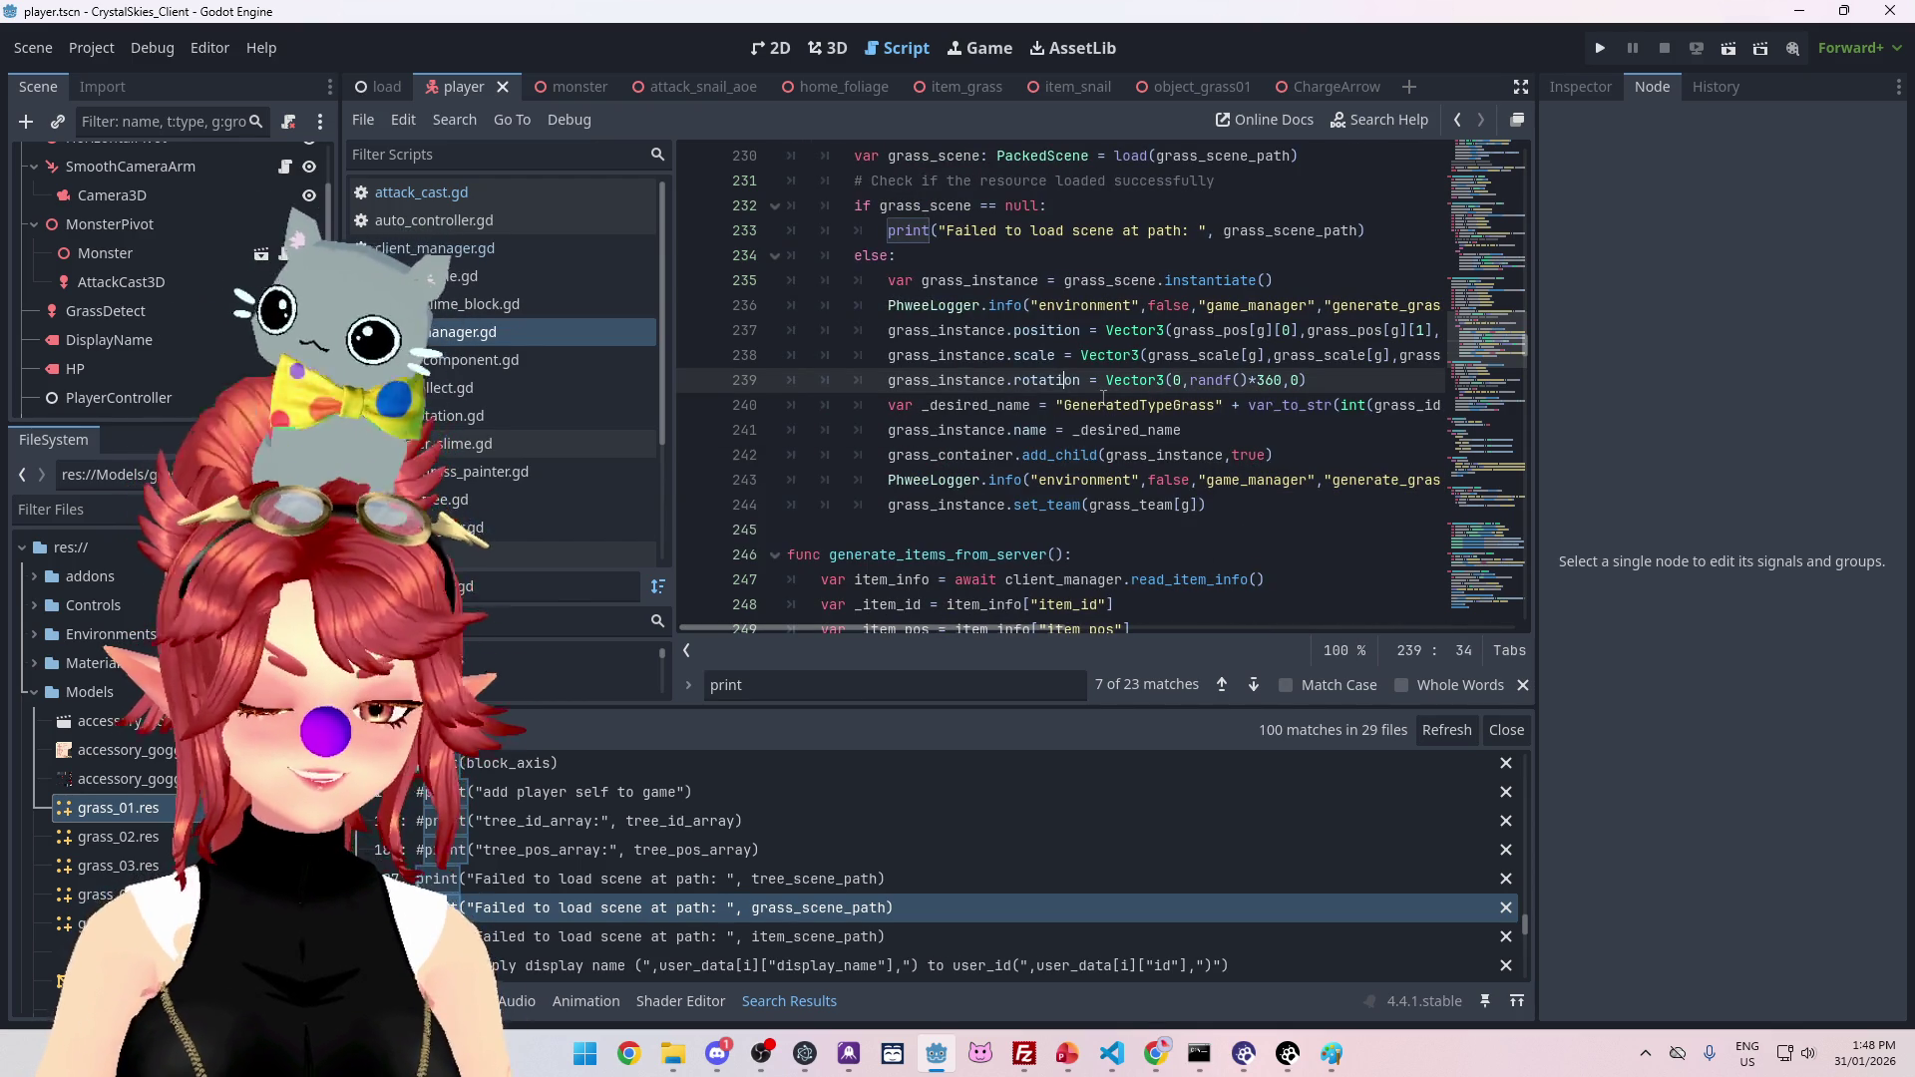
key(ctrl+s)
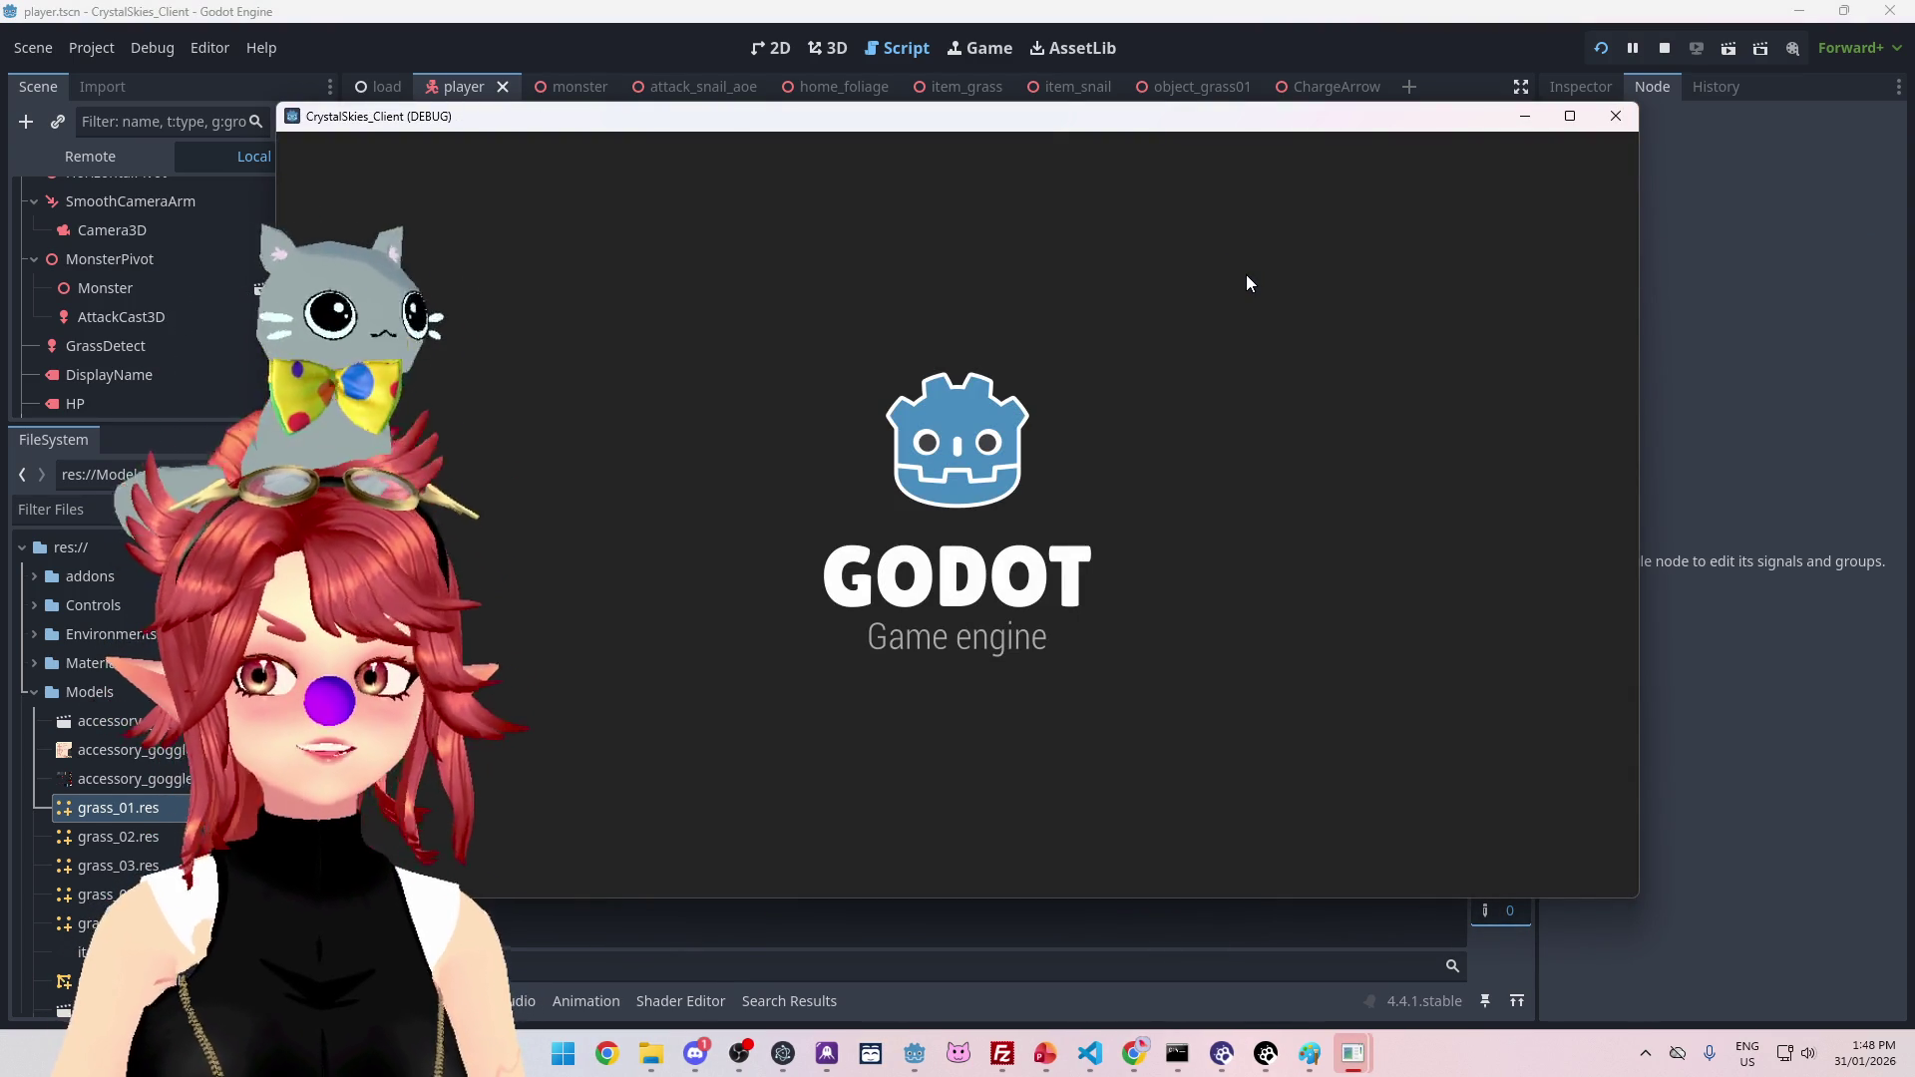
Step: Enter a display name and lobby name 'asdd', create the lobby, then stop the game
click(1091, 582)
text(Phwee)
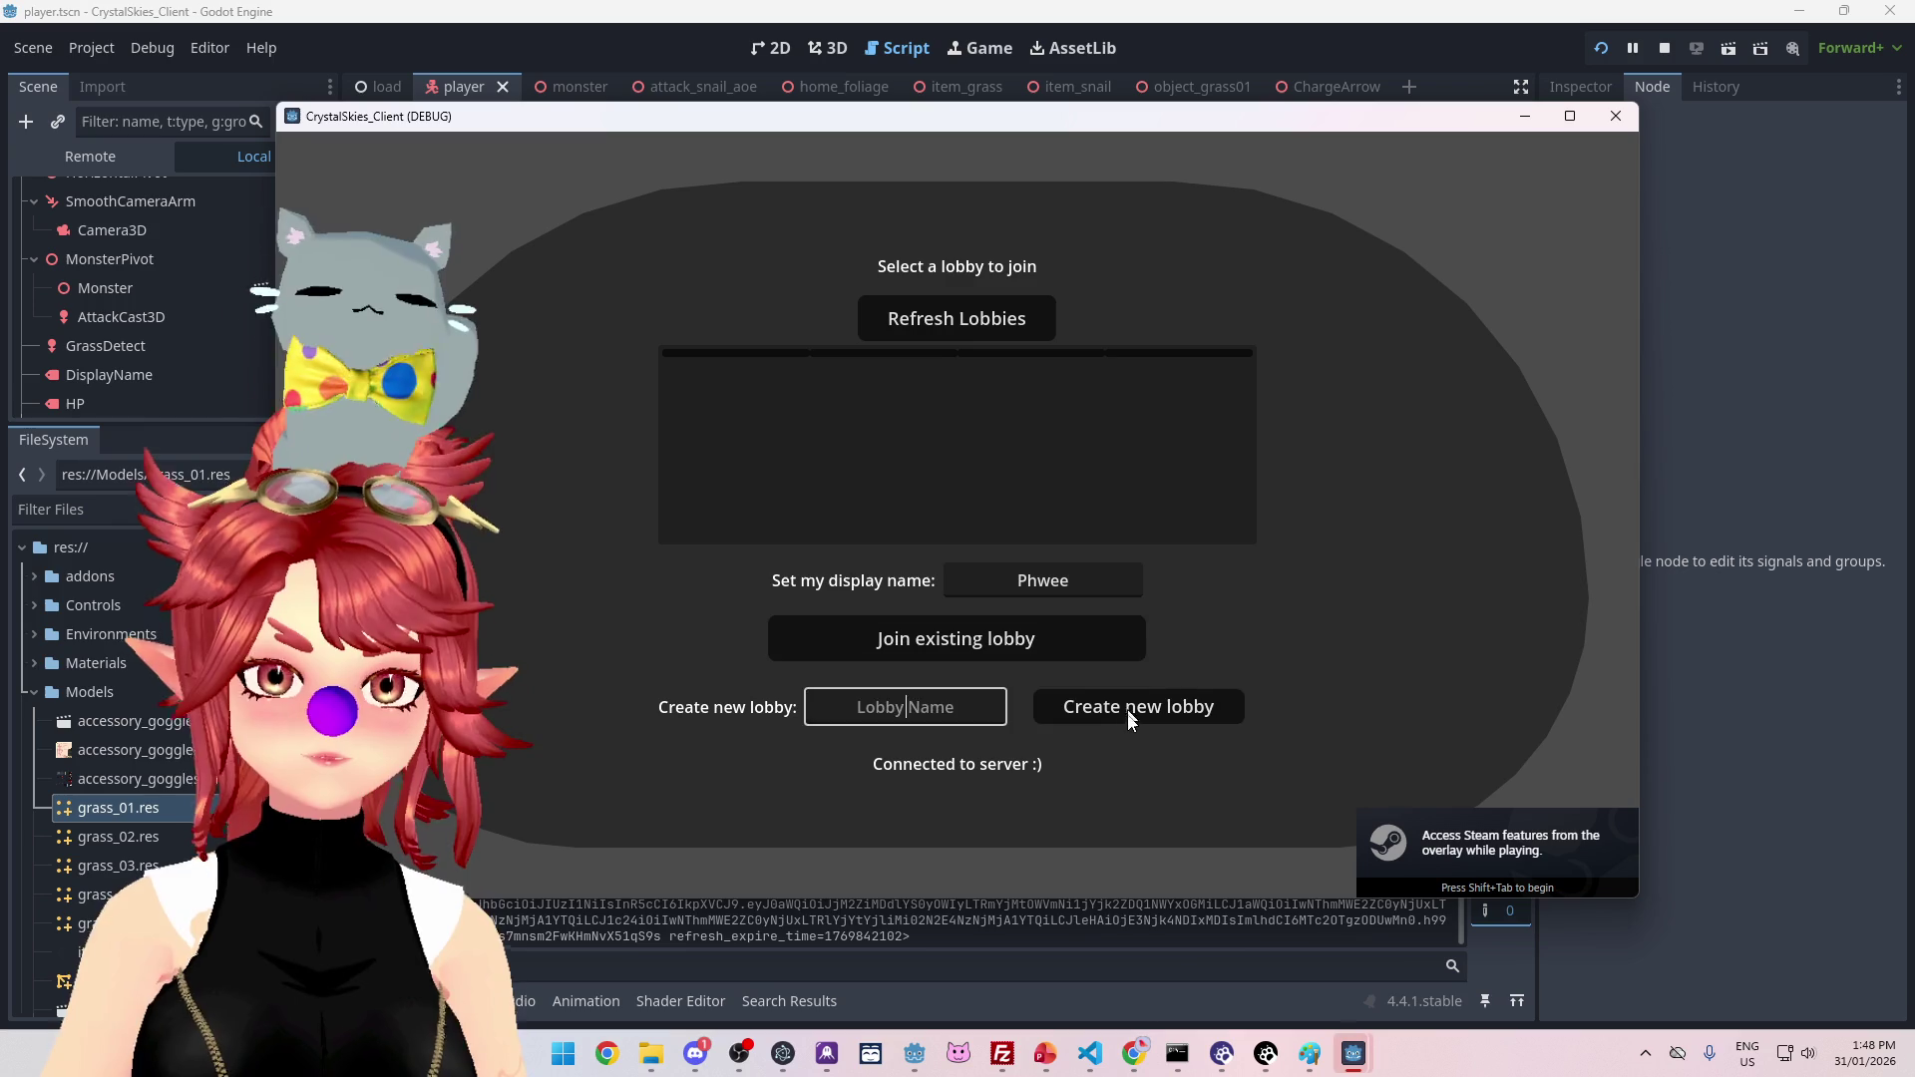
key(Tab)
key(Tab)
text(asdd)
click(1117, 711)
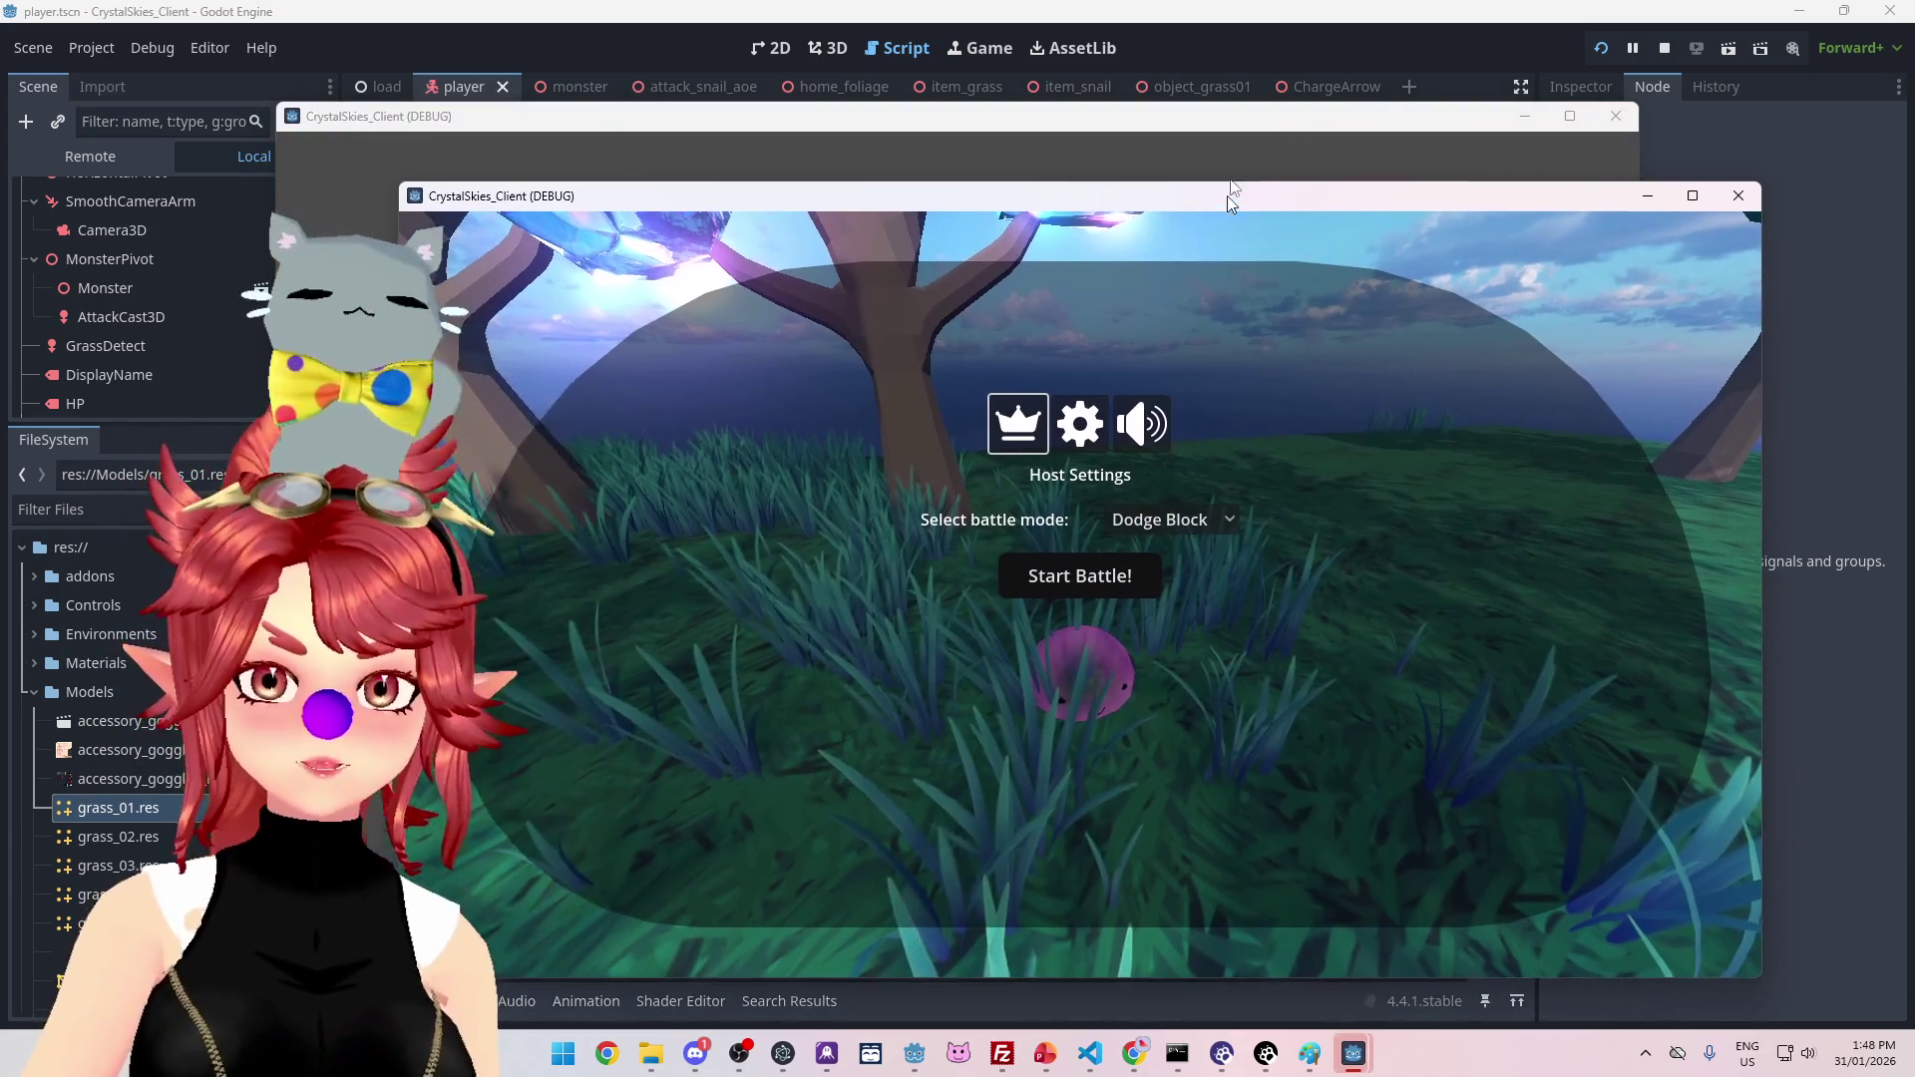
click(1664, 48)
Step: Limit Debug > Customize Run Instances to a single game instance
click(91, 48)
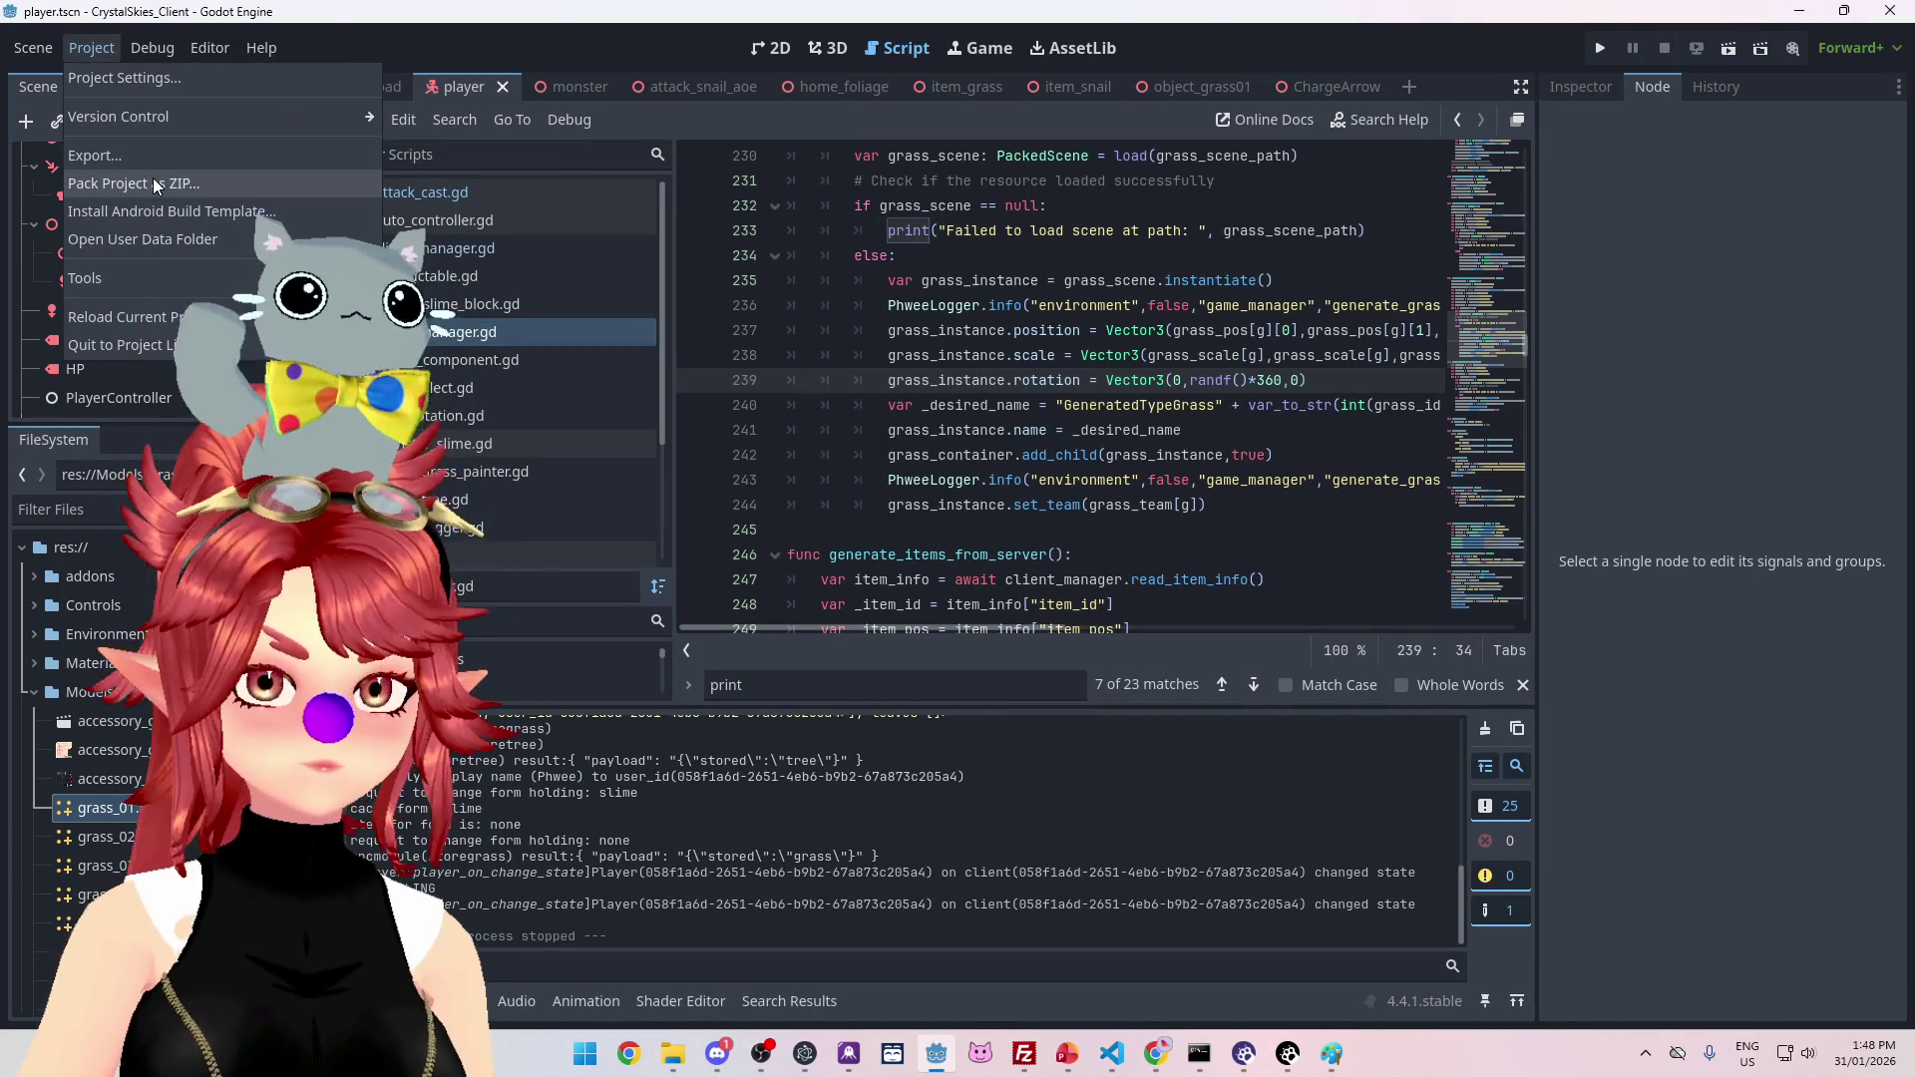
click(152, 48)
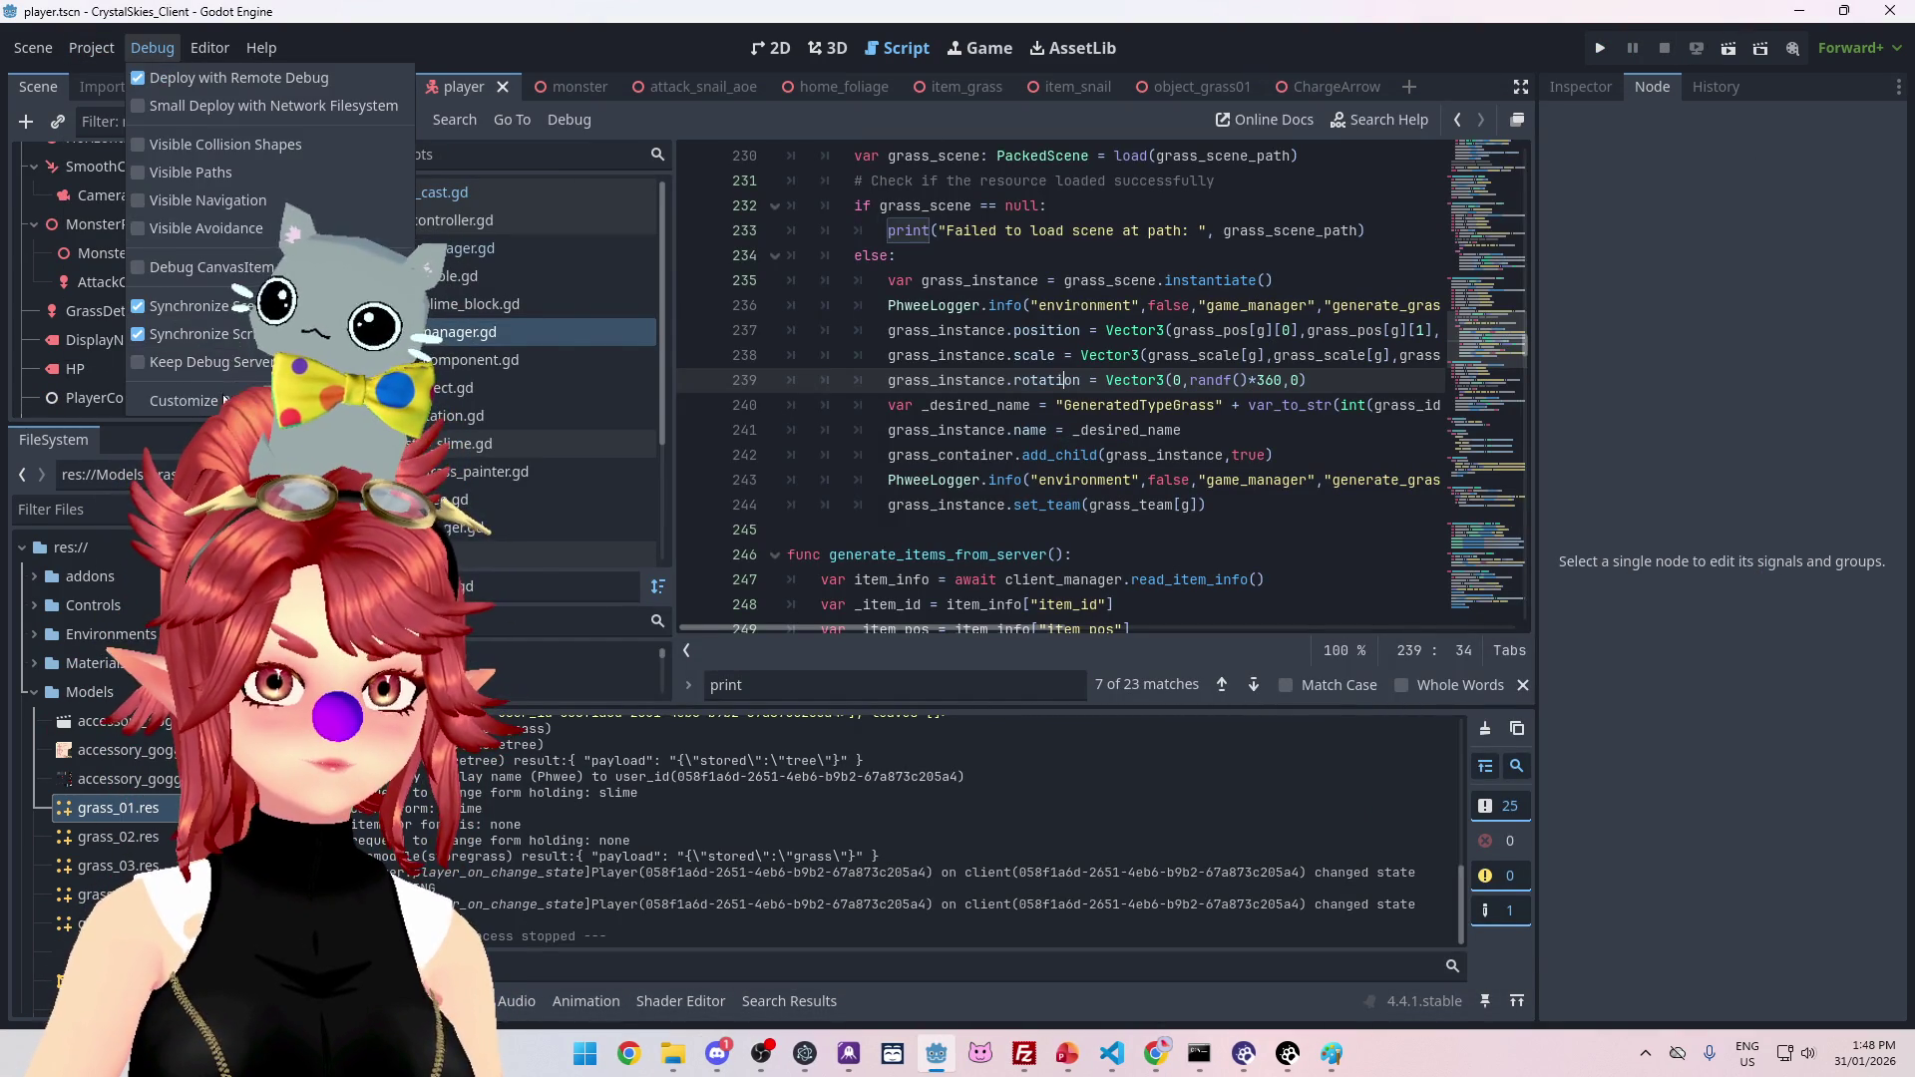
click(229, 411)
click(384, 264)
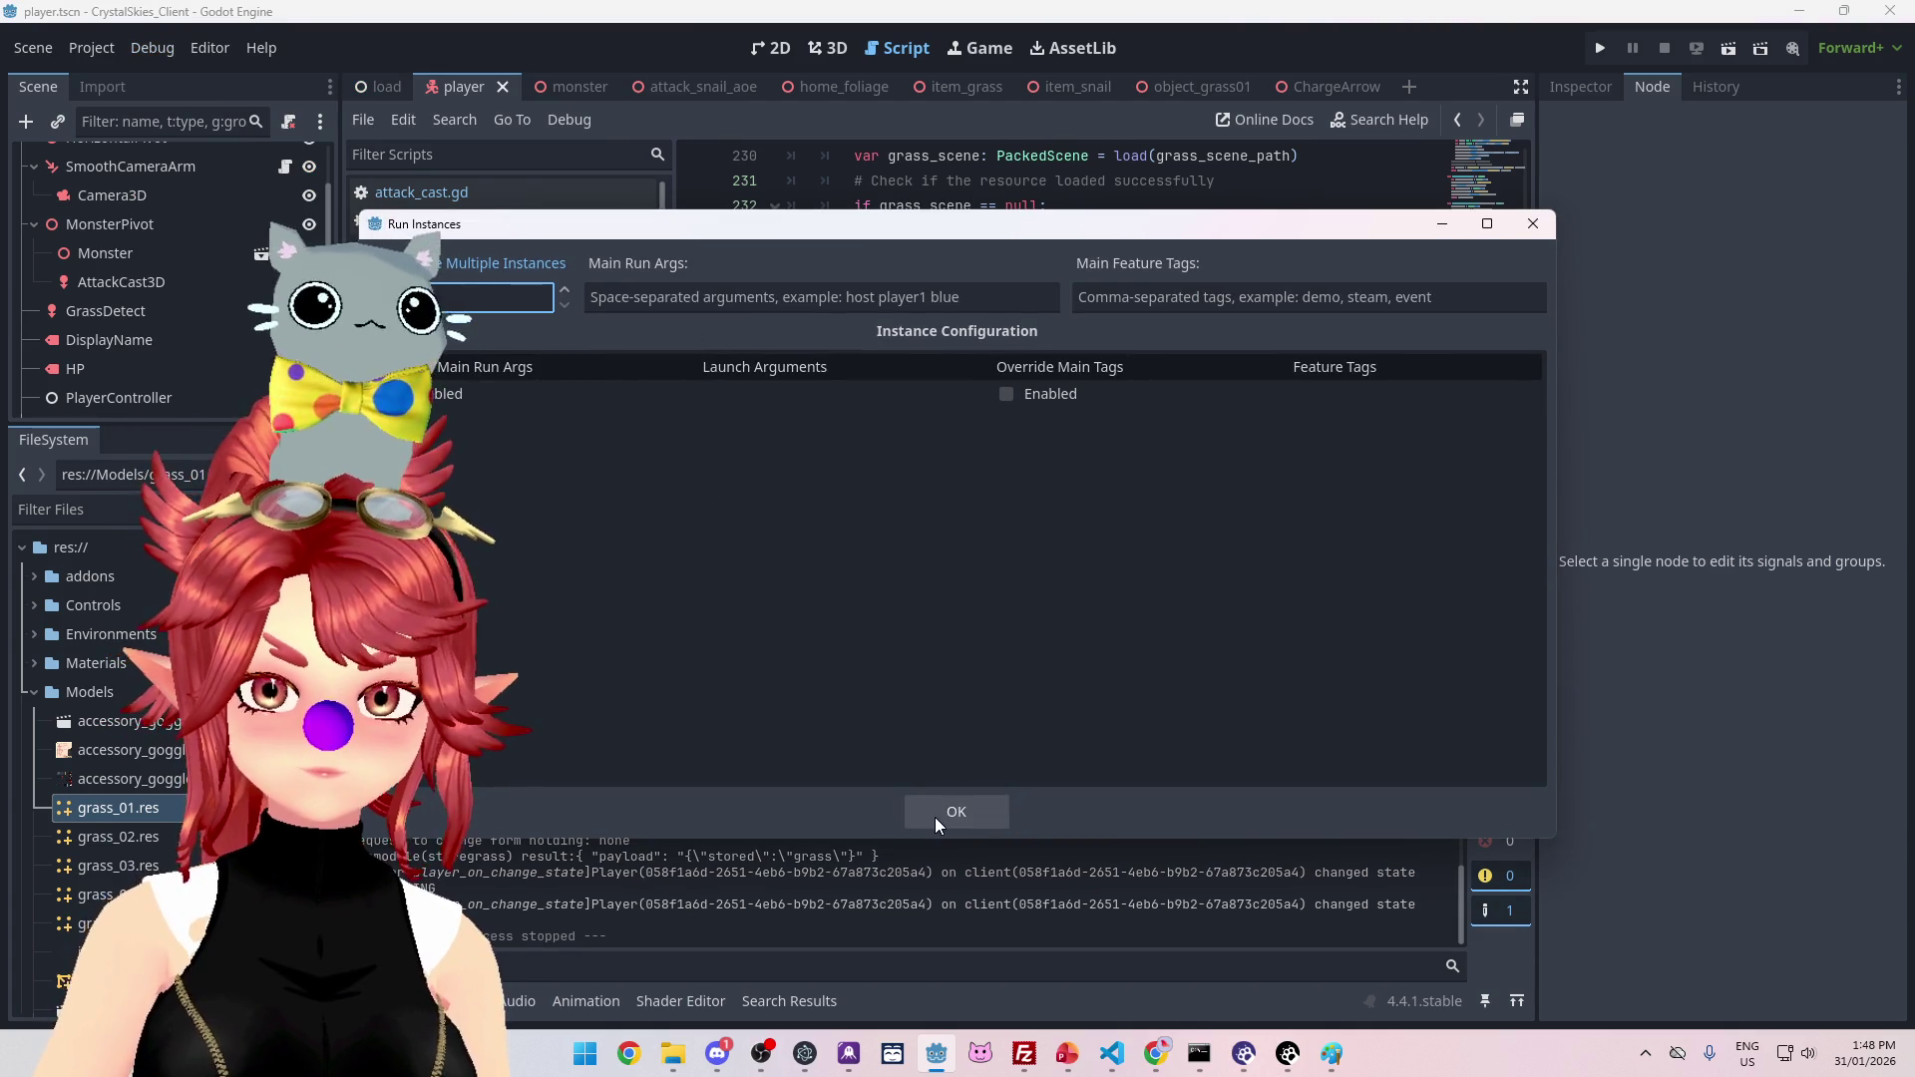
click(938, 813)
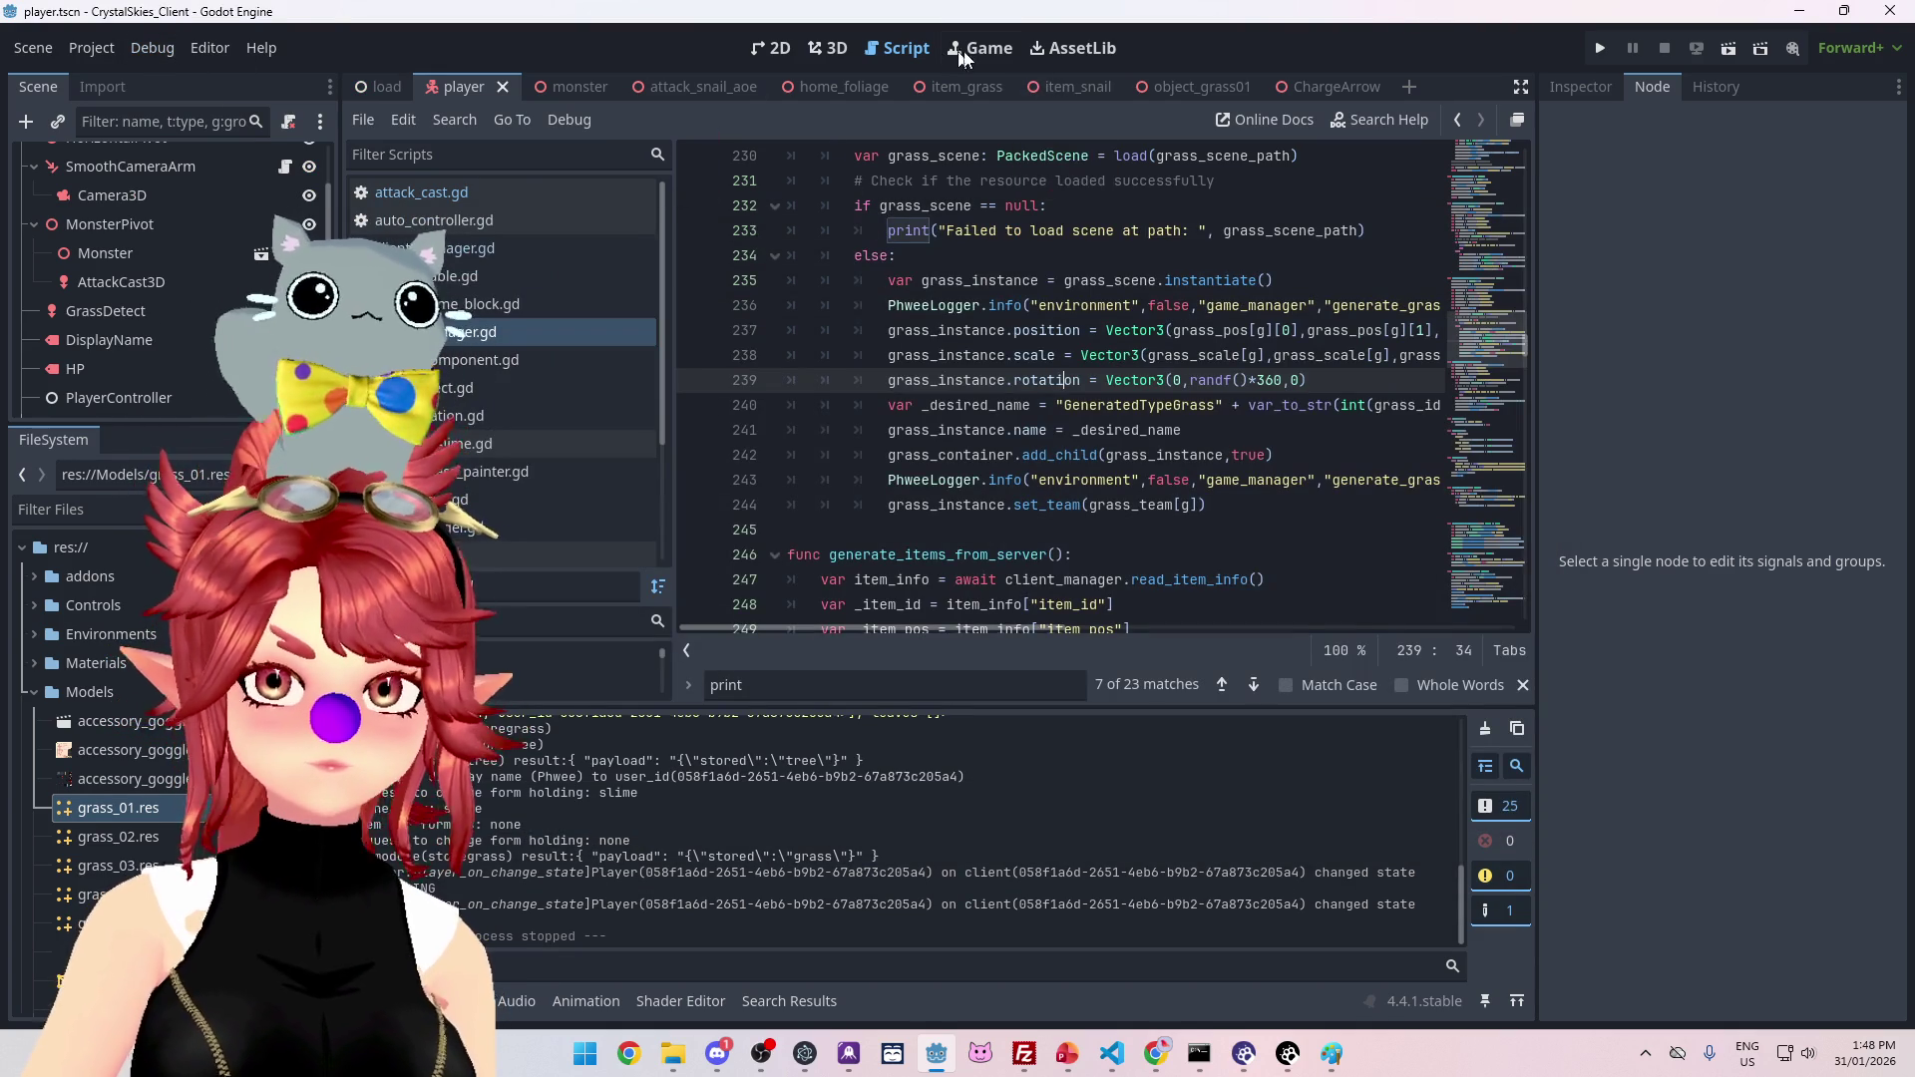
Step: Show the Game workspace with the game set to run embedded in it
click(980, 48)
click(898, 120)
click(924, 152)
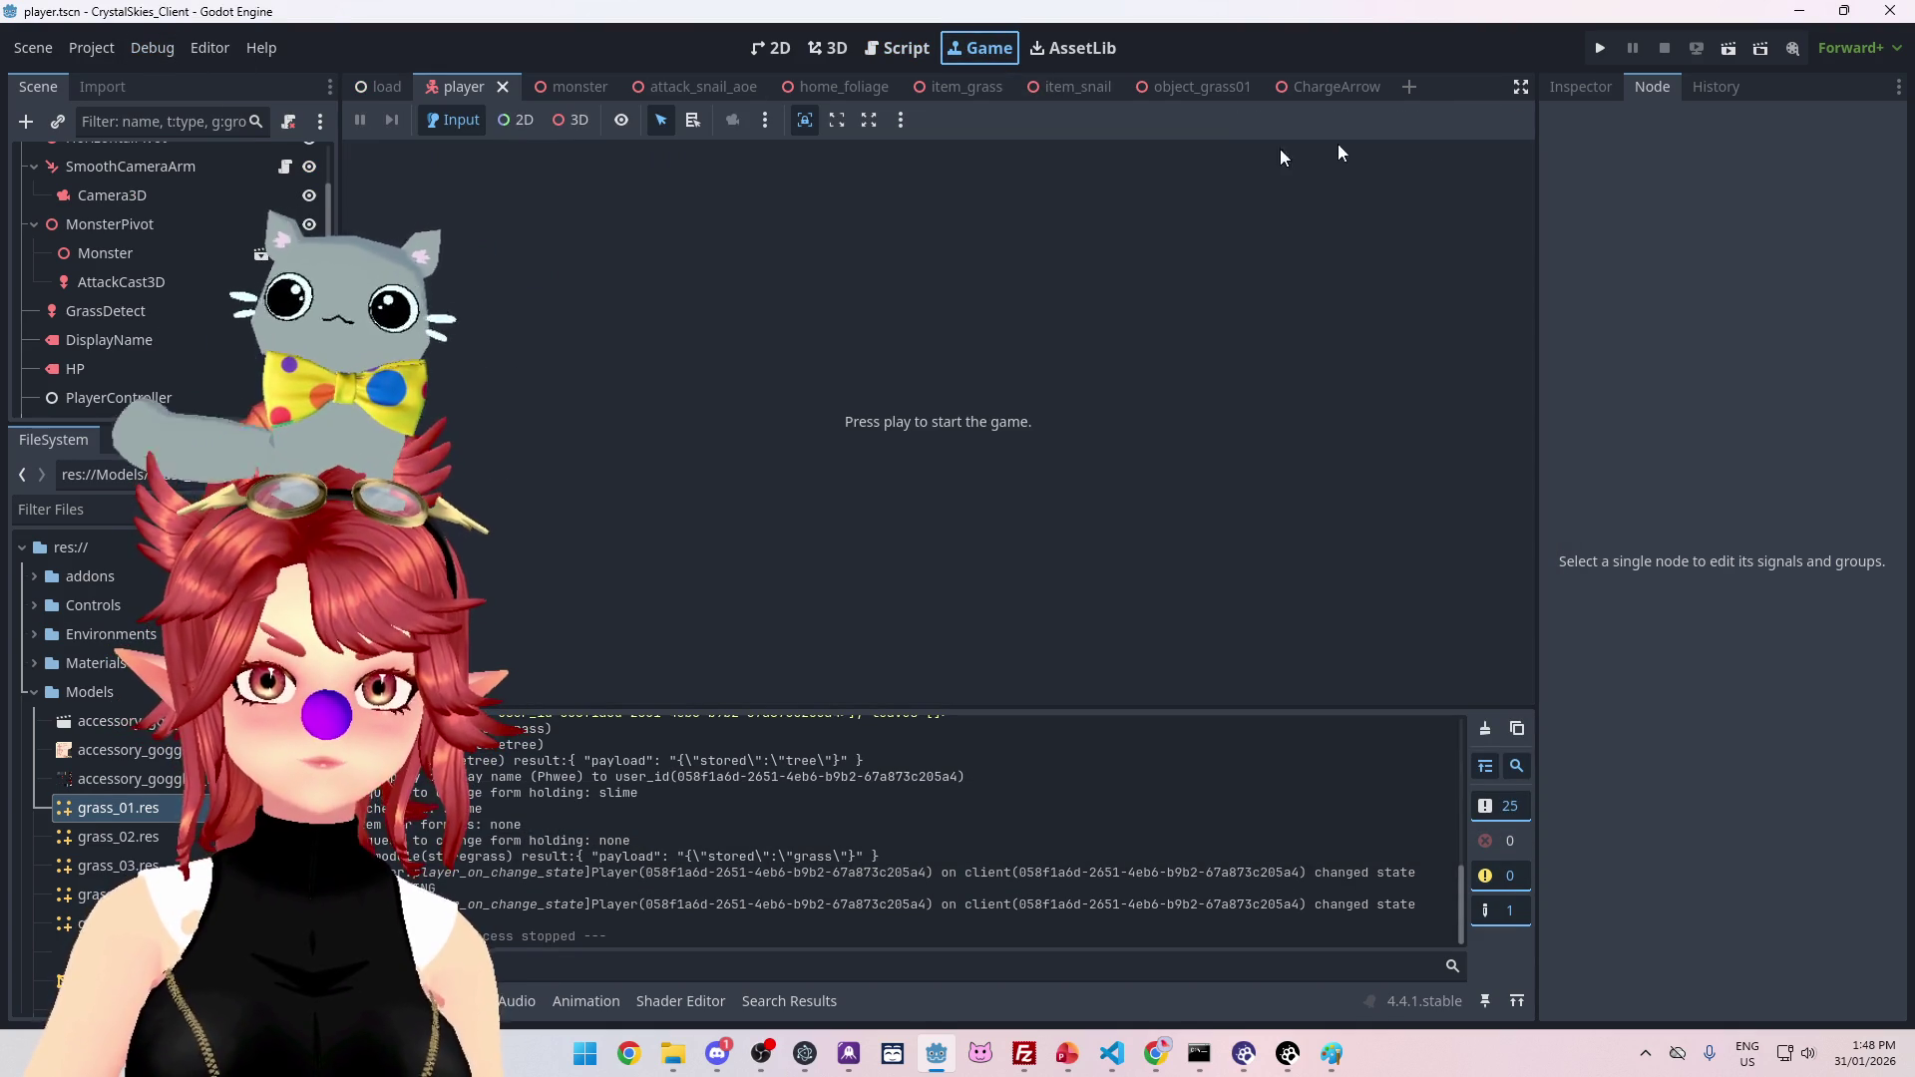
Step: Run the game, enter a display name and lobby 'asdd', and create the new lobby
click(1602, 47)
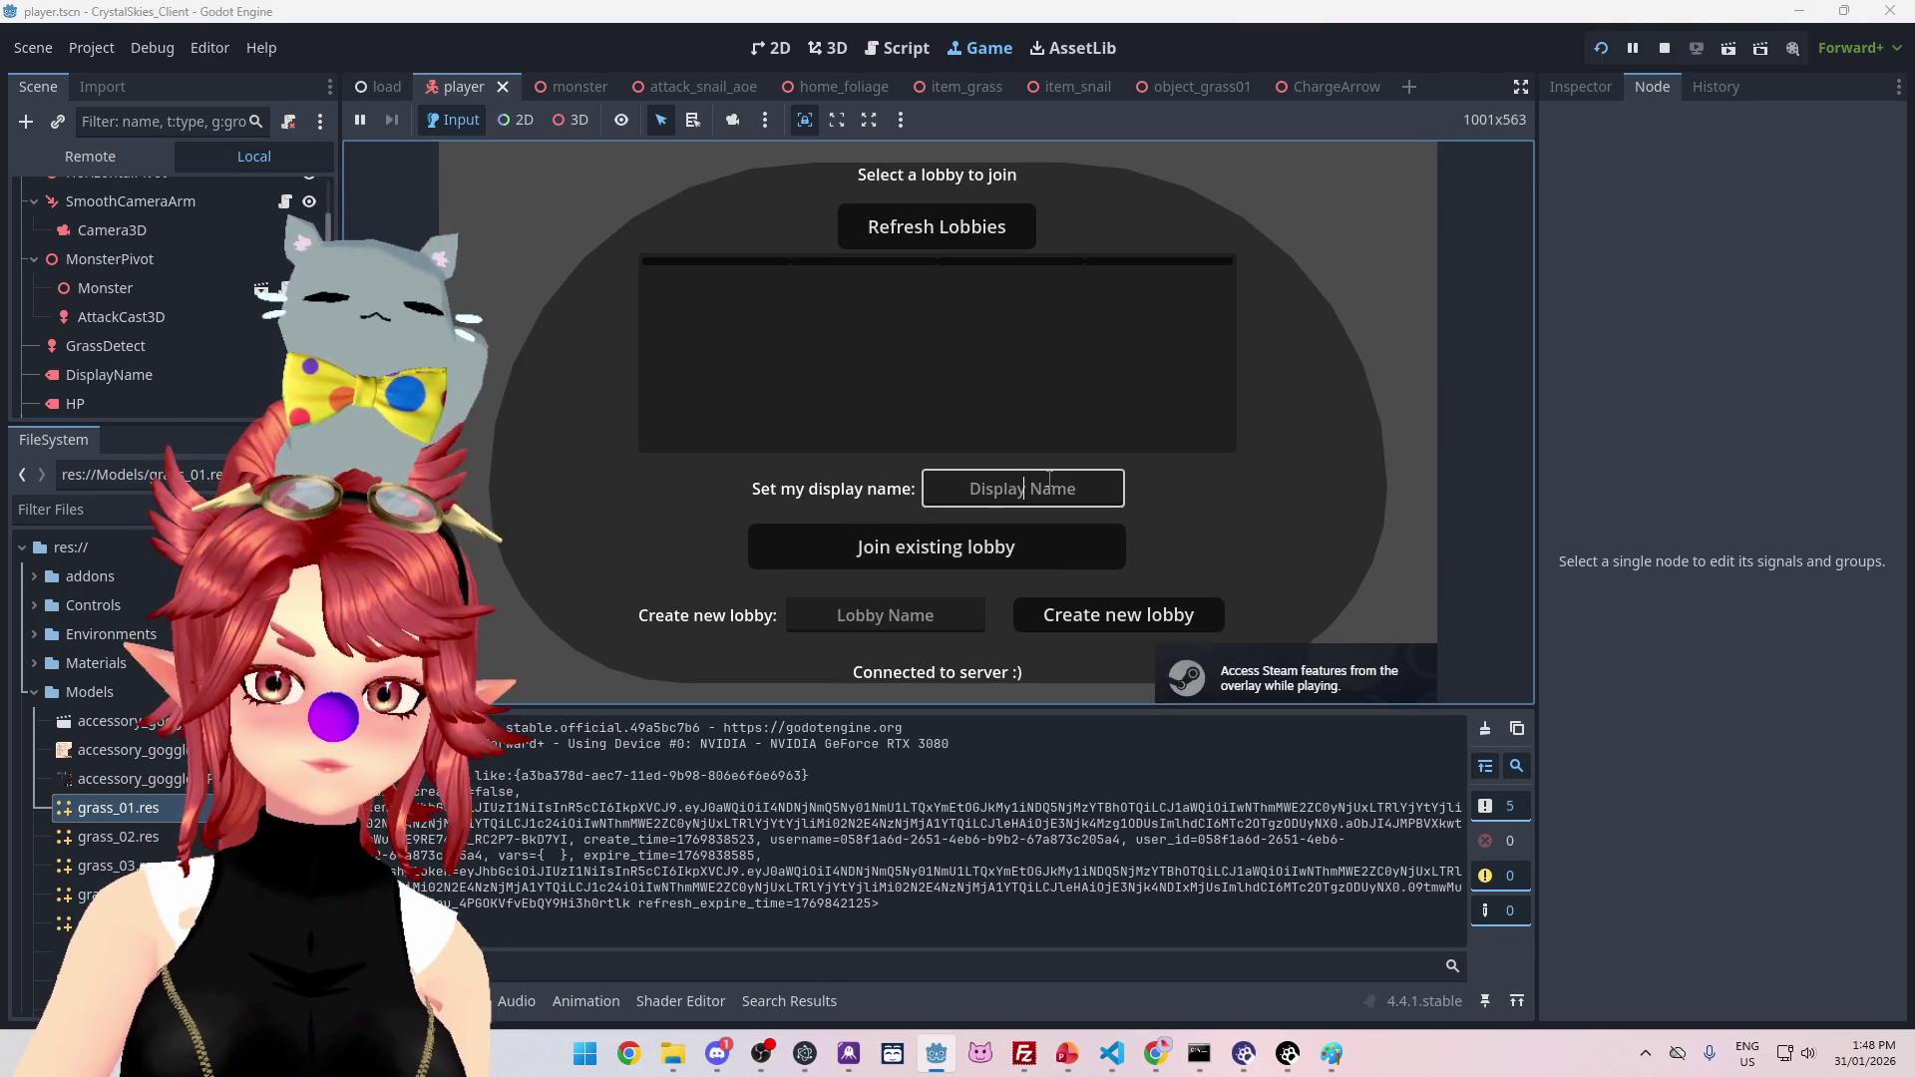
text(Phwee)
click(885, 616)
text(asdd)
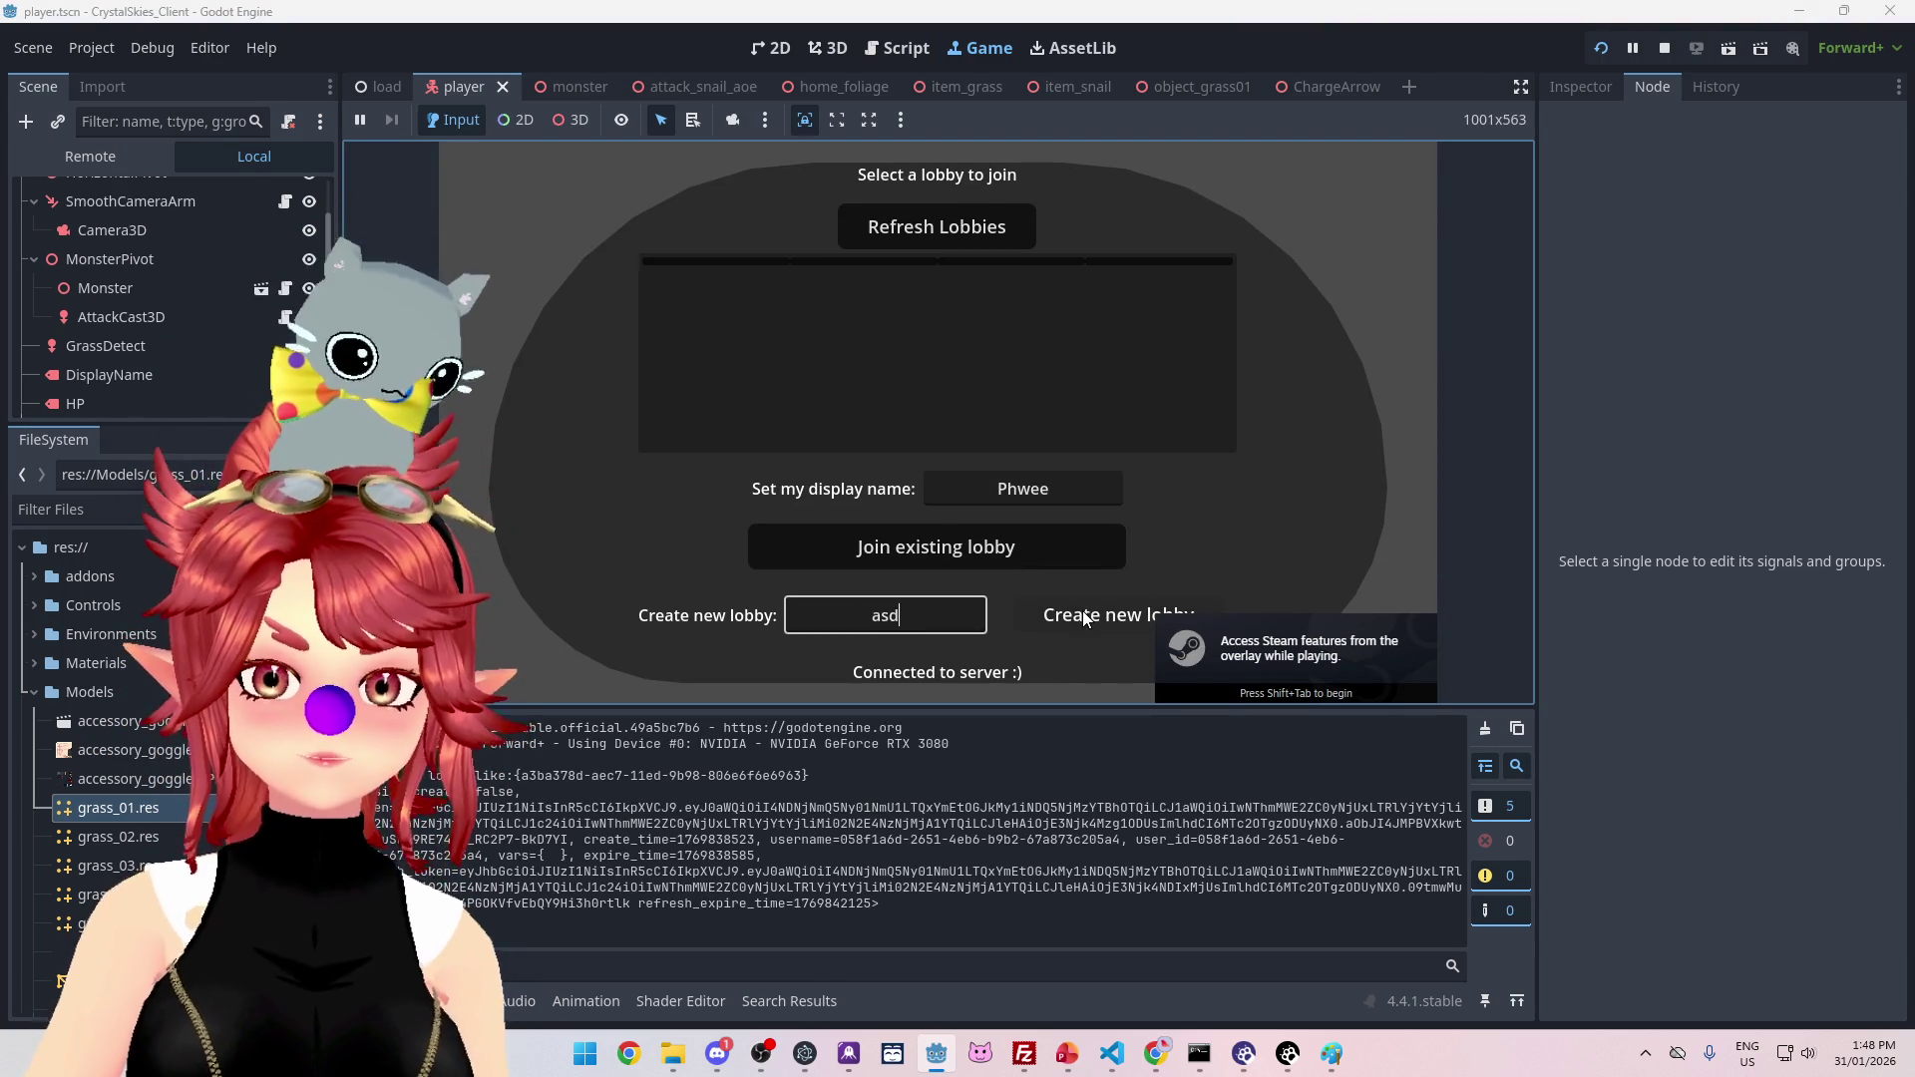
click(1082, 614)
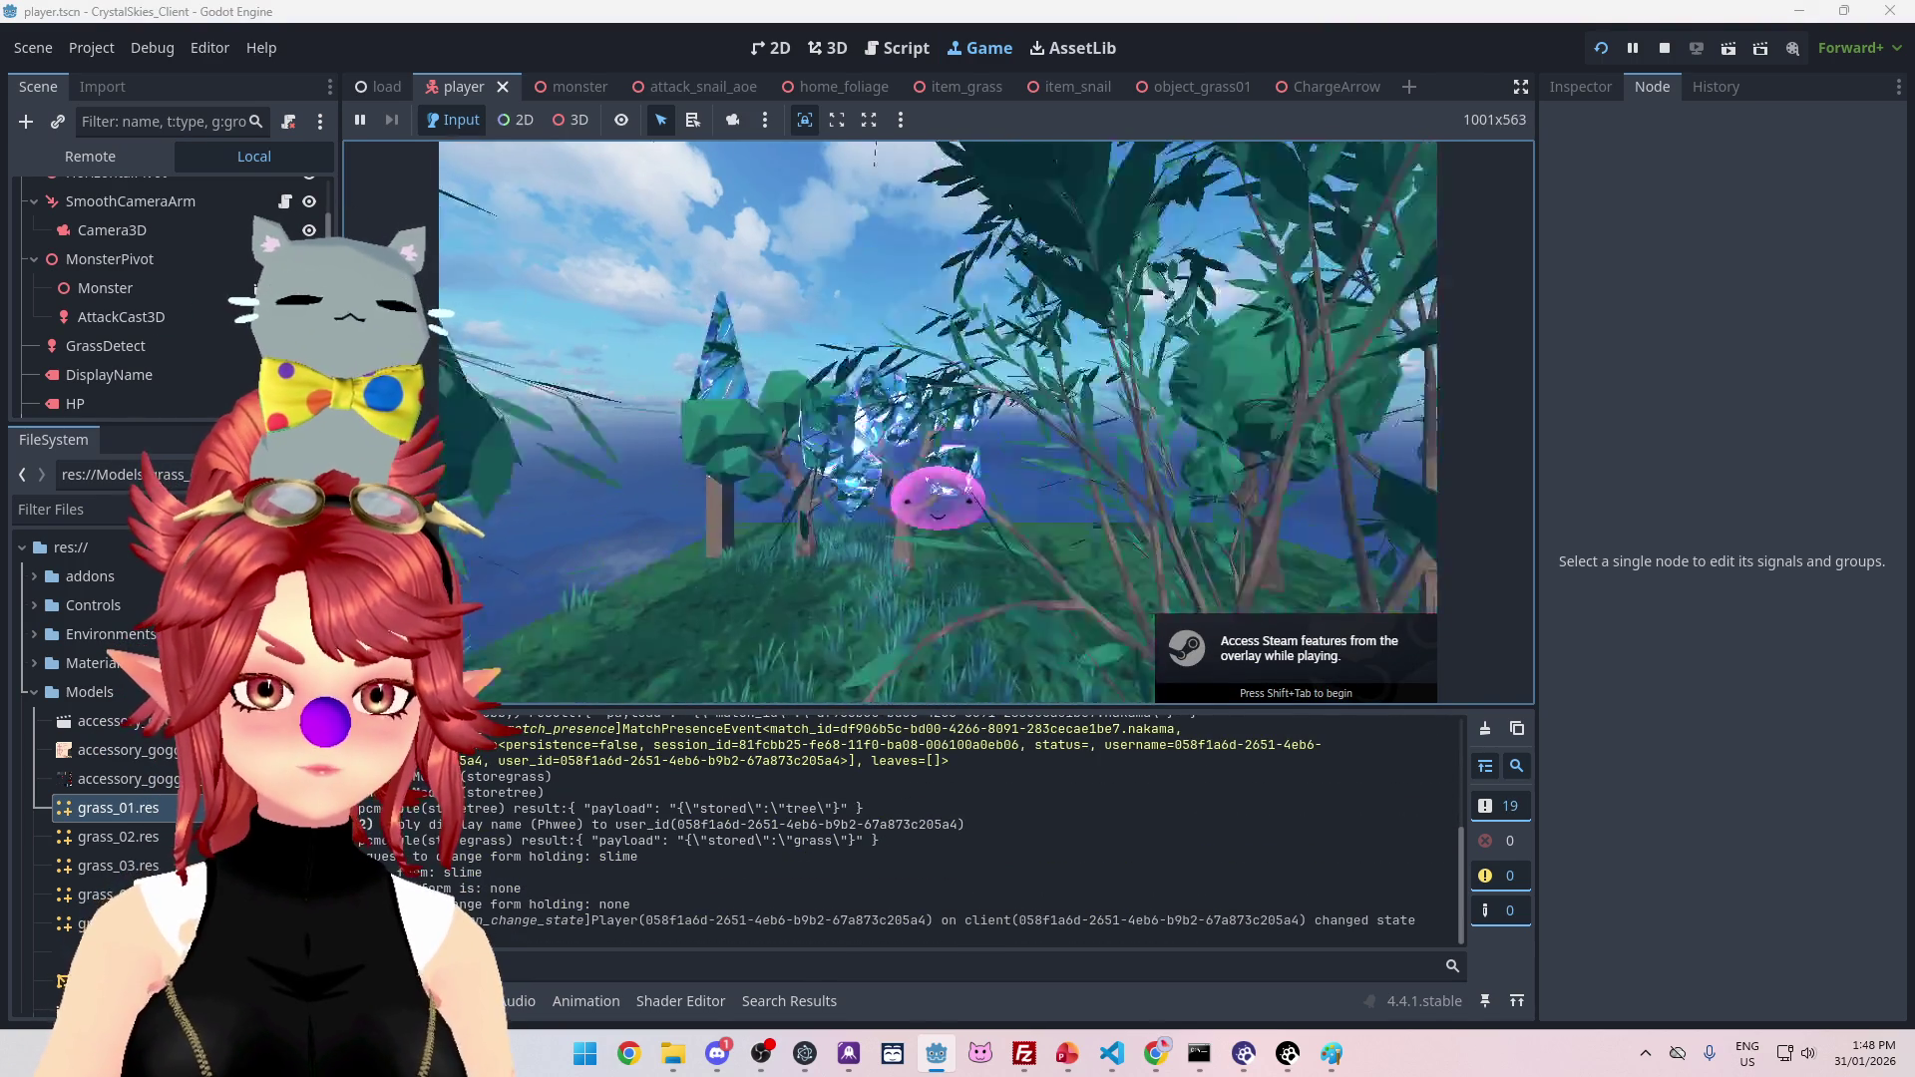
Step: Play briefly, moving and charging an attack, with the output log enlarged below the game
key(w)
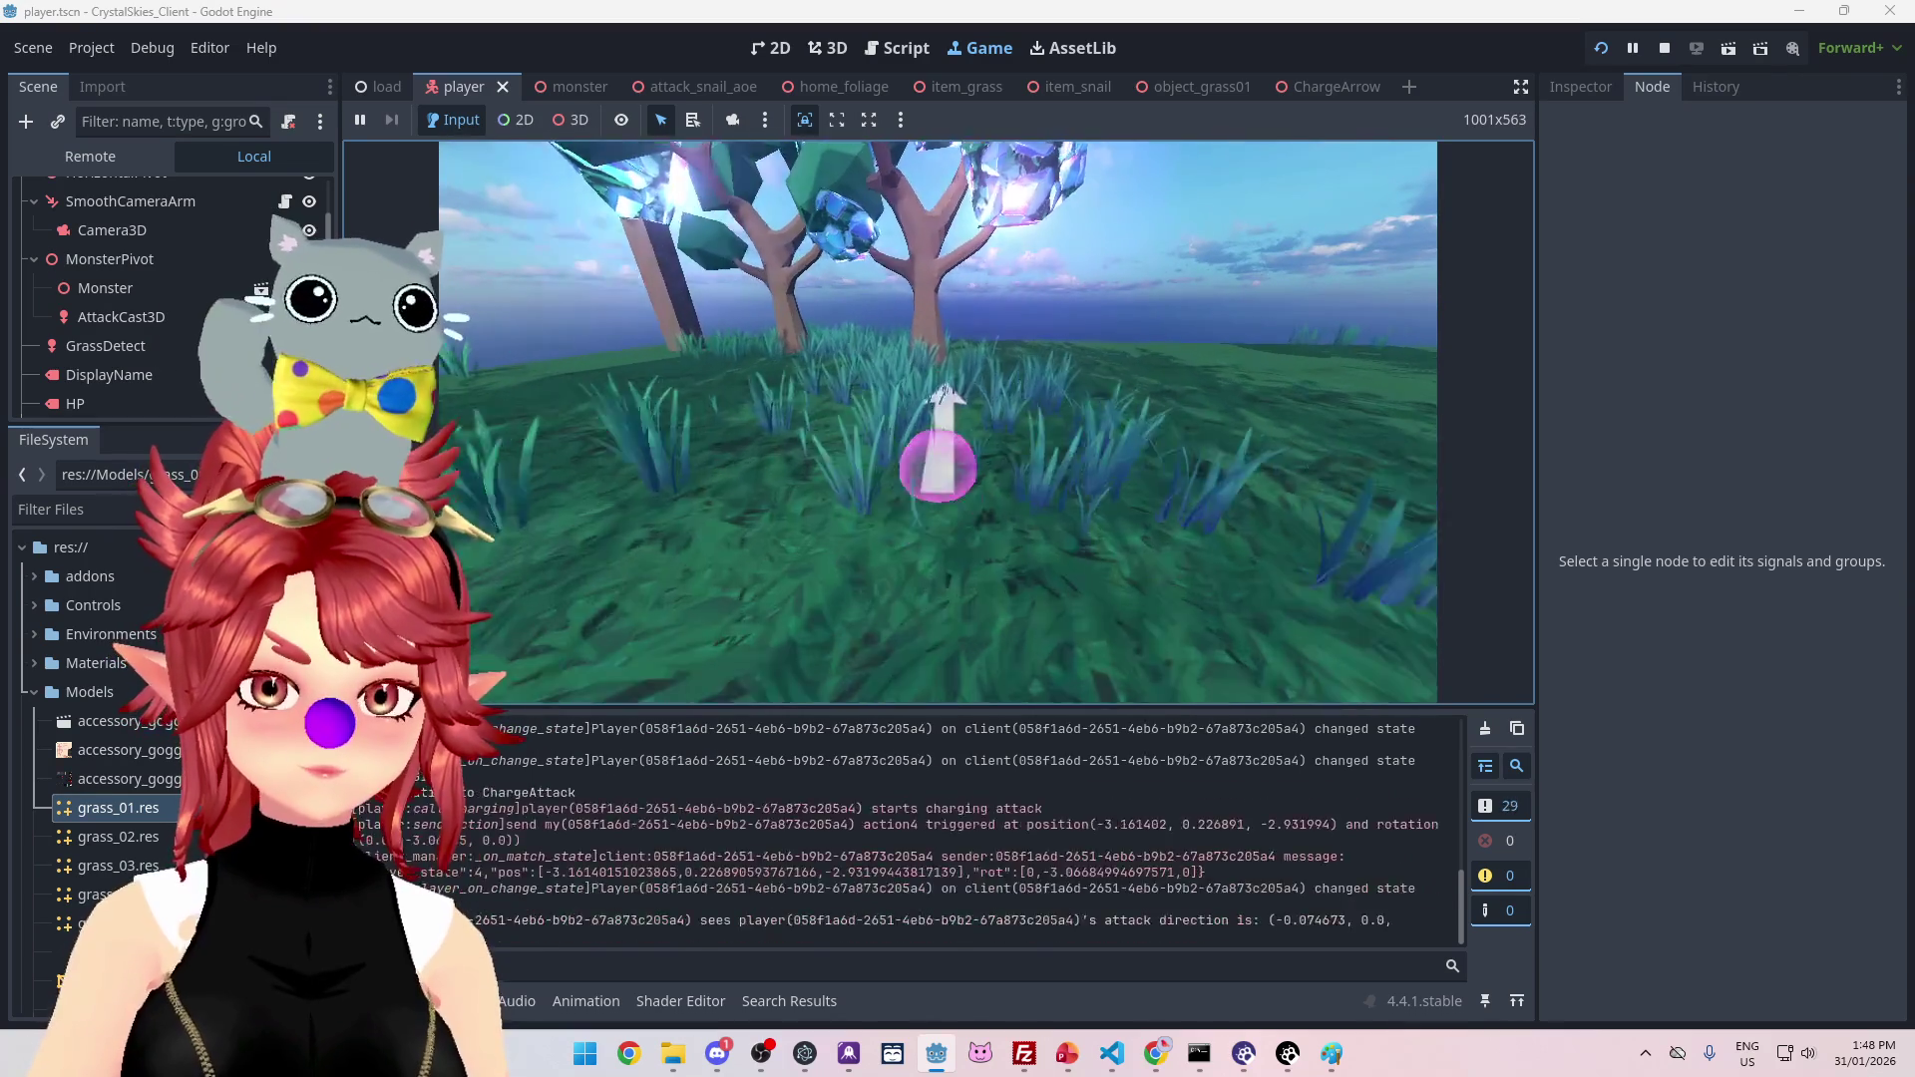
key(Escape)
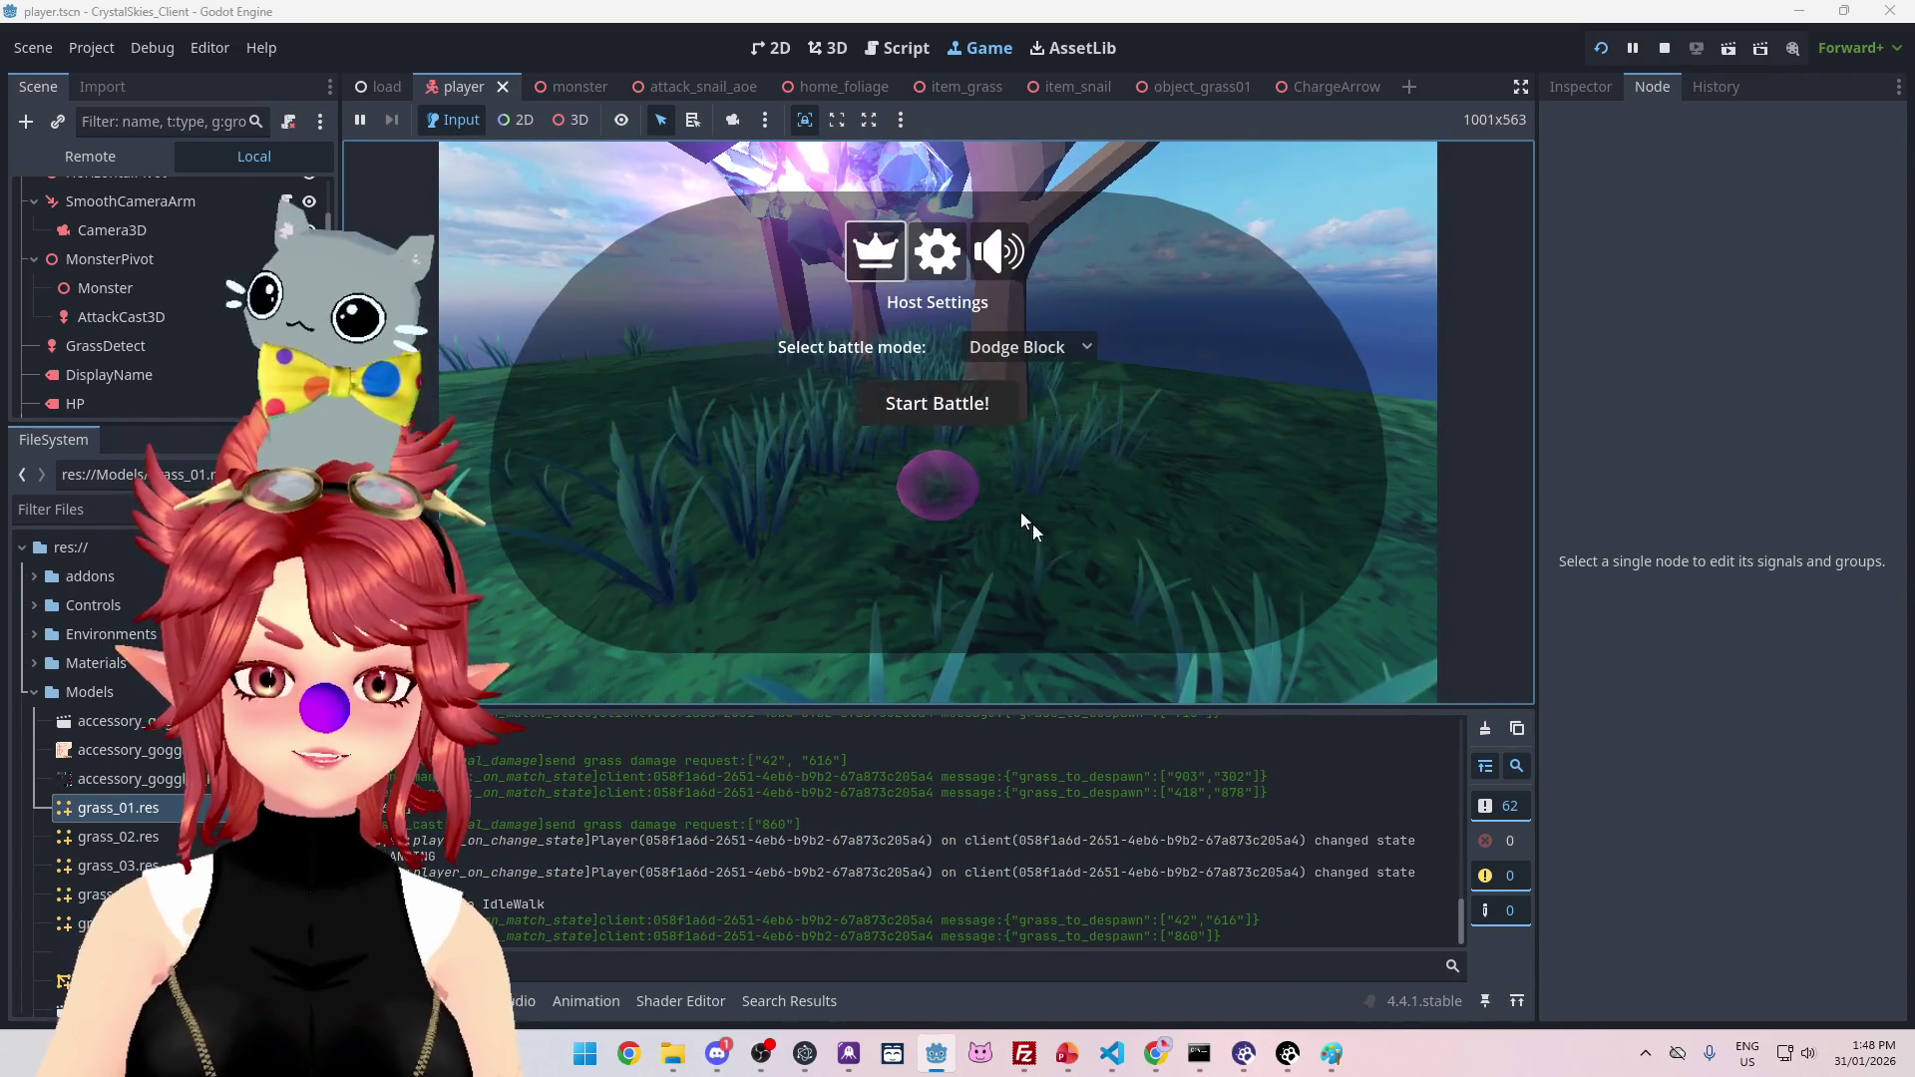
mouse_move(1059, 706)
mouse_down()
mouse_move(1098, 523)
mouse_move(1152, 598)
mouse_move(1147, 643)
mouse_move(1137, 599)
mouse_up()
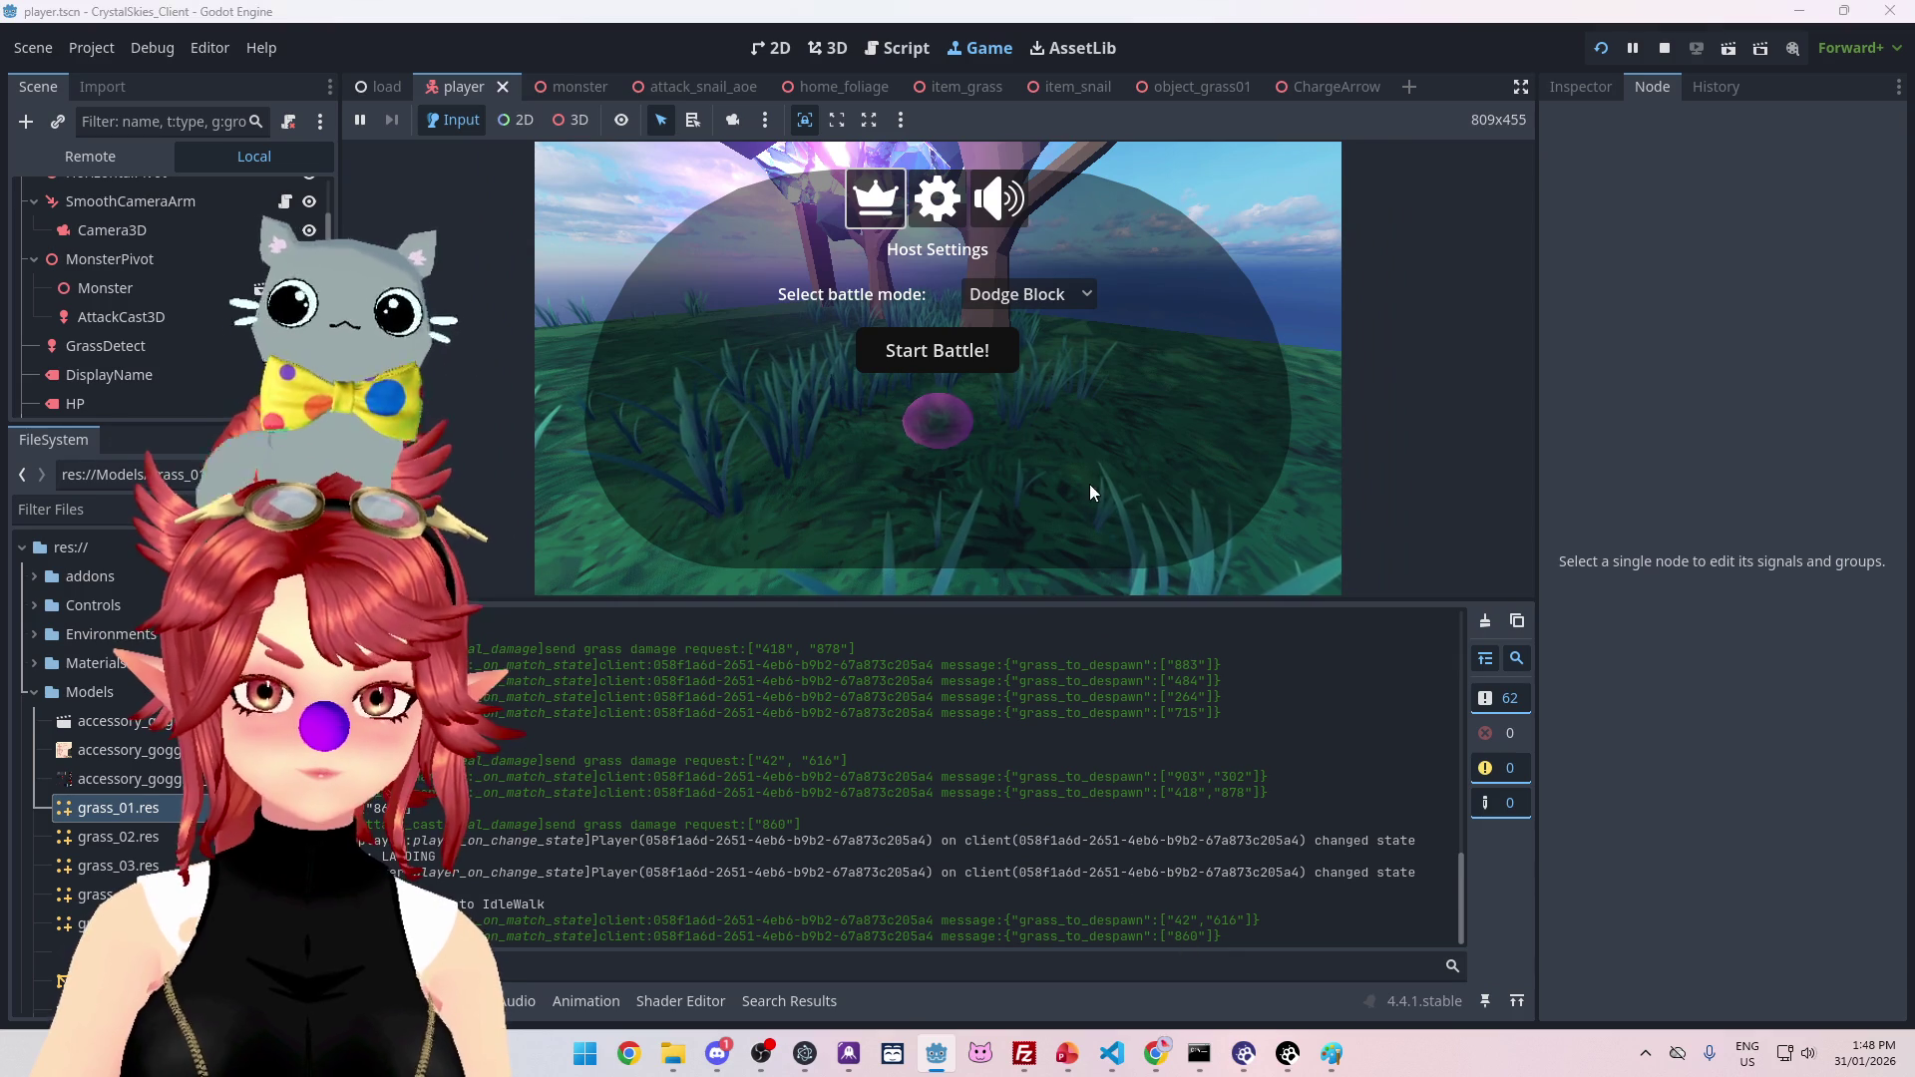
key(Escape)
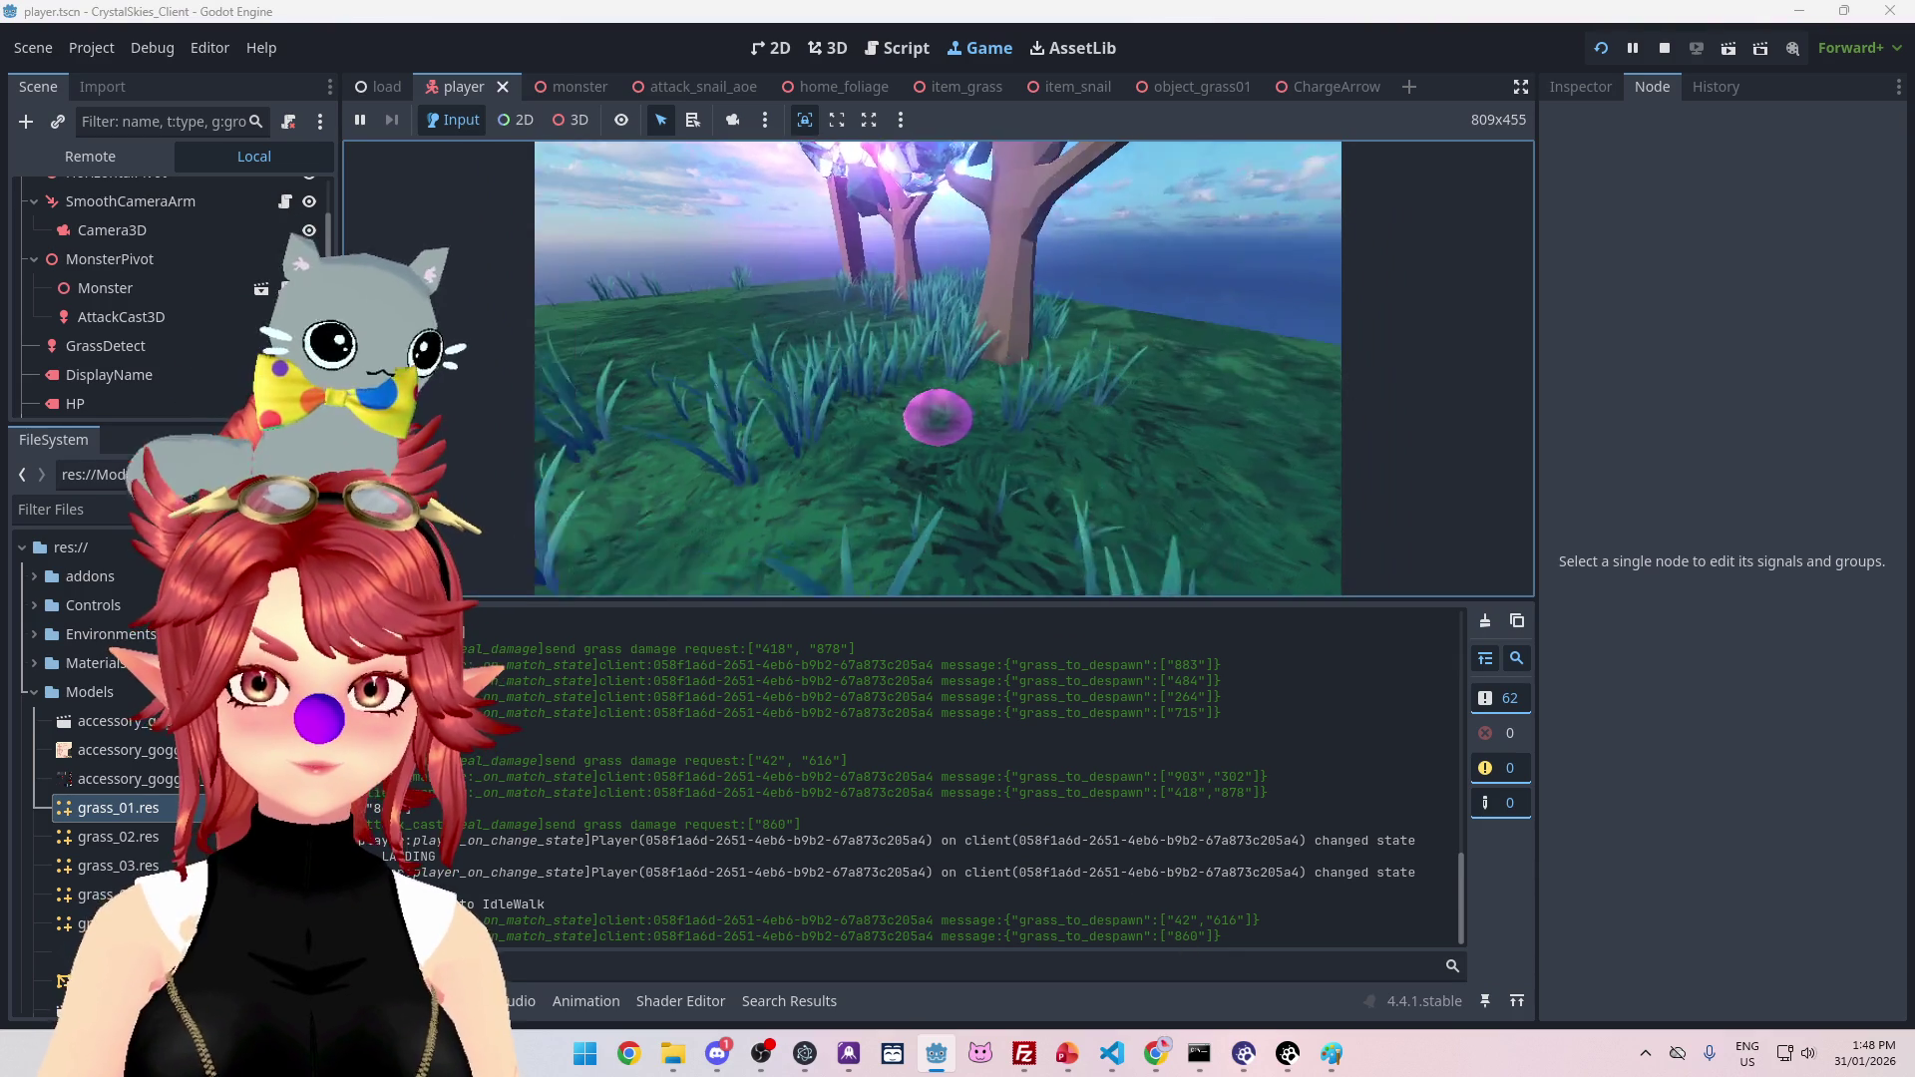
key(4)
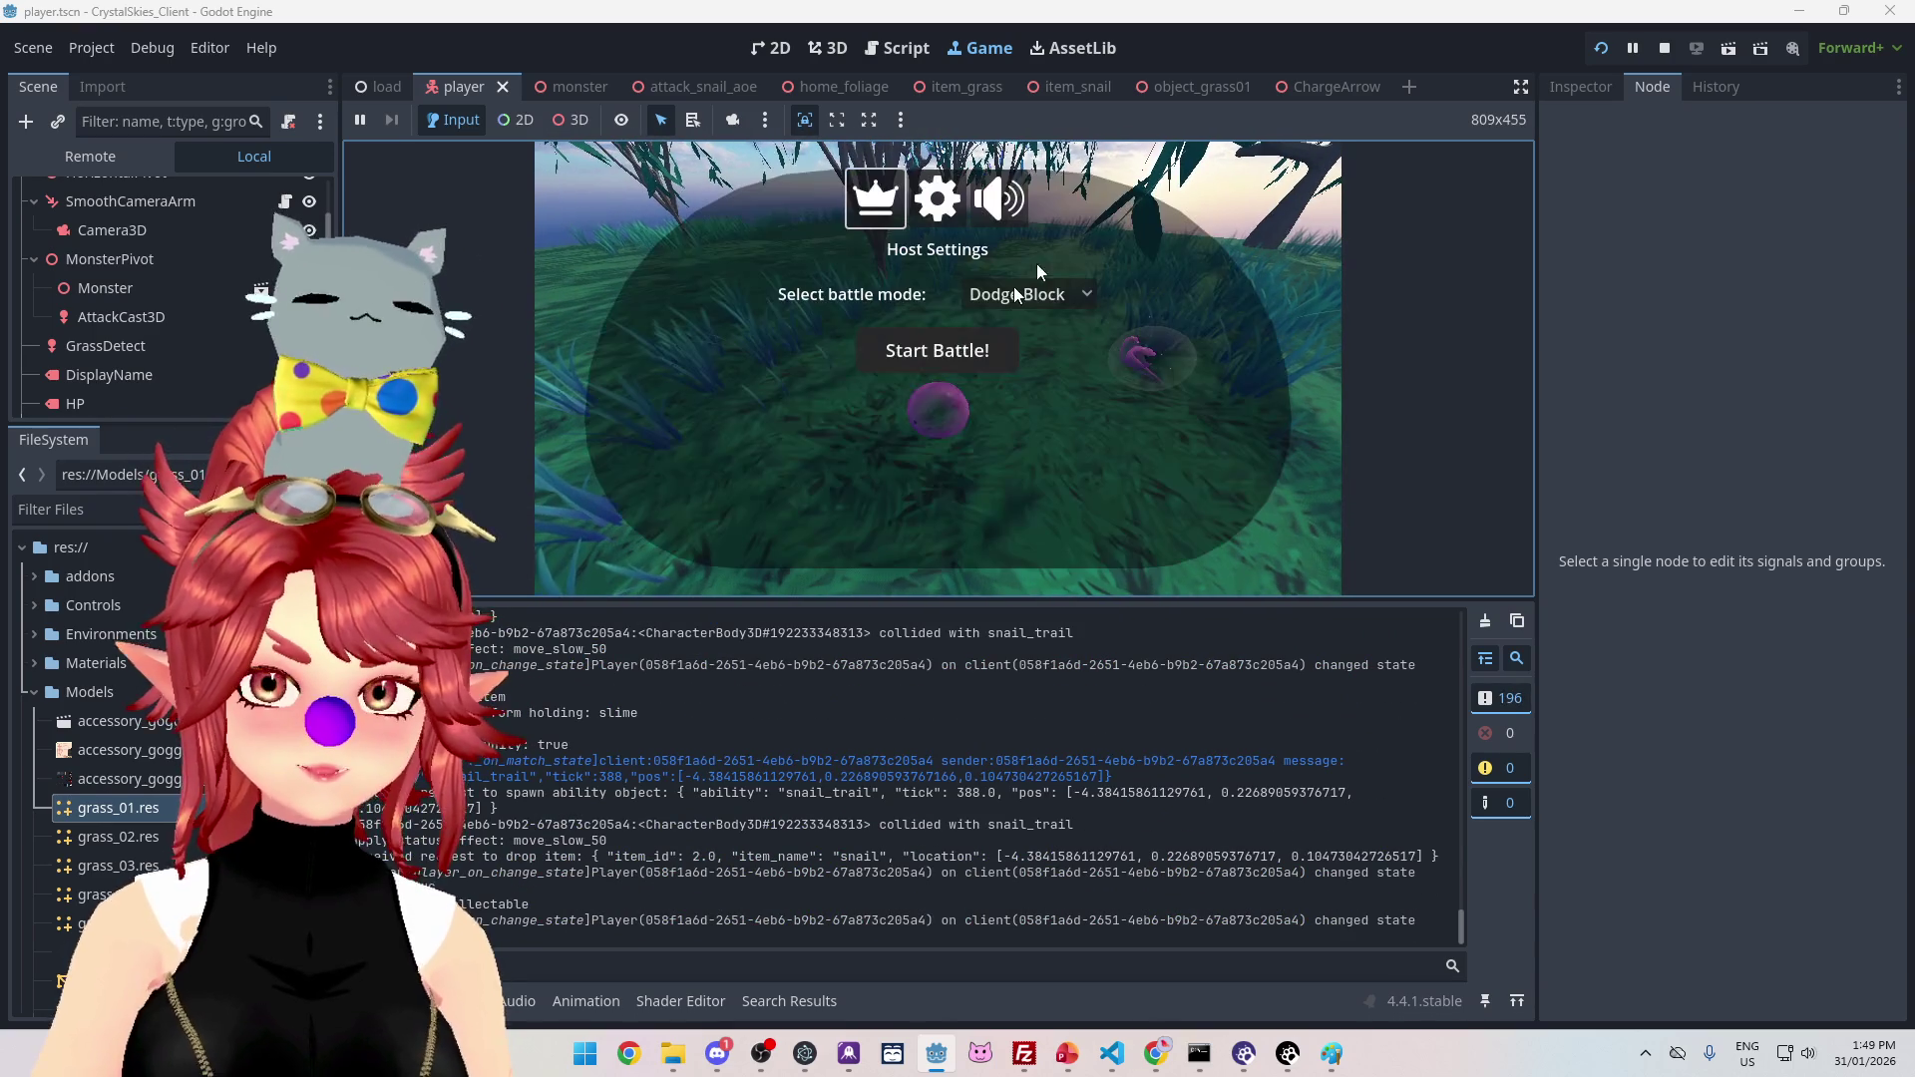
click(906, 49)
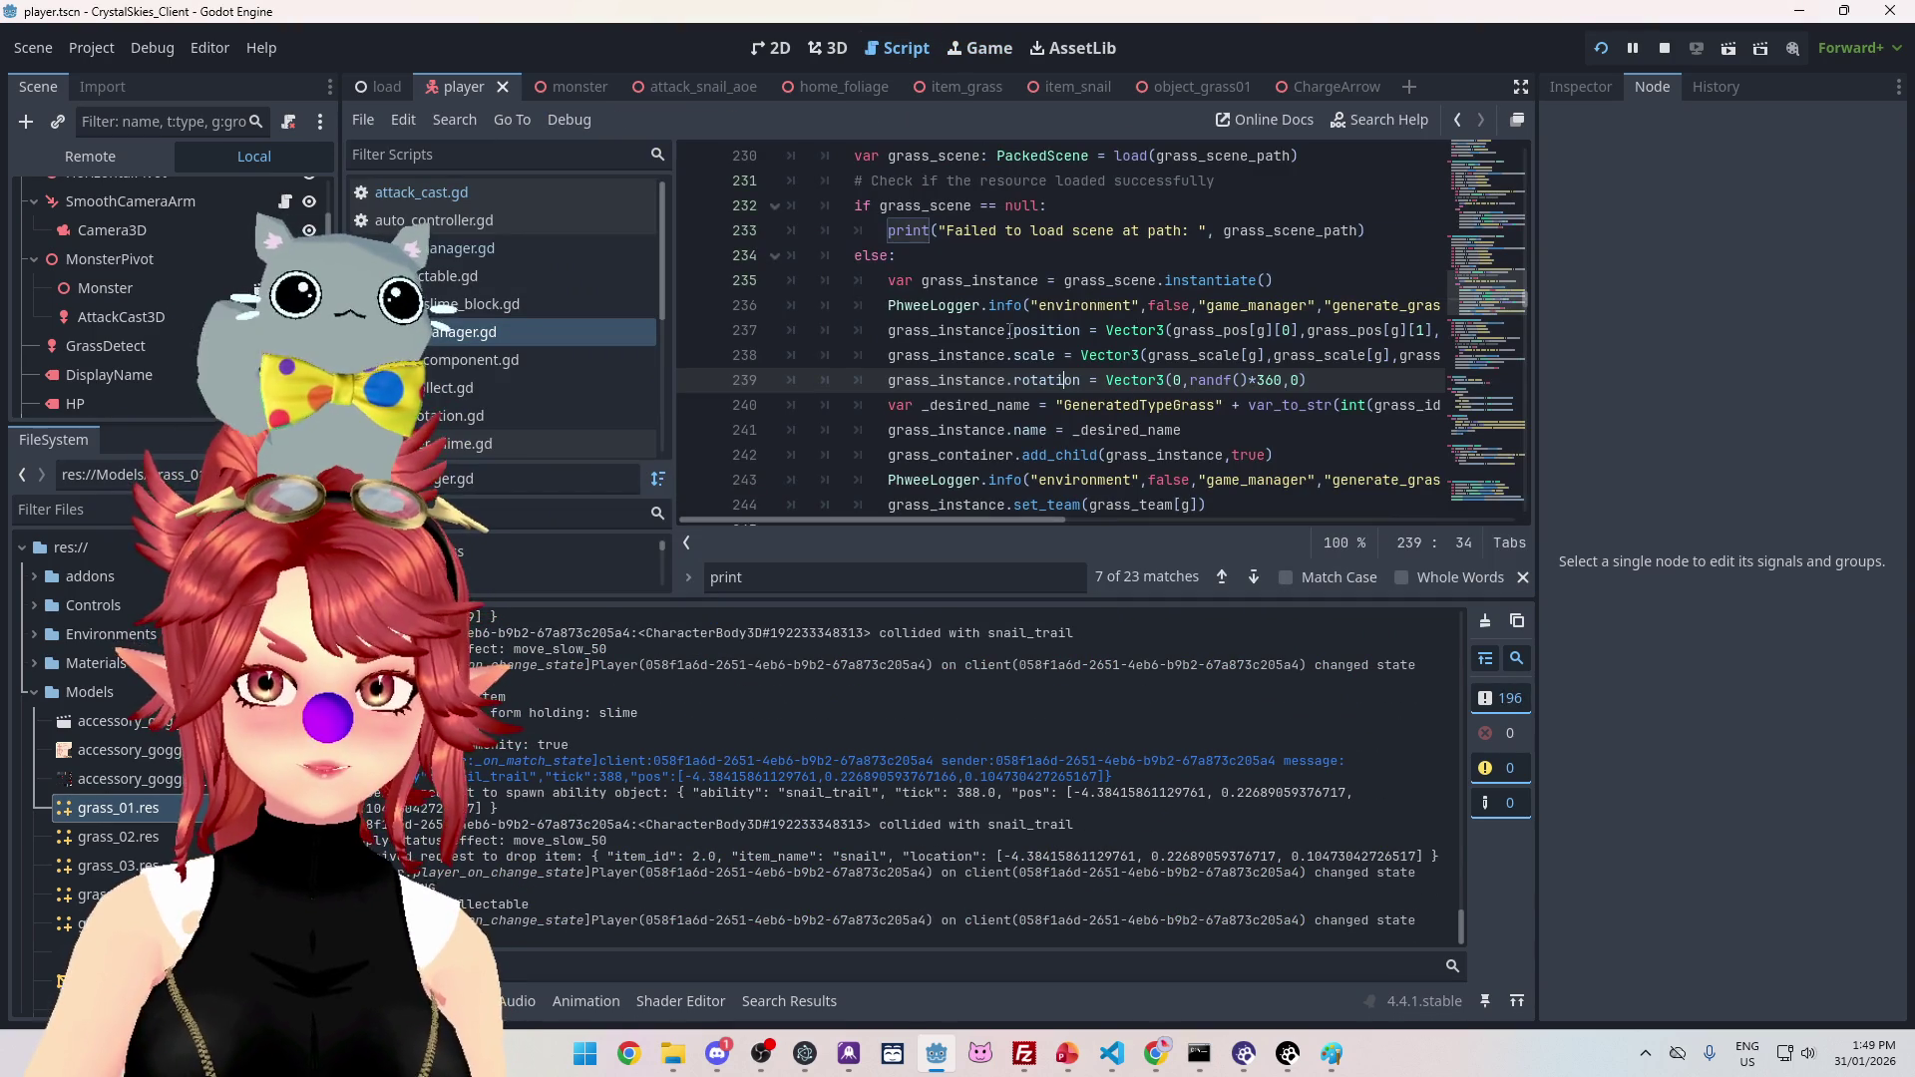
Step: Check the running game once more, then stop it from the script editor
scroll(1016, 306, up, 1)
scroll(1022, 317, up, 5)
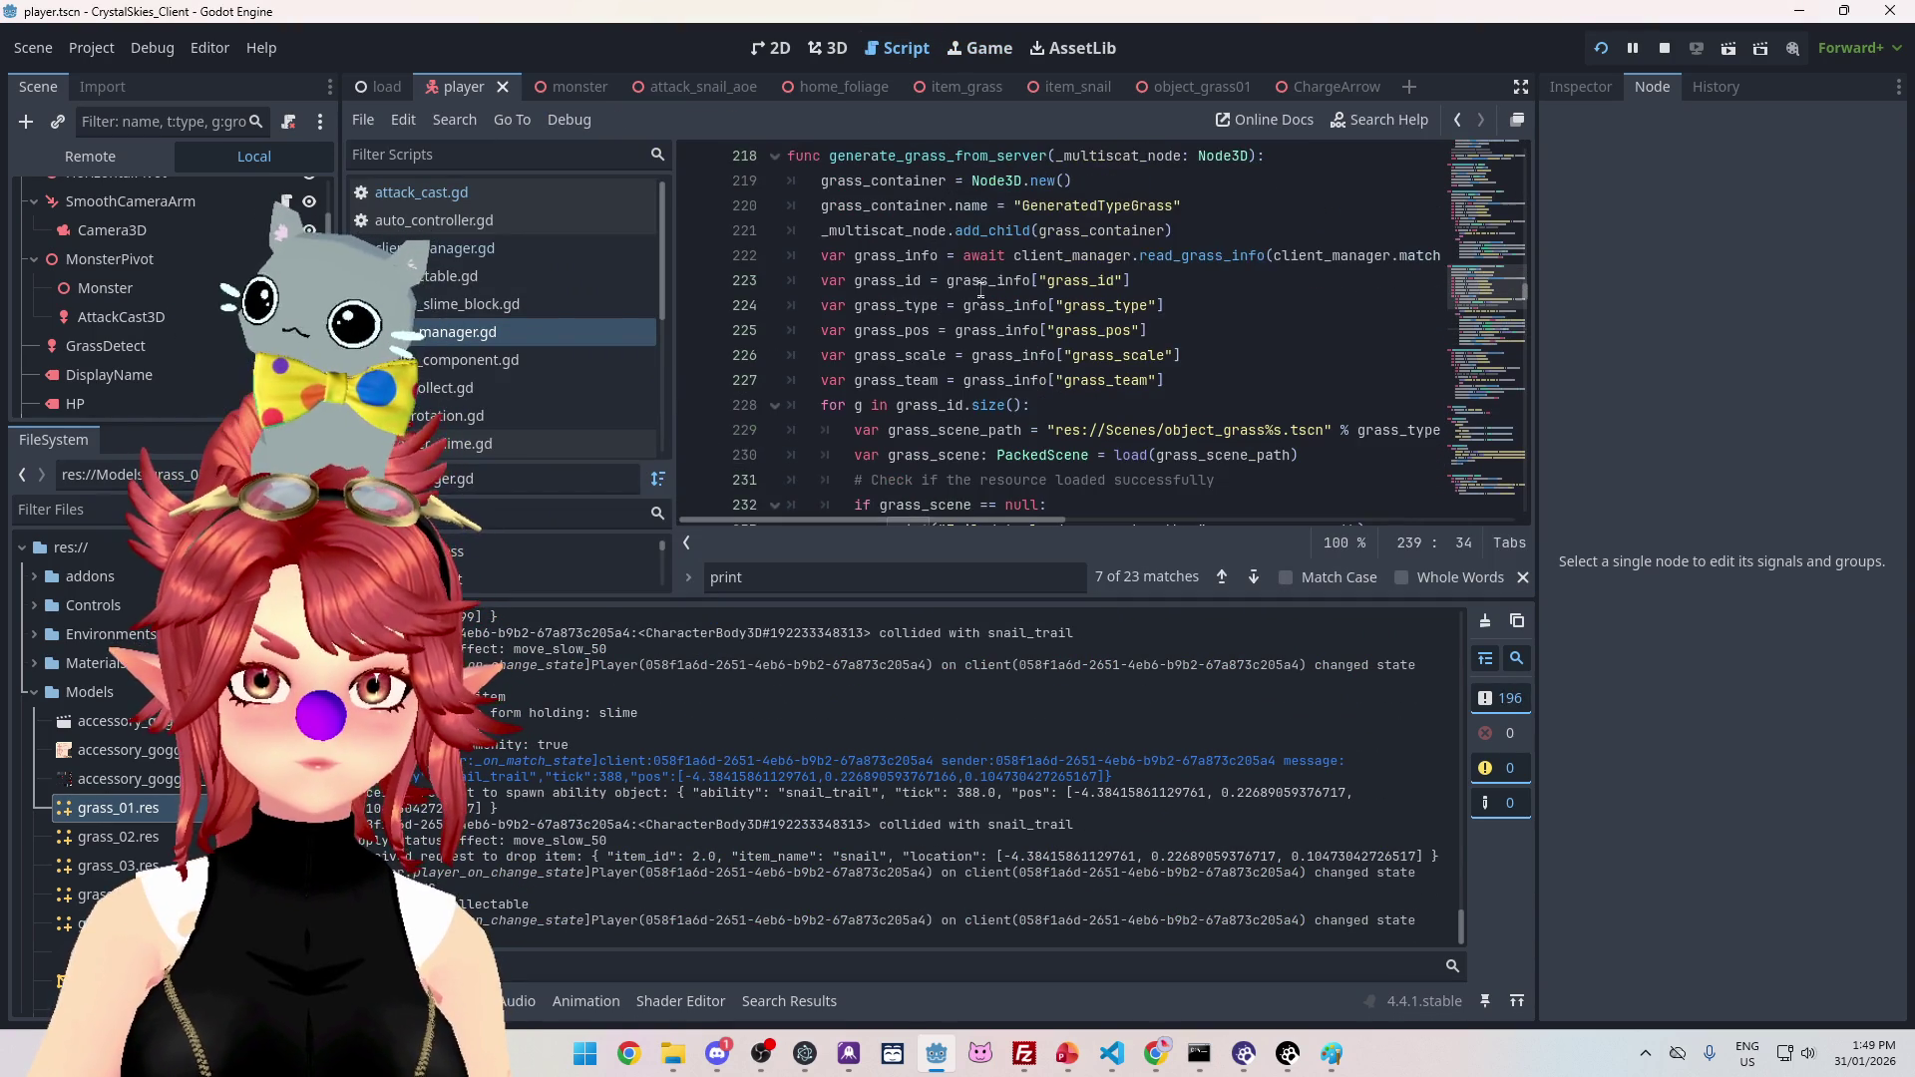
scroll(1107, 353, down, 4)
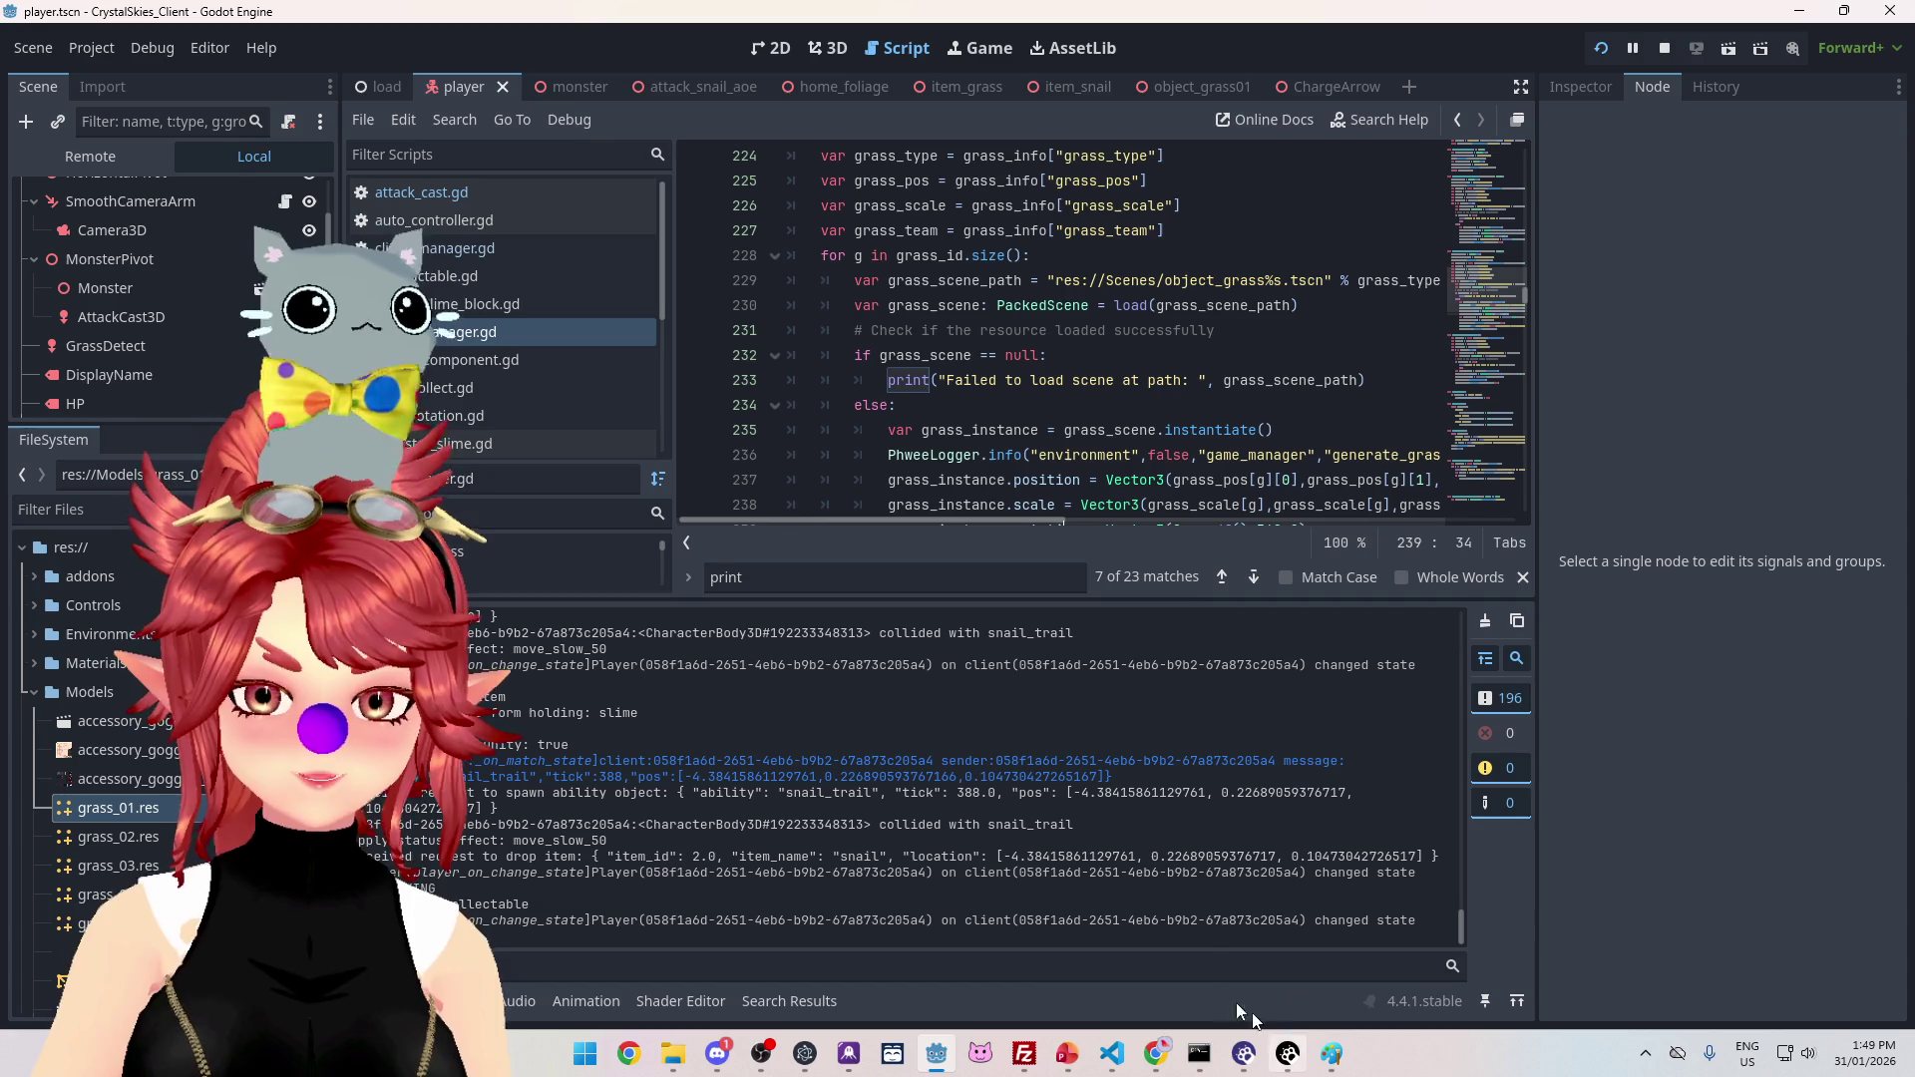
click(981, 48)
key(Escape)
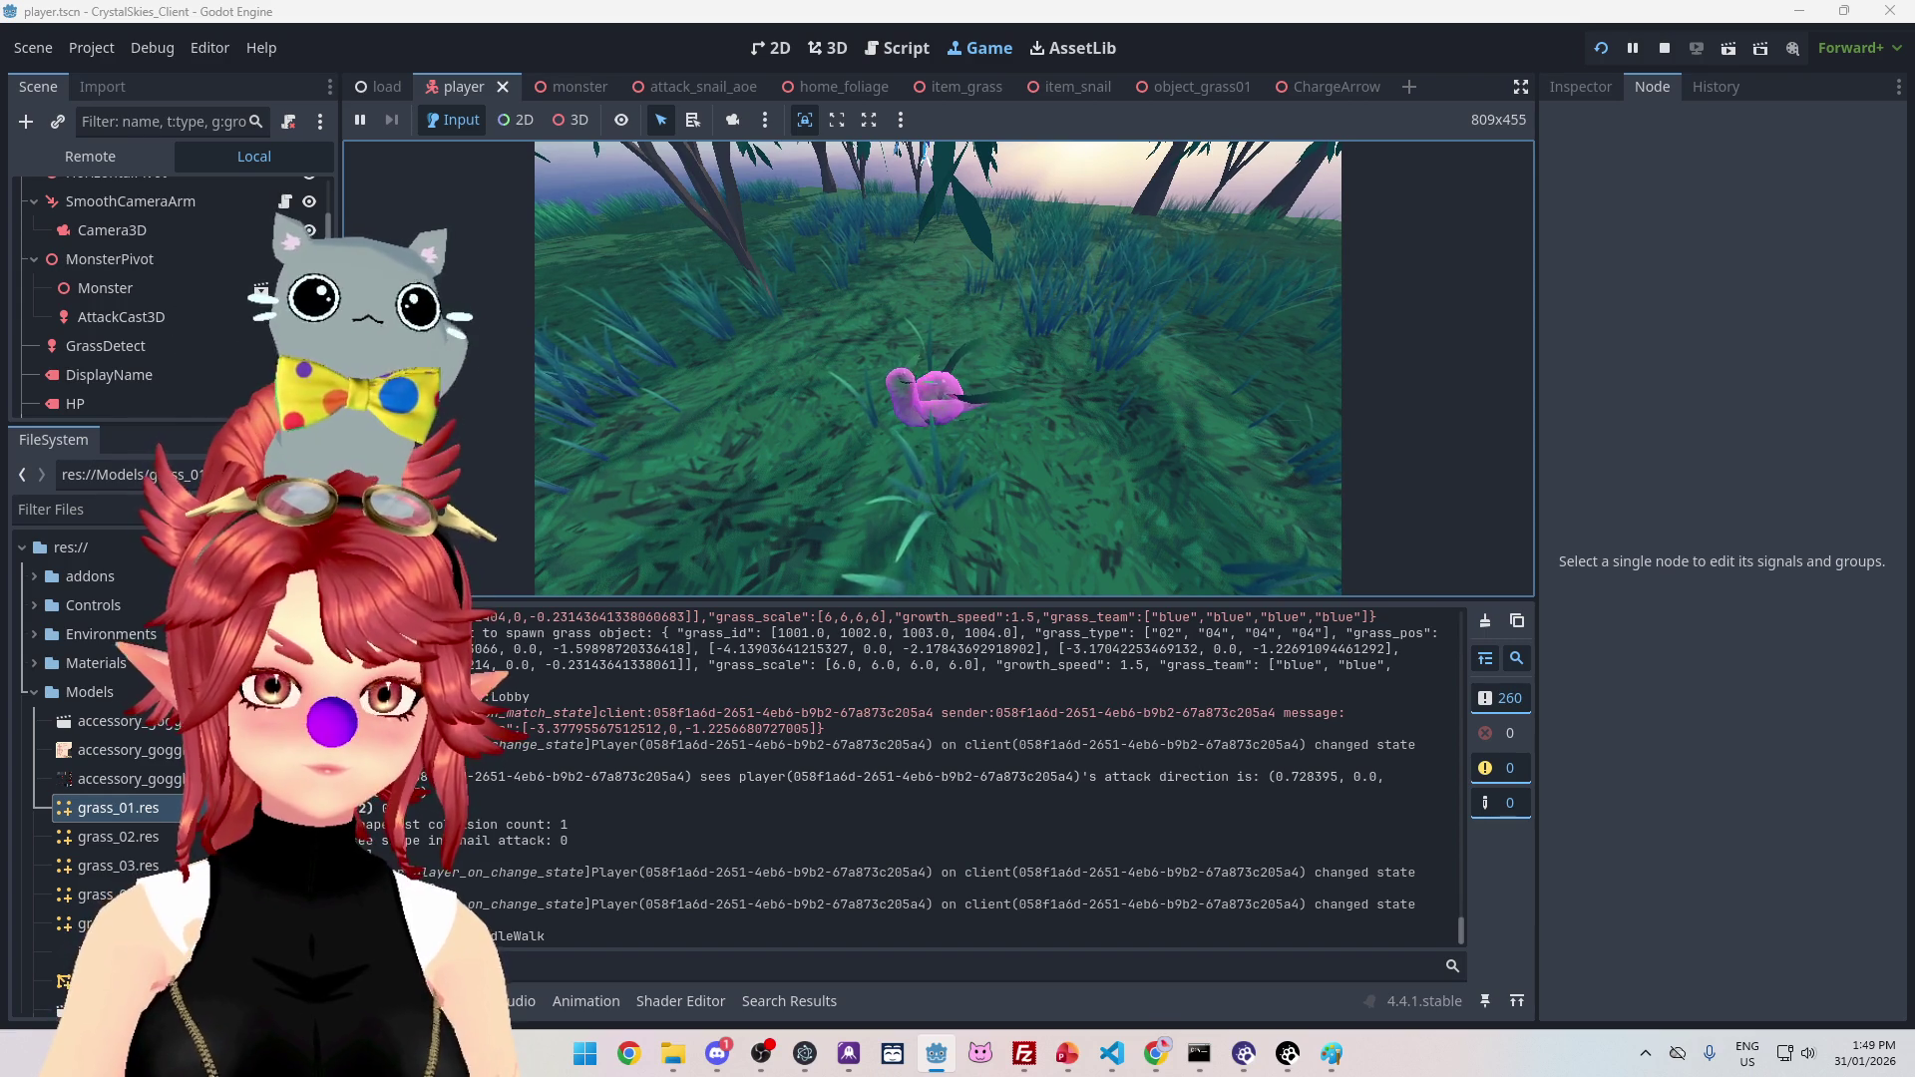
key(Escape)
click(914, 56)
scroll(1102, 448, up, 5)
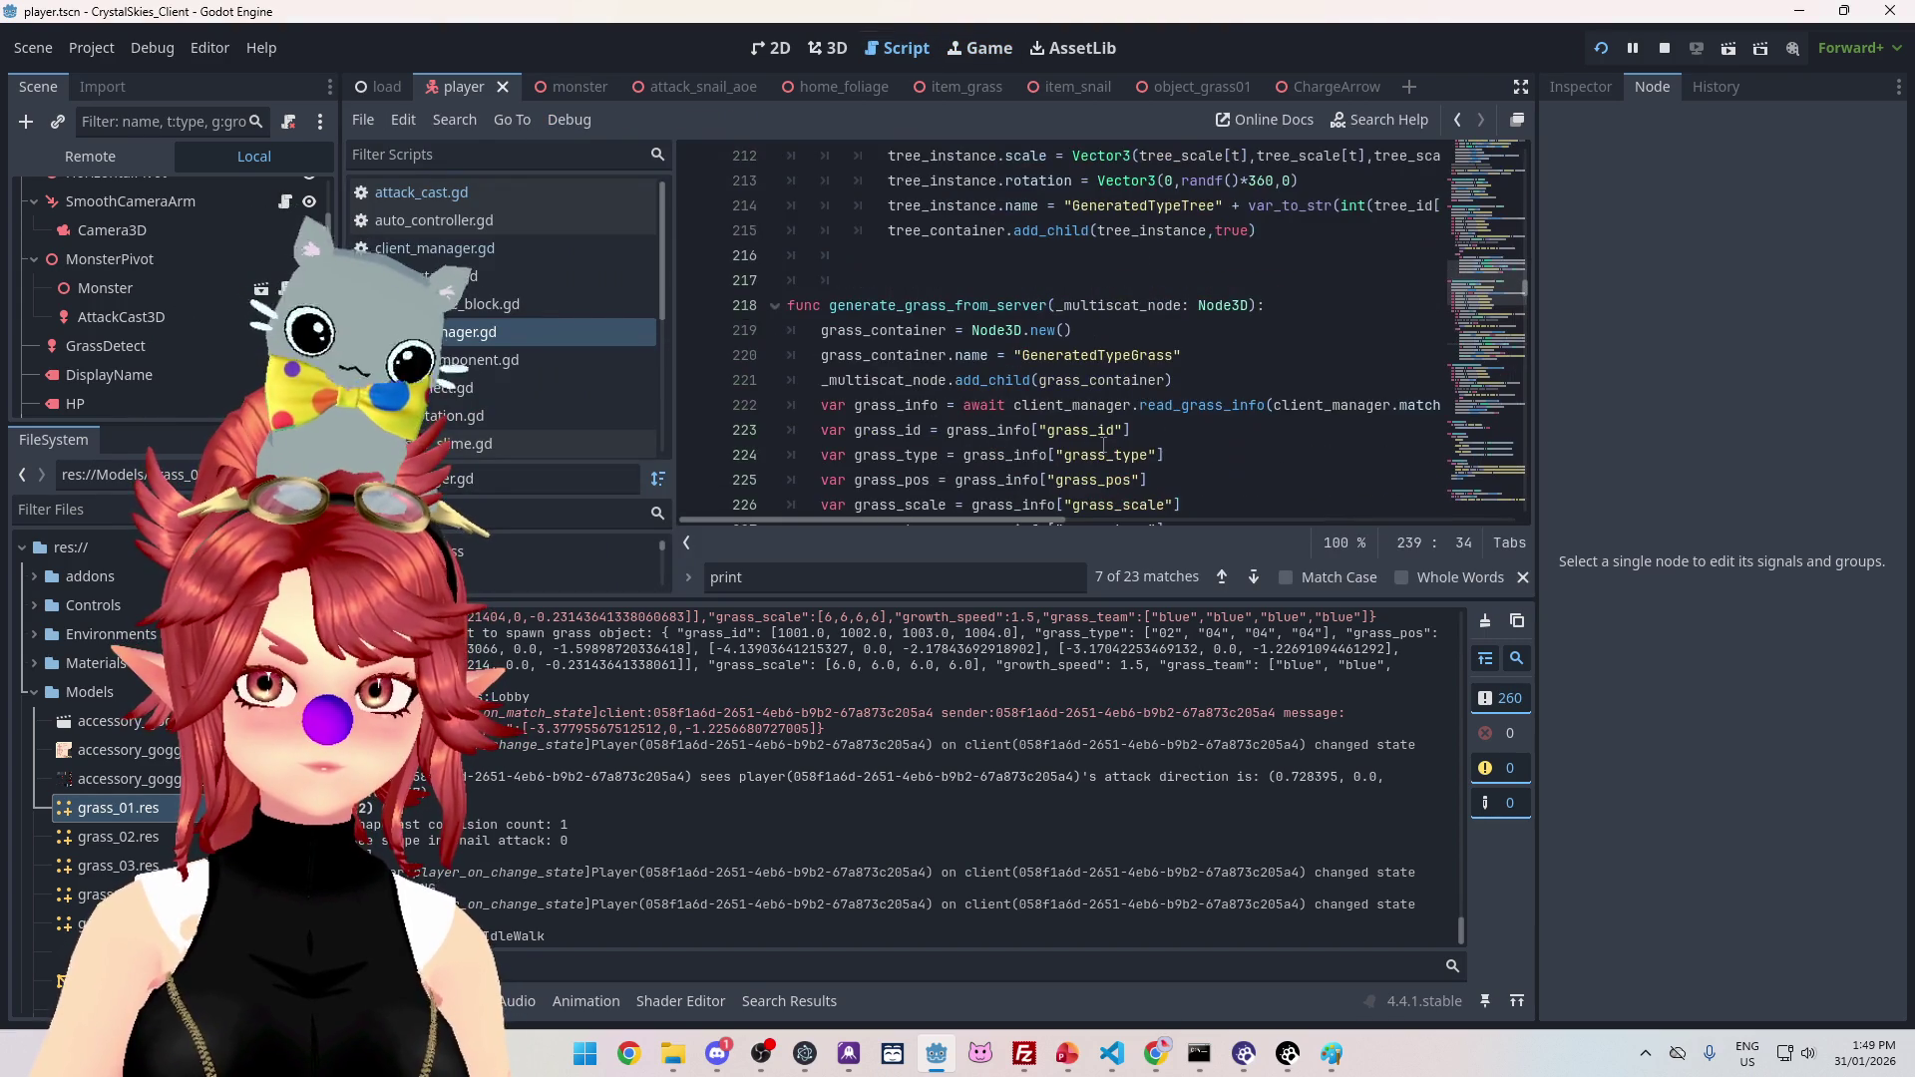
scroll(1102, 448, down, 3)
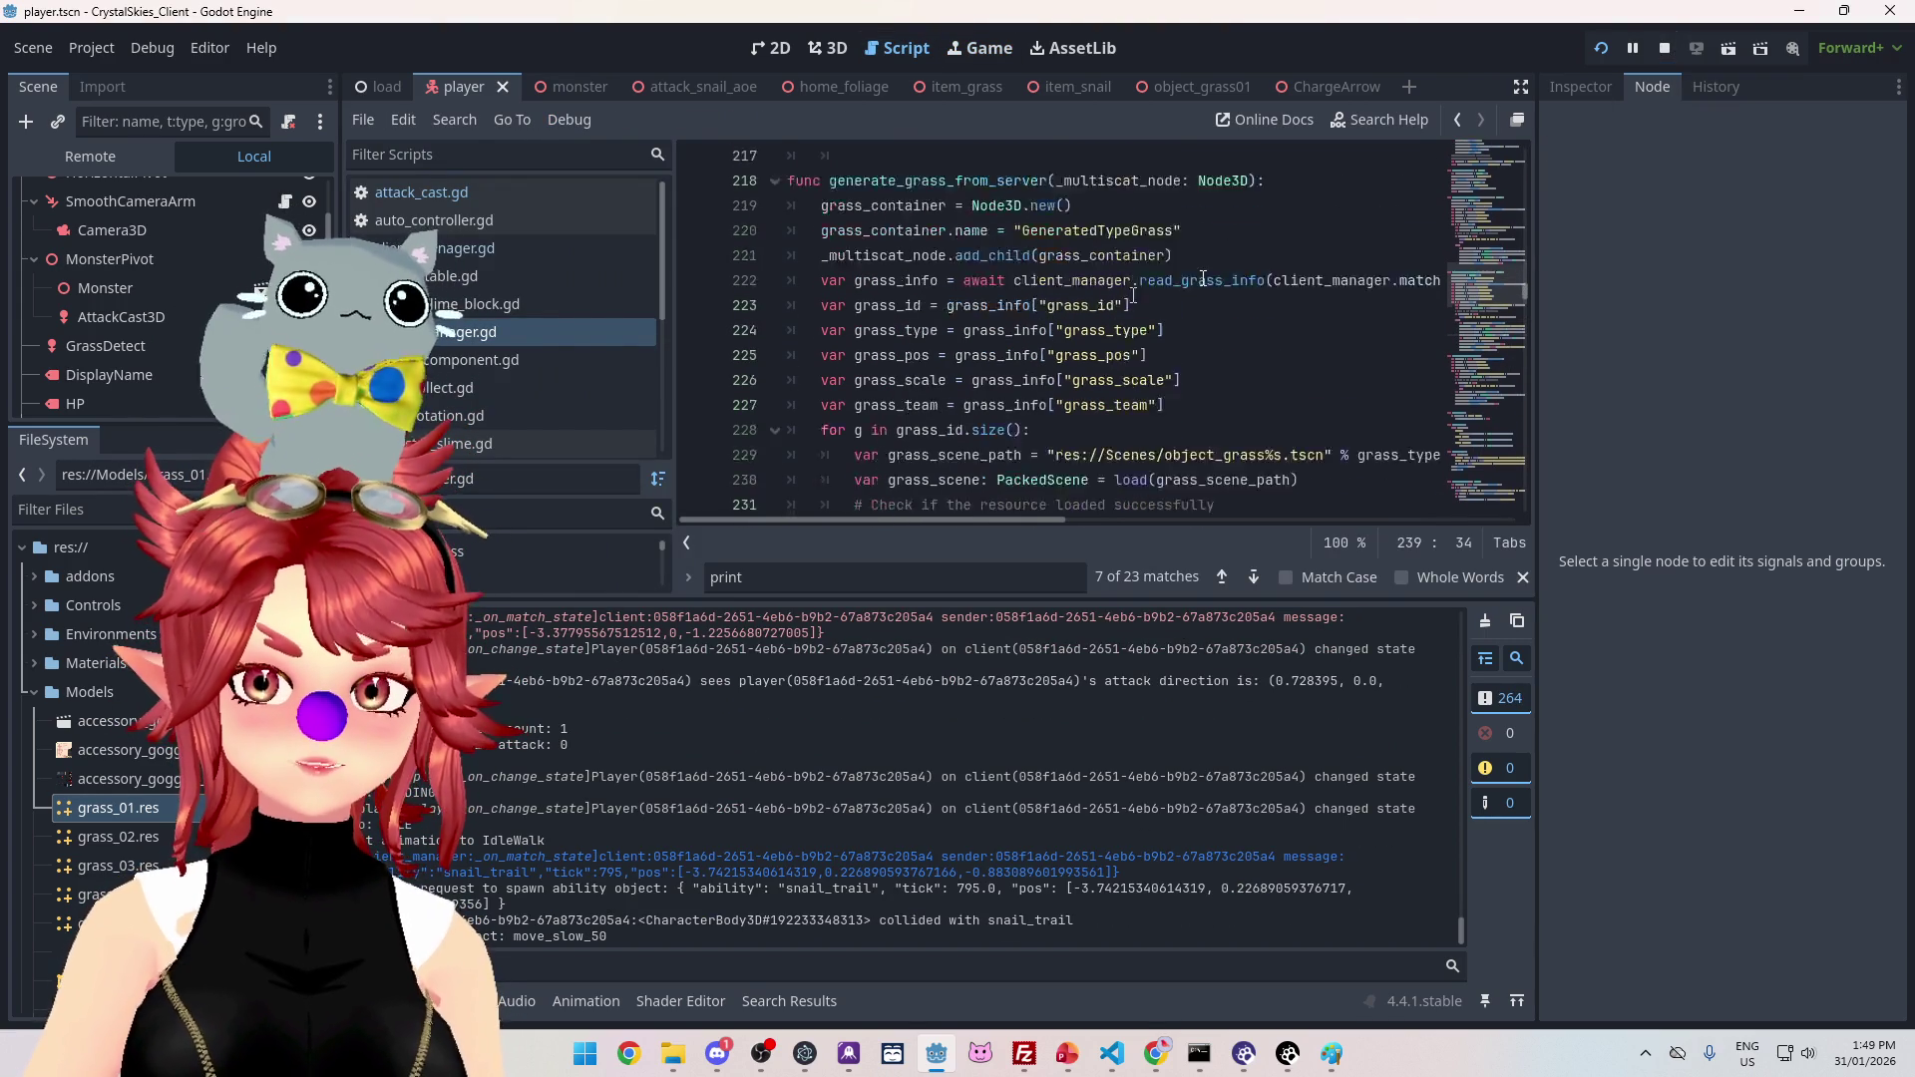
click(1662, 50)
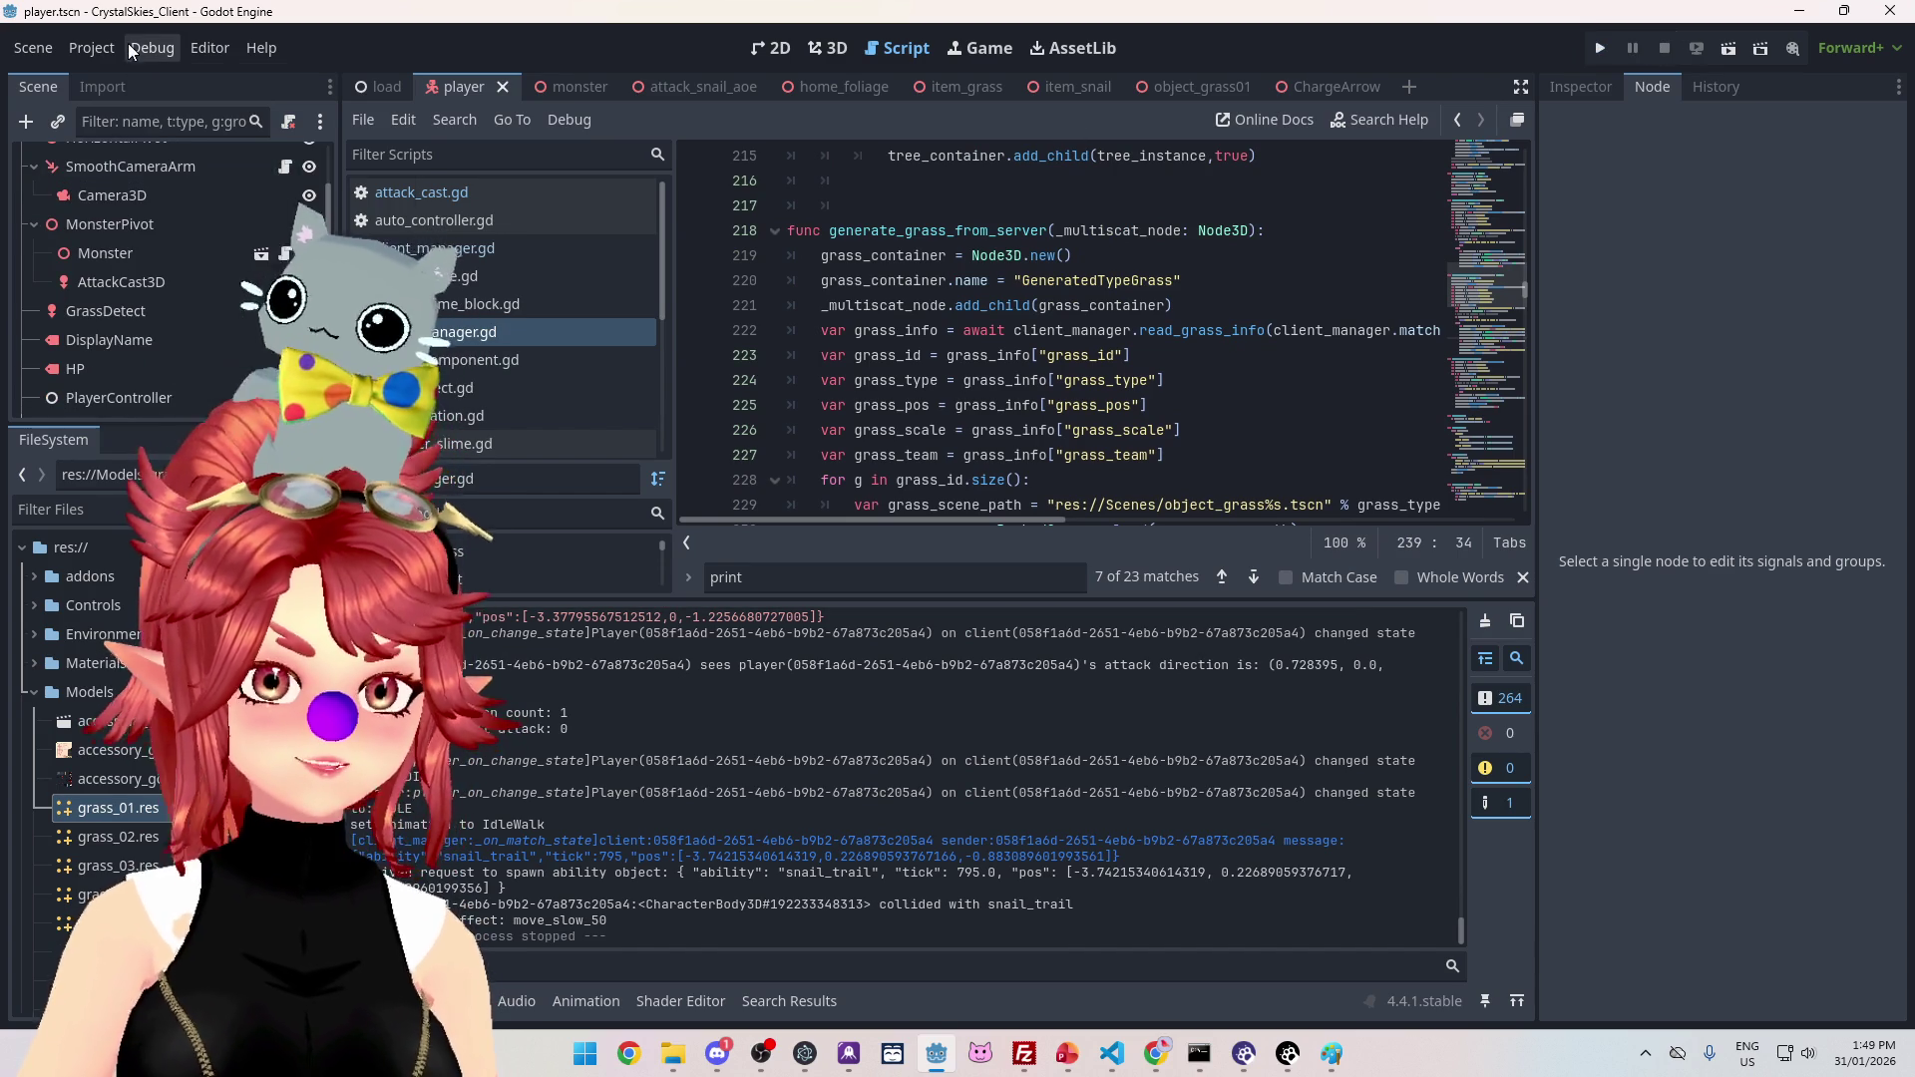
Step: Review the grass spawning loop code and open Find in Files for 'print'
click(97, 46)
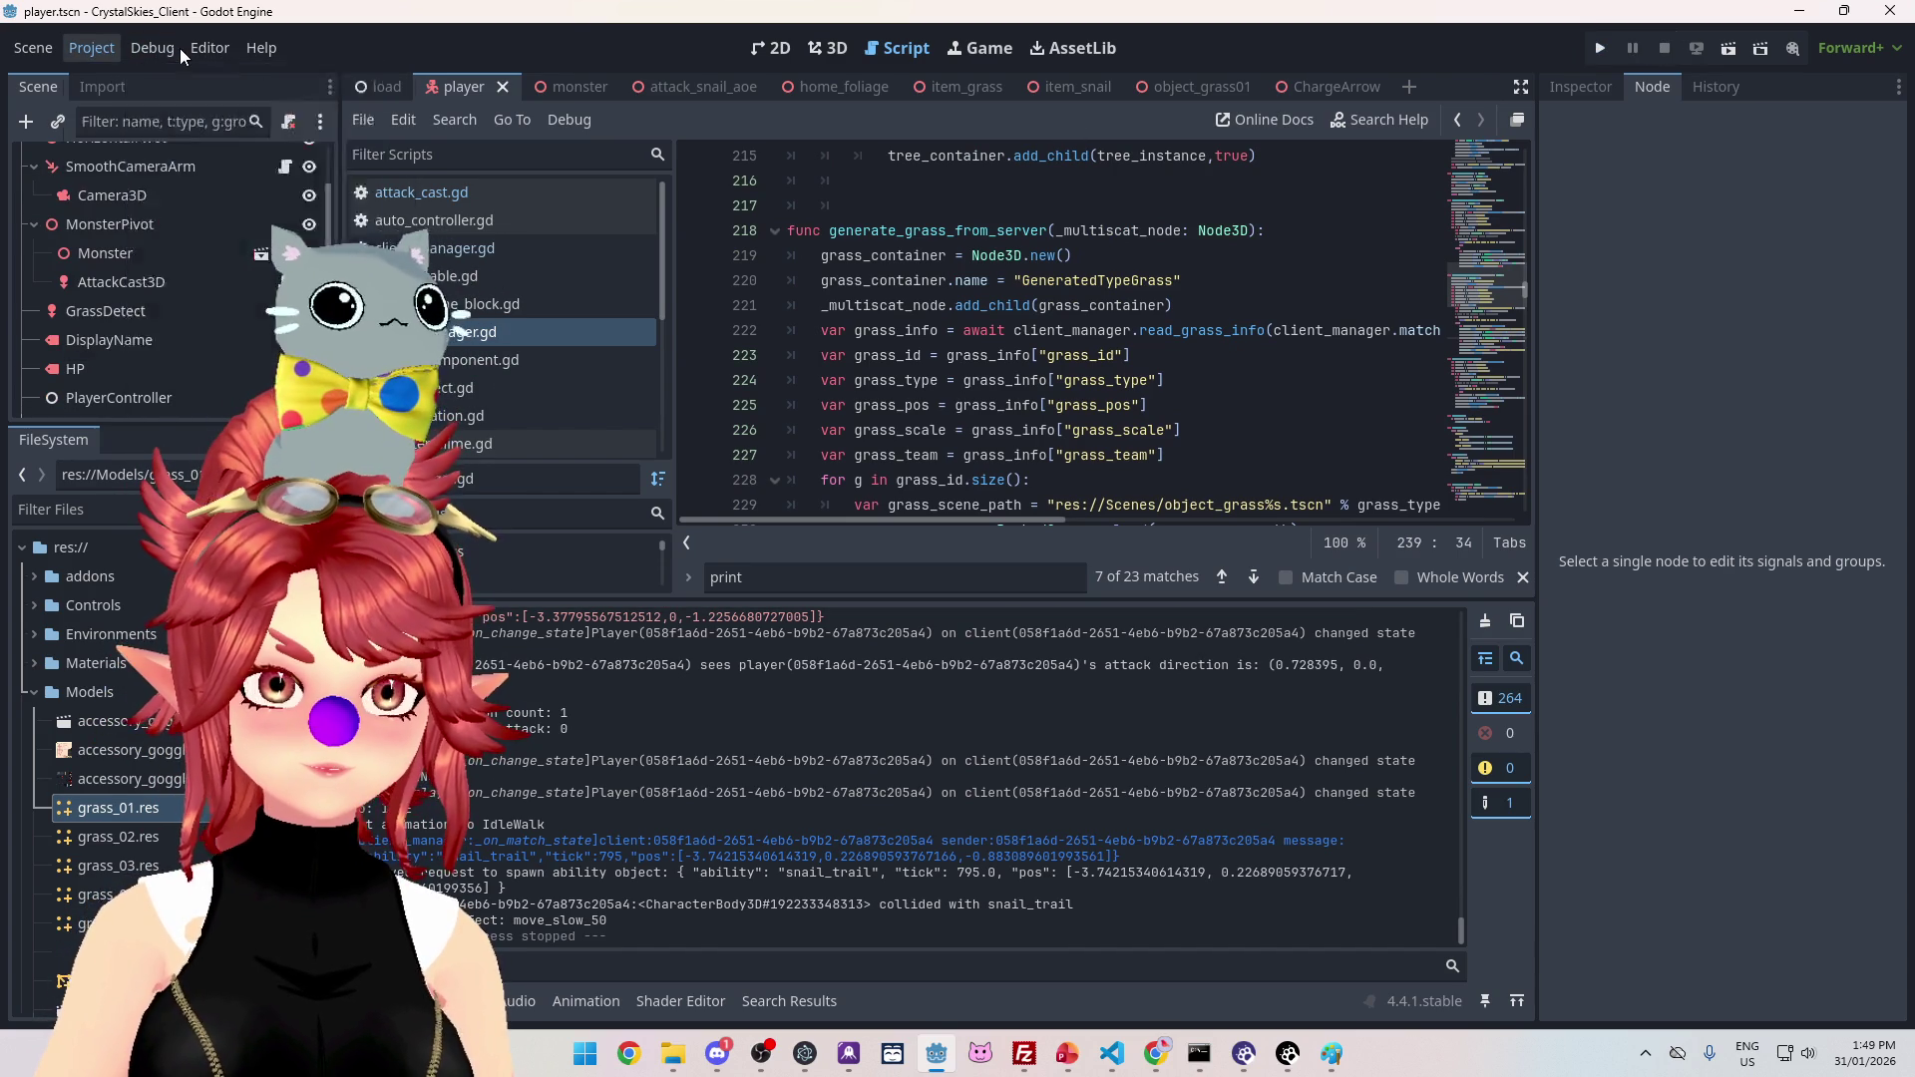
mouse_move(1039, 413)
mouse_down()
mouse_move(1140, 421)
mouse_move(1126, 459)
mouse_up()
scroll(1139, 421, down, 4)
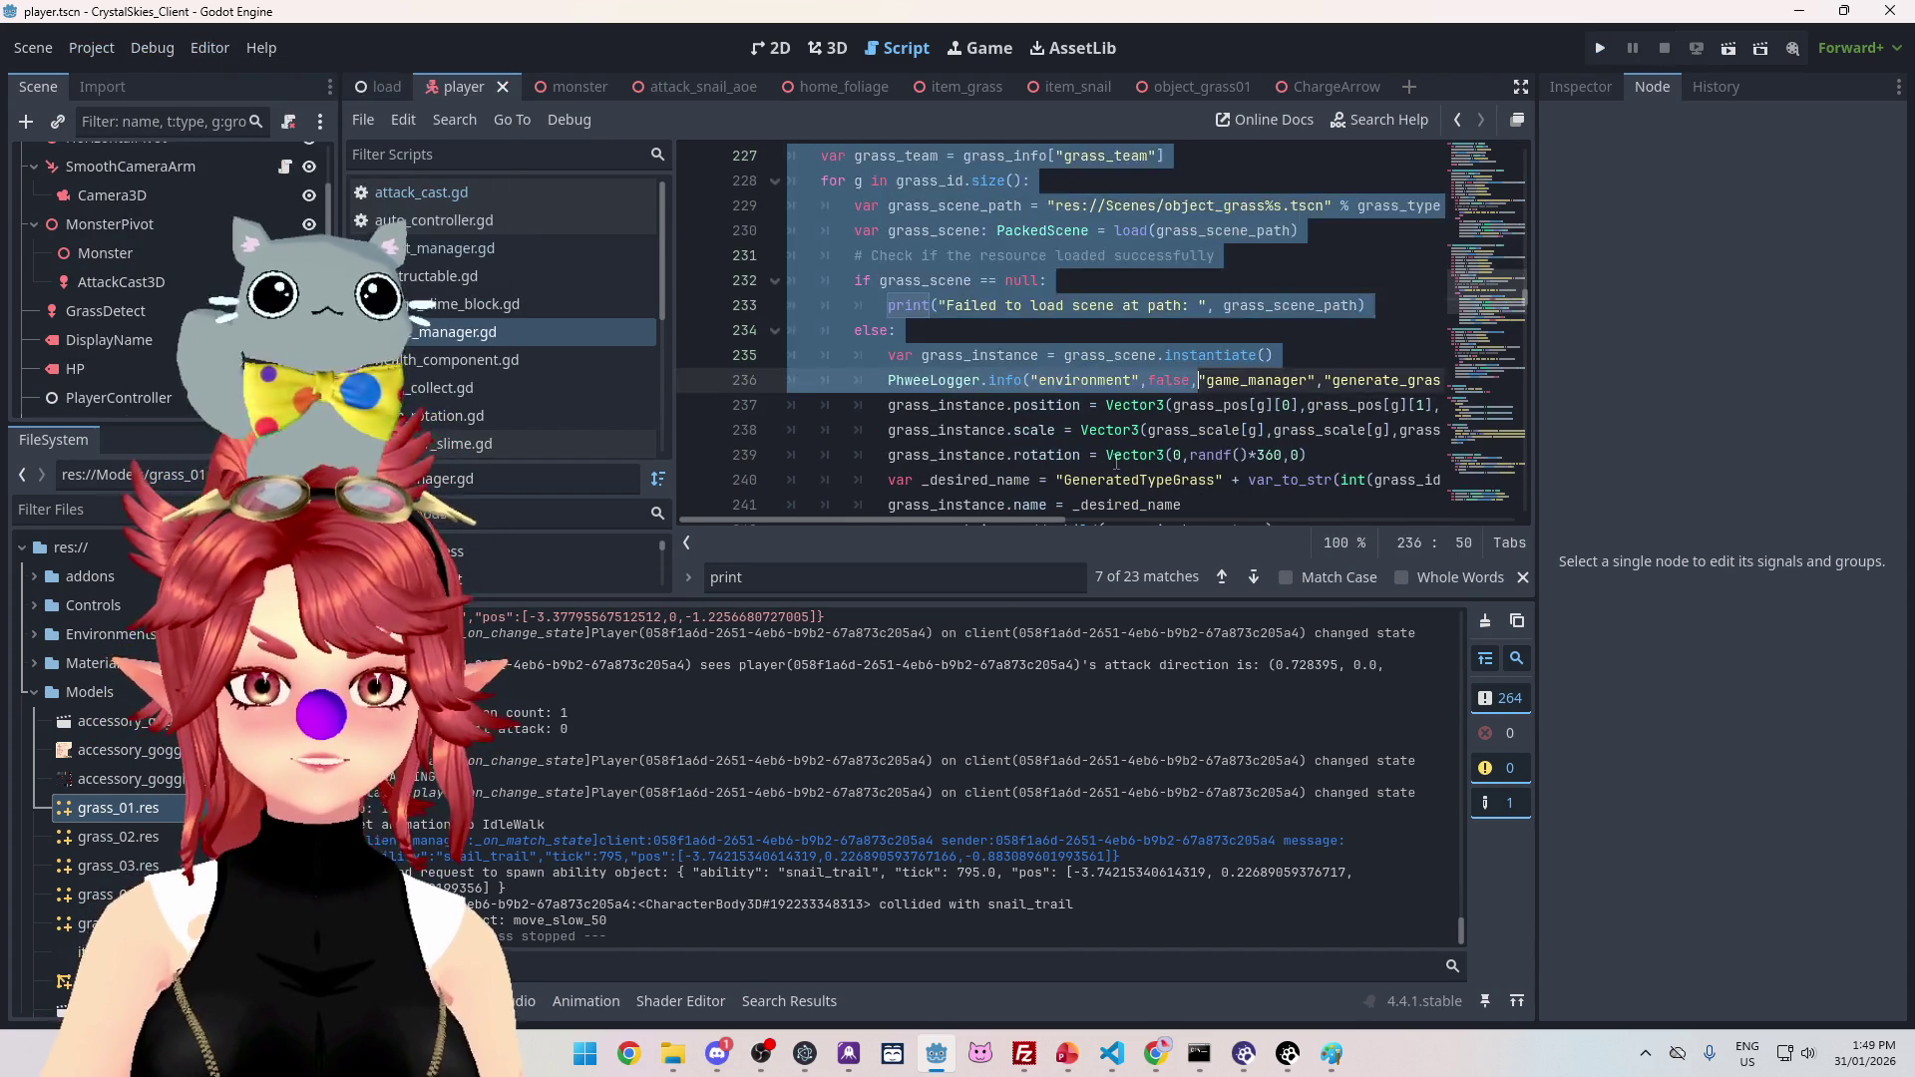
scroll(1126, 459, down, 2)
click(1094, 380)
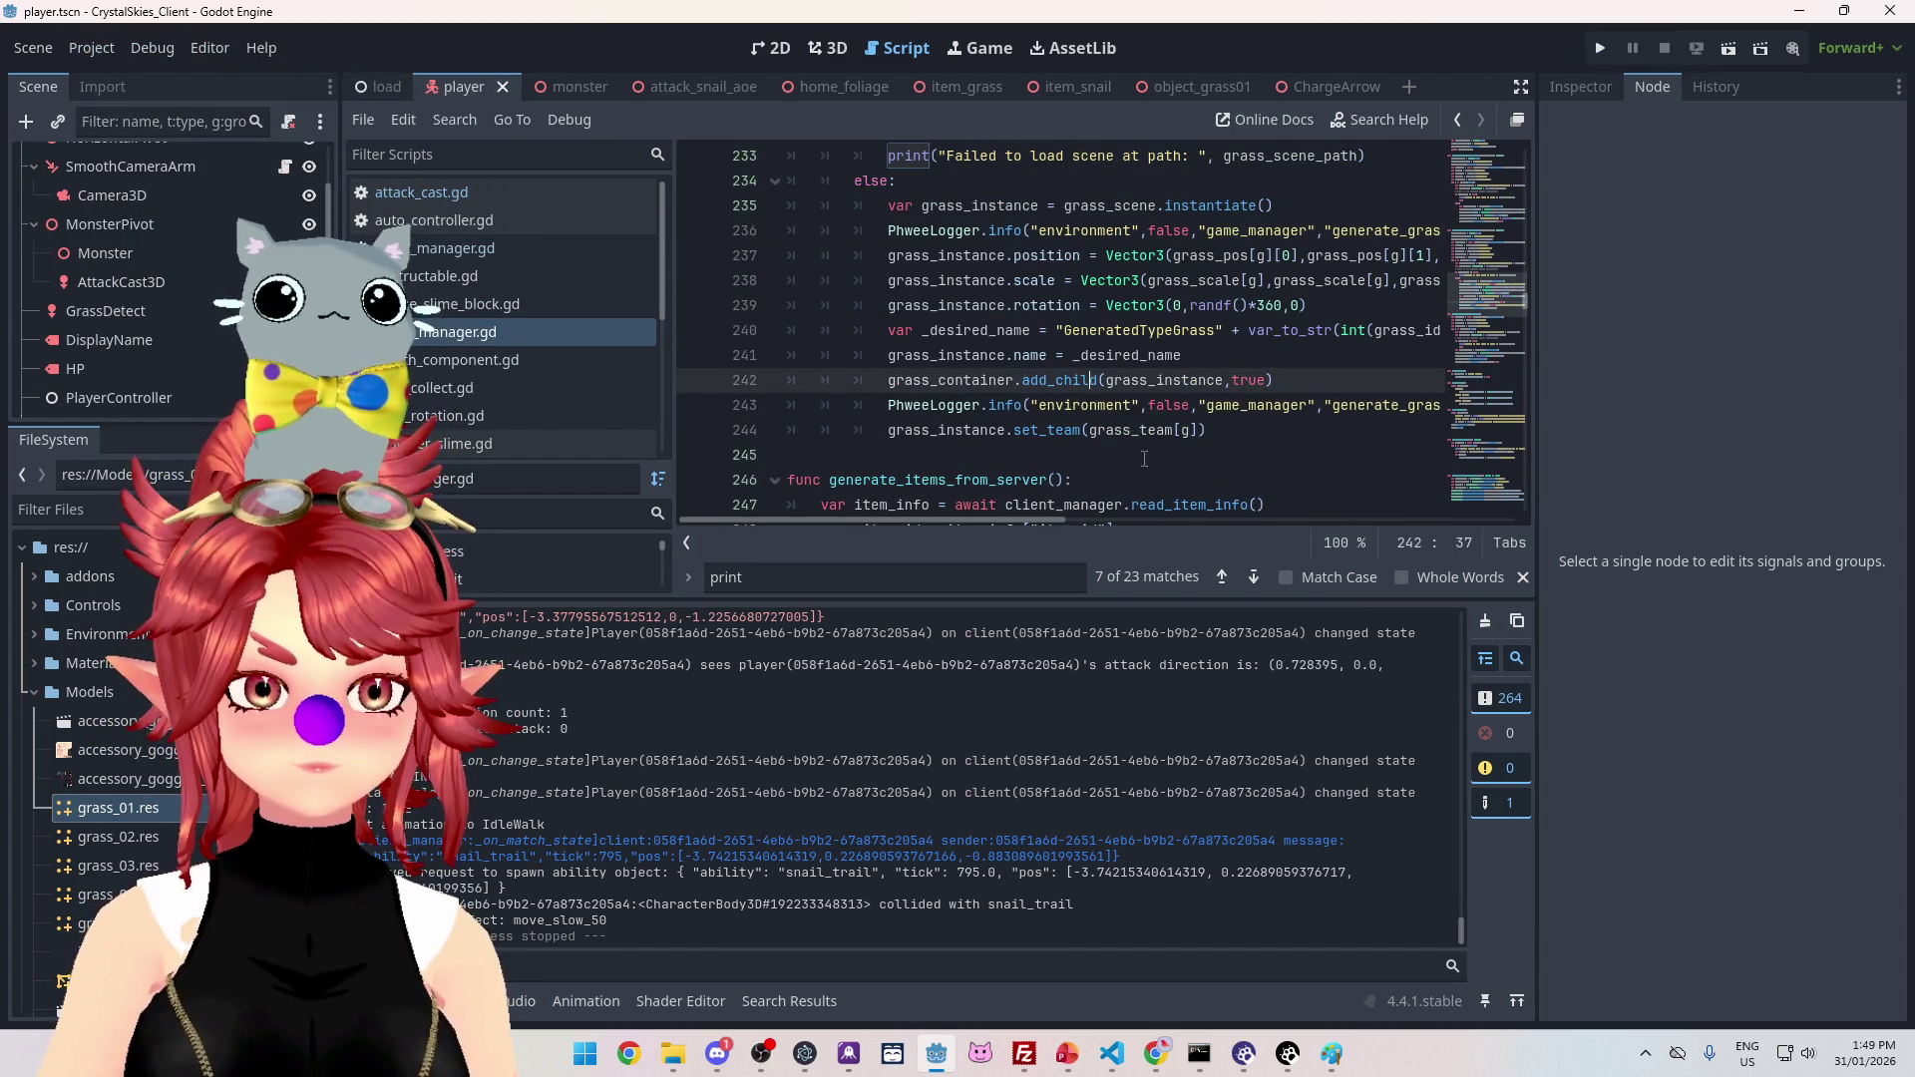
scroll(1144, 459, up, 5)
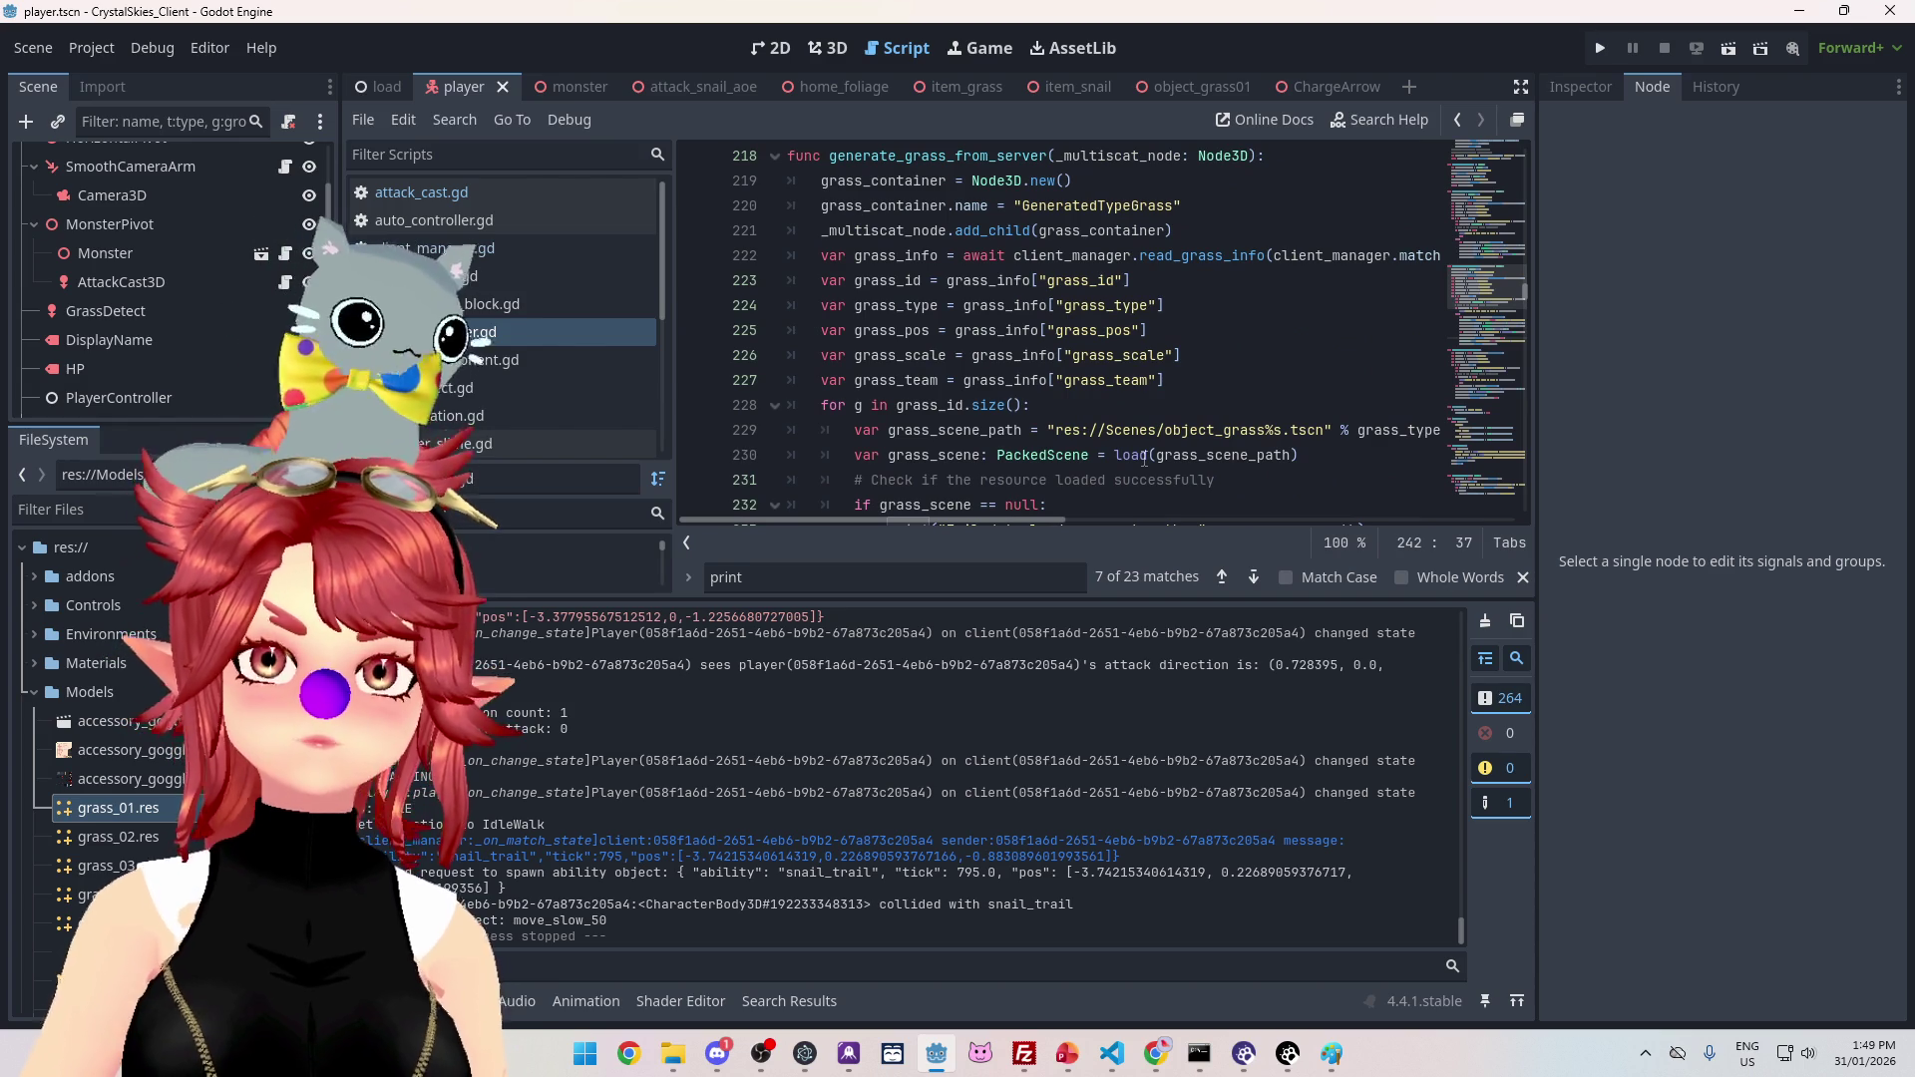
scroll(1144, 459, up, 2)
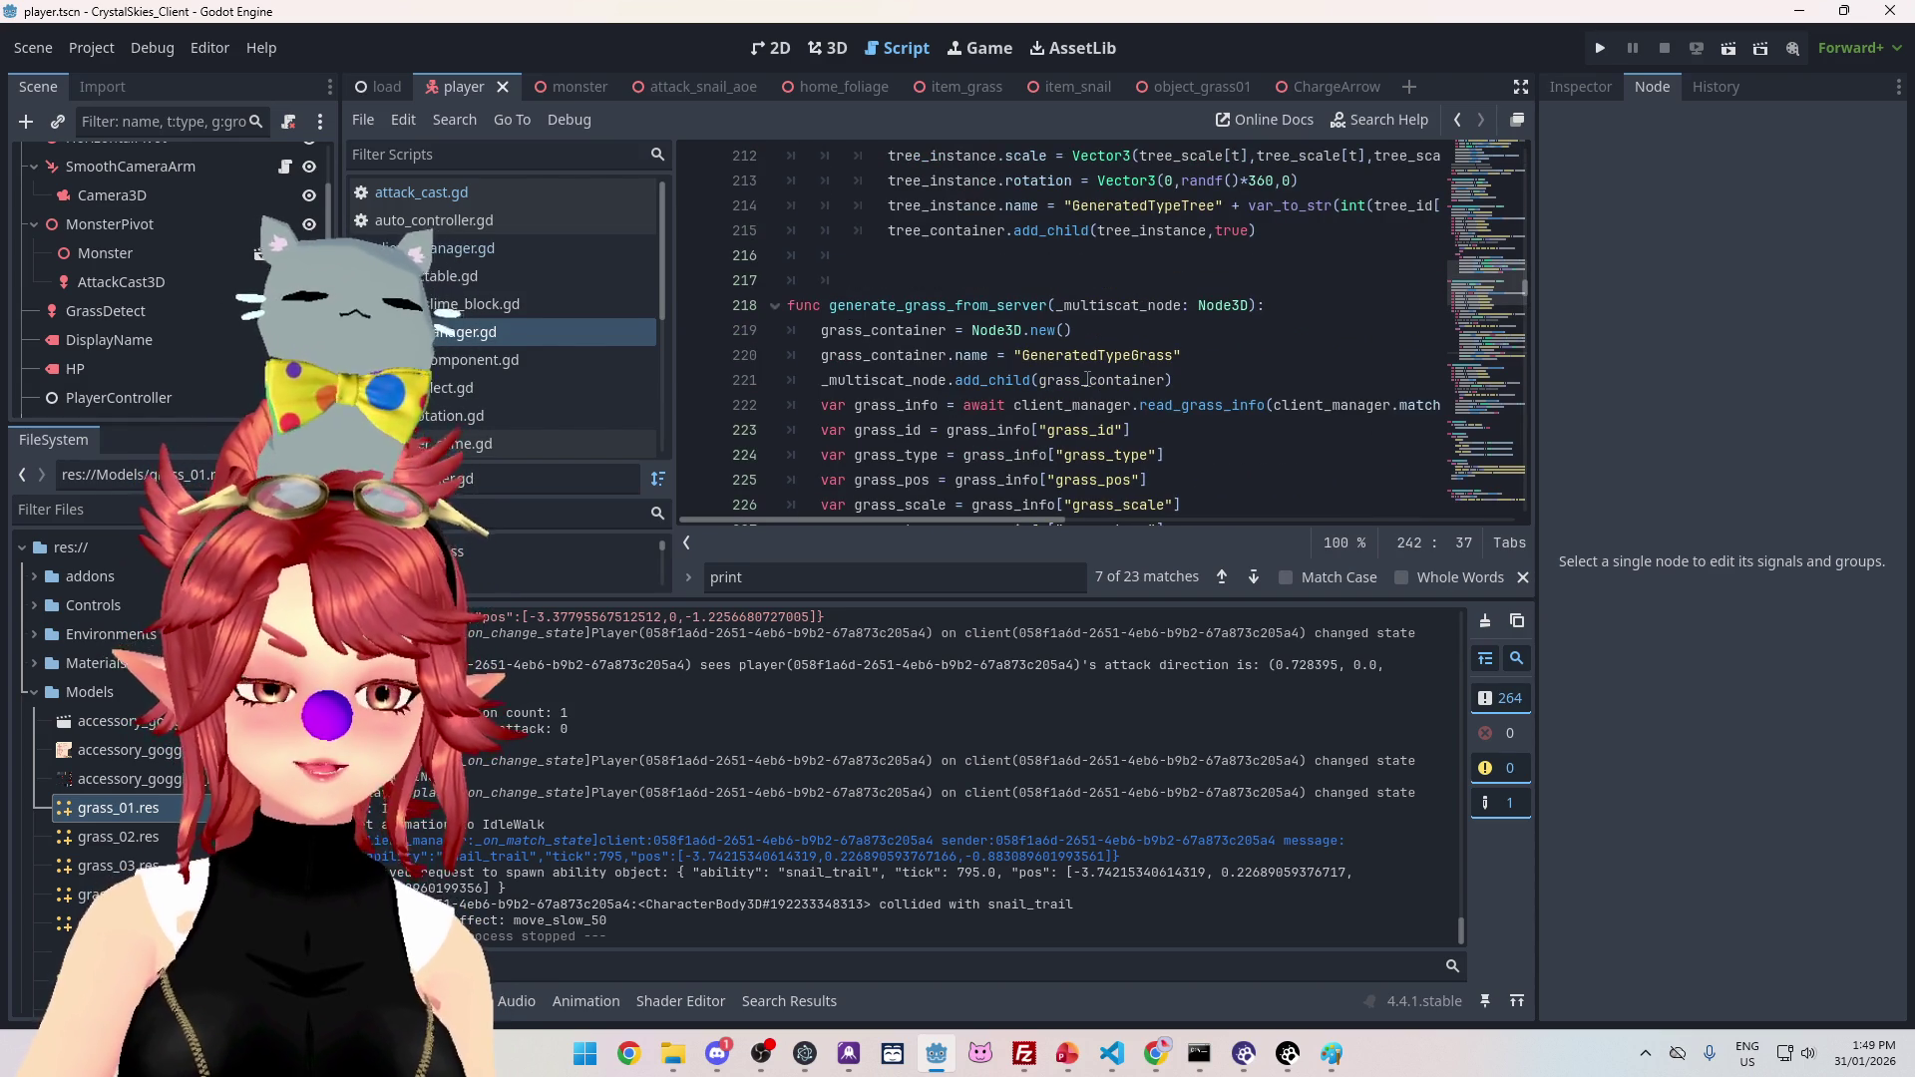
scroll(1137, 322, down, 7)
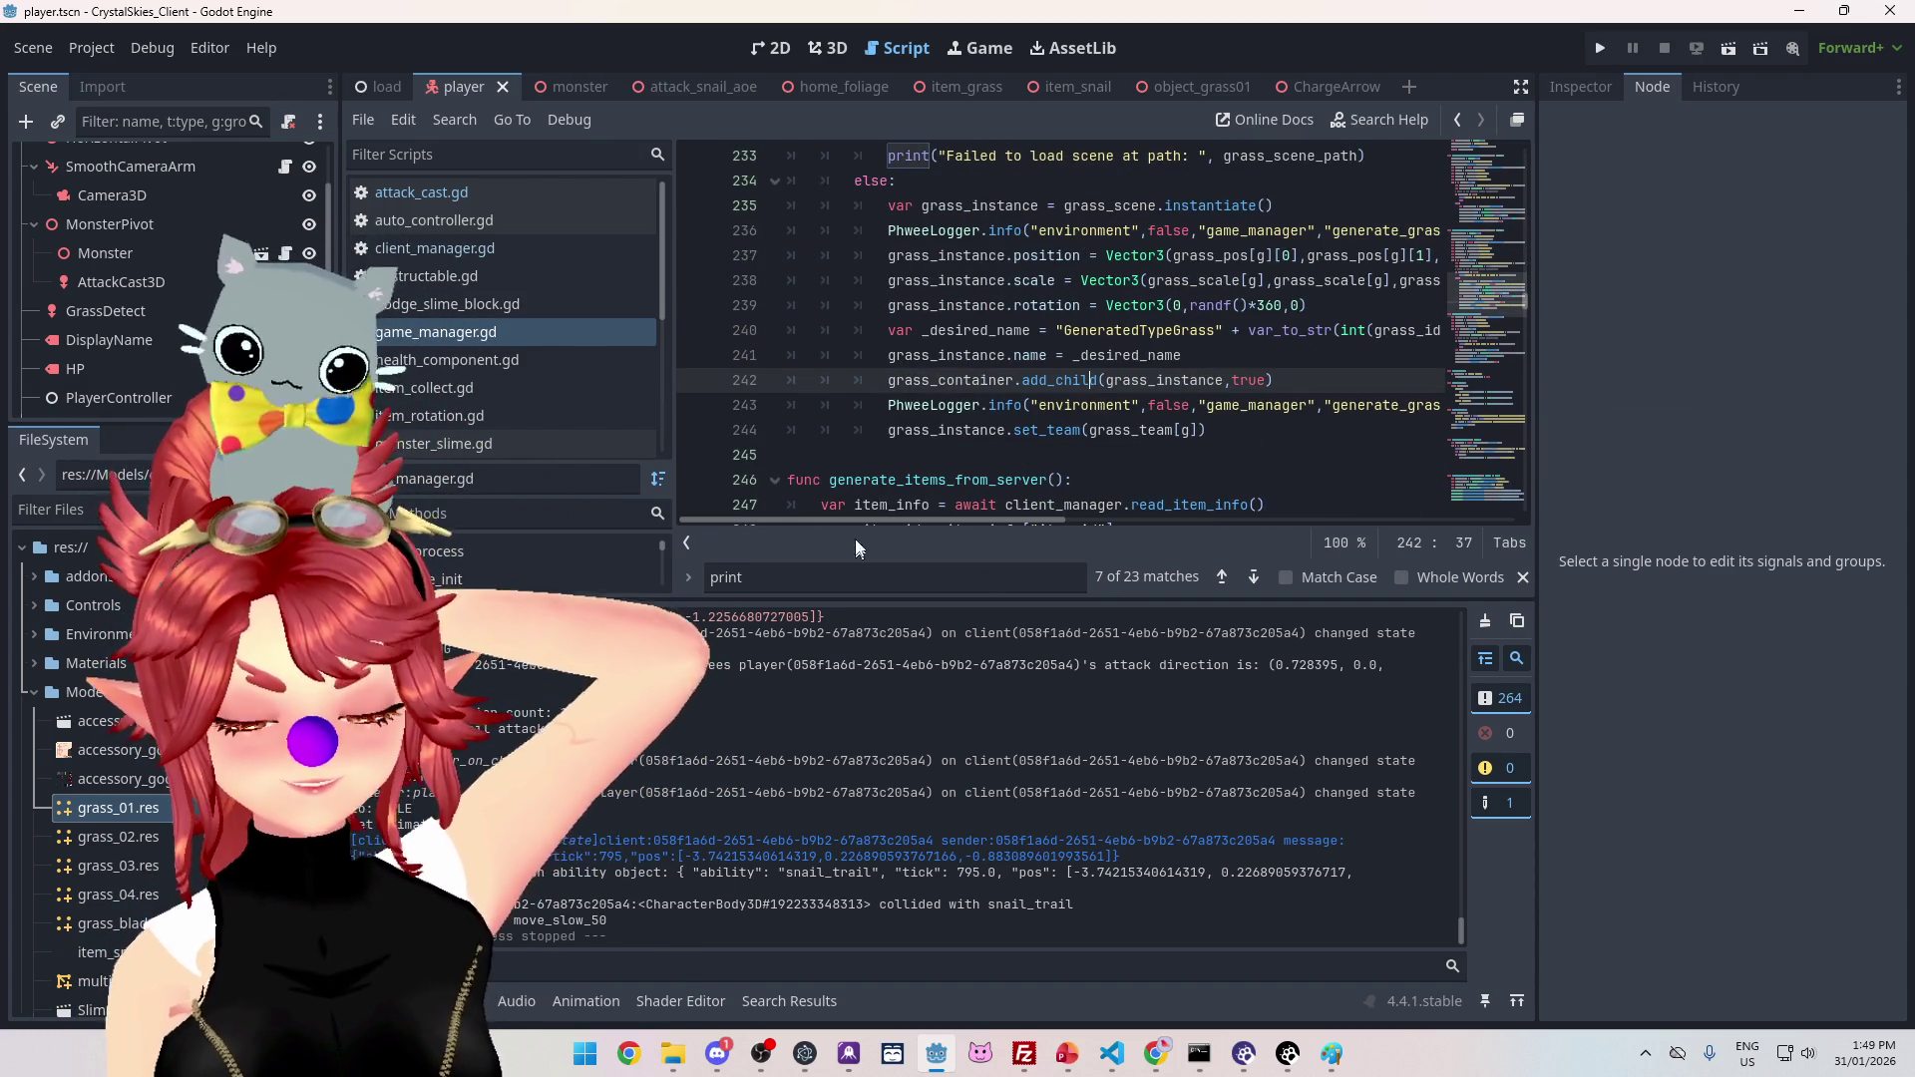
key(ctrl+shift+f)
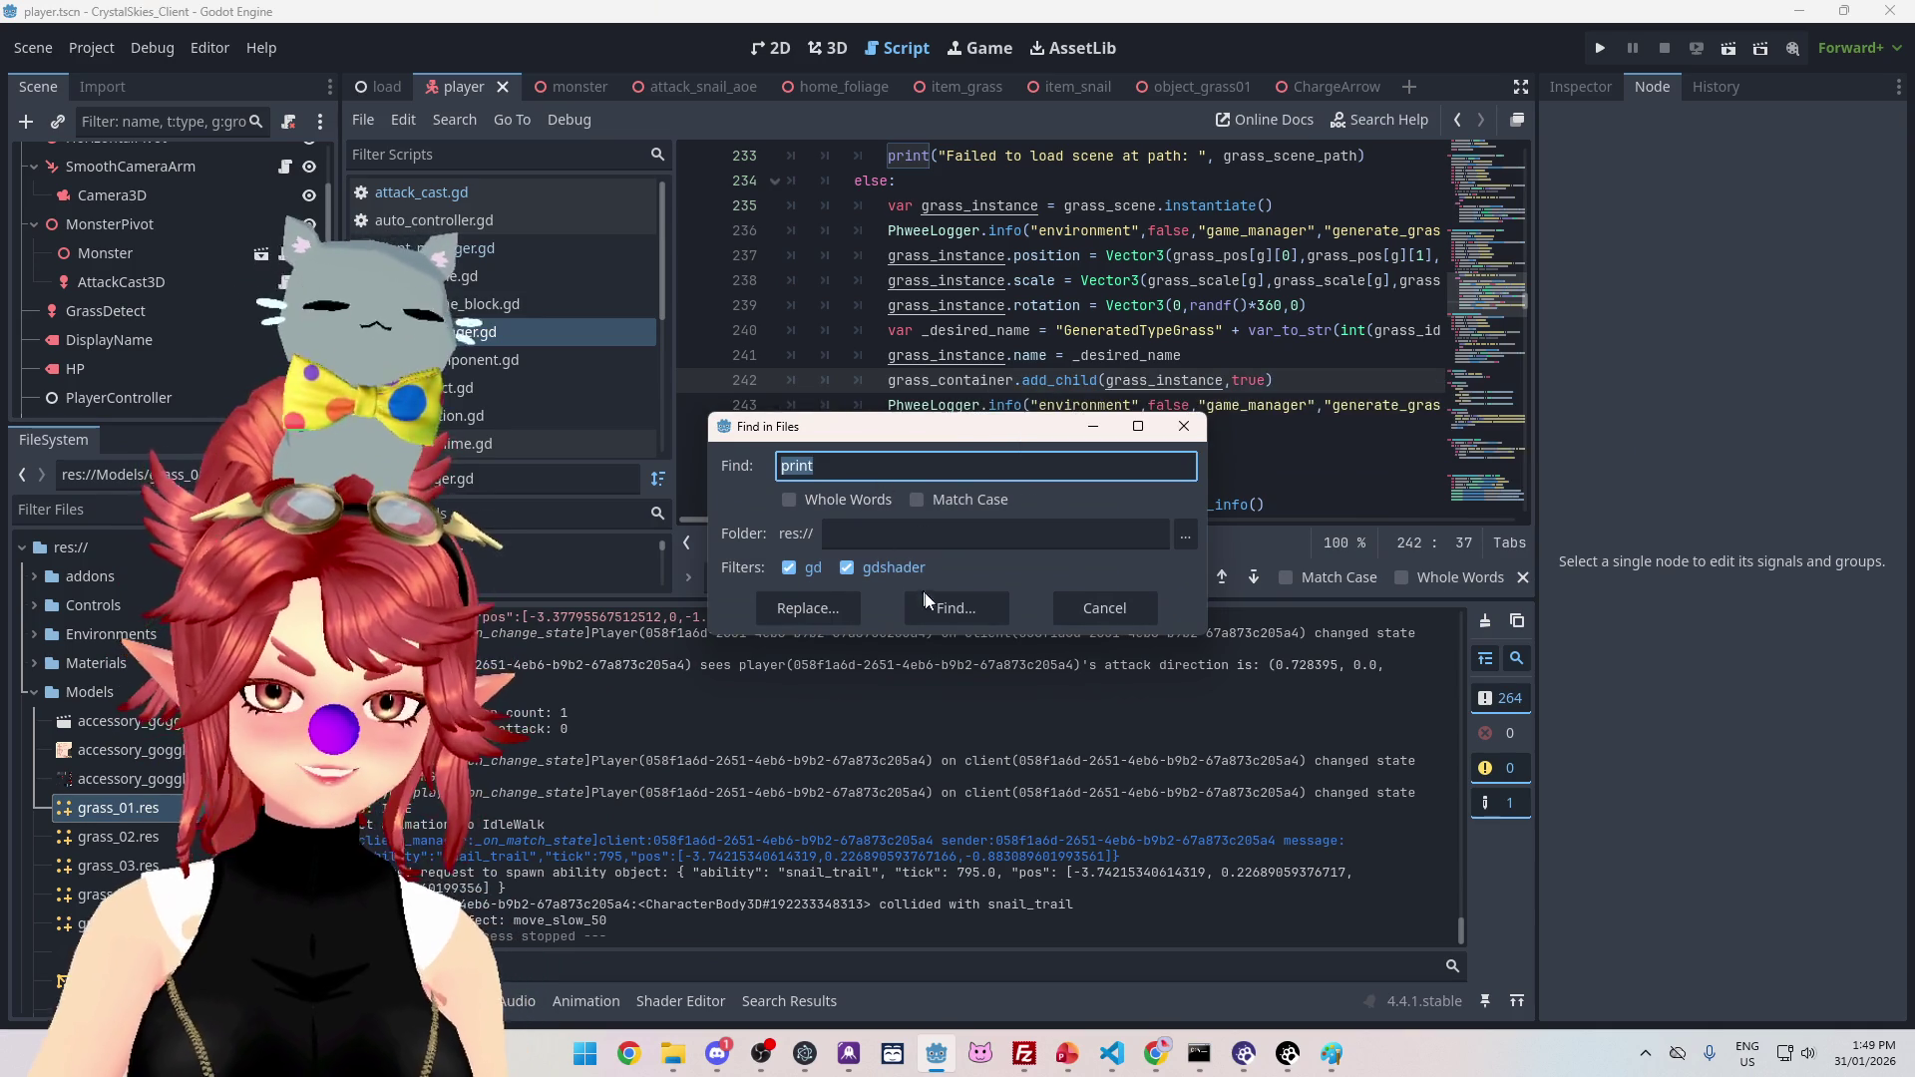
Step: Search for 'print', getting 99 matches in 29 files, and open PhweeLogger.gd
click(921, 604)
scroll(509, 363, down, 5)
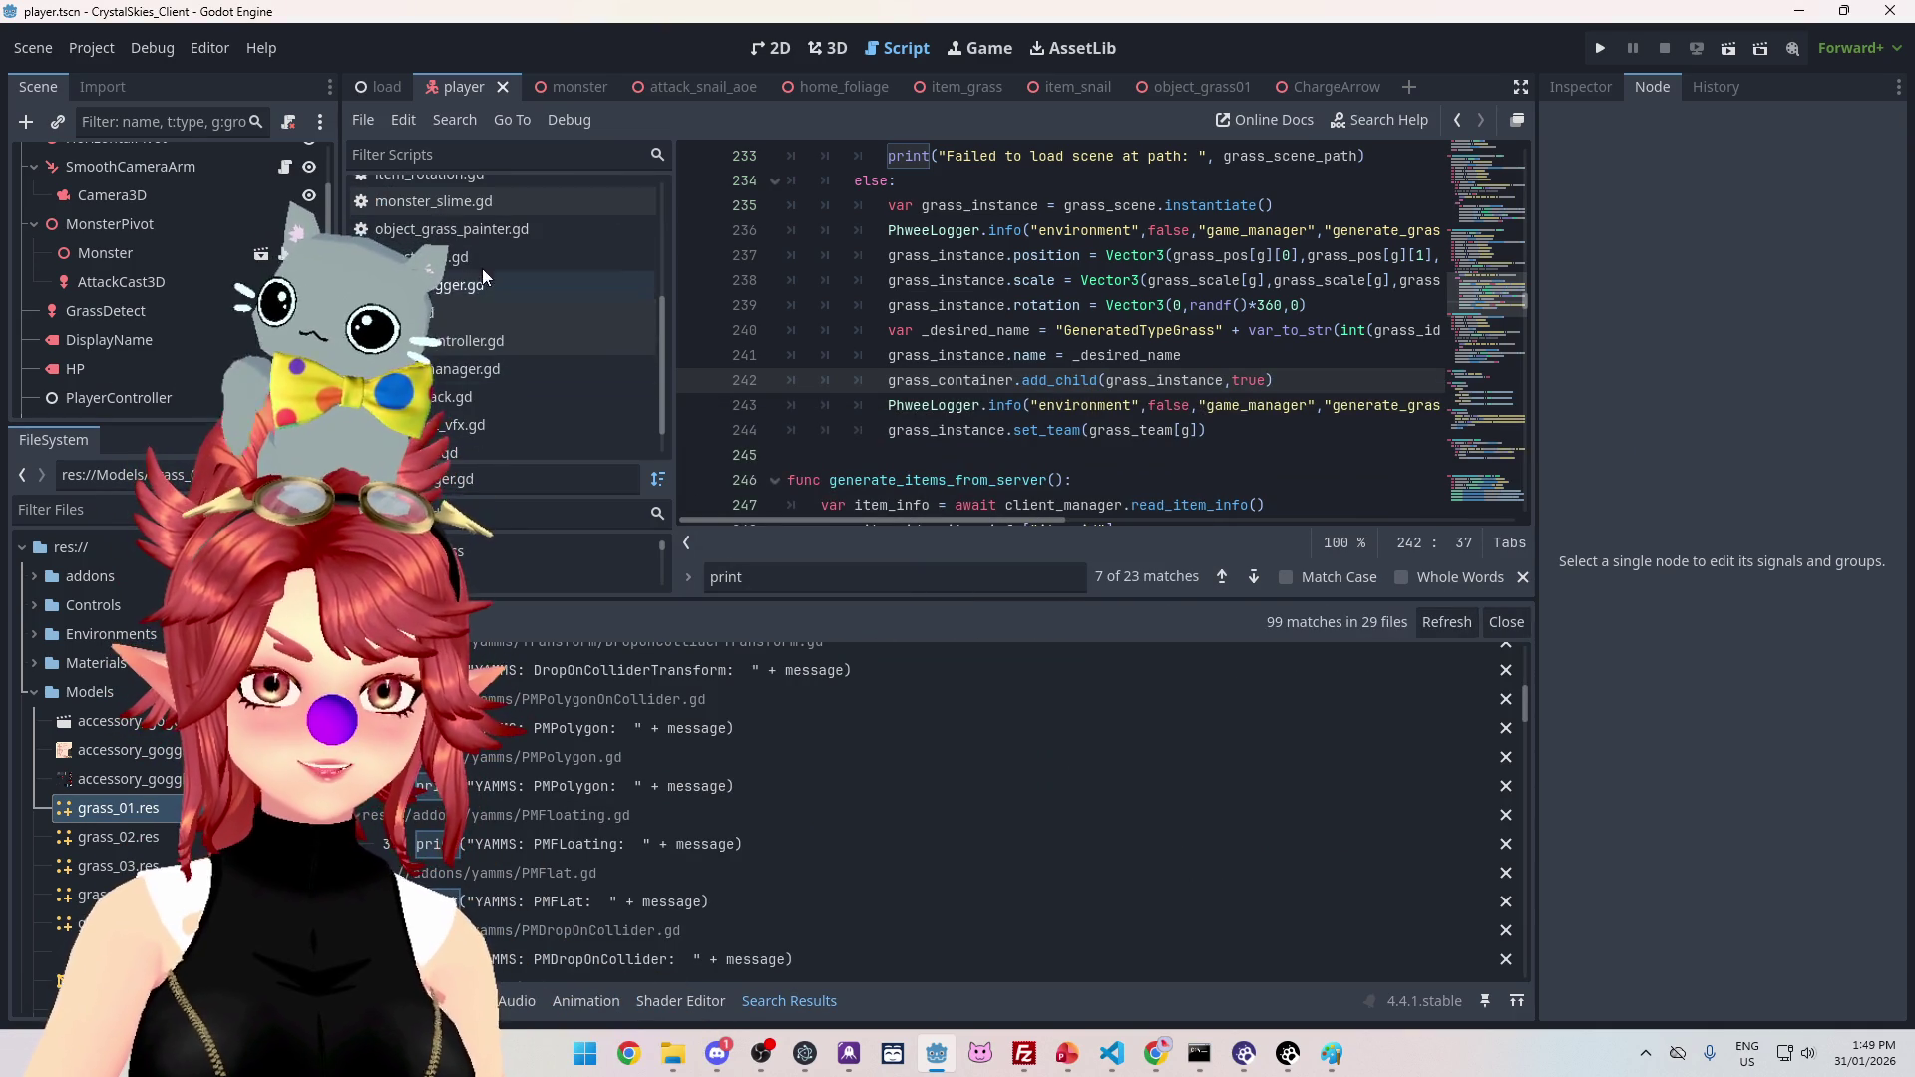
click(483, 285)
scroll(918, 334, down, 5)
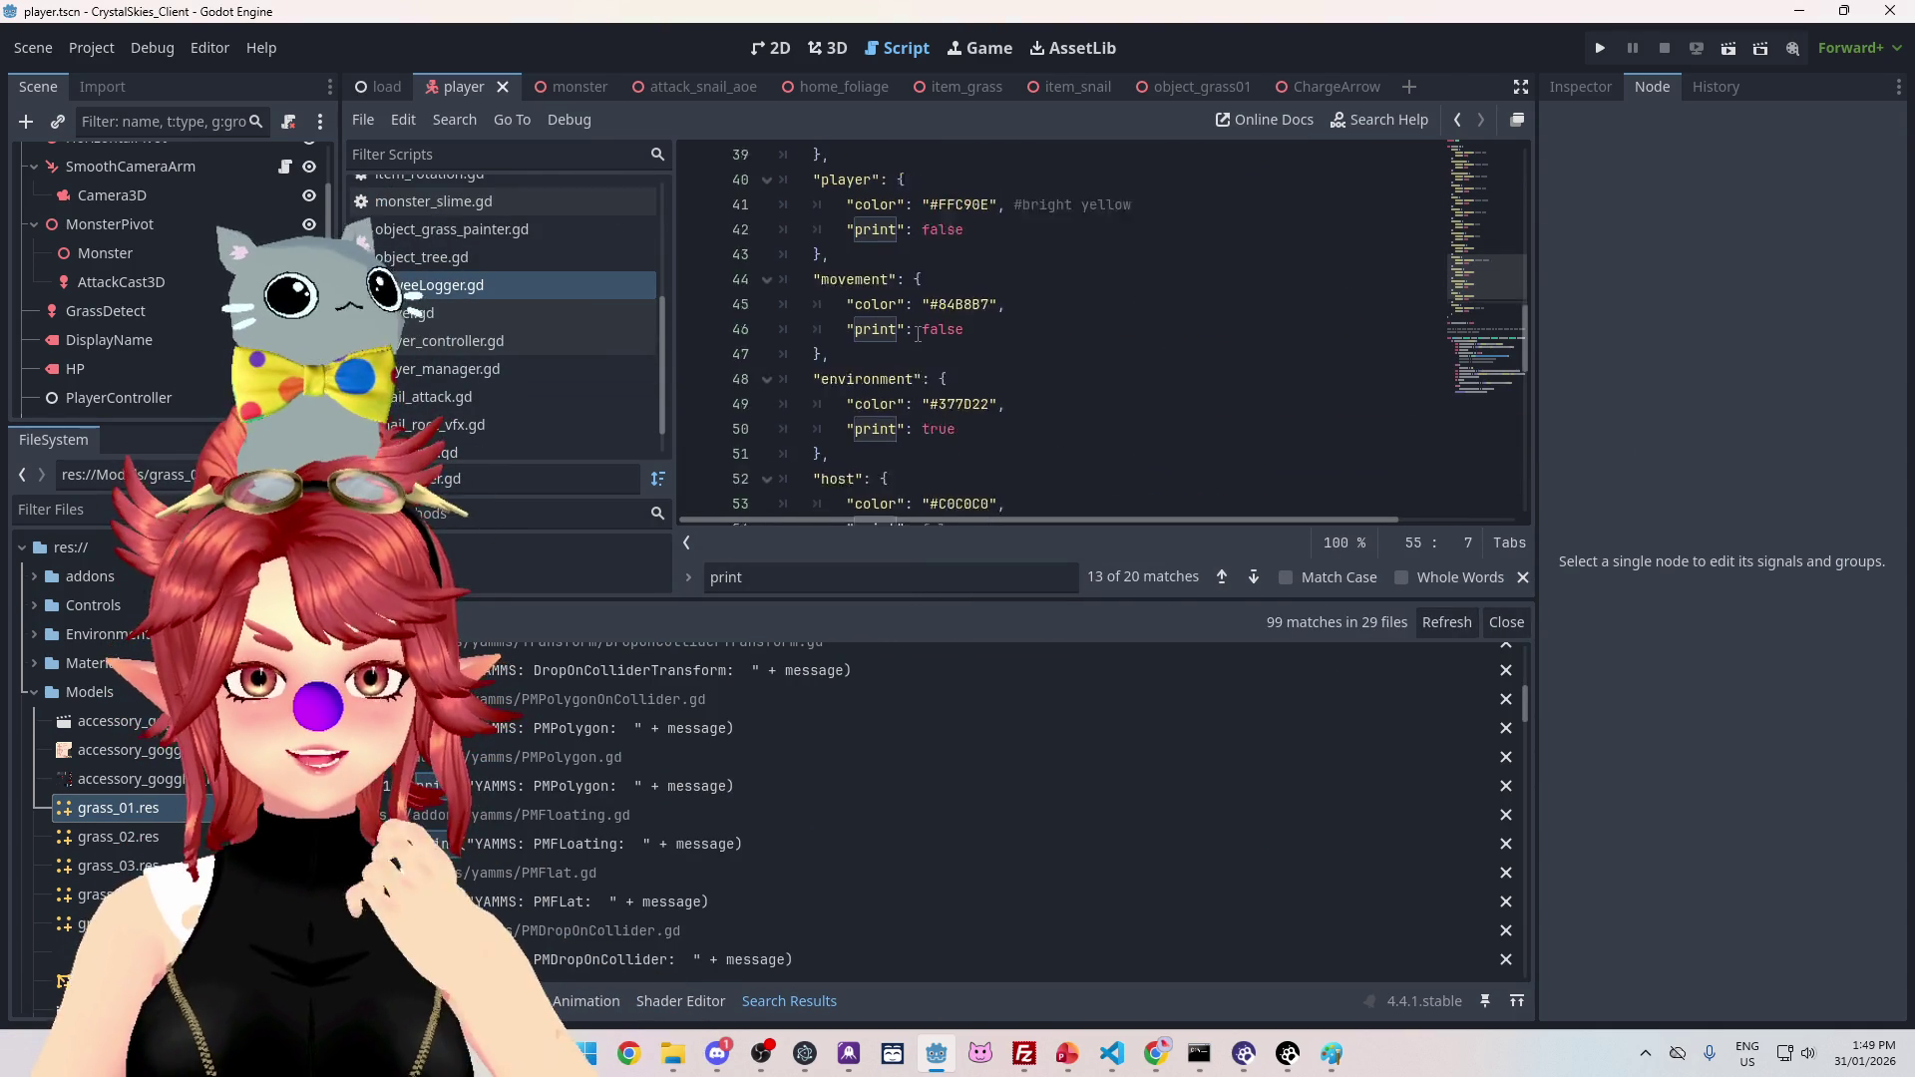
scroll(918, 334, down, 5)
scroll(917, 334, up, 10)
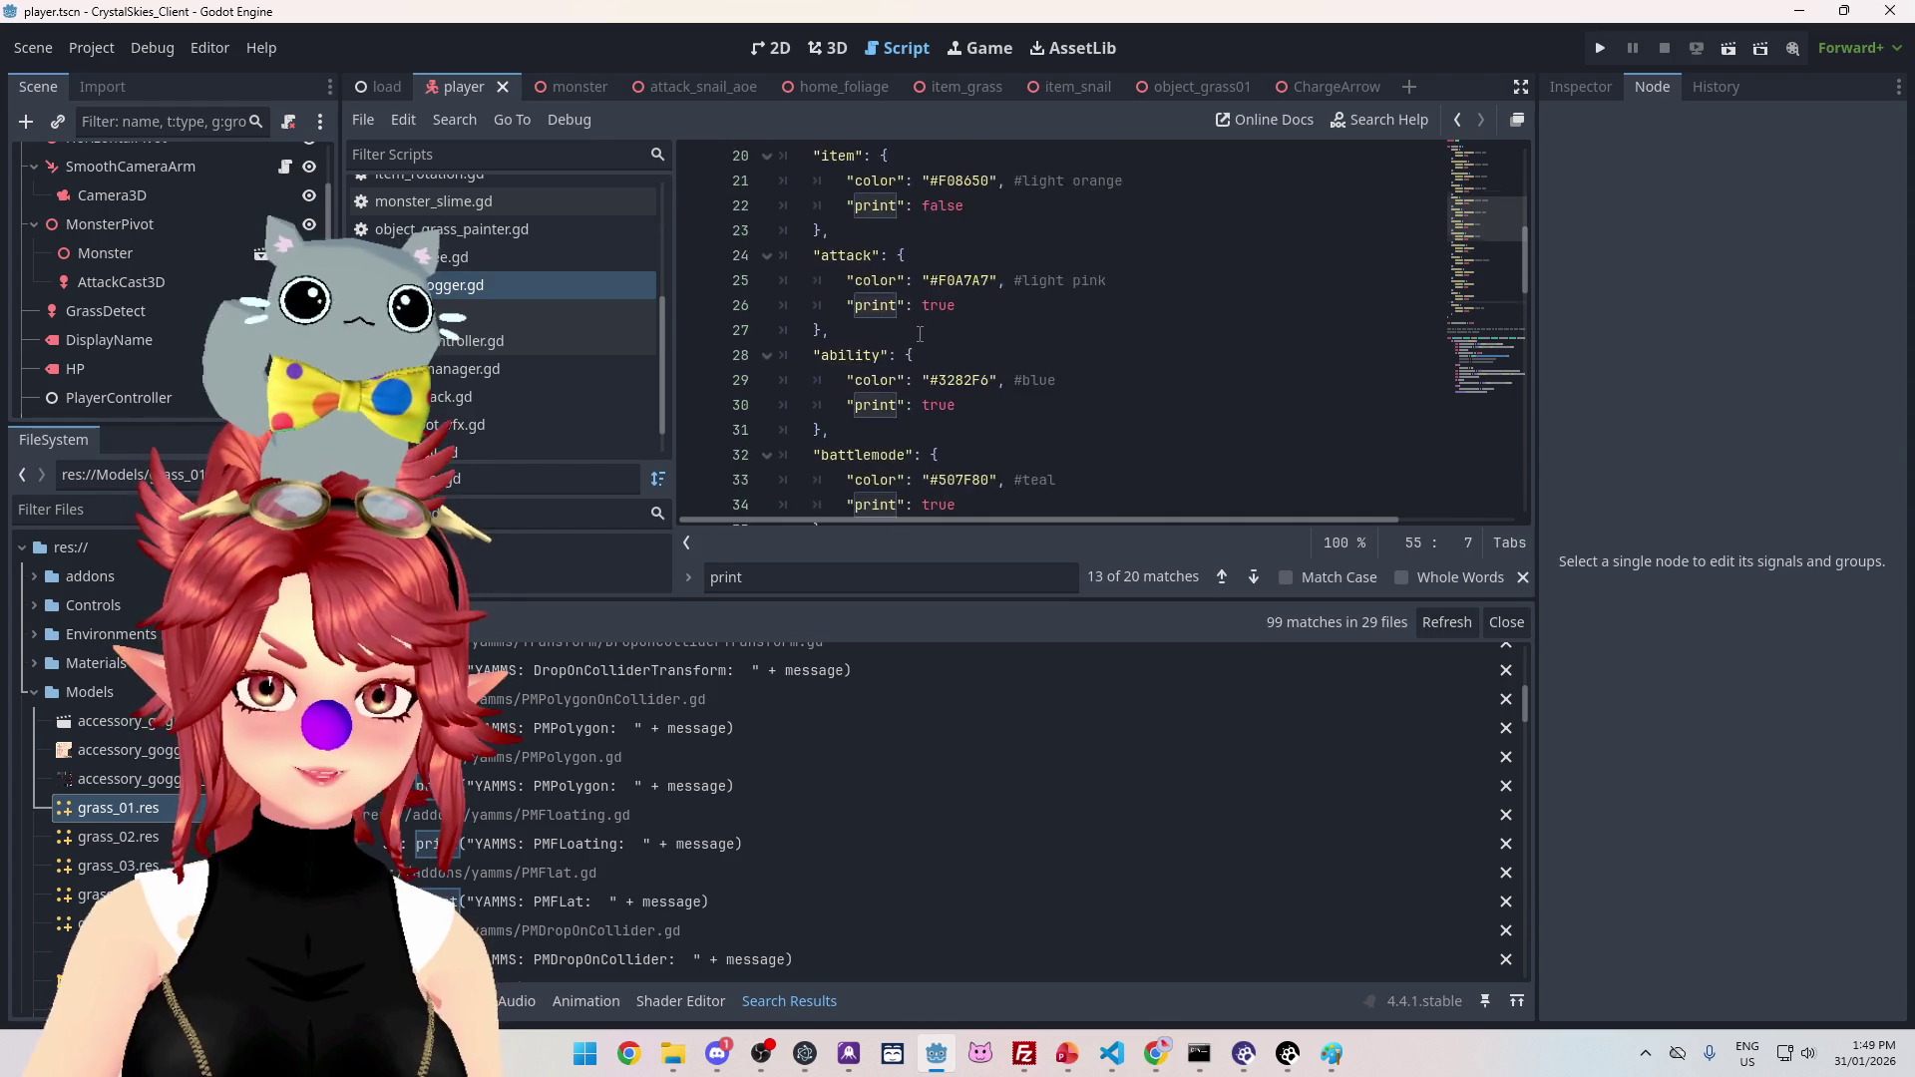
scroll(920, 334, up, 2)
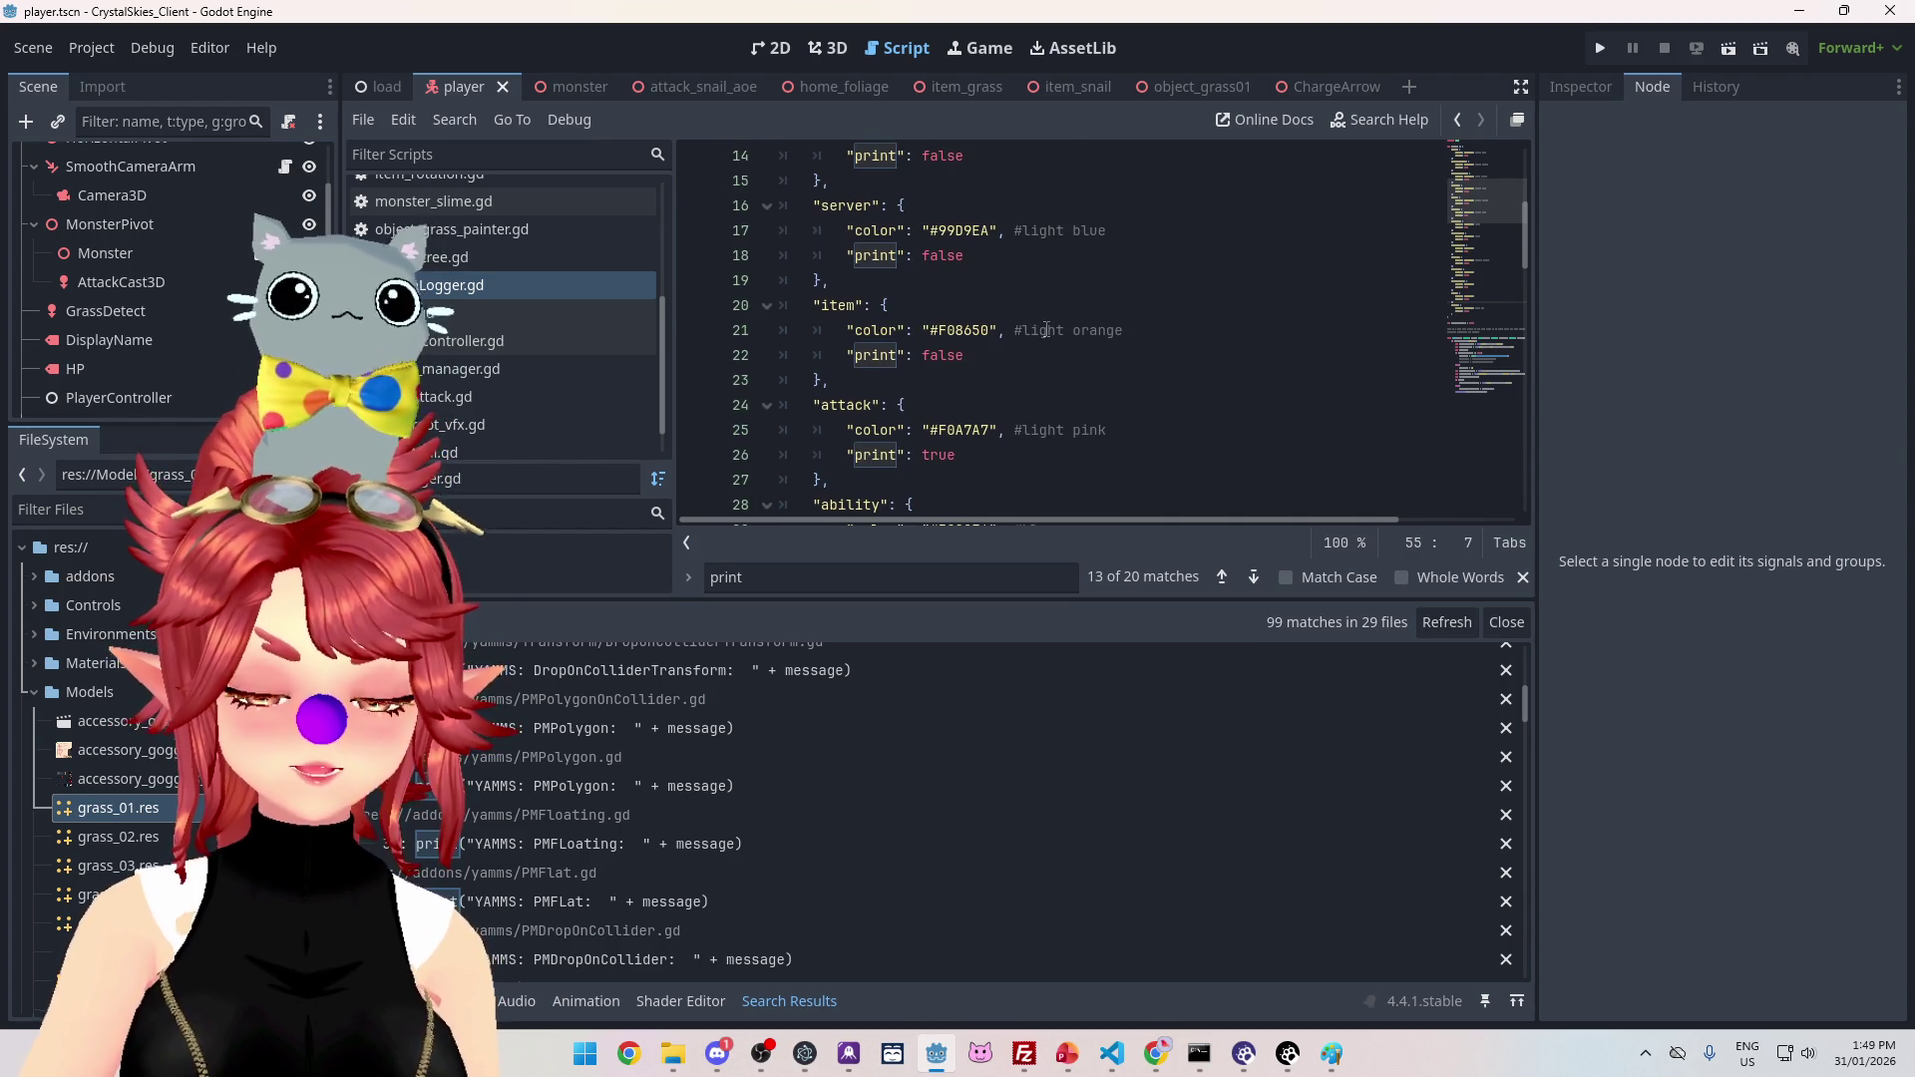
Step: Change the item category's print setting from false to true in the logger config
drag(1047, 329, 1100, 329)
double_click(942, 356)
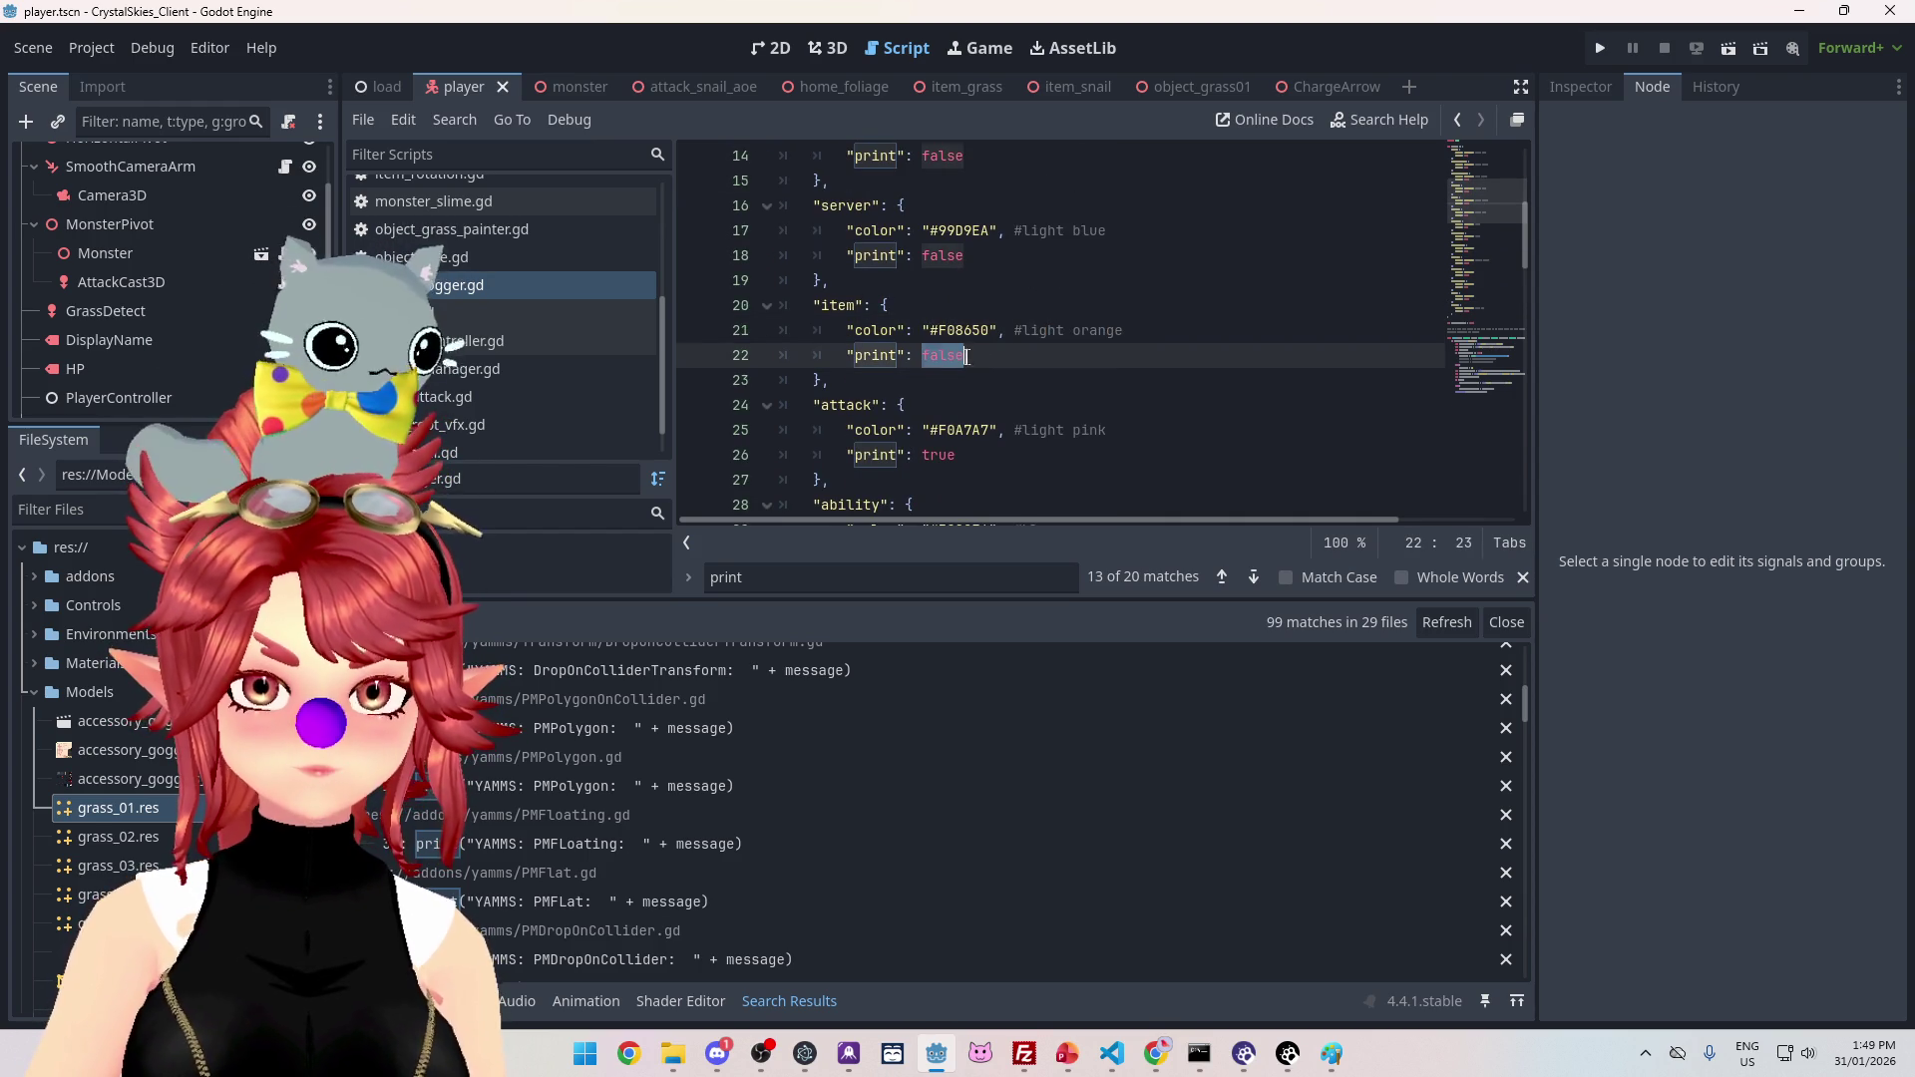
text(truy)
key(BackSpace)
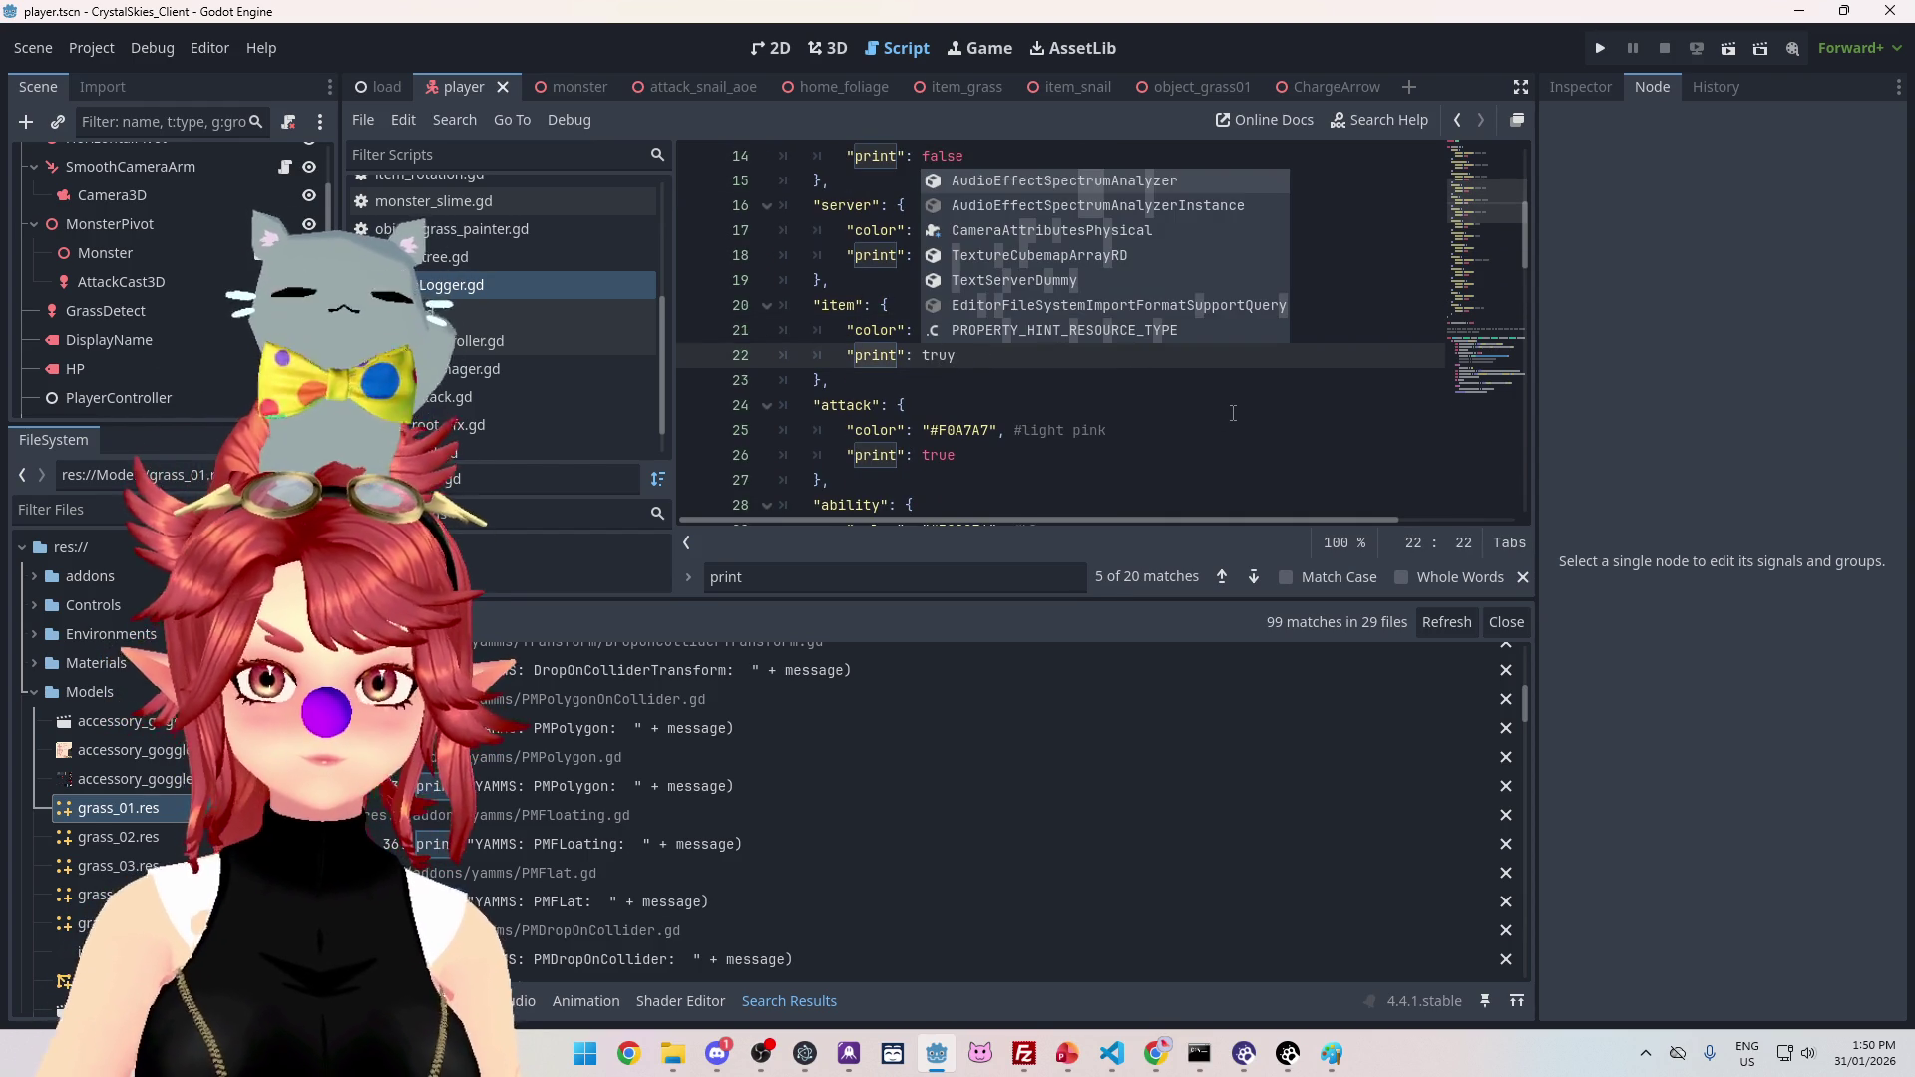
key(Return)
key(Down)
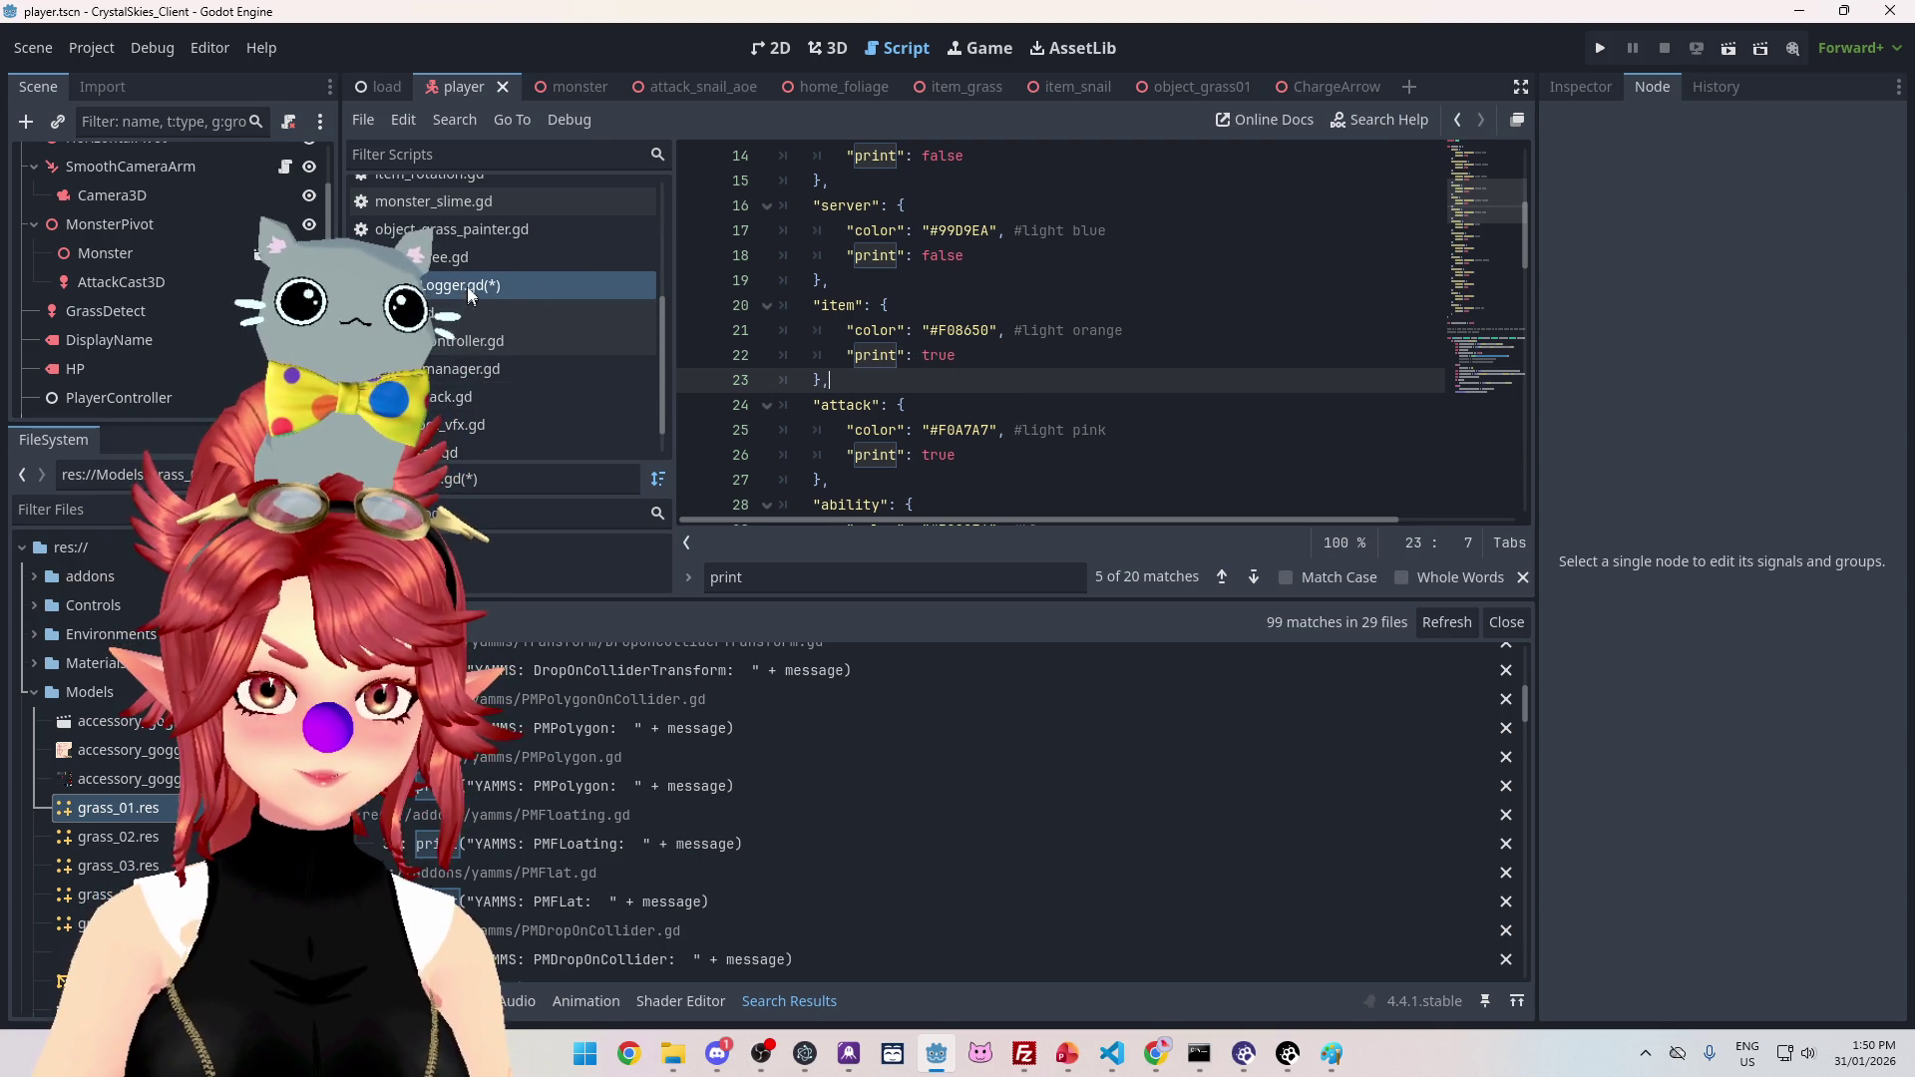
scroll(449, 220, up, 3)
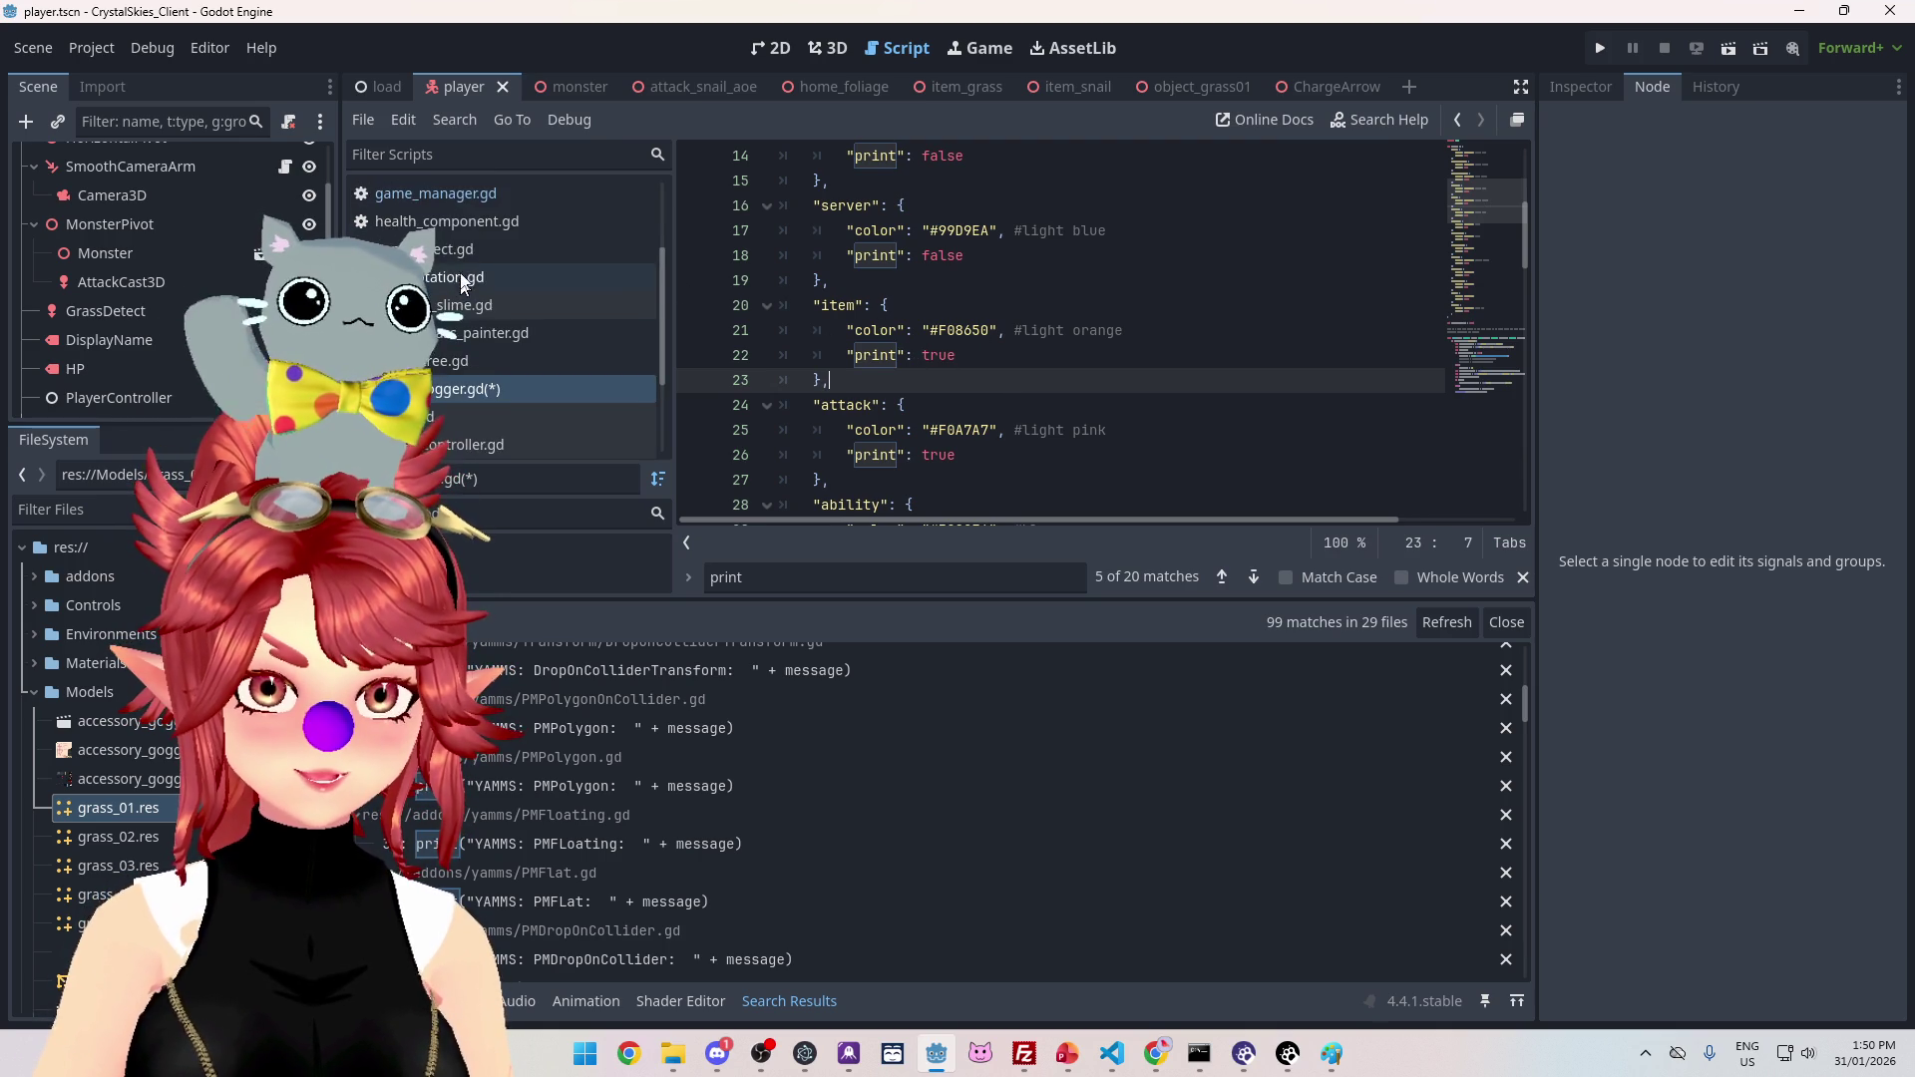
Step: Open game_manager.gd, widen the script editor, and scroll to the spawn_item print line 448
click(436, 193)
scroll(1007, 347, down, 20)
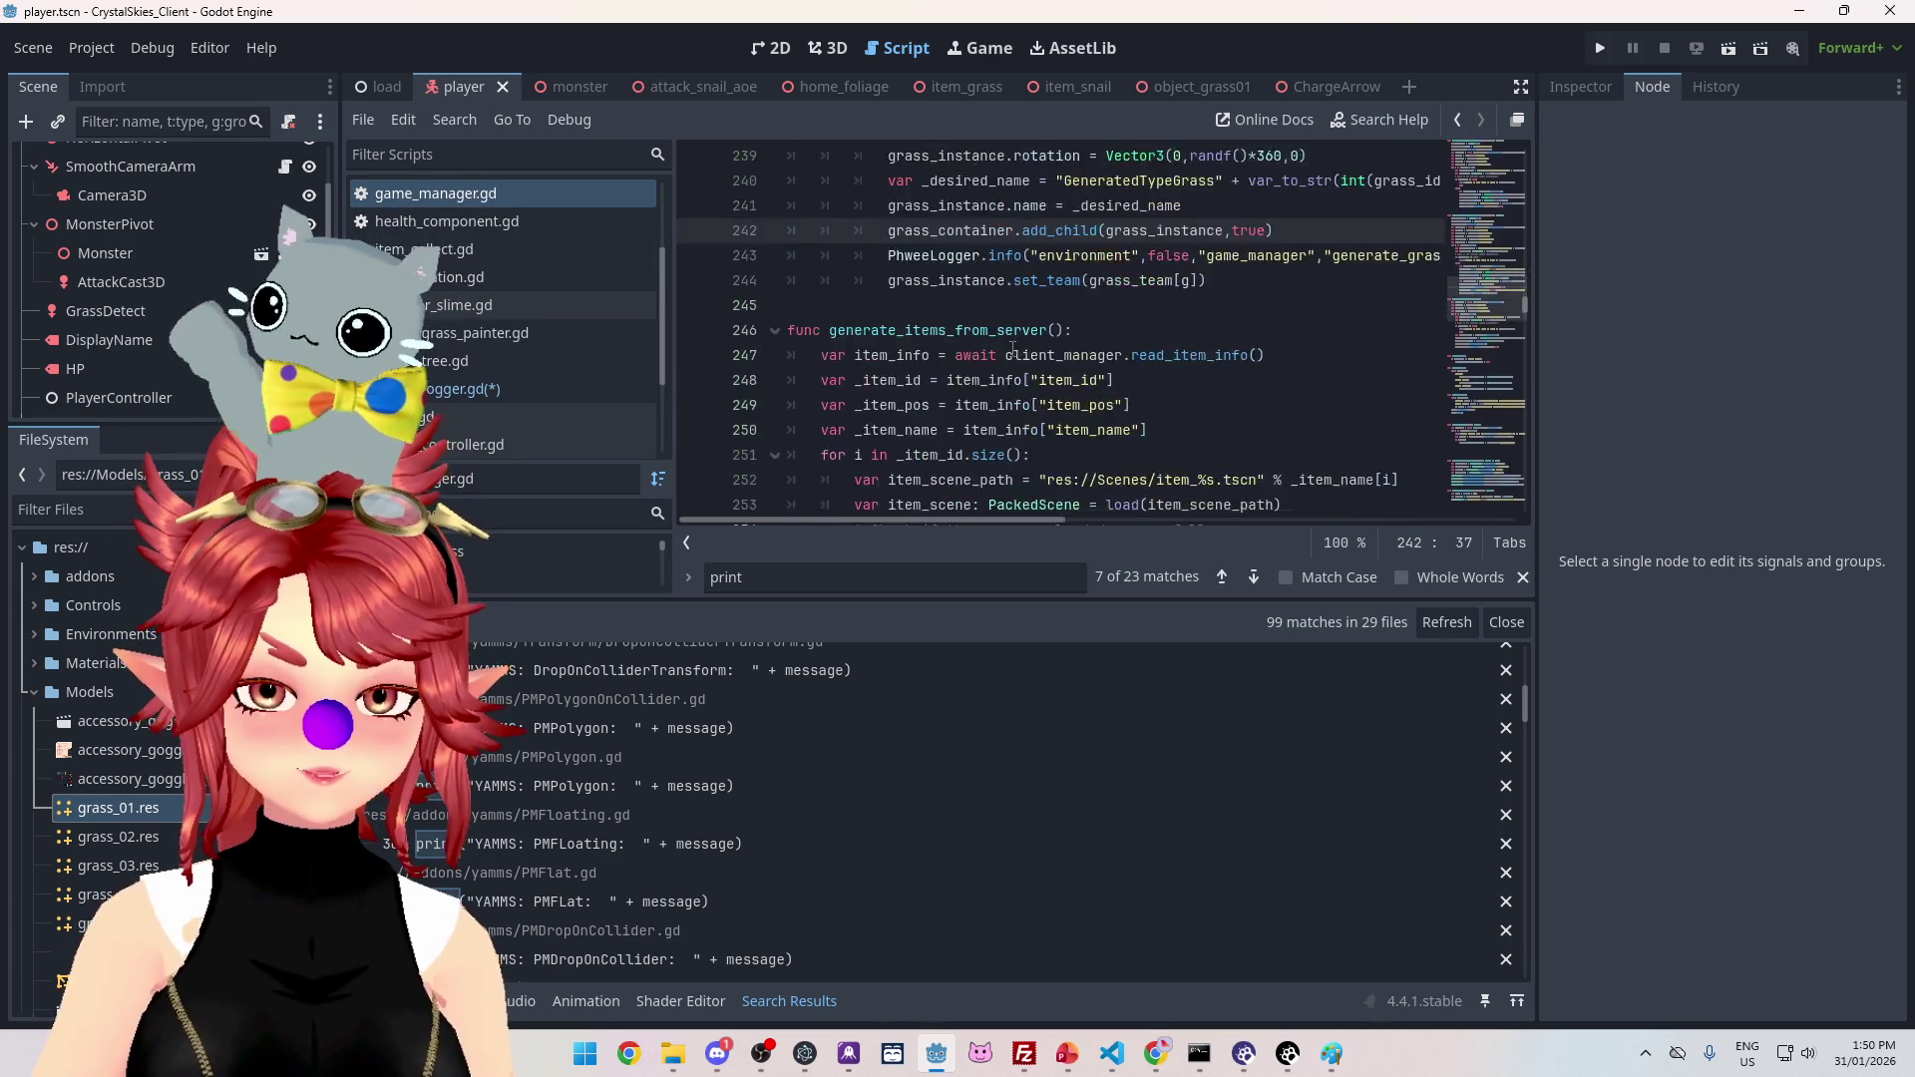
scroll(1014, 349, down, 17)
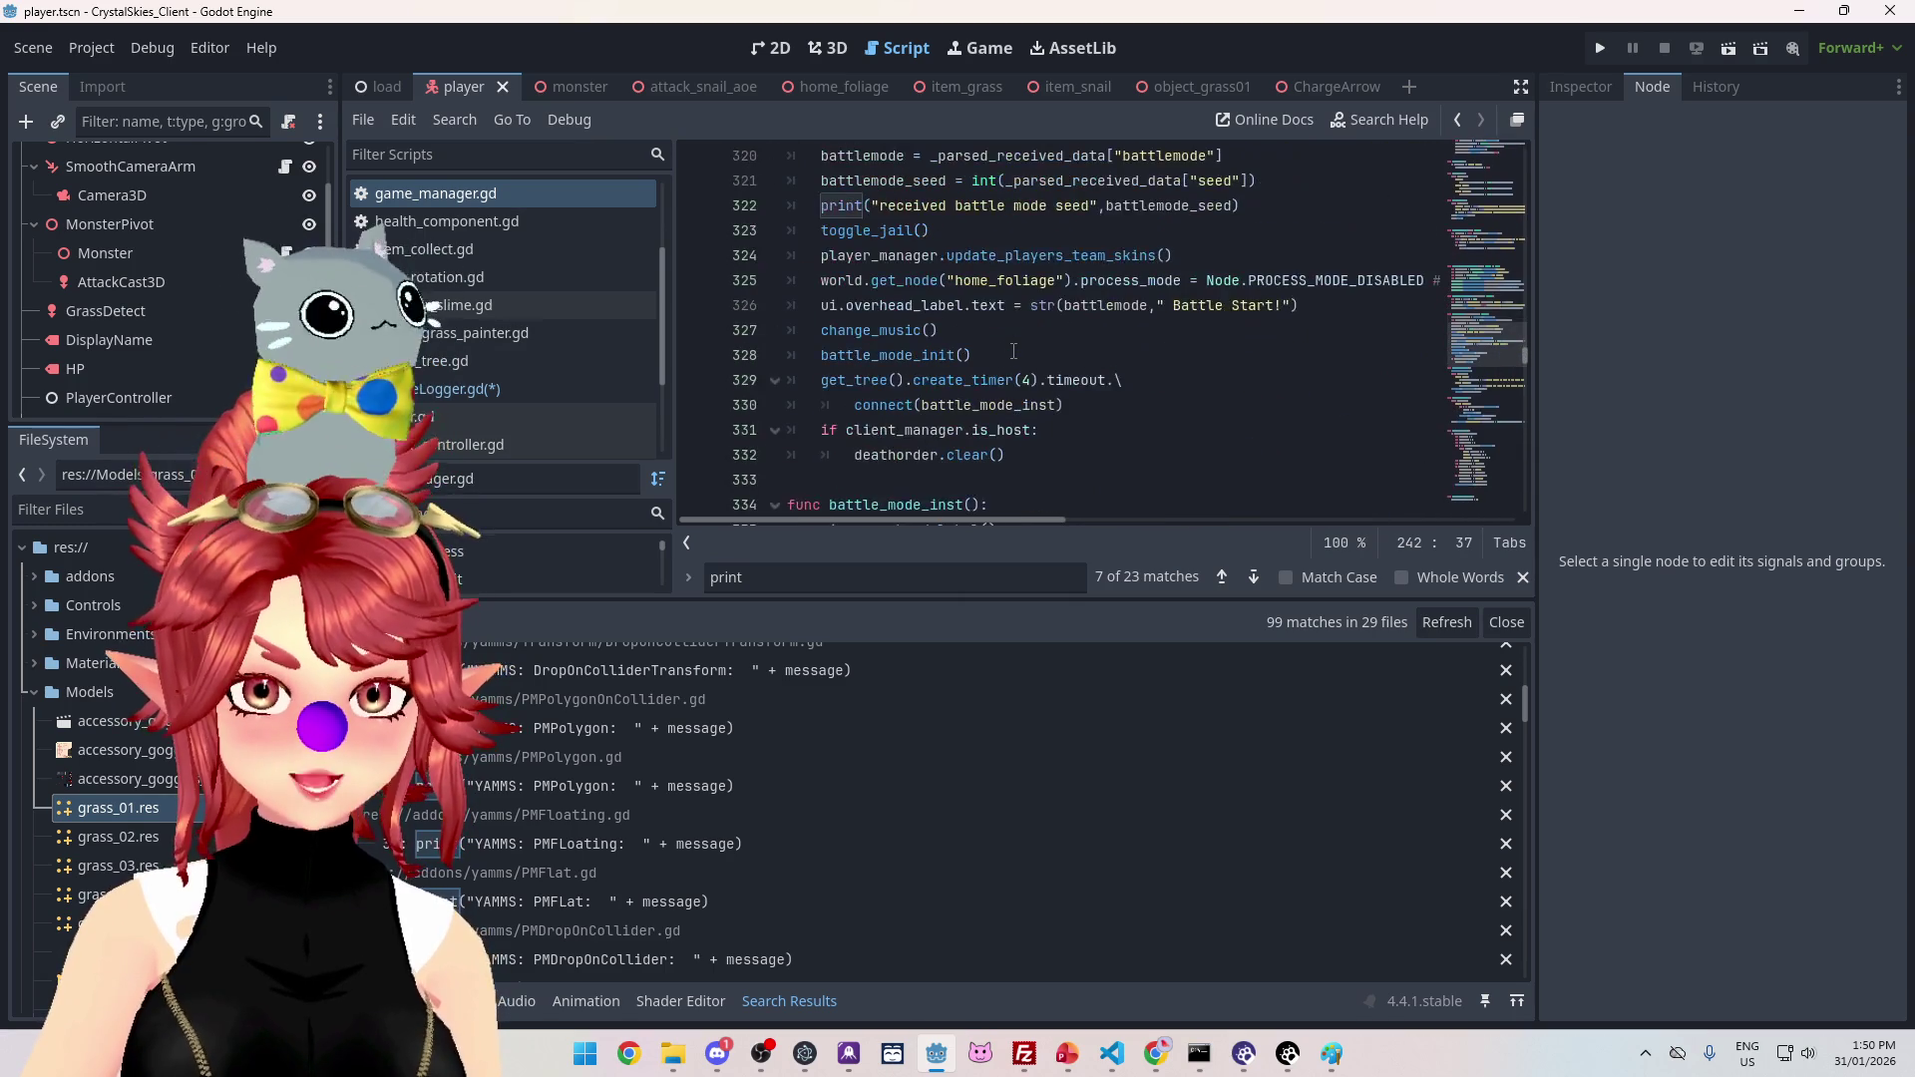
scroll(1014, 349, down, 15)
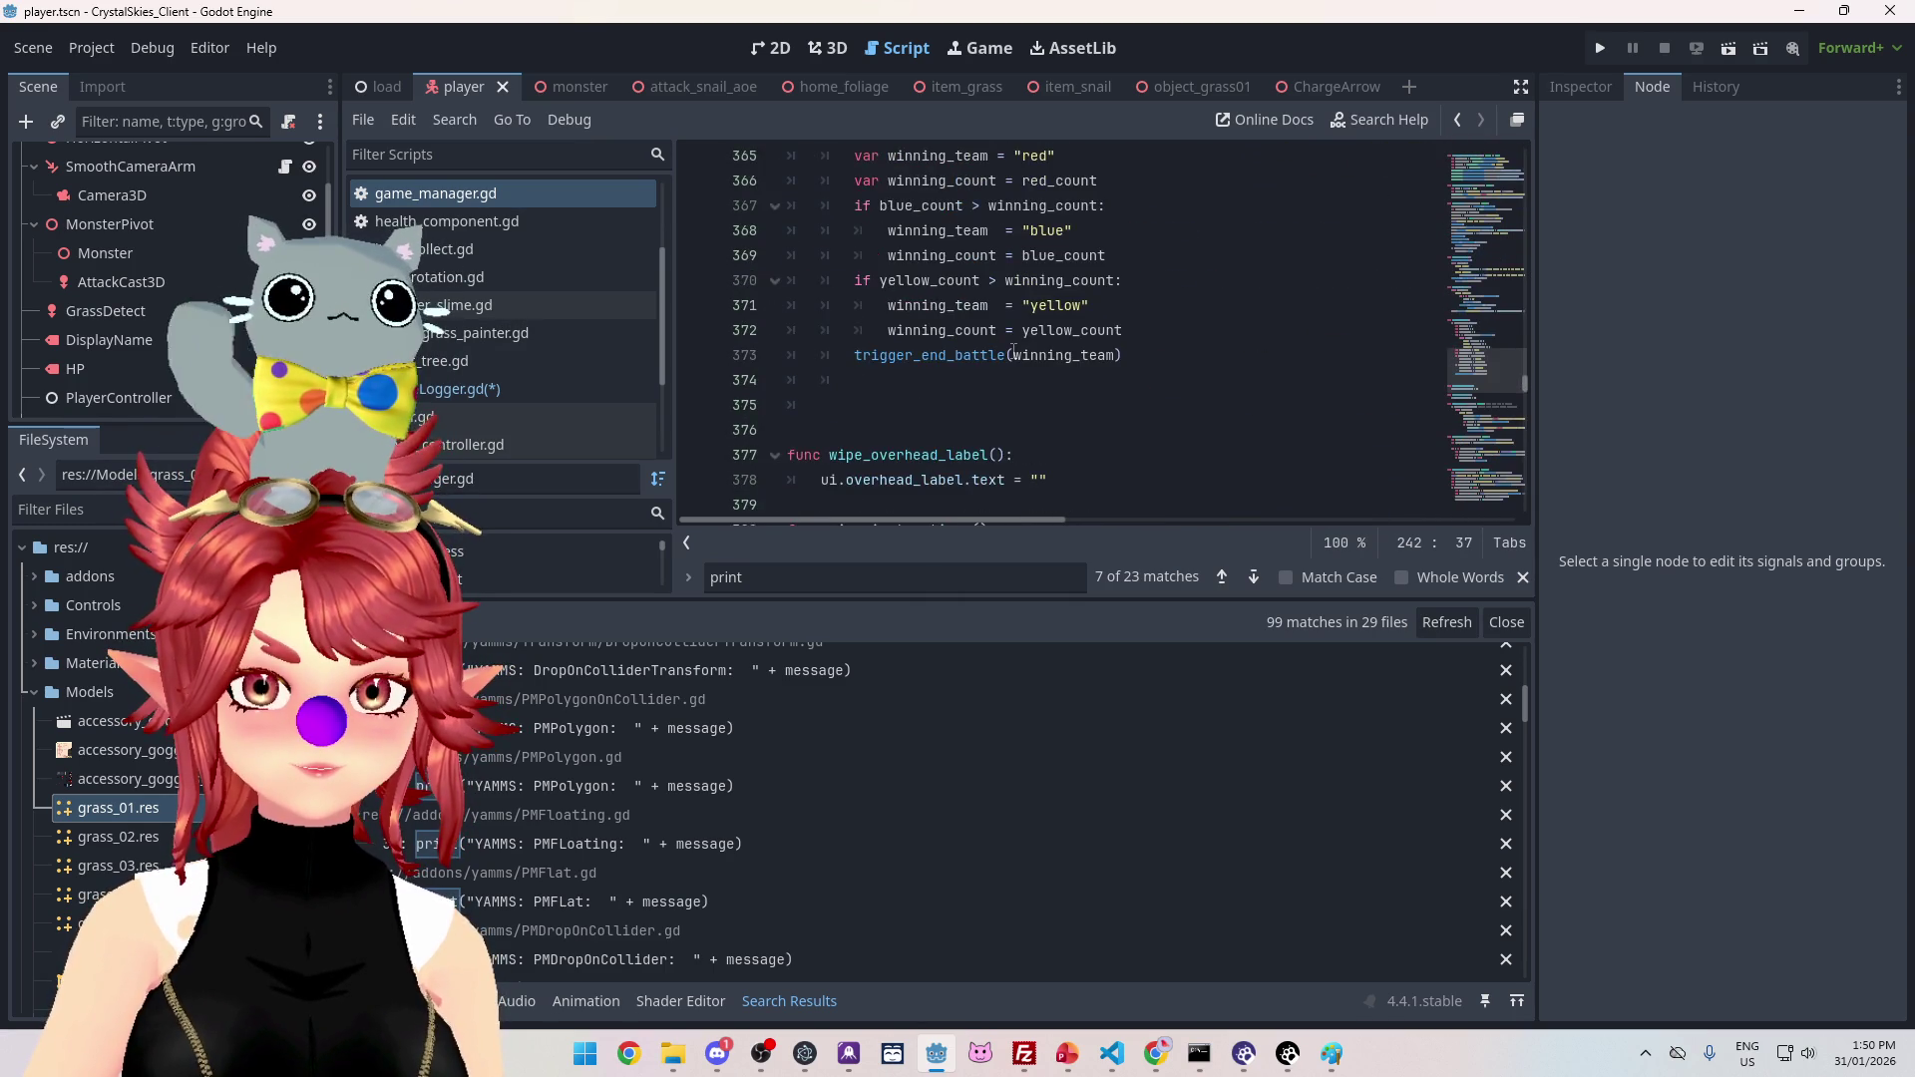
scroll(1013, 354, down, 17)
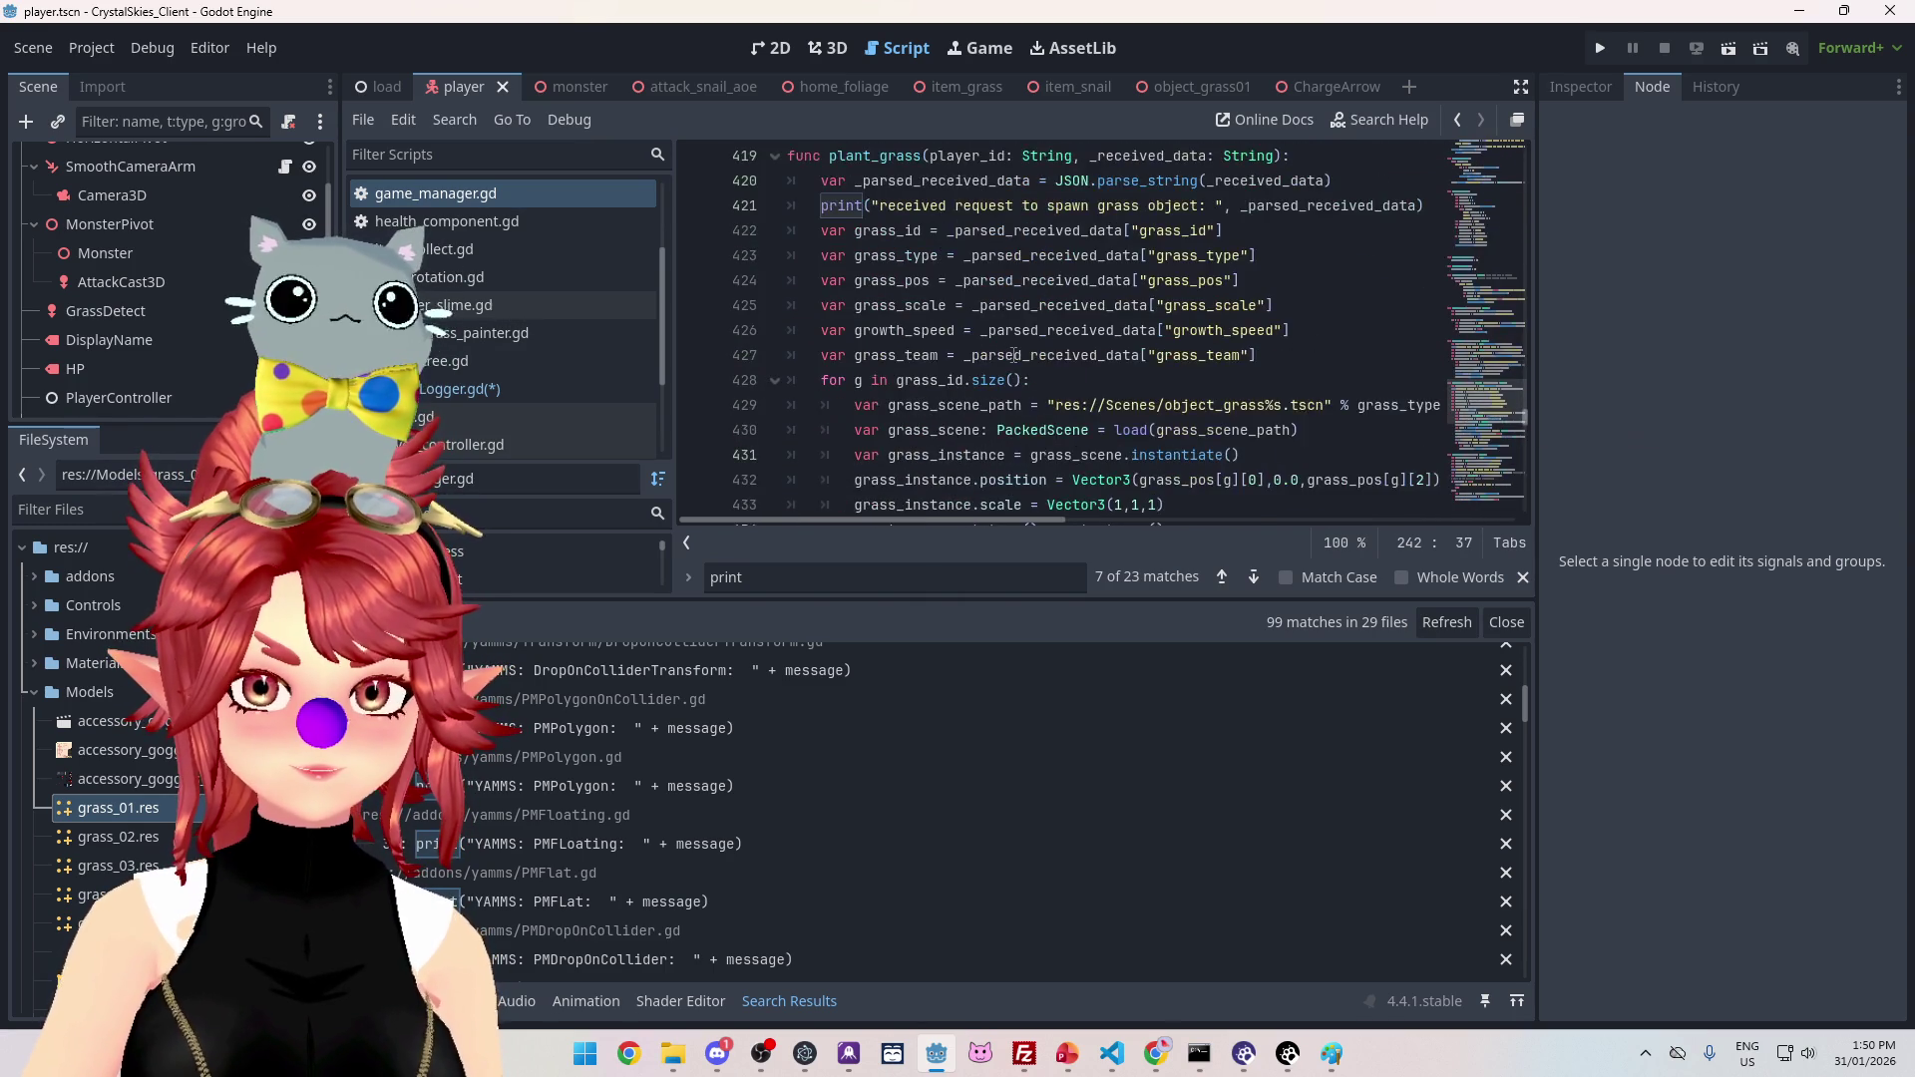
scroll(1014, 354, up, 5)
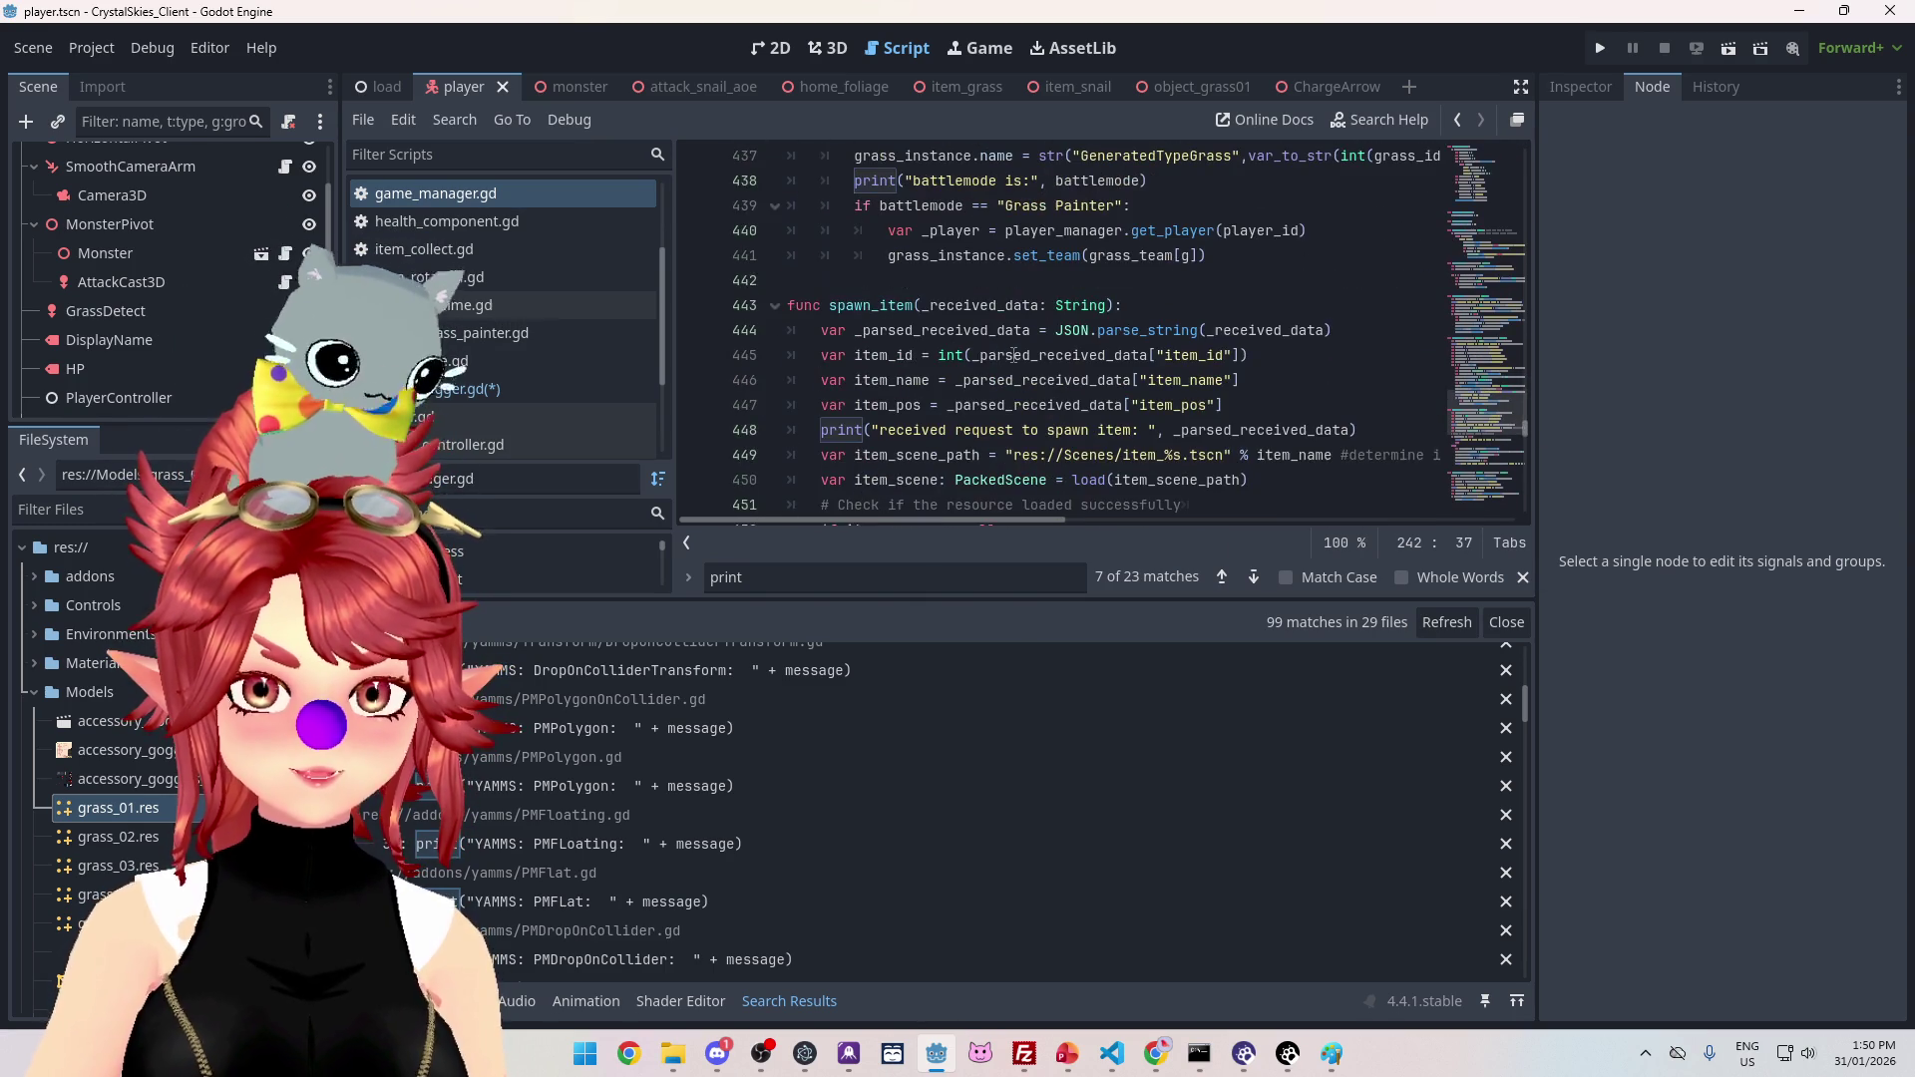
scroll(918, 279, down, 2)
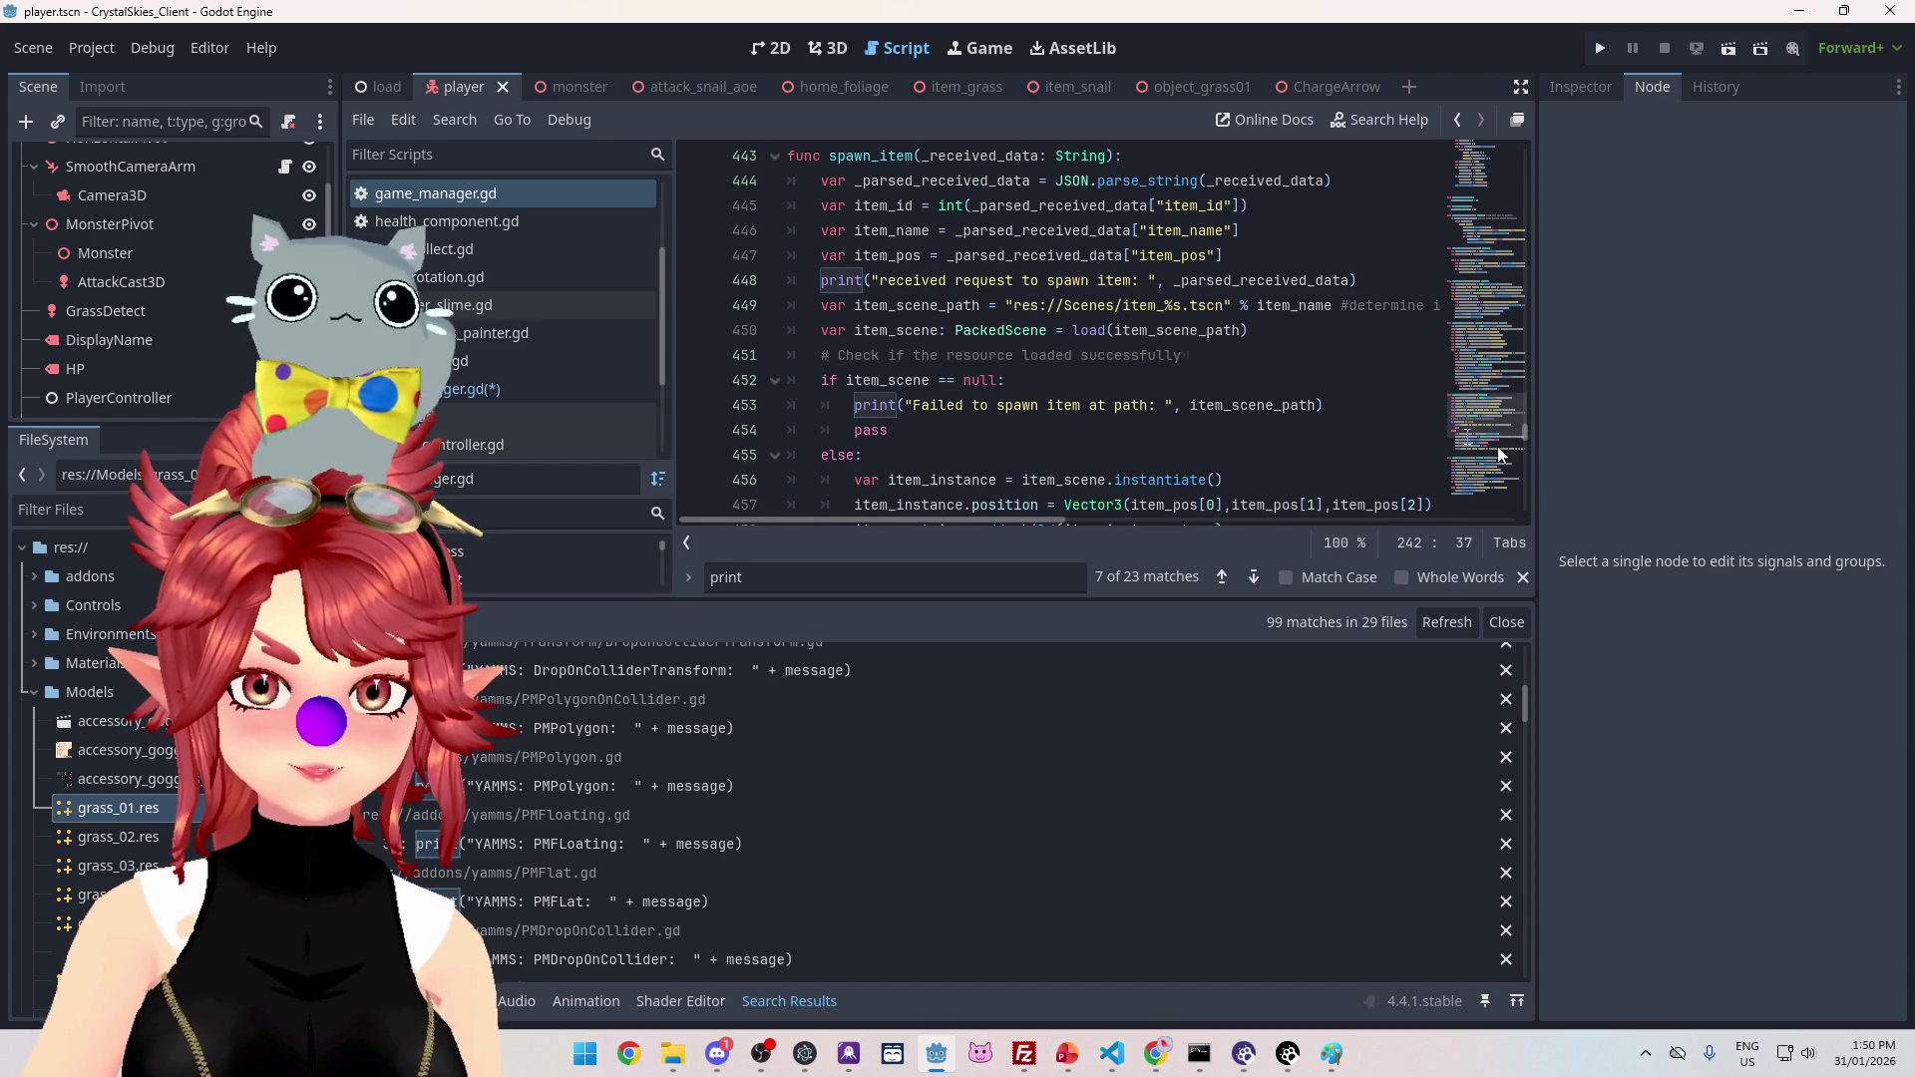
drag(1539, 508, 1803, 507)
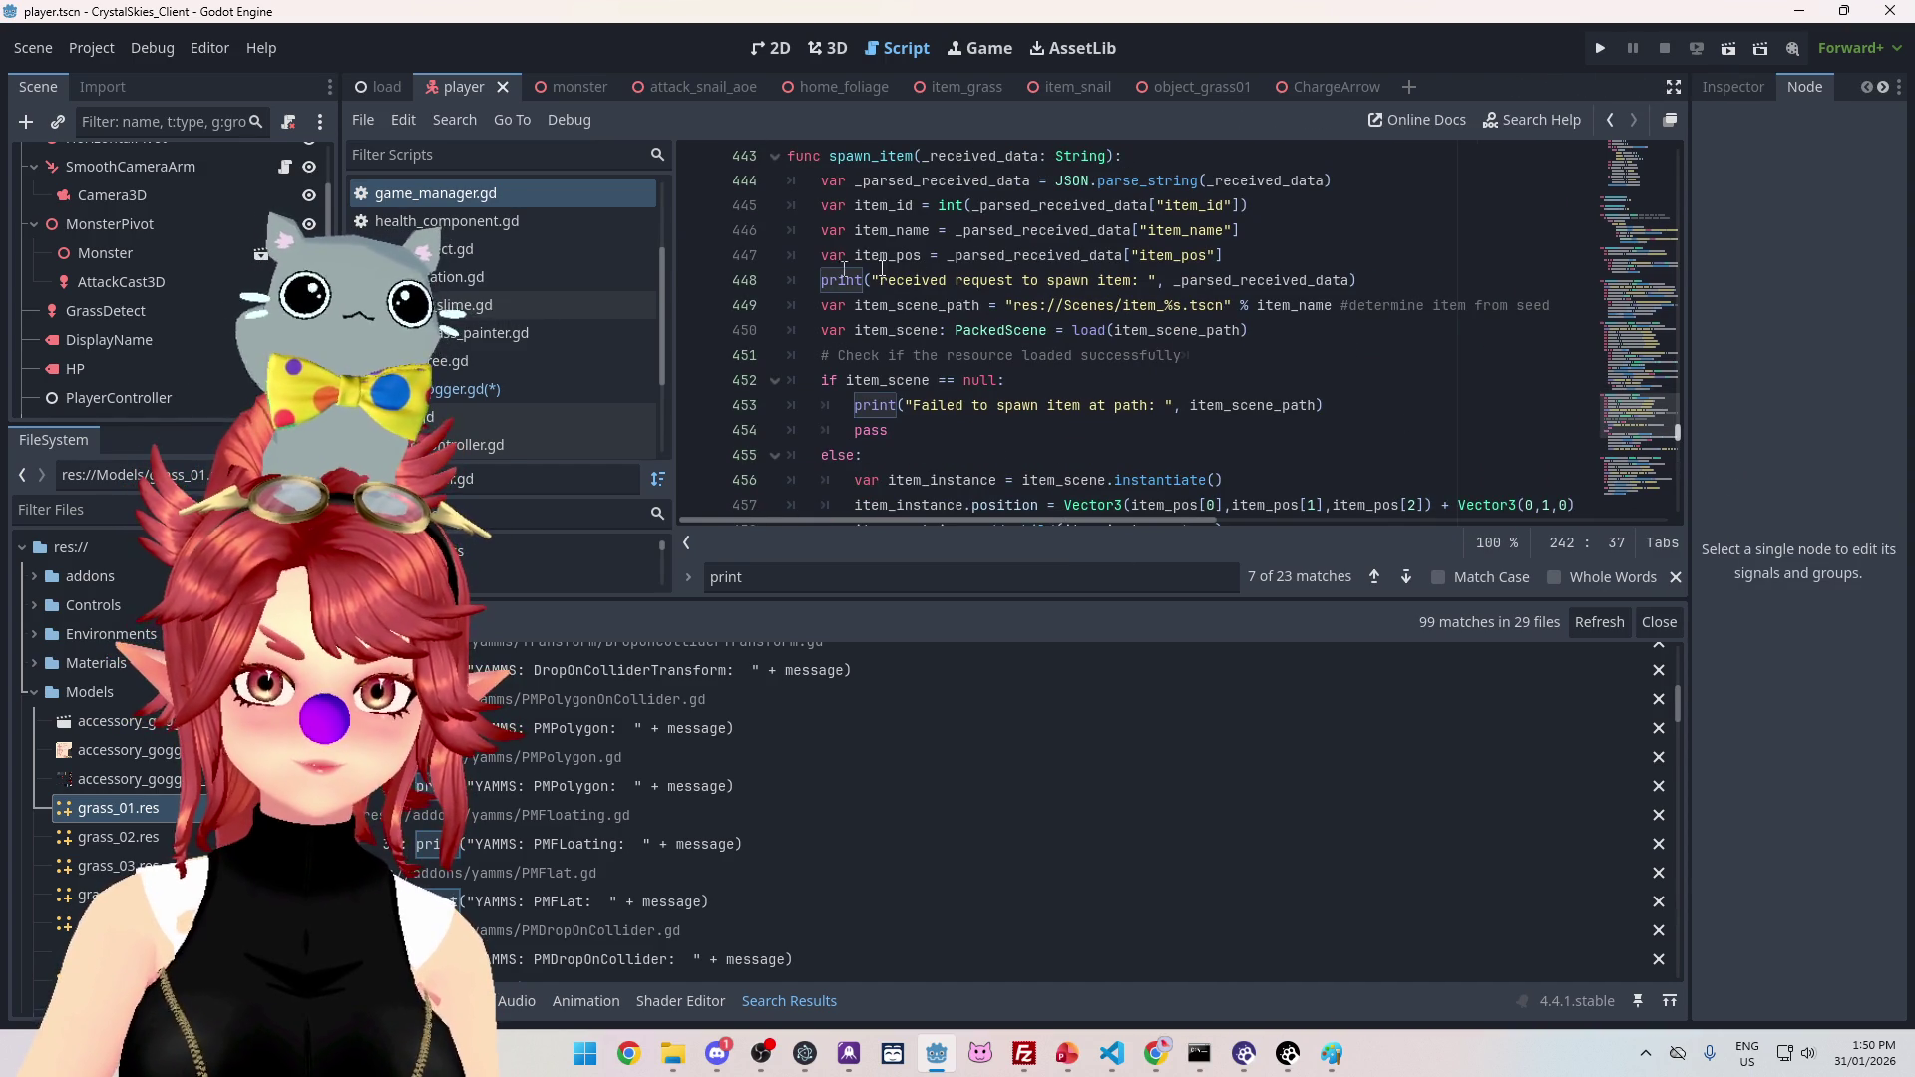
scroll(1007, 282, down, 1)
click(1397, 208)
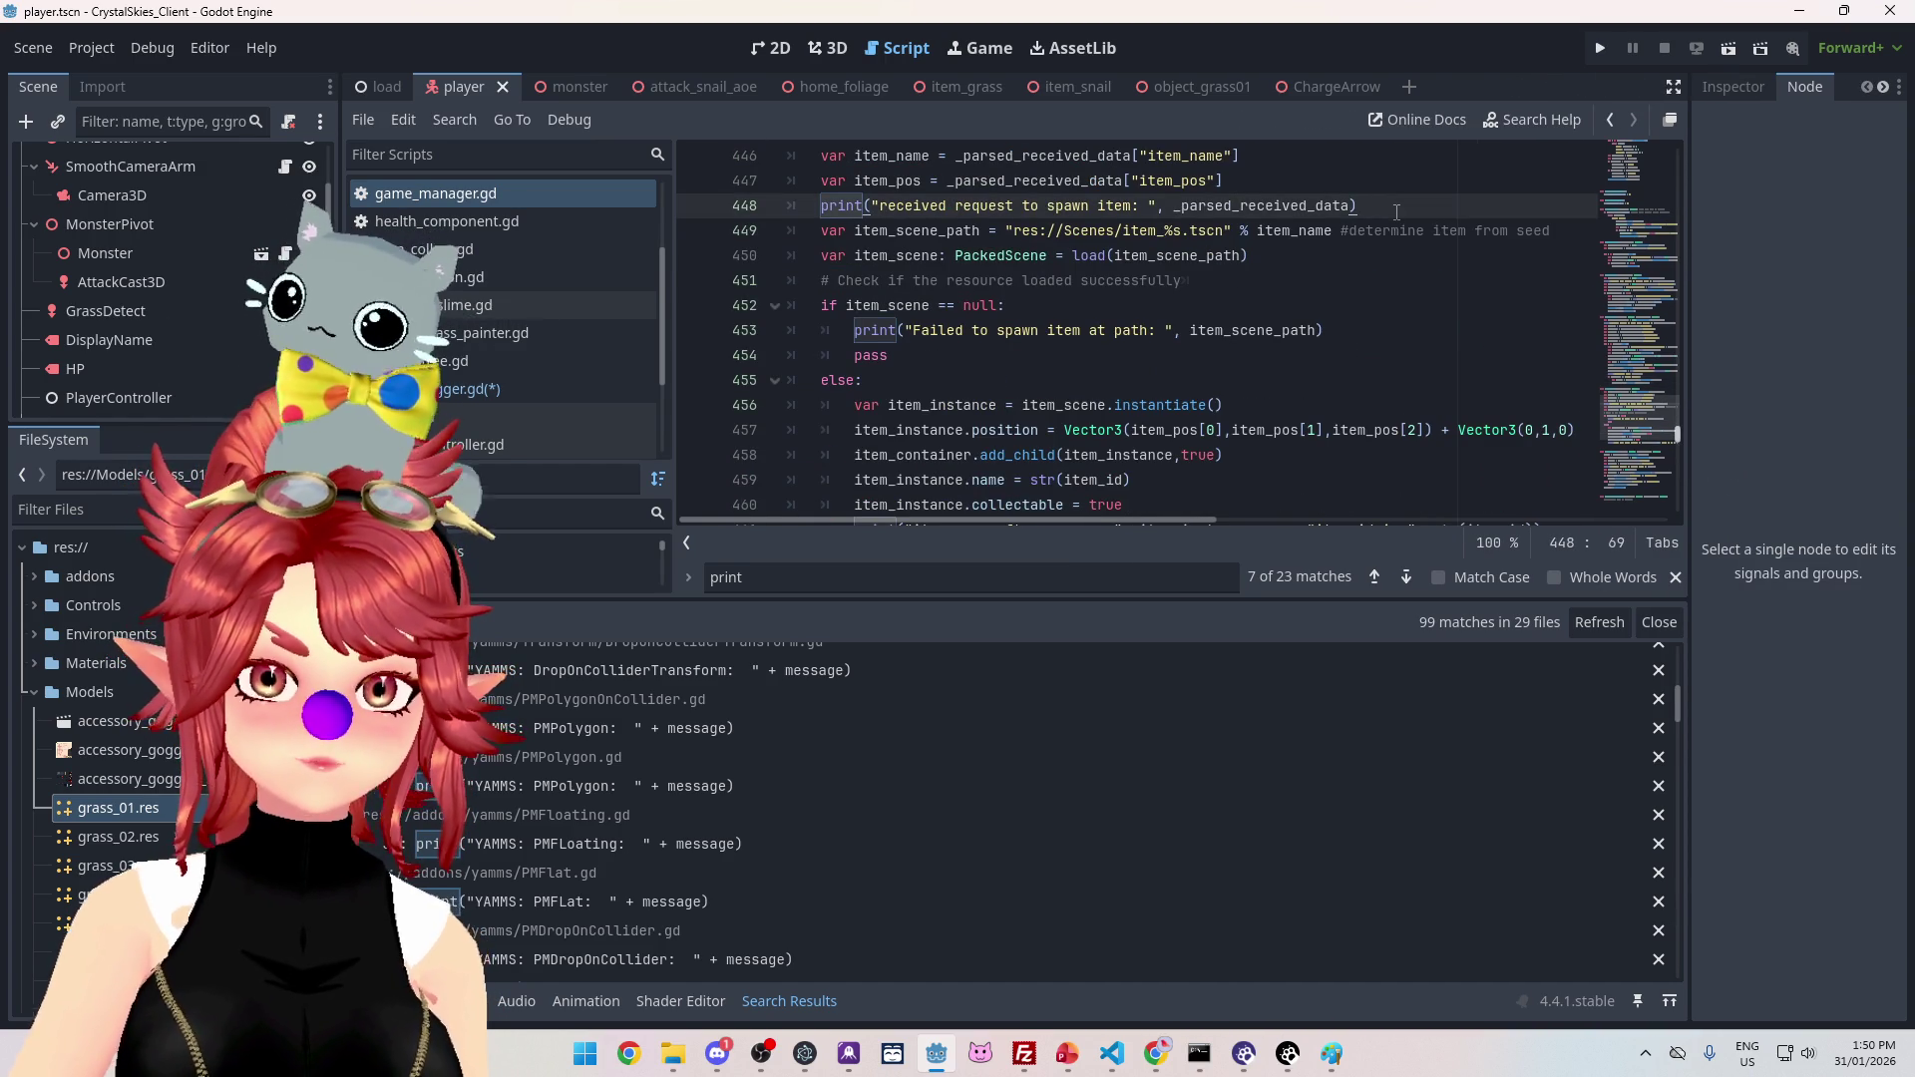
click(821, 231)
scroll(937, 399, down, 5)
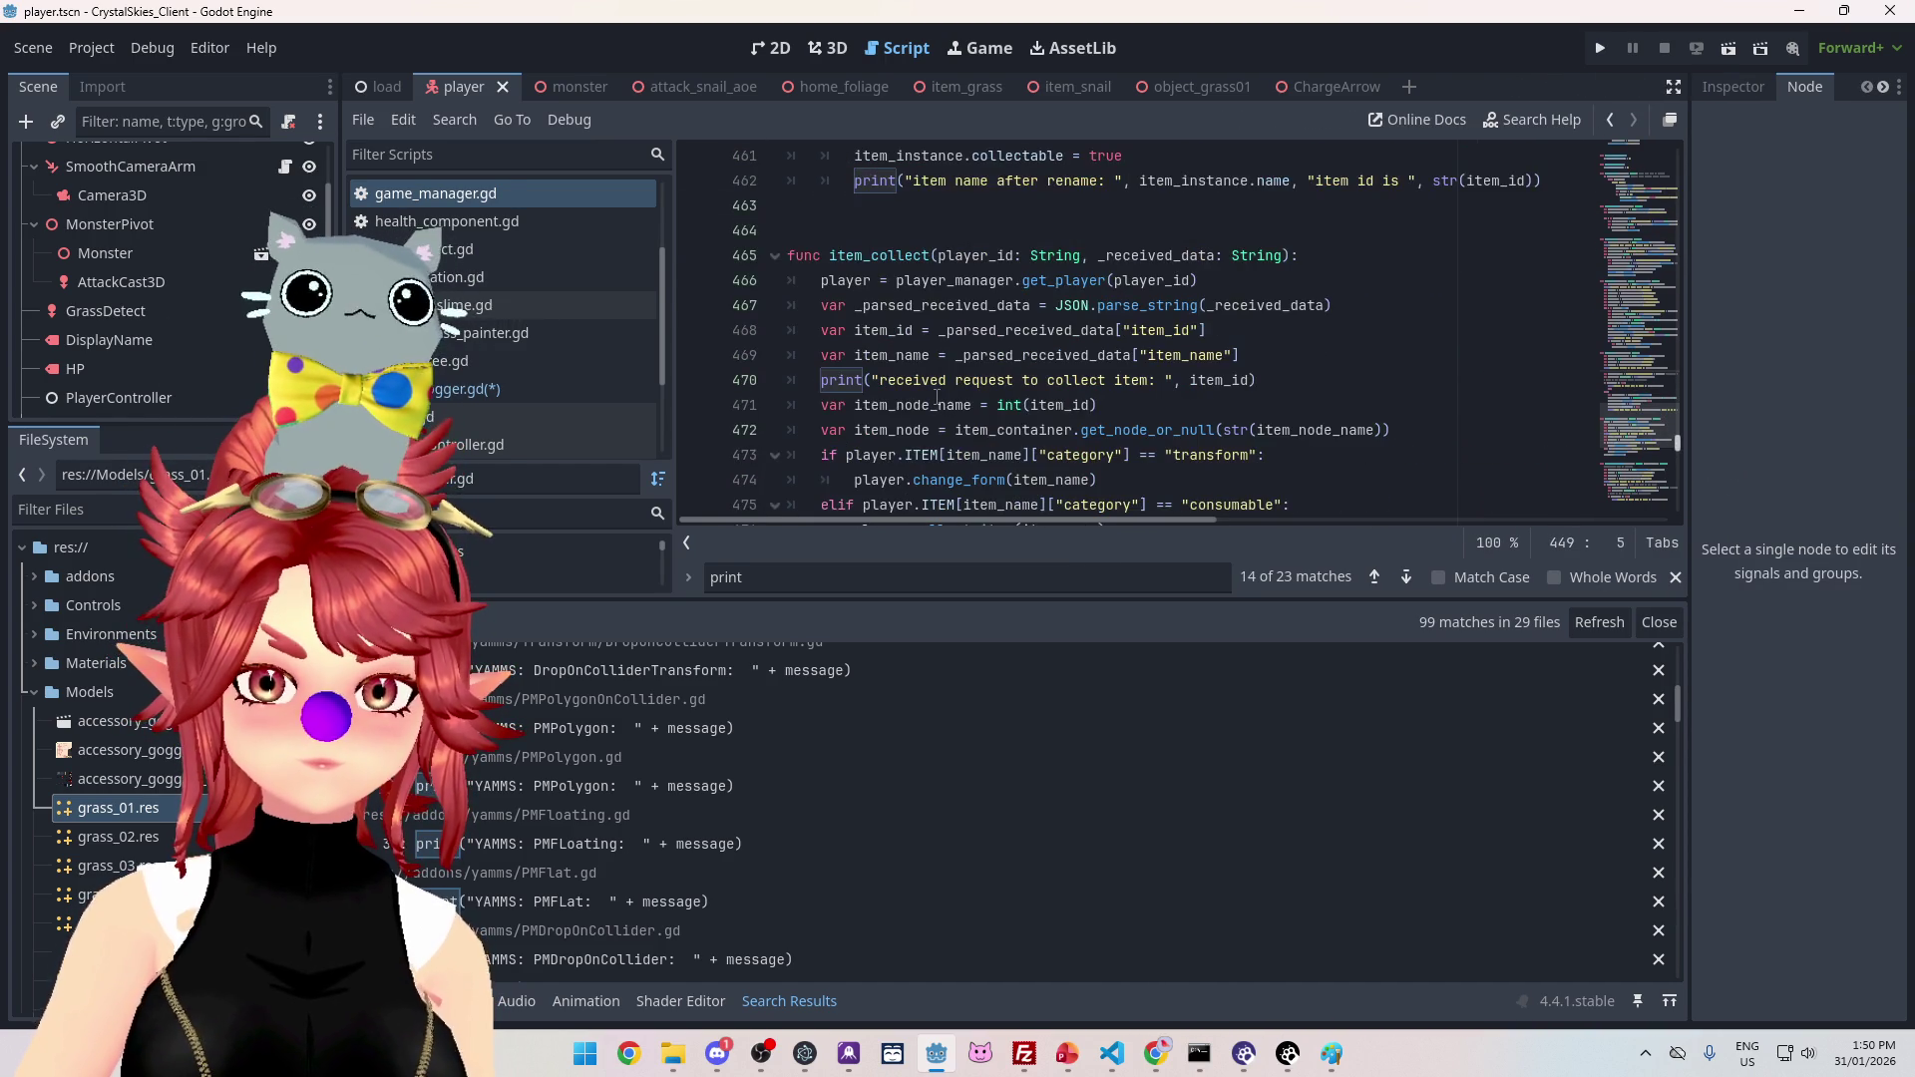
Step: Search the whole project for 'Phweelogger', listing 49 matches across 7 files
key(BackSpace)
key(ctrl+shift+f)
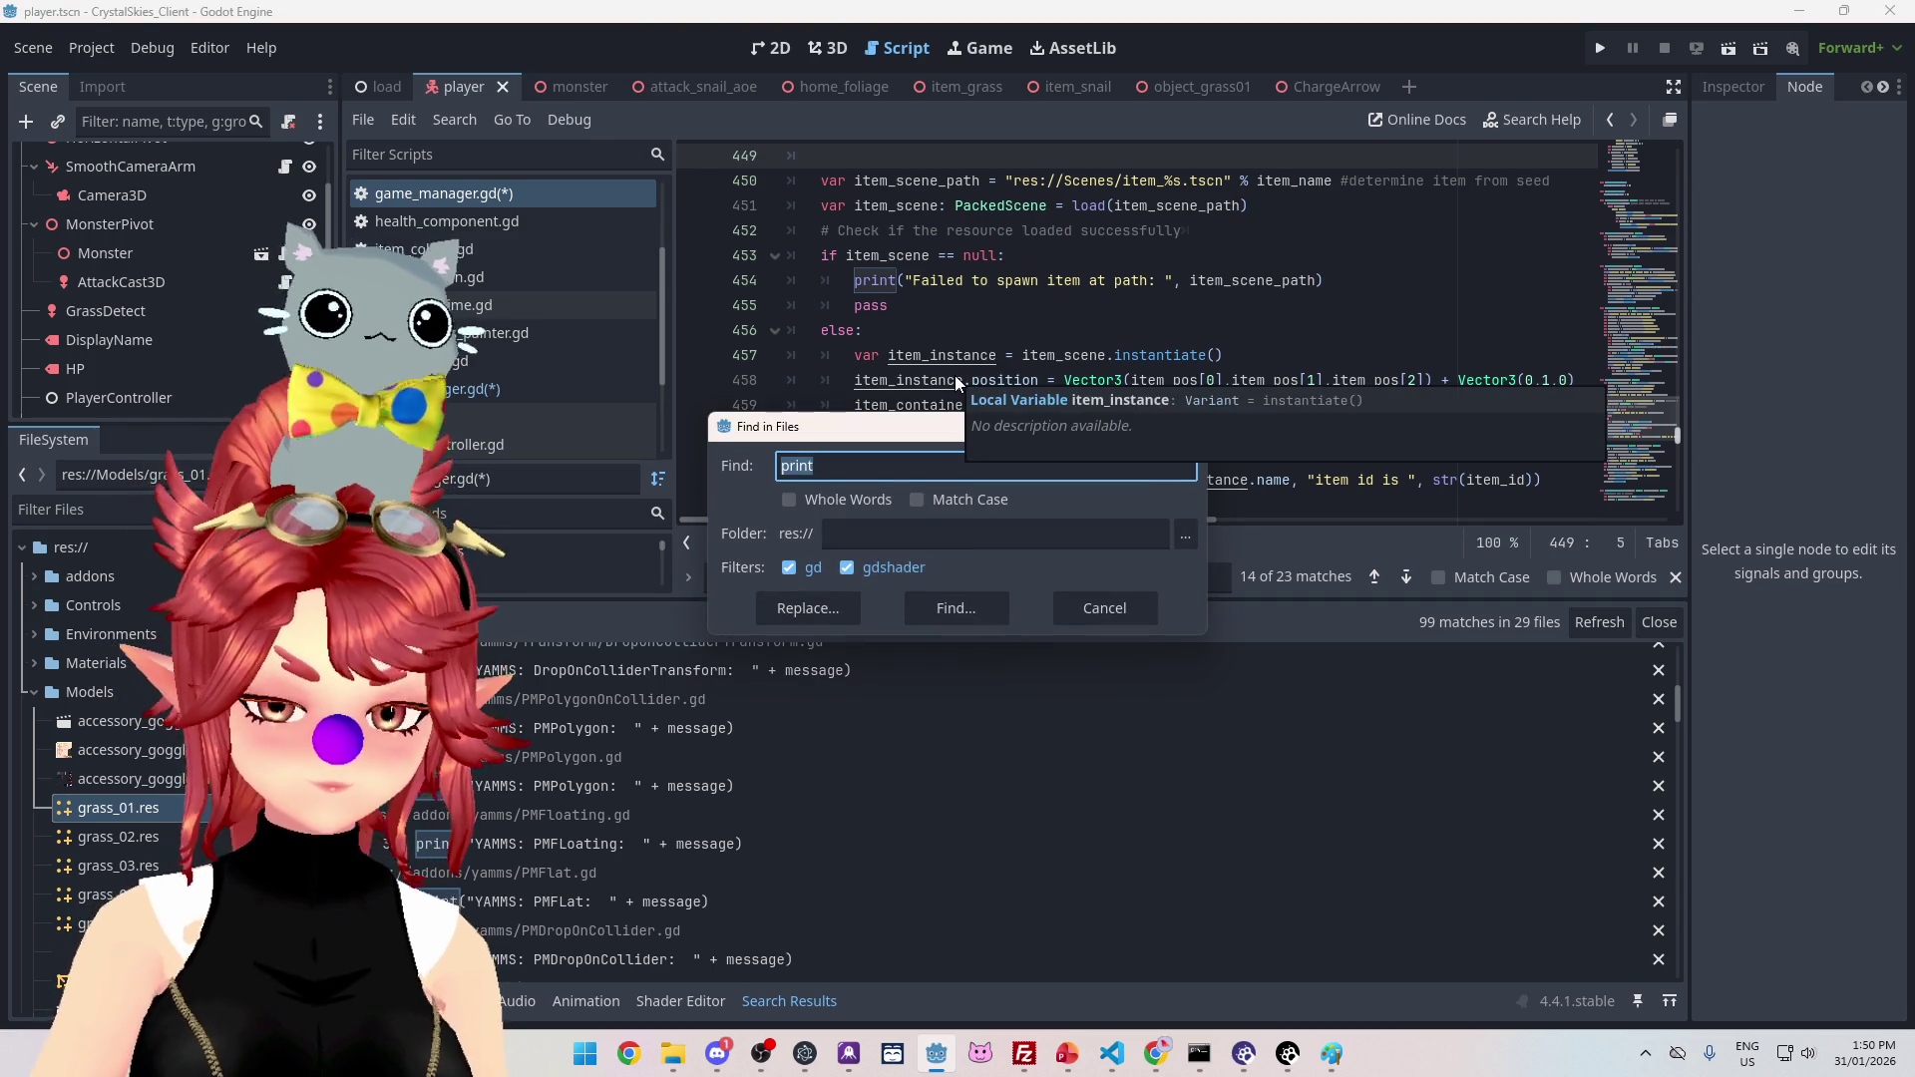
text(Phweel)
text(ogger)
key(Return)
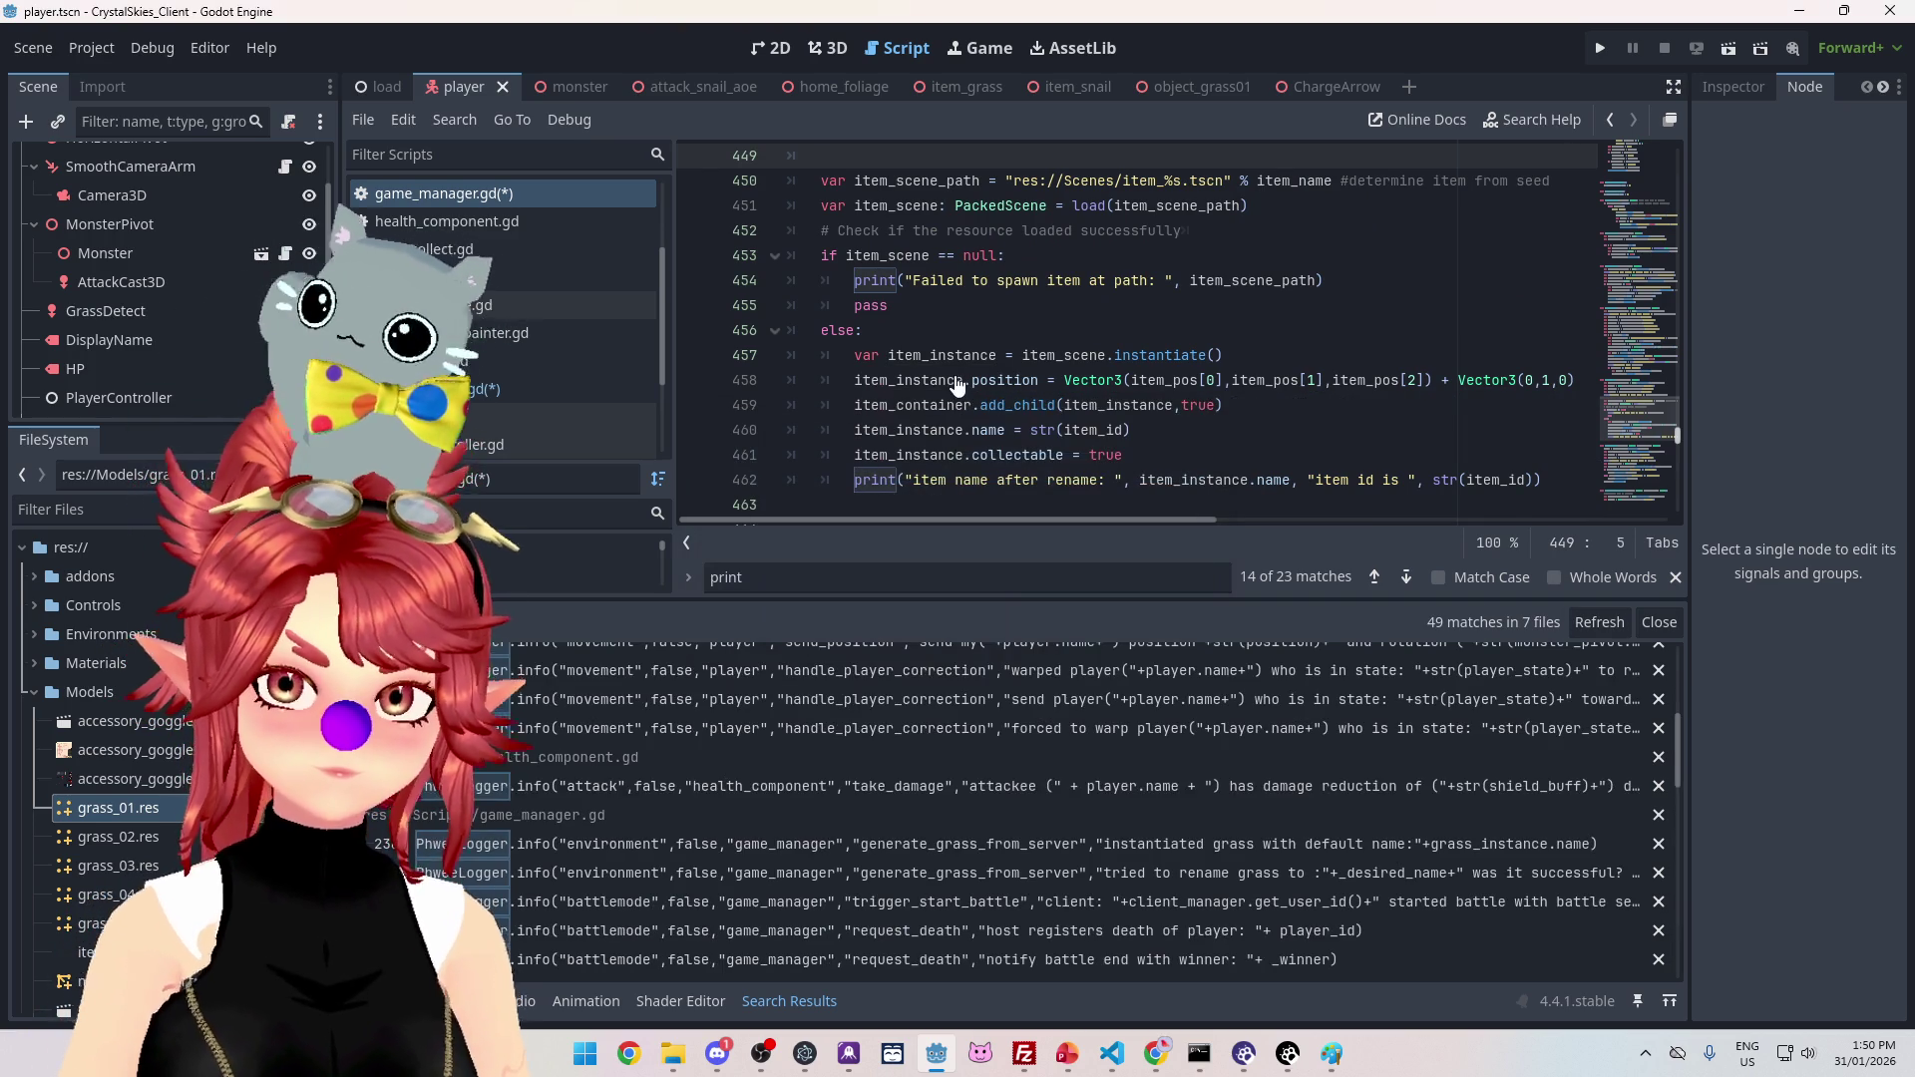
drag(1678, 775, 1690, 1001)
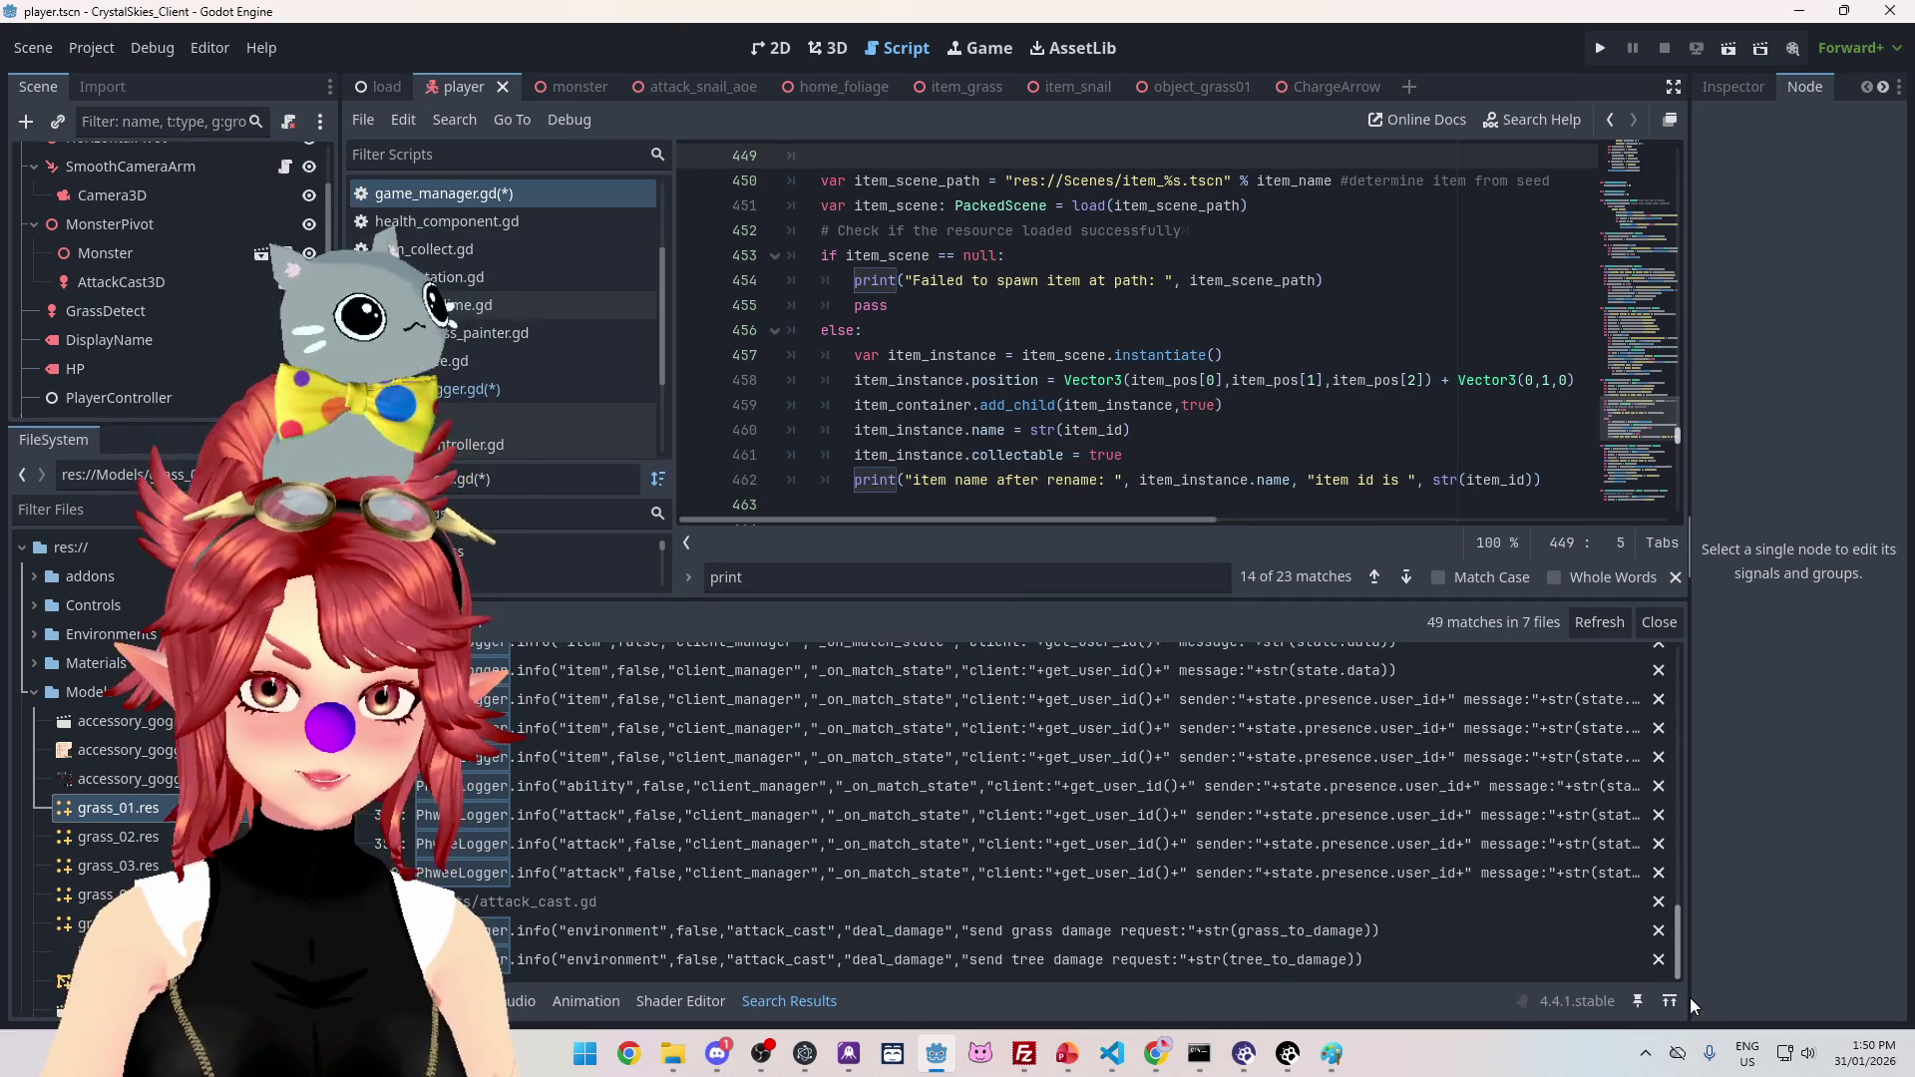
Step: Copy the item-category PhweeLogger call from client_manager.gd line 347, then return to game_manager.gd
click(1397, 728)
drag(1008, 516, 873, 517)
scroll(1170, 426, up, 6)
scroll(1121, 482, down, 5)
scroll(966, 429, down, 4)
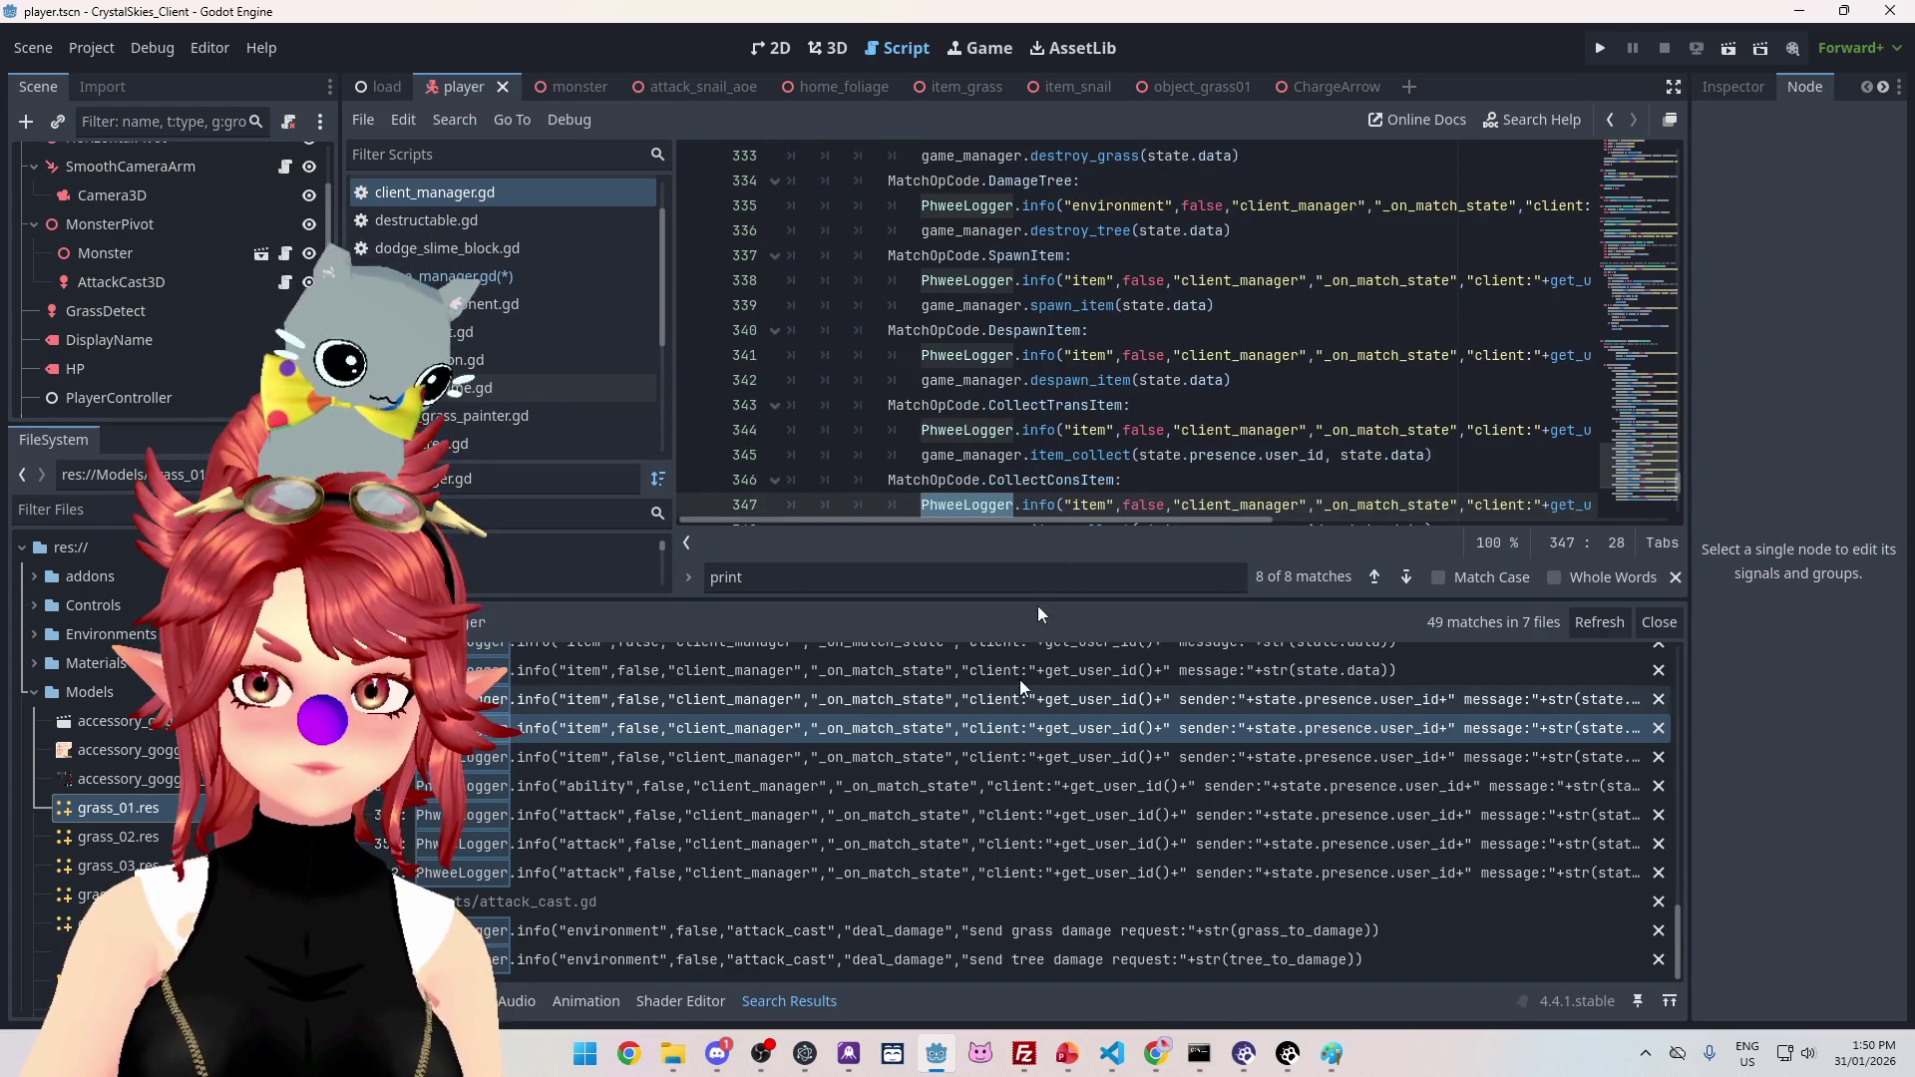
mouse_move(920, 356)
mouse_down()
mouse_move(1597, 371)
mouse_move(1665, 354)
mouse_up()
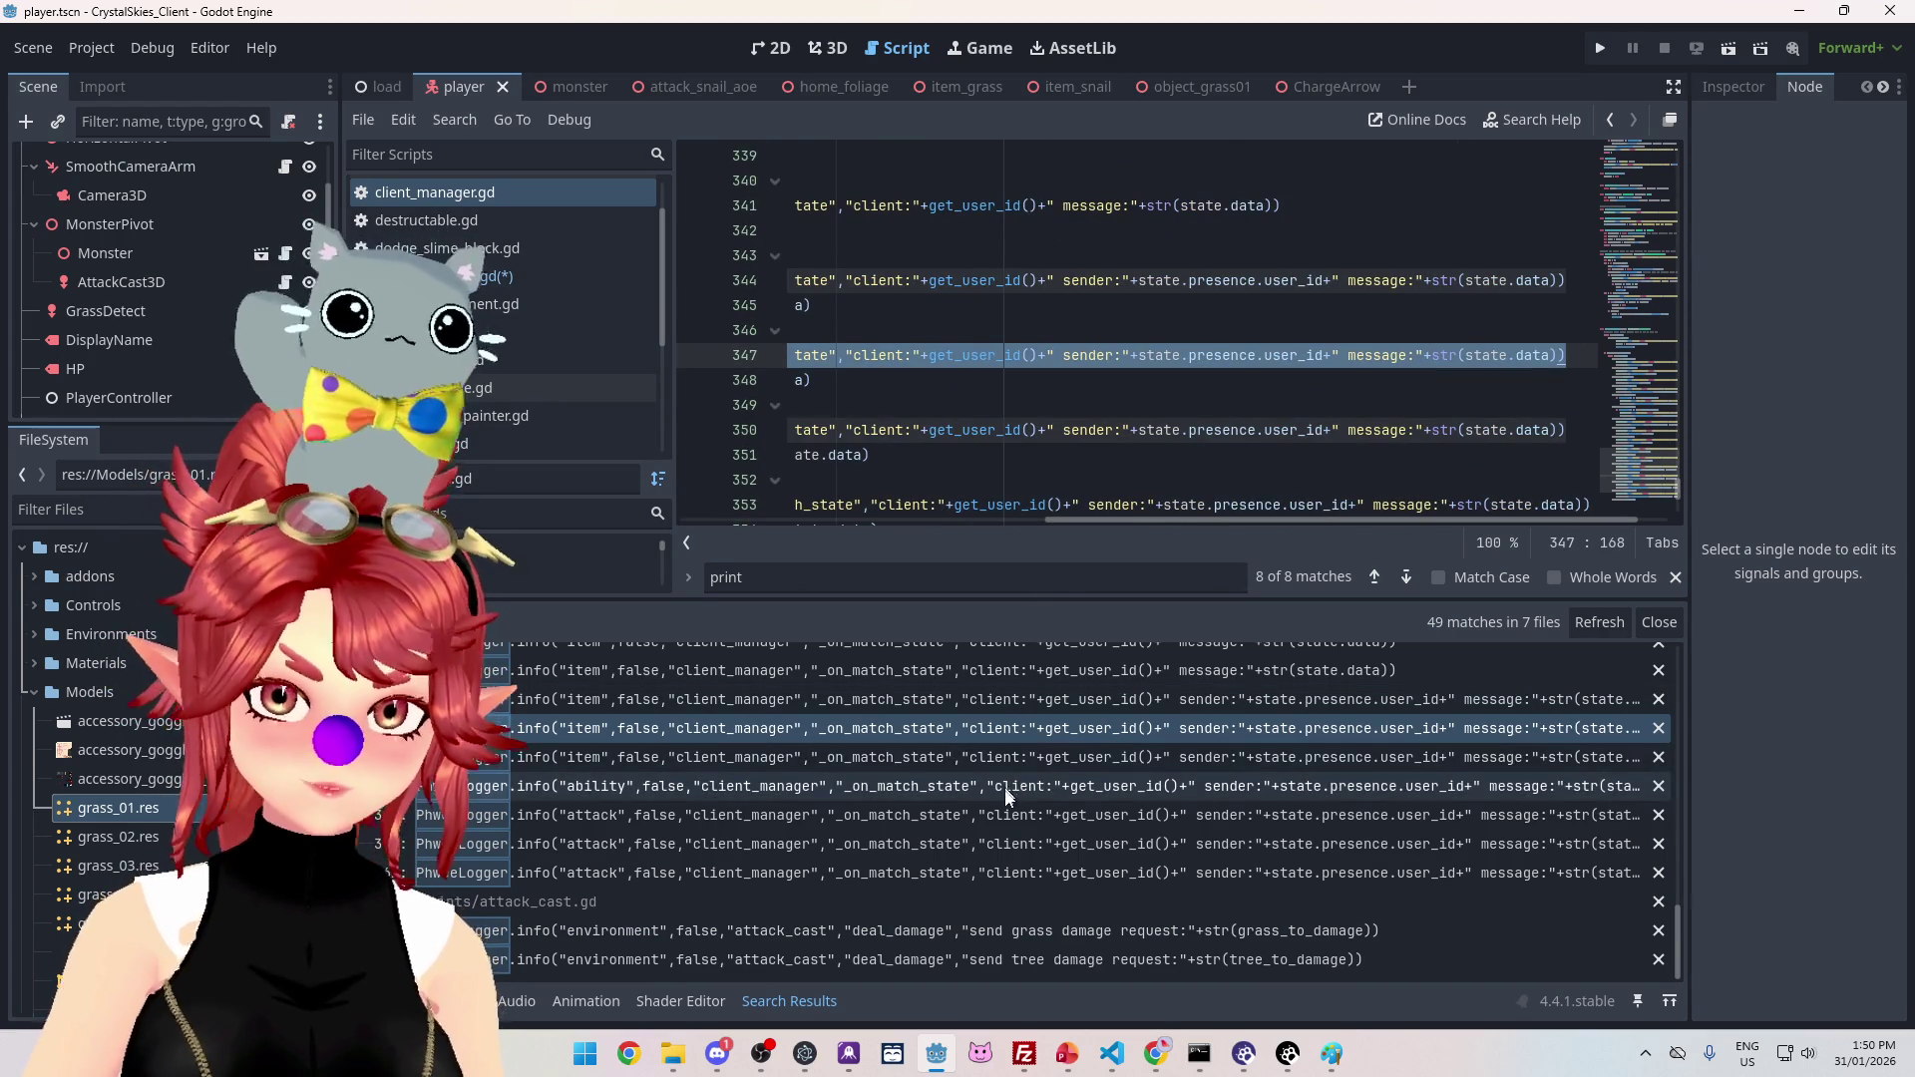
scroll(894, 754, up, 3)
scroll(903, 773, up, 2)
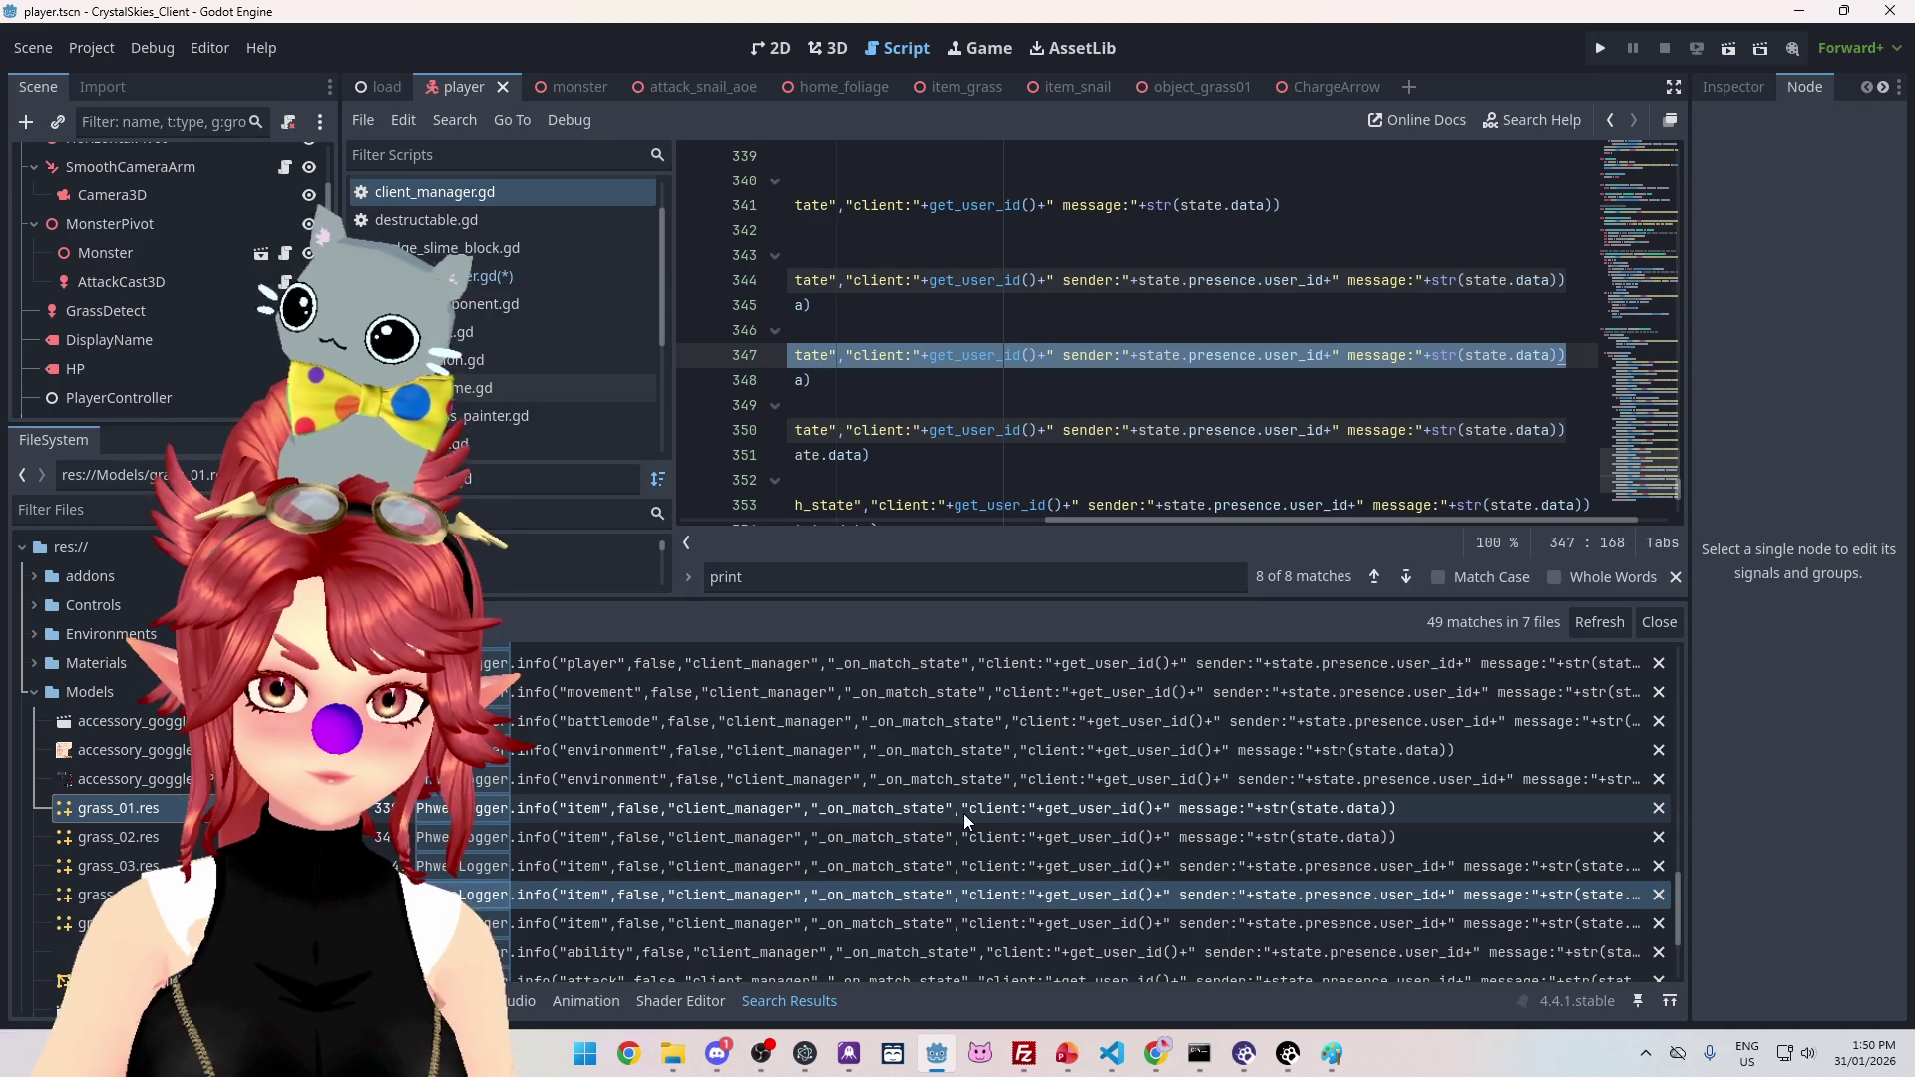
scroll(963, 814, up, 8)
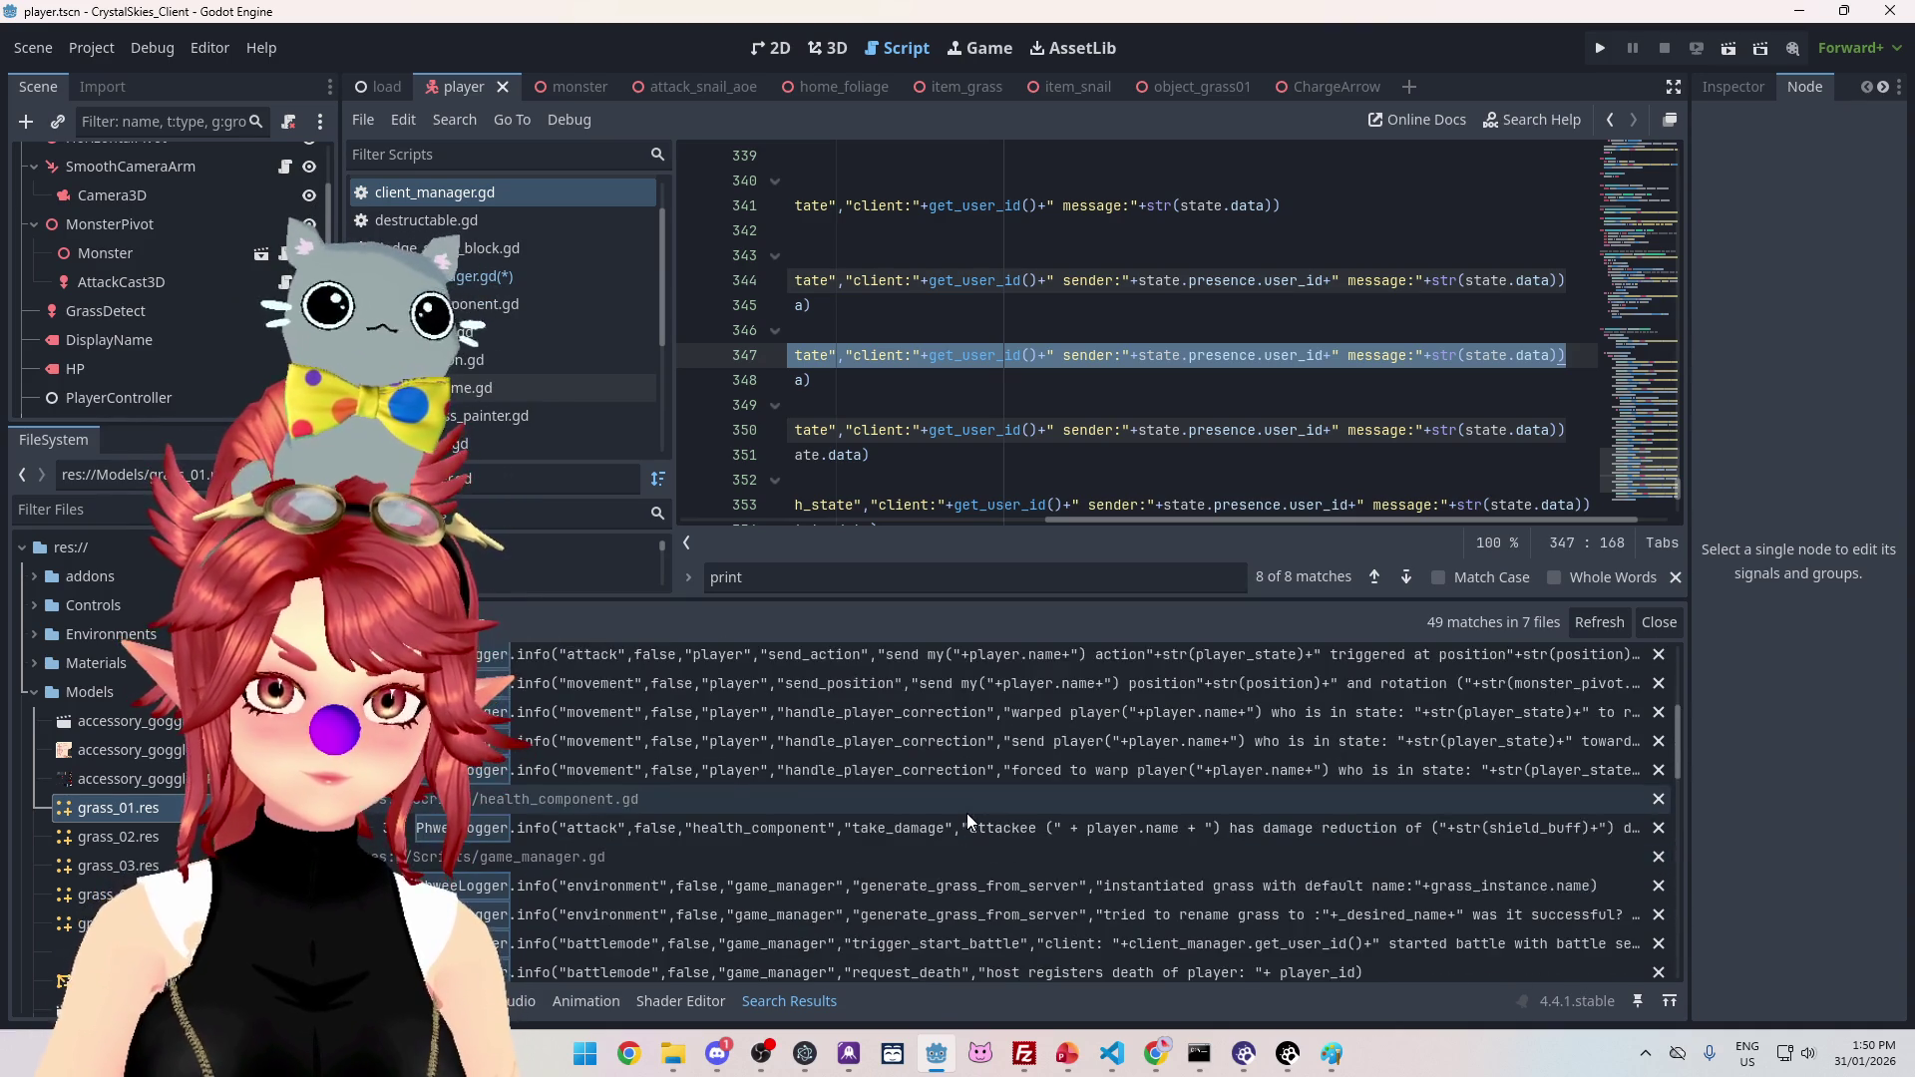
scroll(967, 812, up, 8)
scroll(966, 812, down, 3)
click(539, 276)
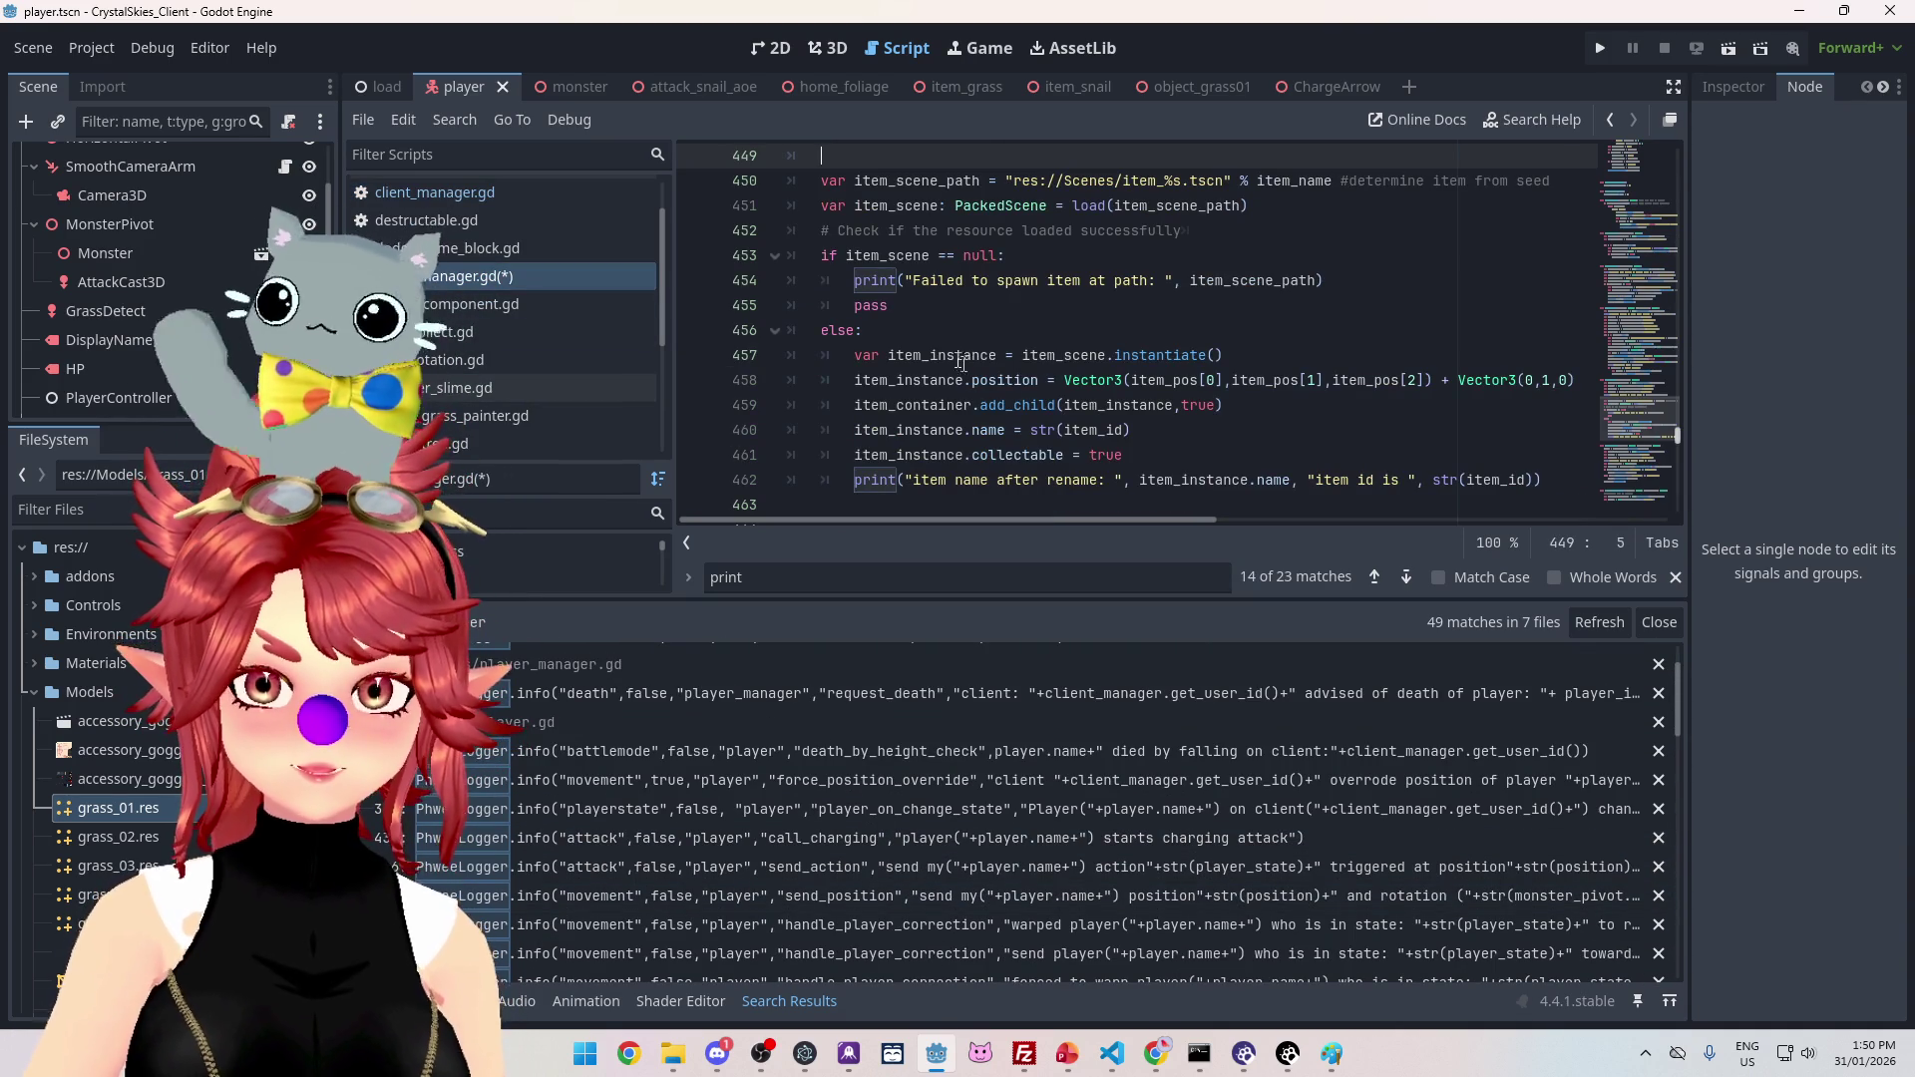
Step: Paste the copied PhweeLogger.info call onto line 463 and change its category from client to game
scroll(1124, 419, down, 1)
click(862, 437)
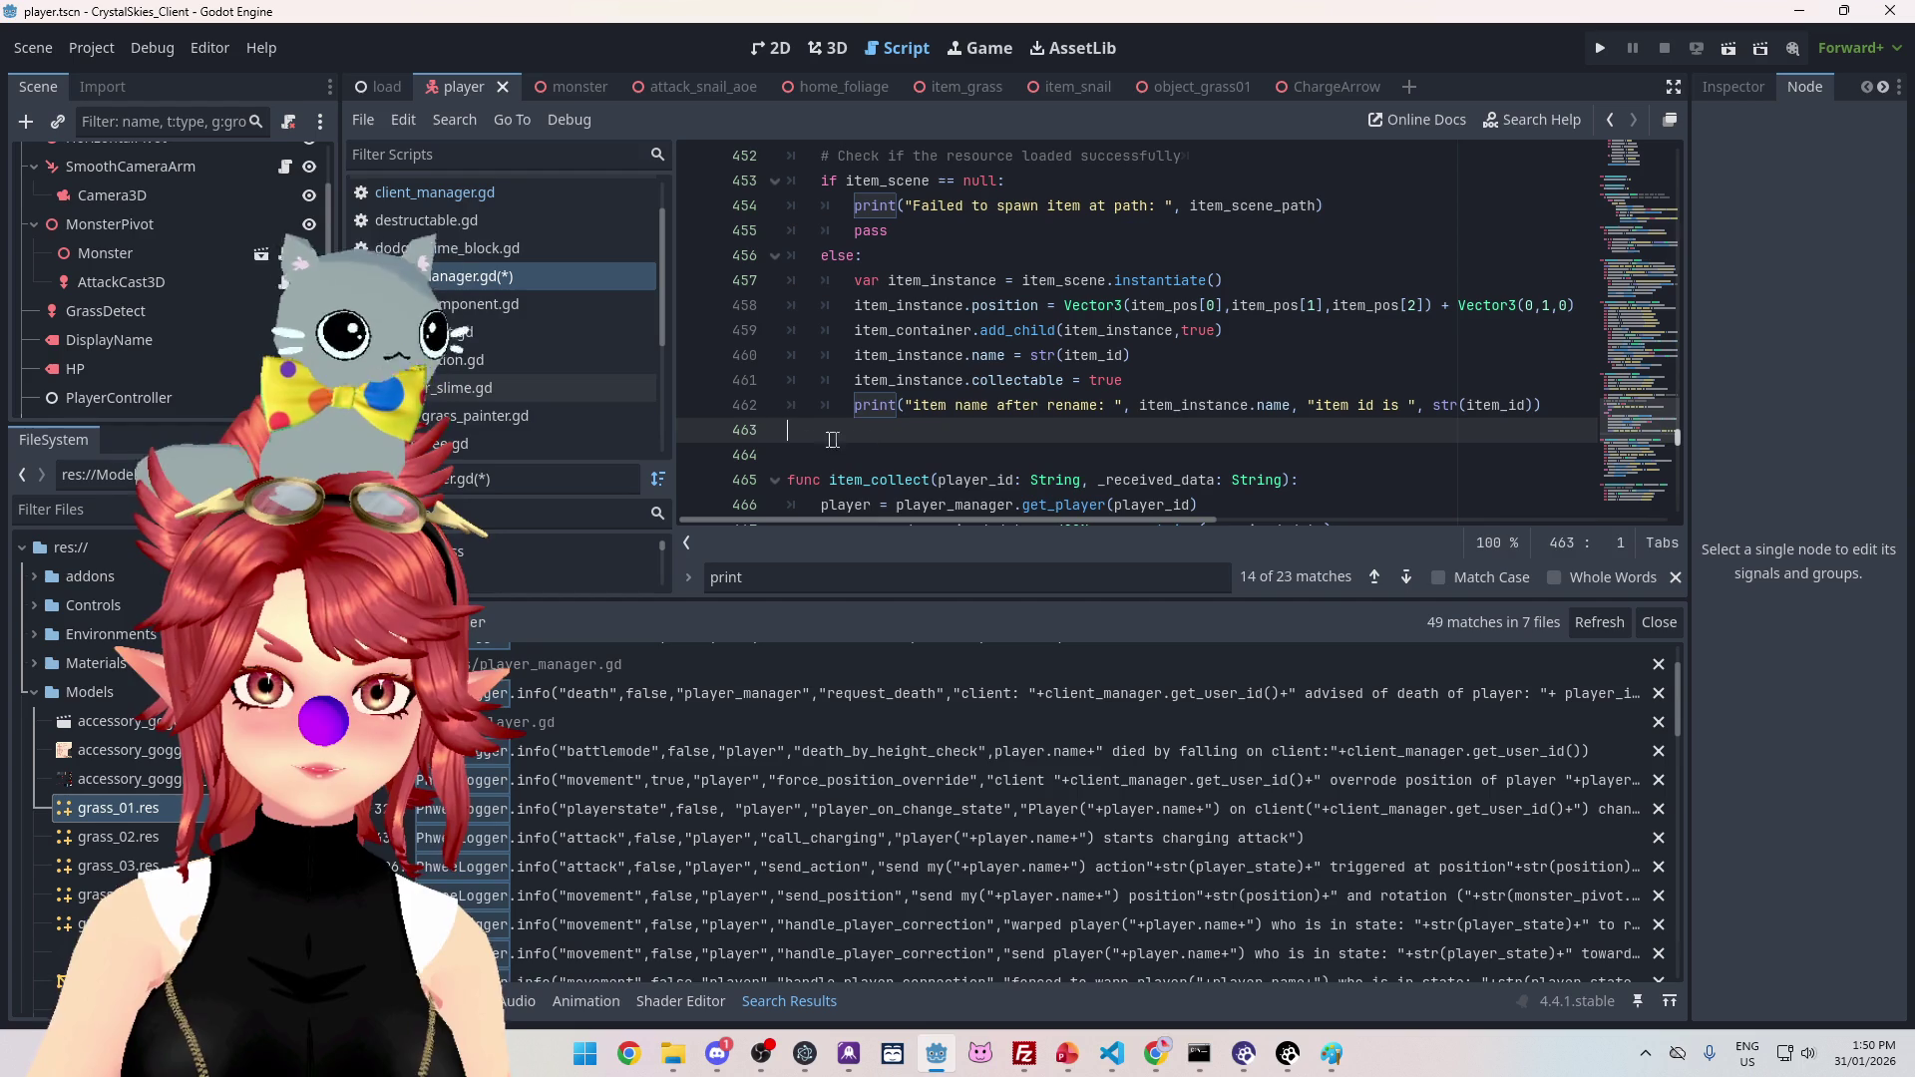
text(PhweeLogger.info("item",false,"client_manager","_on_match_state","client:"+get_user_id()+" sender:"+state.presence.user_id+" message:"+str(state.data)))
mouse_move(1014, 520)
mouse_down()
mouse_move(615, 495)
mouse_move(778, 513)
mouse_move(742, 512)
mouse_up()
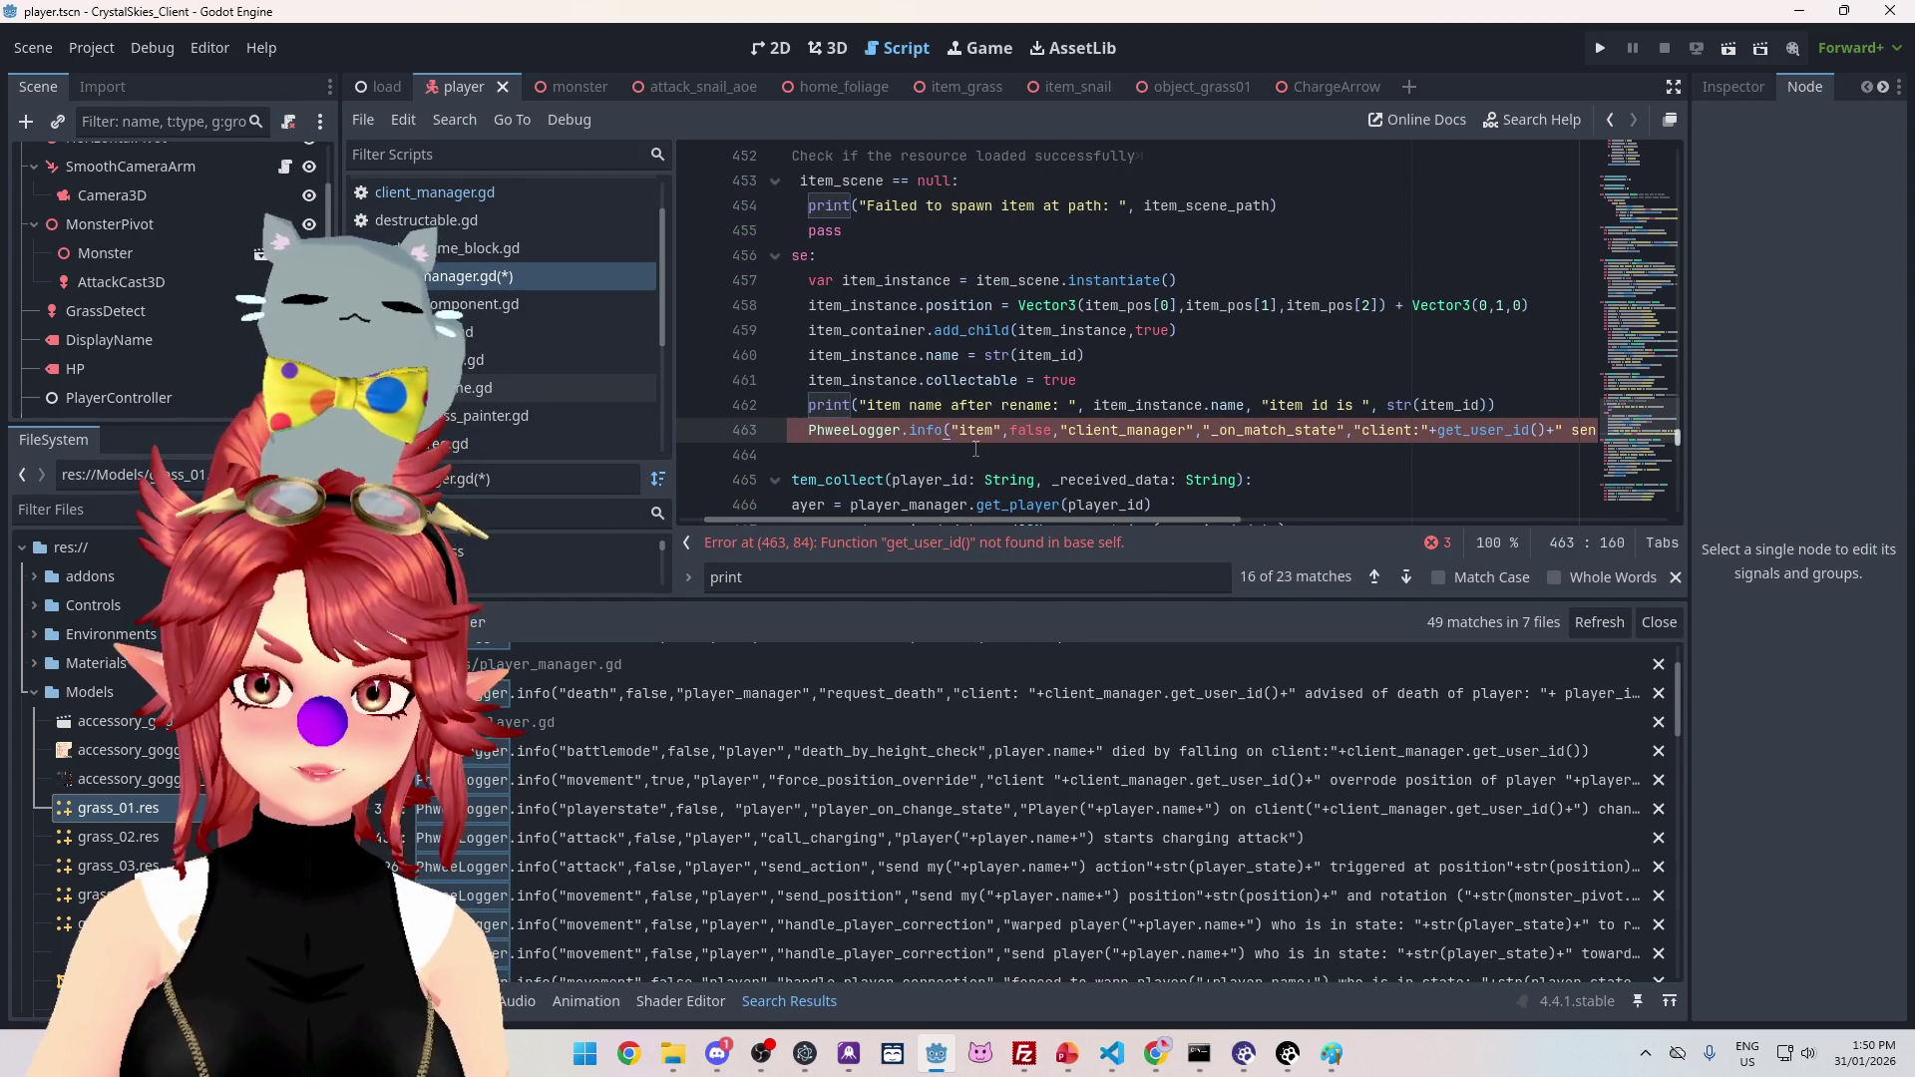
mouse_move(1068, 430)
mouse_down()
mouse_move(1177, 430)
mouse_move(1118, 430)
mouse_up()
text(game)
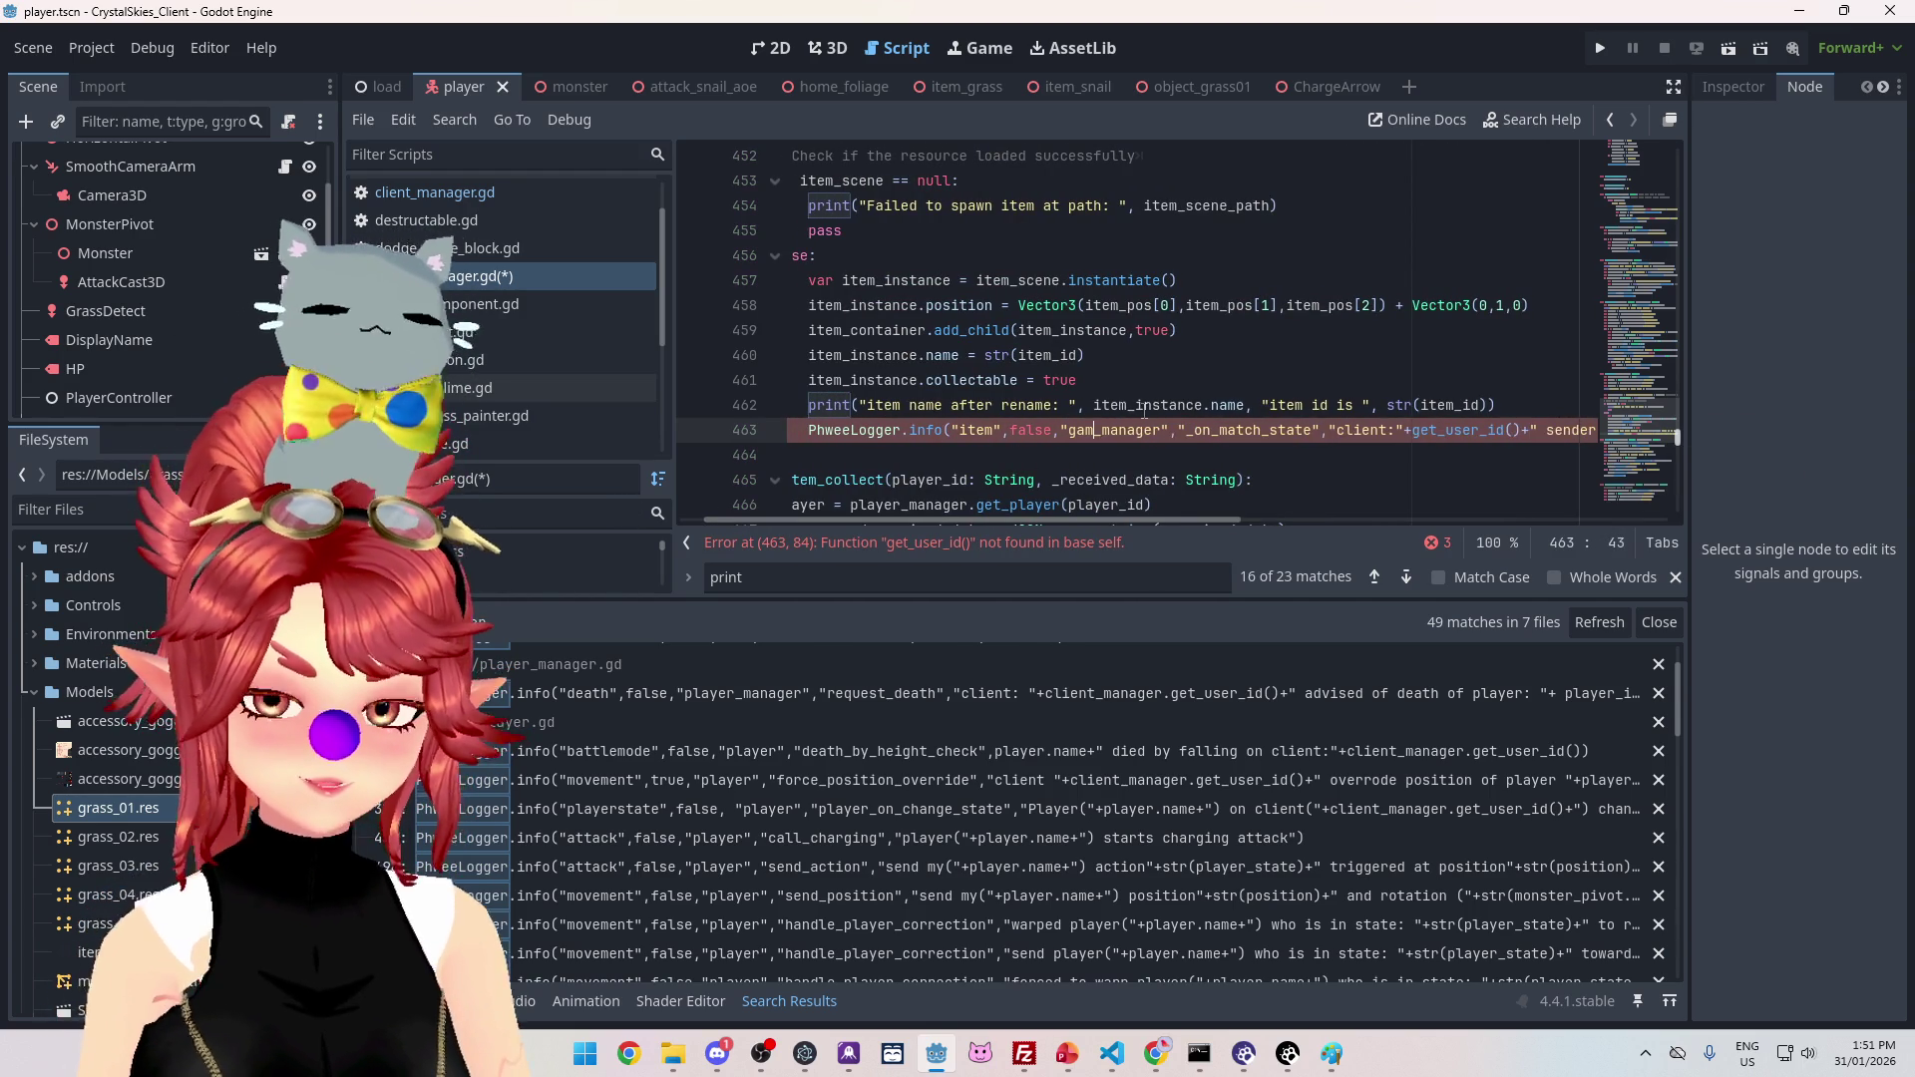
click(1027, 330)
scroll(1046, 456, left, 2)
scroll(1046, 456, up, 5)
Step: Replace _on_match_state with spawn_item in the logger call's function label
double_click(833, 306)
key(ctrl+c)
scroll(1124, 414, down, 6)
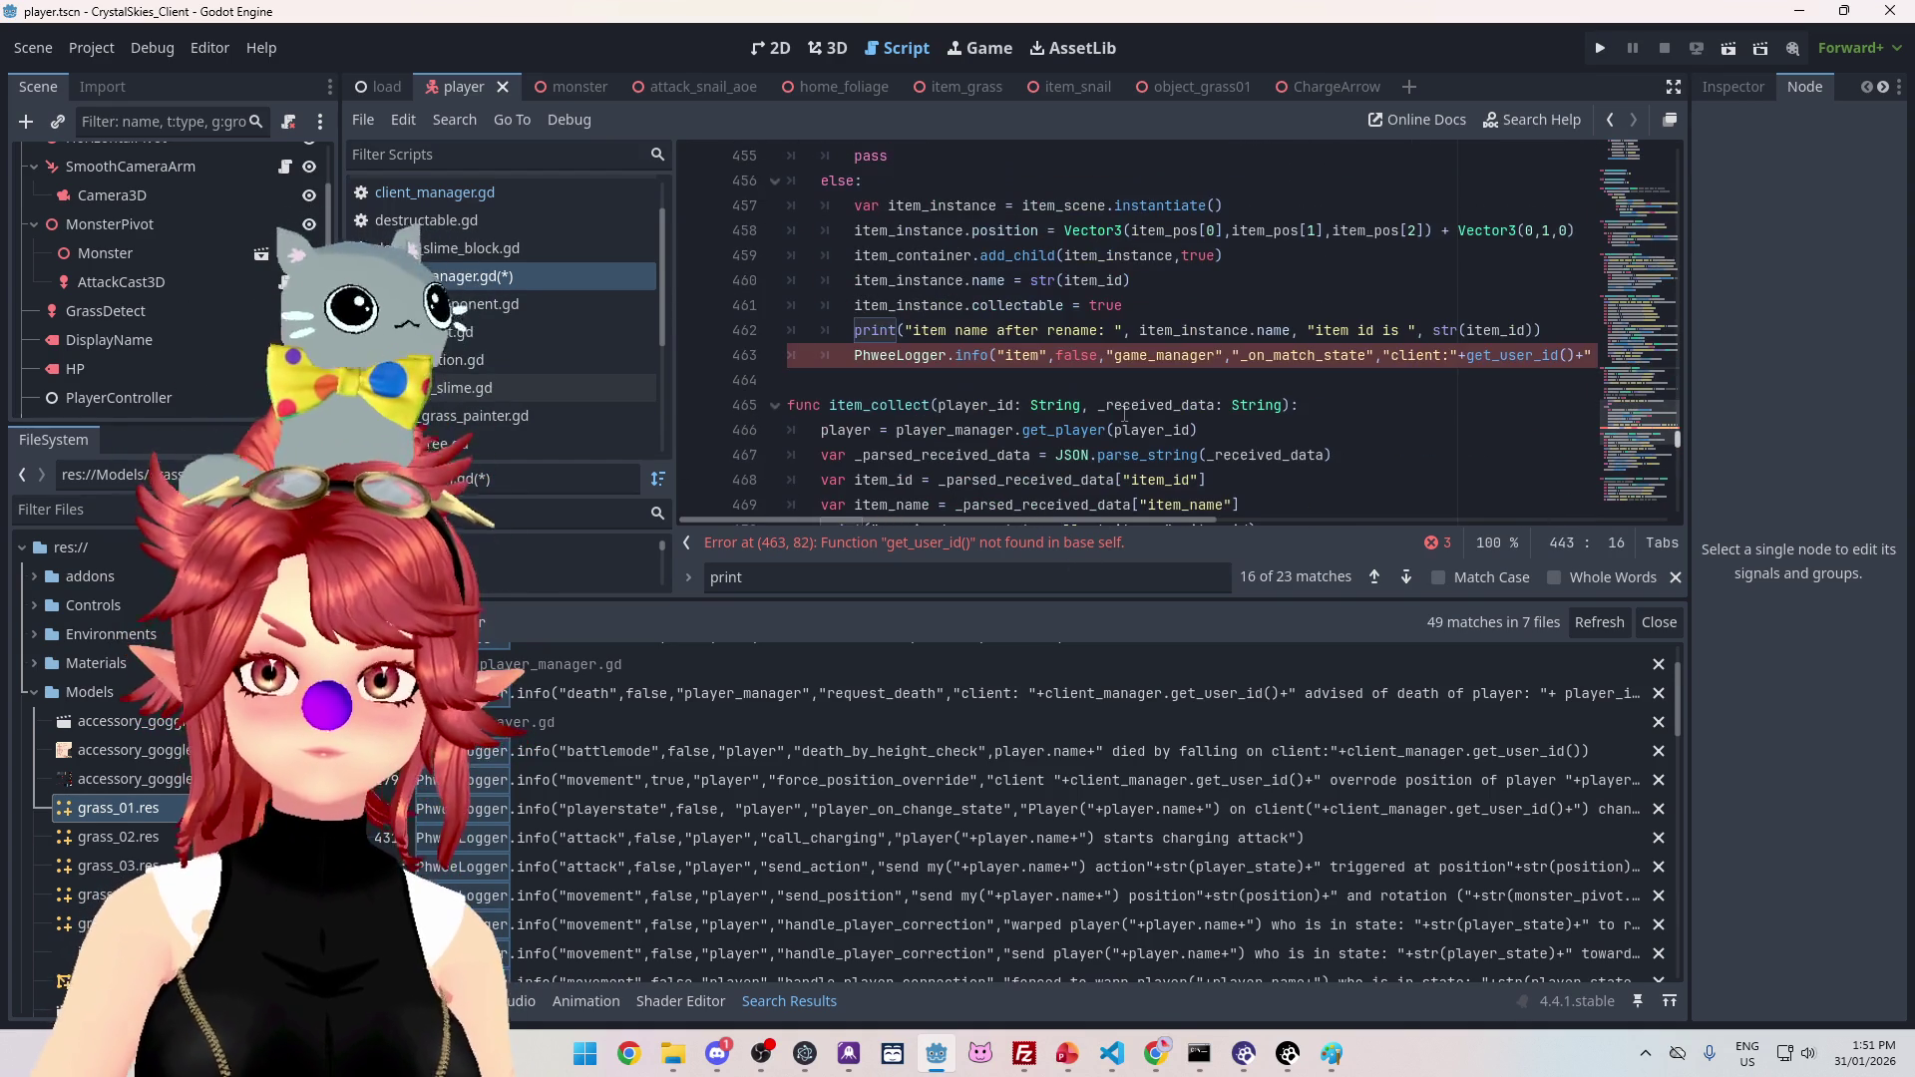
double_click(1125, 356)
double_click(1242, 356)
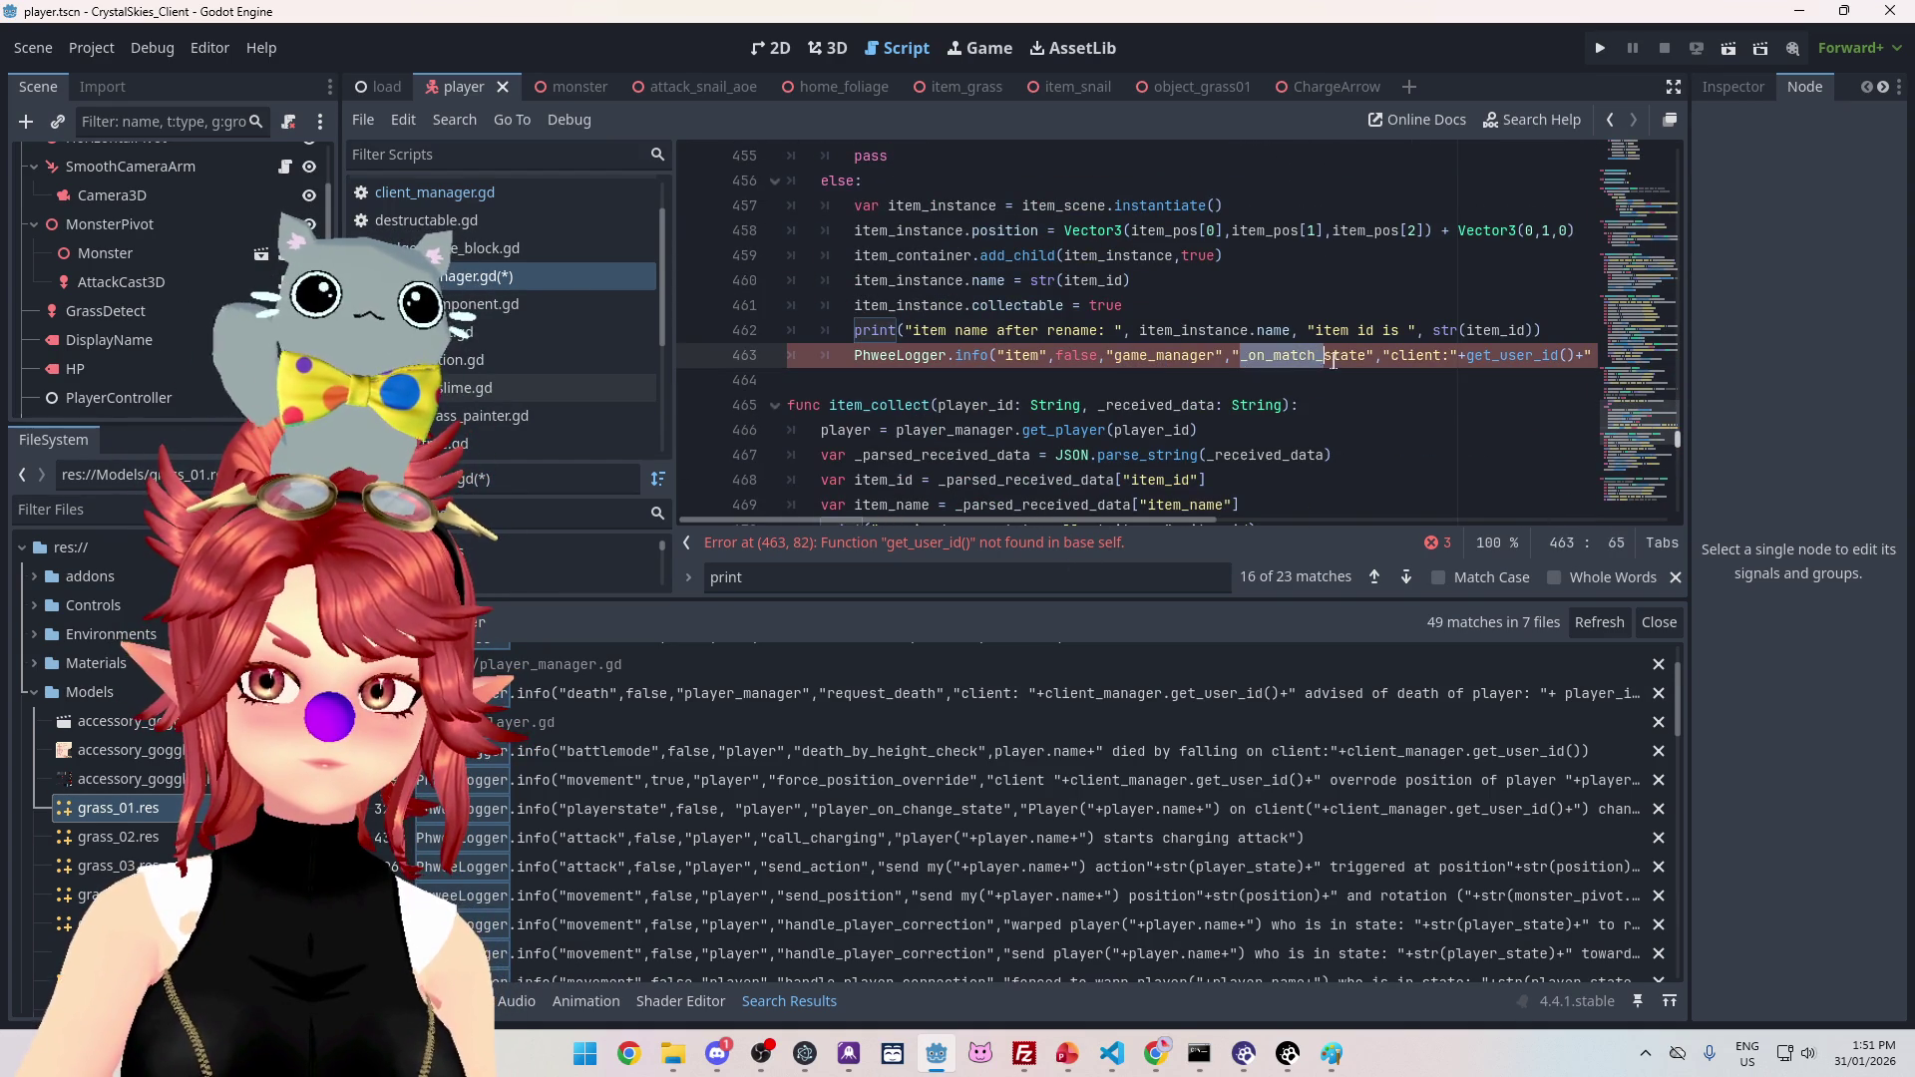
key(ctrl+v)
click(1210, 303)
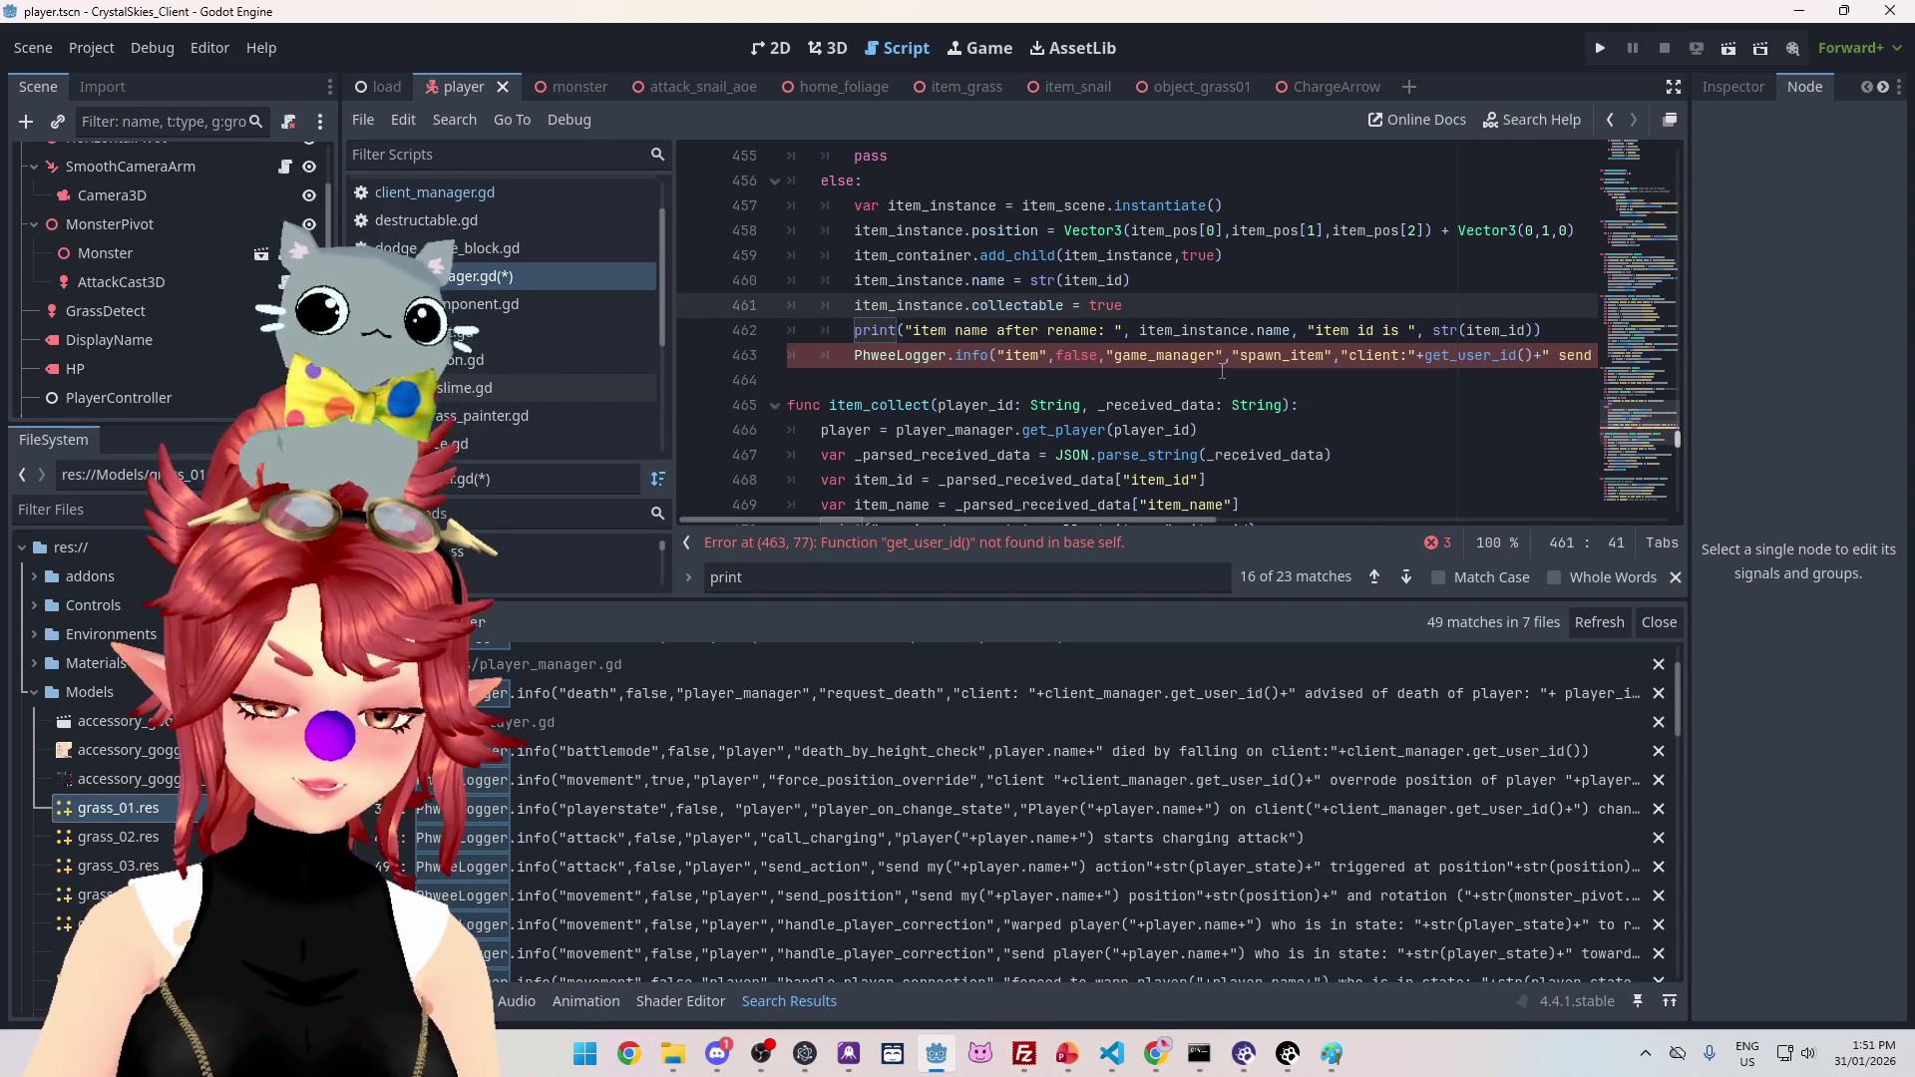
Step: Insert client_manager. before get_user_id() in the logger call on line 463
drag(1042, 516, 1160, 524)
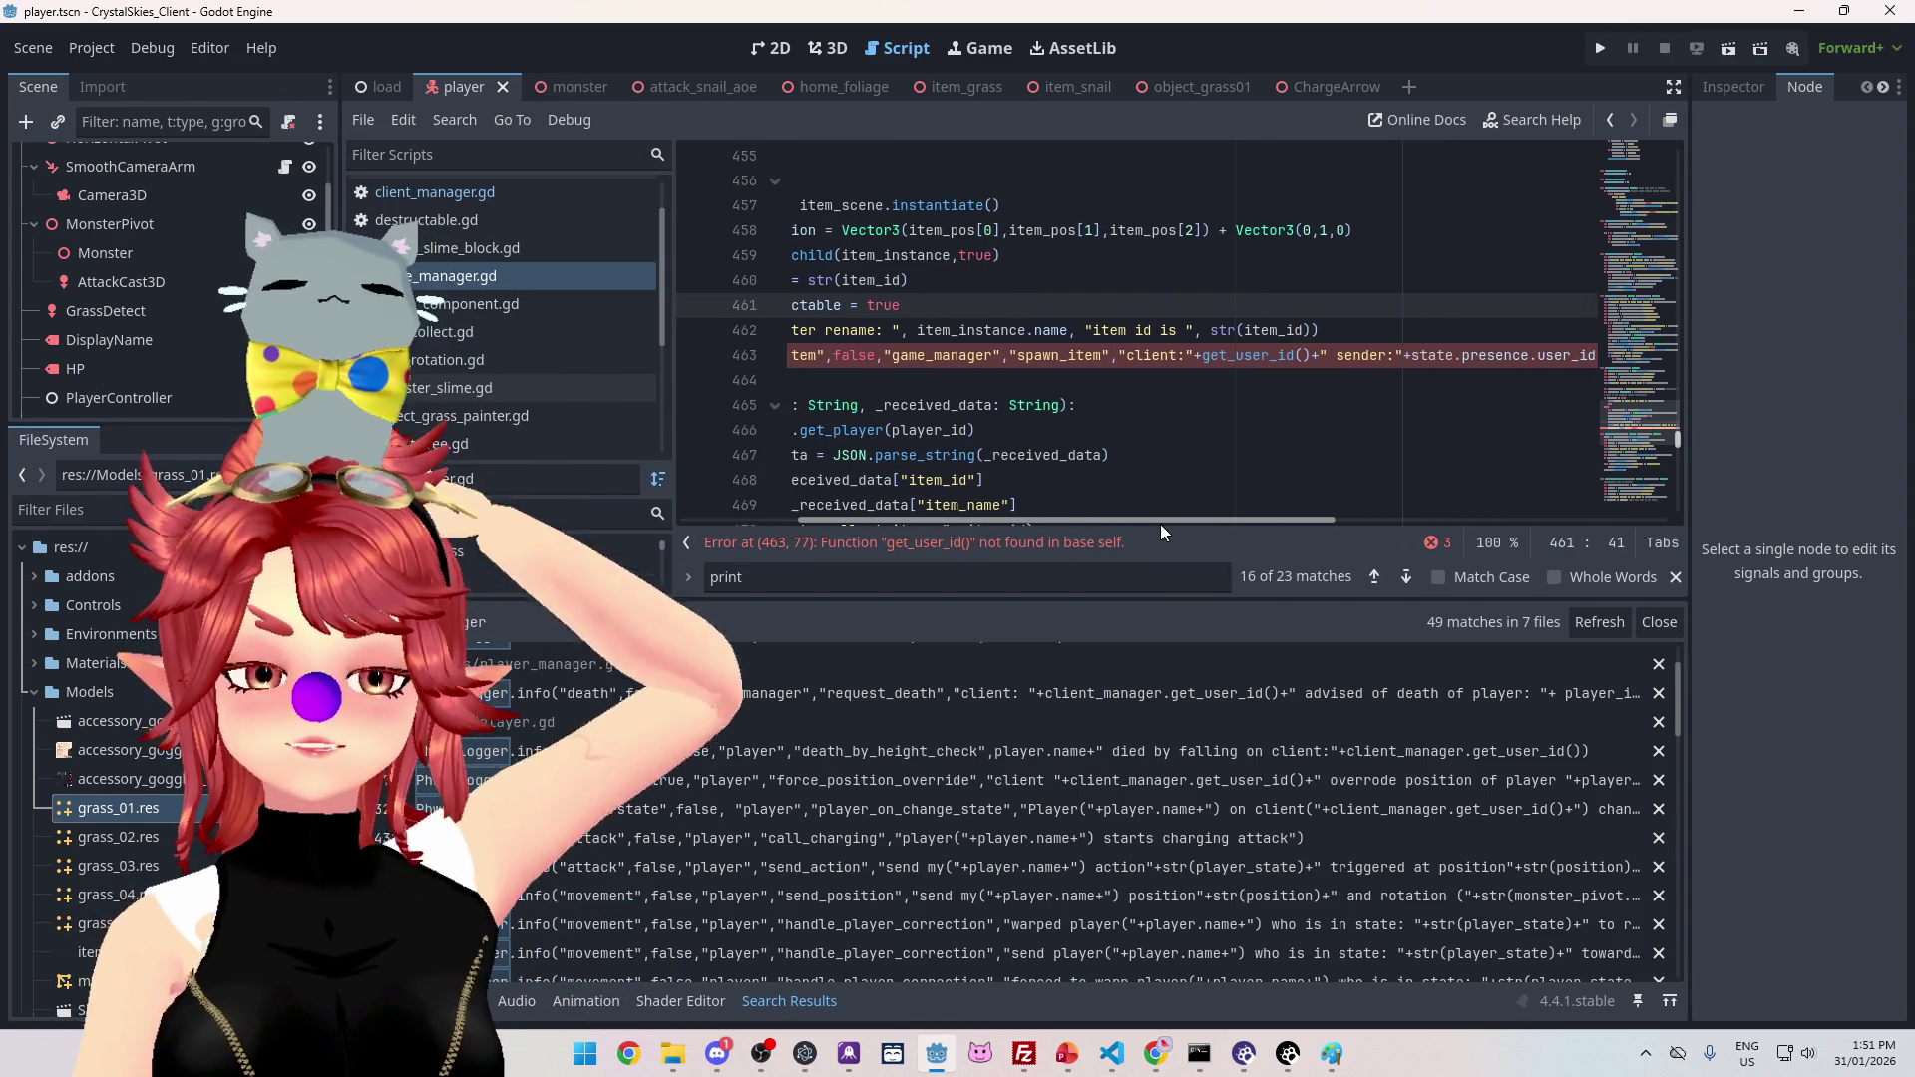
click(1203, 356)
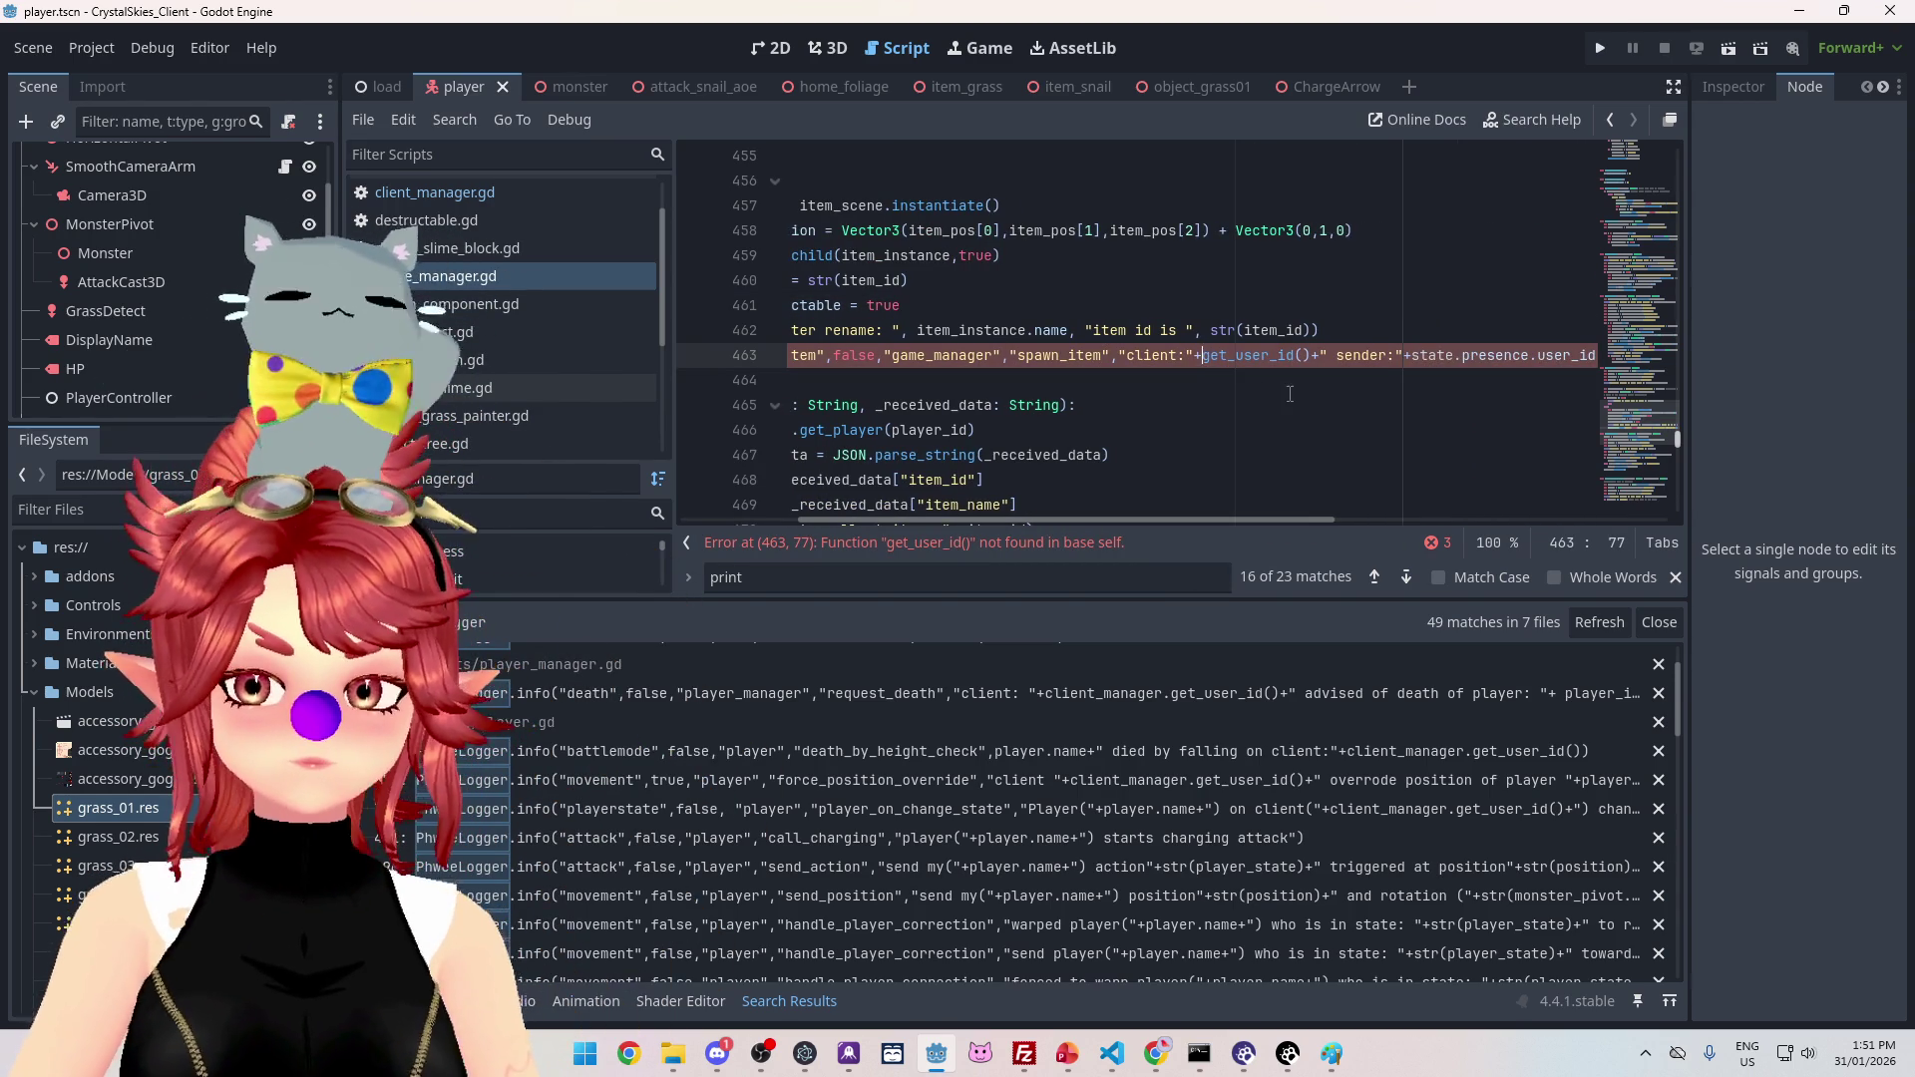
text(client_manager)
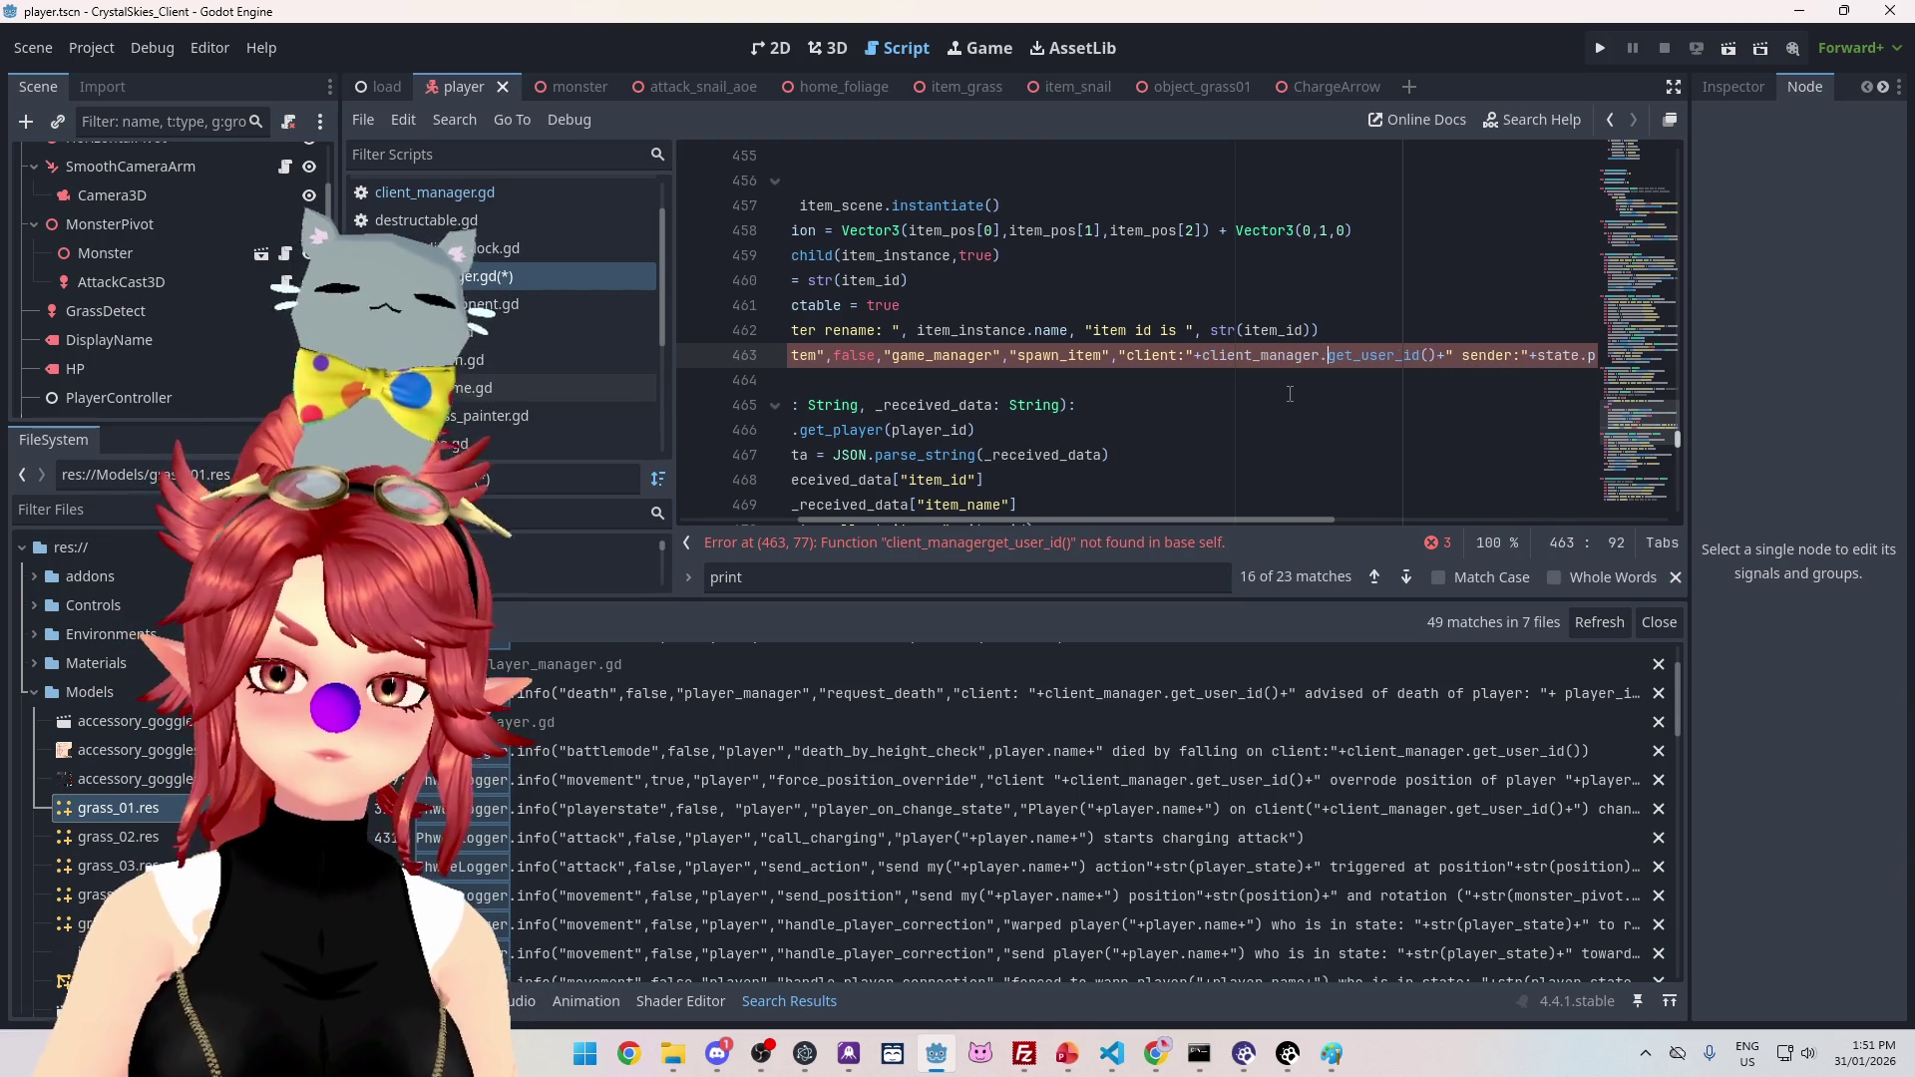
text(.)
drag(1283, 520, 1429, 515)
click(1240, 356)
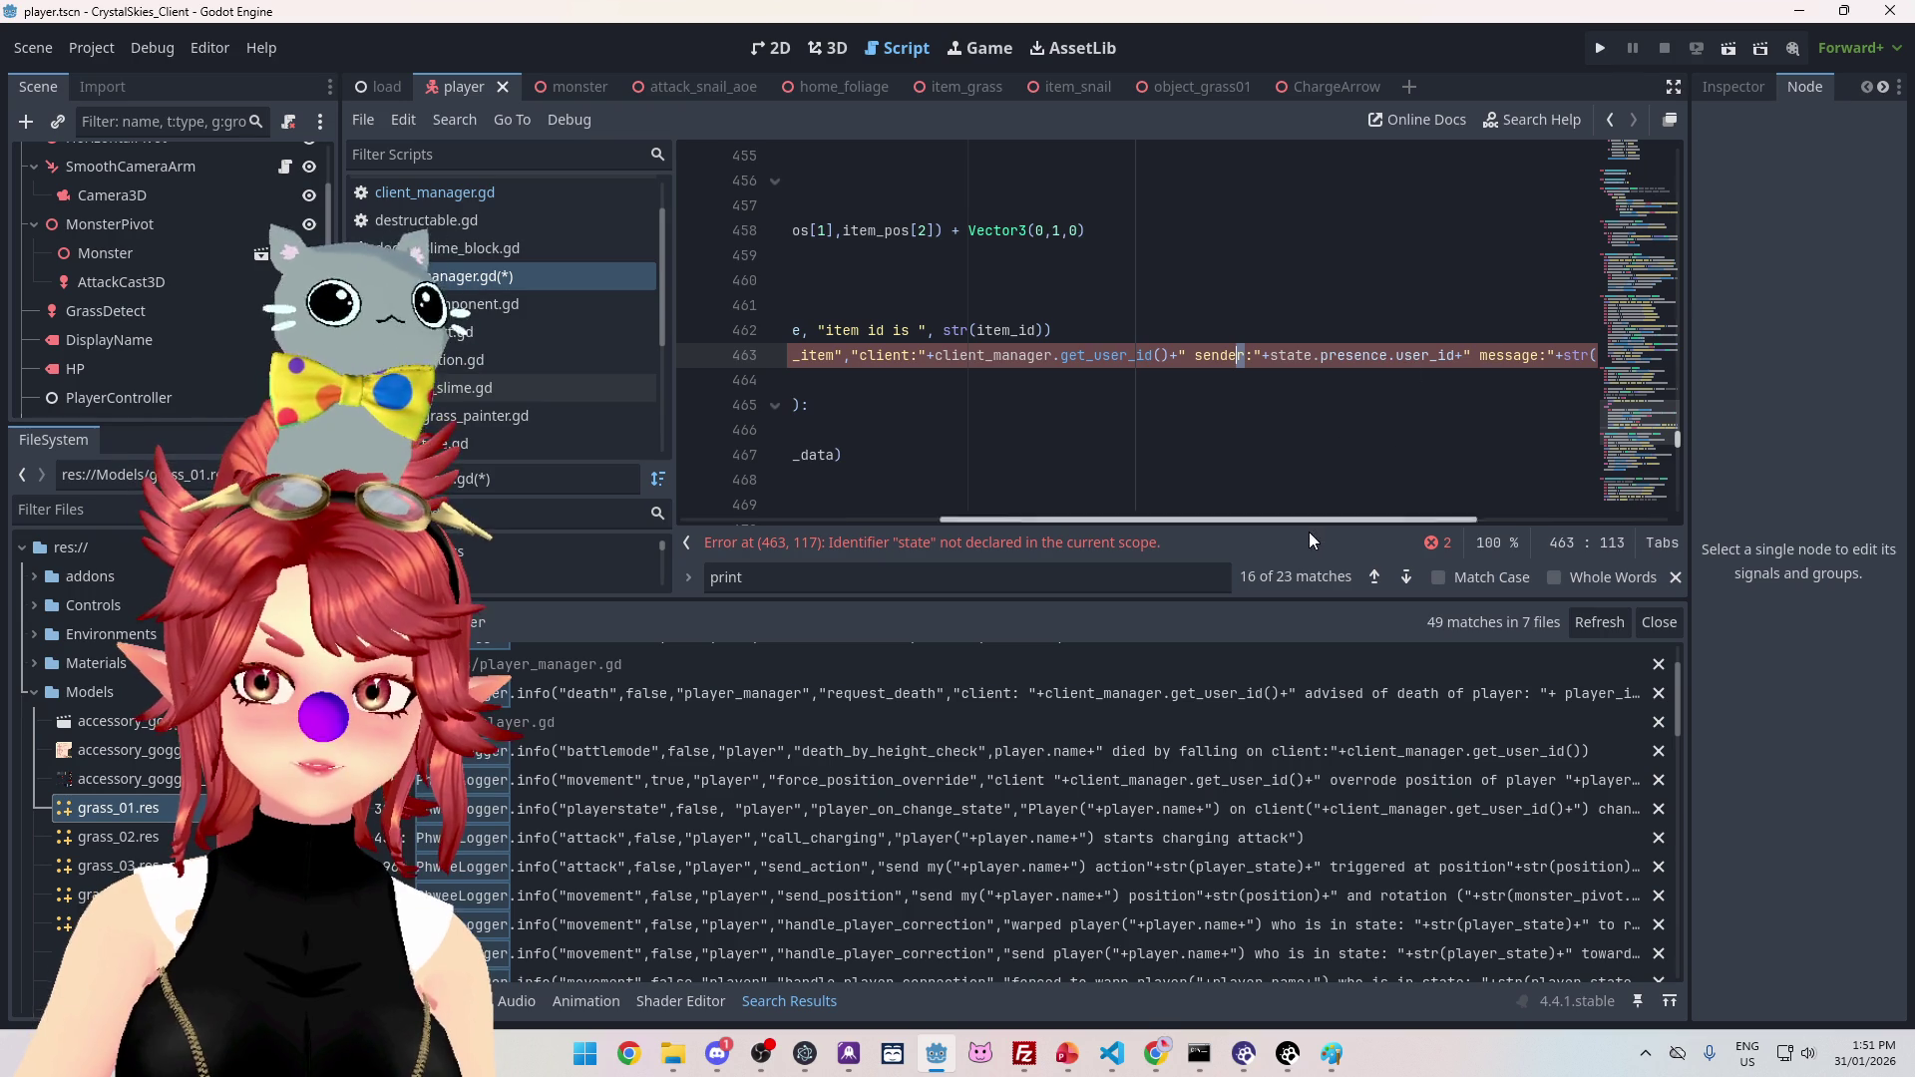
mouse_move(1309, 520)
mouse_down()
mouse_move(1015, 479)
mouse_move(1069, 479)
mouse_up()
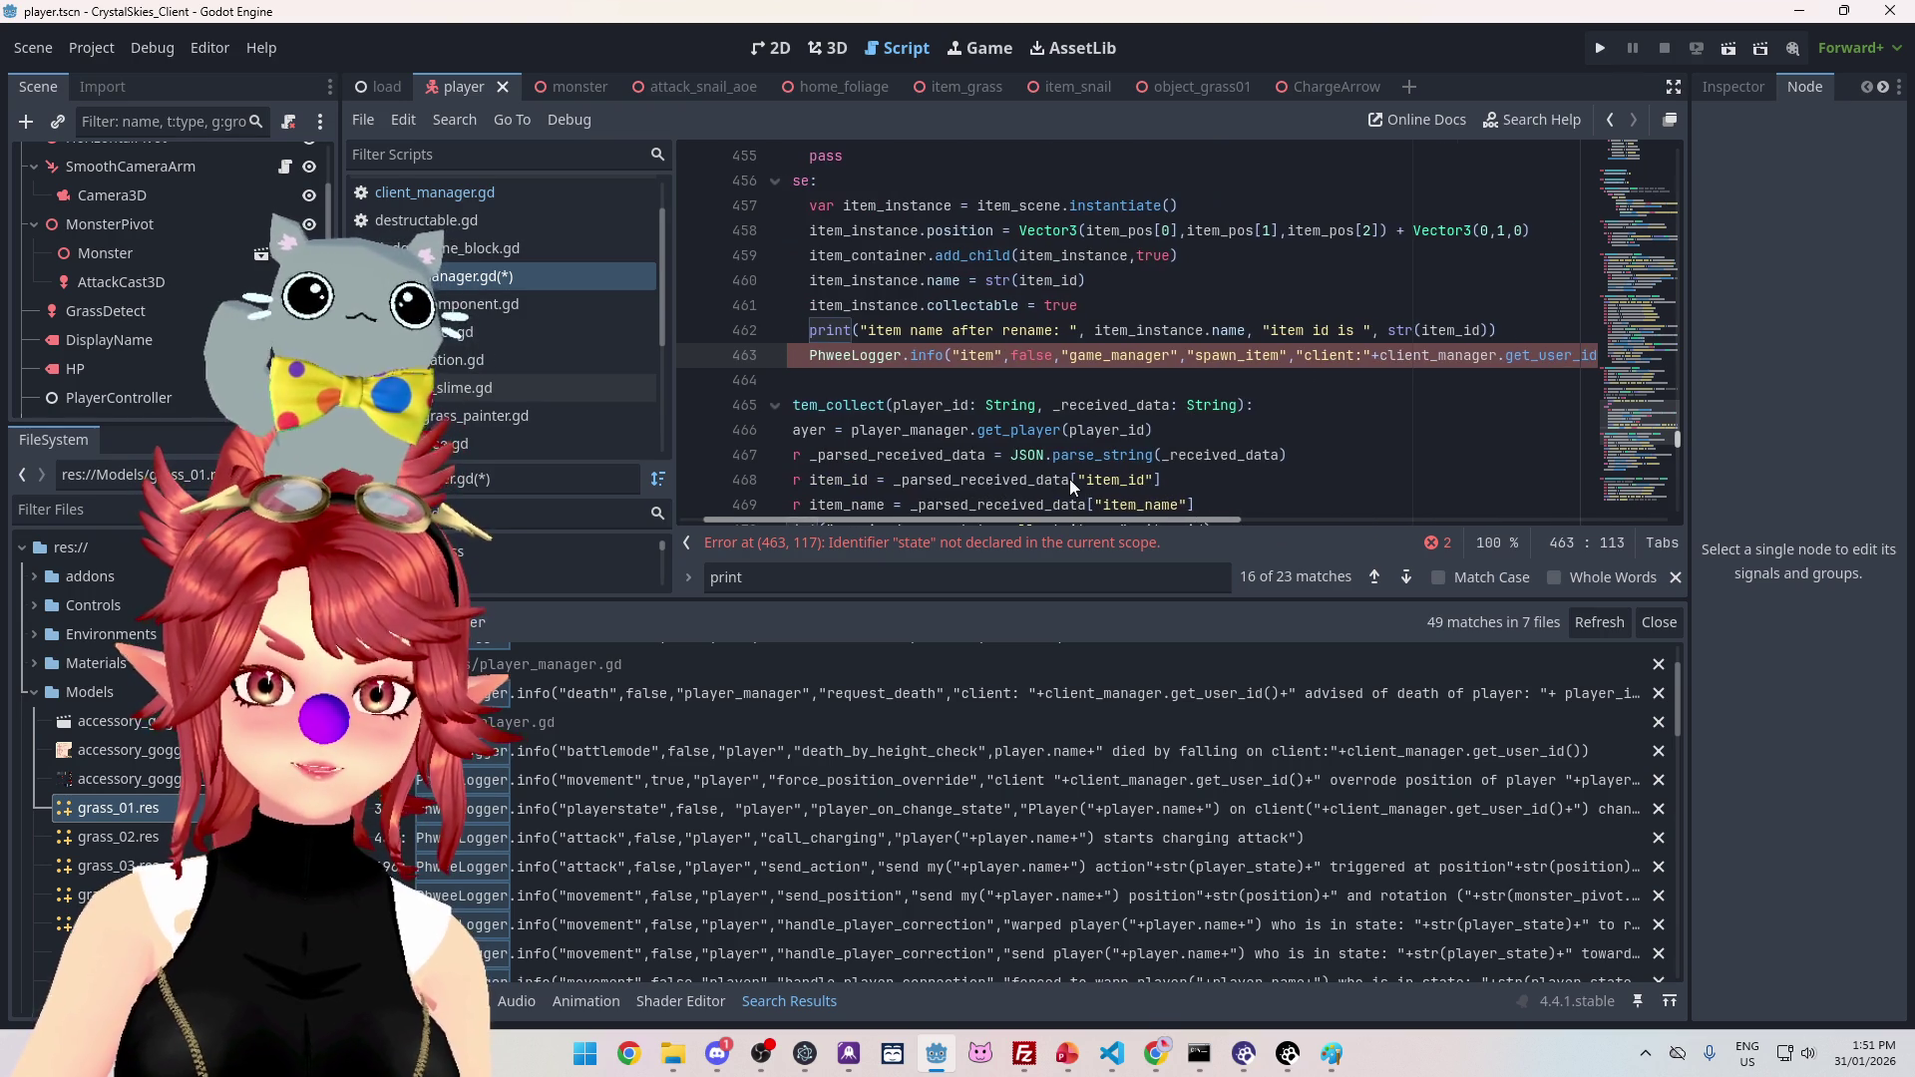
drag(859, 331, 1489, 330)
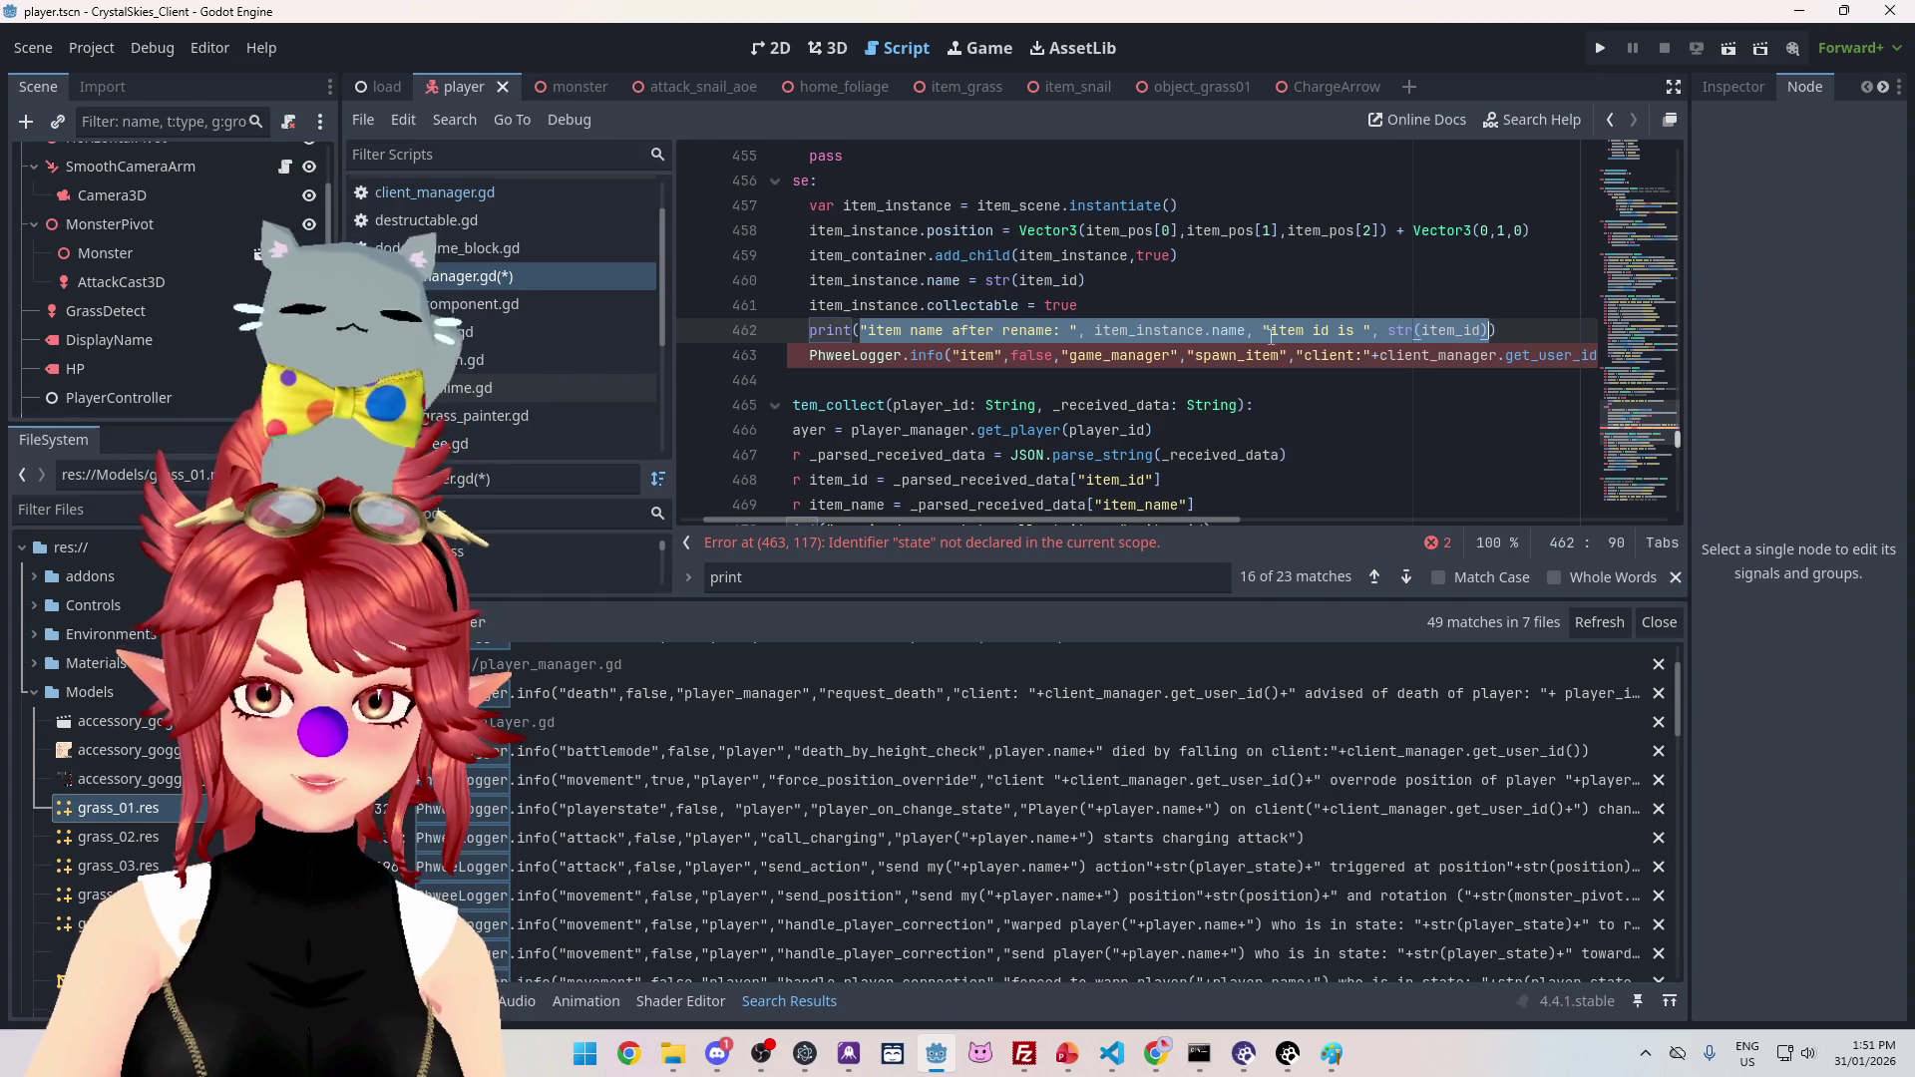
Step: Paste the 'item name after rename' message over the sender part of the logger call
scroll(1087, 520, left, 1)
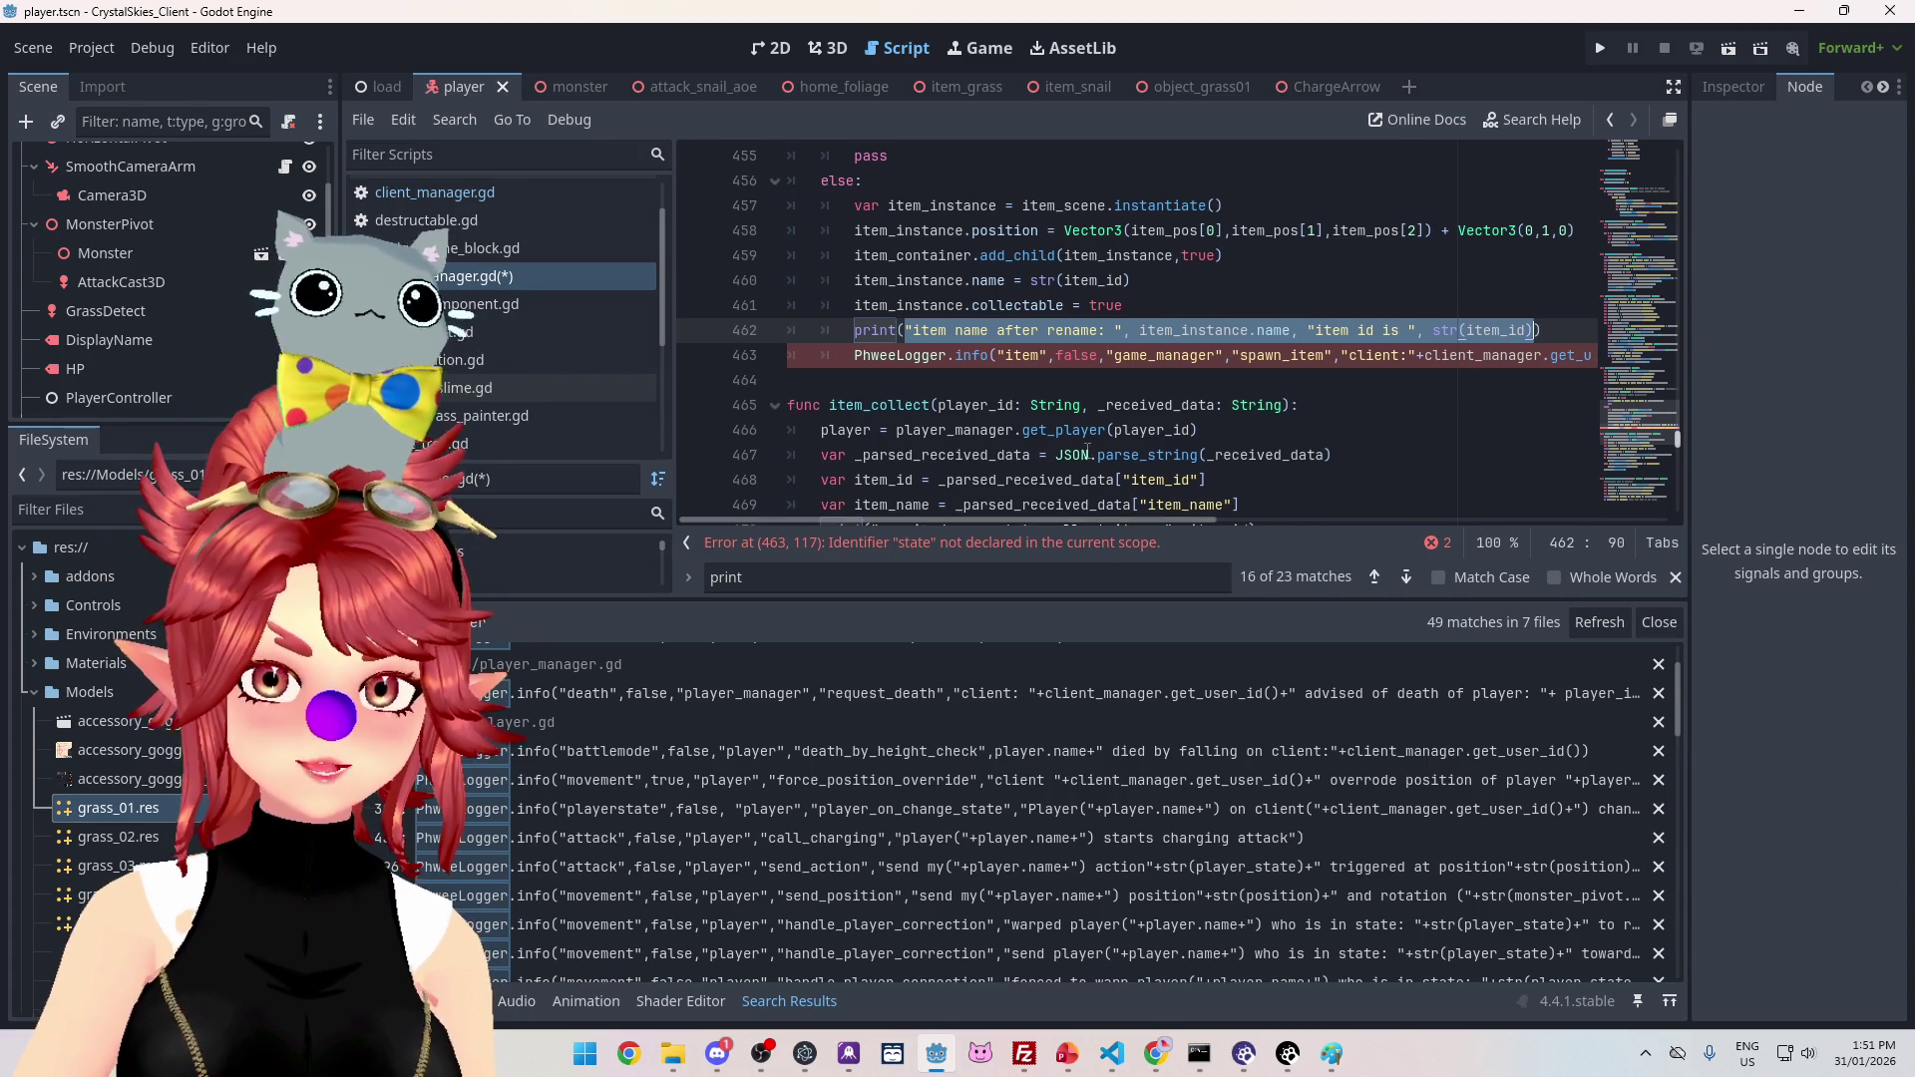
scroll(1038, 399, up, 1)
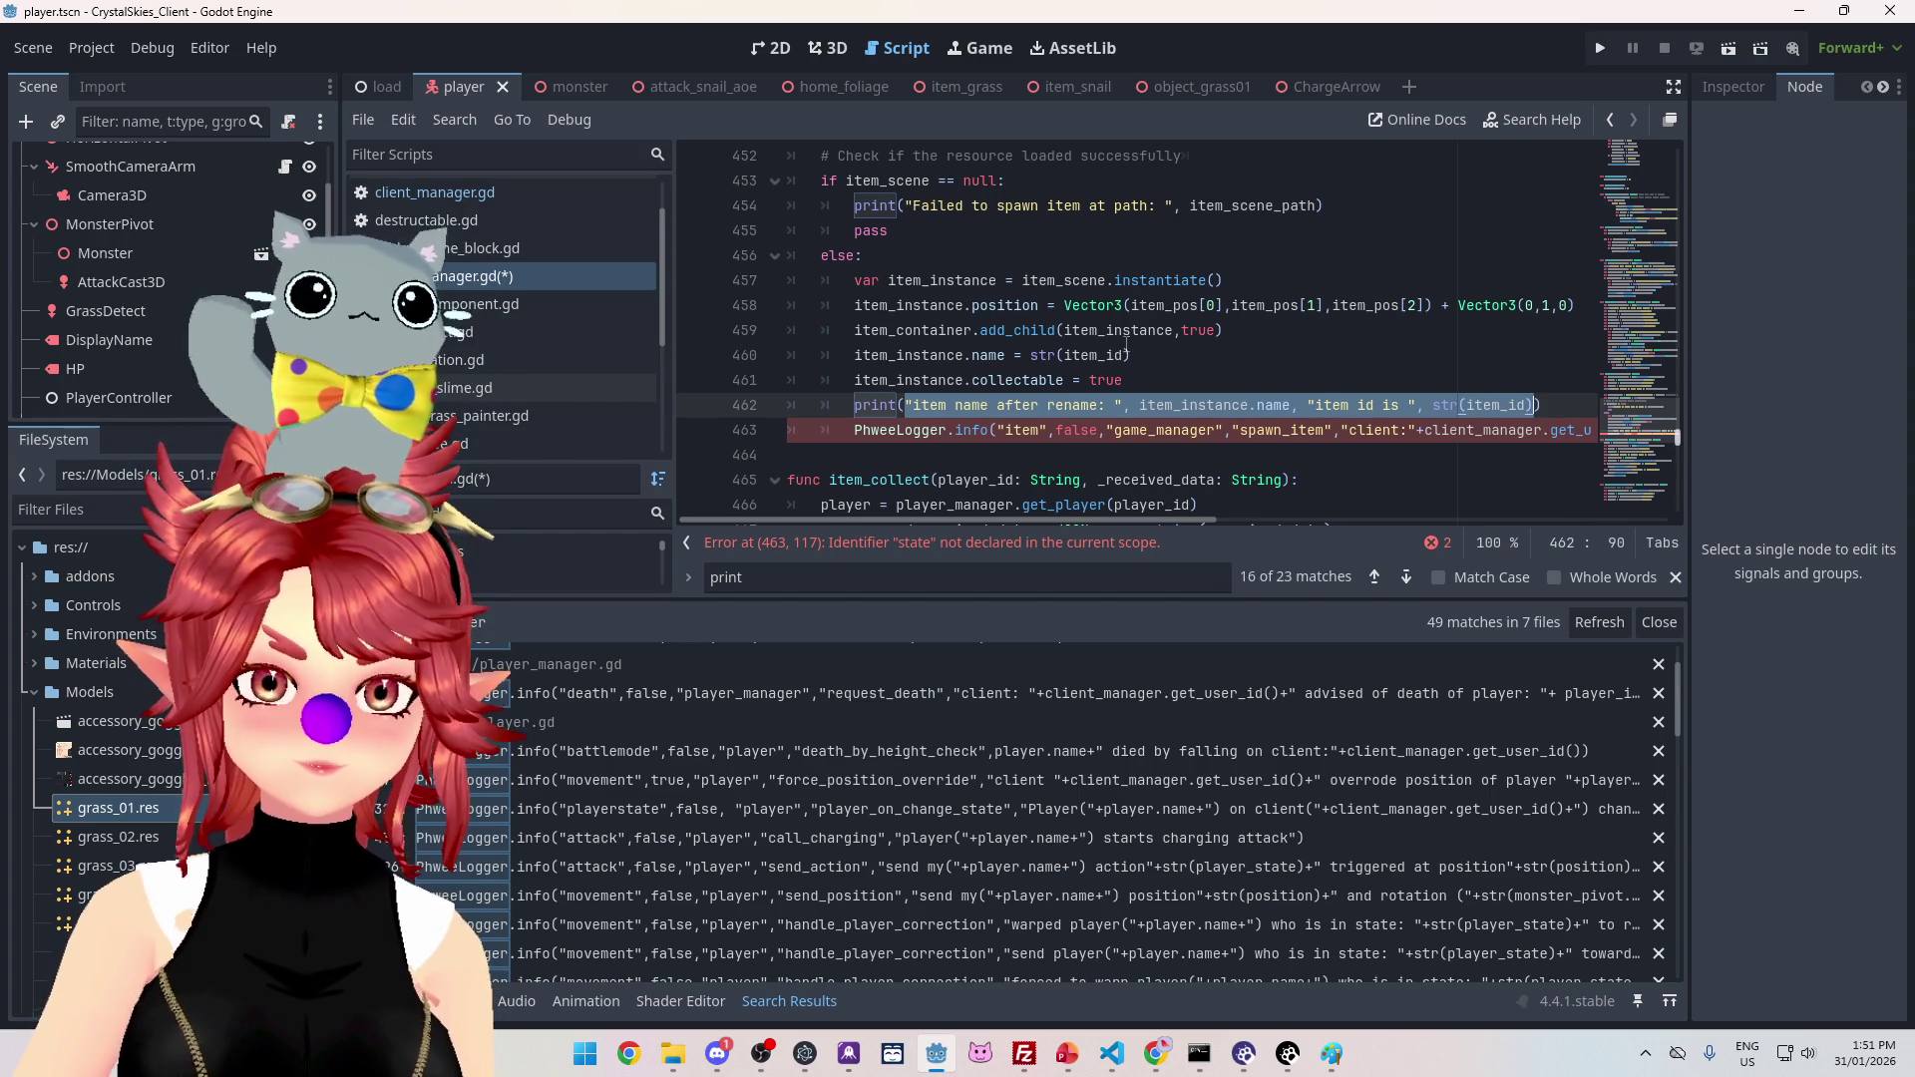
scroll(1130, 344, up, 4)
scroll(1073, 359, down, 1)
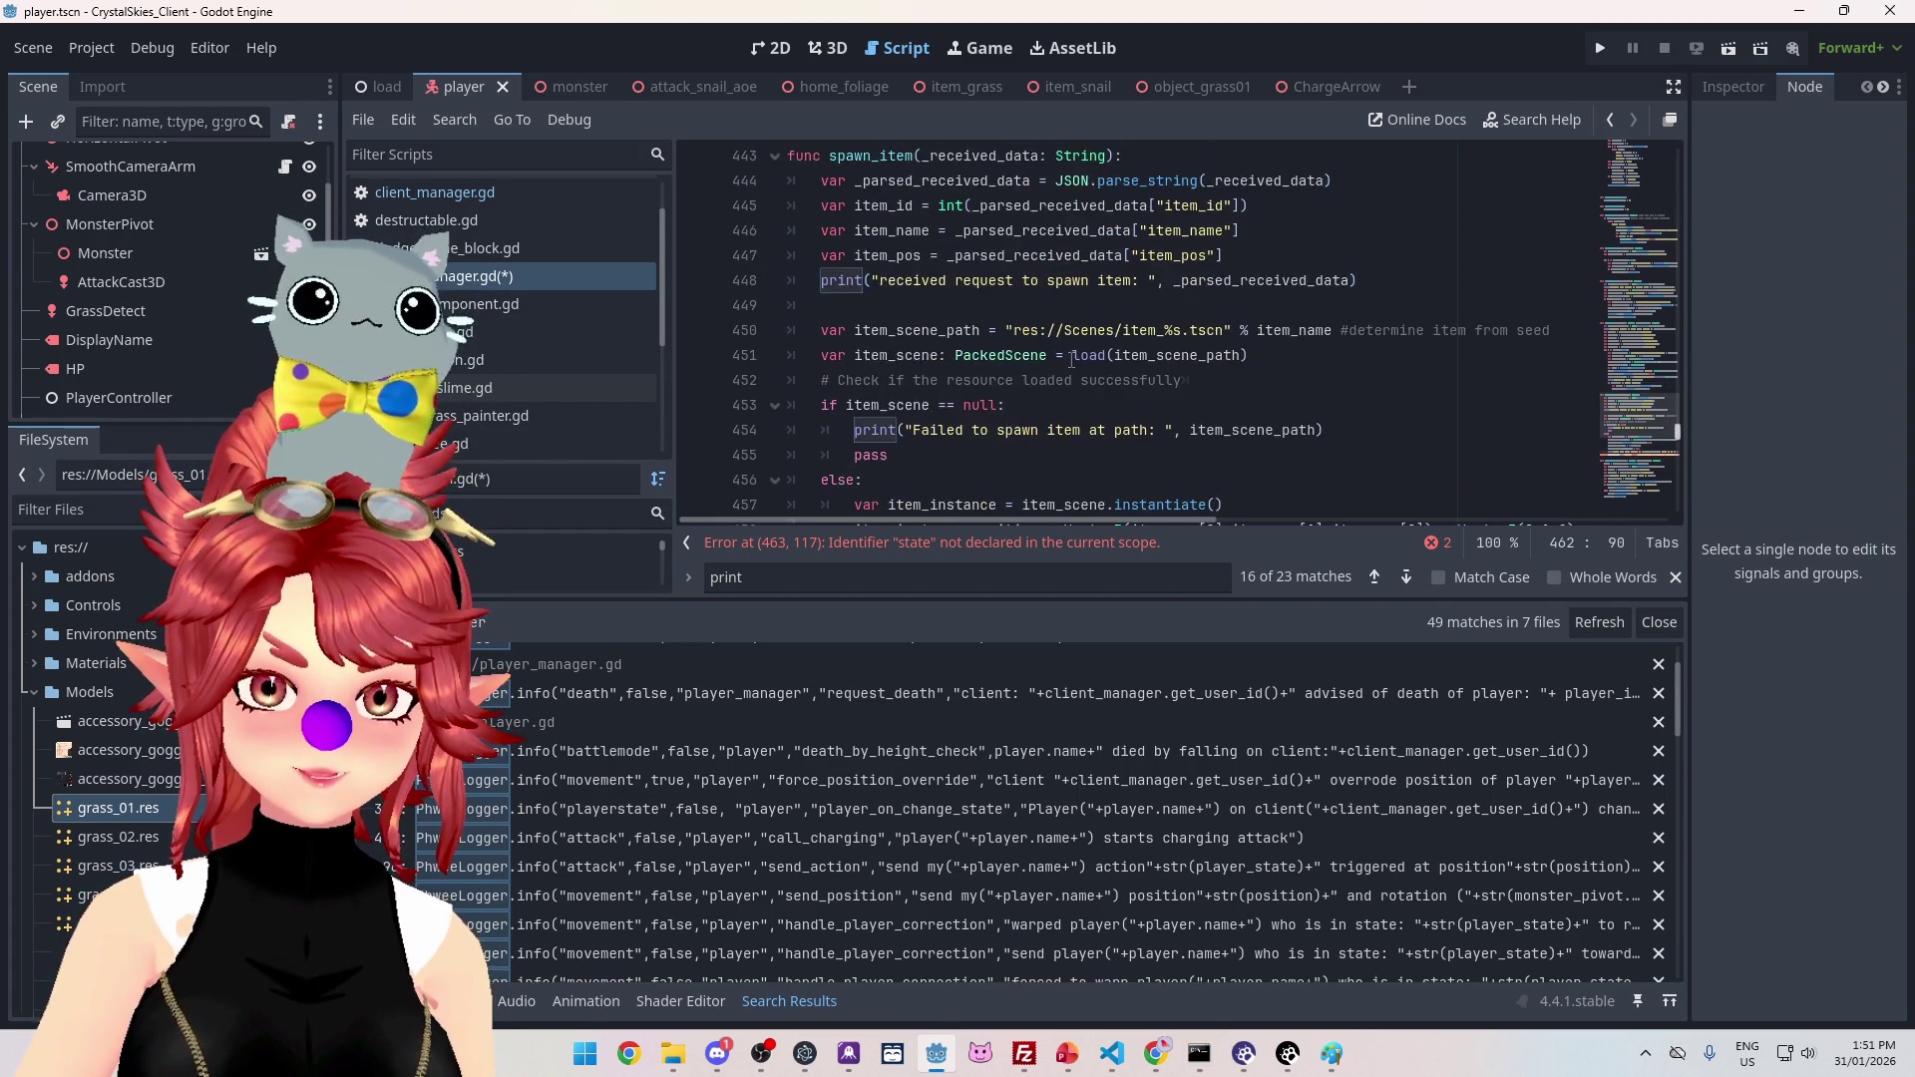
scroll(1072, 360, down, 2)
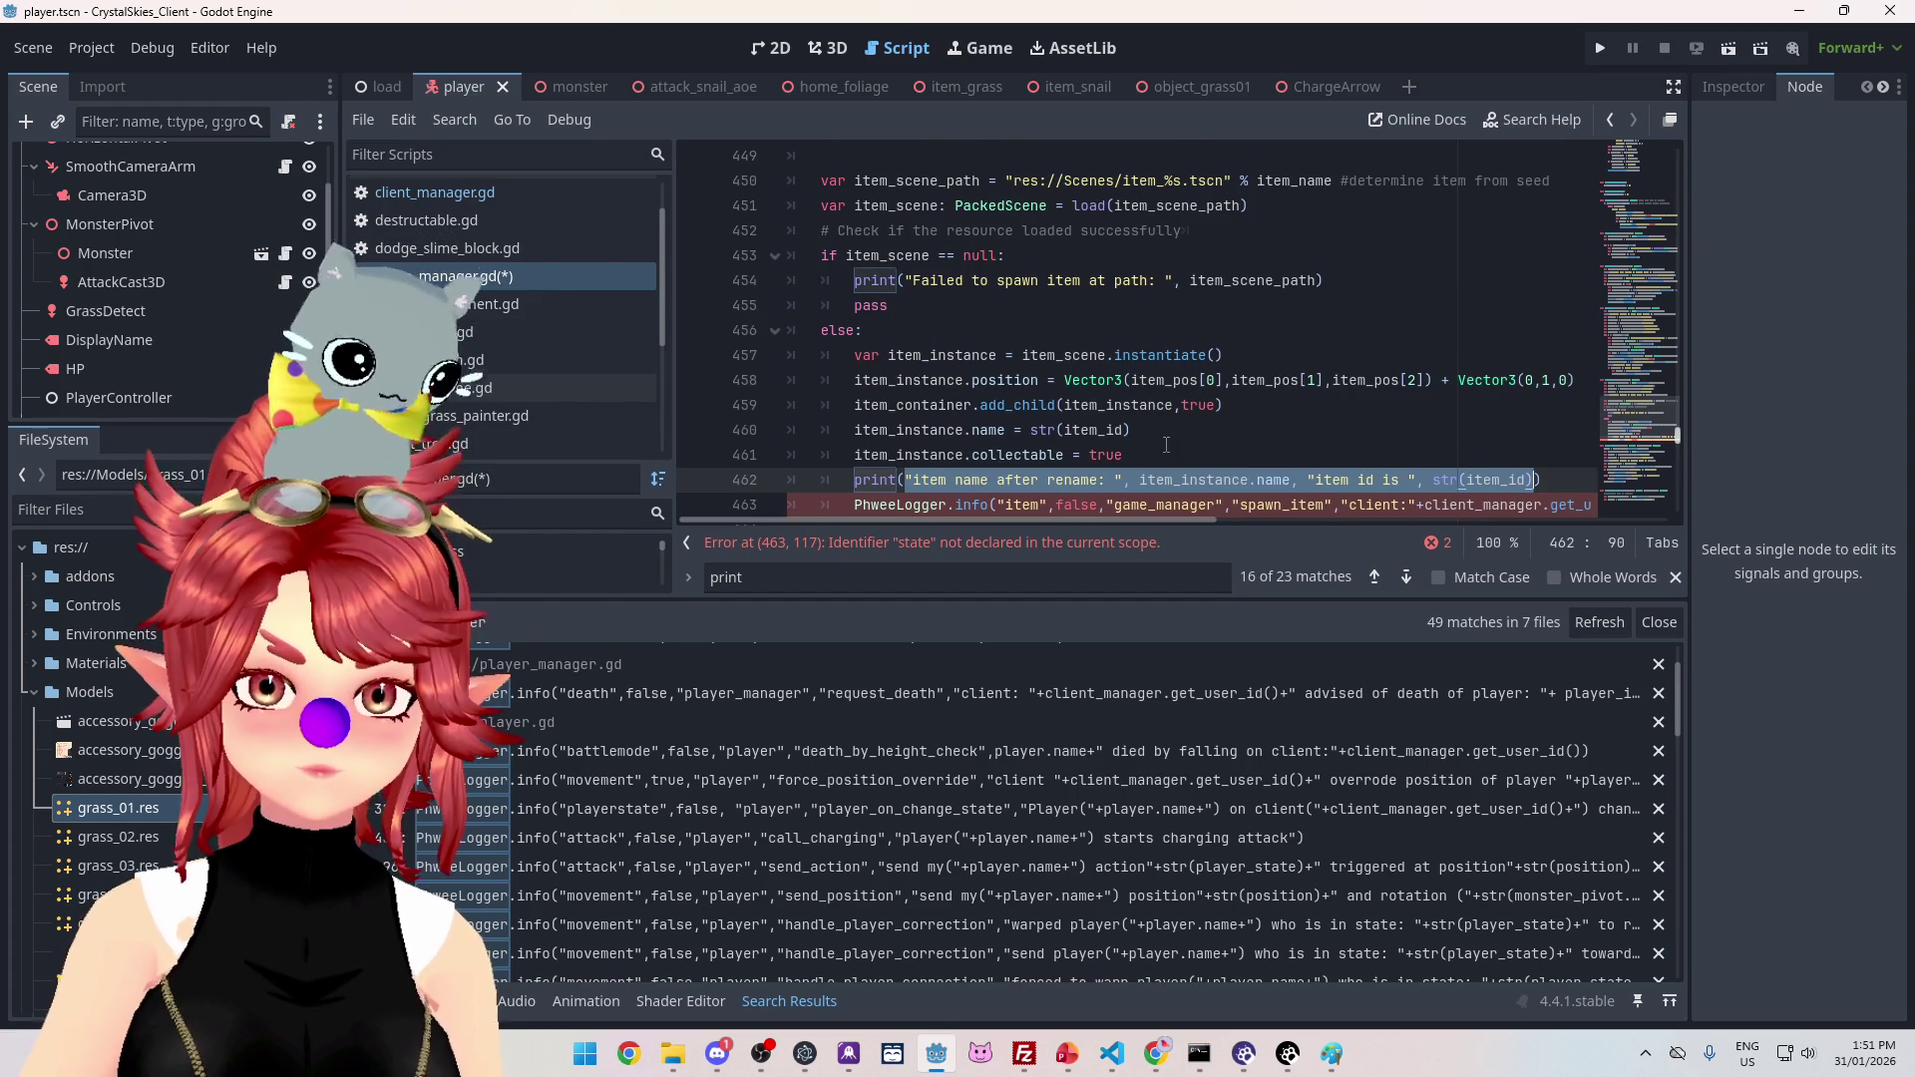
scroll(1289, 392, down, 1)
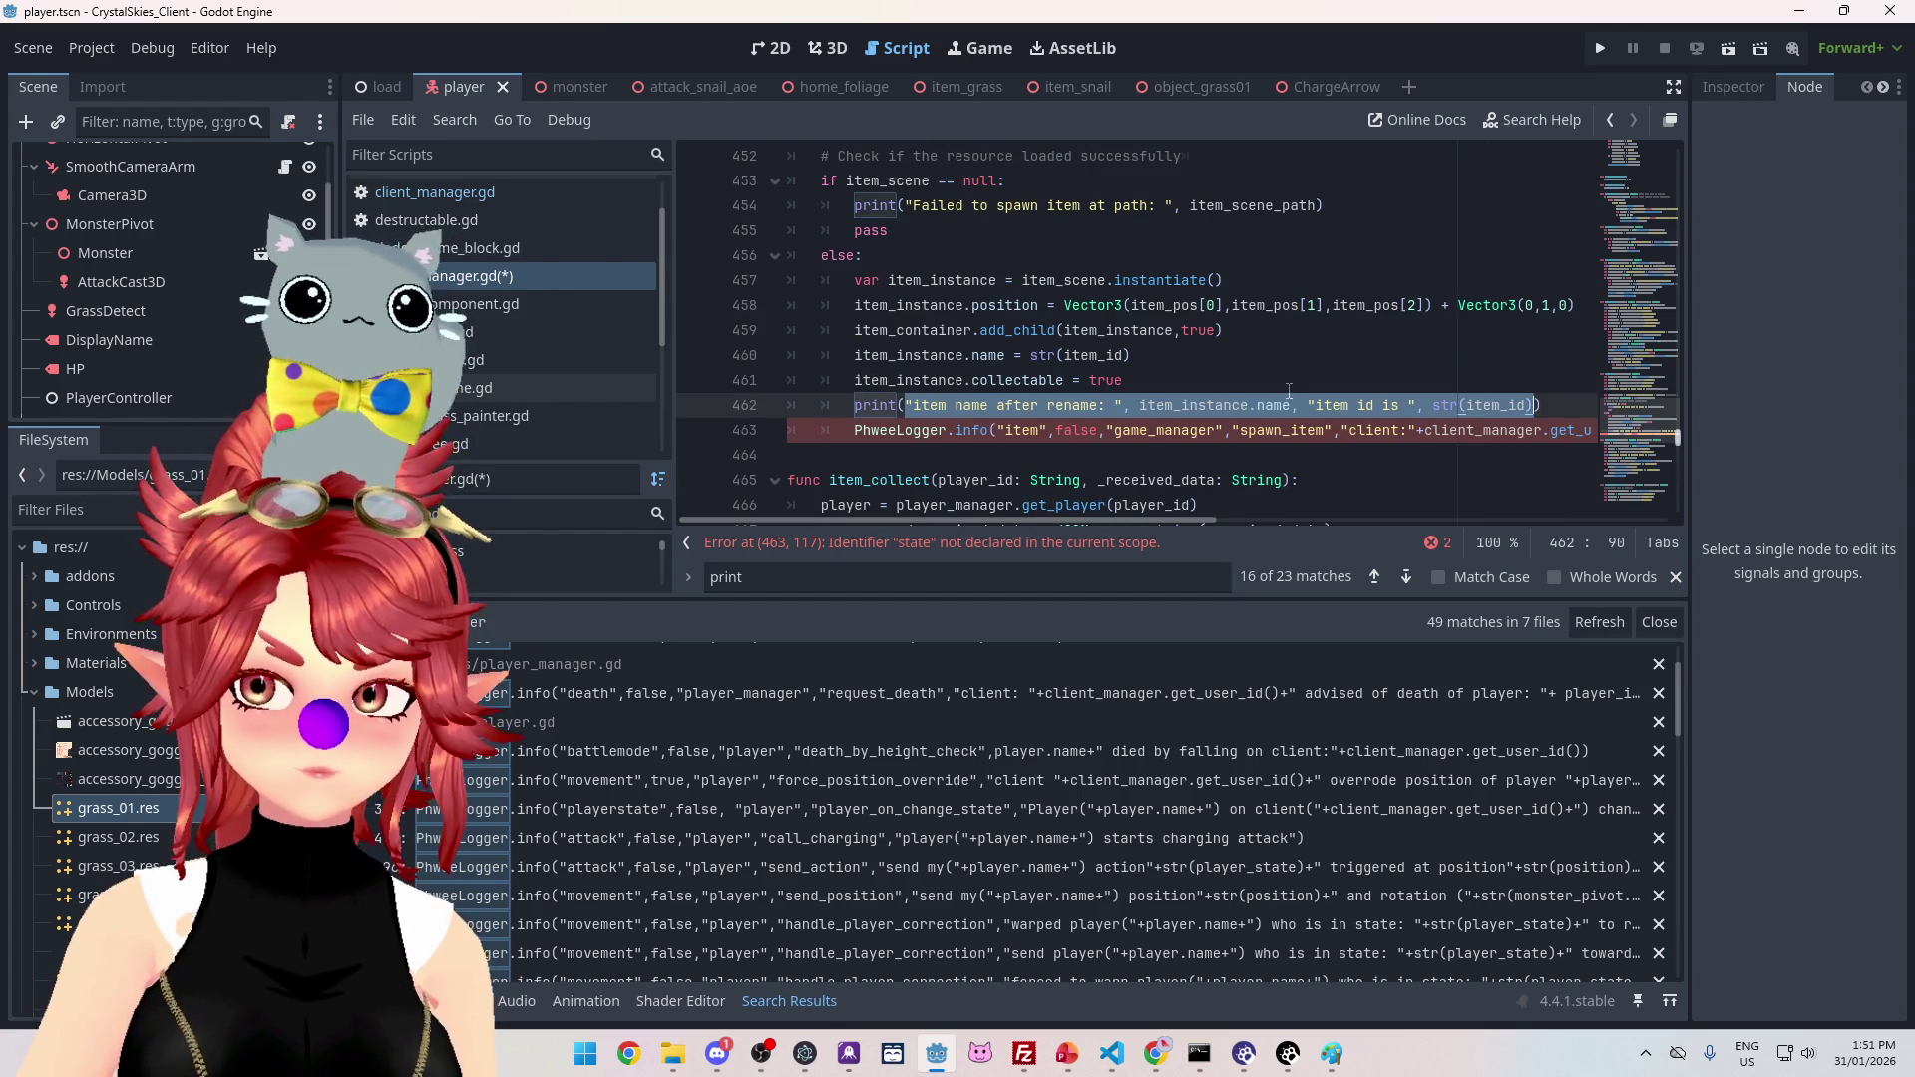
drag(1176, 518, 1414, 520)
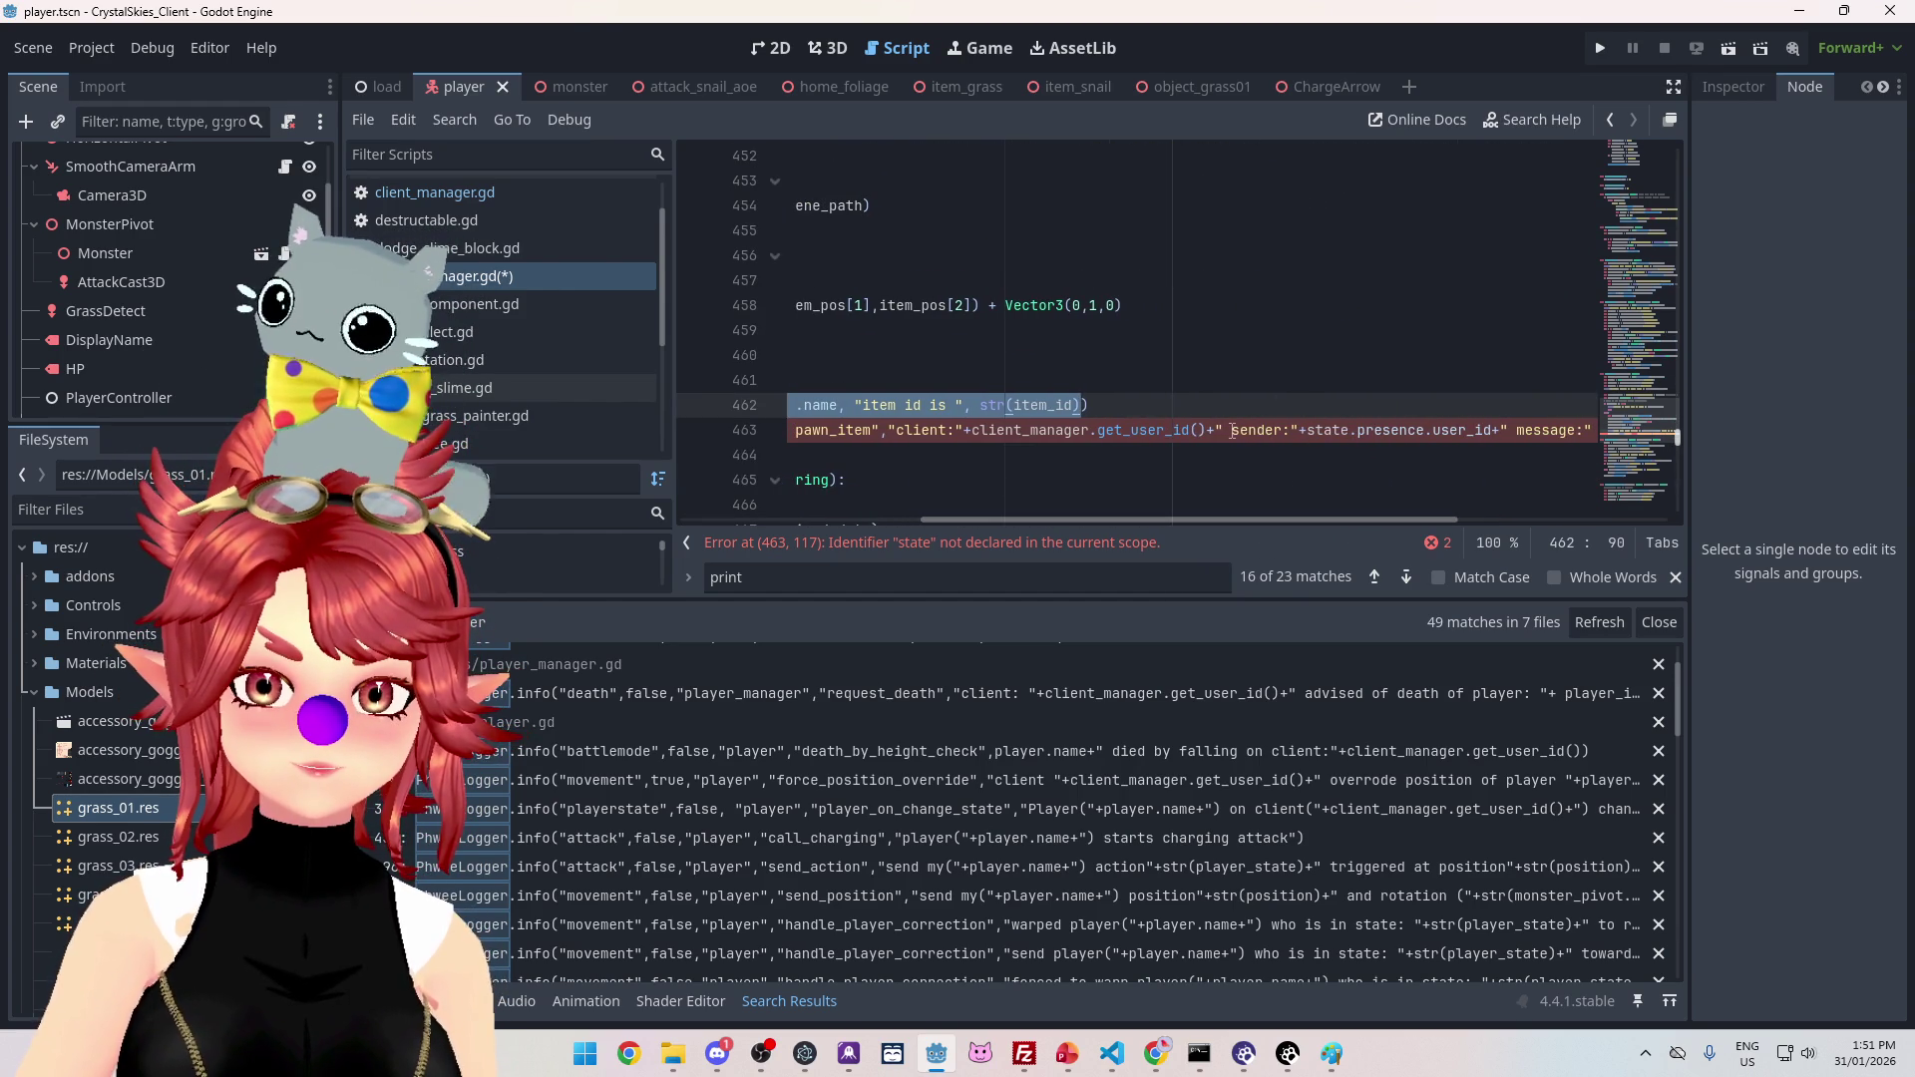
click(1232, 430)
drag(1234, 430, 1586, 437)
text("item name after rename: ", item_instance.name, "item id is ", str(item_id))
Step: Remove the extra space and replace the message's commas with + concatenation
mouse_move(1167, 516)
mouse_down()
mouse_move(980, 513)
mouse_move(995, 515)
mouse_up()
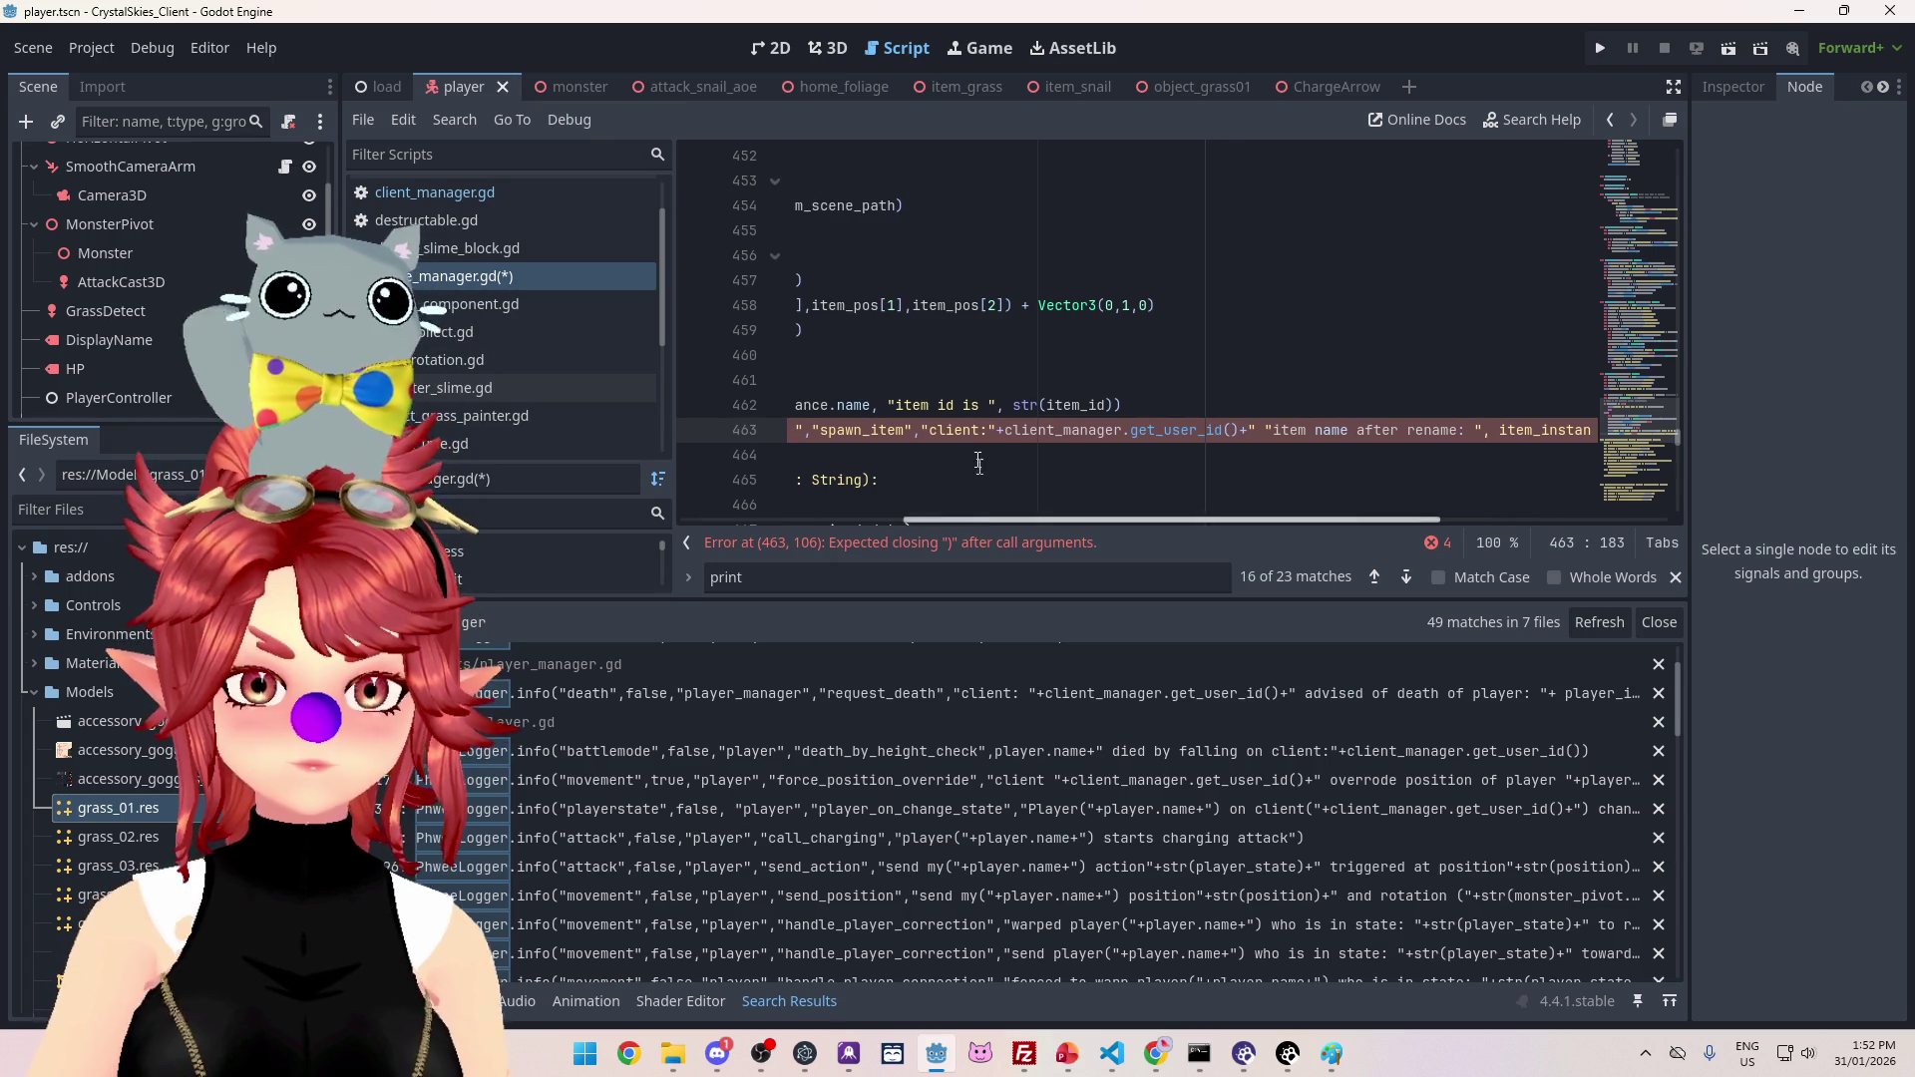
click(1250, 430)
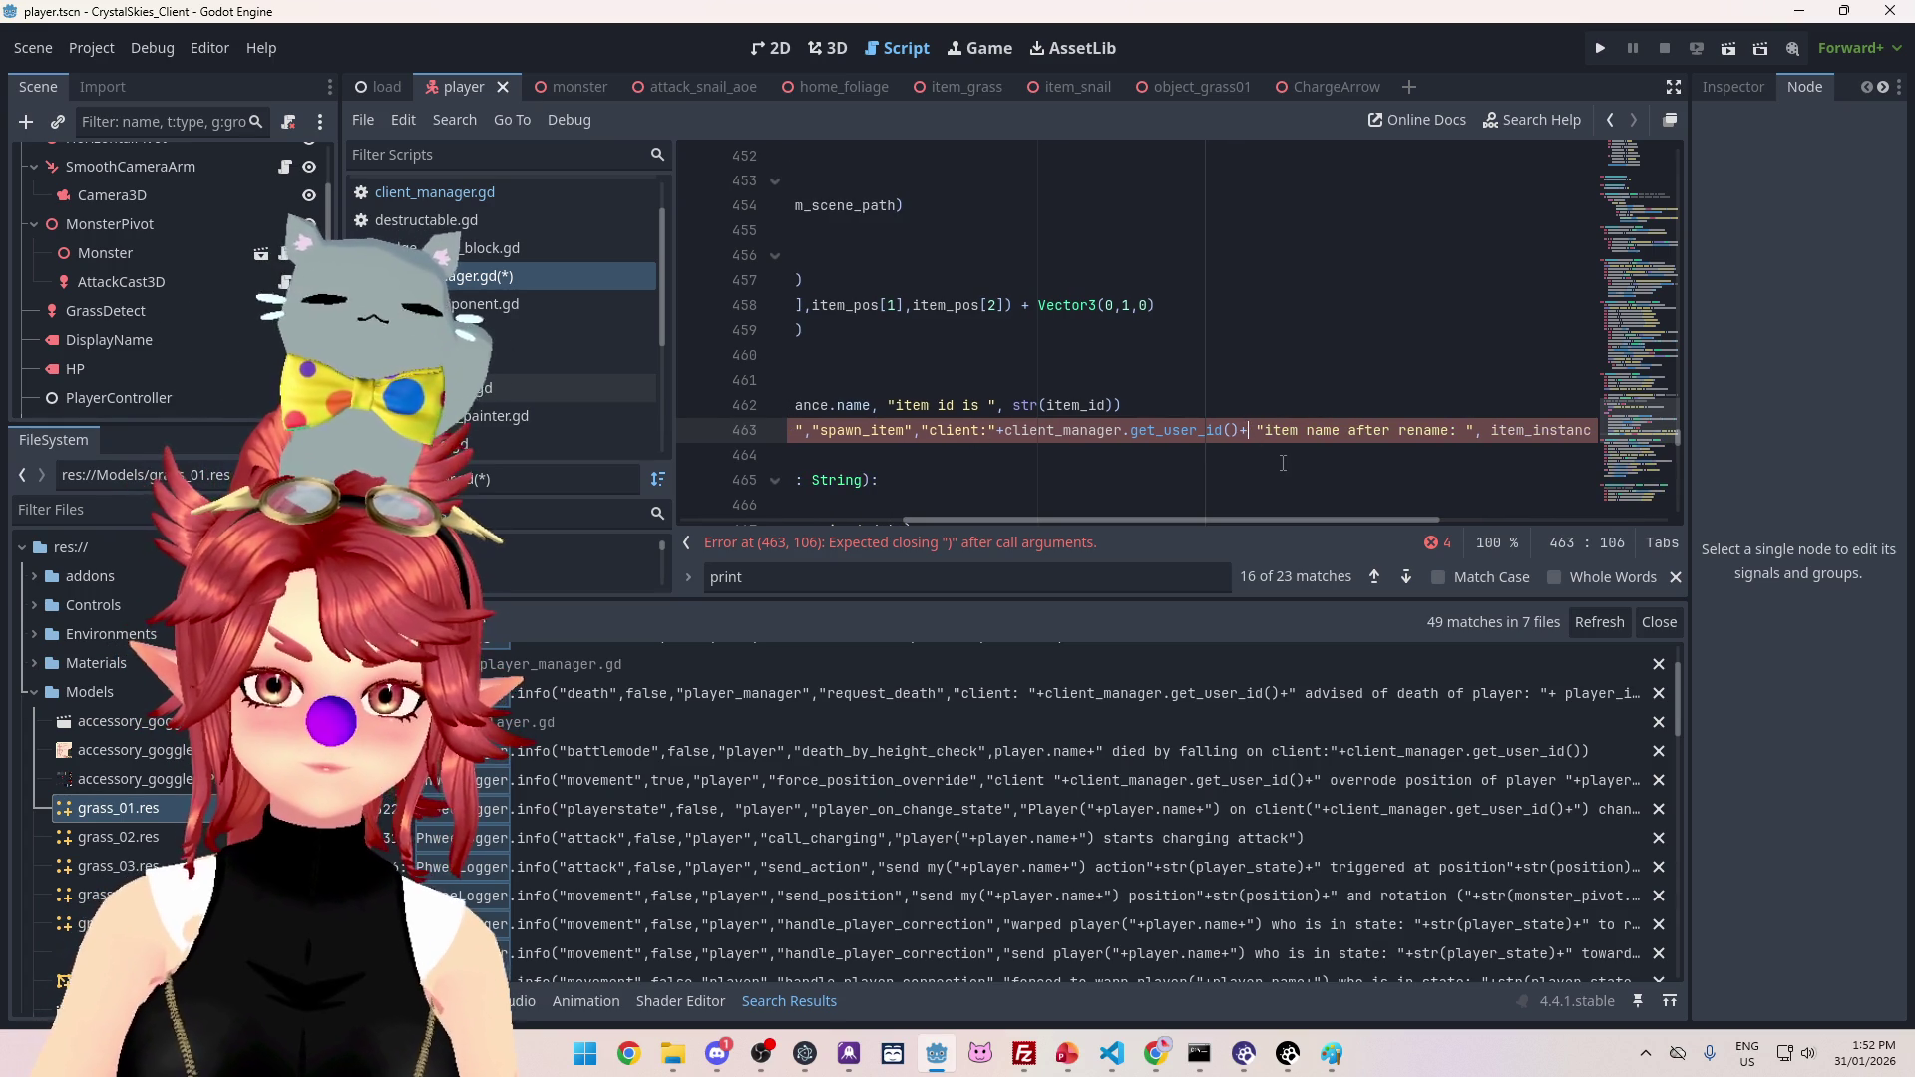
key(Delete)
click(1259, 430)
mouse_move(1291, 520)
mouse_down()
mouse_move(1463, 535)
mouse_move(1080, 505)
mouse_move(1352, 514)
mouse_up()
click(1367, 431)
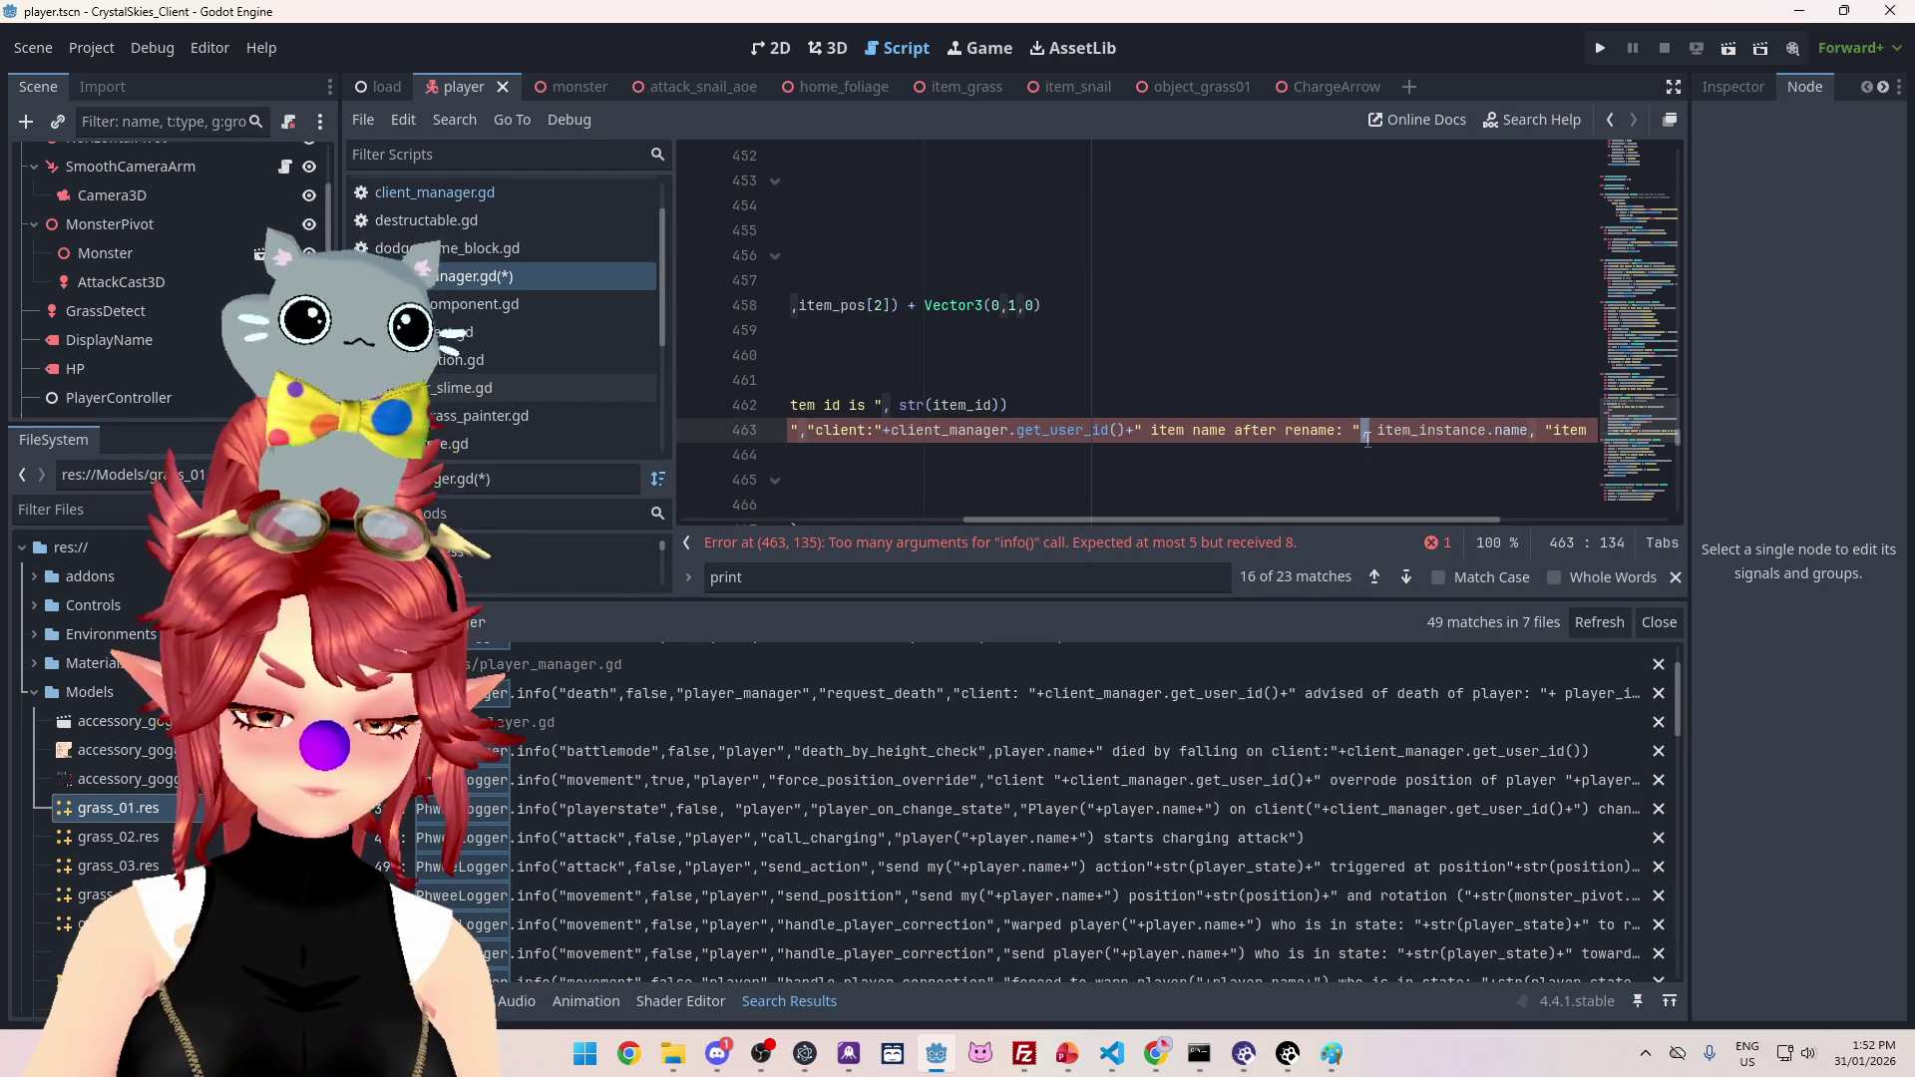
key(Delete)
key(Delete)
text(+)
key(shift+Right)
key(shift+Right)
text(+)
scroll(1341, 462, right, 5)
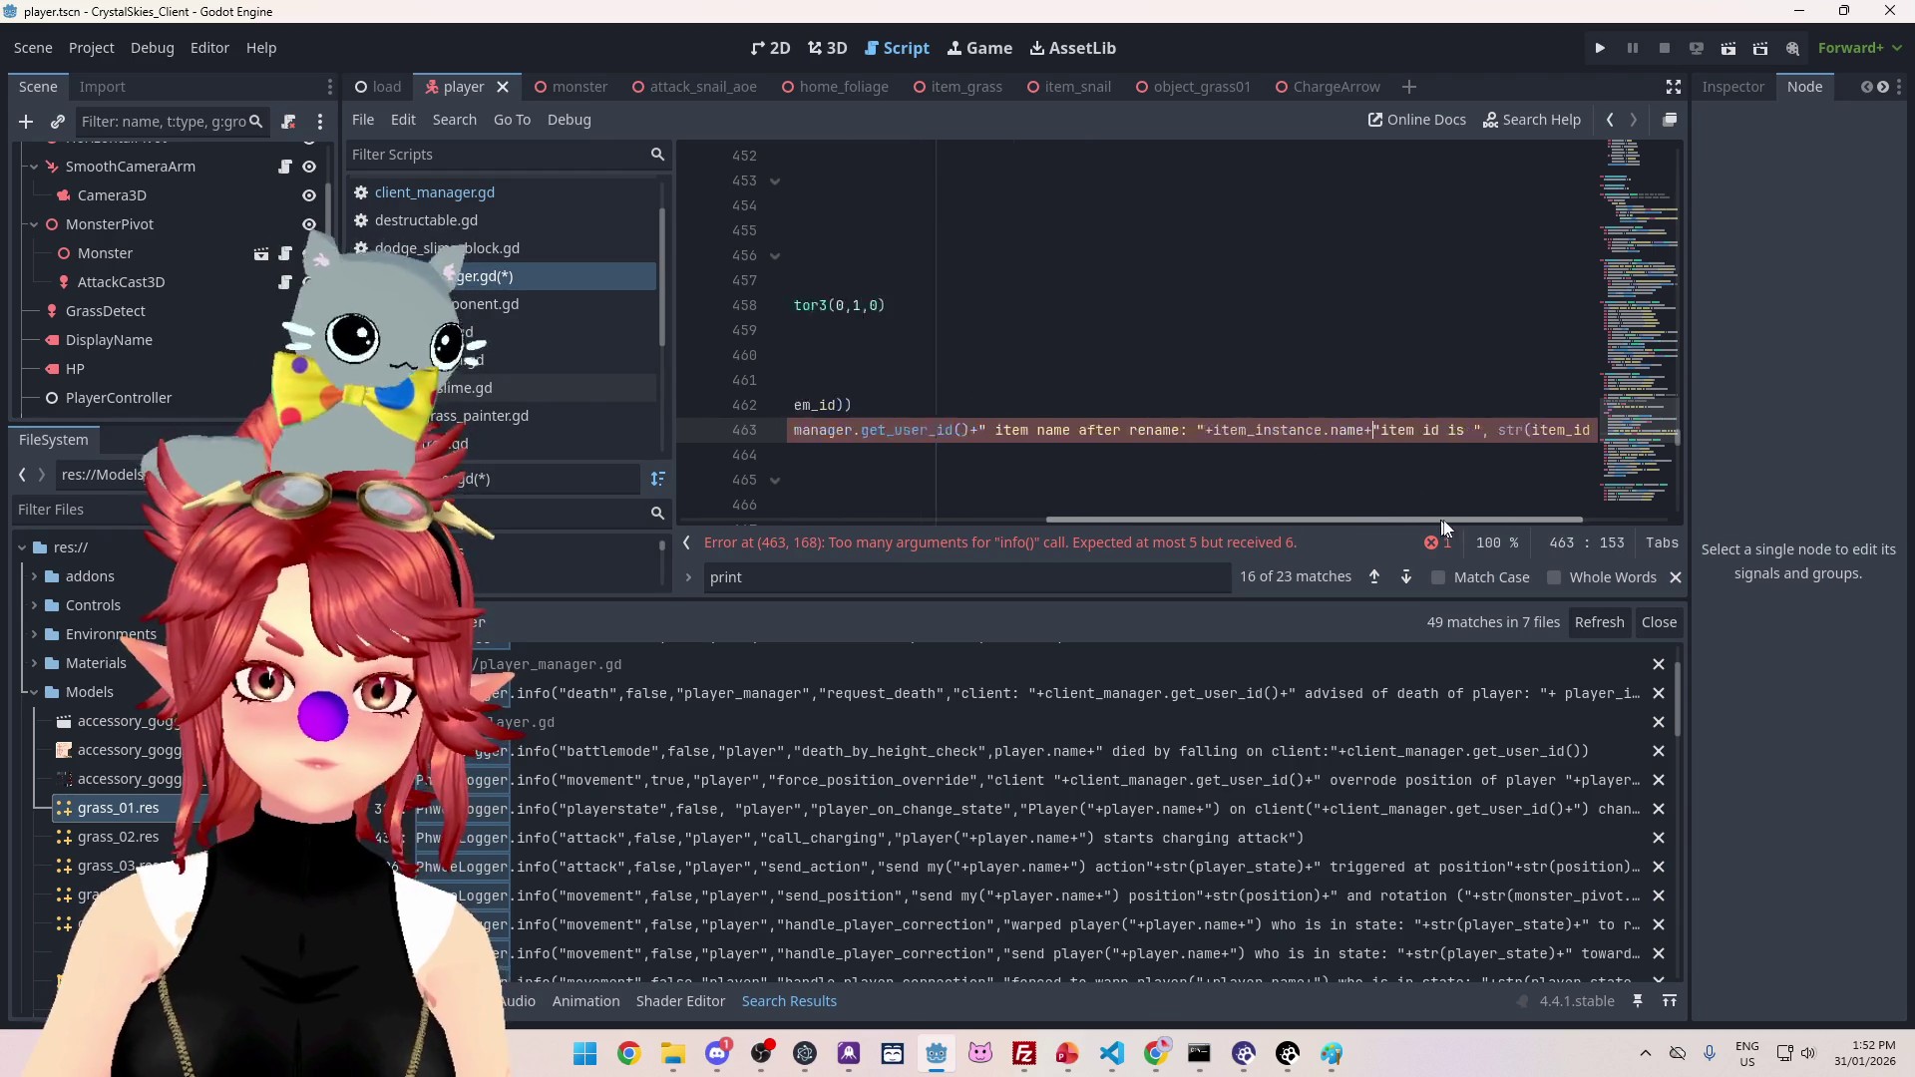
text(+)
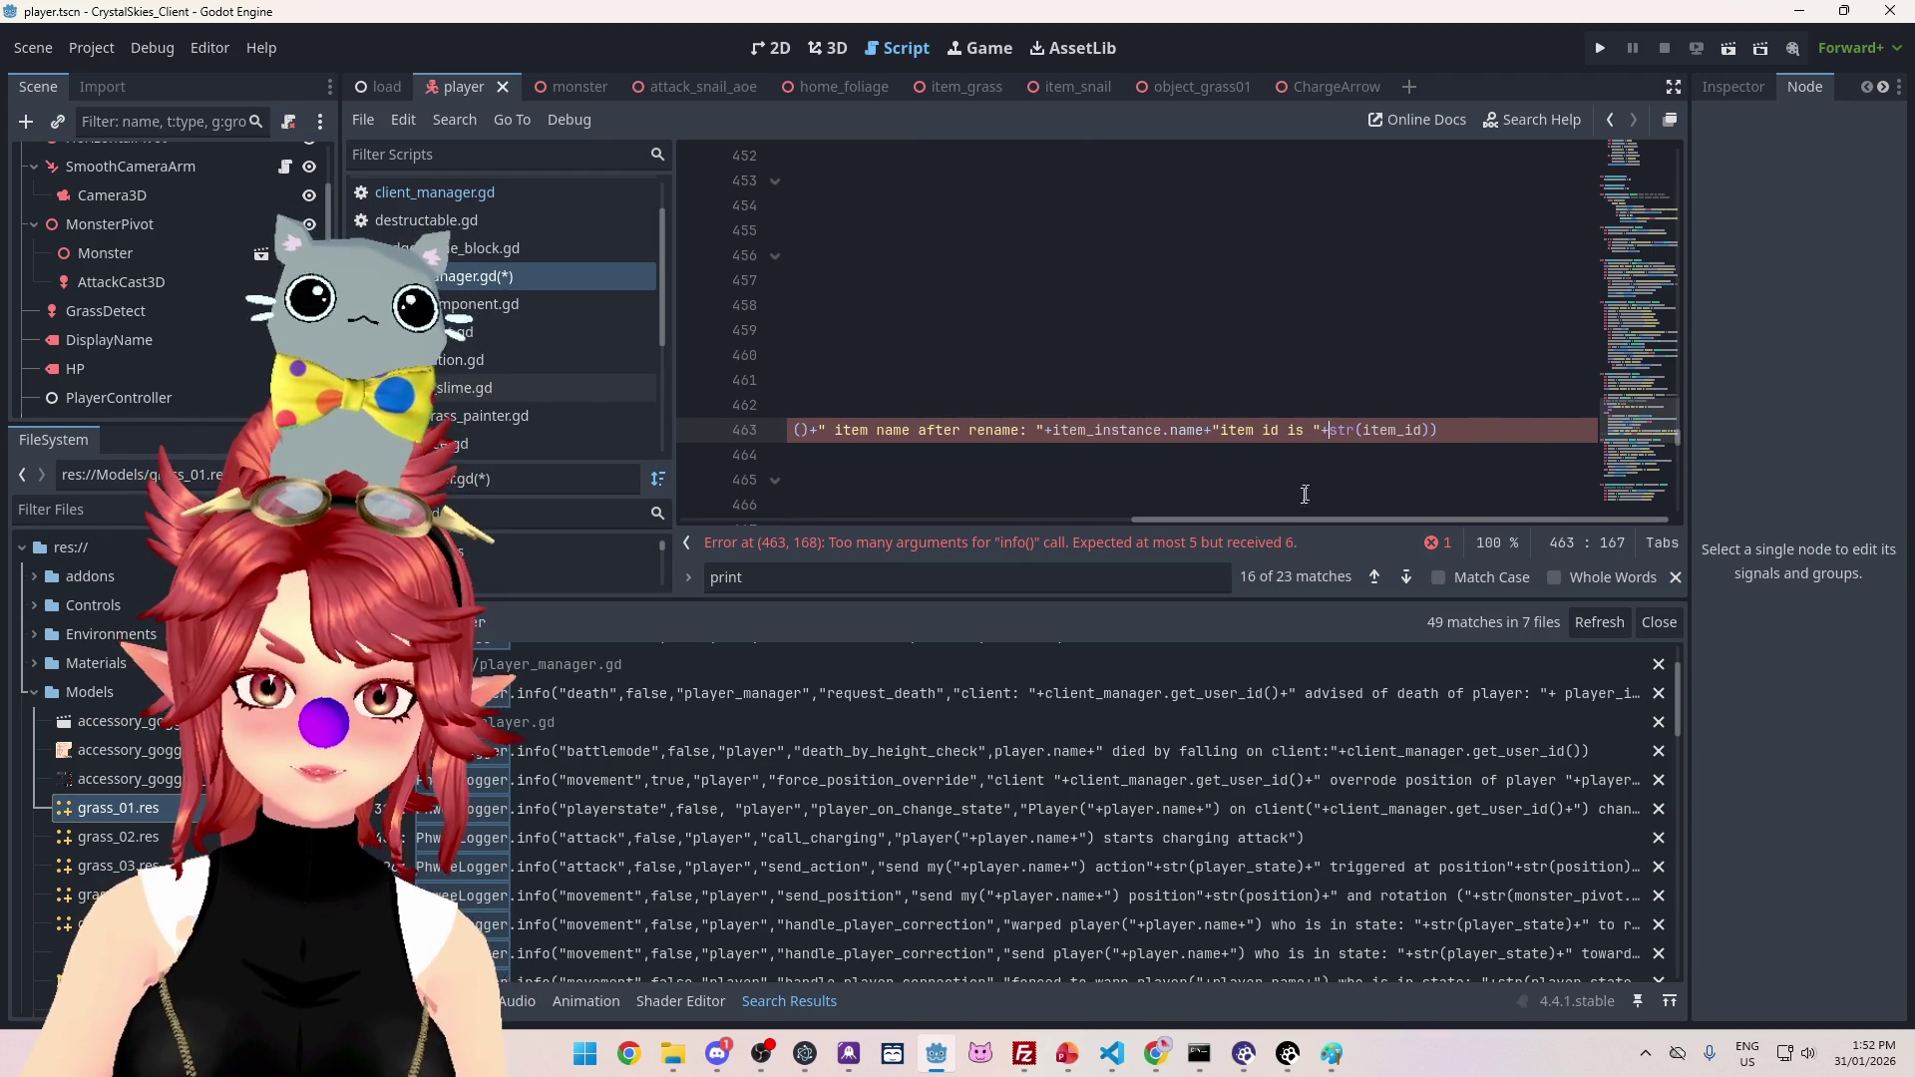
Step: Delete the now-redundant print statement on line 462
drag(1396, 519, 927, 519)
key(Up)
key(Up)
key(Up)
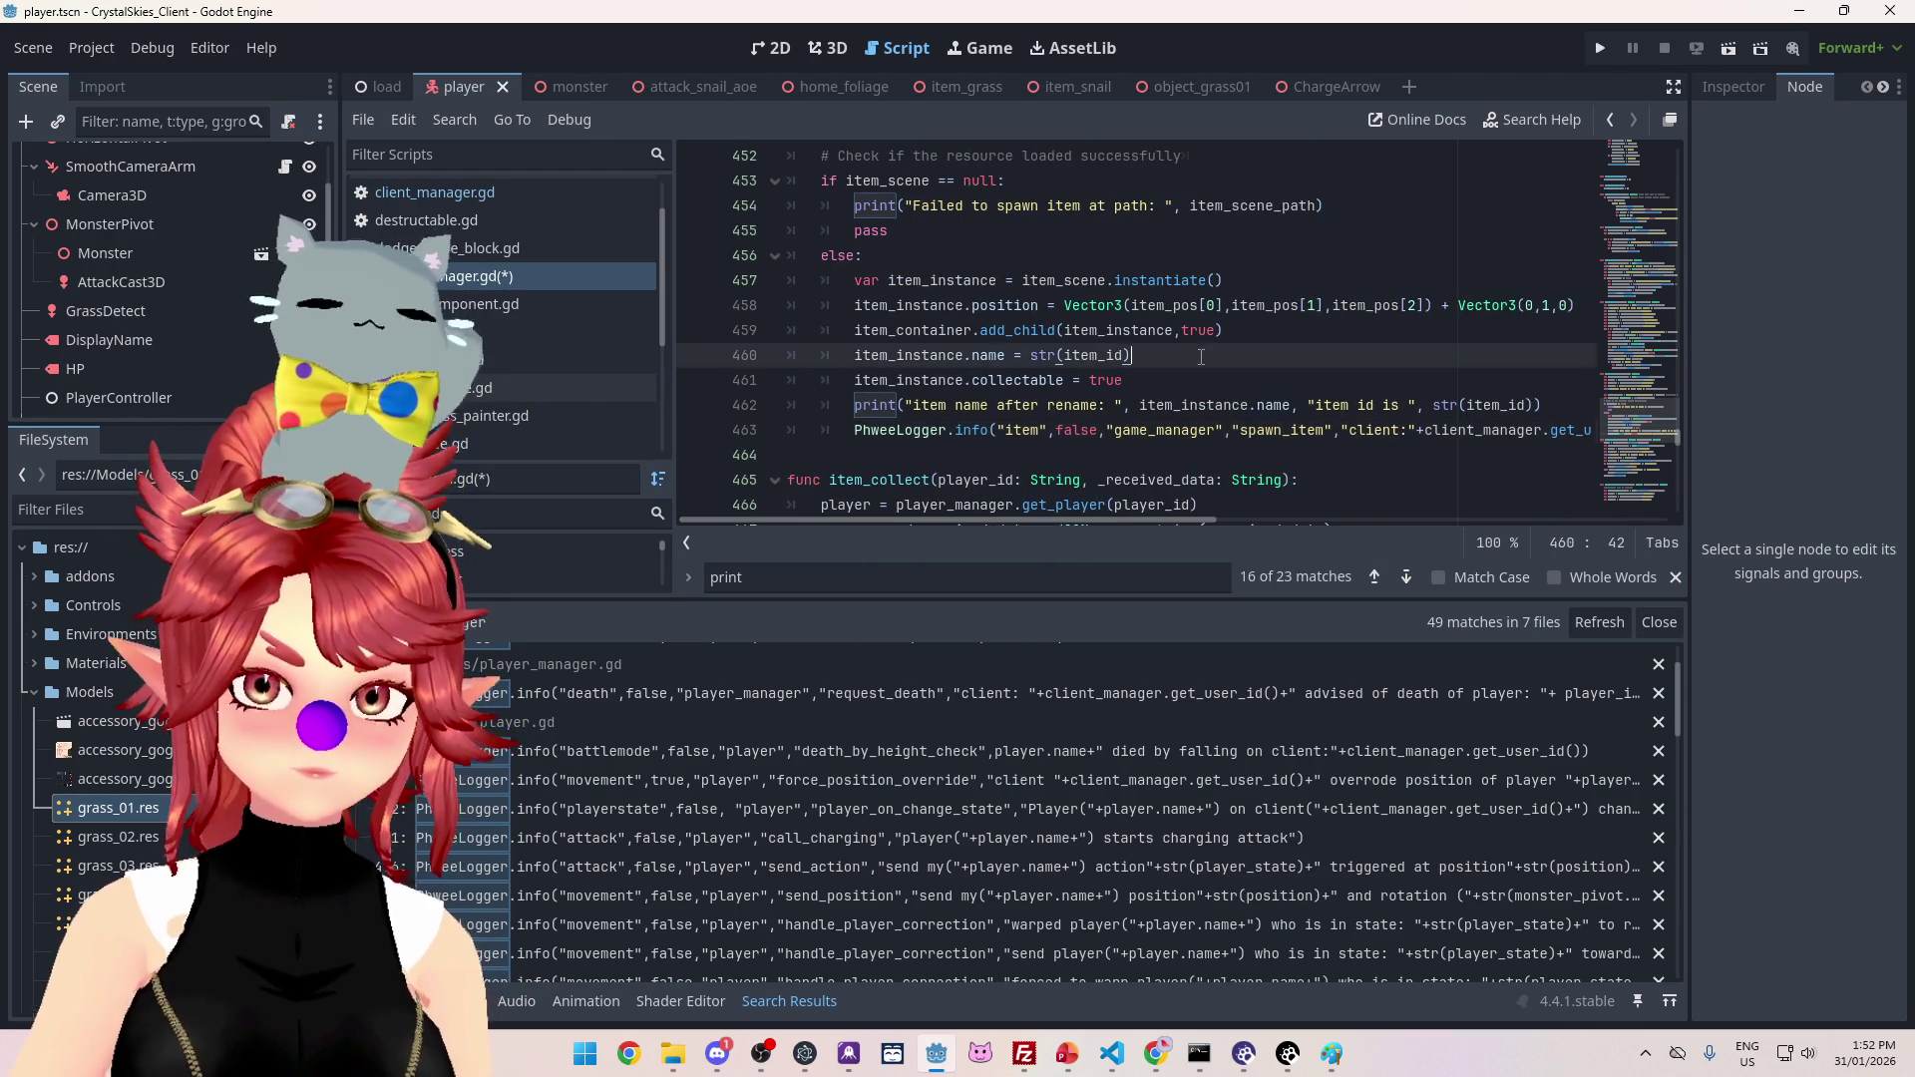
drag(1553, 408, 787, 408)
key(BackSpace)
key(BackSpace)
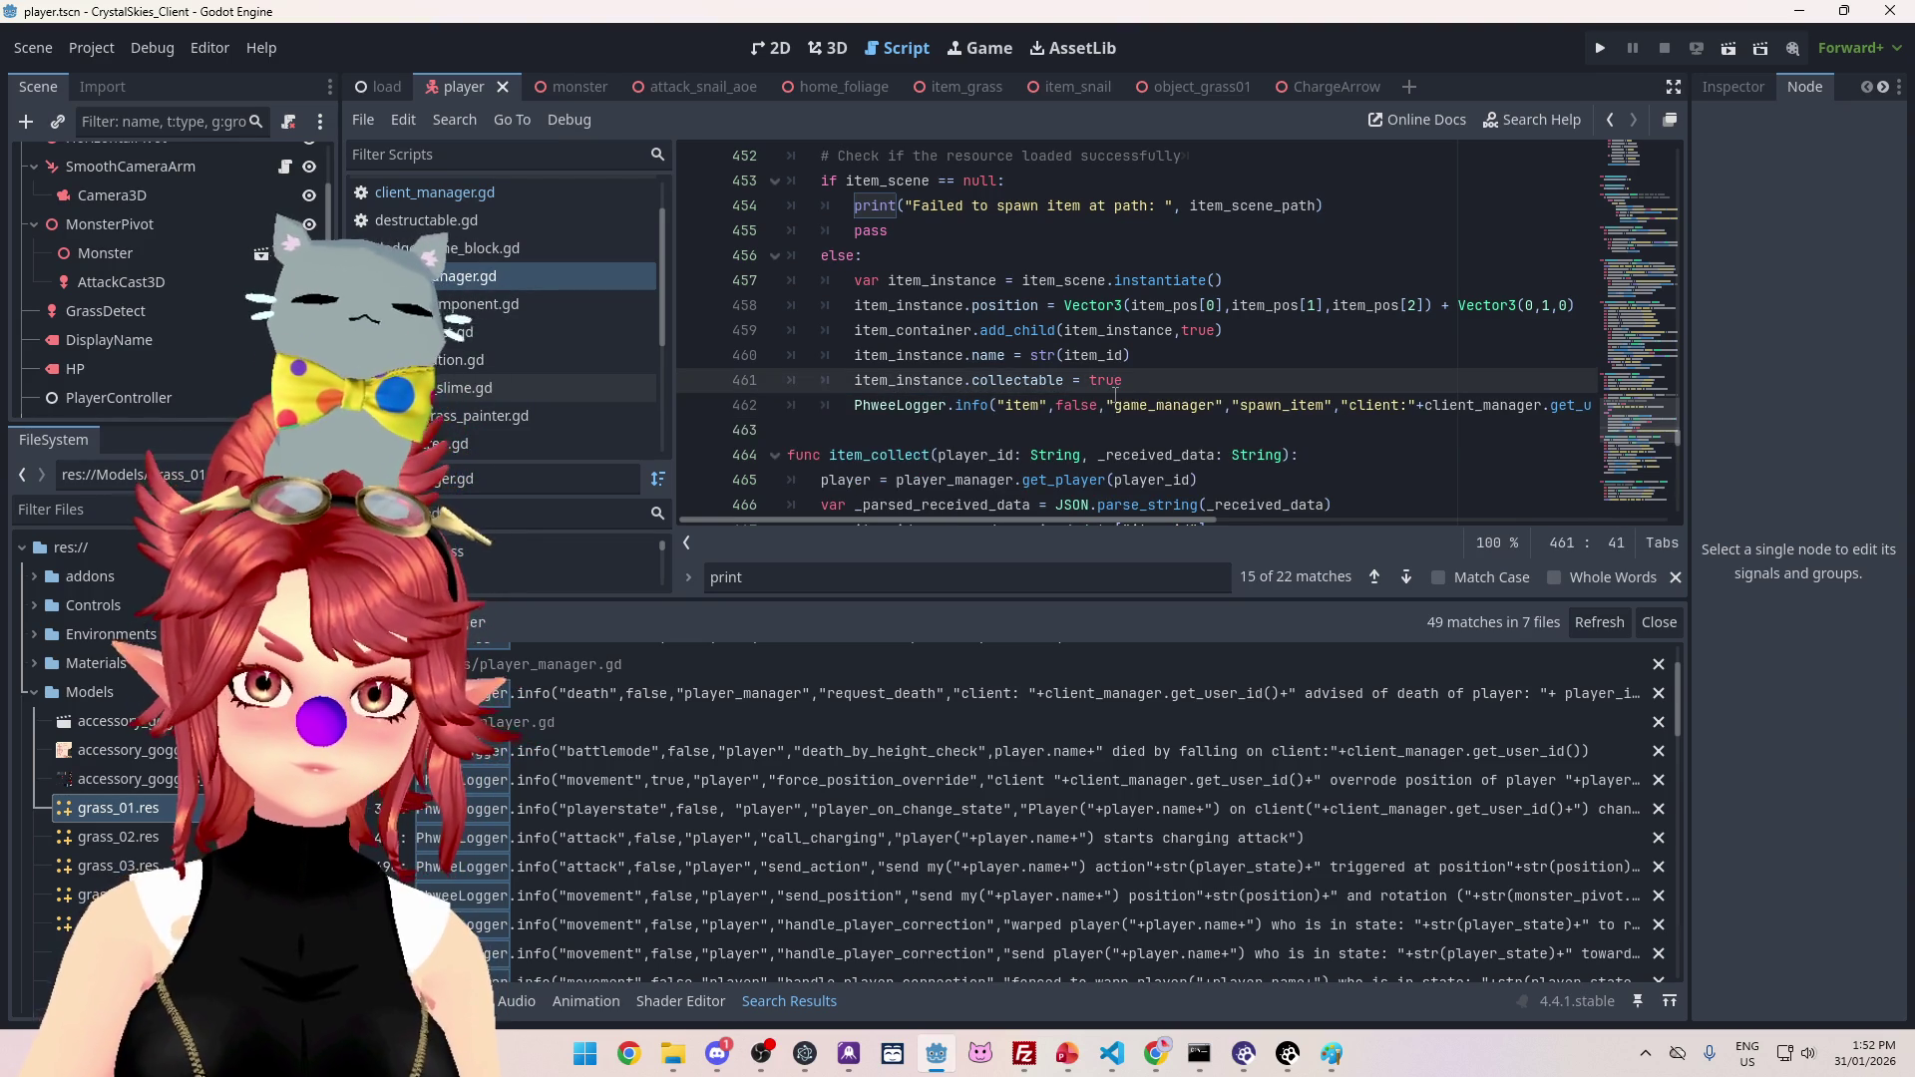
scroll(1116, 351, up, 1)
scroll(1126, 372, down, 1)
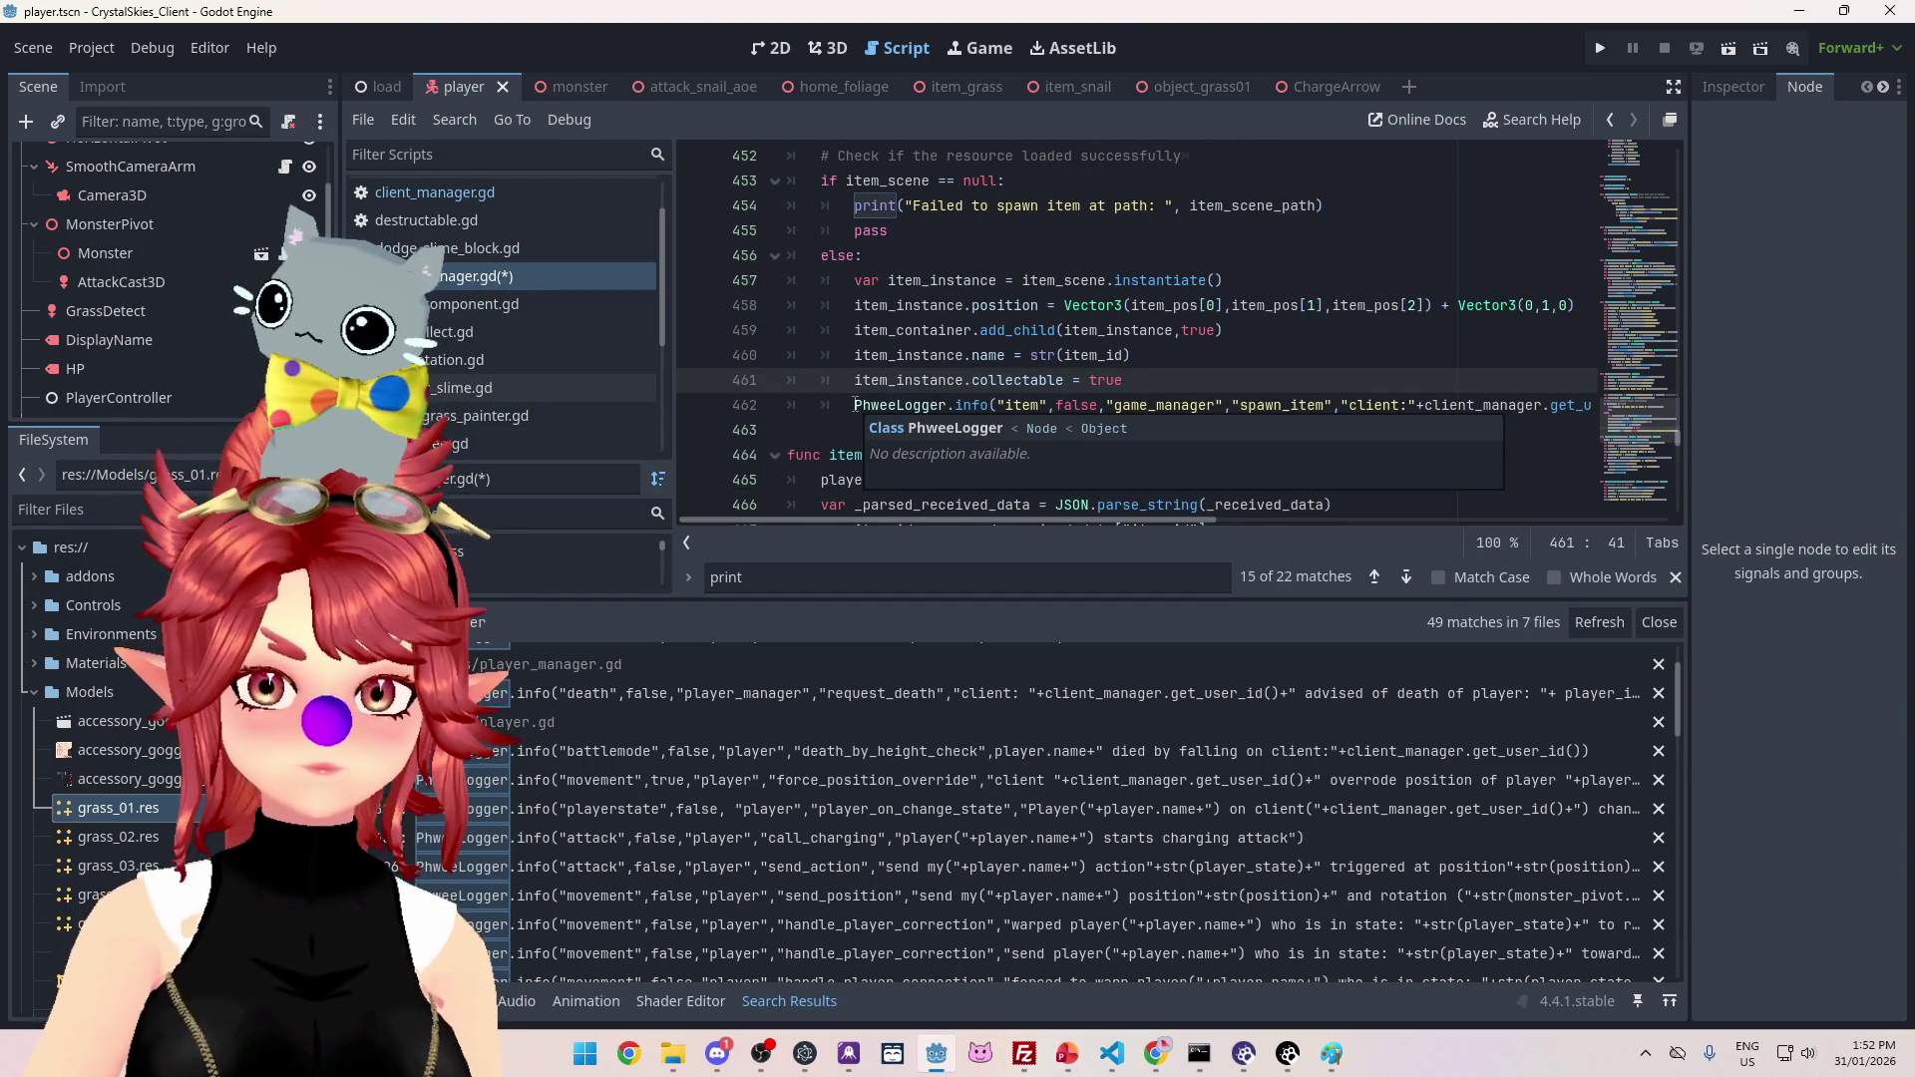
scroll(1064, 250, up, 2)
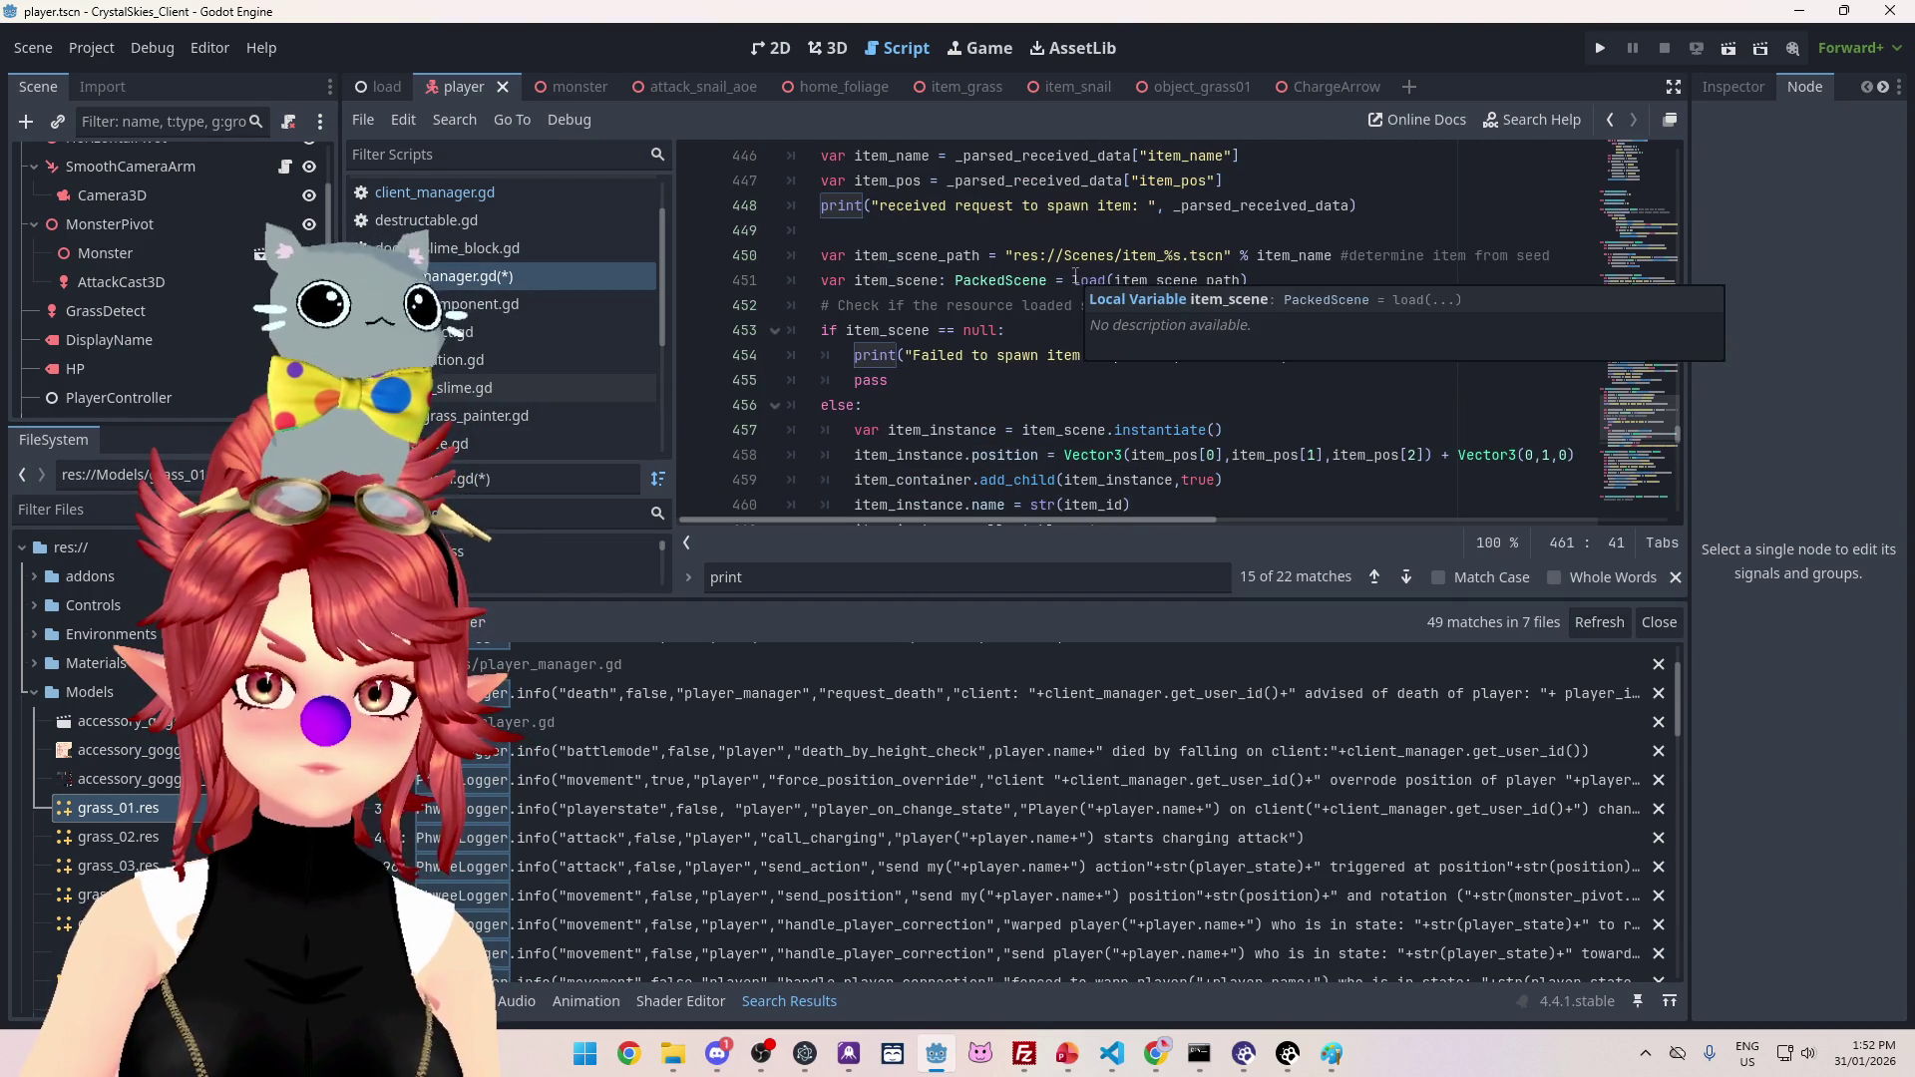
scroll(984, 275, down, 2)
scroll(987, 277, up, 2)
scroll(999, 279, down, 1)
scroll(1003, 289, down, 1)
drag(856, 405, 1656, 405)
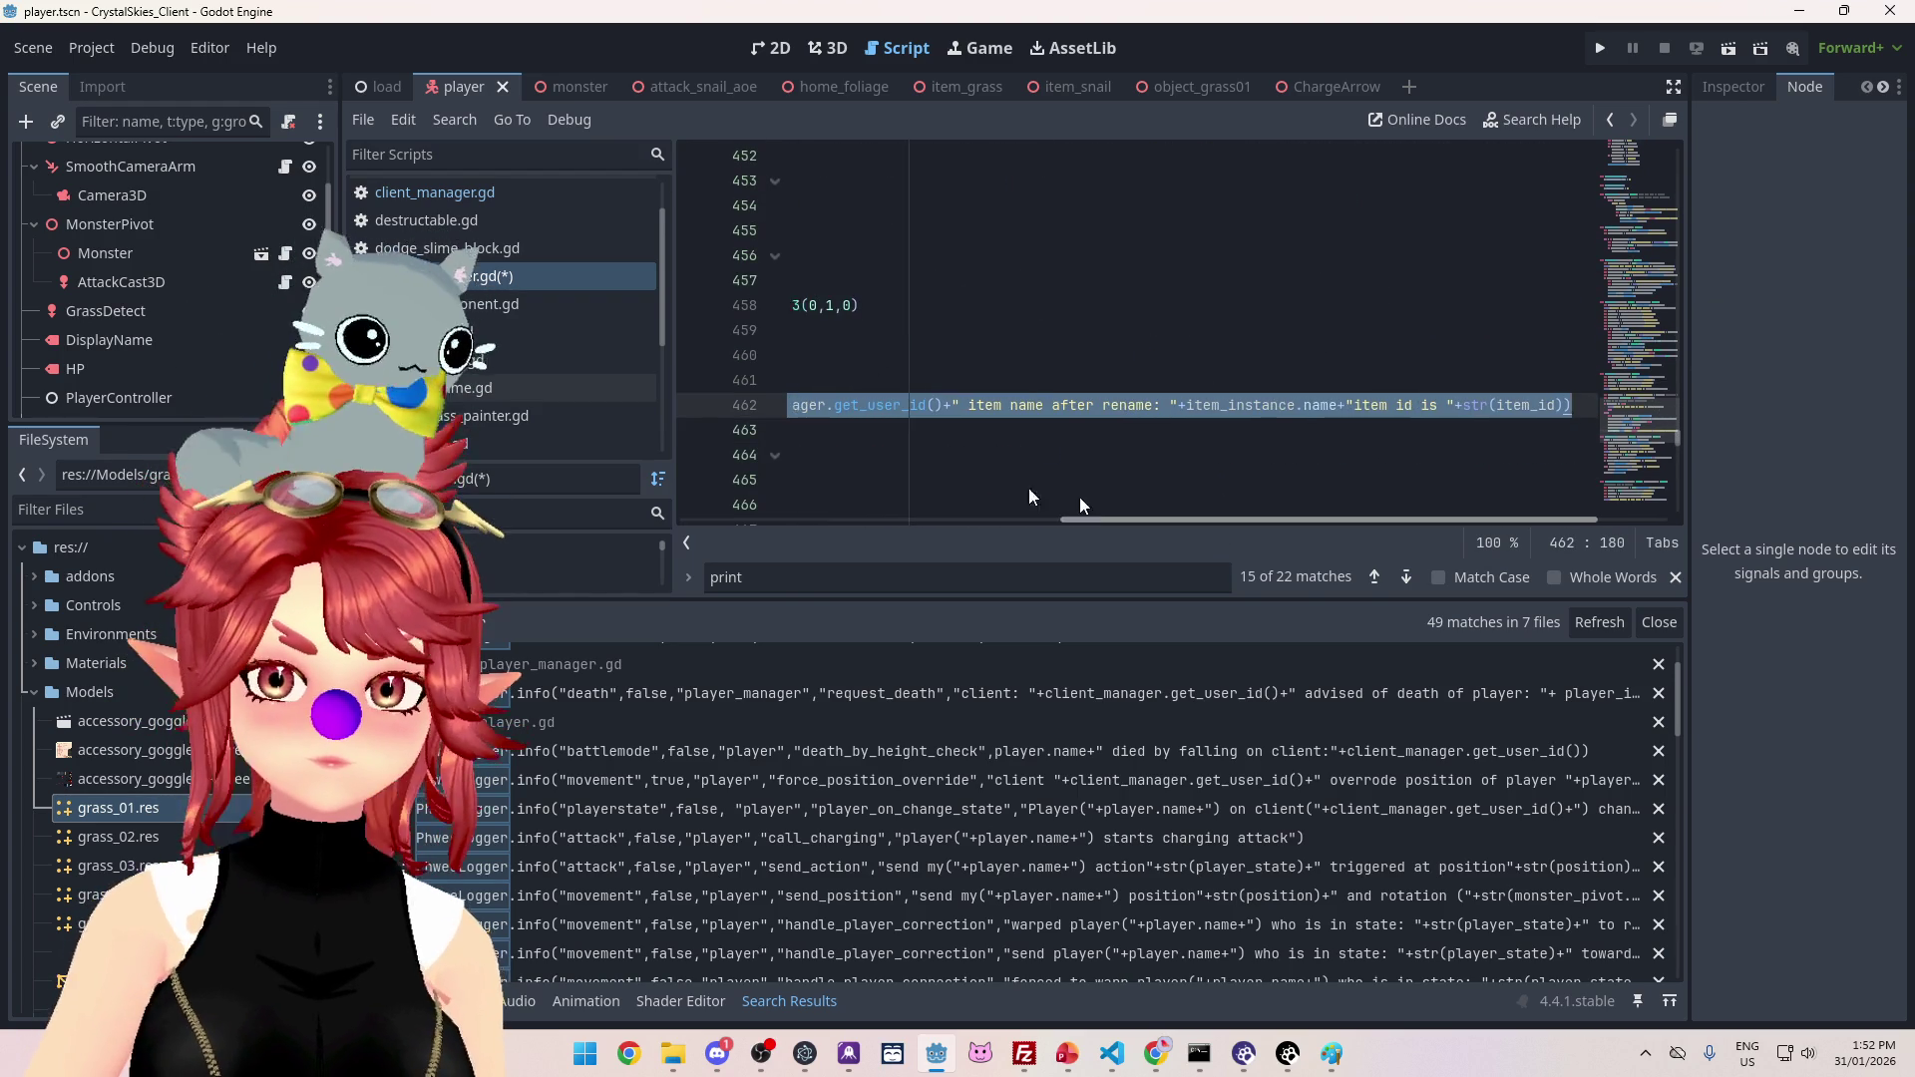
scroll(1162, 511, left, 5)
scroll(1127, 405, up, 3)
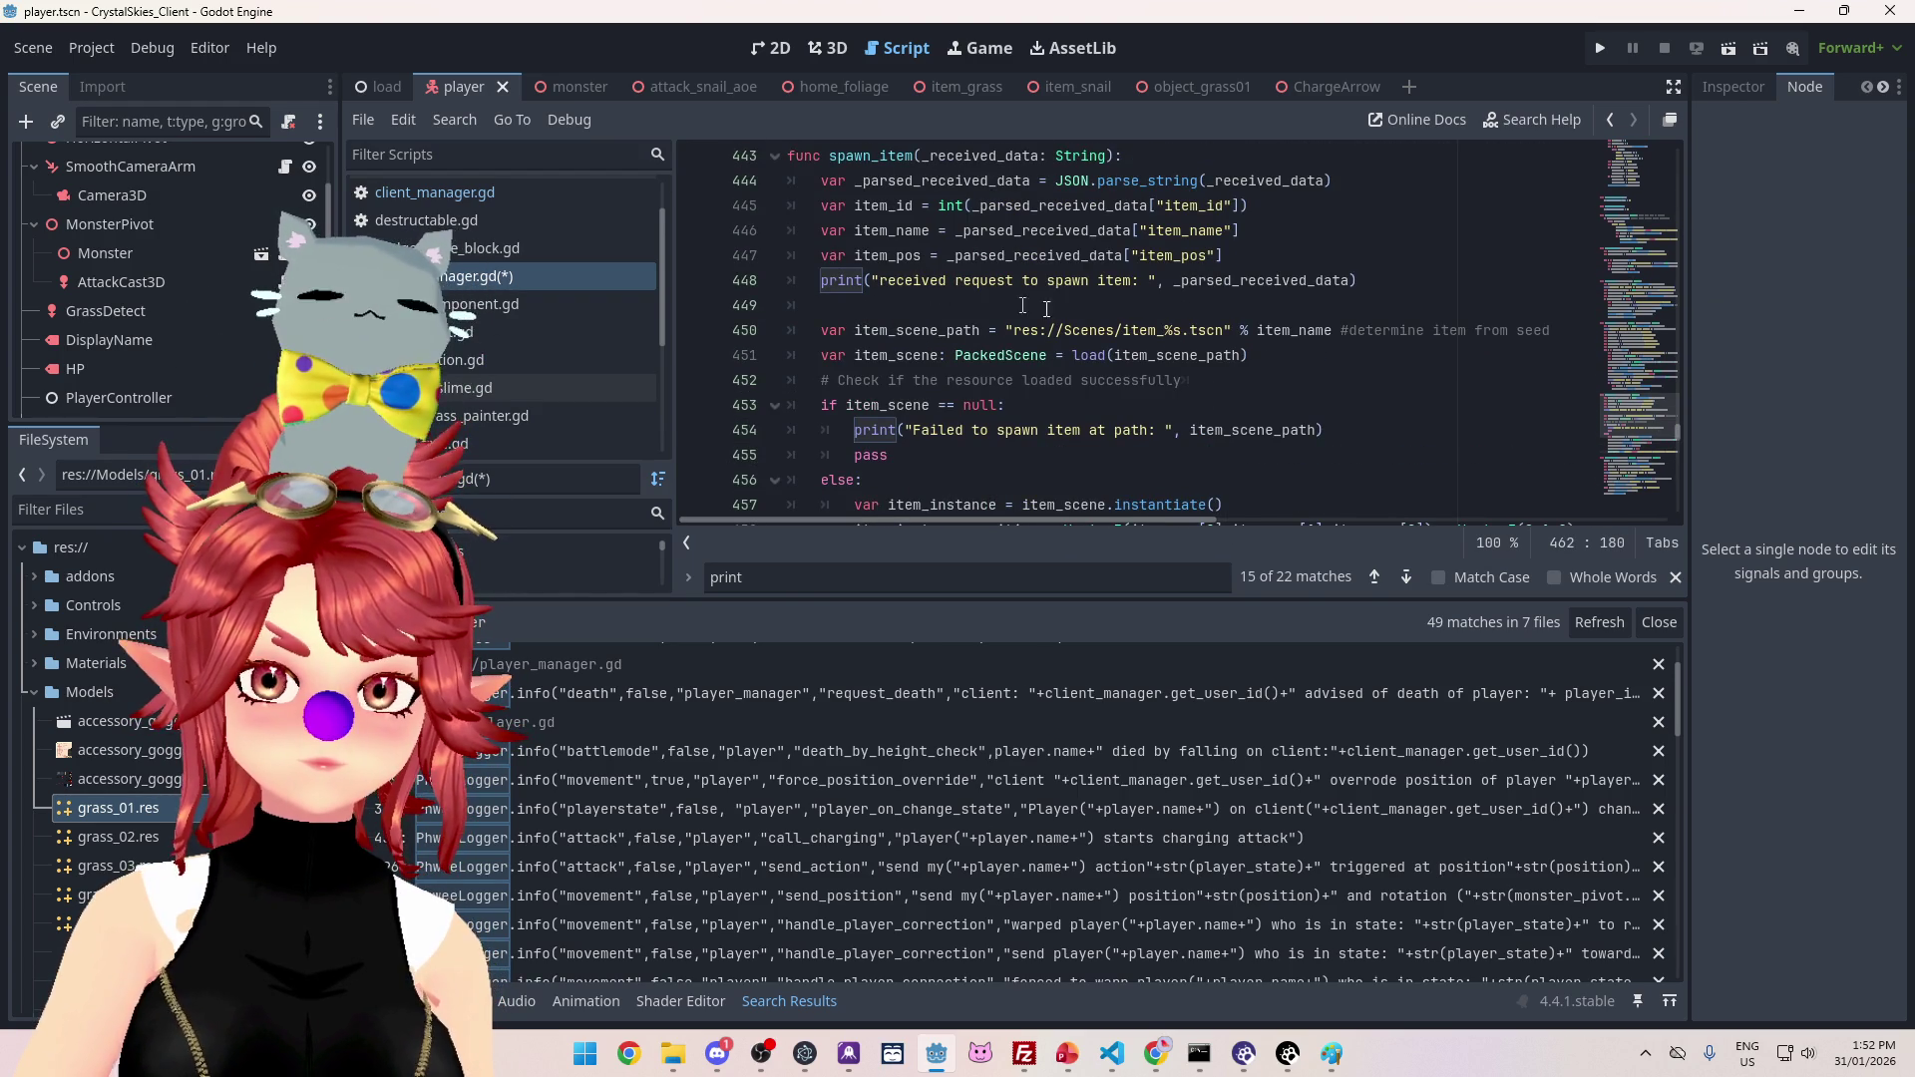
Step: Add an 'if item_node:' check on a new line after line 470
click(1372, 285)
scroll(1339, 308, down, 7)
click(1431, 305)
key(Return)
text(if i)
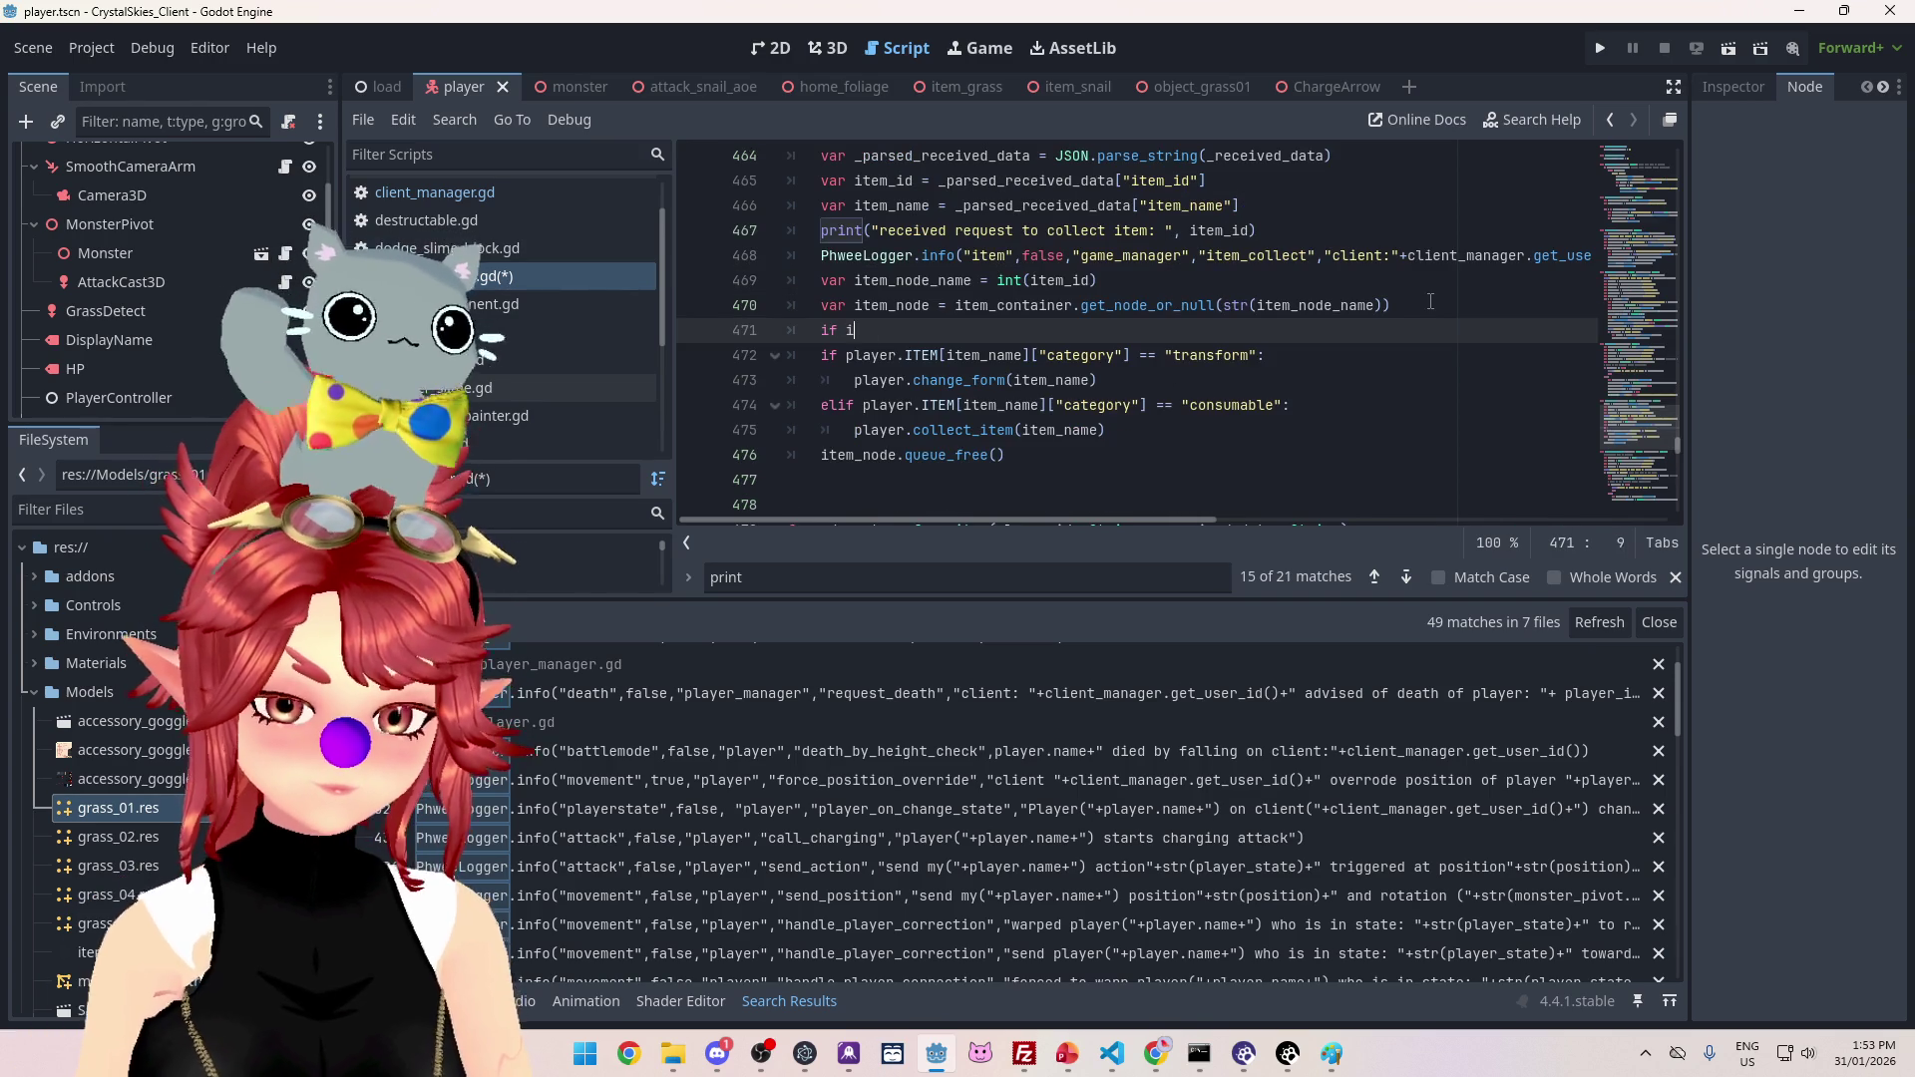
text(tem_n)
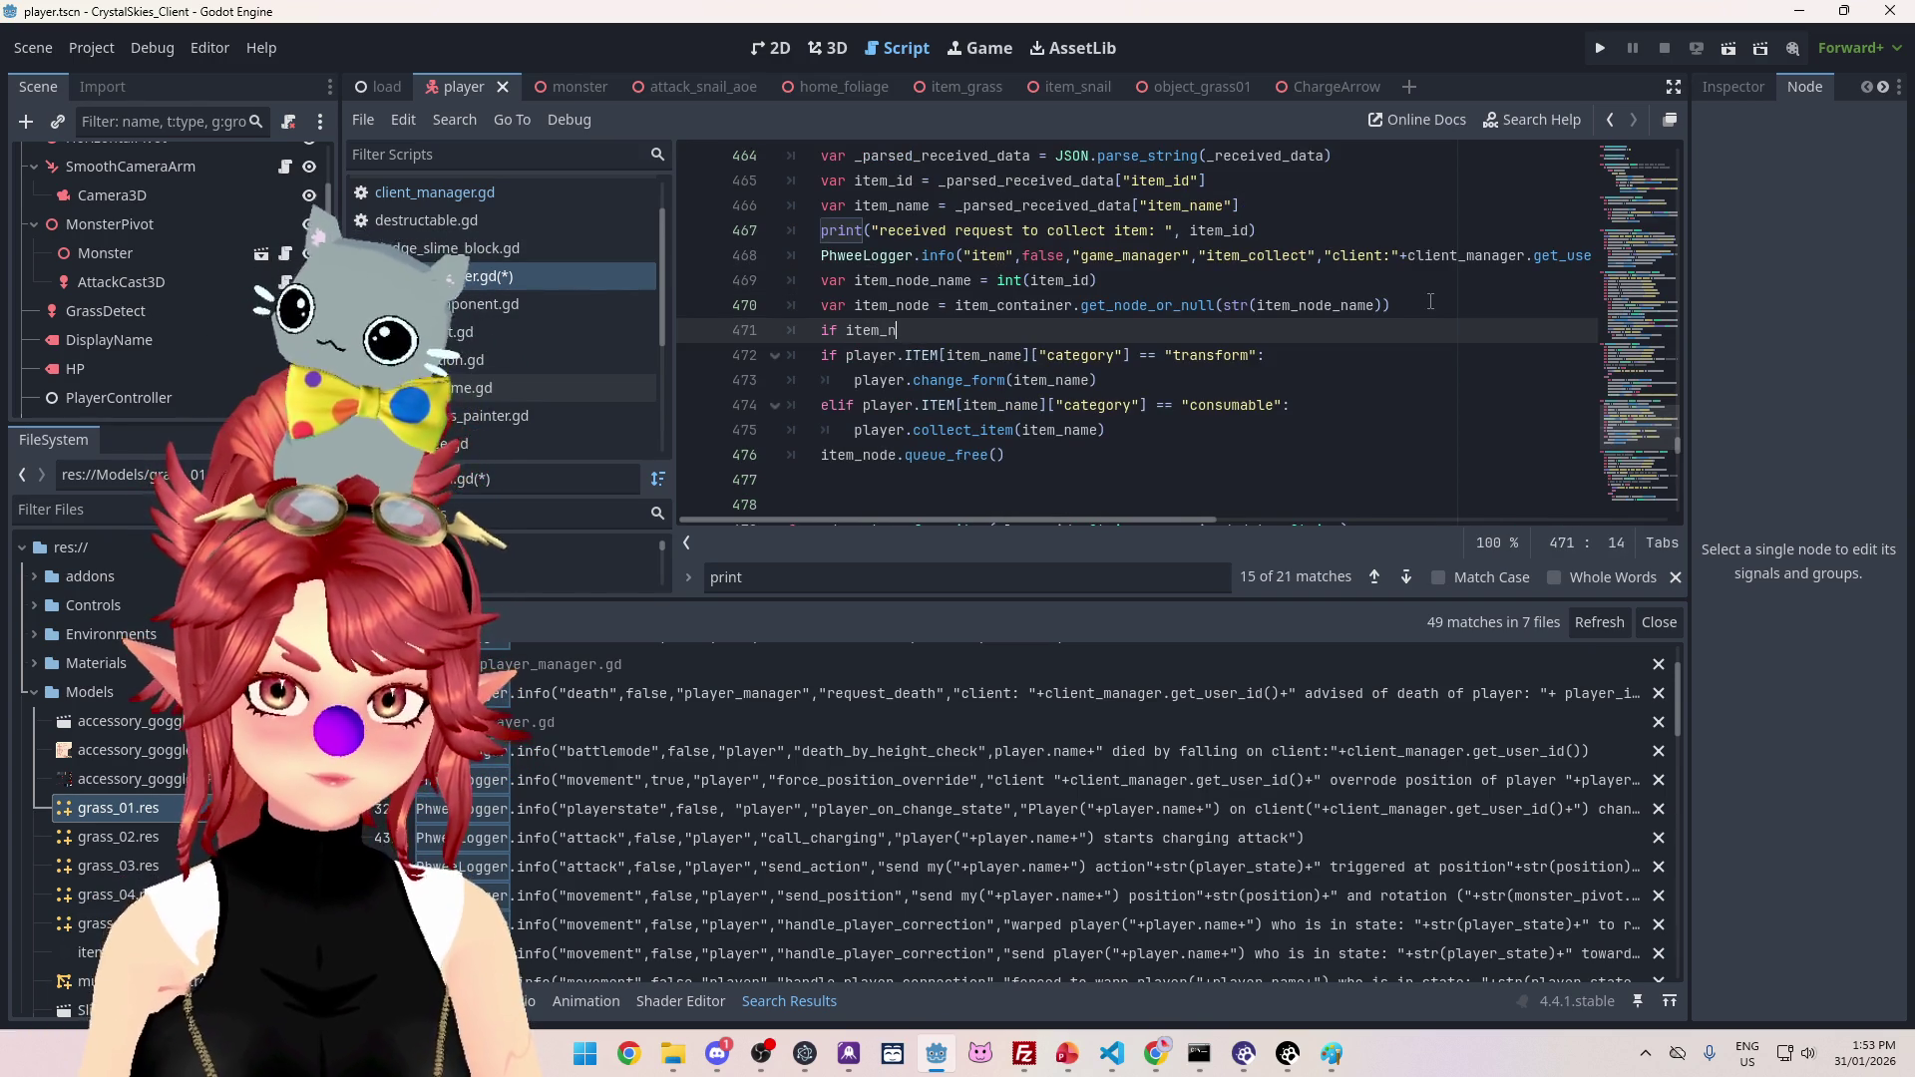
text(poe)
text( is null)
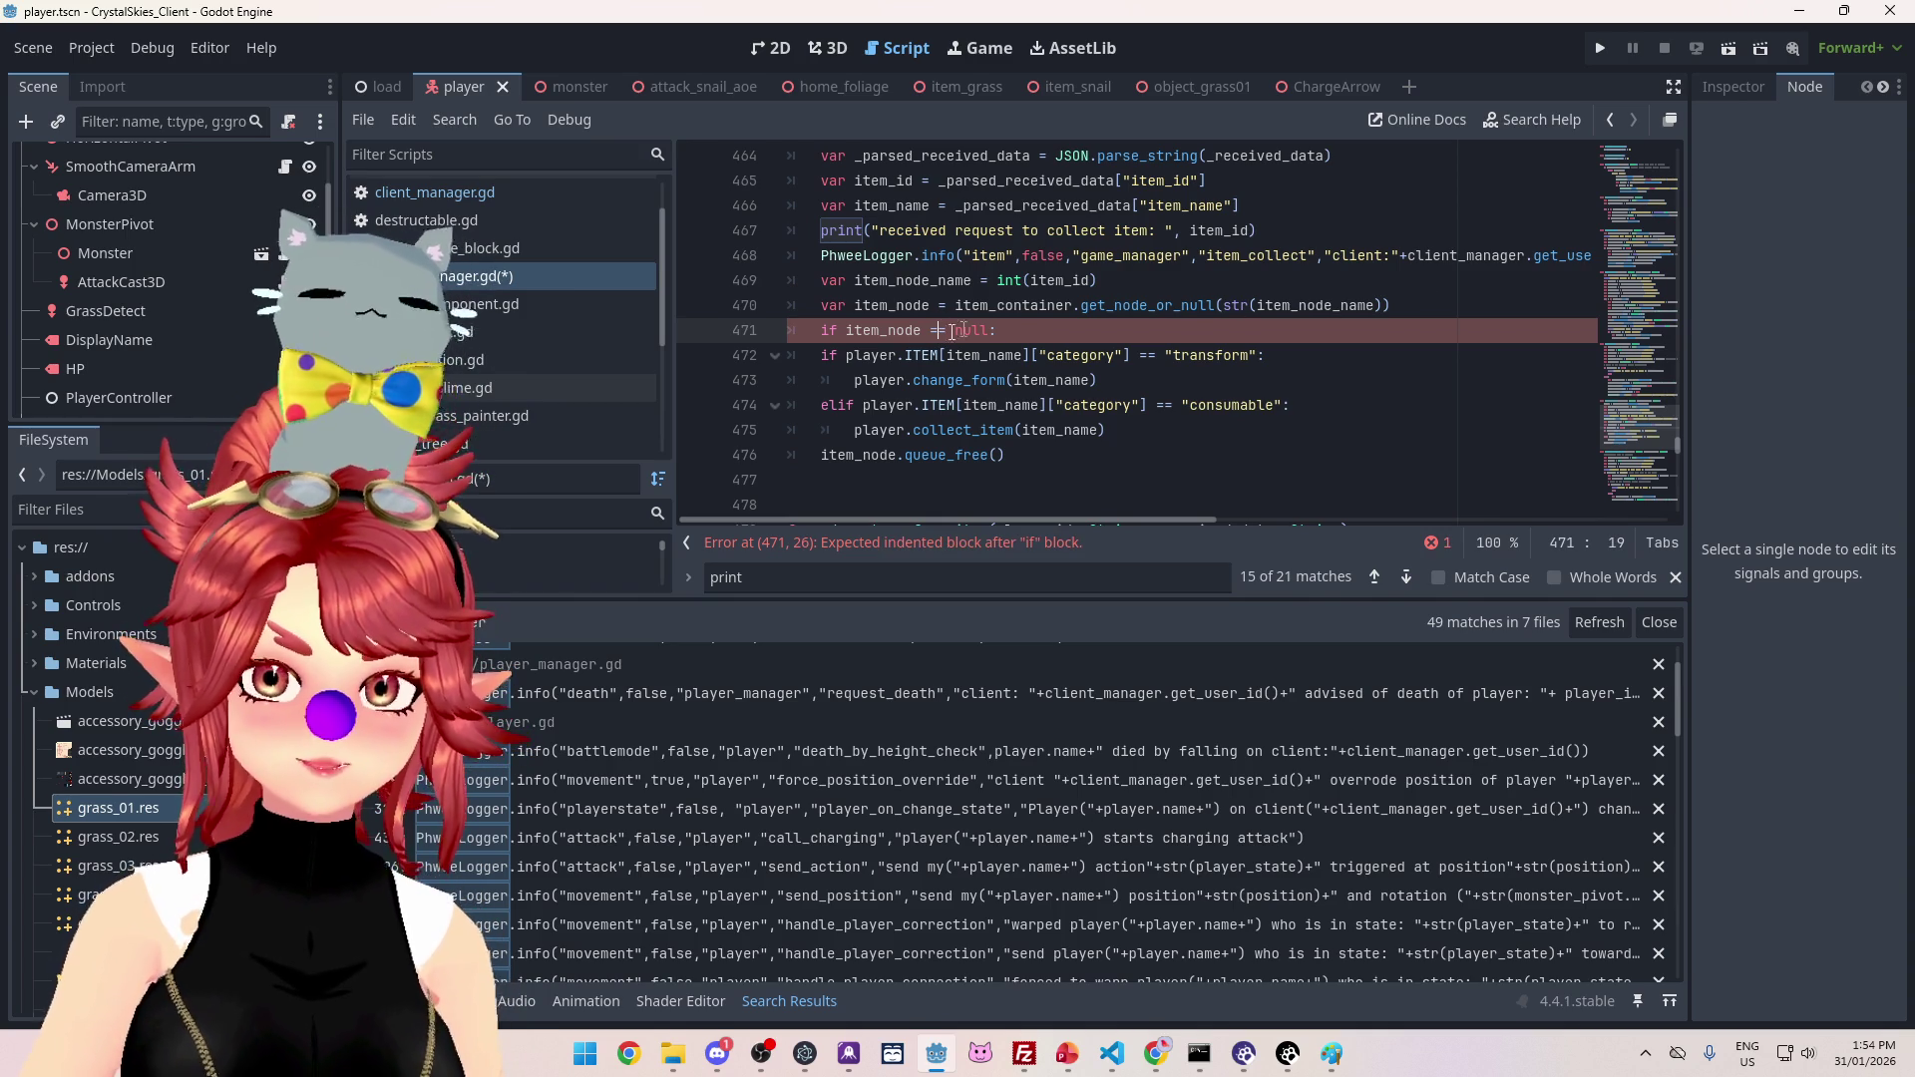
drag(924, 330, 993, 331)
key(BackSpace)
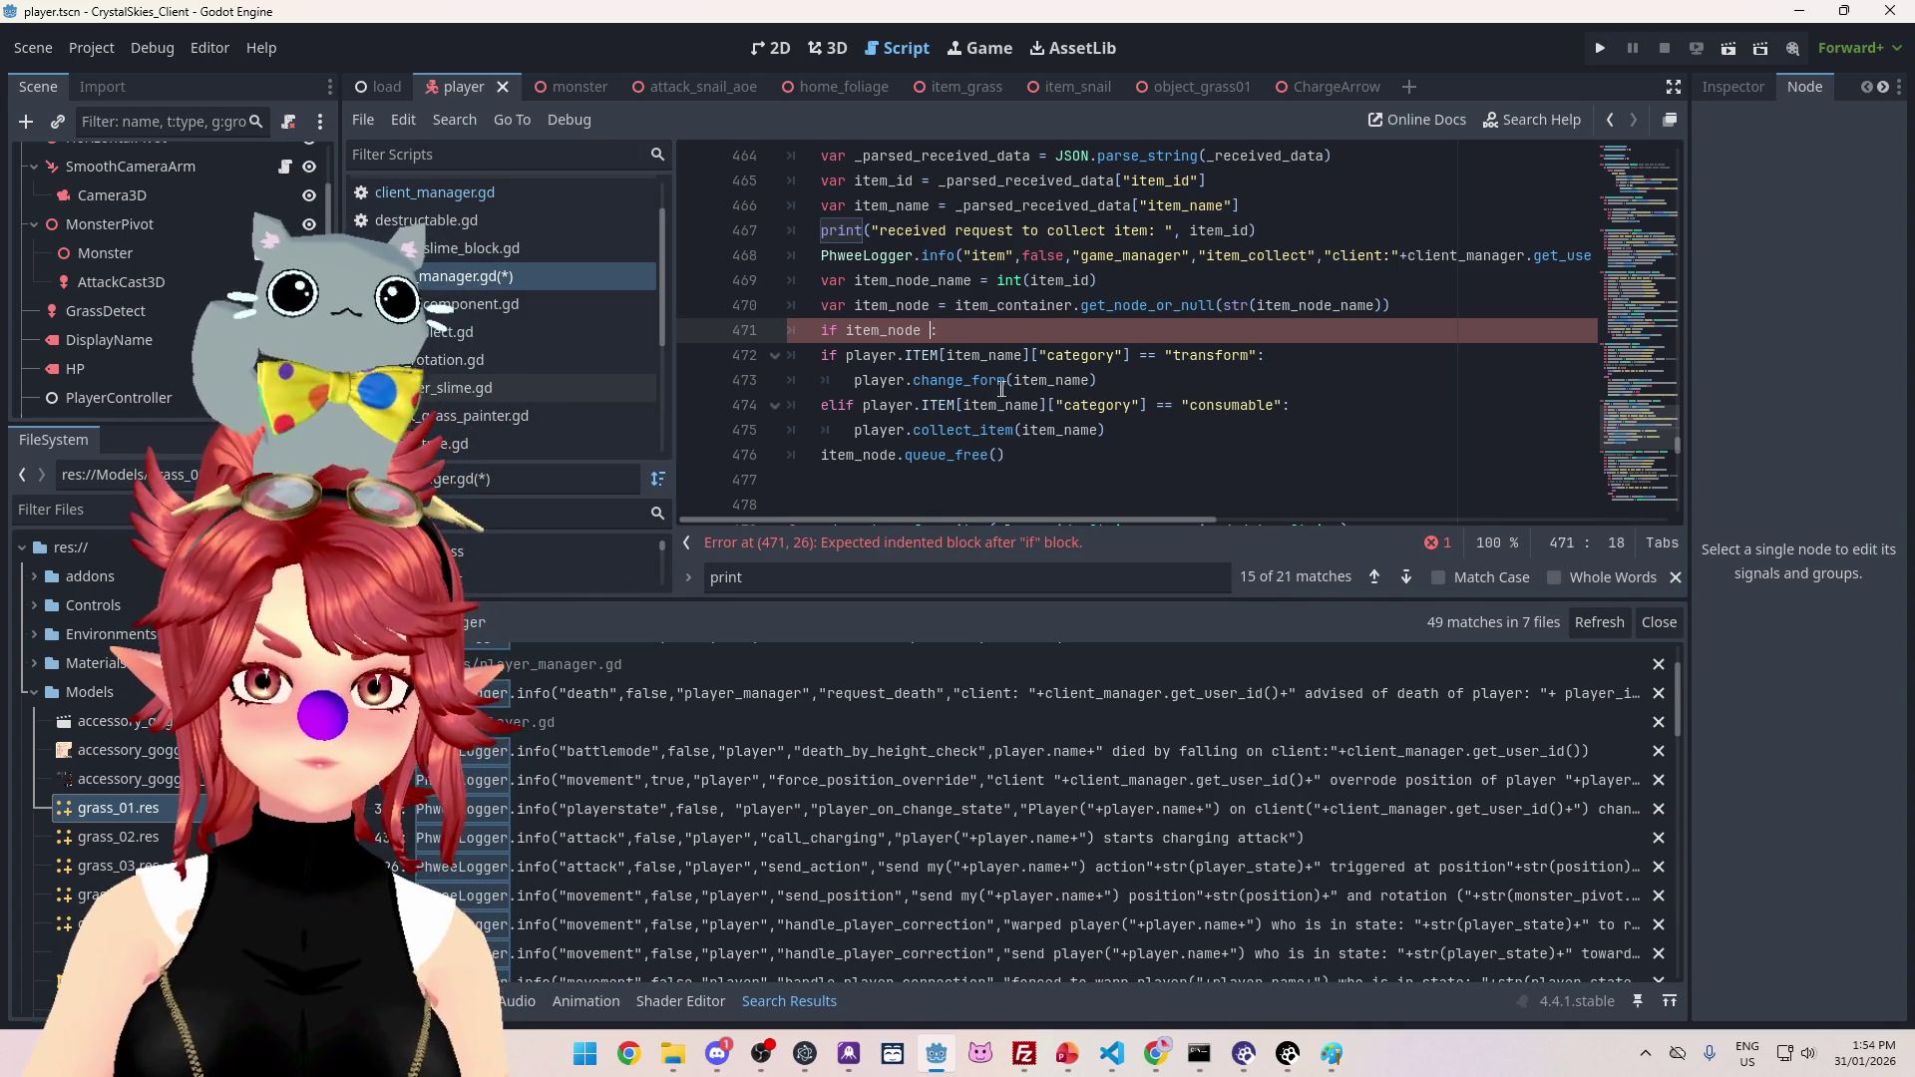
text(:)
Step: Indent lines 472–476 under the check, save the script, and run the game
drag(824, 358, 929, 455)
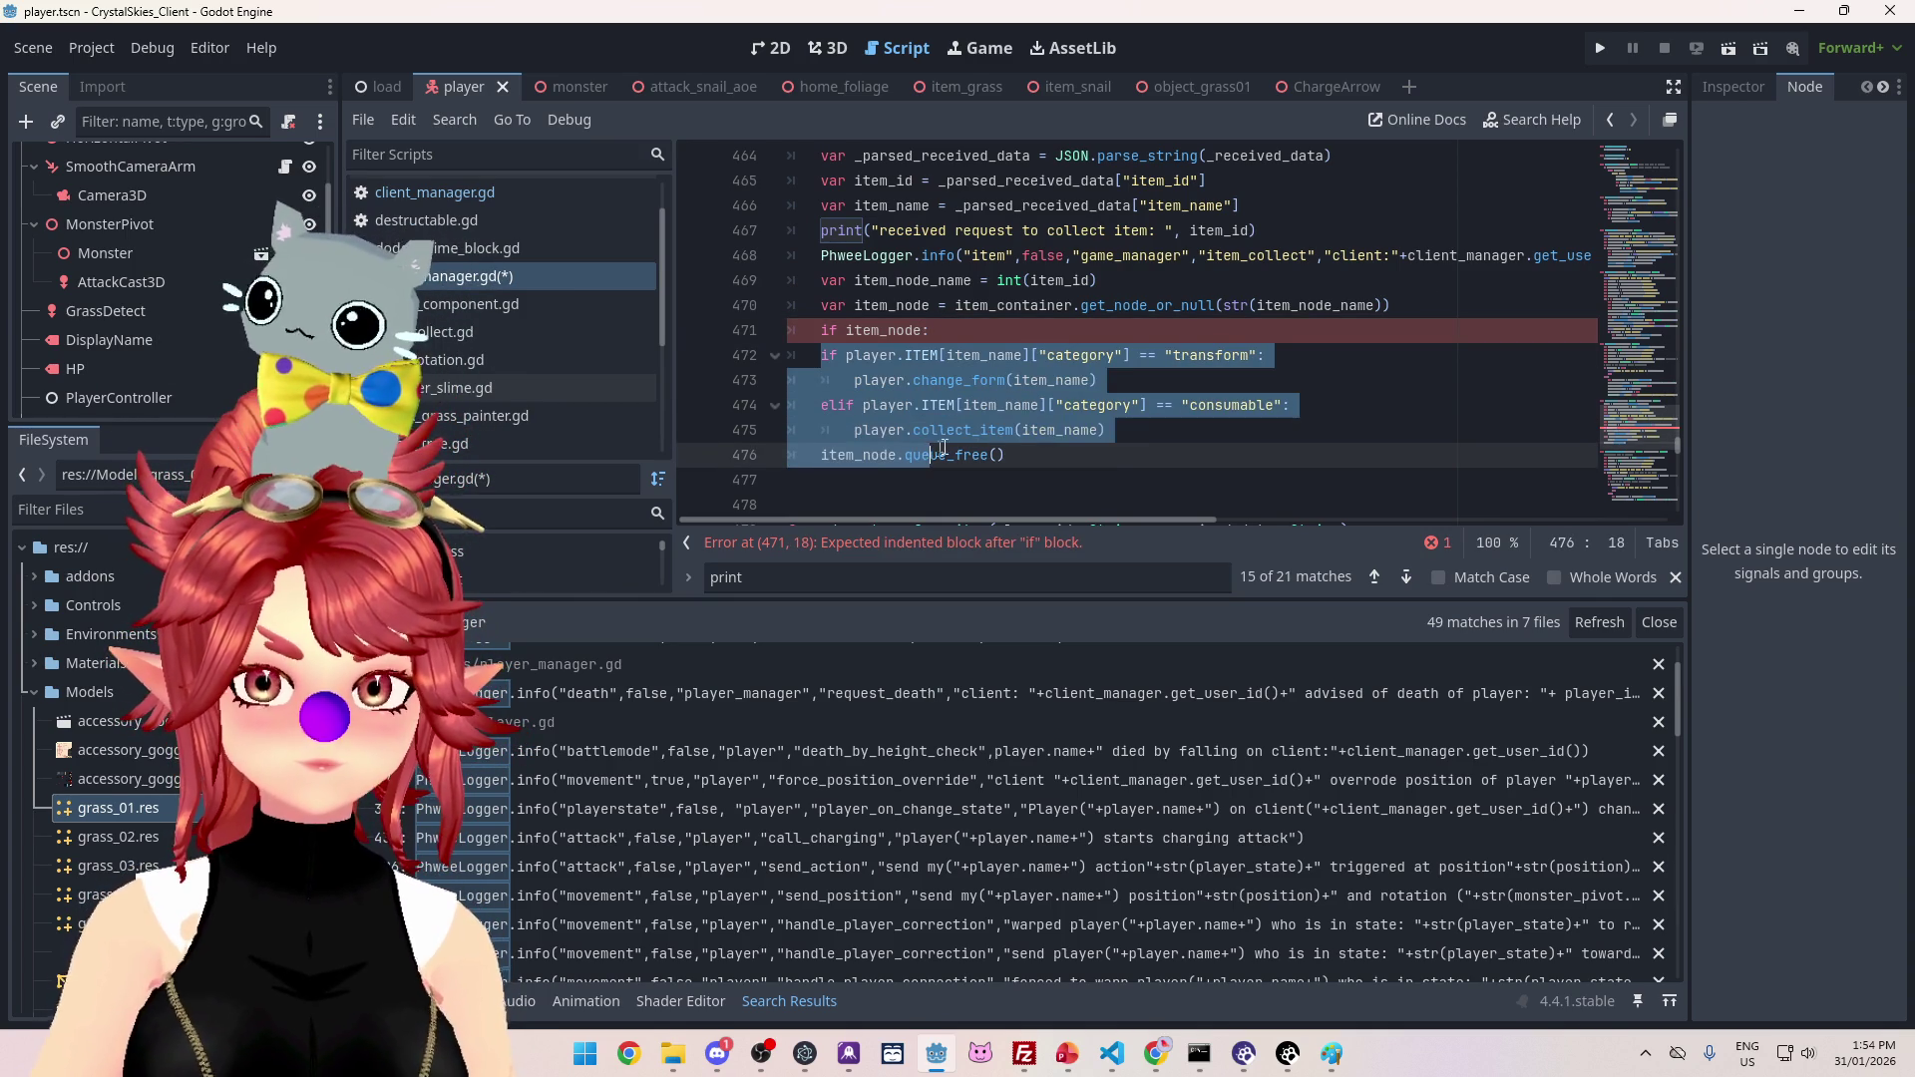
key(Tab)
click(1110, 481)
key(ctrl+s)
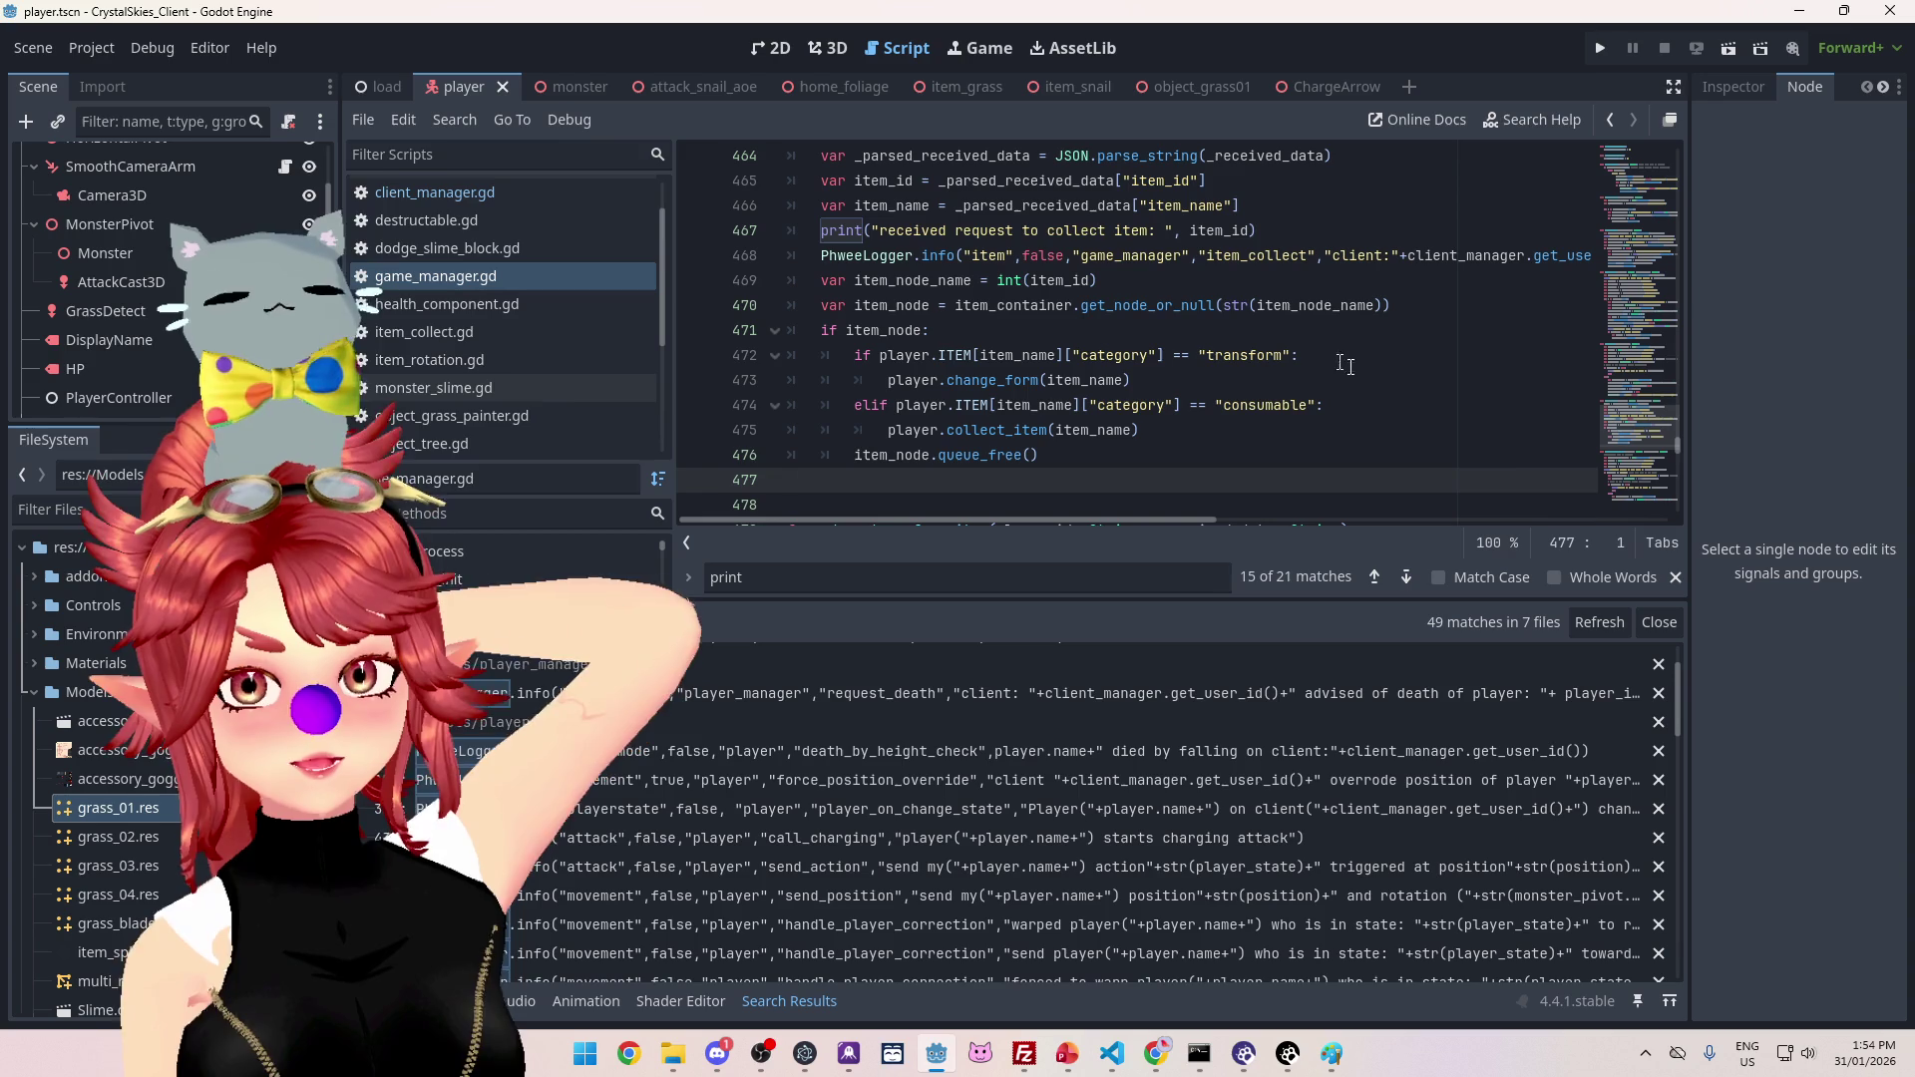
click(1601, 48)
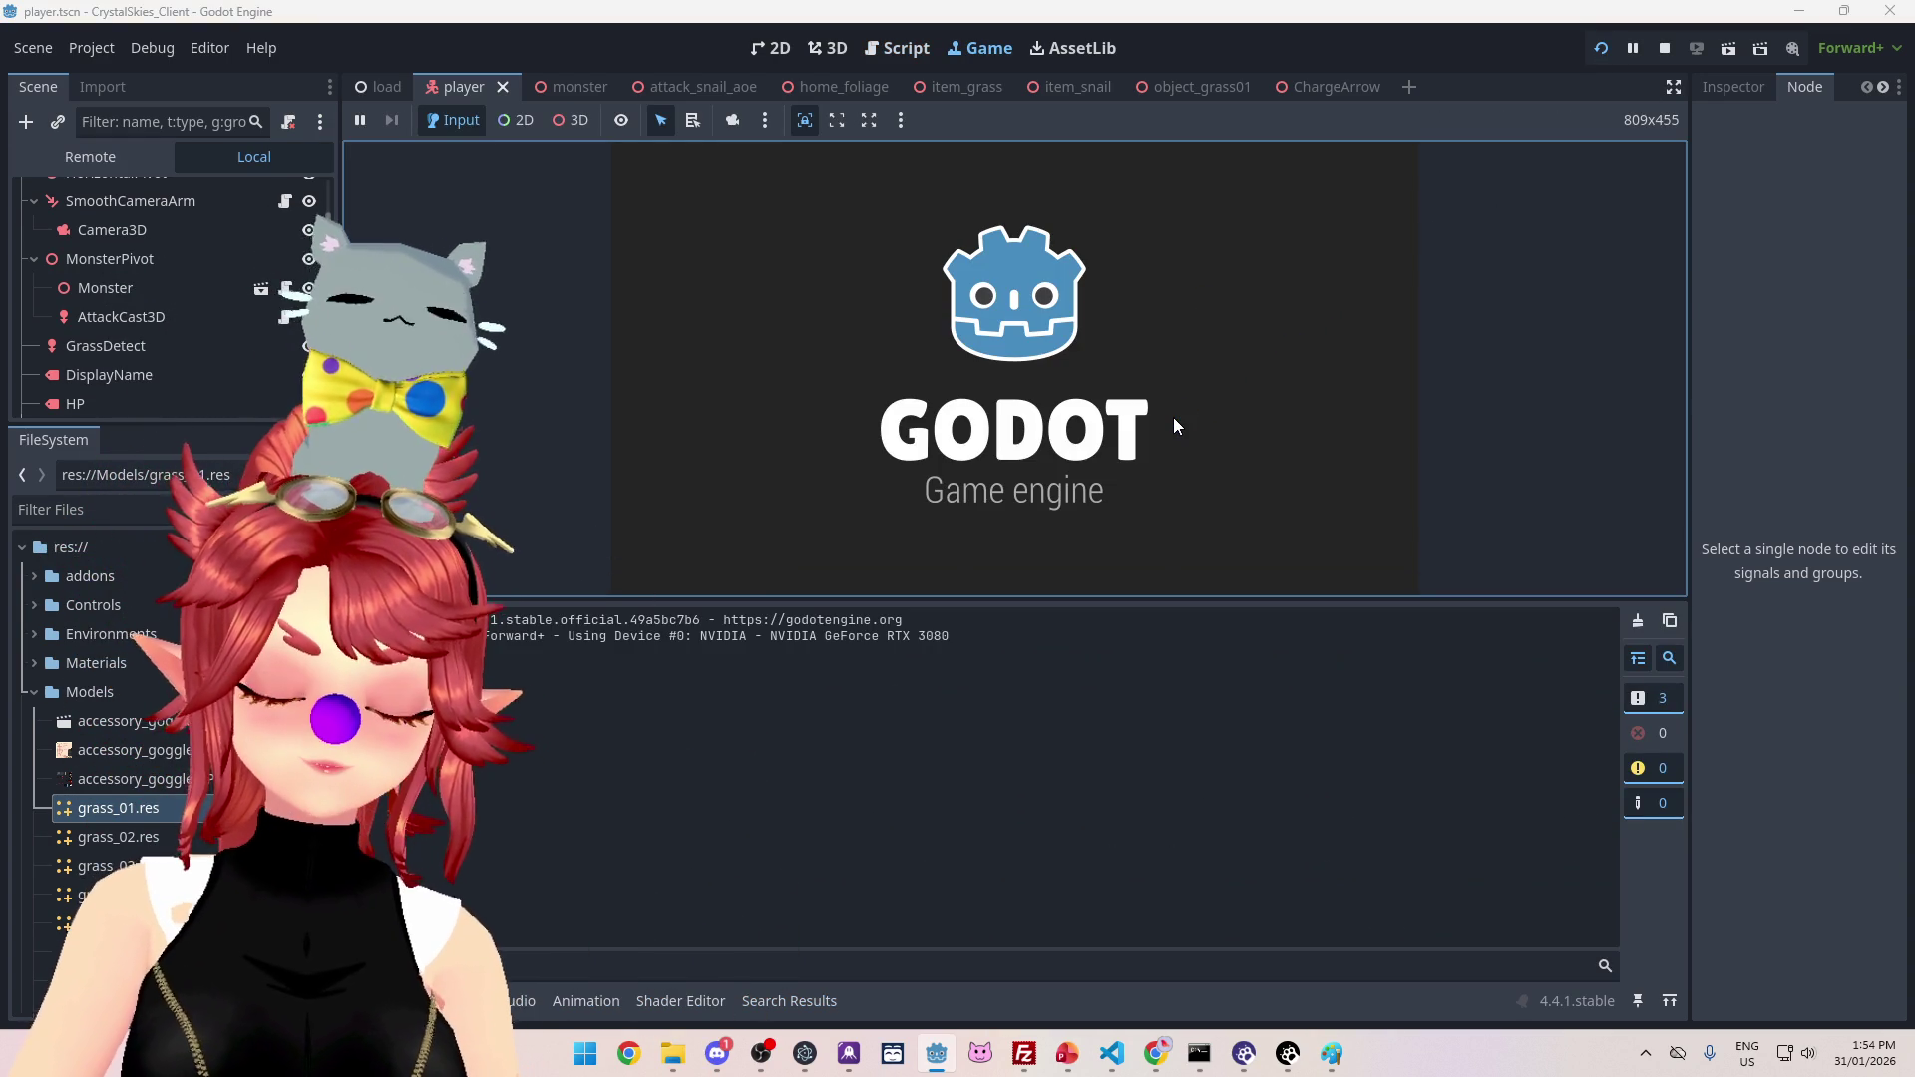
Step: Enter a display name and create a new lobby named 'asdd'
click(1128, 431)
text(P)
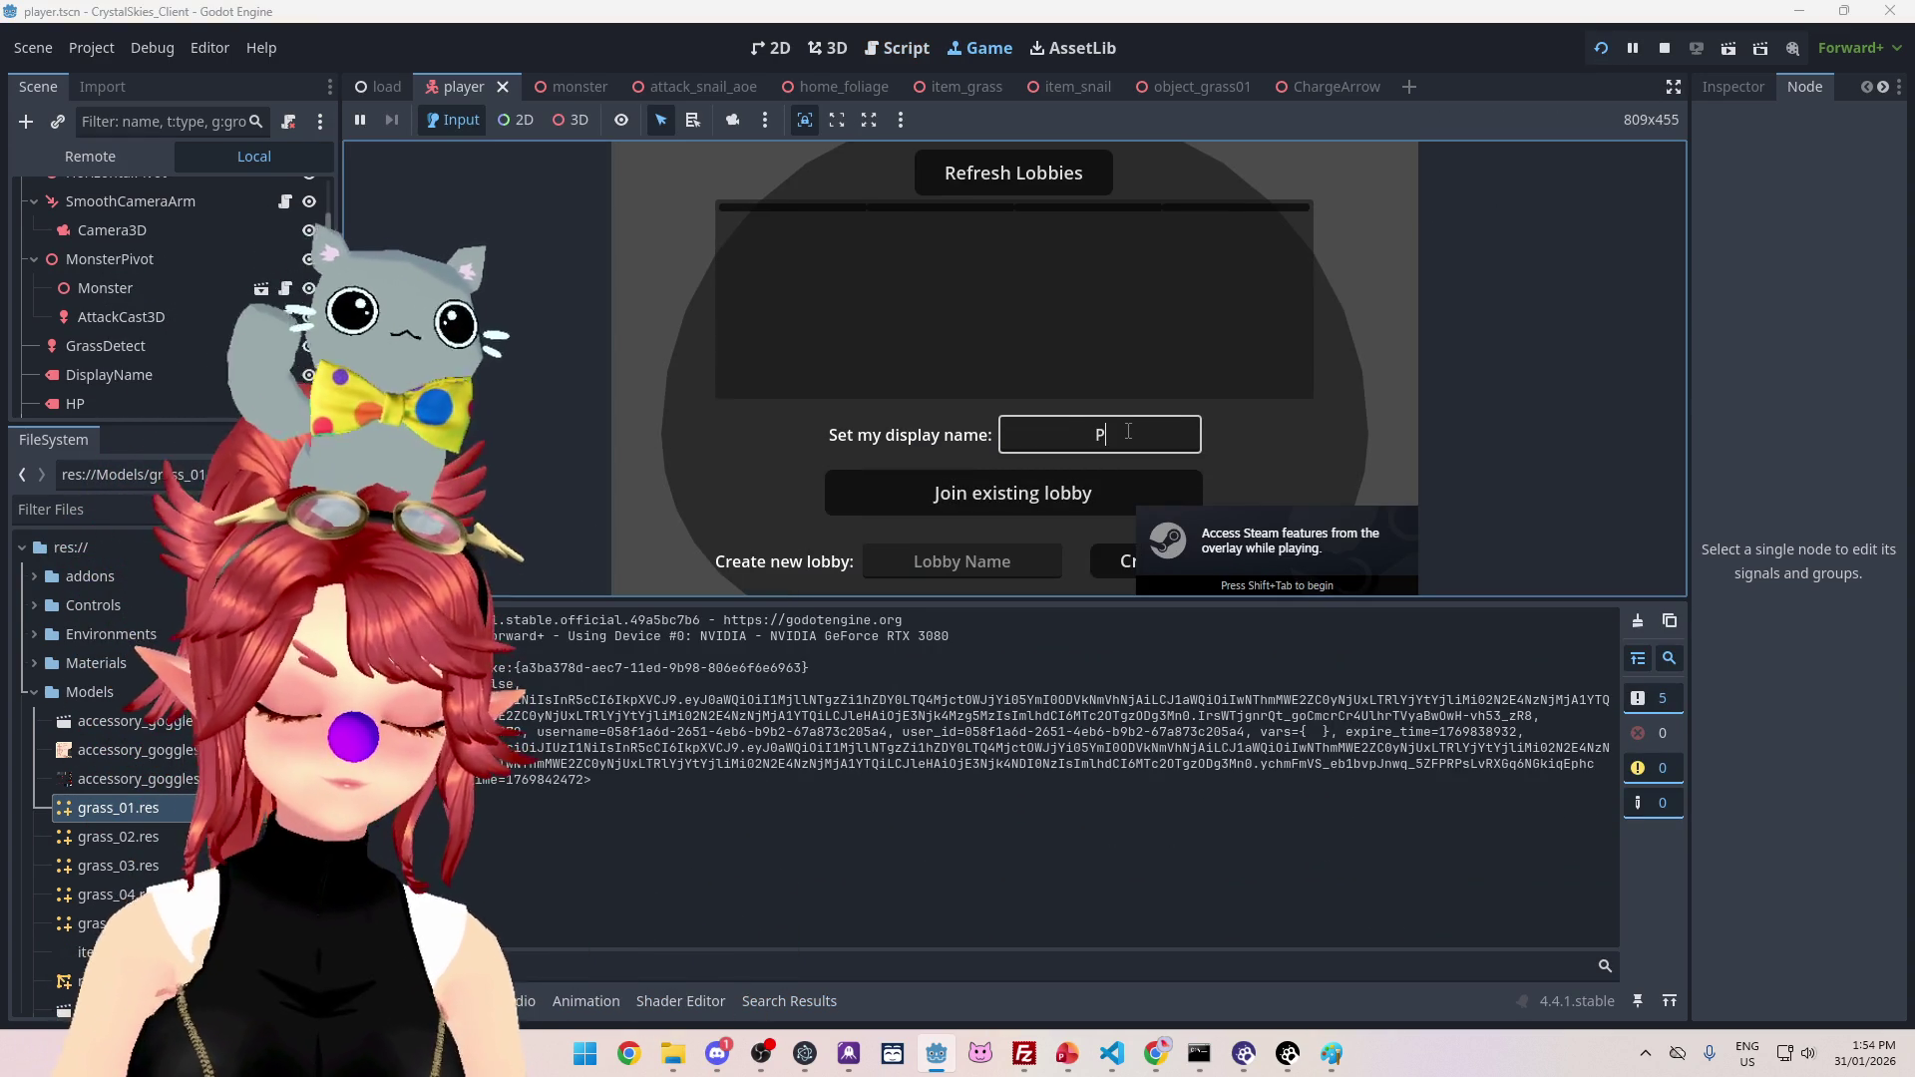
text(hwee)
key(Tab)
key(Tab)
text(asdd)
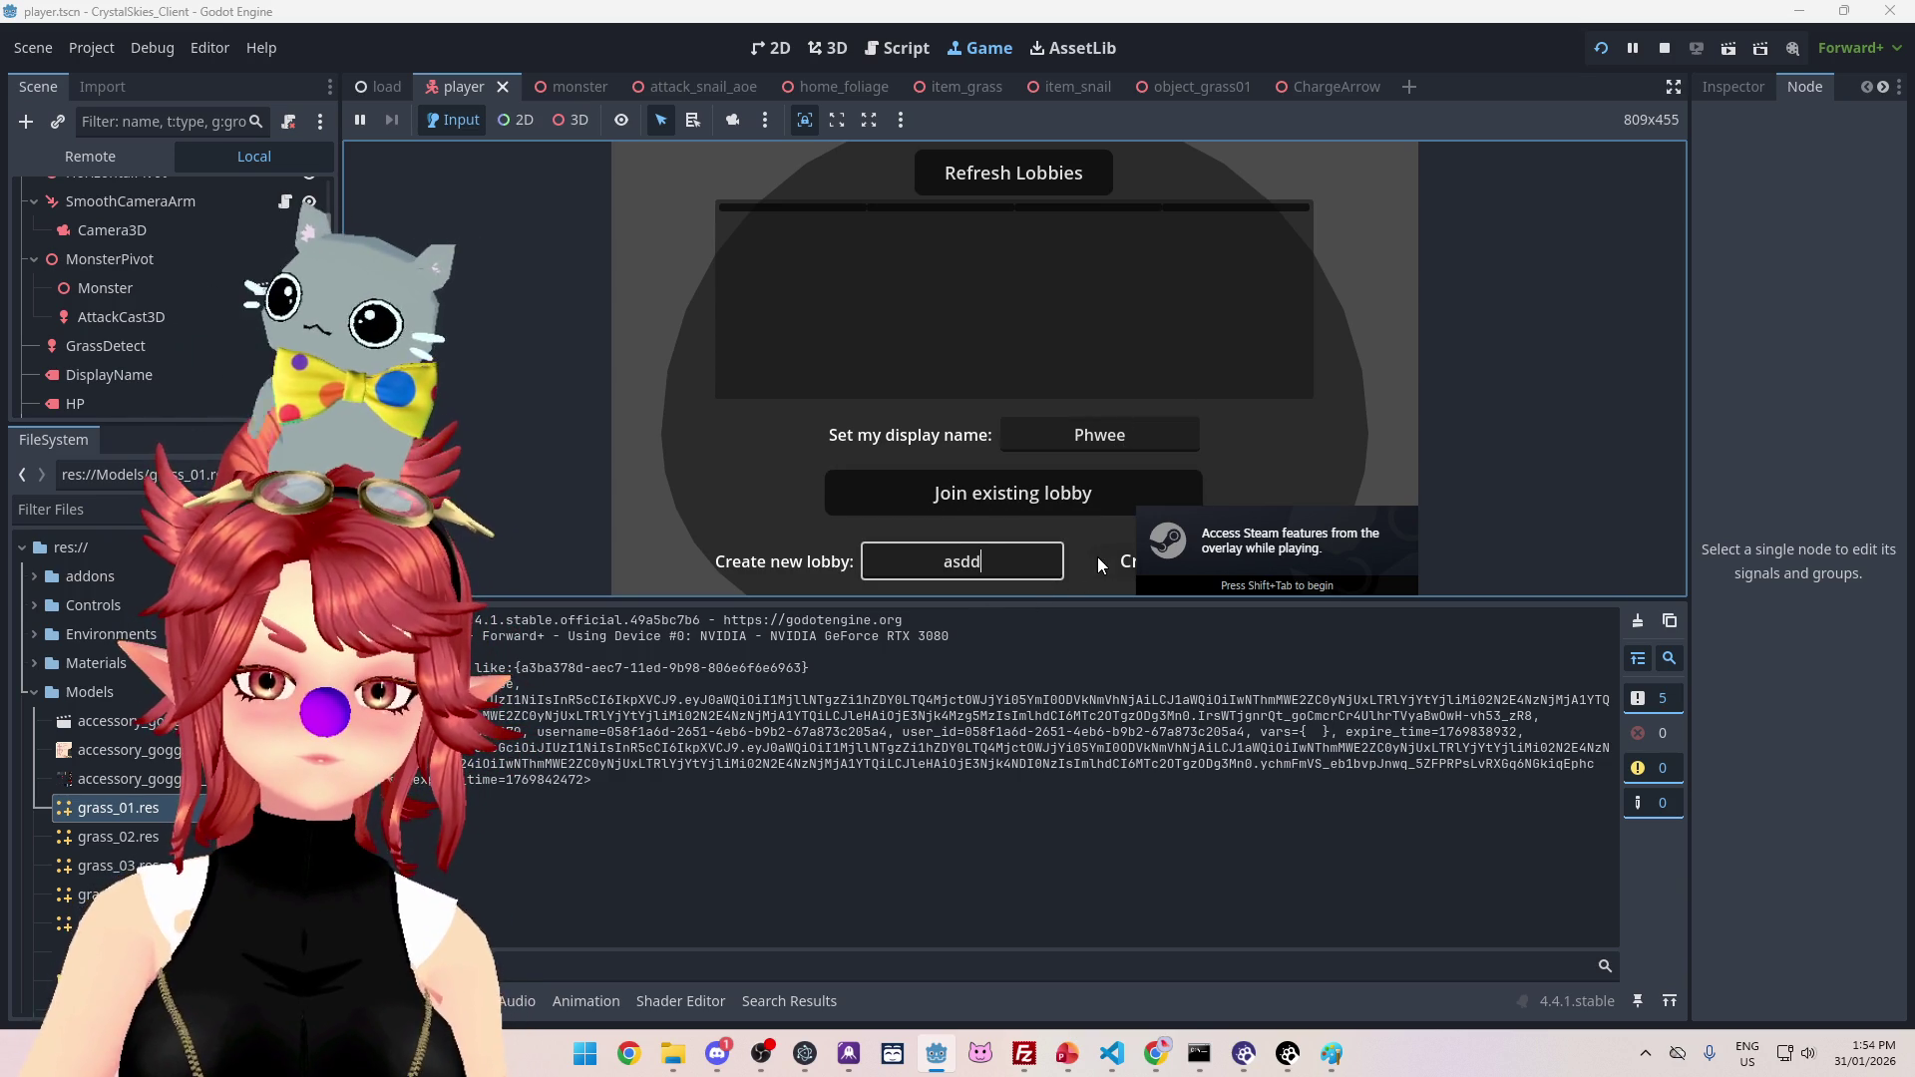
click(1098, 560)
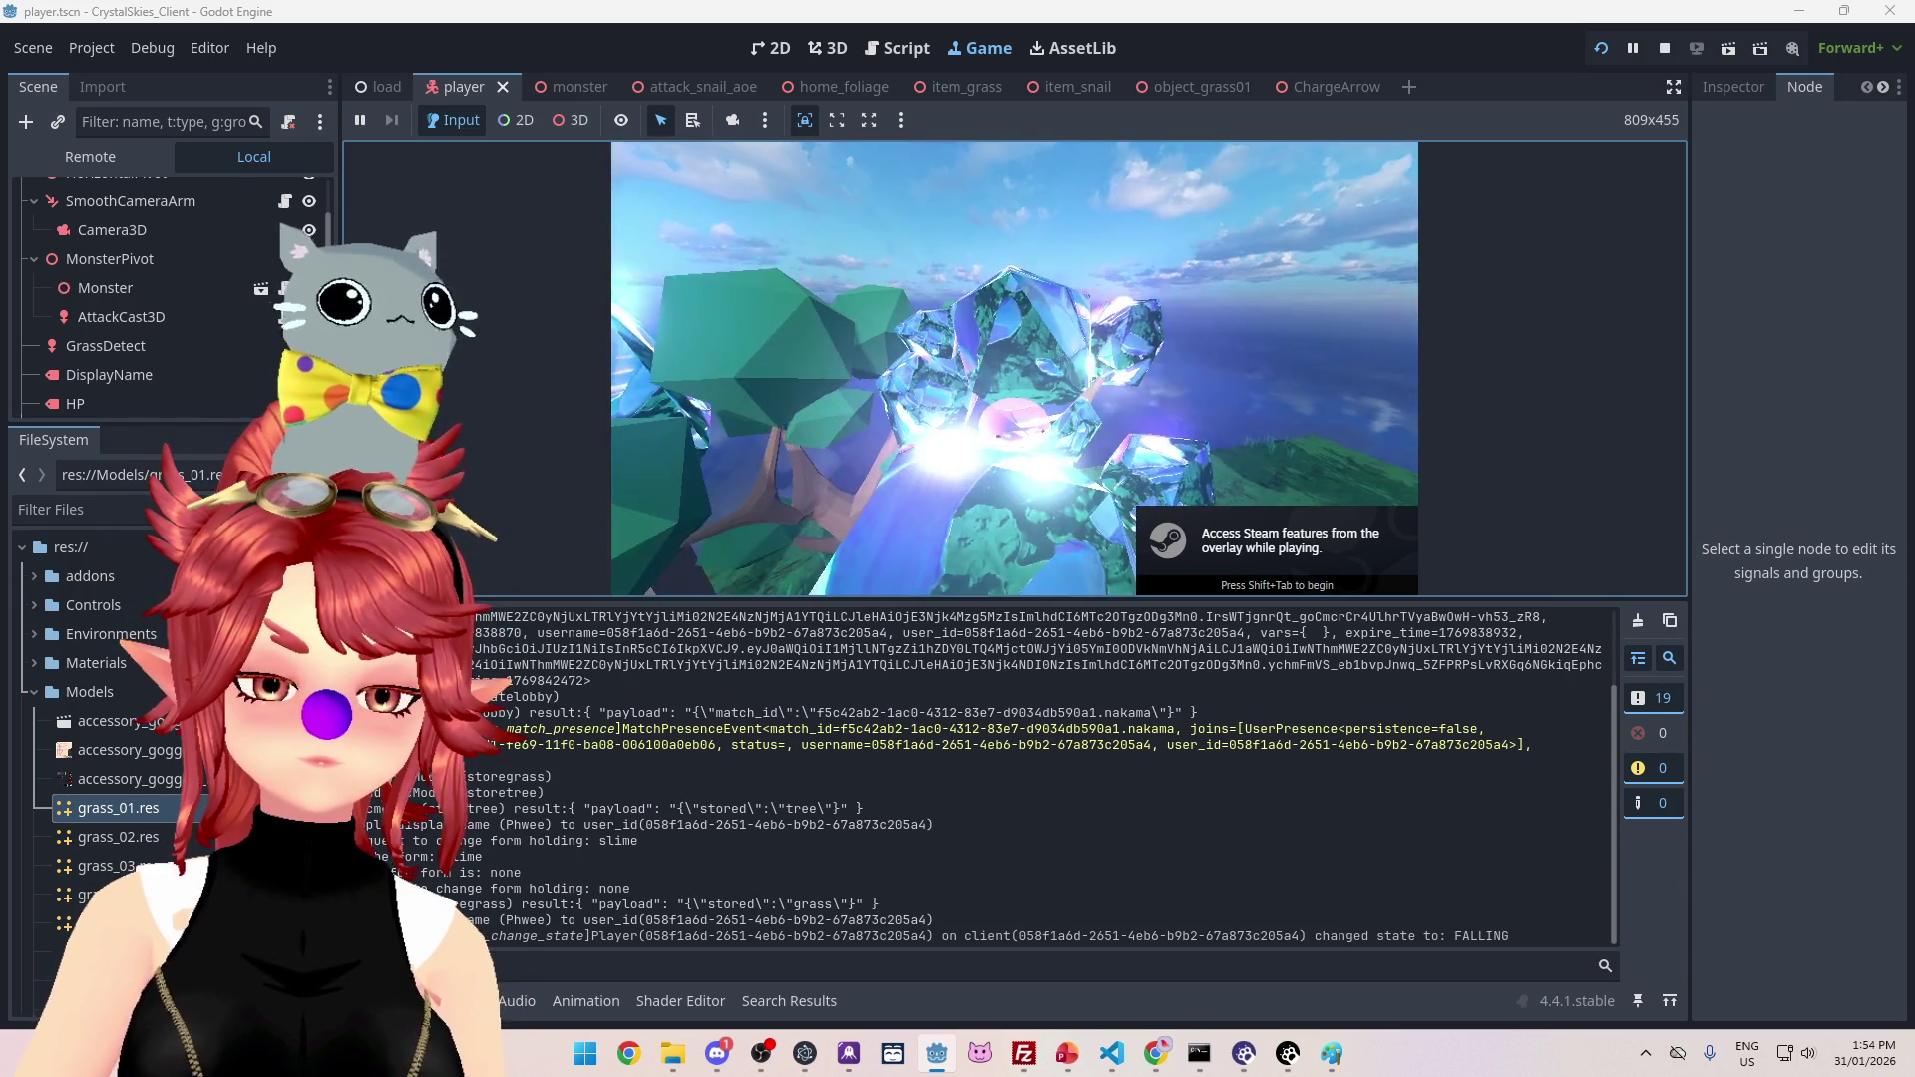
Step: Move and attack through the grass, then stop the game from the host settings menu
key(w)
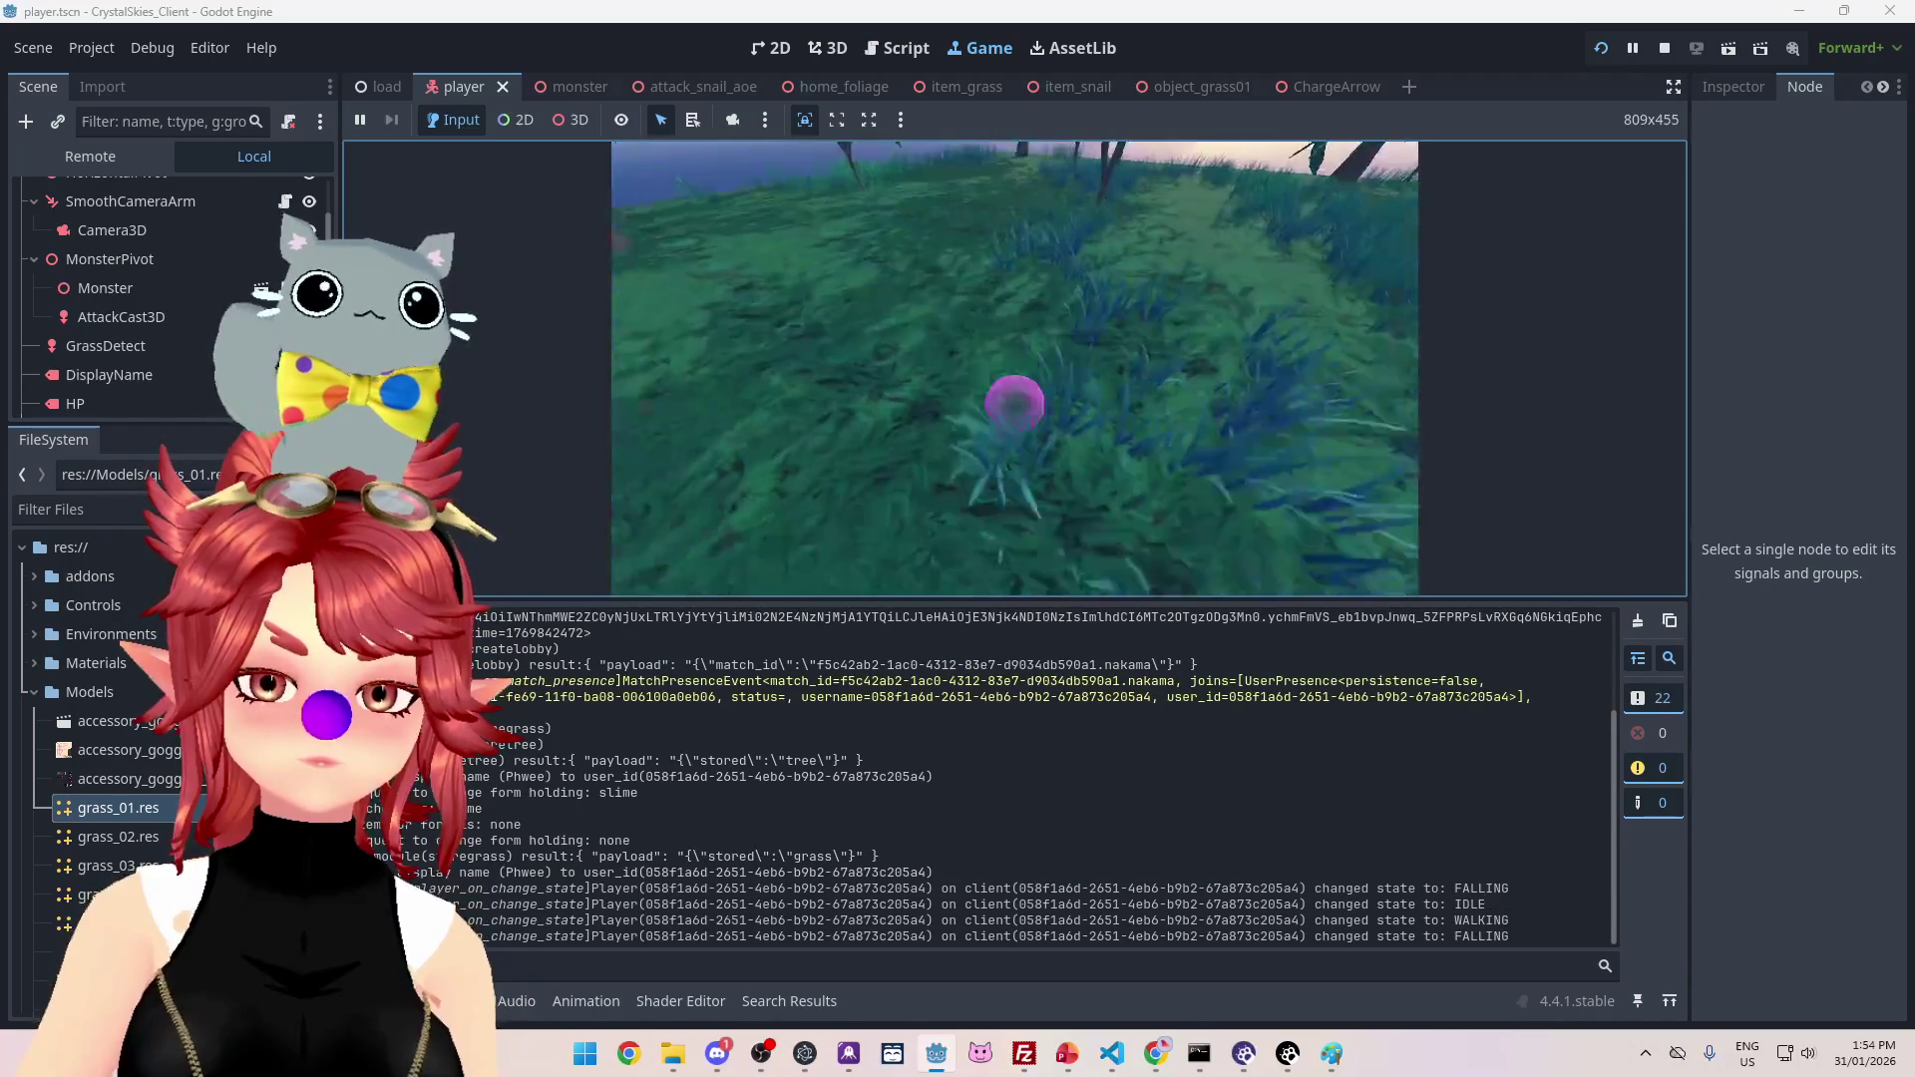
key(w)
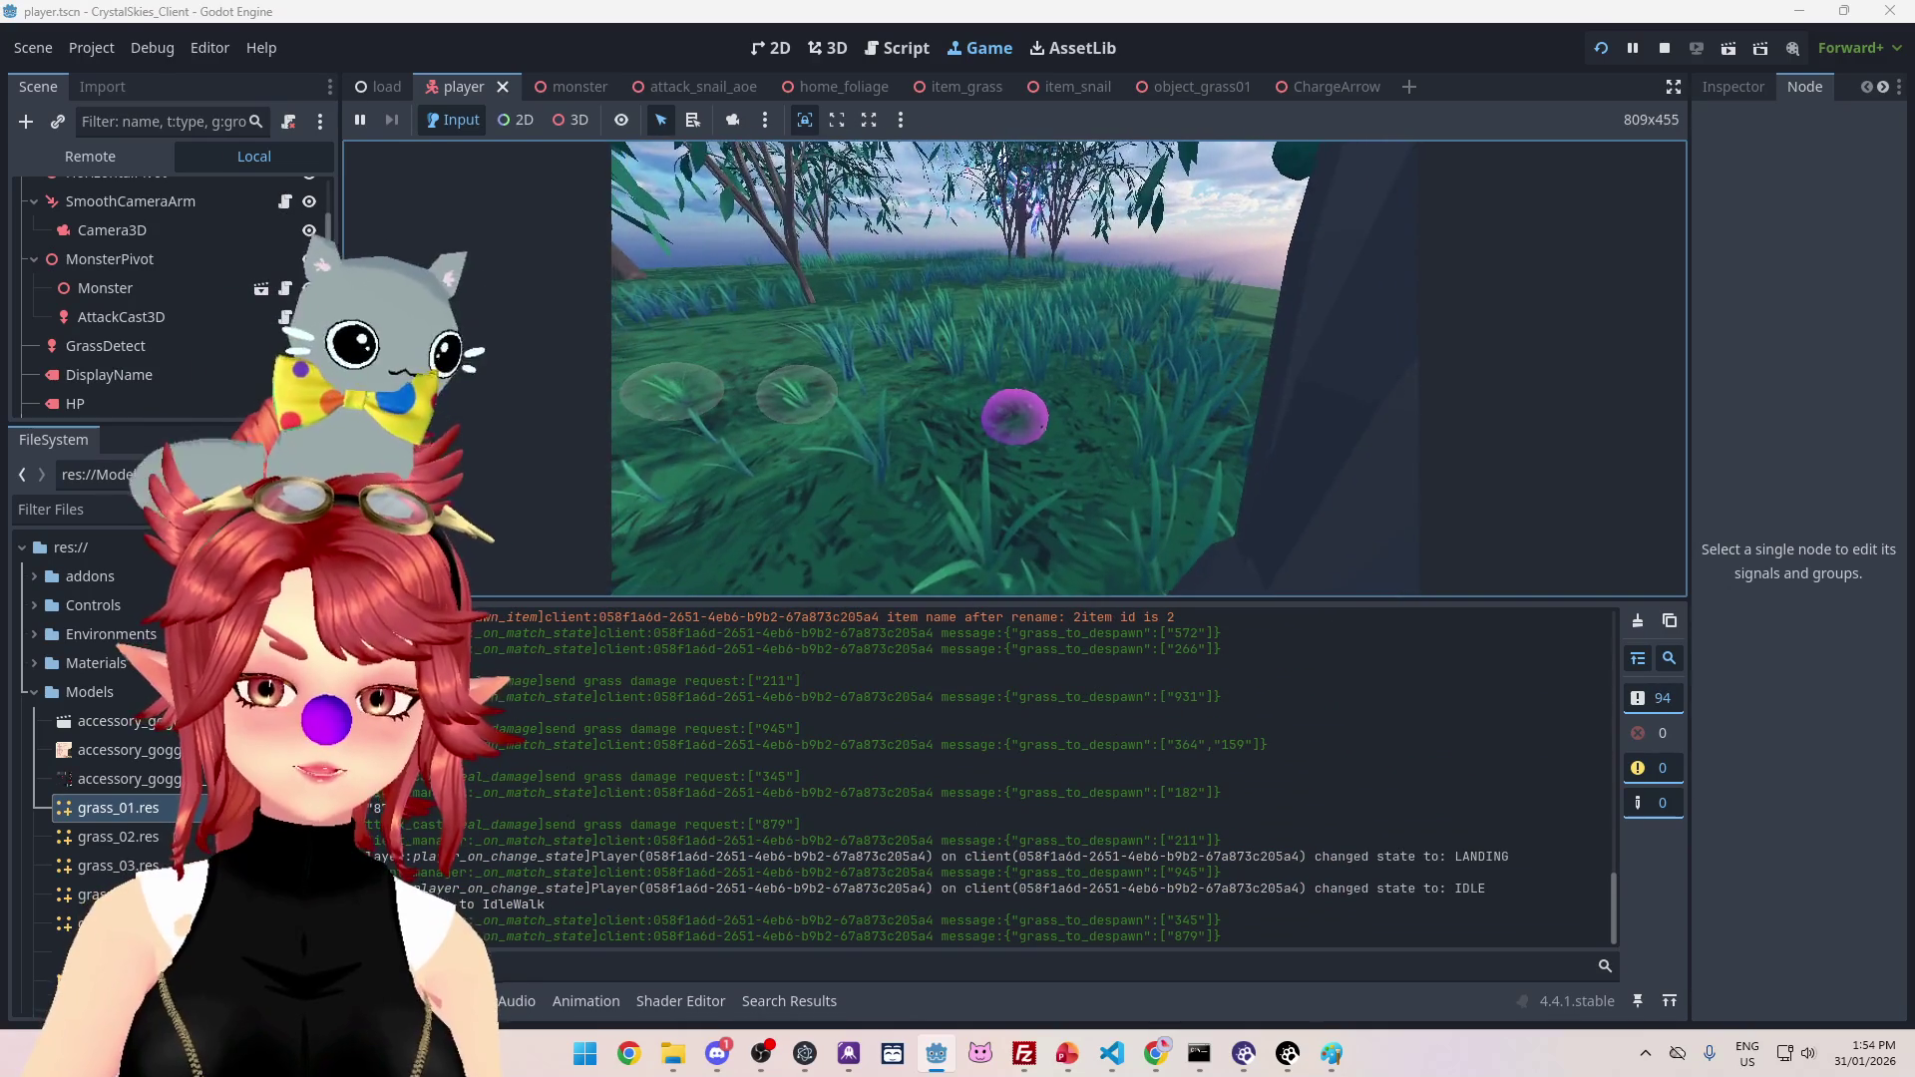
key(w)
key(w)
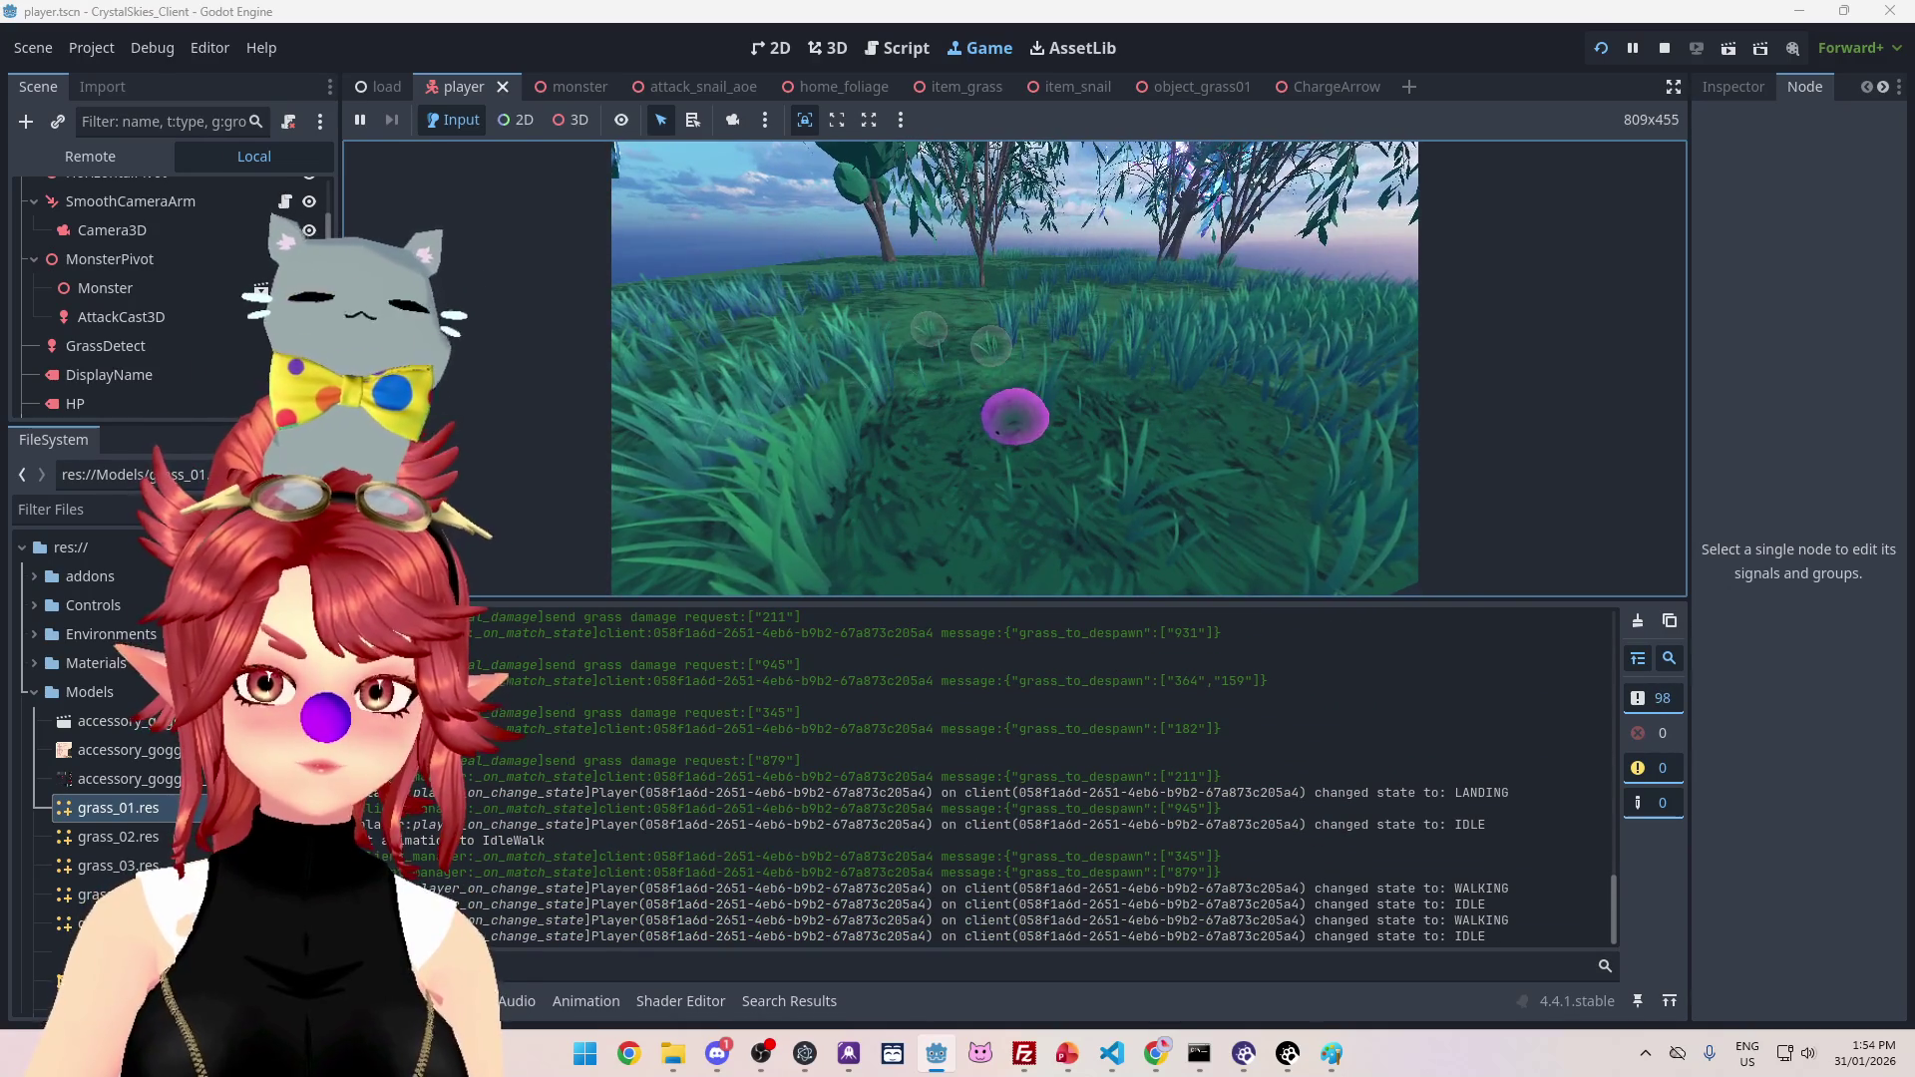
key(Escape)
click(1664, 48)
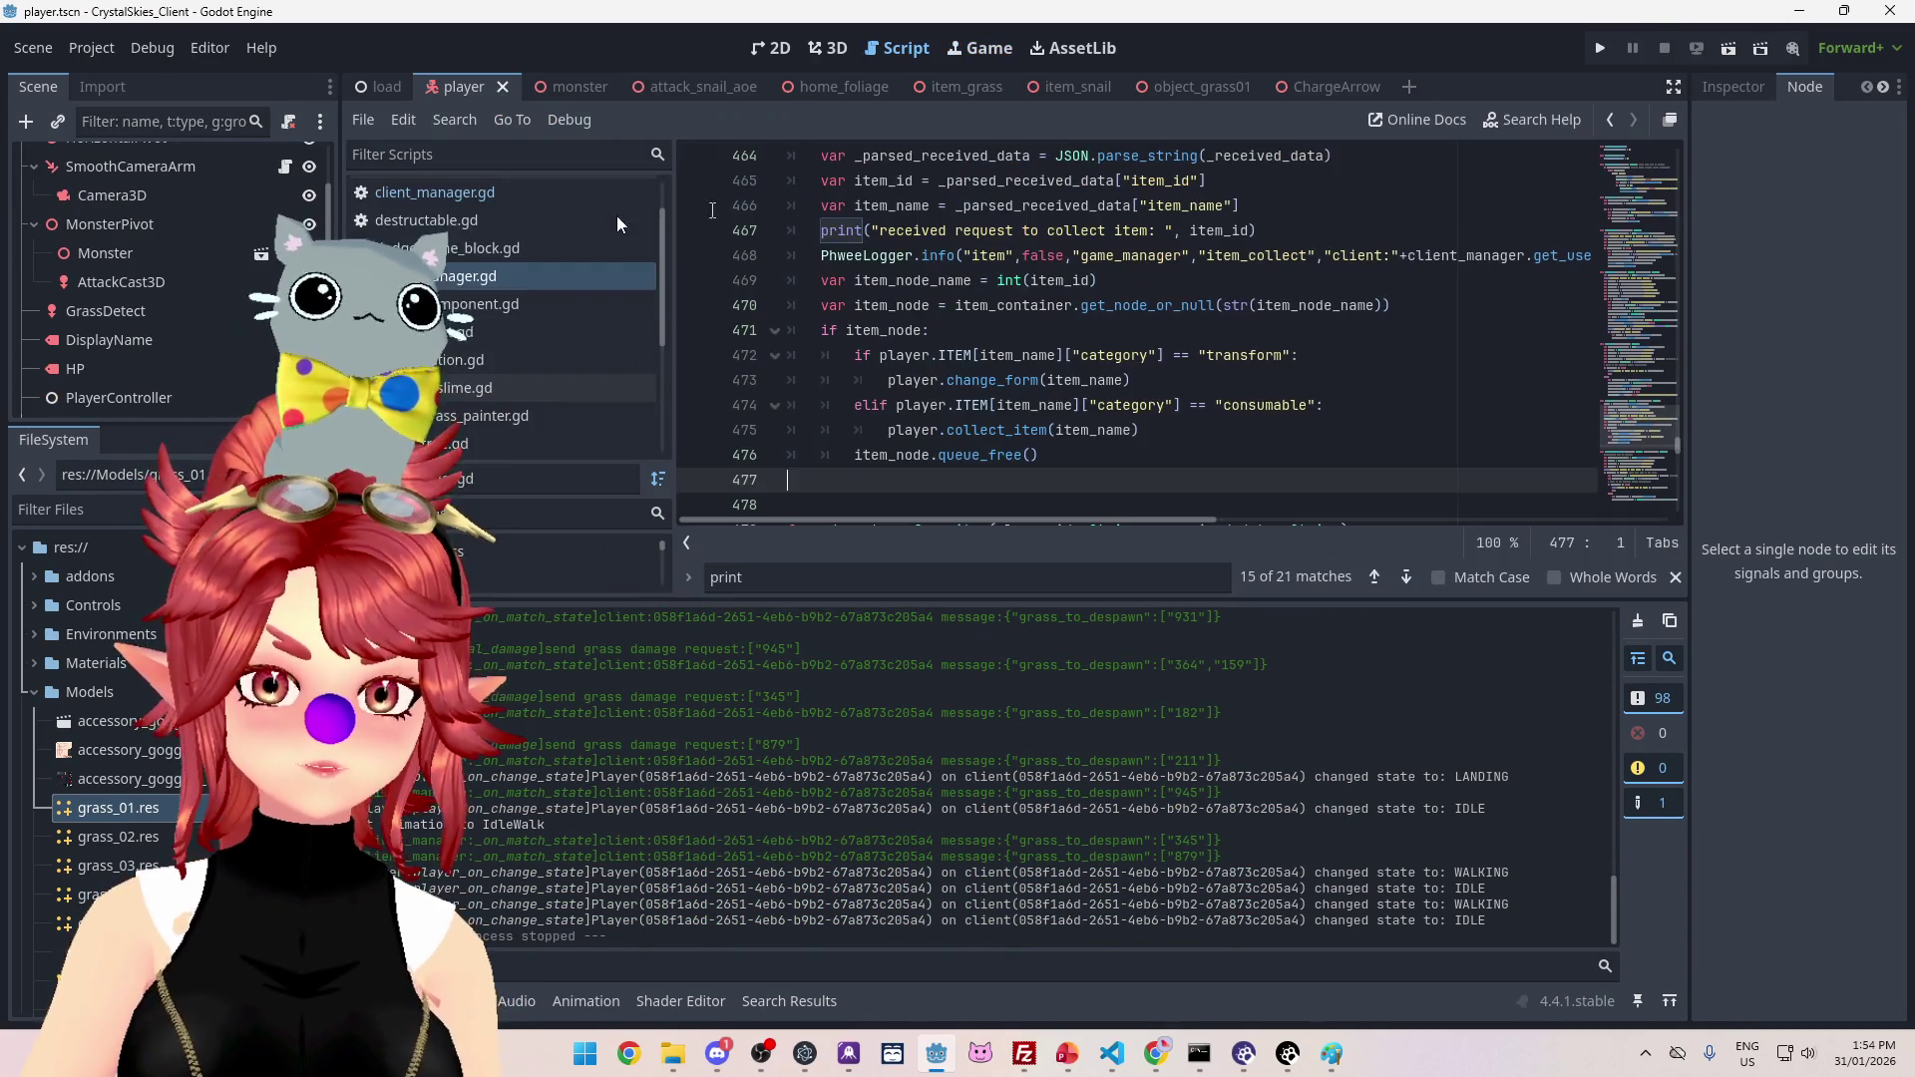
Step: Open logger.gd and change the environment category's print value from true to false
scroll(457, 297, down, 2)
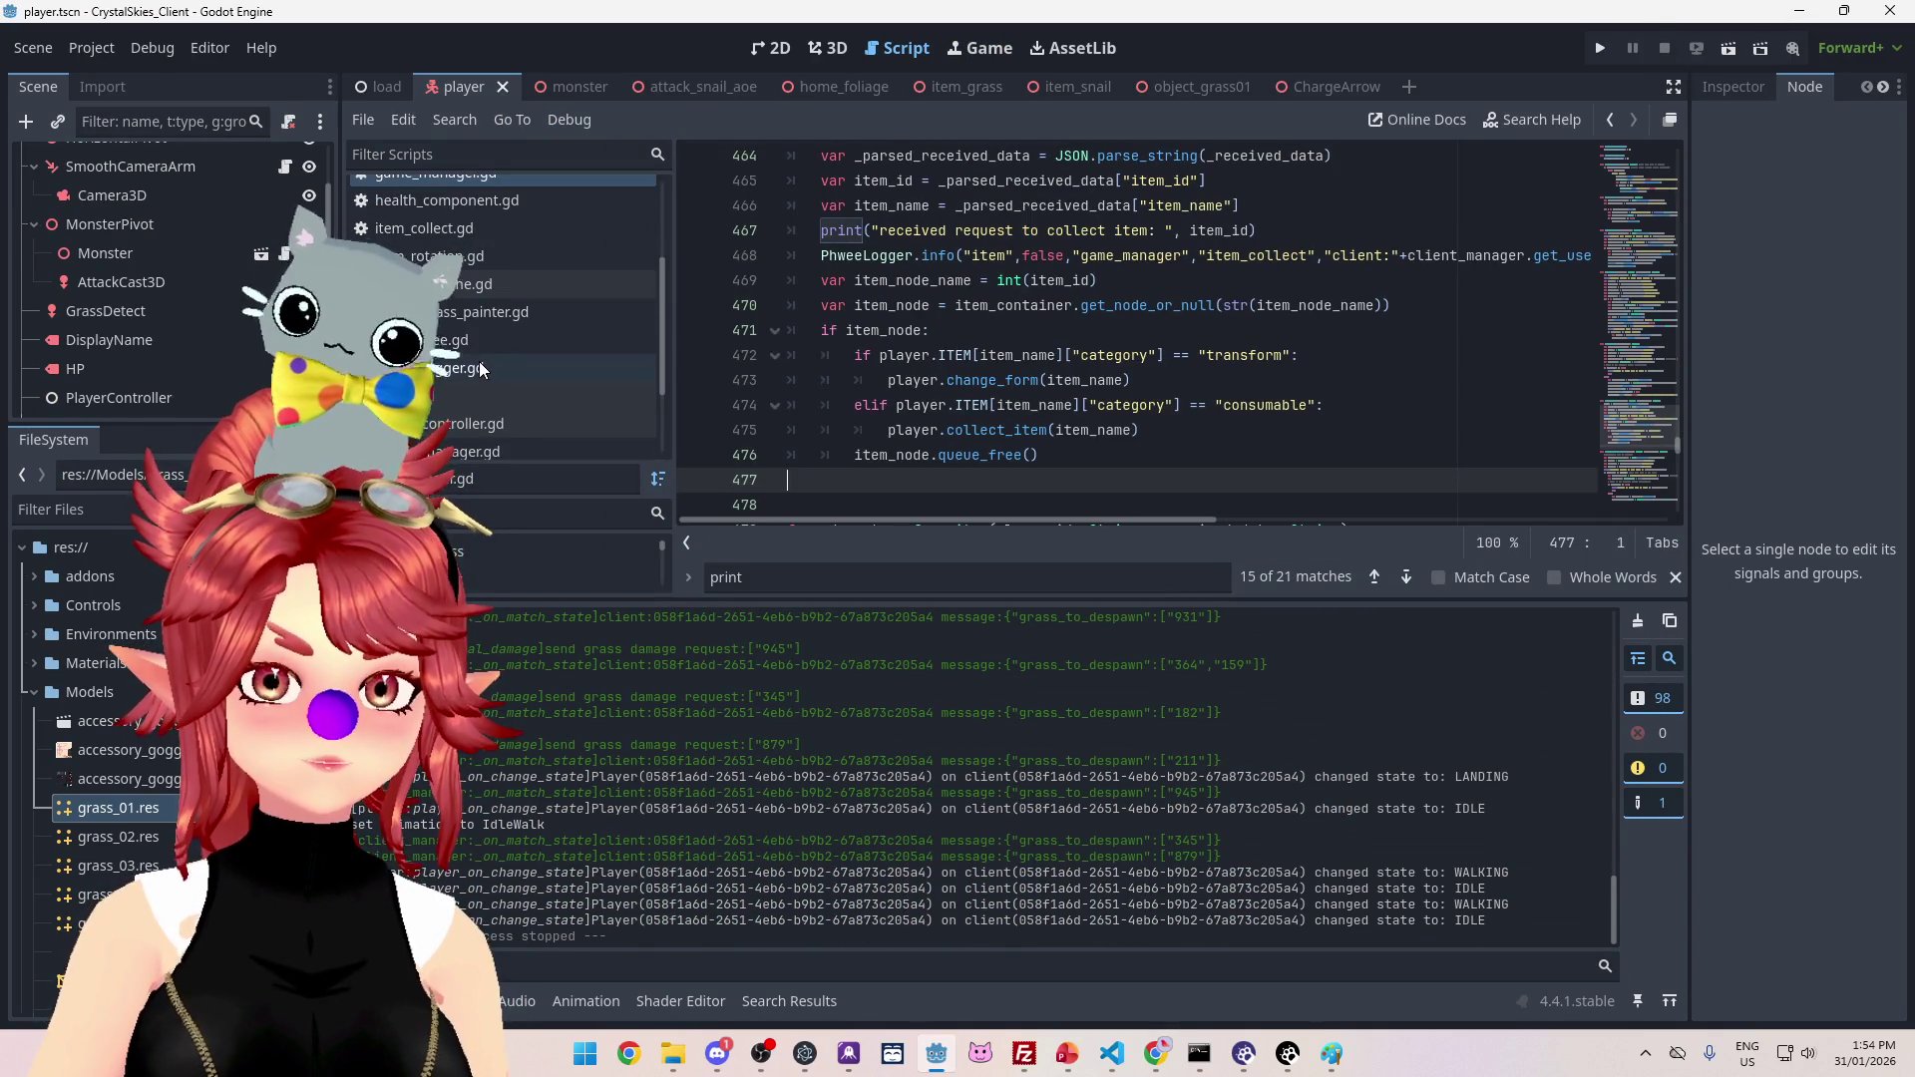
click(479, 365)
scroll(928, 402, down, 6)
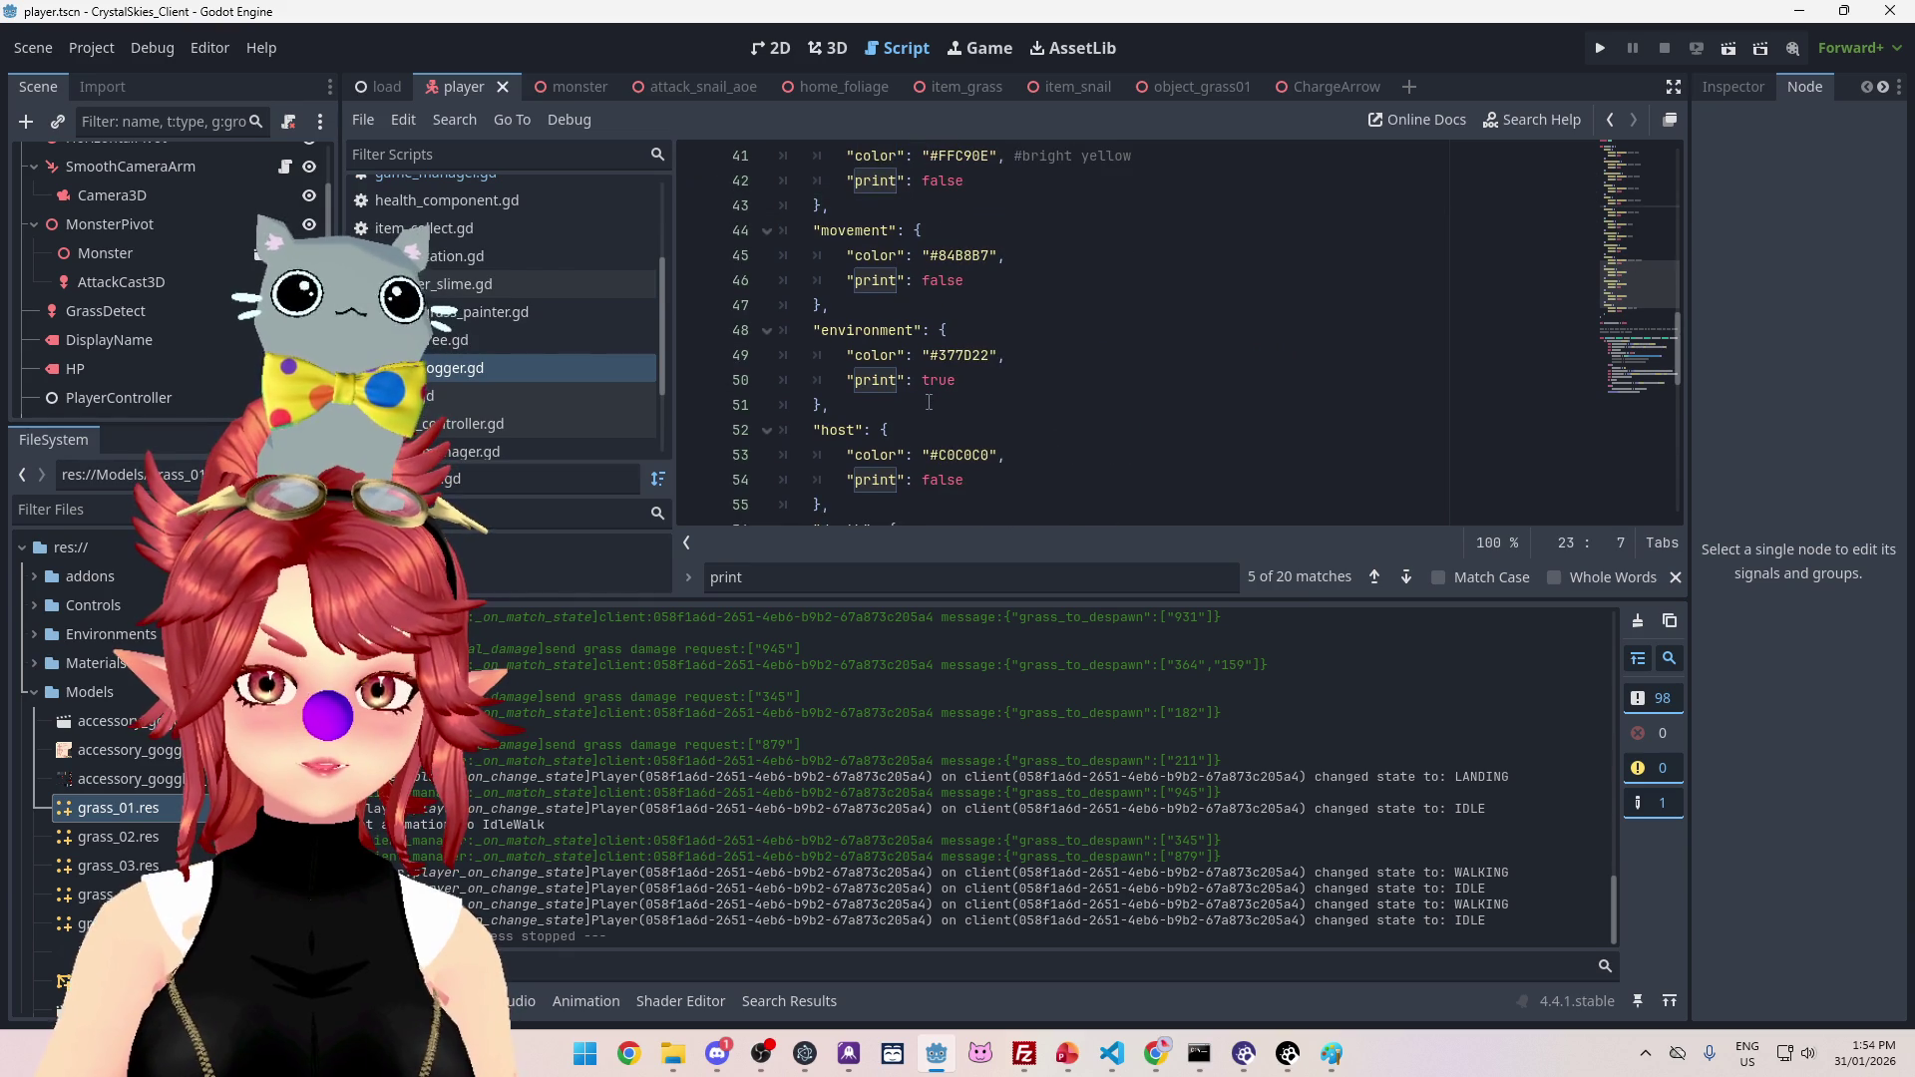
double_click(938, 380)
text(false)
drag(531, 876, 585, 873)
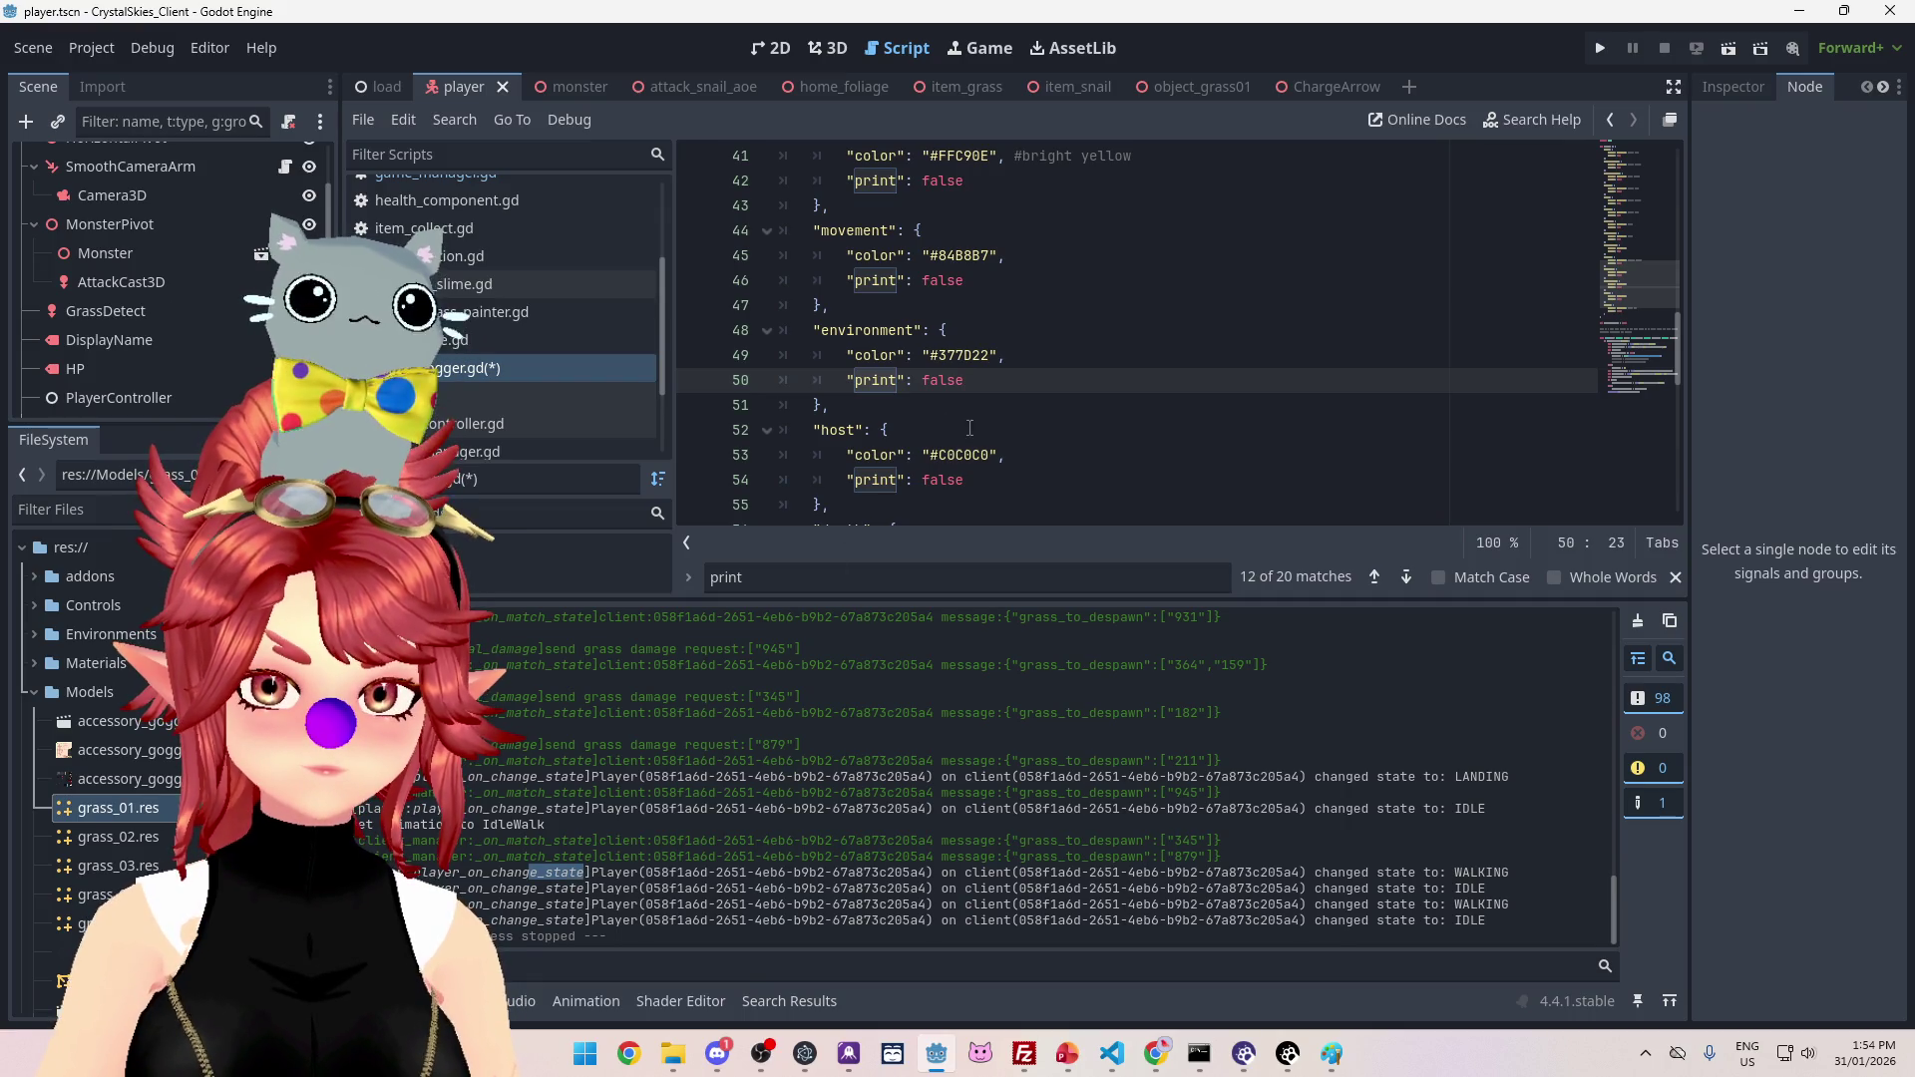
scroll(970, 428, up, 1)
scroll(972, 428, down, 4)
scroll(978, 428, up, 5)
scroll(972, 419, up, 4)
scroll(947, 349, down, 2)
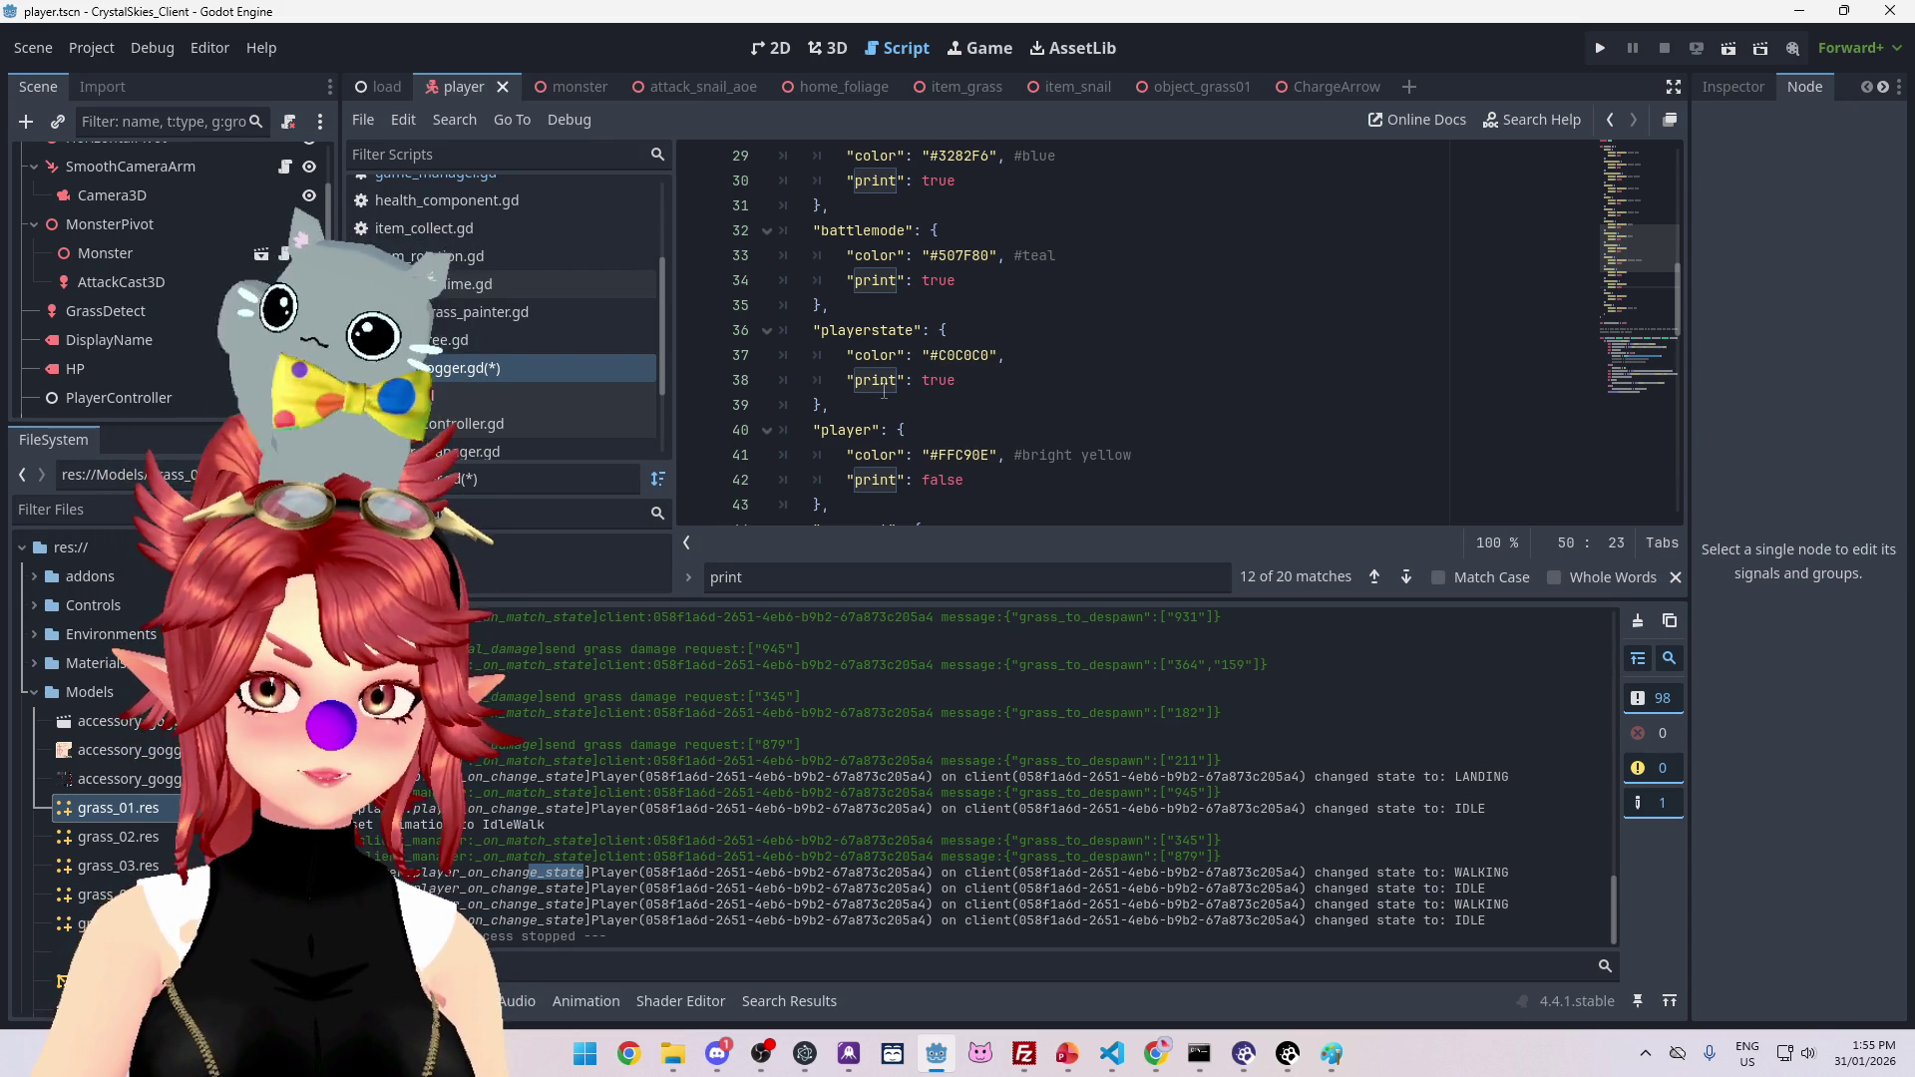
Step: Search all project scripts for PhweeLogger with Find in Files
click(1020, 364)
key(ctrl+shift+f)
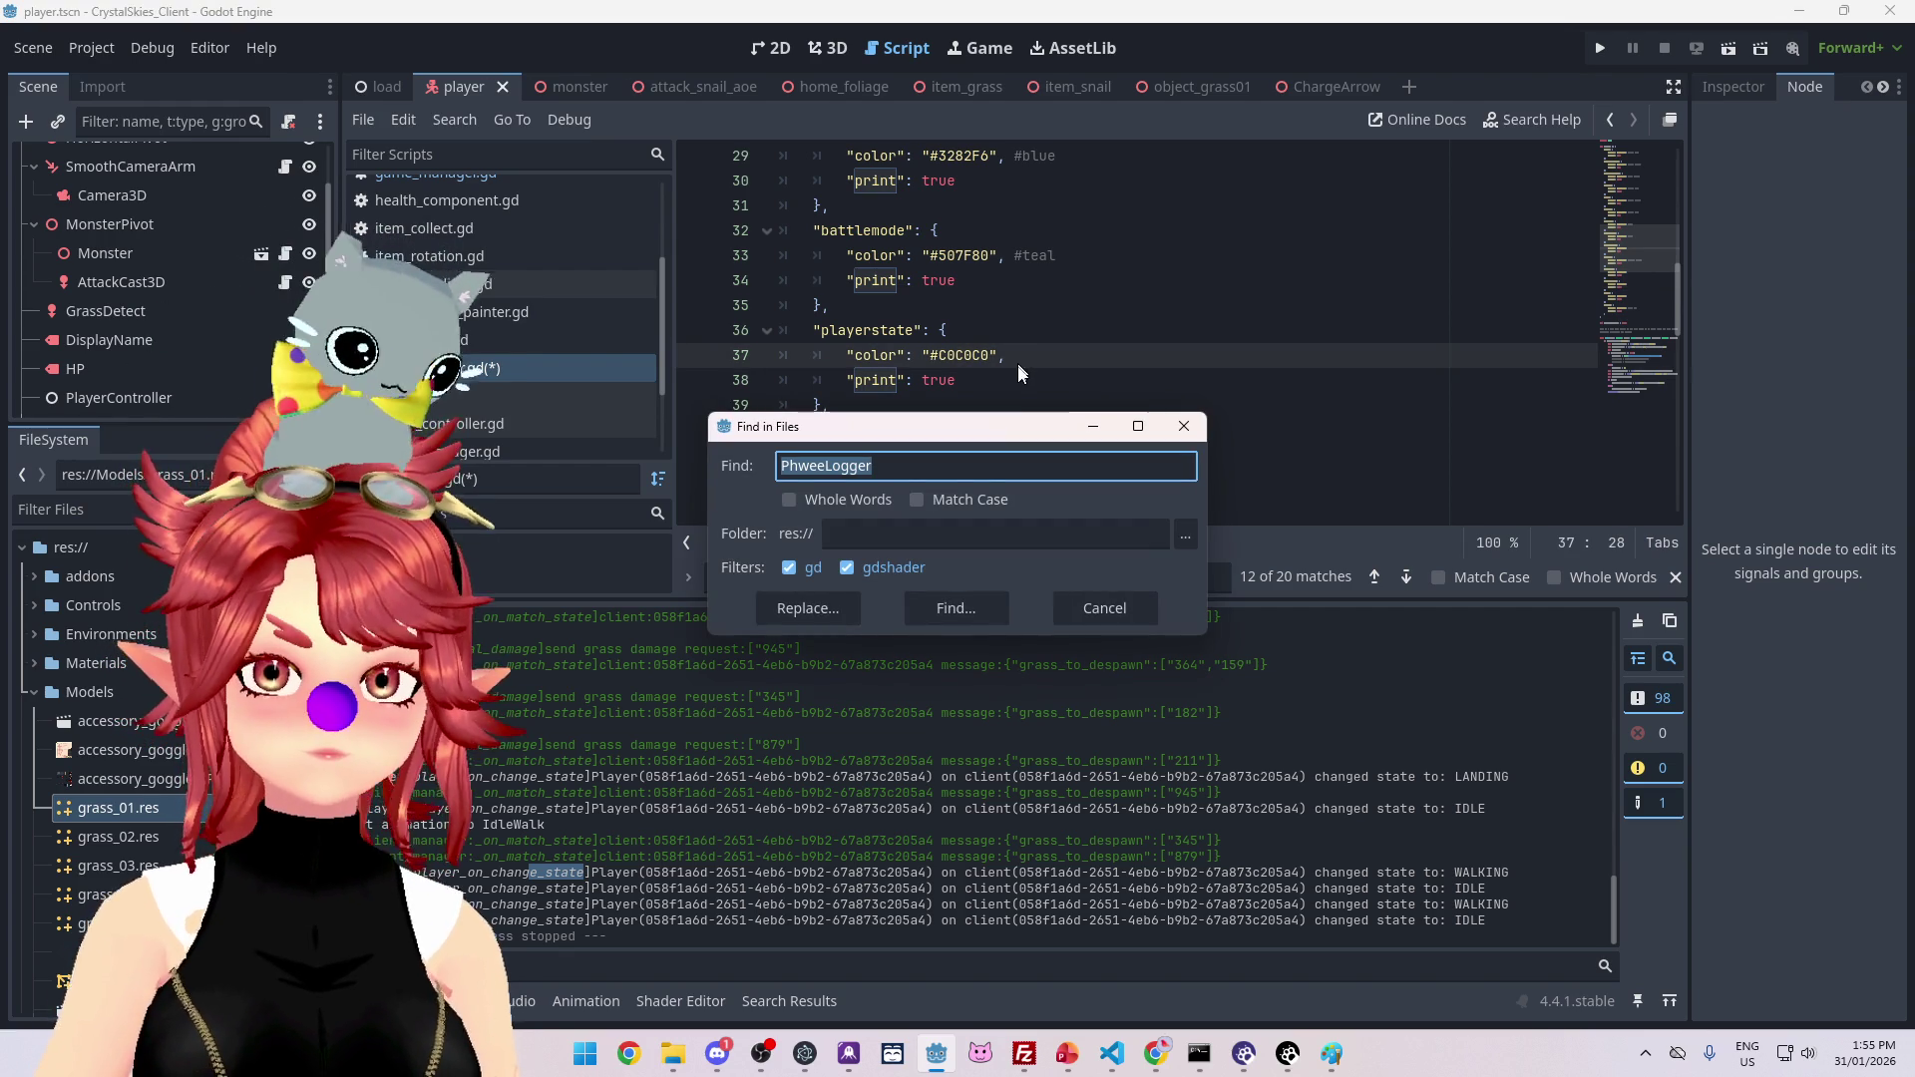
click(954, 608)
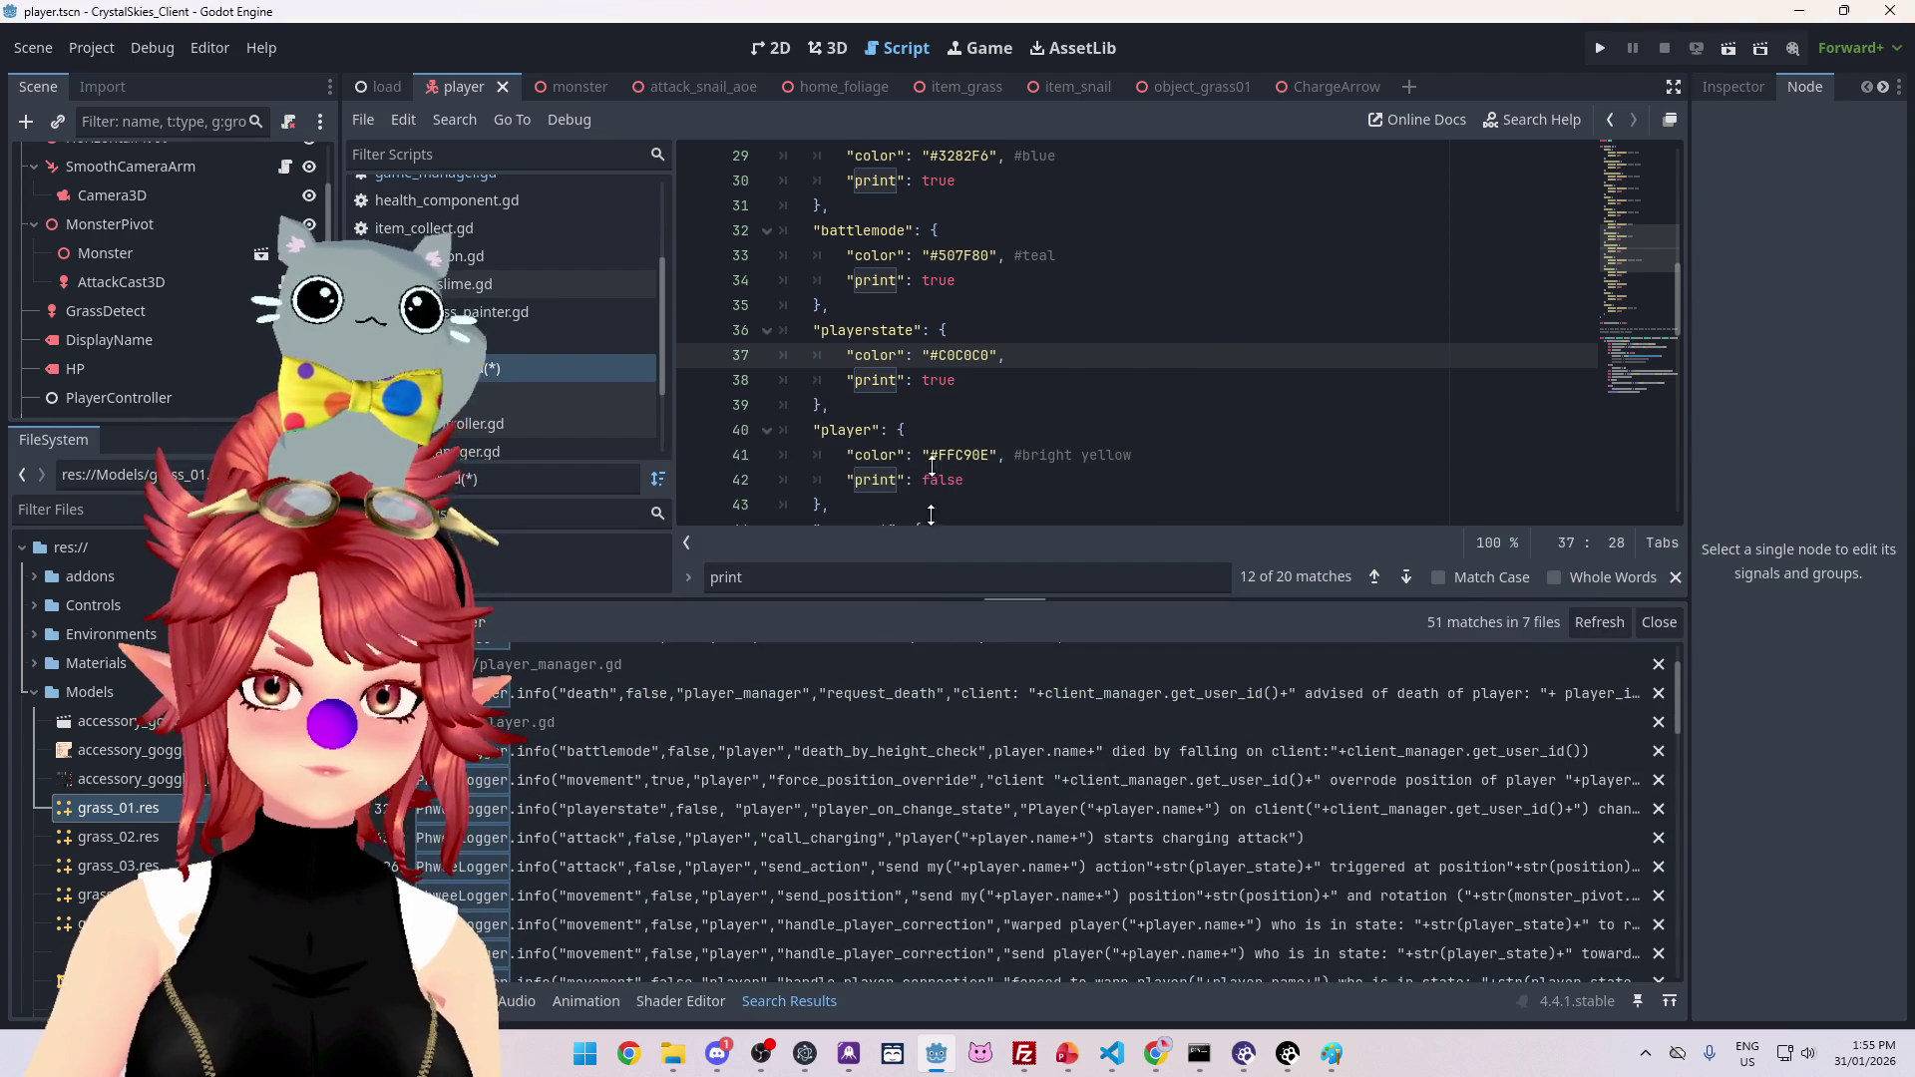
Step: Resize the Search Results panel and scroll the logger script to its info function
drag(931, 545, 931, 319)
scroll(1010, 776, down, 10)
scroll(955, 786, up, 6)
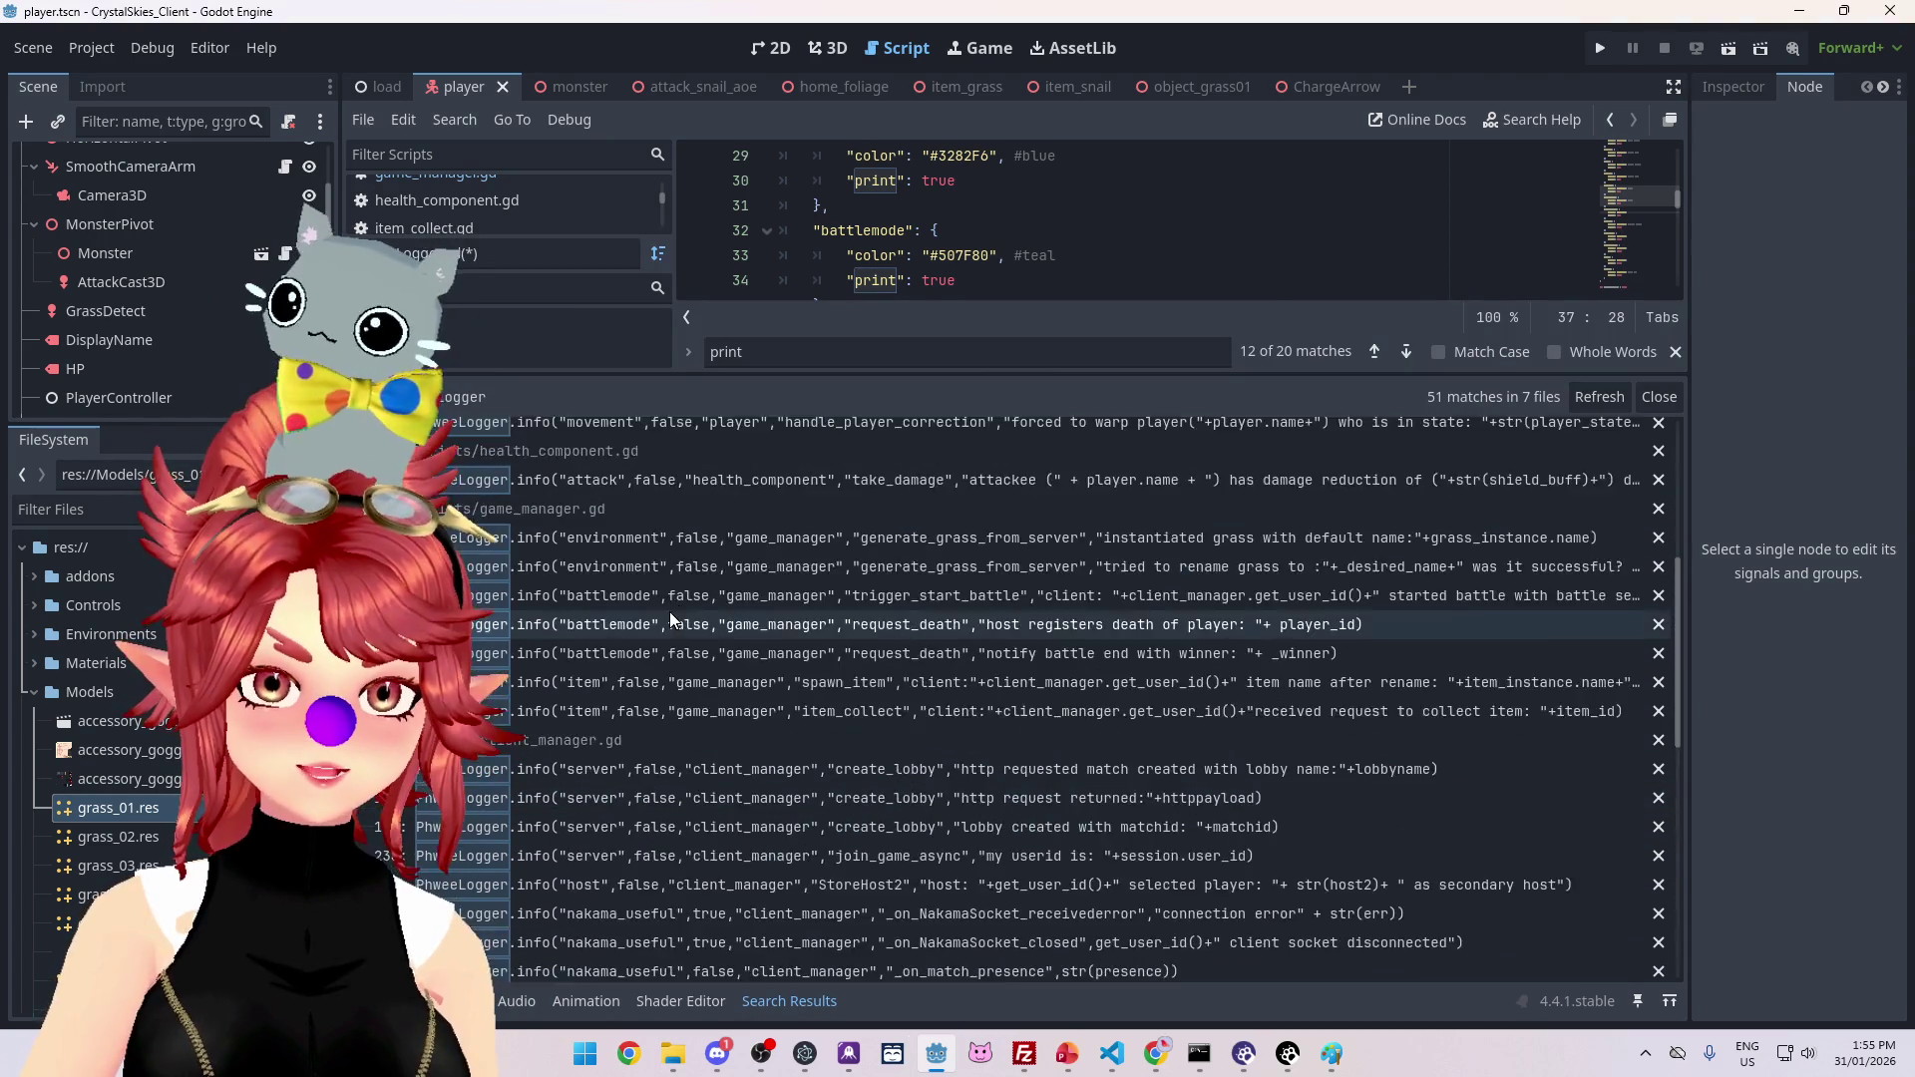
scroll(671, 619, down, 5)
drag(810, 379, 818, 788)
scroll(852, 417, down, 12)
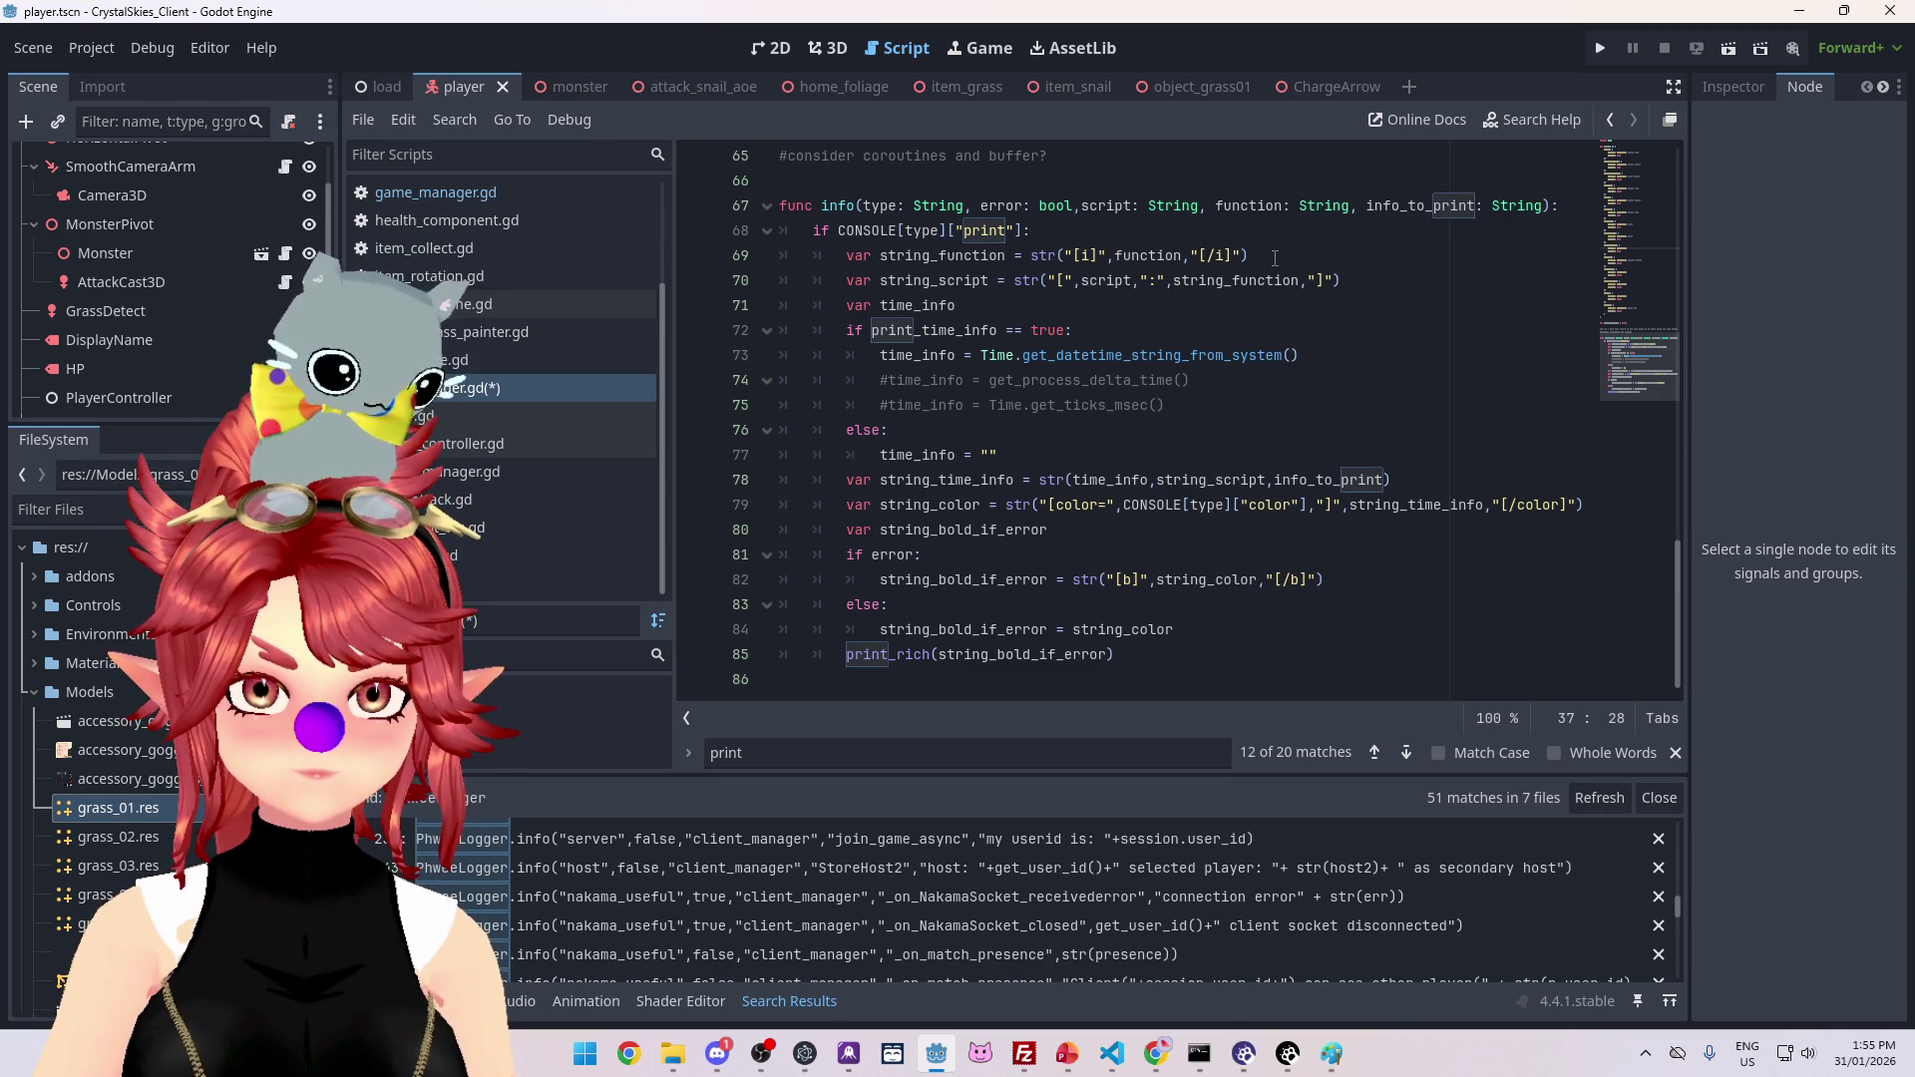
scroll(1222, 353, up, 1)
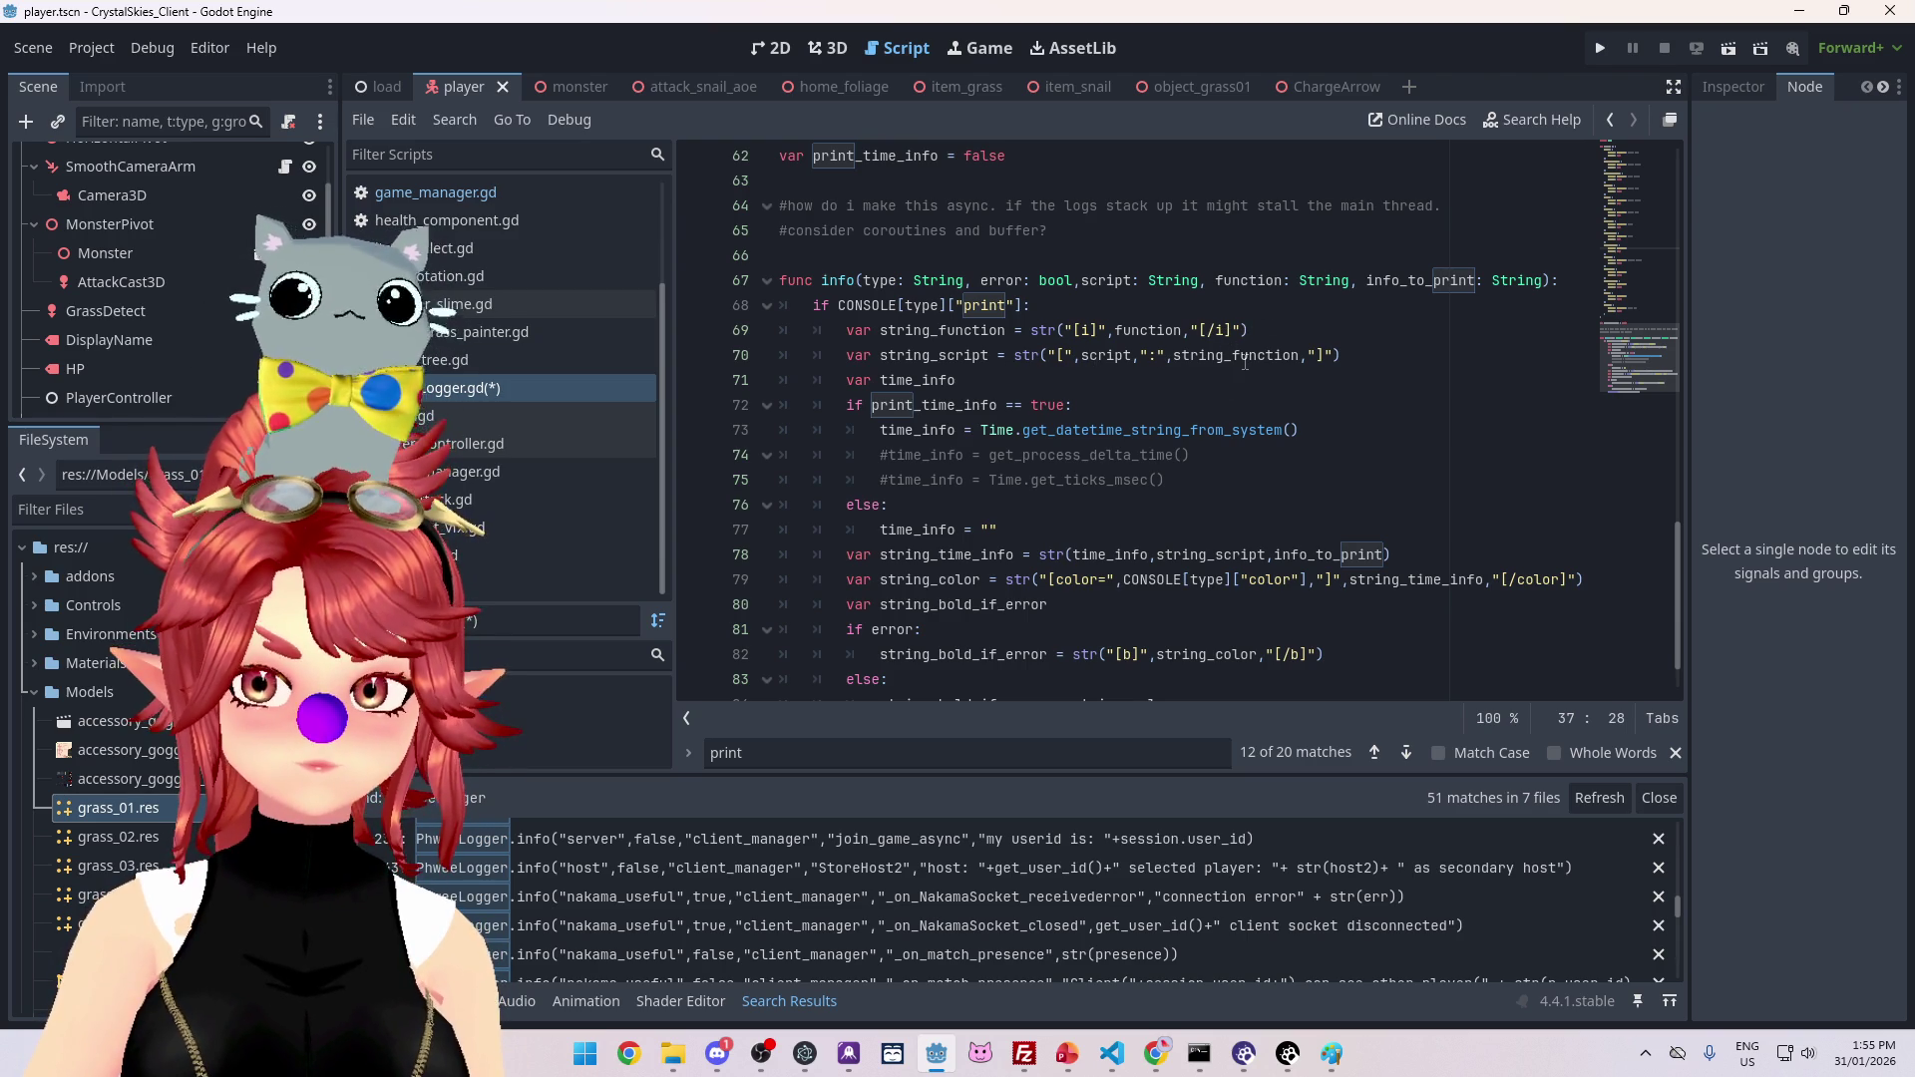
mouse_move(1245, 362)
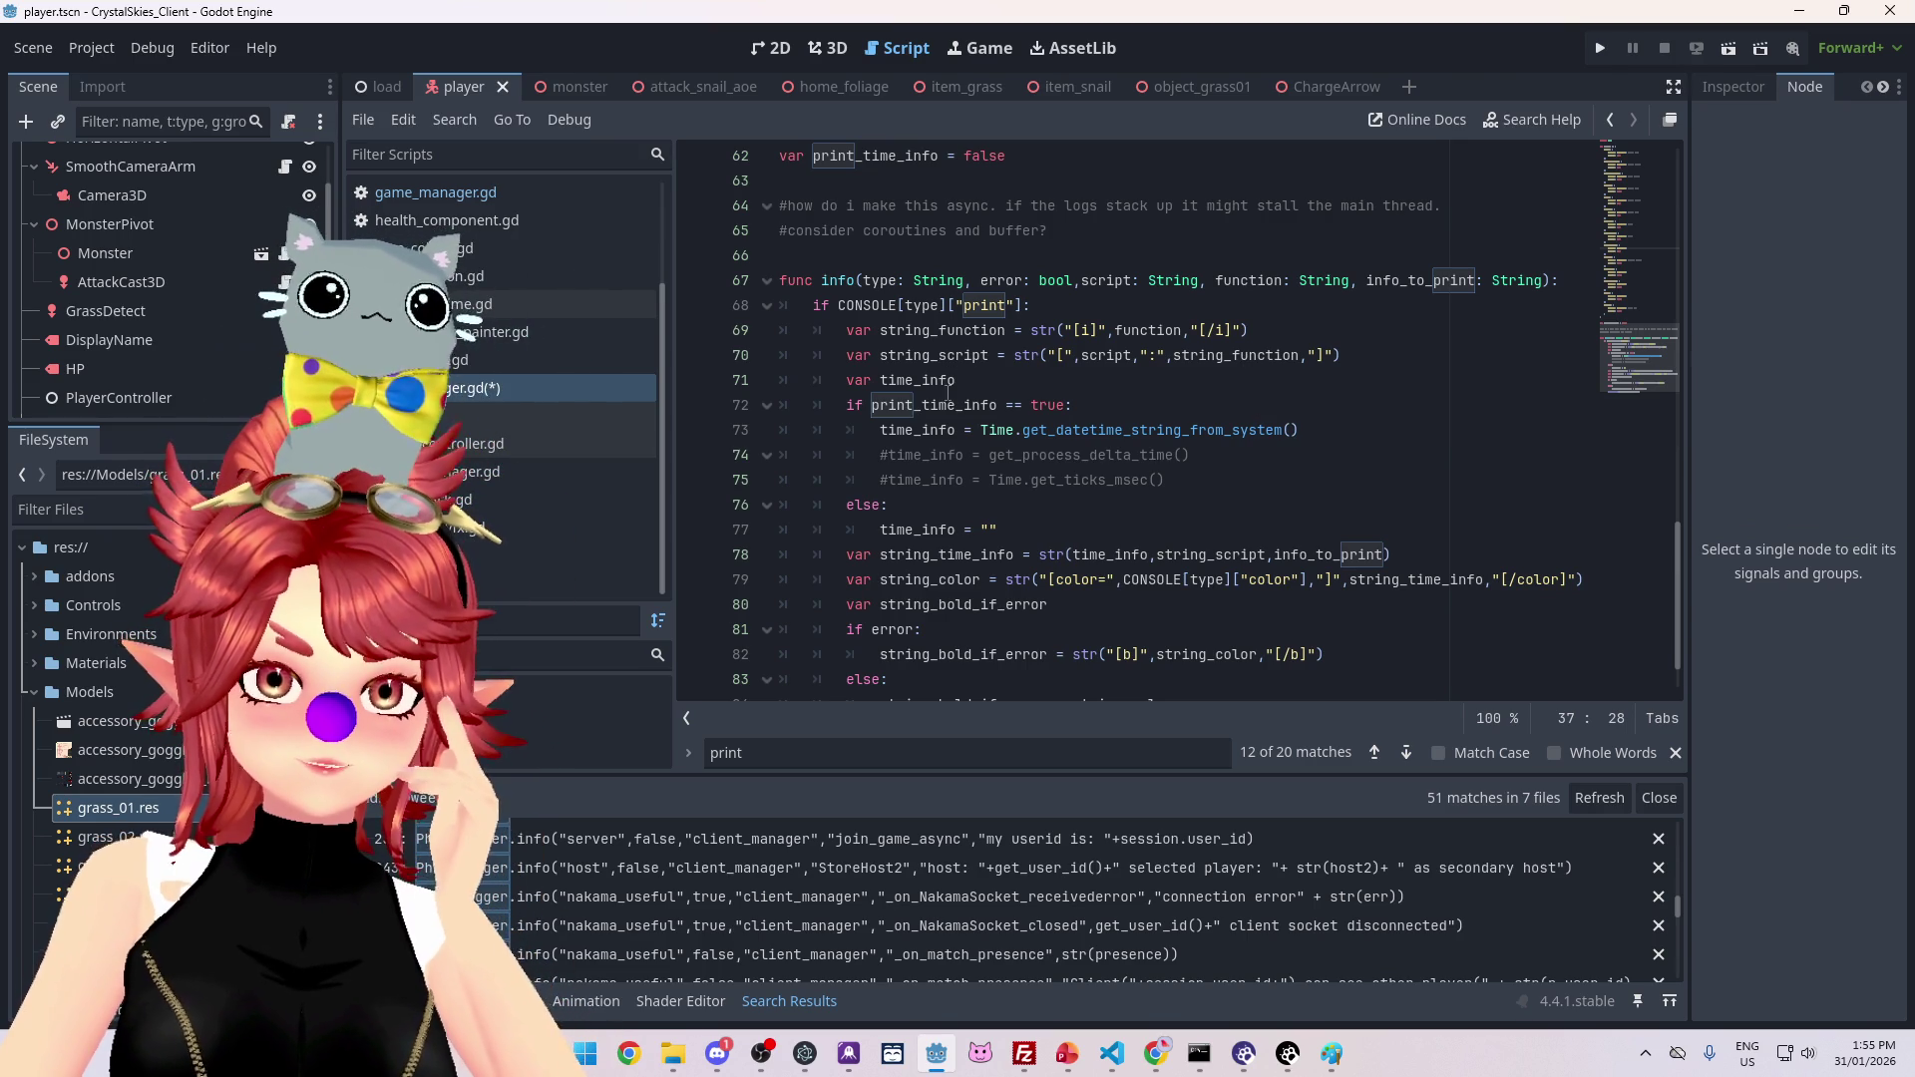
mouse_move(977, 409)
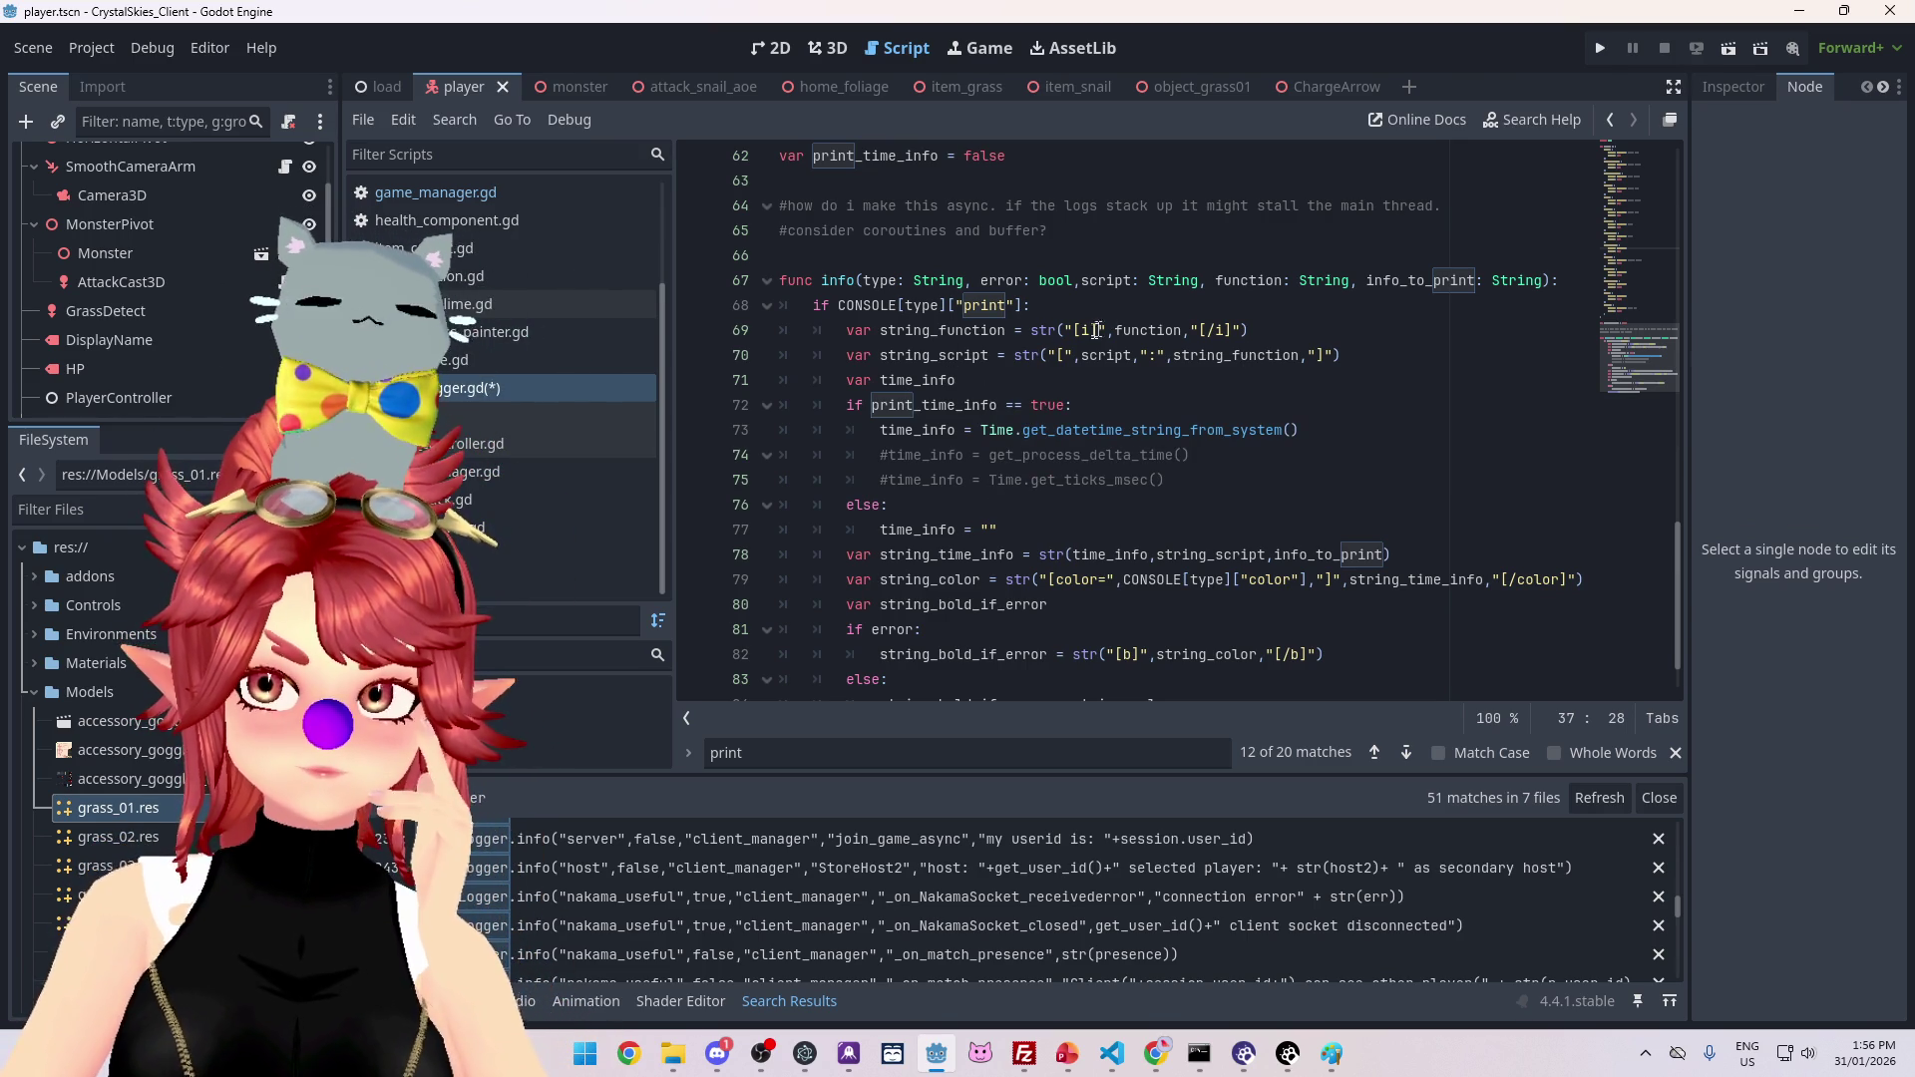
scroll(1140, 439, down, 1)
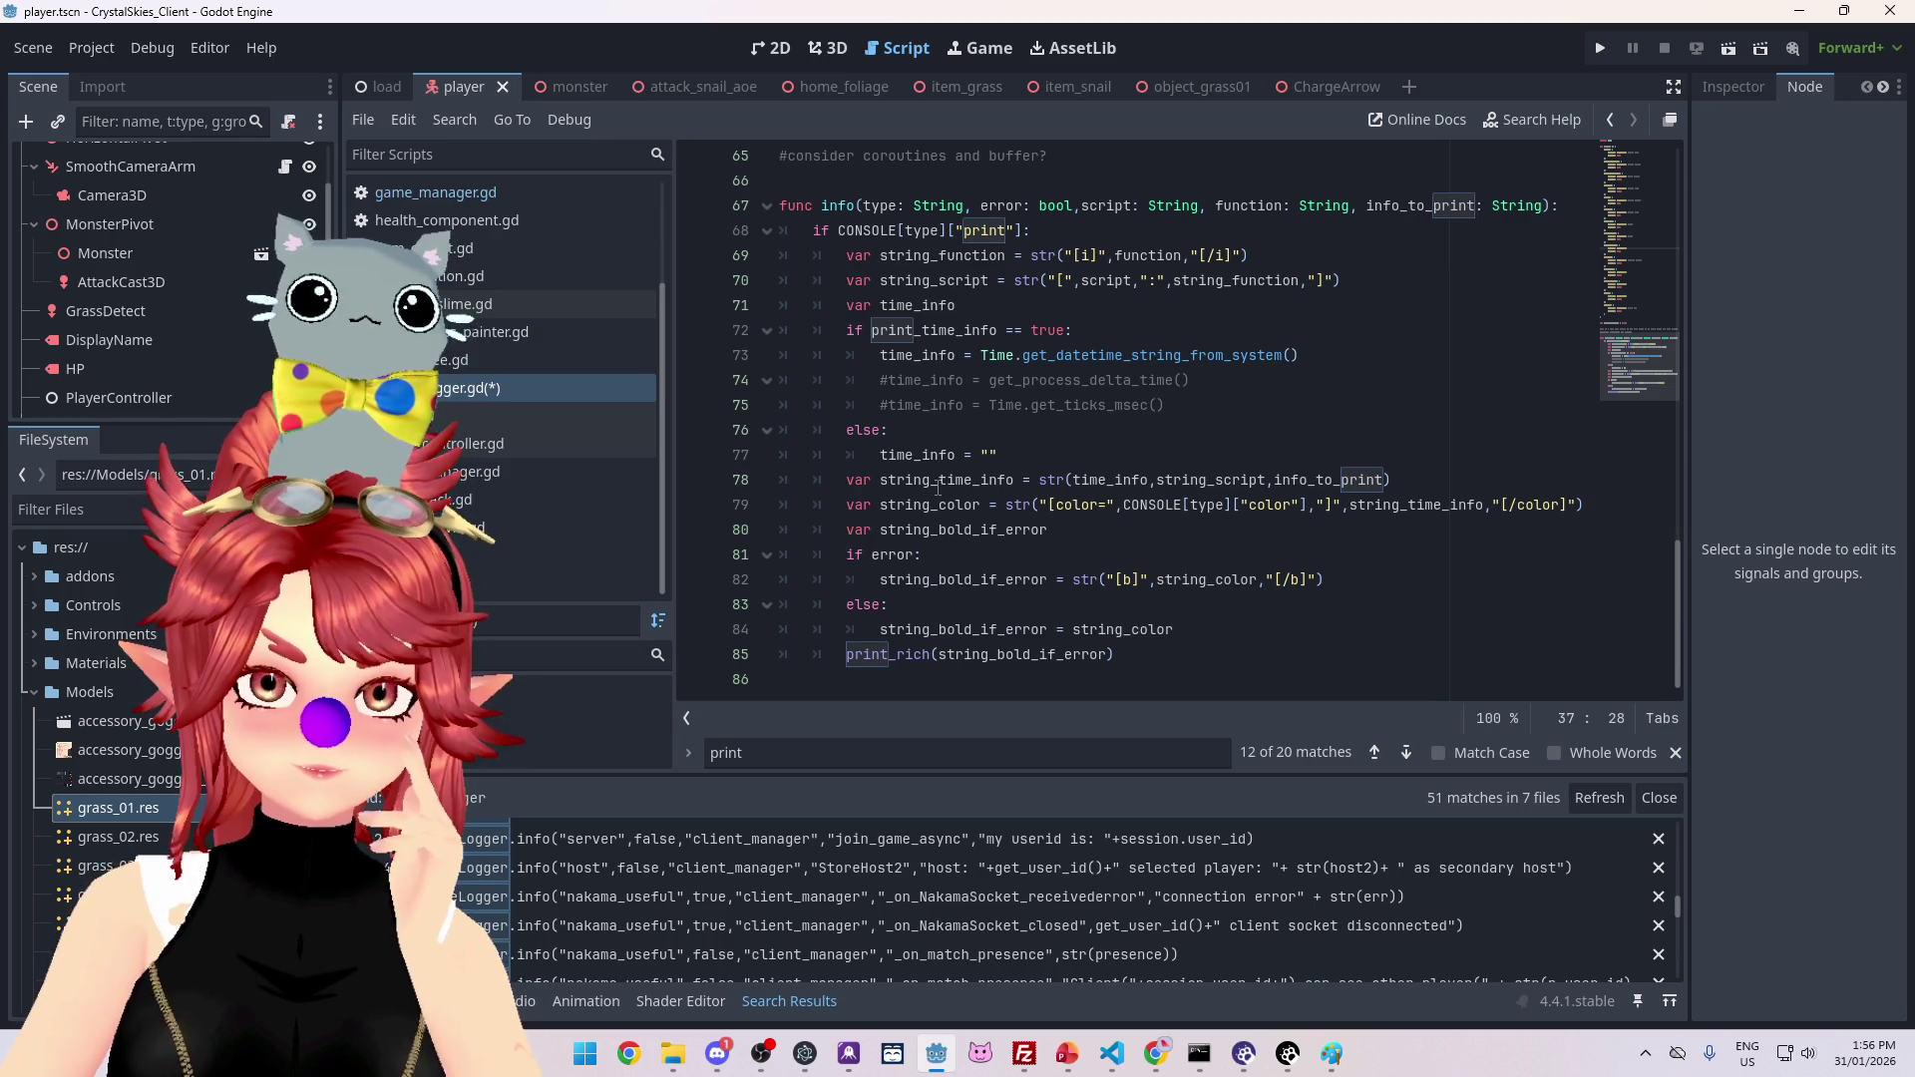
mouse_move(1055, 481)
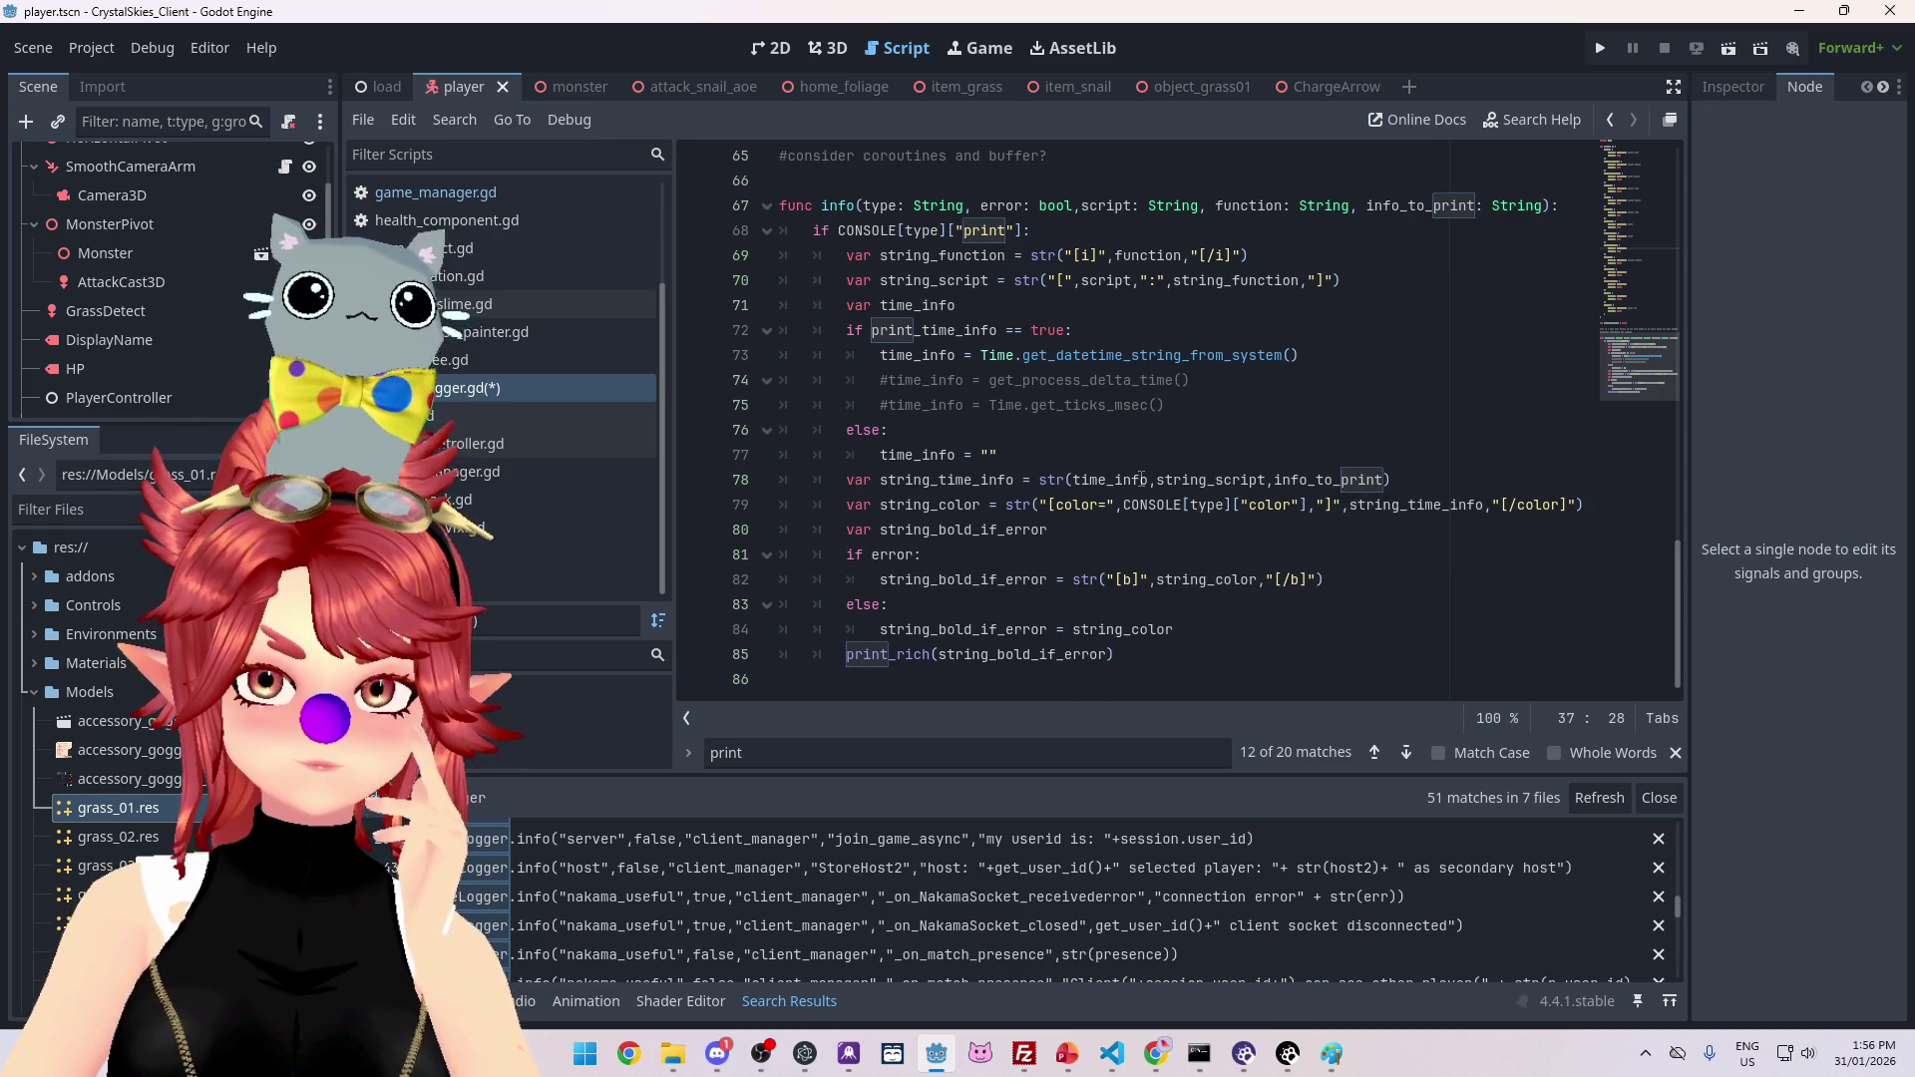
mouse_move(1161, 485)
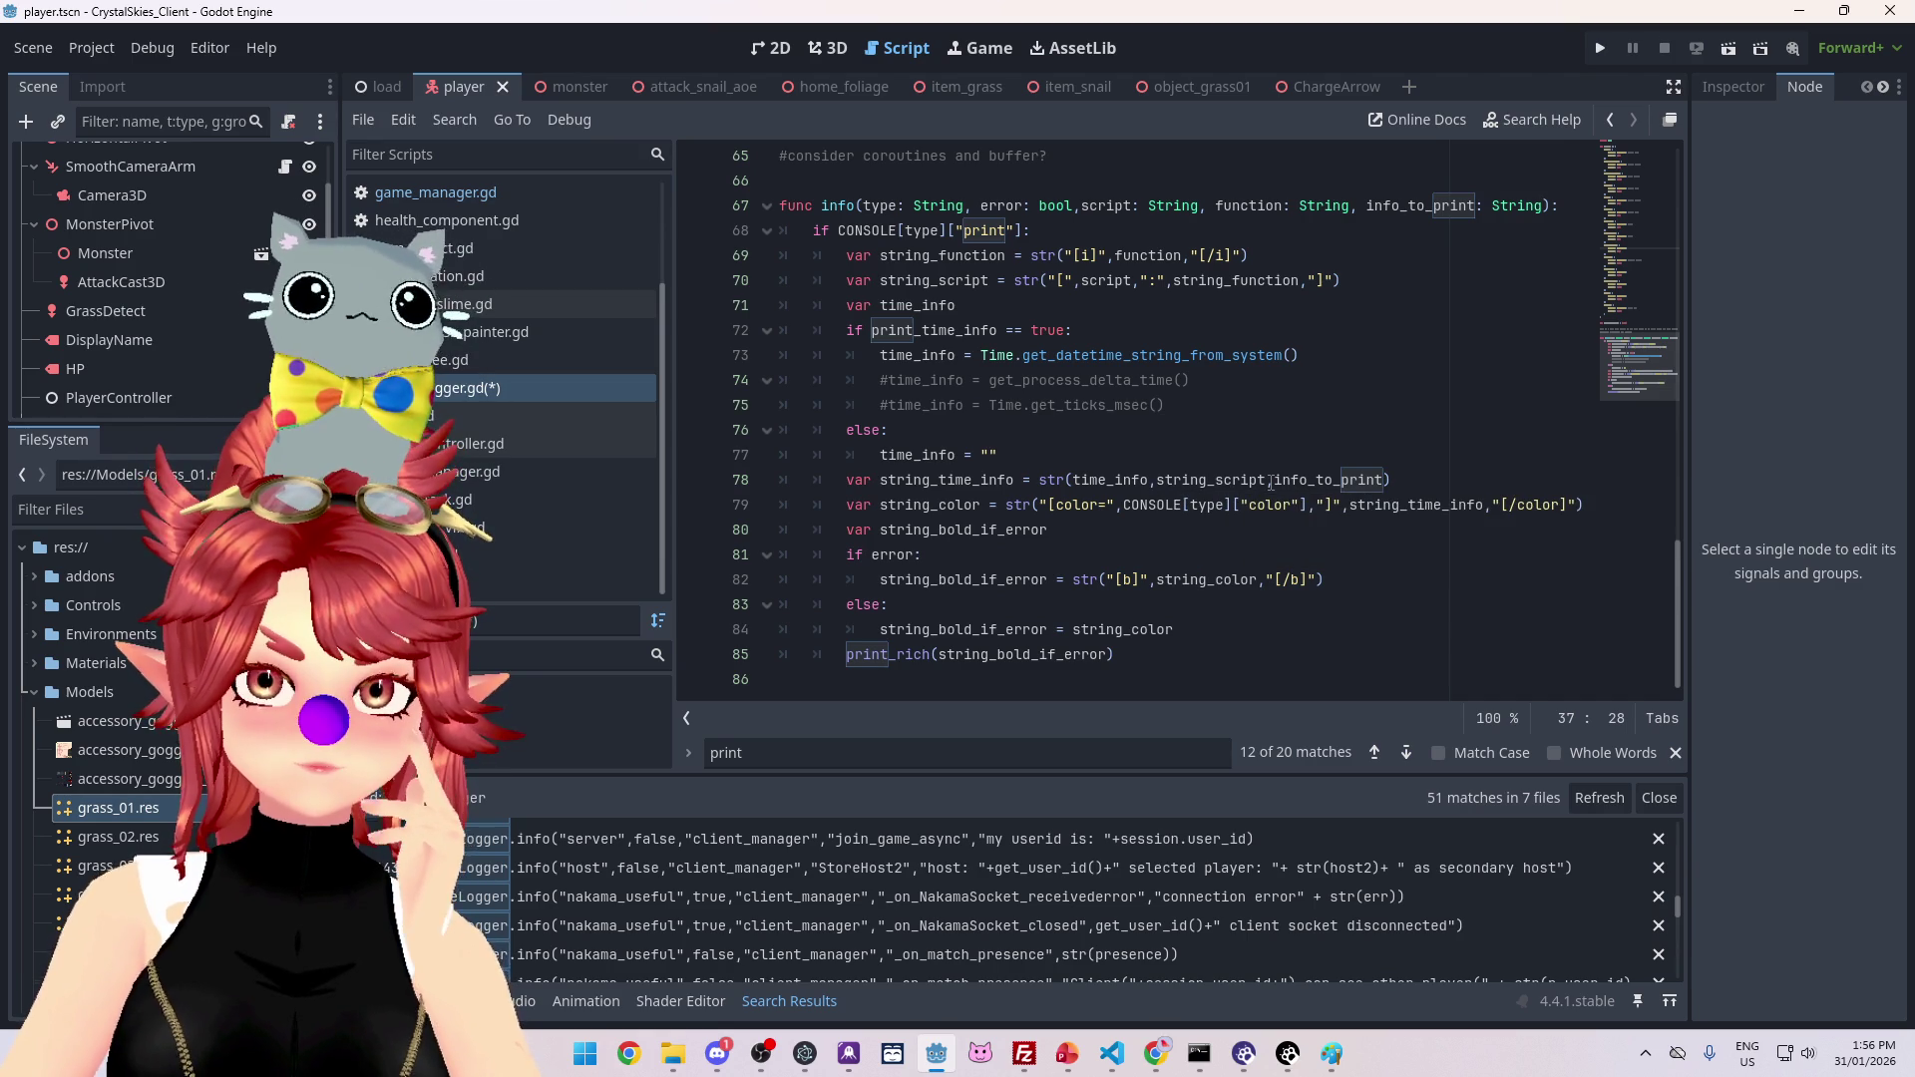
mouse_move(1237, 479)
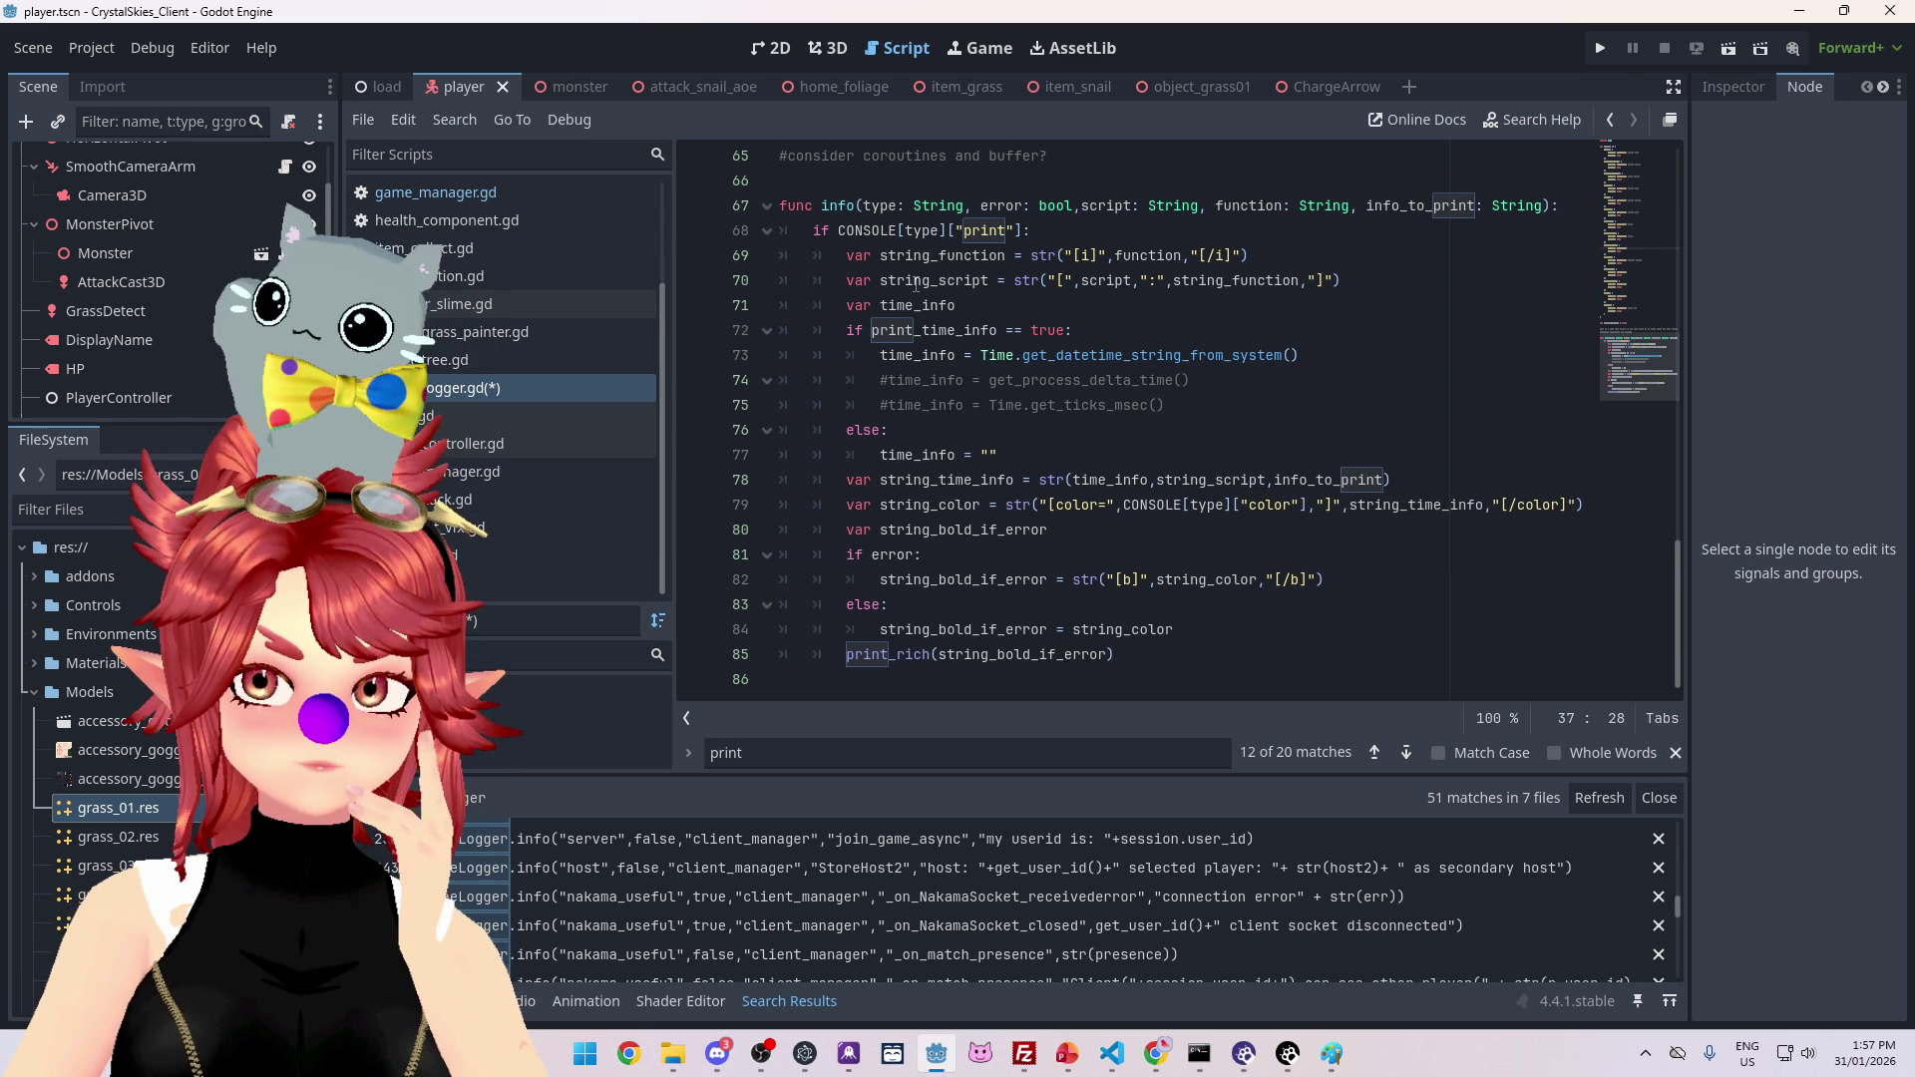
mouse_move(1015, 284)
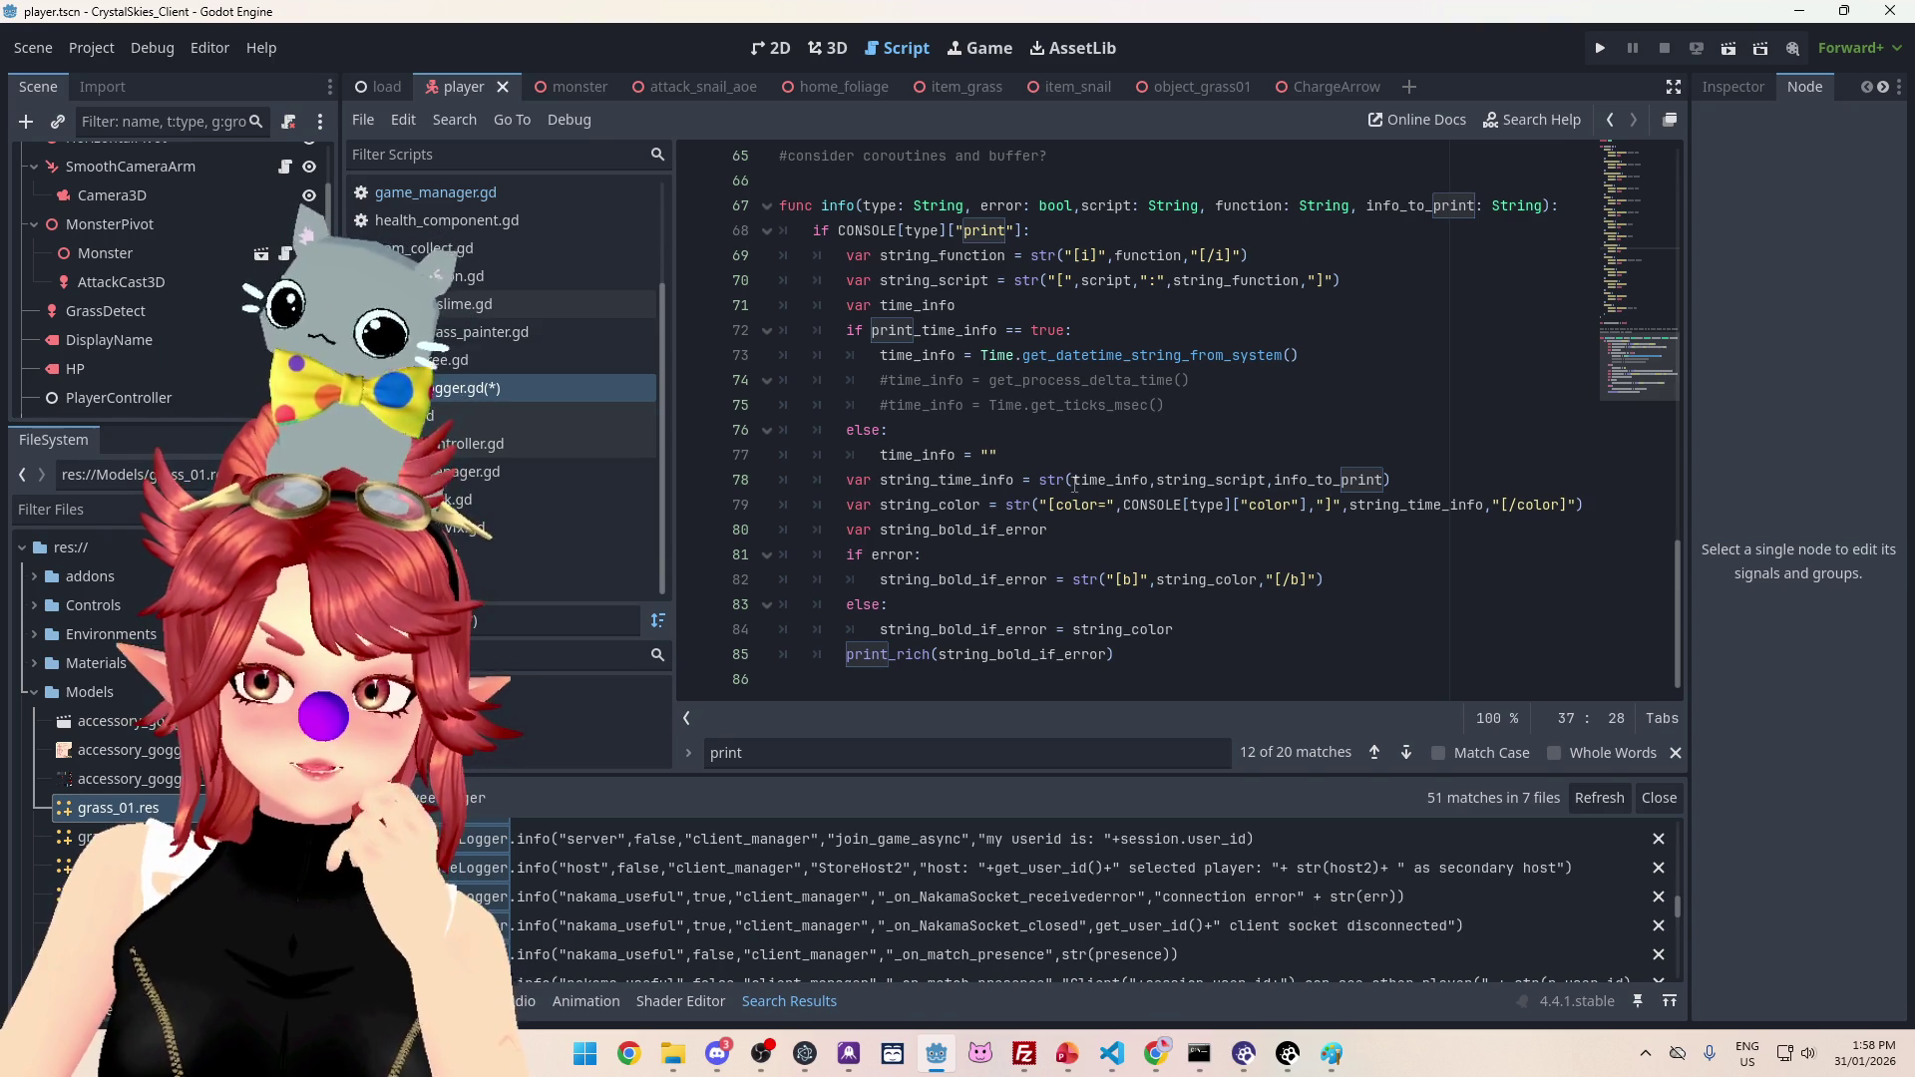
click(1073, 481)
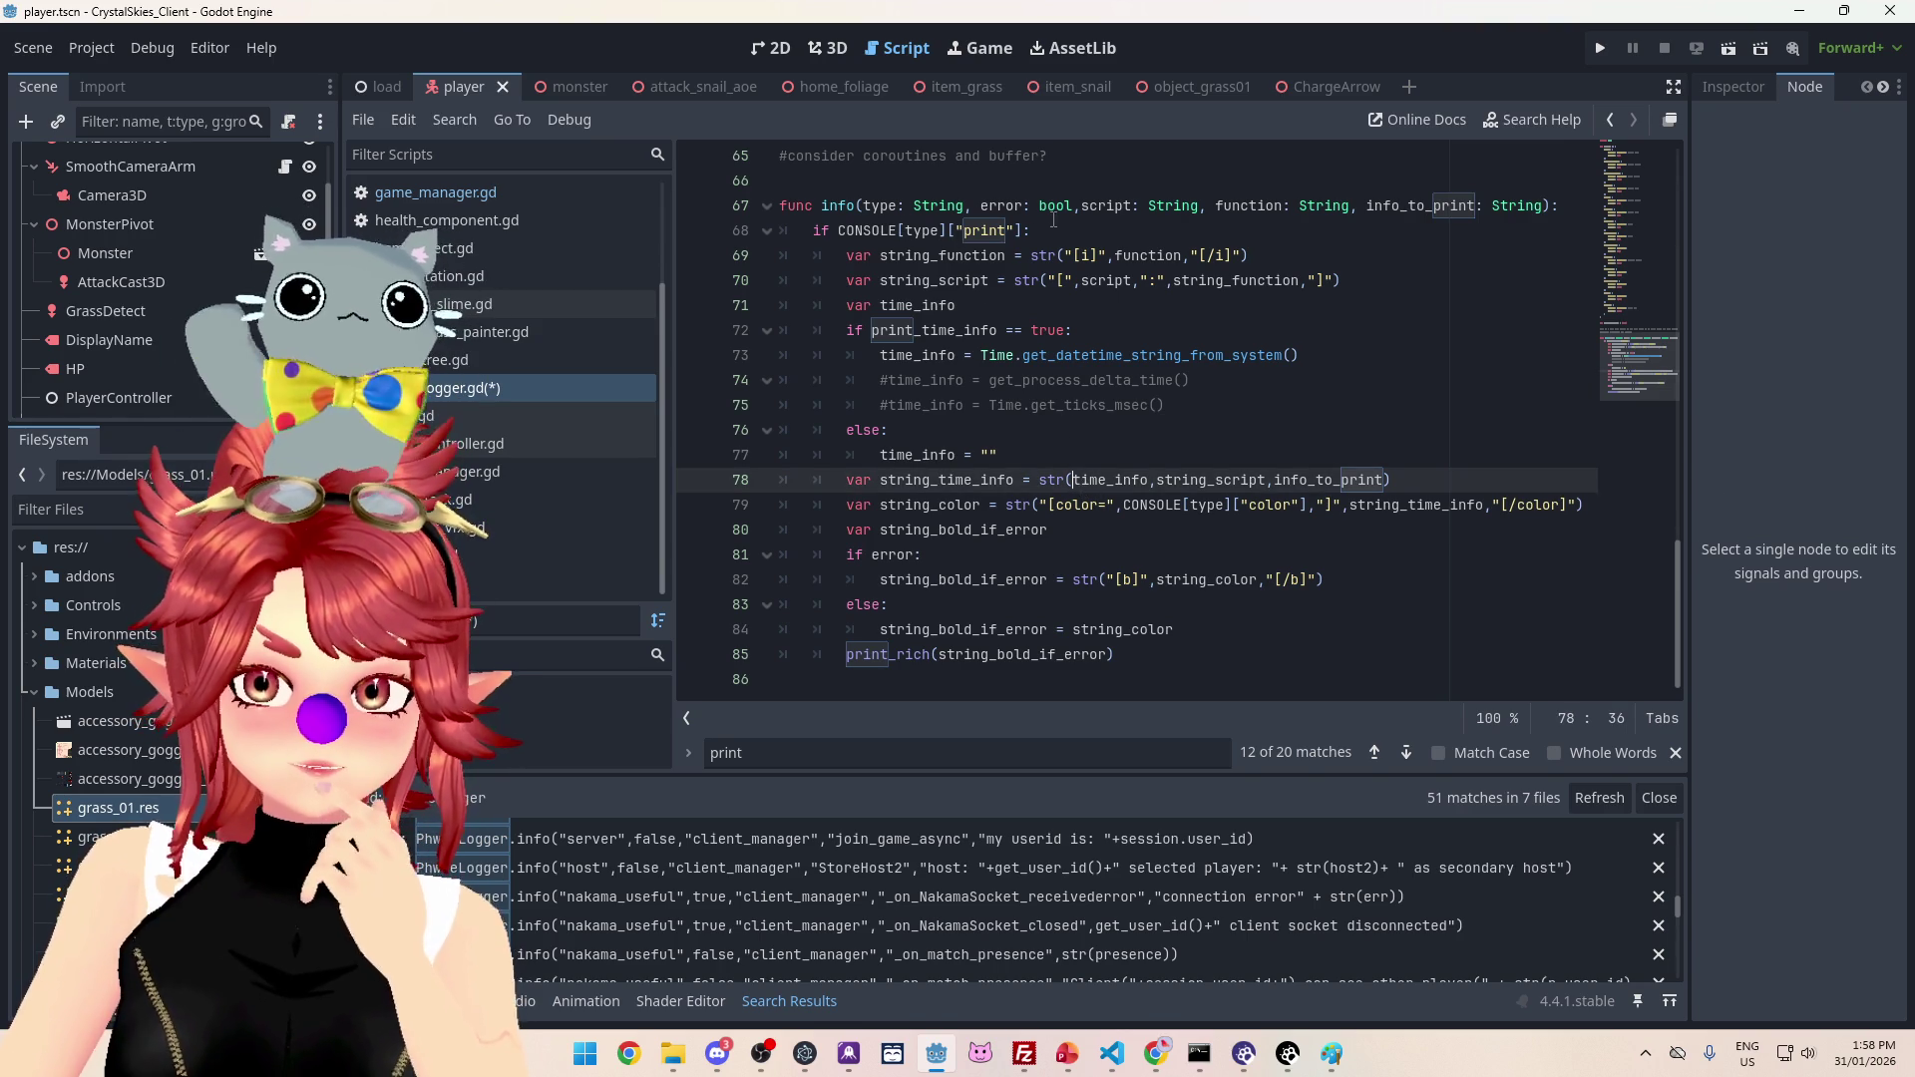
Step: Add a 'var log_type = str(...)' LOG type prefix line above string_script in the info function
mouse_move(1054, 220)
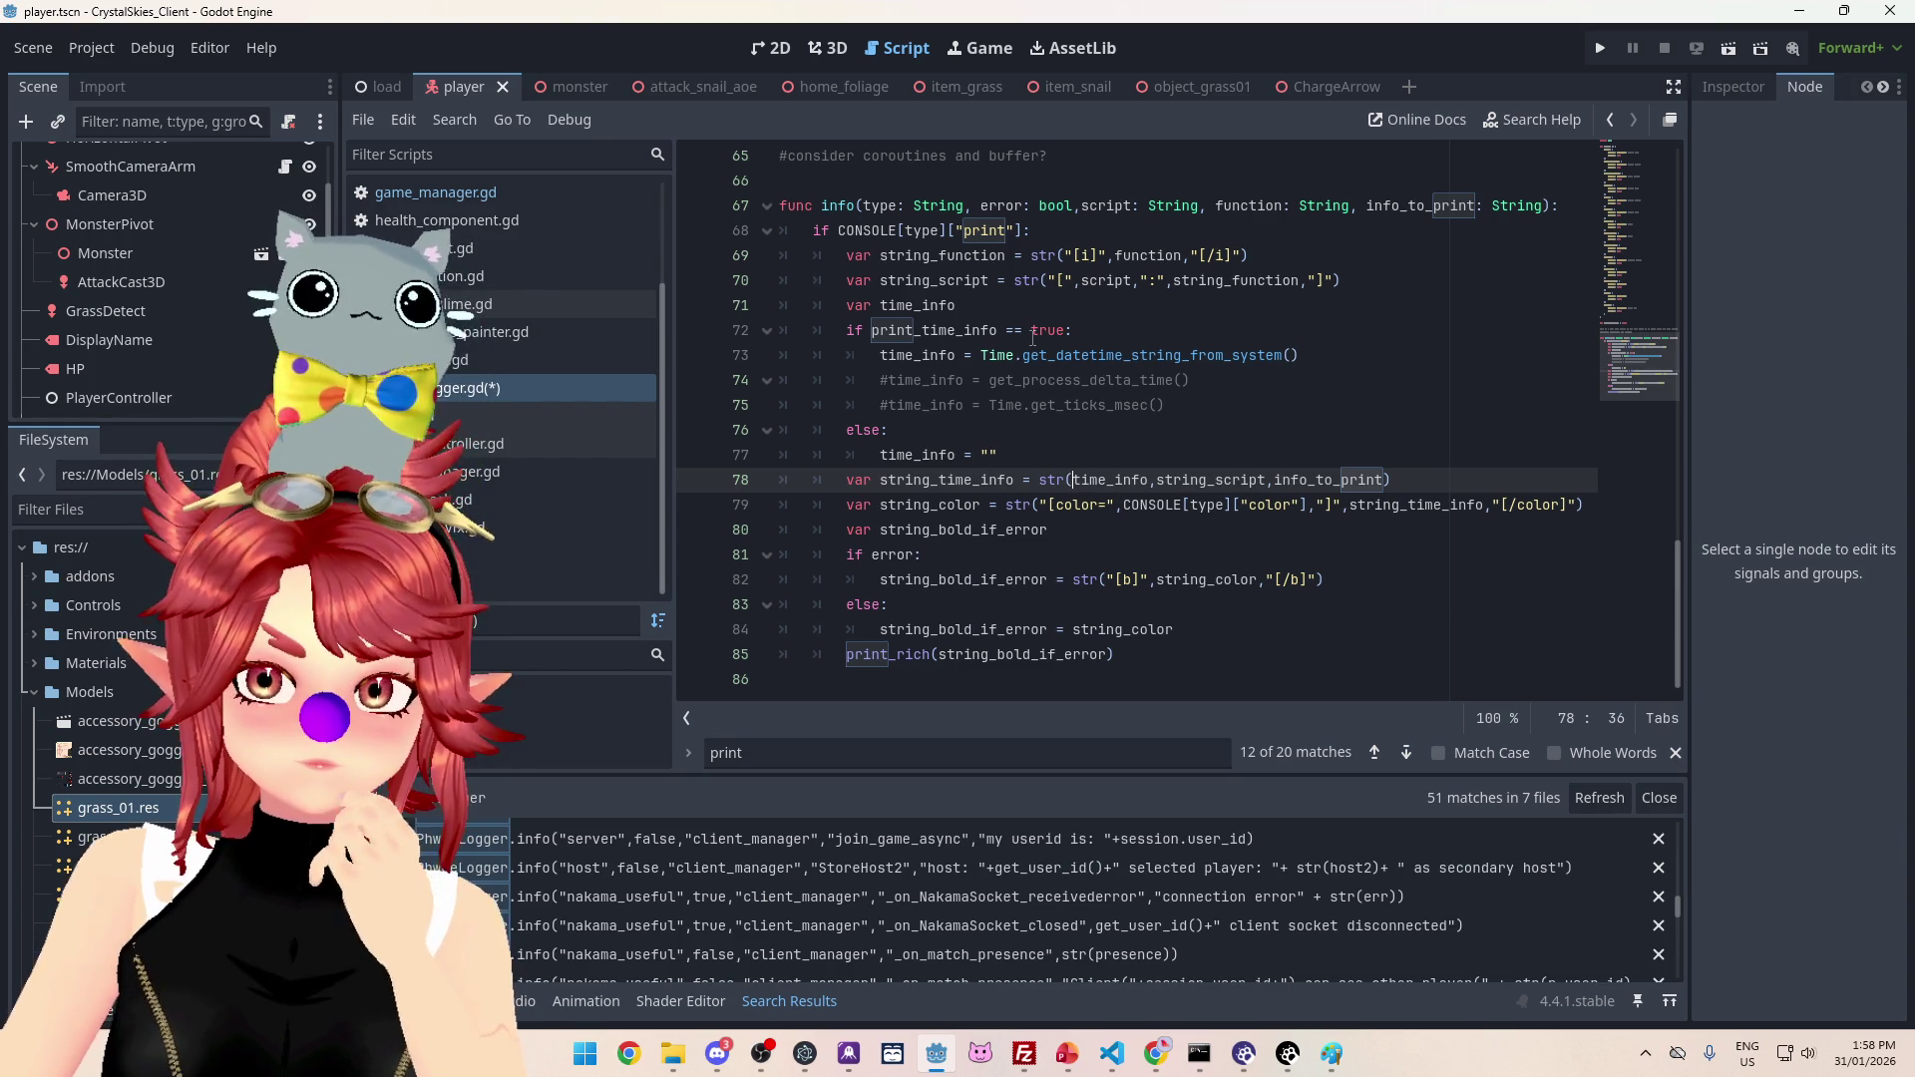
click(1378, 284)
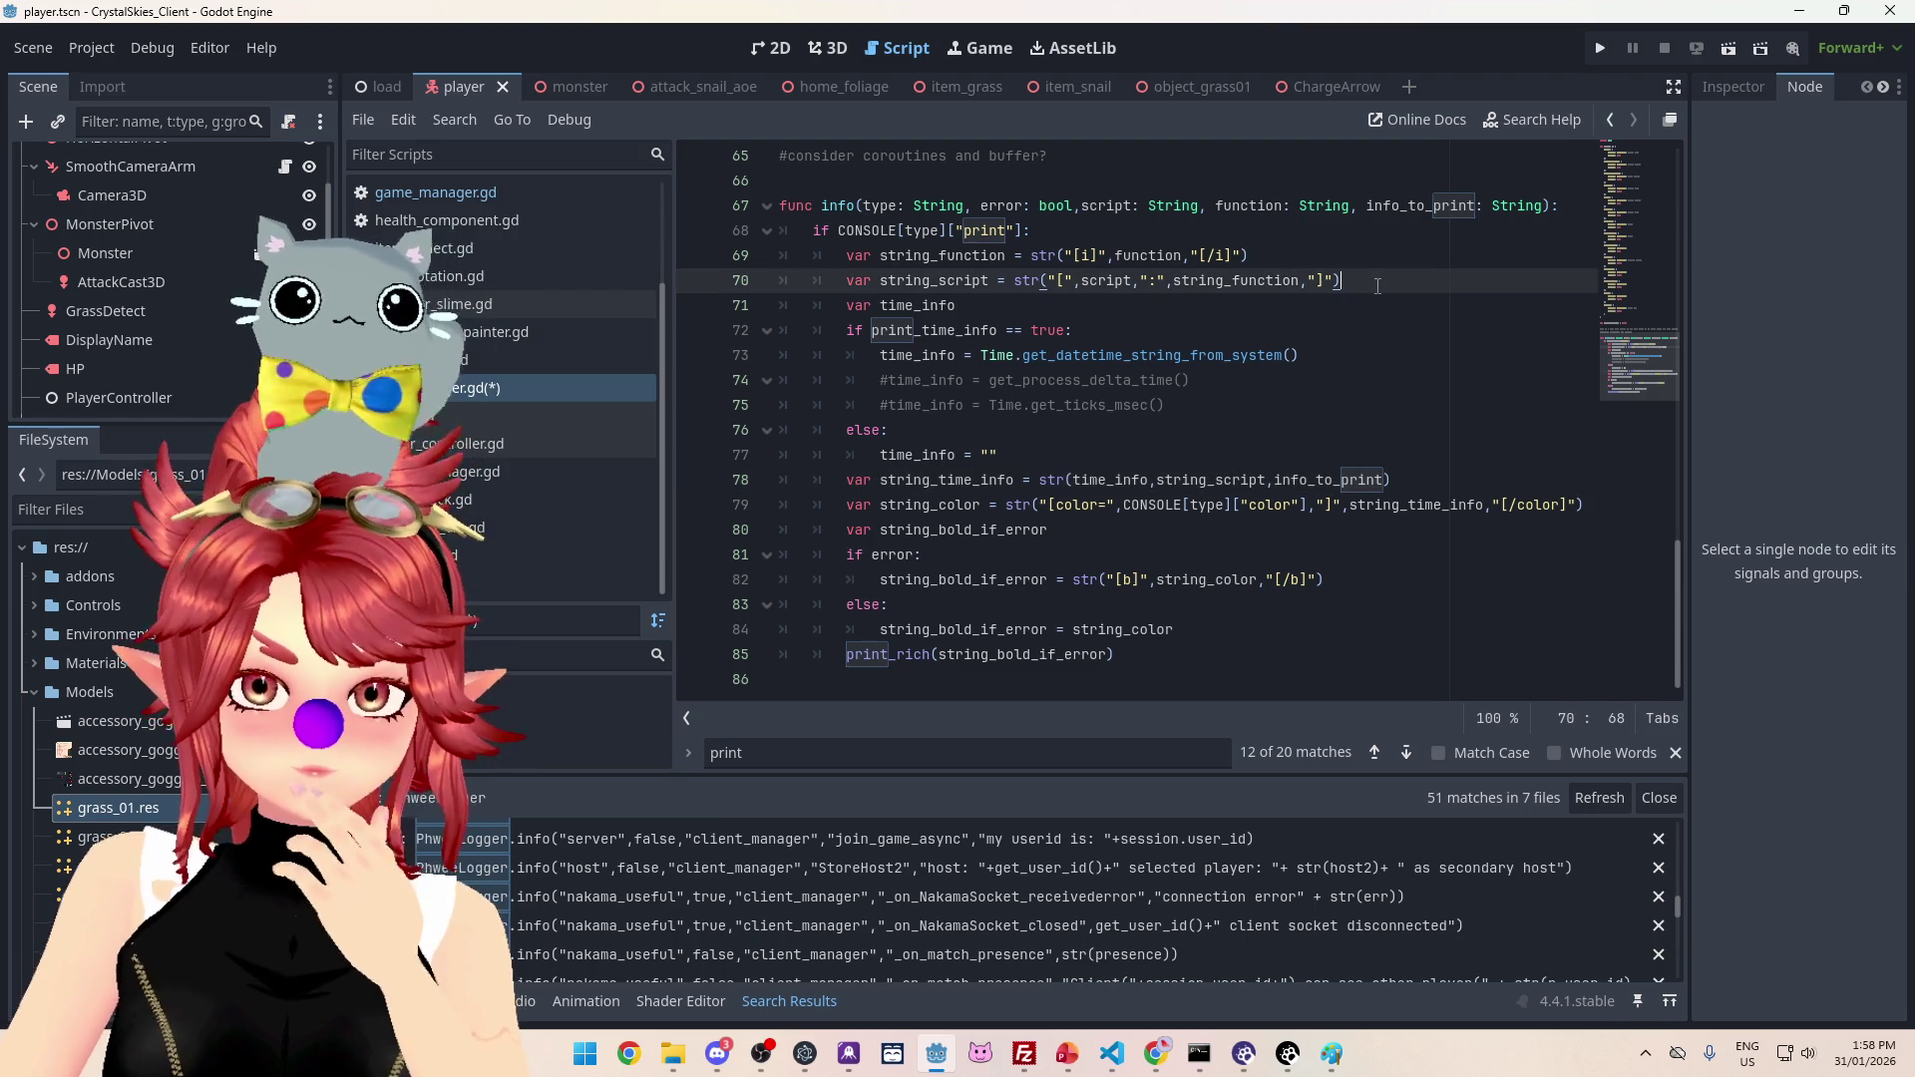
key(Return)
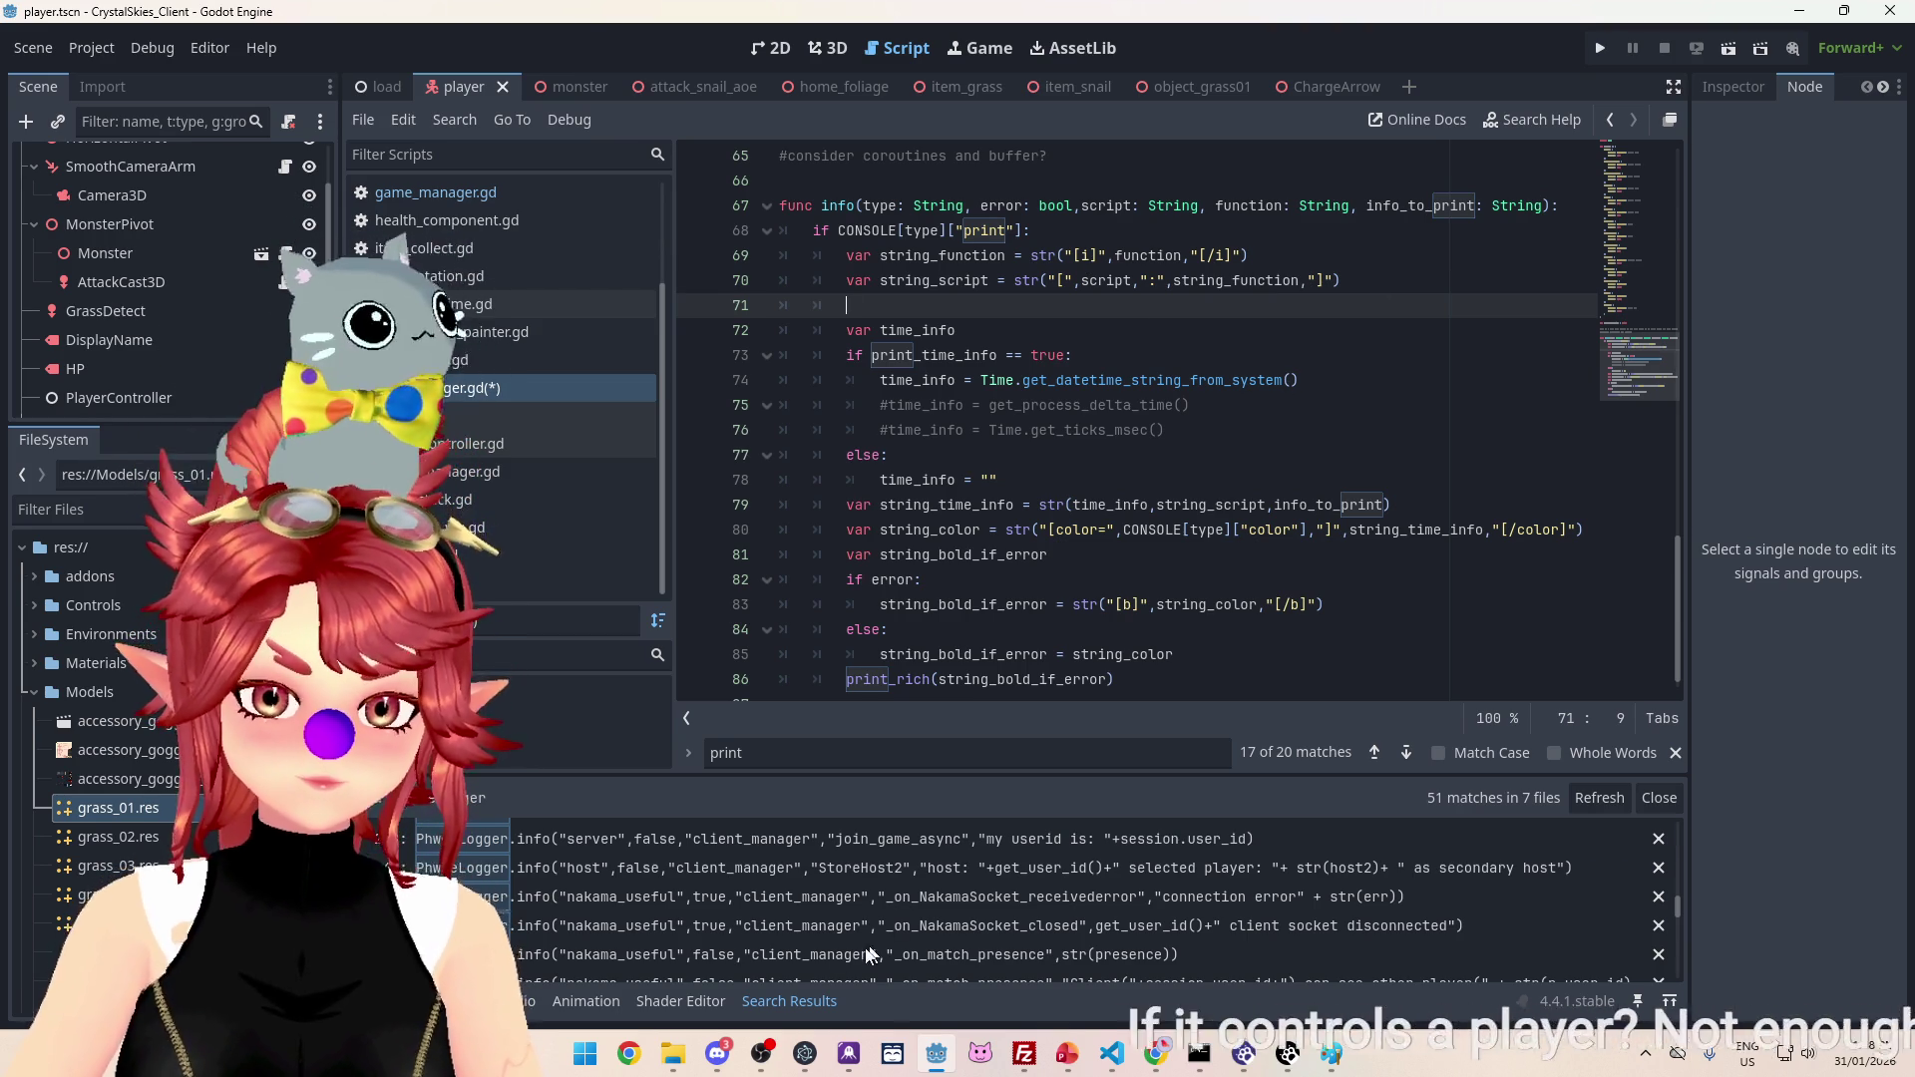
click(389, 1002)
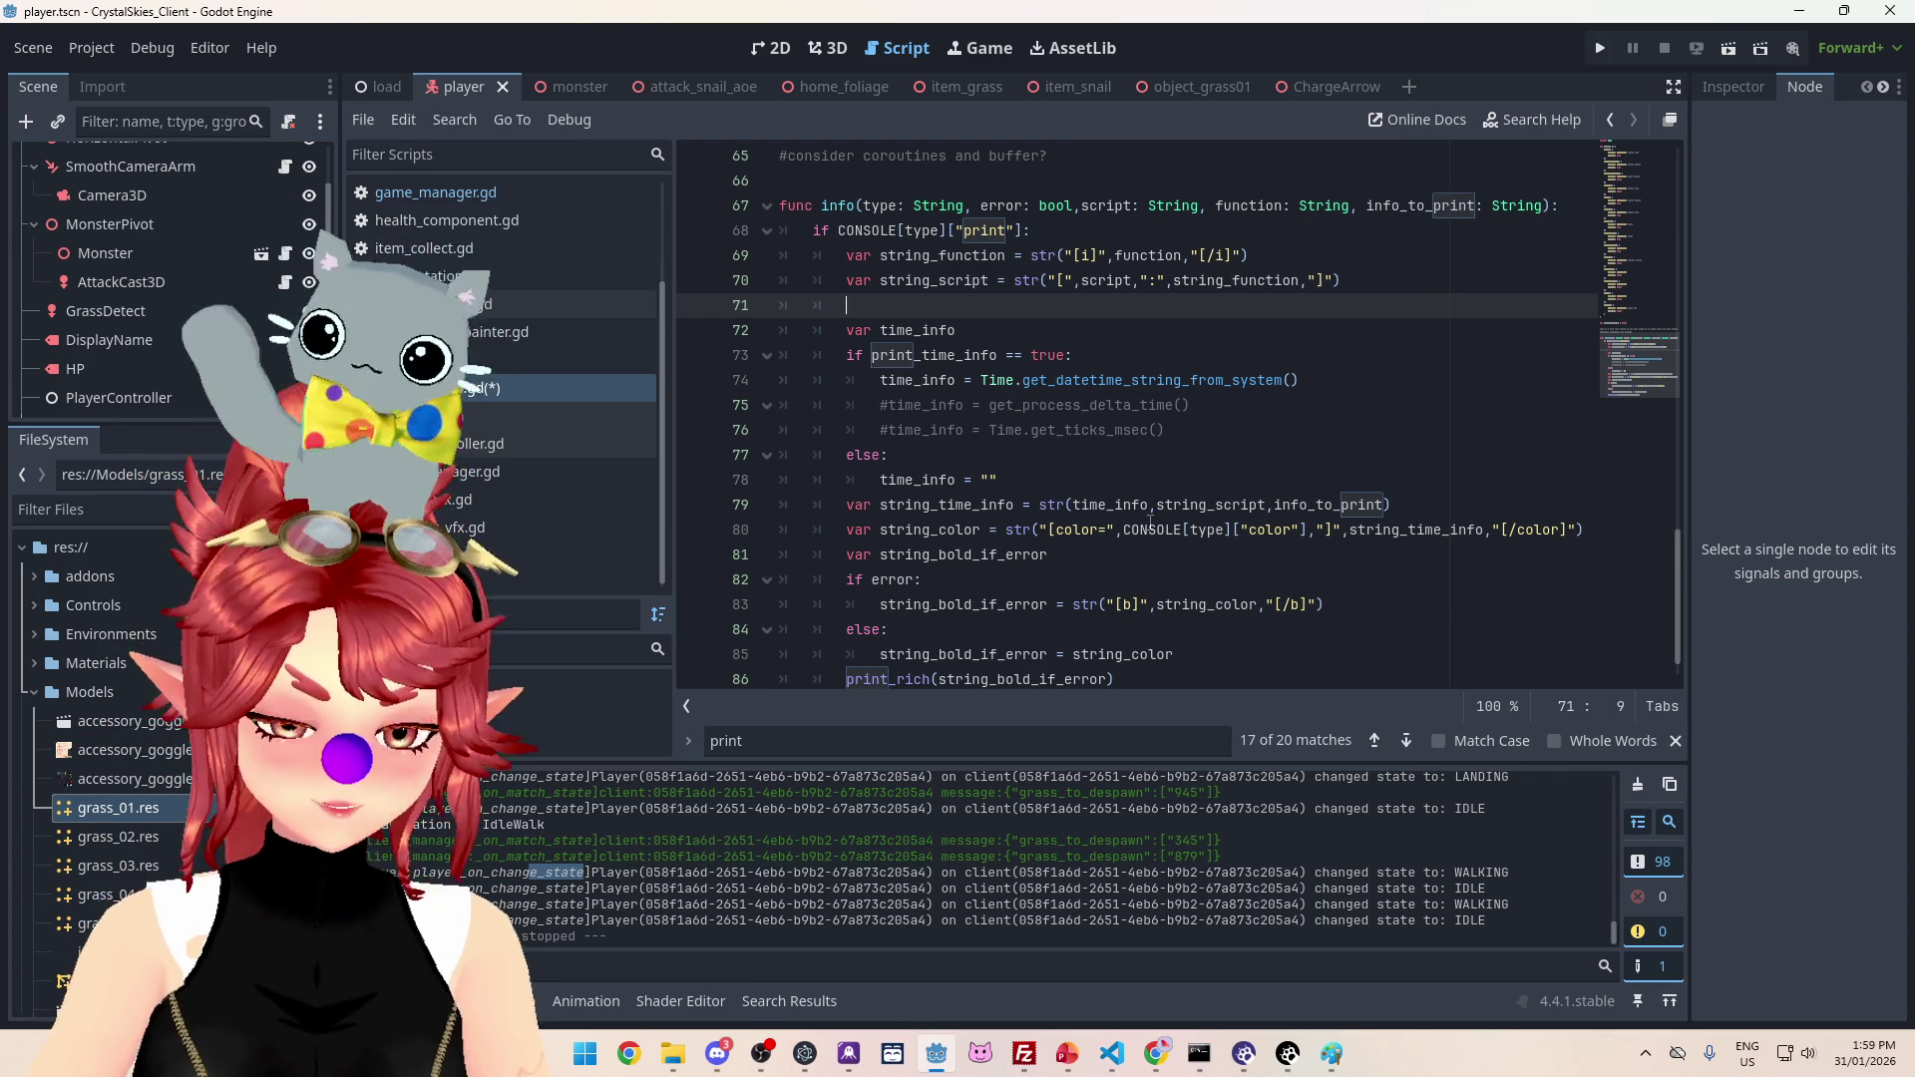
text(var )
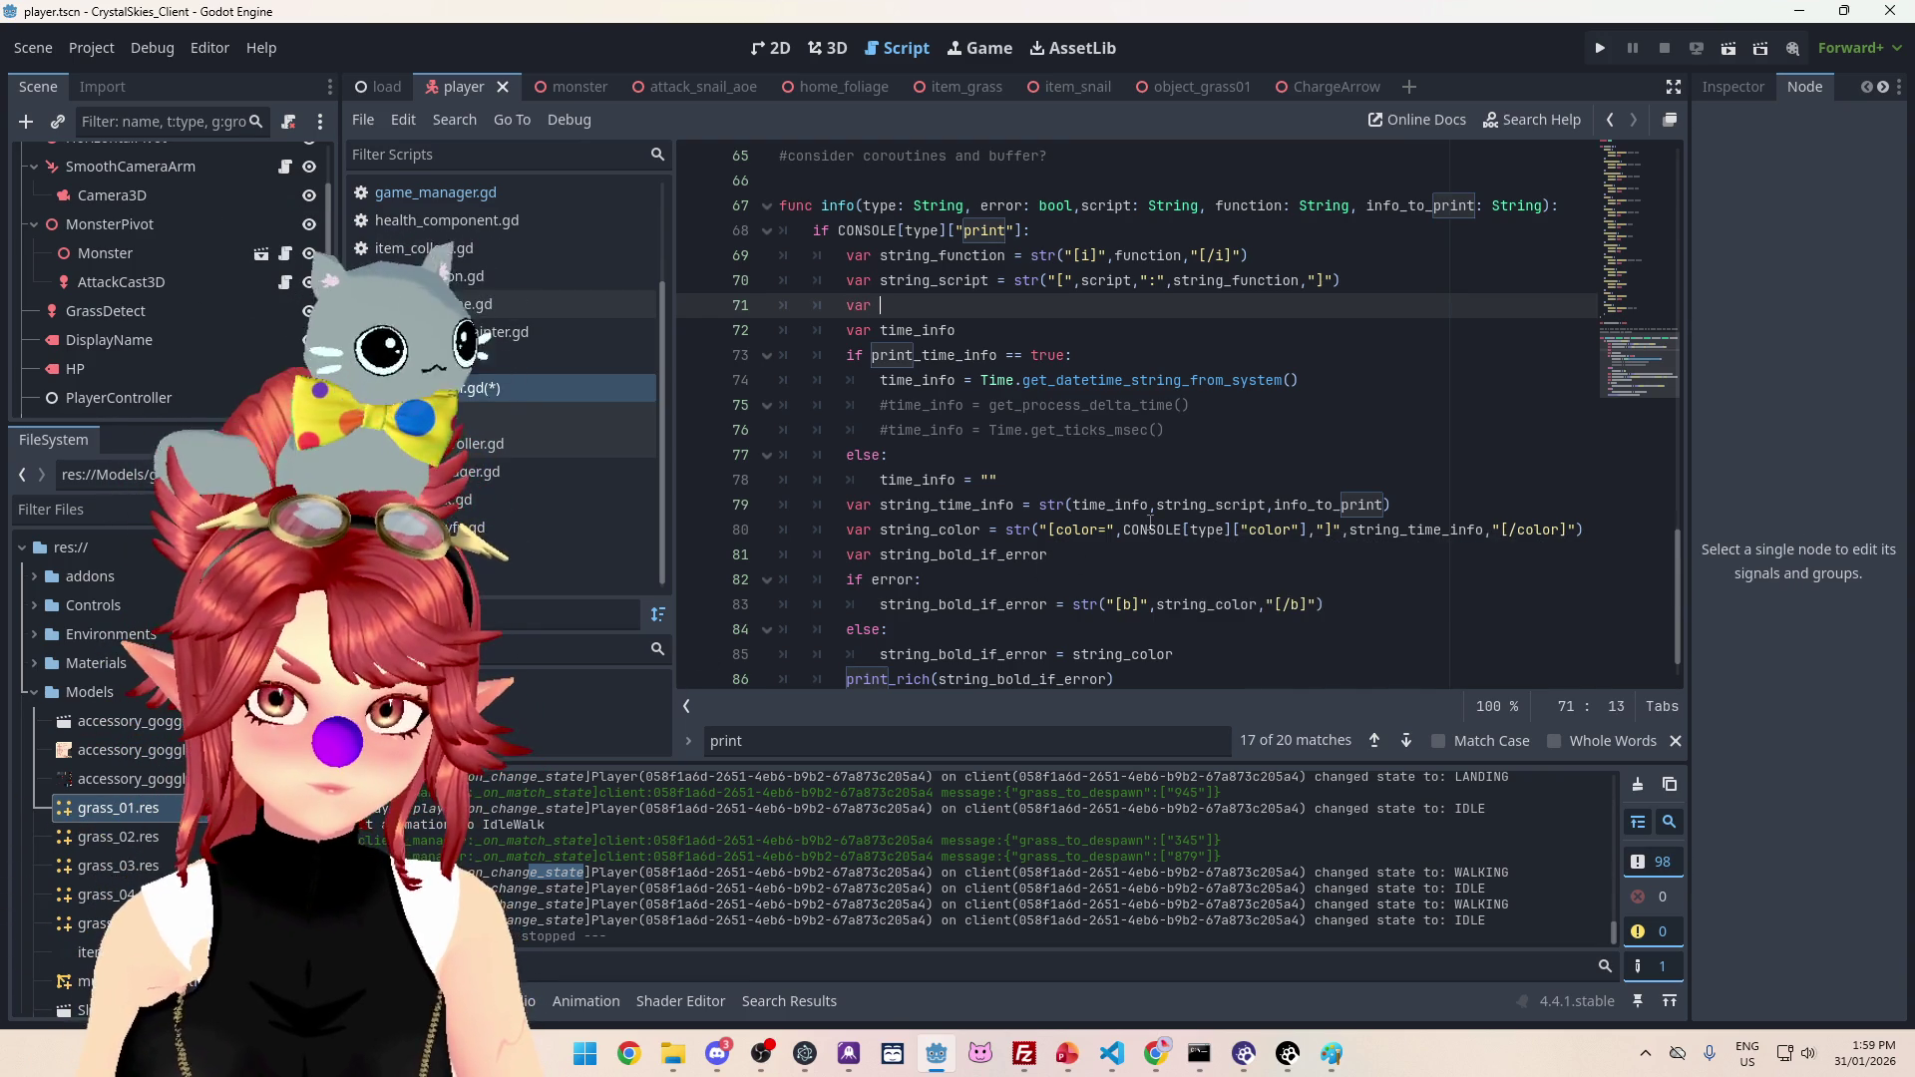
text(log)
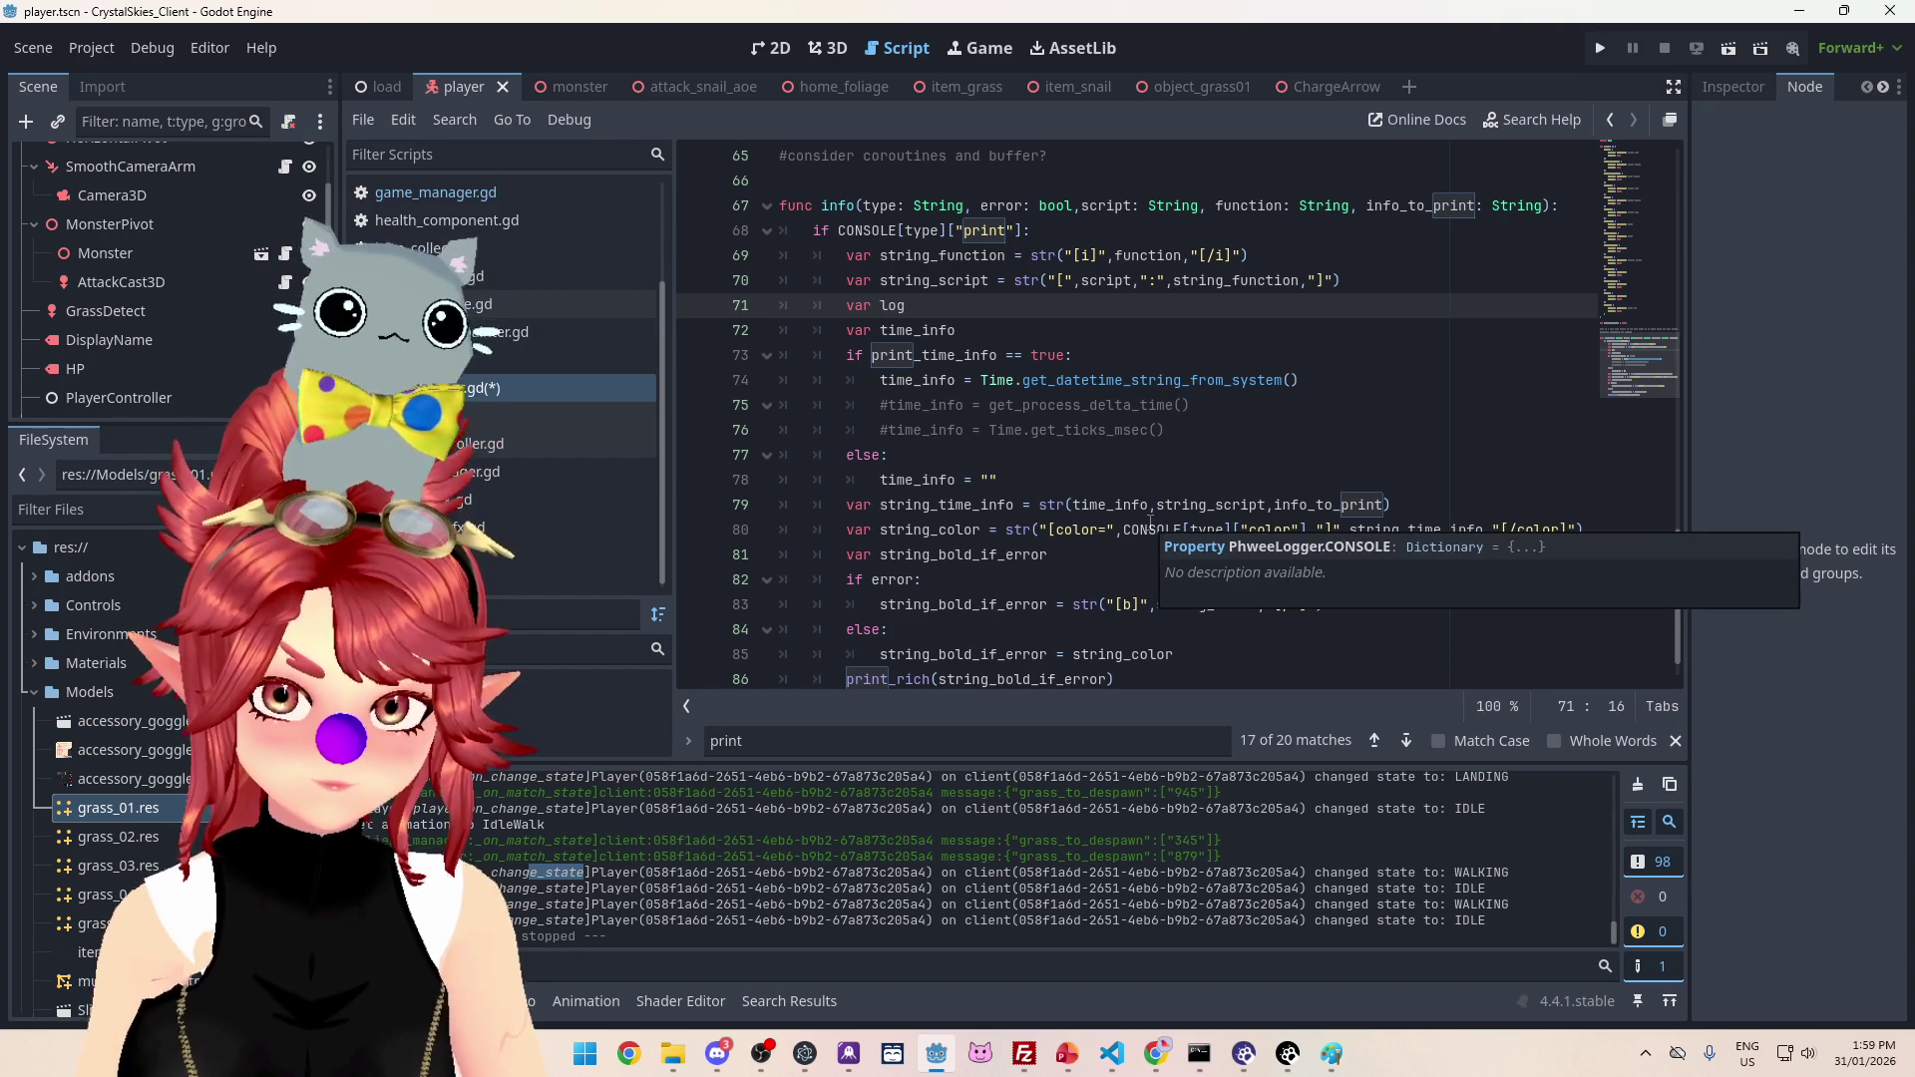
text(_type)
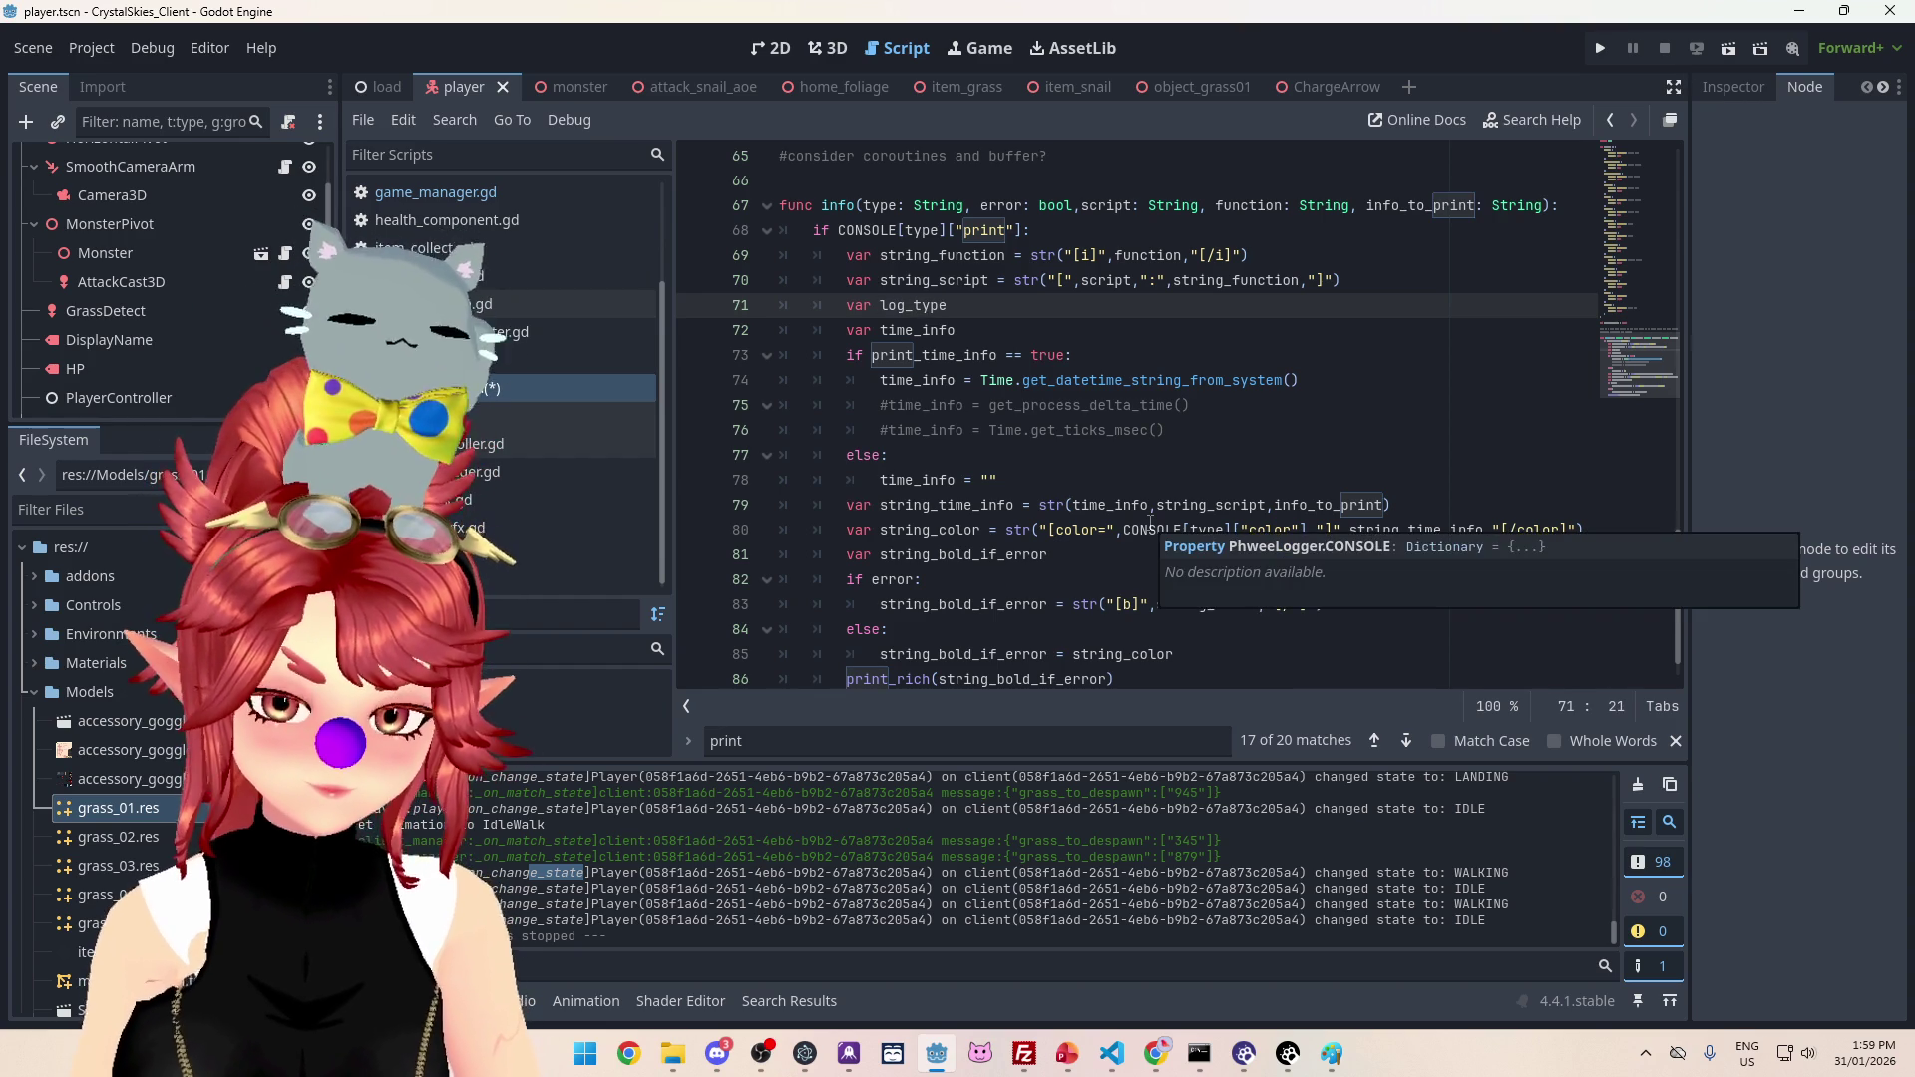
text( = str())
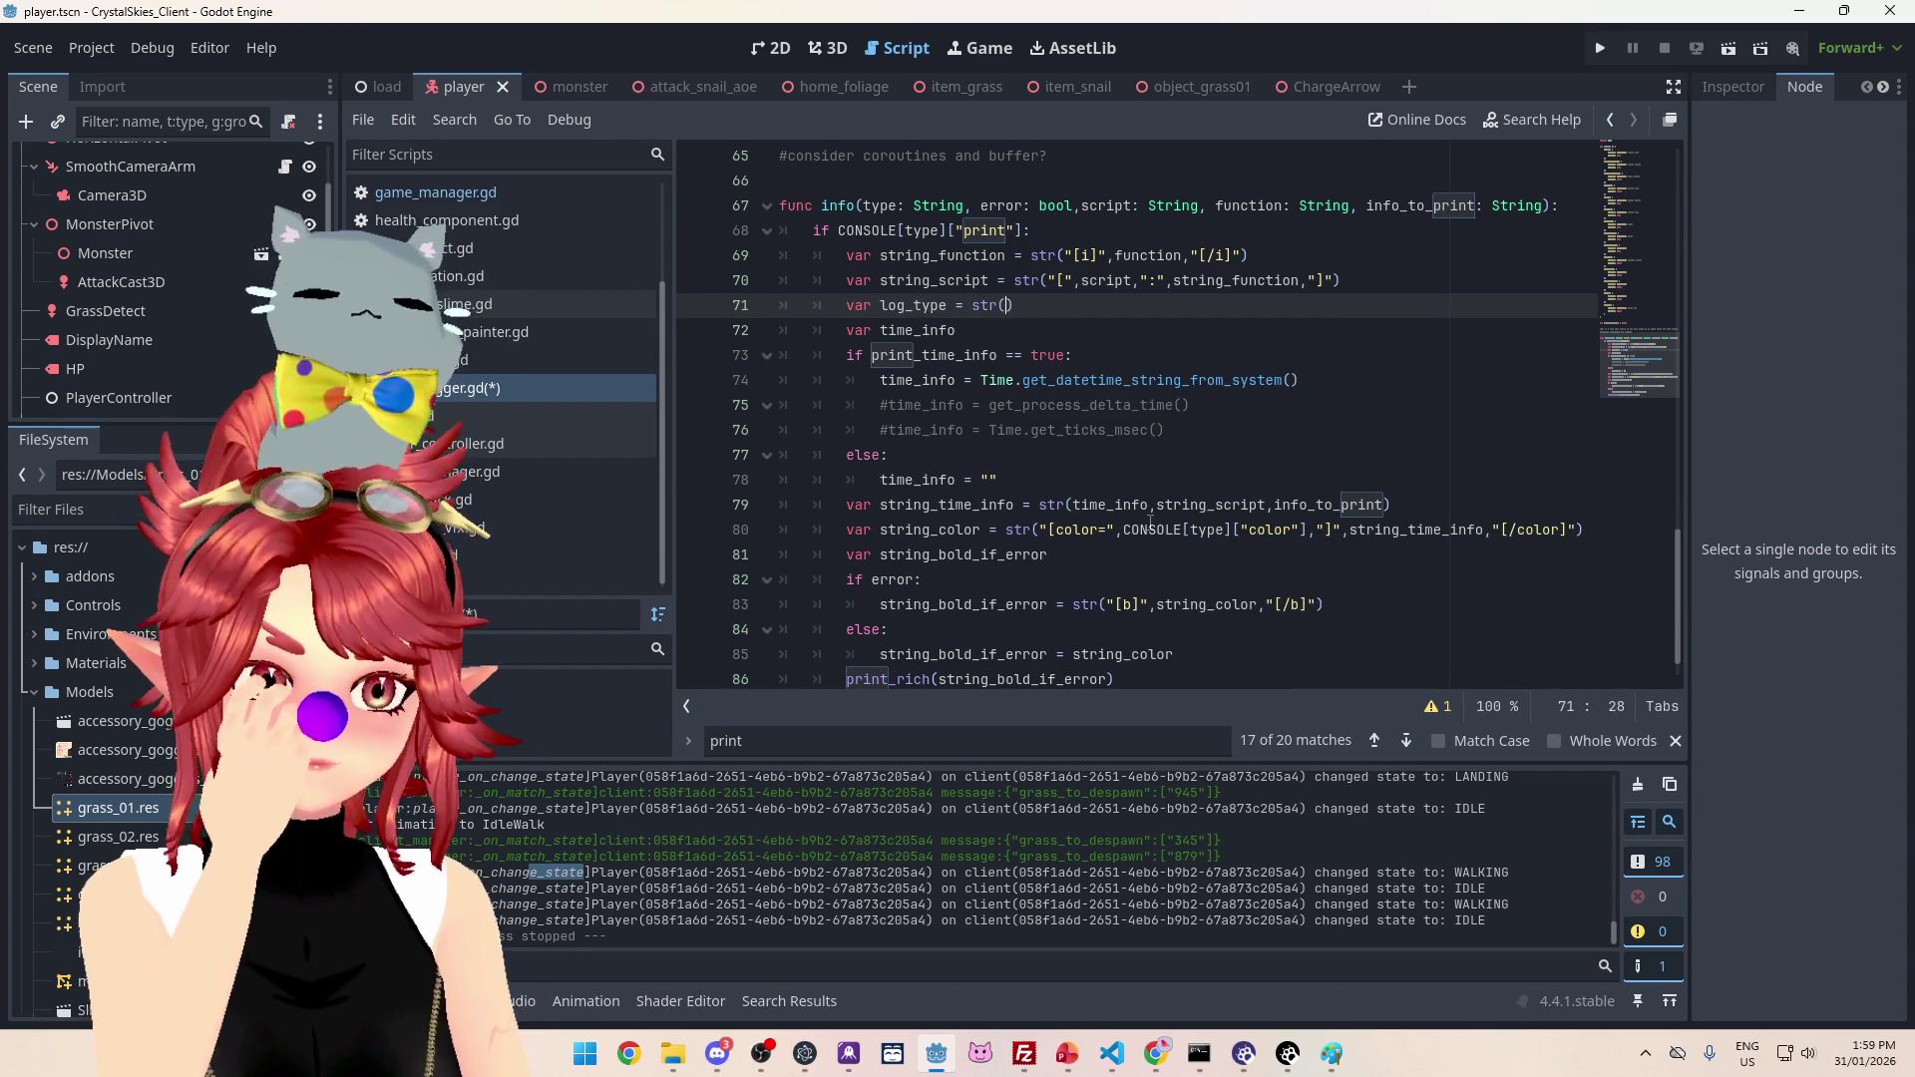
text("LOG(",)
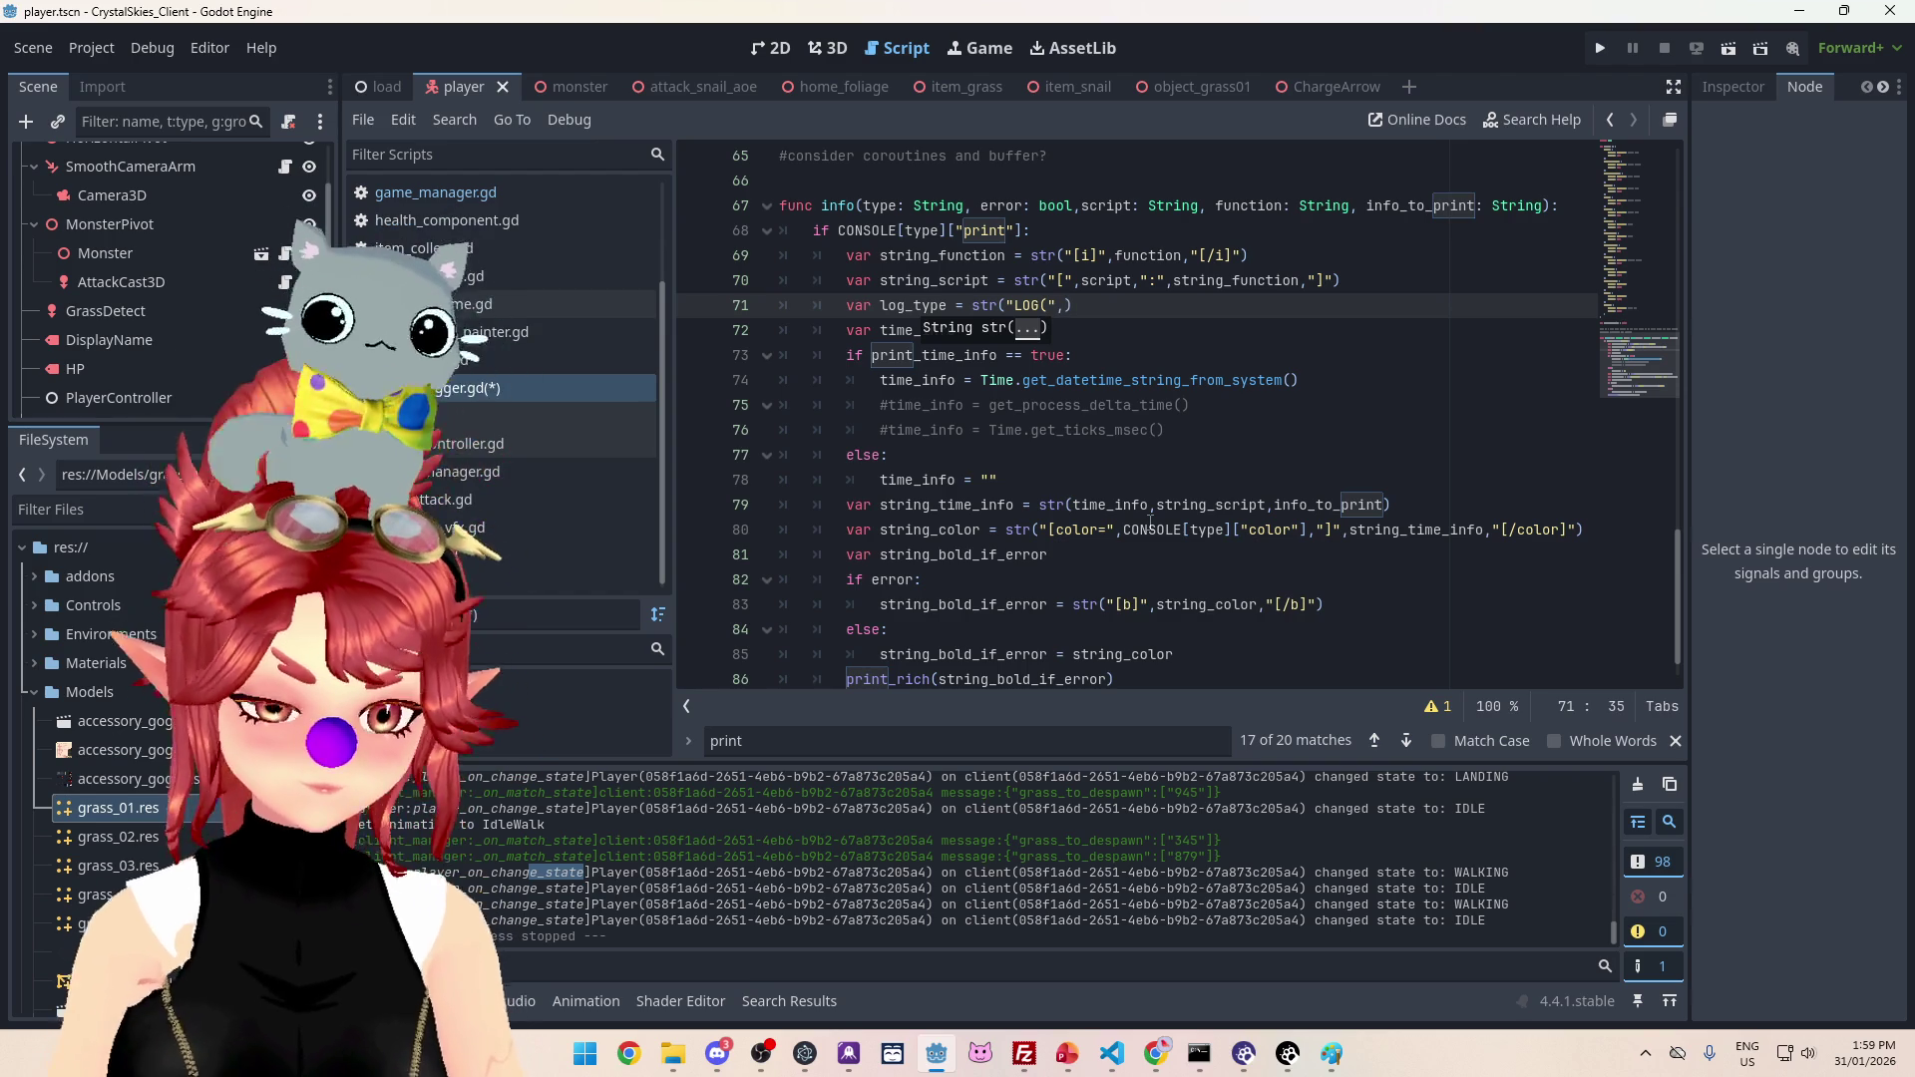
text(pe)
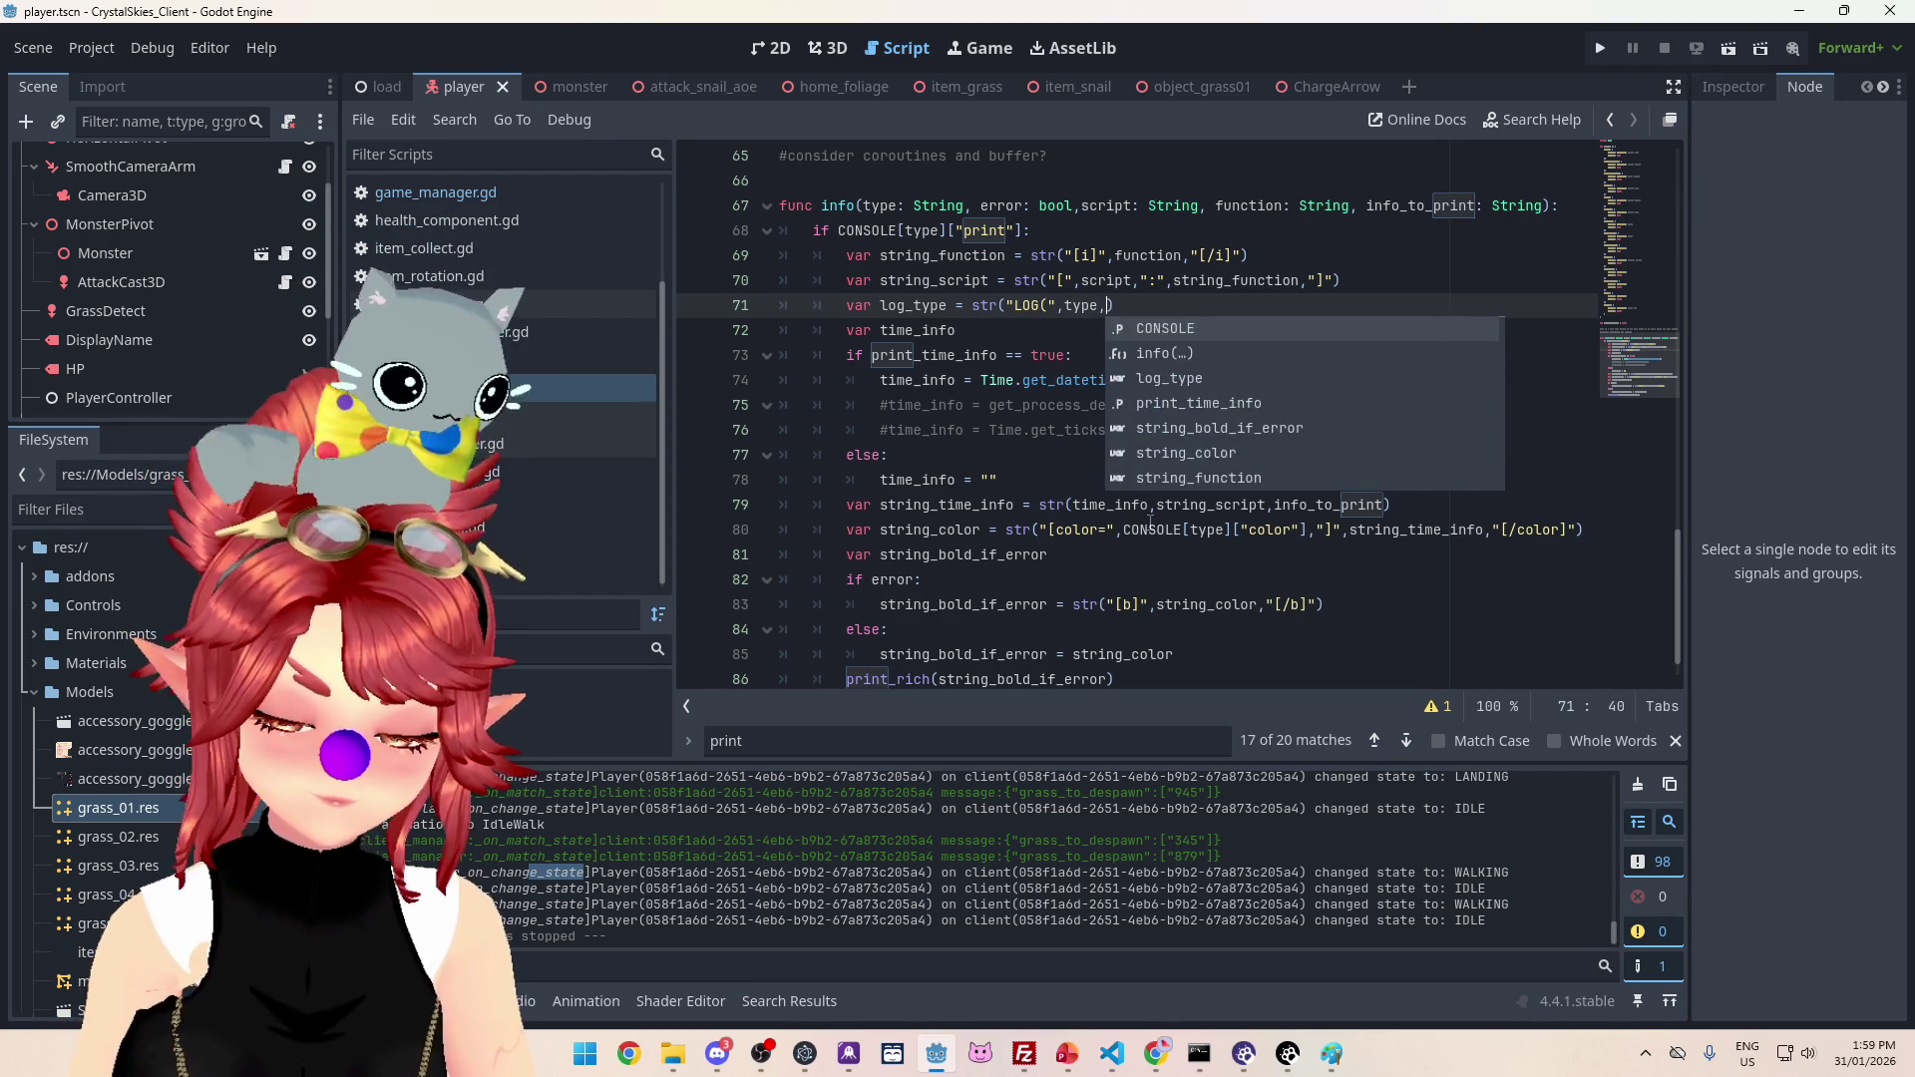
text(,"))
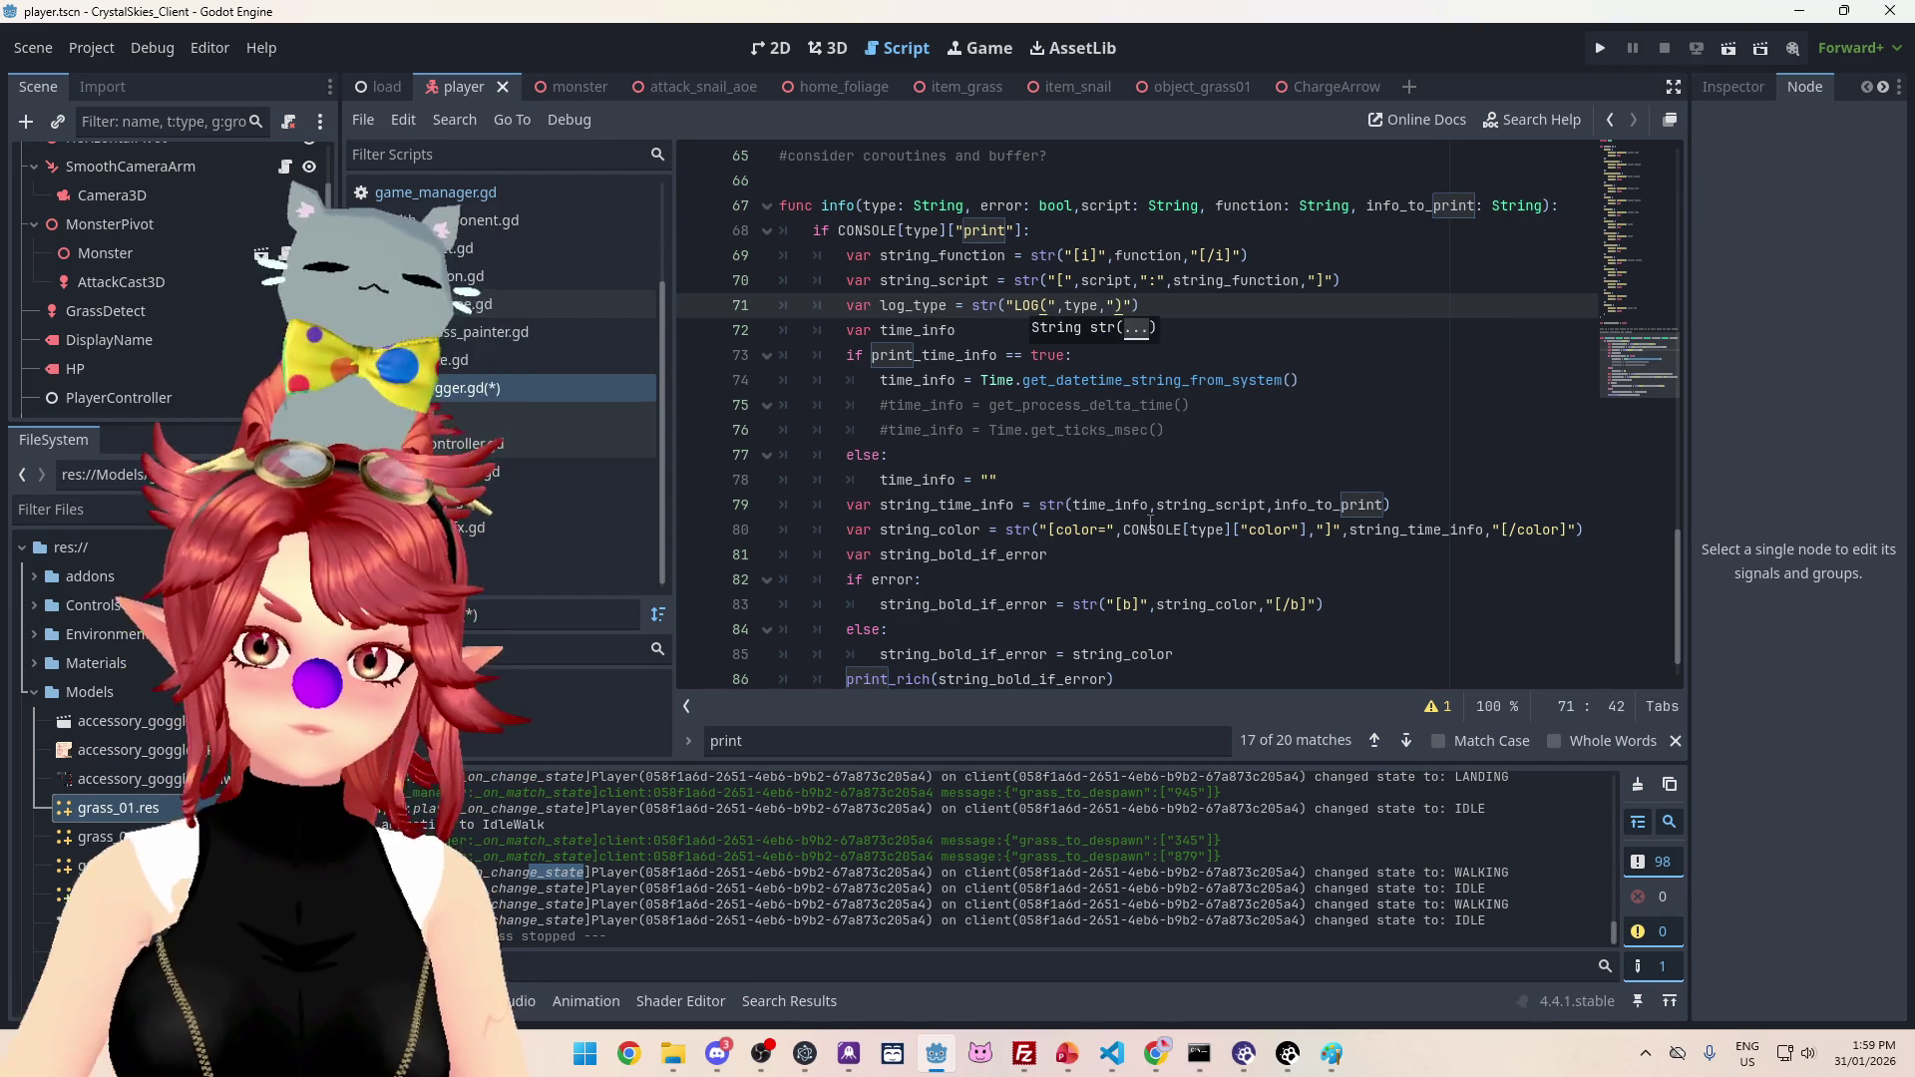
click(1208, 313)
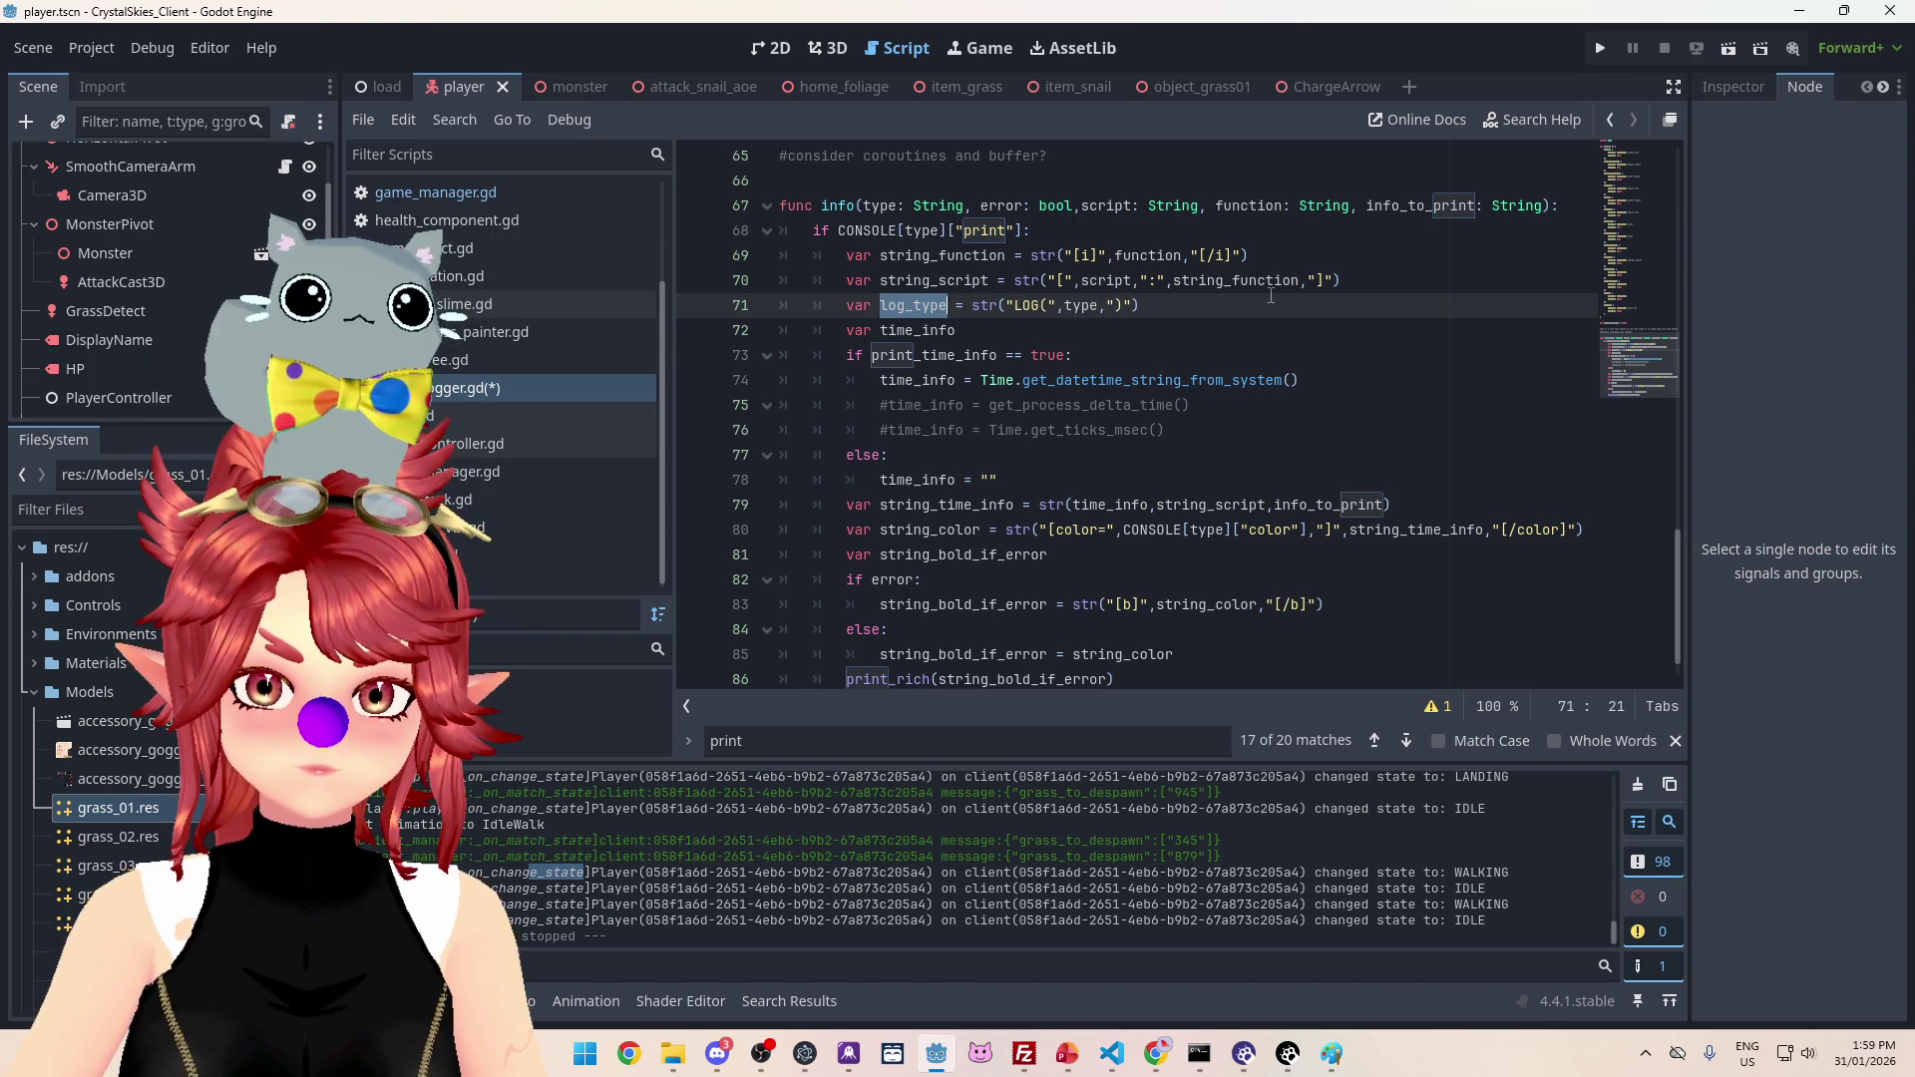
key(alt+Up)
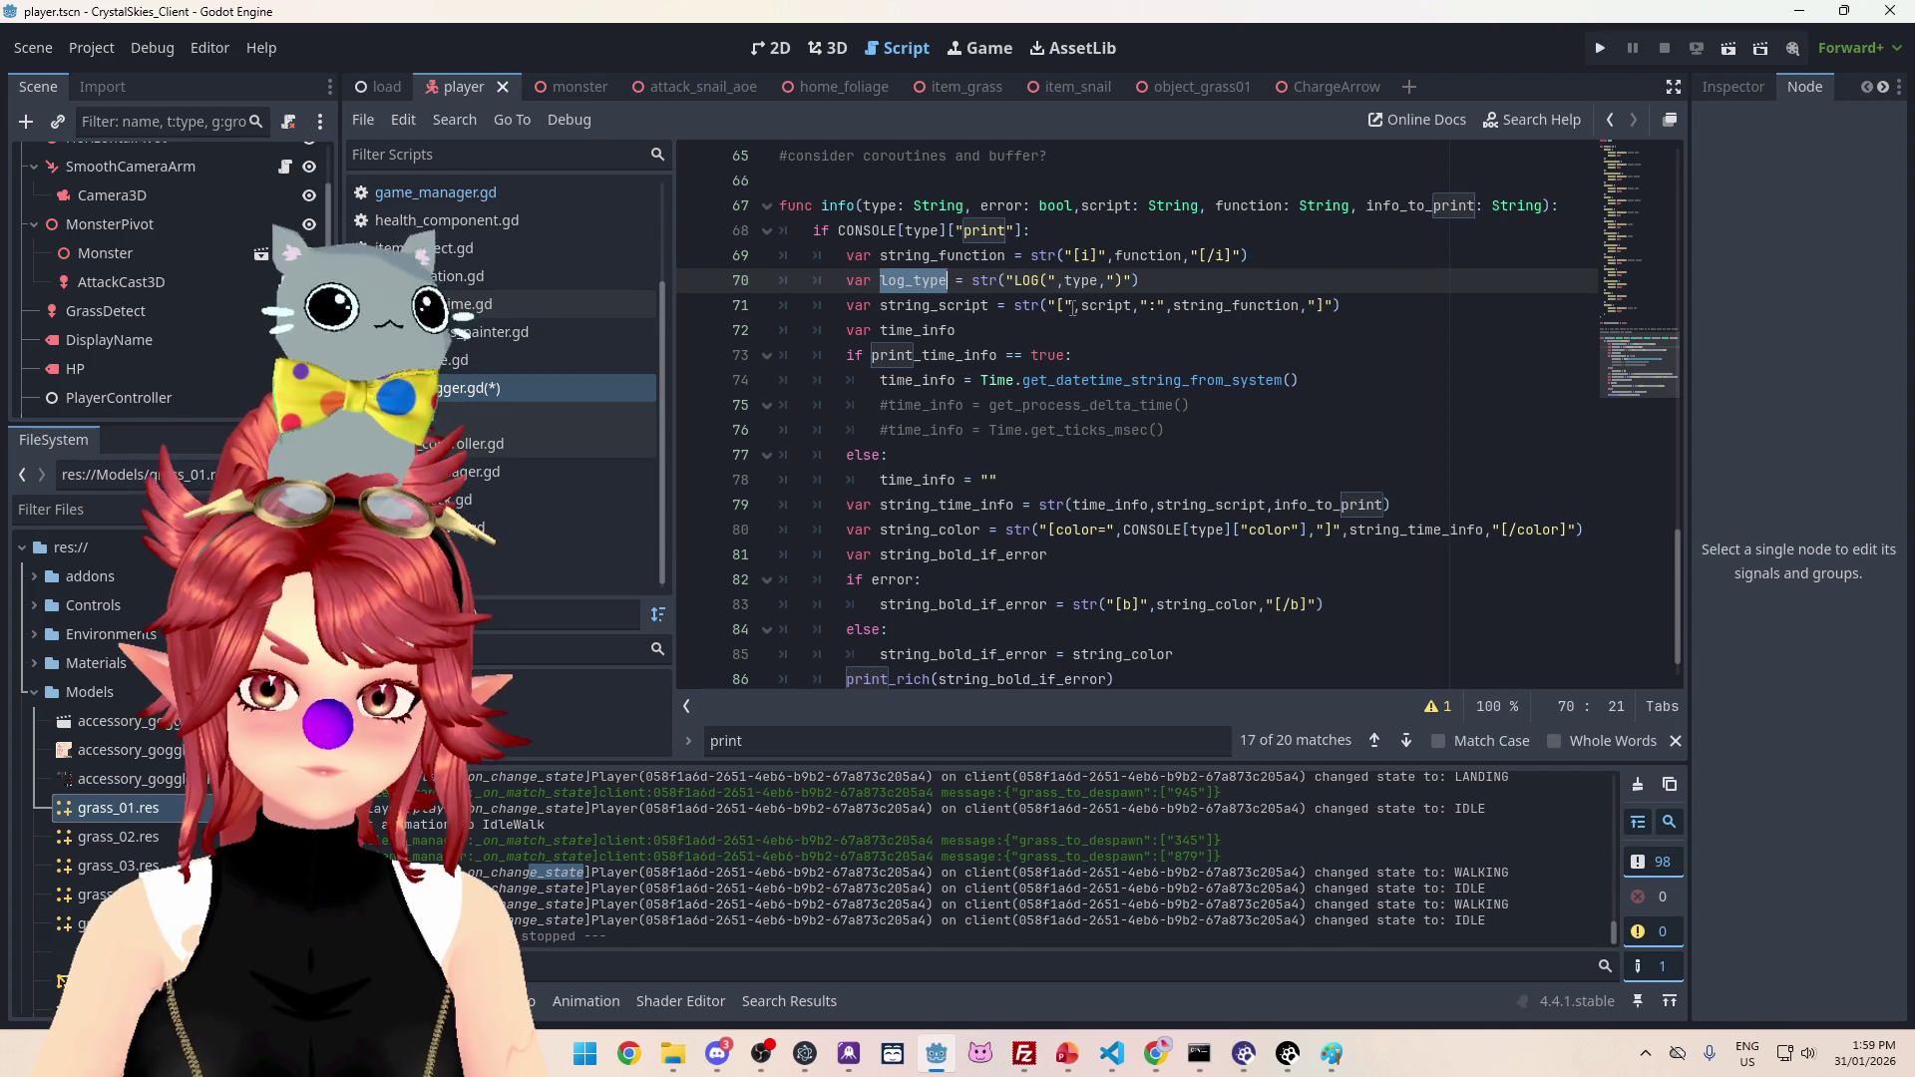
click(1047, 306)
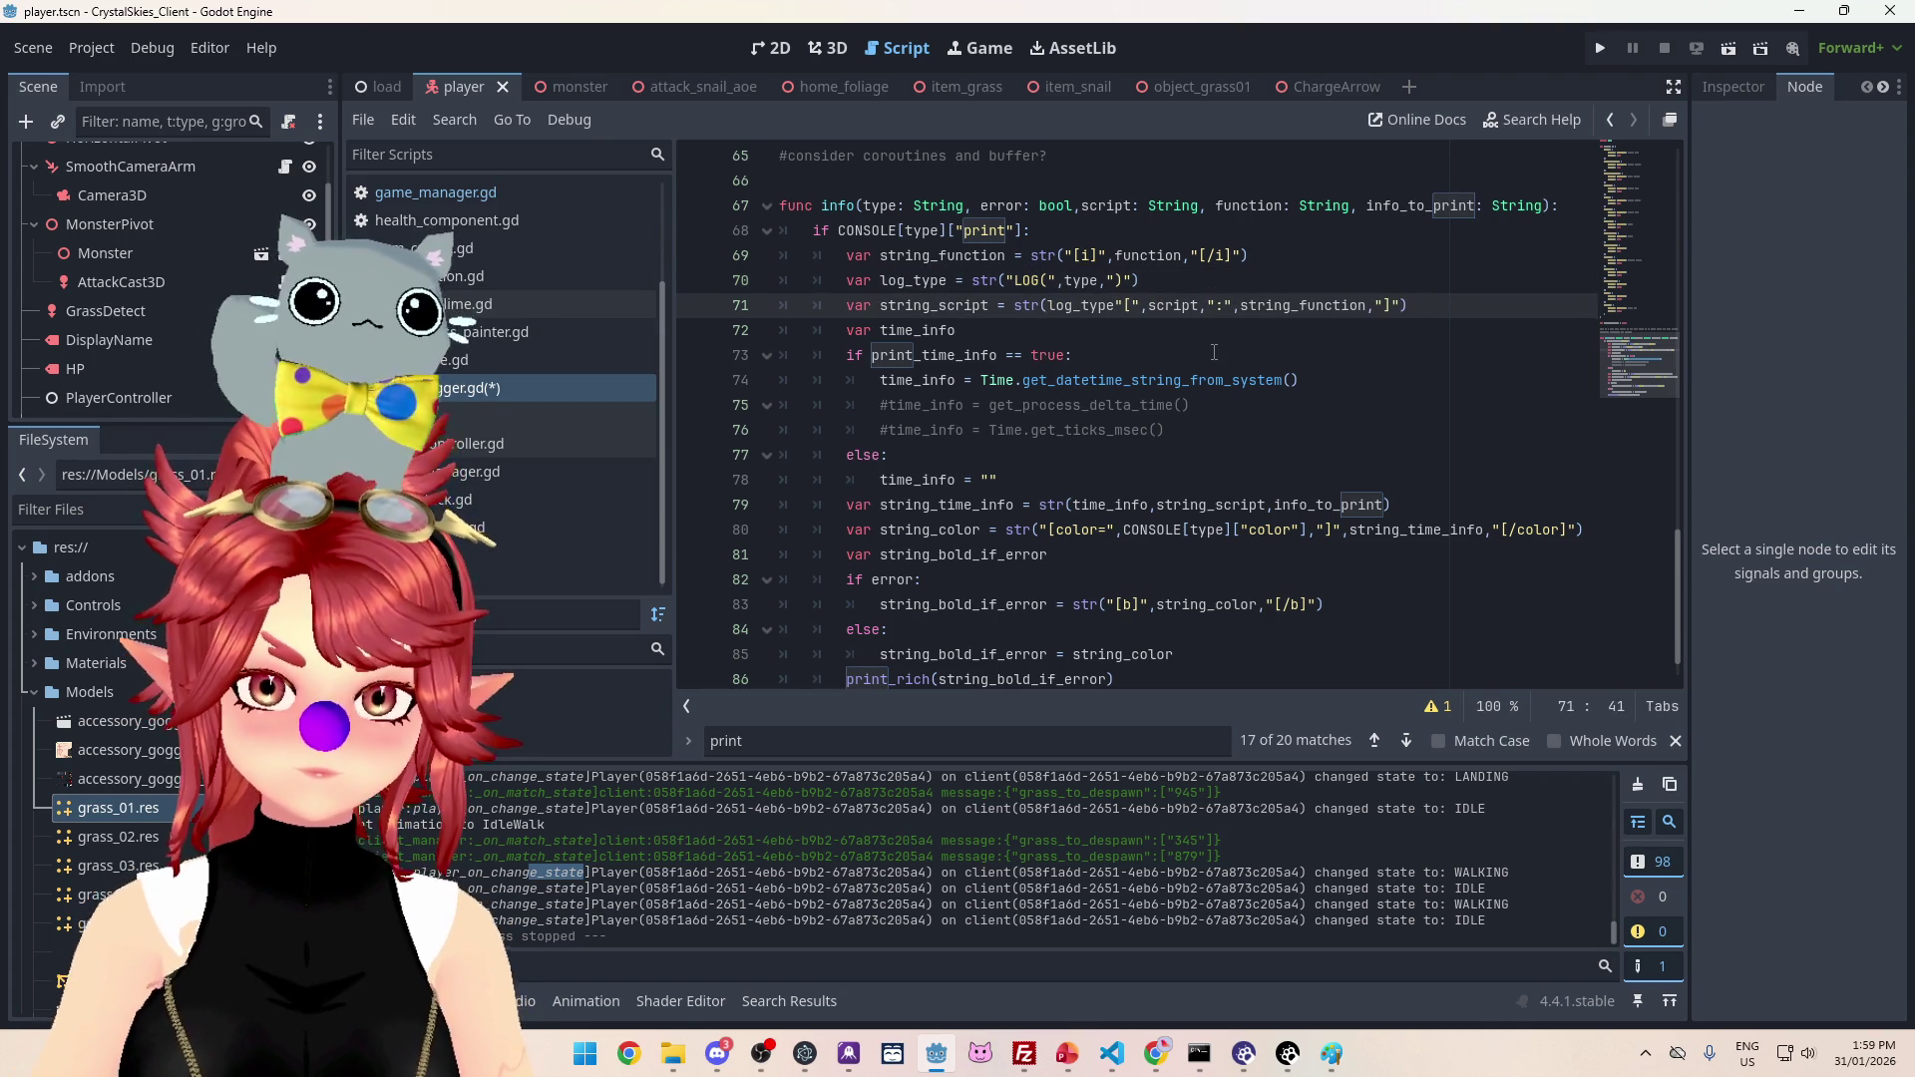
key(Right)
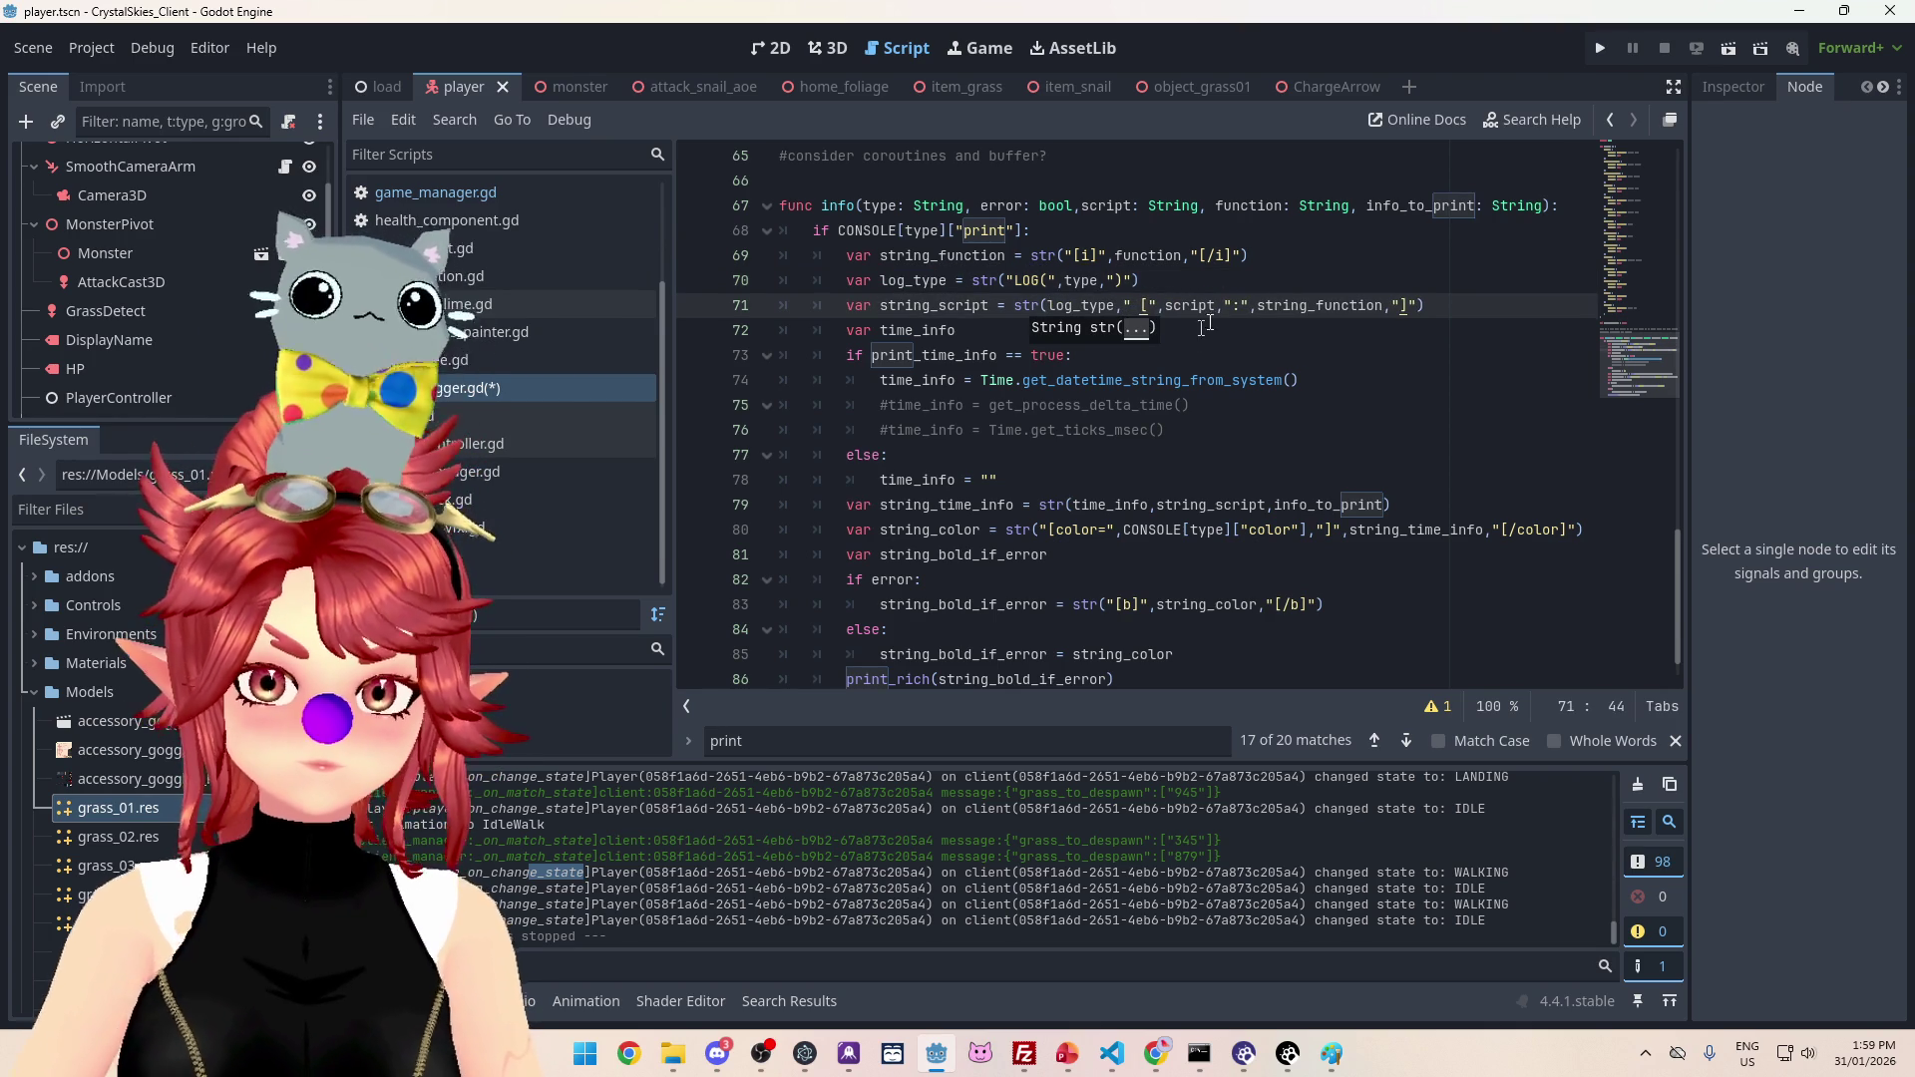
key(Up)
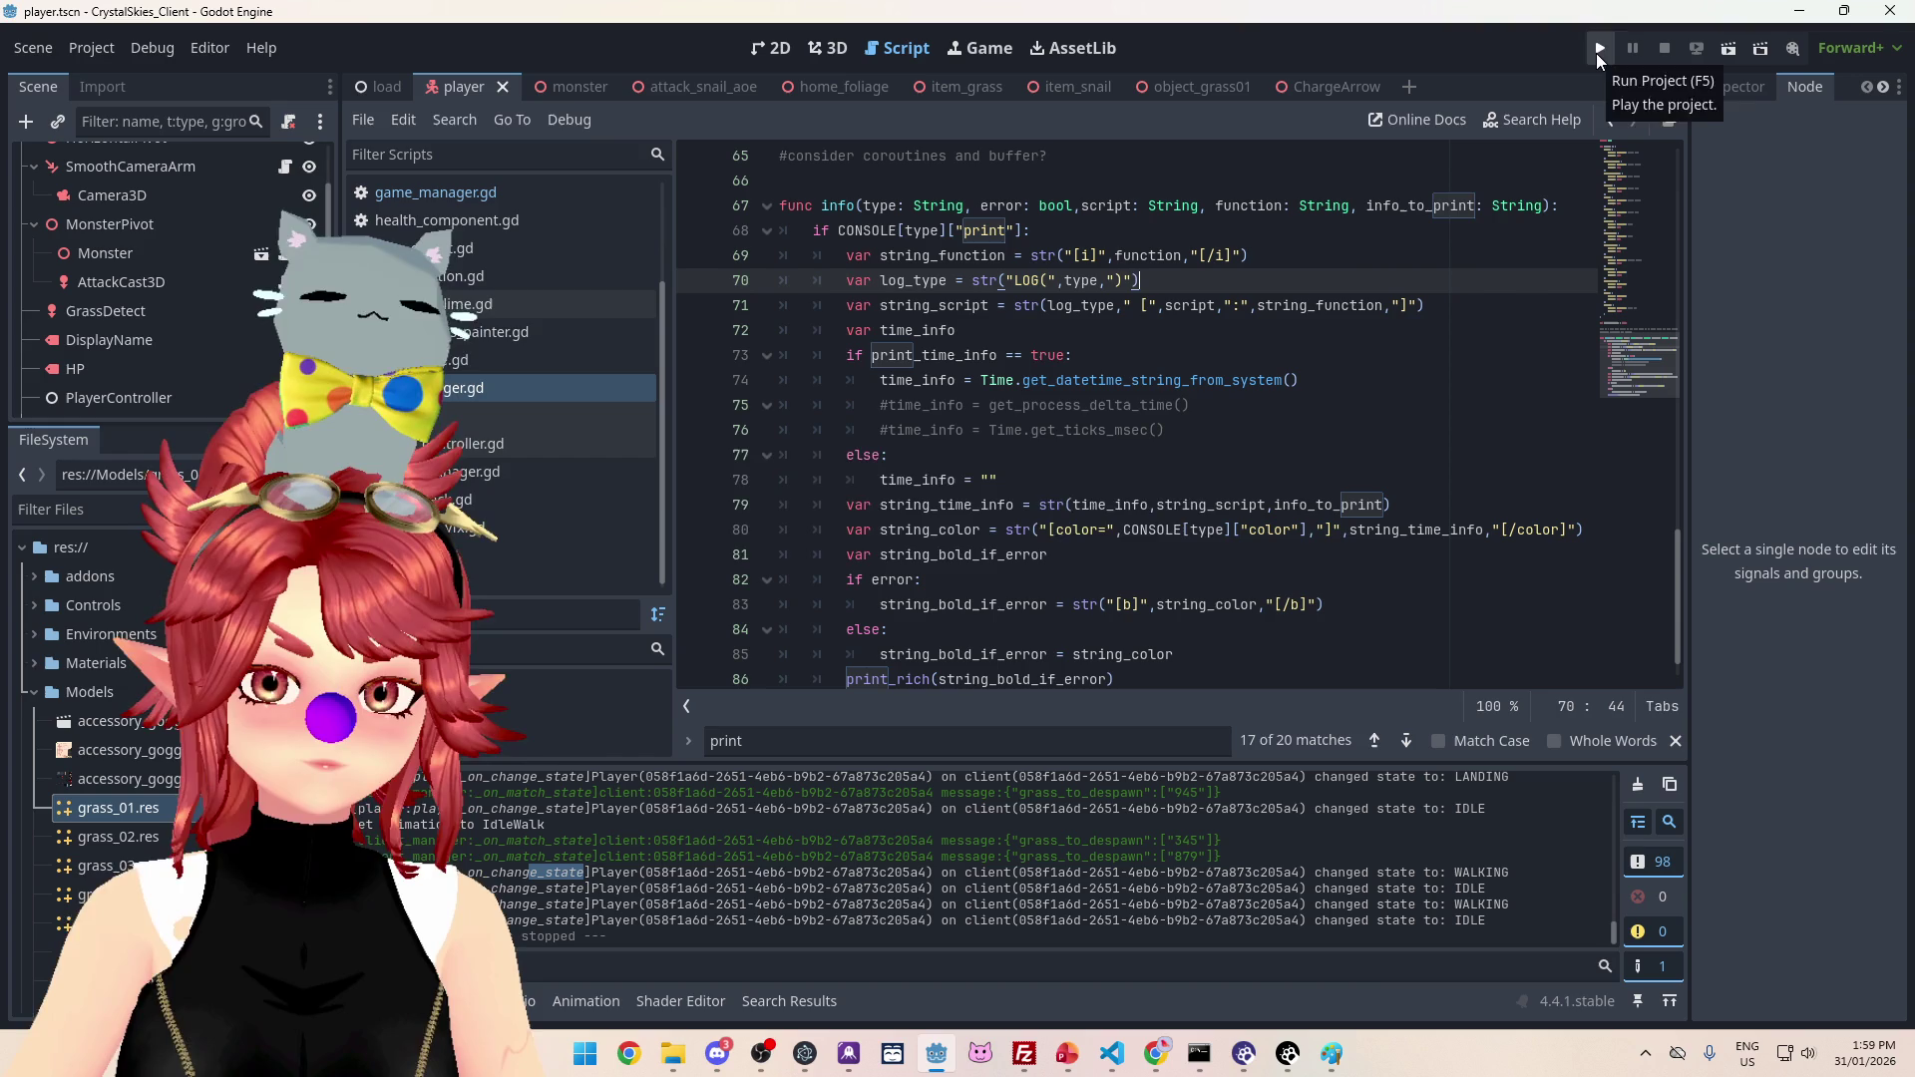
Step: Run the project, enter a display name, create a new lobby and enter the game
click(1598, 50)
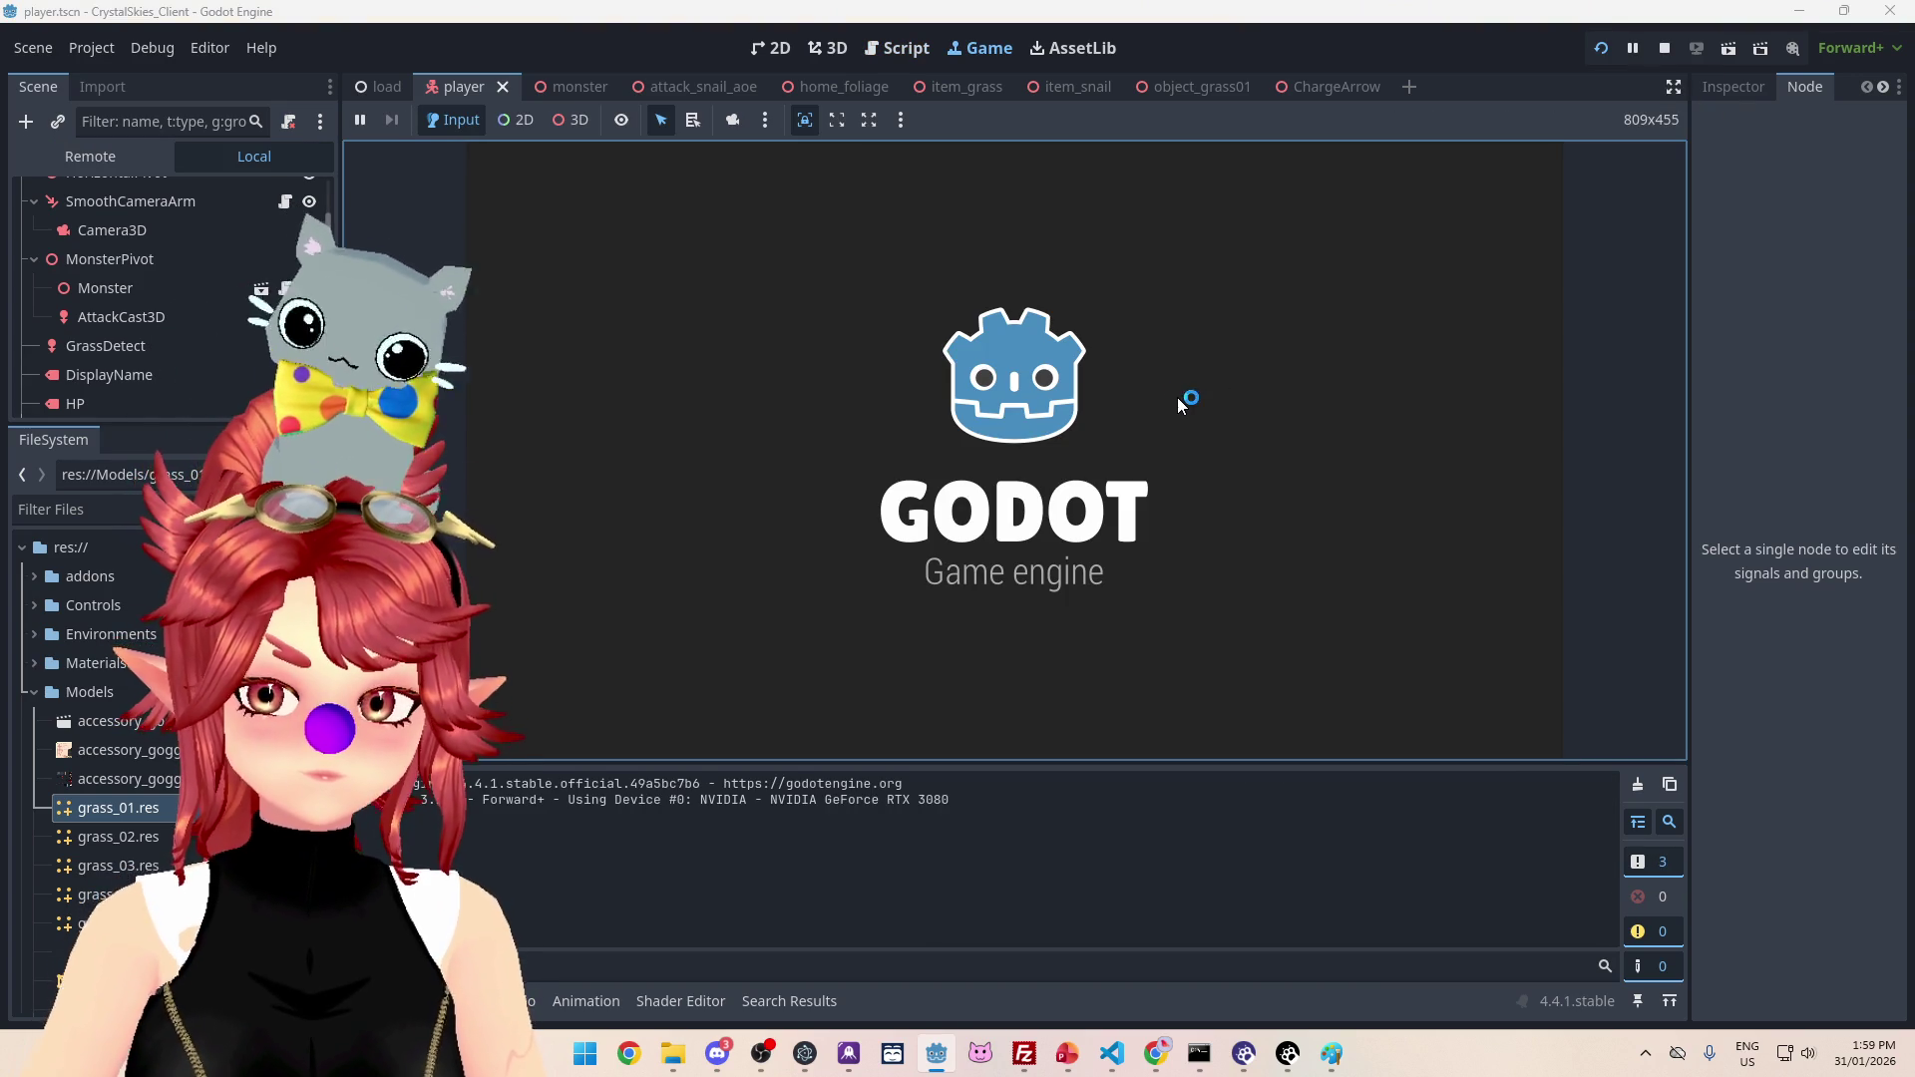
text(Phw)
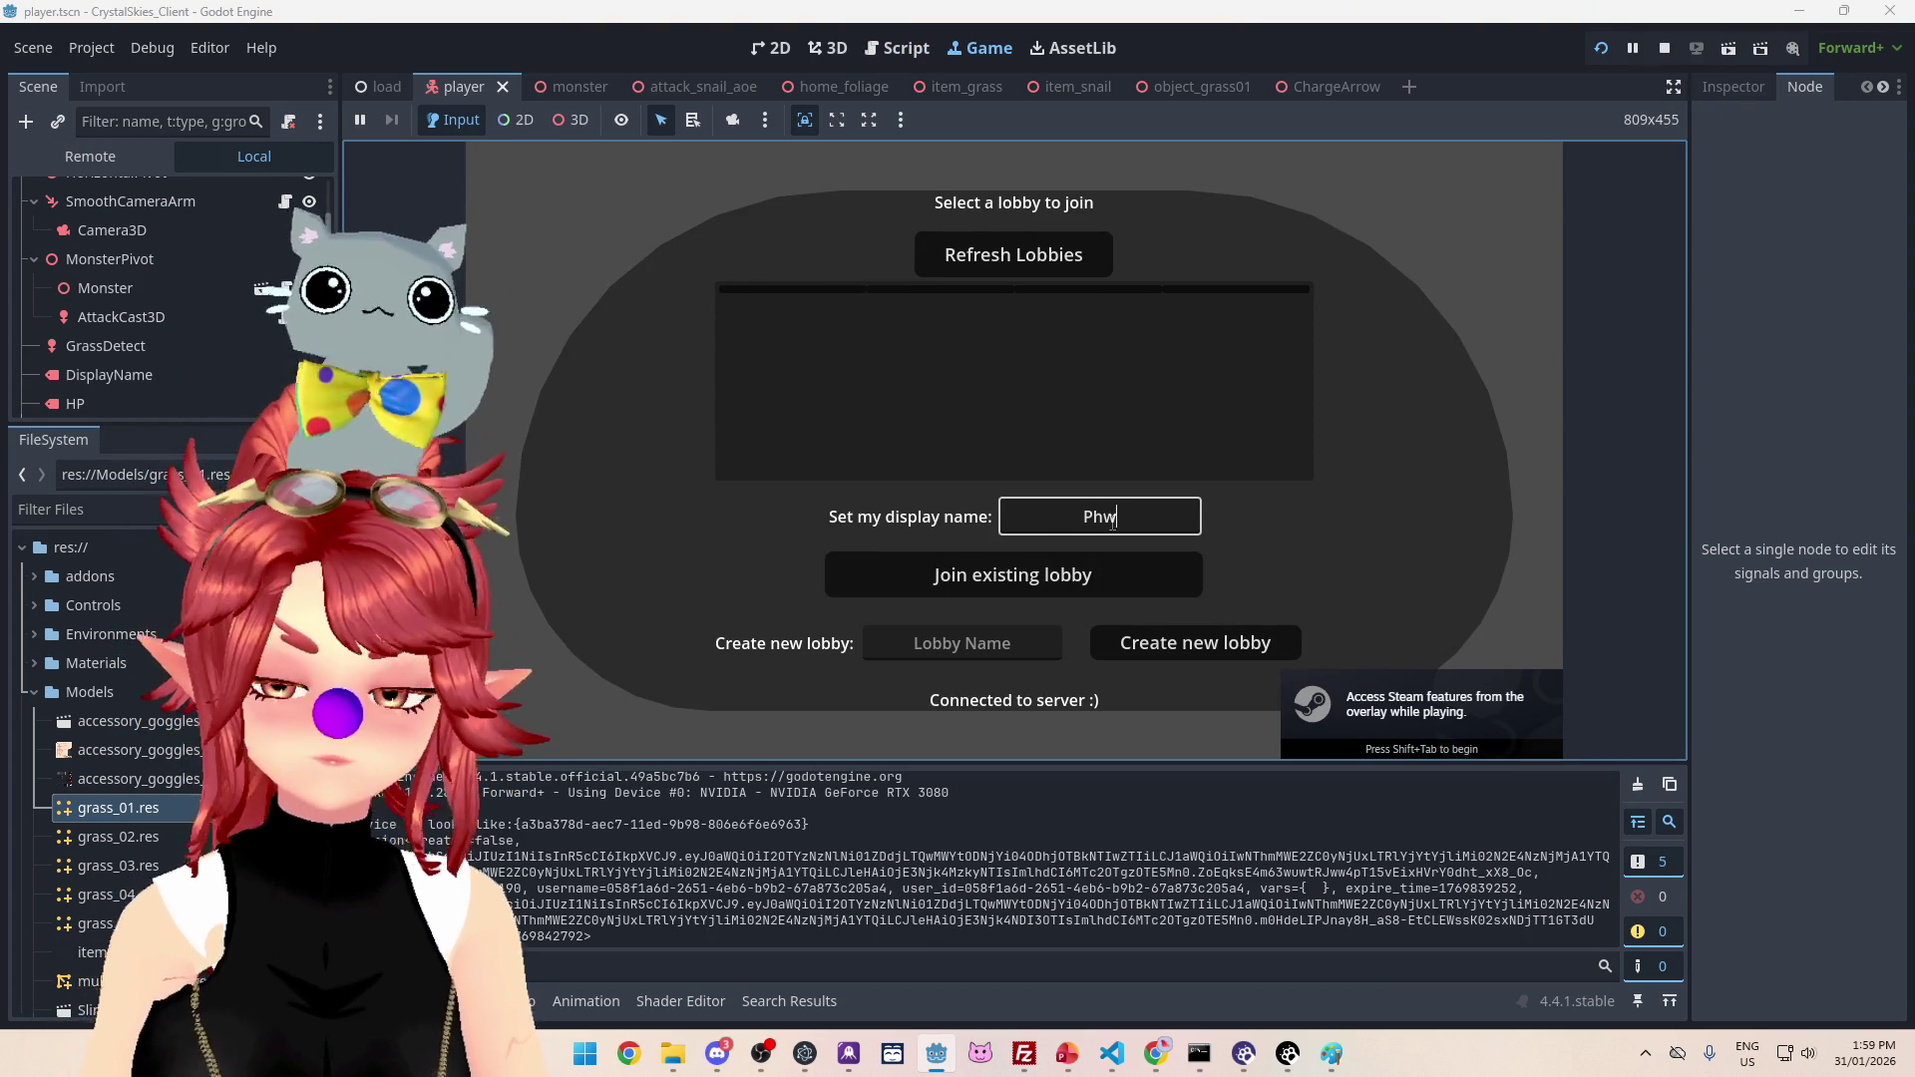
text(oo)
key(Tab)
key(Tab)
text(and)
click(1177, 644)
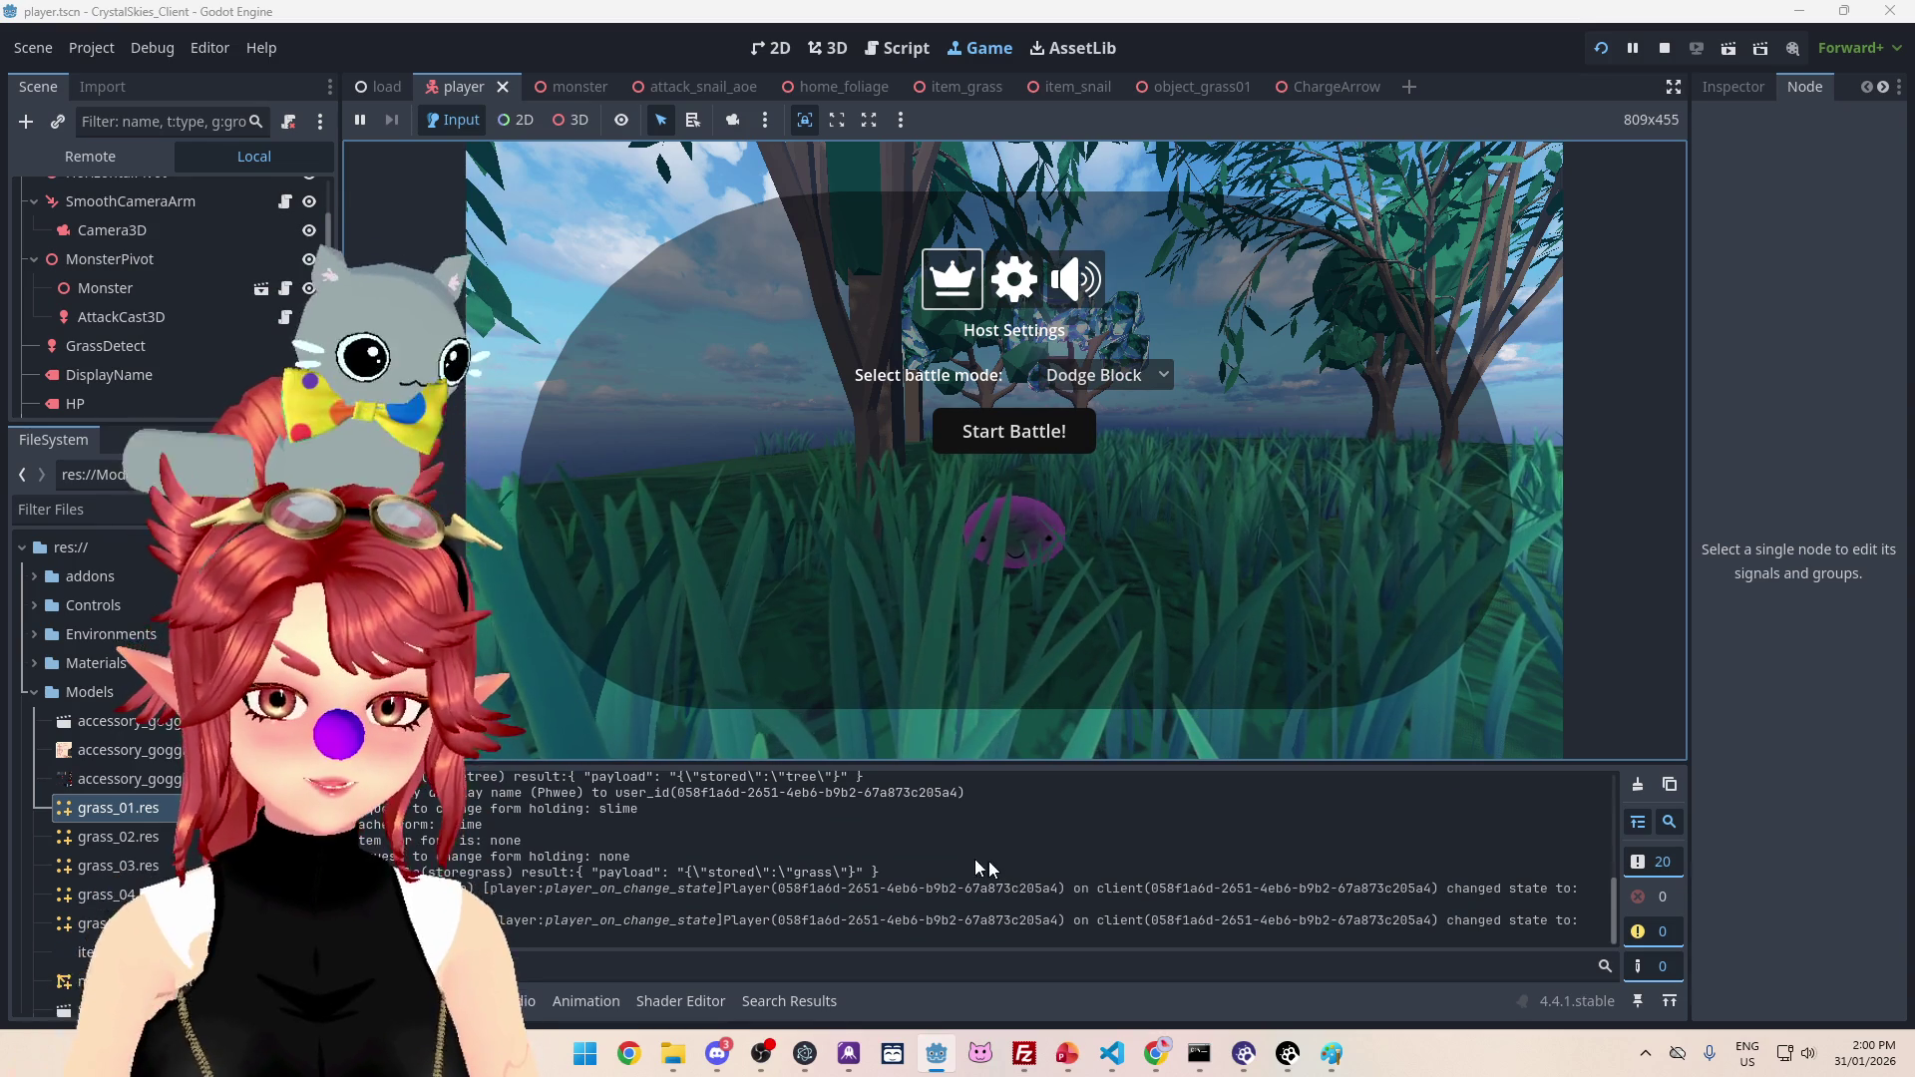
click(1434, 265)
Step: Walk and charge an attack to spawn an item, then enlarge the Output panel to read logs
key(w)
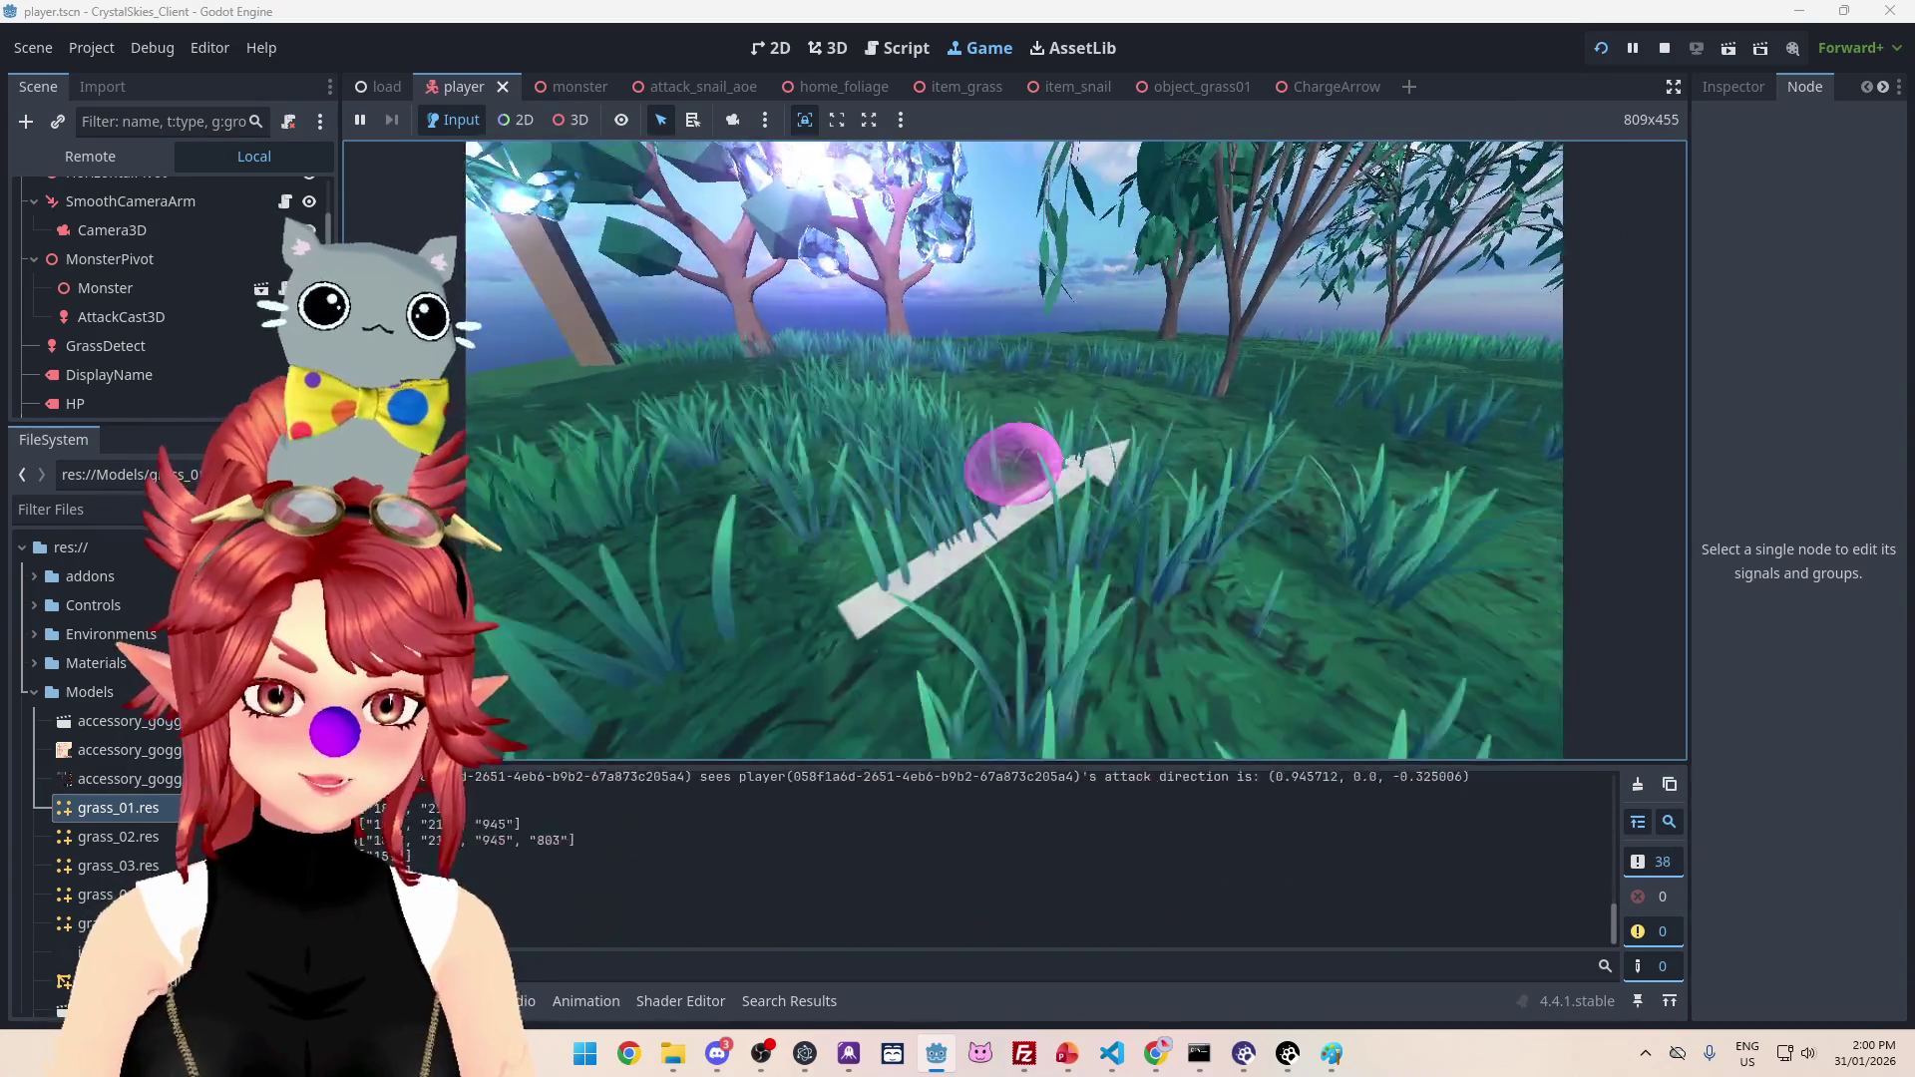
key(4)
key(w)
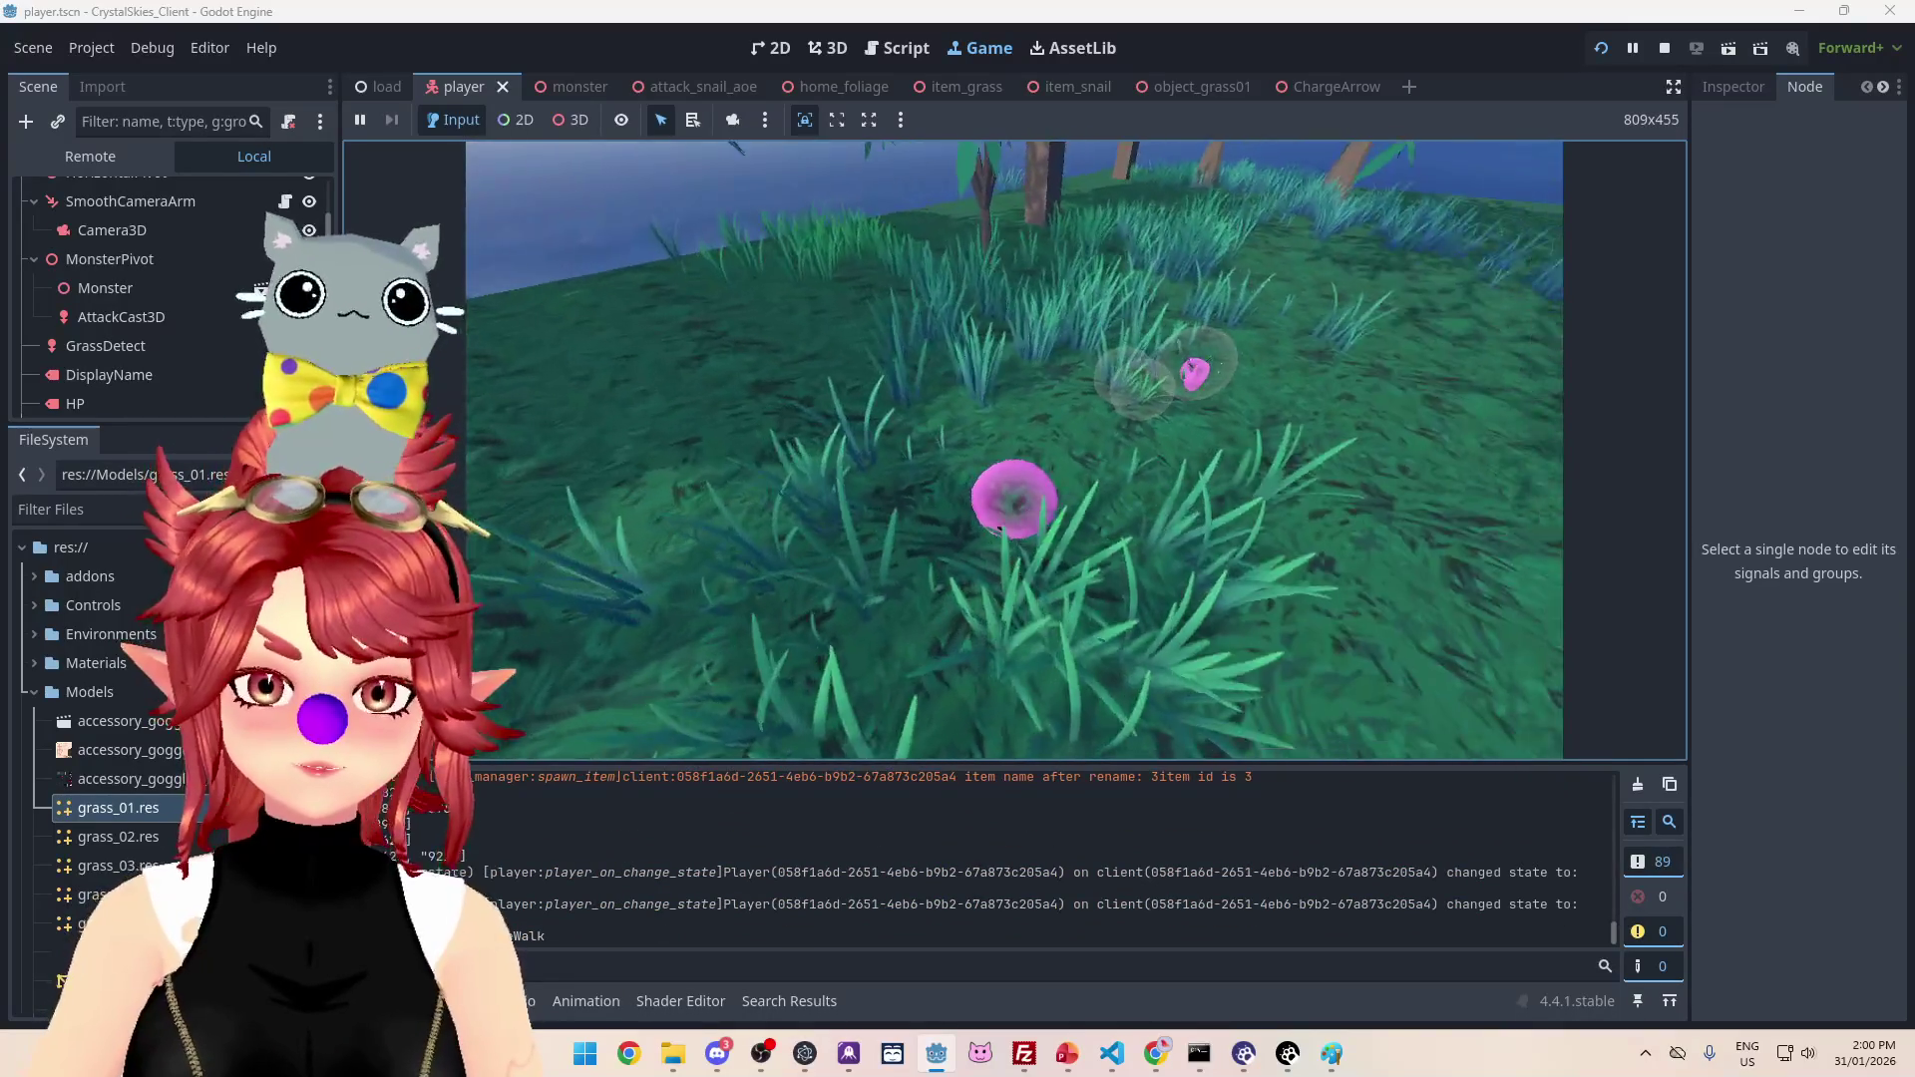
key(Escape)
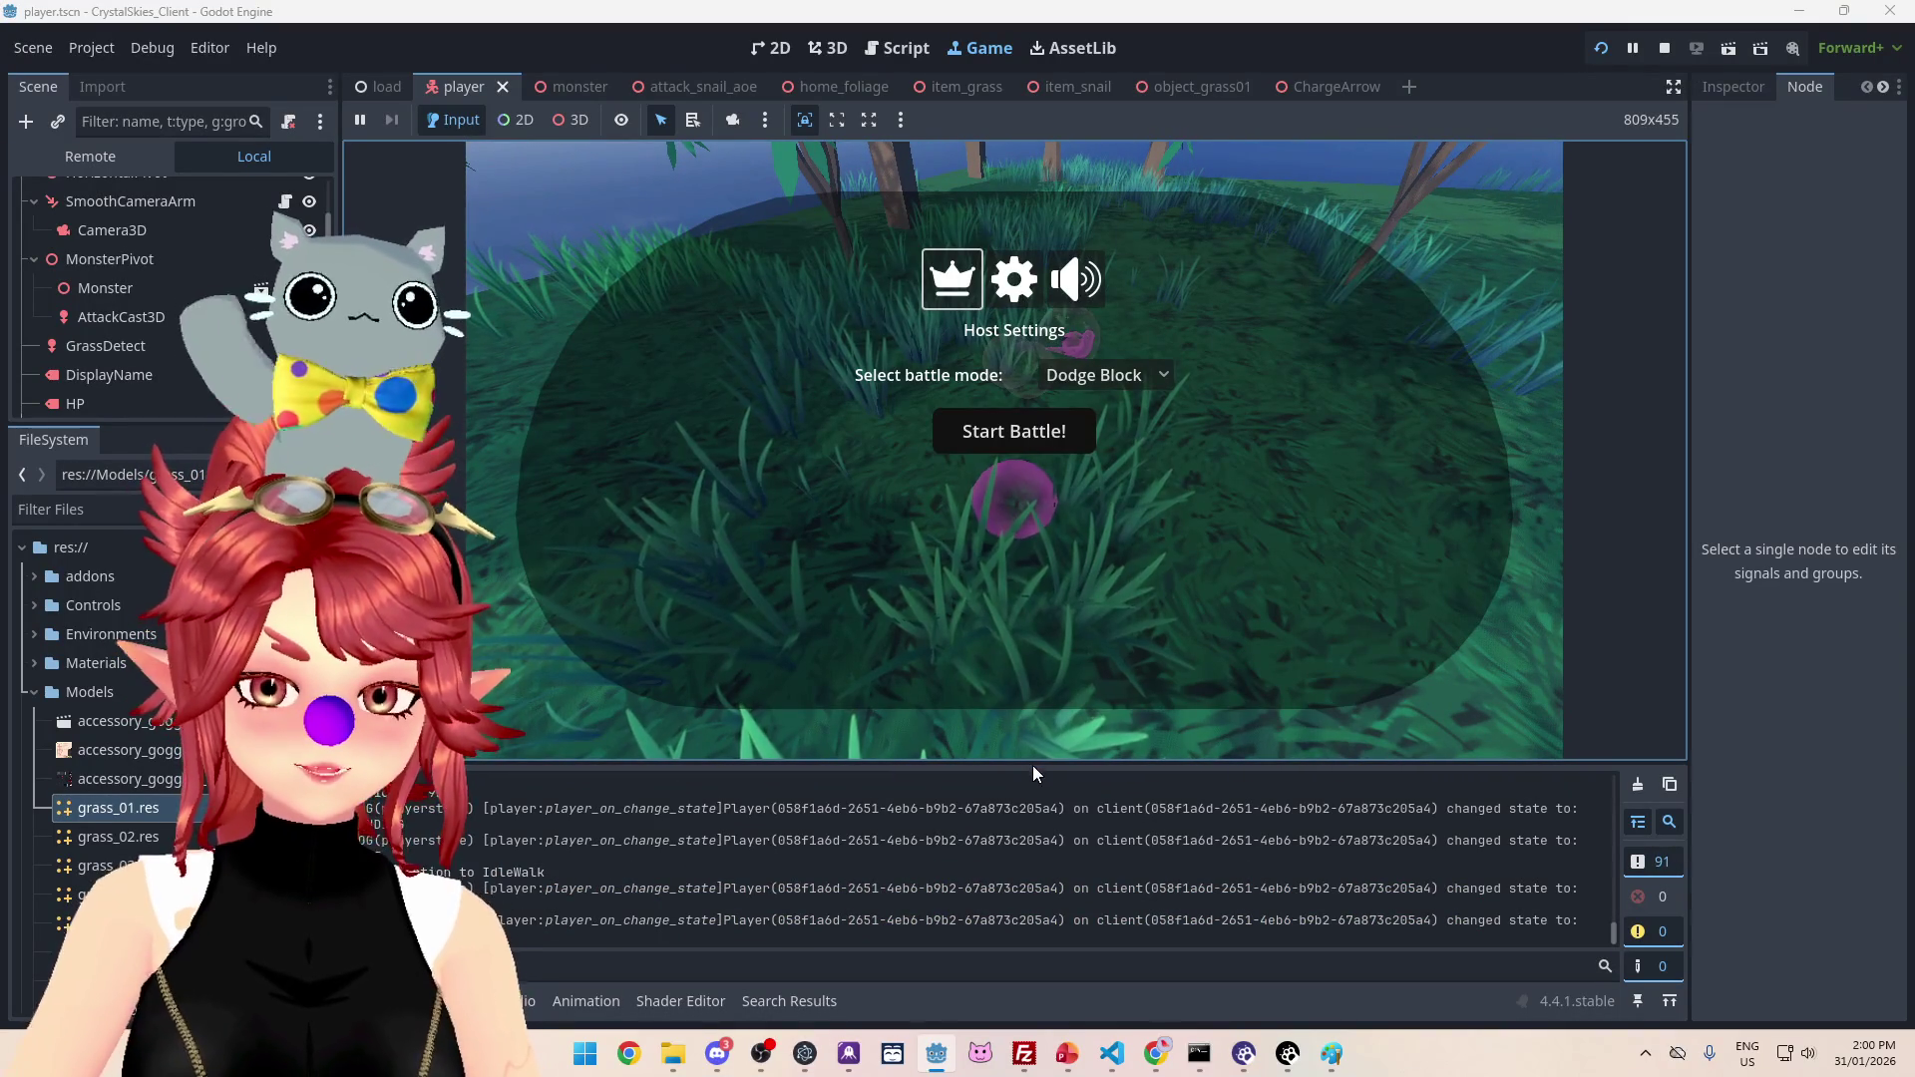
drag(1032, 764, 1028, 394)
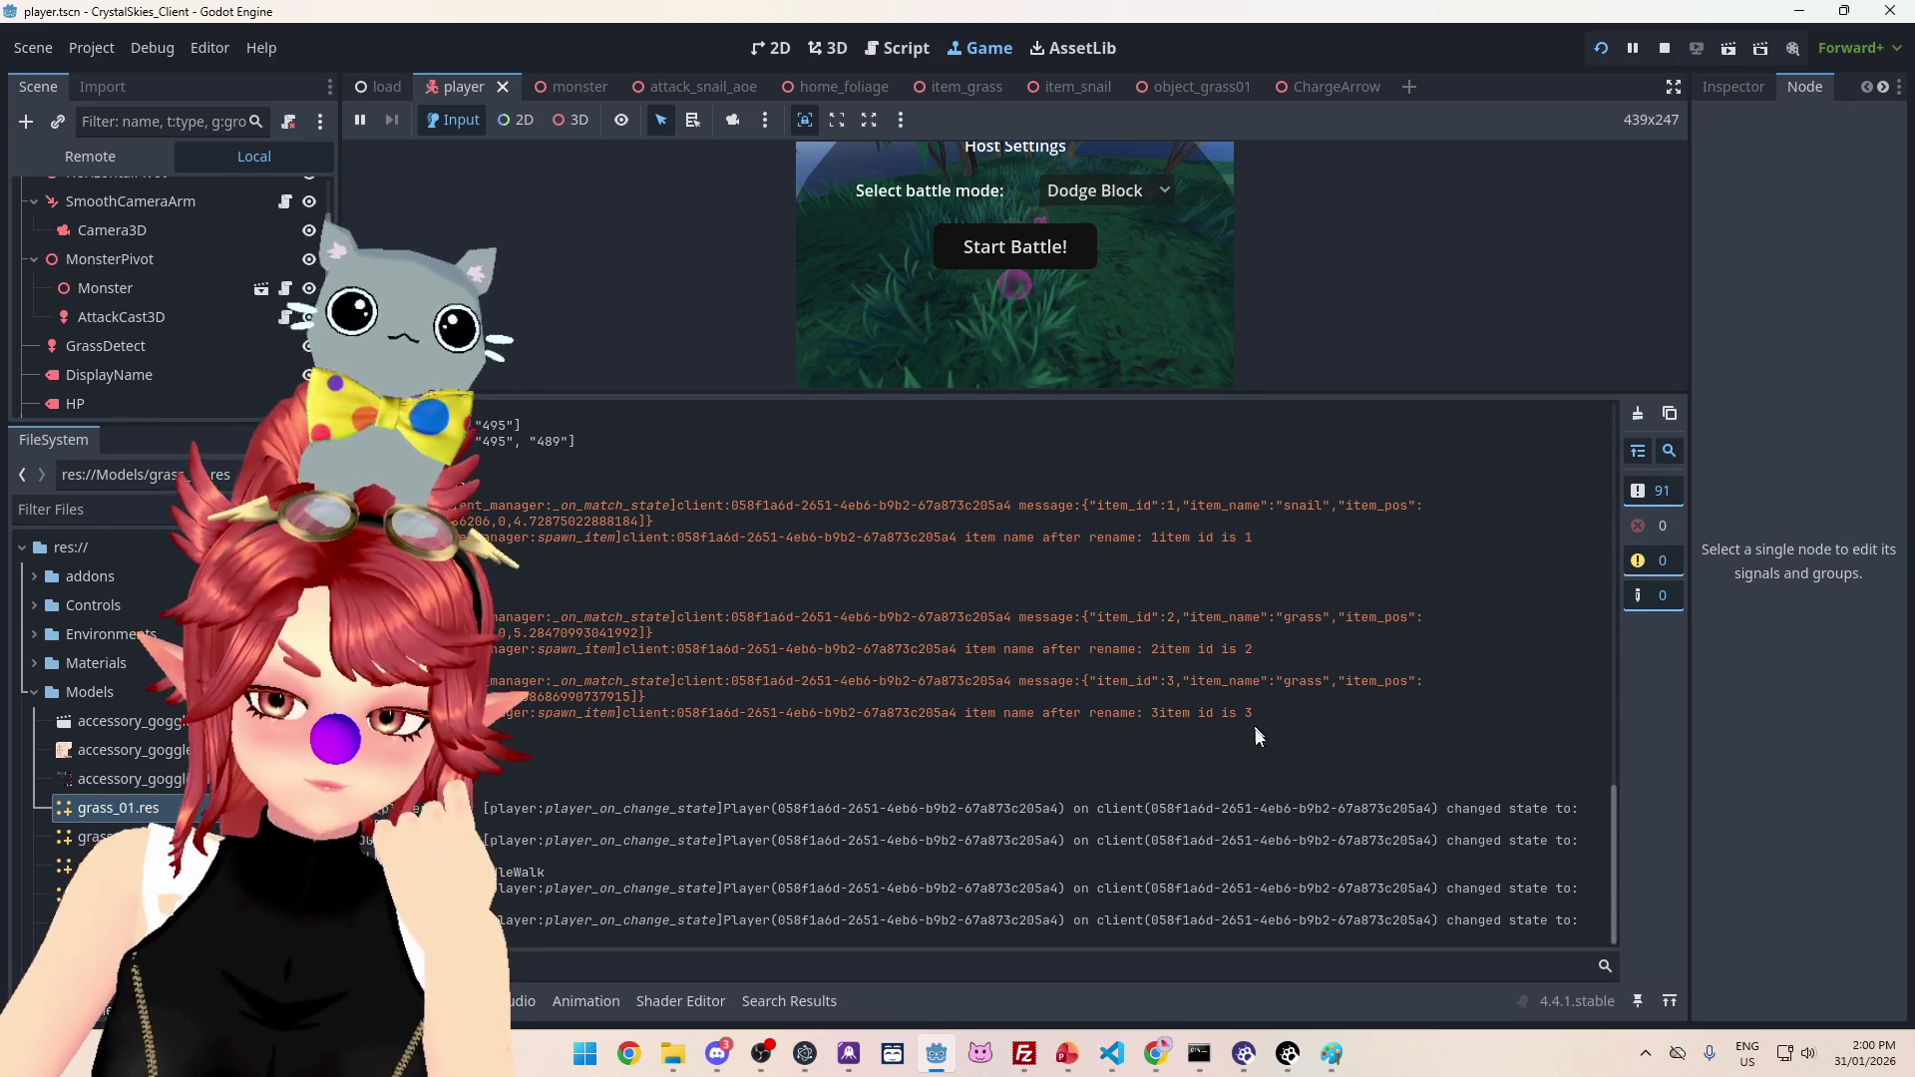
Step: Restore the game view, pick up the snail, and stop the running game
drag(1305, 393, 1297, 675)
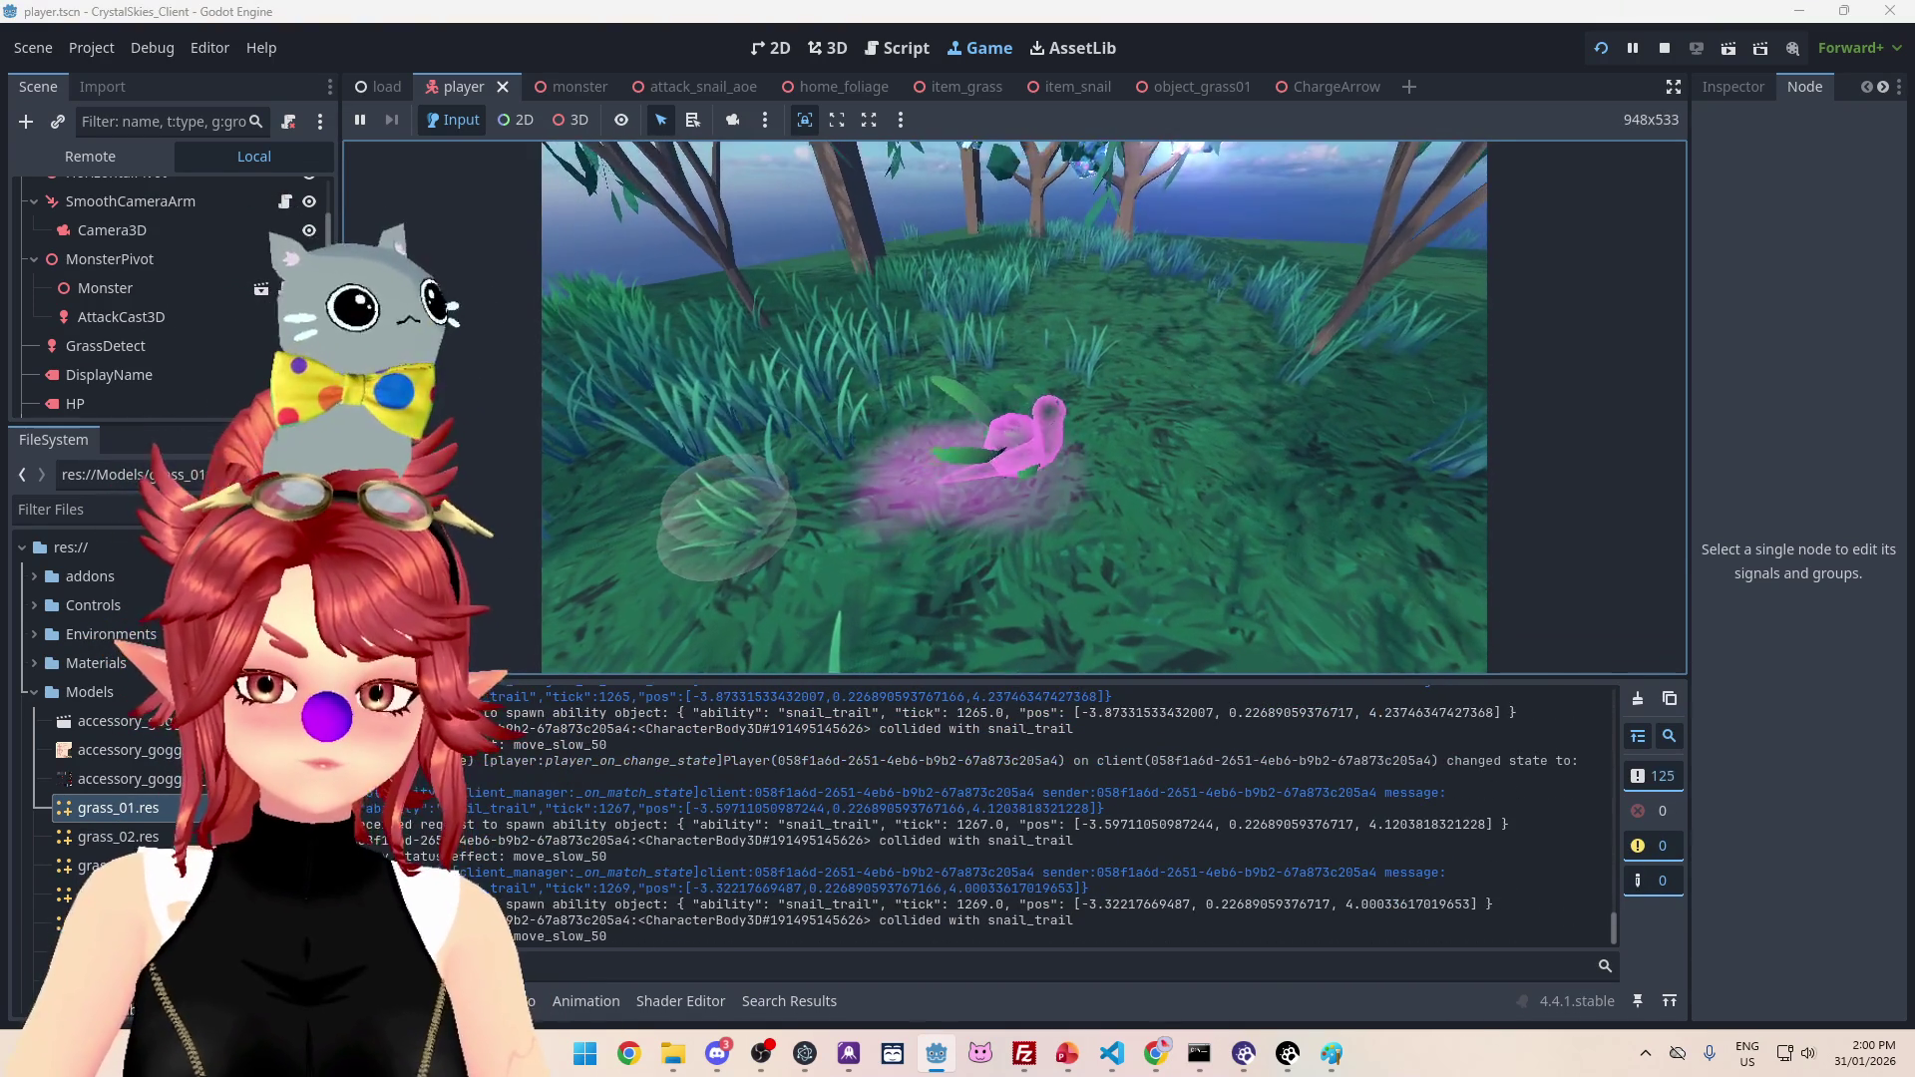
drag(1165, 673, 1138, 407)
scroll(1171, 676, up, 7)
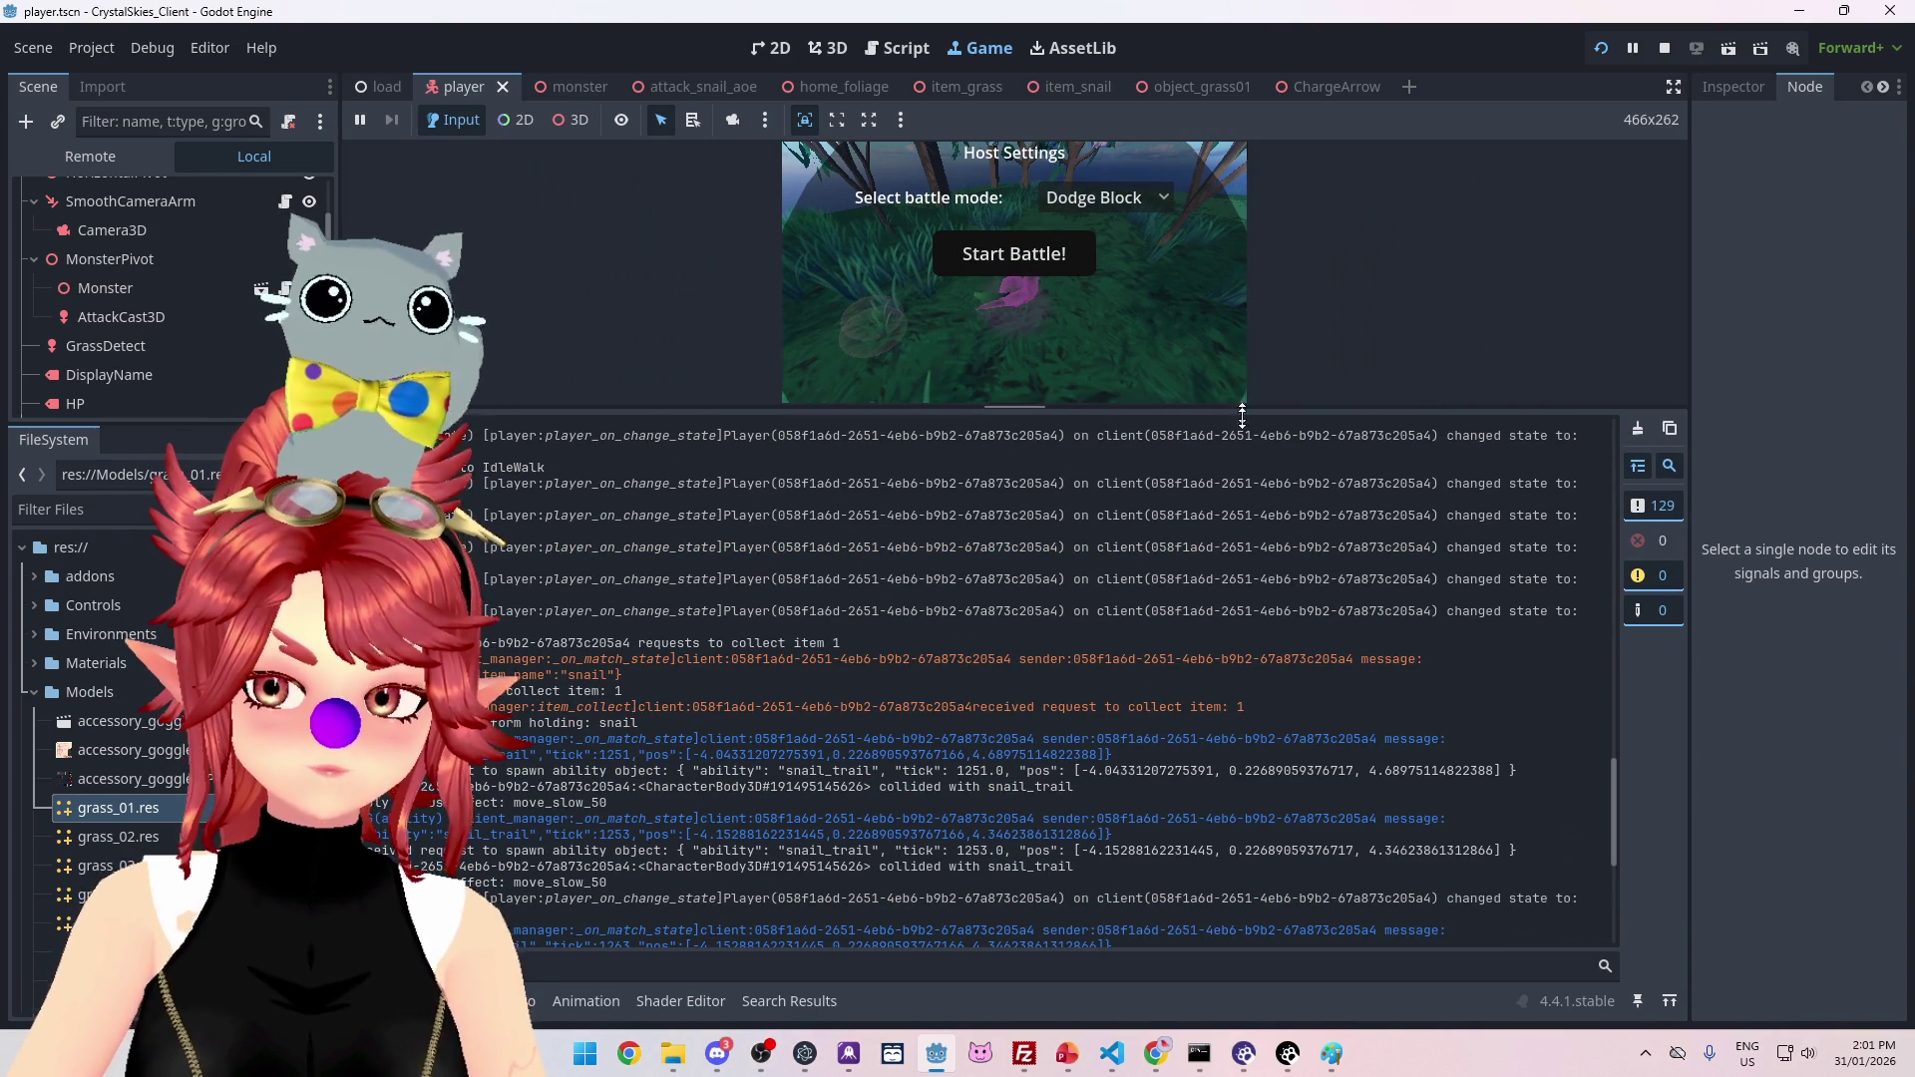
drag(1242, 407, 1285, 750)
key(e)
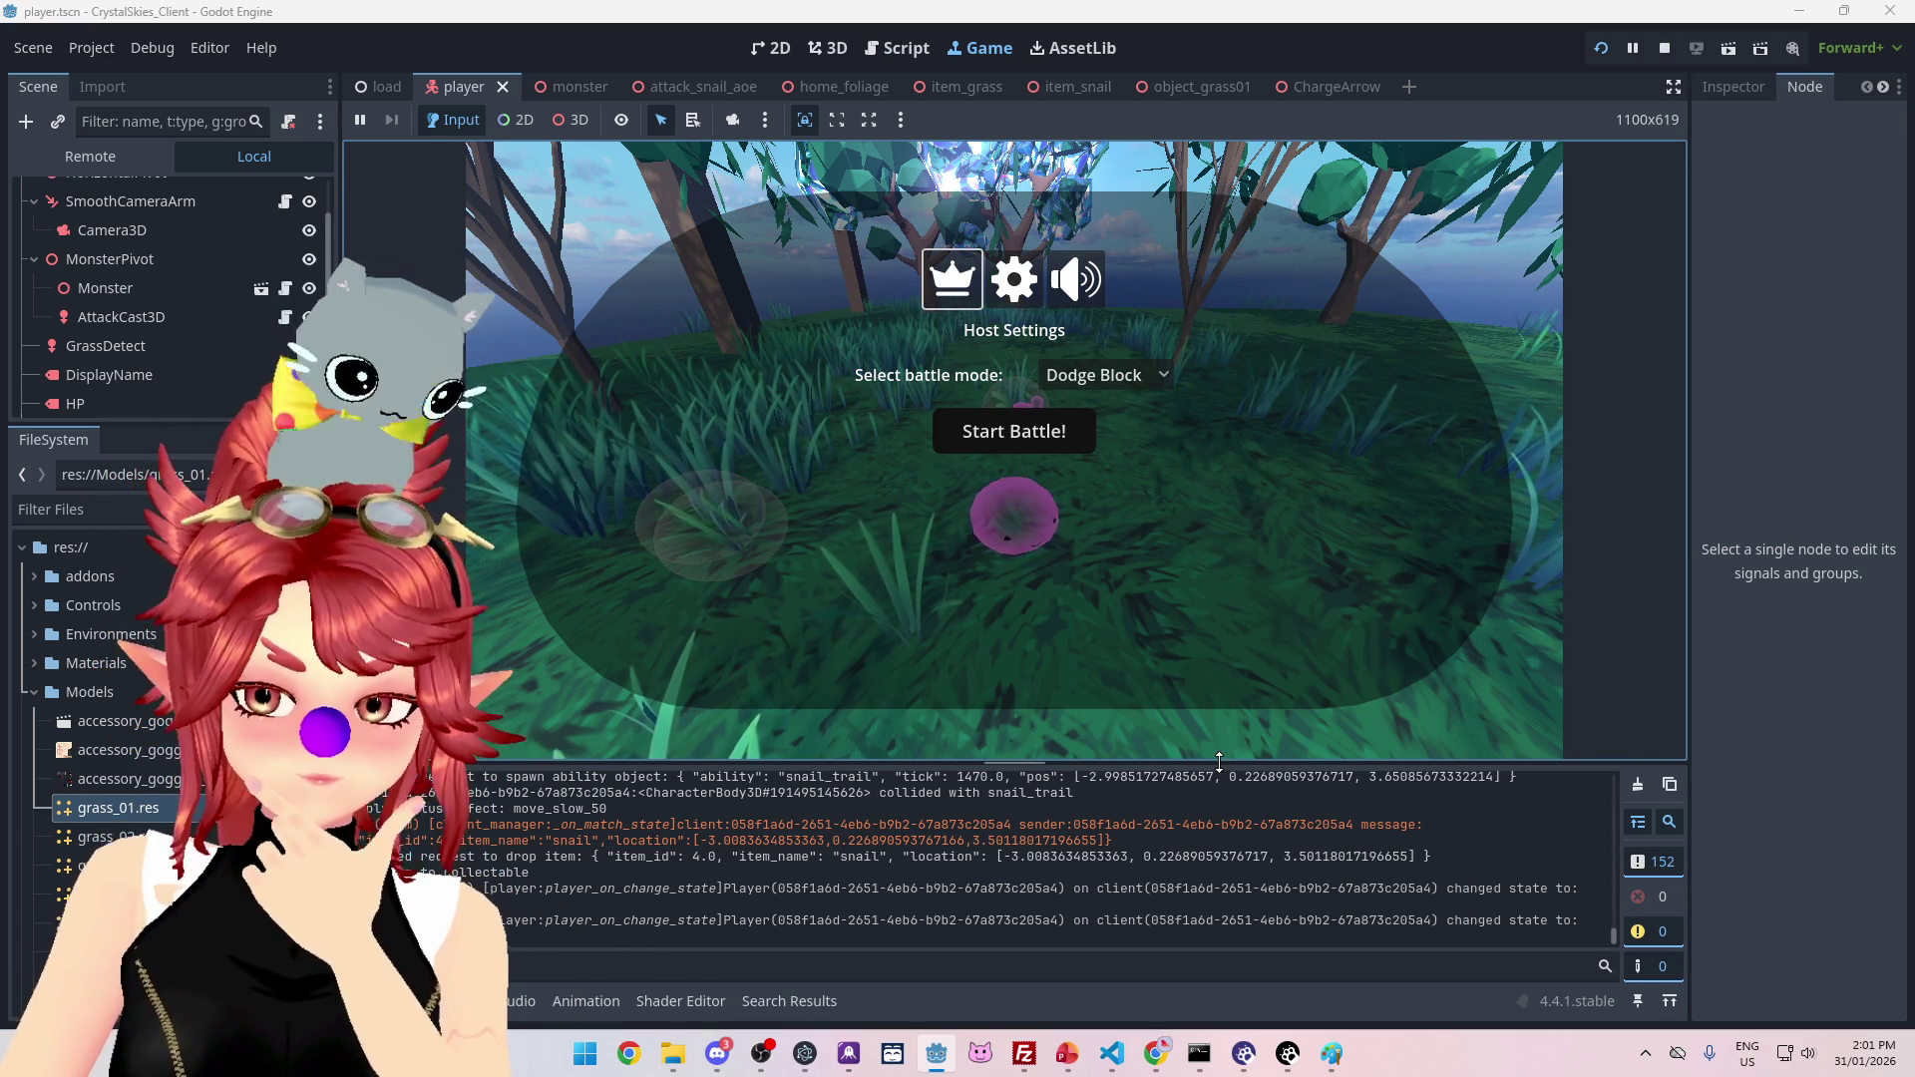
click(1664, 47)
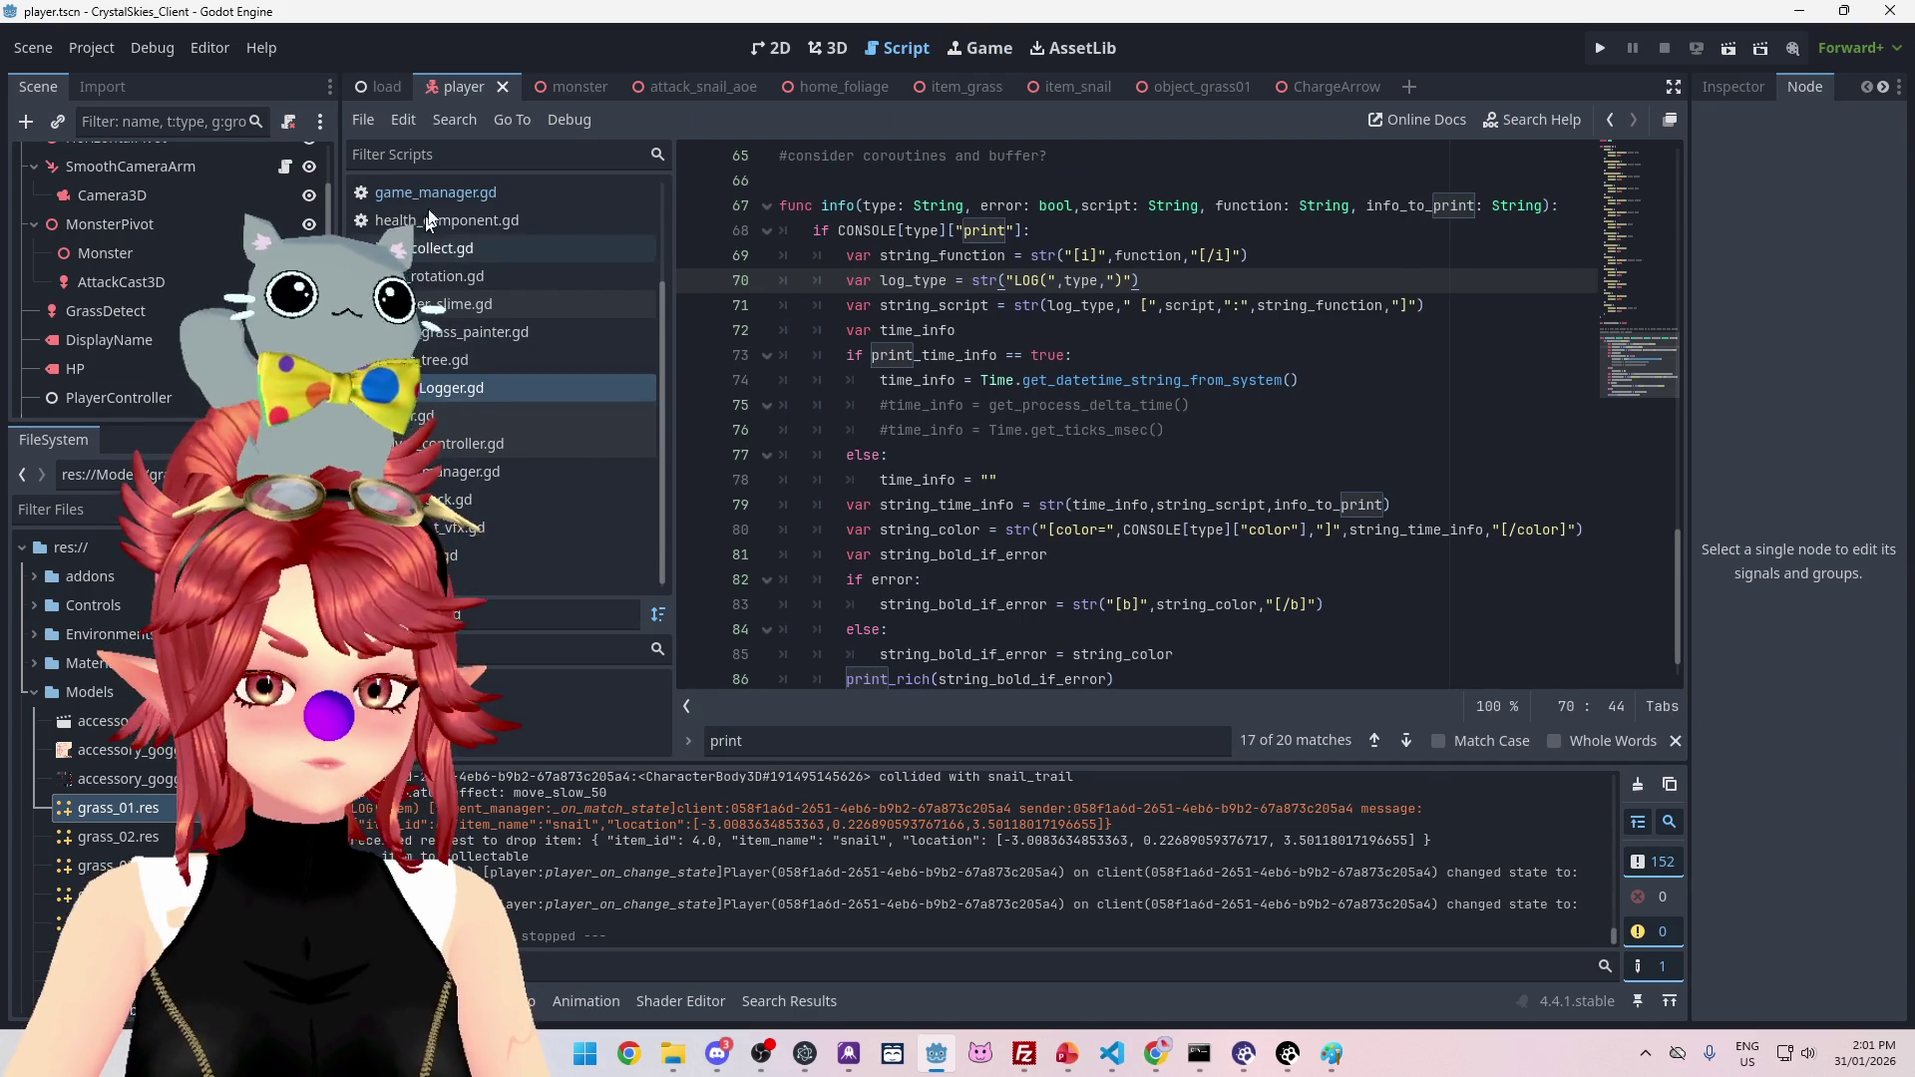
Step: Open client_manager.gd and look over its PhweeLogger calls
scroll(447, 255, up, 3)
click(446, 249)
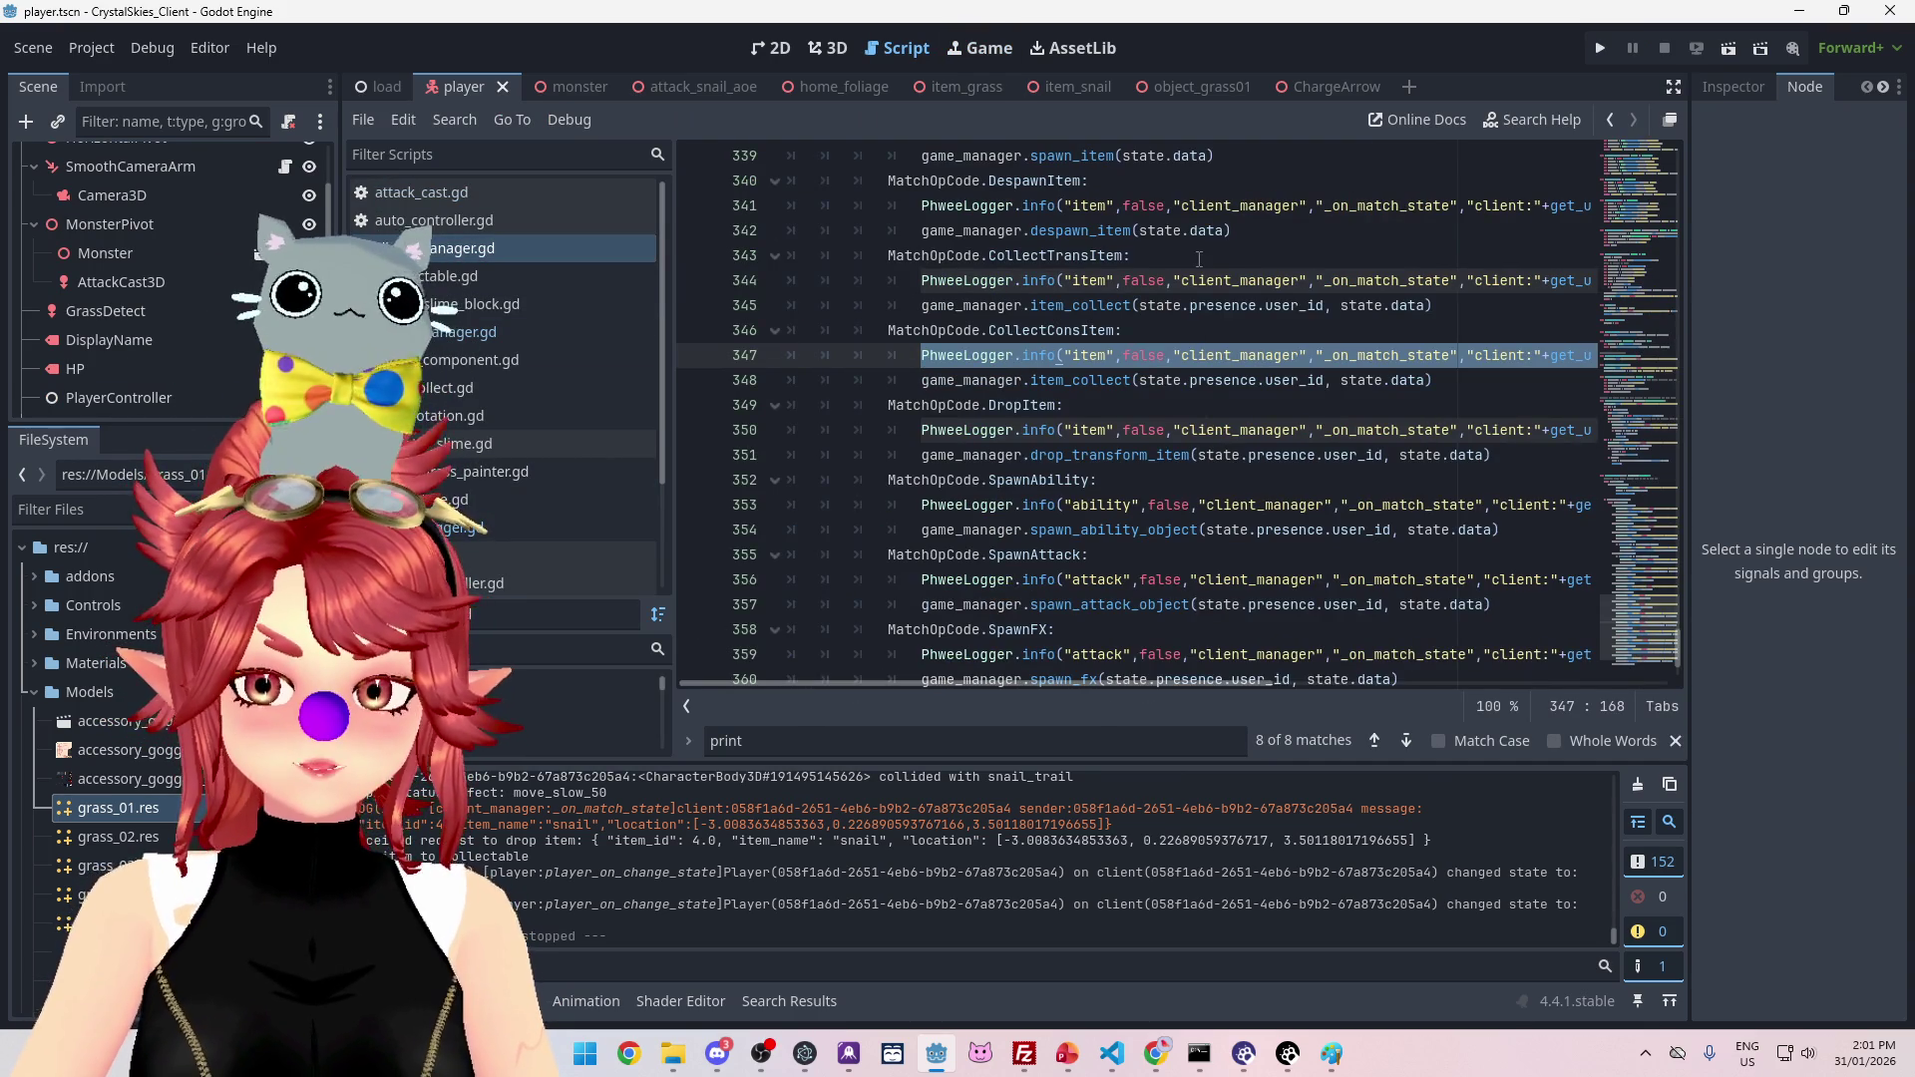
scroll(1079, 217, up, 5)
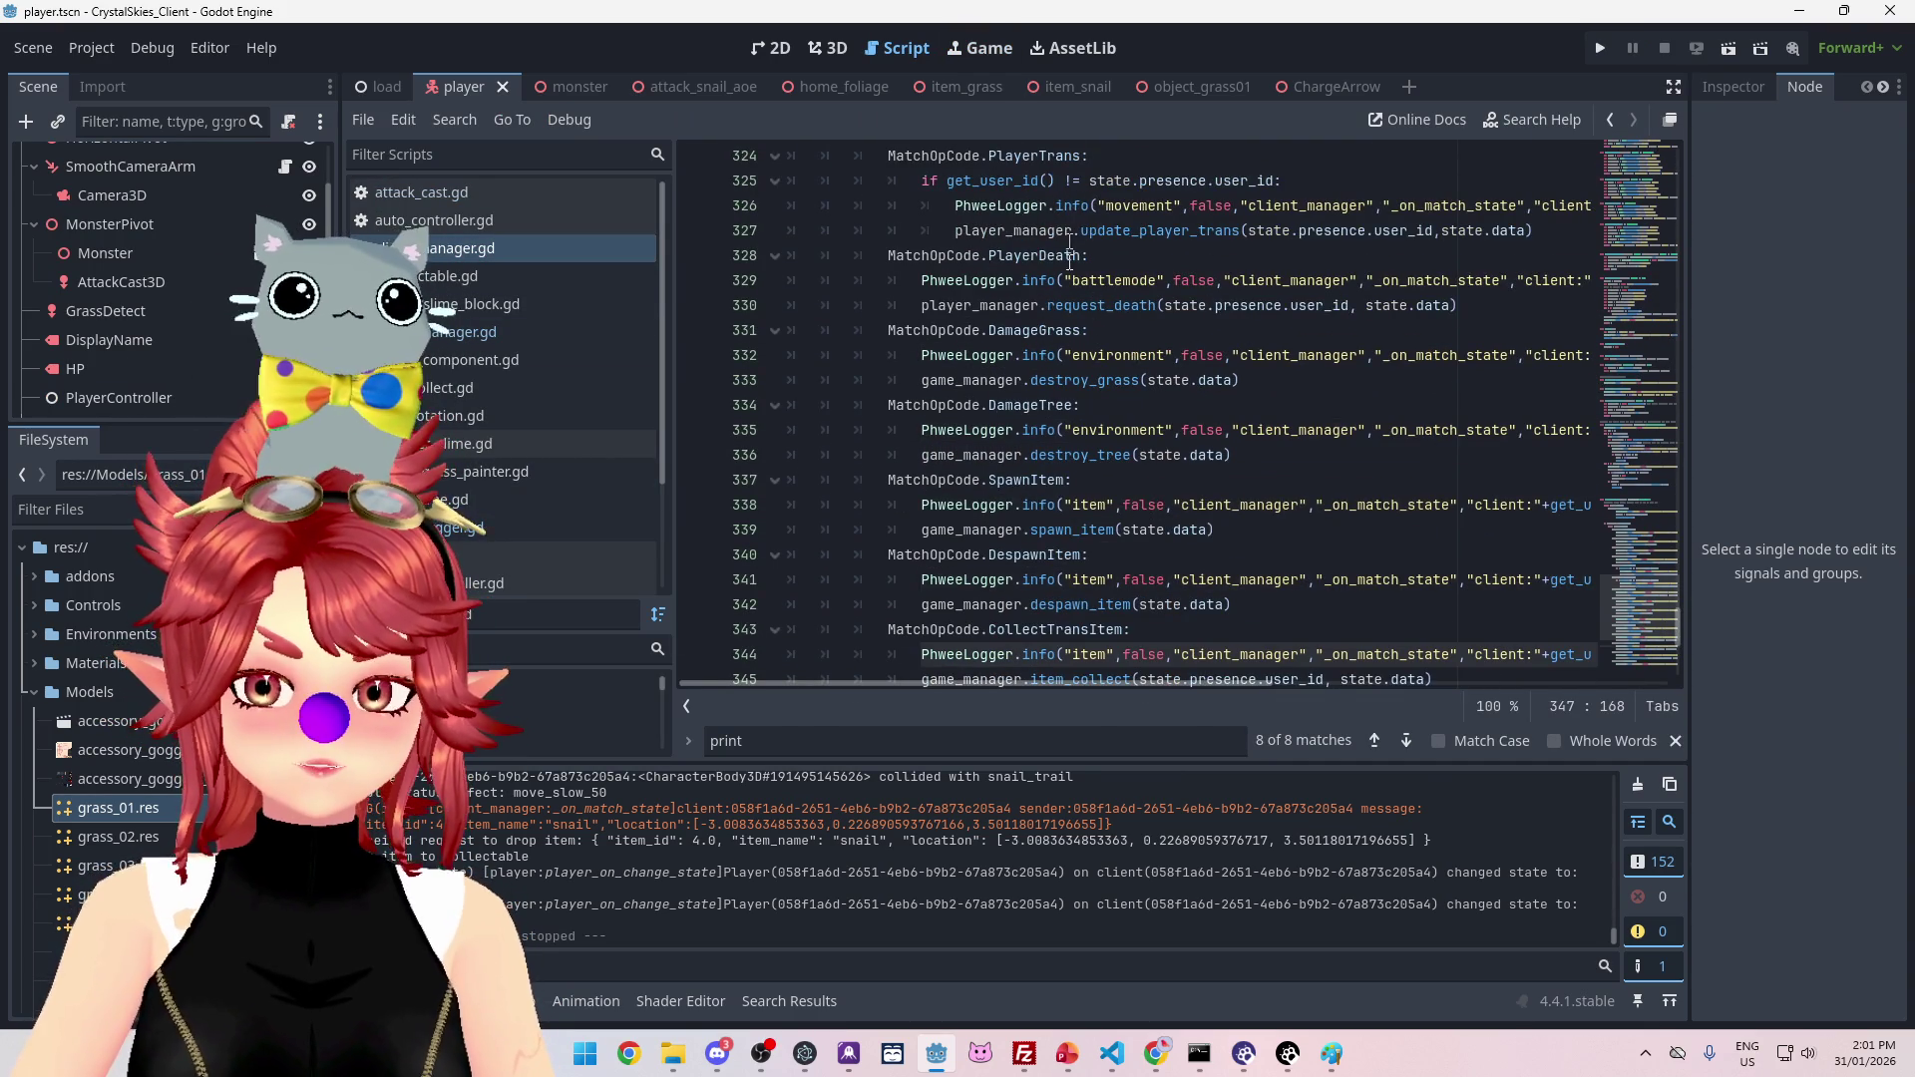
scroll(1080, 217, down, 7)
scroll(1039, 386, up, 1)
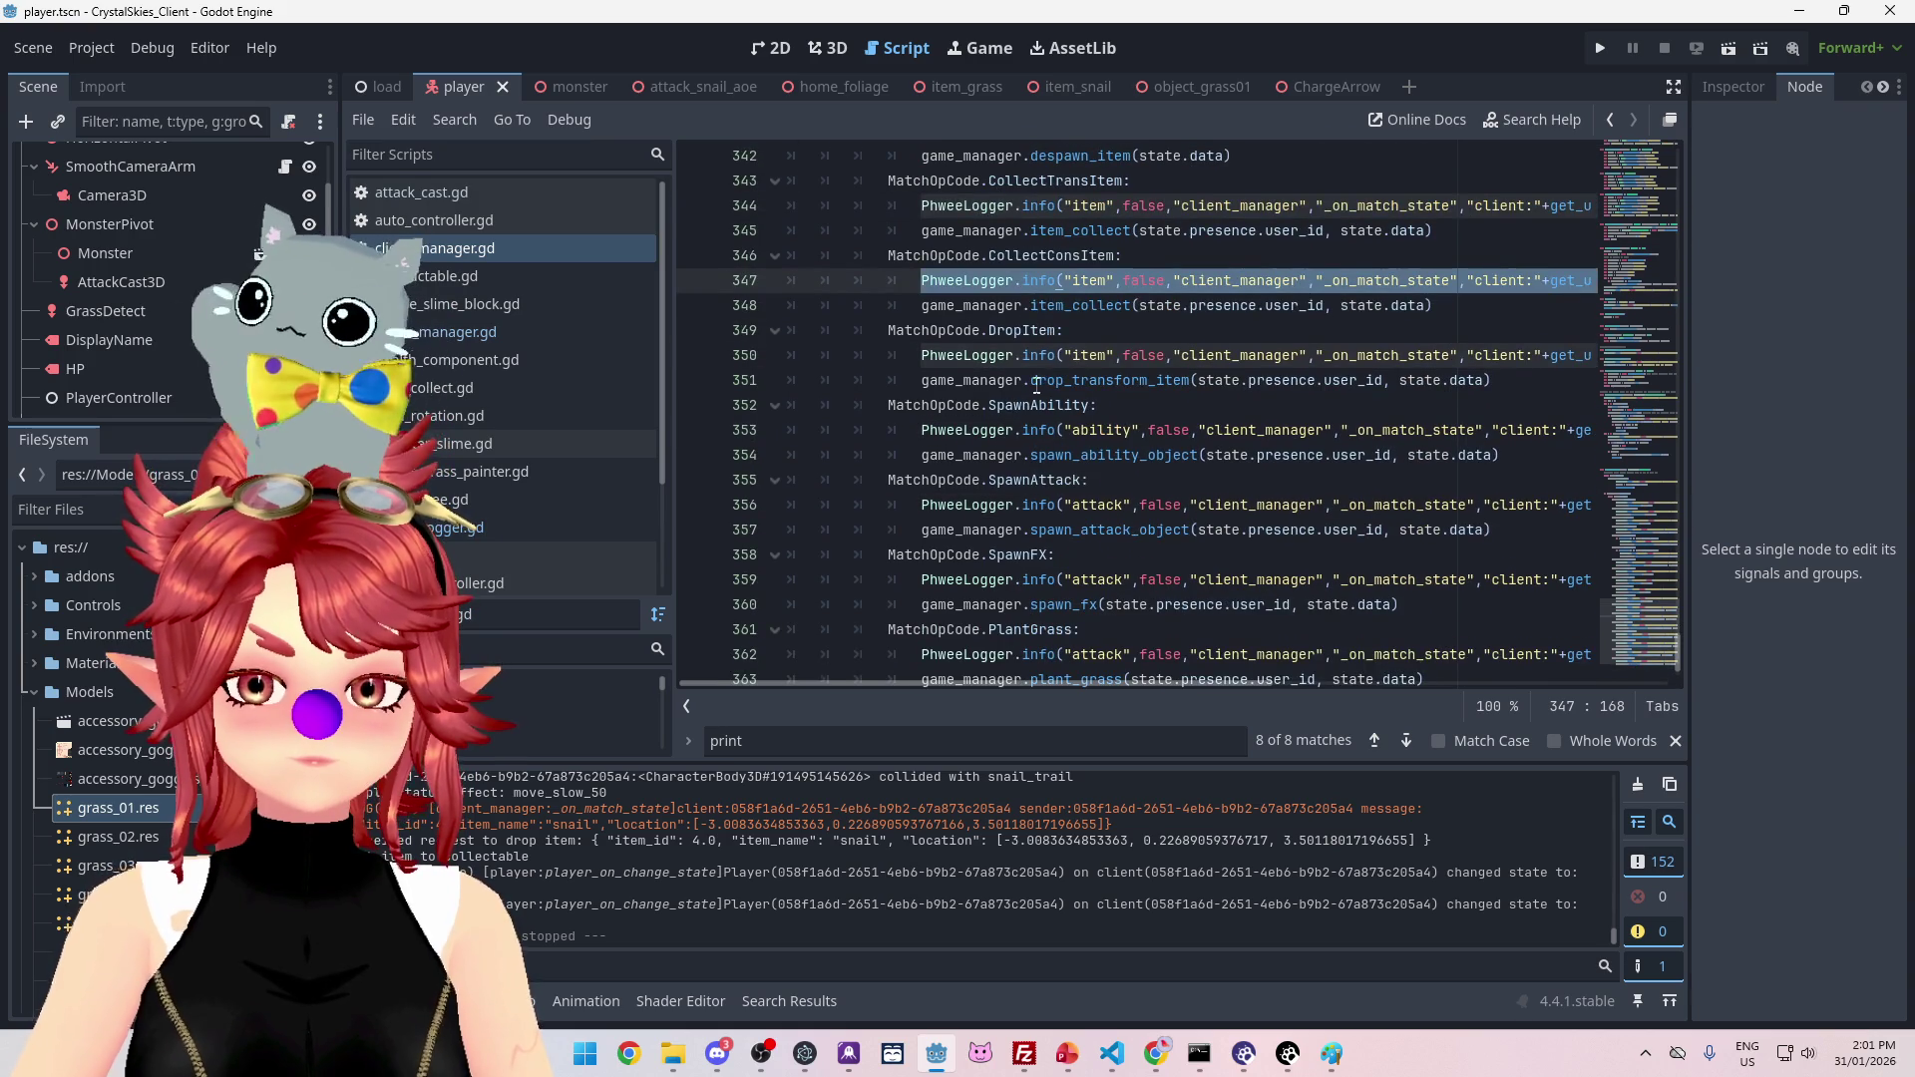
Step: Return to drop_transform_item in game_manager.gd and select 'name' on line 497
key(alt+Left)
scroll(928, 269, down, 4)
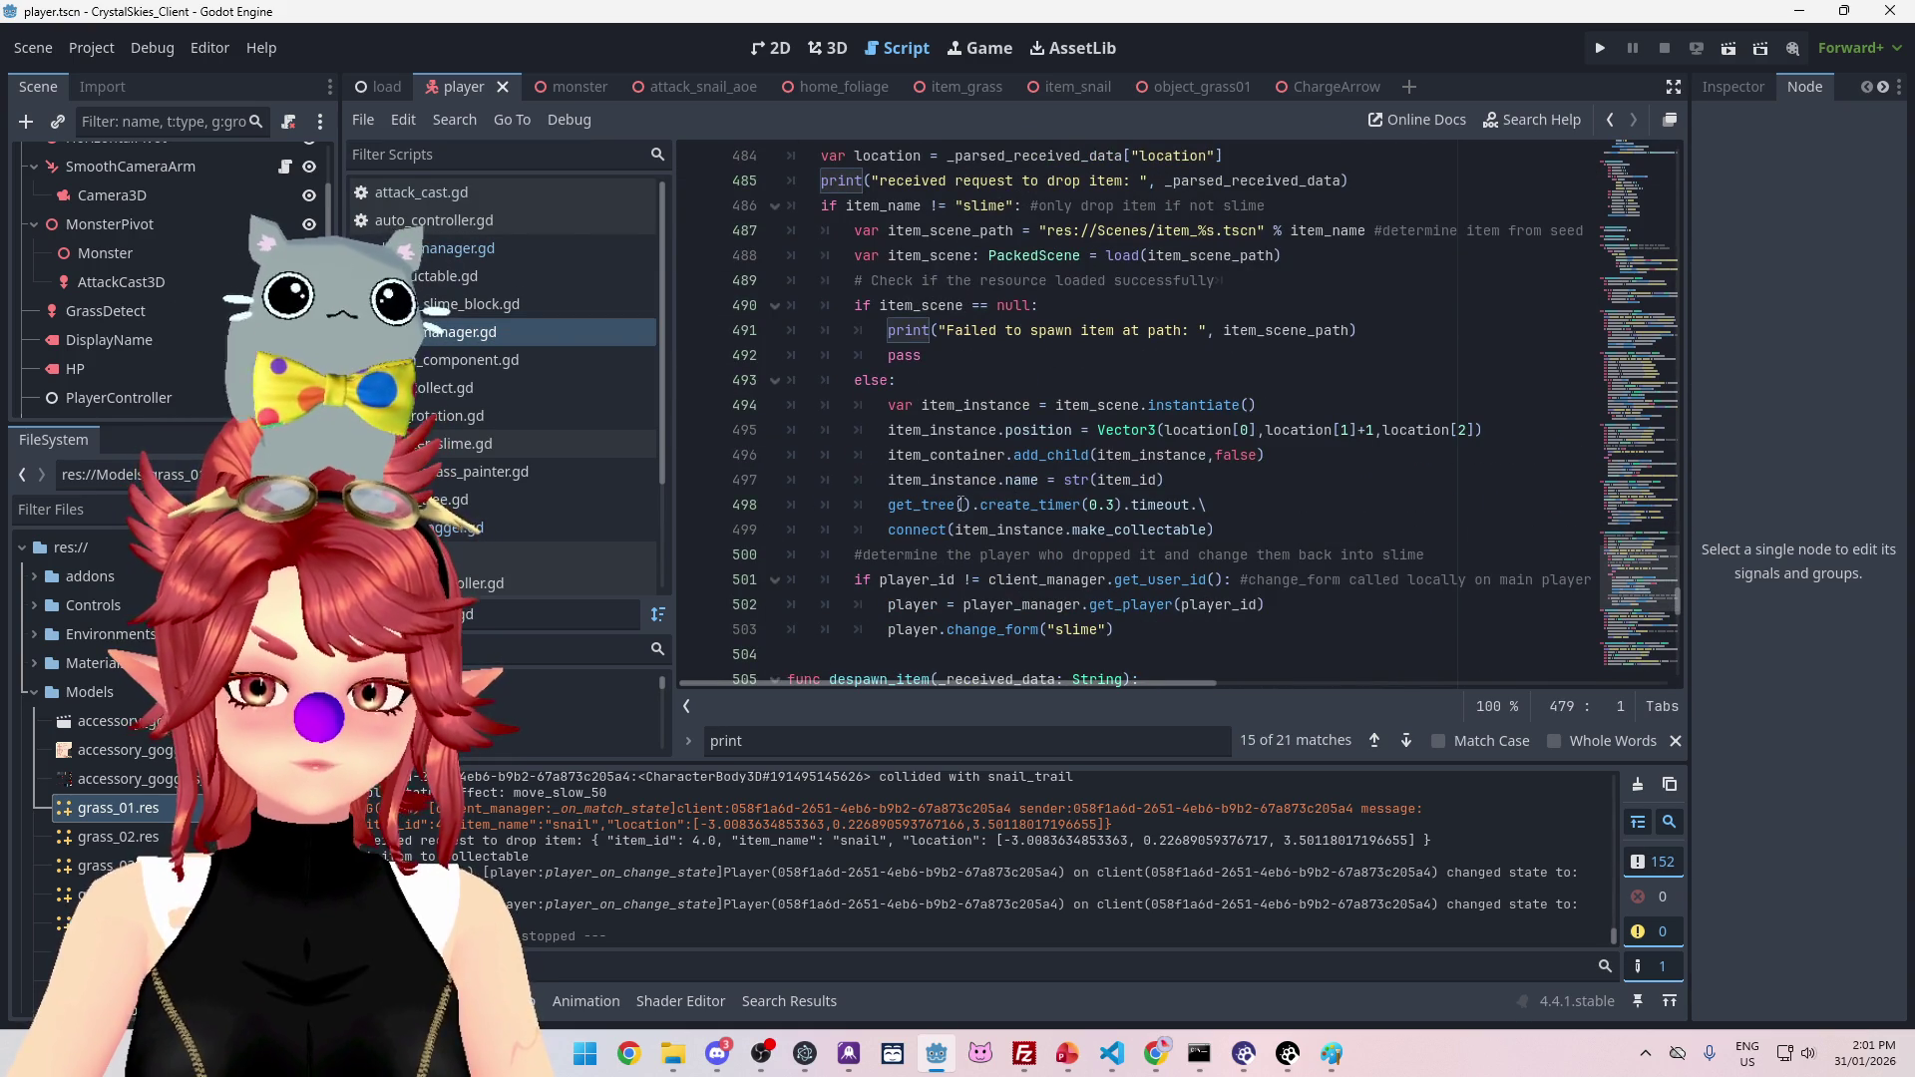
double_click(1037, 480)
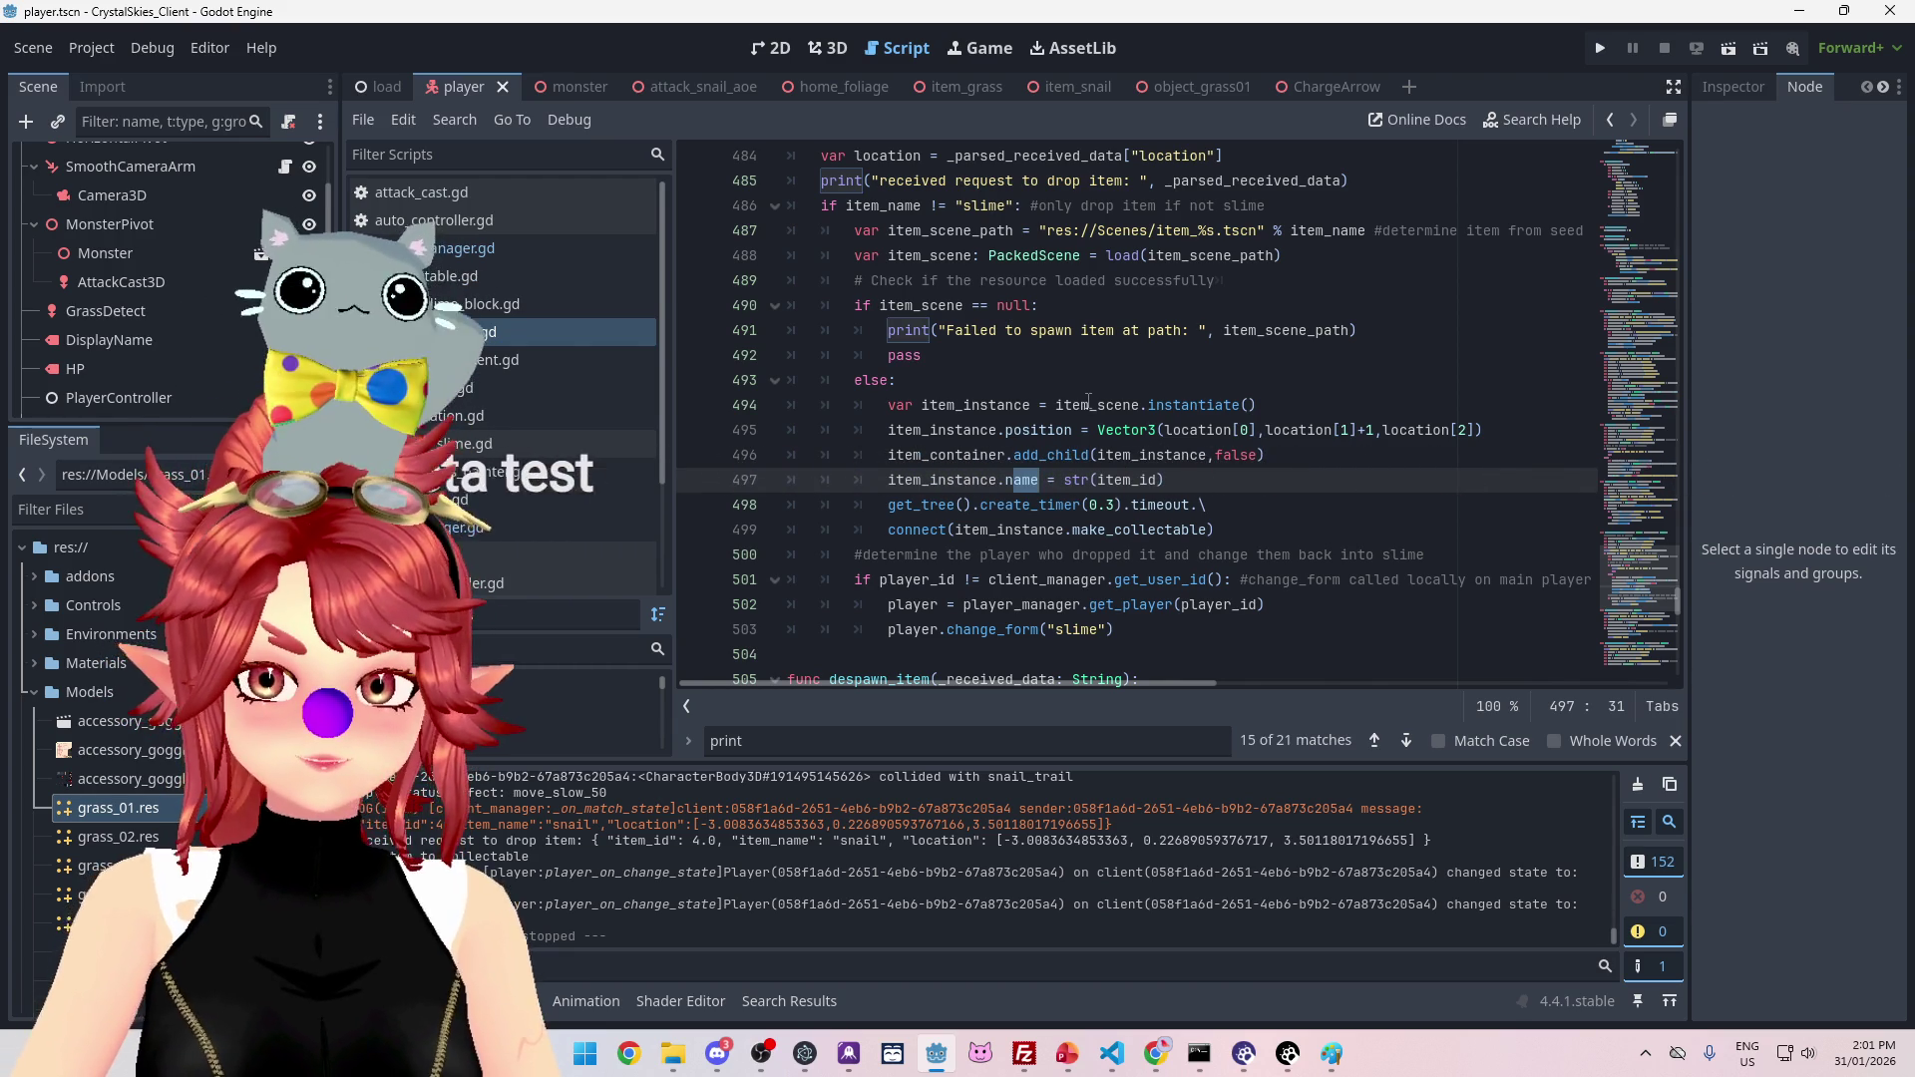
scroll(1160, 471, up, 4)
scroll(1157, 477, down, 10)
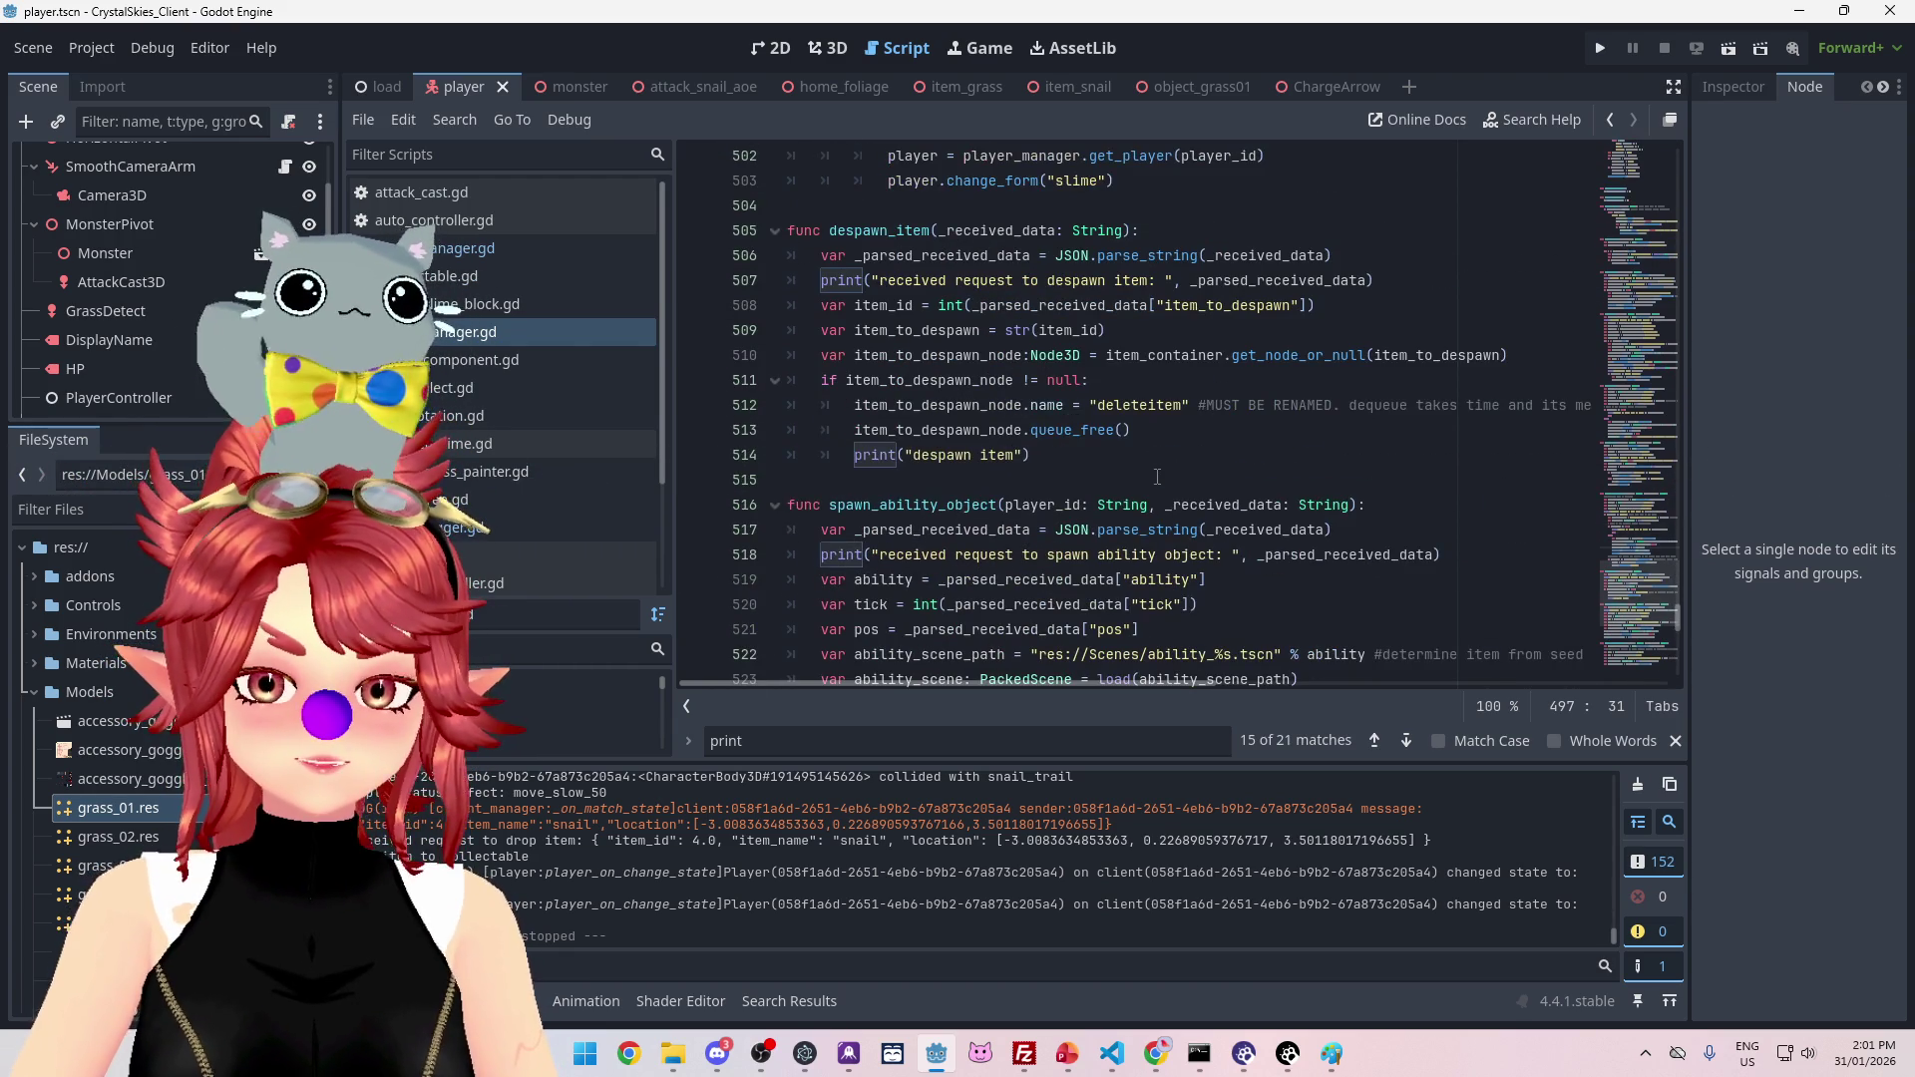
scroll(1157, 477, down, 3)
scroll(1157, 477, up, 12)
scroll(1157, 477, up, 3)
scroll(1158, 476, down, 7)
Step: Search all scripts for PhweeLogger and select the spawn_item call on line 460
key(ctrl+shift+f)
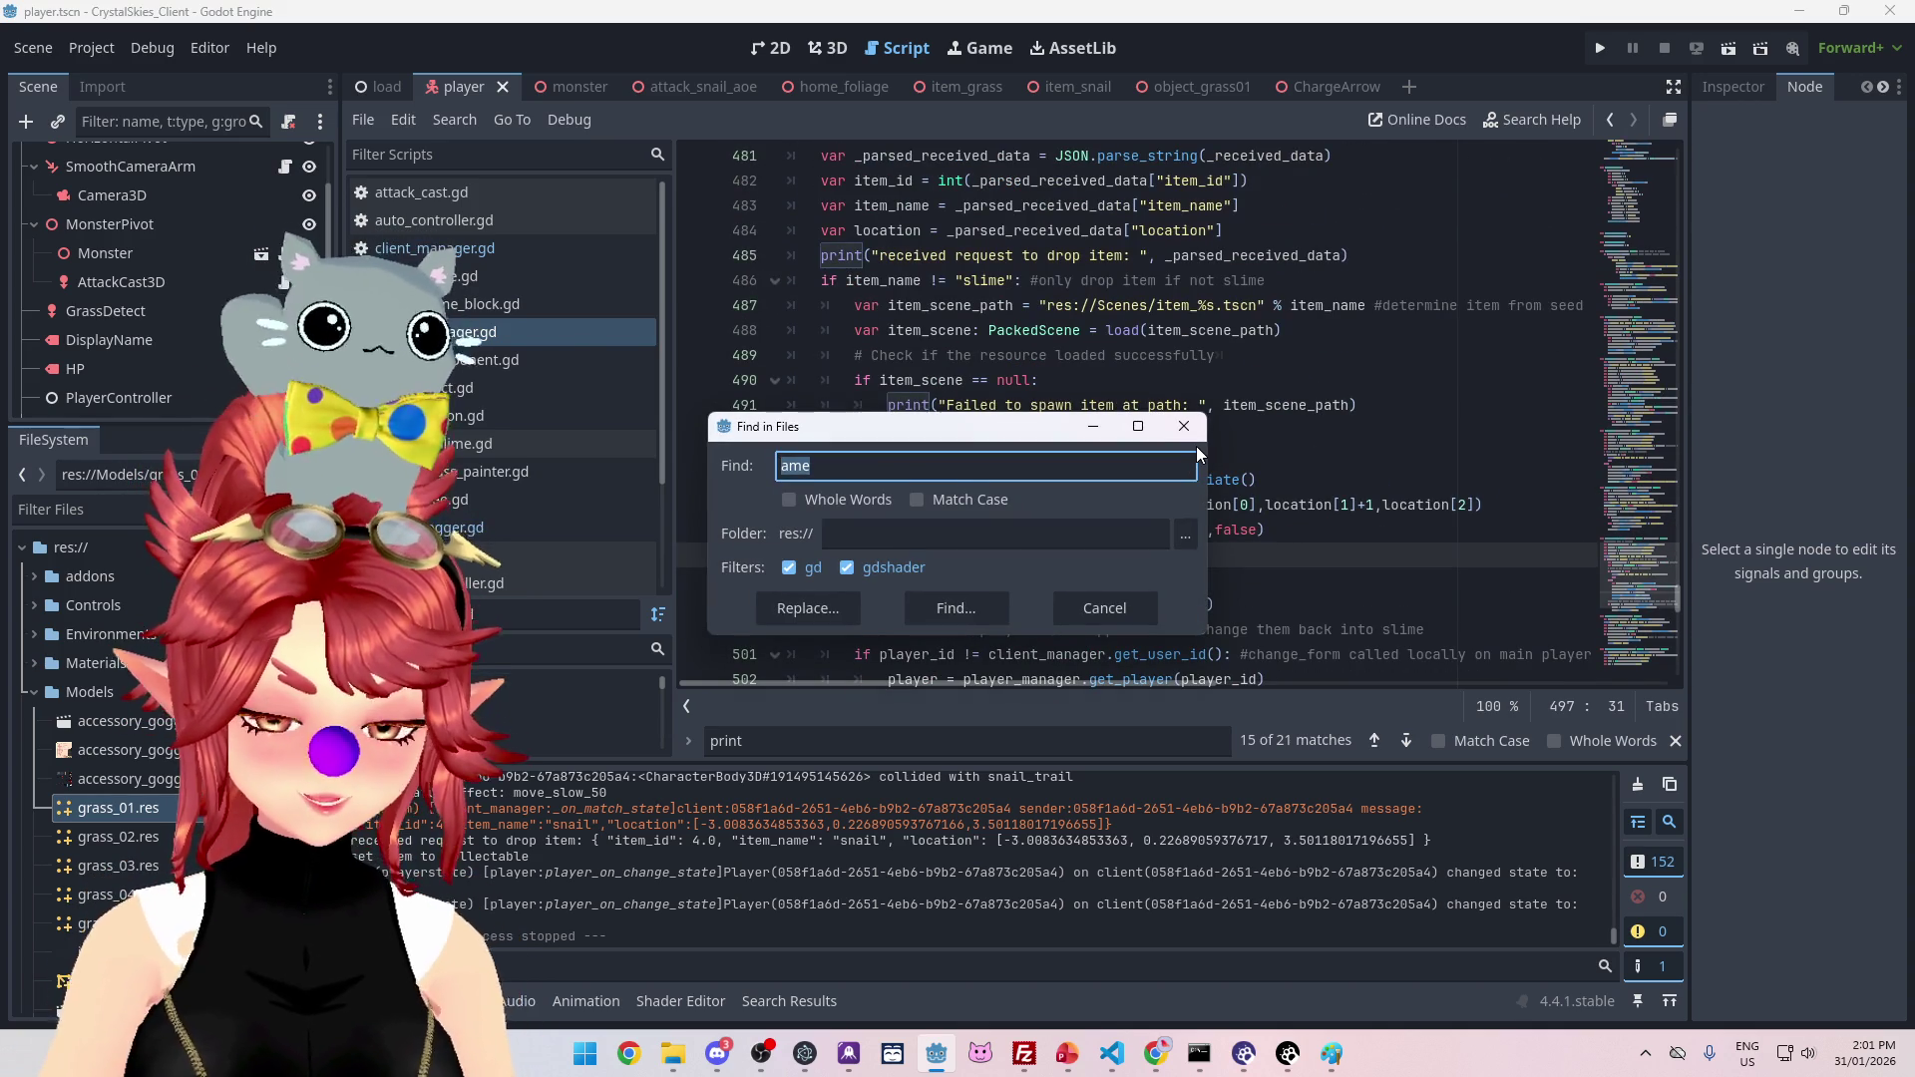
text(er)
click(979, 605)
scroll(913, 864, down, 10)
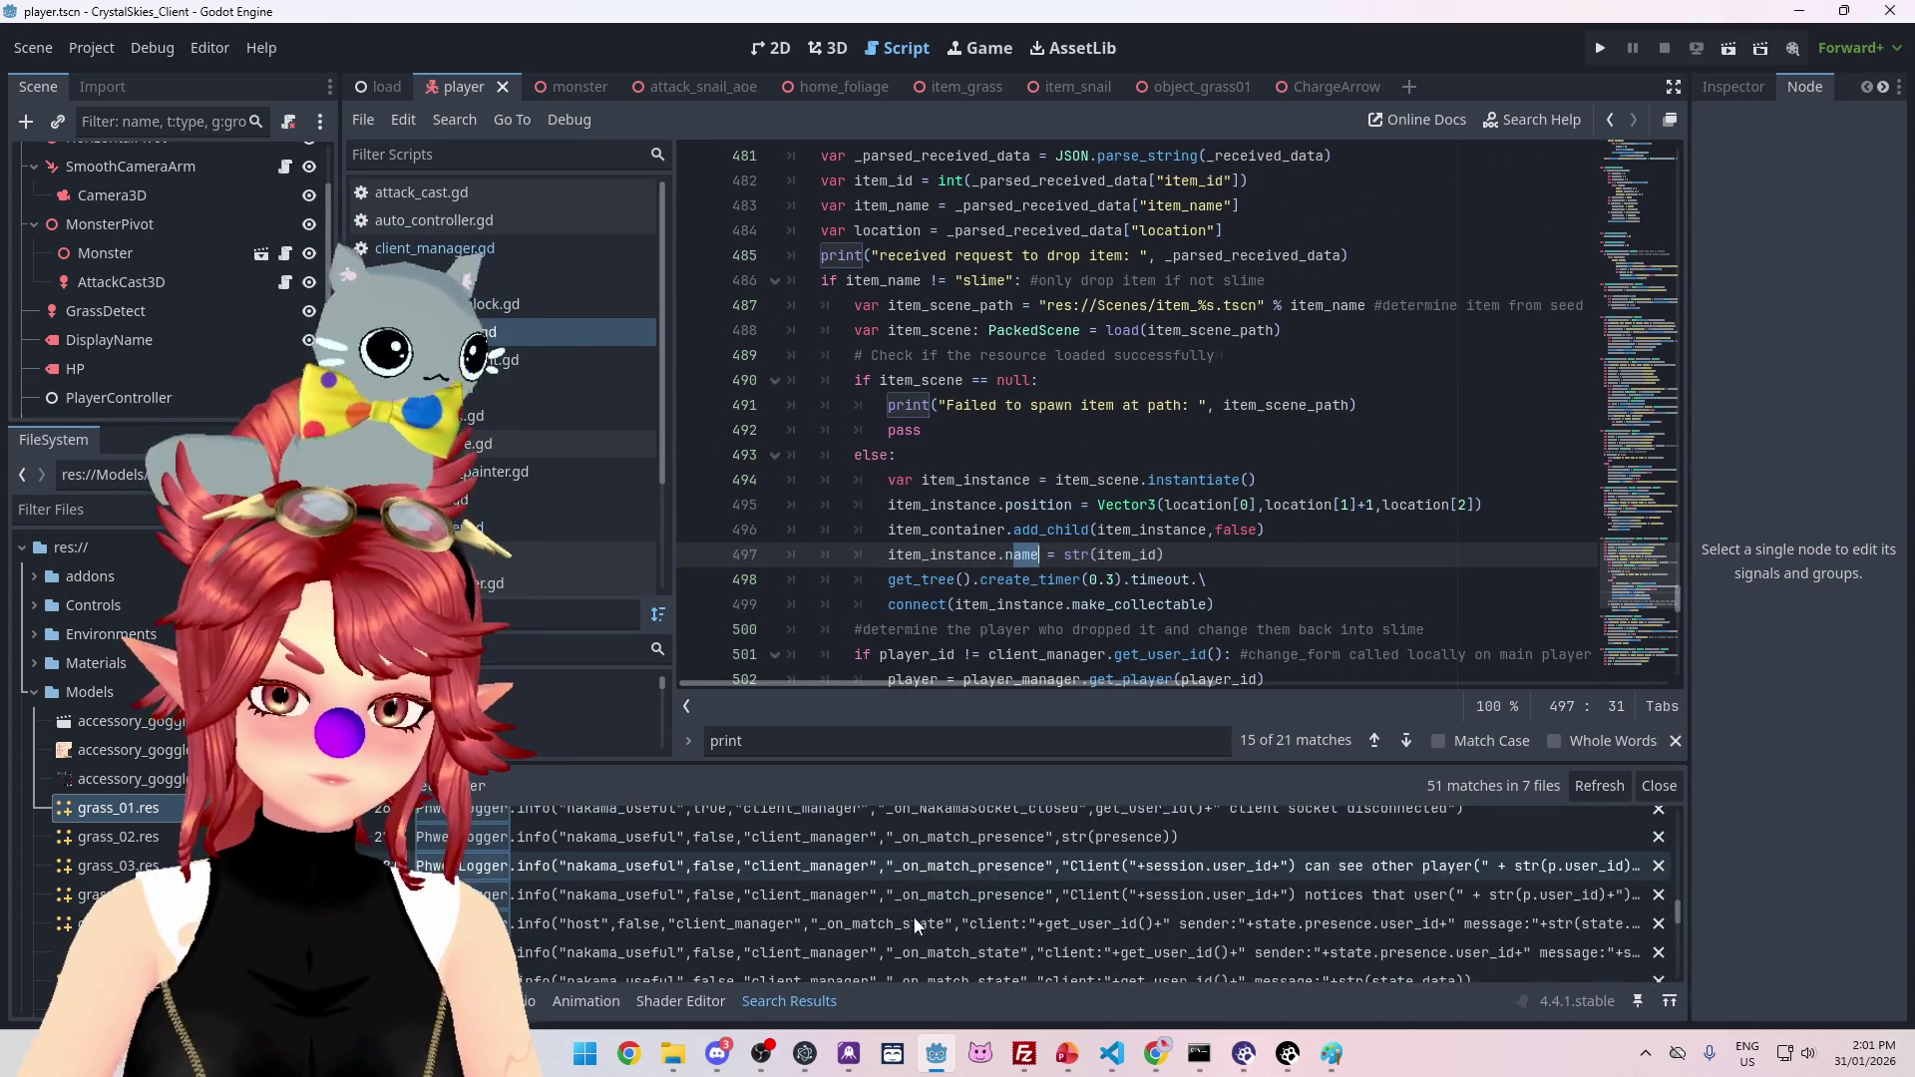
scroll(868, 931, up, 5)
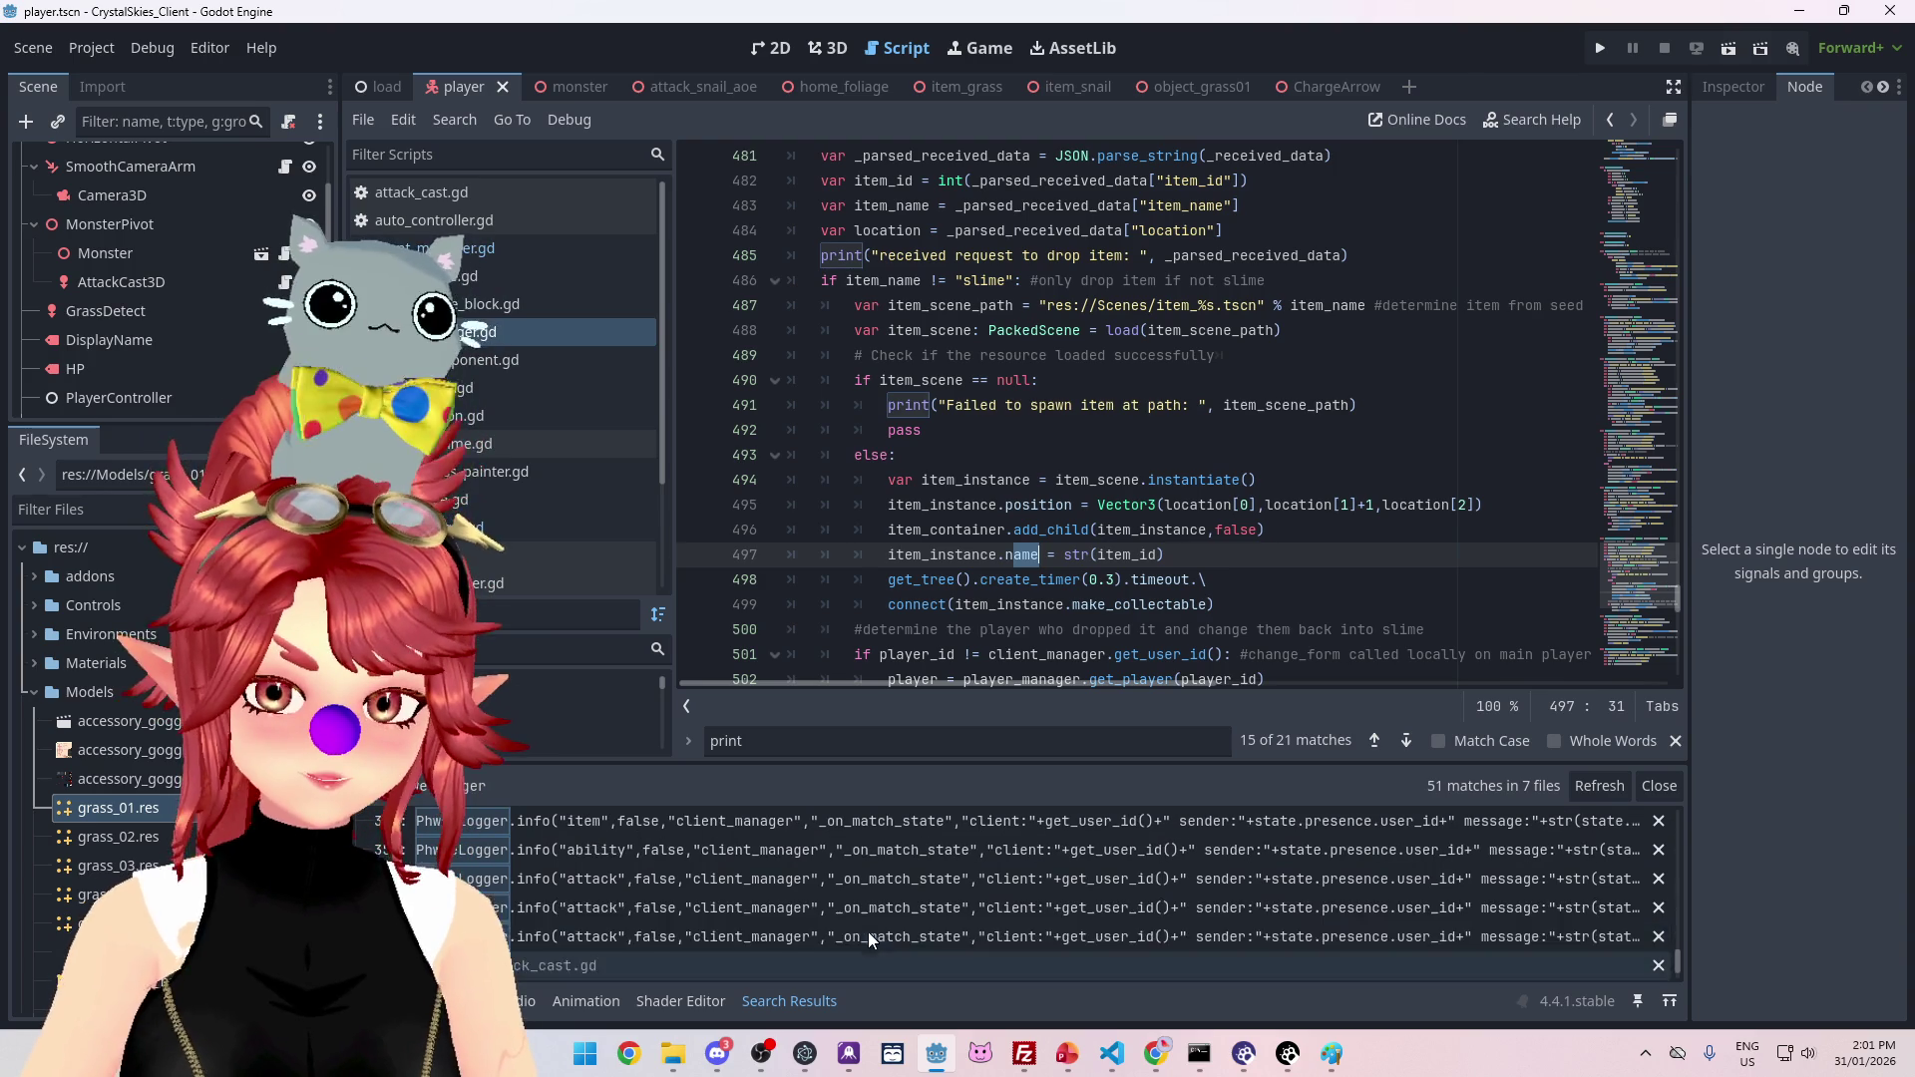
scroll(812, 905, up, 5)
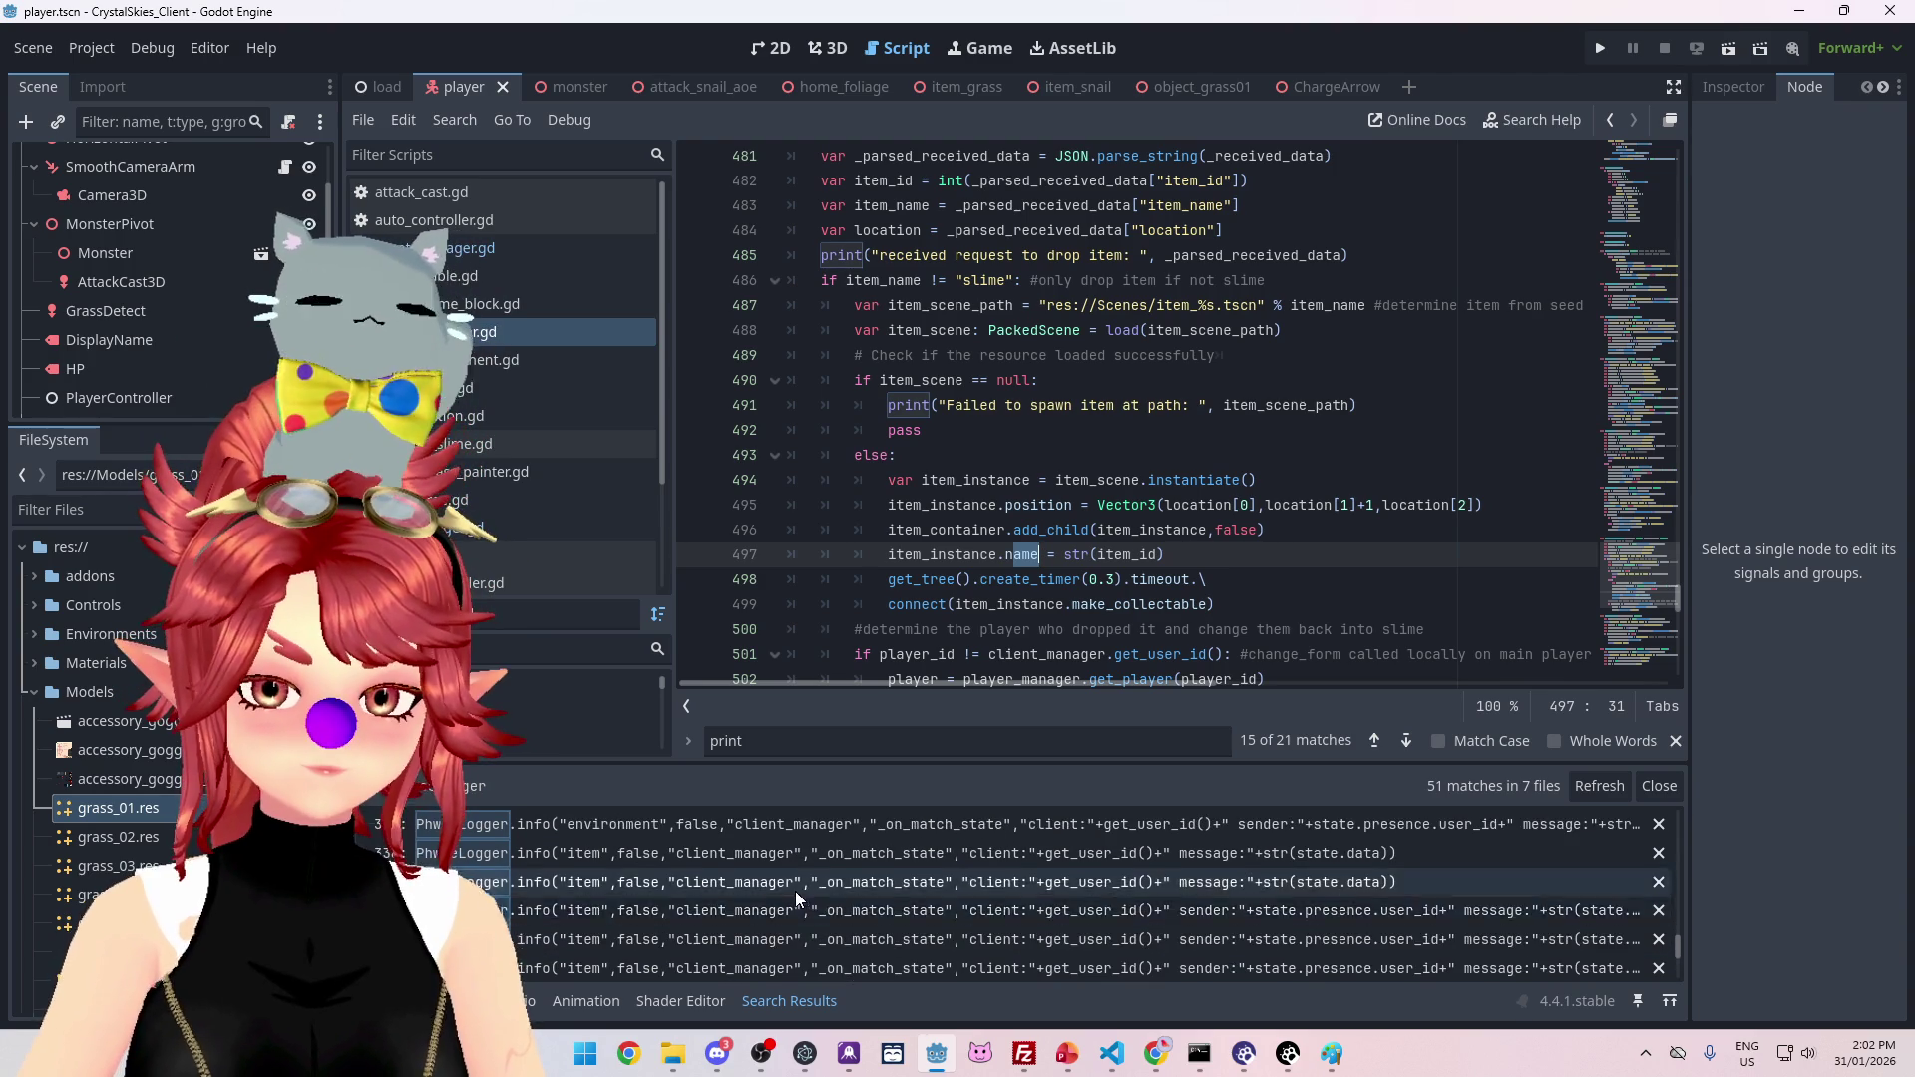
scroll(816, 884, up, 5)
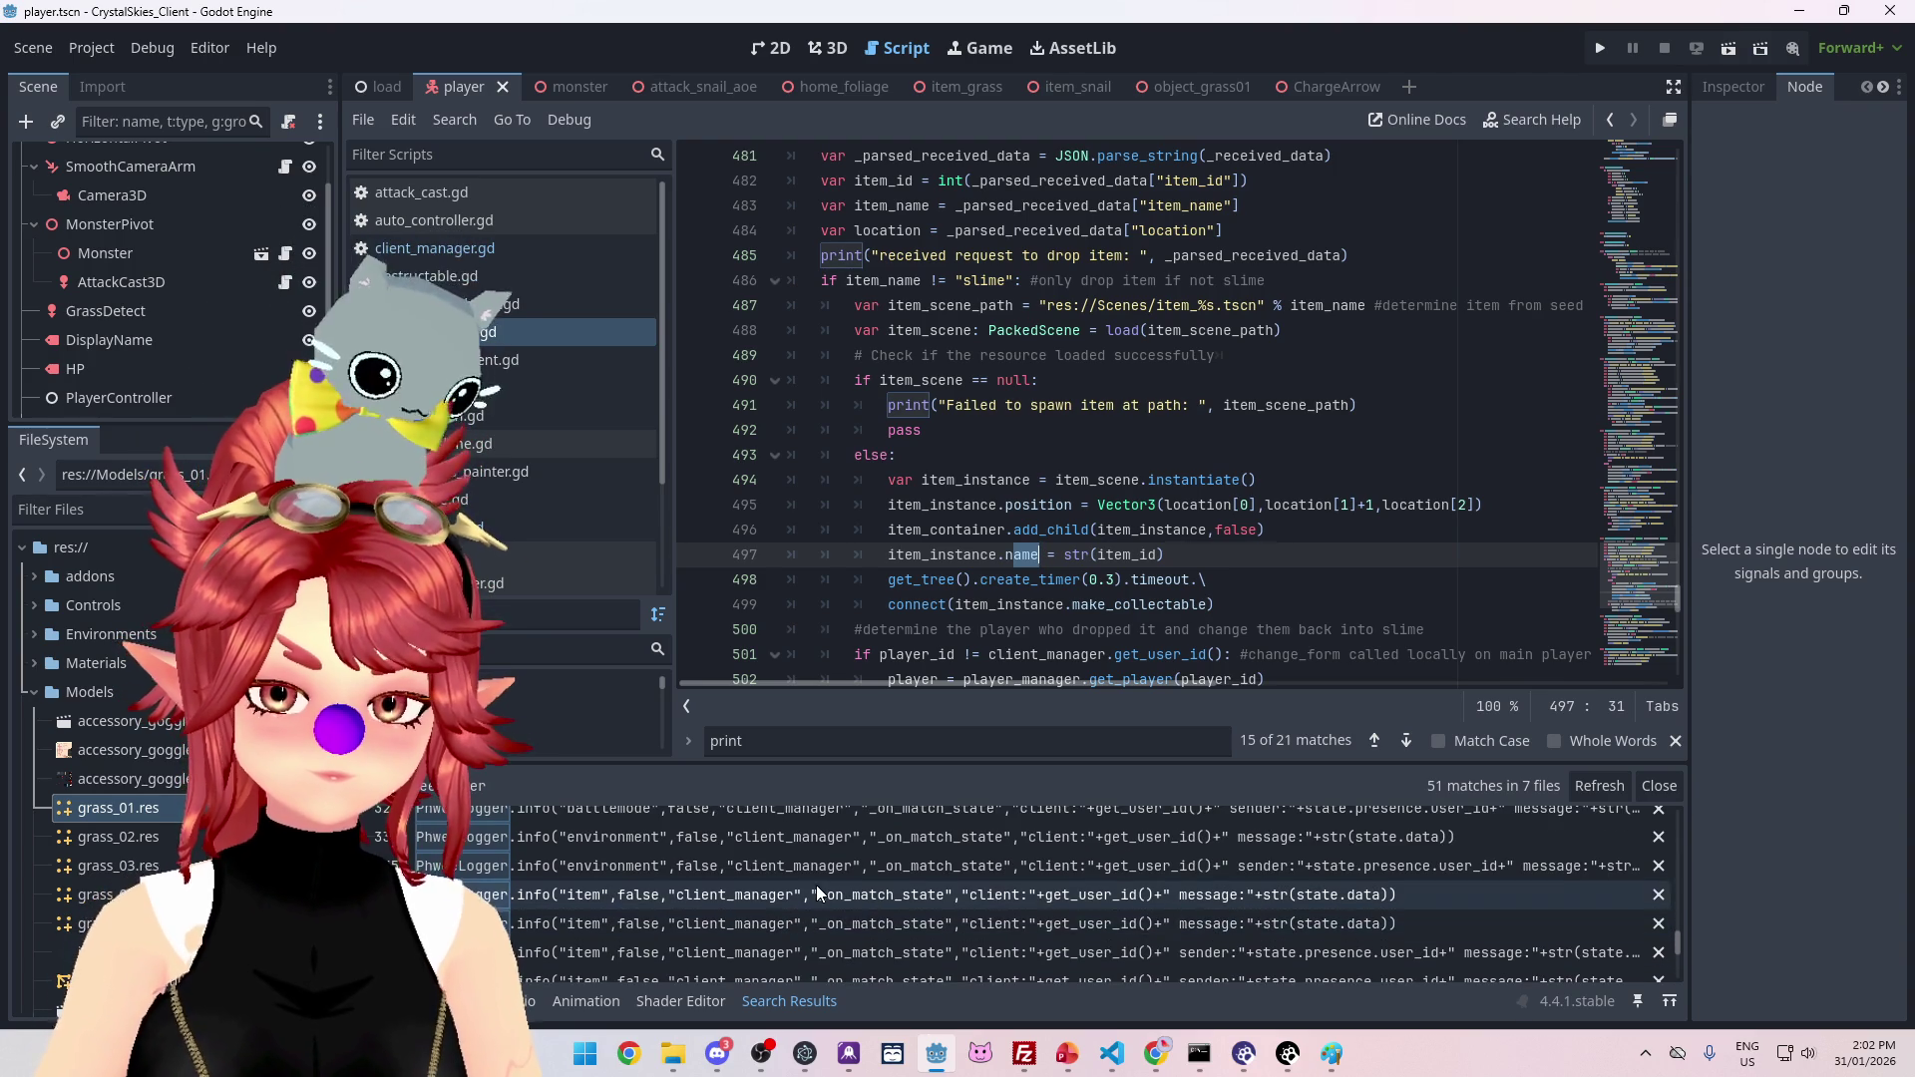
scroll(816, 884, up, 5)
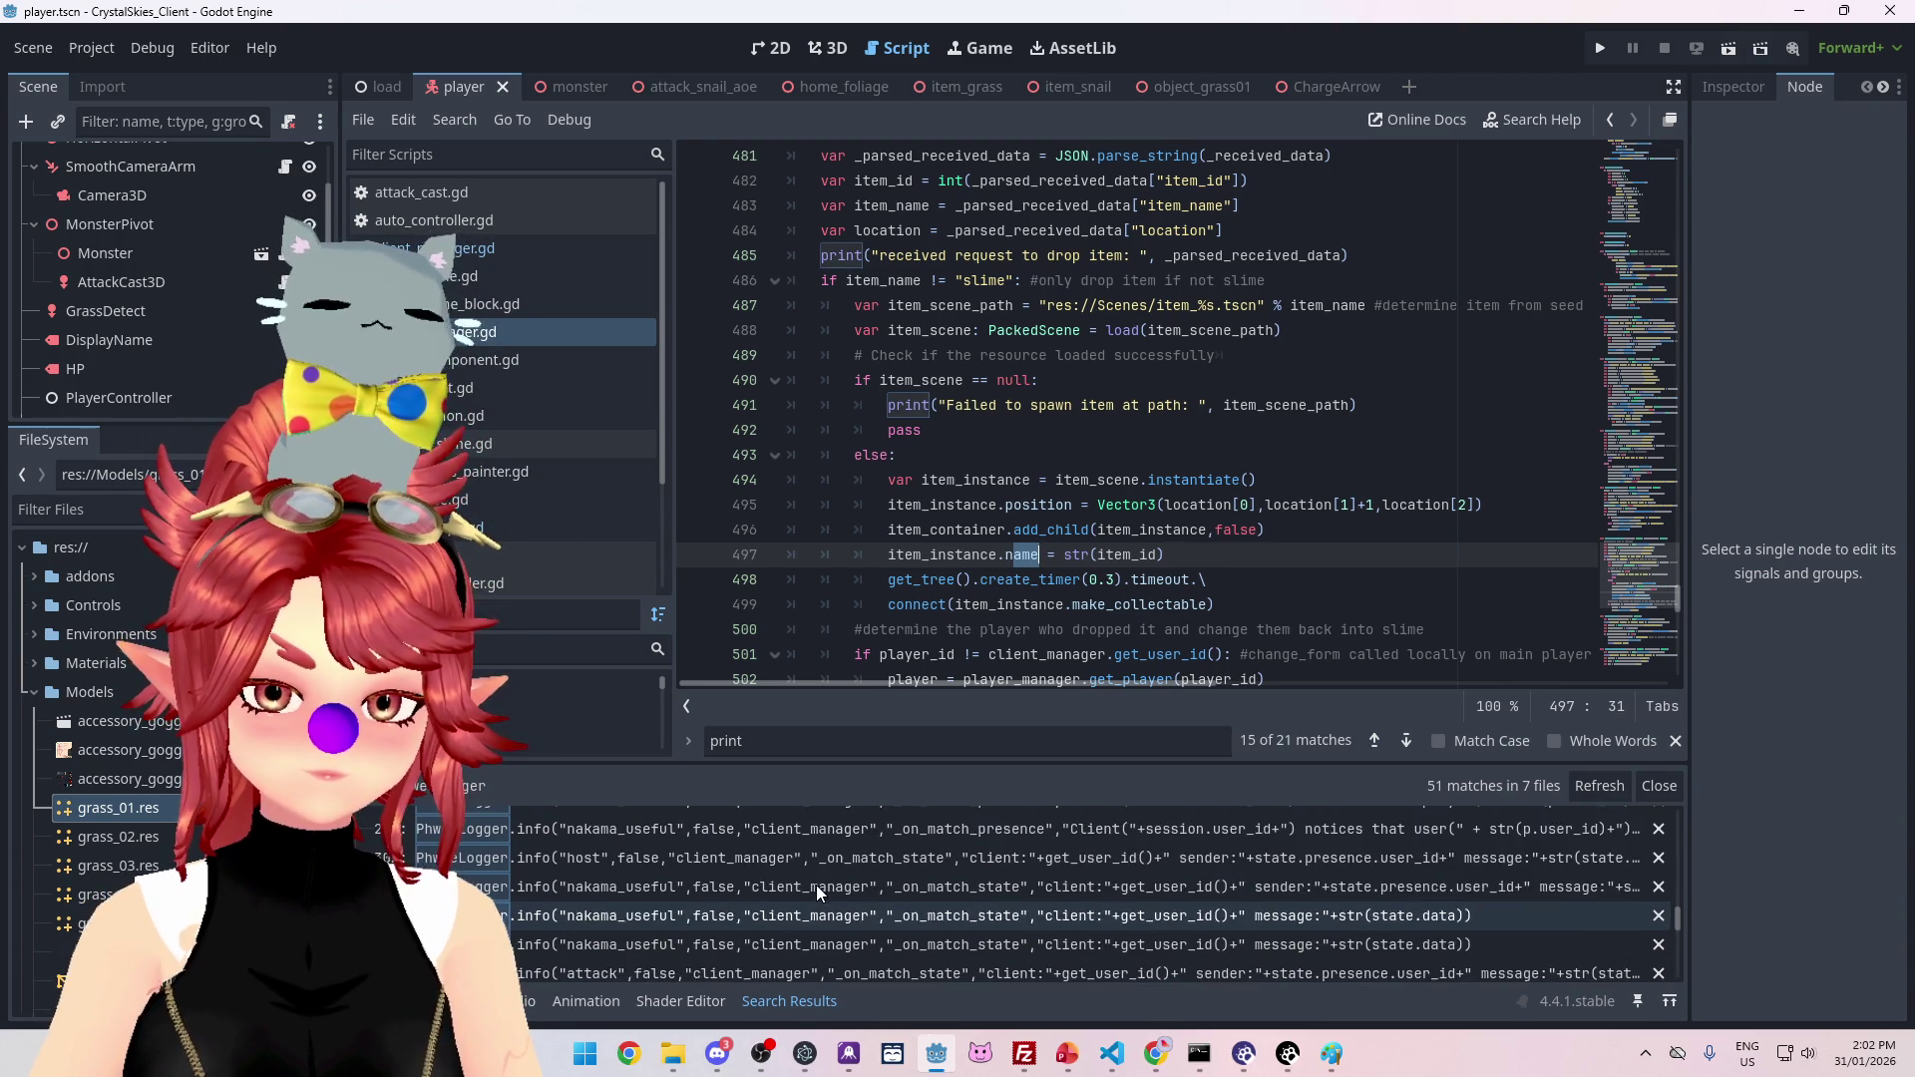
scroll(816, 884, up, 3)
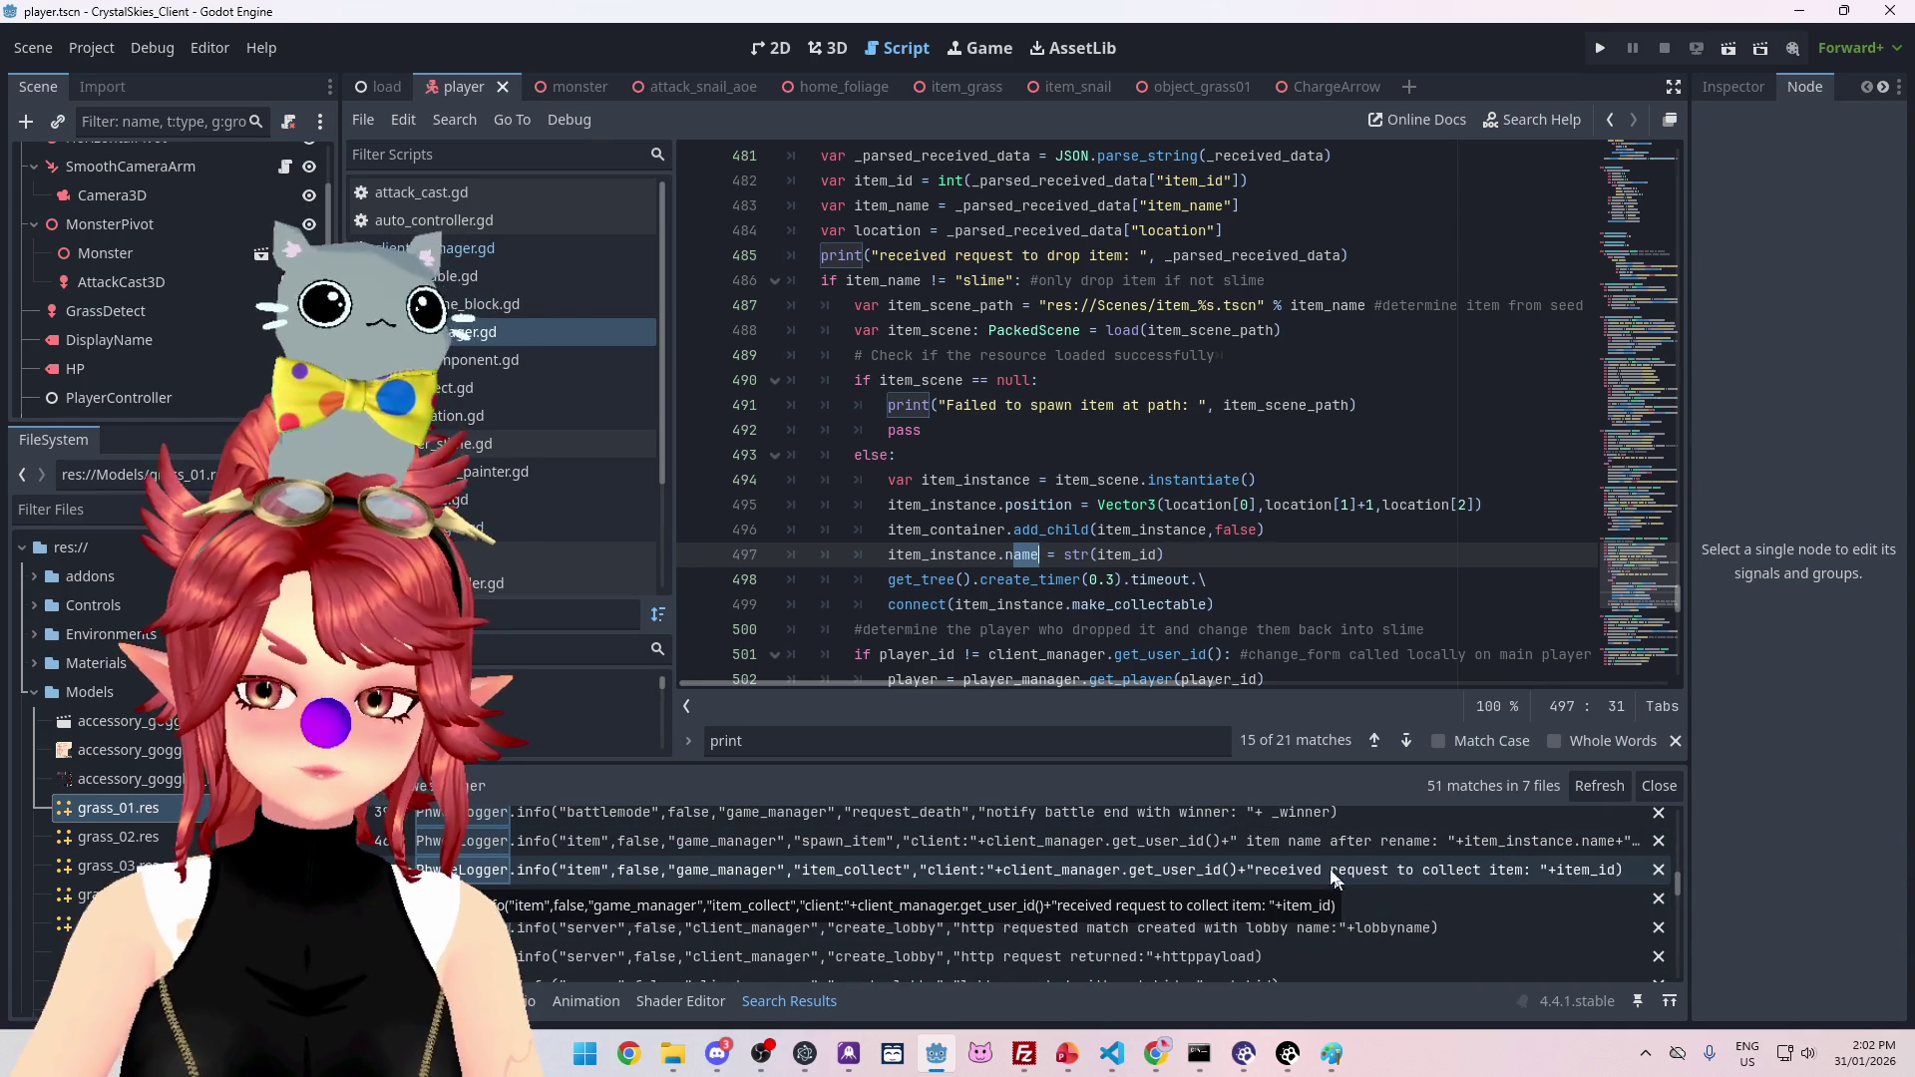
click(1299, 842)
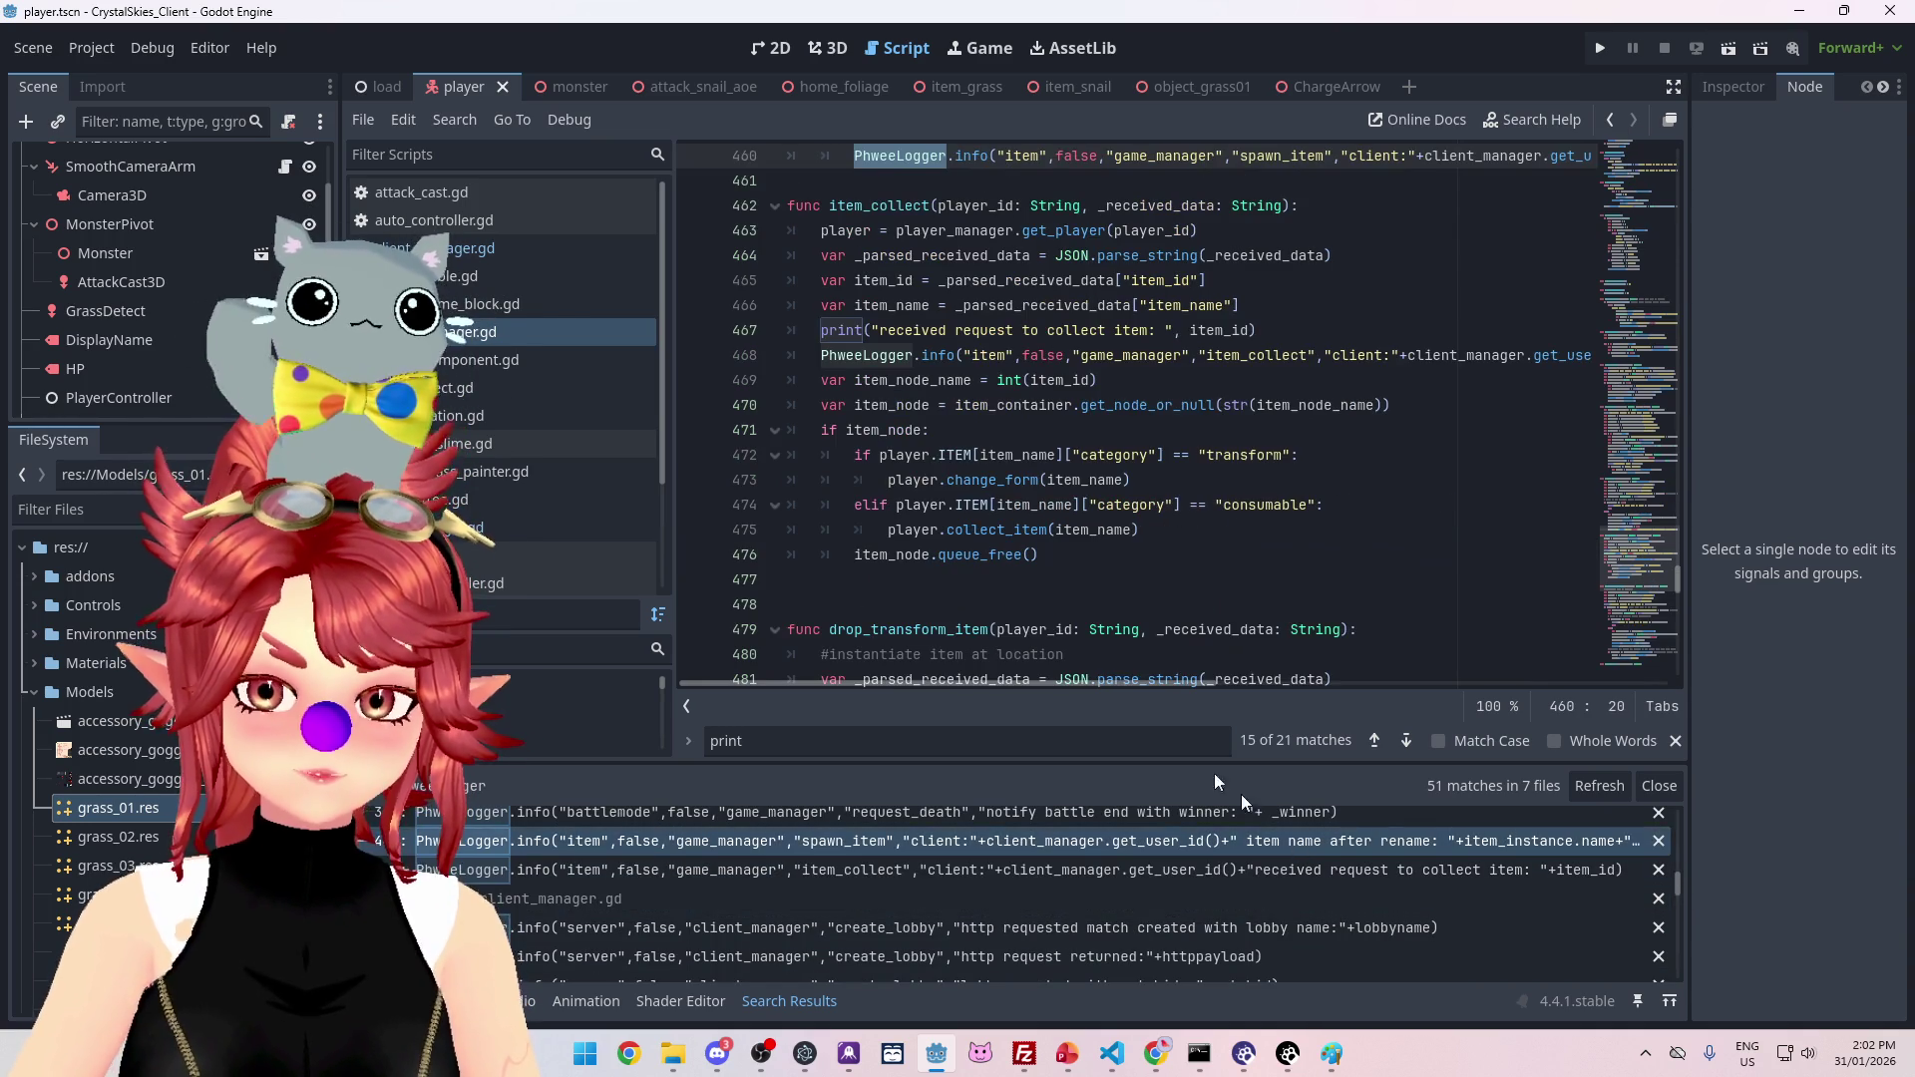
scroll(1036, 500, up, 3)
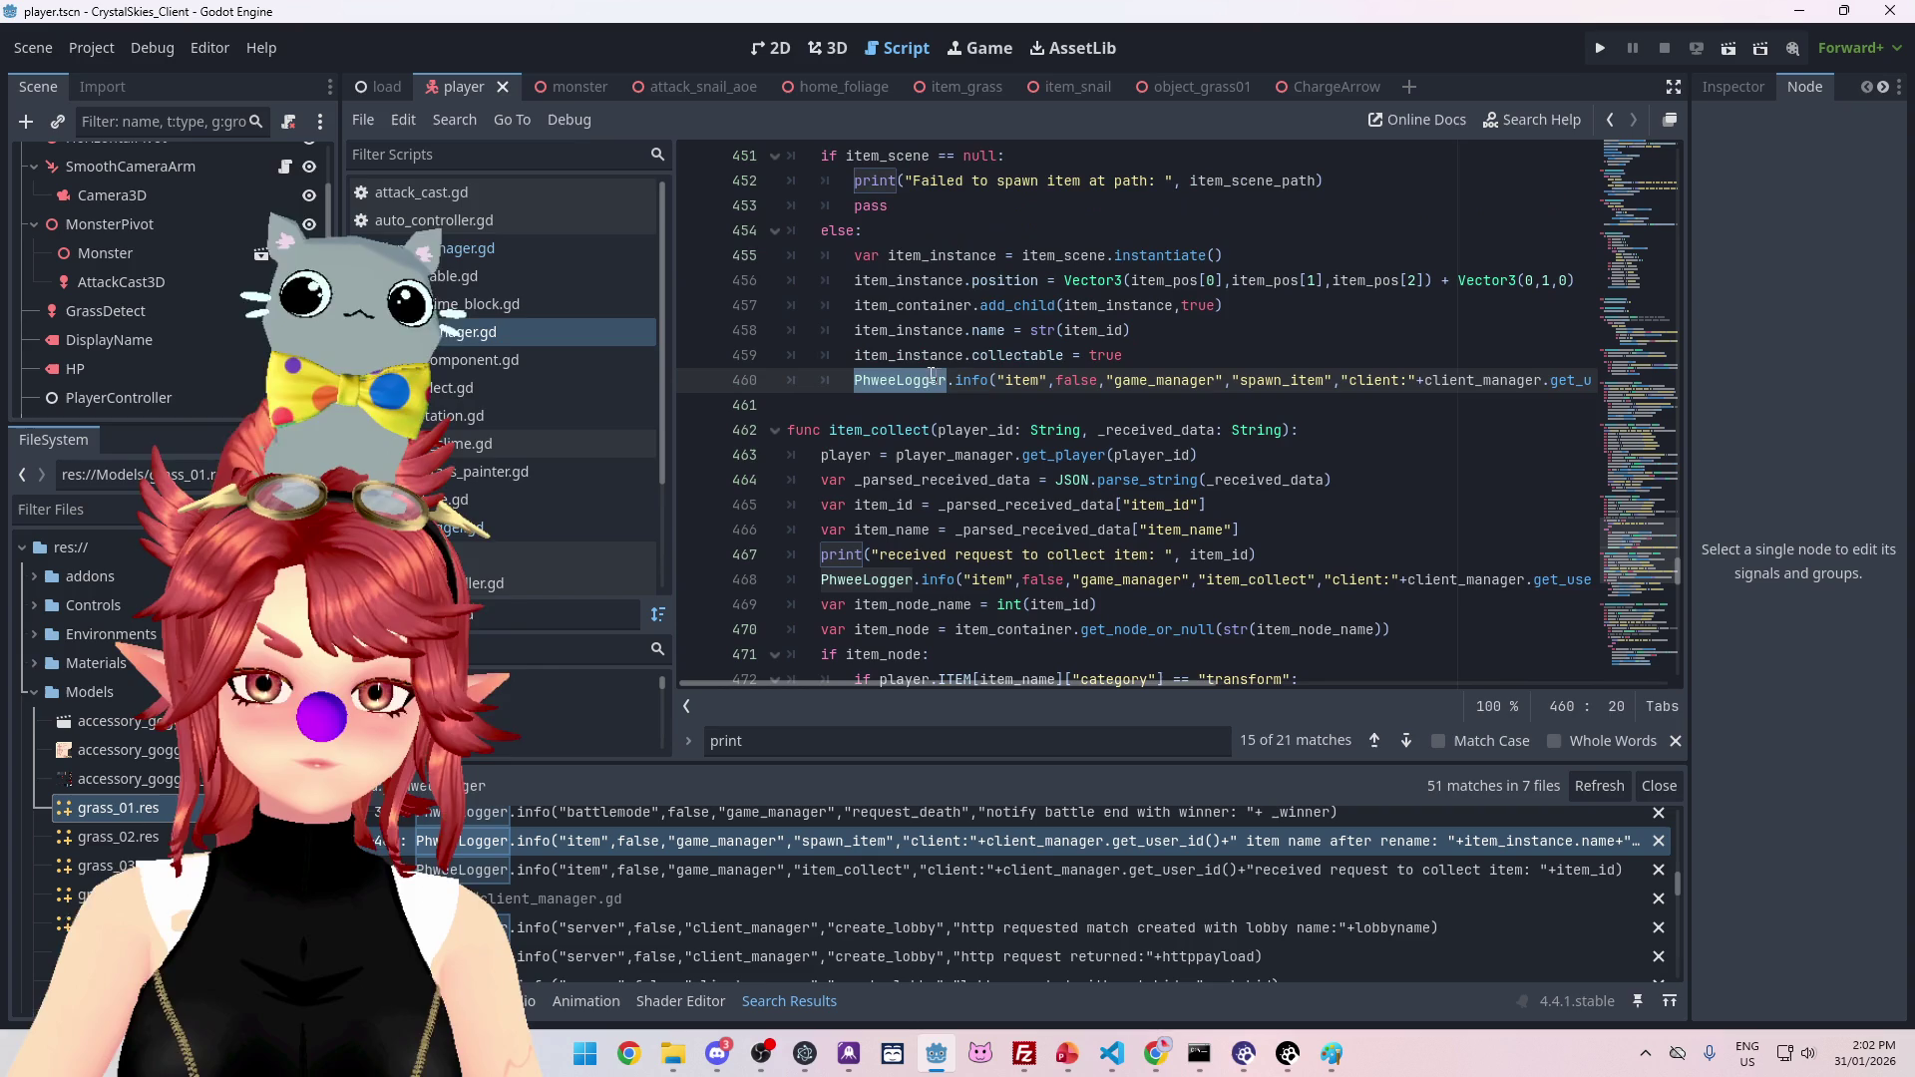
drag(1036, 379, 1639, 380)
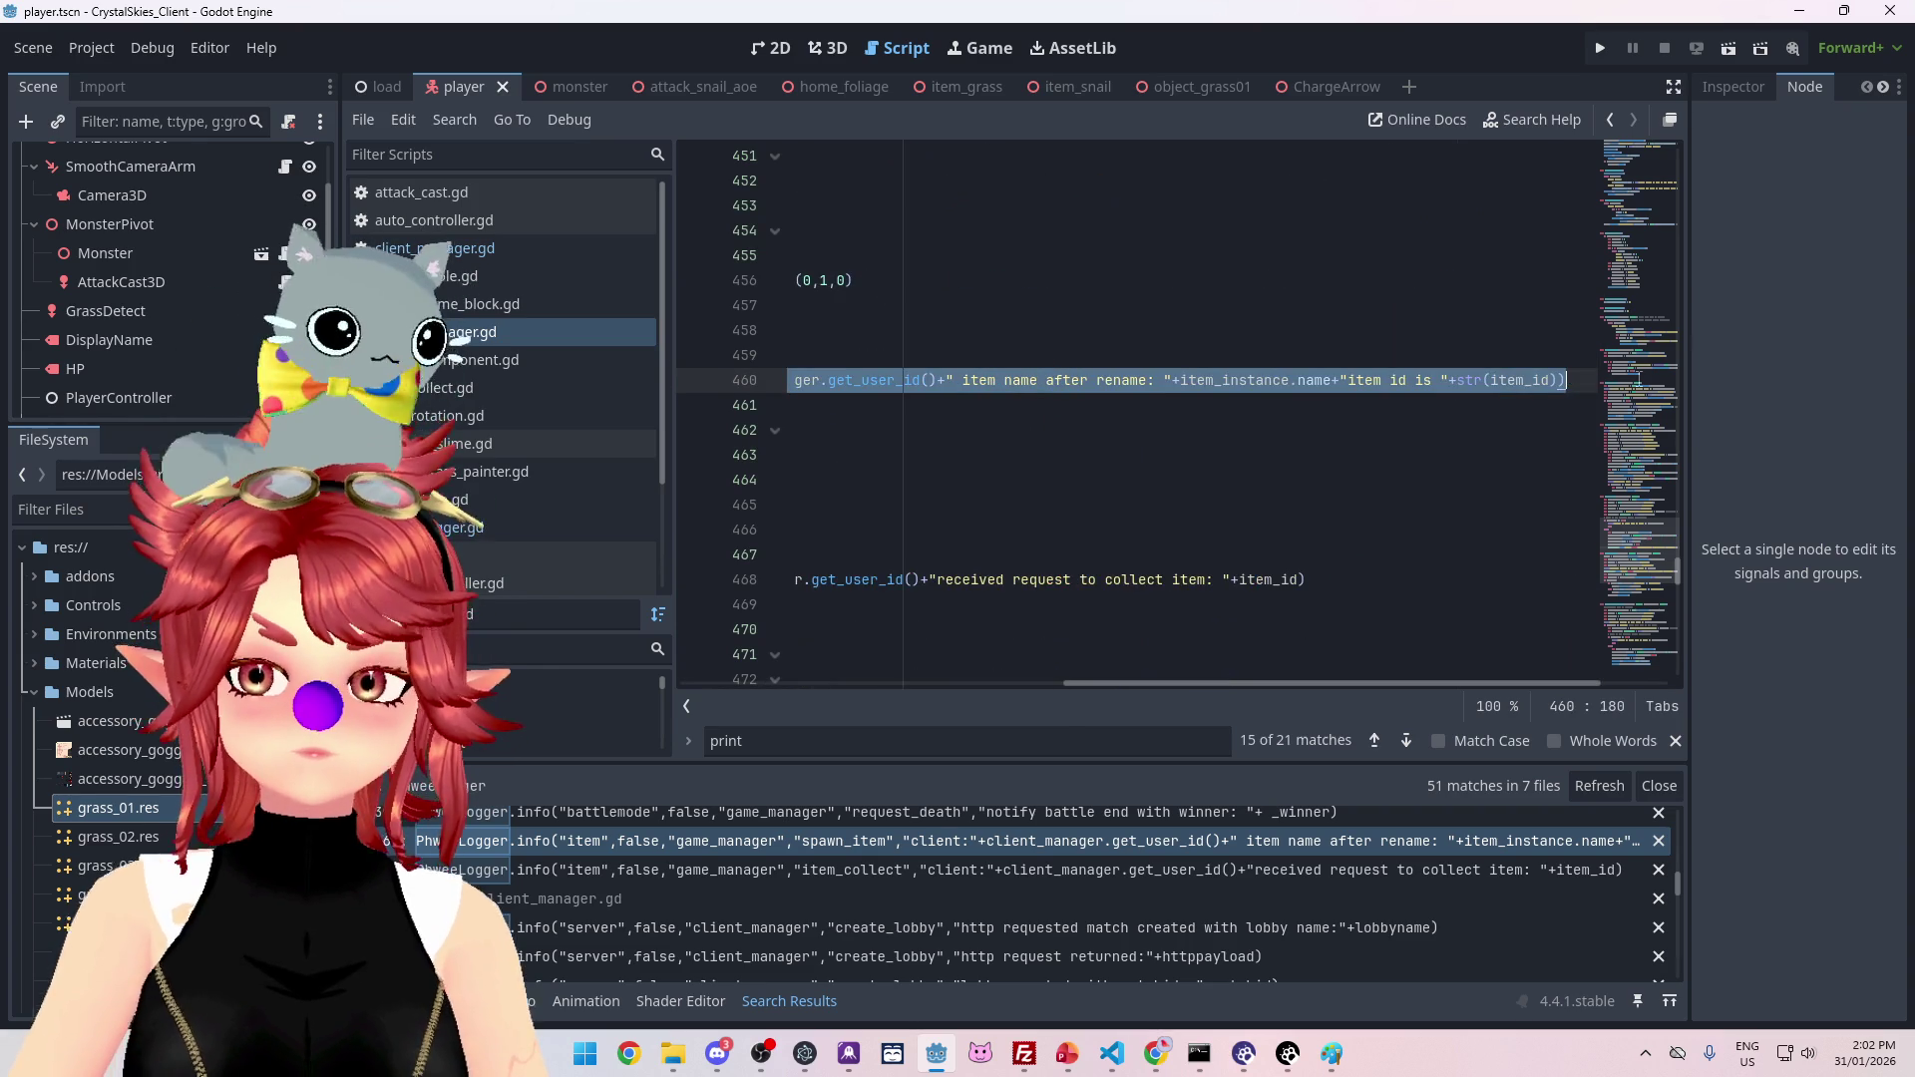
Step: Paste the PhweeLogger.info call as new line 498 after the item rename in drop_transform_item
click(461, 249)
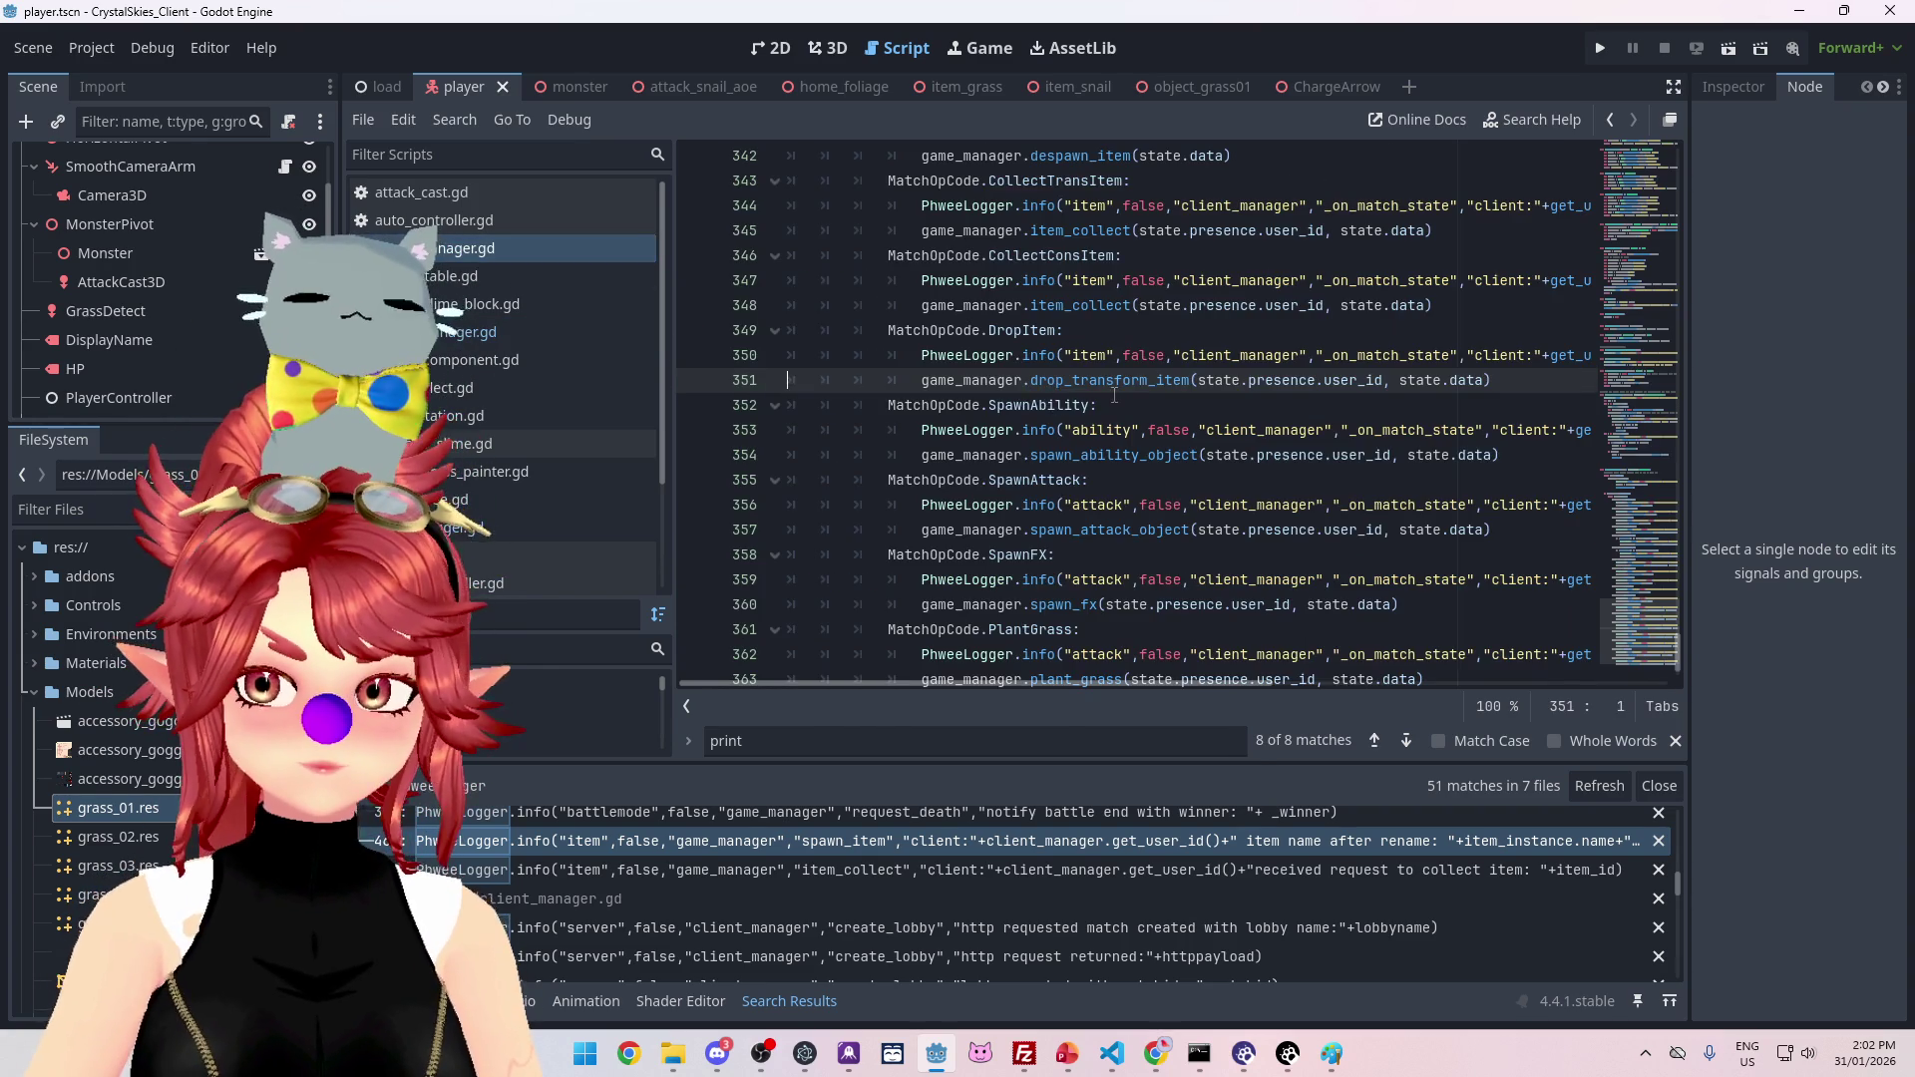
ctrl+click(1115, 380)
scroll(952, 278, down, 8)
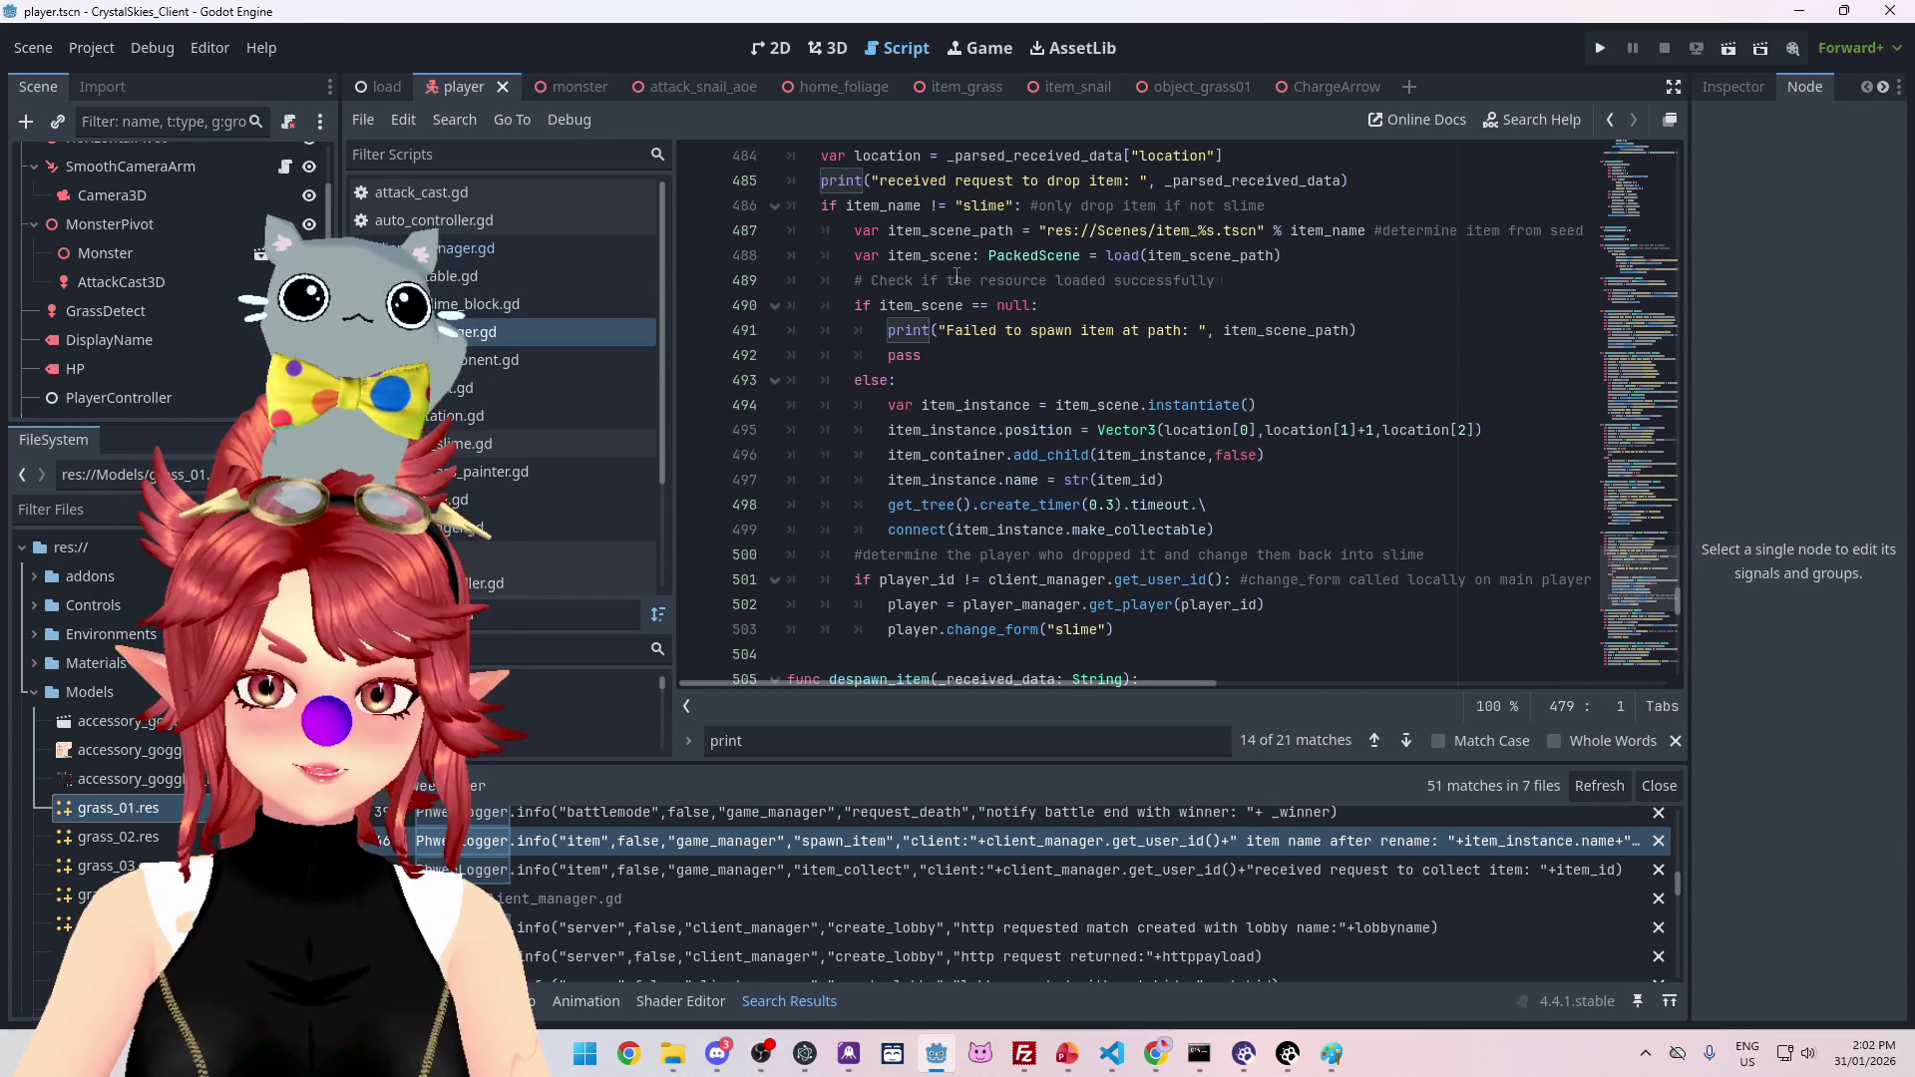
scroll(1044, 501, down, 1)
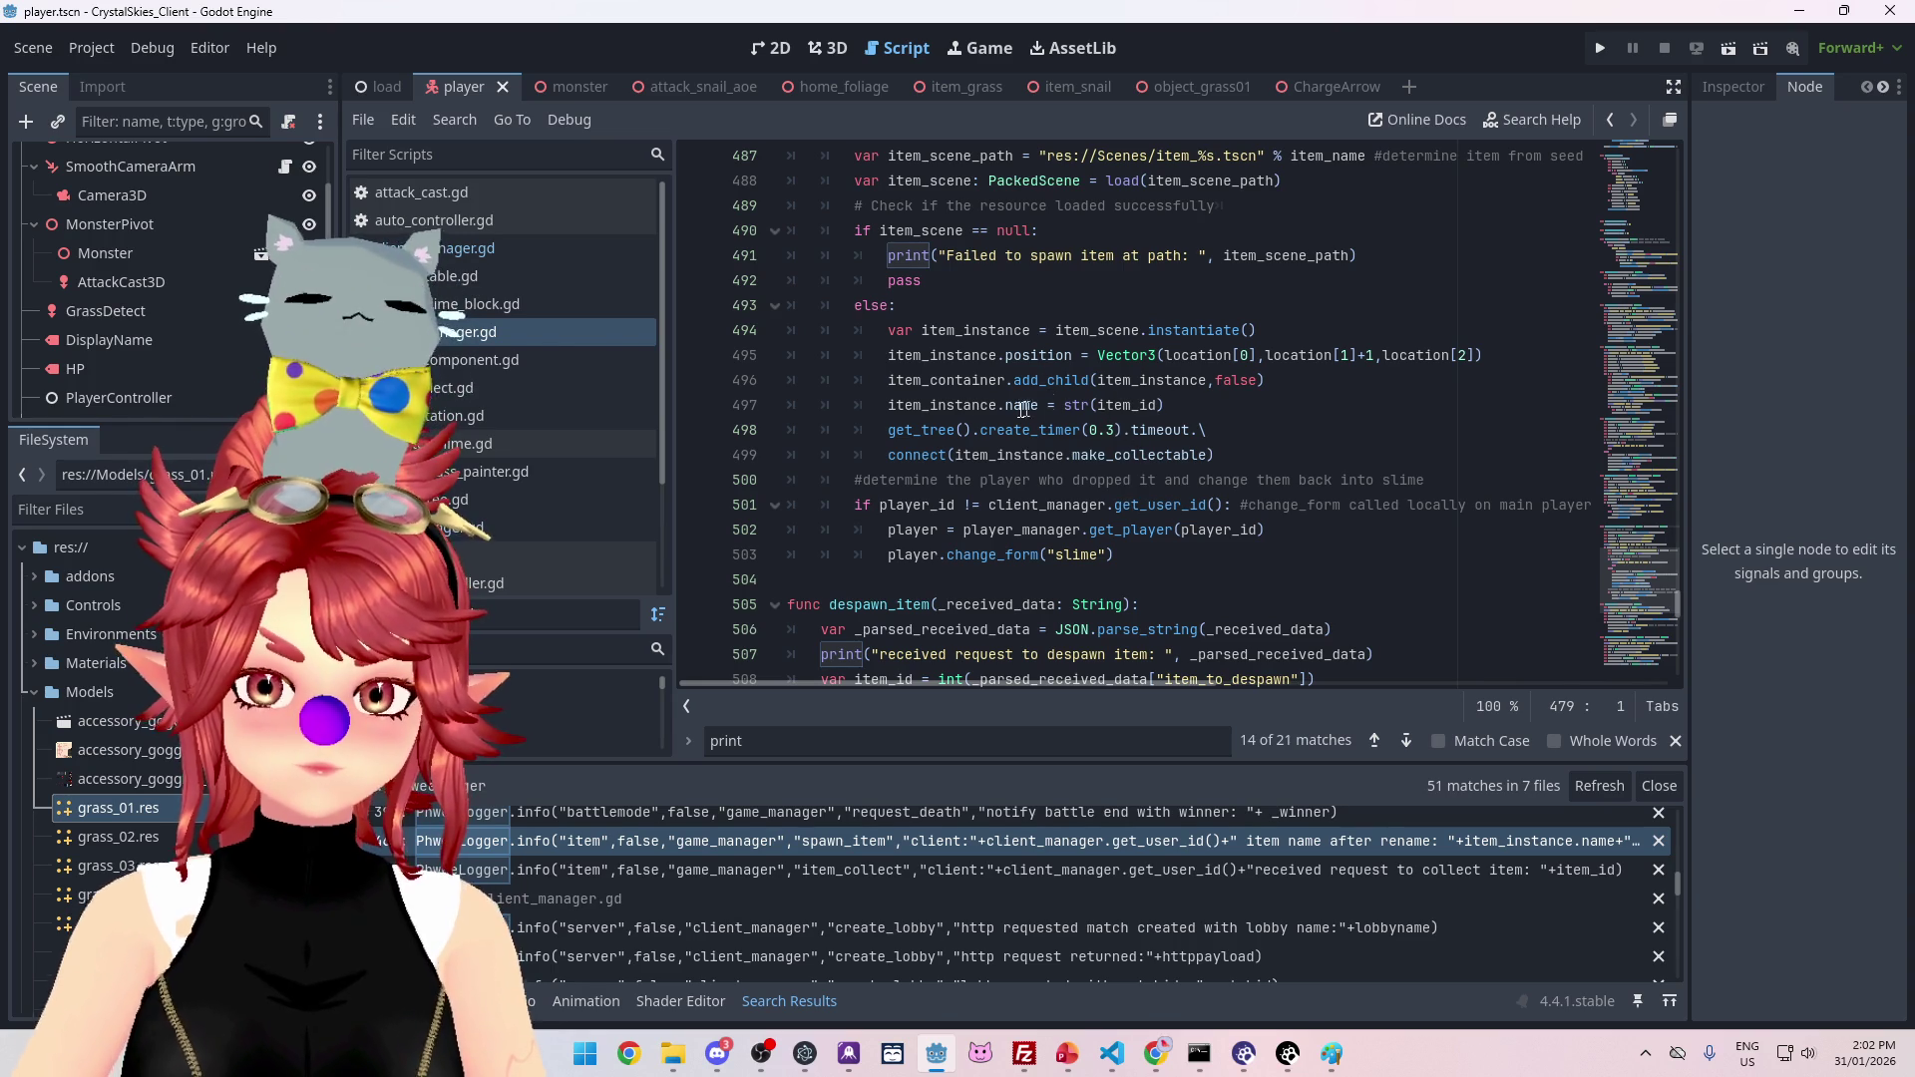
click(1190, 409)
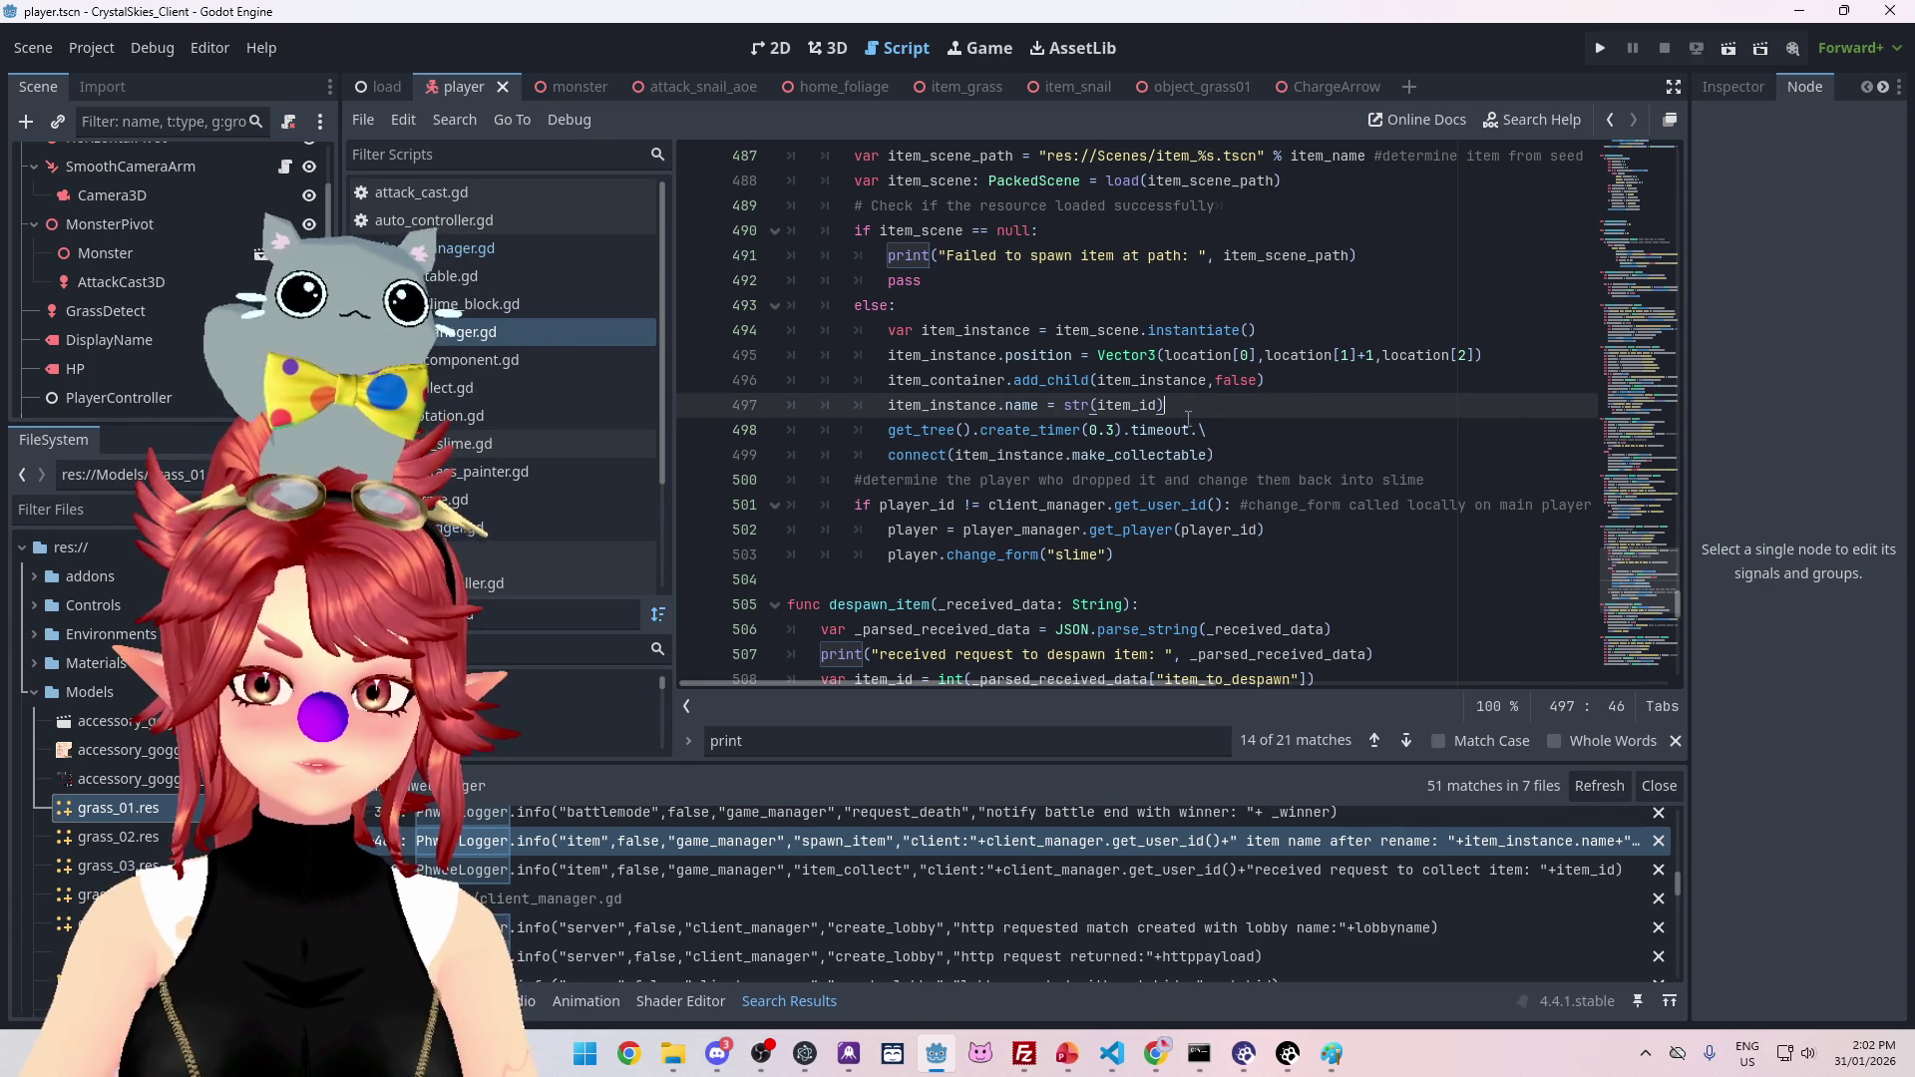
click(1320, 439)
text(PhweeLogger.info("item",false,"game_manager","spawn_item","client:"+client_manager.get_user_id()+" item name after rename: "+item_instance.name+"item id is "+str(item_id)))
drag(1140, 694, 737, 689)
Step: Check the pasted line 498, which logs the item name and item id
scroll(1031, 555, up, 2)
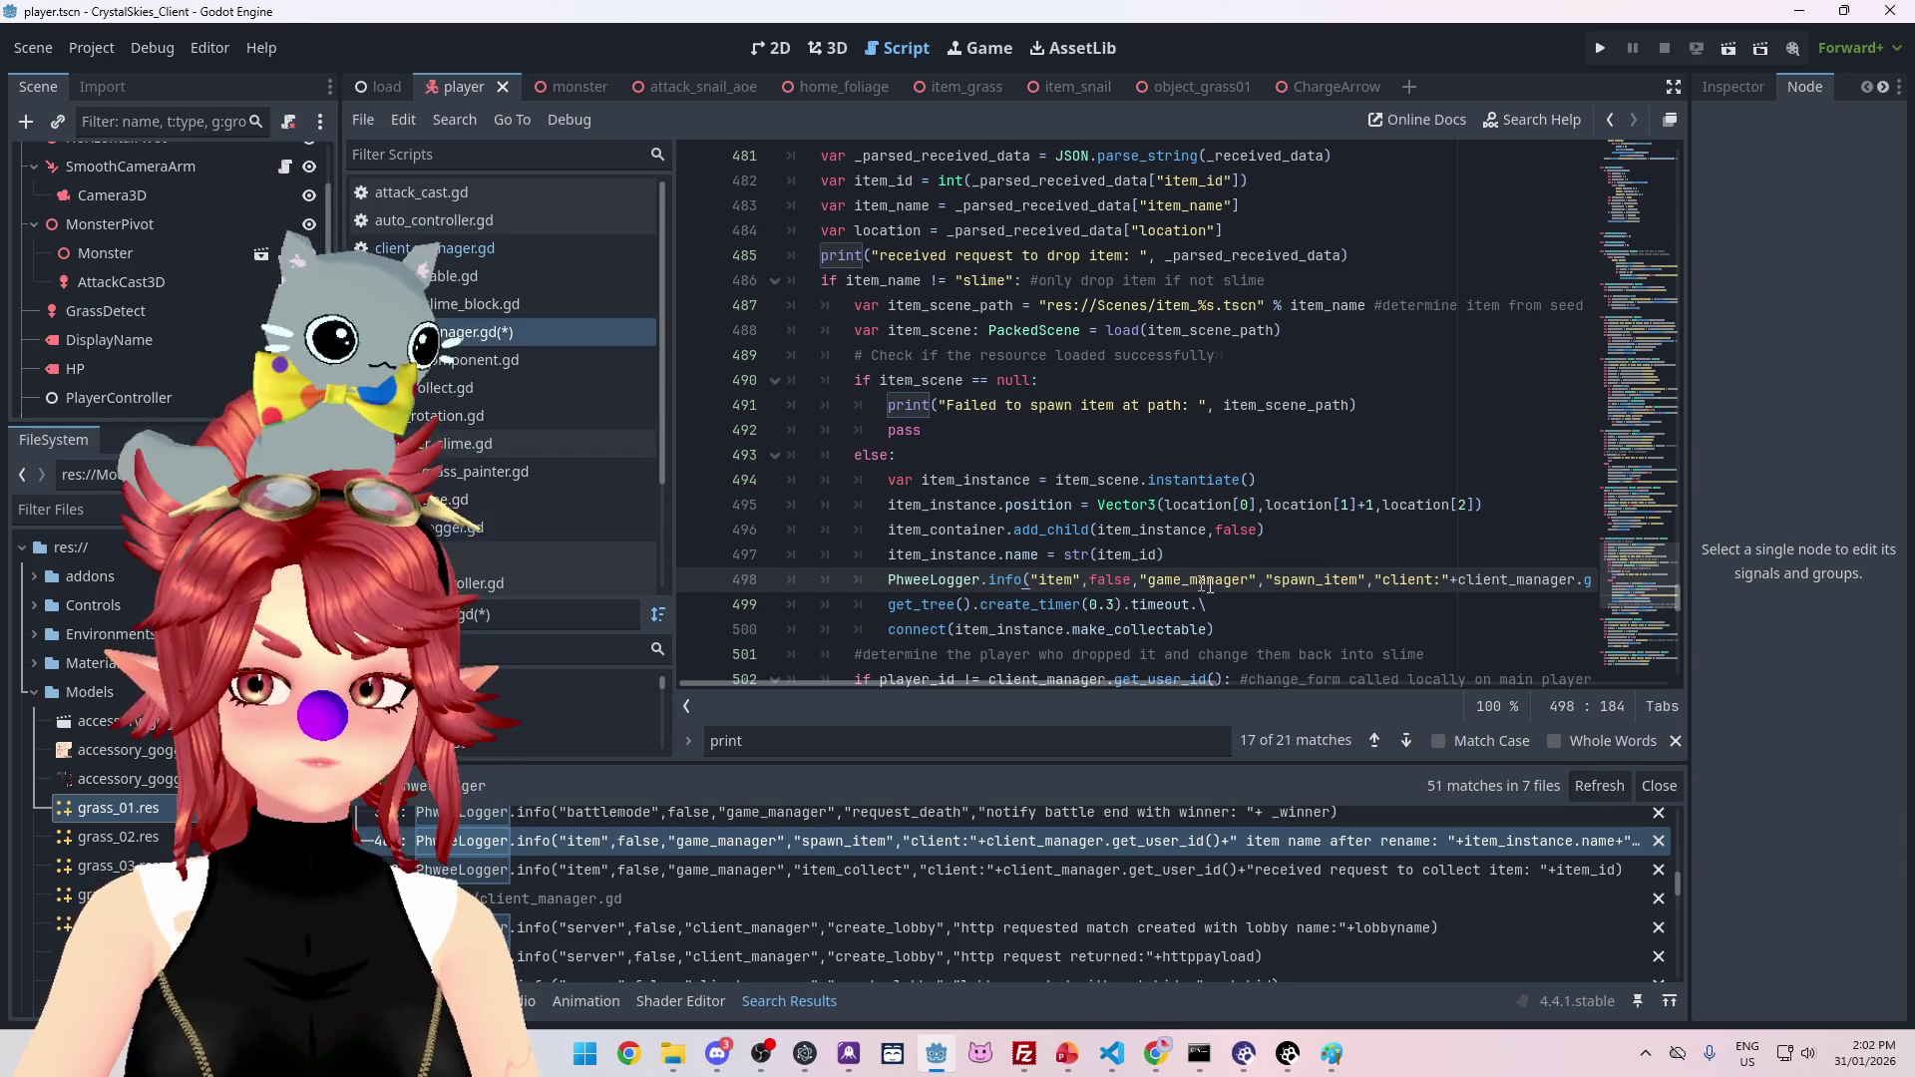
scroll(1278, 578, up, 3)
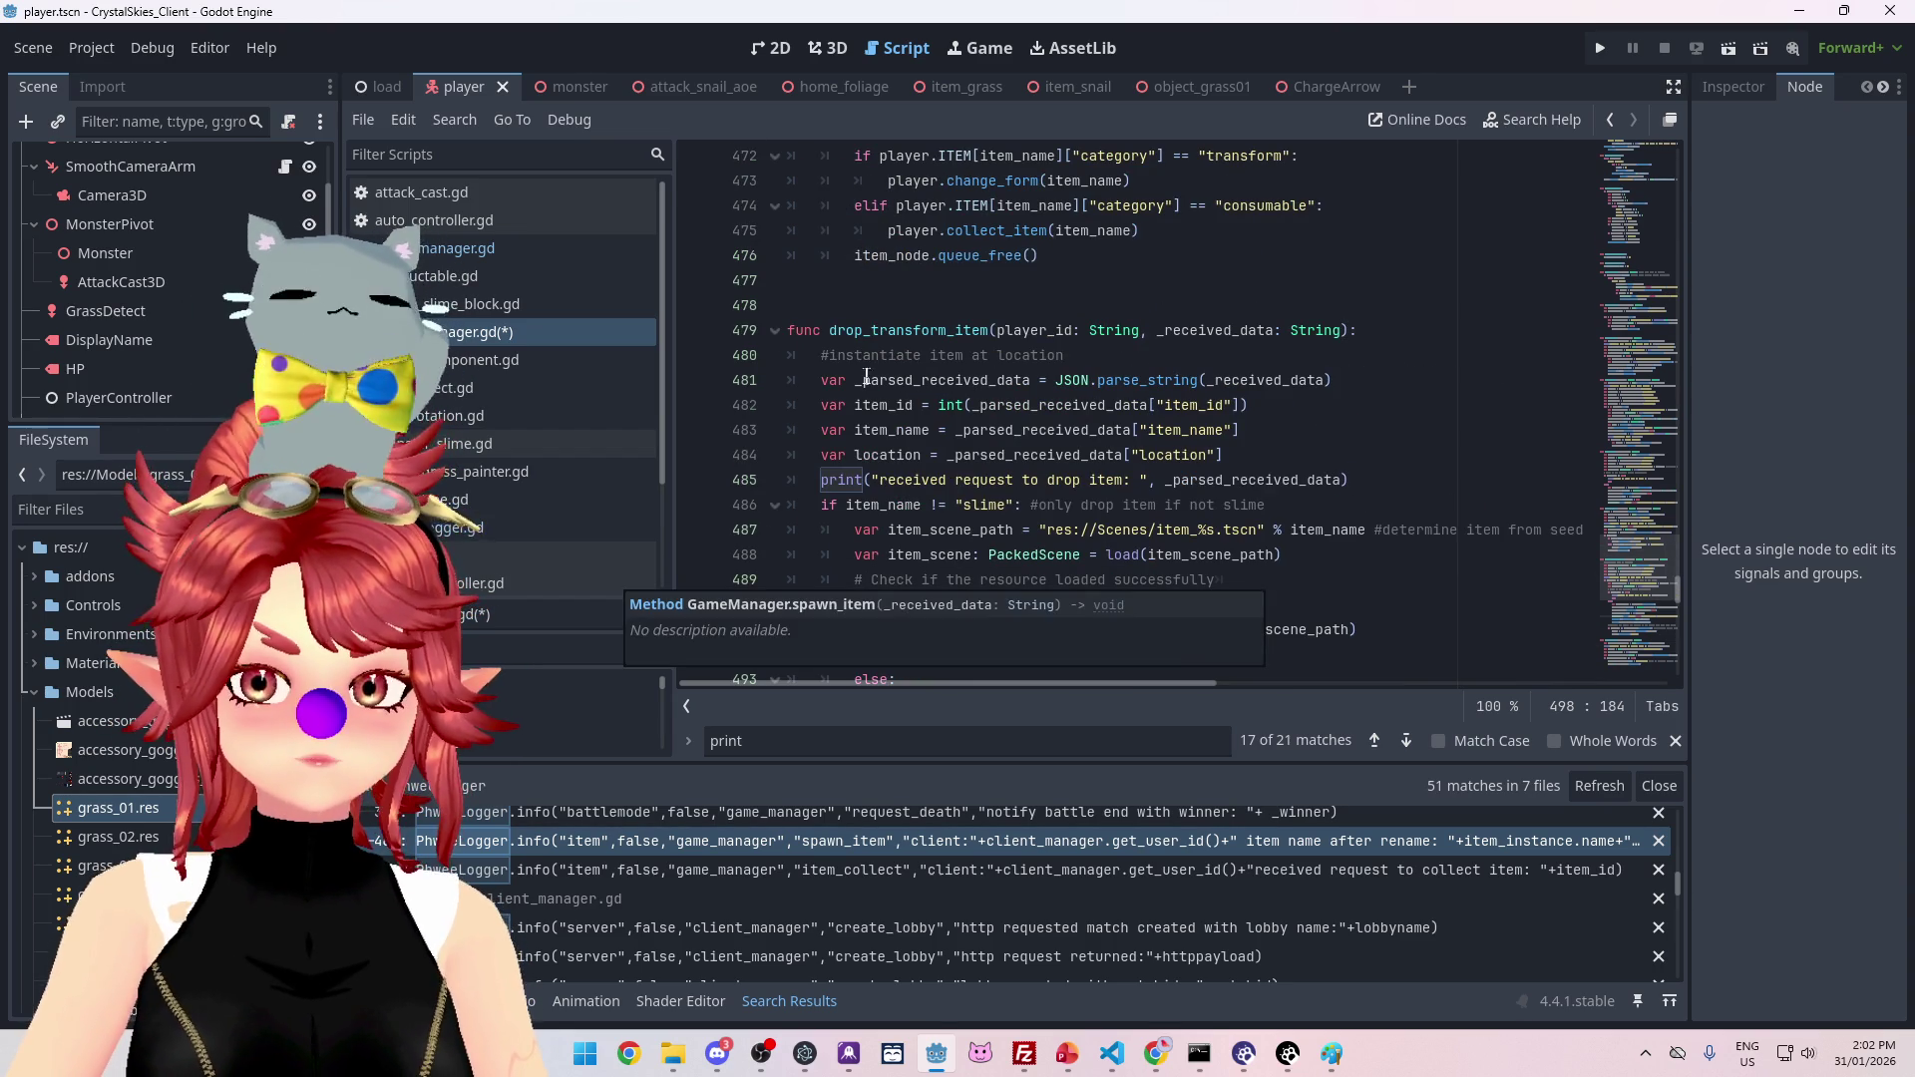
drag(829, 330, 905, 330)
scroll(1216, 493, down, 5)
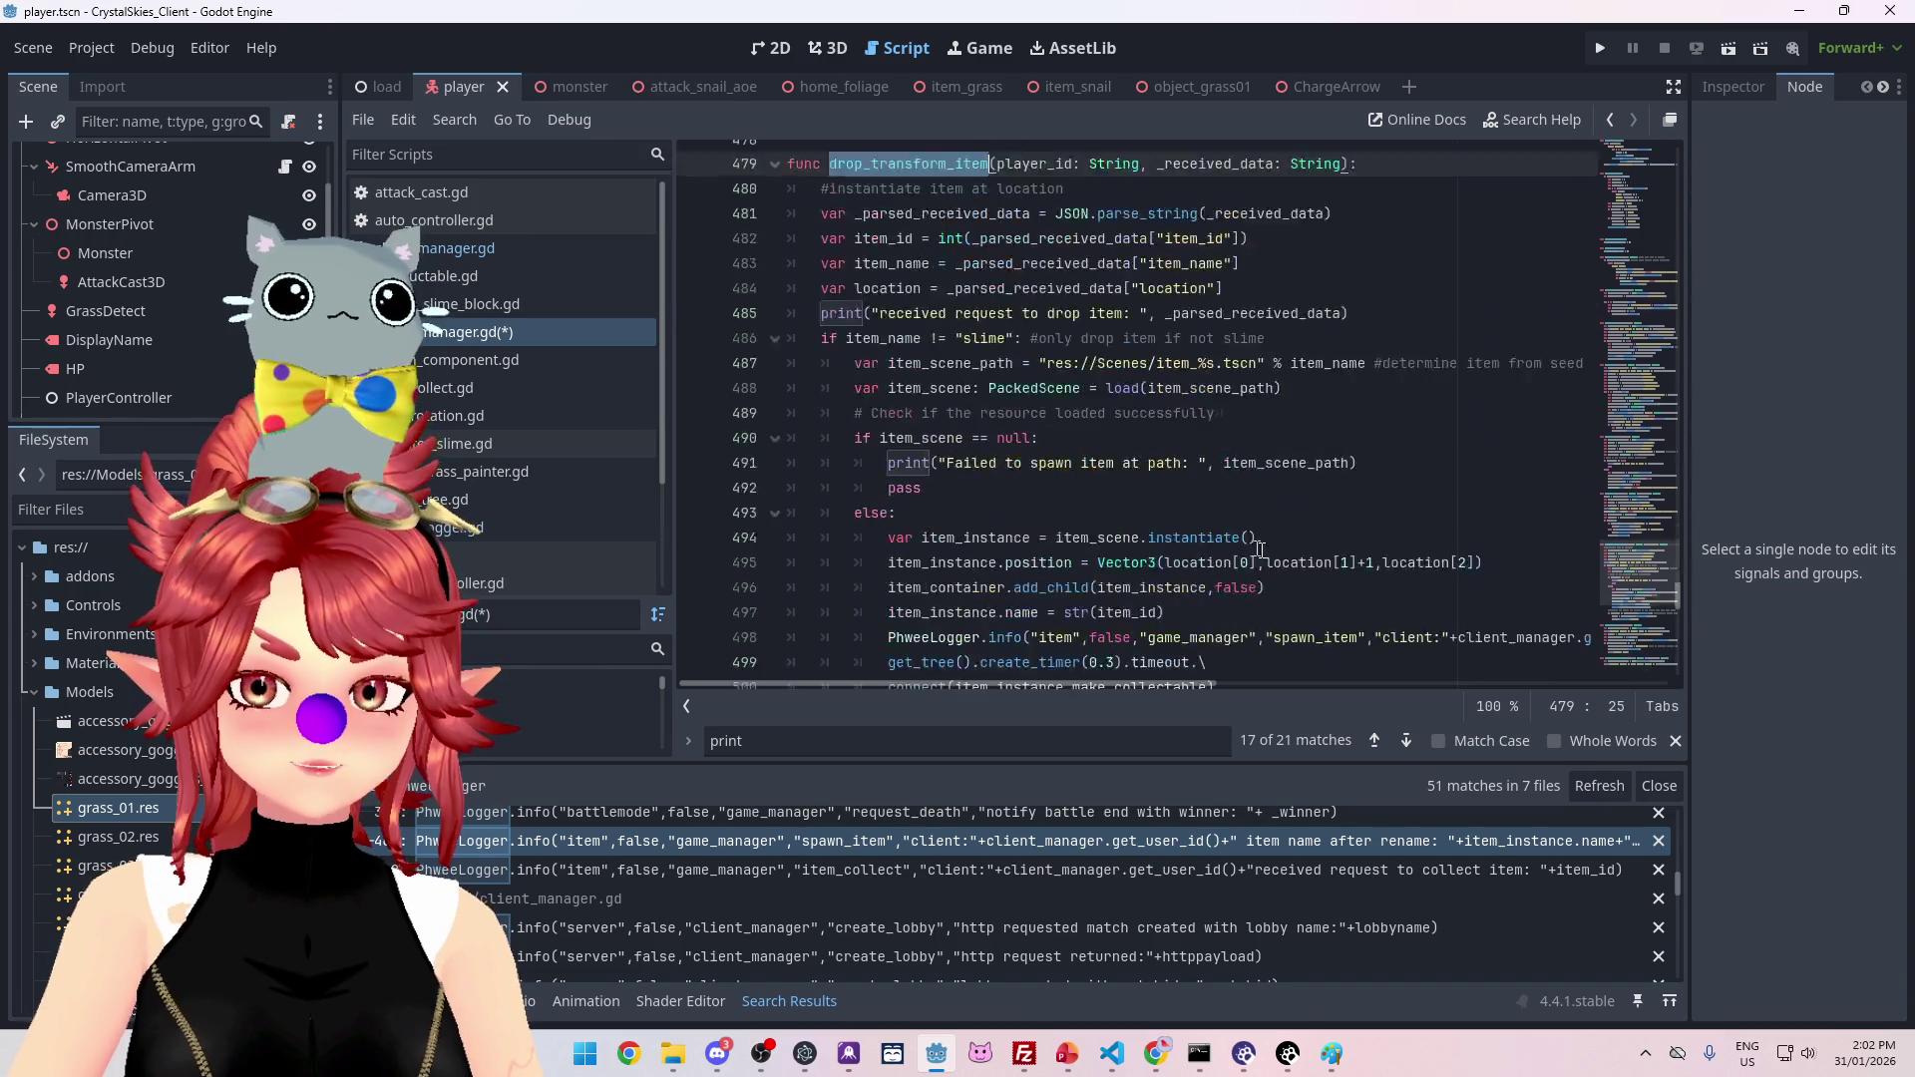
click(1277, 430)
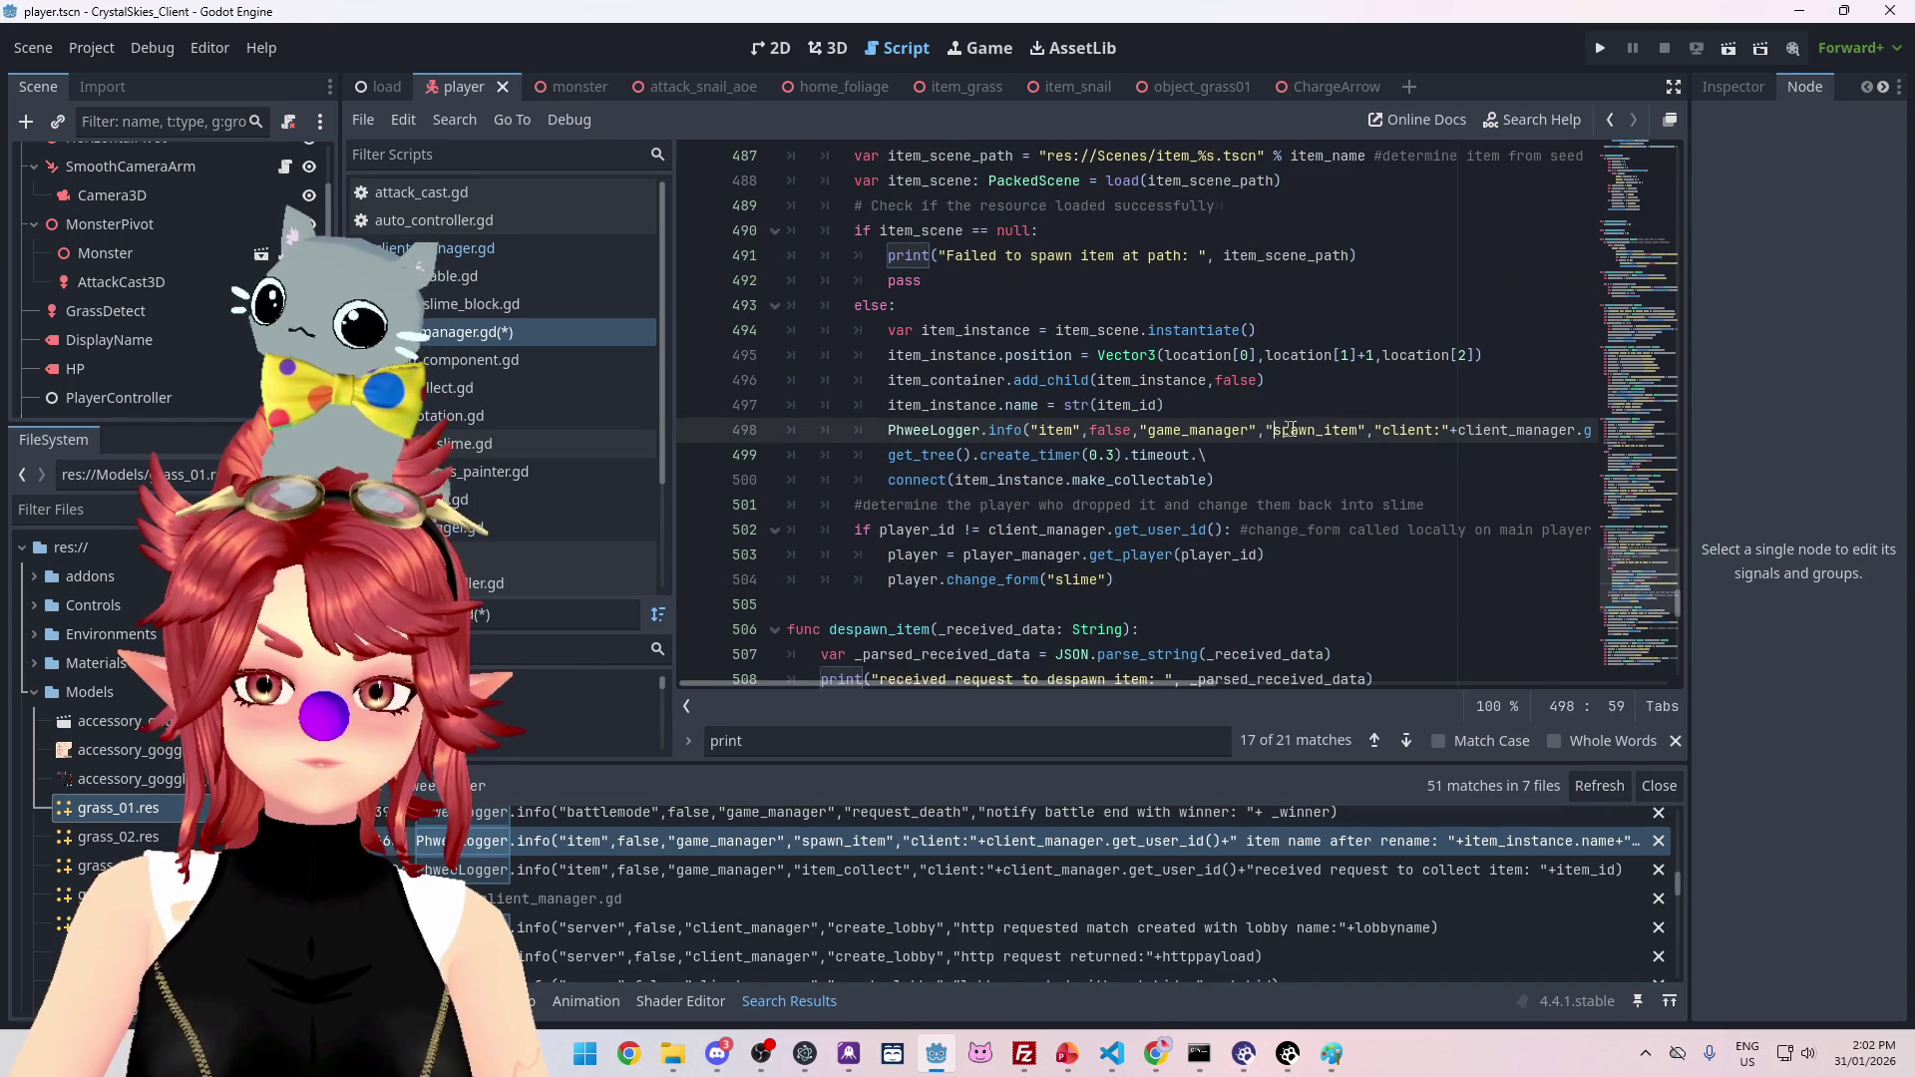
drag(1162, 693, 1589, 688)
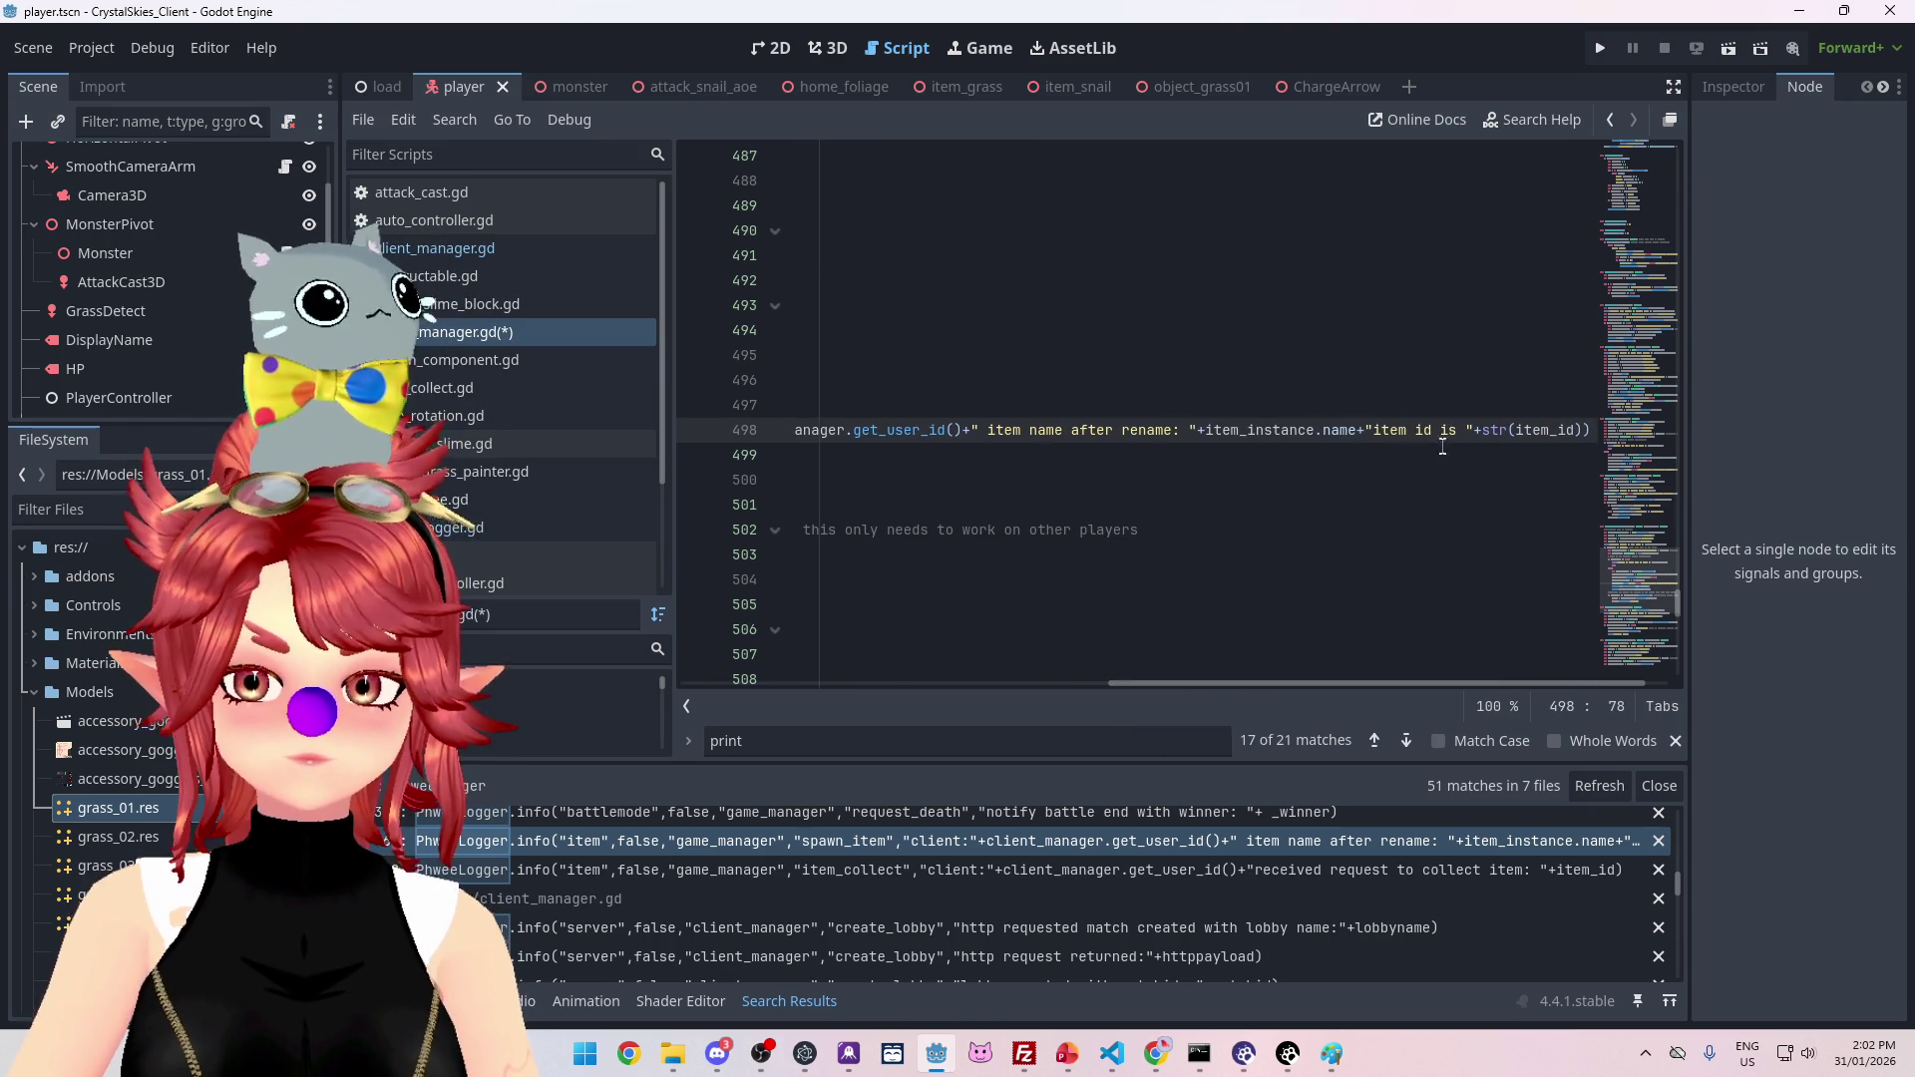
drag(1433, 683, 1457, 682)
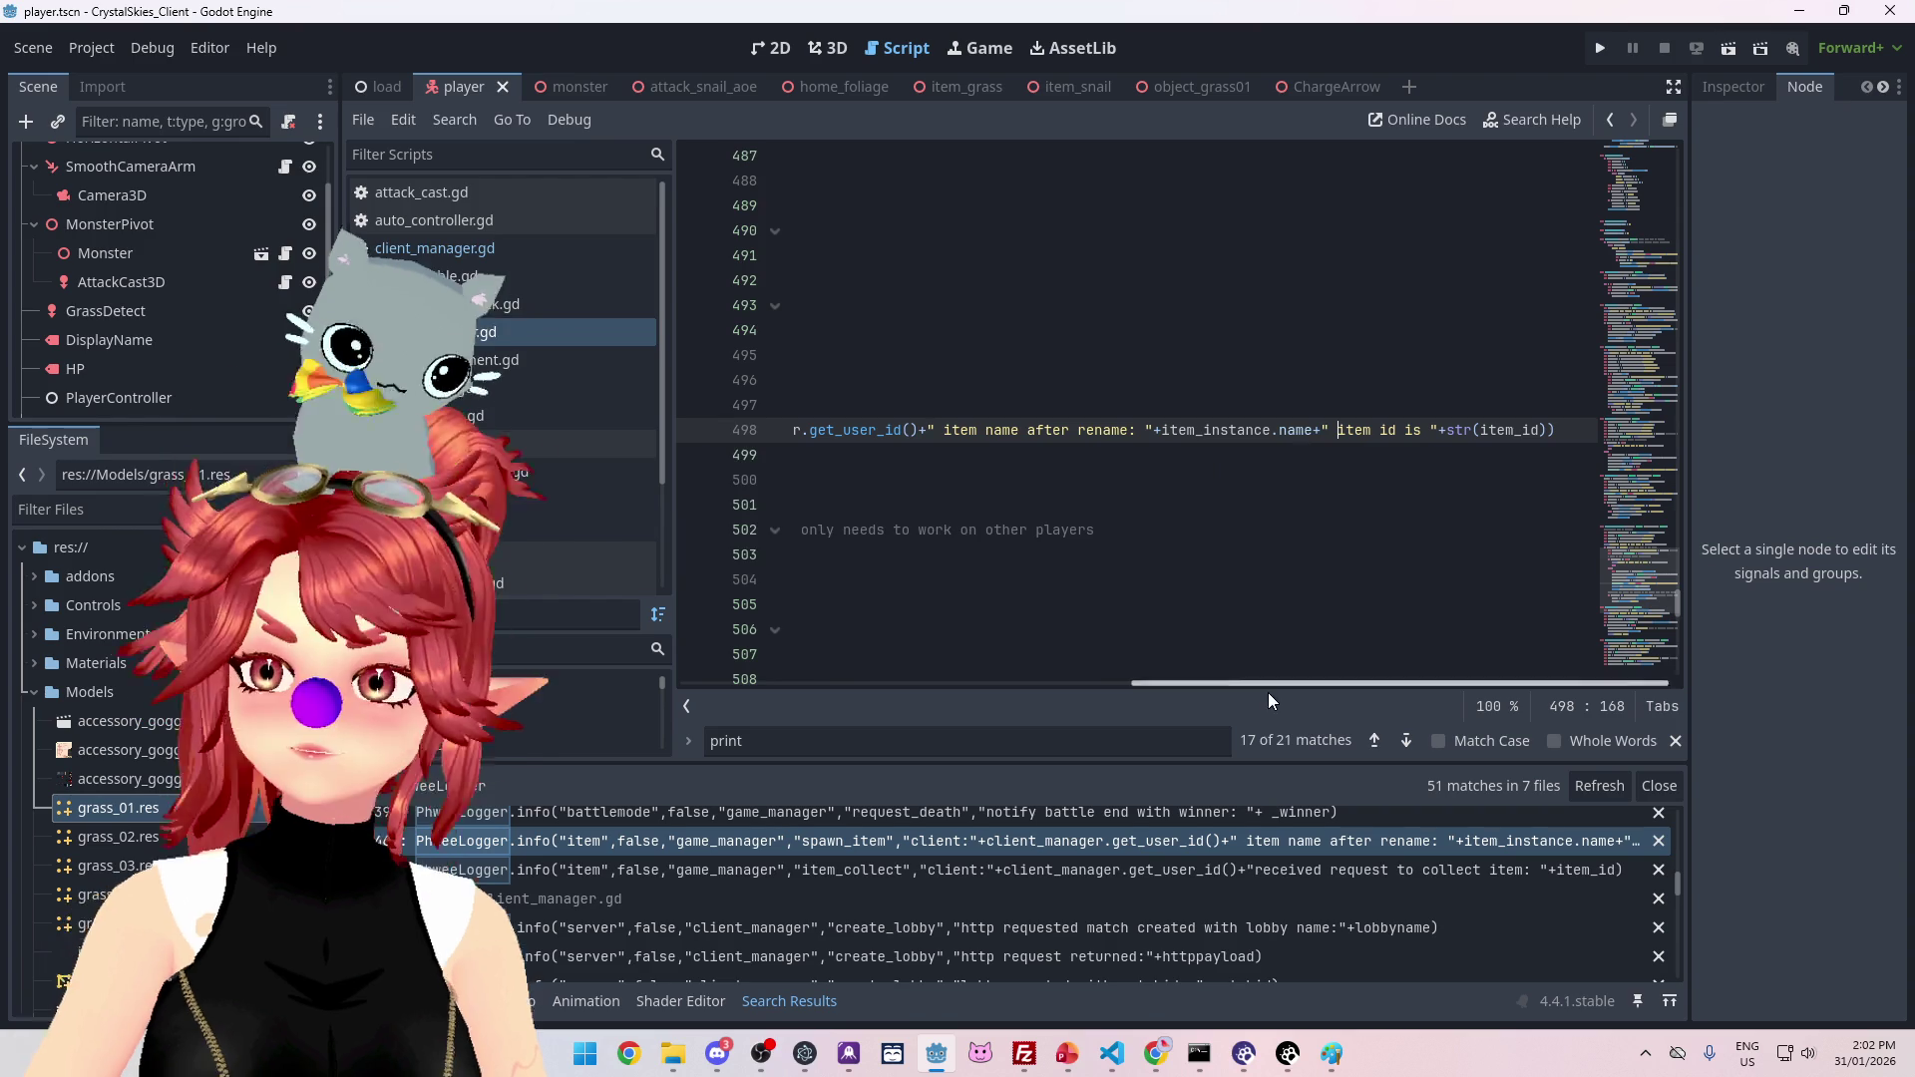
Step: Relabel the line 498 log call as drop_transform_item and switch to client_manager.gd
drag(1259, 682, 808, 685)
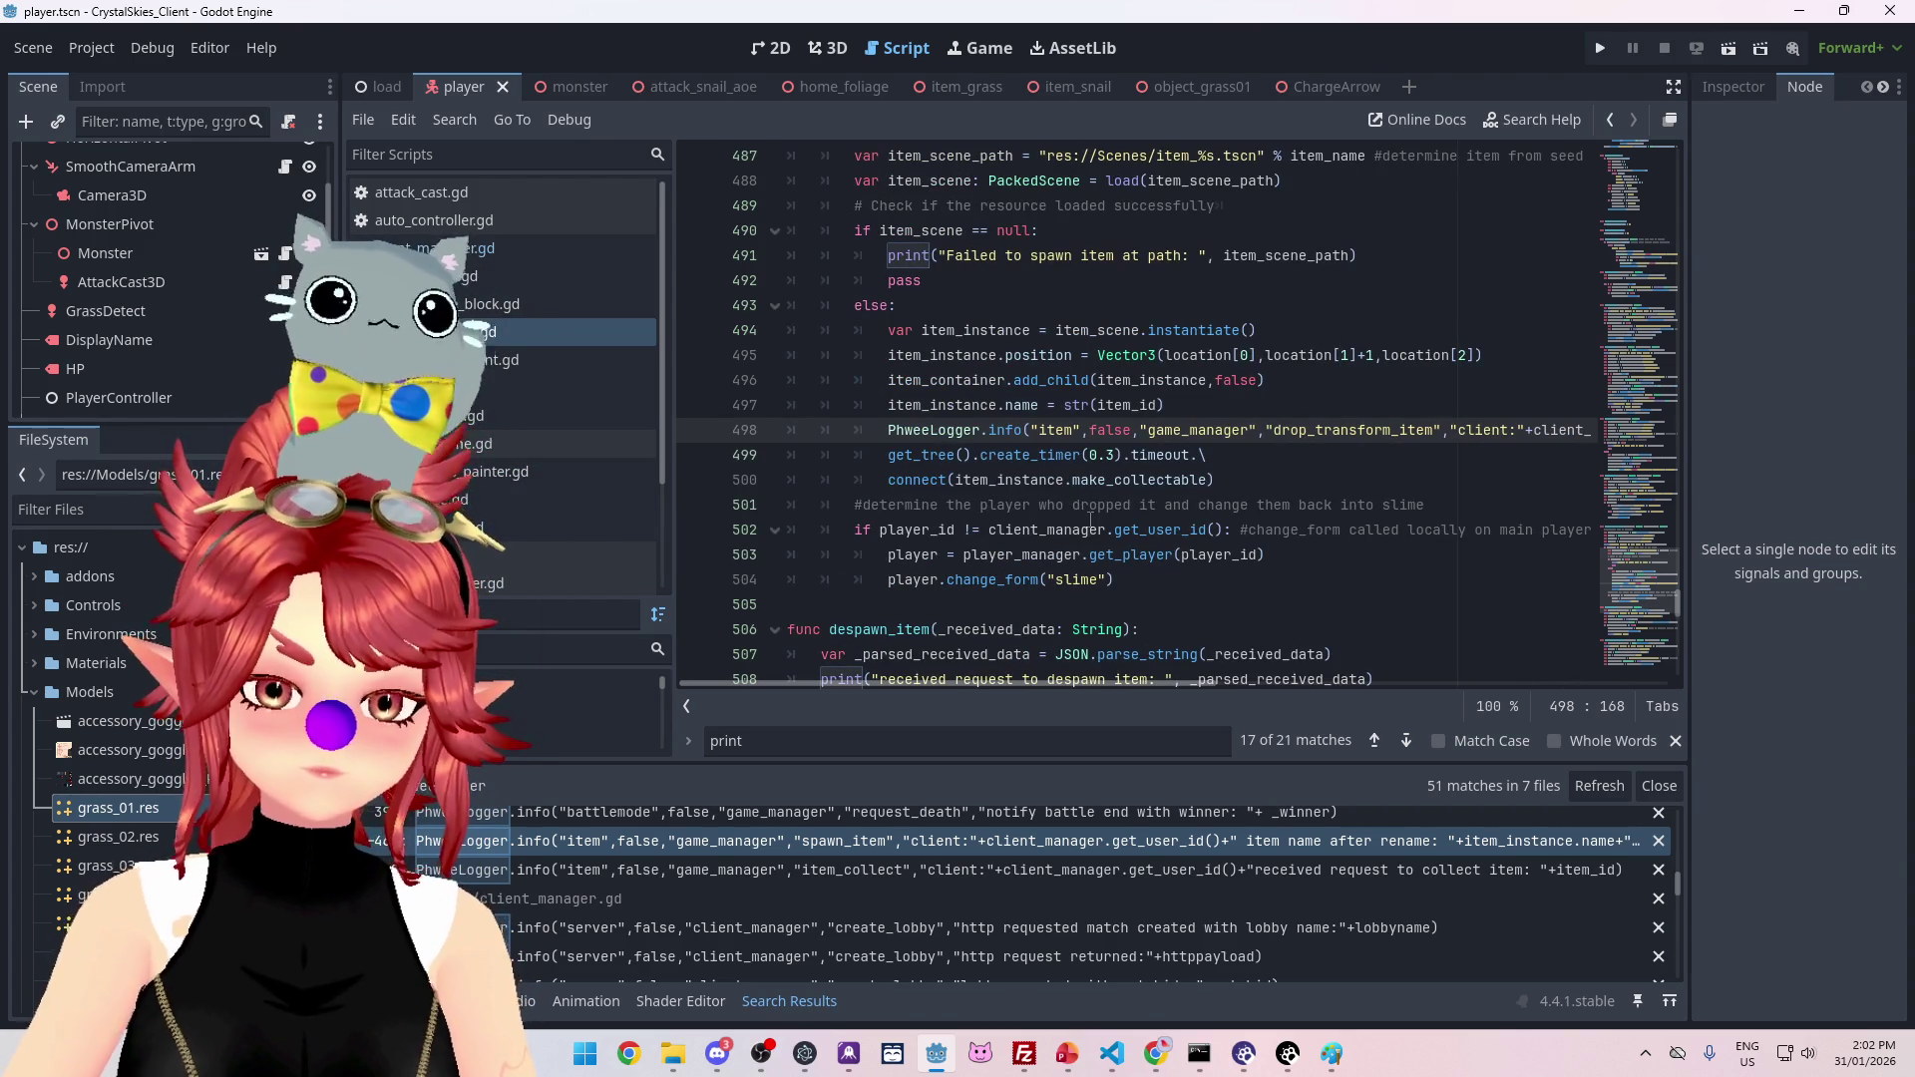
click(436, 250)
scroll(1105, 579, down, 5)
scroll(1114, 580, up, 12)
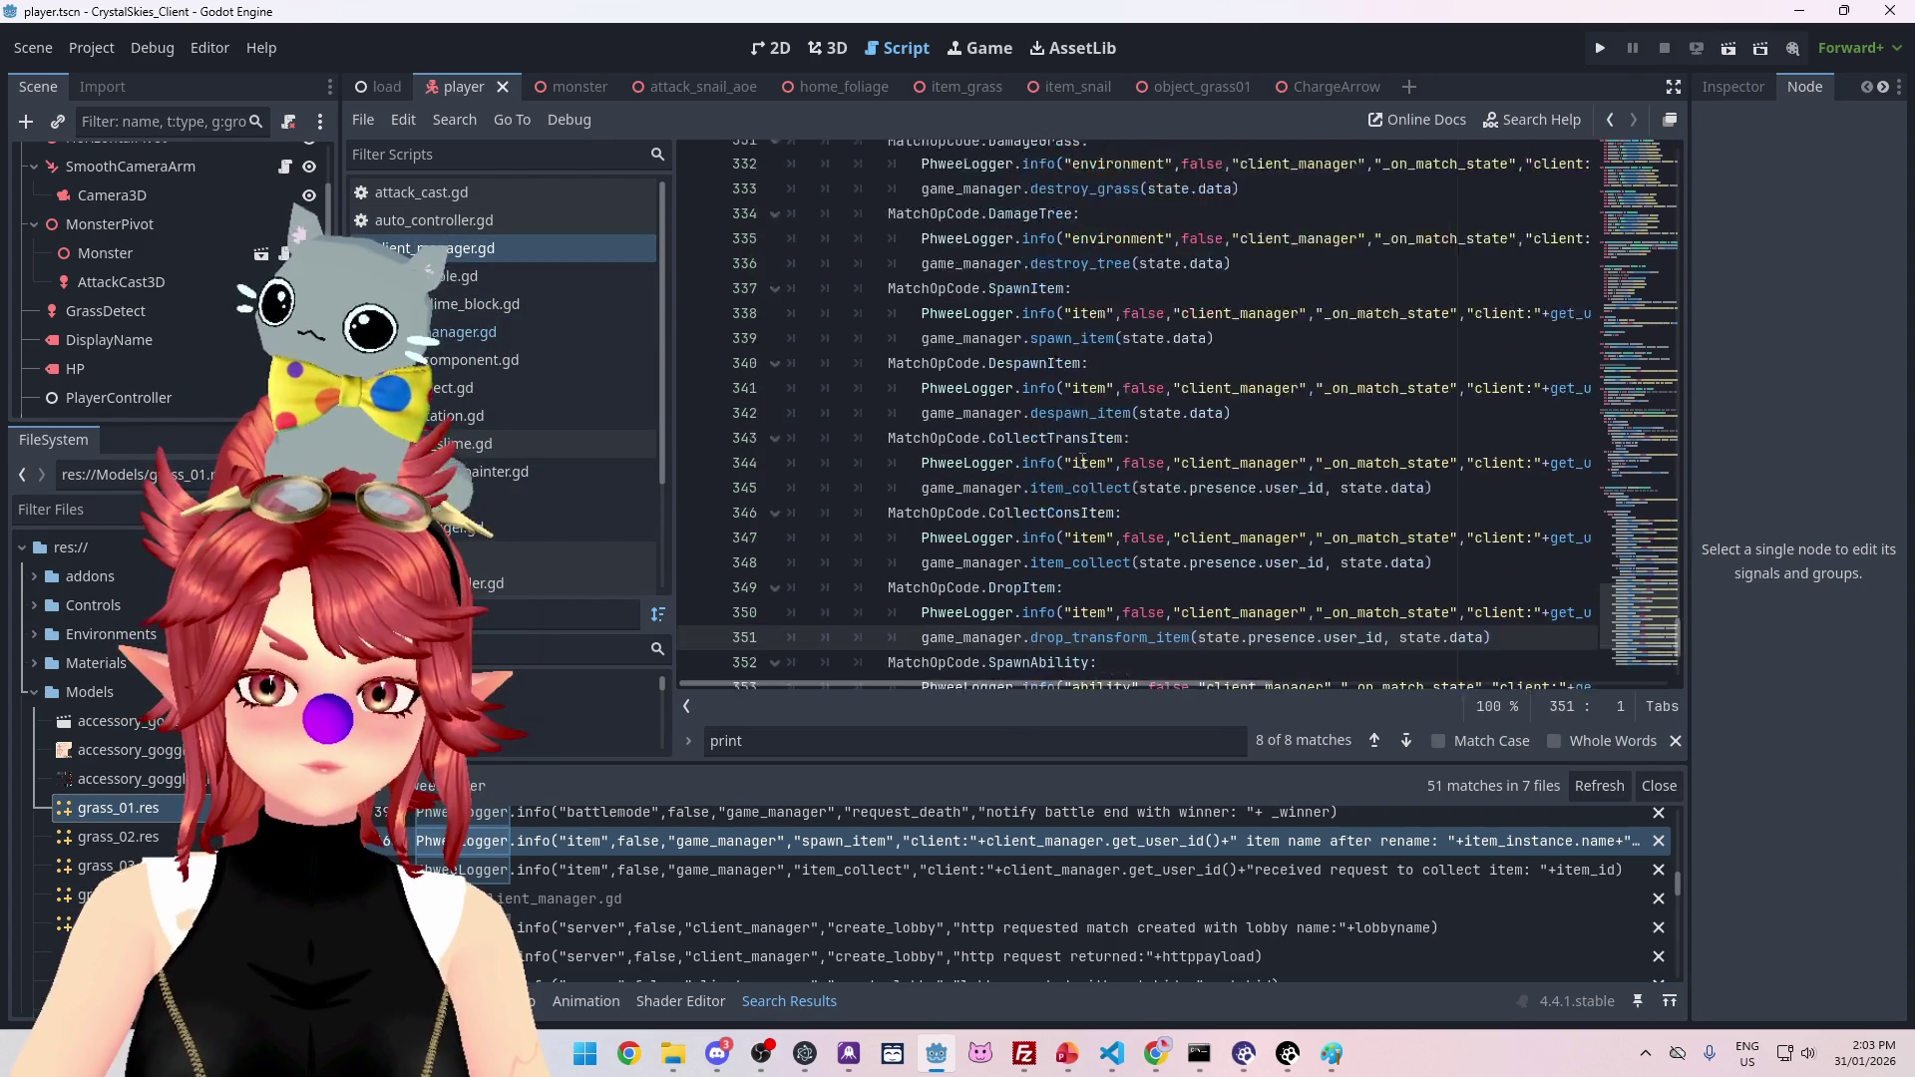
scroll(1050, 488, down, 2)
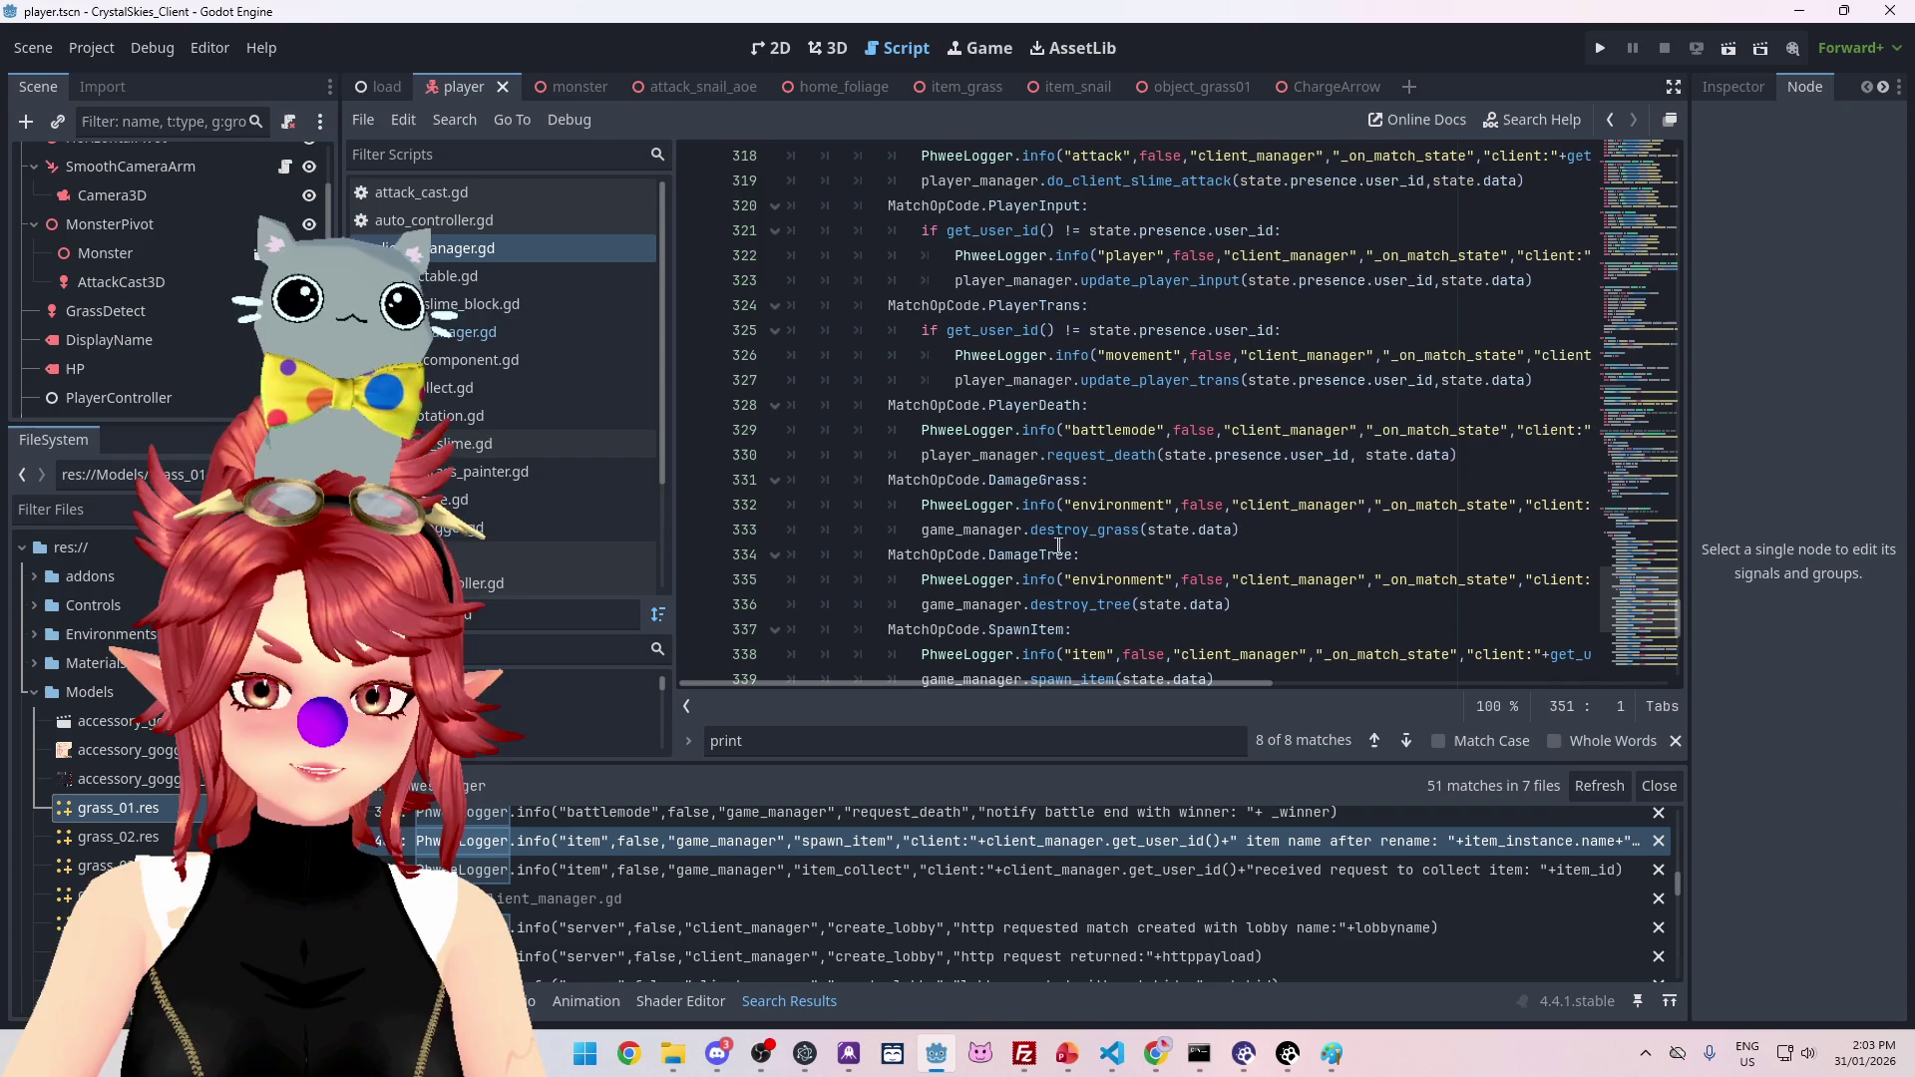
scroll(1047, 488, up, 3)
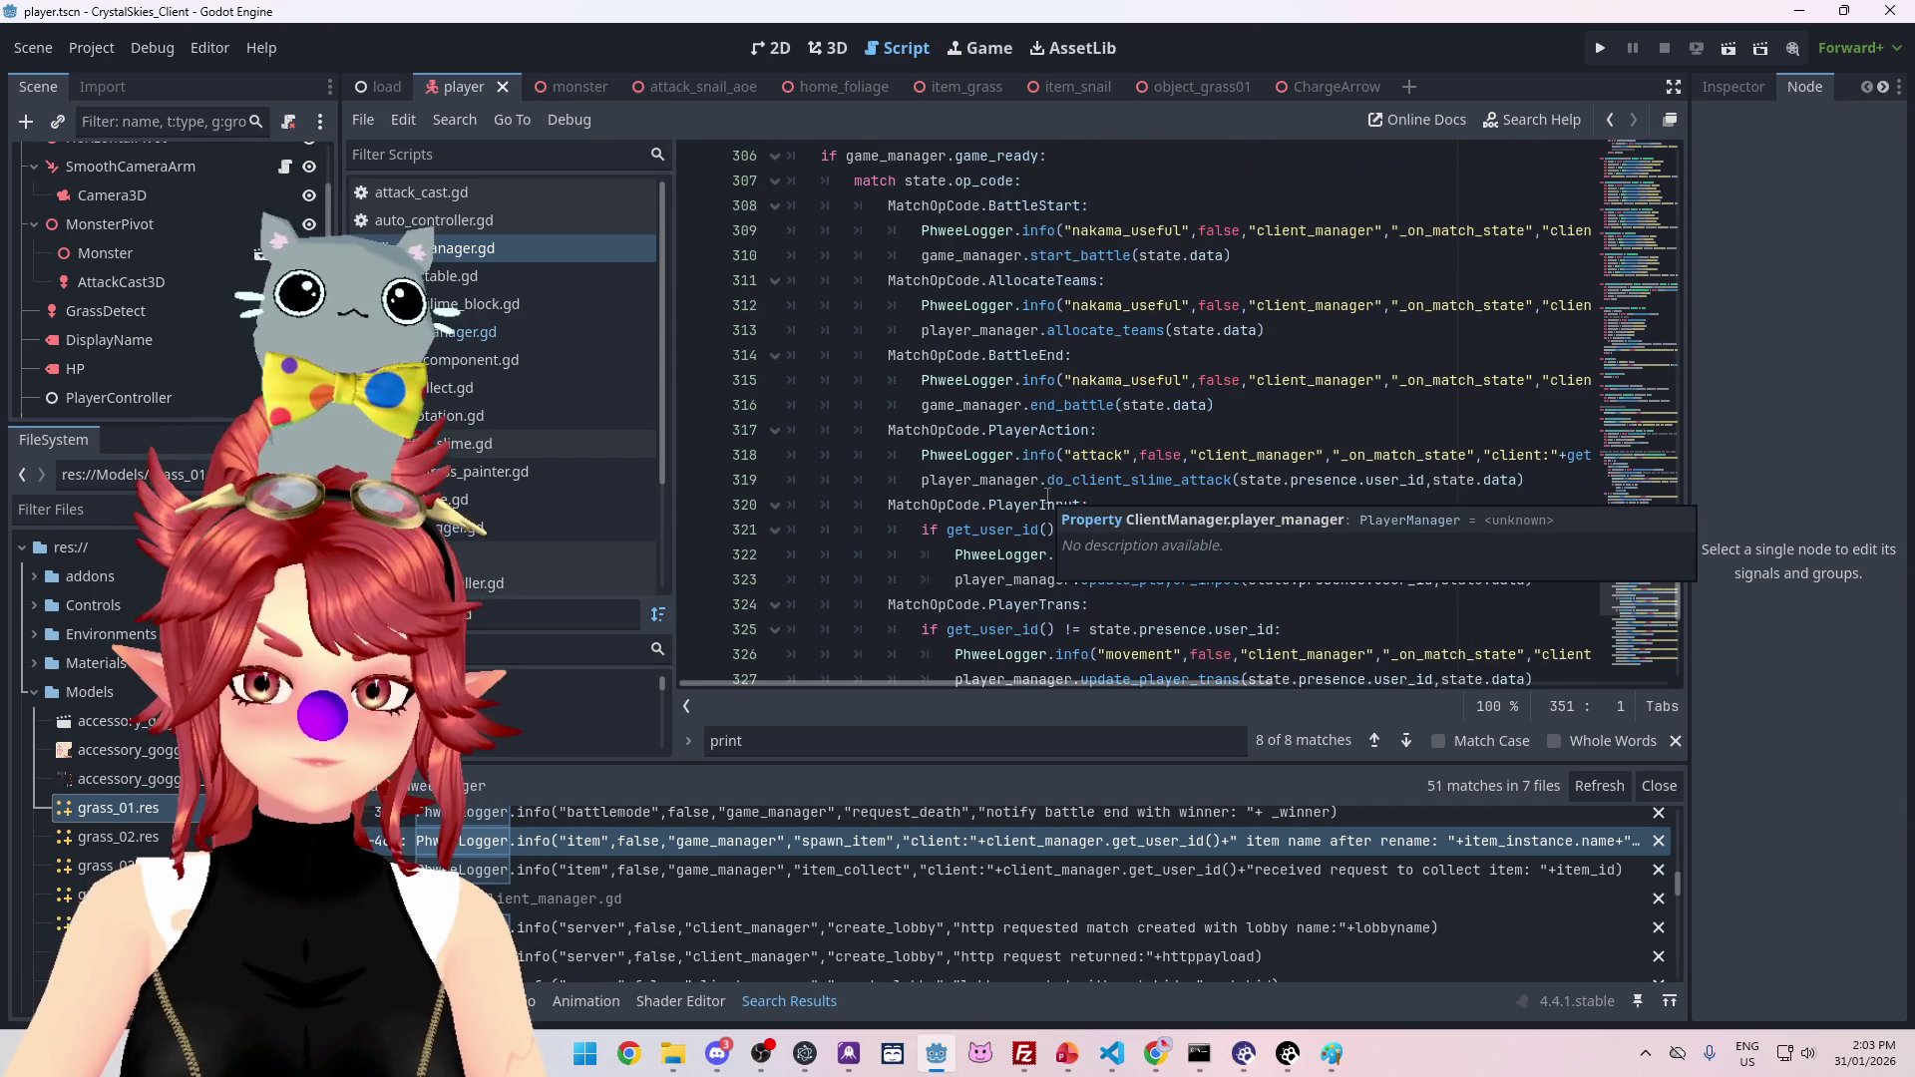
Step: Read through the _on_match_state handler in client_manager.gd, then launch the game
scroll(1047, 489, down, 8)
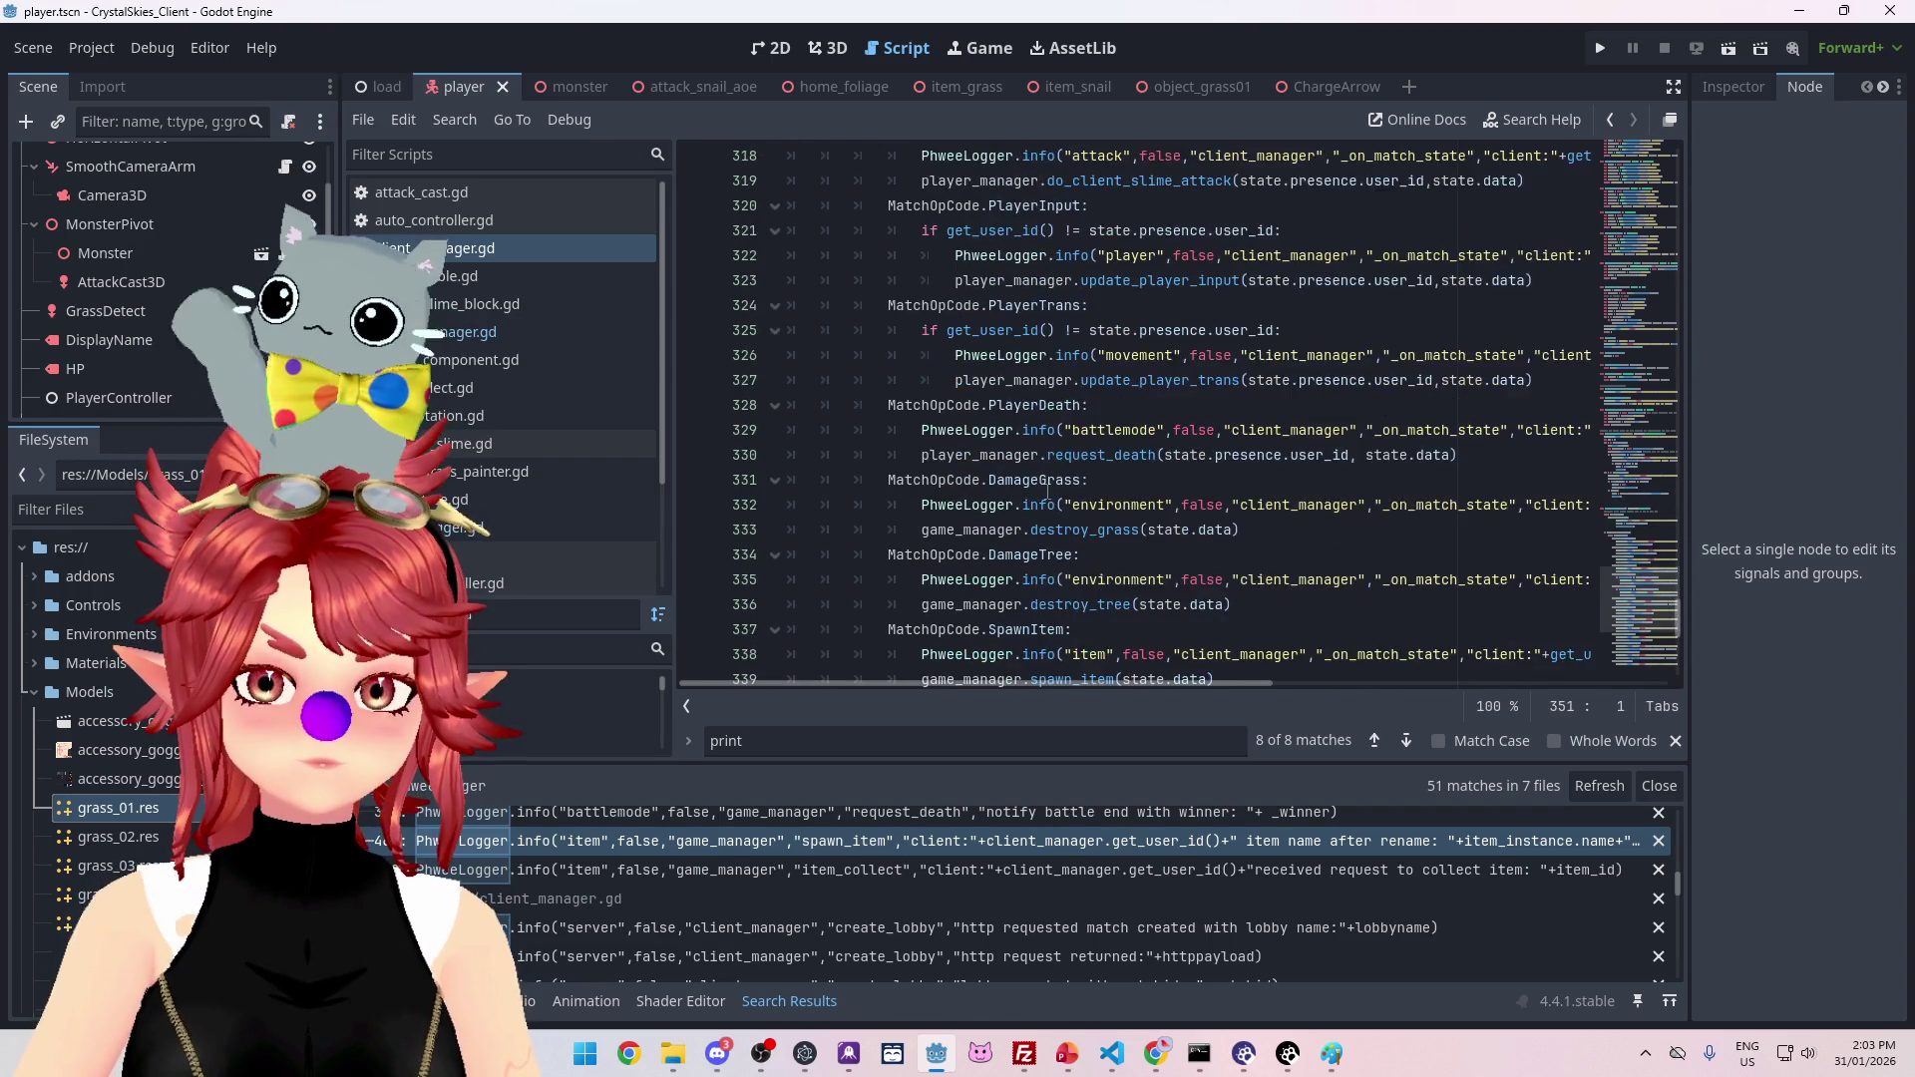
scroll(1048, 488, down, 5)
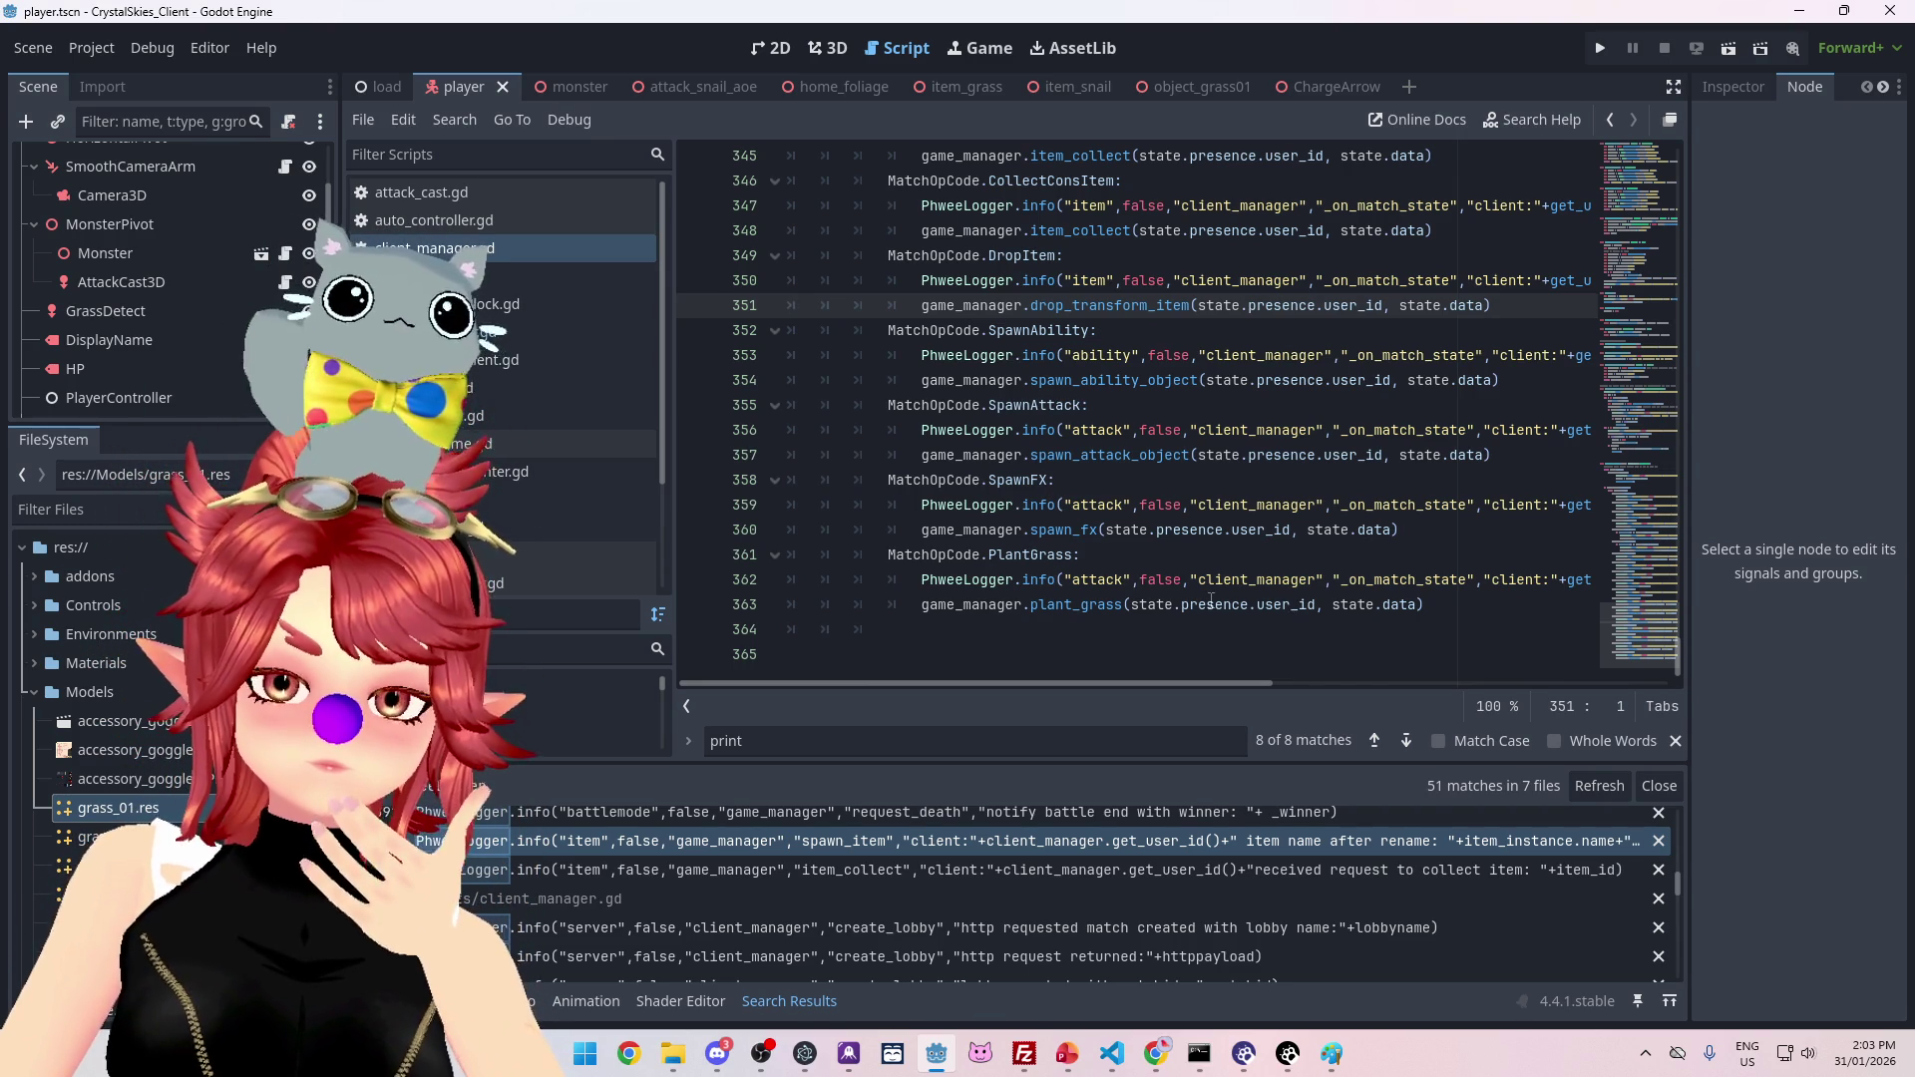
mouse_move(1211, 599)
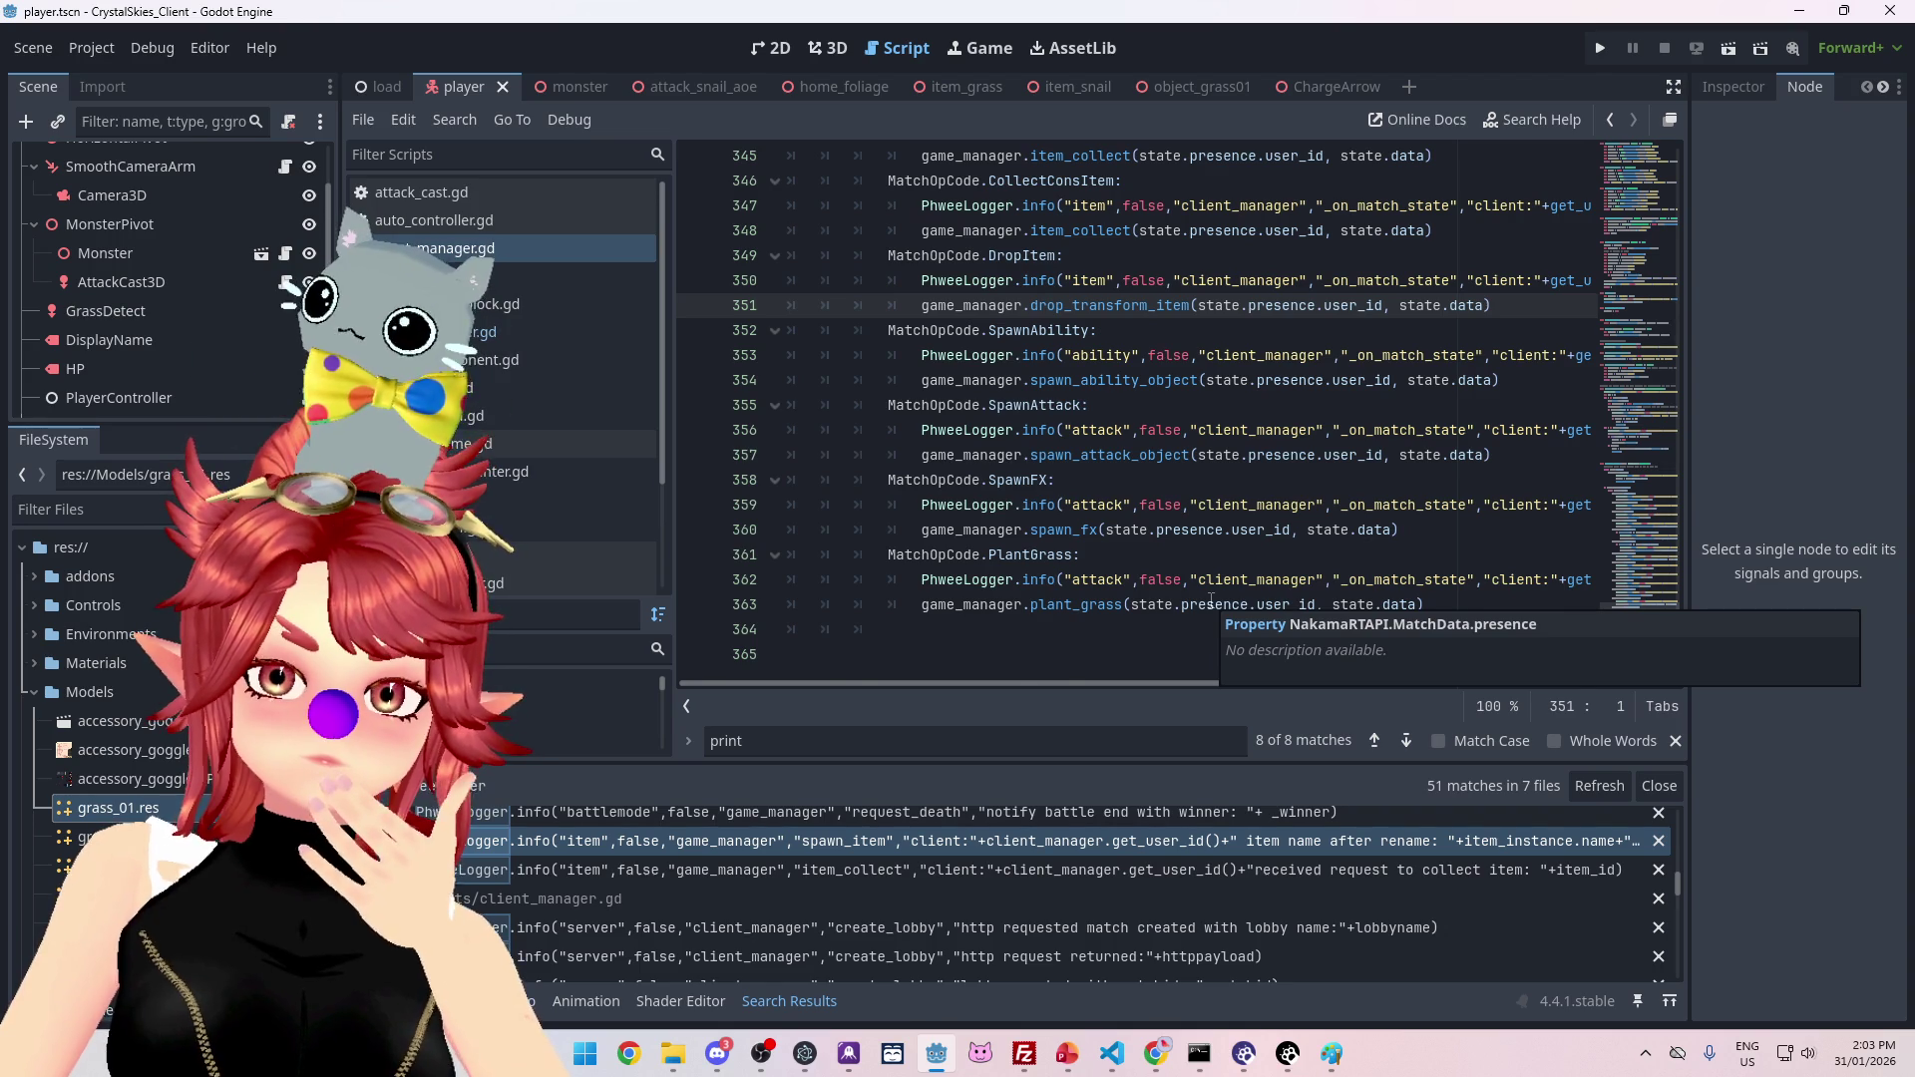
scroll(1211, 599, up, 1)
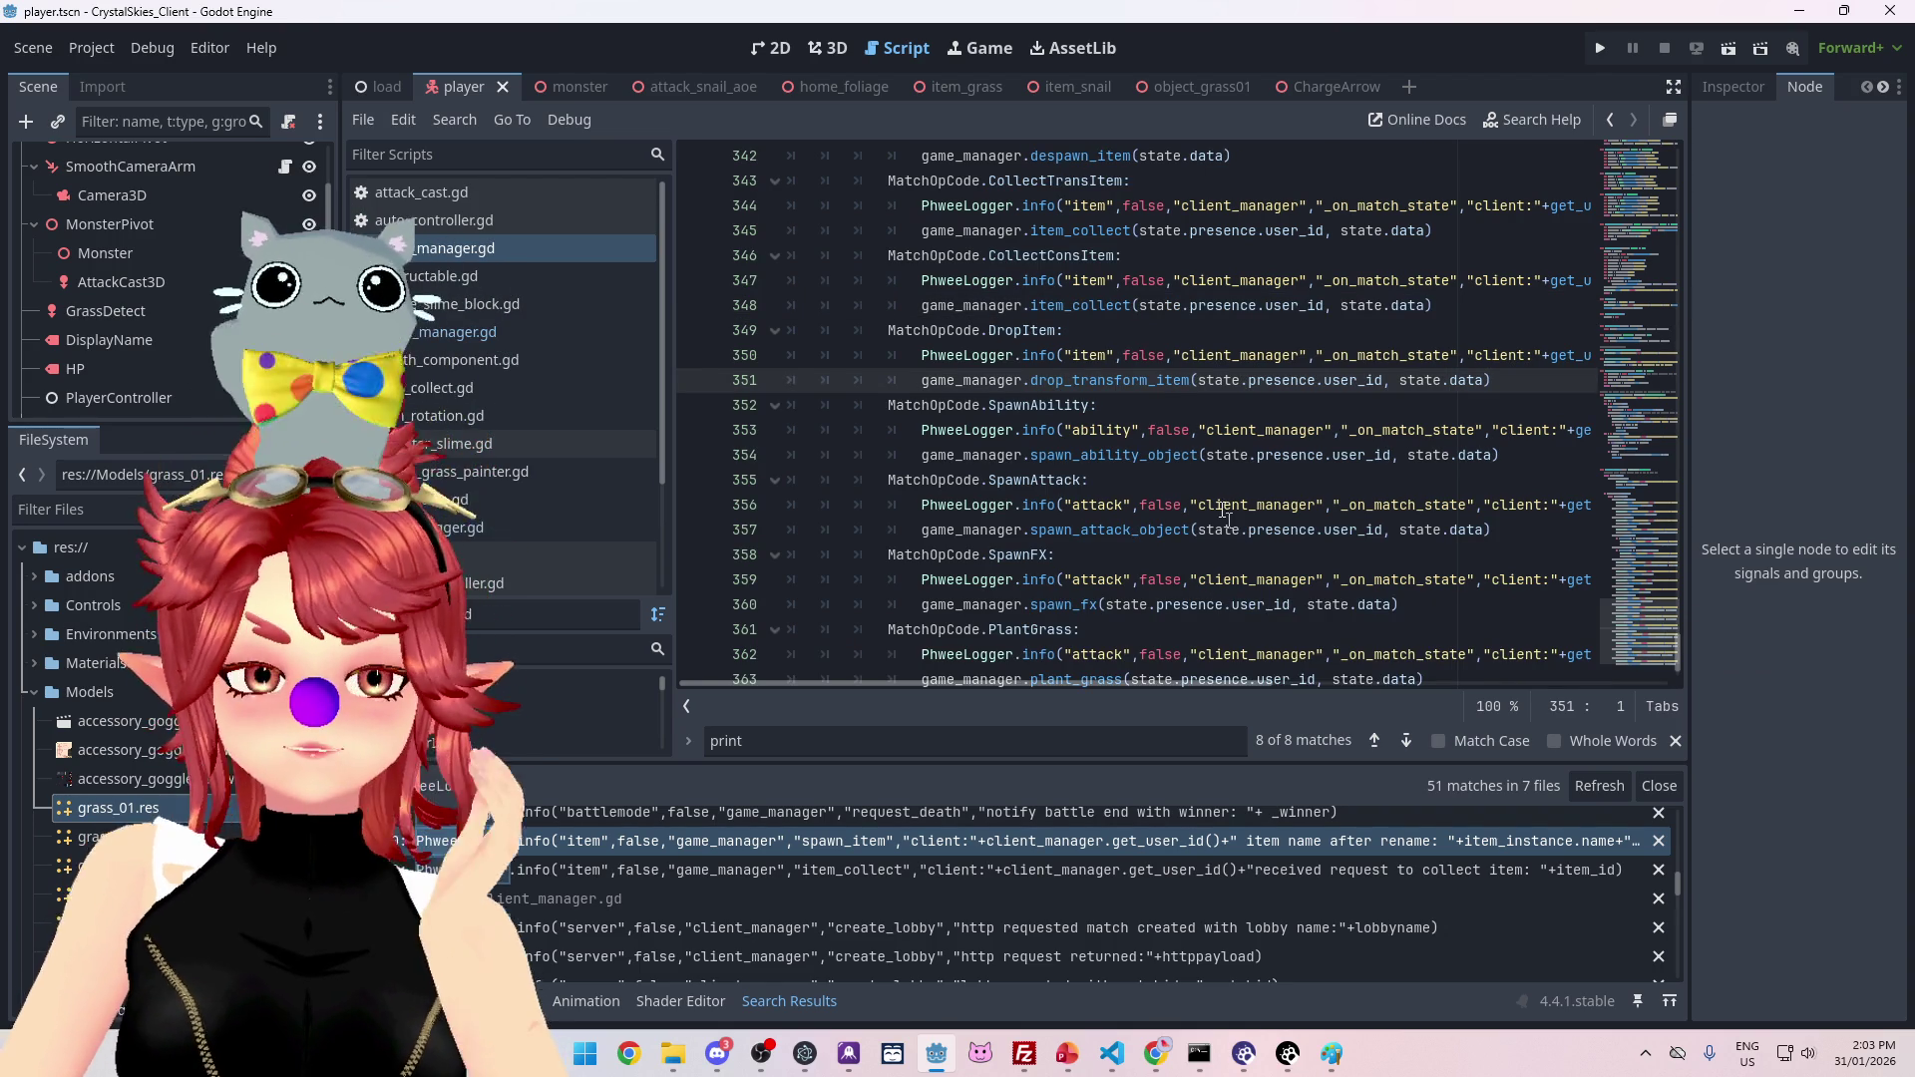
click(1600, 48)
text(Phwee)
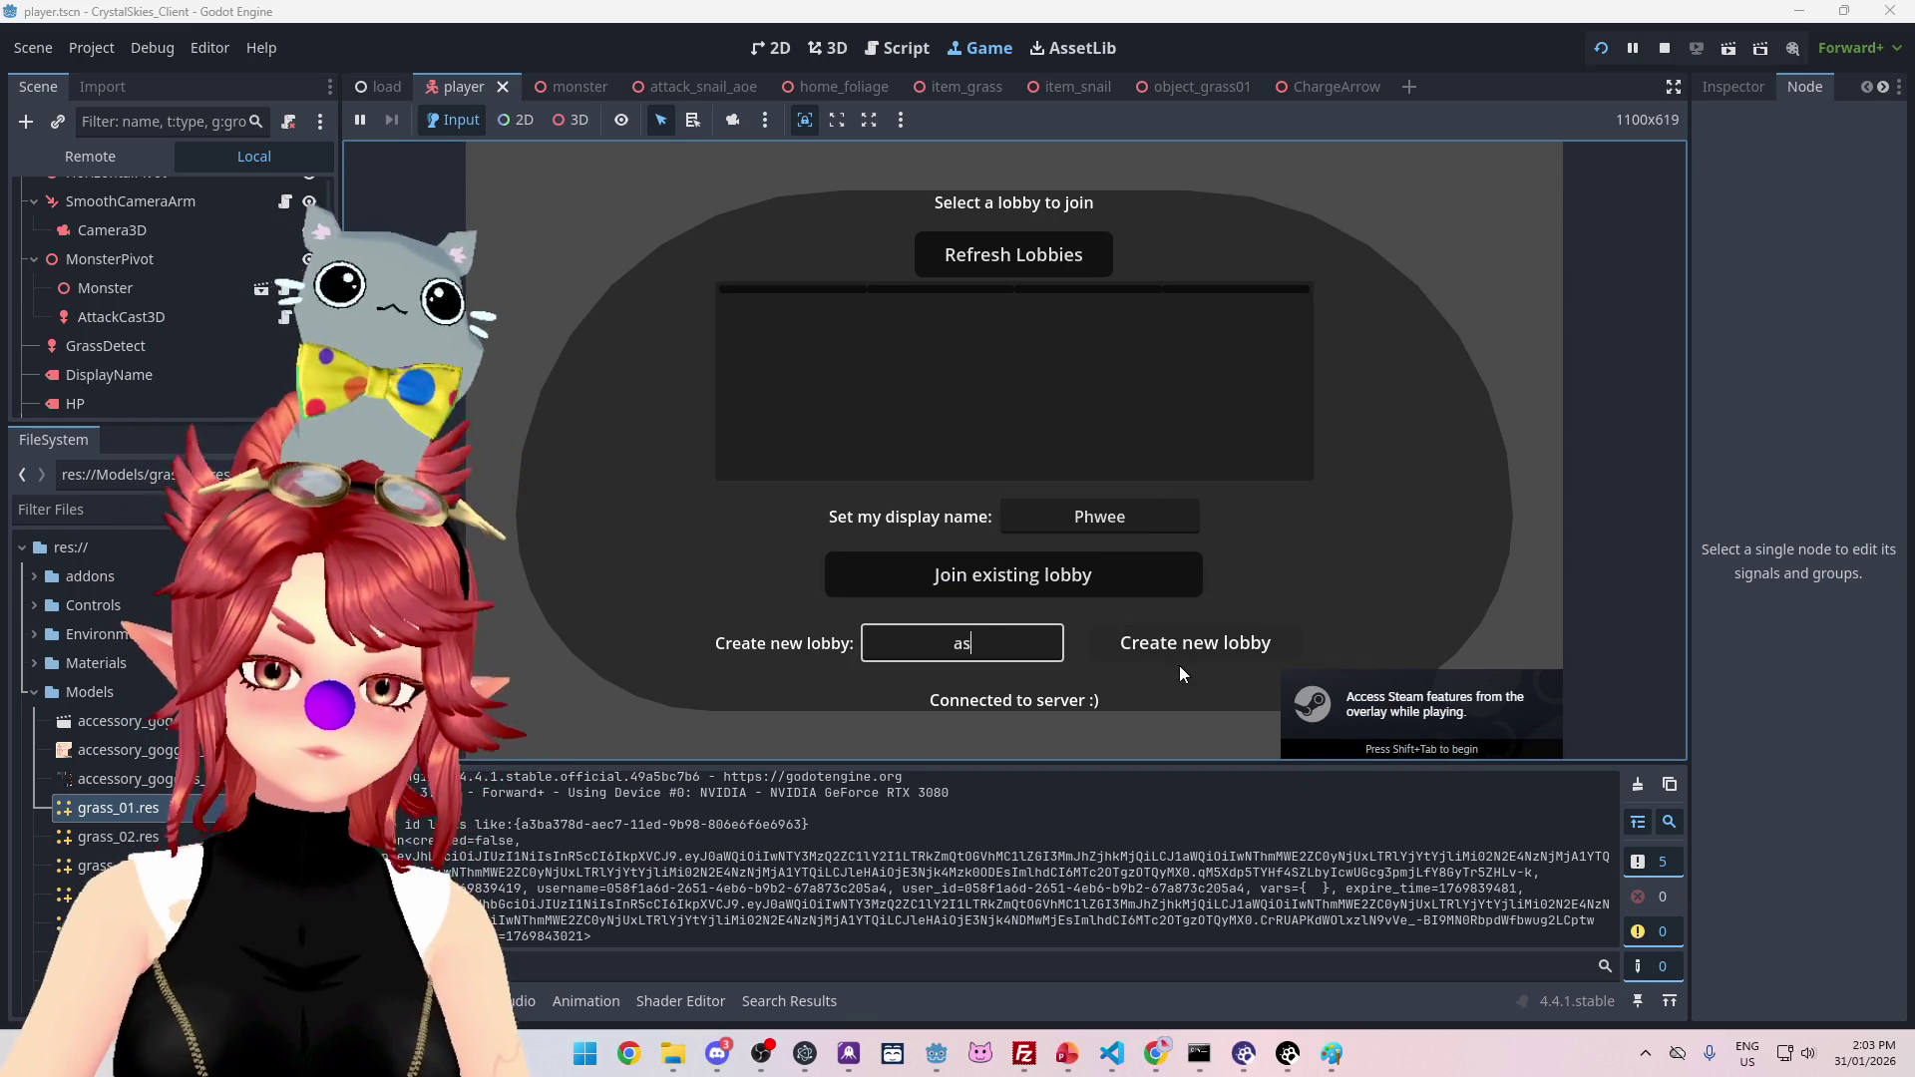
Step: Host a new lobby, charge an attack with 4, and walk with W to collect grass
text(d)
click(1189, 643)
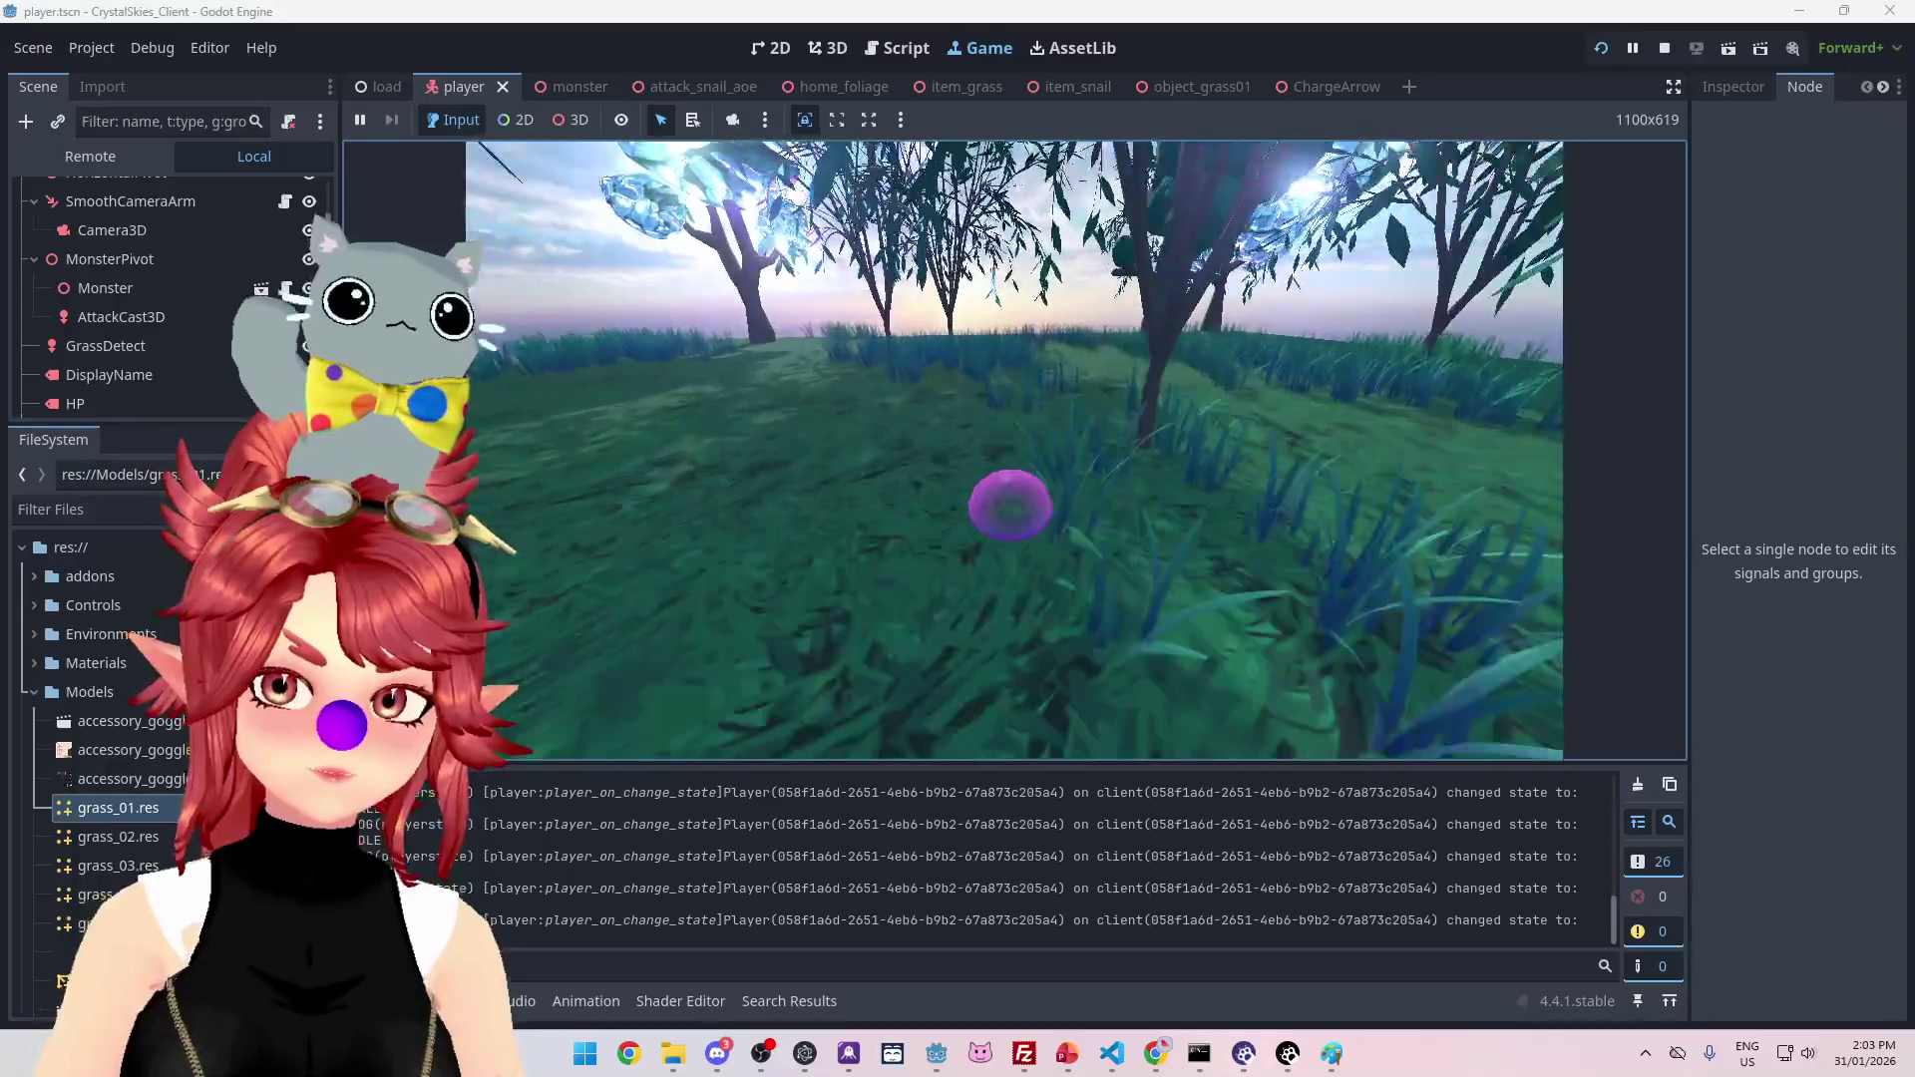
key(4)
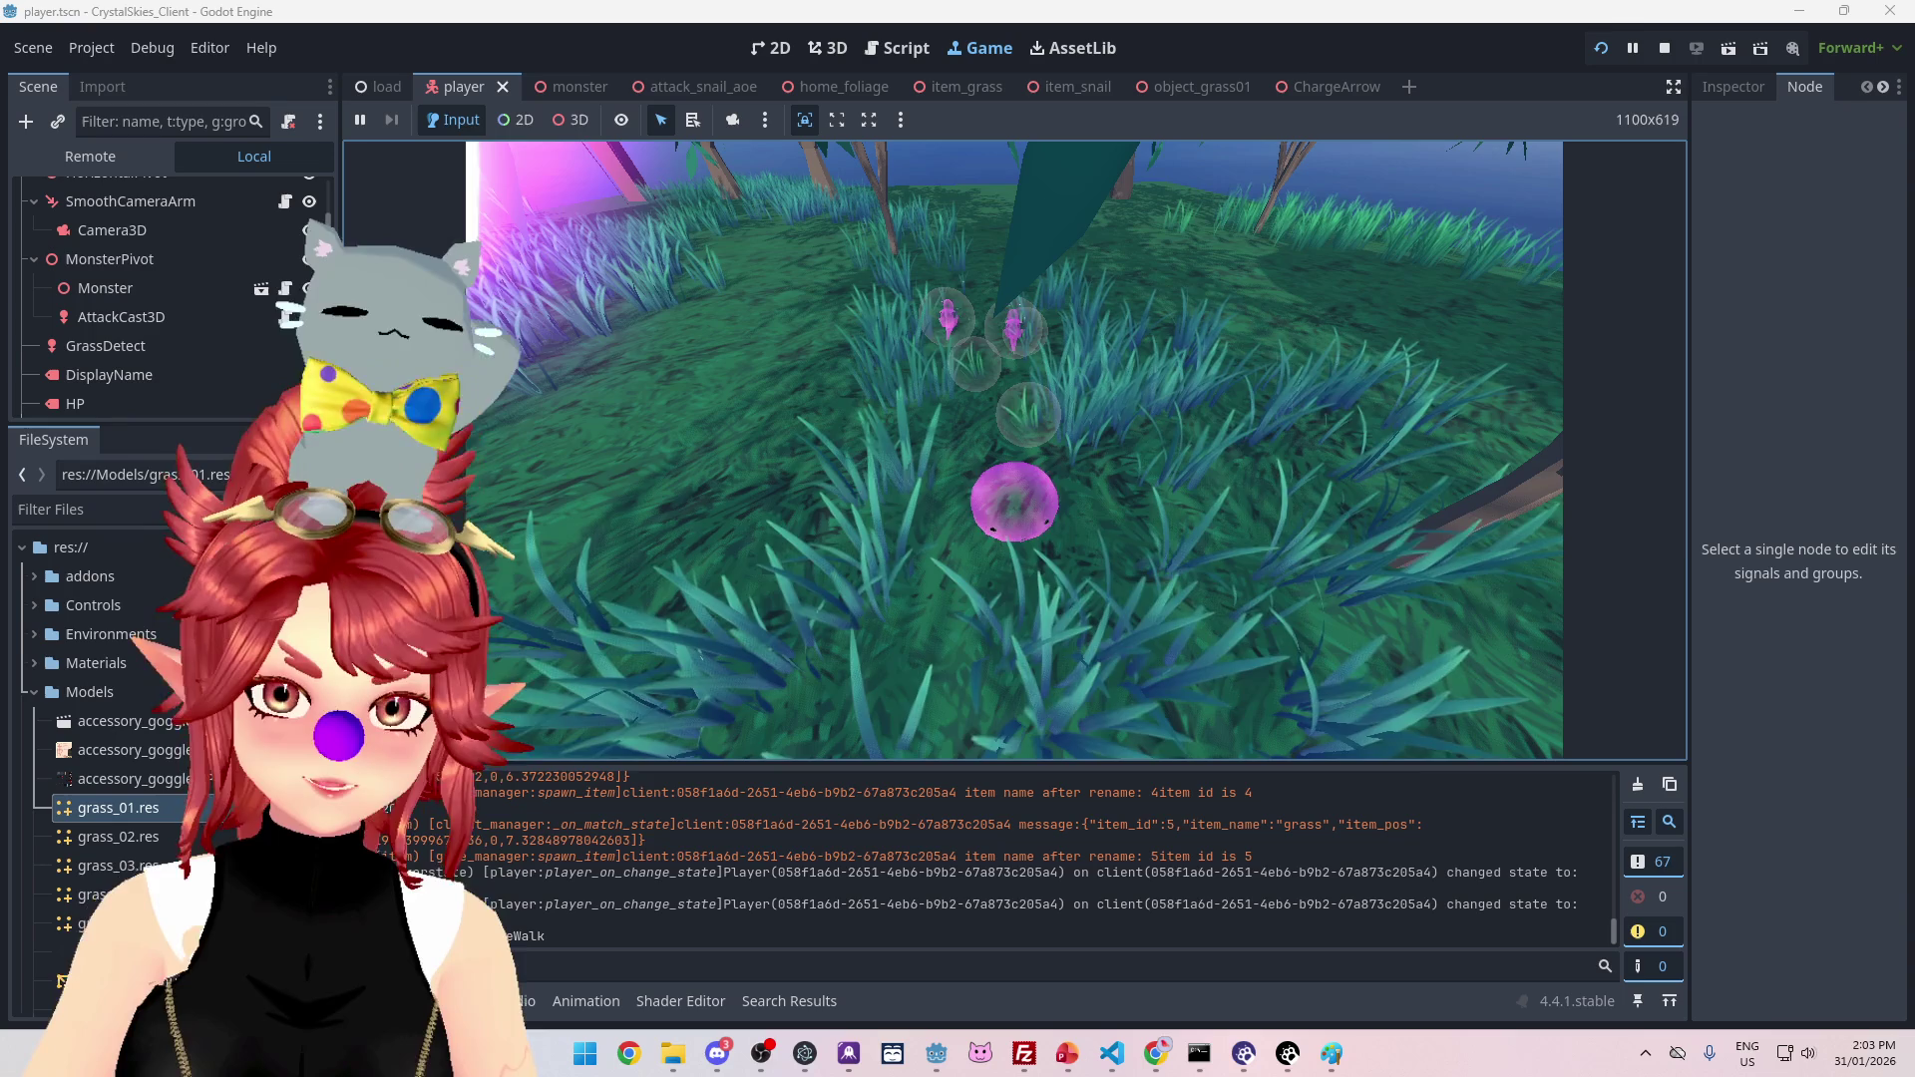
key(w)
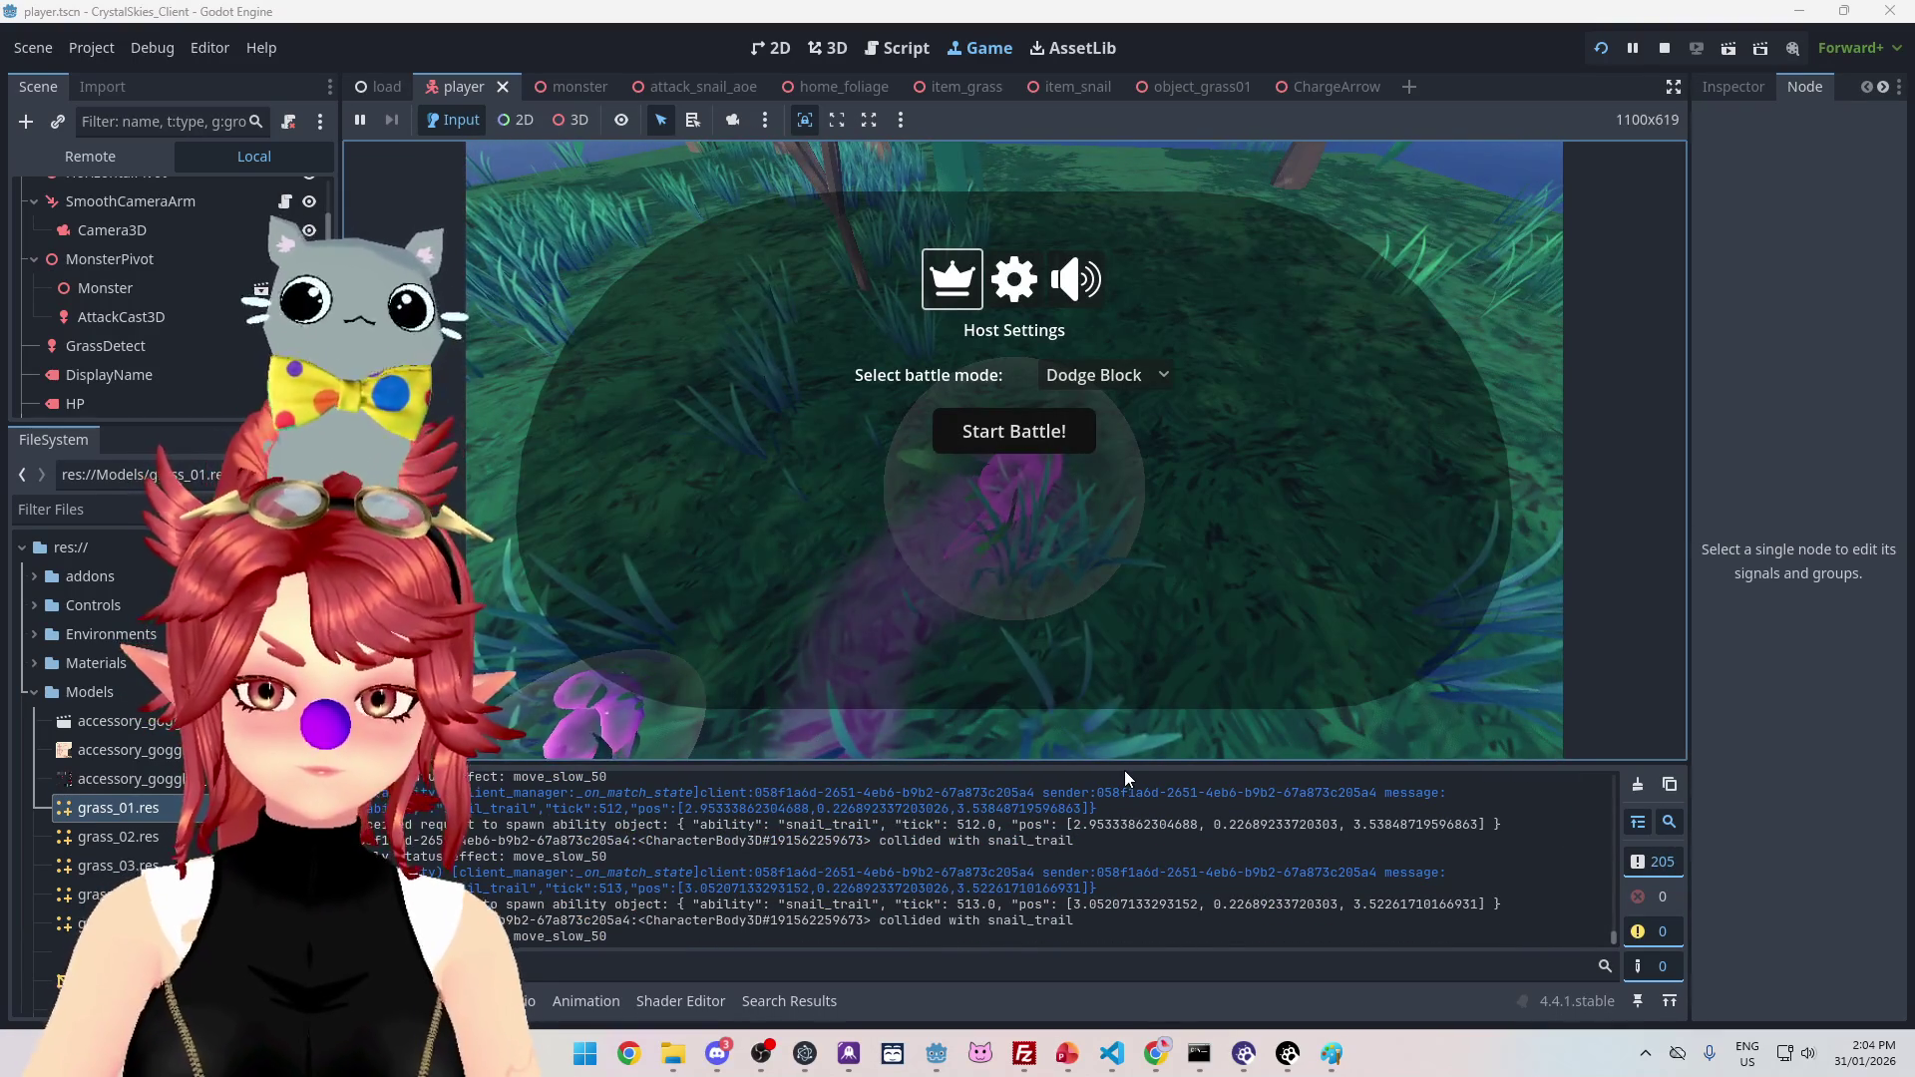
Step: Maximize the Output log to read the messages, restore it, and resume the game
key(shift+F12)
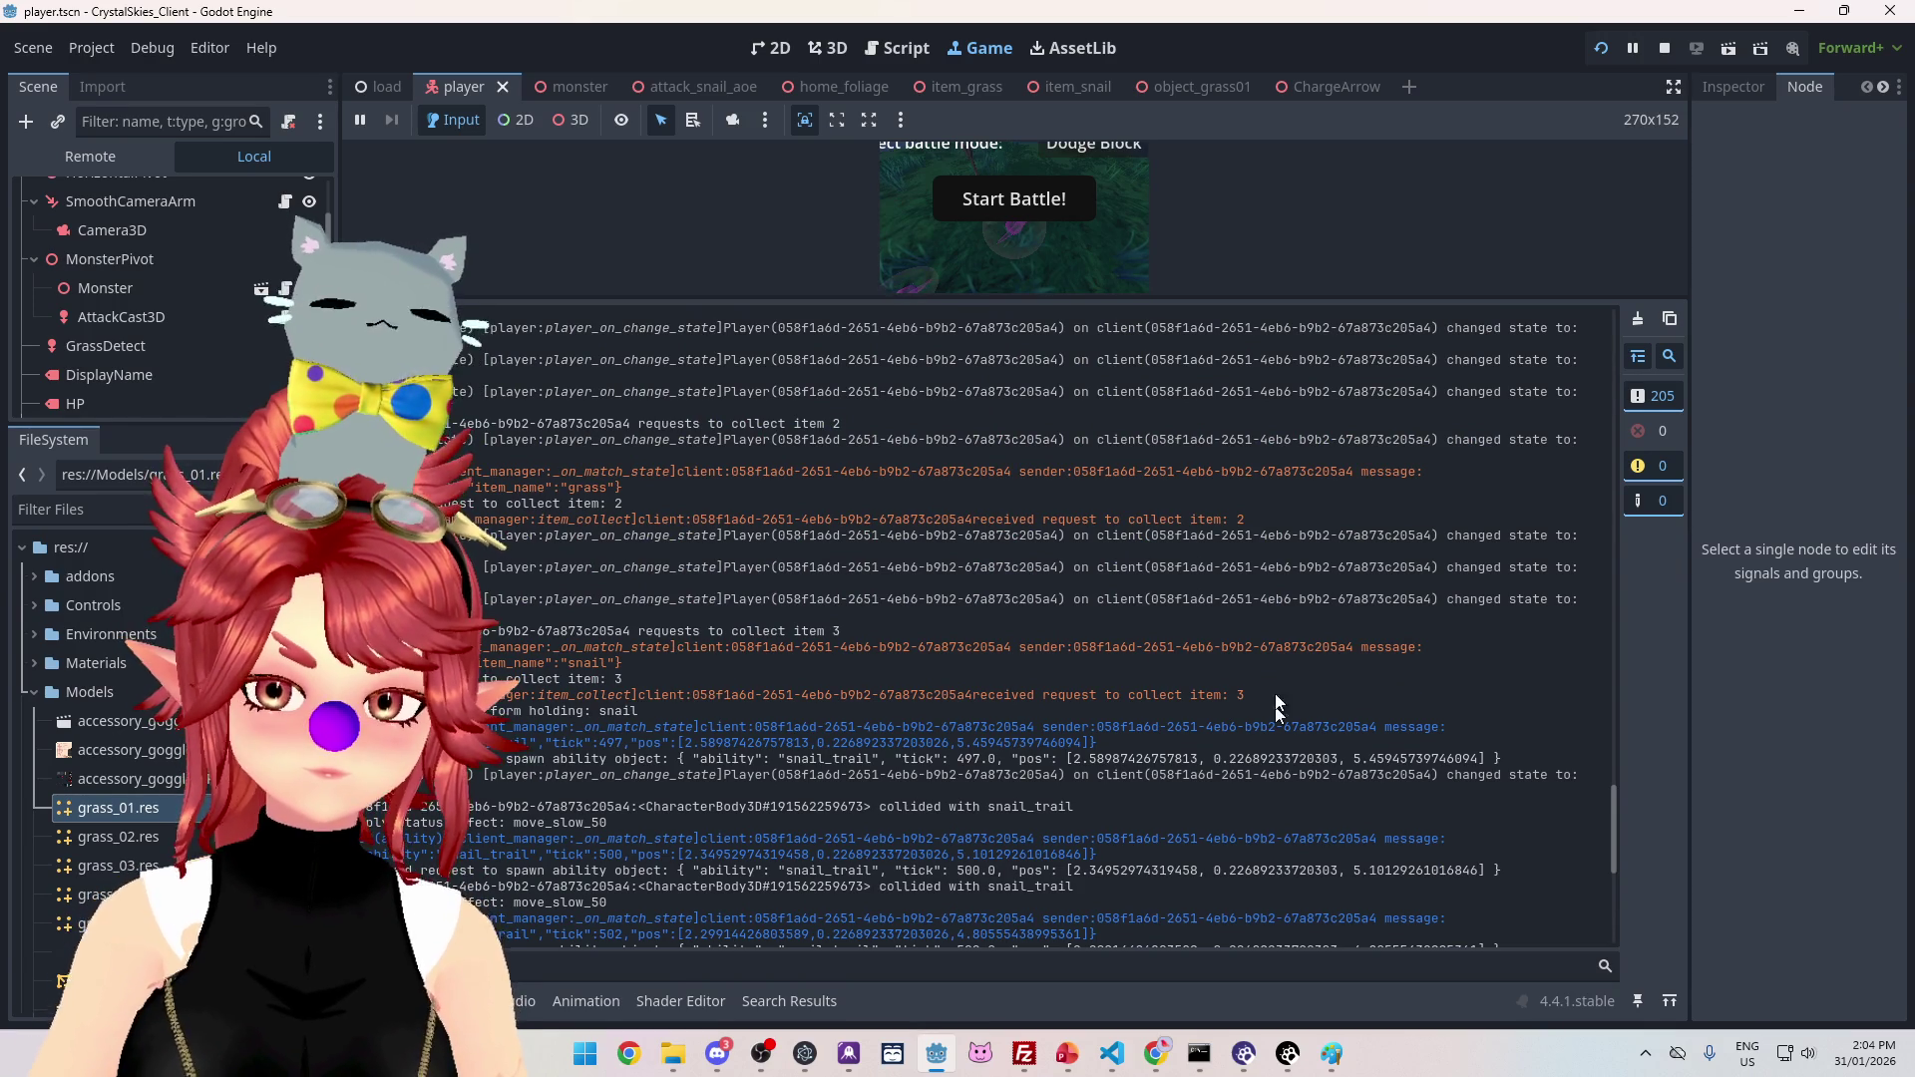
key(shift+F12)
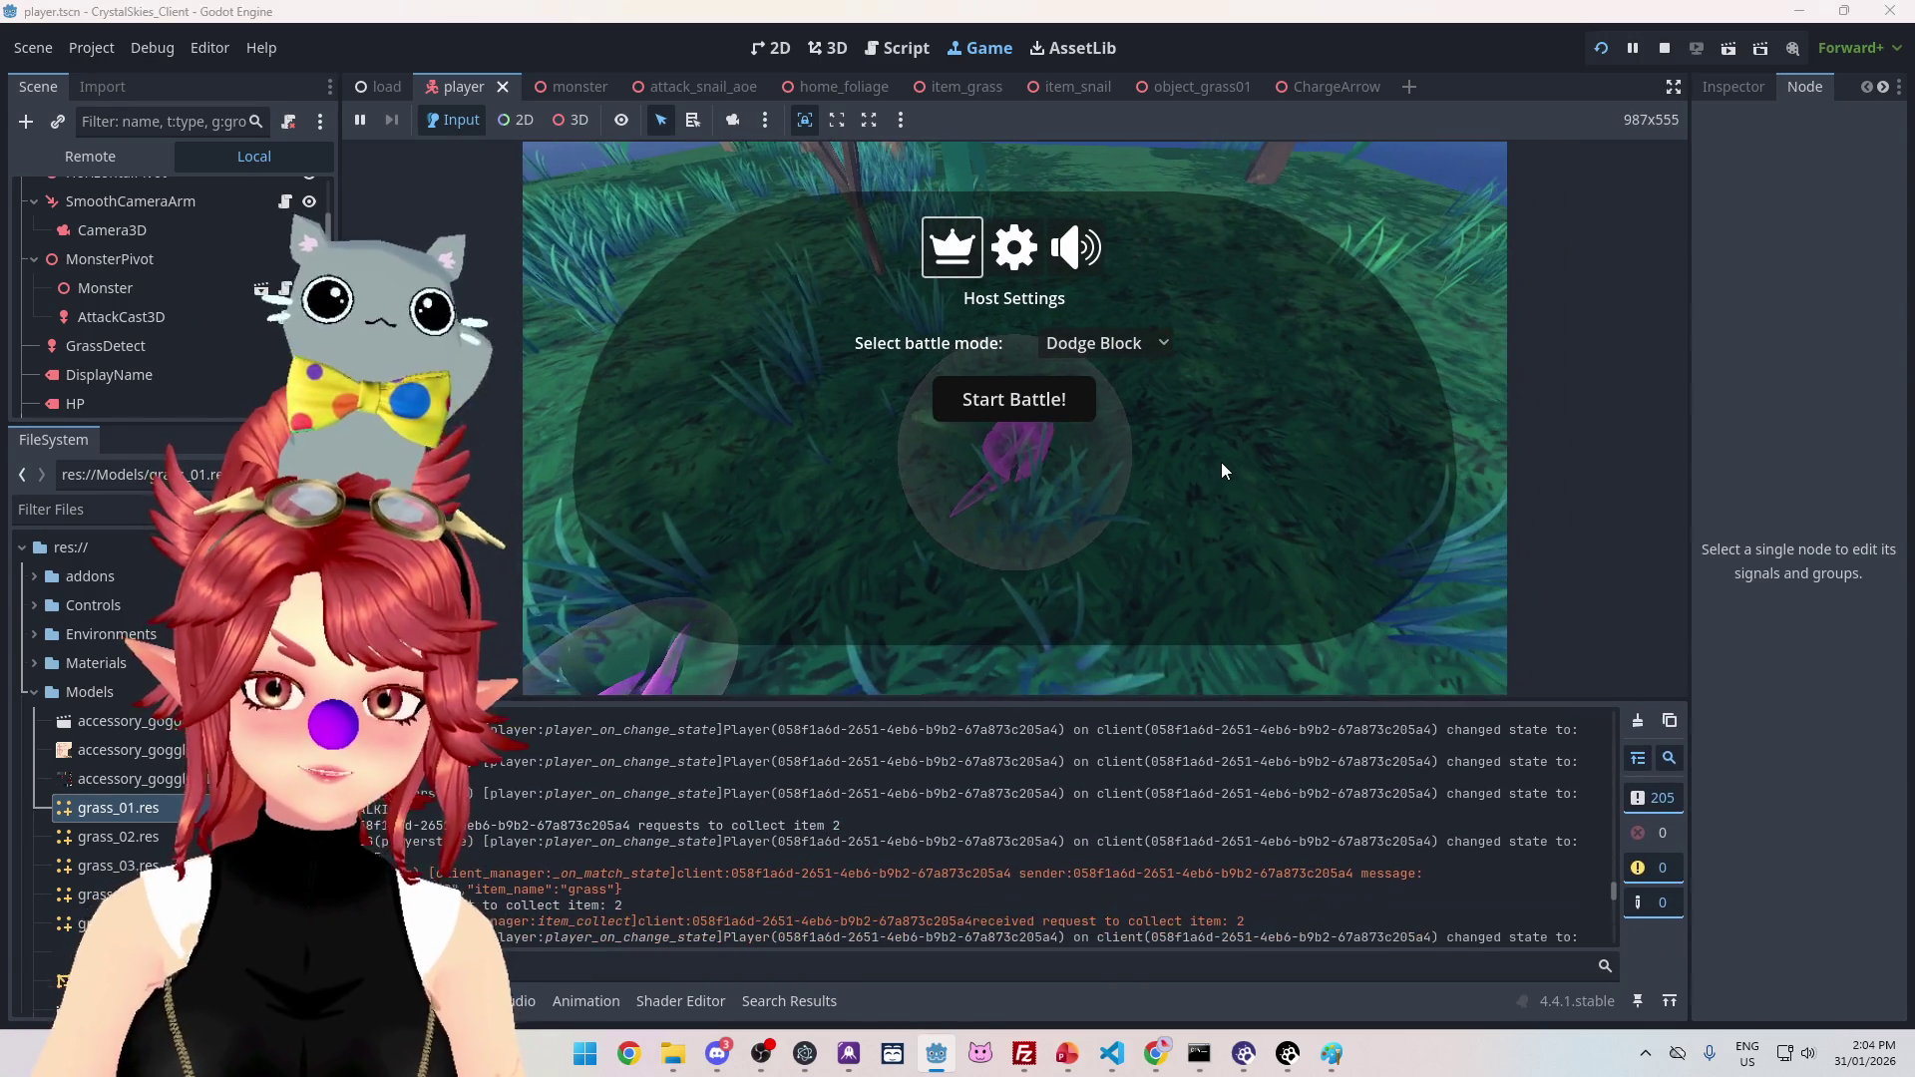
click(1265, 467)
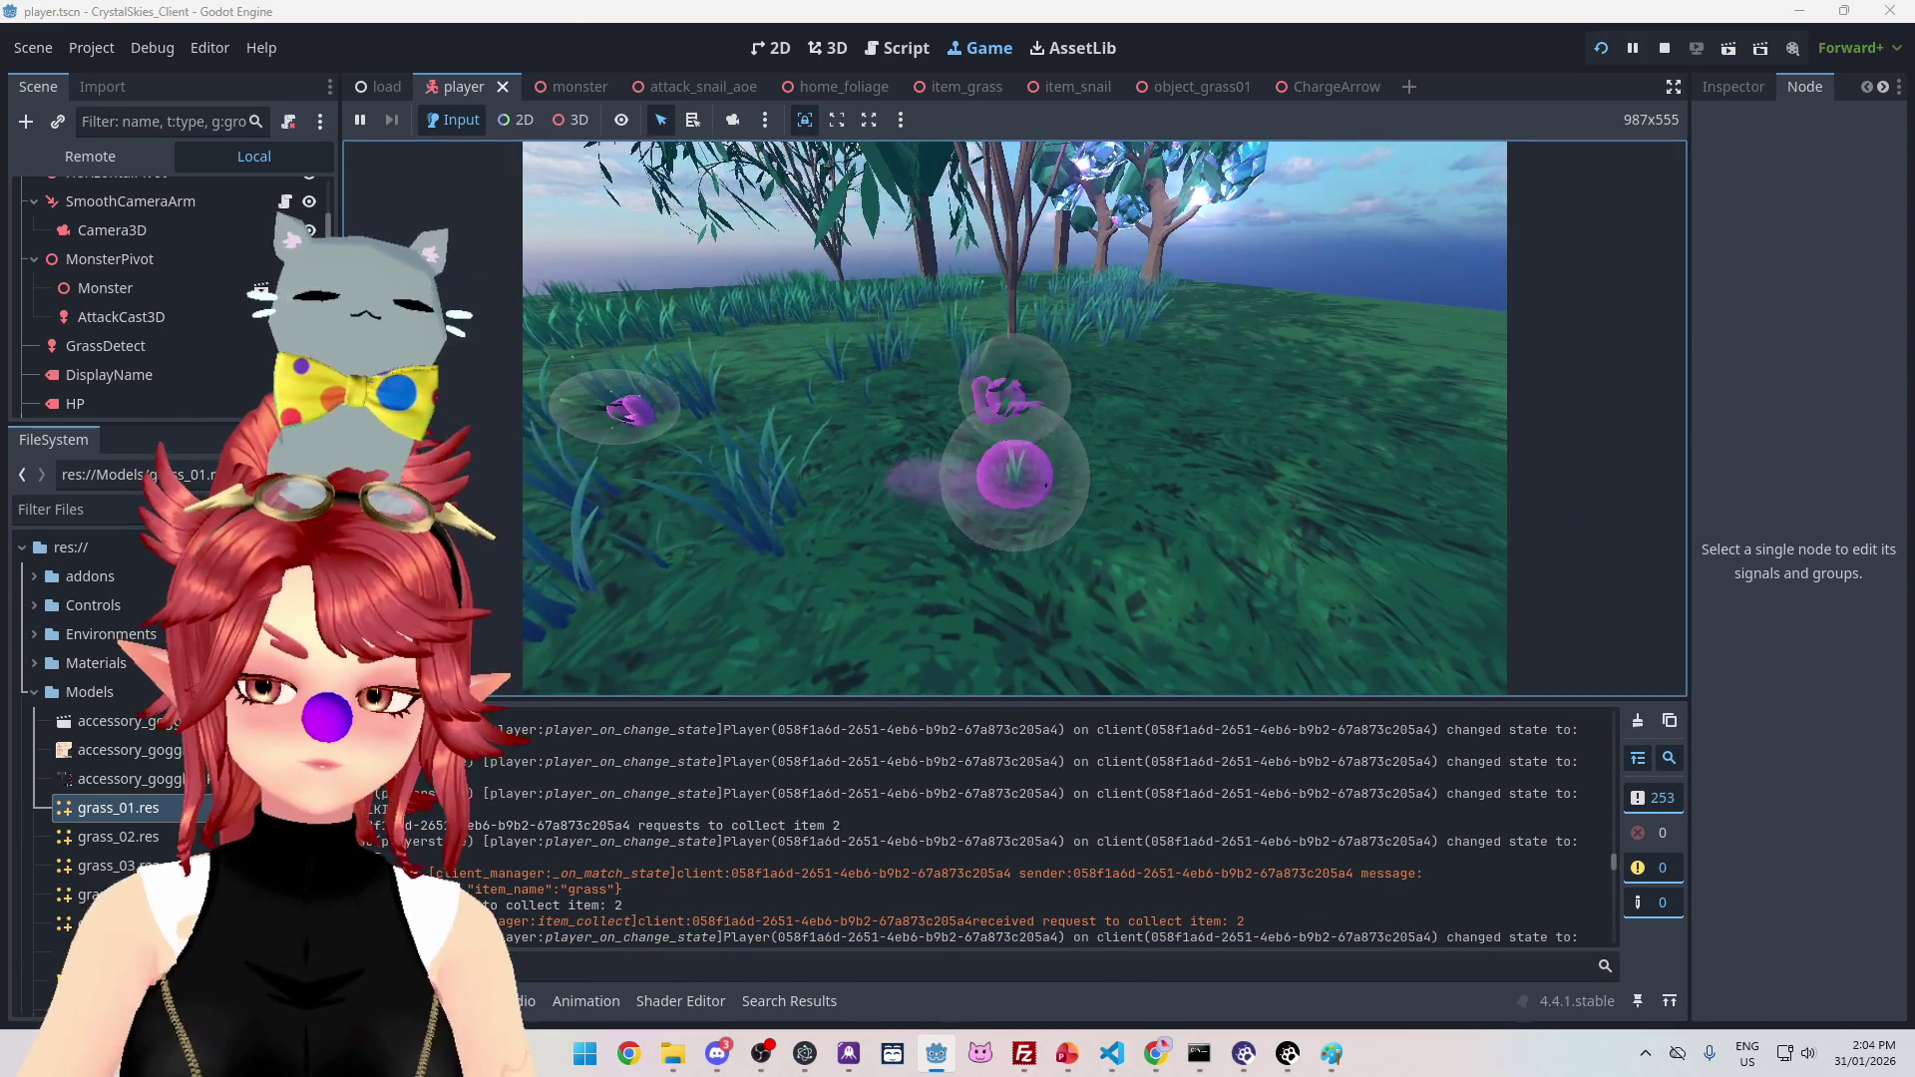
key(Escape)
drag(1616, 860, 1618, 955)
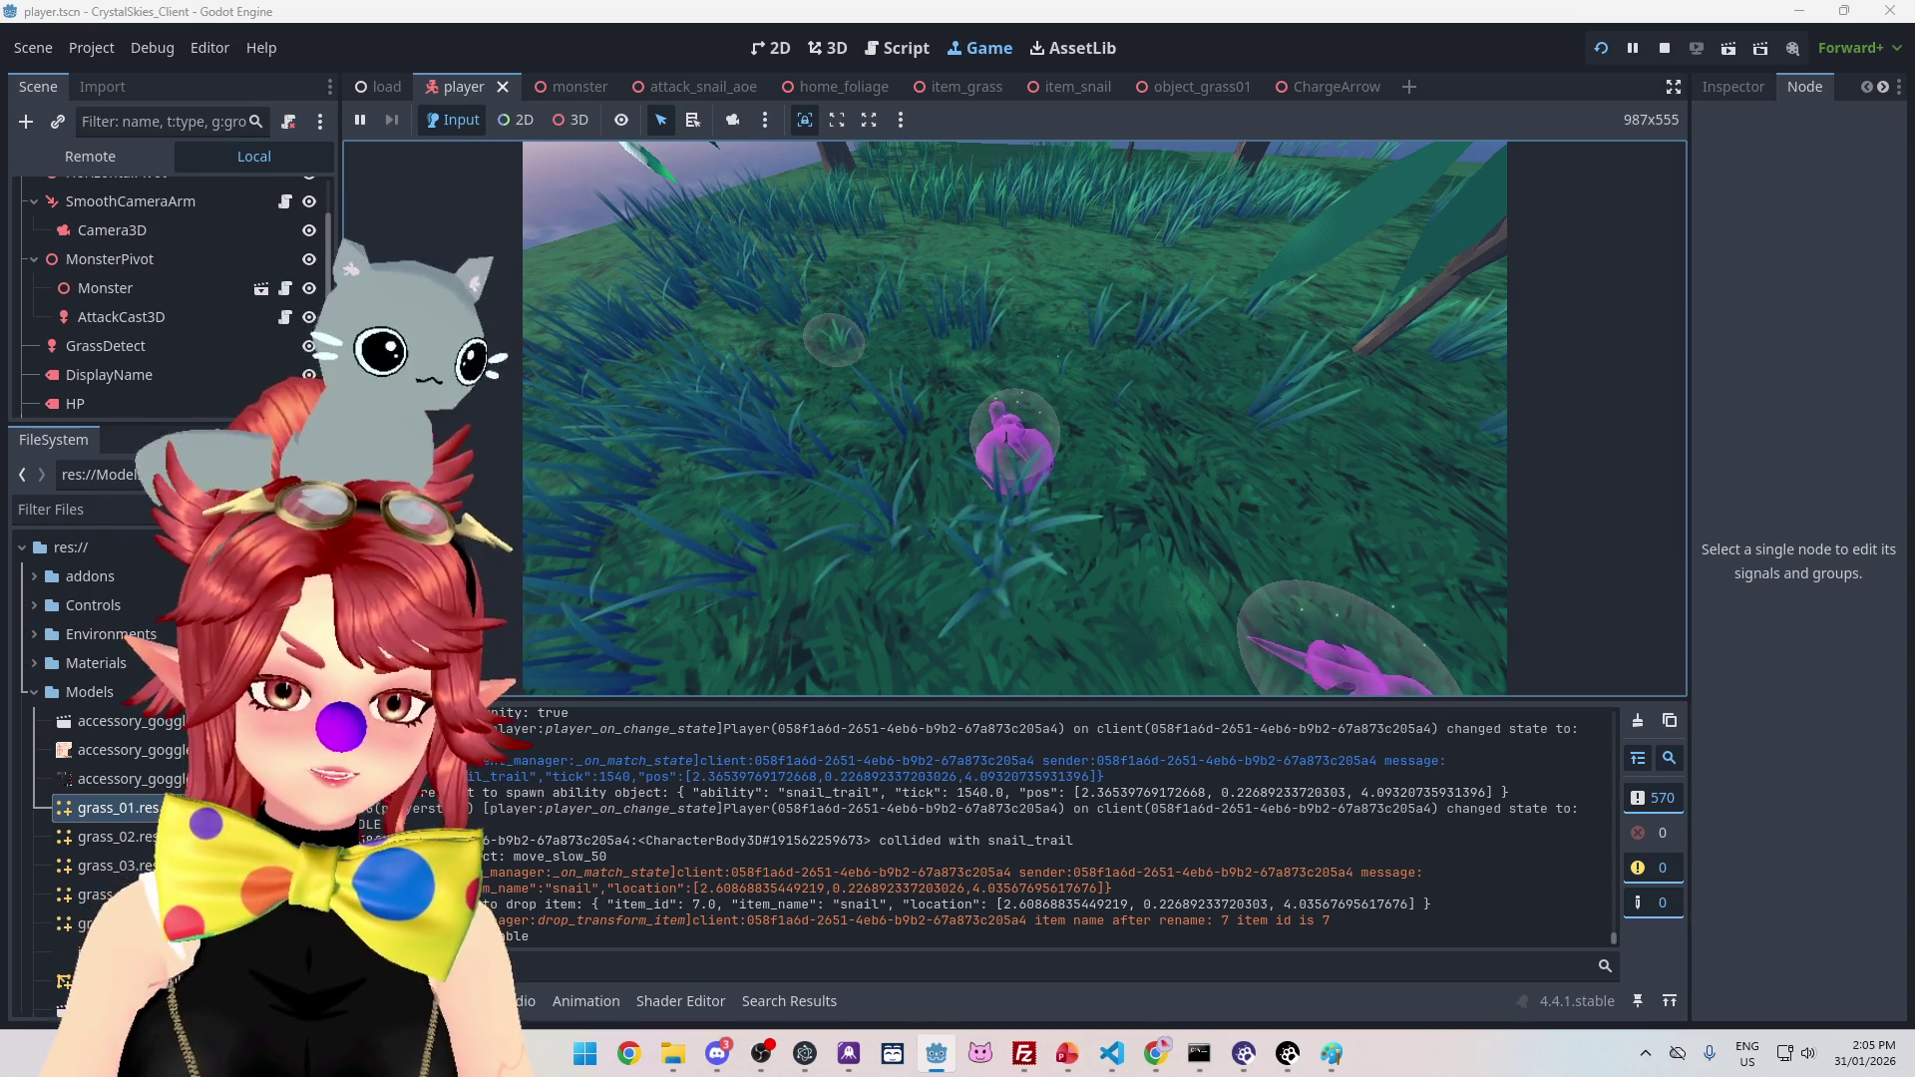
Step: Stop the game, read mid grey #808080 in Paint's colour editor, and return to Godot
key(Escape)
click(1664, 48)
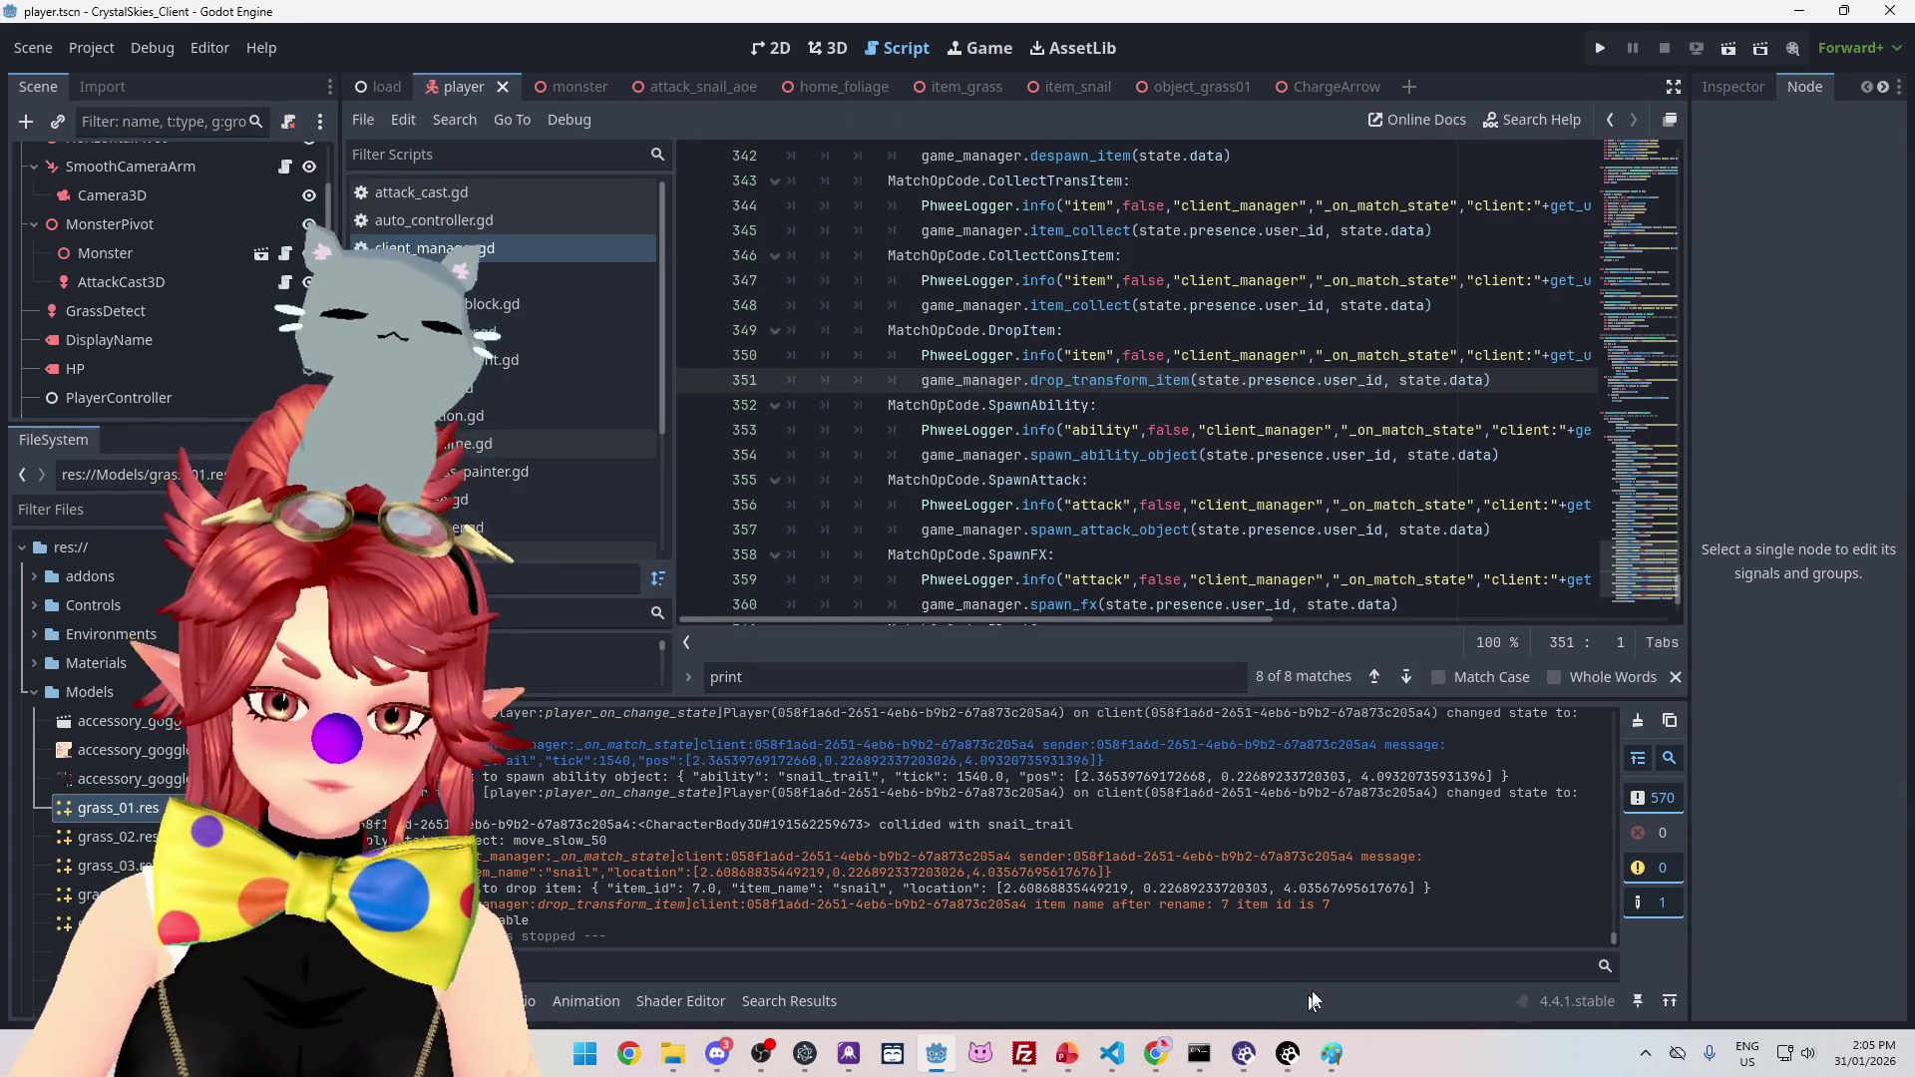
click(1332, 1054)
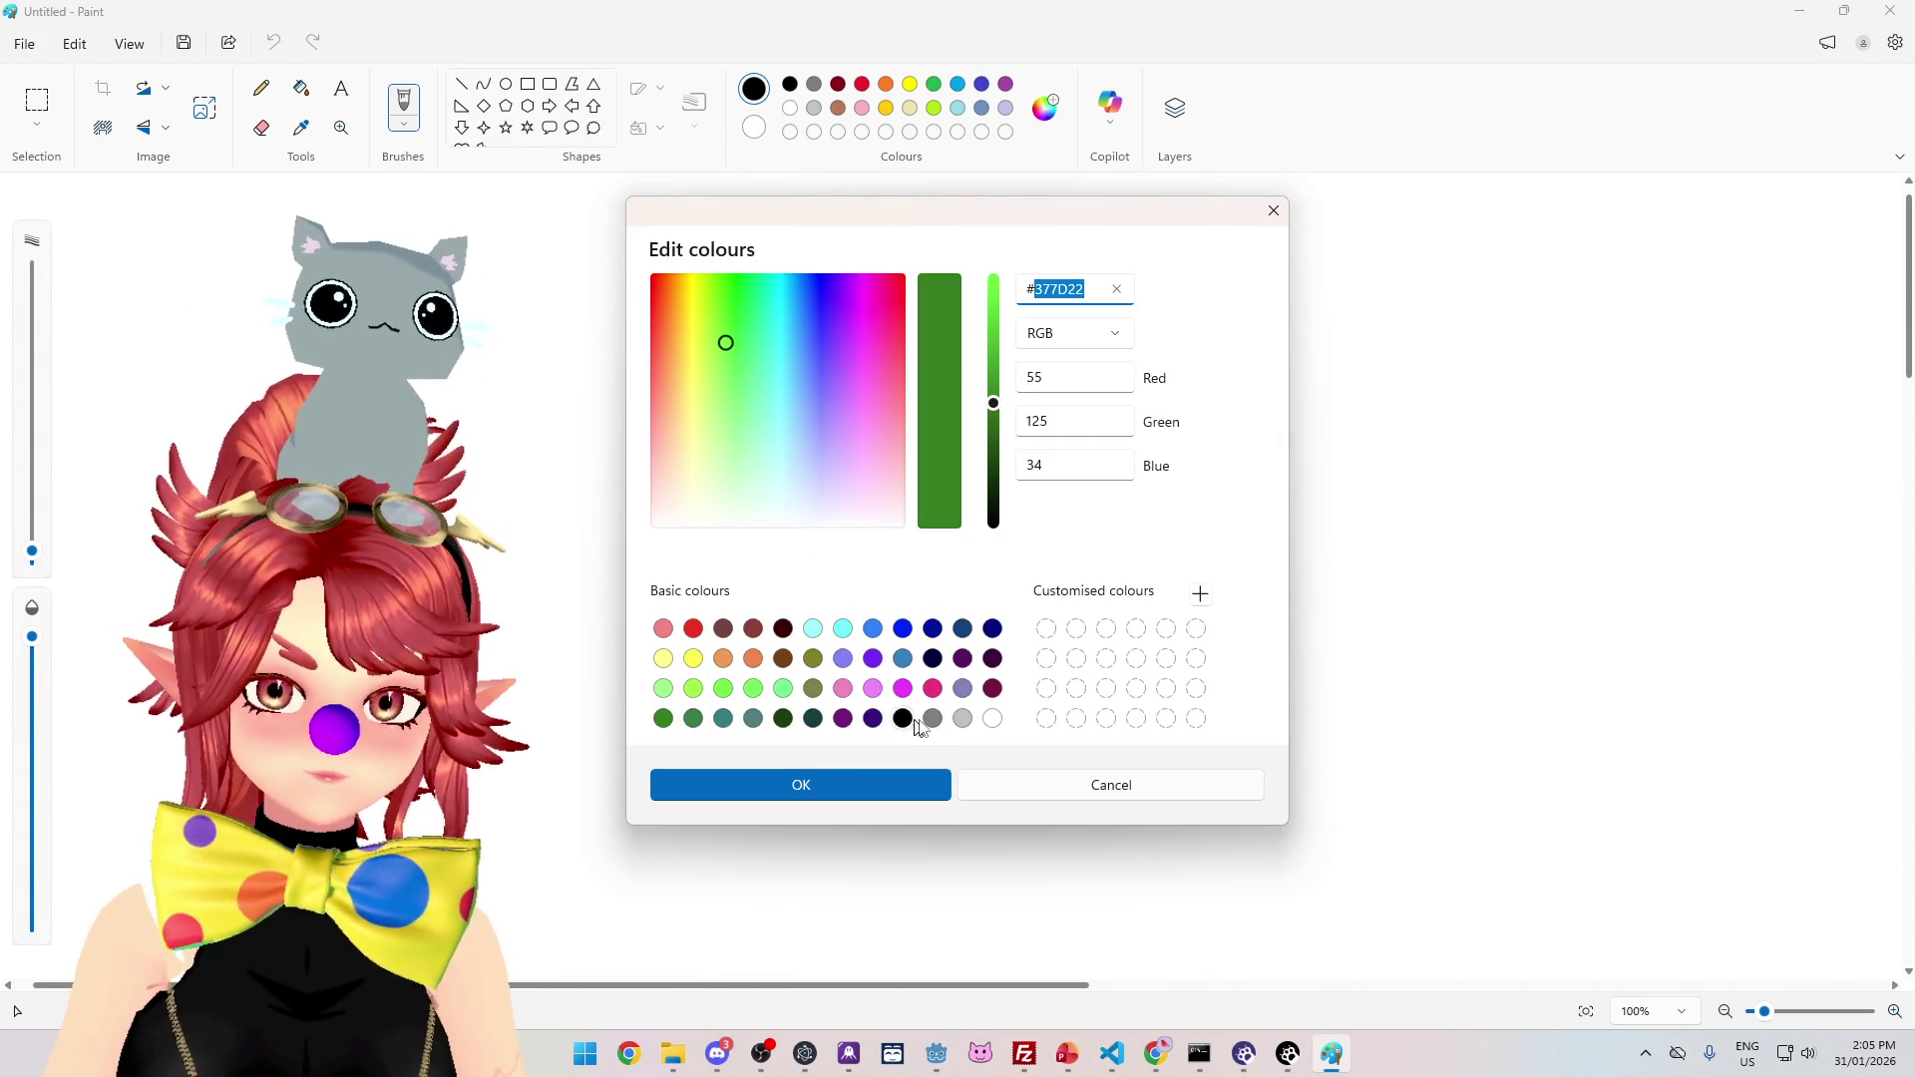
click(963, 718)
click(1034, 289)
click(933, 718)
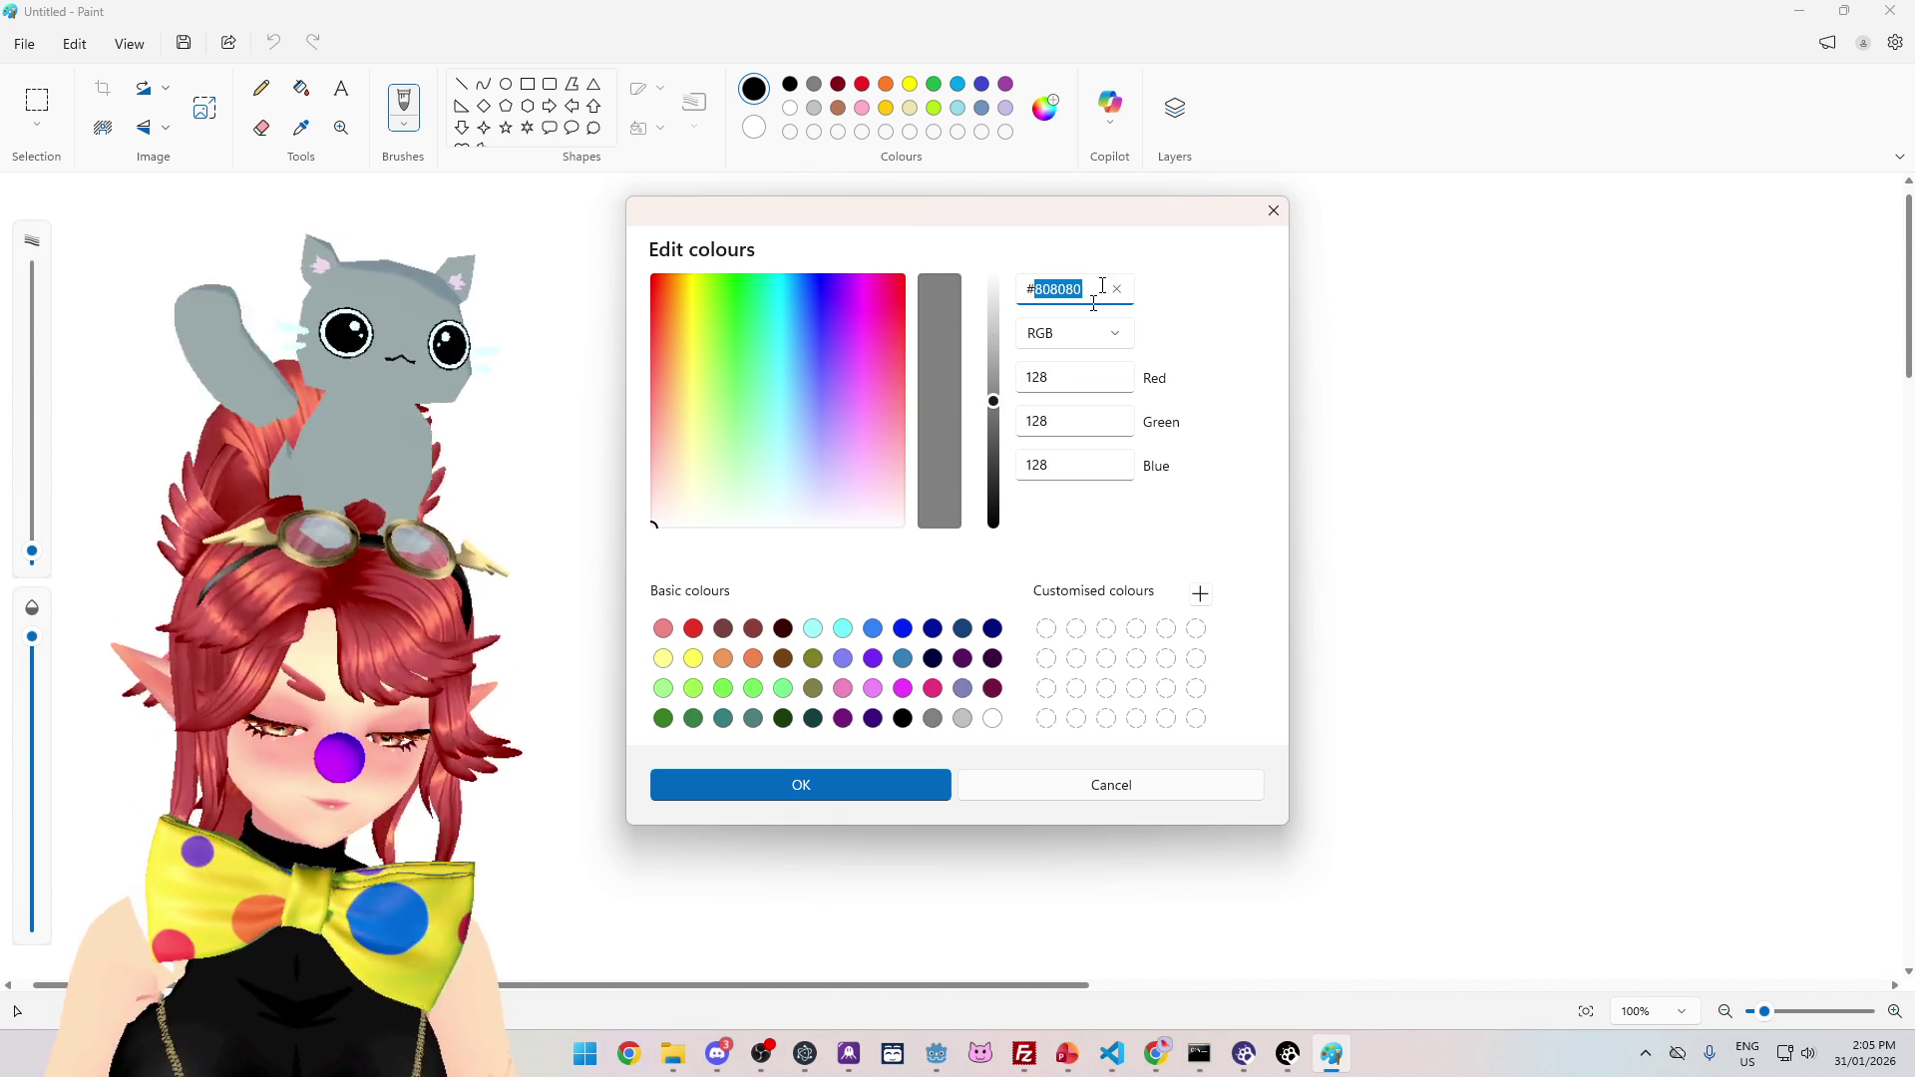
click(936, 1054)
scroll(1057, 549, down, 1)
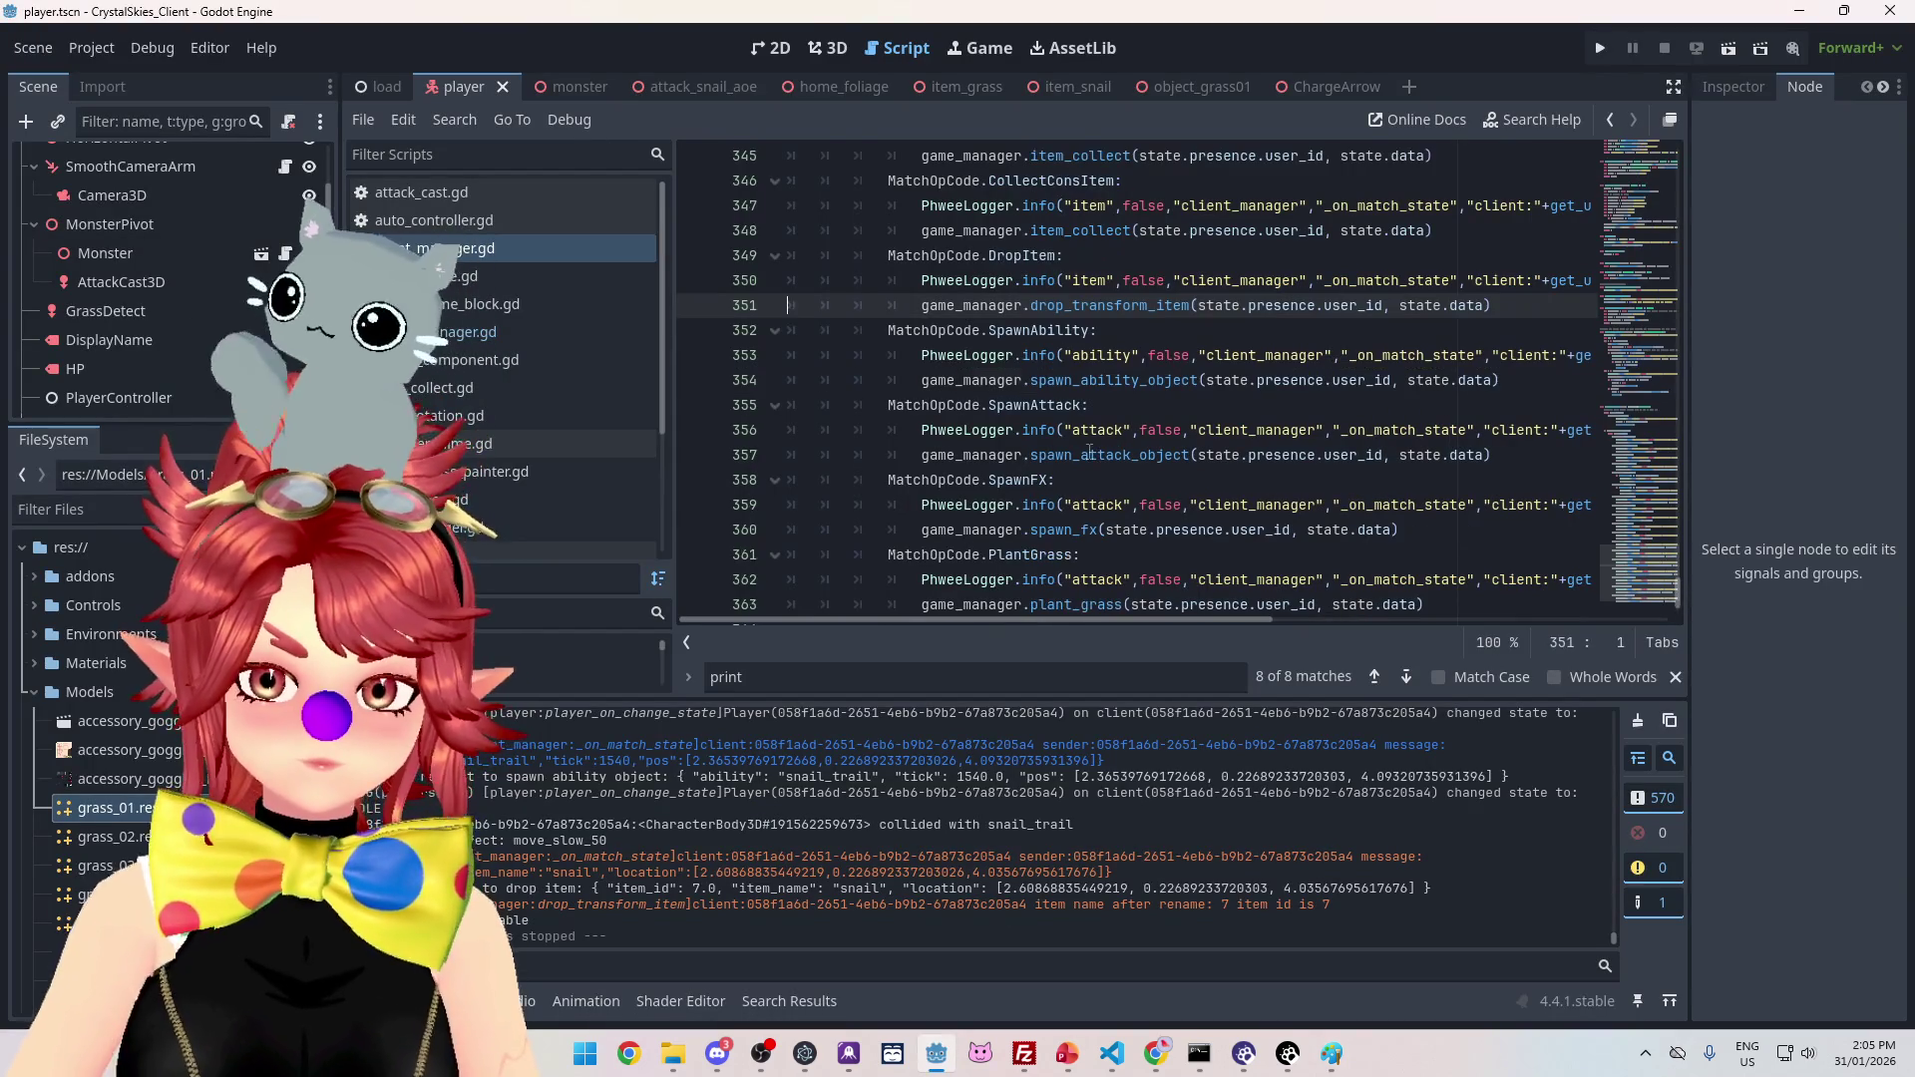
Step: In the logger script, set the playerstate colour to #808080 with a '#dark grey' comment
scroll(471, 483, down, 3)
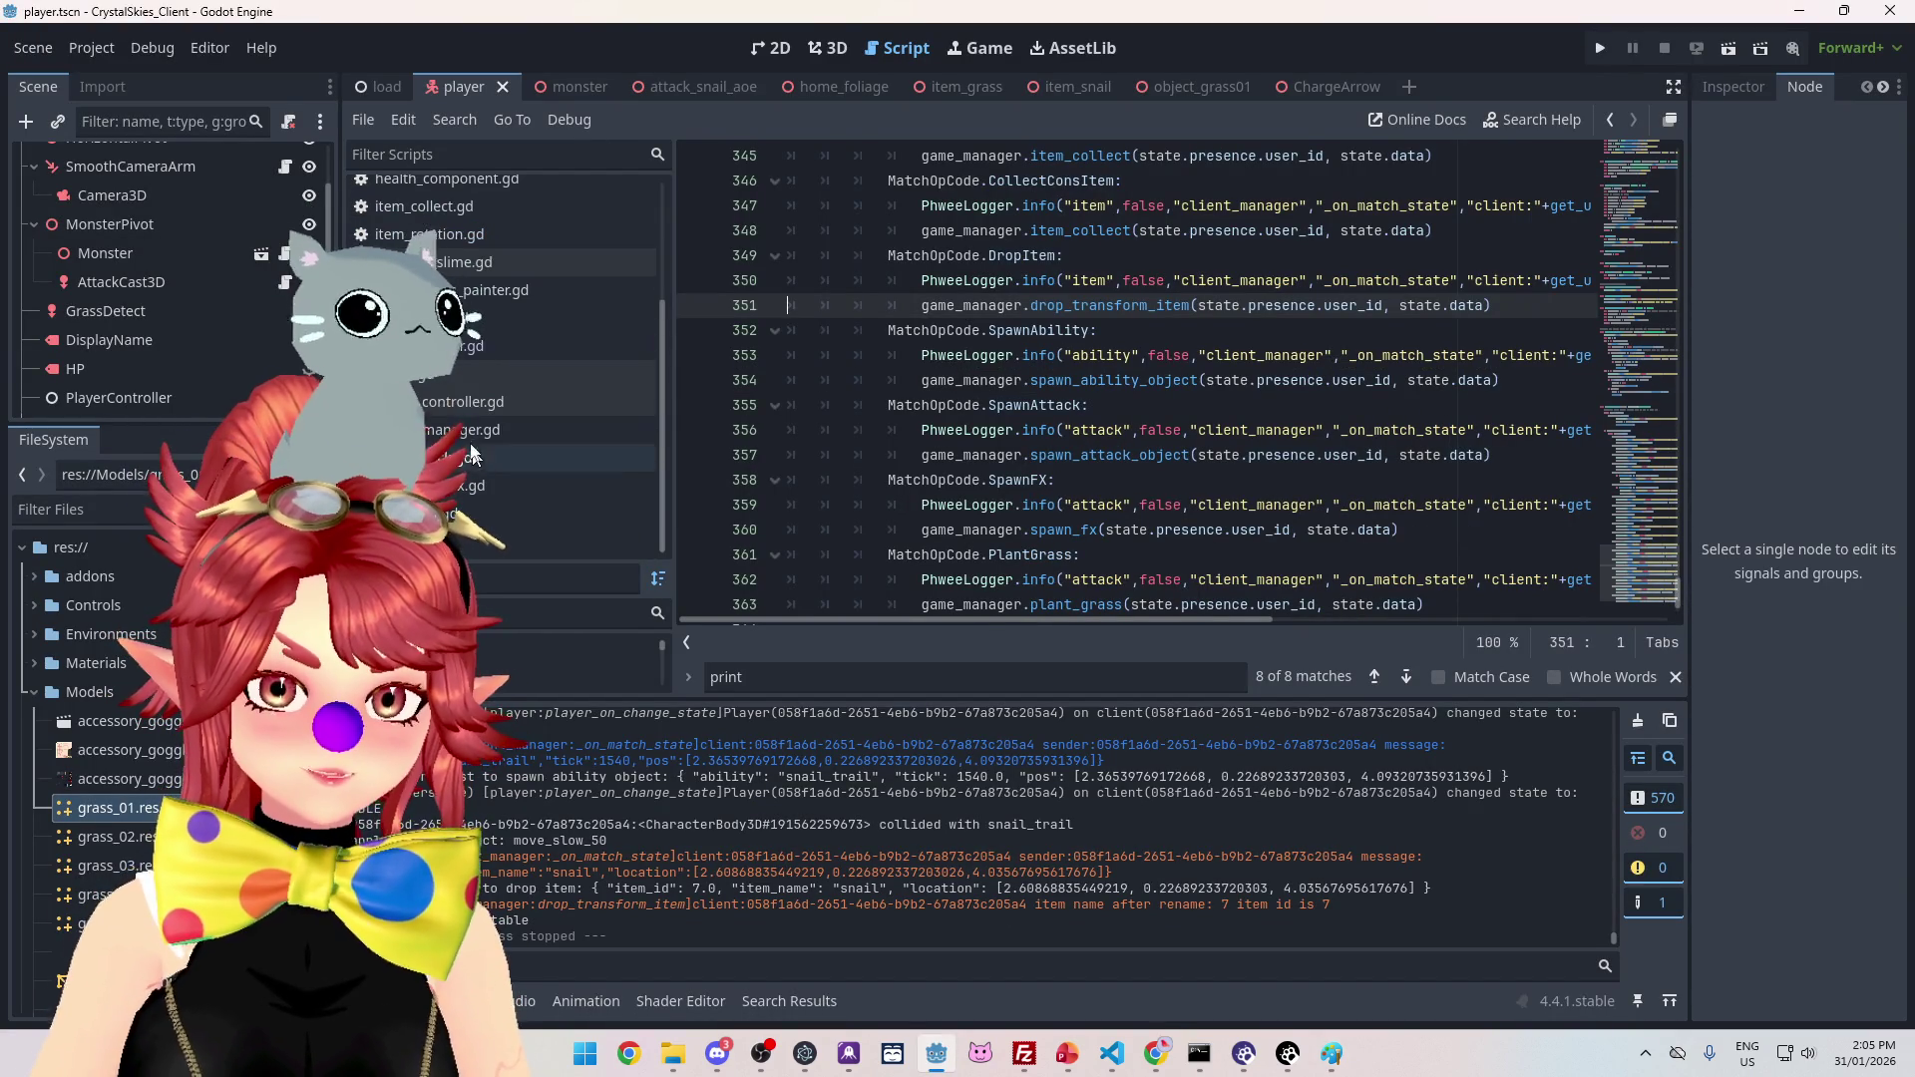
click(463, 345)
scroll(1065, 454, up, 7)
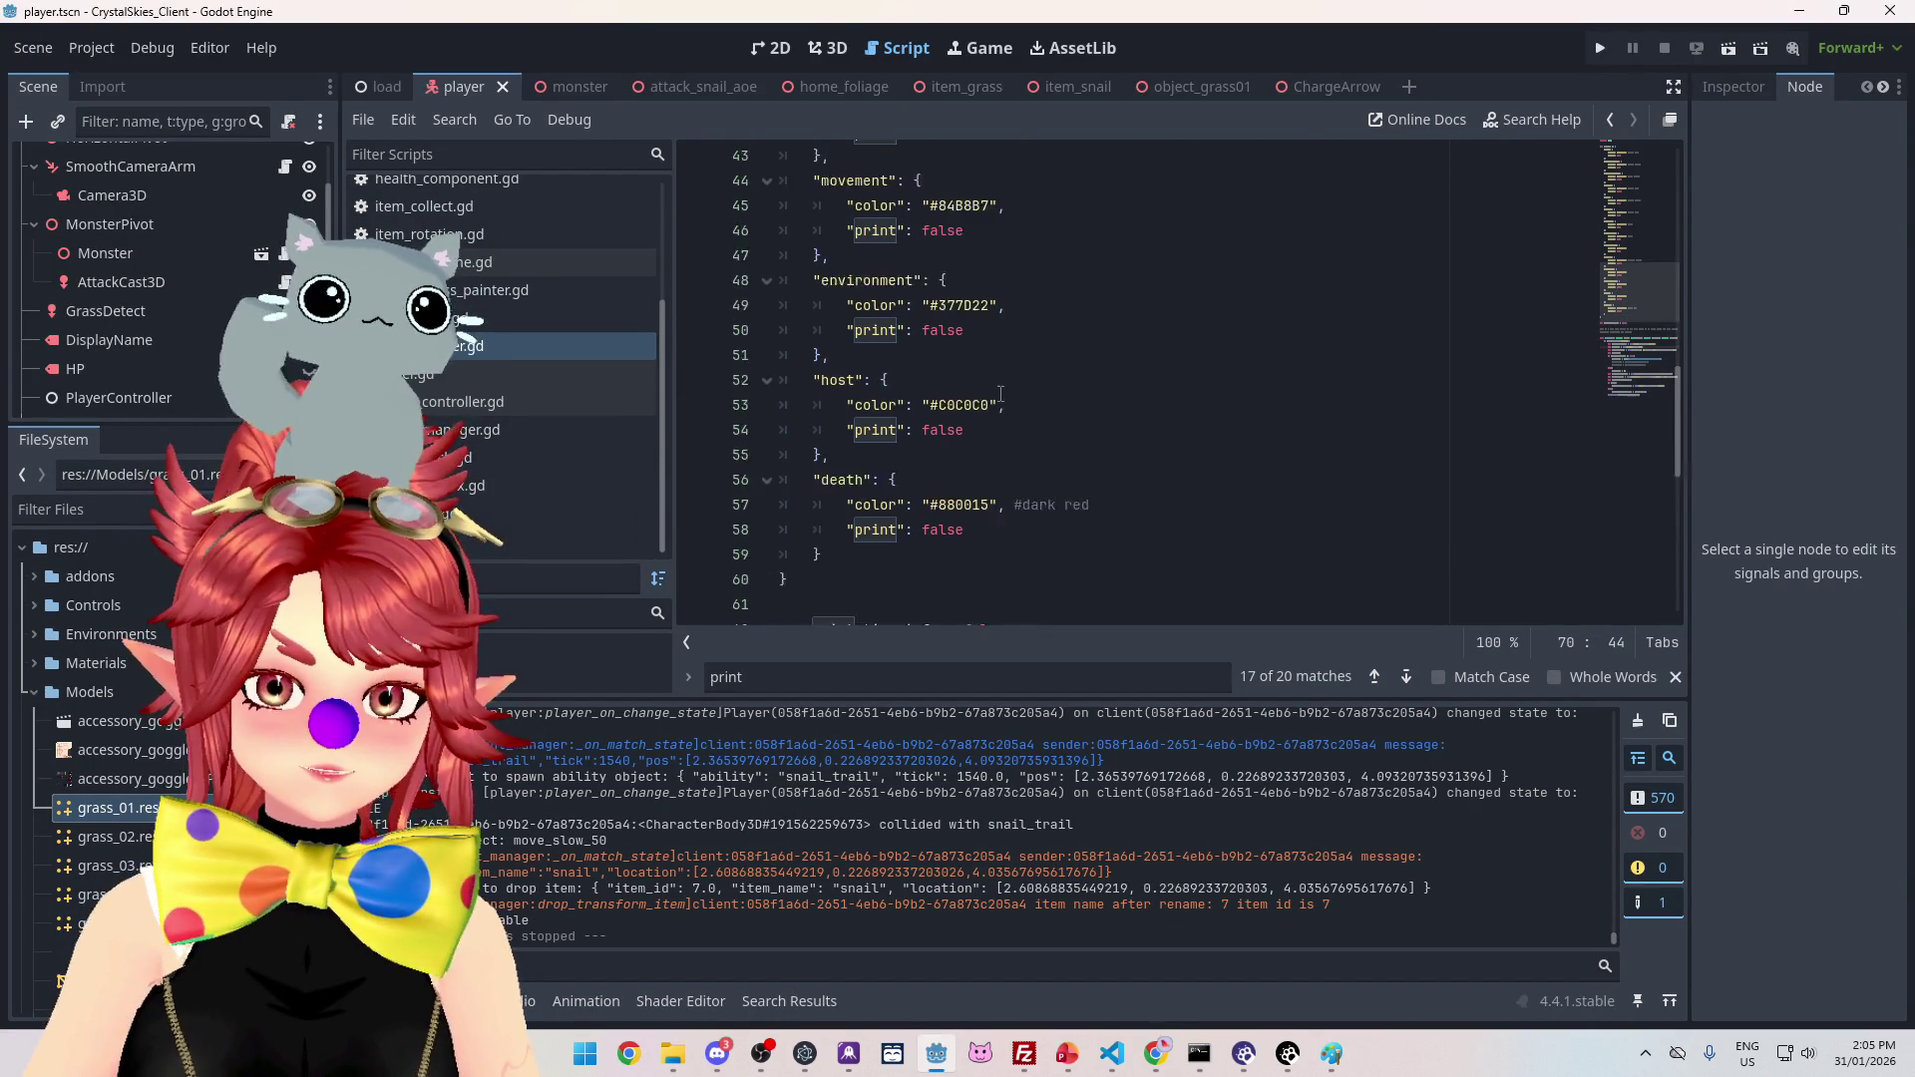
scroll(957, 449, up, 2)
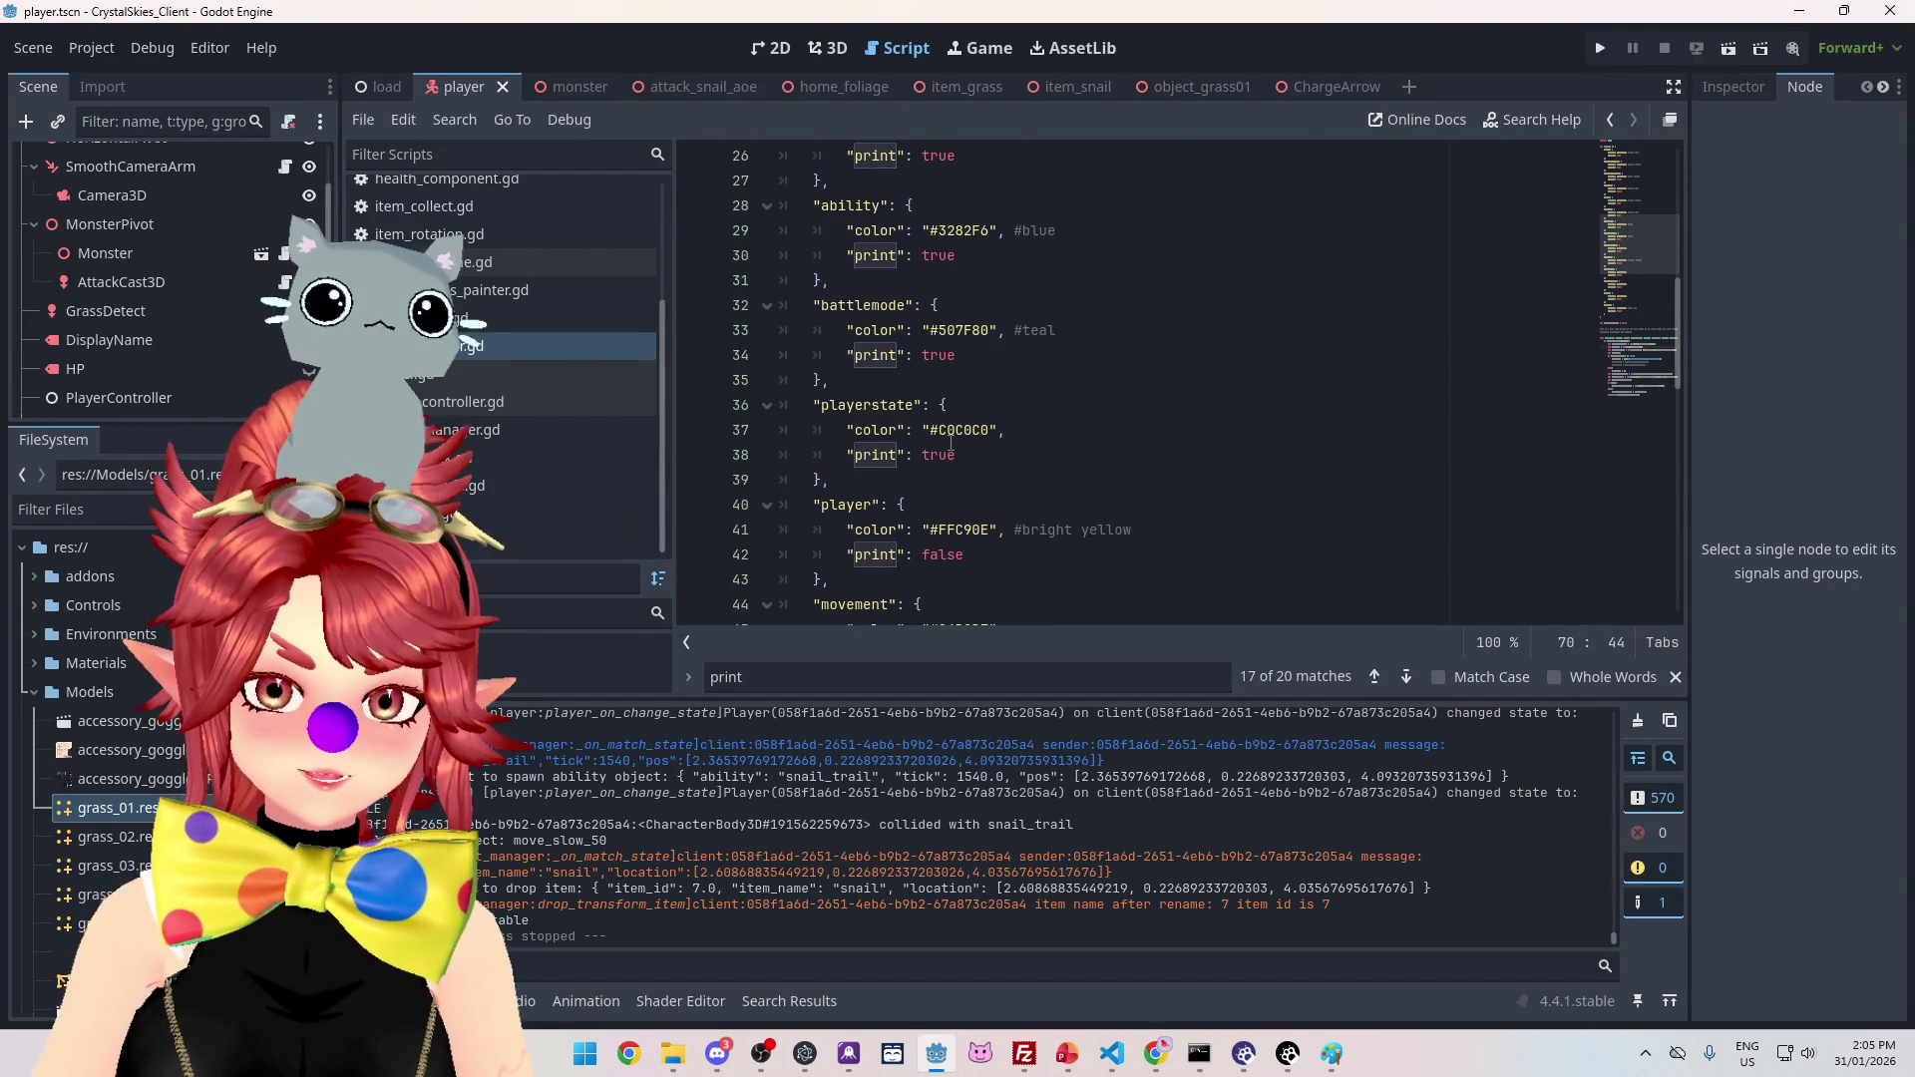
double_click(943, 432)
text(808080)
click(1053, 436)
text(#dark )
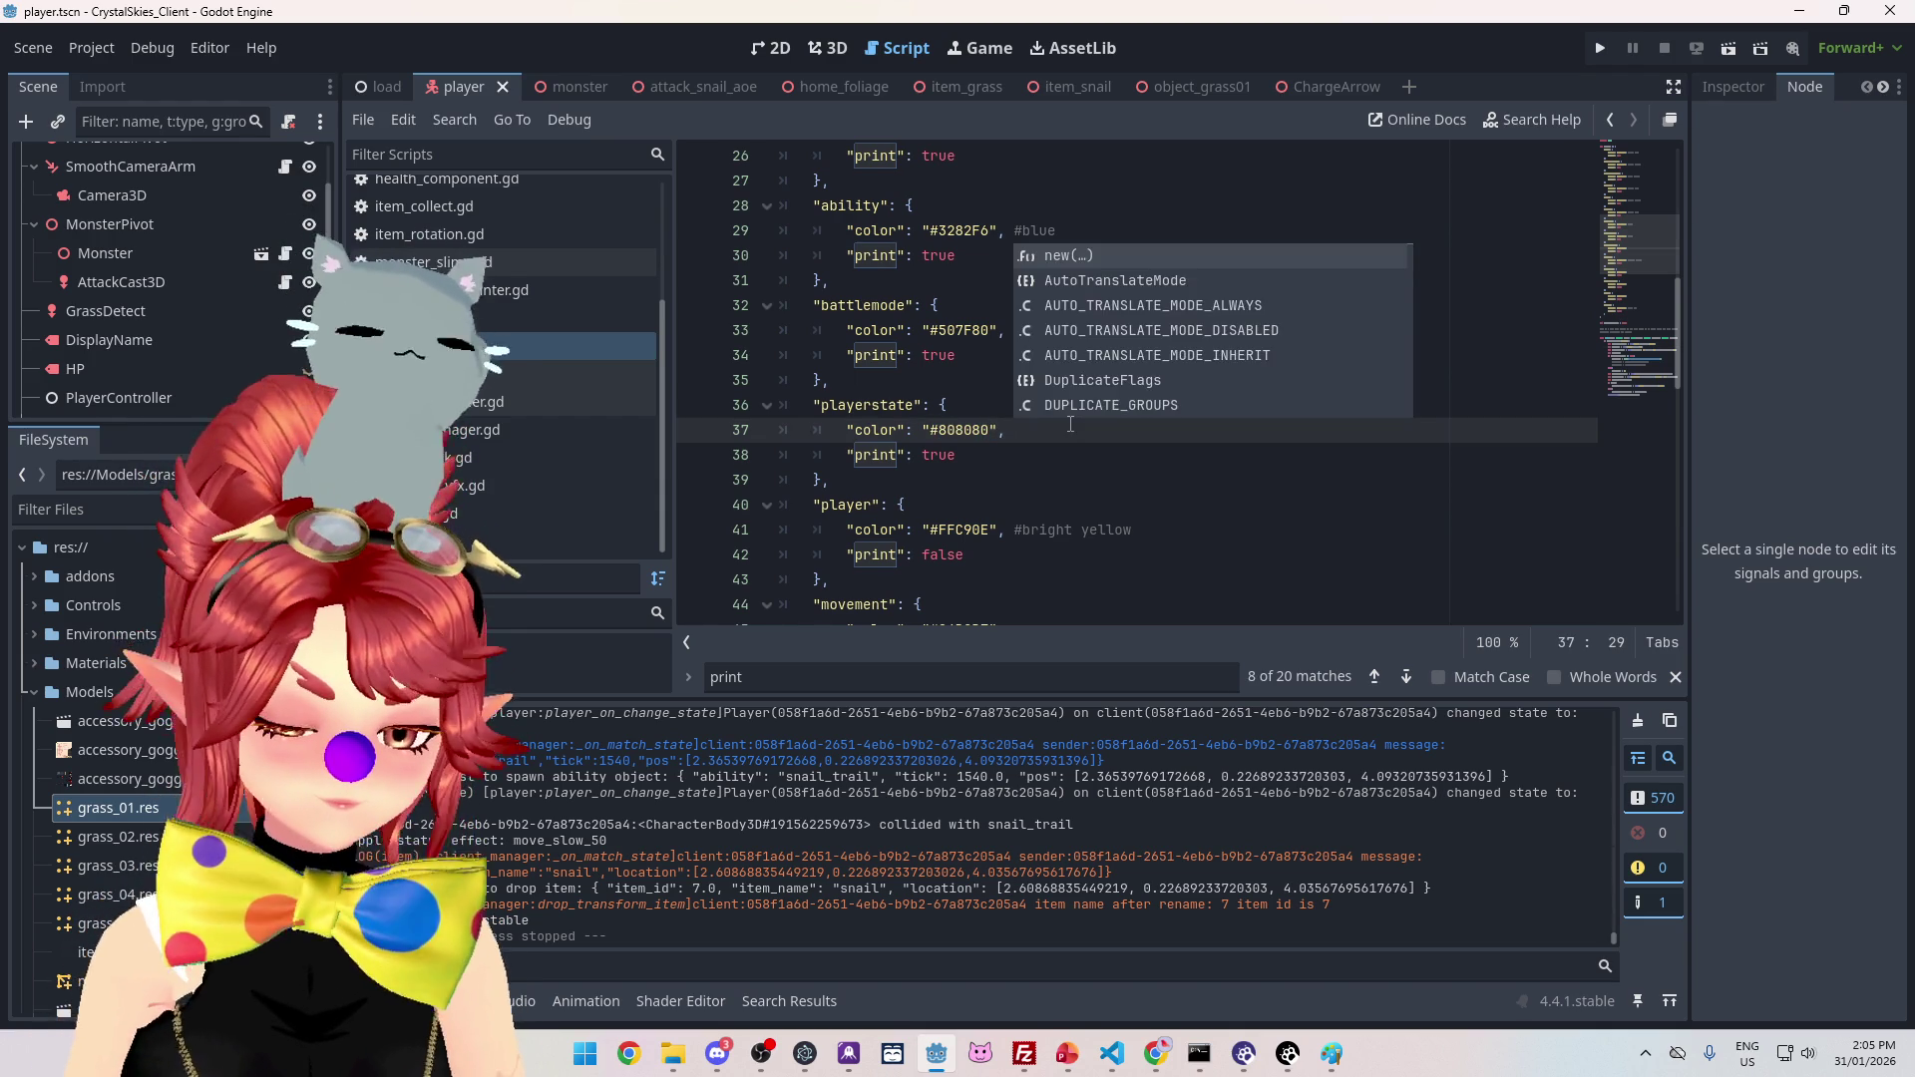
text(grey)
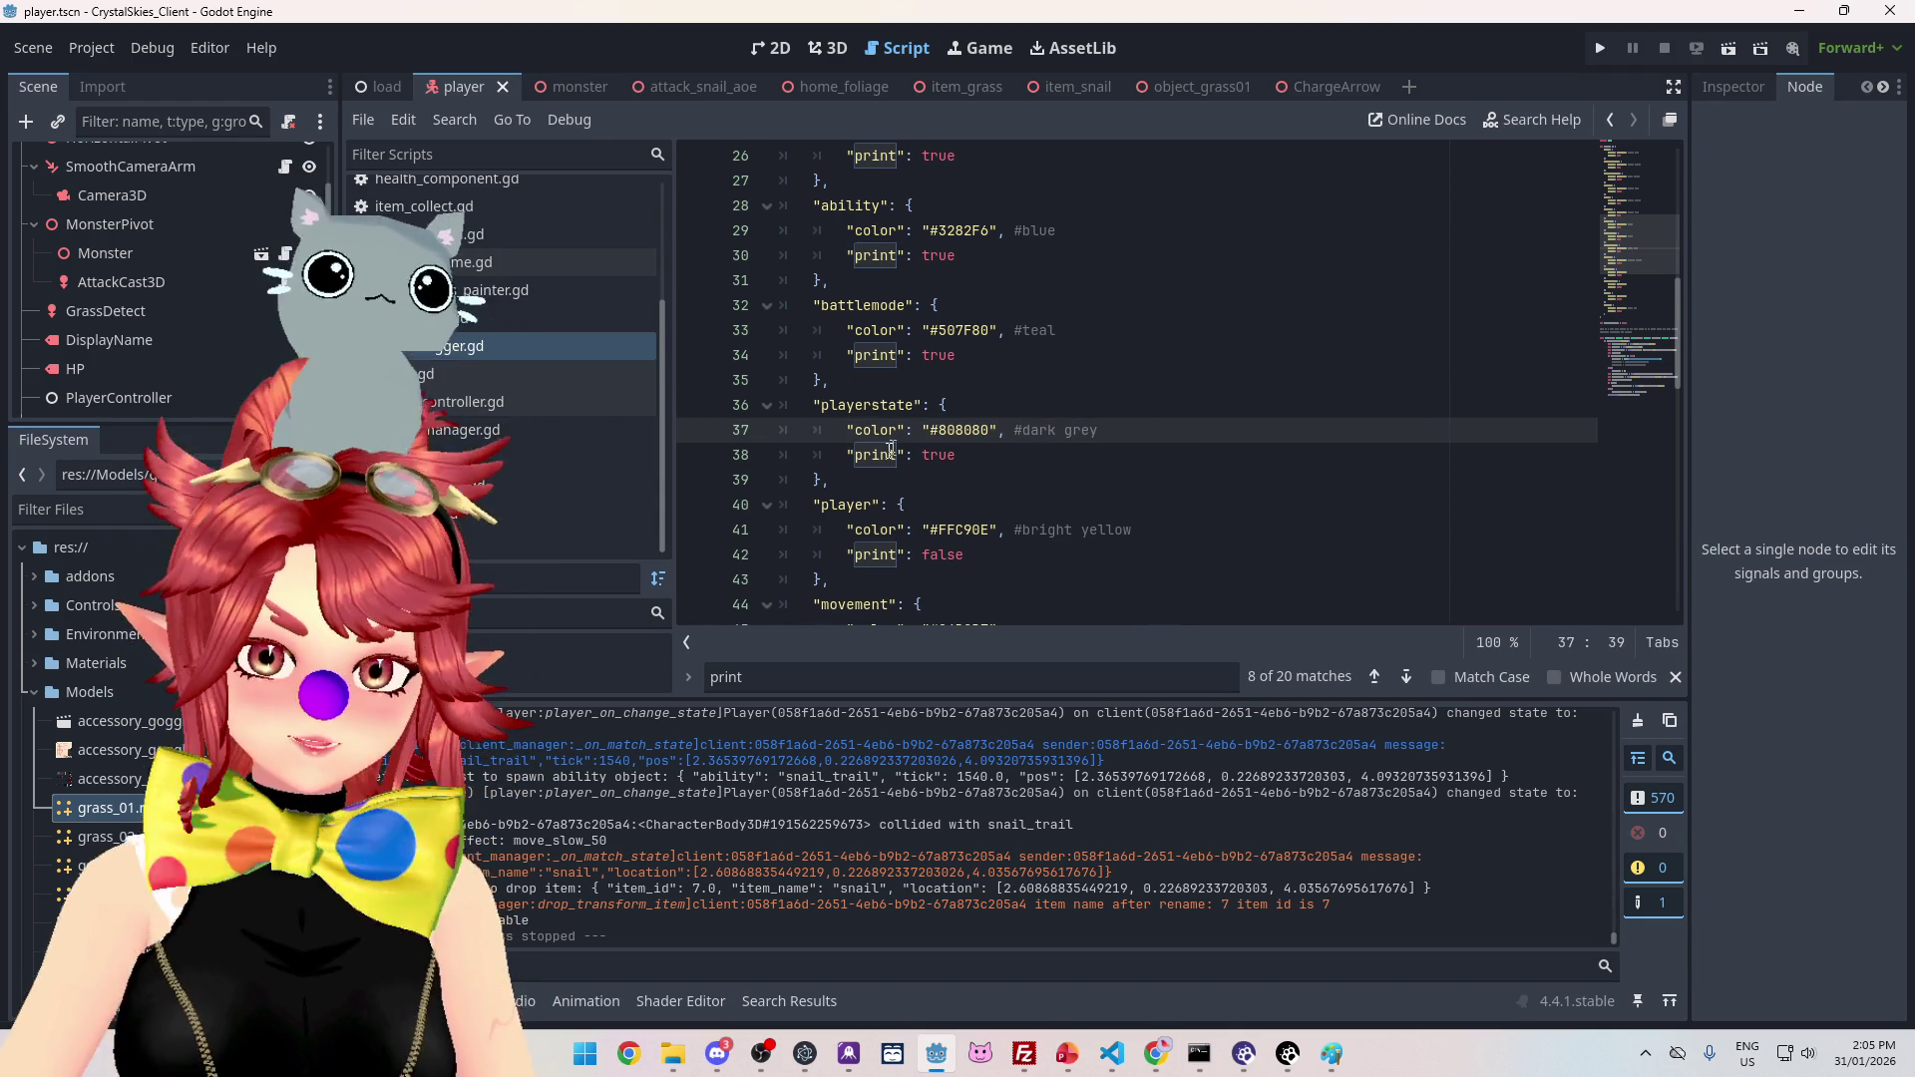
Step: Set playerstate print to false and run the project
double_click(955, 456)
text(false)
click(1080, 372)
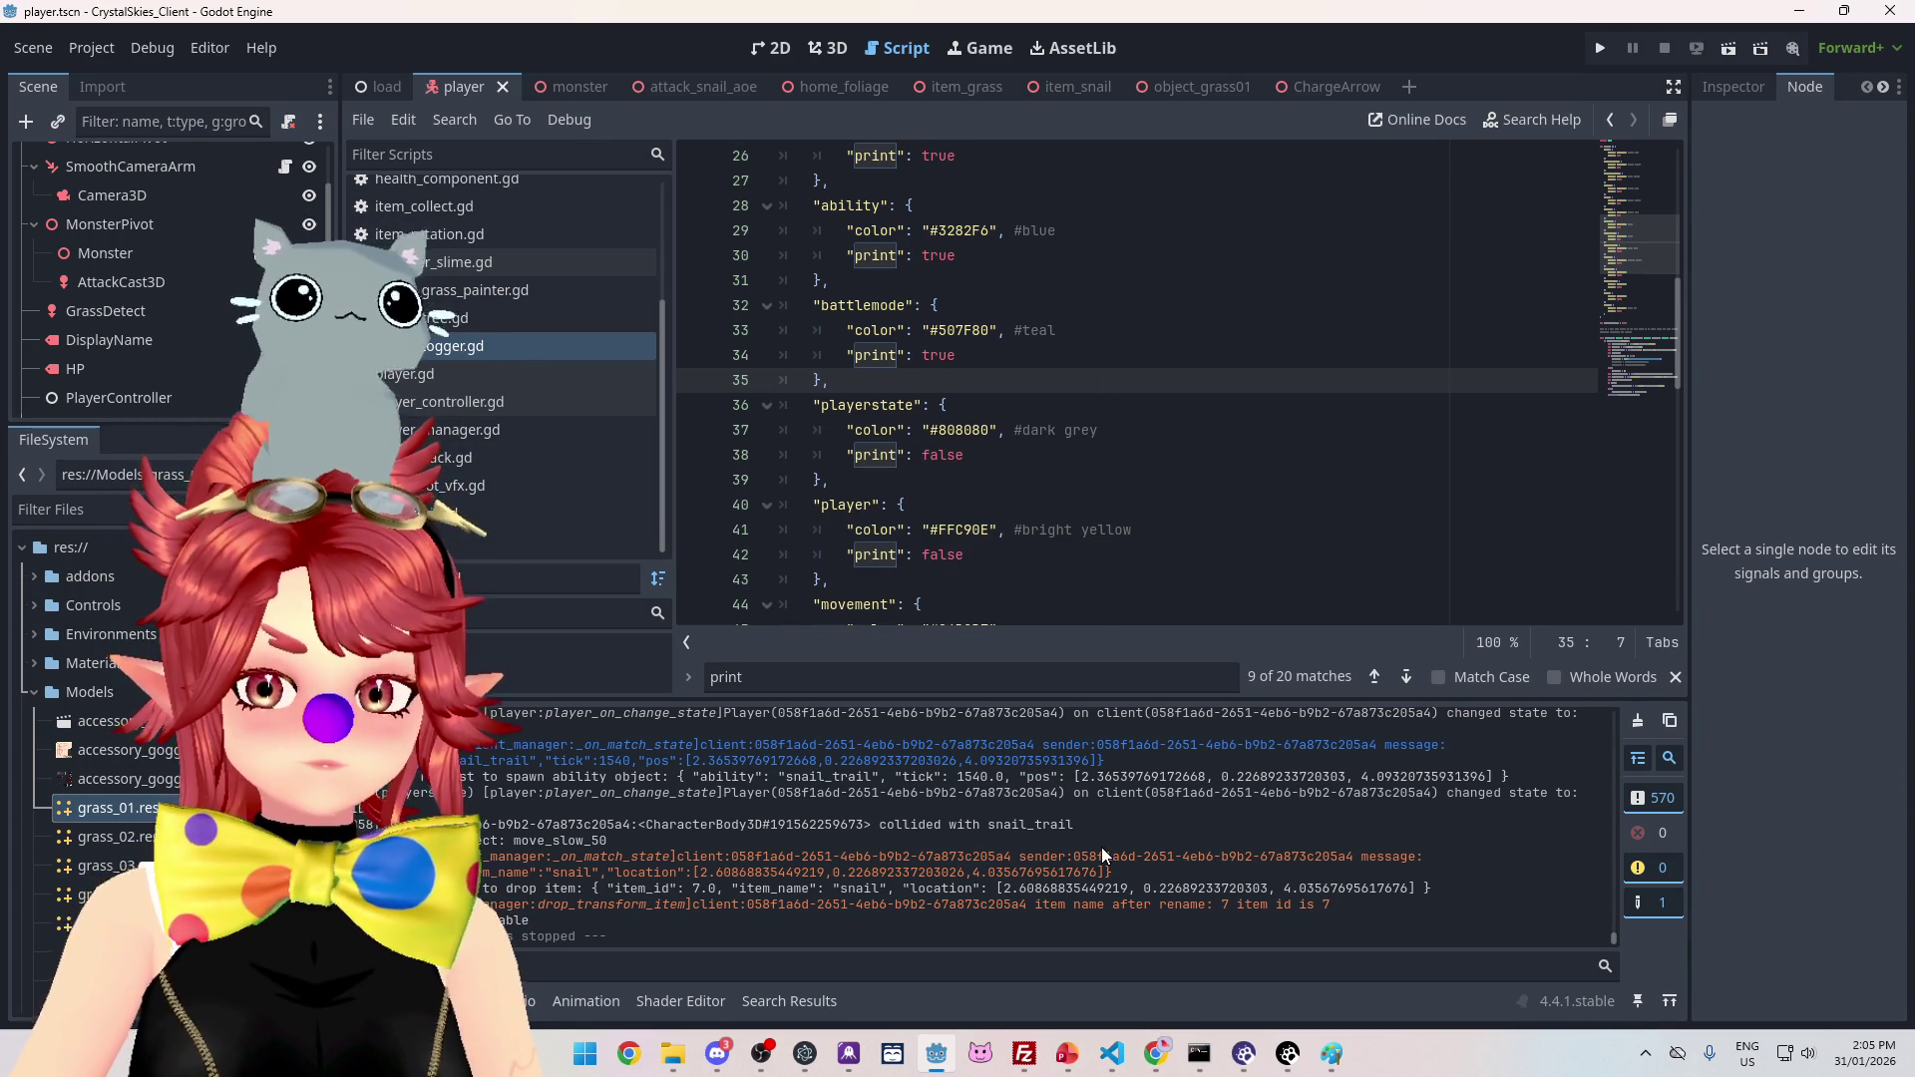
scroll(1014, 822, up, 5)
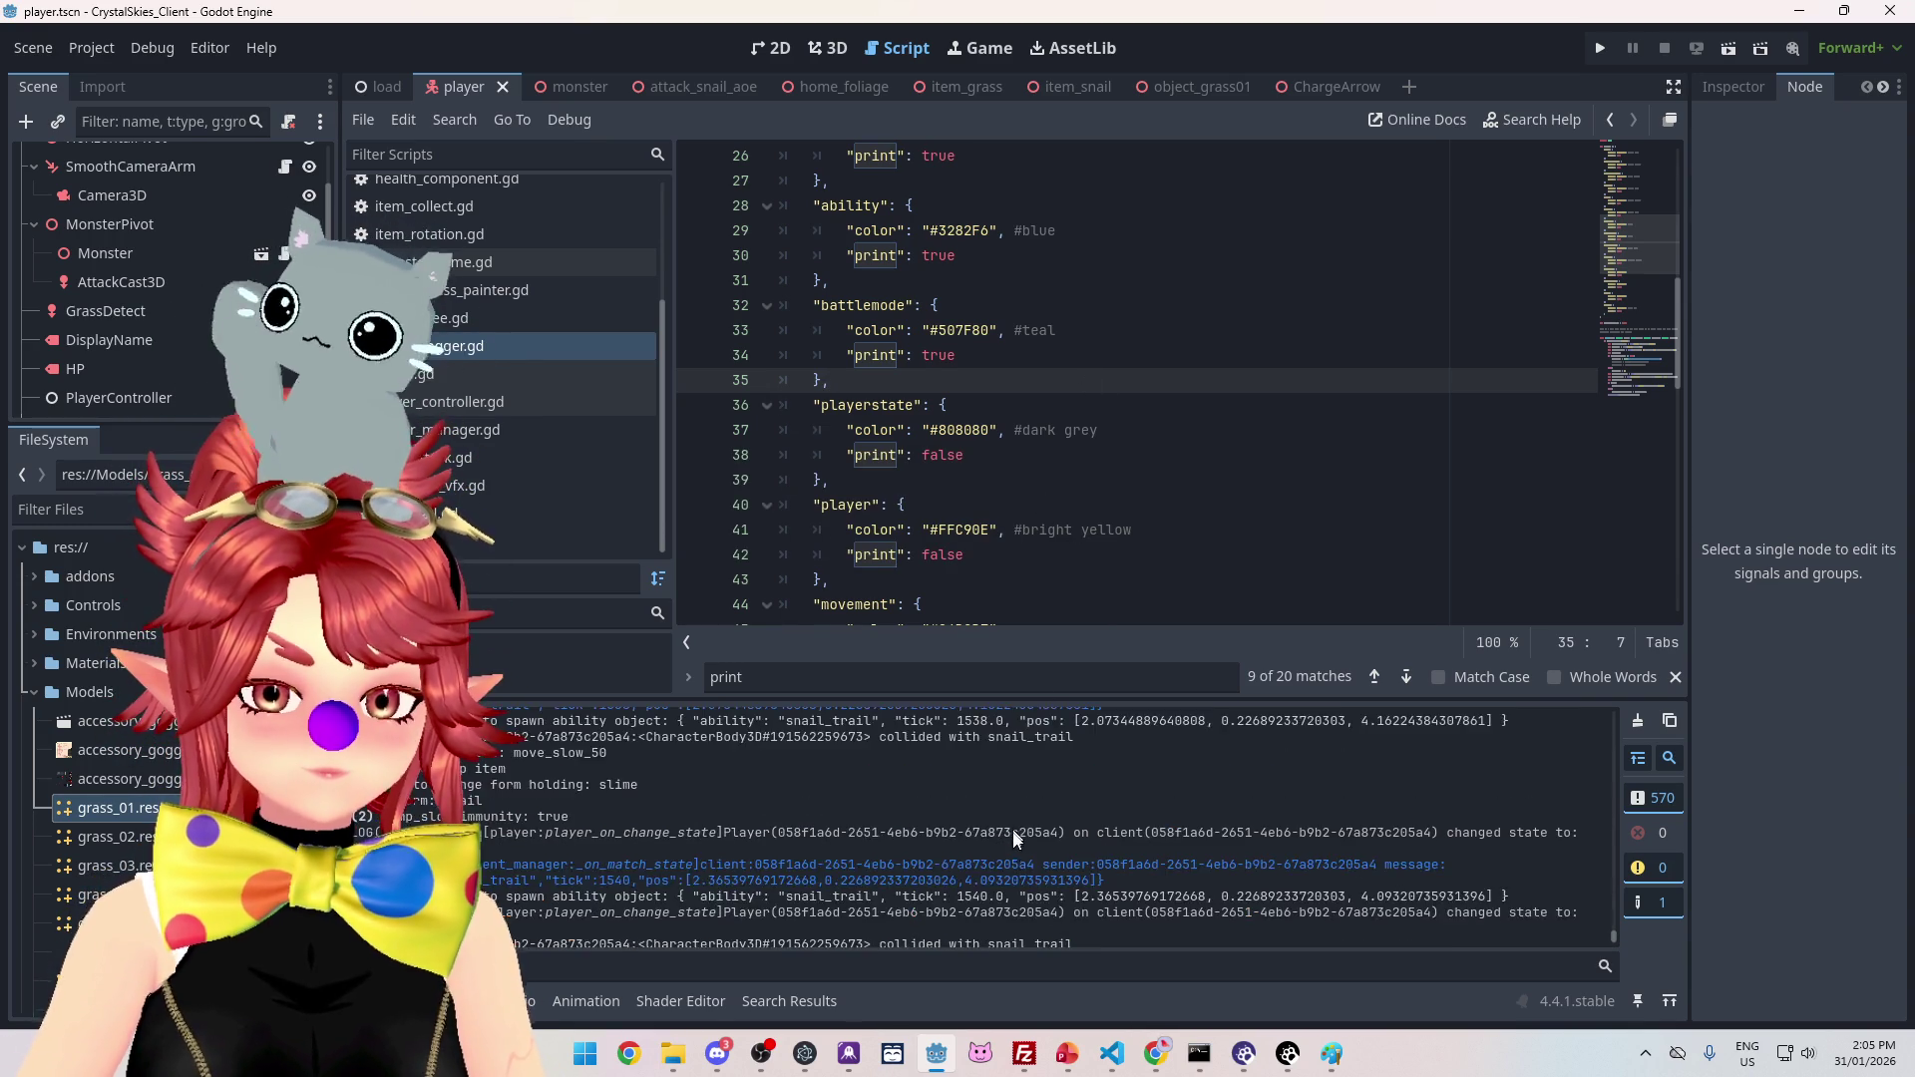
scroll(1014, 834, down, 5)
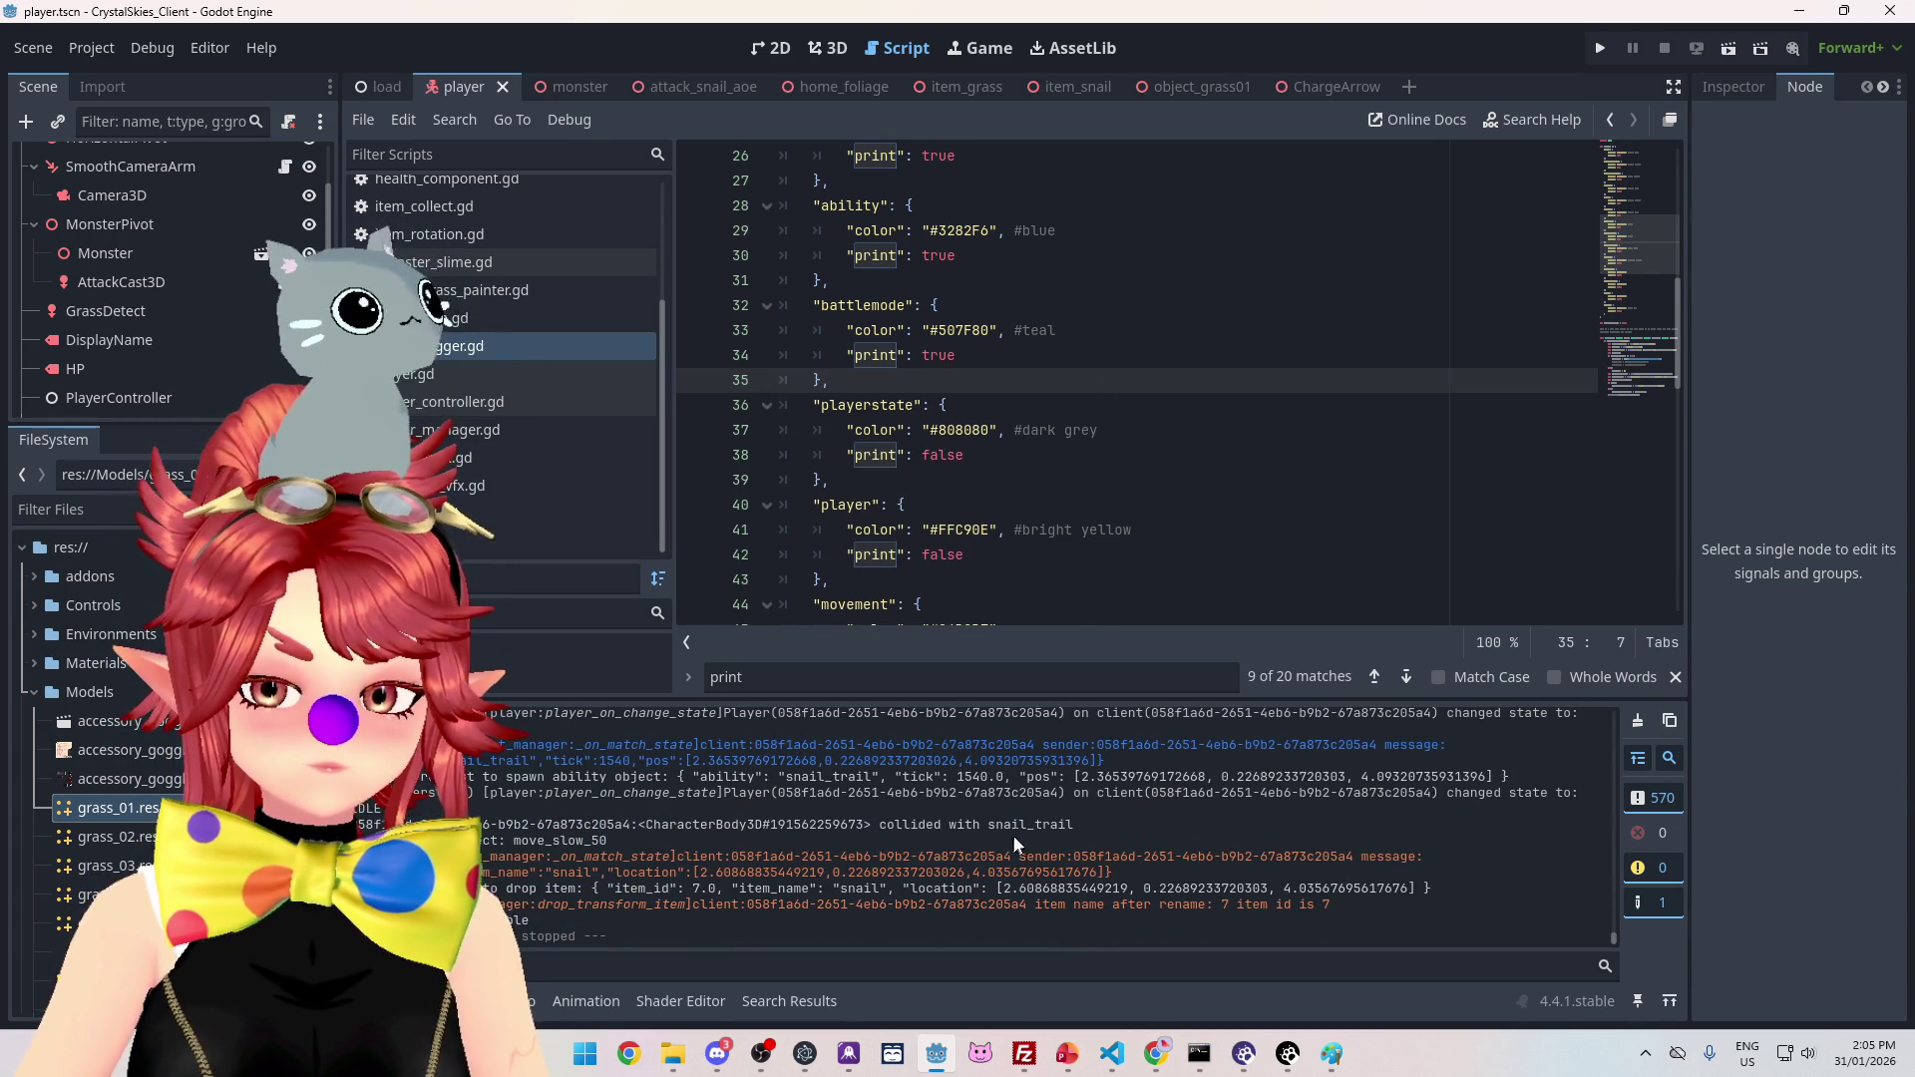
click(1601, 50)
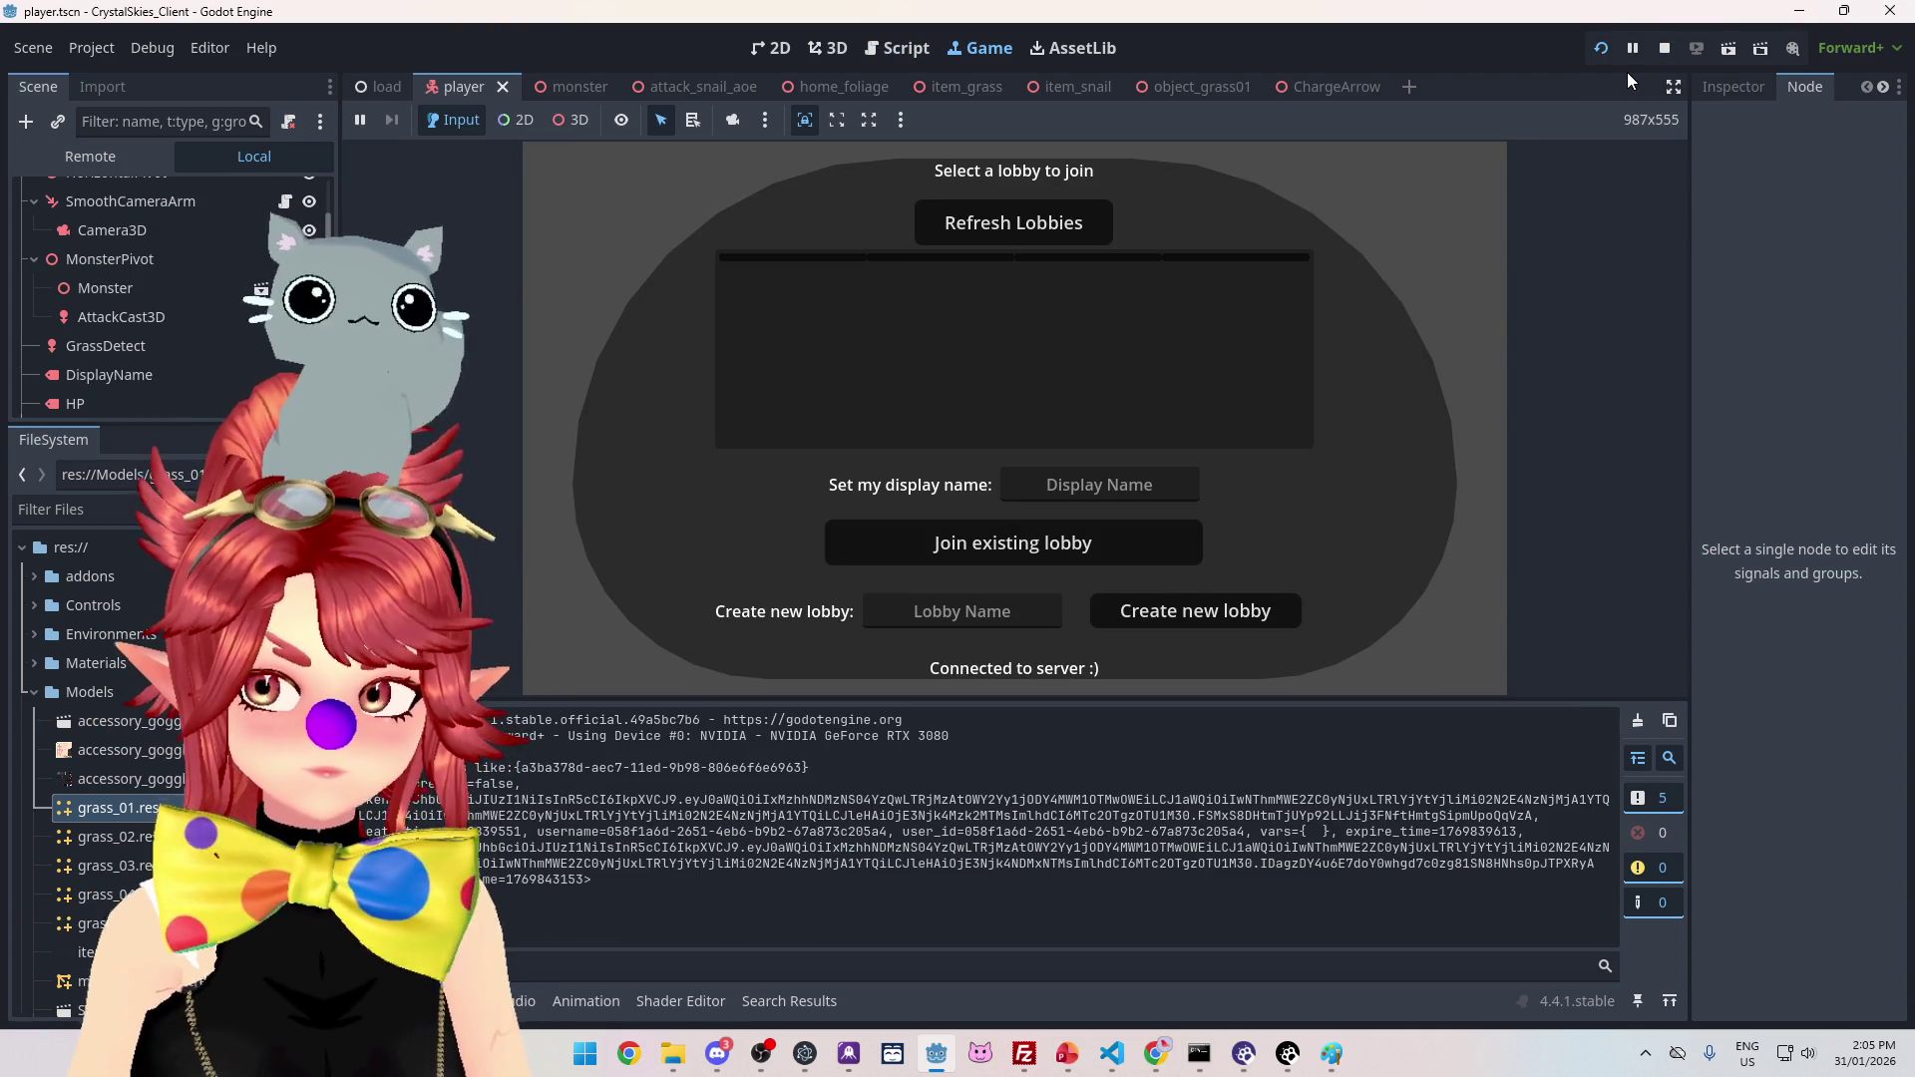
Step: Stop the game, save with Ctrl+S, and host a new lobby to enter the grass world
click(1674, 39)
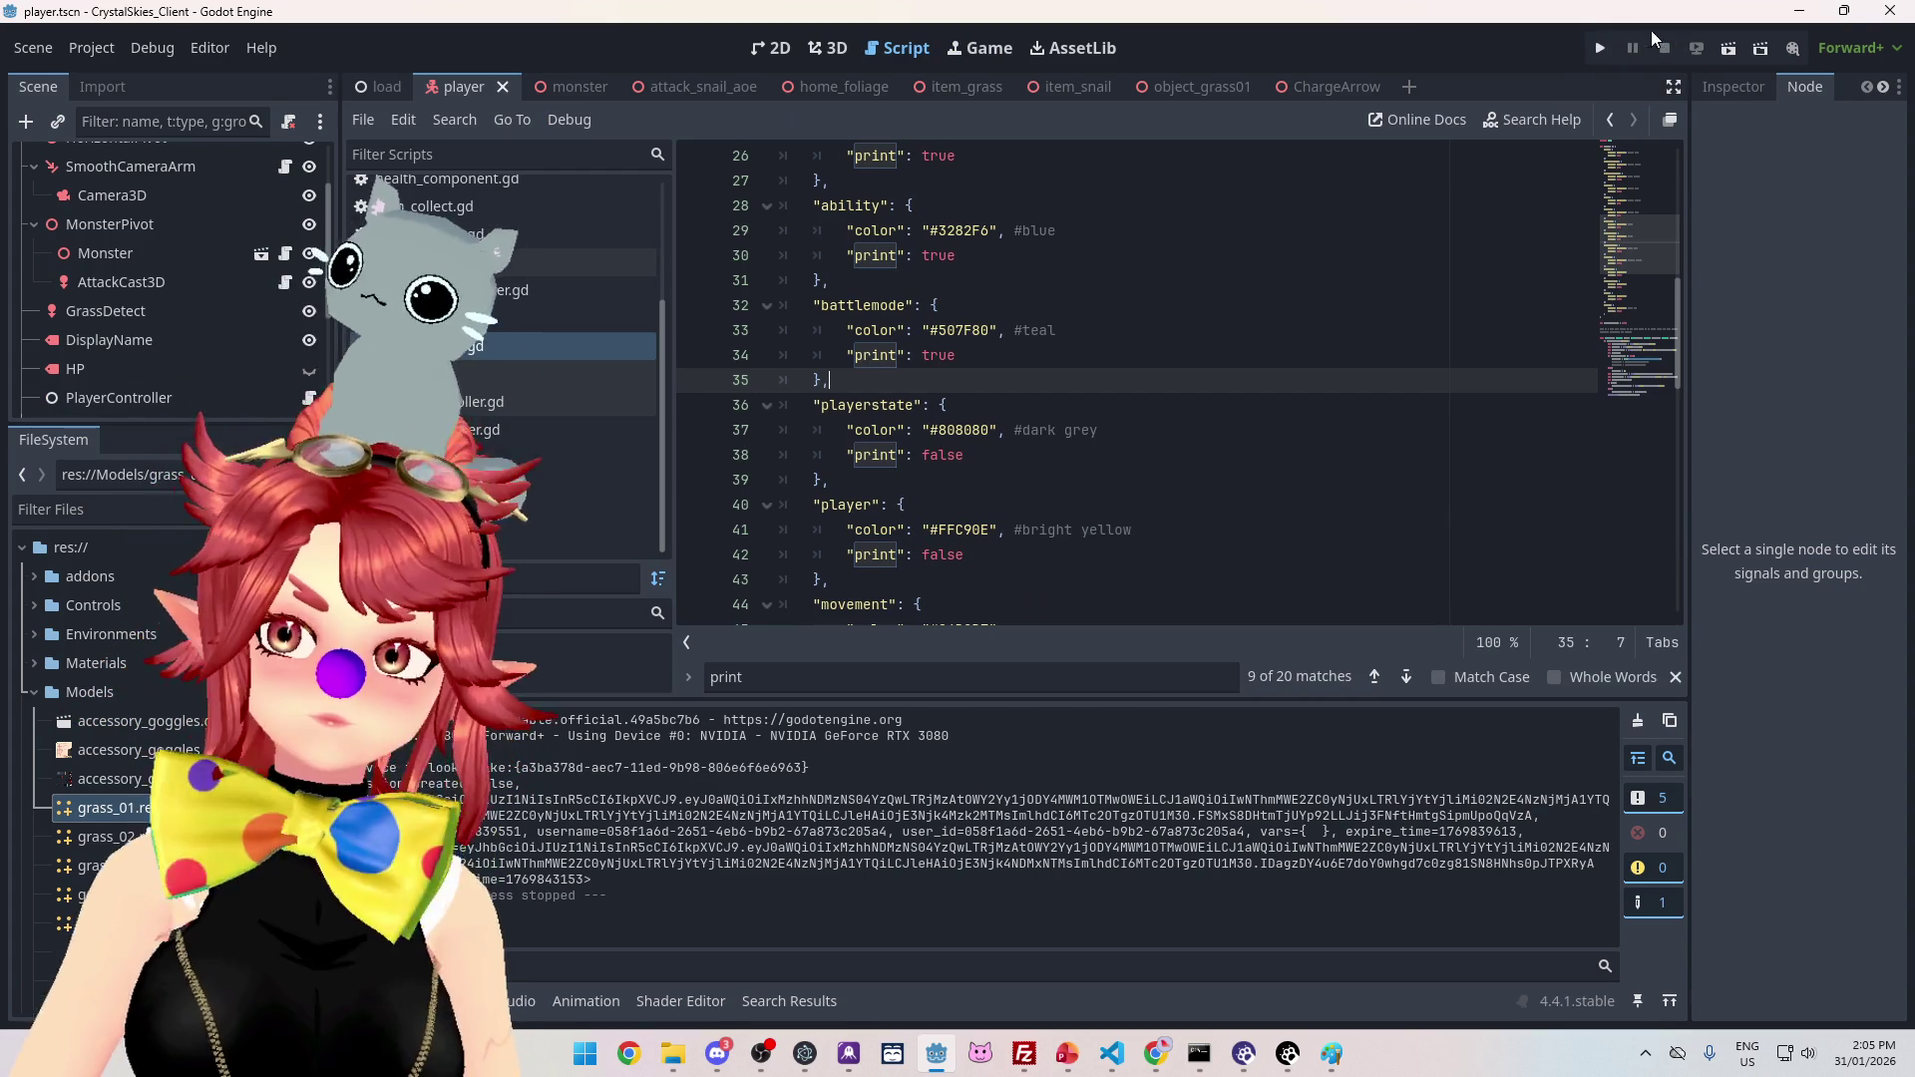
key(ctrl+s)
text(asddd)
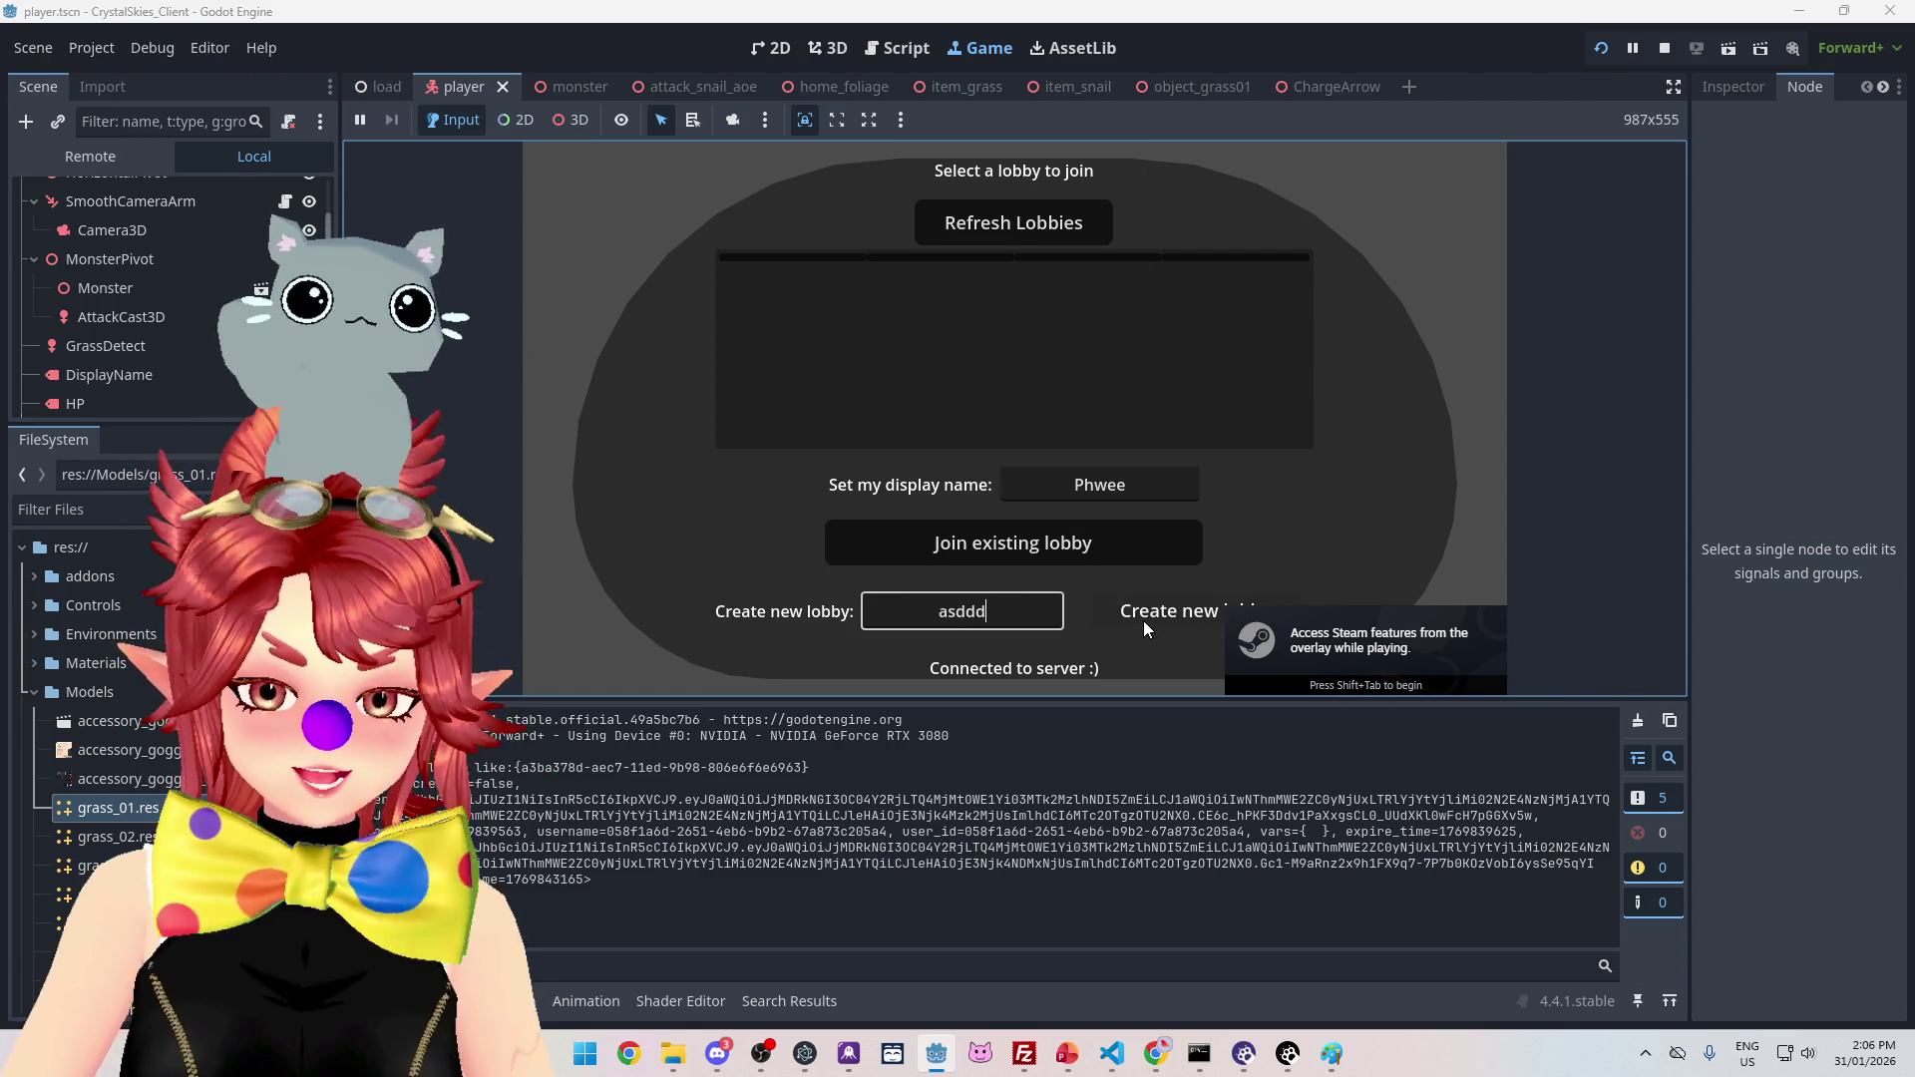
click(1144, 620)
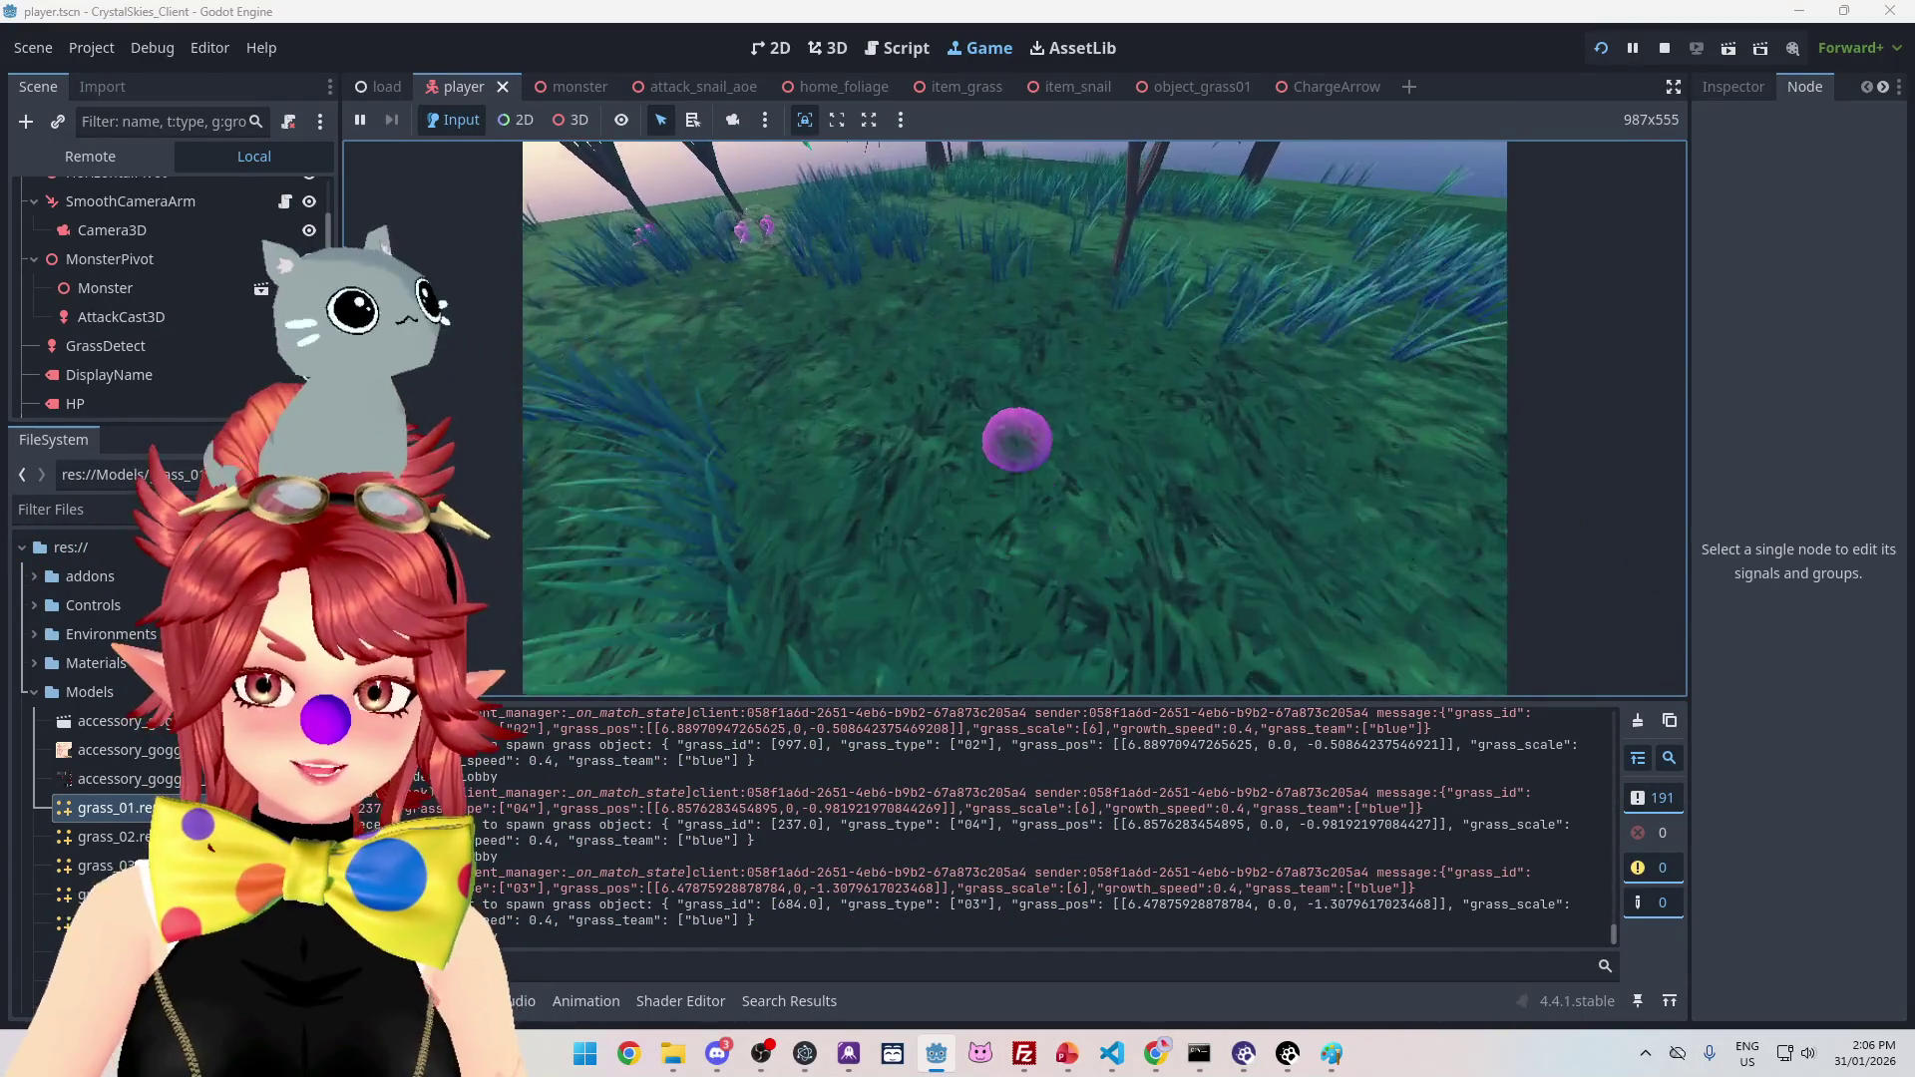
Step: Start a Grass Painter battle from the in-game Host Settings
key(Escape)
click(1117, 343)
click(1137, 405)
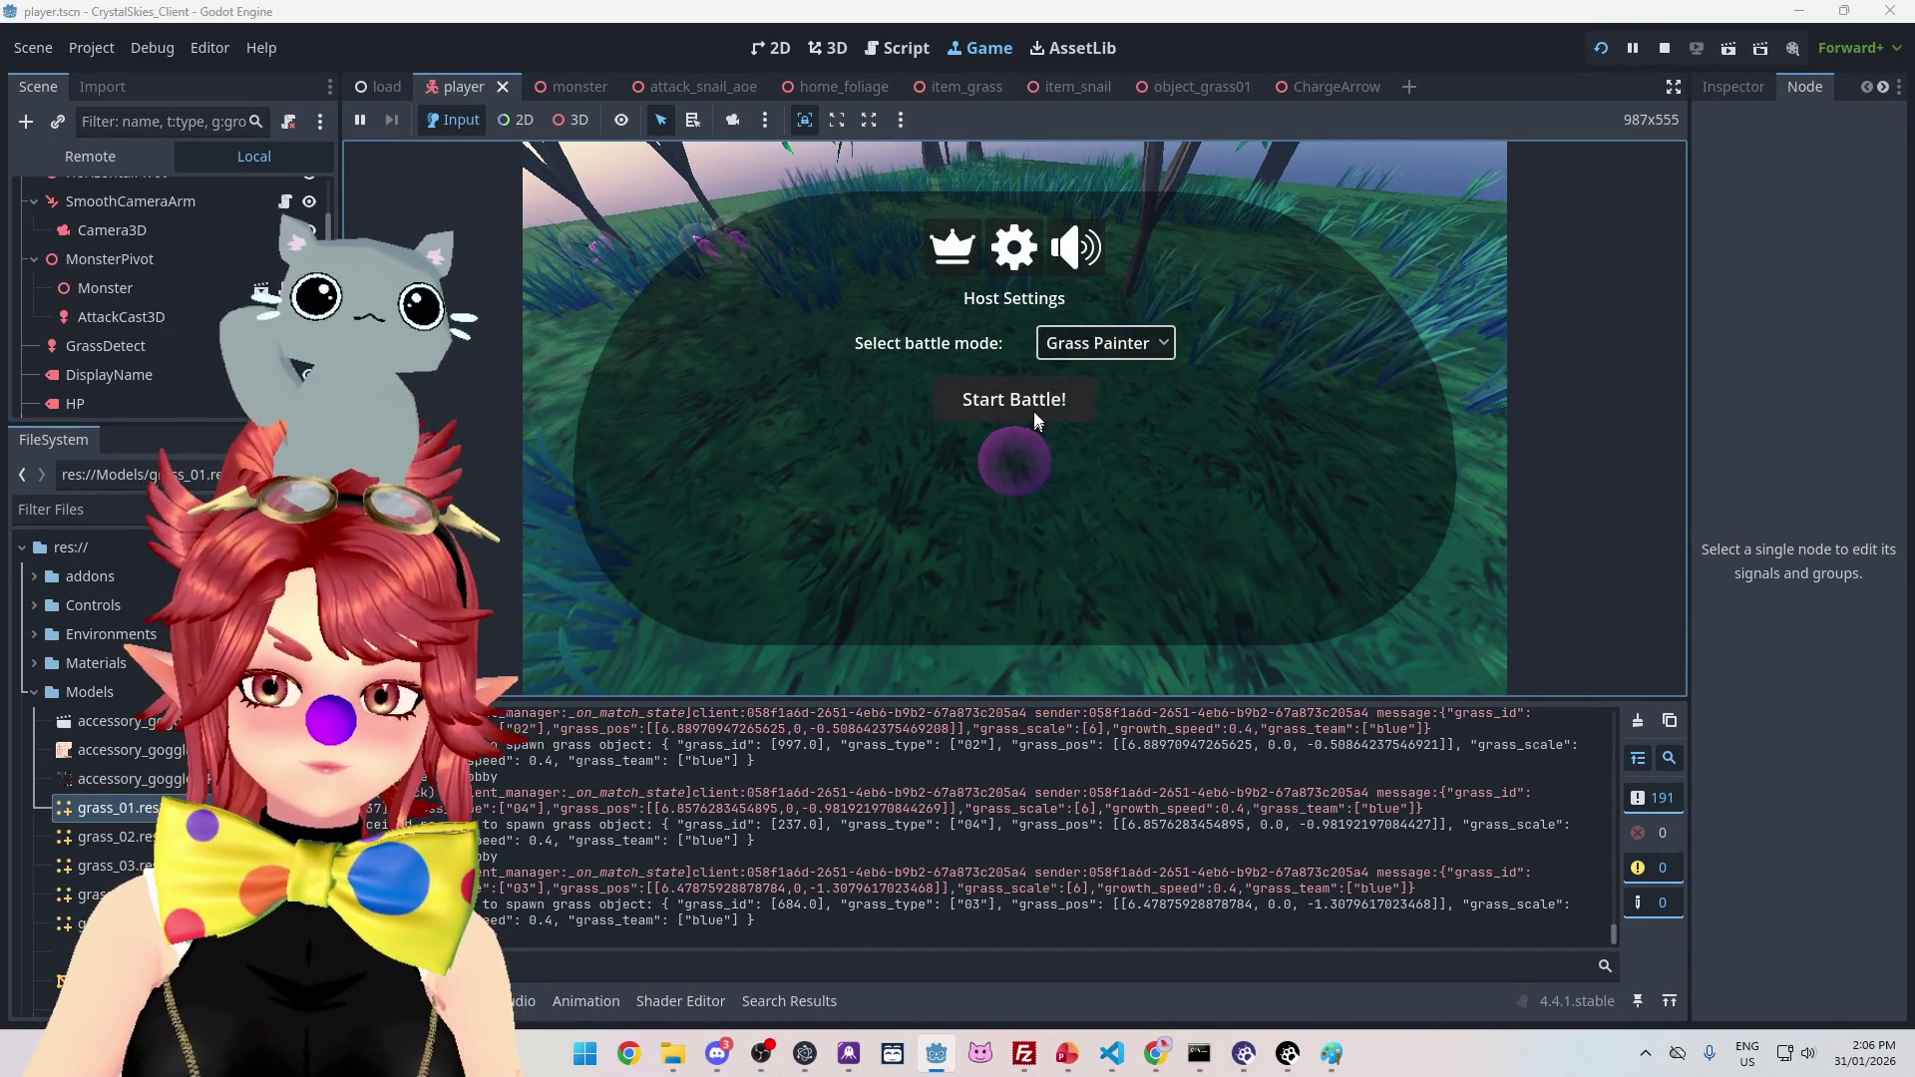
click(1033, 412)
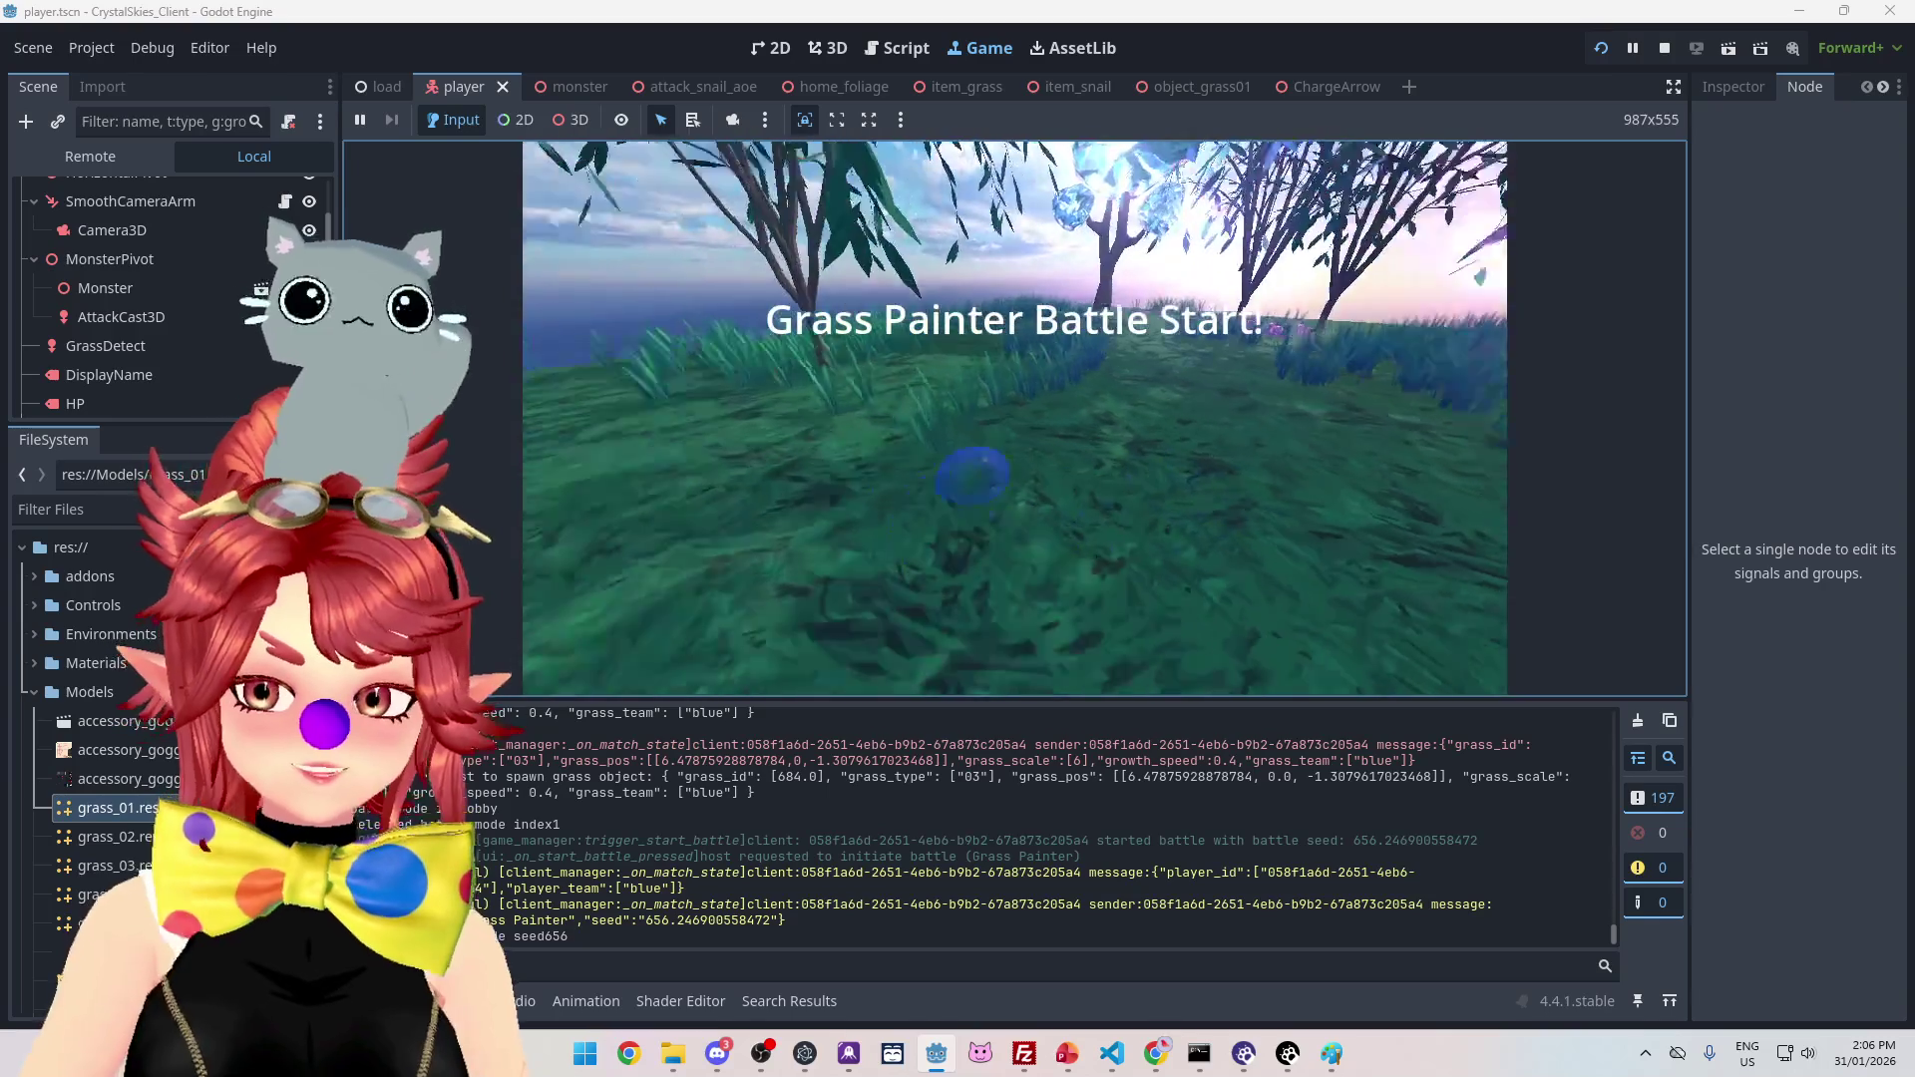
Step: Charge an attack, drive the snail across the grass with W, then drop it with Q
key(4)
key(4)
key(4)
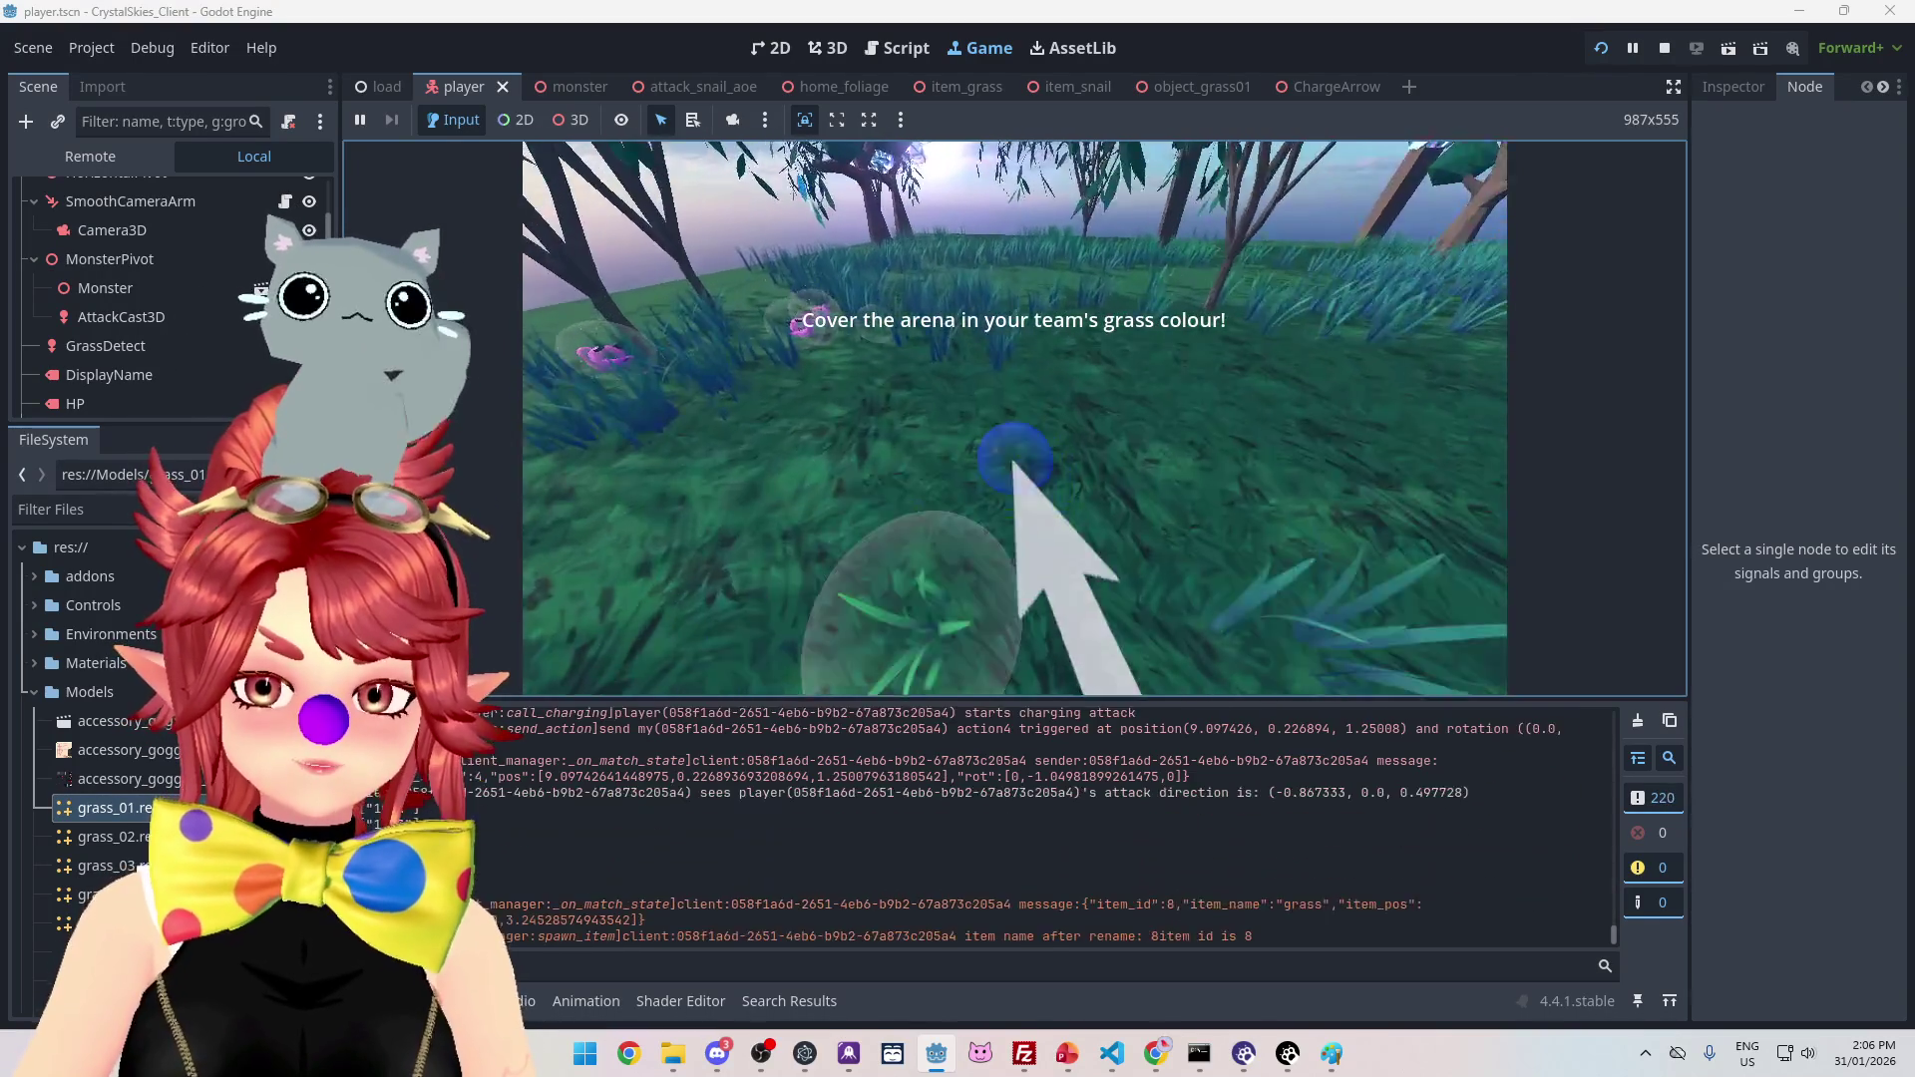
key(w)
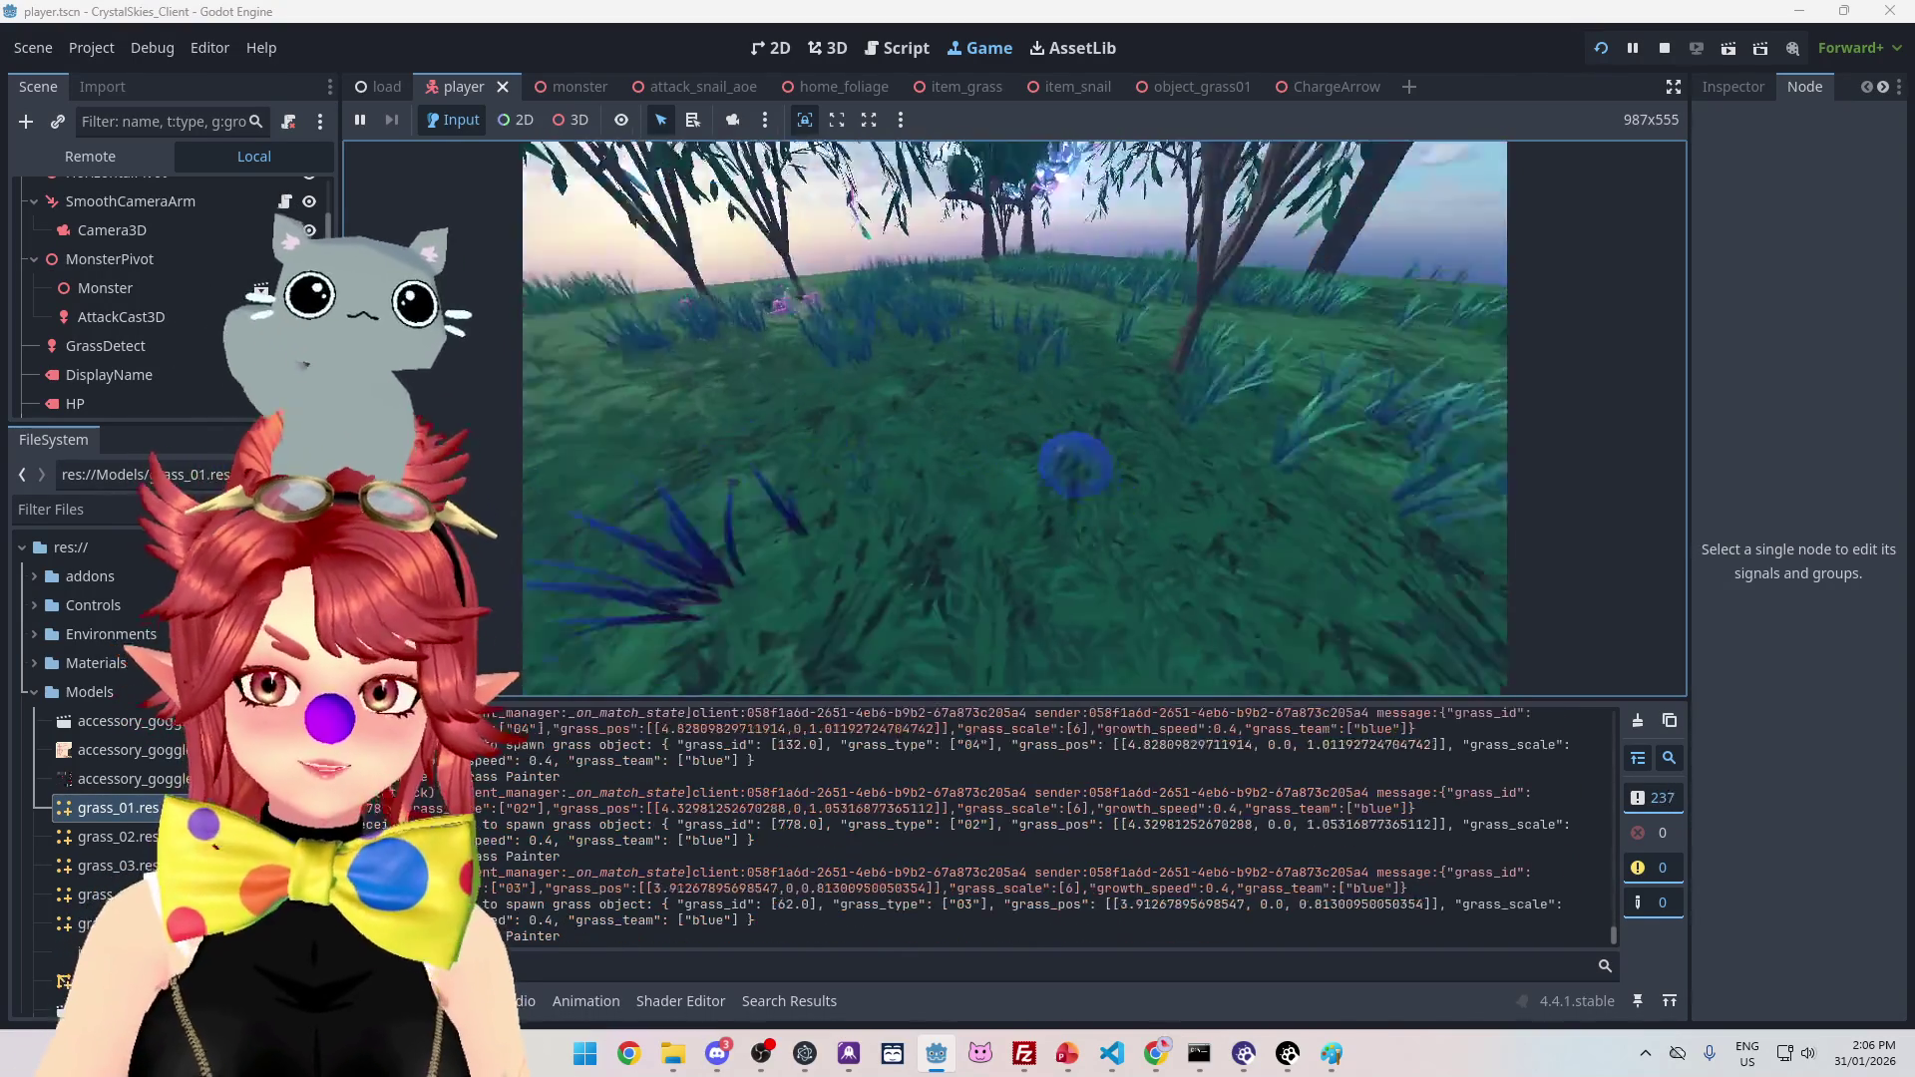
key(w)
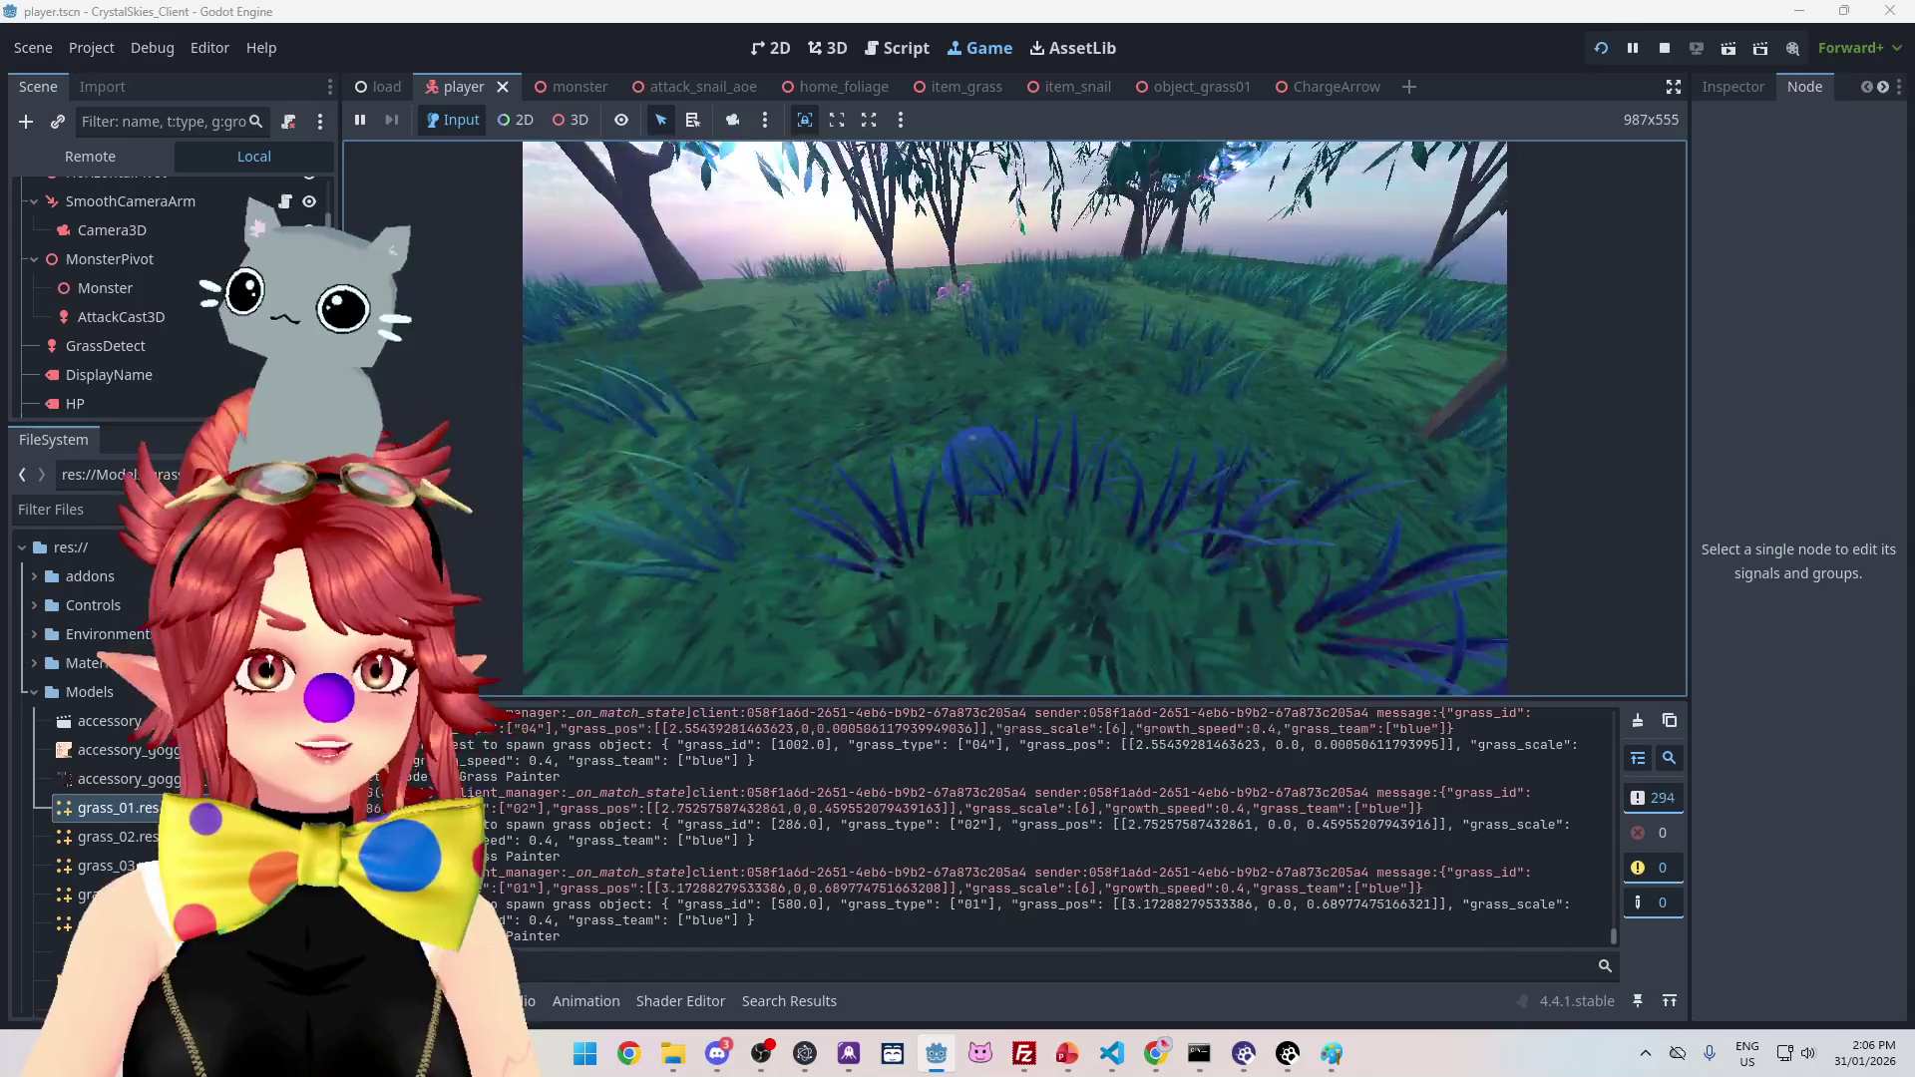
key(w)
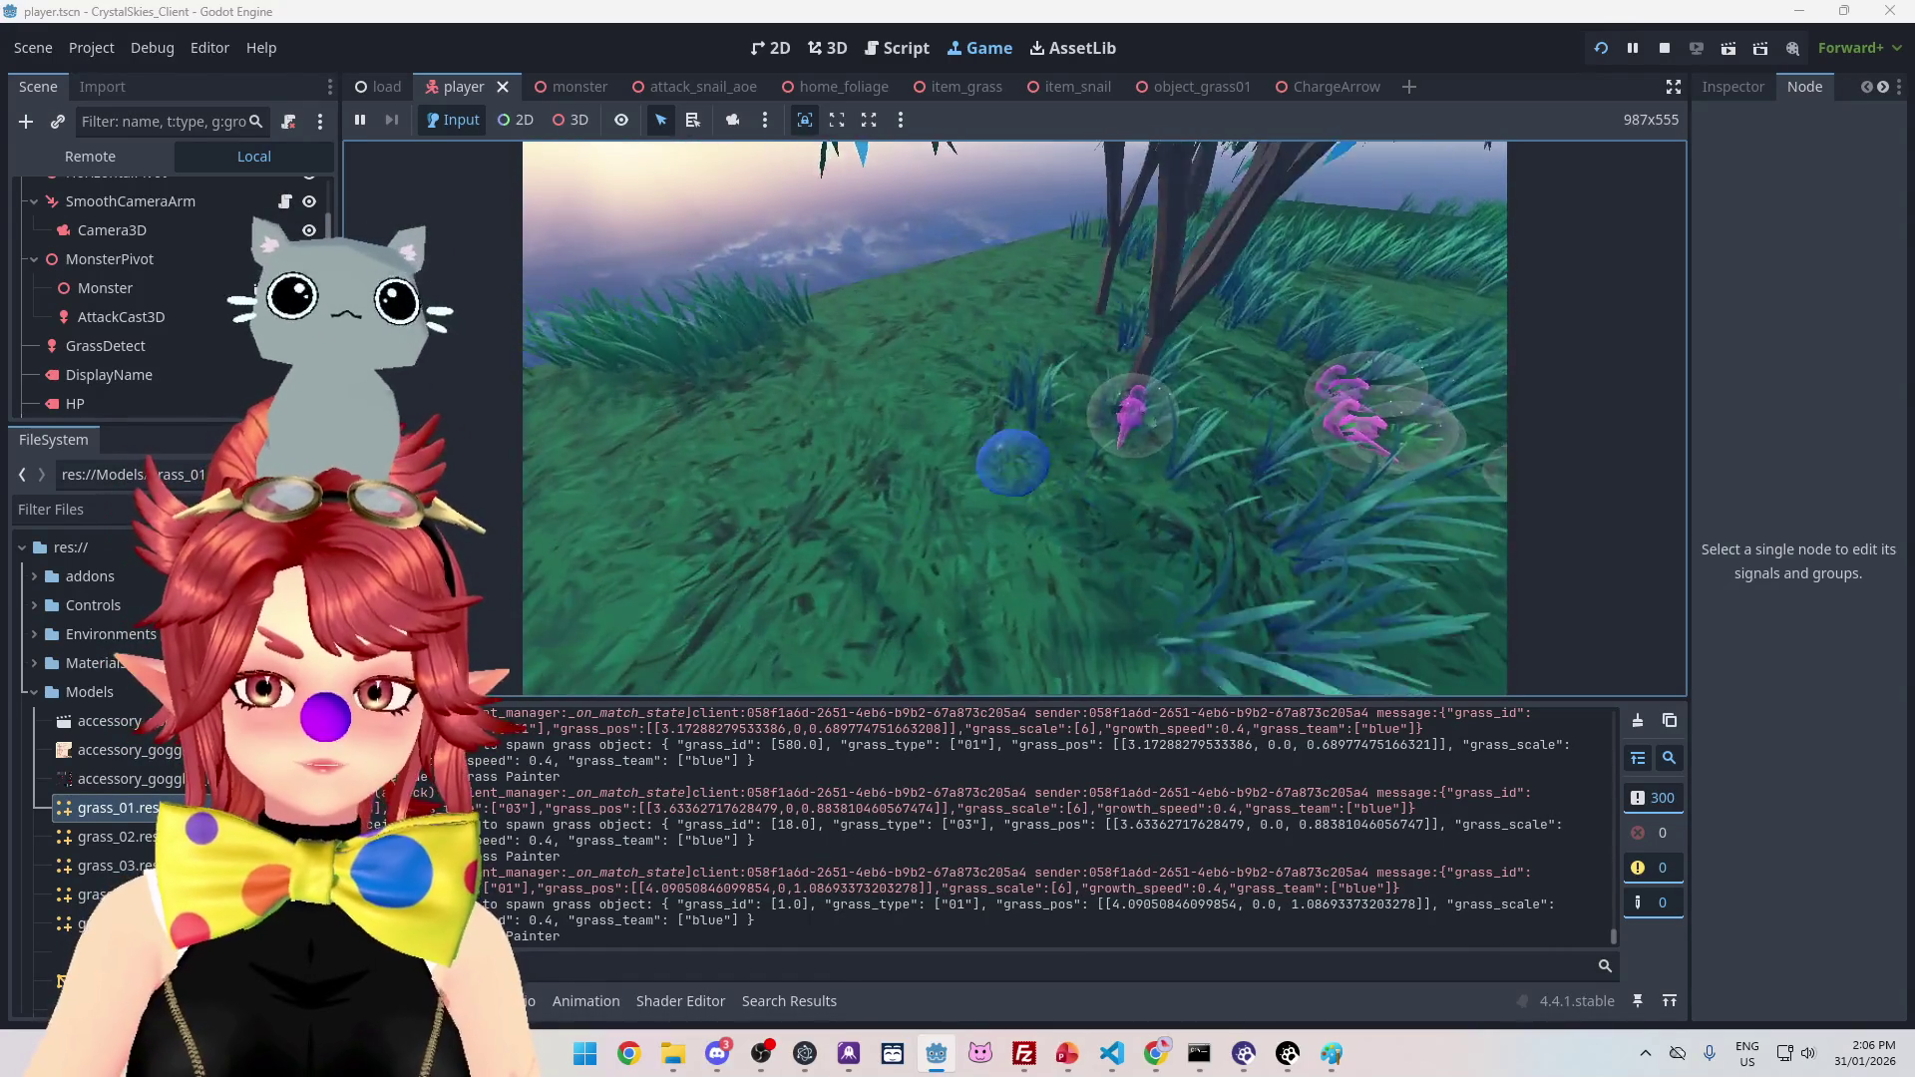
key(w)
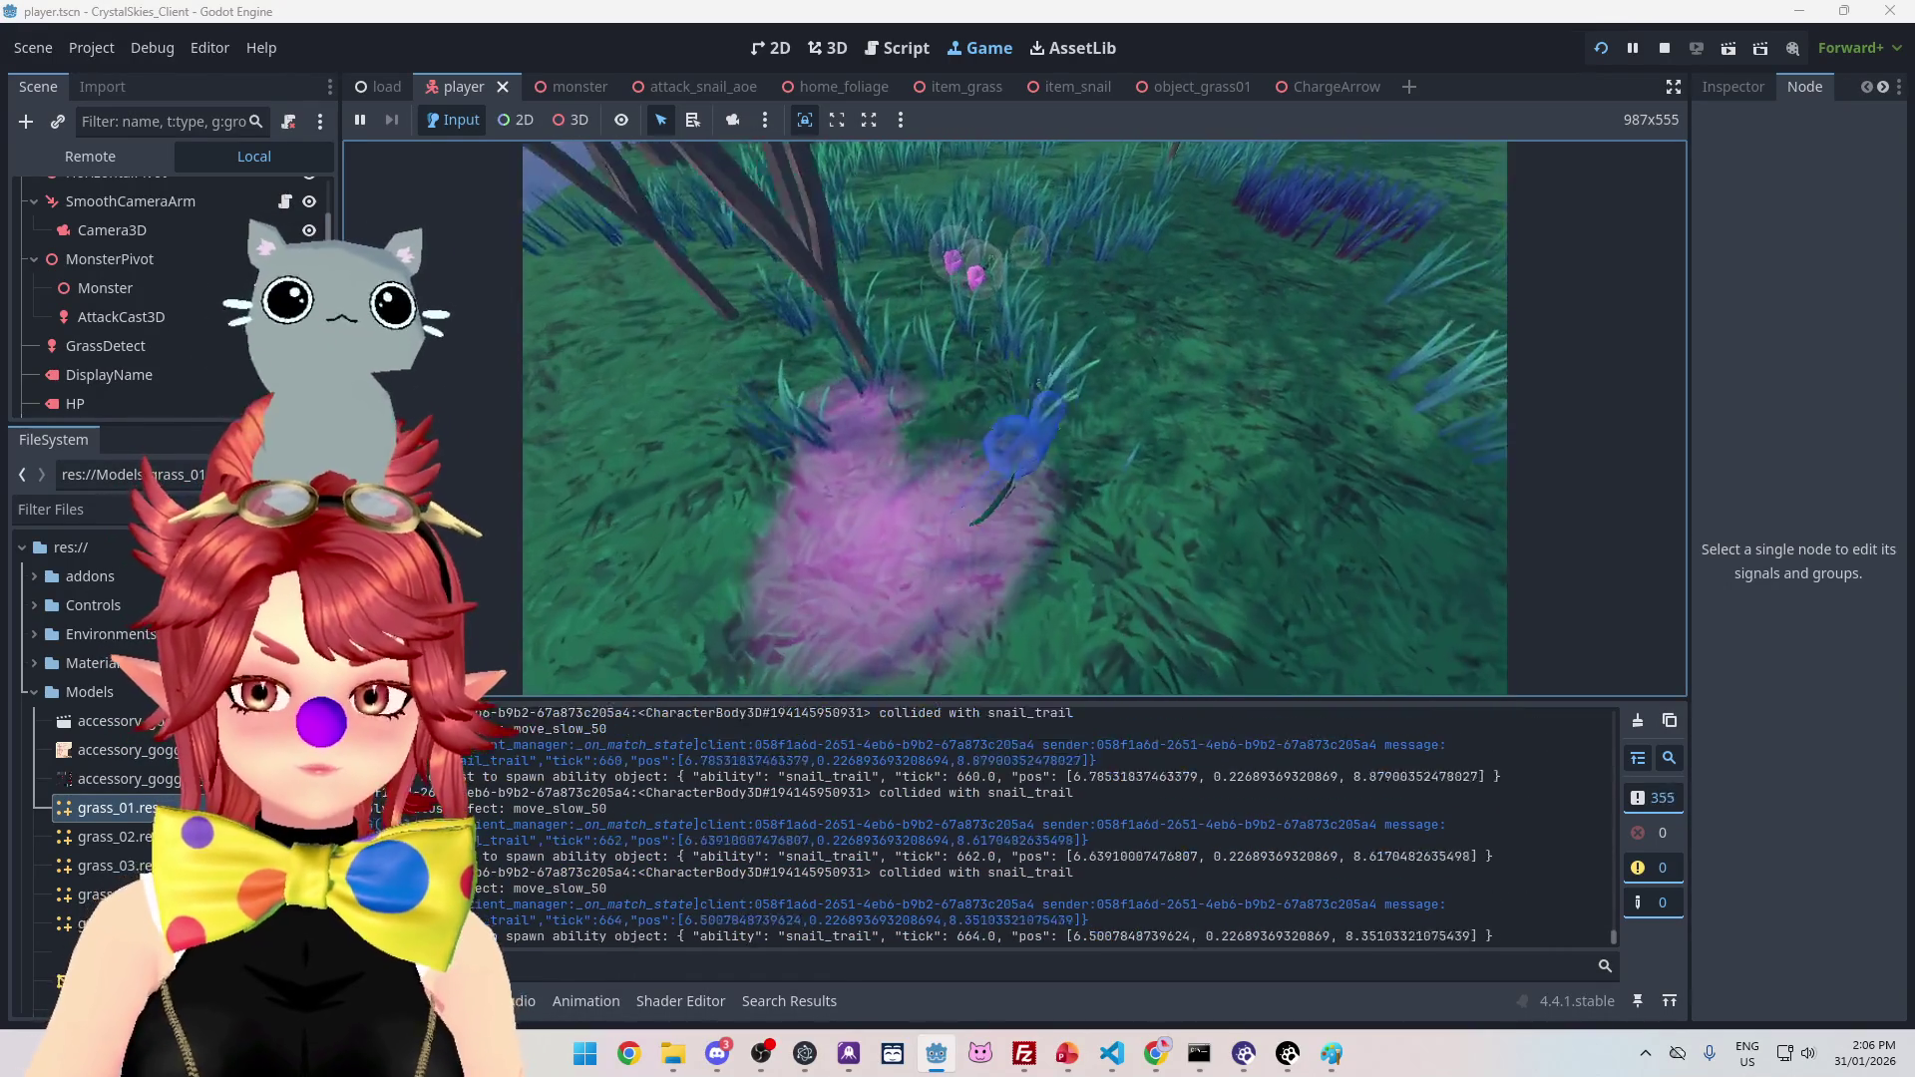
key(w)
key(w)
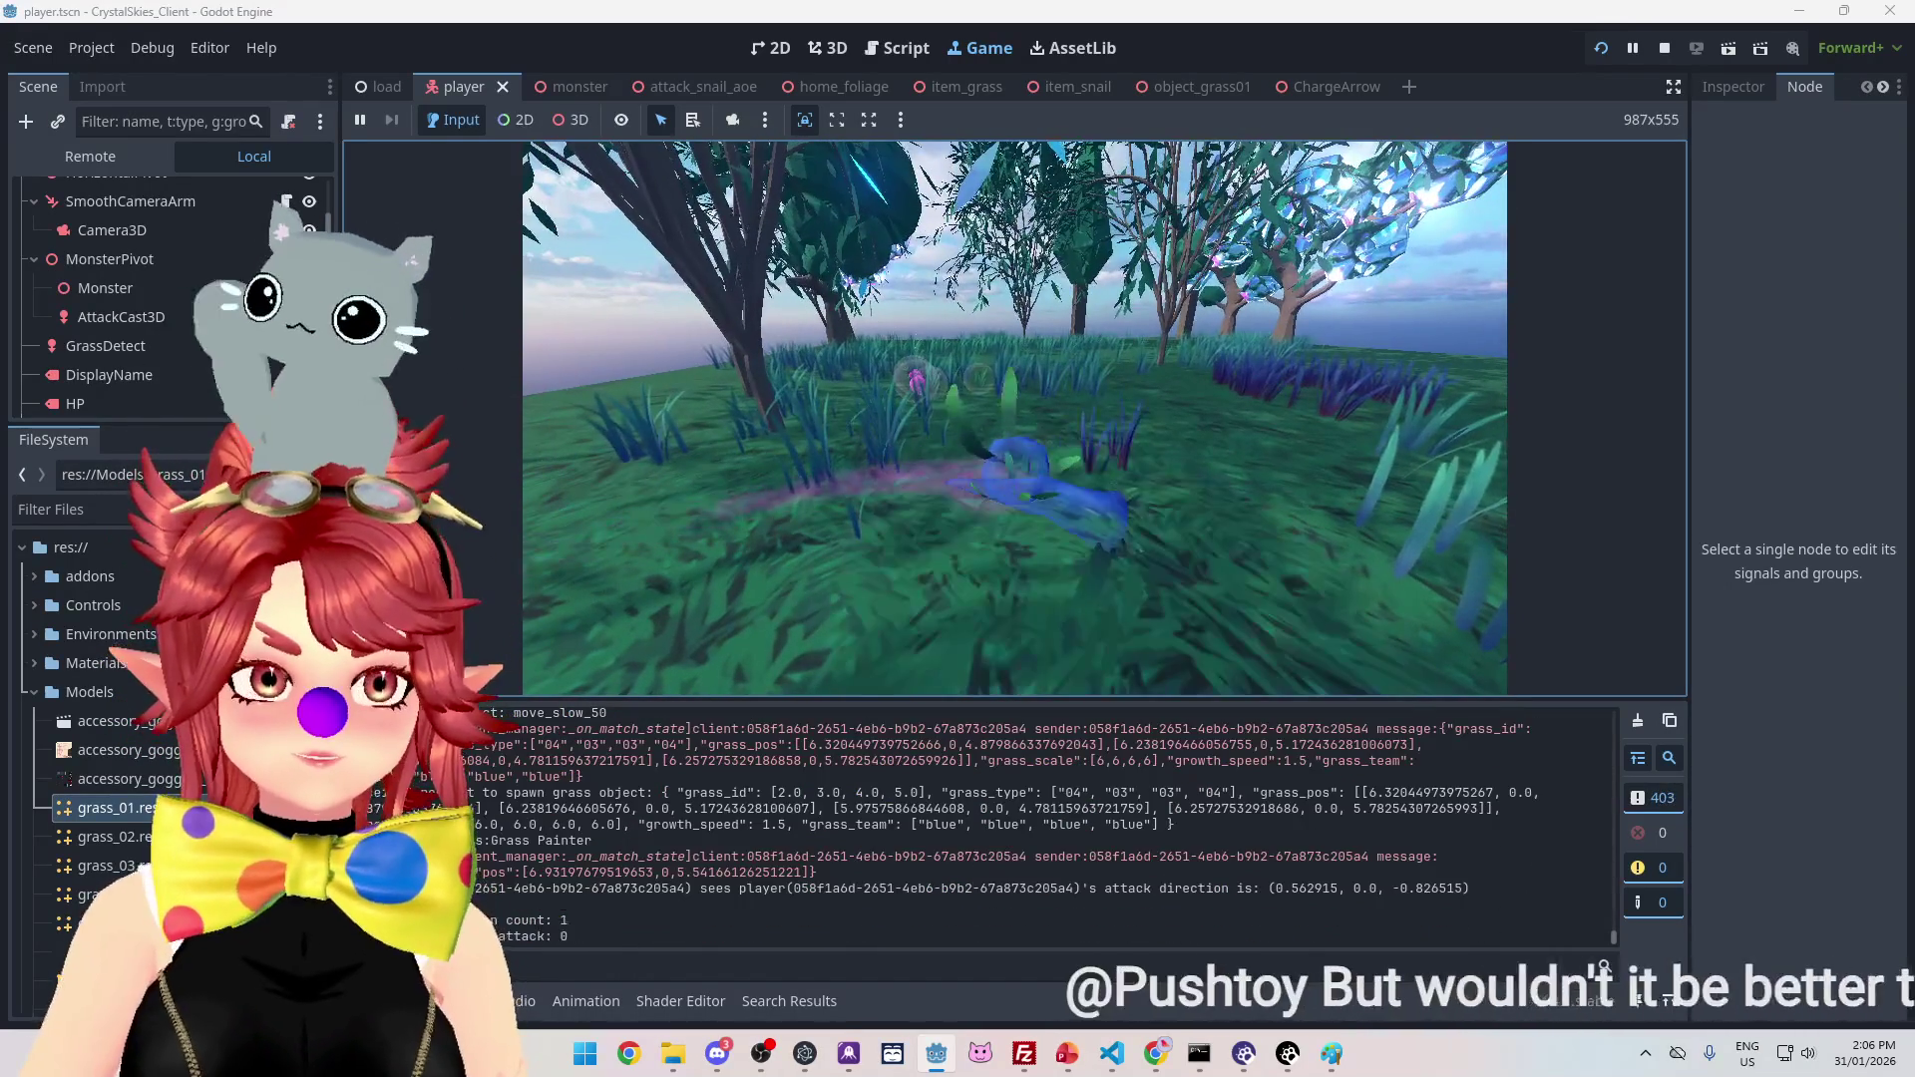
key(w)
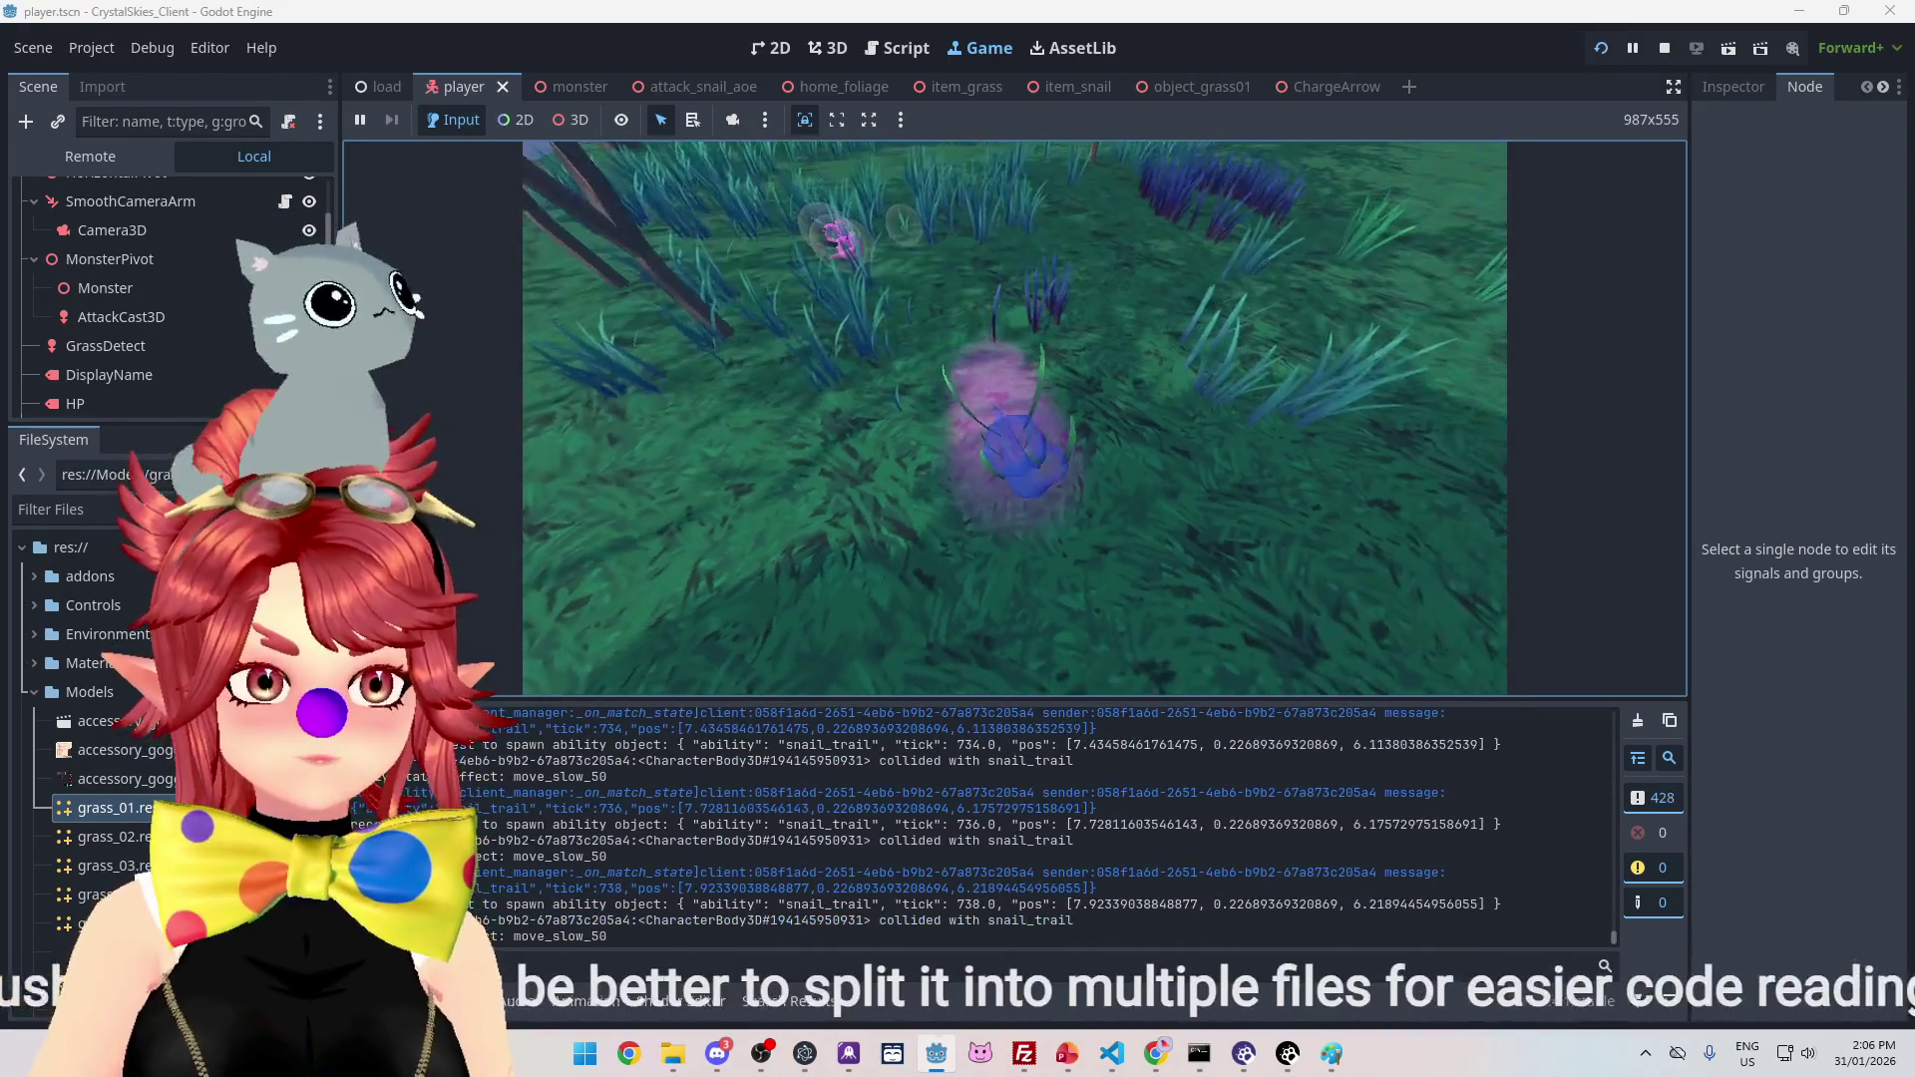
key(w)
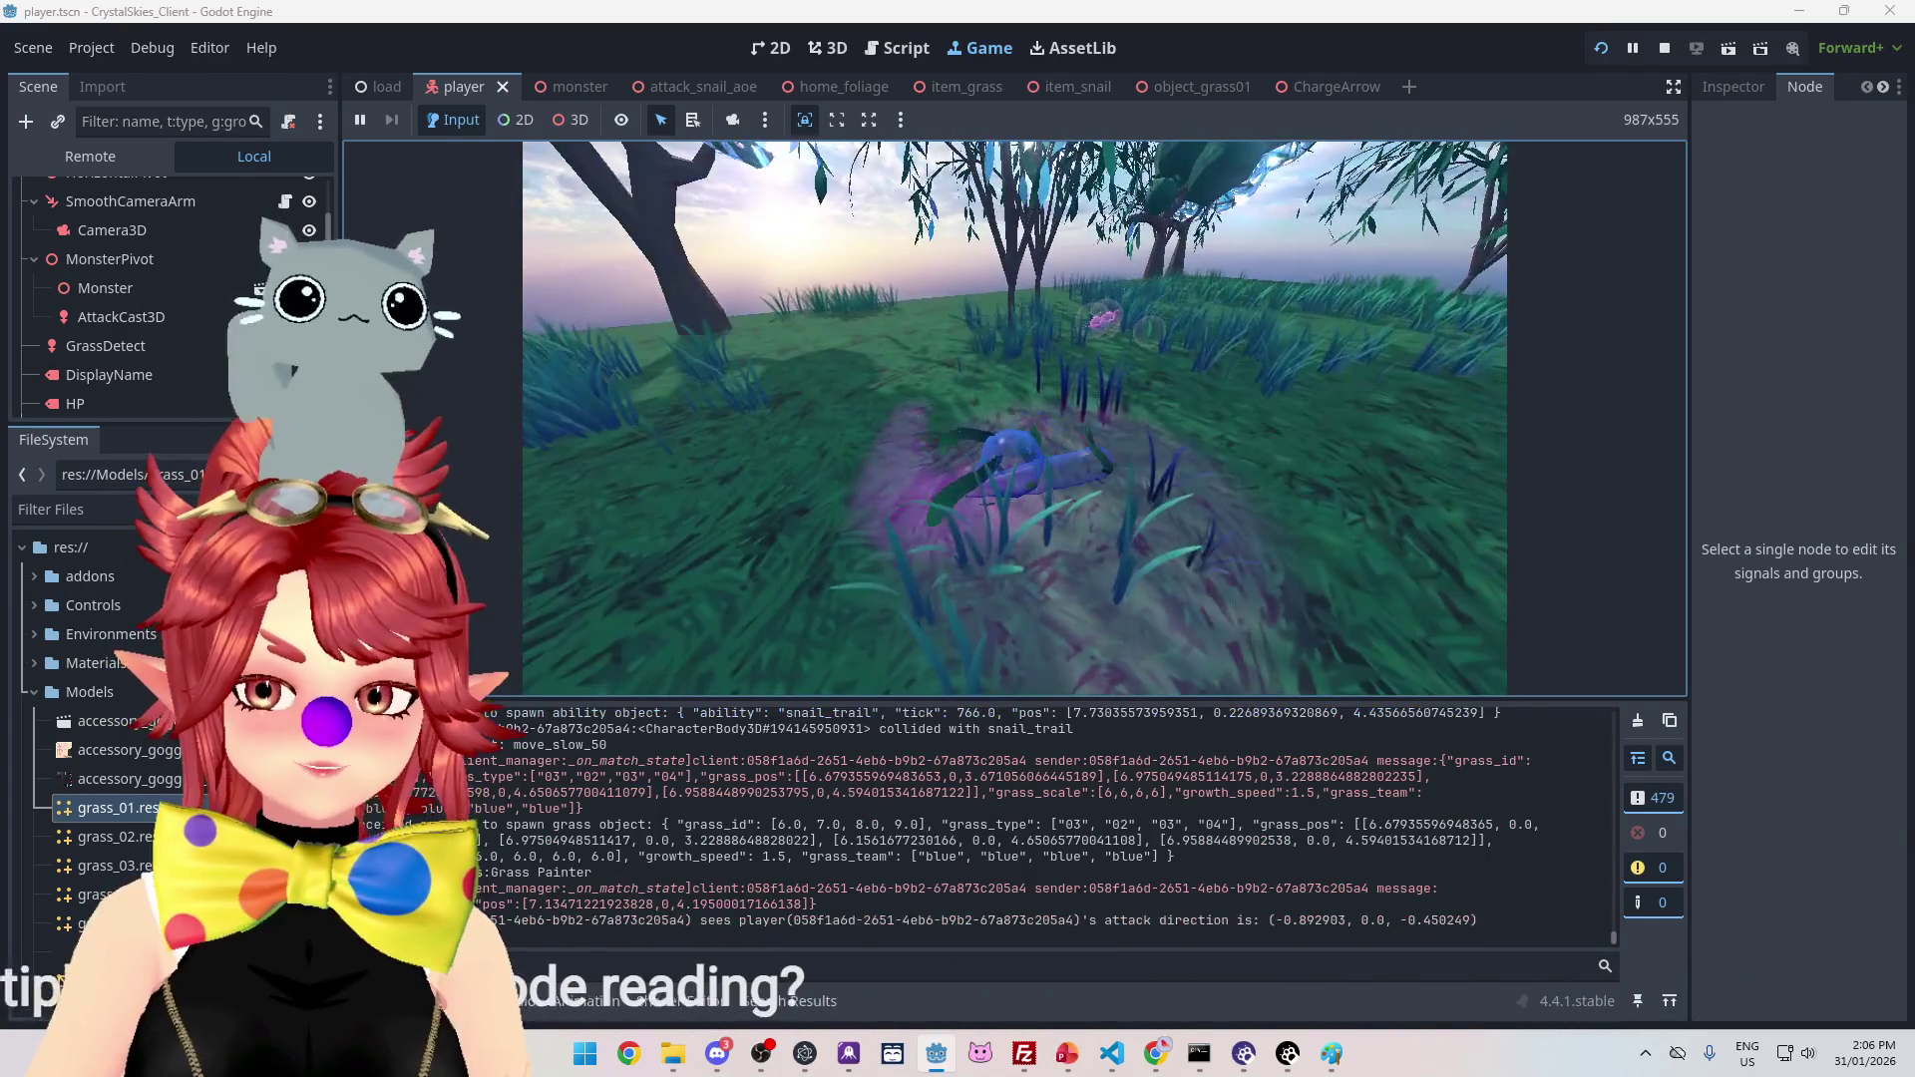
key(w)
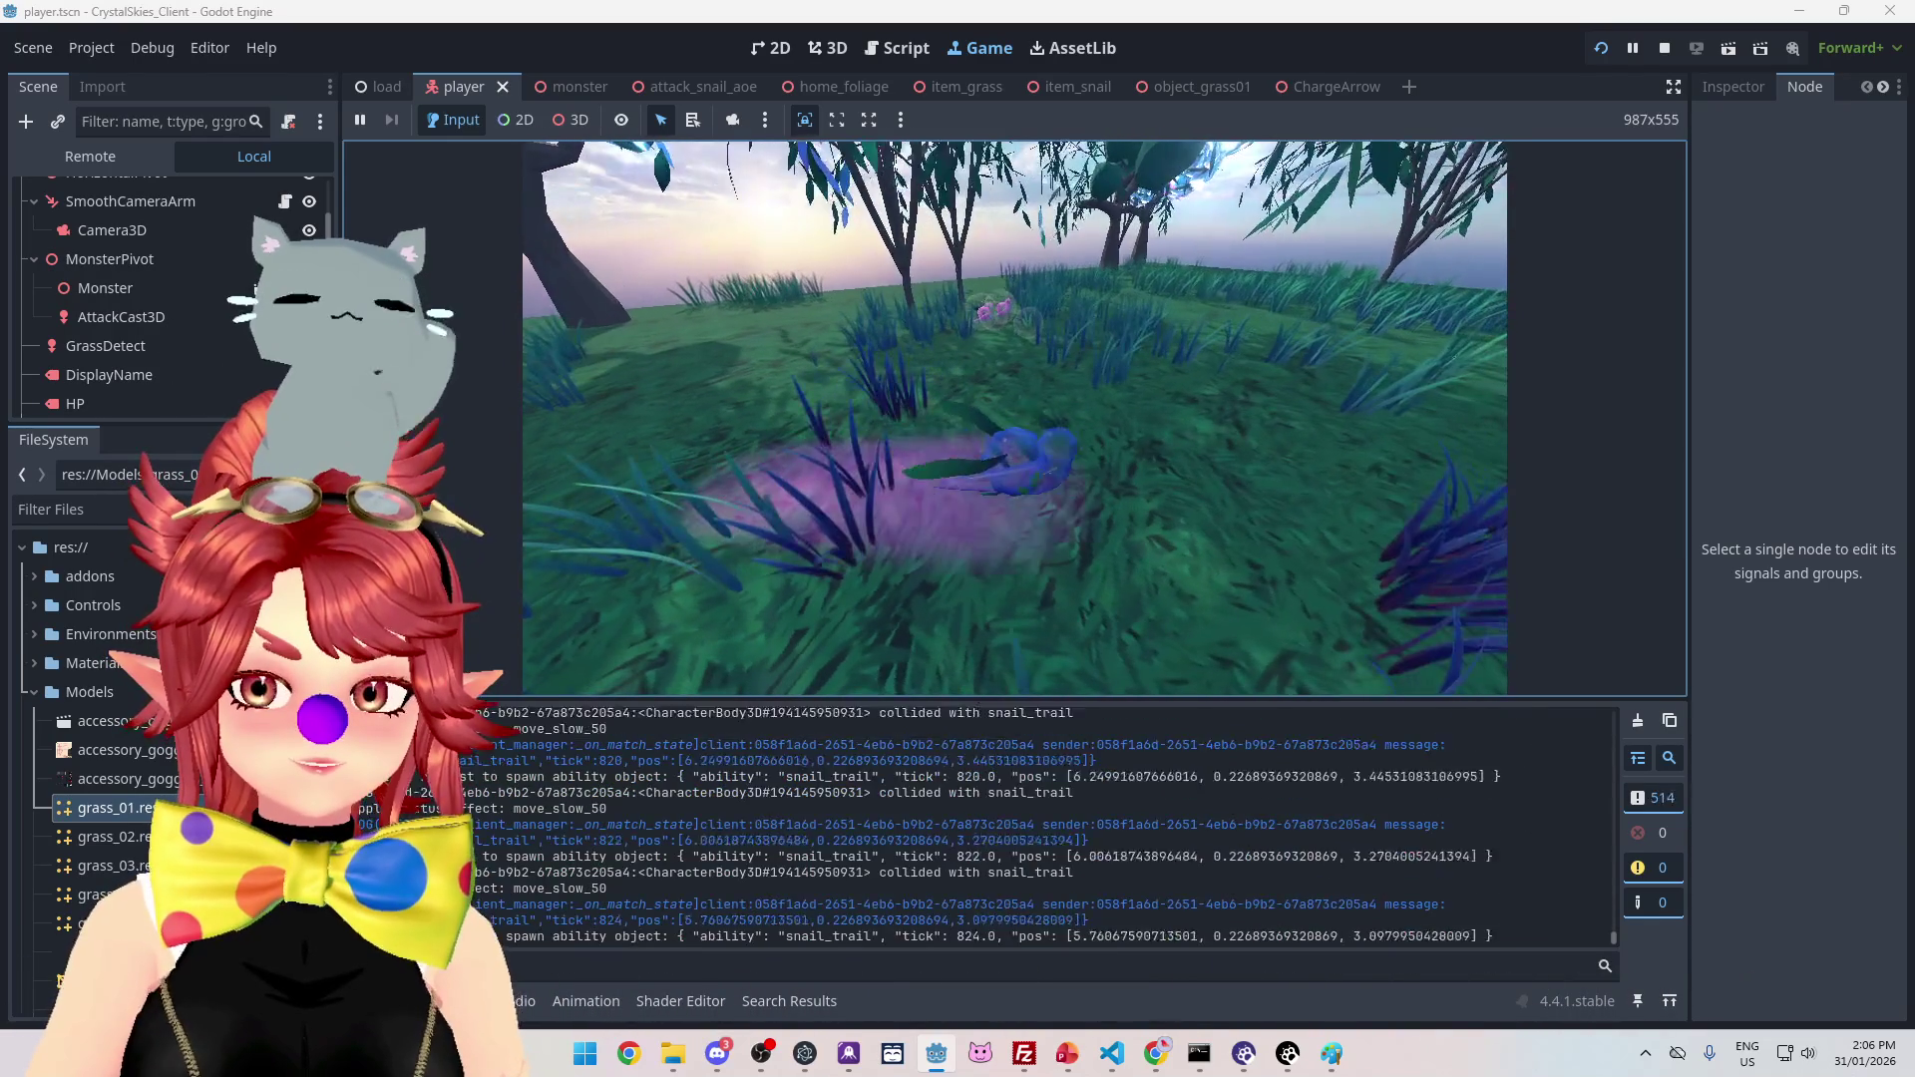
key(q)
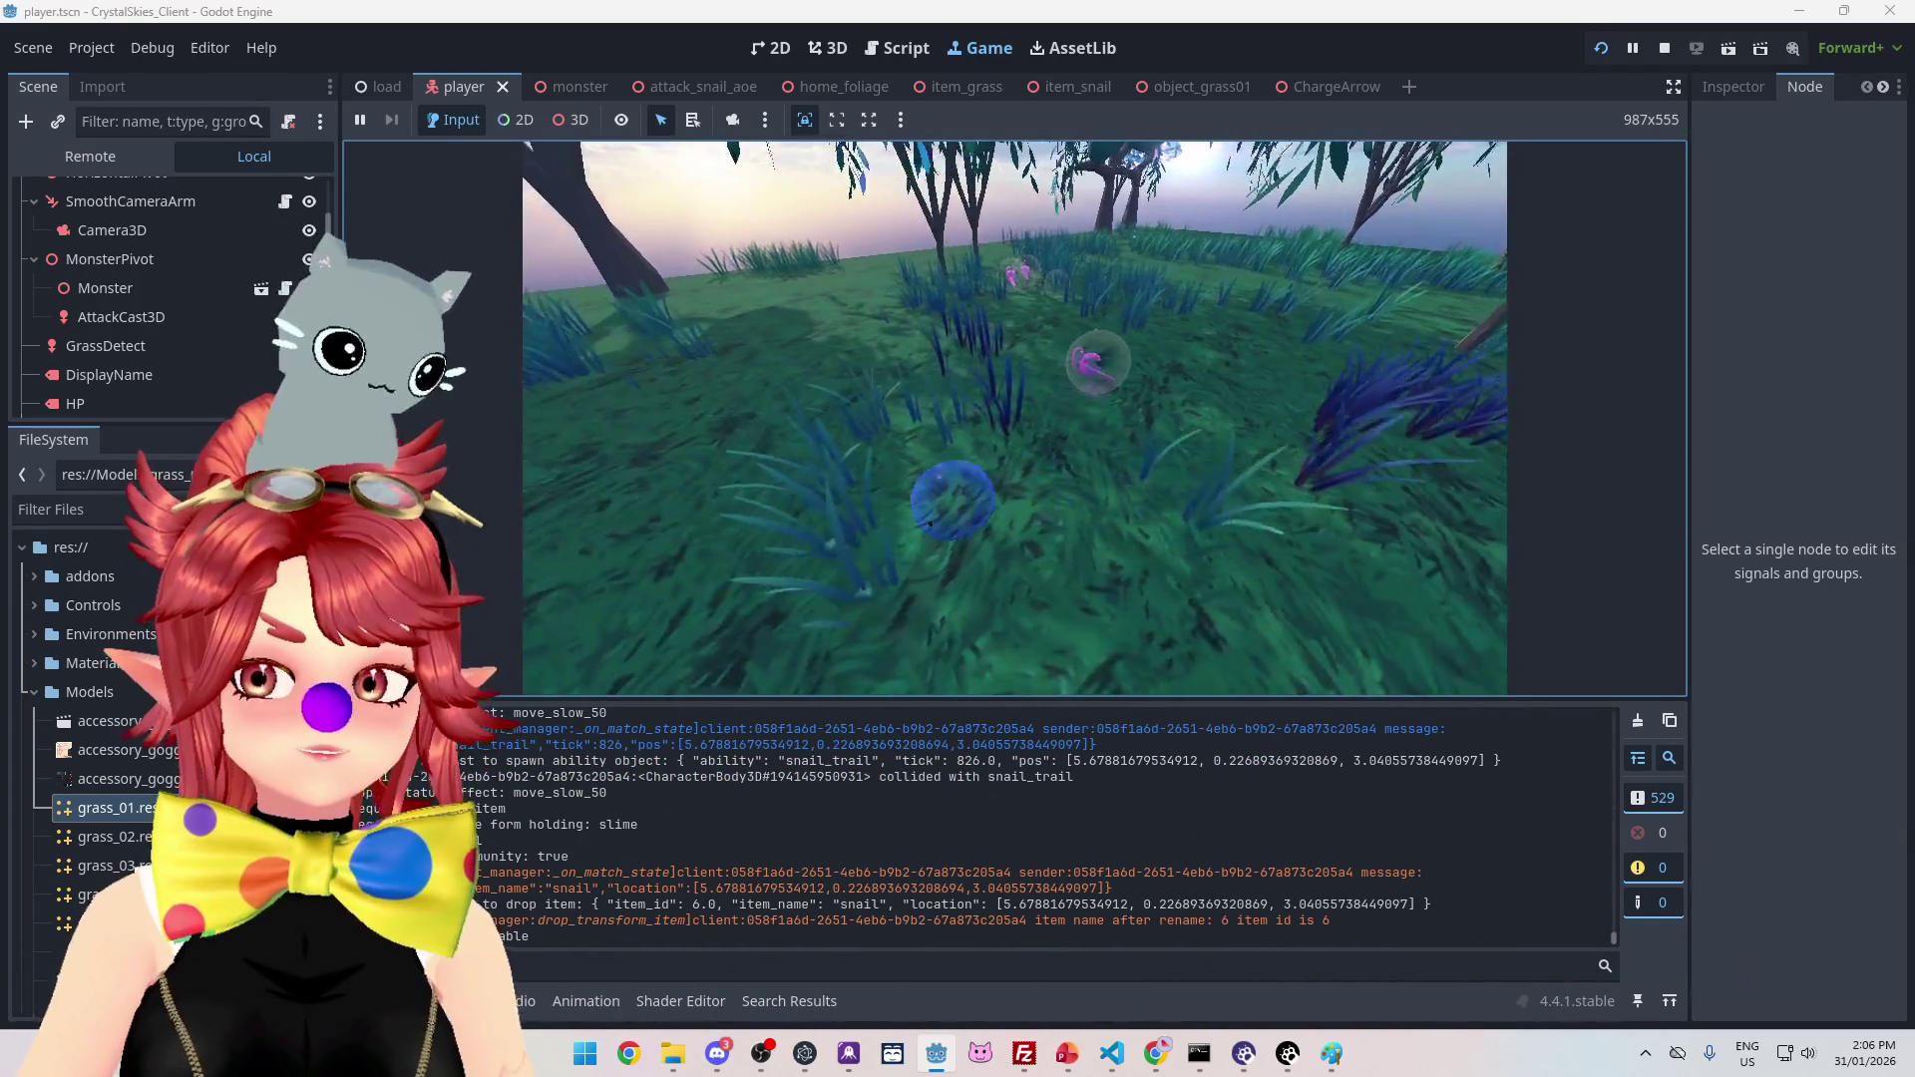
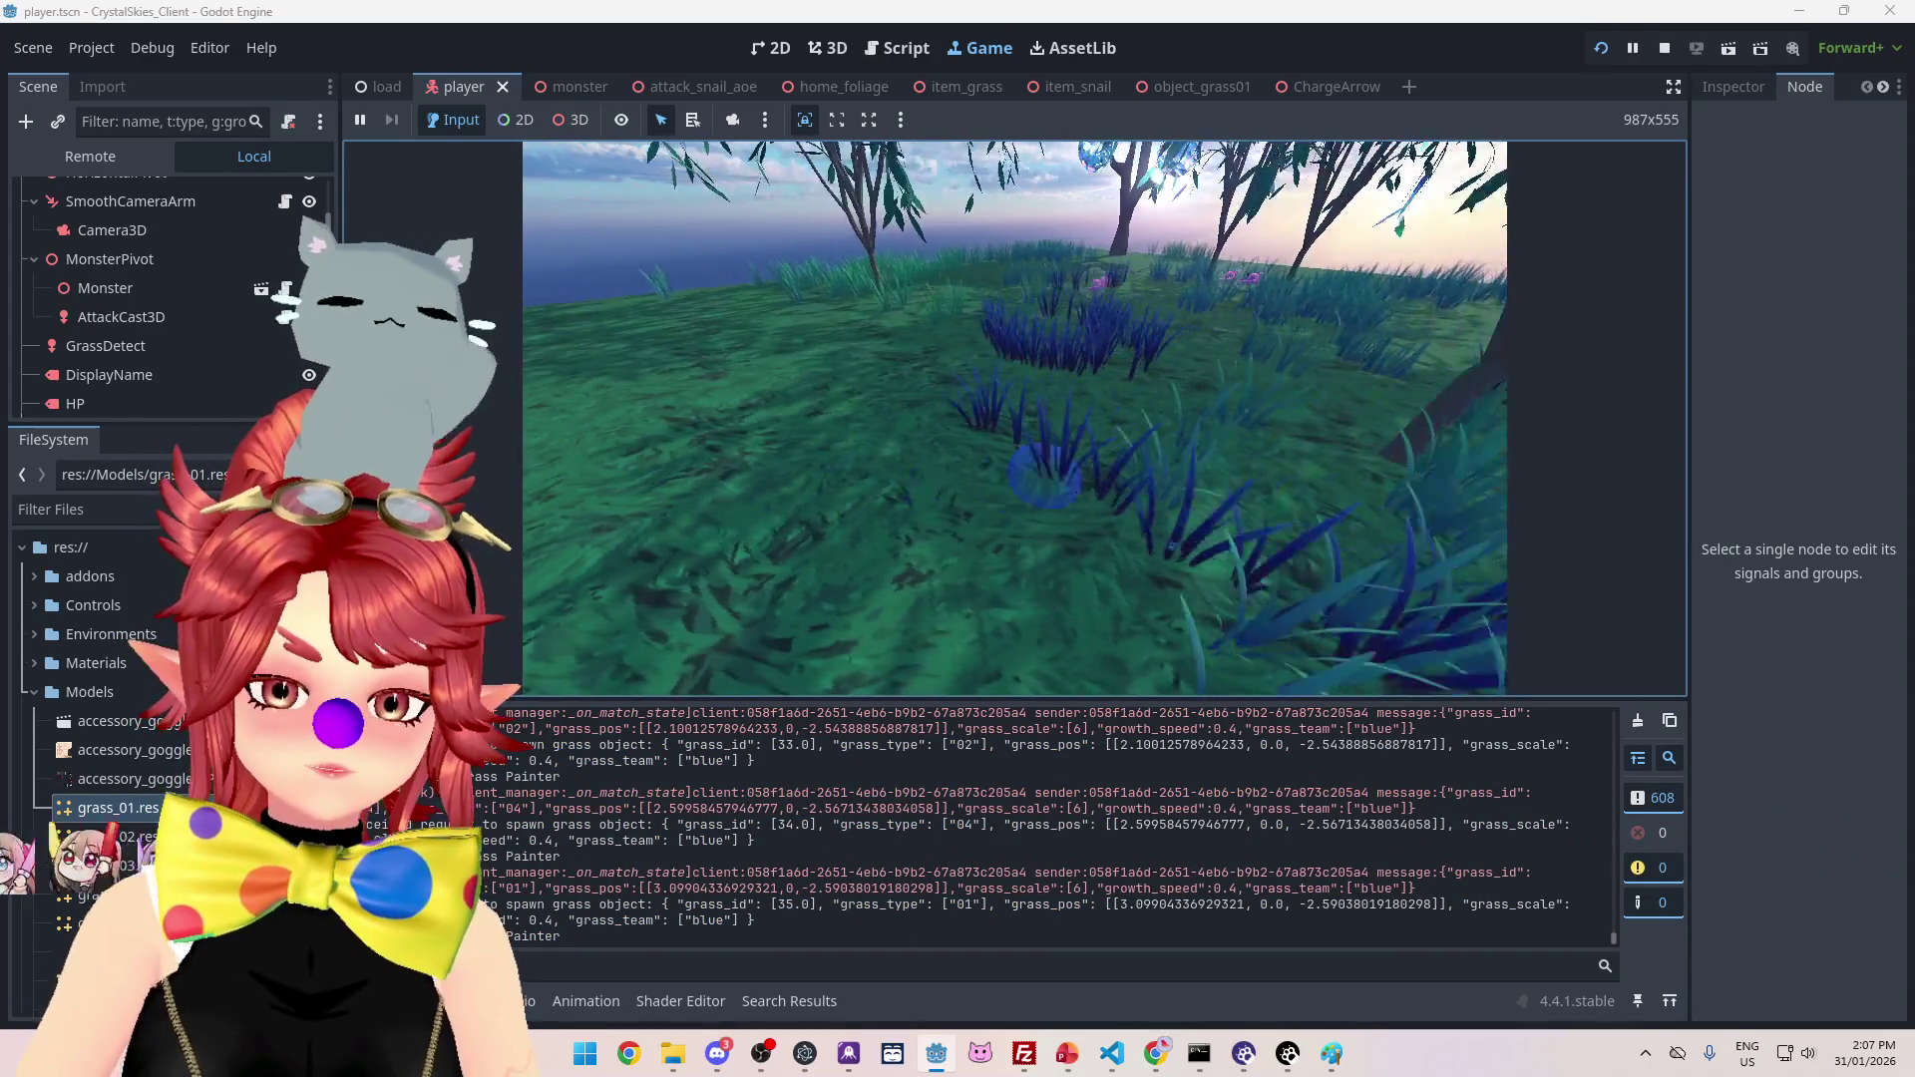
Step: Review the grass-spawn and item log output in the Output console, then stop the running game
key(Escape)
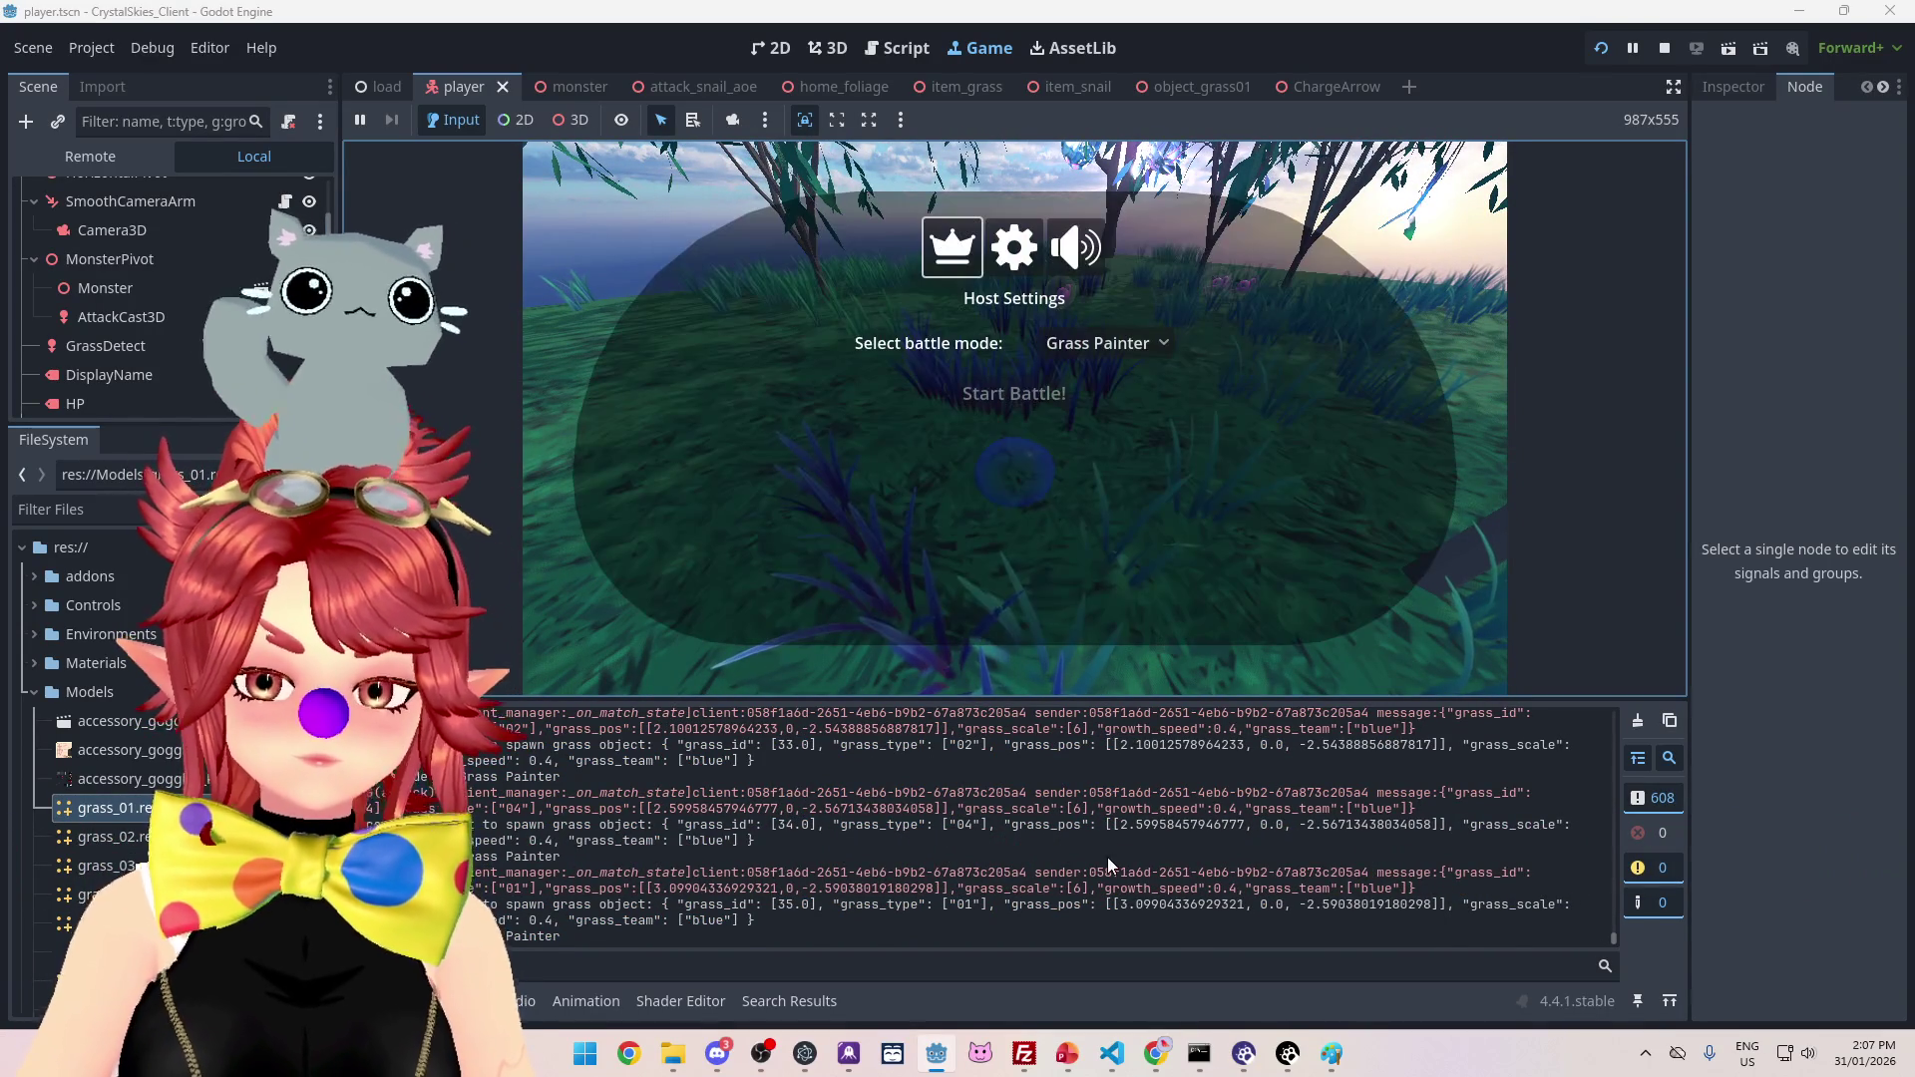
scroll(1112, 853, up, 3)
drag(1613, 931, 1613, 907)
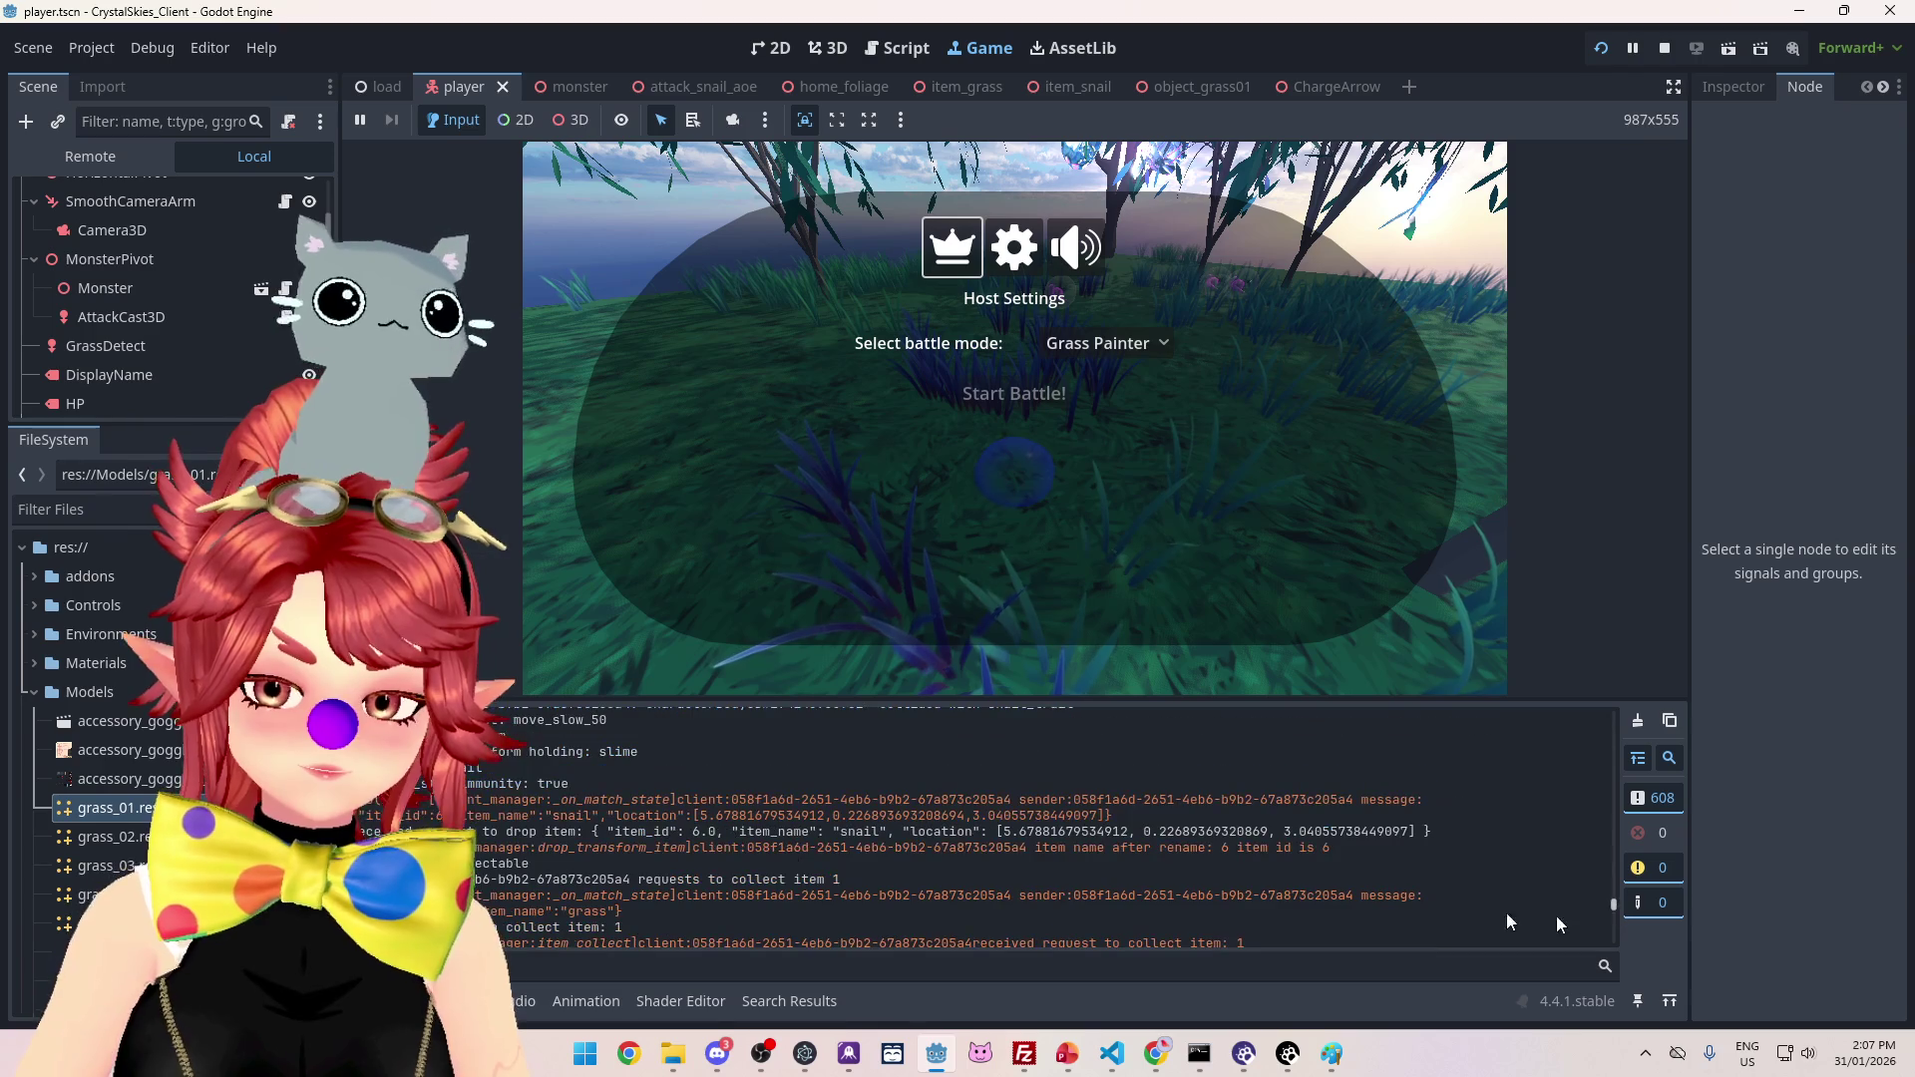
scroll(1008, 804, down, 5)
scroll(1009, 806, up, 2)
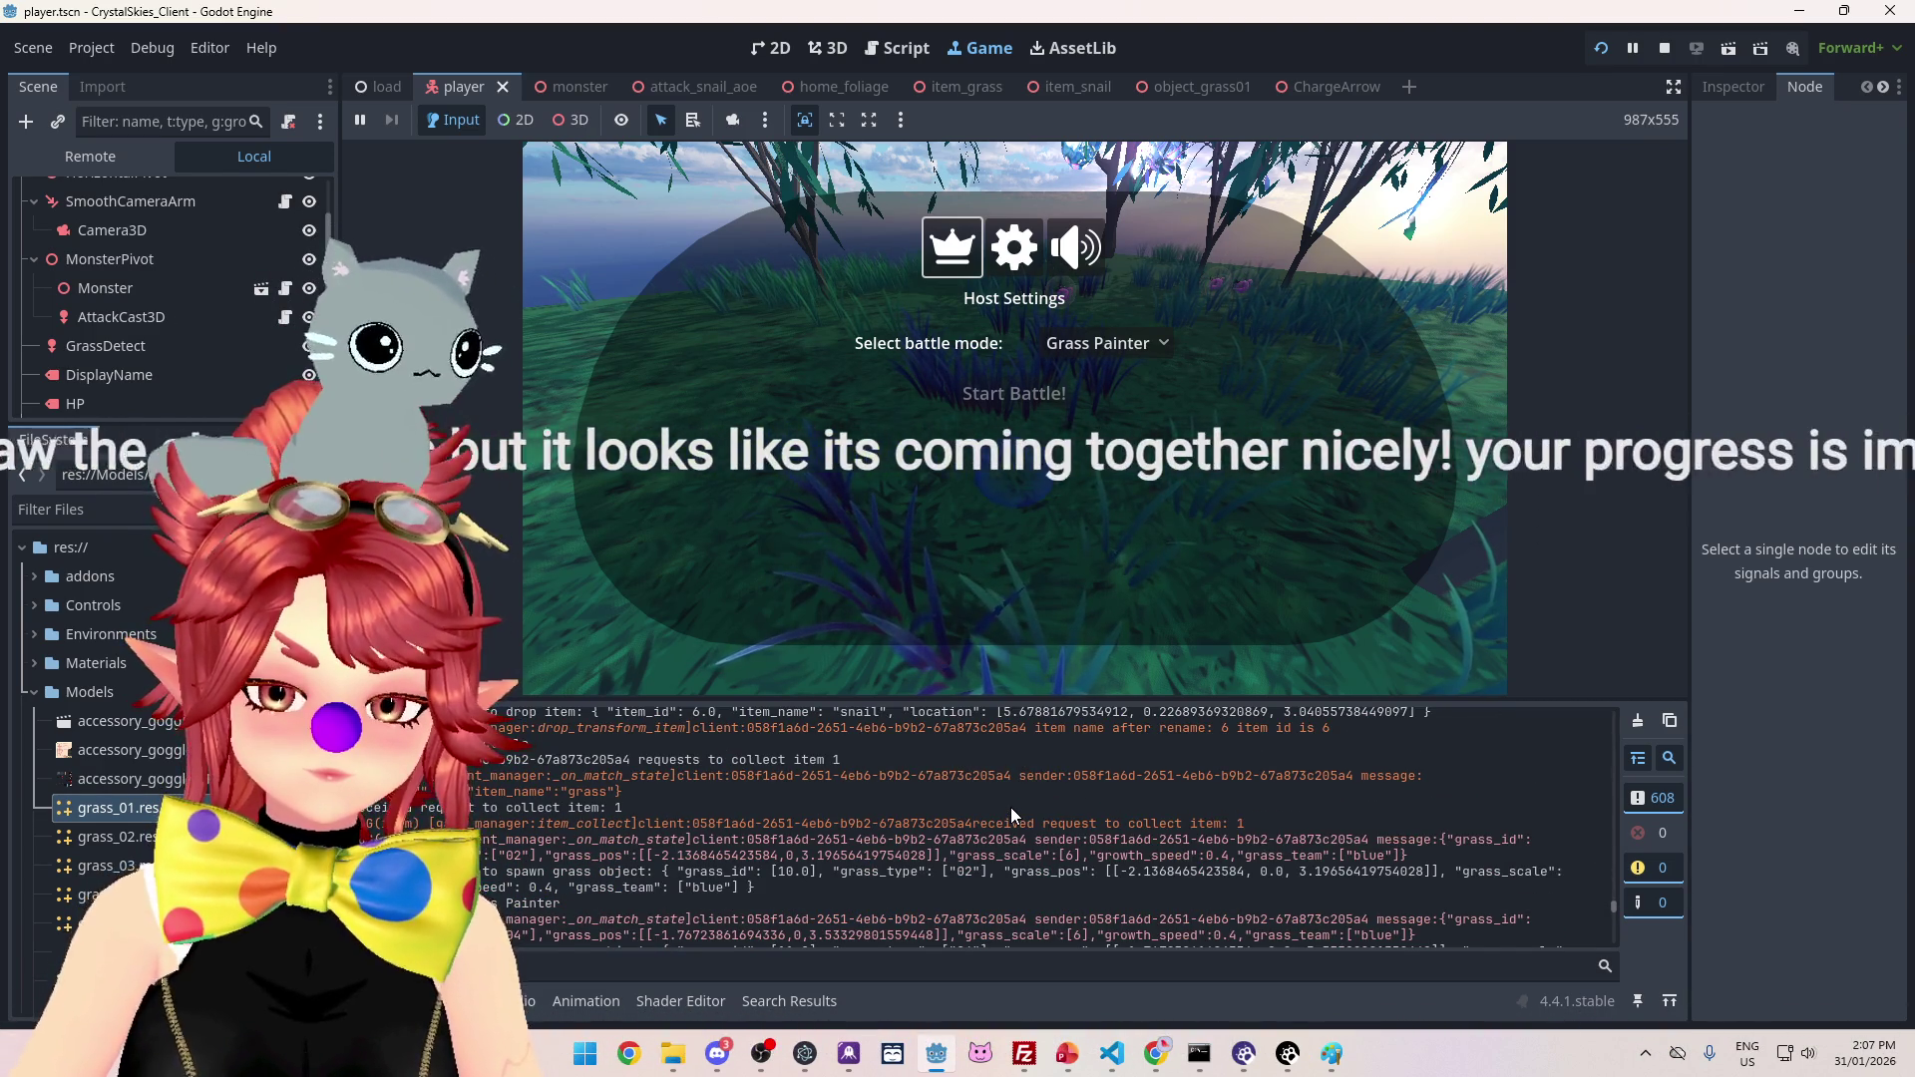
scroll(1010, 806, up, 2)
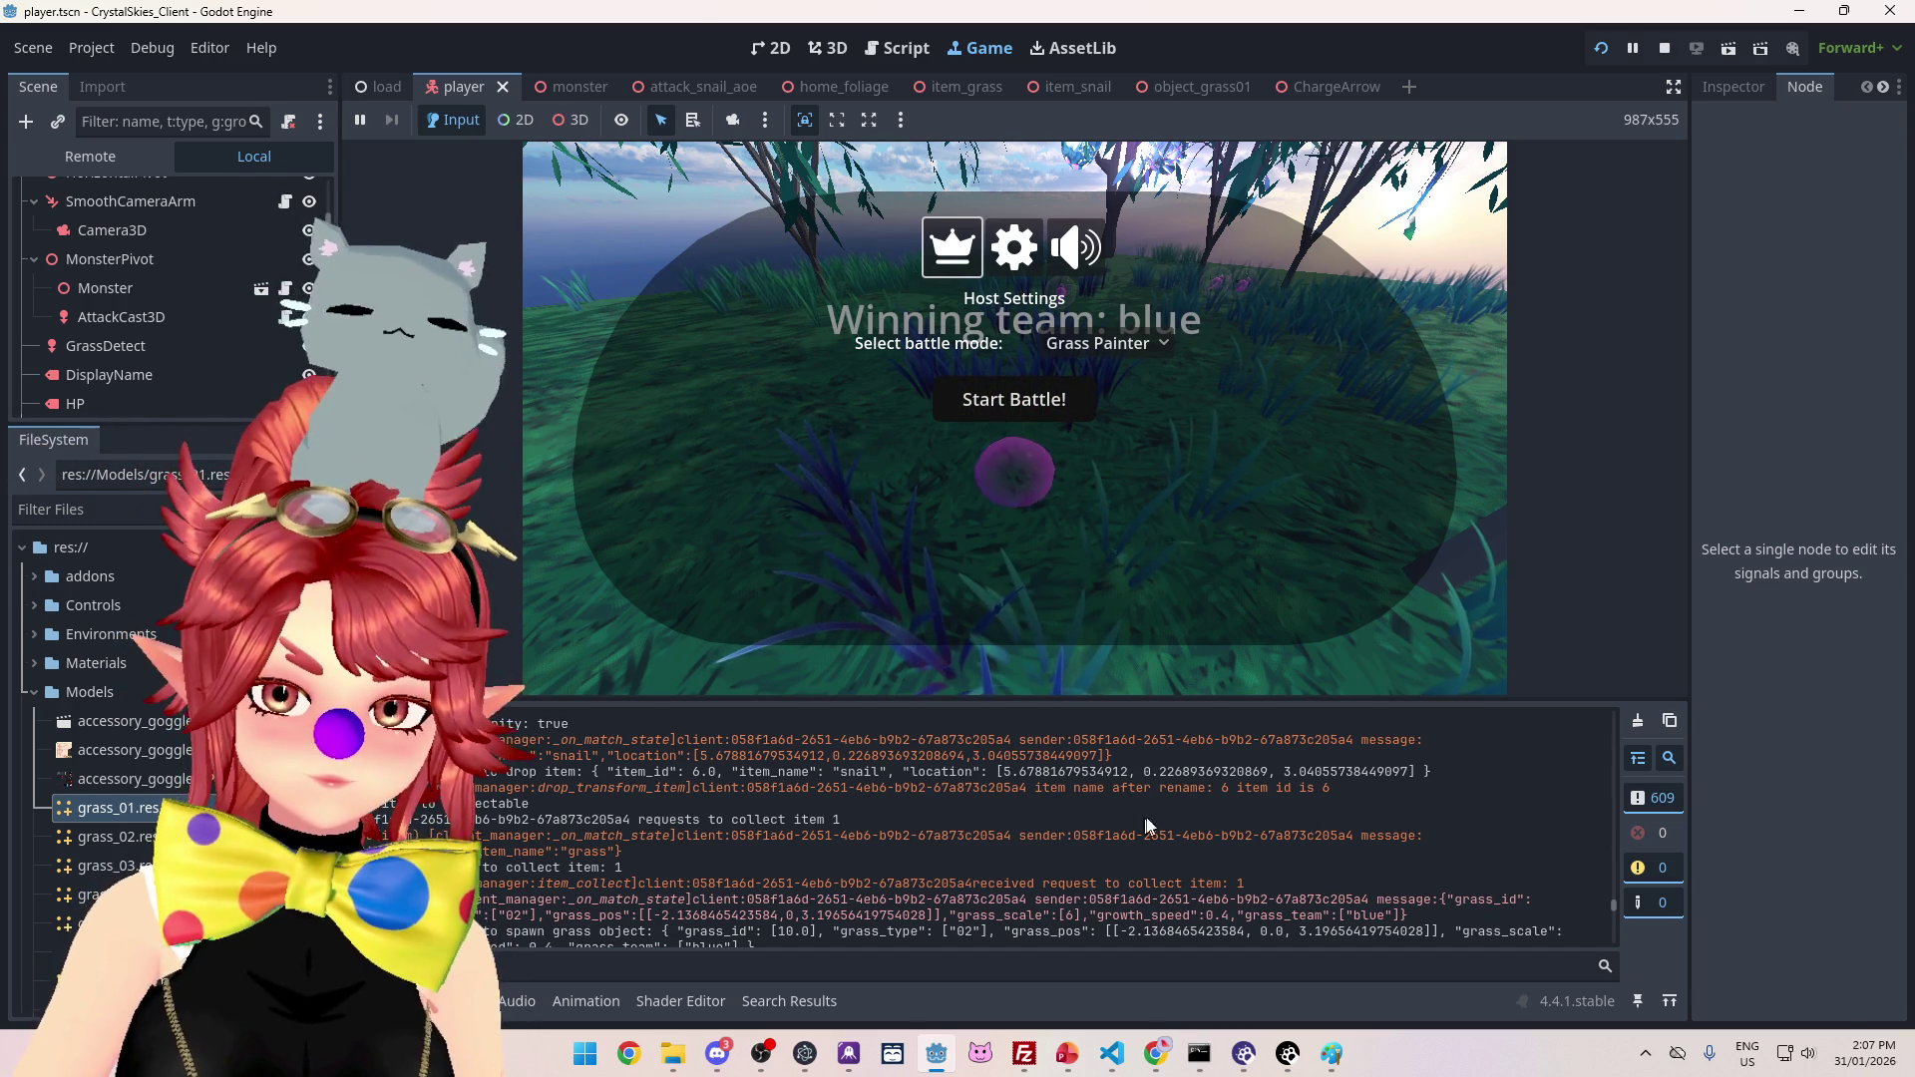
scroll(1272, 854, down, 5)
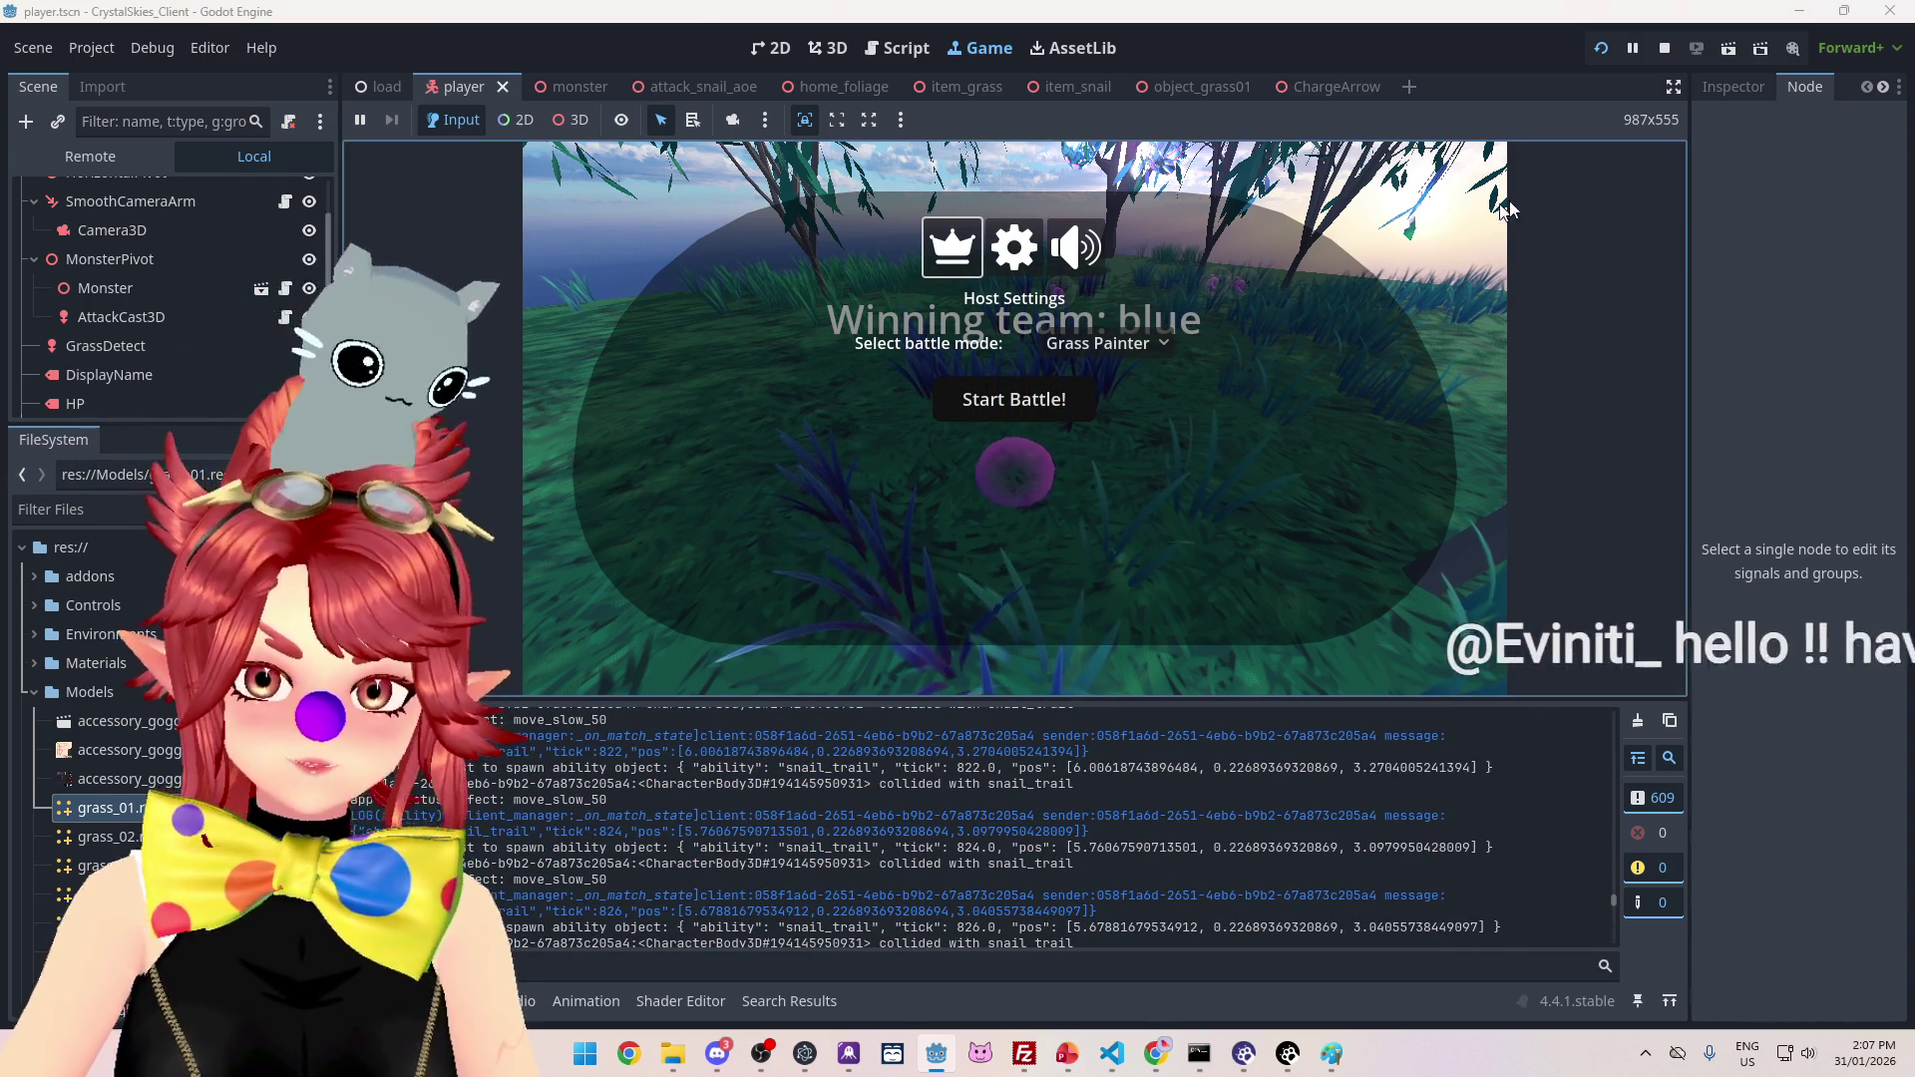
click(1664, 48)
Step: Set print to false for the attack and ability categories on lines 26 and 30, and save
click(480, 353)
scroll(969, 469, up, 3)
scroll(909, 326, up, 1)
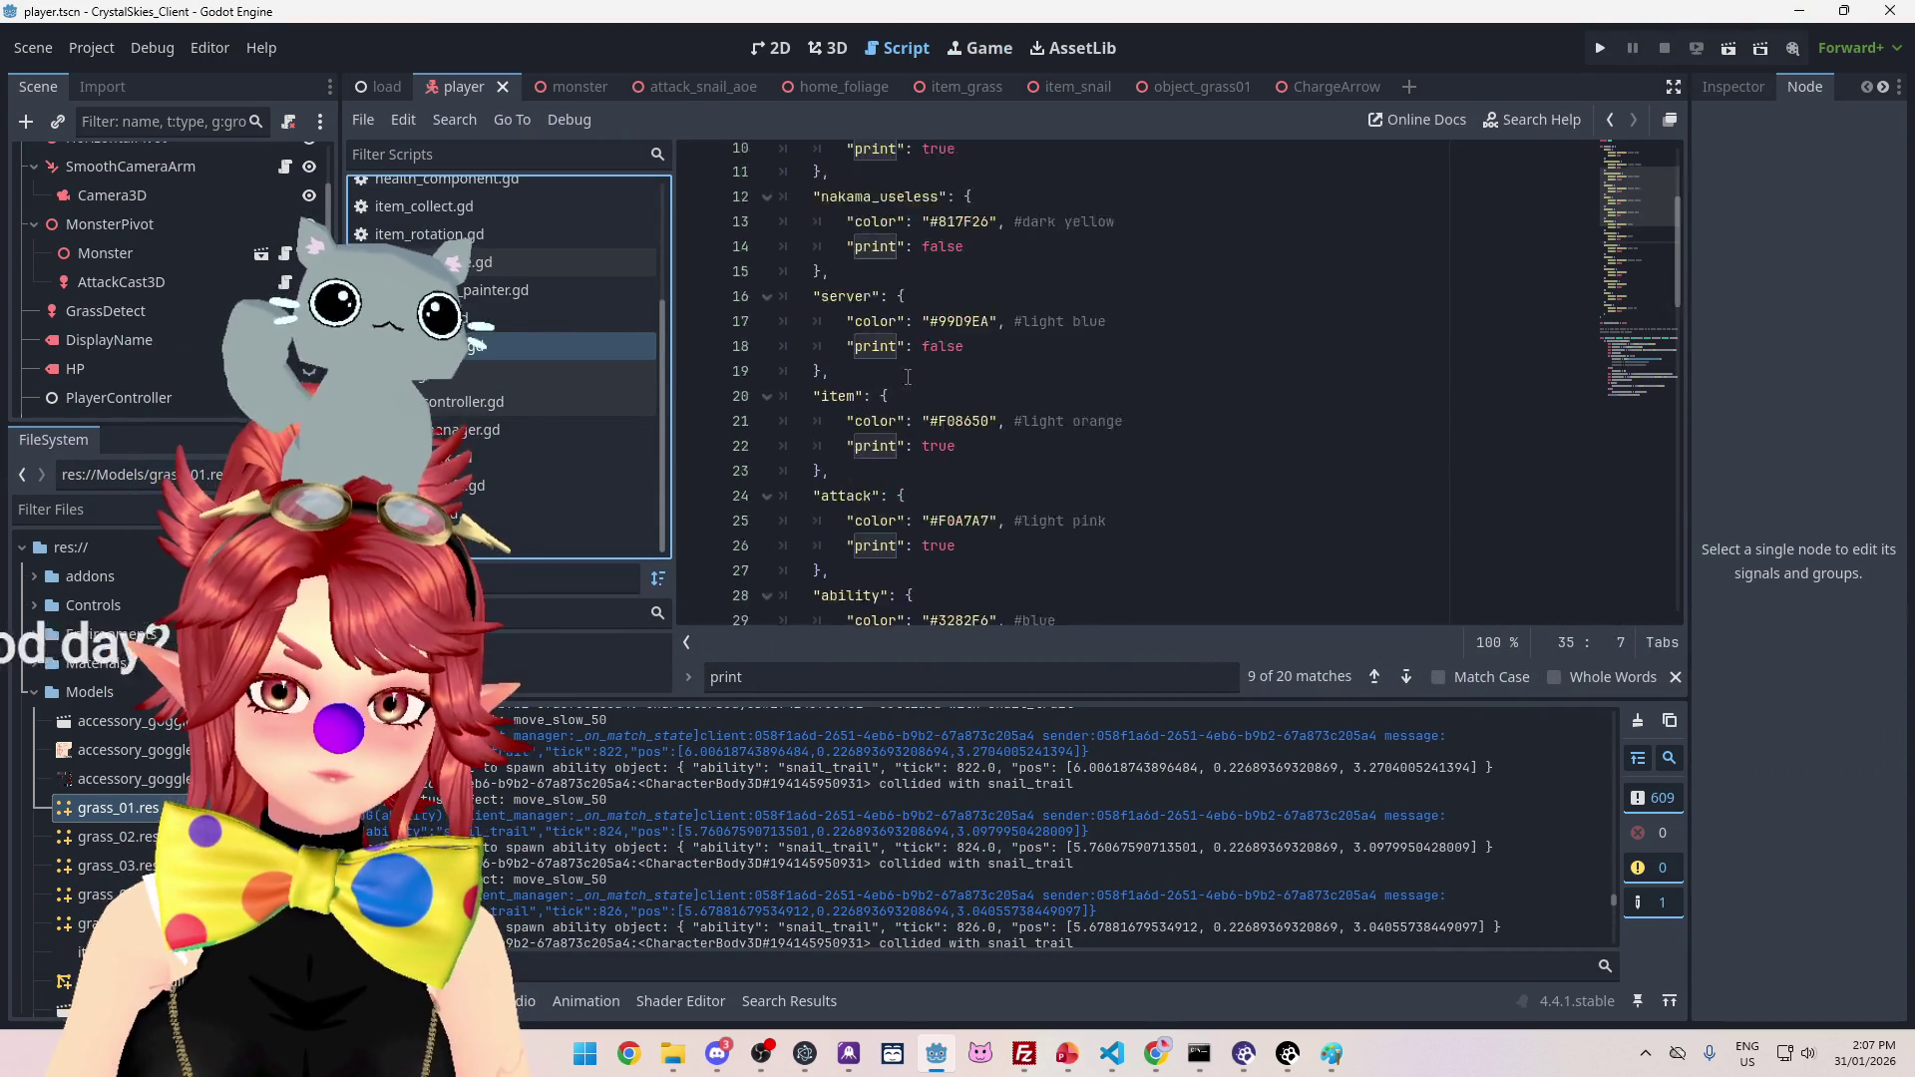
double_click(922, 457)
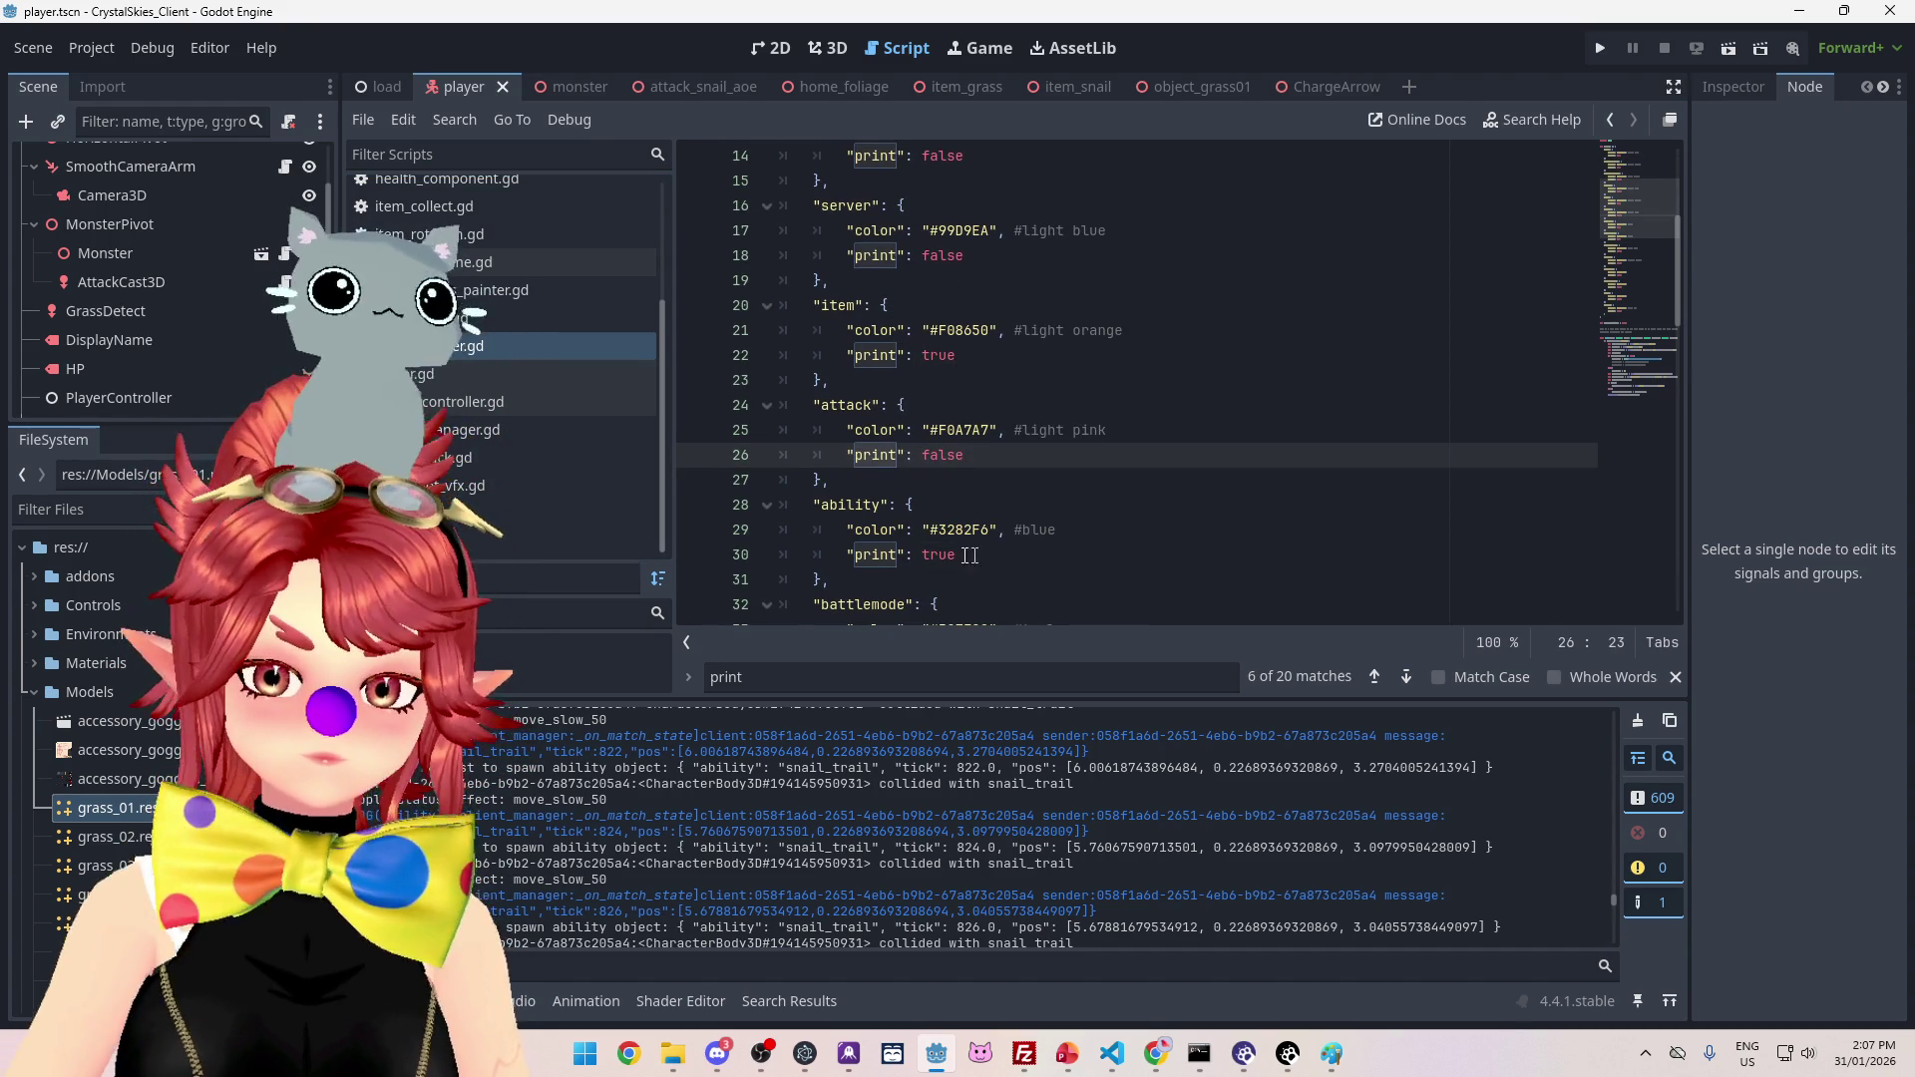
drag(977, 556, 920, 554)
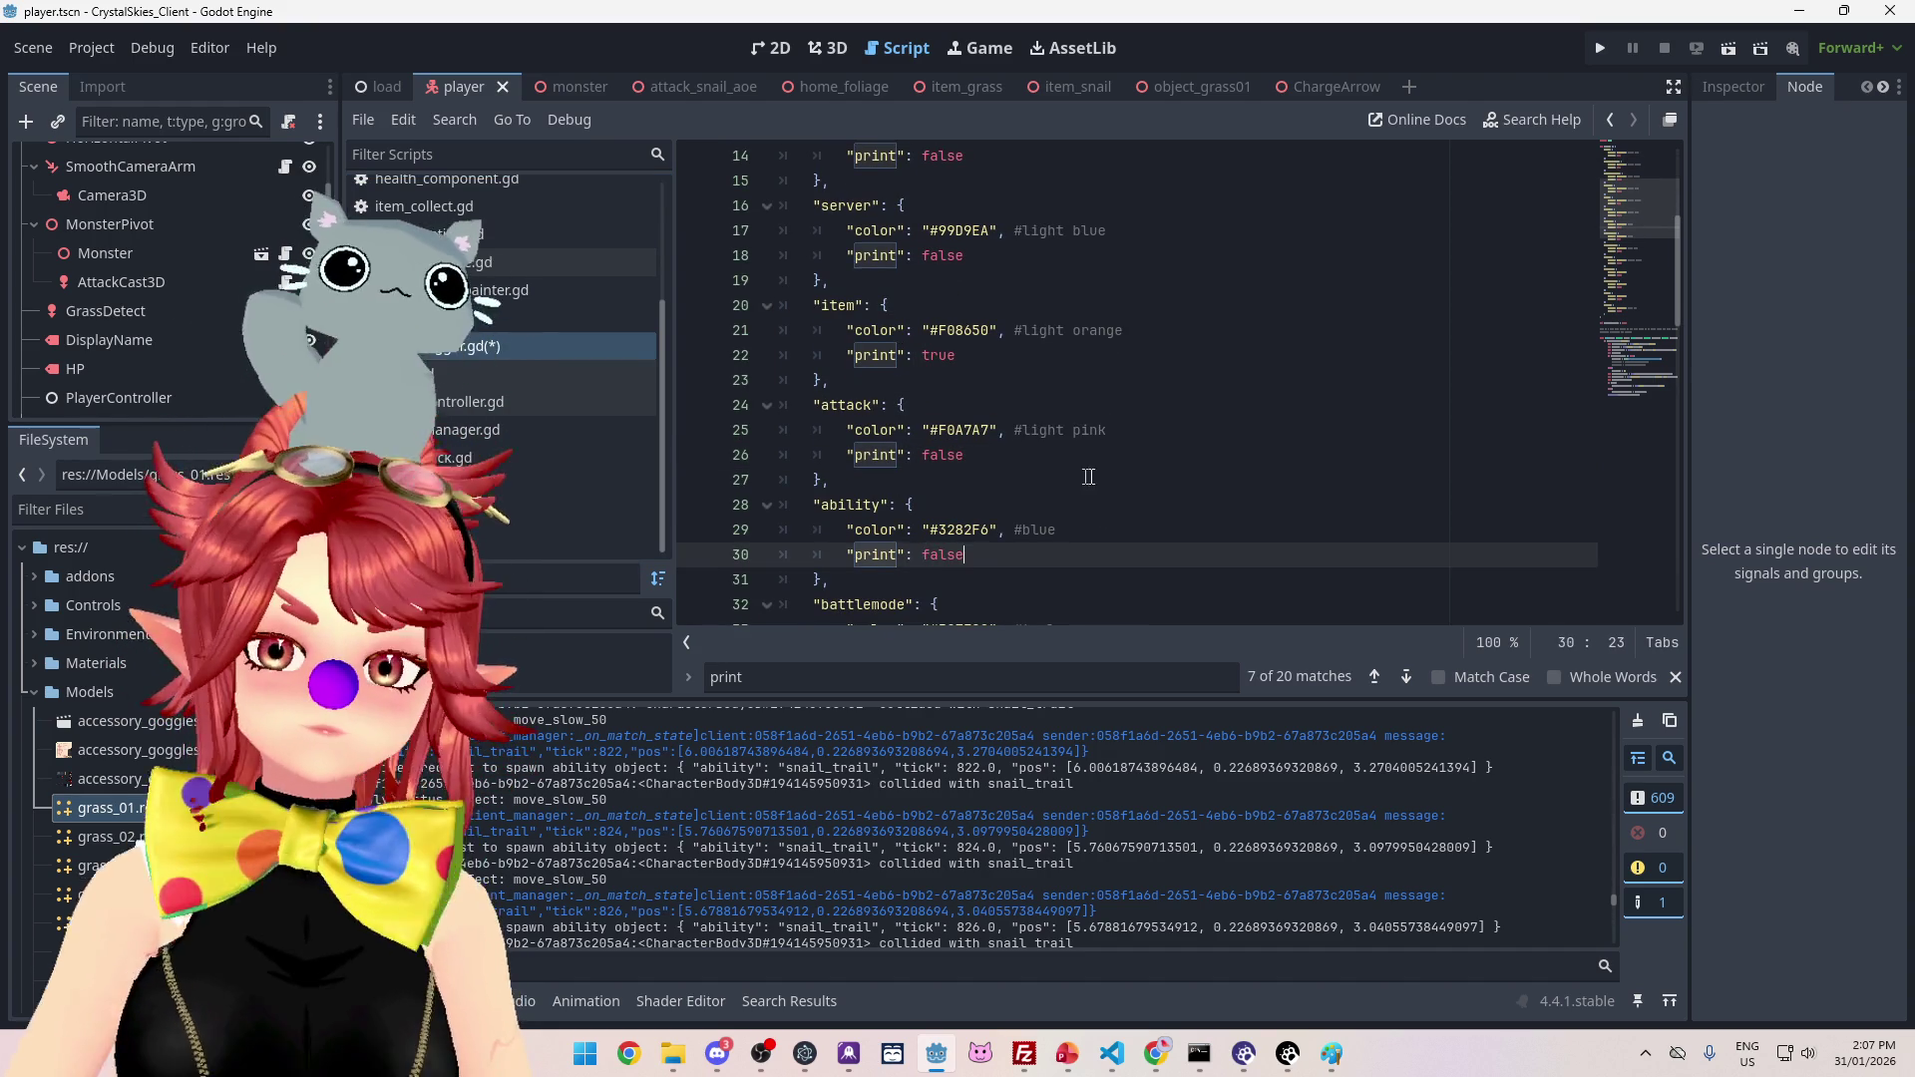
click(1066, 475)
key(ctrl+s)
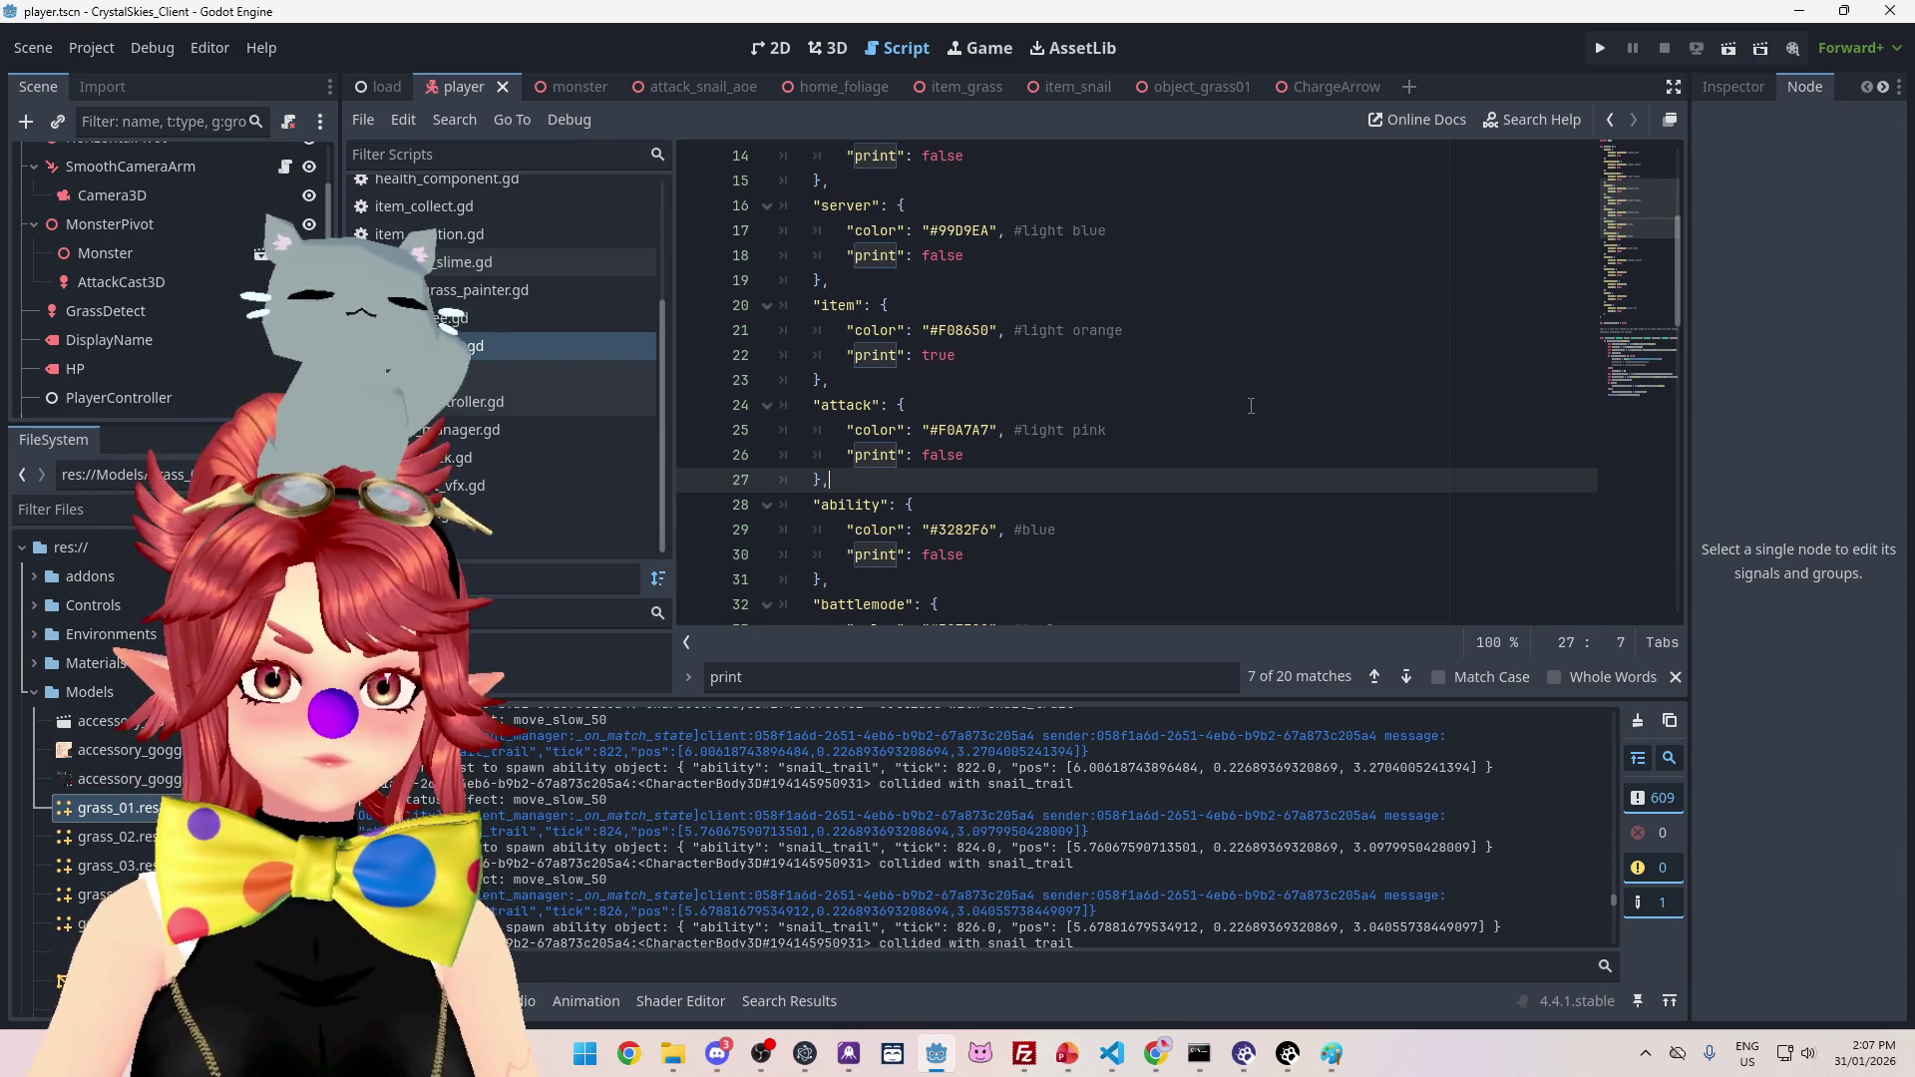
Step: Find and select the grass-spawn message text in the Output log
scroll(1243, 464, down, 7)
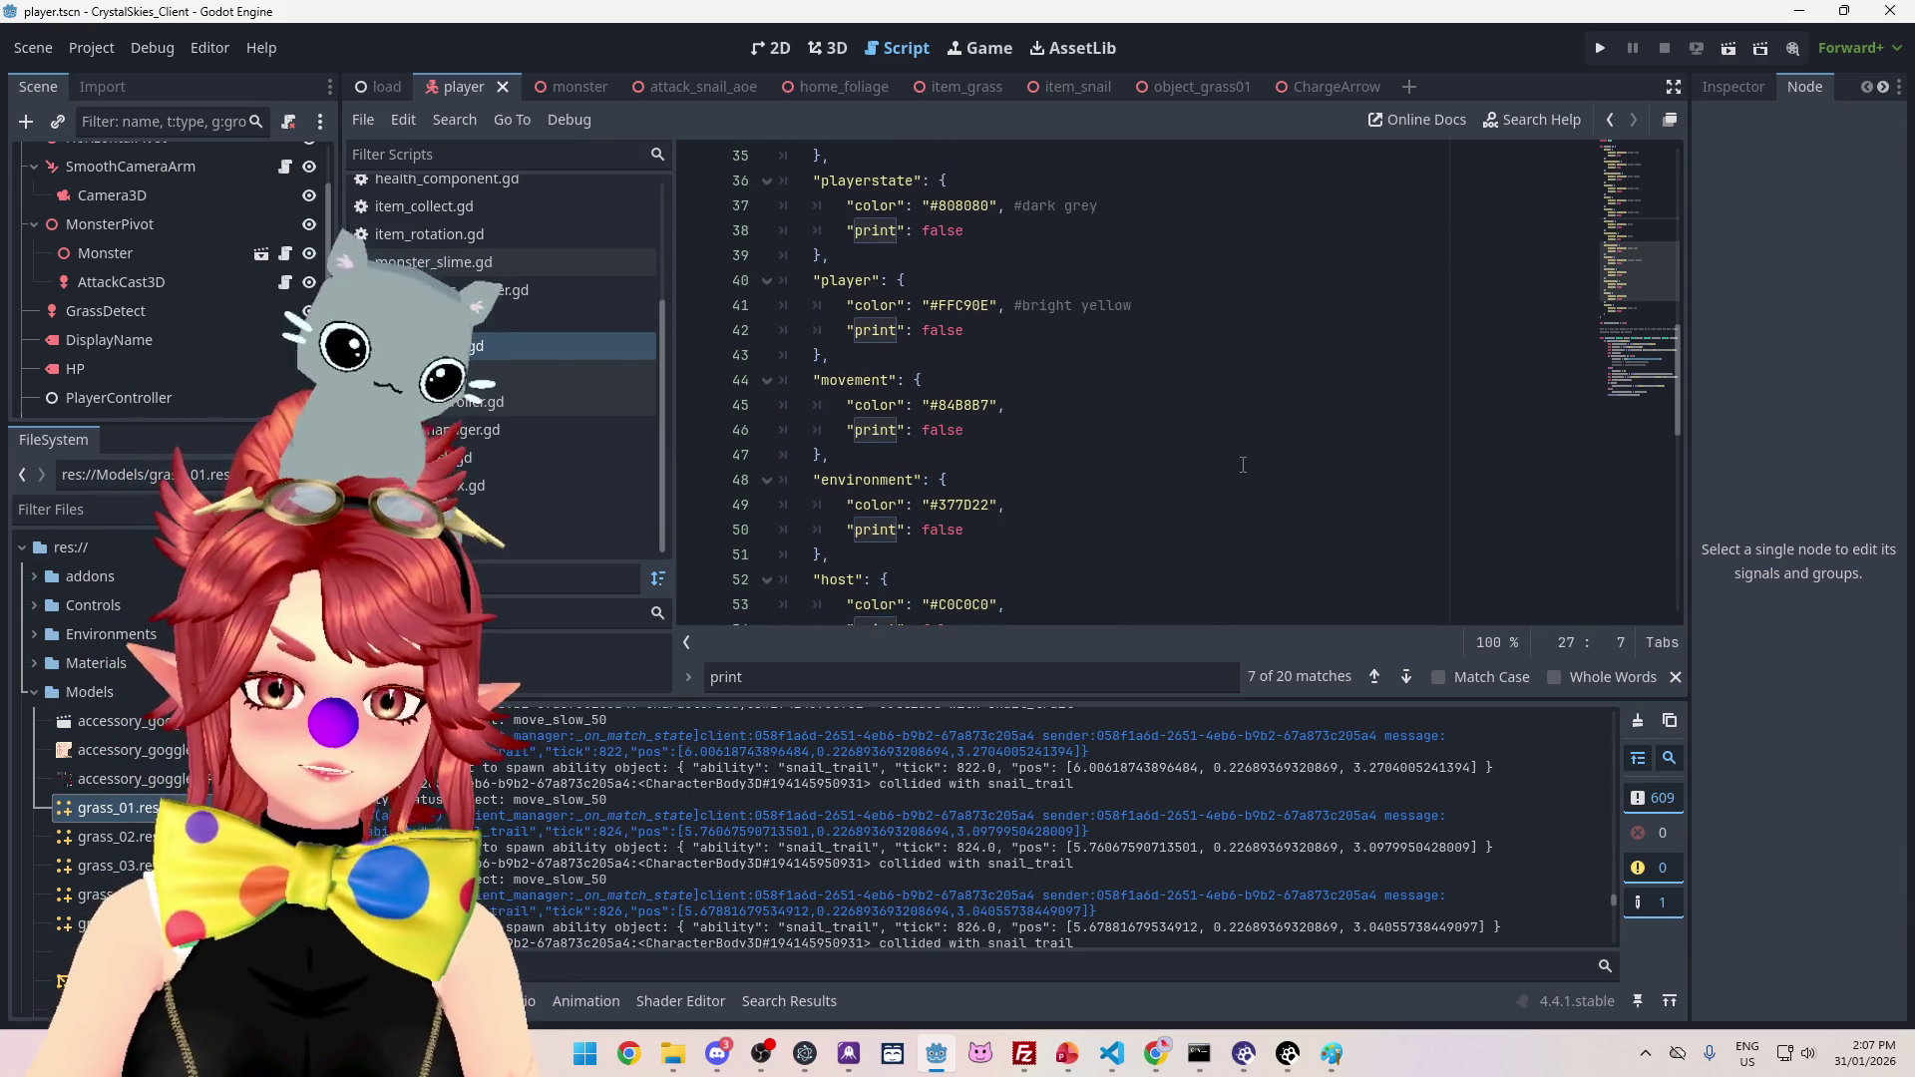
scroll(1243, 464, down, 3)
scroll(1243, 464, up, 3)
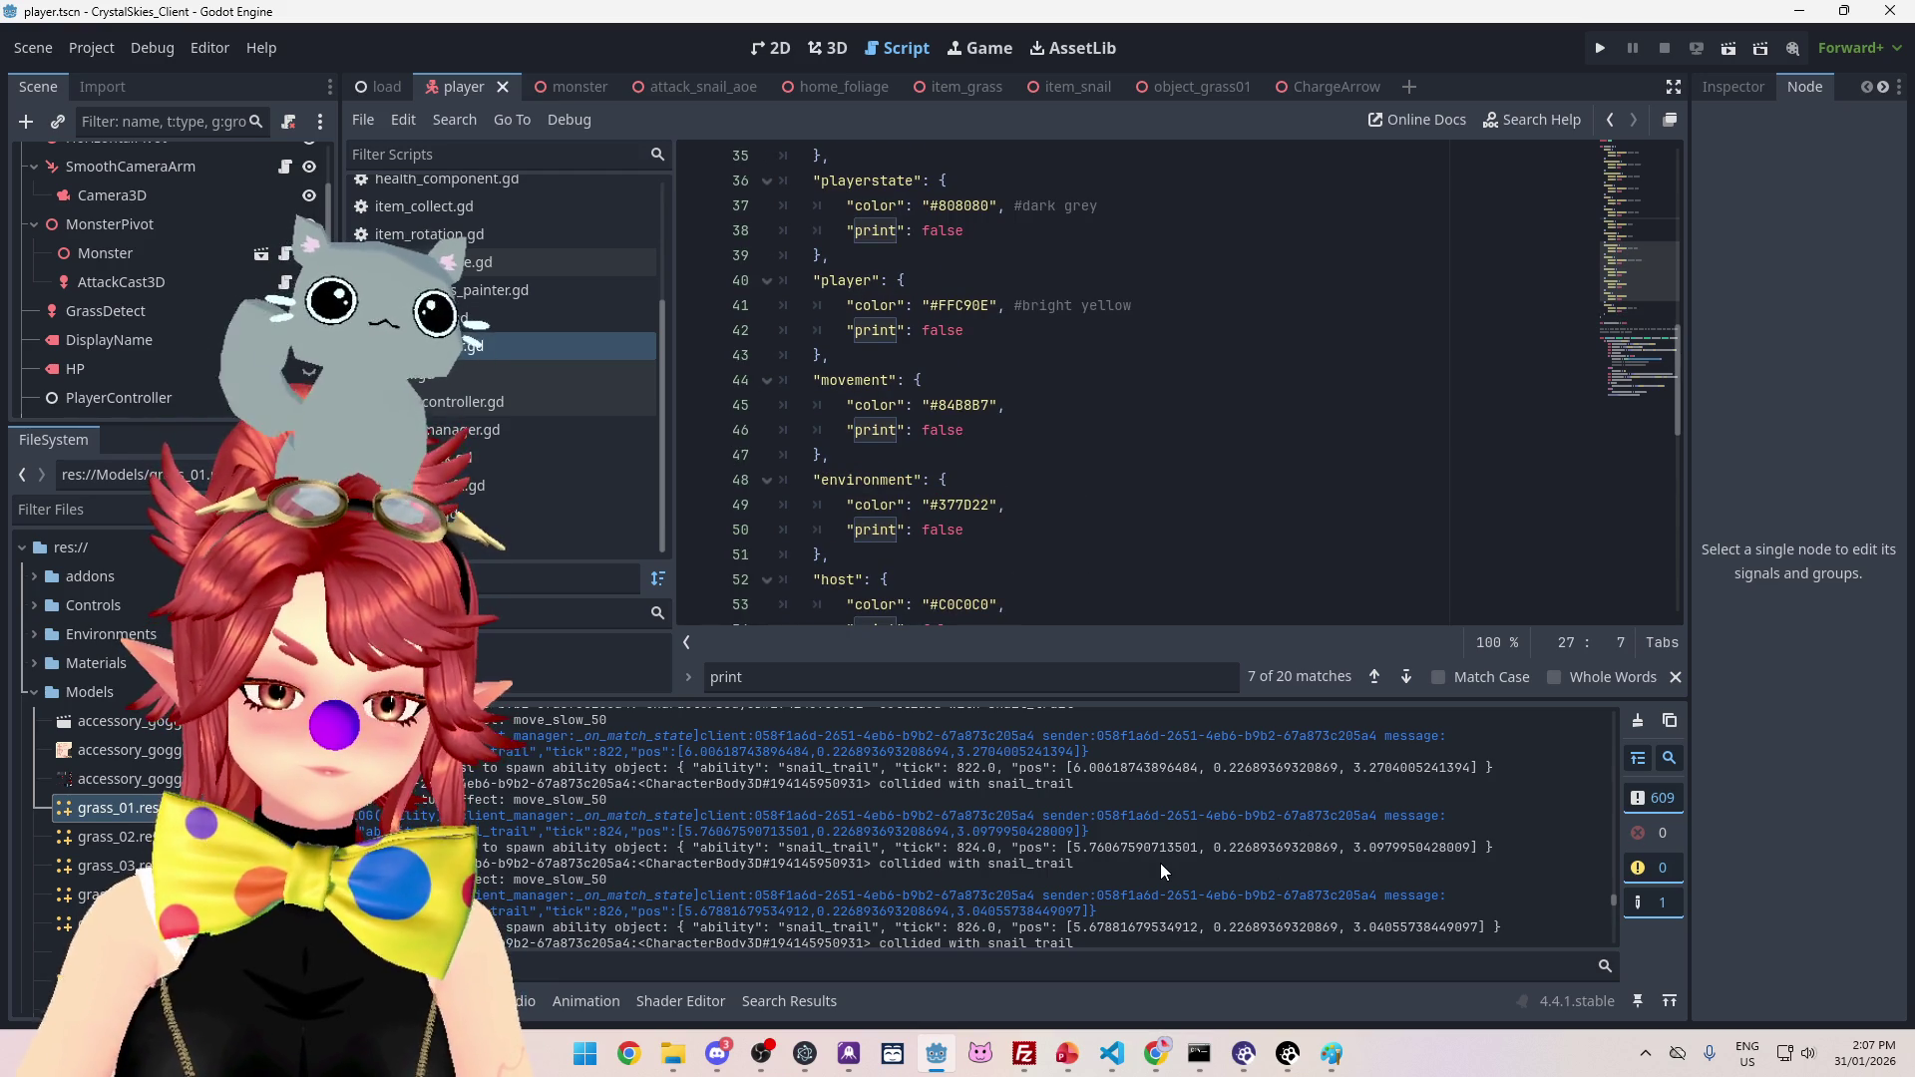
scroll(1160, 864, up, 2)
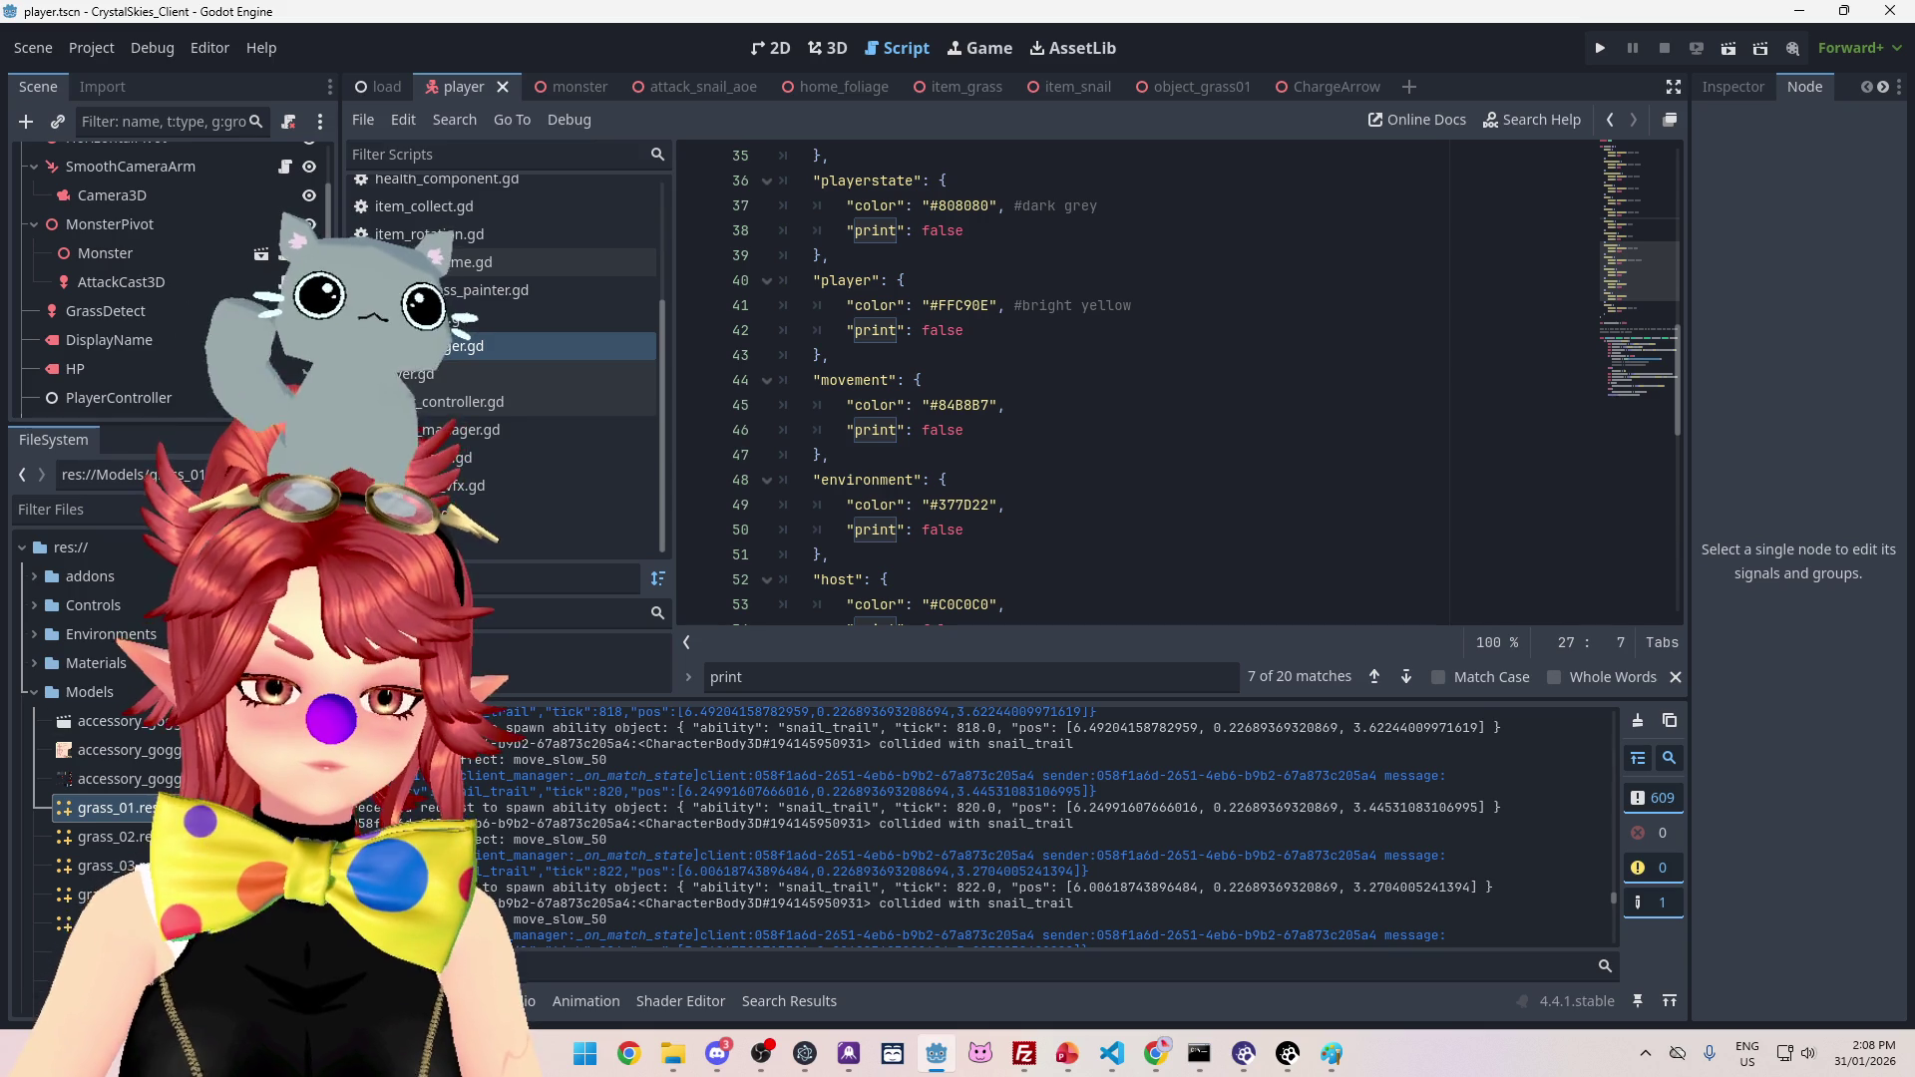
scroll(960, 469, down, 2)
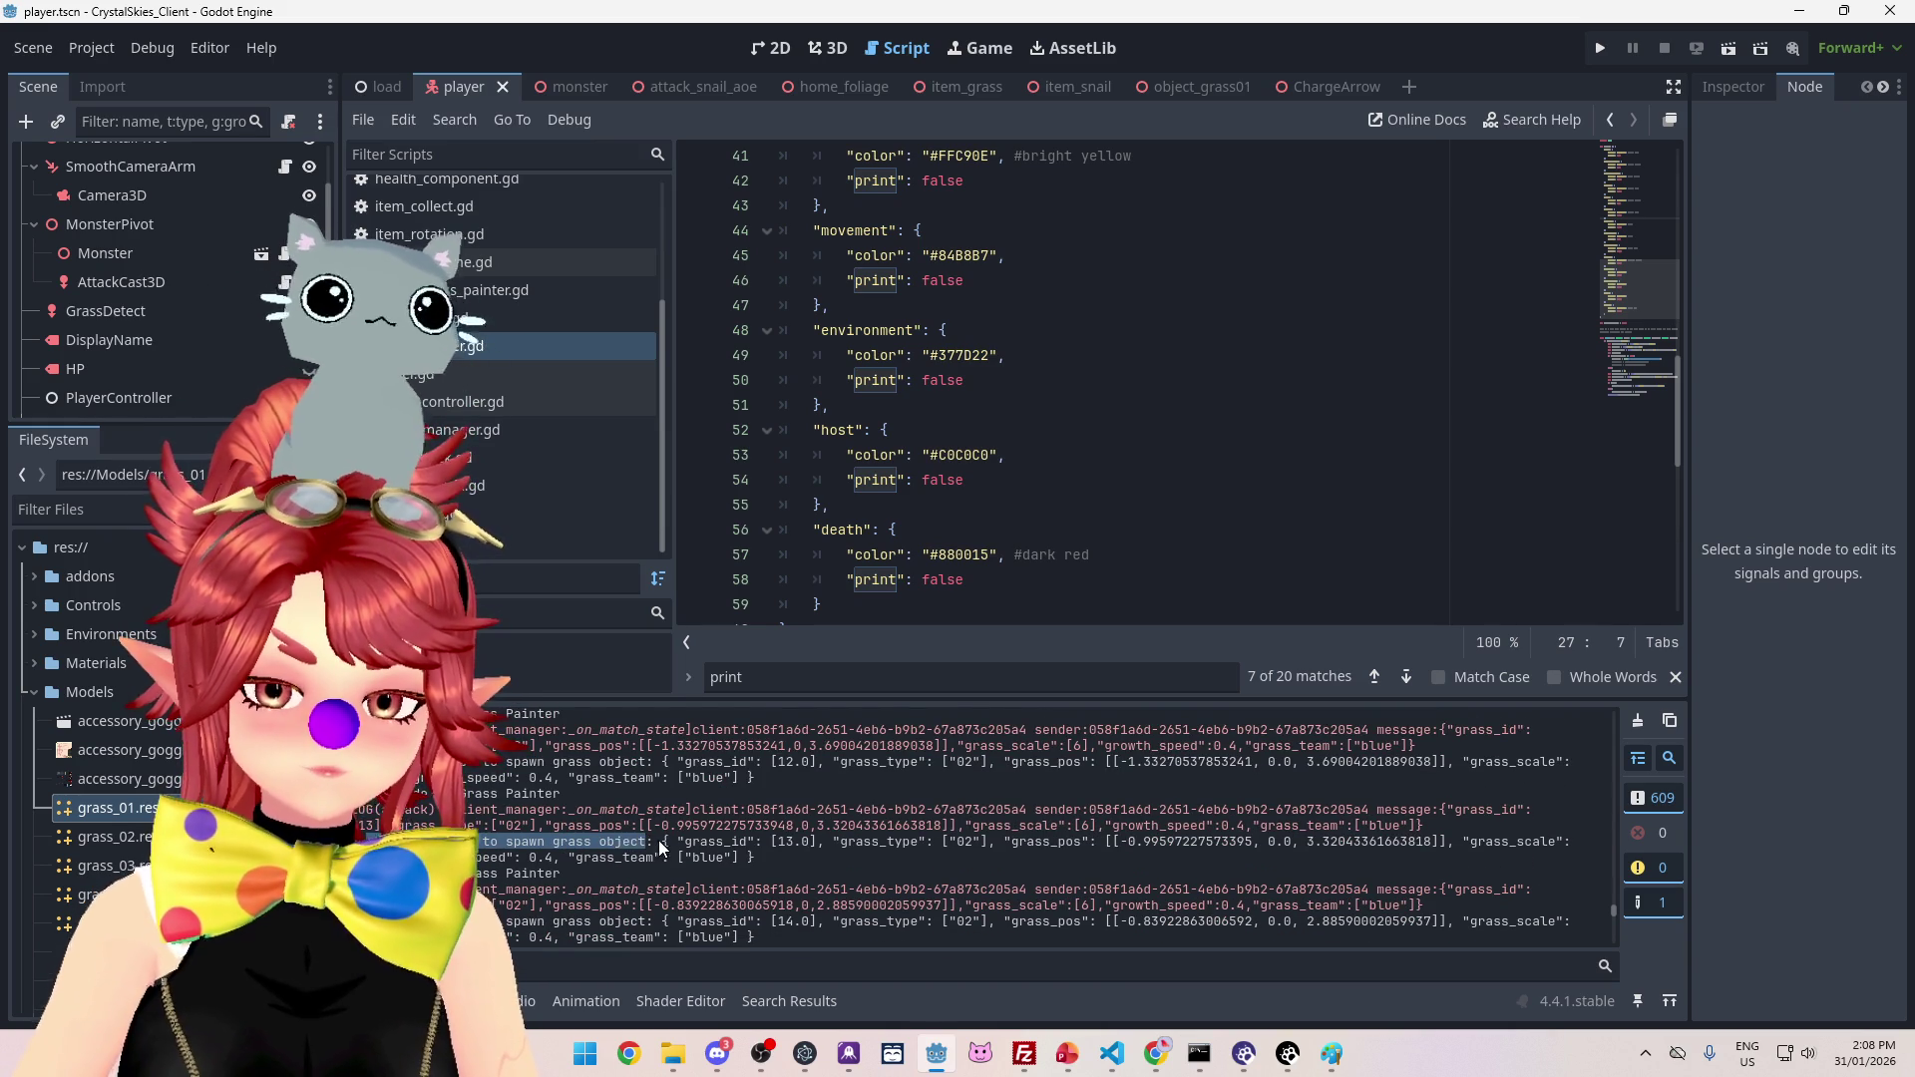
drag(483, 842, 648, 843)
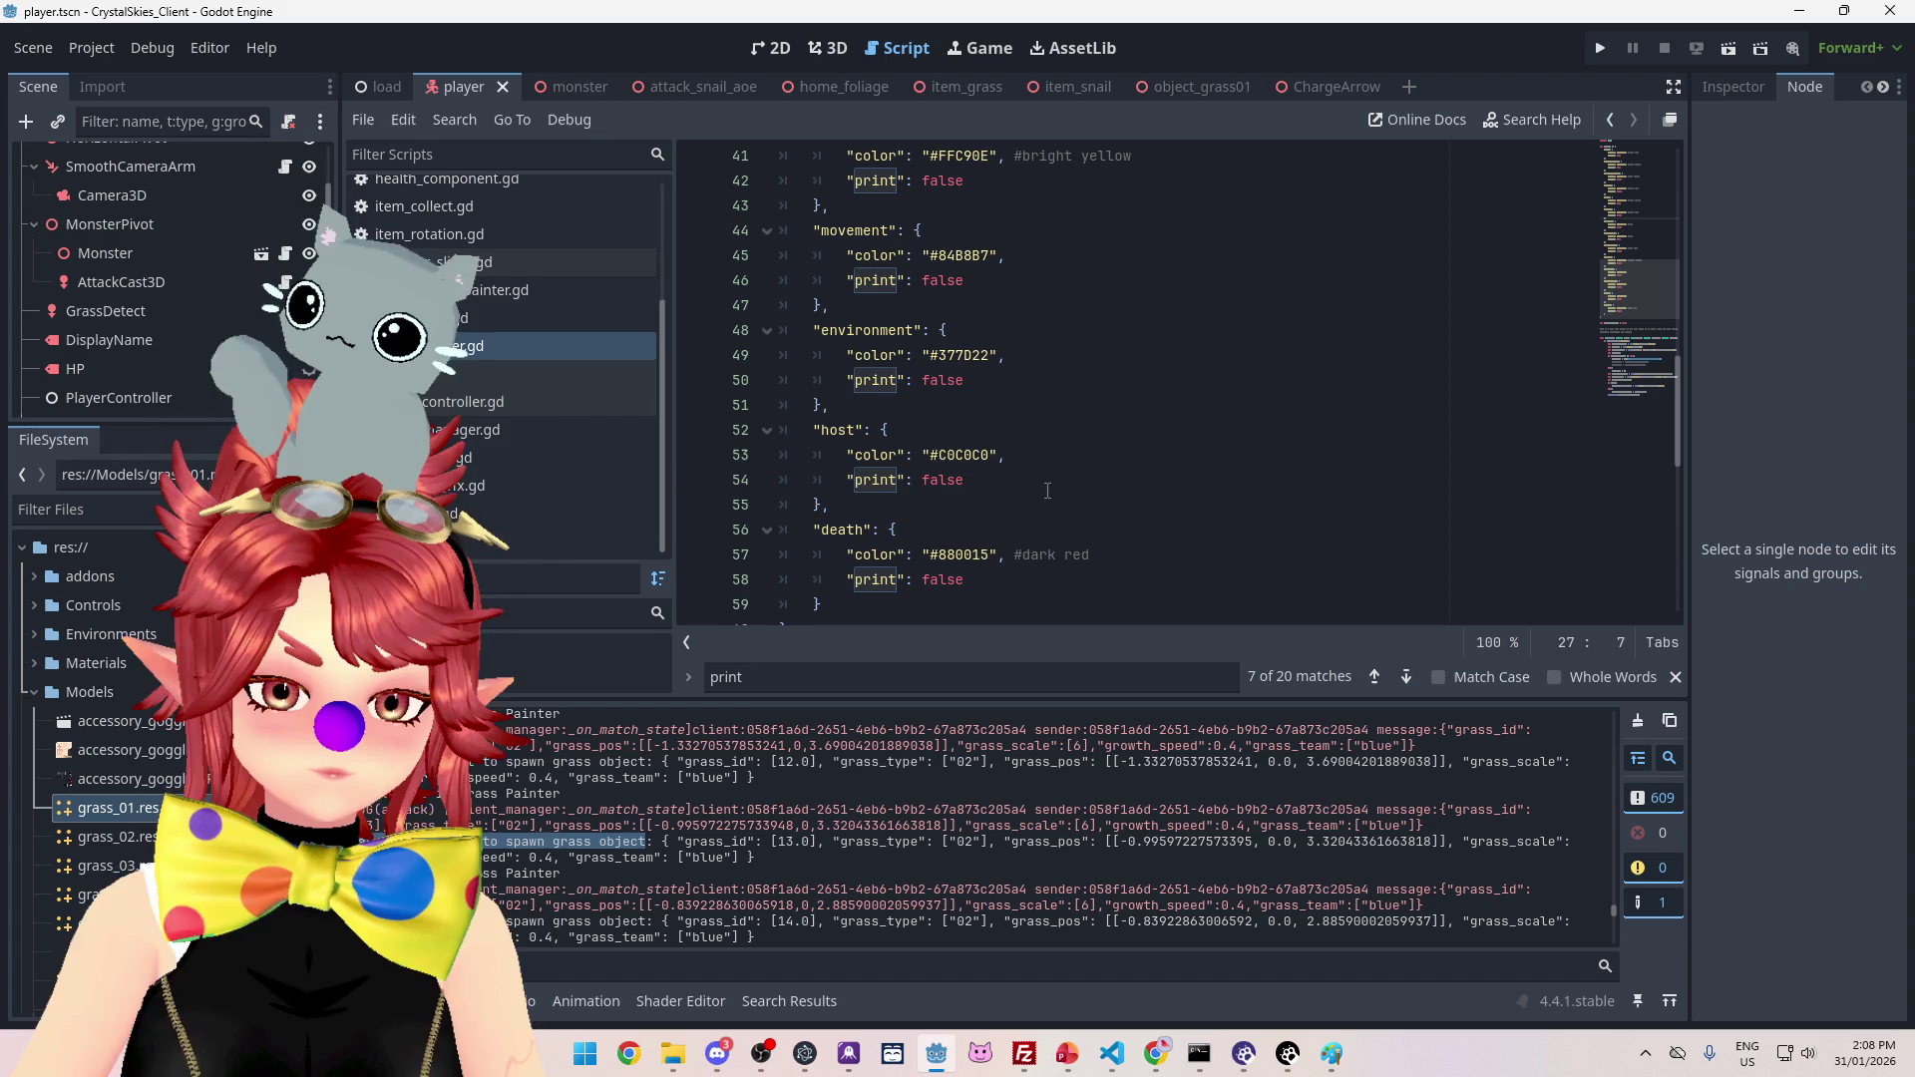
click(1075, 469)
Step: Search all project files for 'reces' and open game_manager.gd at the grass-spawn print on line 421
key(ctrl+shift+f)
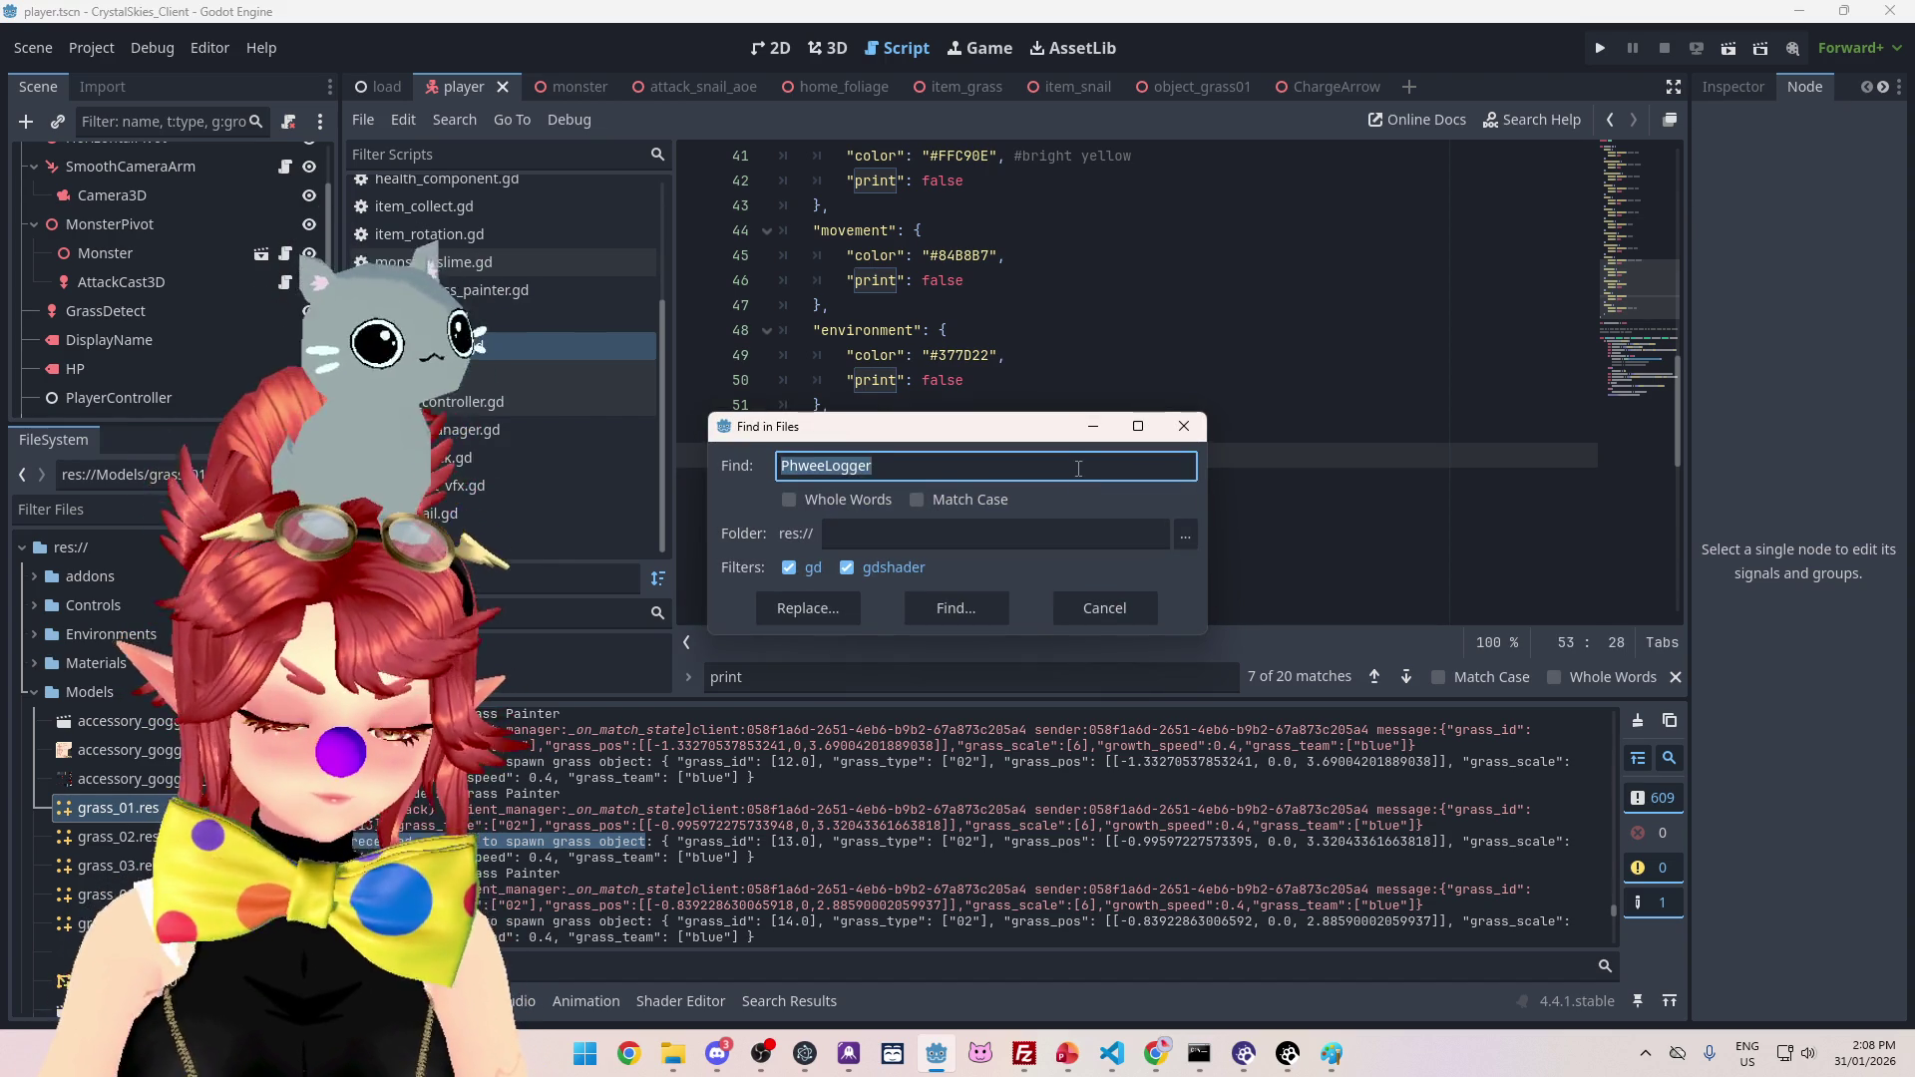
text(received request t)
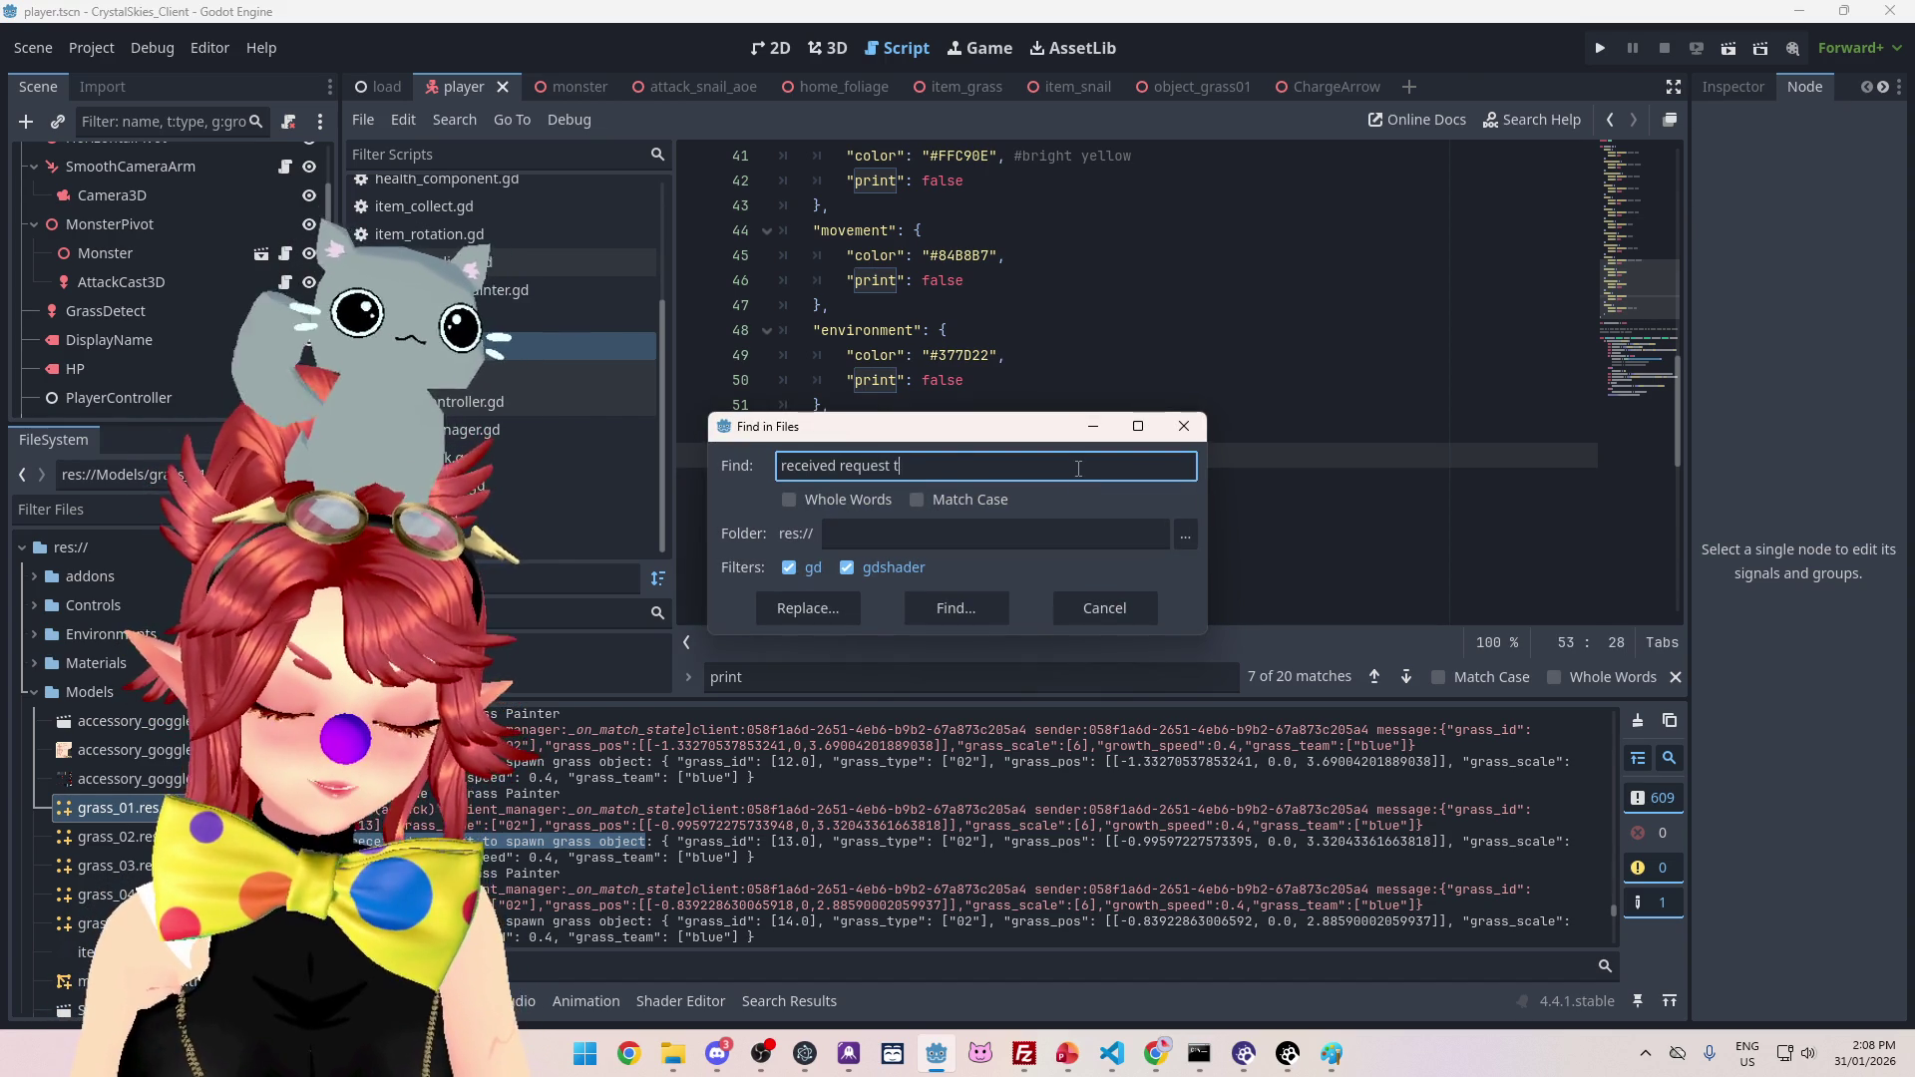
text(spawn gras)
key(Return)
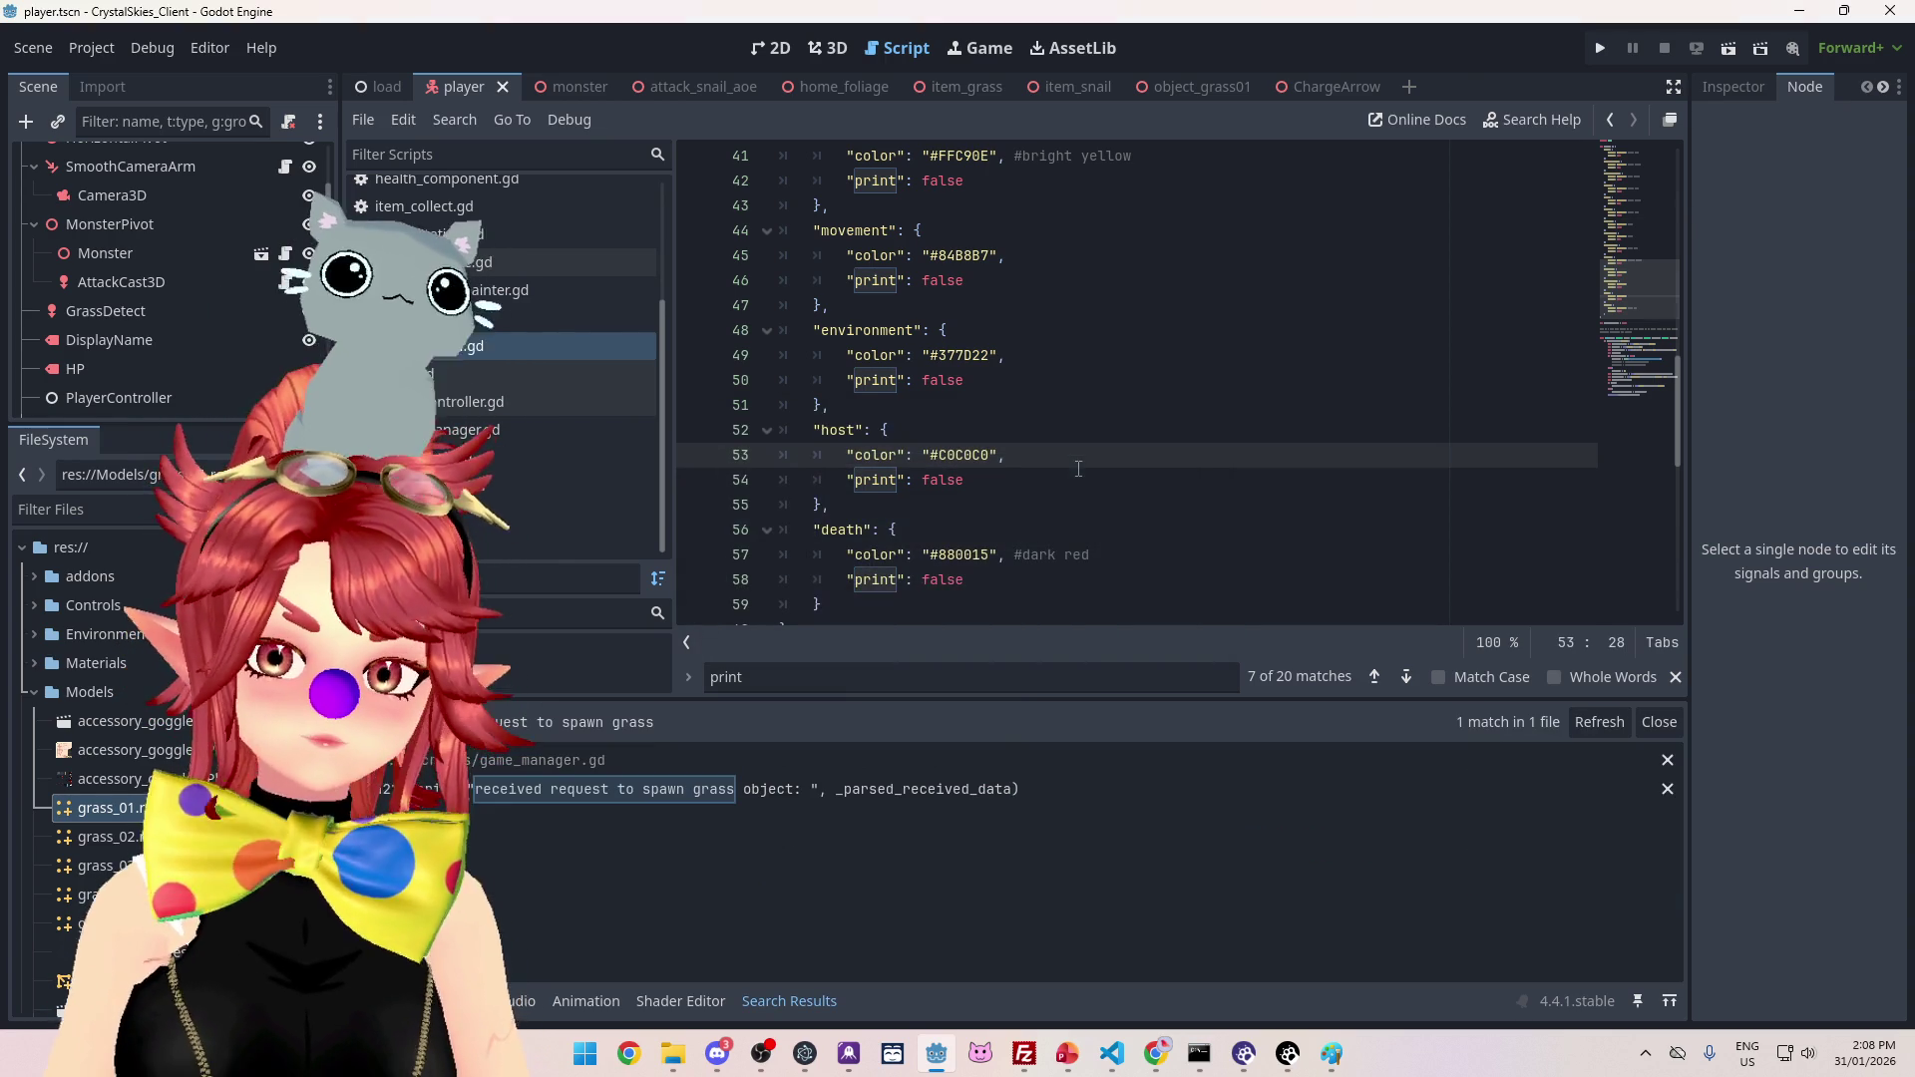
click(918, 790)
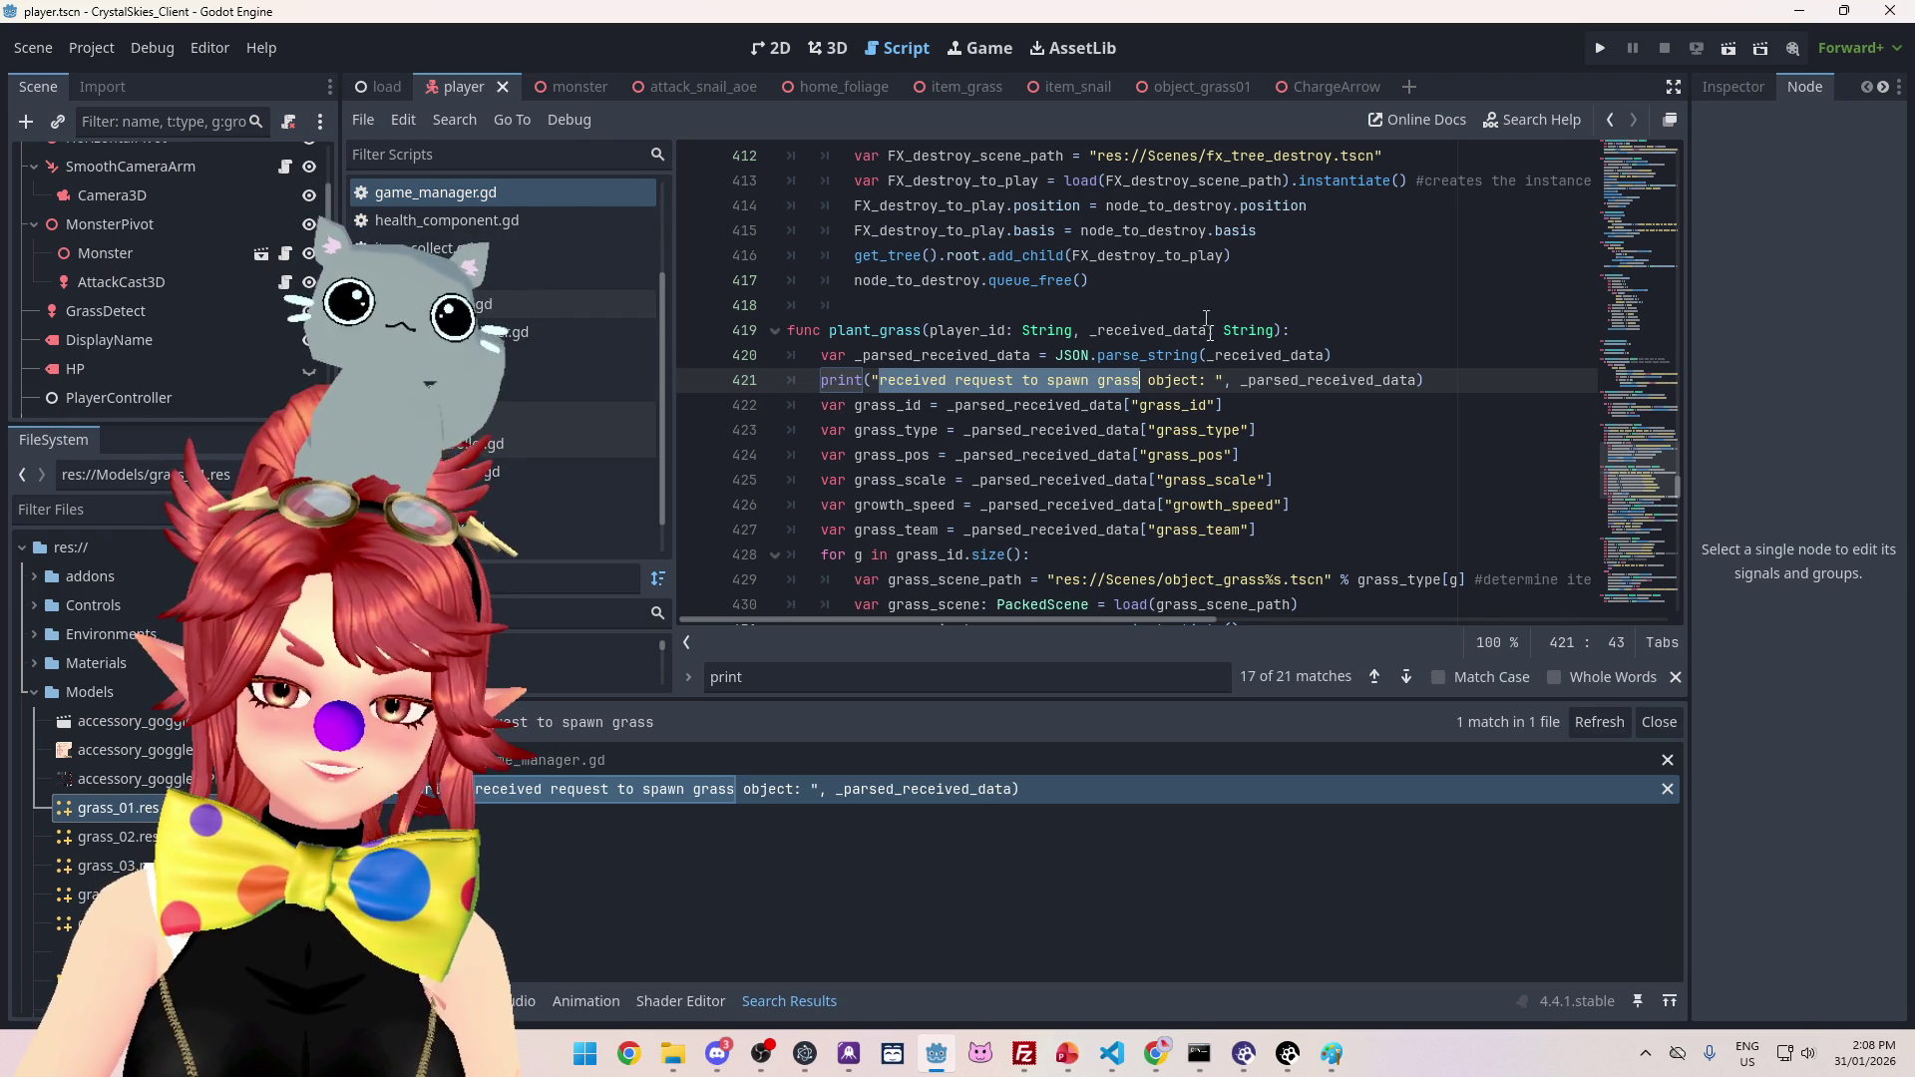
Step: Copy spawn_item's PhweeLogger.info line and return the caret to the end of line 421
click(1426, 379)
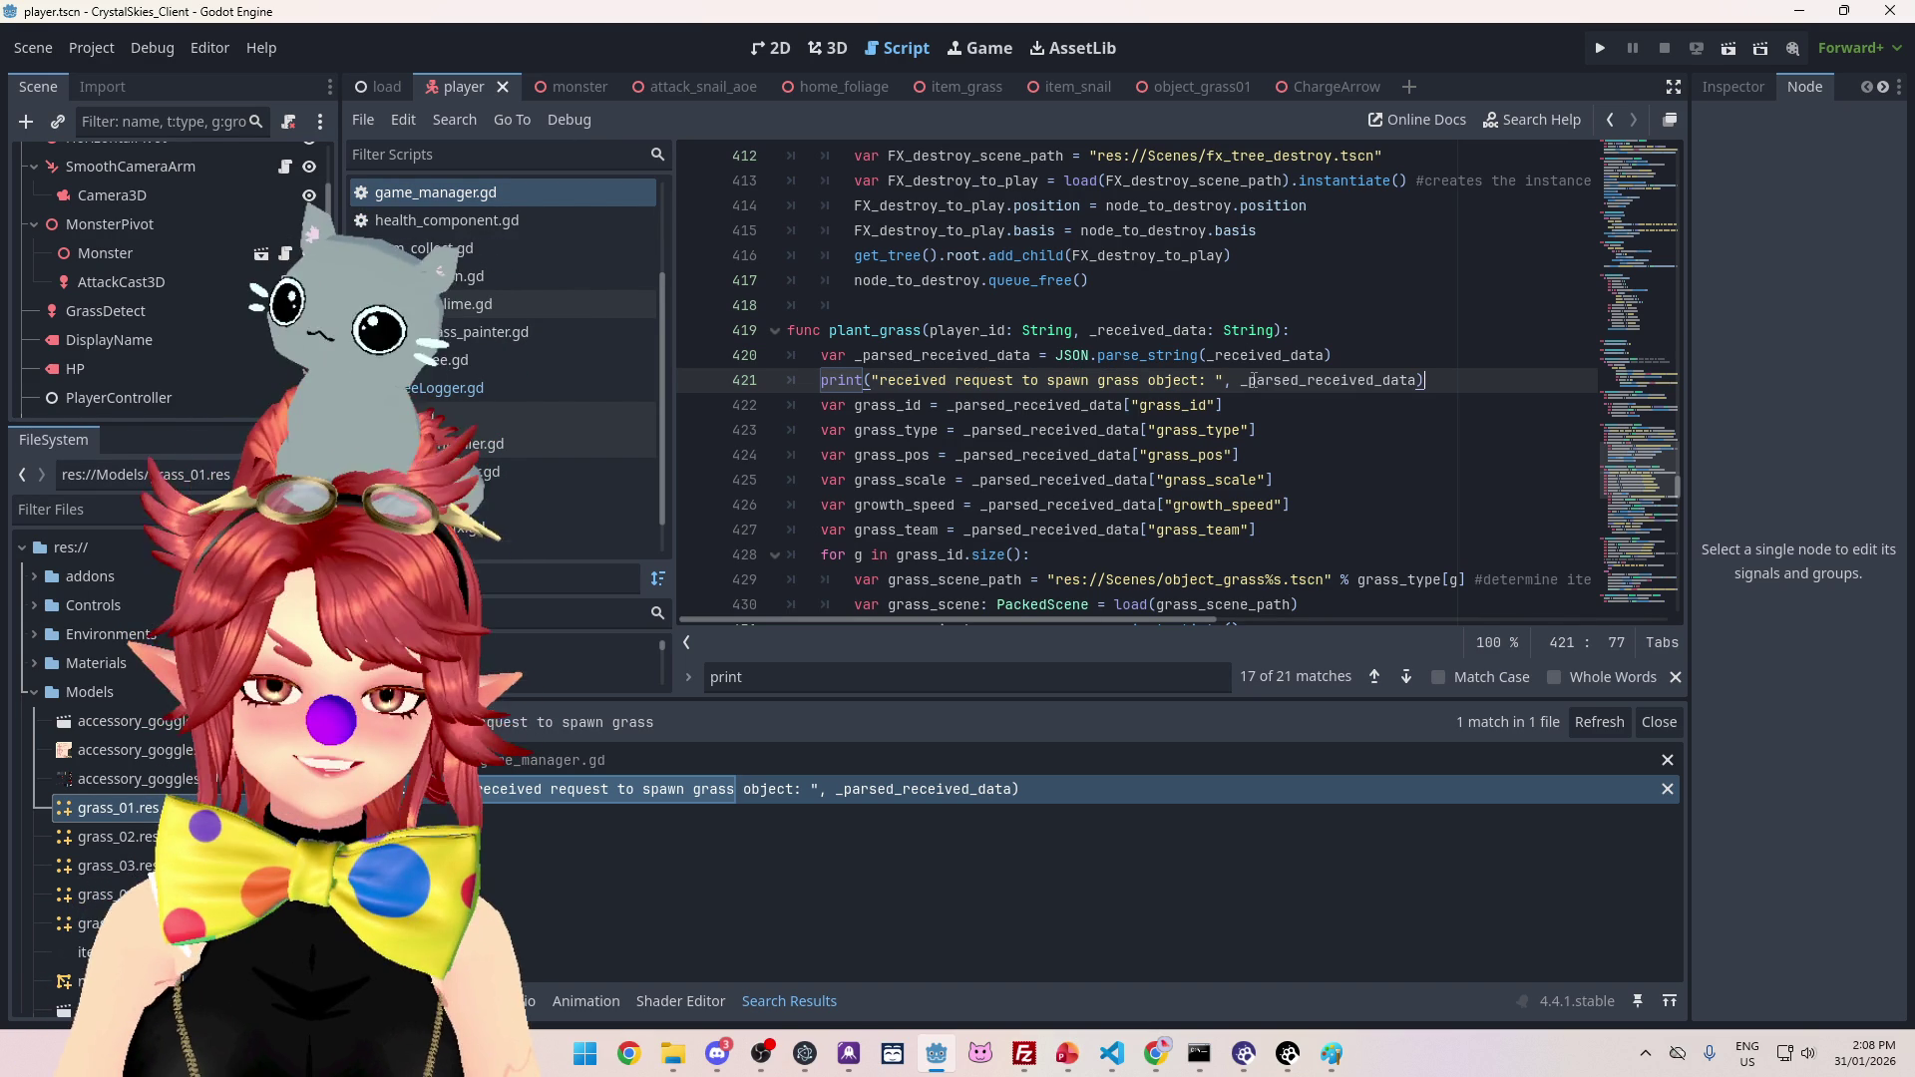
mouse_move(1254, 381)
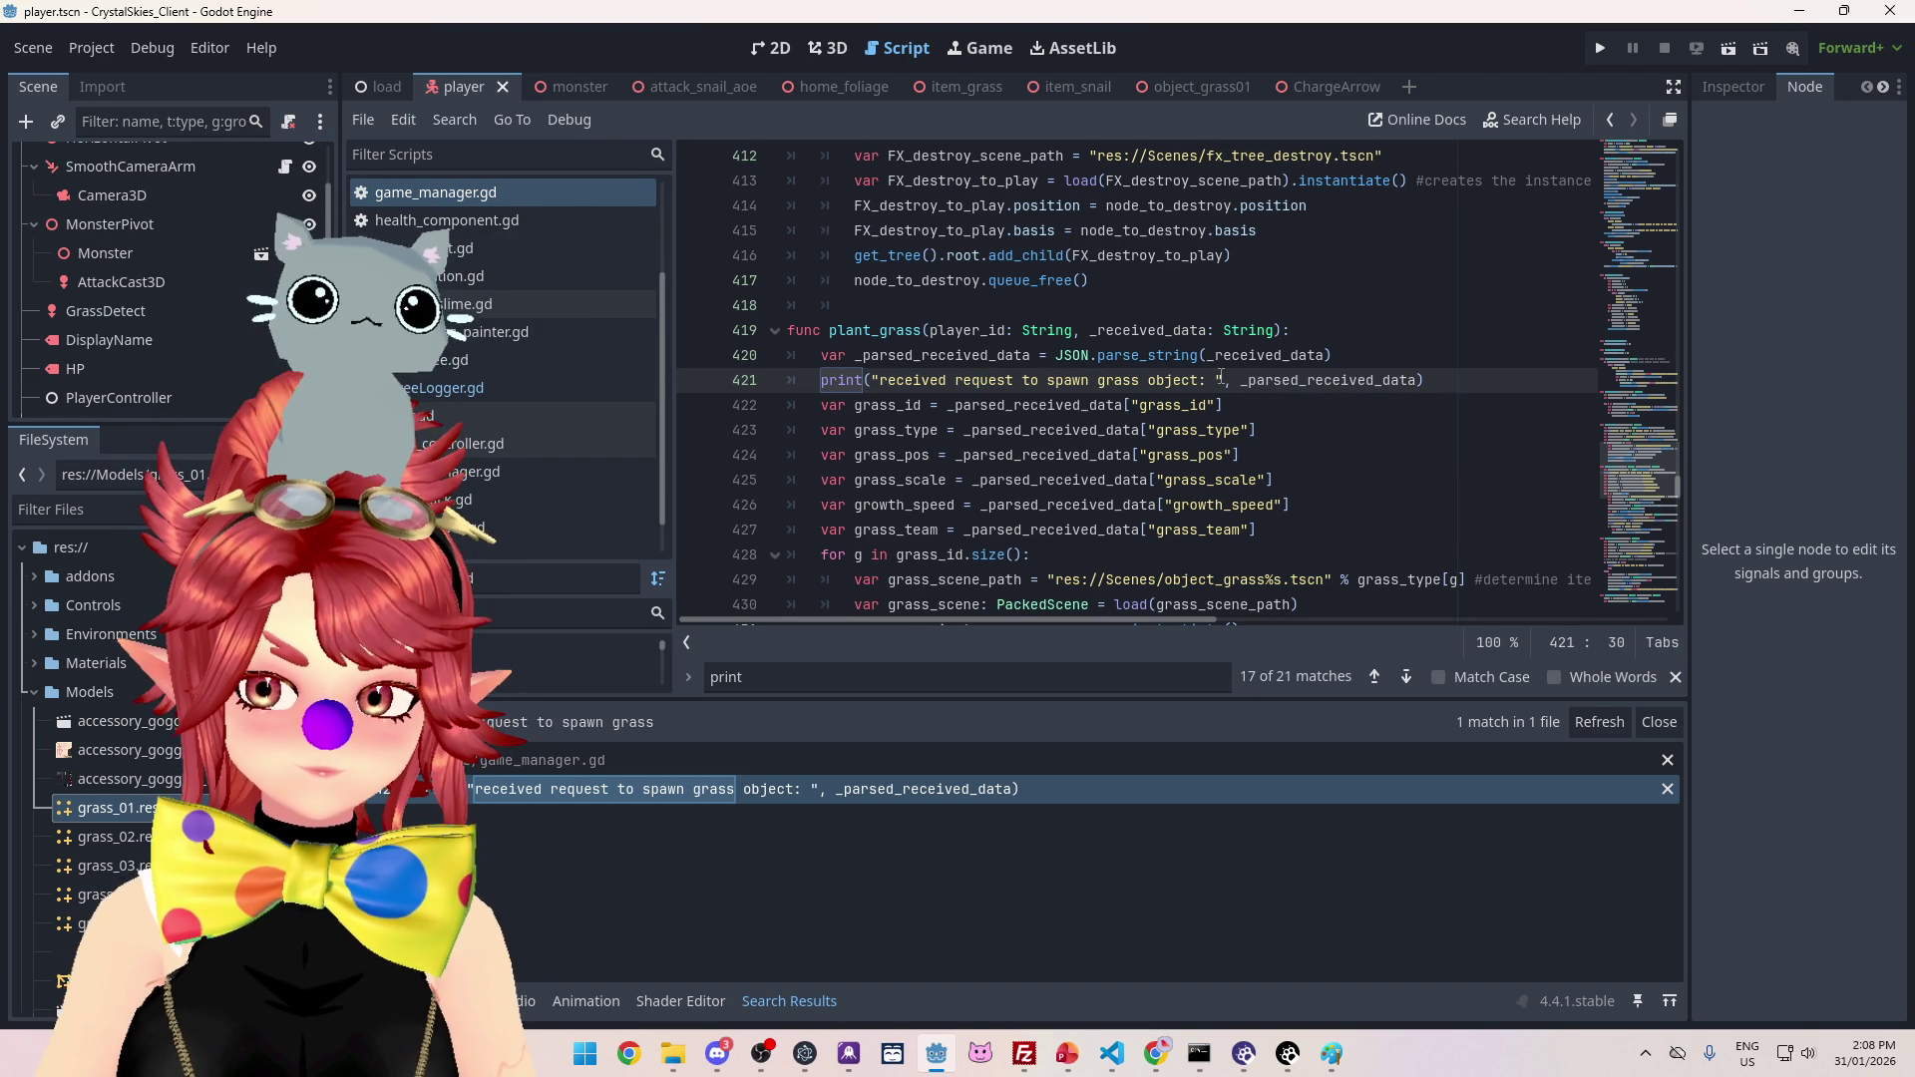
scroll(1269, 369, up, 3)
scroll(1257, 389, down, 10)
scroll(1249, 401, up, 6)
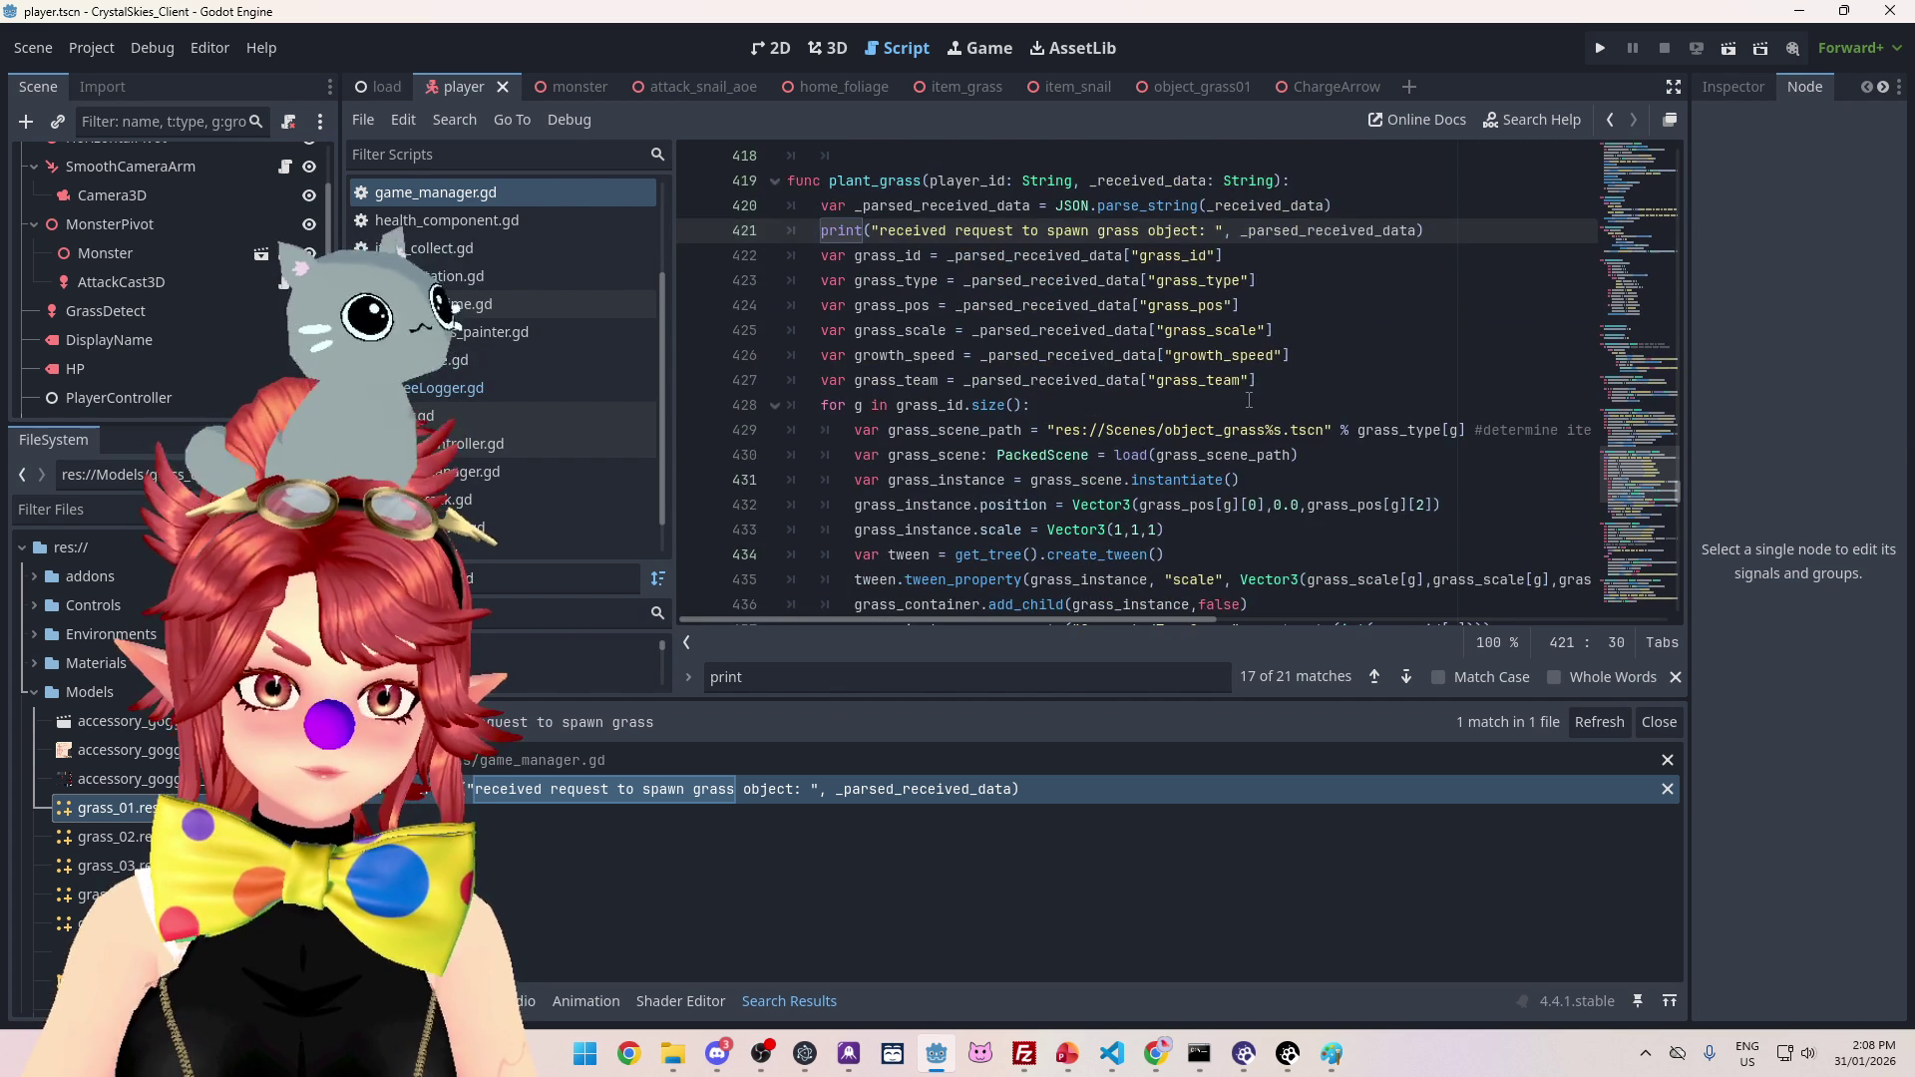
scroll(1249, 400, down, 6)
scroll(1249, 400, down, 6)
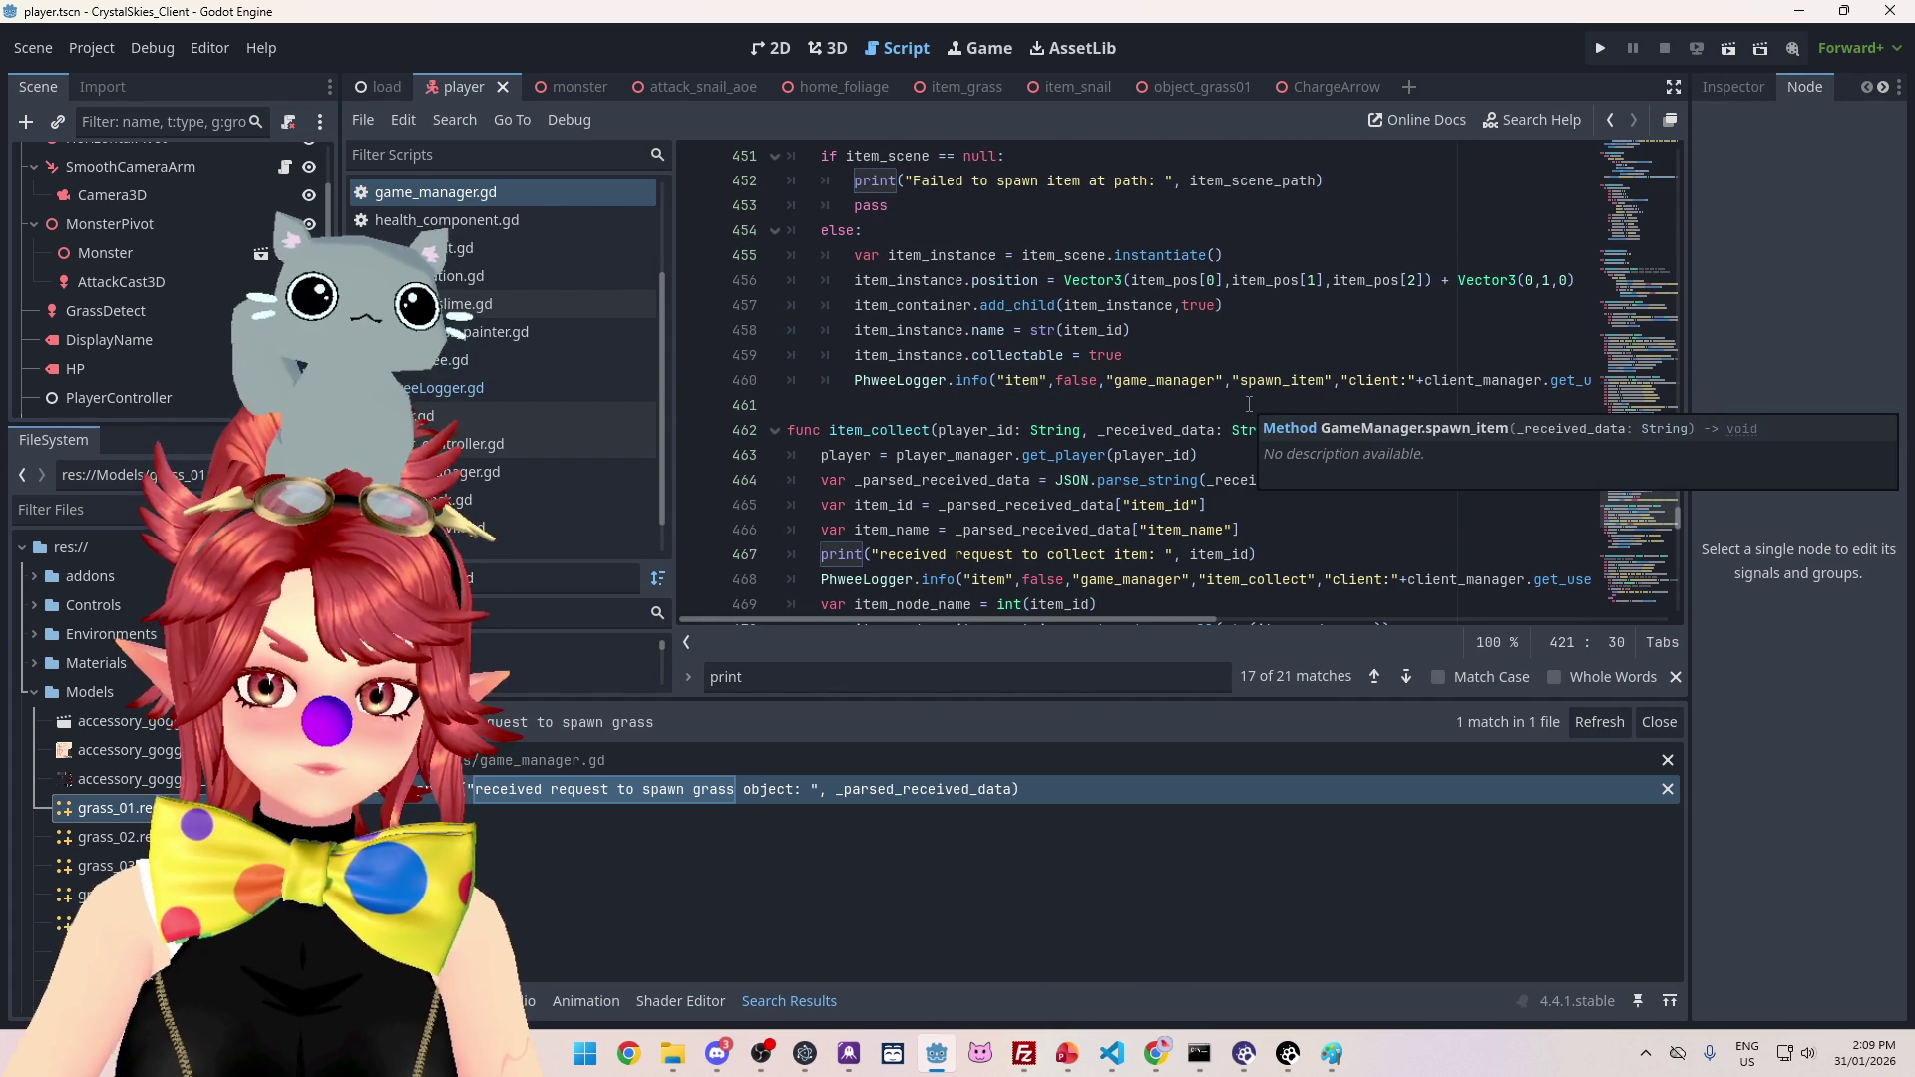
drag(854, 380, 1673, 387)
key(ctrl+c)
drag(1197, 626, 811, 627)
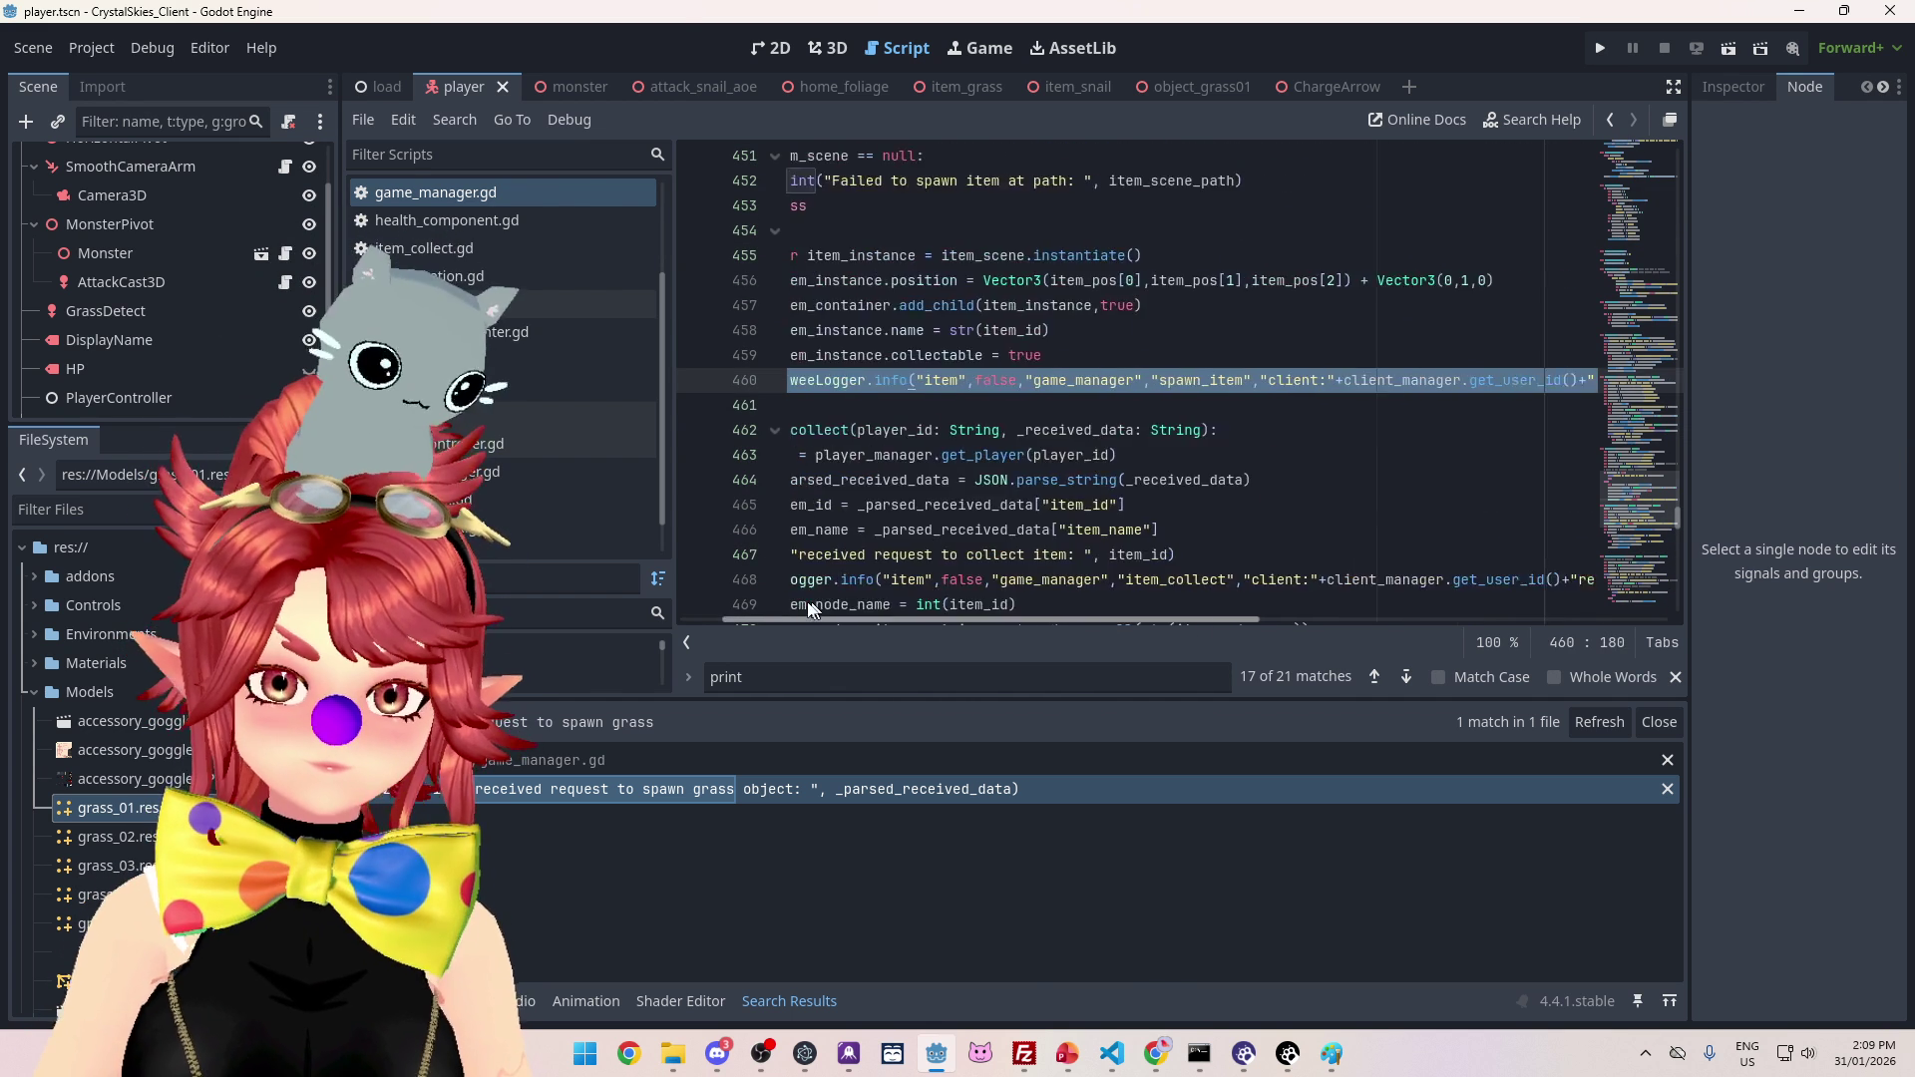
scroll(1075, 427, up, 12)
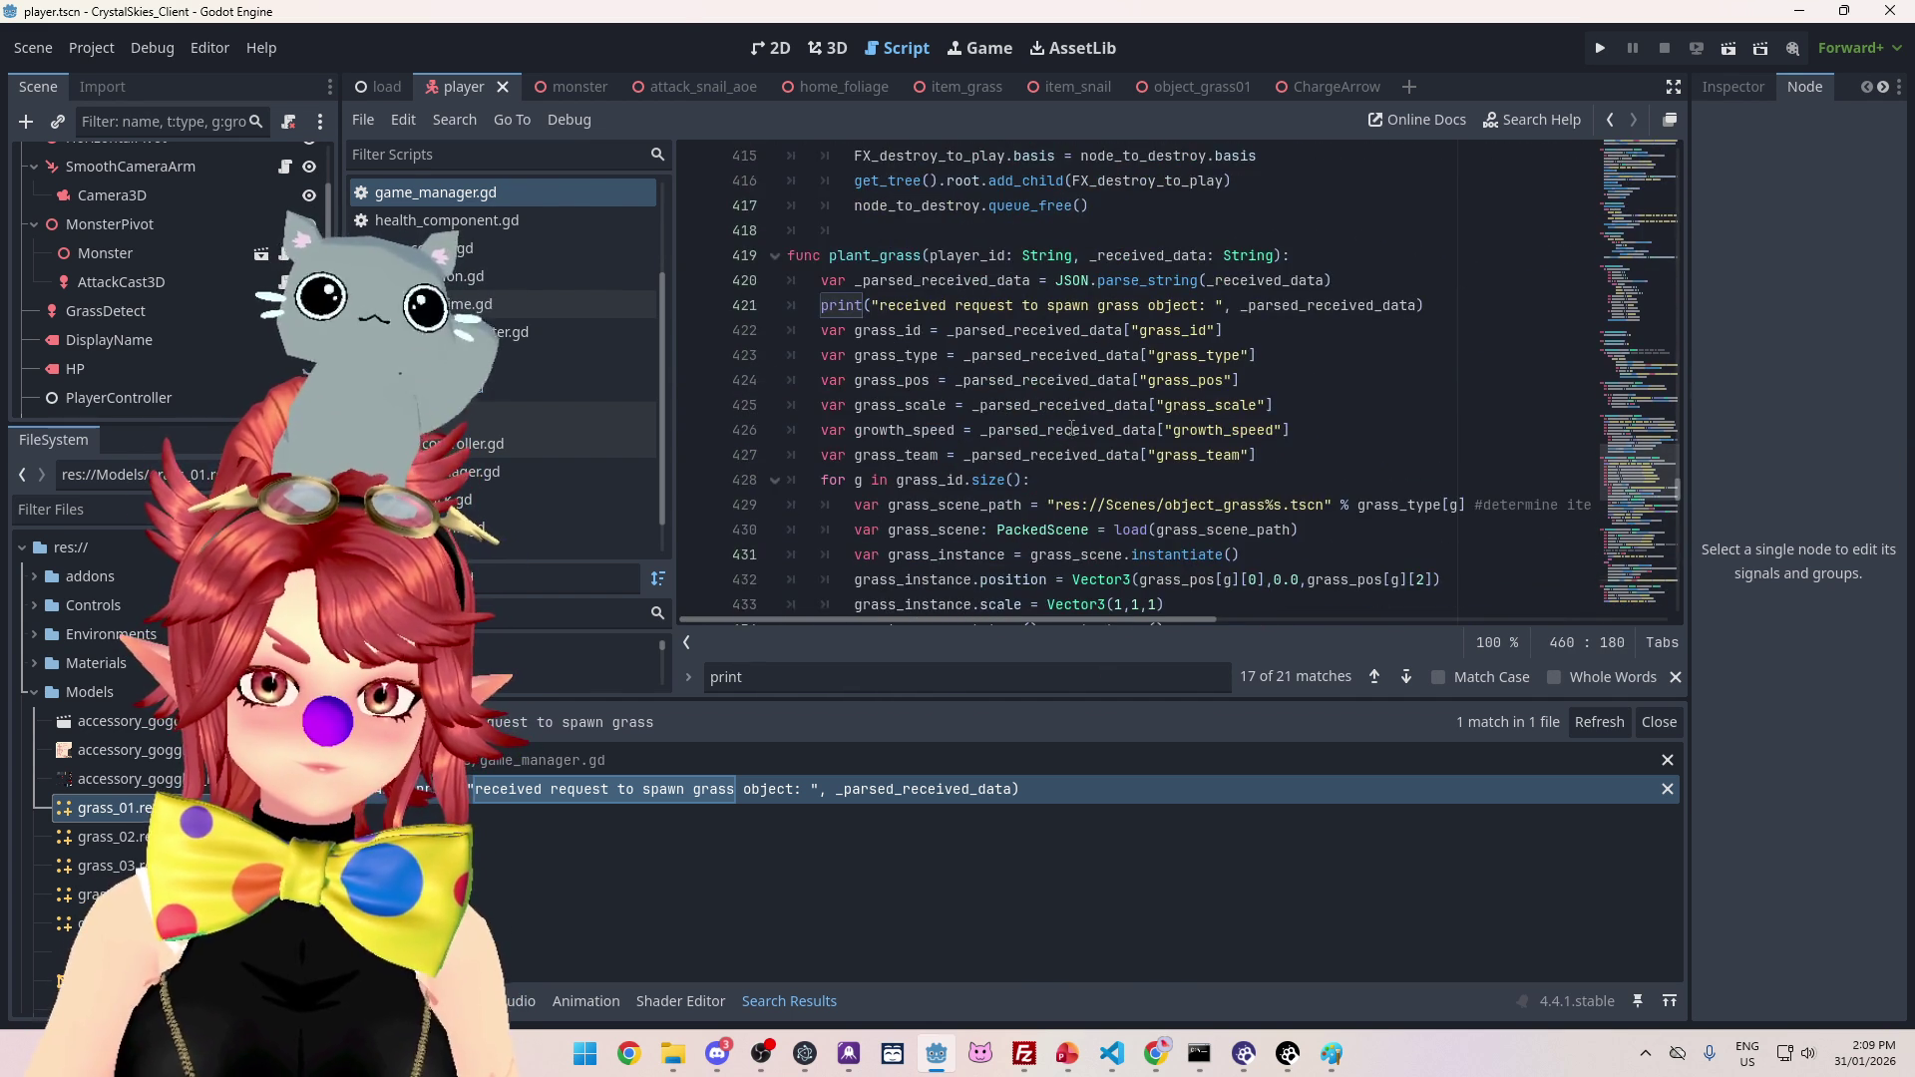
scroll(1071, 429, down, 3)
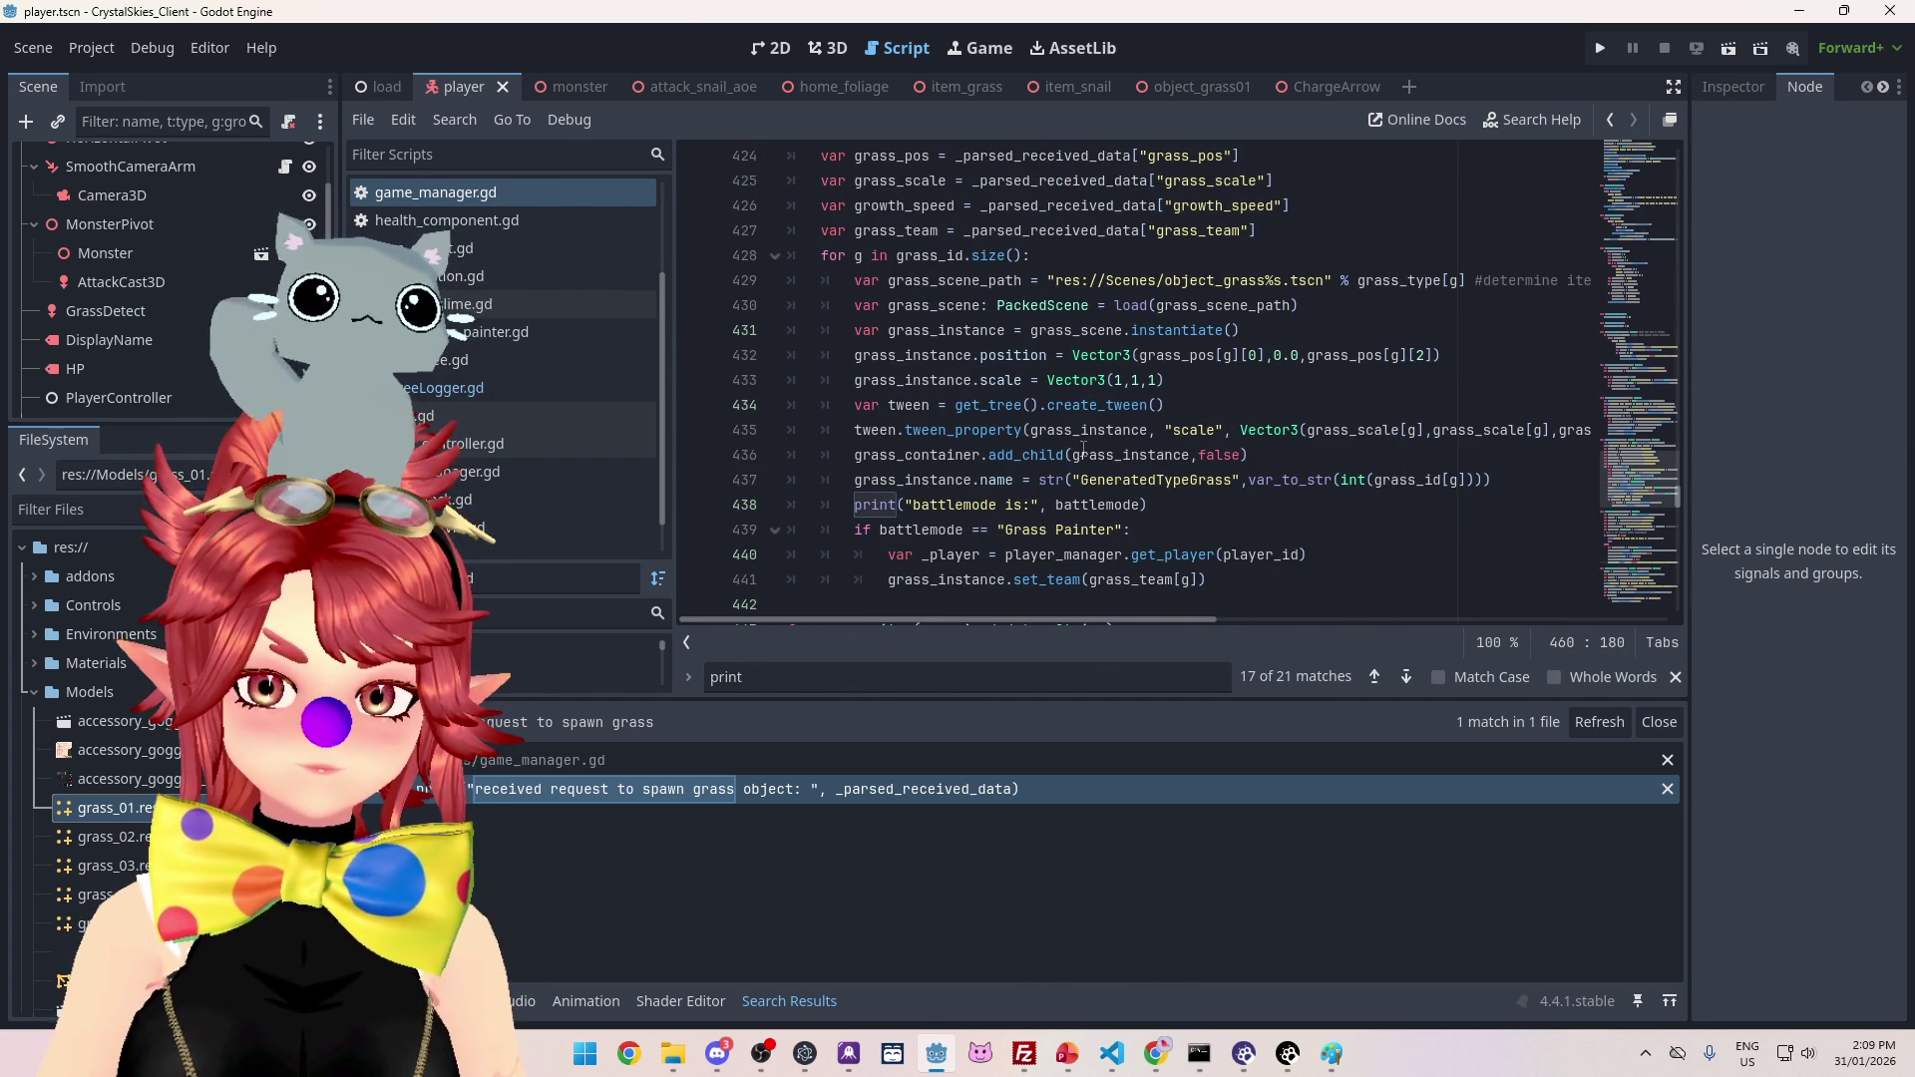
scroll(1083, 449, up, 2)
click(1467, 227)
Step: Paste the PhweeLogger call on line 422 with category 'environment' and event 'plant_grass'
key(Return)
key(ctrl+v)
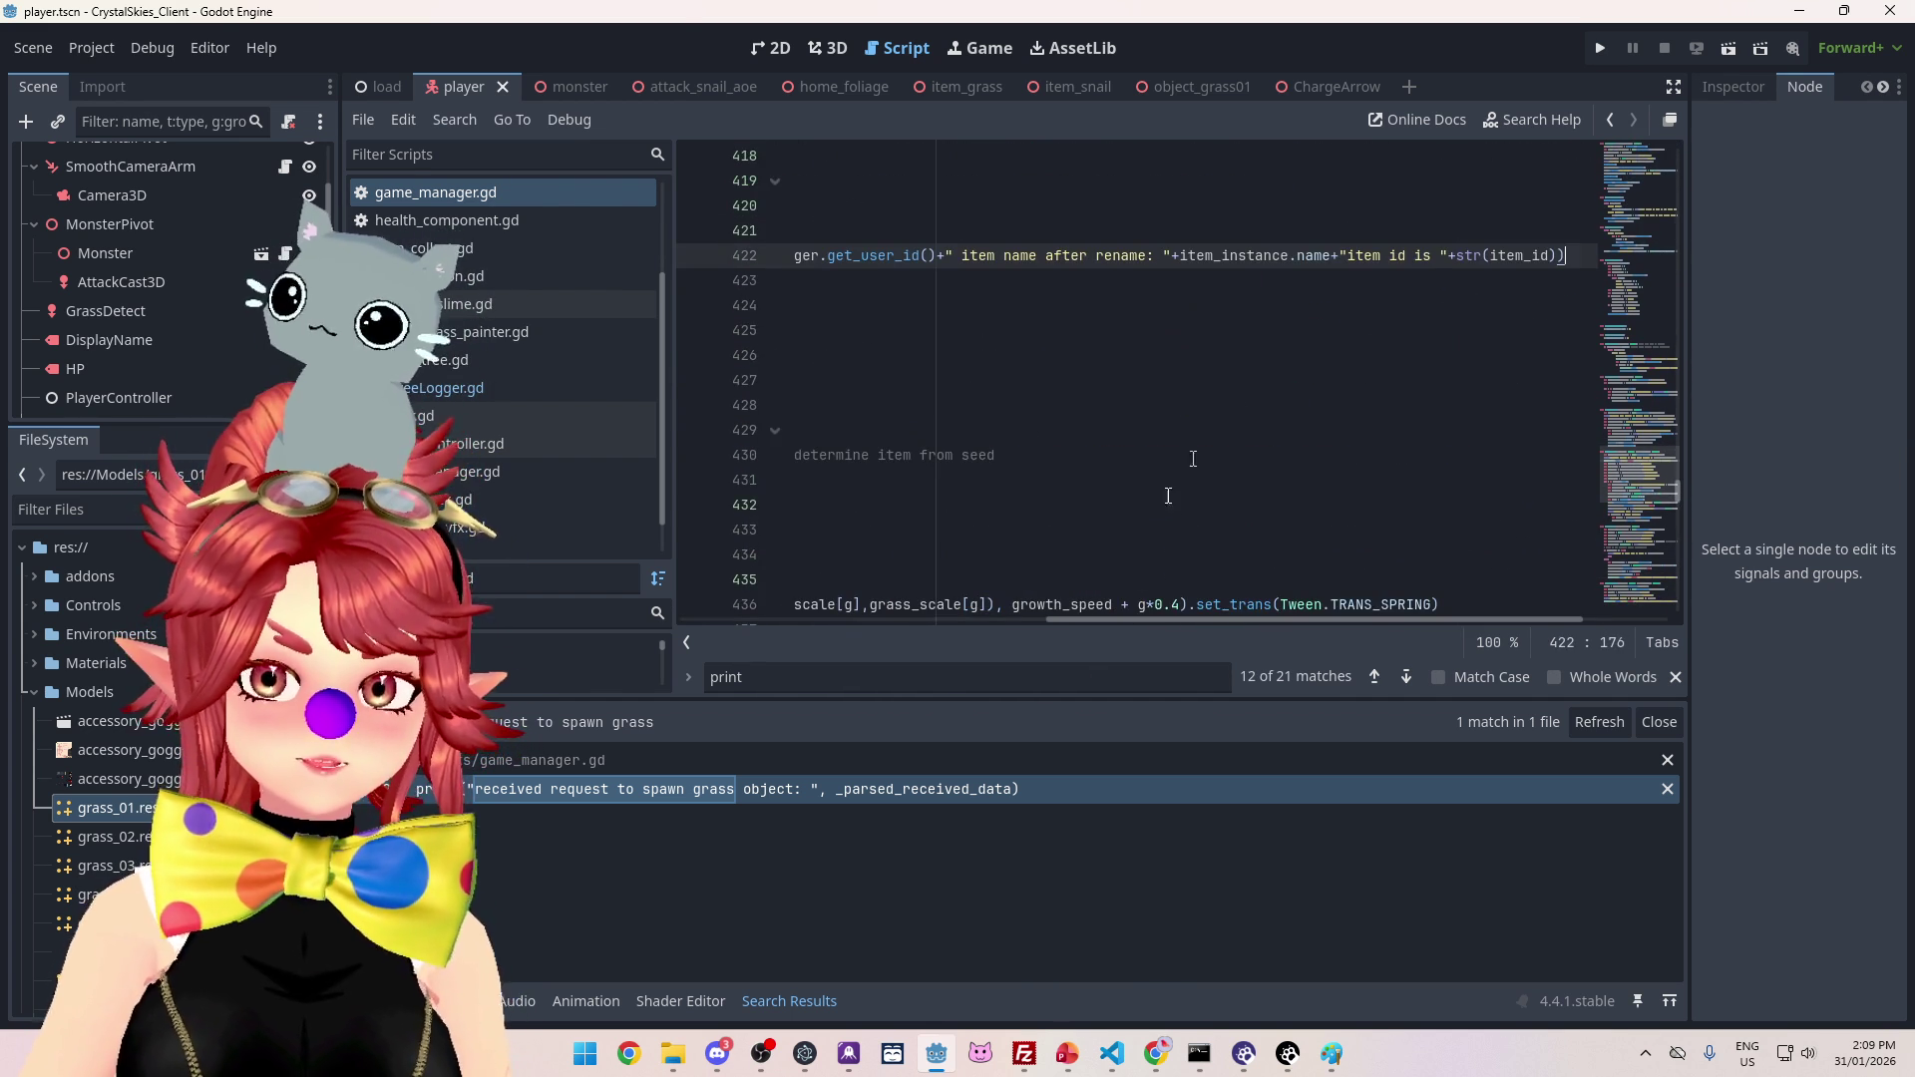
drag(1143, 620, 718, 620)
scroll(1059, 421, up, 2)
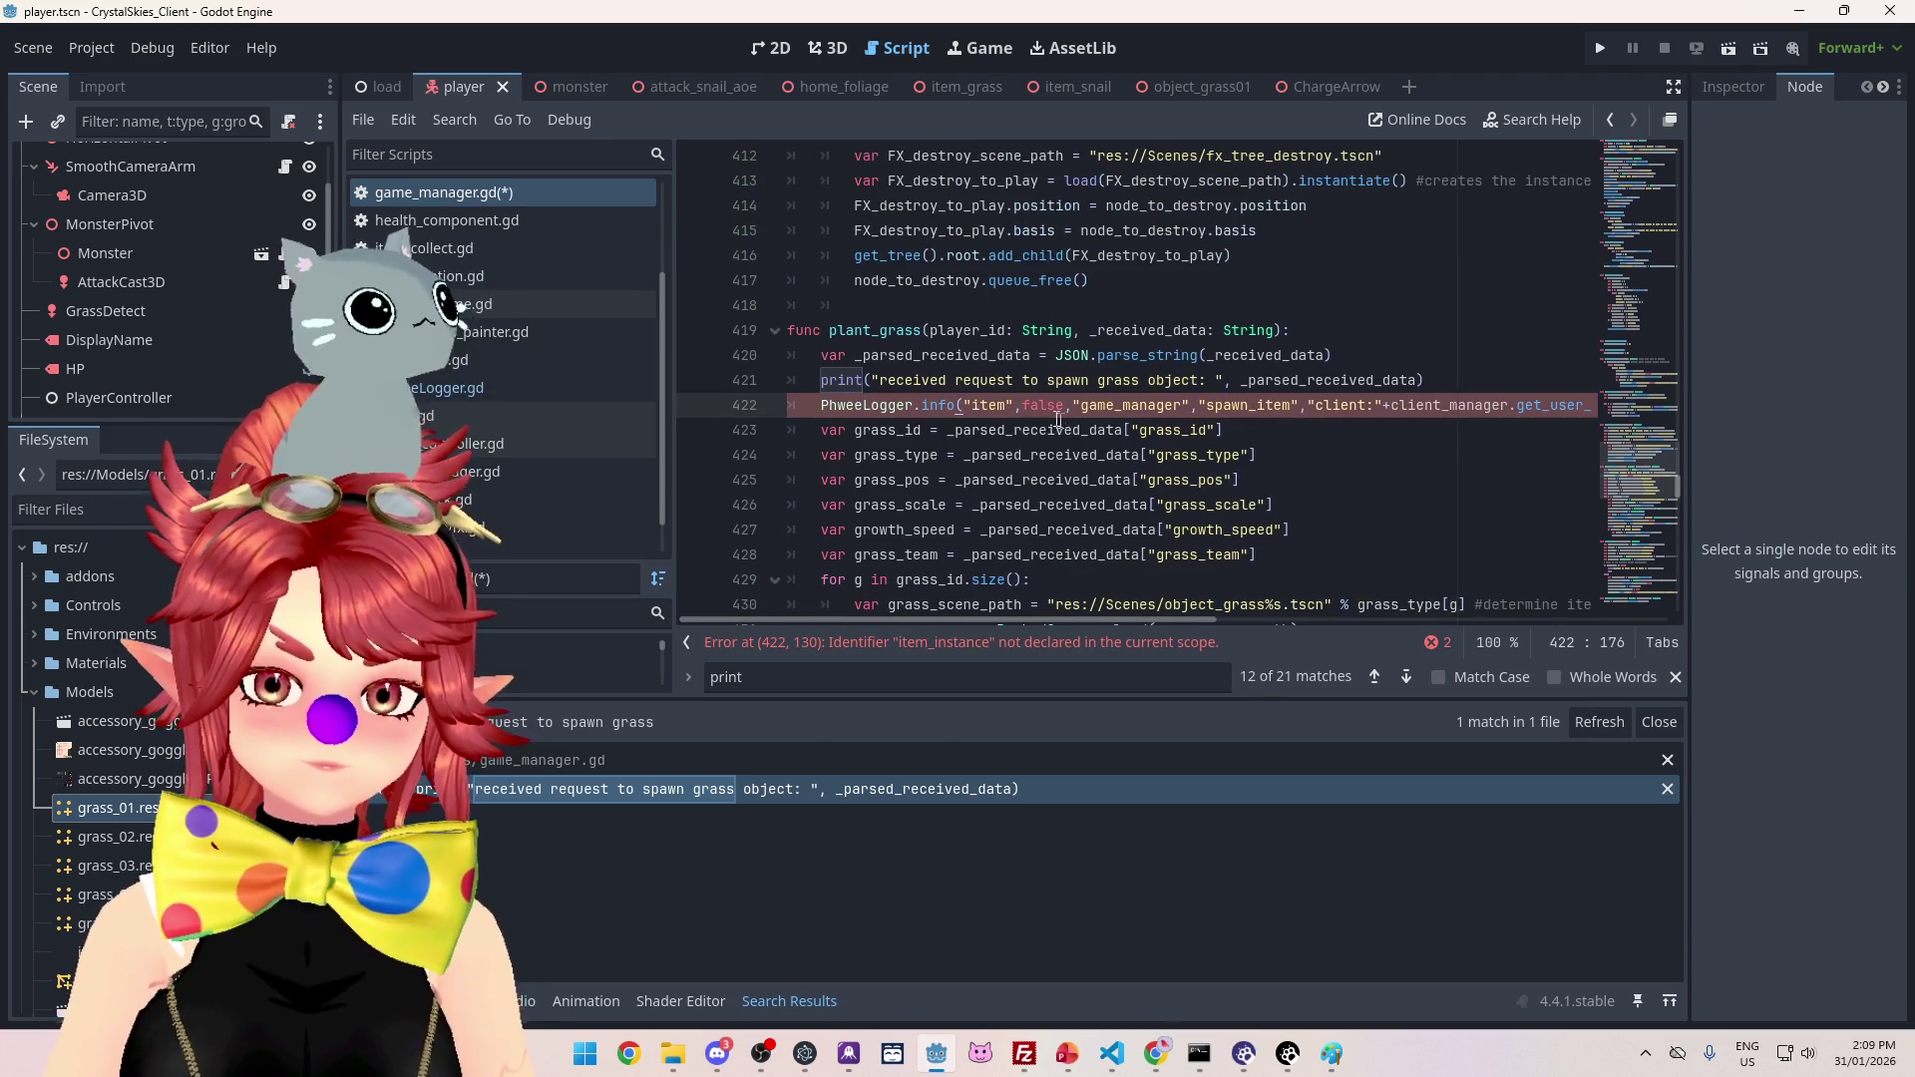
double_click(1003, 405)
text(environment)
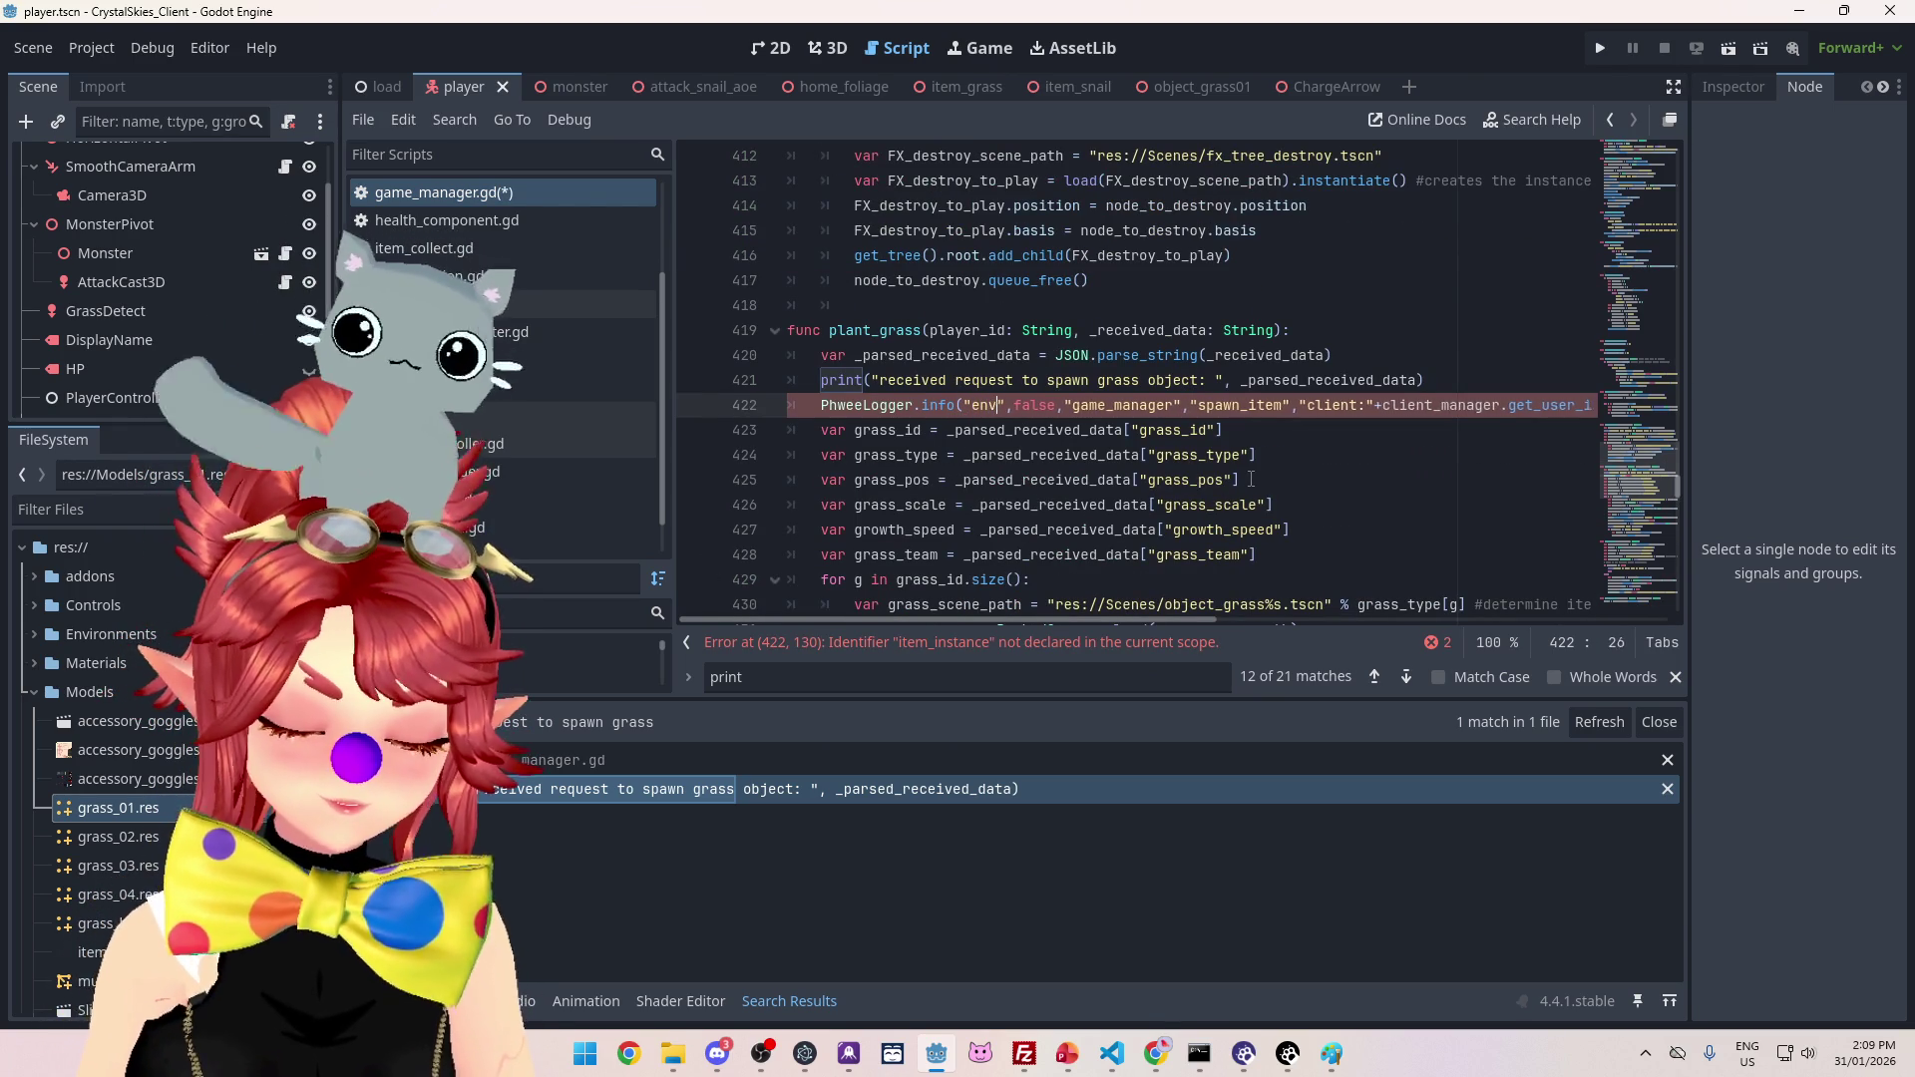
click(1181, 380)
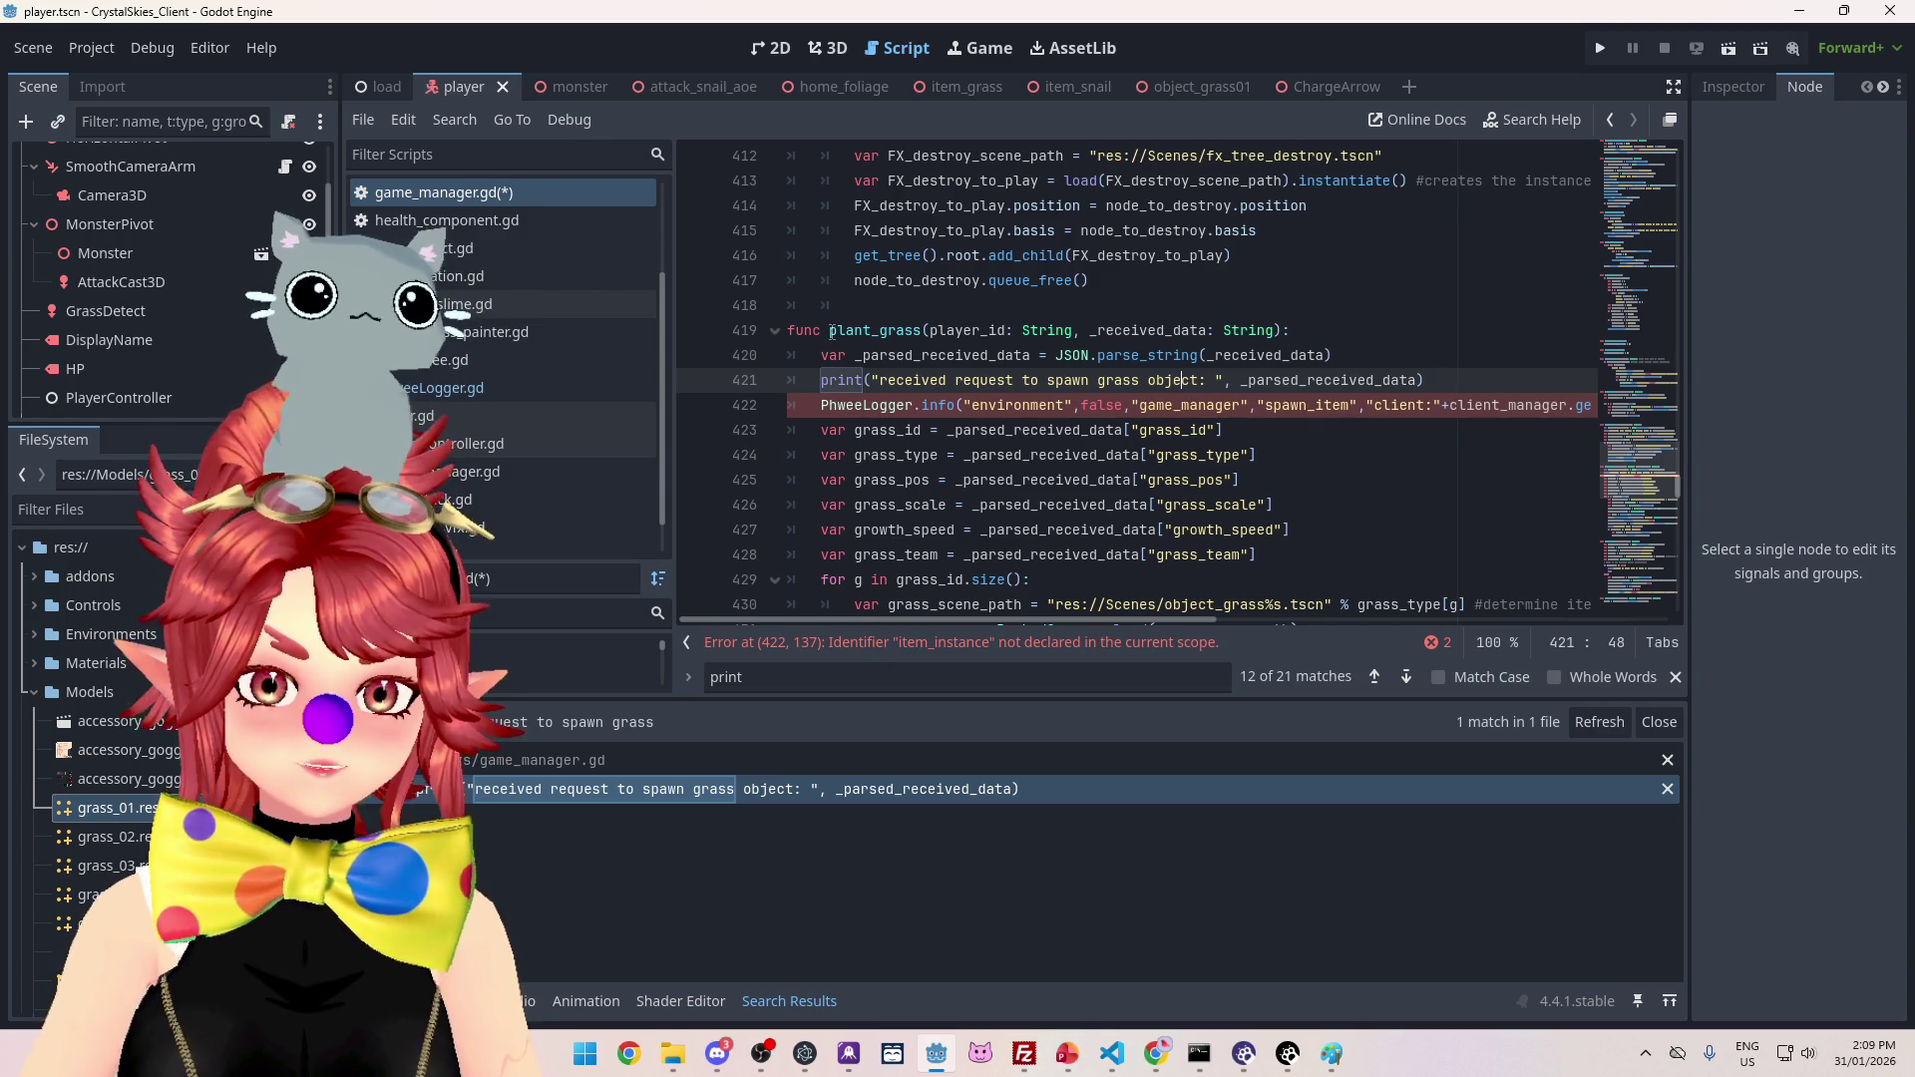
drag(830, 332, 923, 330)
key(ctrl+c)
drag(1268, 406, 1354, 406)
key(ctrl+v)
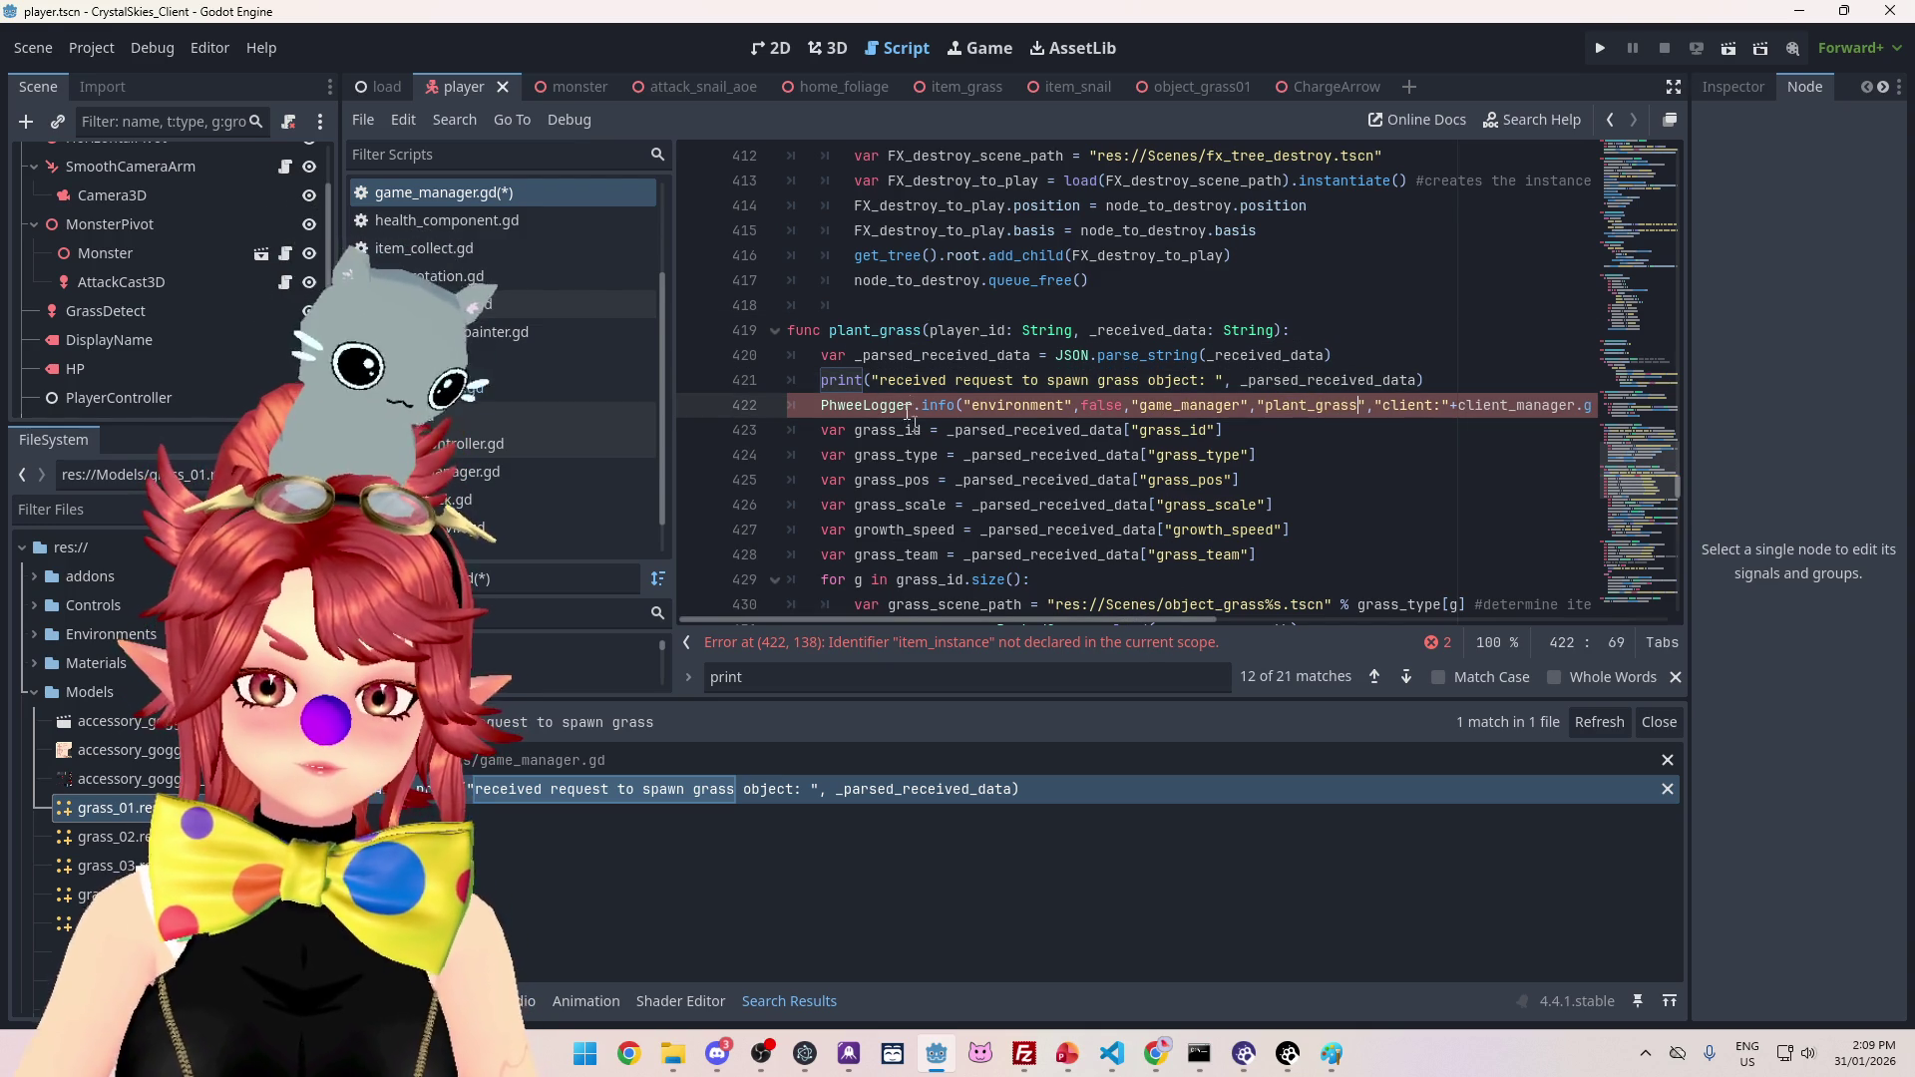
Step: Replace the logger's item rename message with the grass spawn request message
drag(873, 380, 1420, 380)
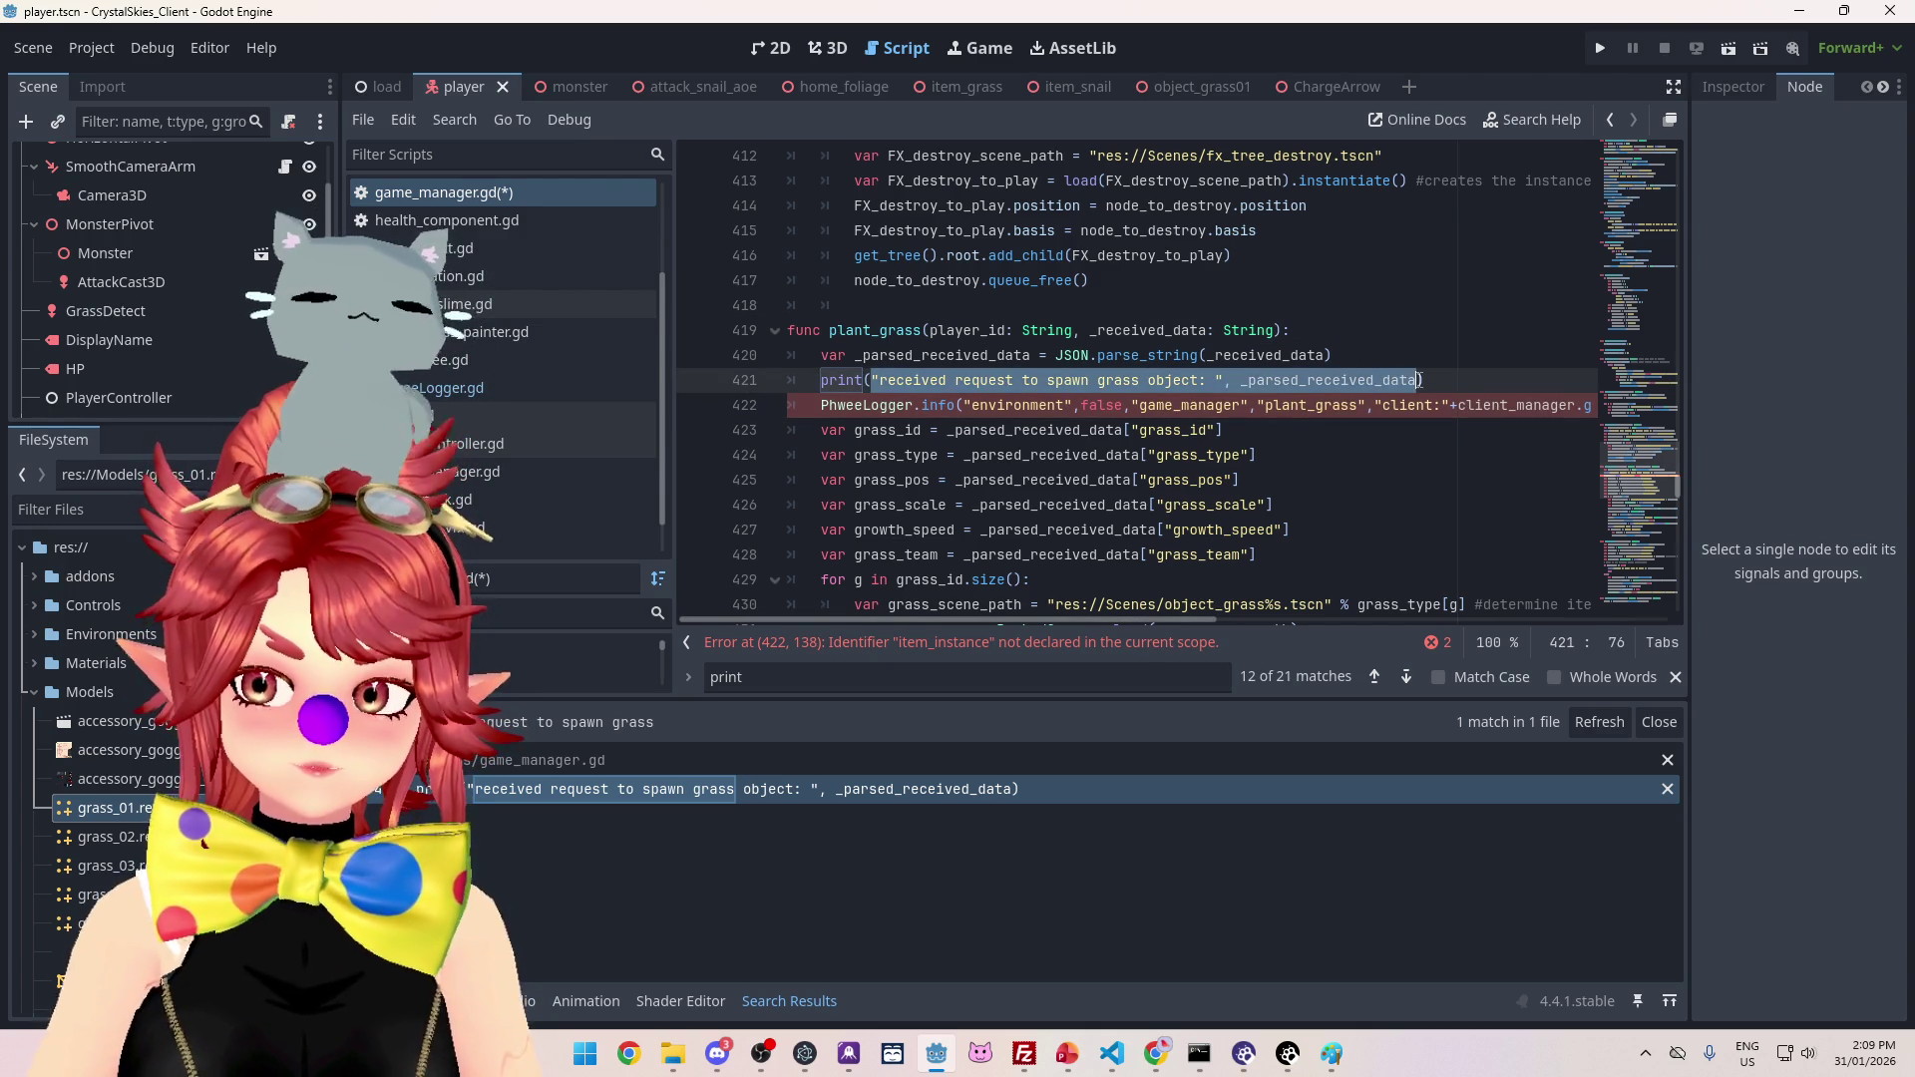
drag(1116, 620, 1289, 597)
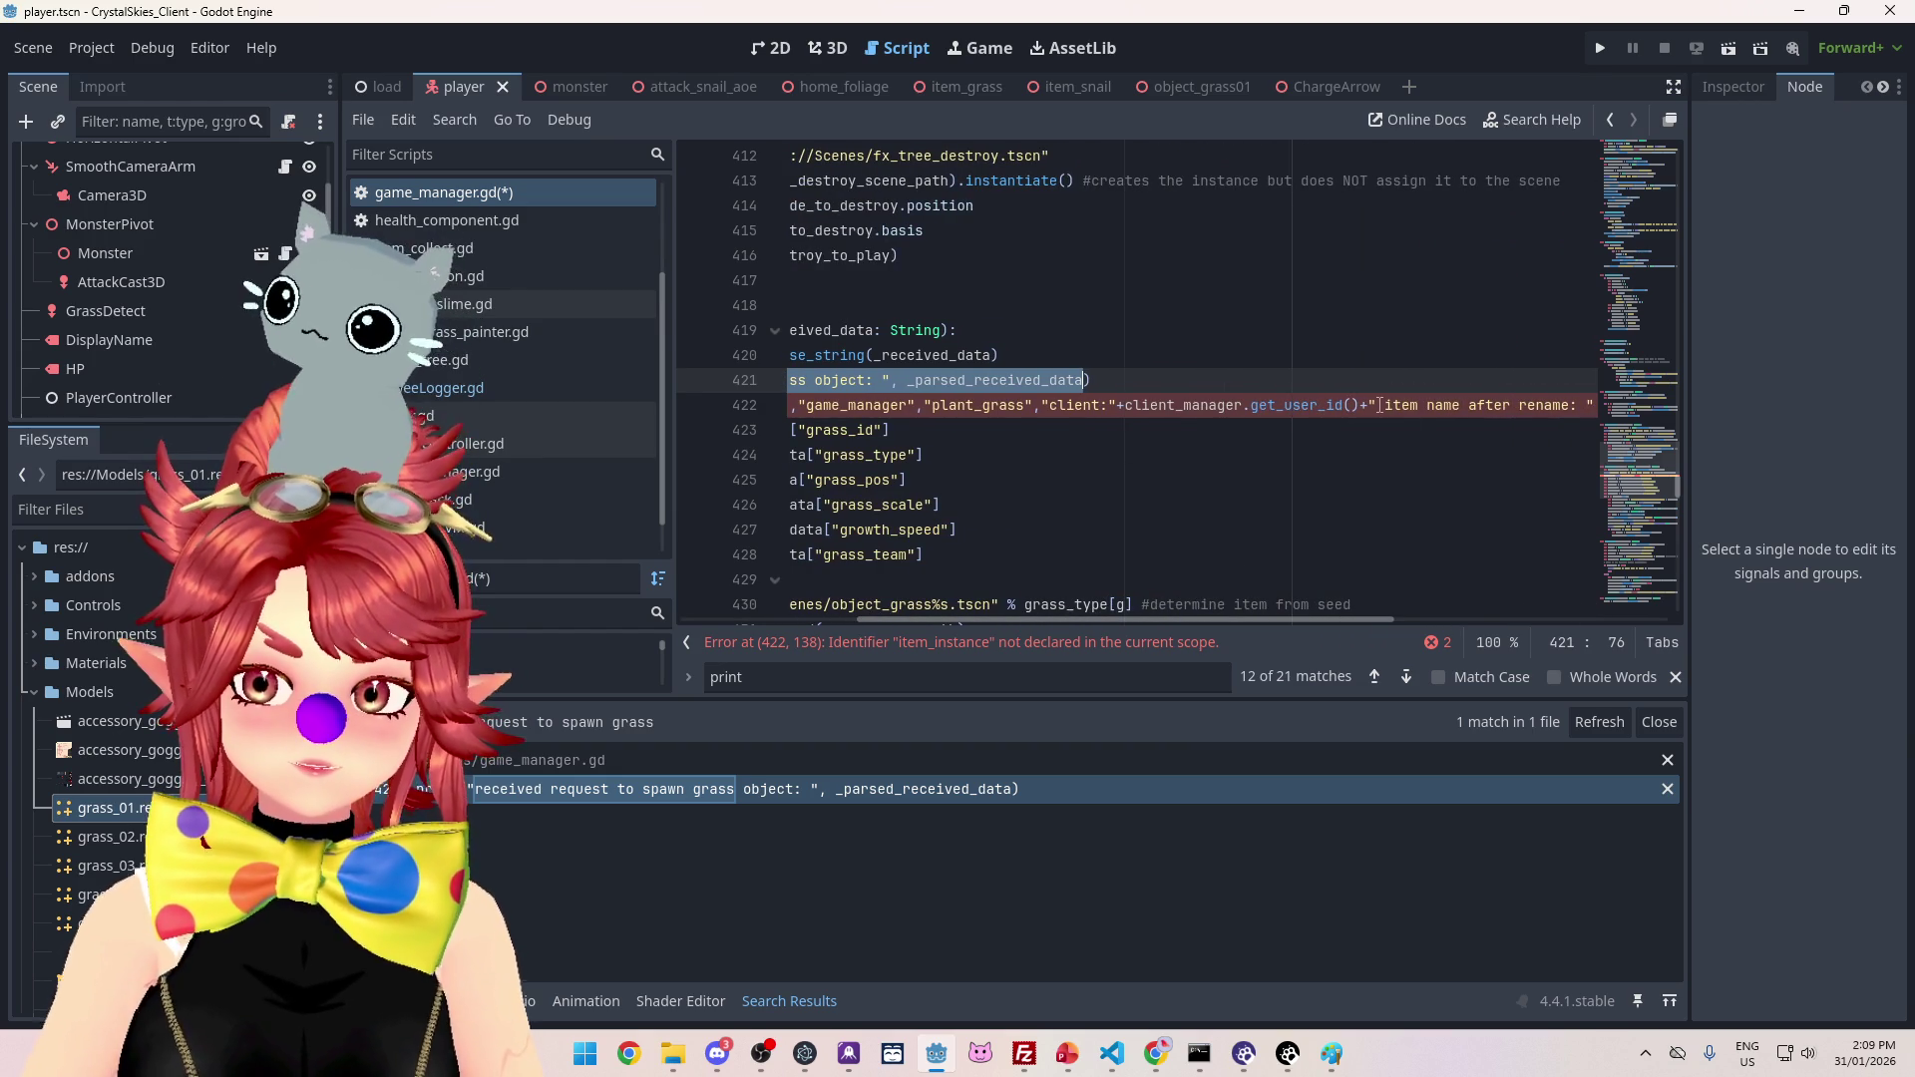
drag(1224, 619, 1400, 618)
mouse_move(1058, 406)
mouse_down()
mouse_move(1581, 405)
mouse_move(1559, 405)
mouse_up()
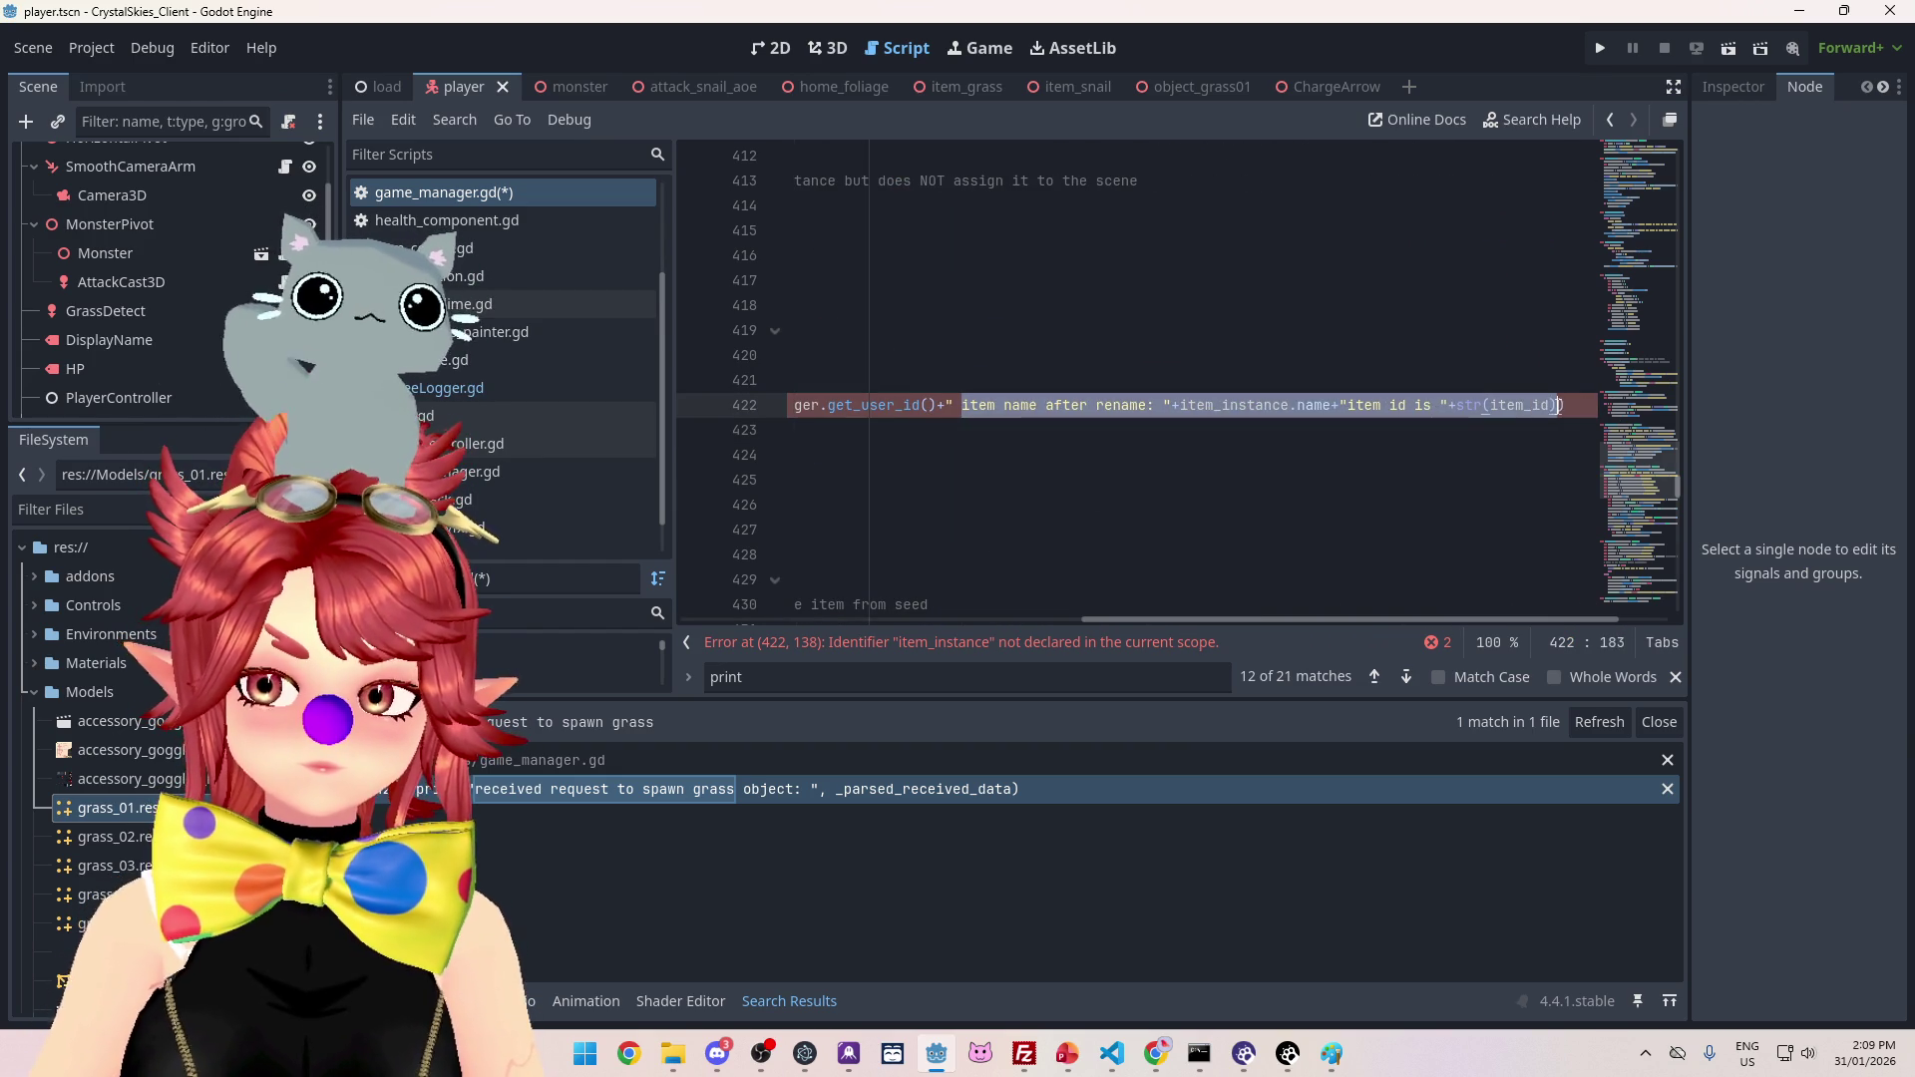
text("received request to spawn grass object: ", _parsed_received_data))
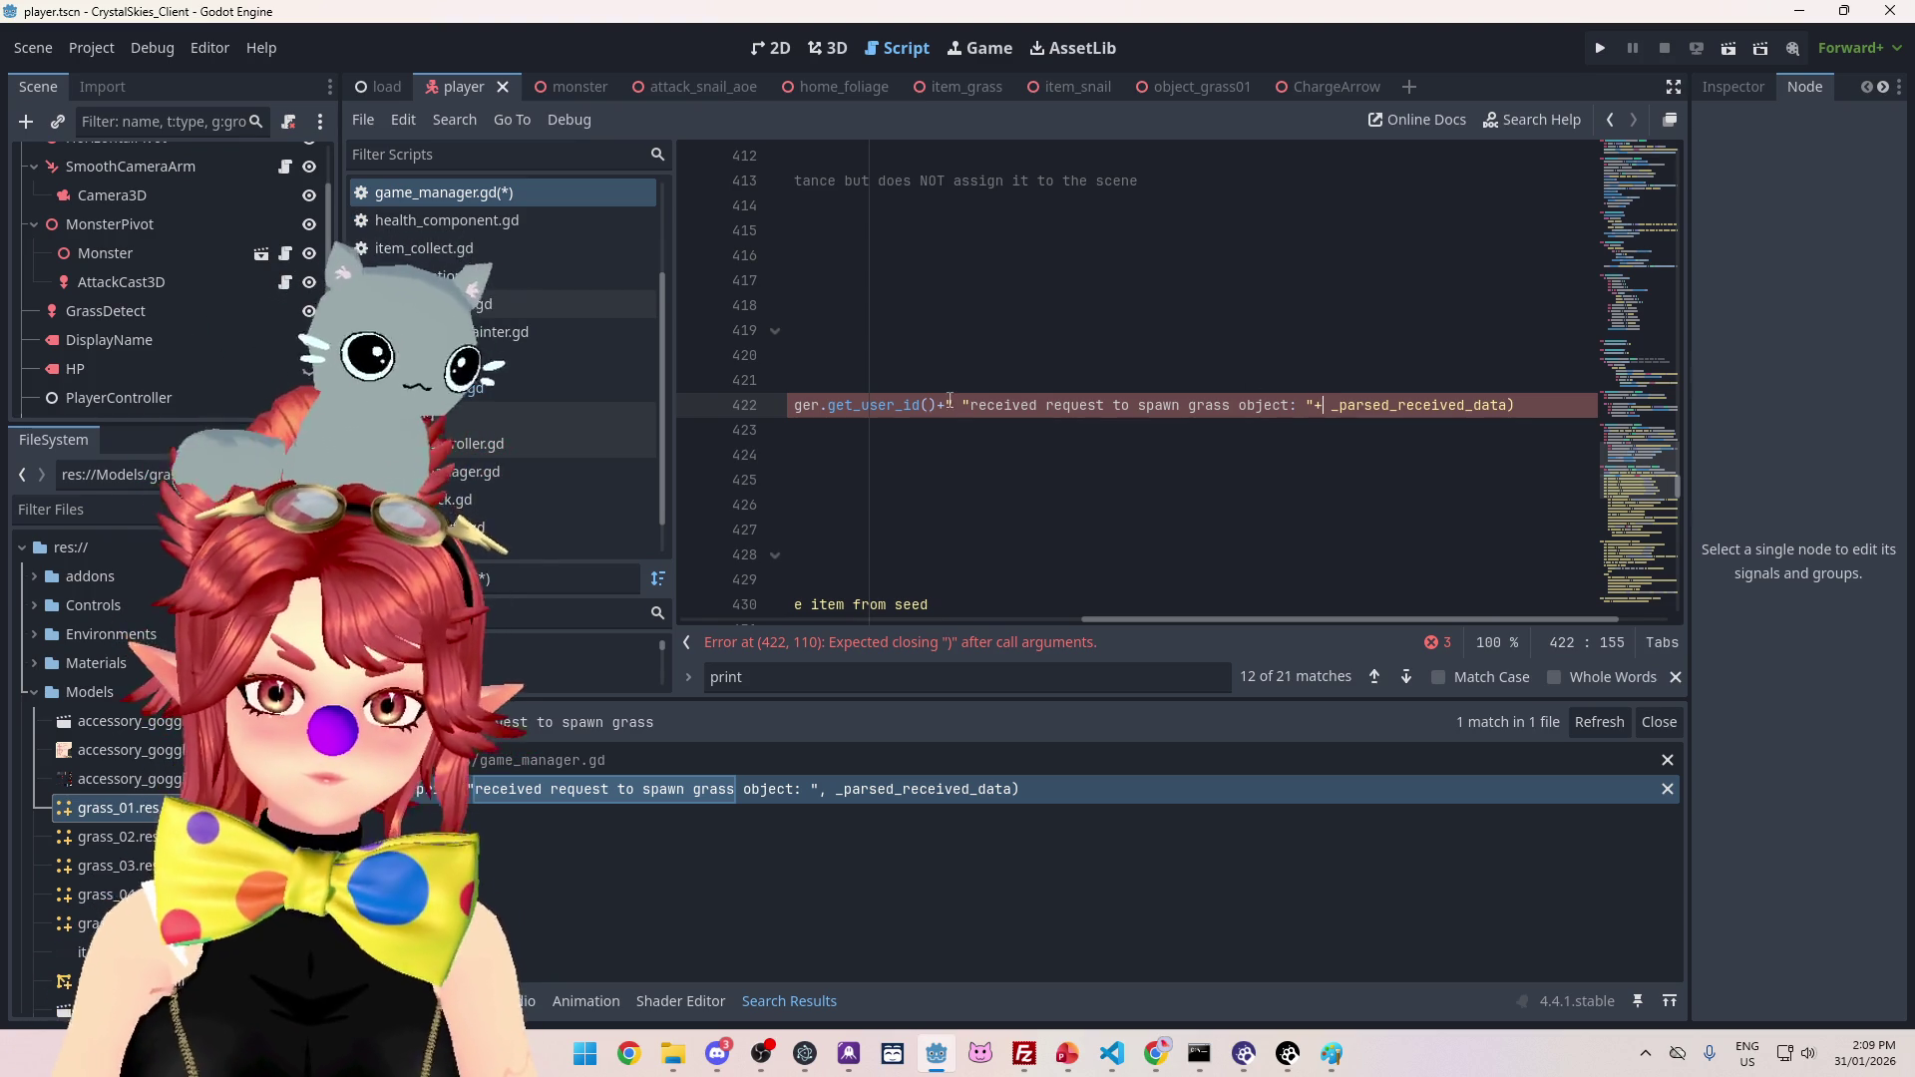
Step: Fix the pasted message's syntax: remove the stray quote and colon after client, parenthesize the user id
key(Delete)
key(Delete)
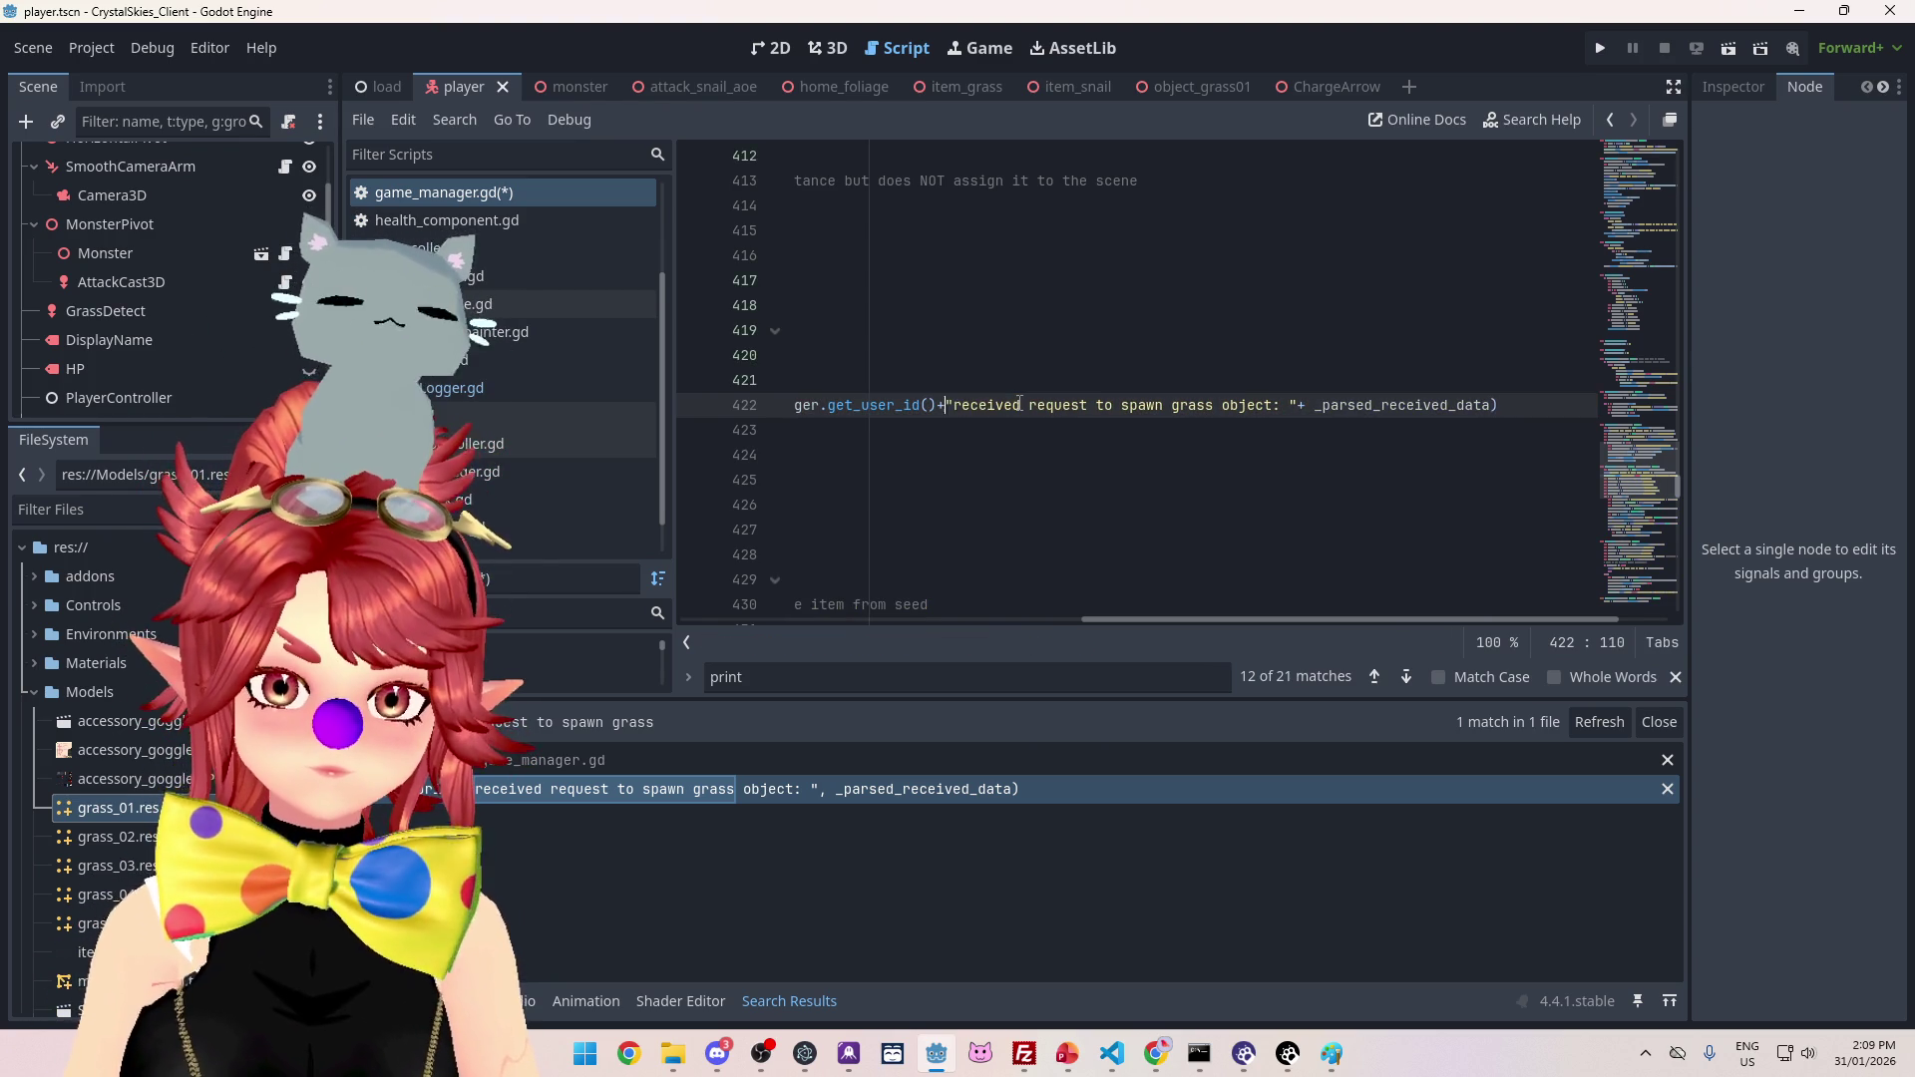
drag(1218, 620, 1111, 616)
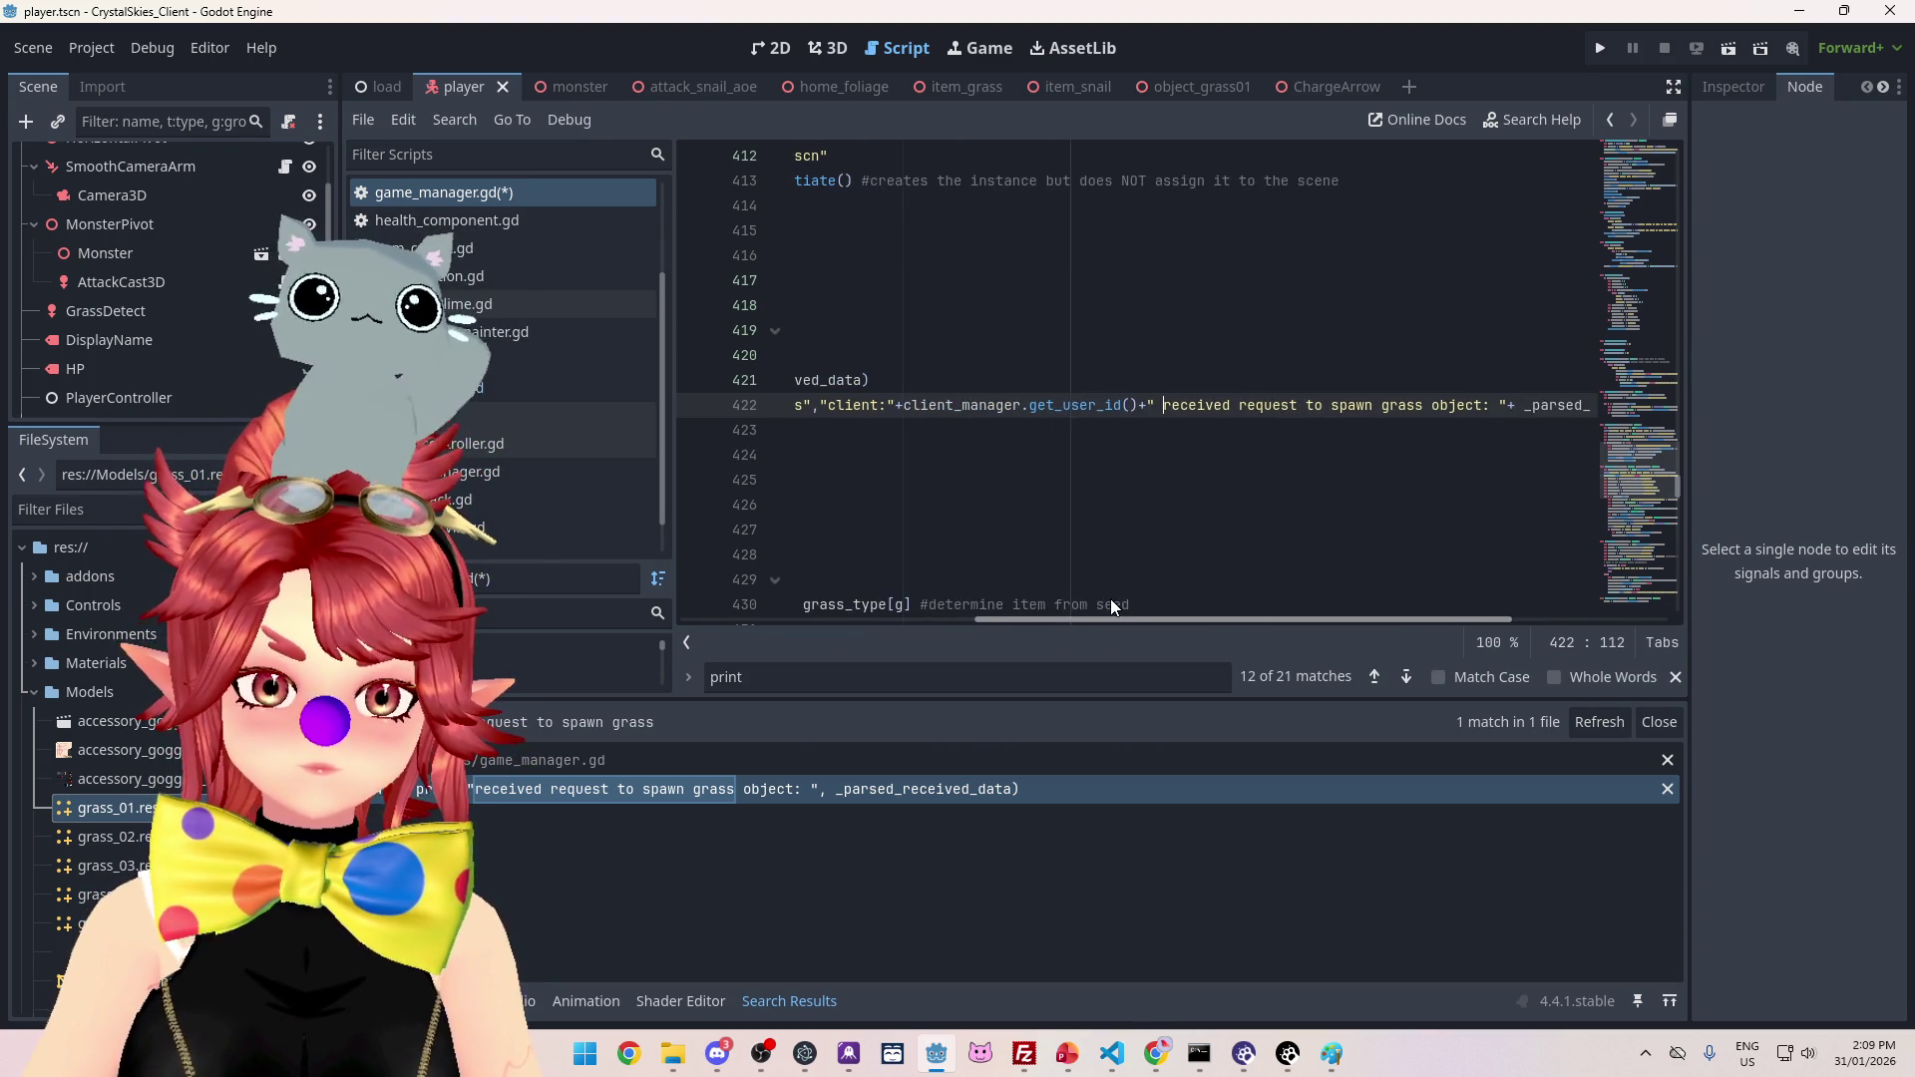
scroll(1110, 603, left, 1)
key(Delete)
text(()
key(Delete)
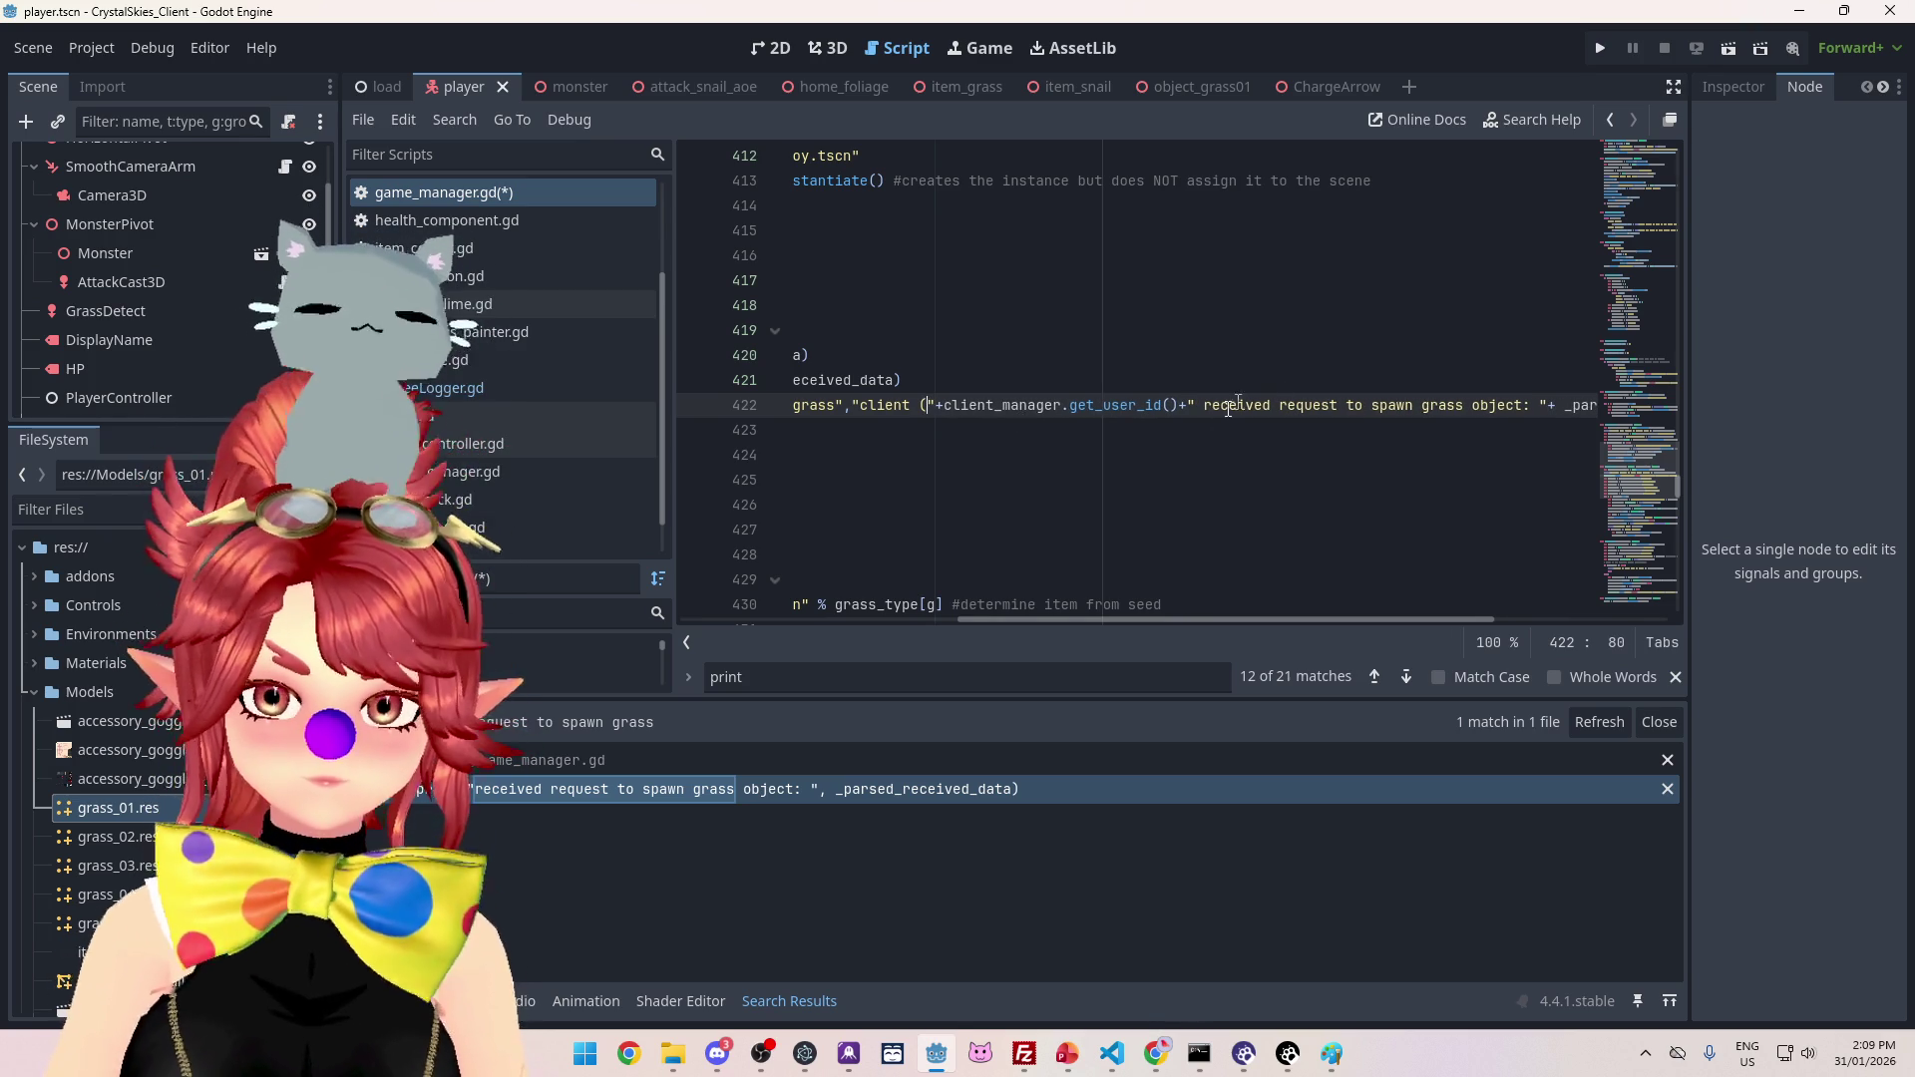
click(1196, 405)
text())
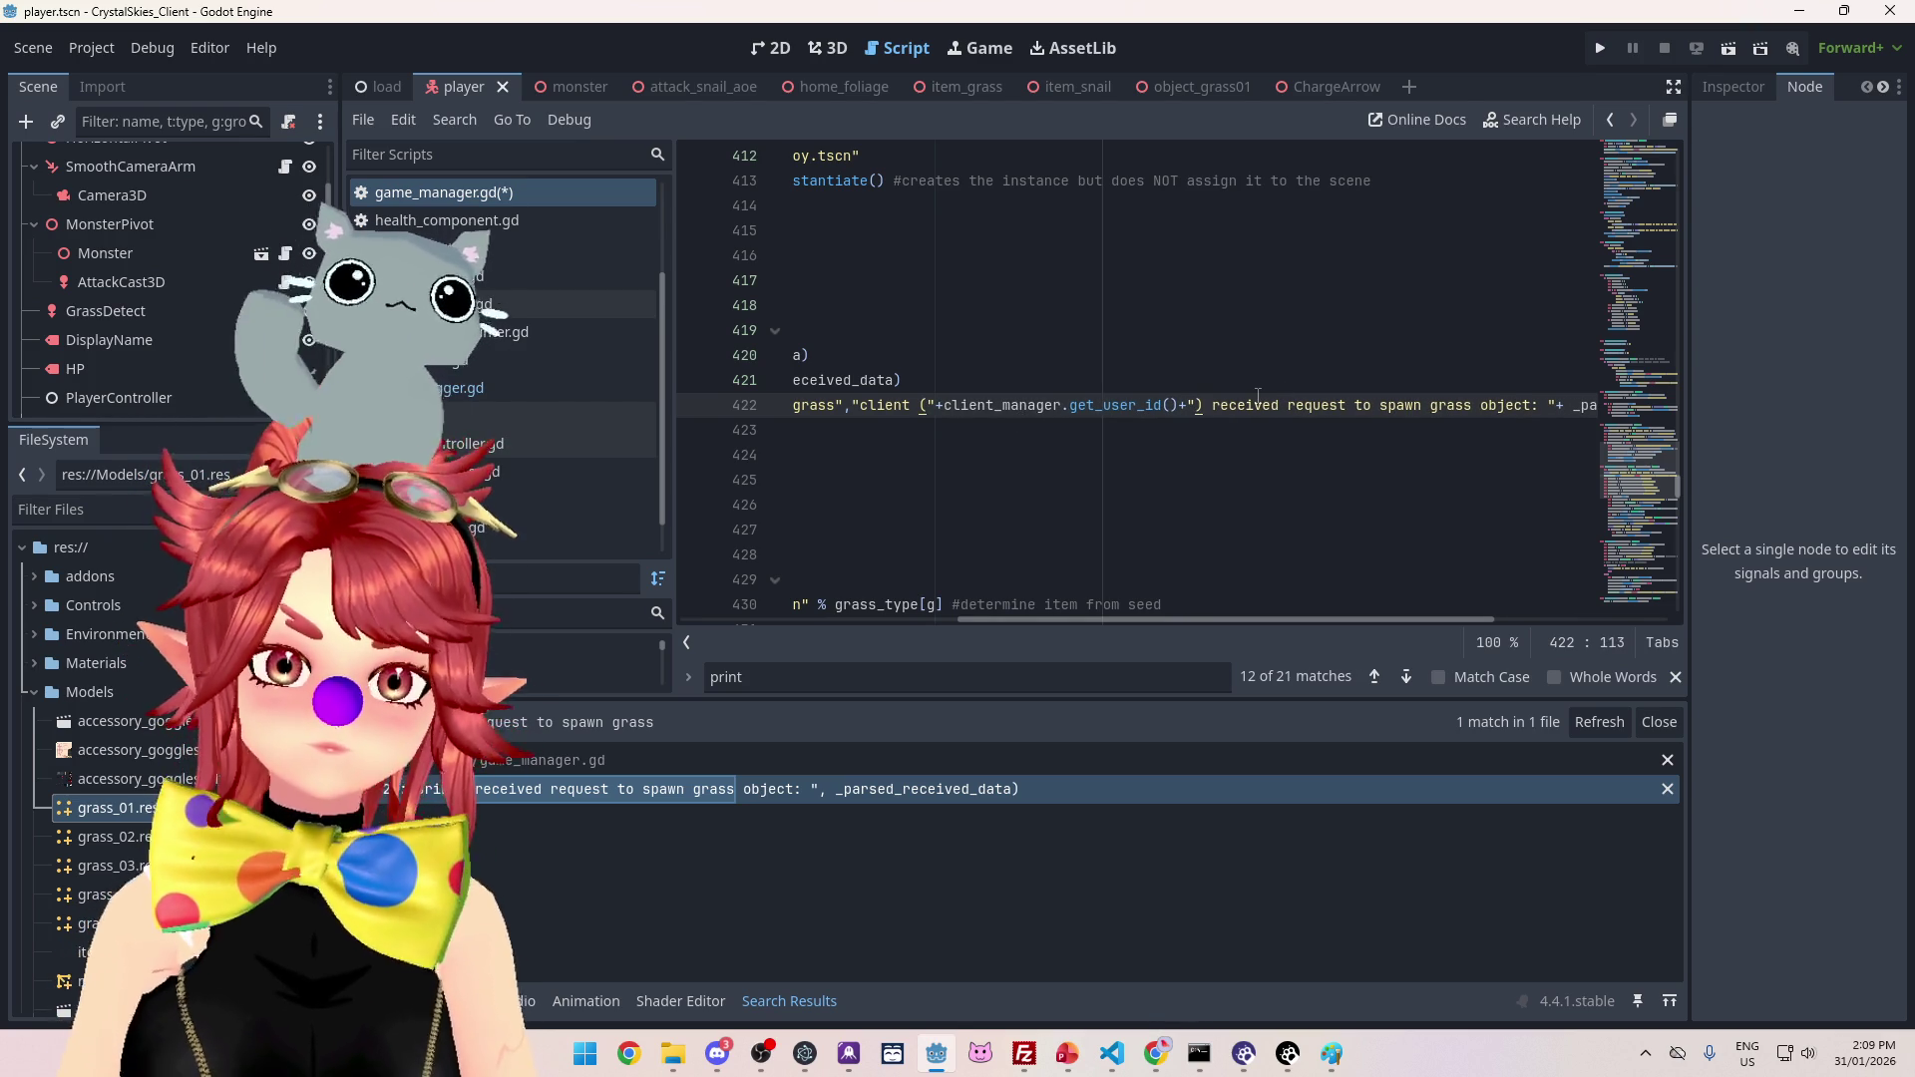
drag(1333, 619, 1468, 613)
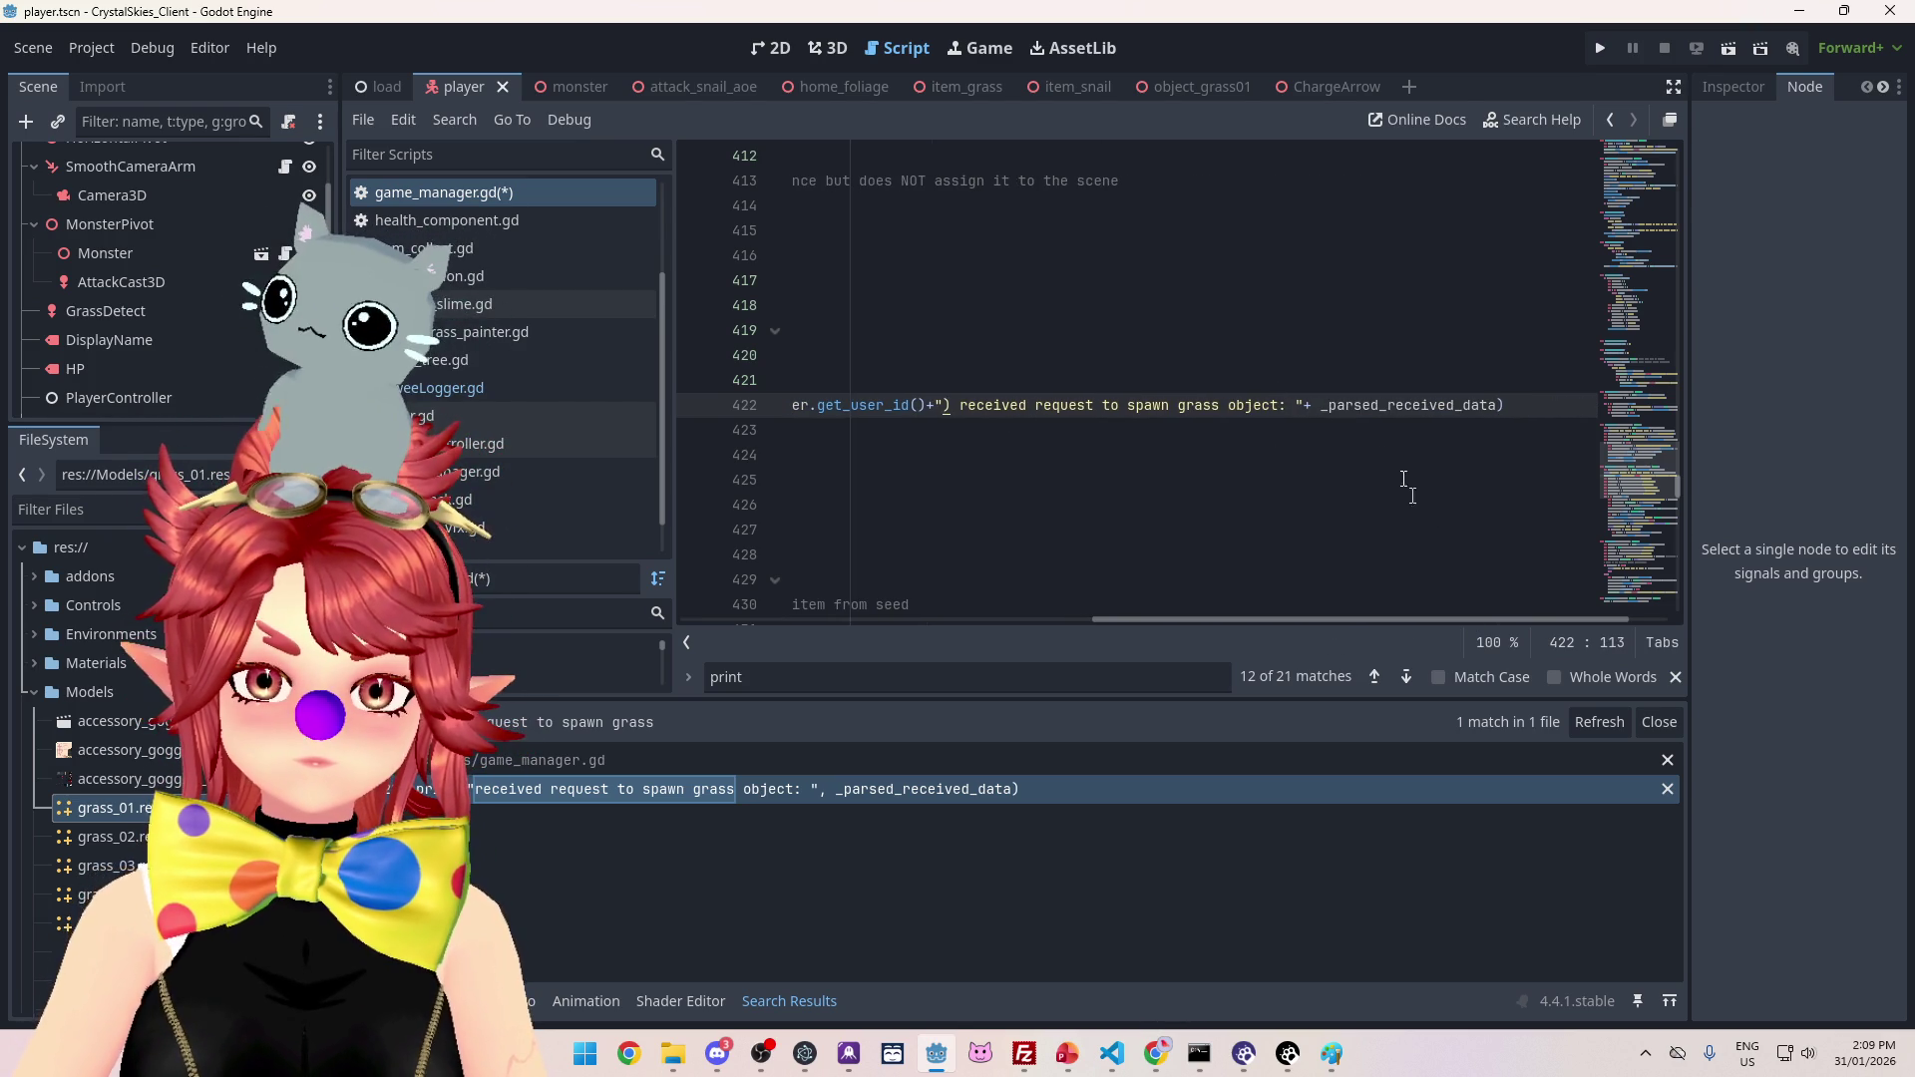
mouse_move(1359, 412)
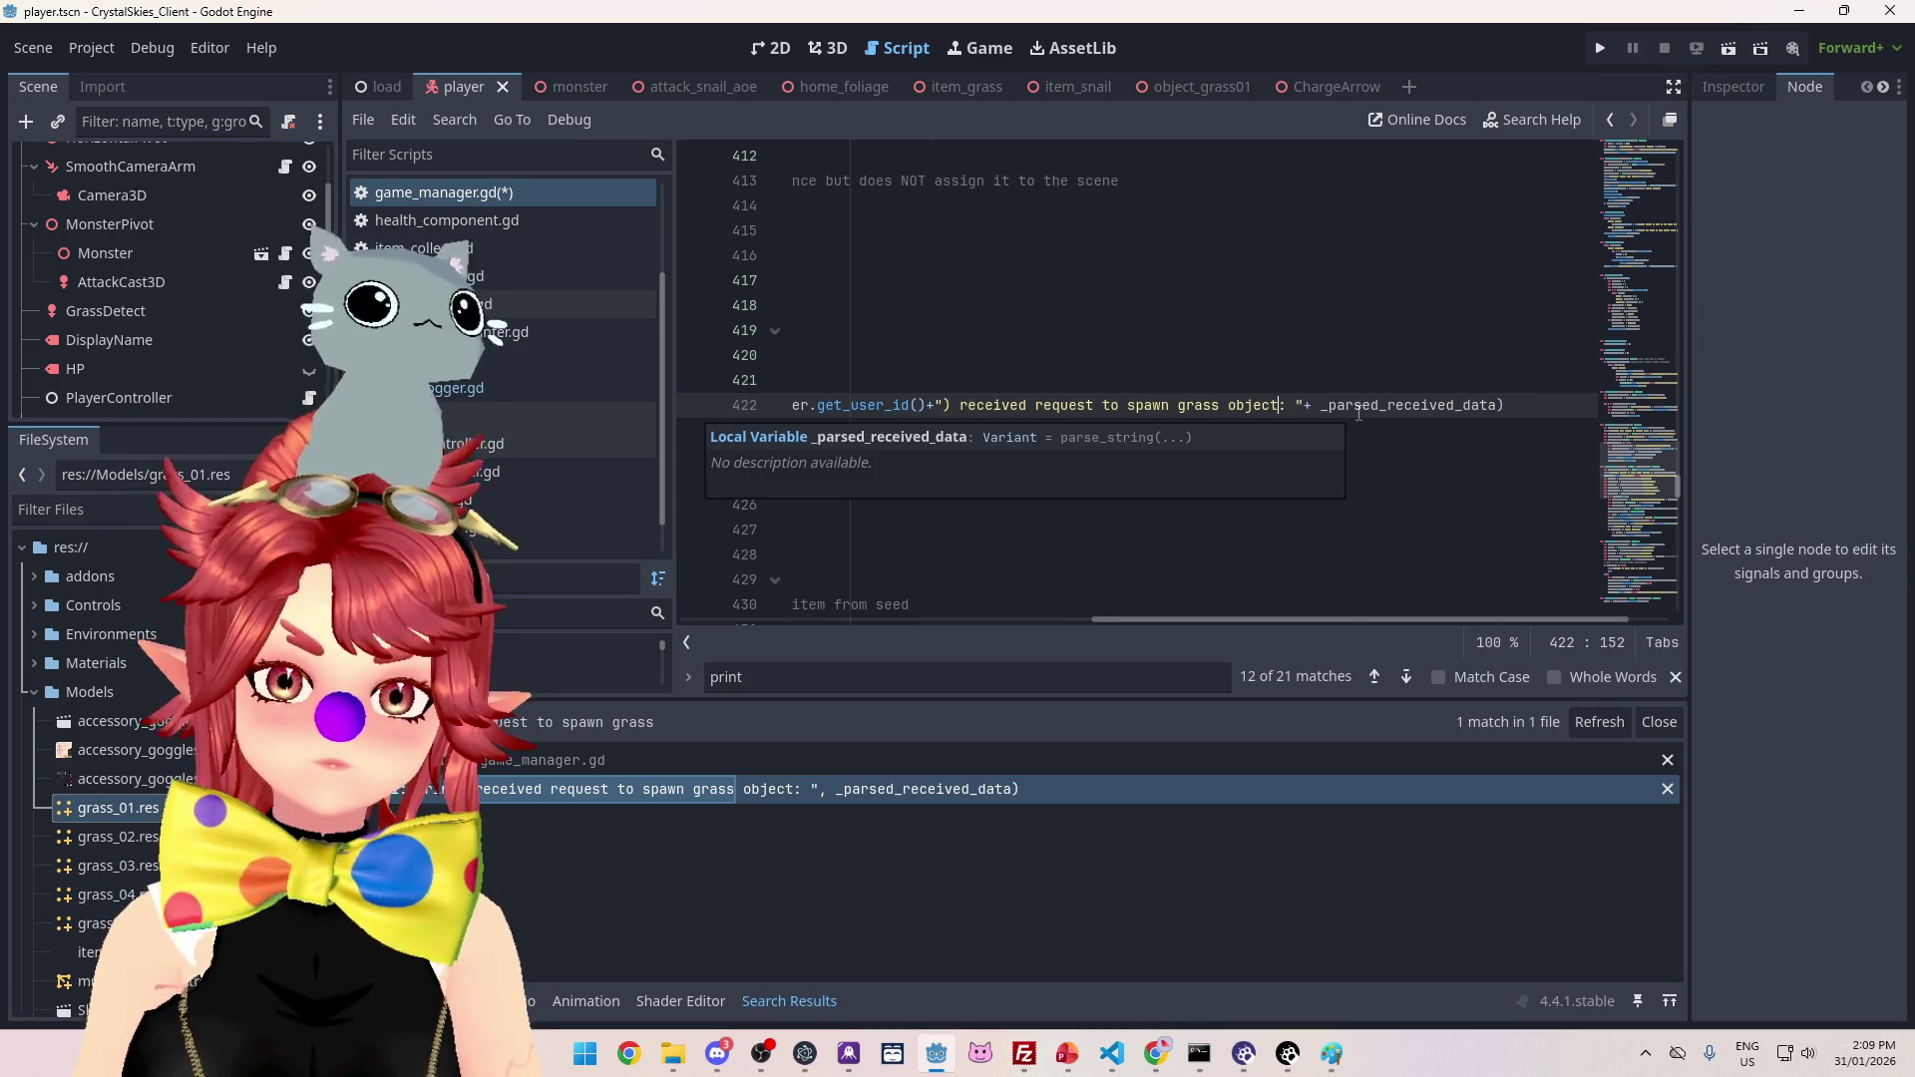
click(1148, 605)
mouse_move(1237, 619)
mouse_down()
mouse_move(1063, 612)
mouse_move(1346, 620)
mouse_up()
Step: Replace the colon after object with a parenthesis, close the message, and save game_manager.gd
click(949, 407)
drag(1196, 405, 1210, 405)
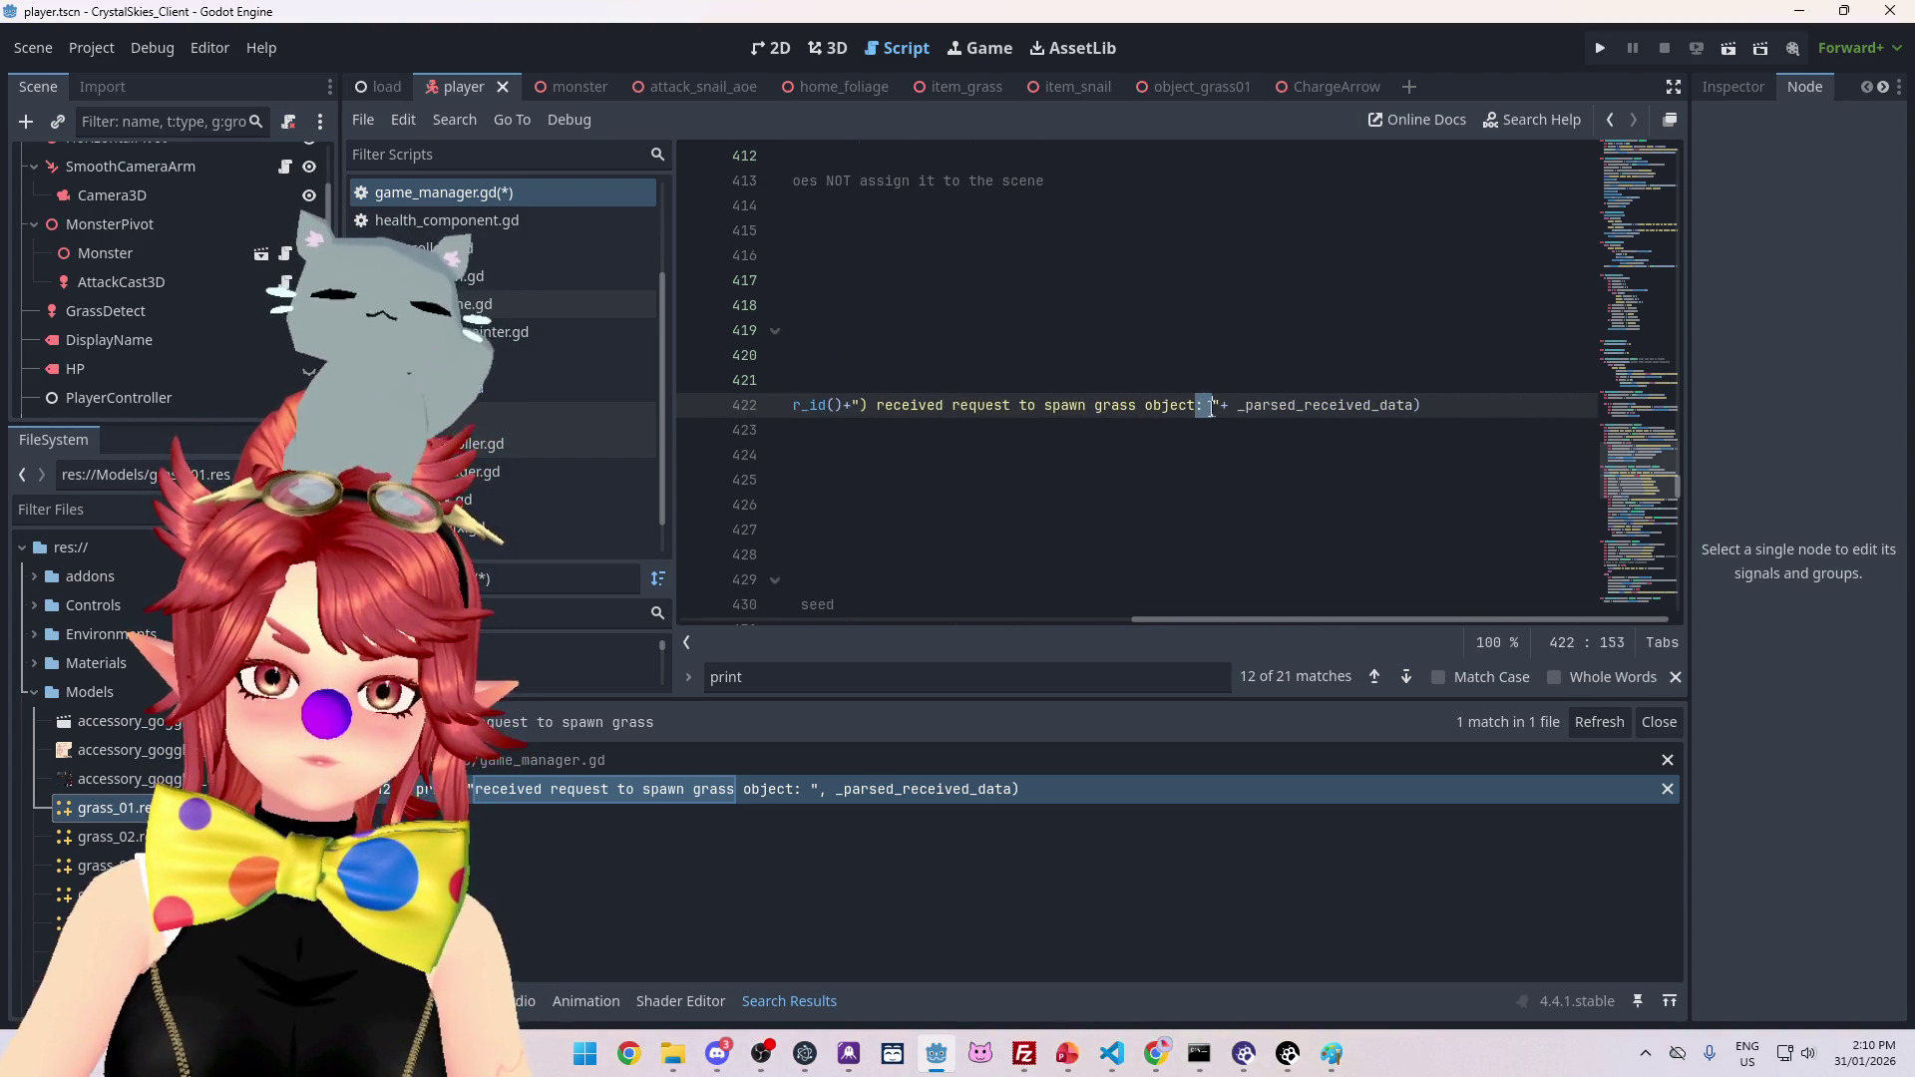
key(BackSpace)
key(BackSpace)
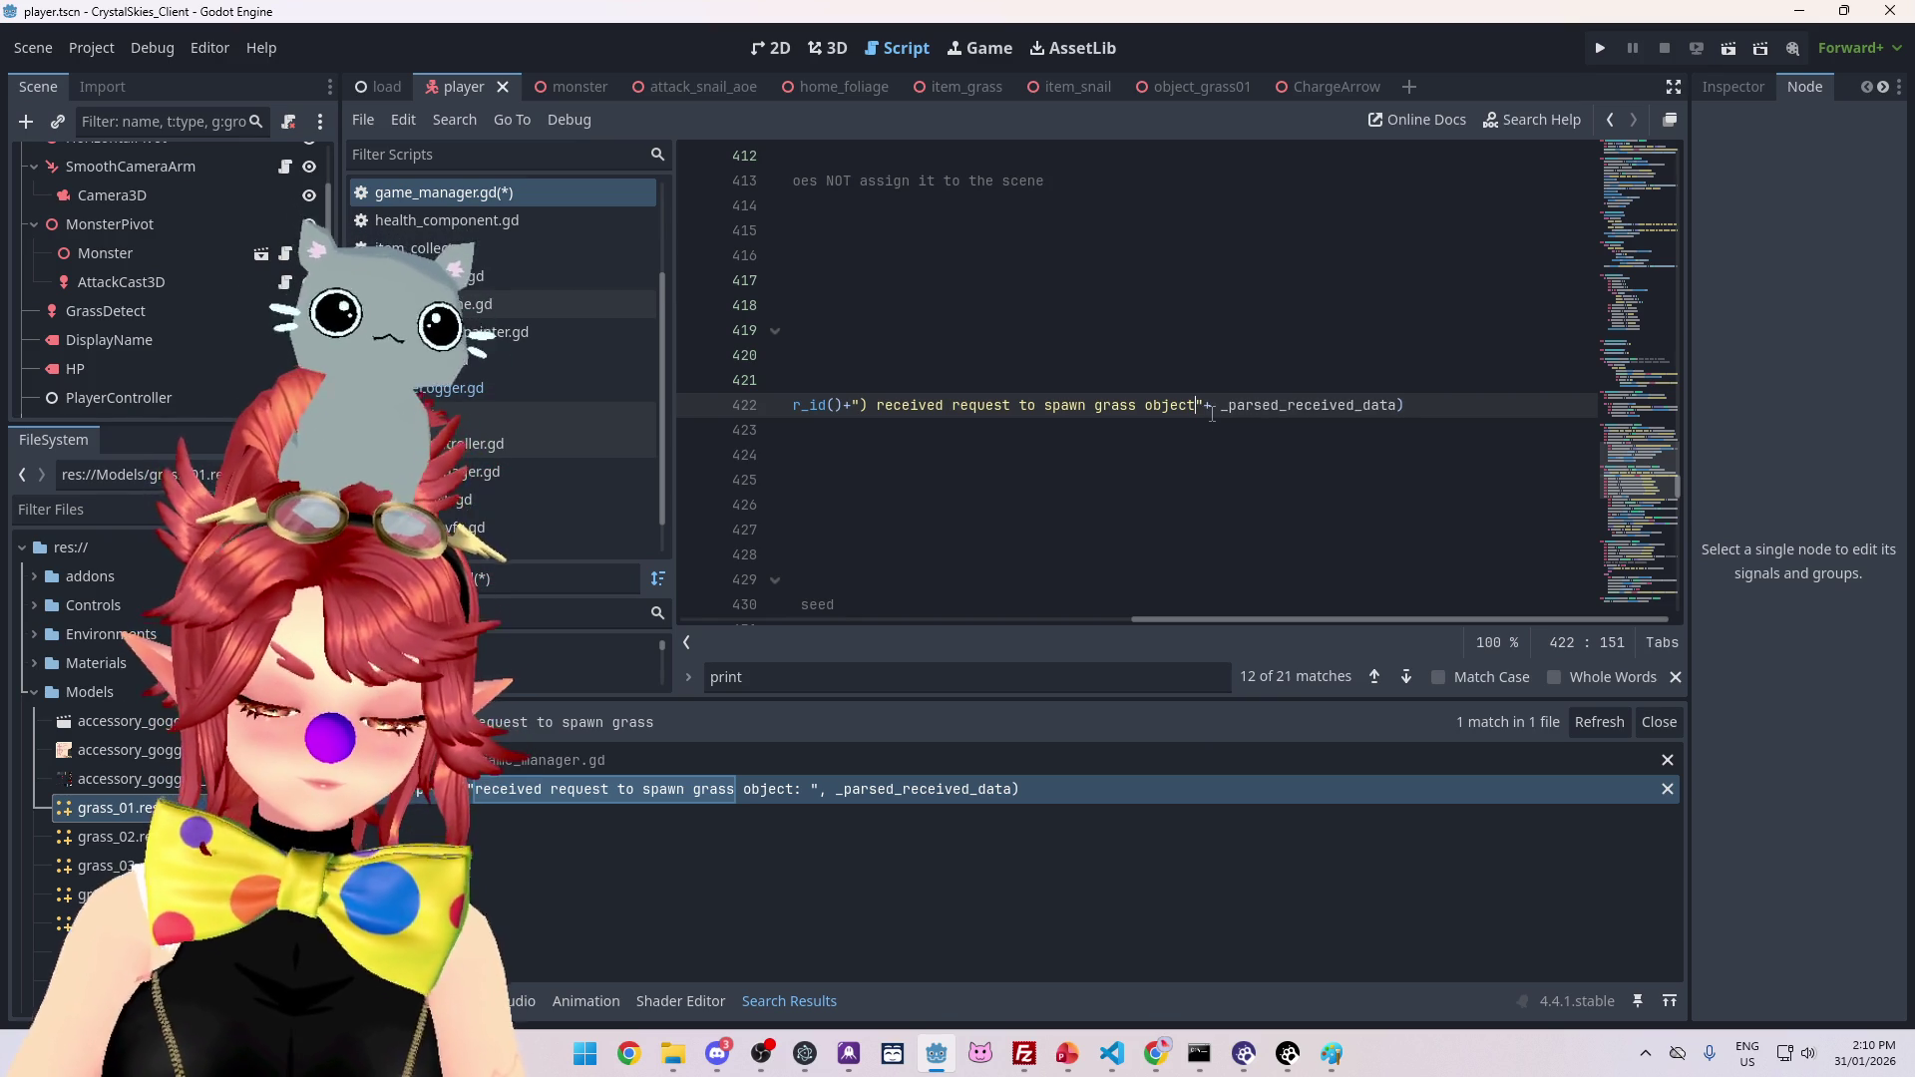
text(()
key(Delete)
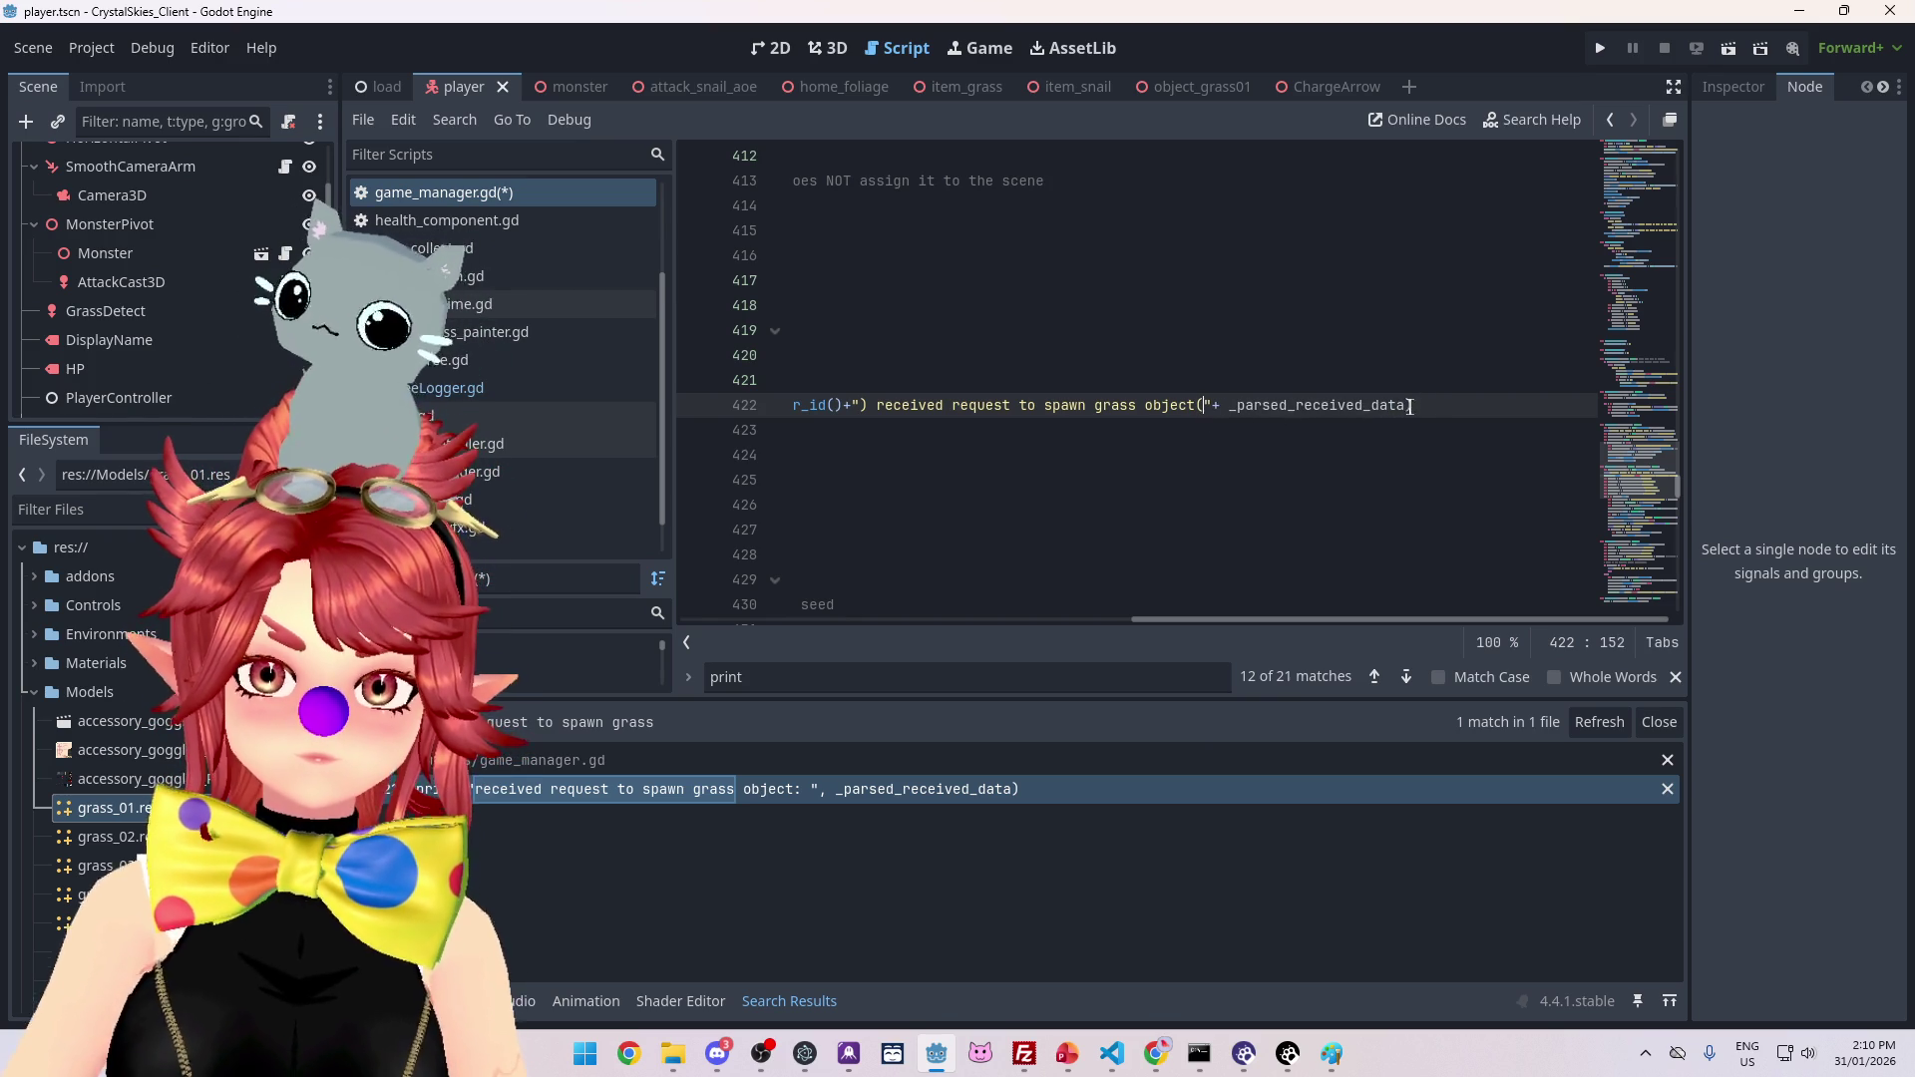
click(1409, 405)
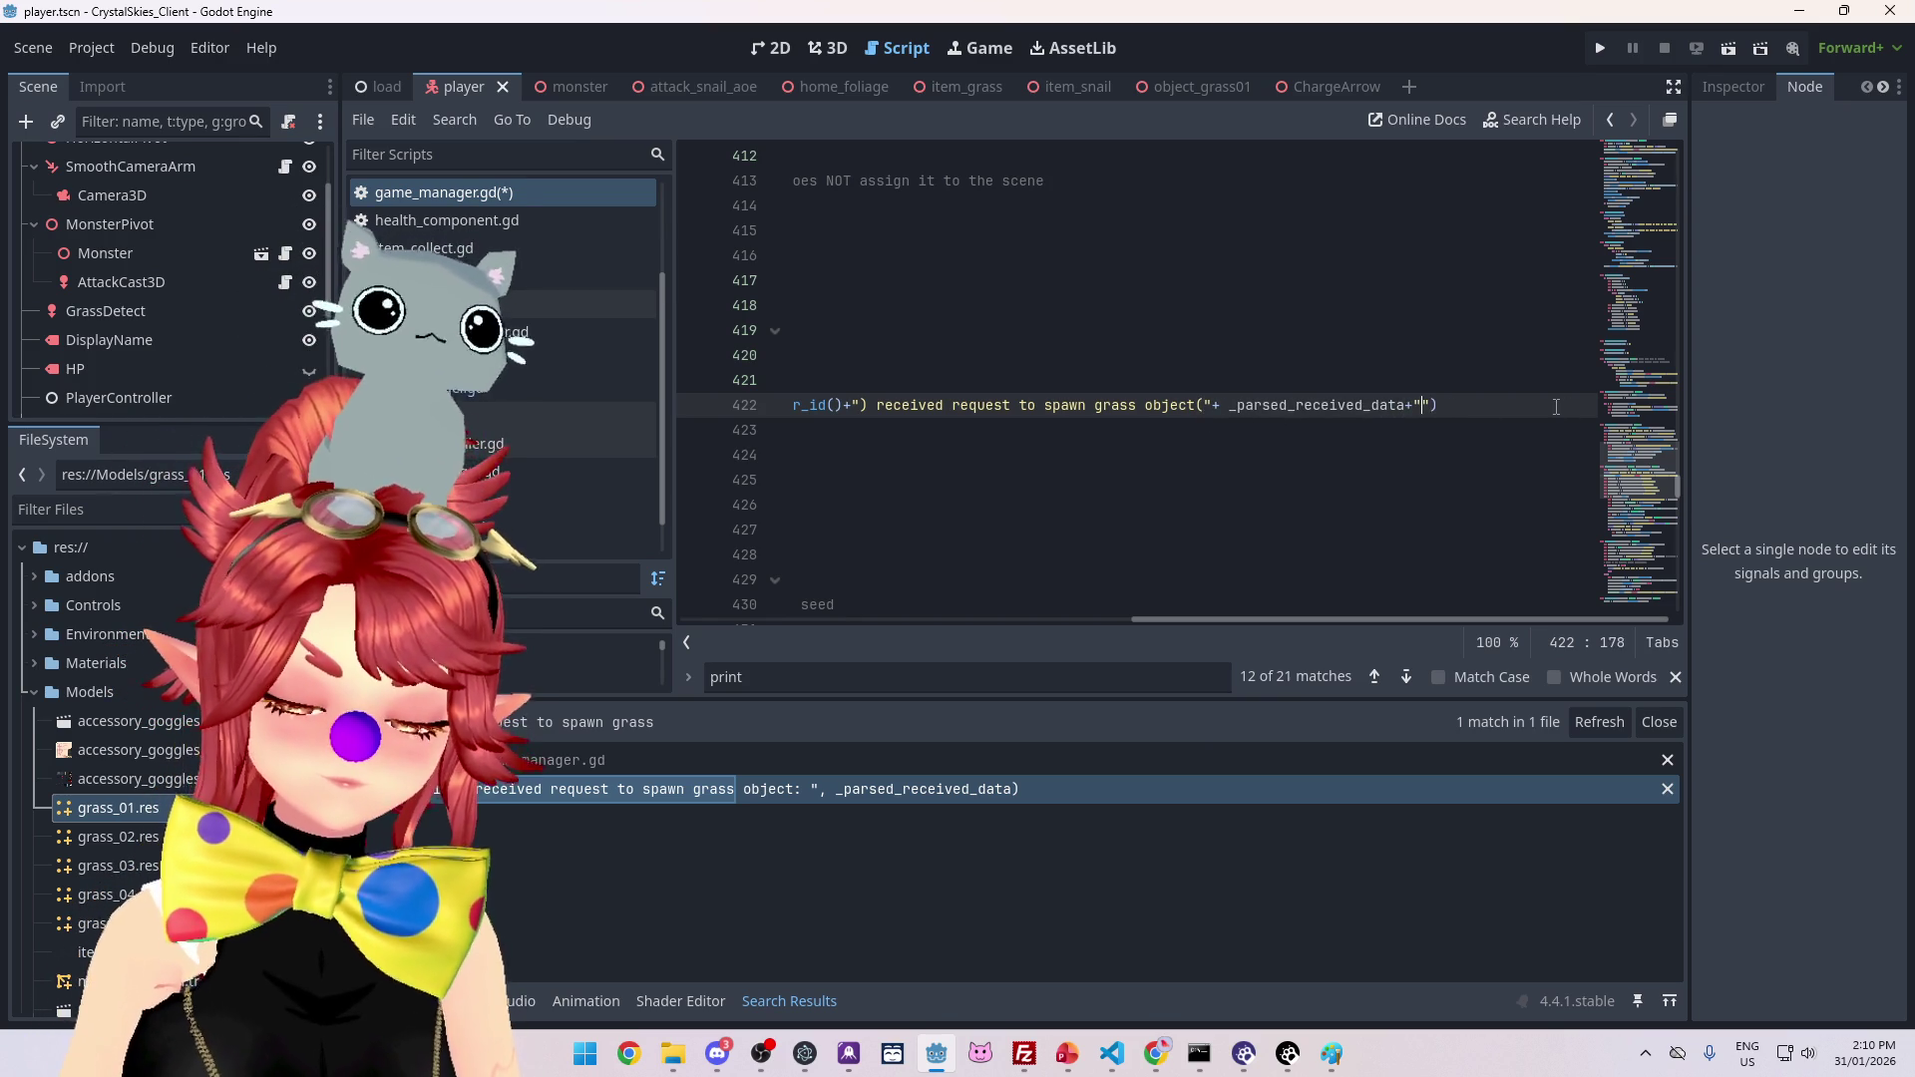
key(Up)
key(Up)
key(Up)
key(ctrl+s)
drag(1213, 618, 1152, 618)
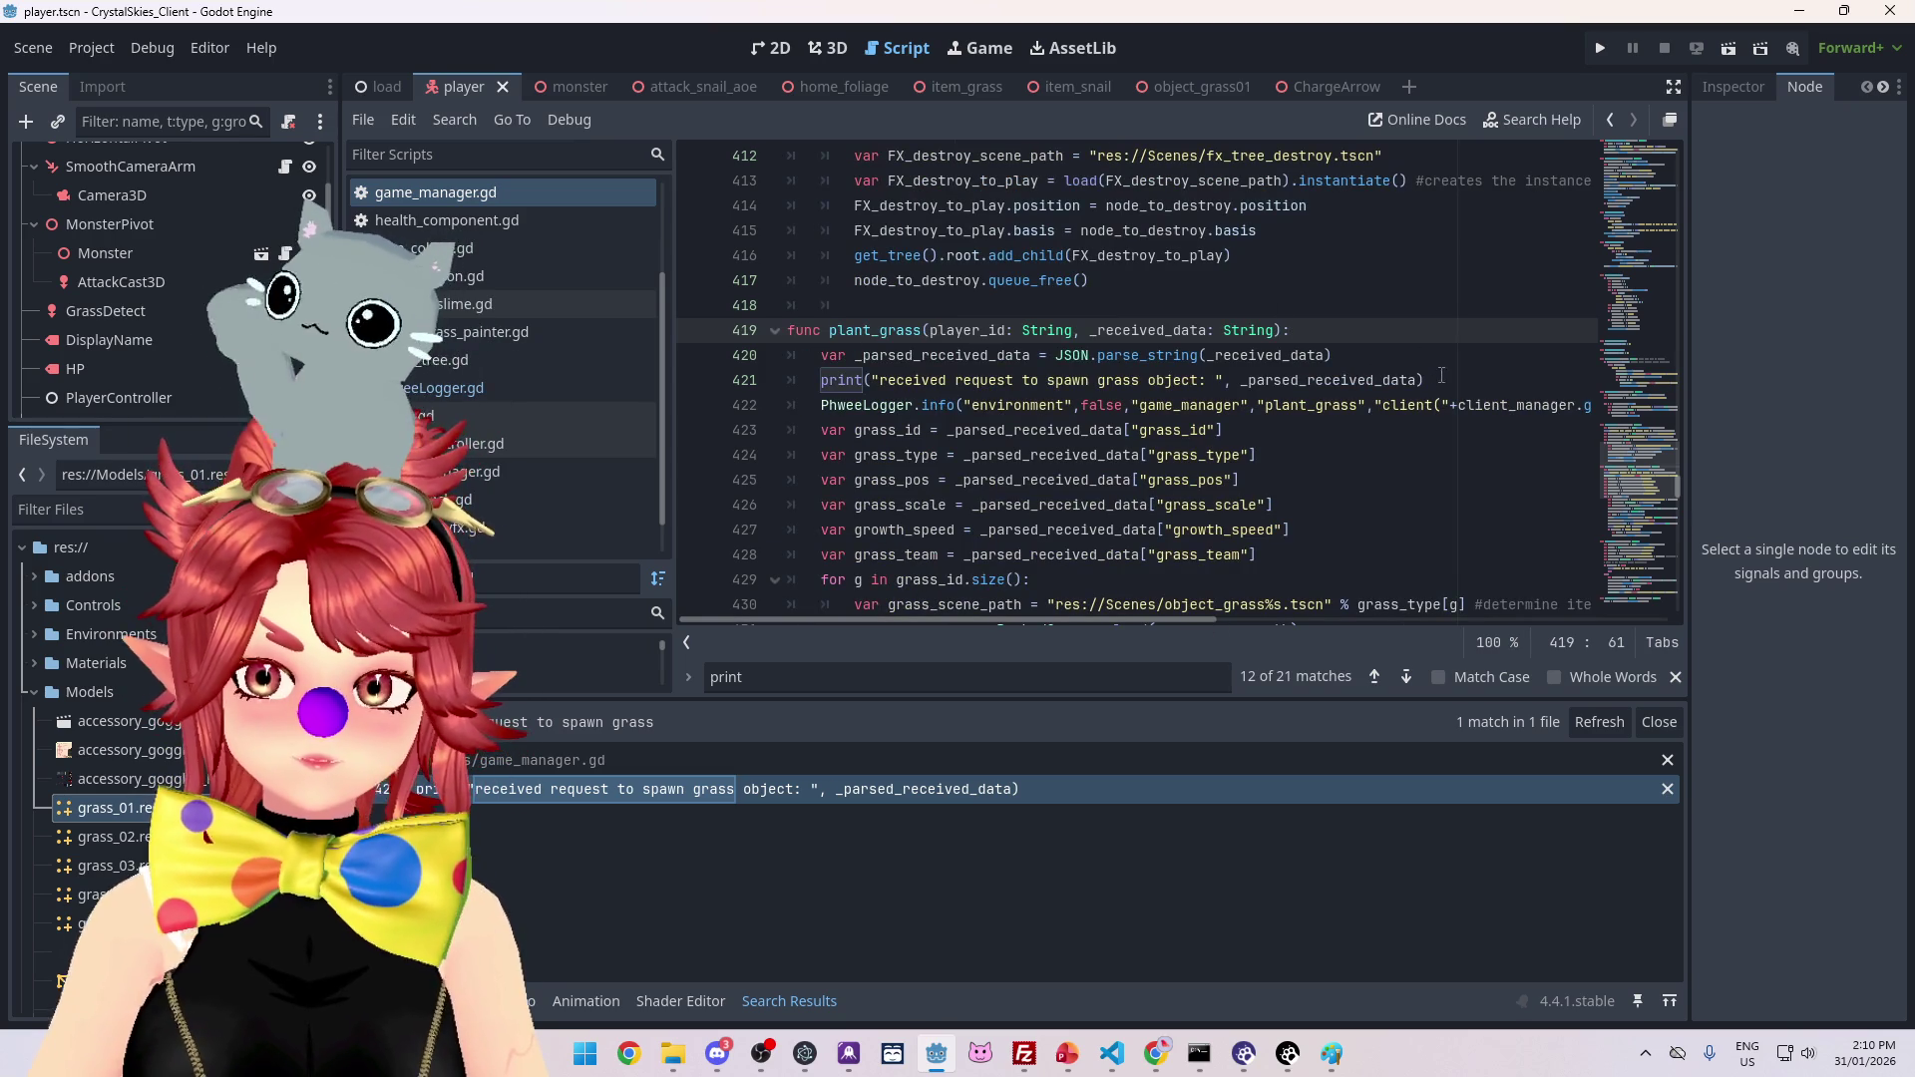
Step: Delete the redundant grass-request print on line 421
key(Down)
key(Down)
key(End)
key(shift+Home)
key(BackSpace)
key(BackSpace)
key(BackSpace)
Step: Delete the print("battlemode is:") line and save game_manager.gd
scroll(1119, 436, down, 3)
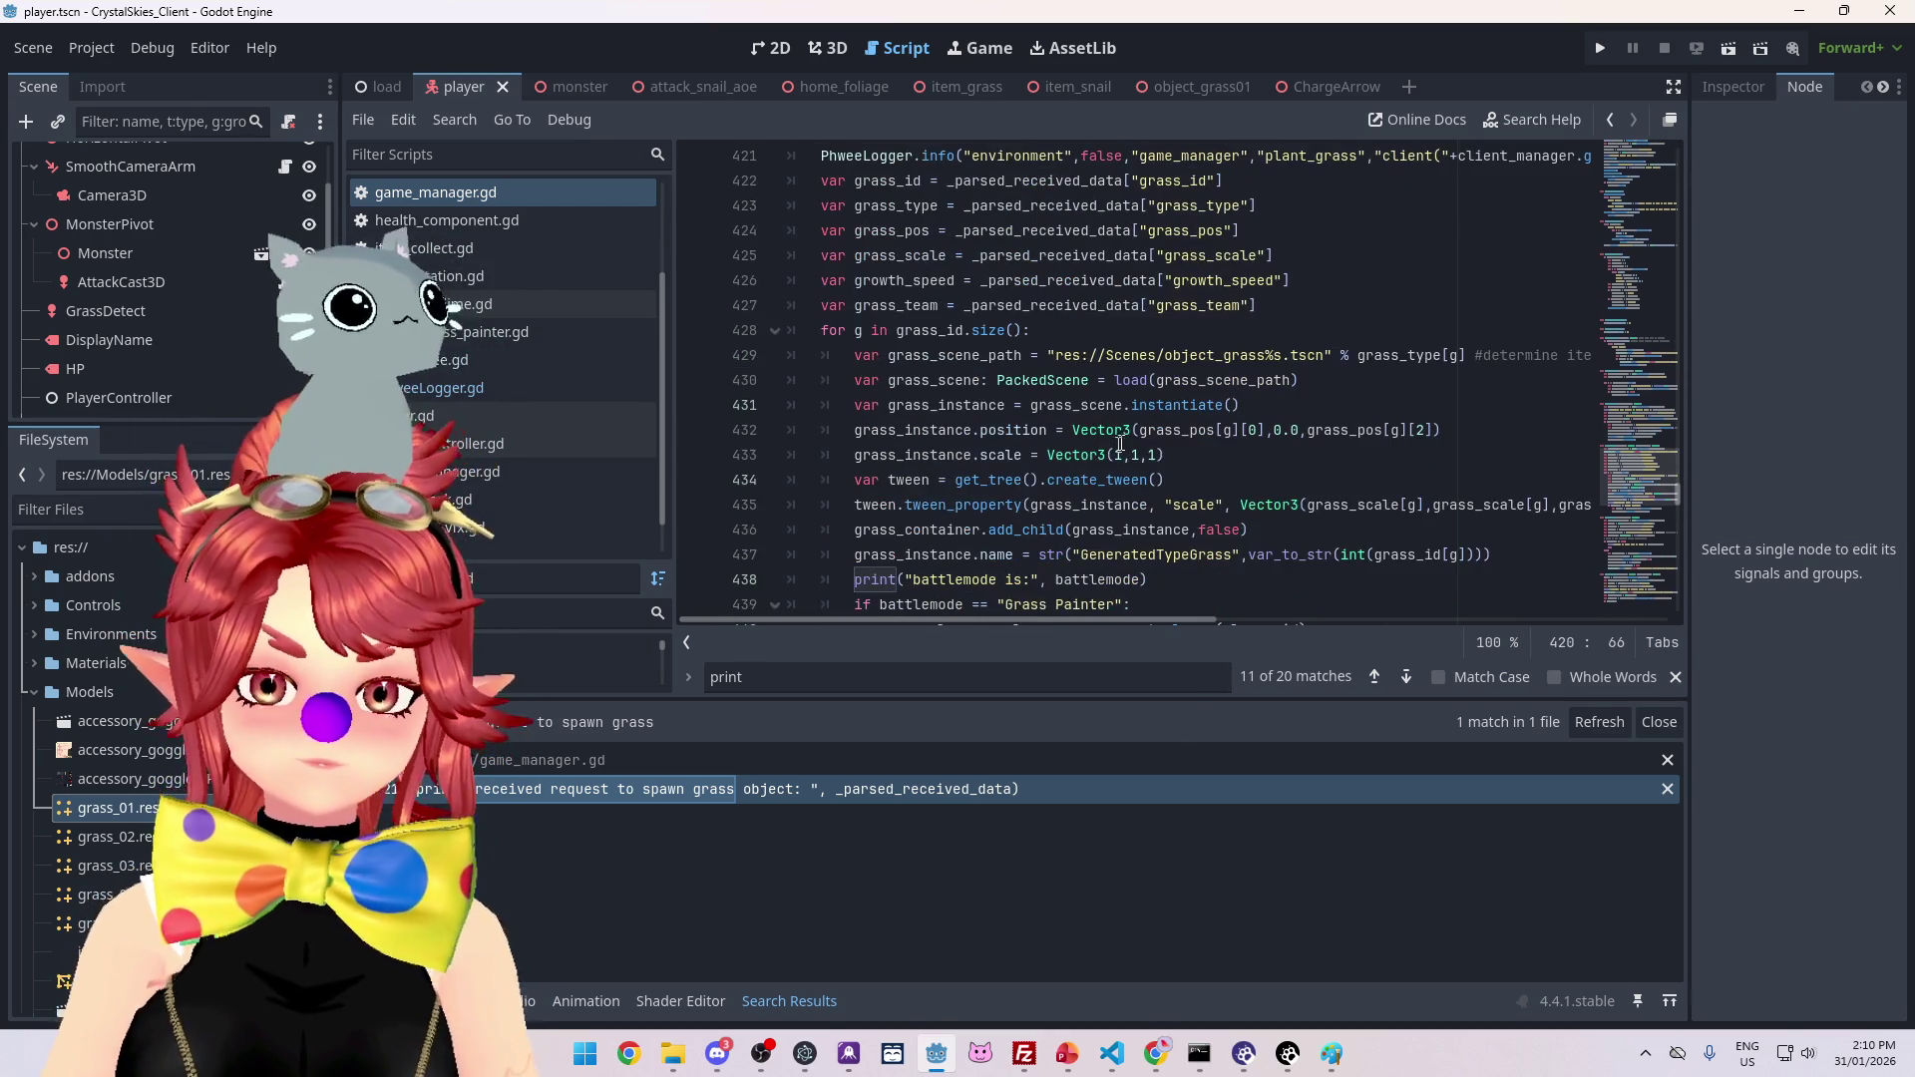
scroll(1205, 462, down, 1)
scroll(1214, 498, down, 1)
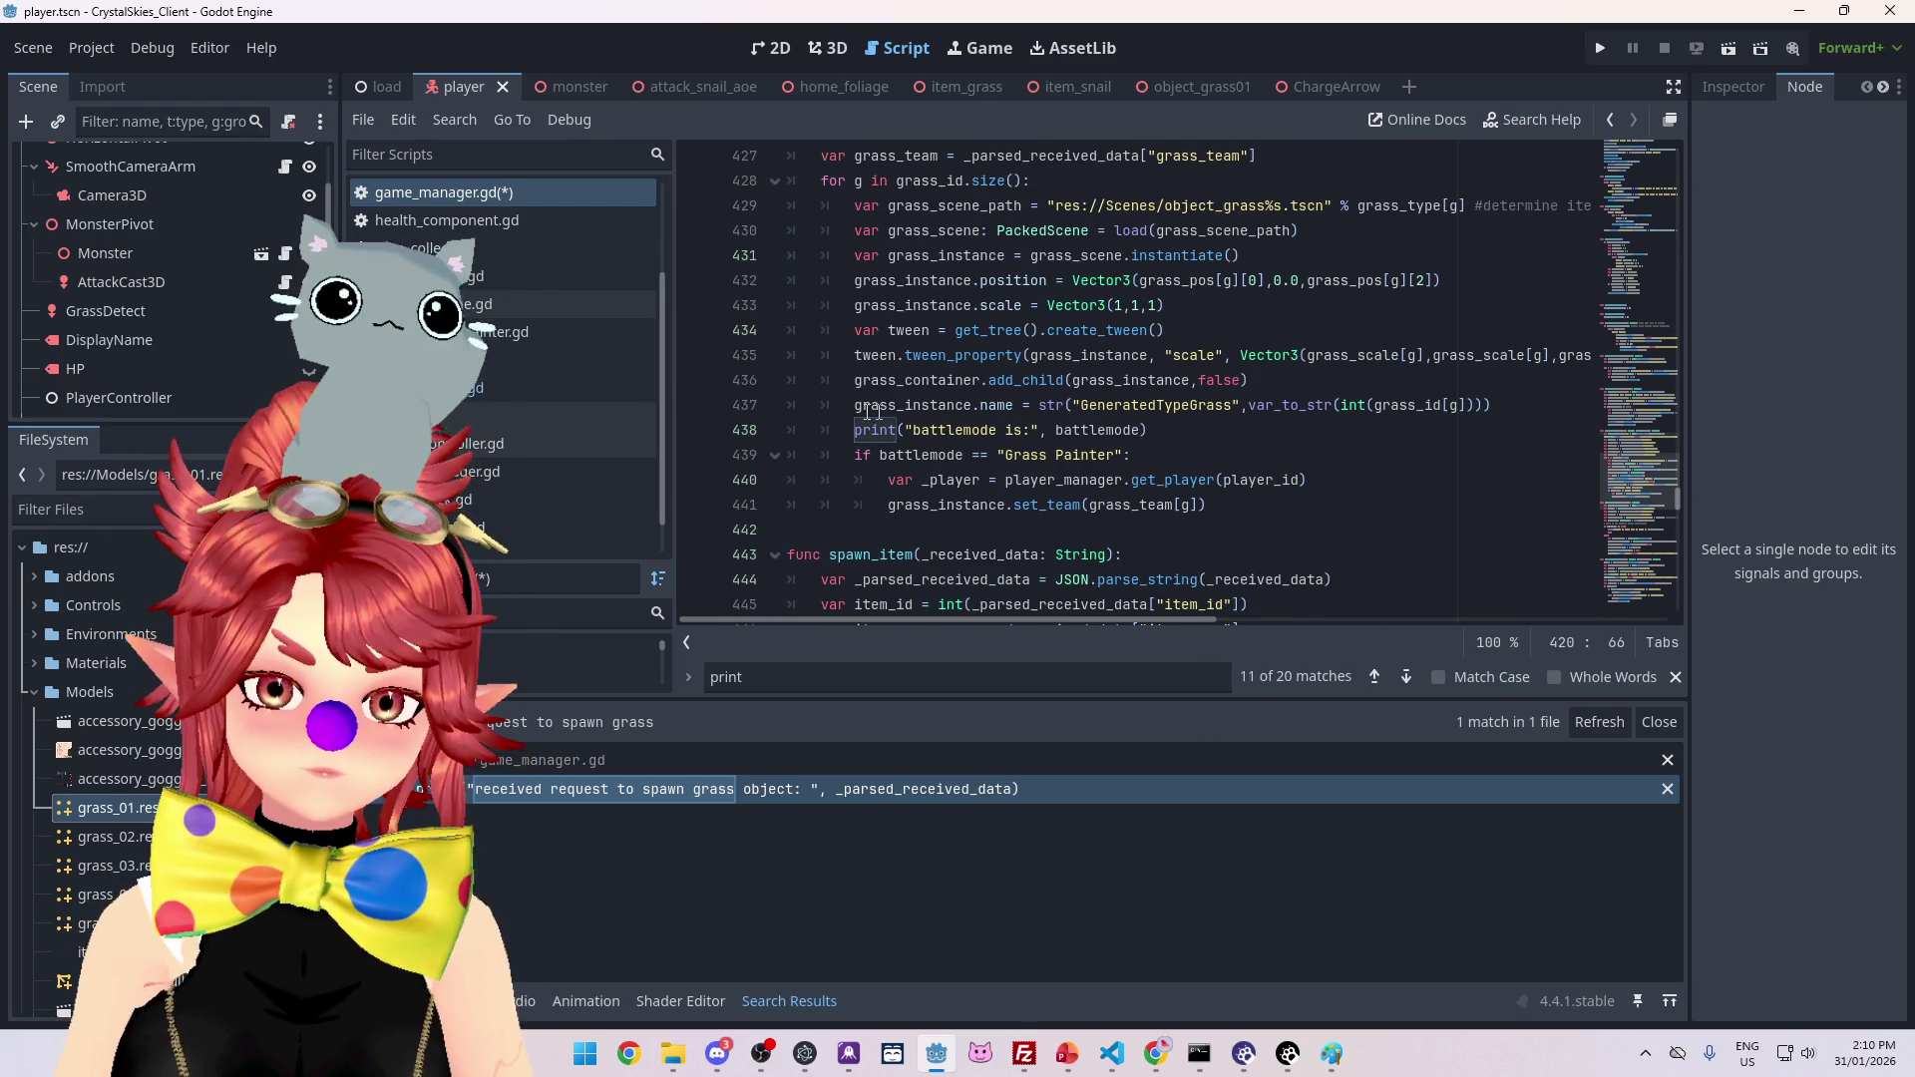
scroll(1010, 445, up, 1)
scroll(1097, 439, down, 1)
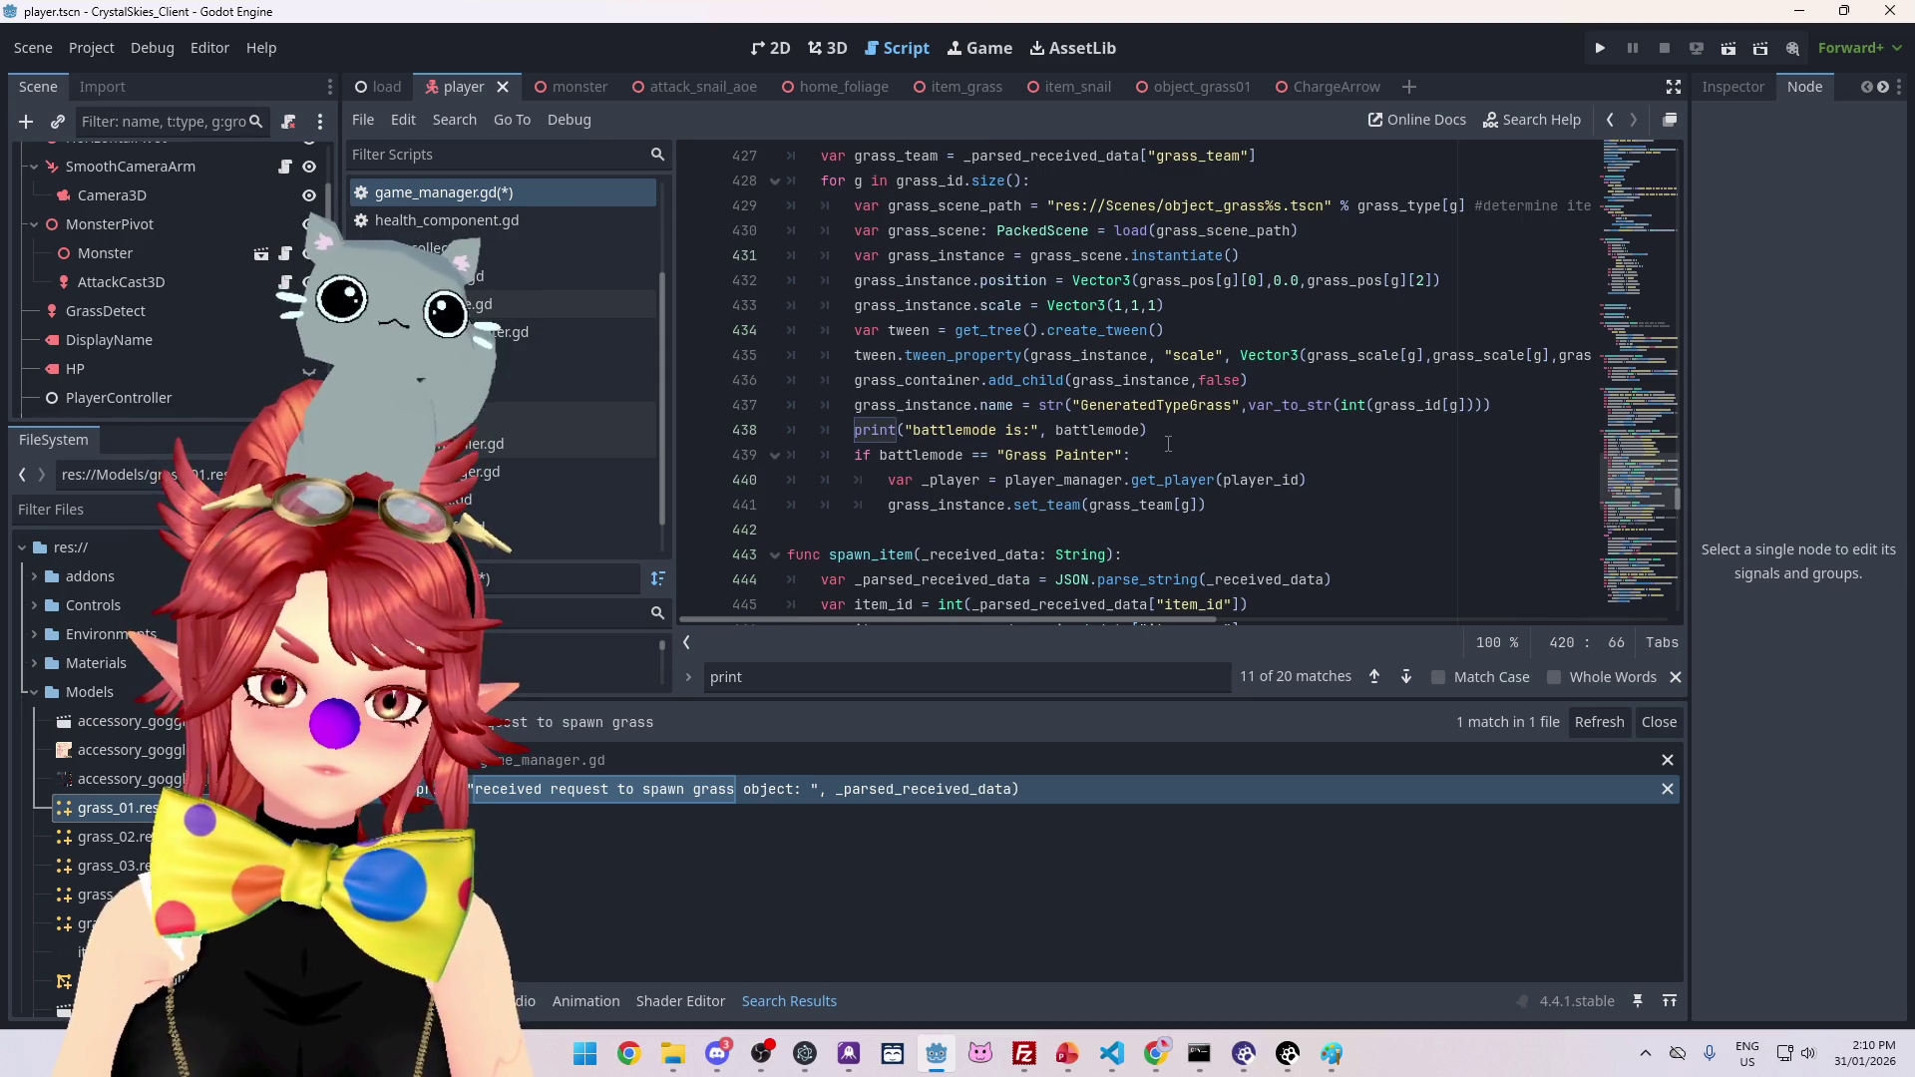
scroll(1152, 468, up, 1)
triple_click(1167, 503)
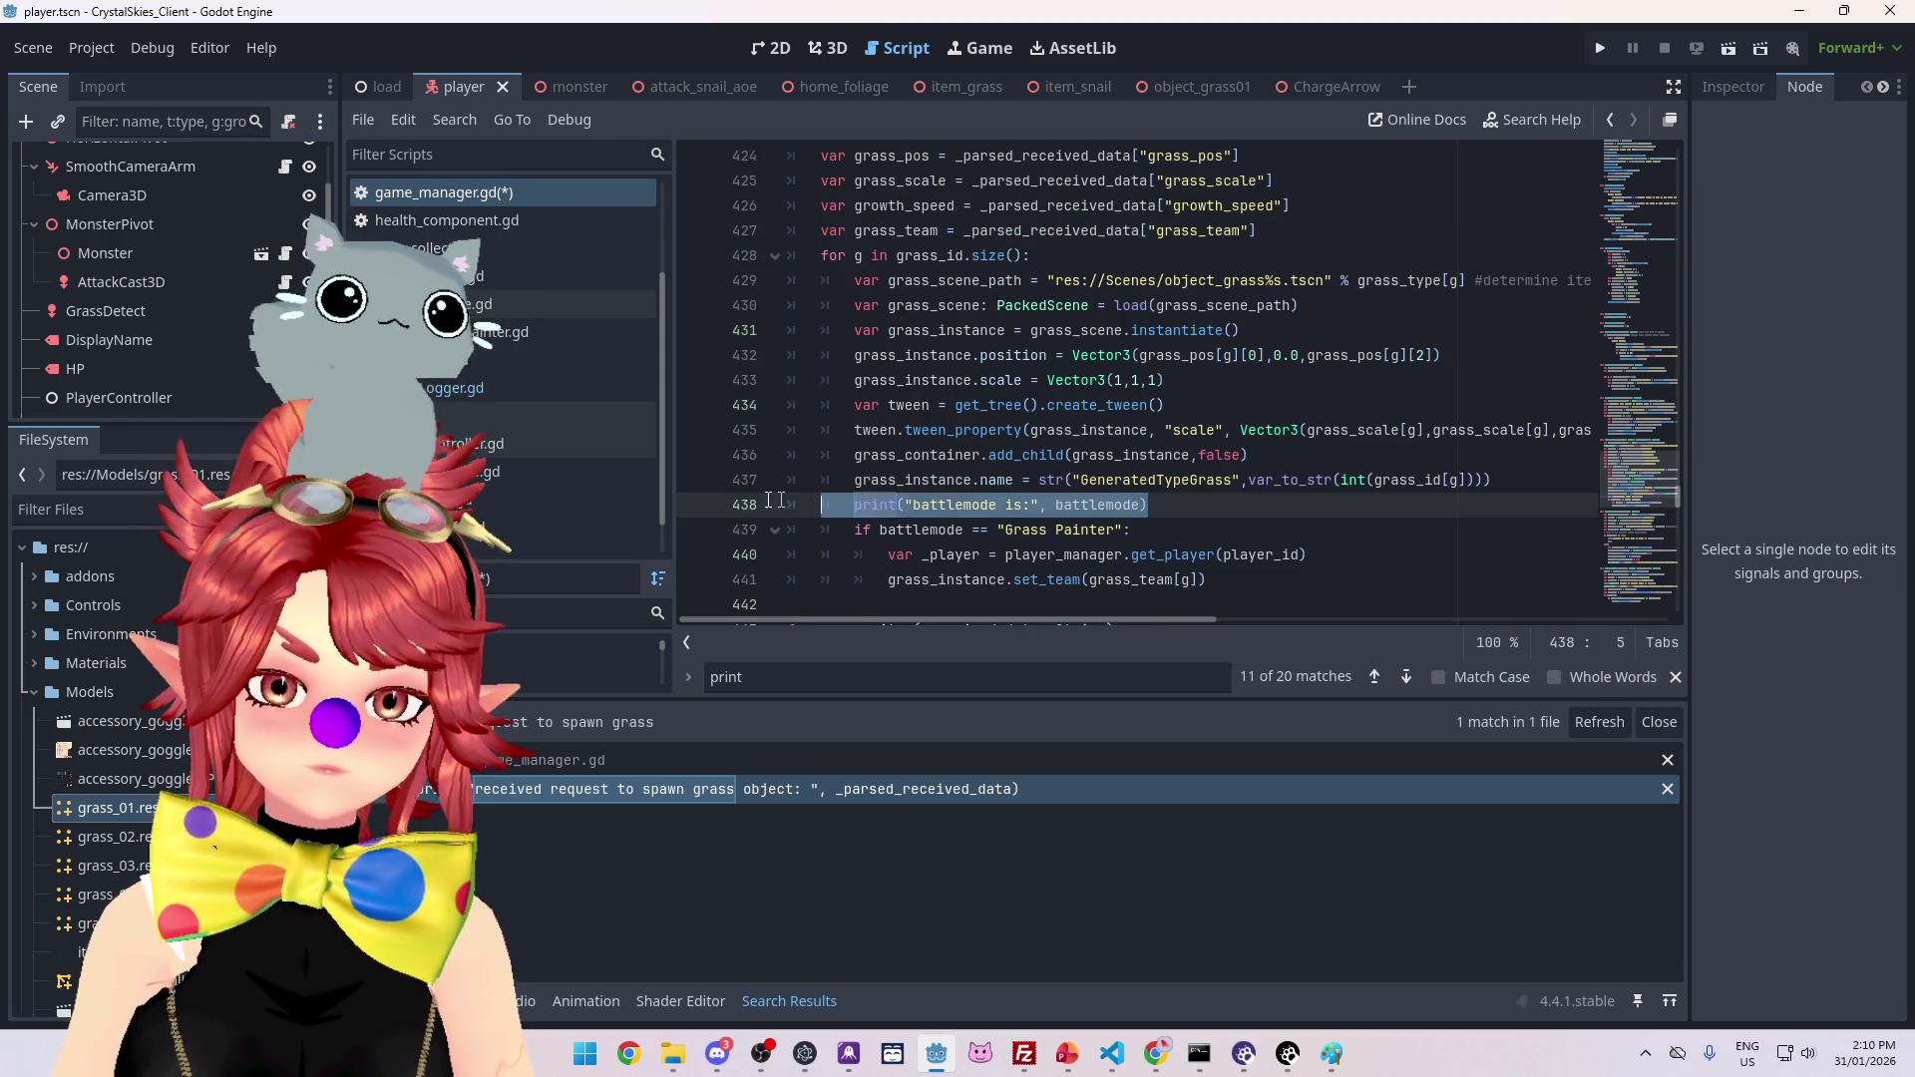
key(BackSpace)
key(BackSpace)
scroll(1180, 459, up, 1)
key(ctrl+s)
Step: Run the game to test the new logging
scroll(1179, 473, down, 7)
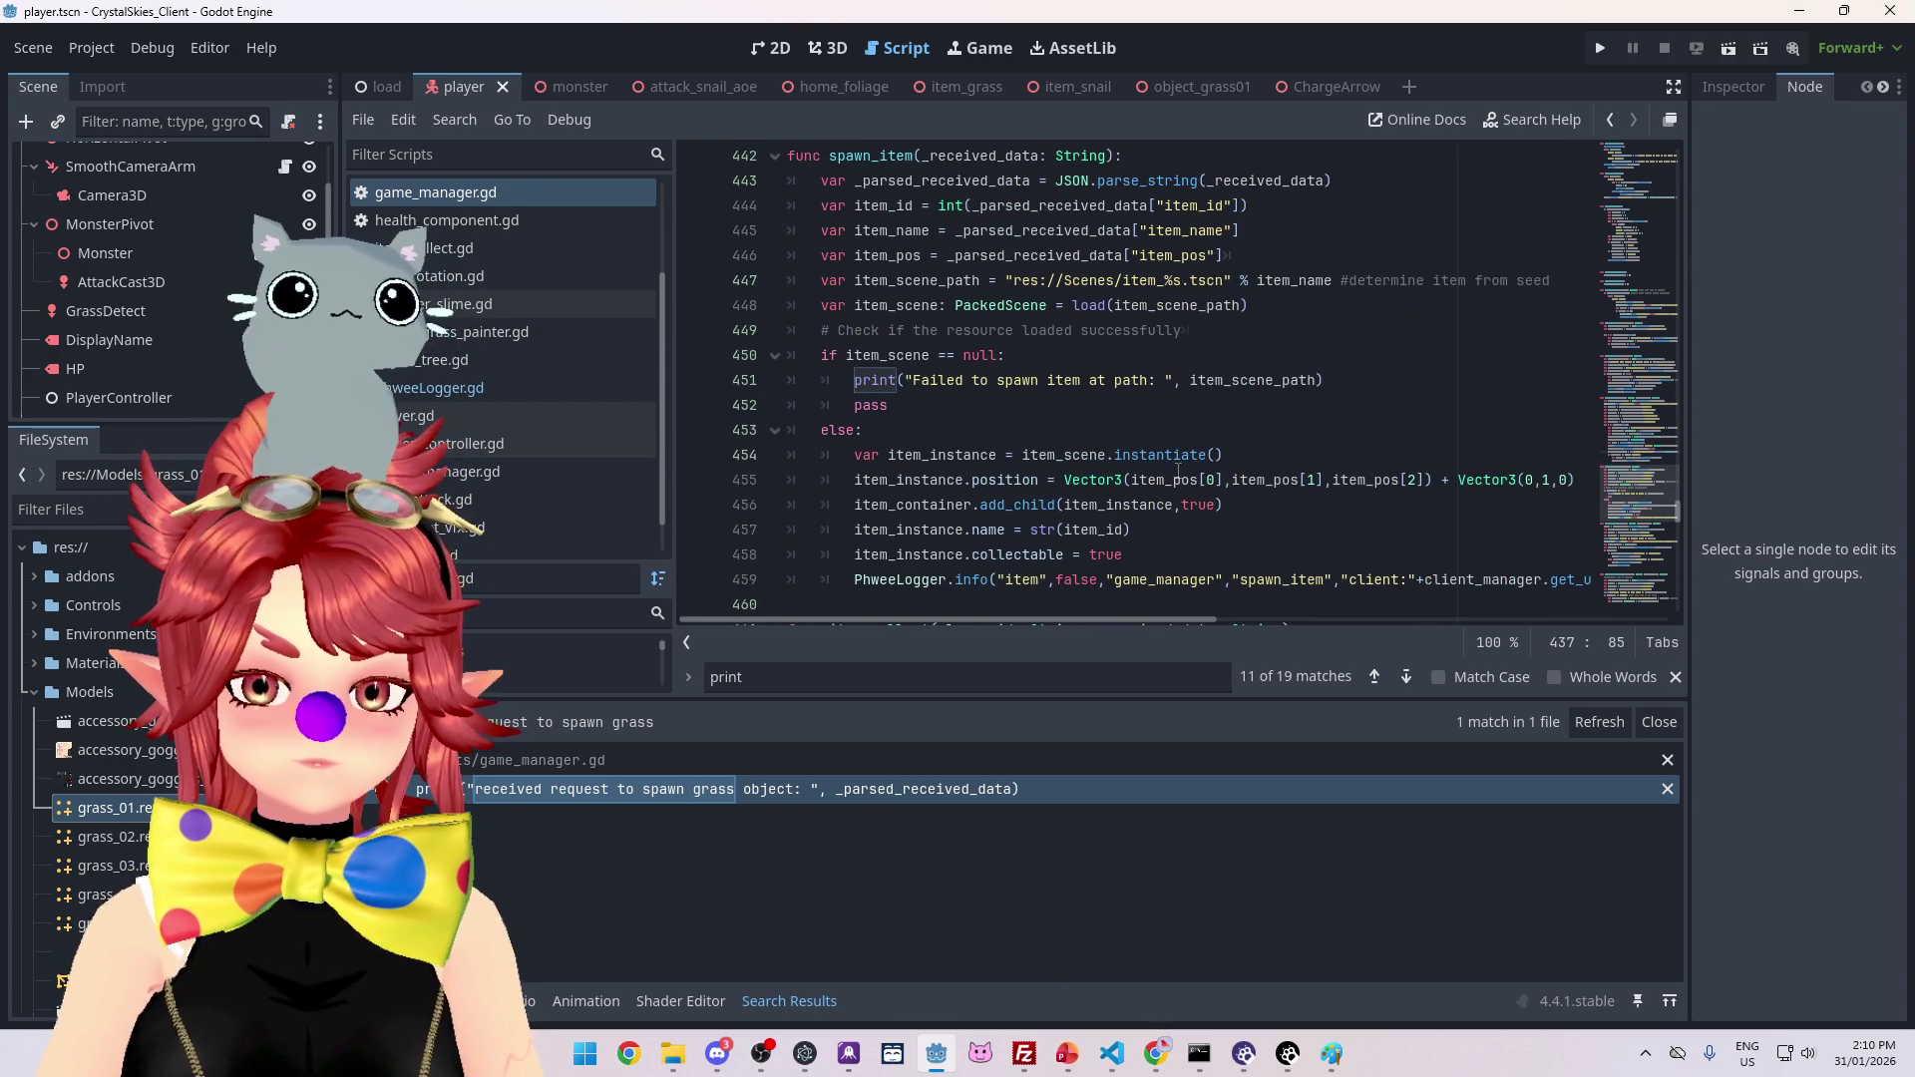
scroll(1126, 436, down, 2)
scroll(1126, 436, up, 4)
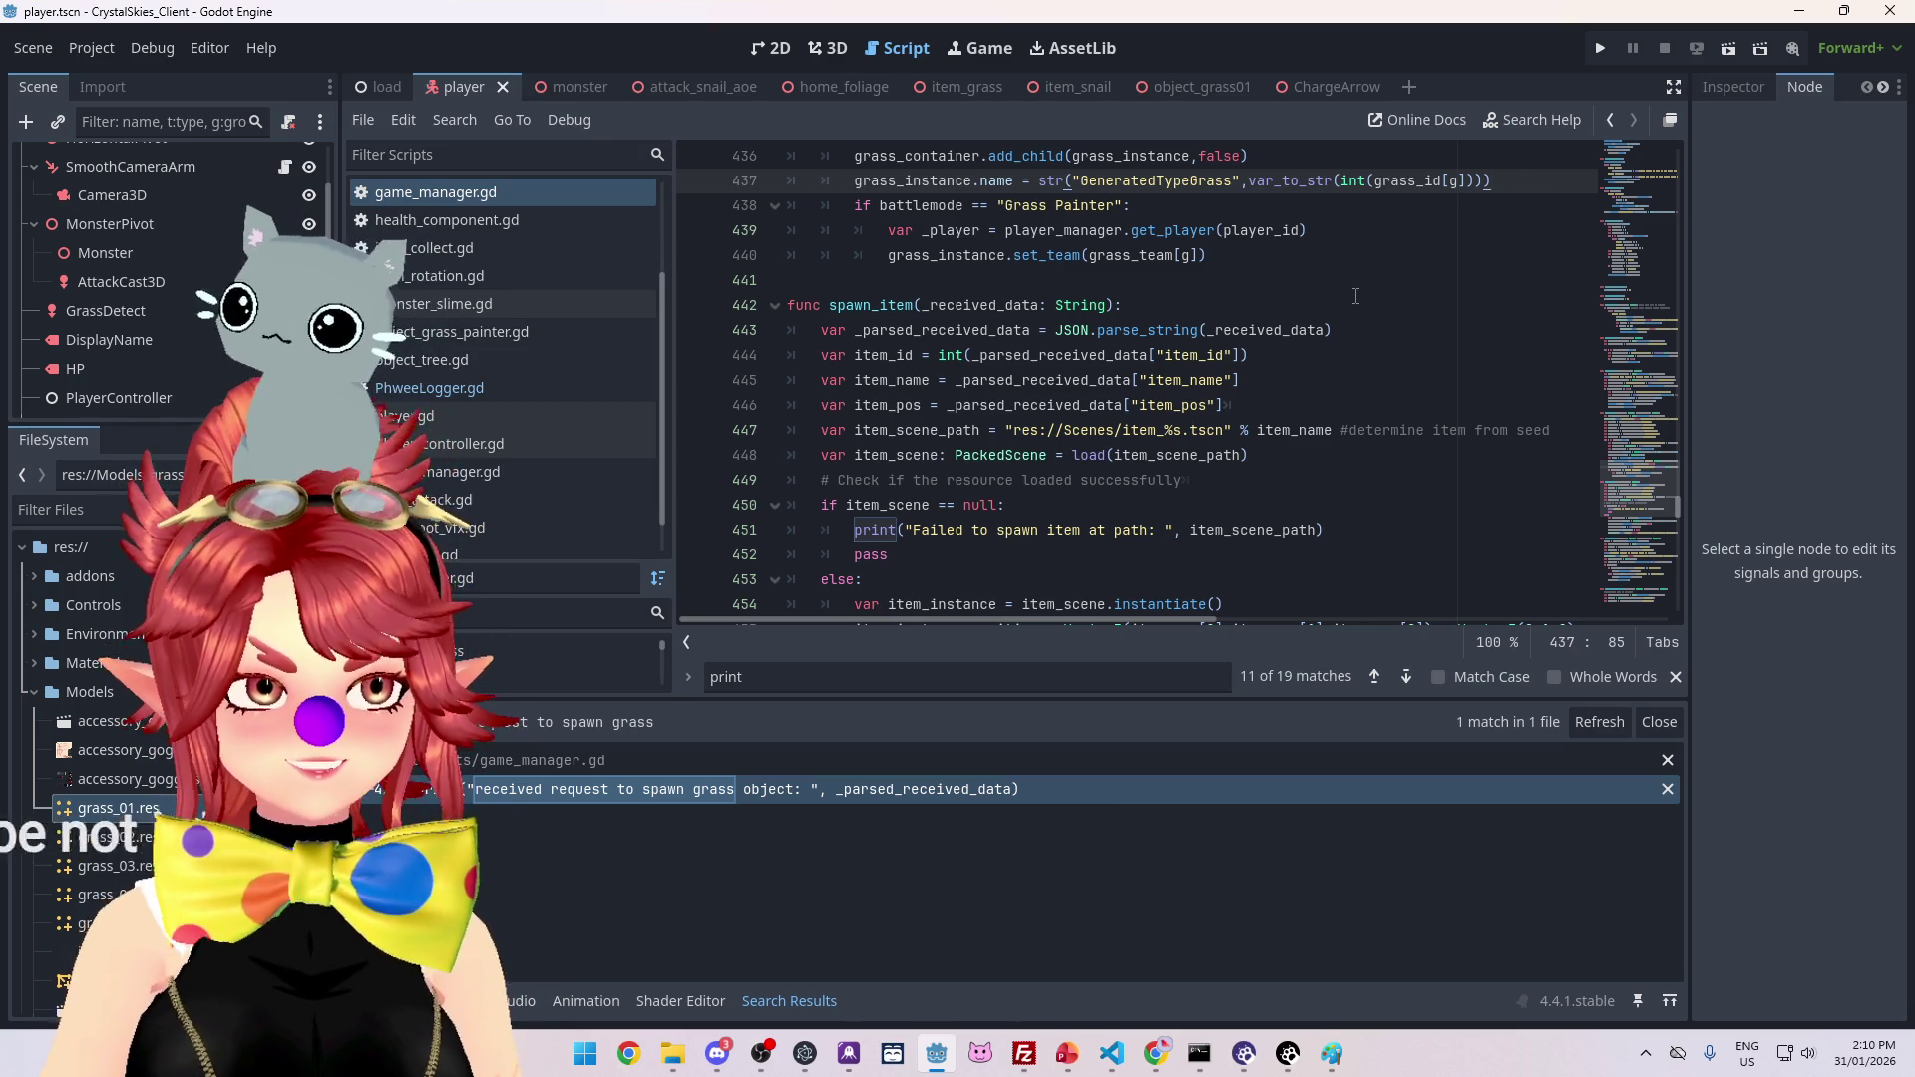
click(1592, 56)
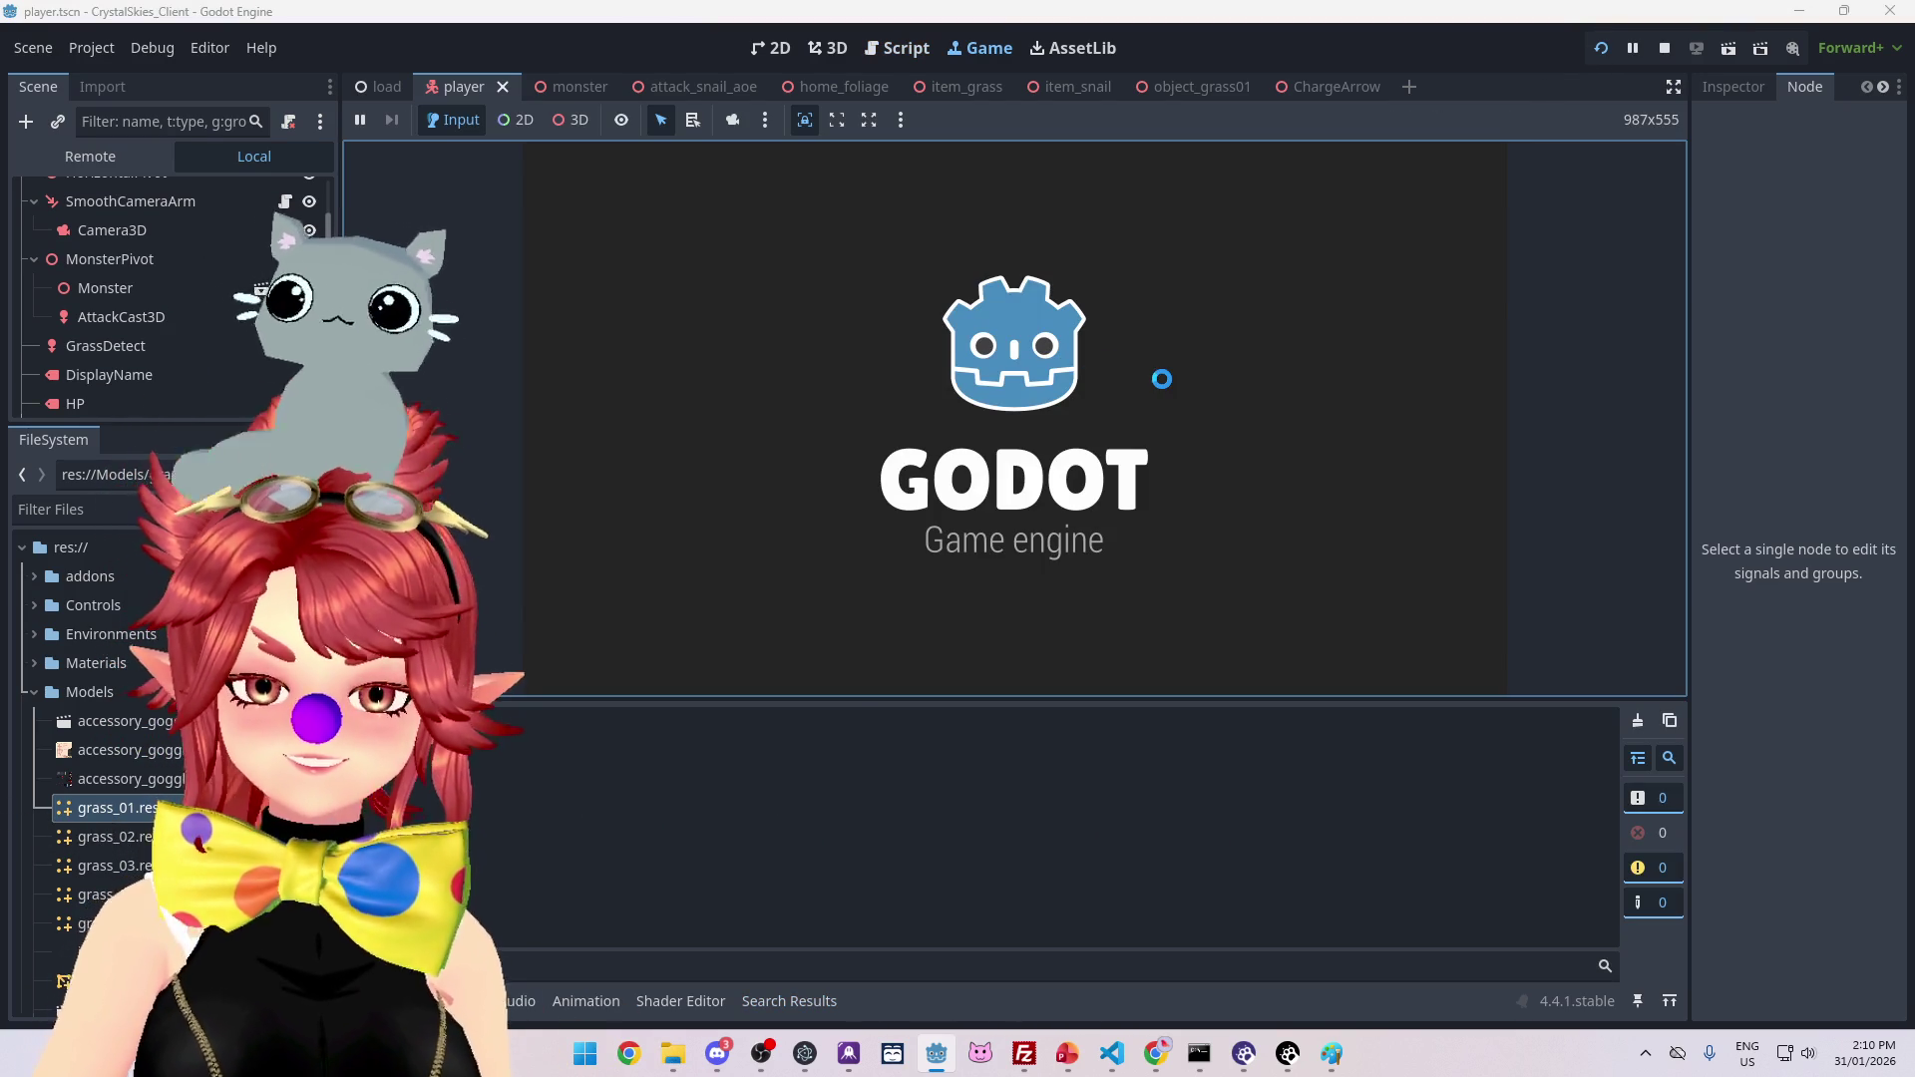
Step: Enter a display name and create a new lobby named 'asdd'
click(1083, 487)
text(Phwee)
key(Tab)
key(Tab)
text(asdd)
click(1153, 606)
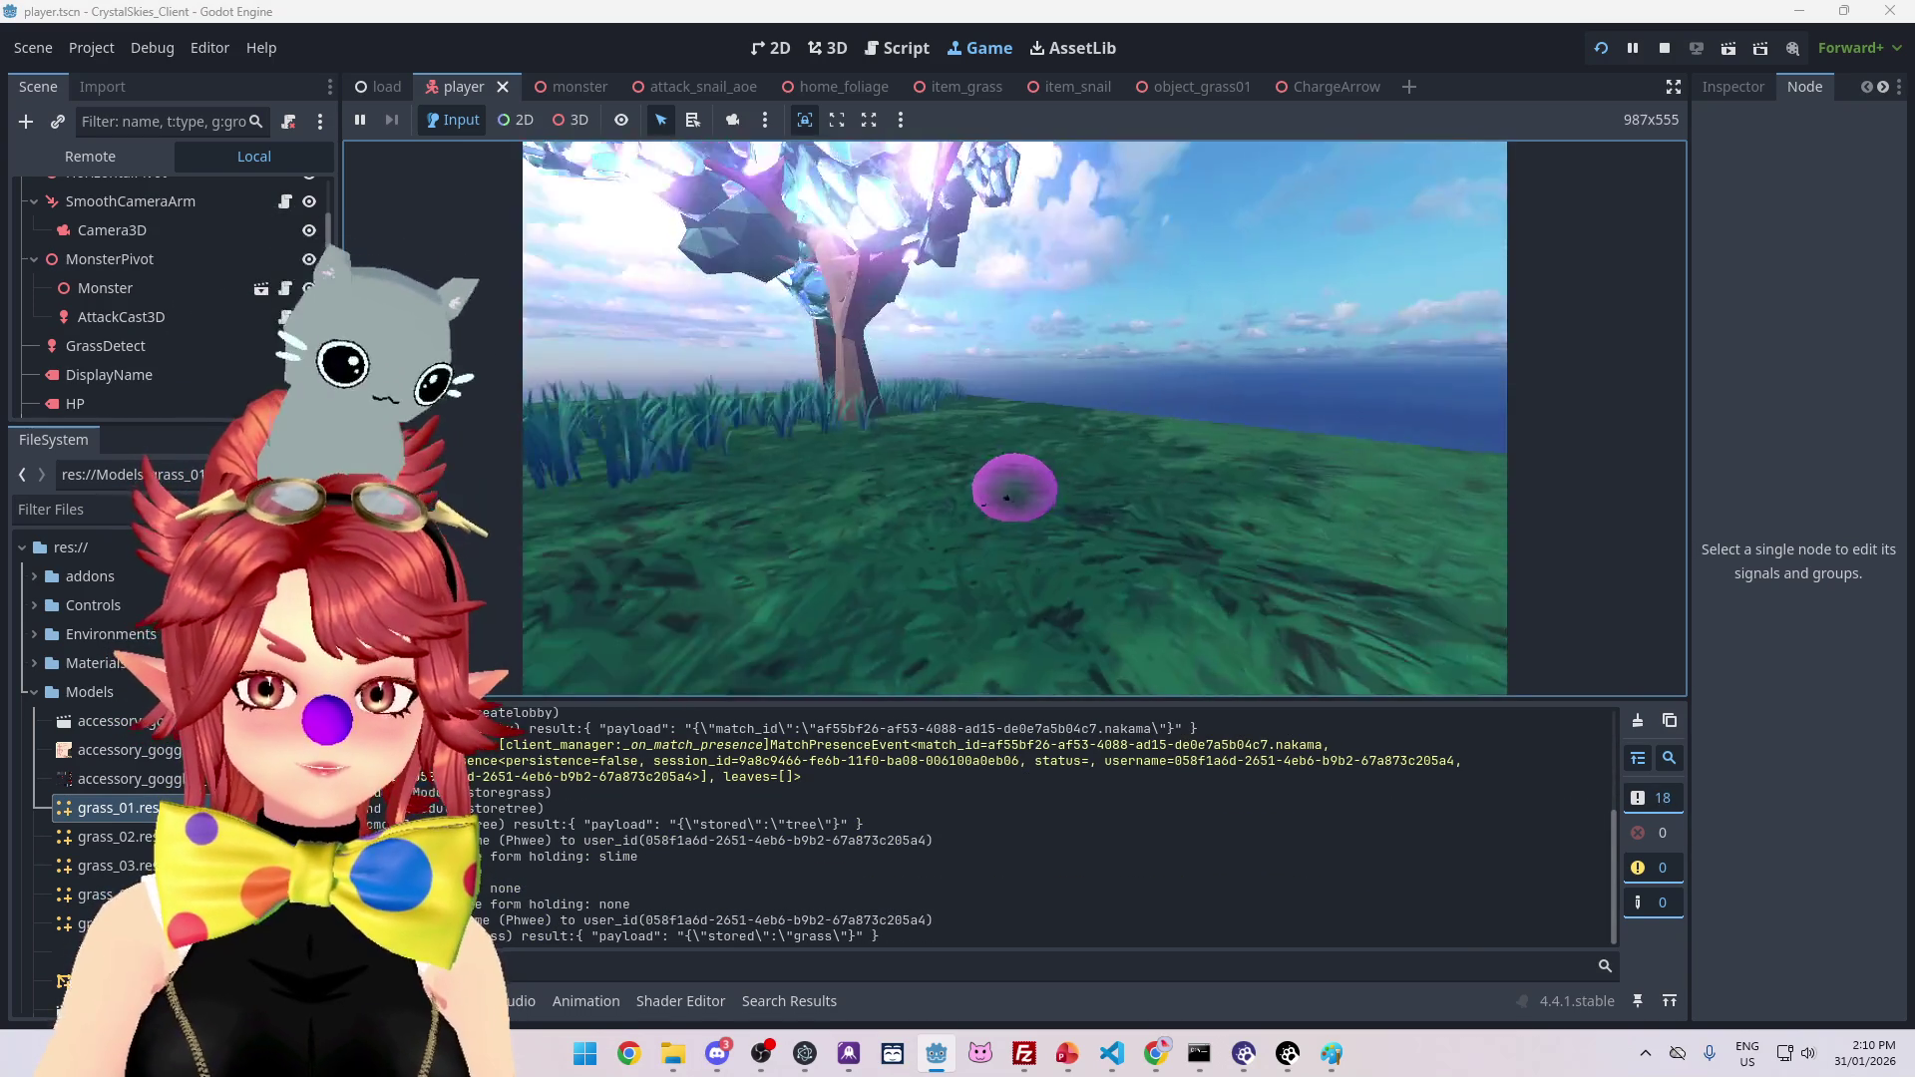
Step: Charge an attack, walk toward the grassy path, check host settings, then stop the game with F8
key(space)
key(w)
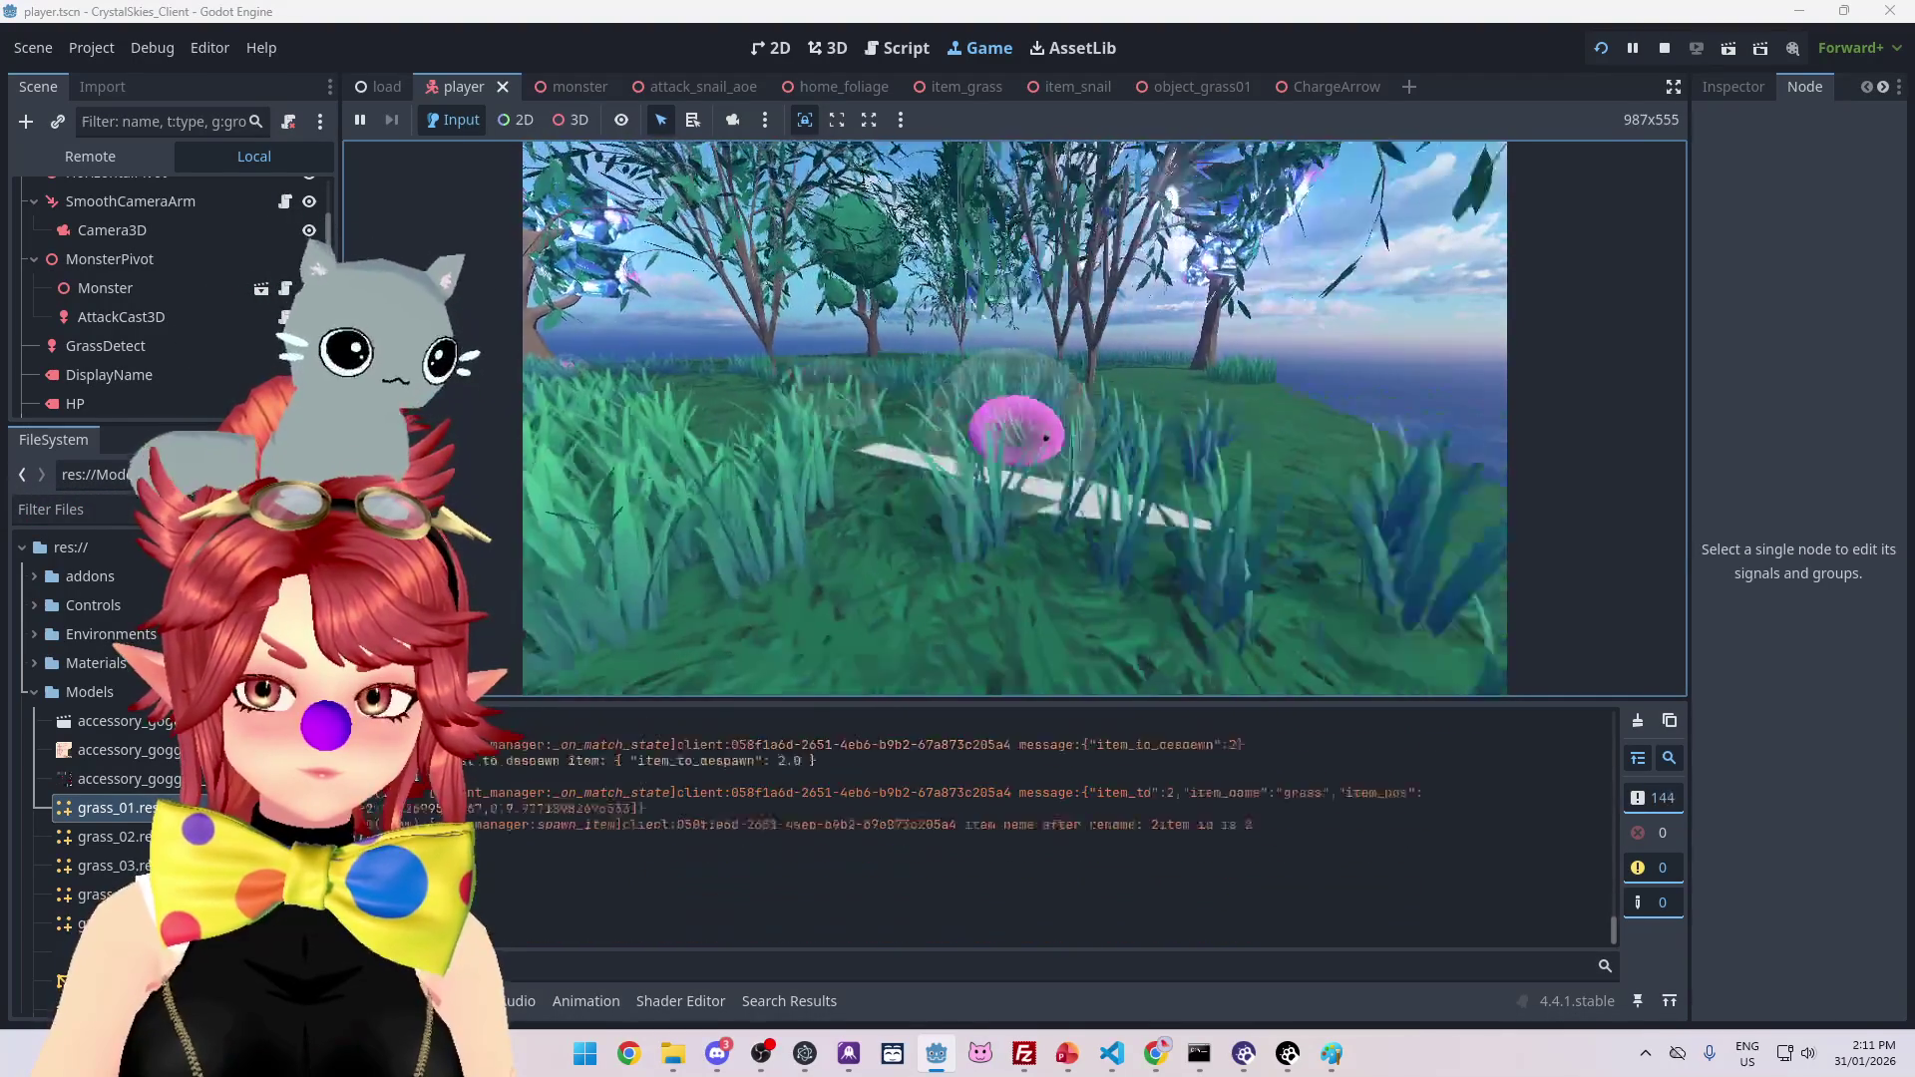
key(Escape)
scroll(1389, 856, up, 4)
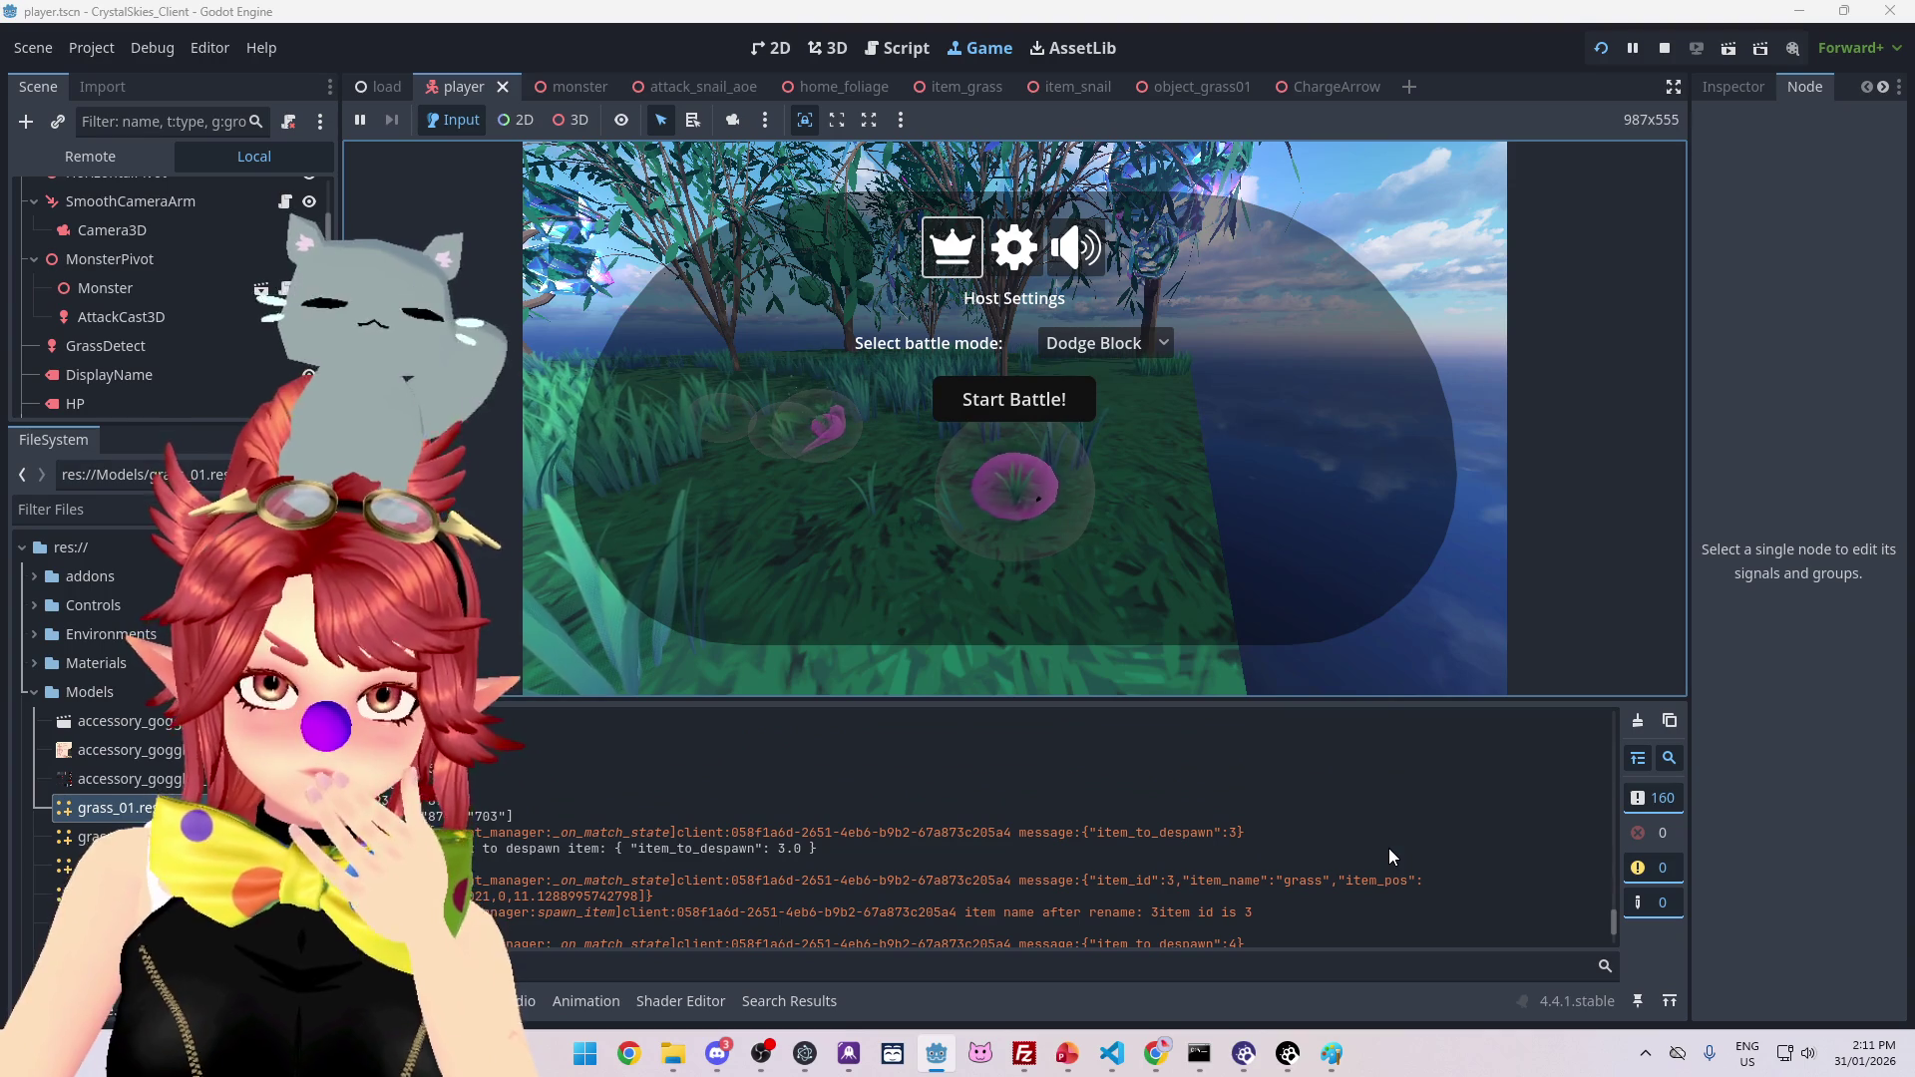
scroll(1390, 856, up, 2)
scroll(1381, 854, down, 3)
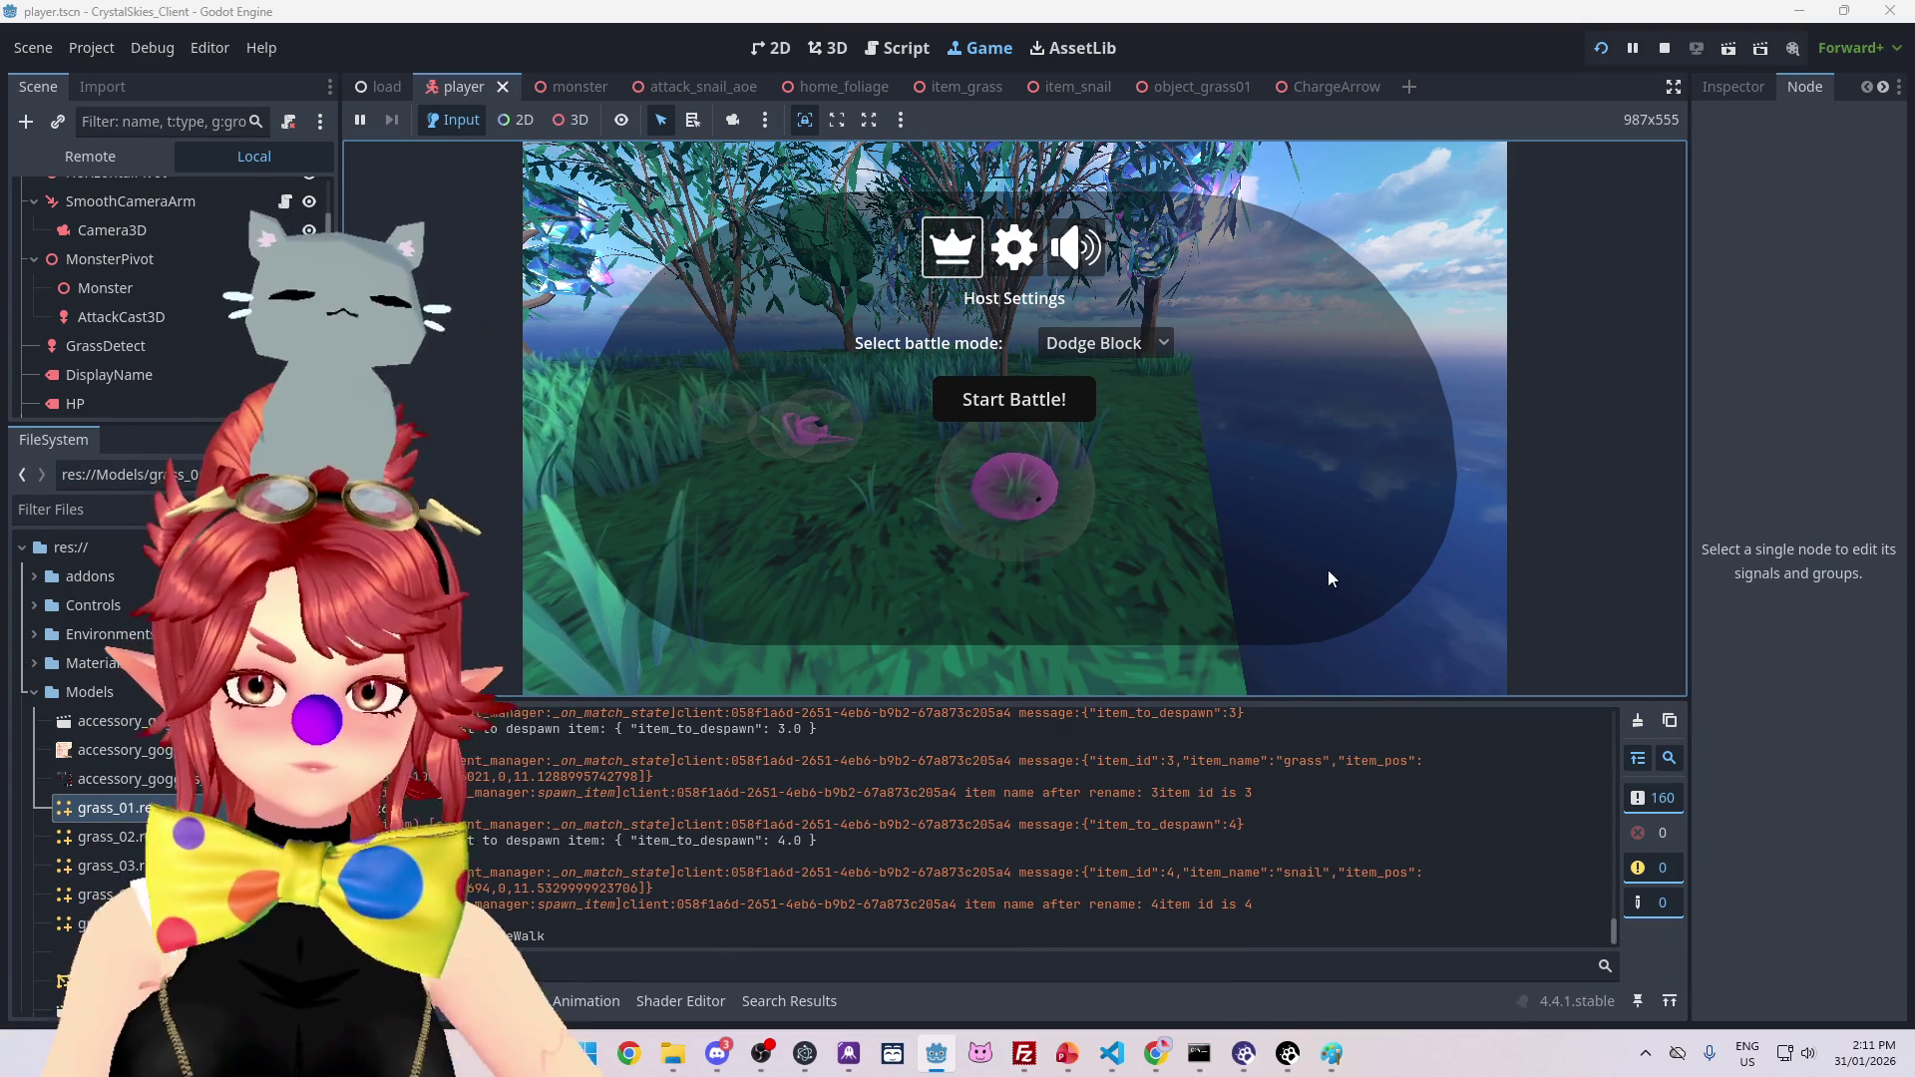
click(1327, 570)
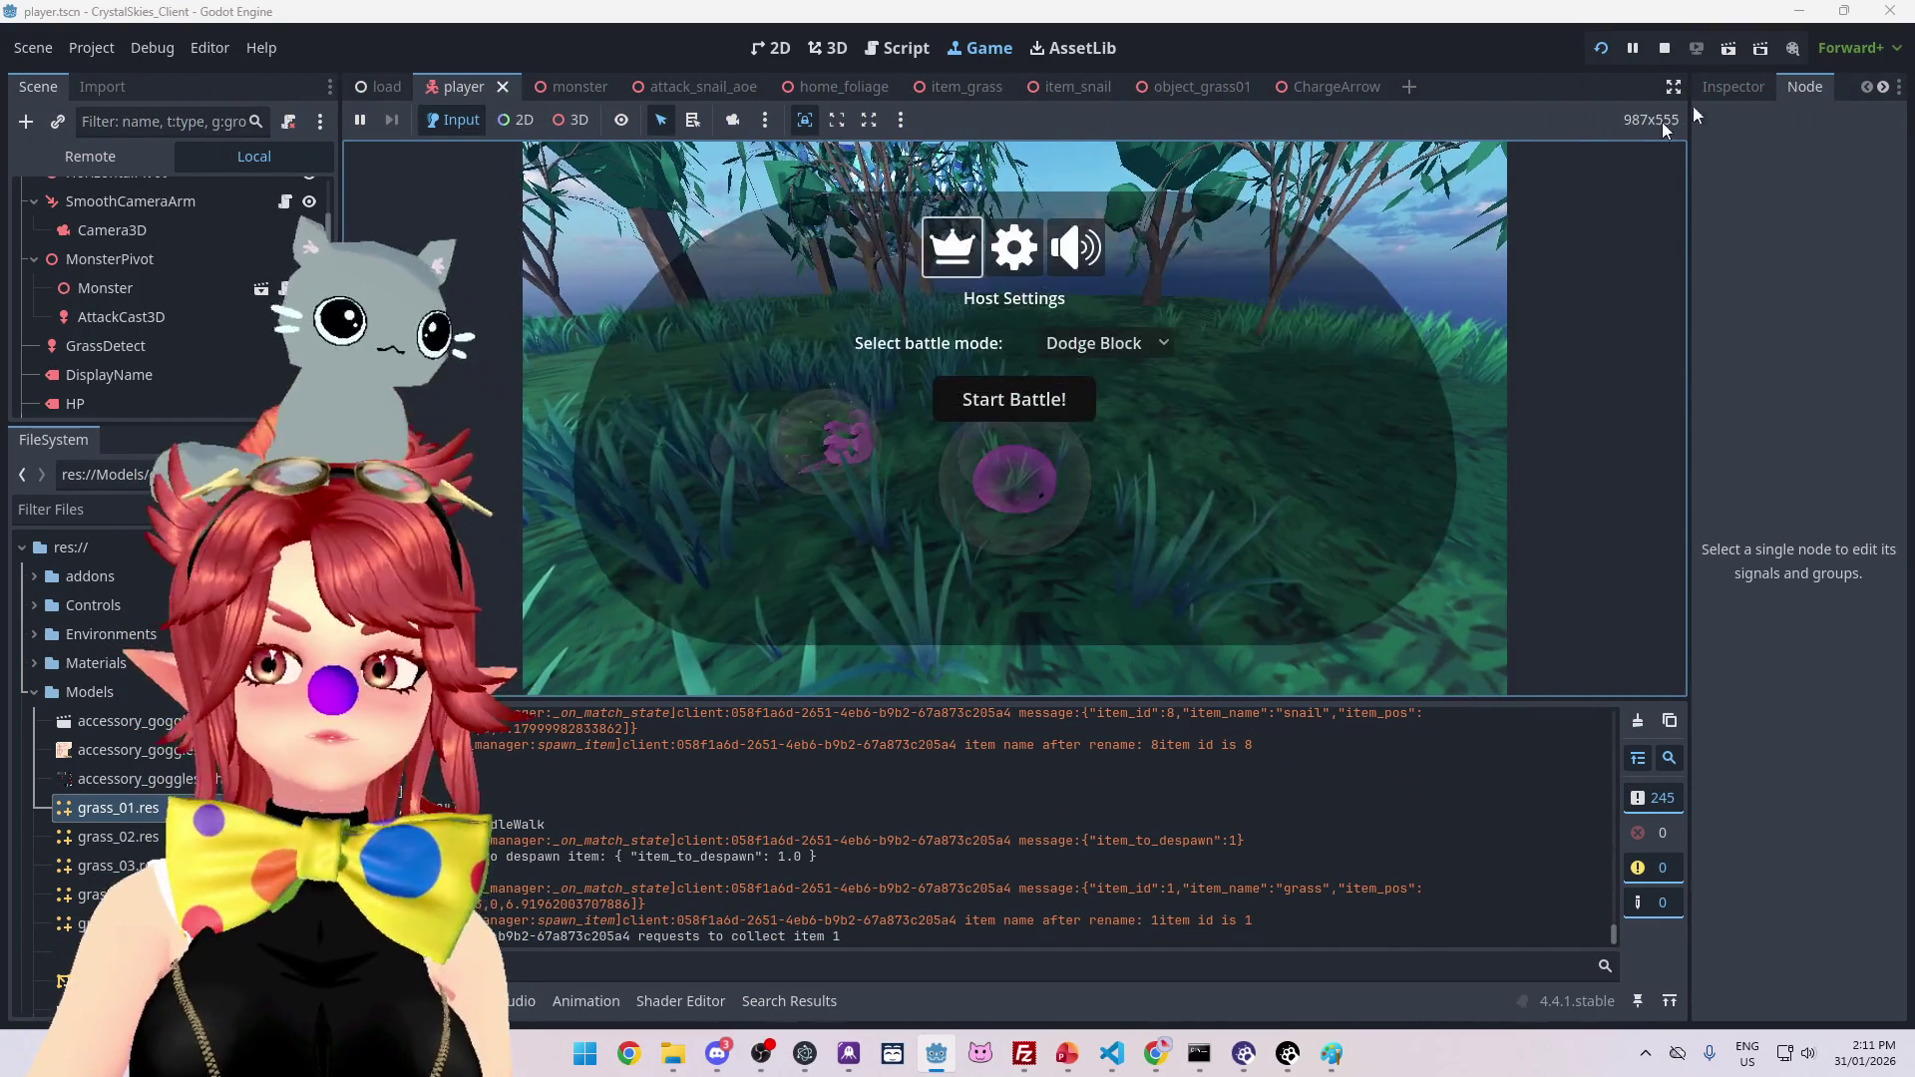
key(F8)
click(150, 48)
Step: Confirm multiple run instances are enabled and launch the game
click(200, 384)
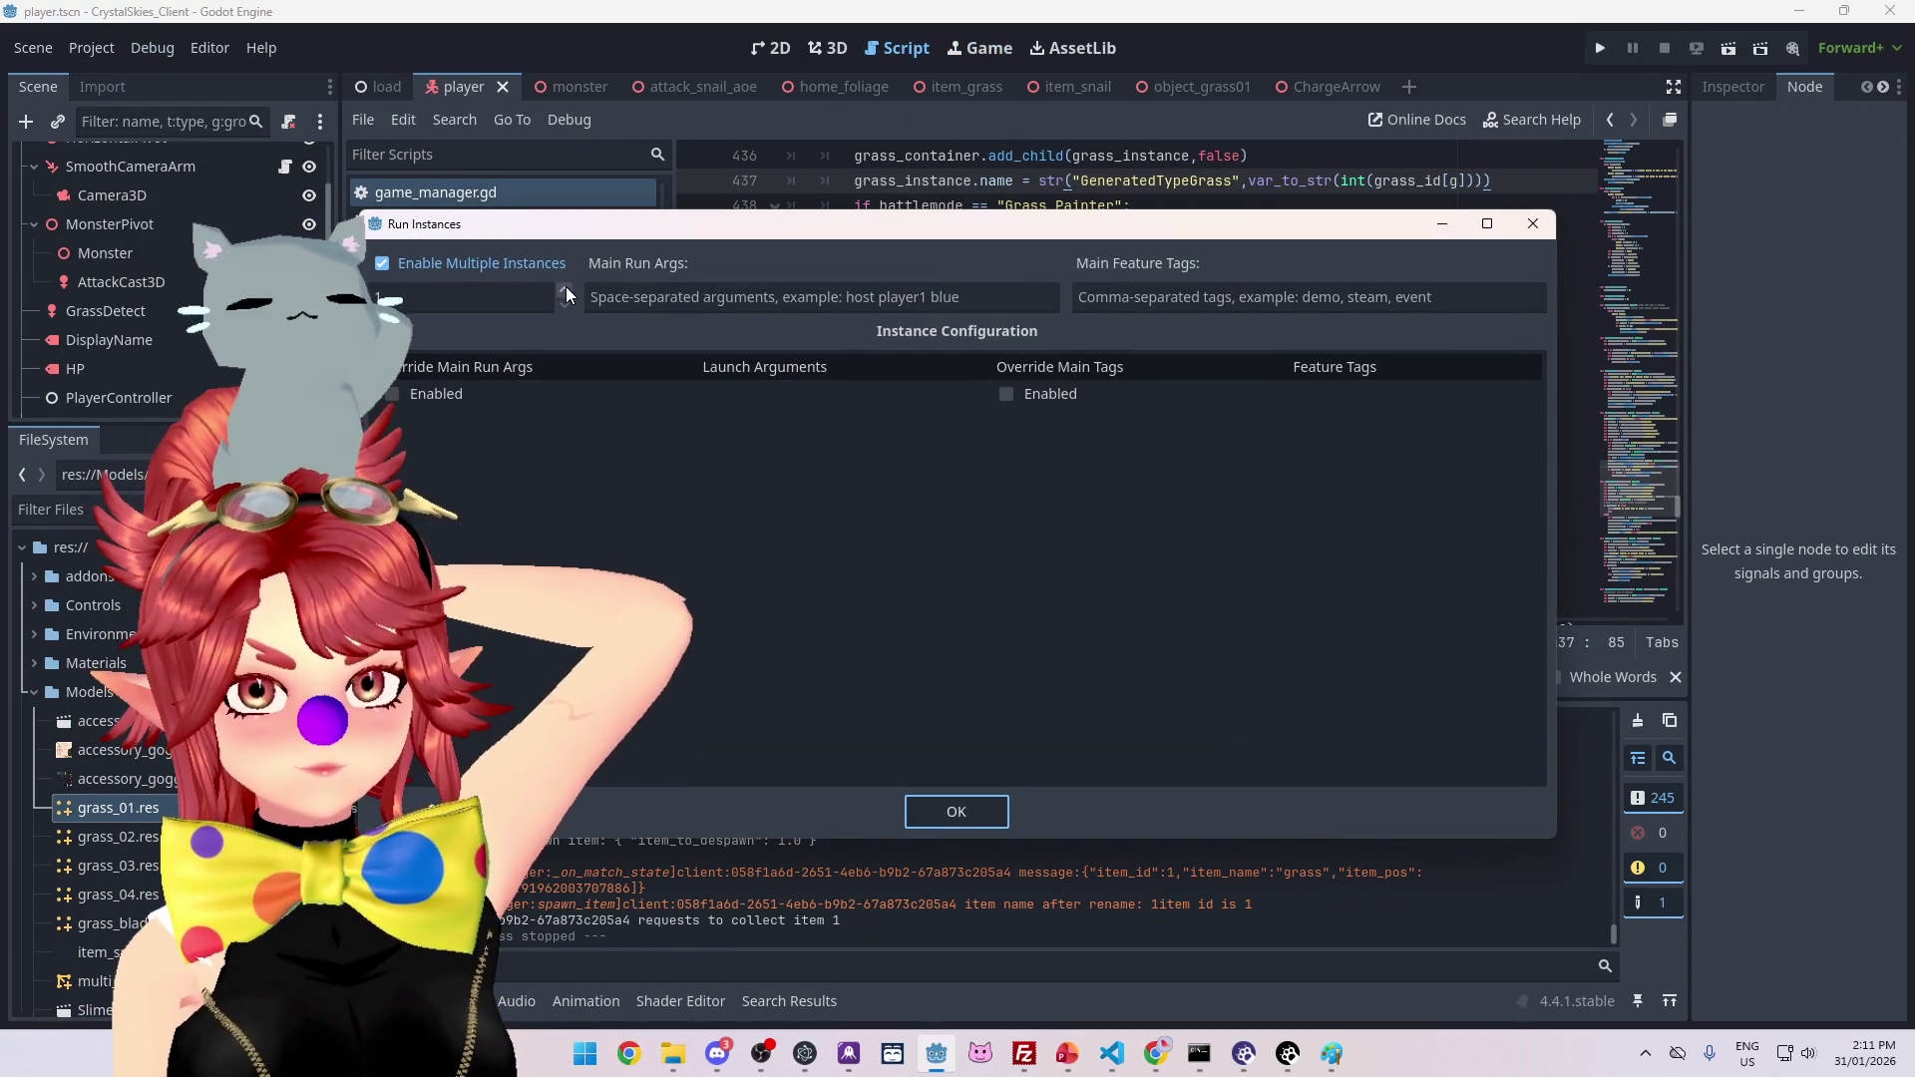
click(979, 811)
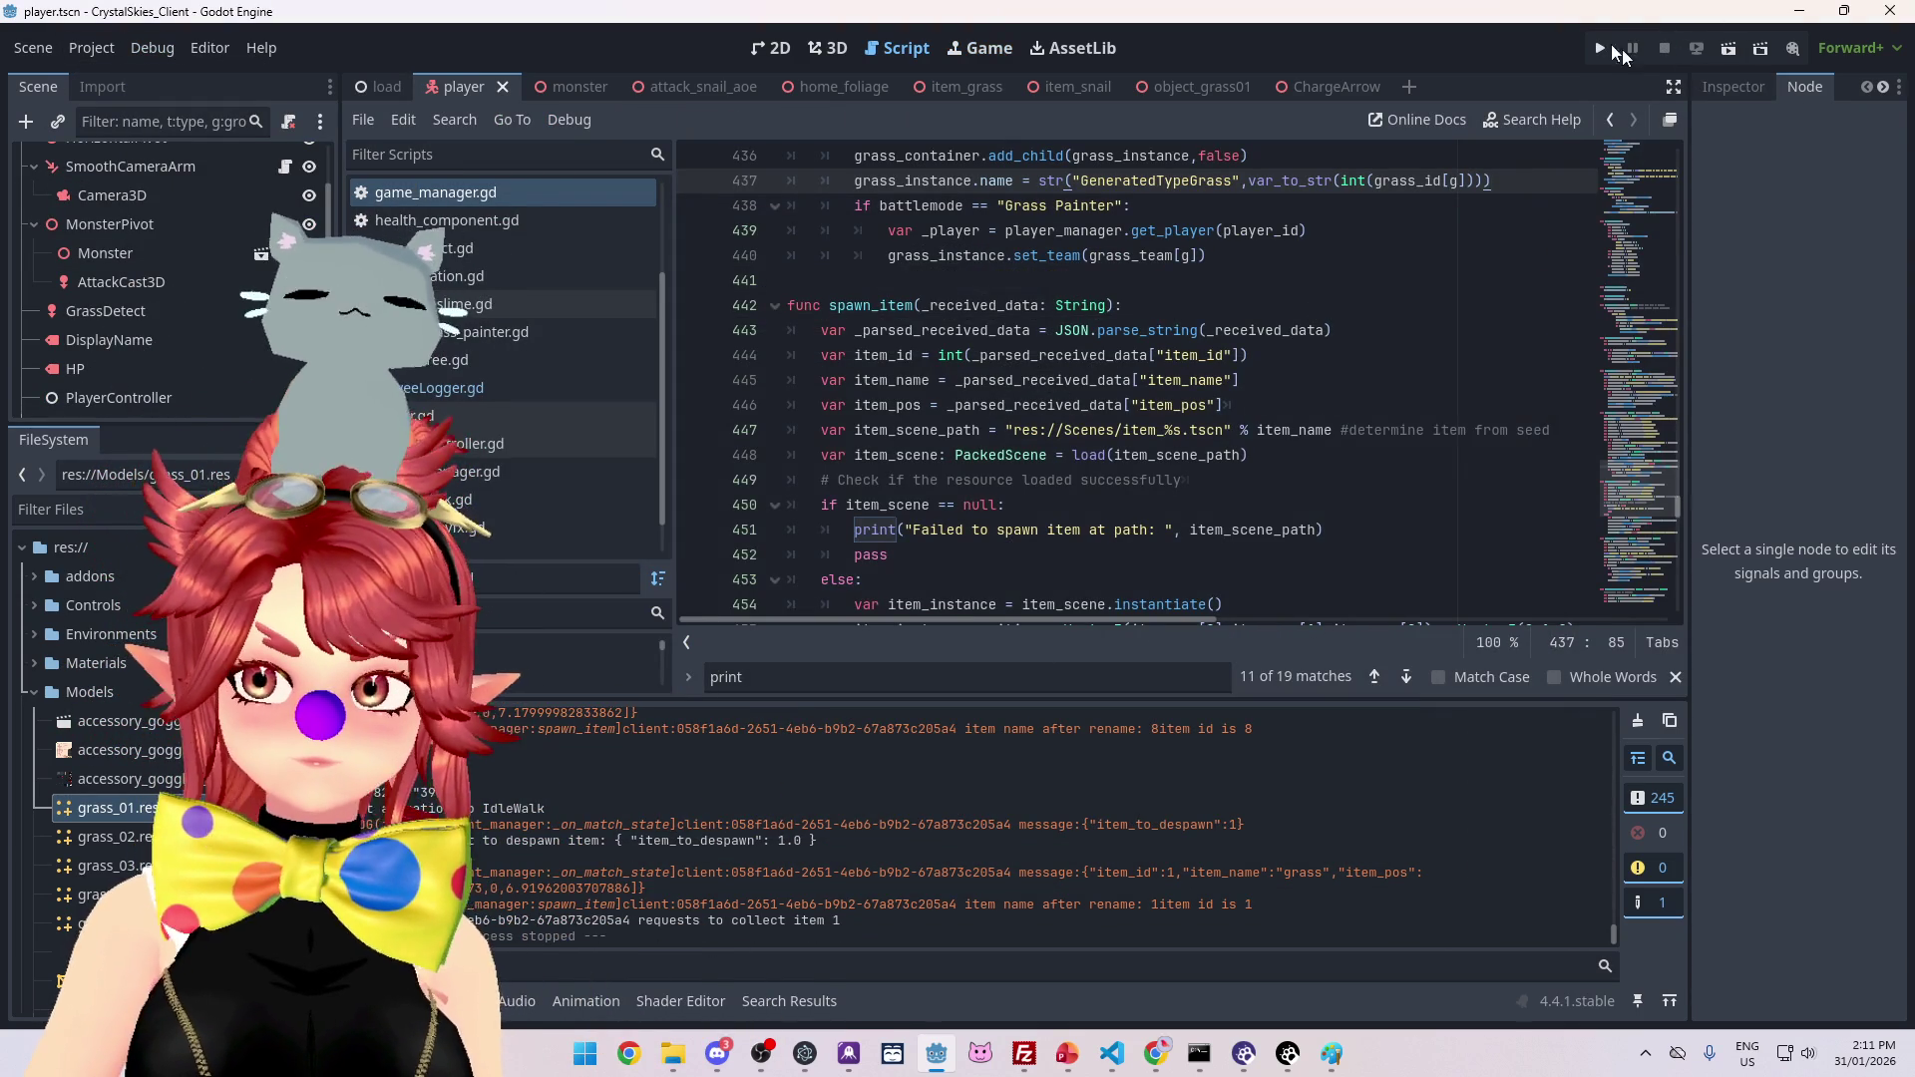
click(1601, 46)
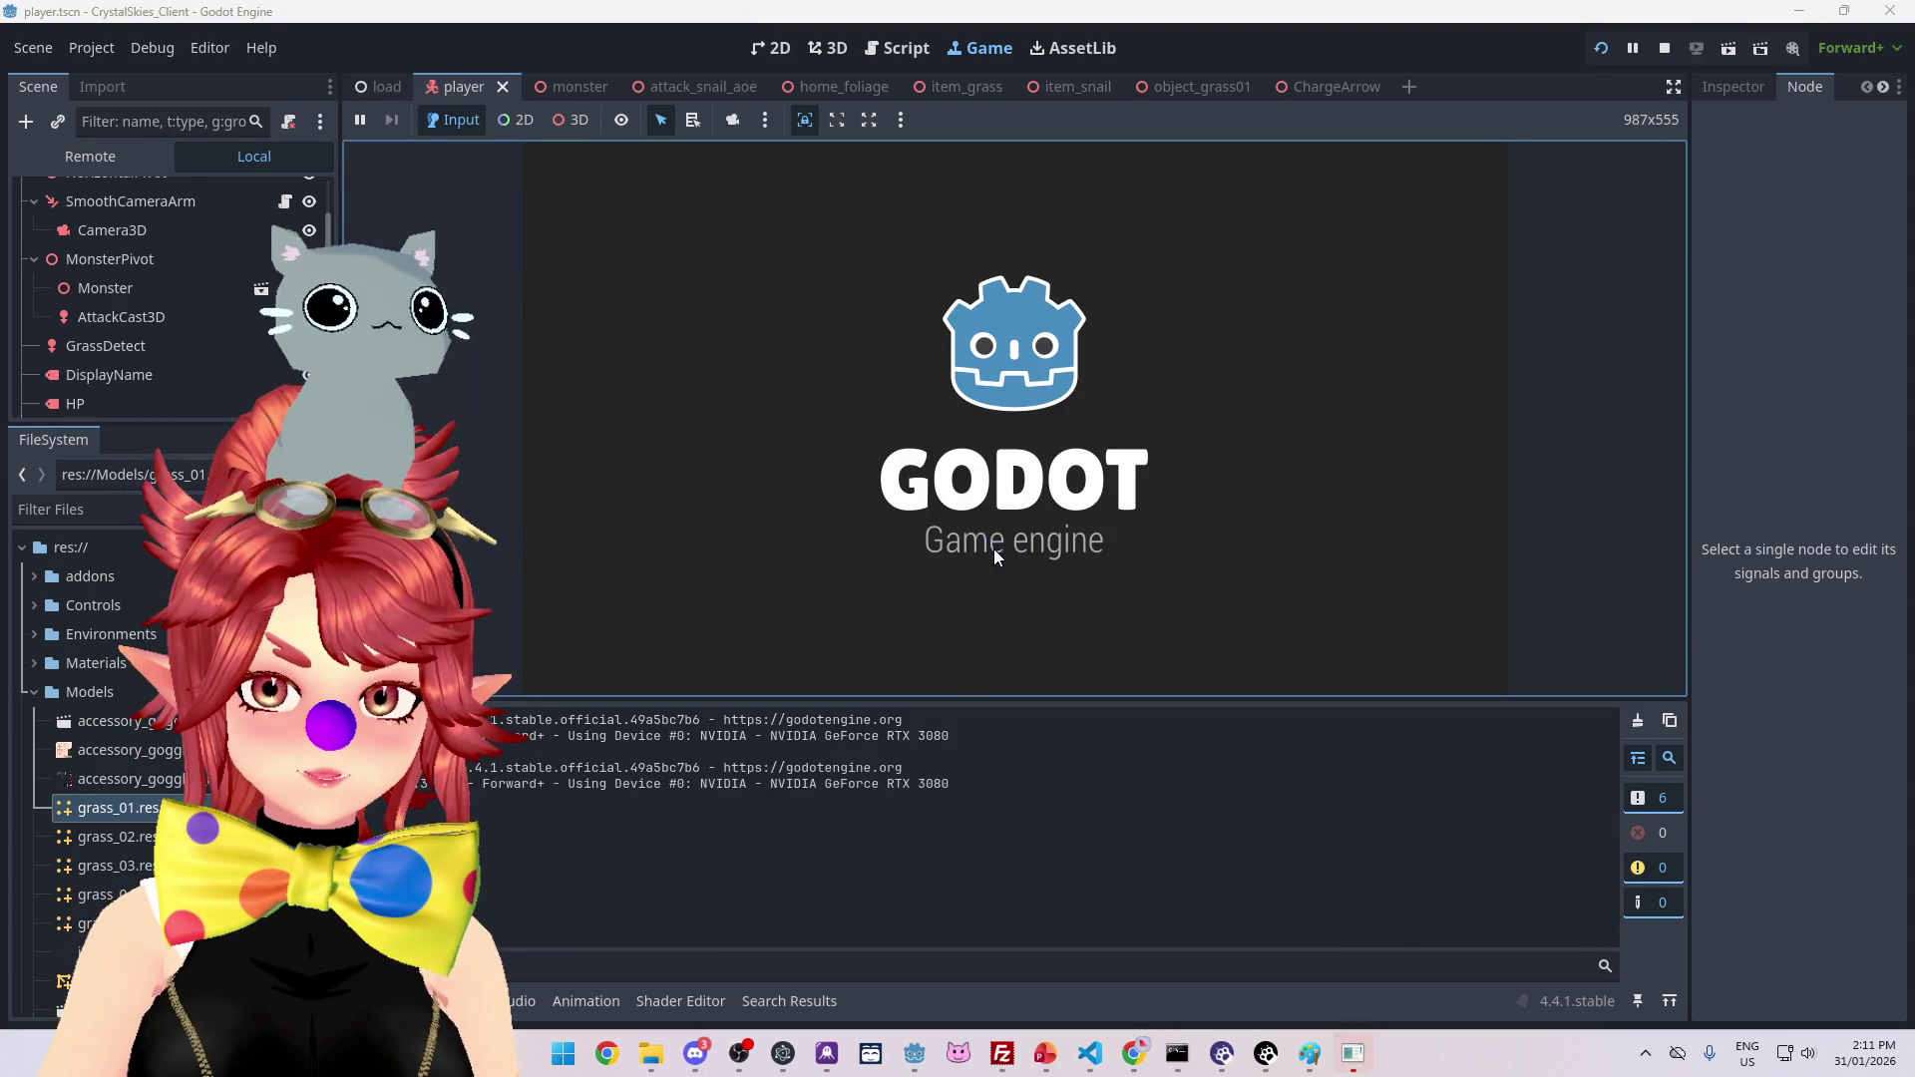
Step: In the first instance, enter a display name and host a new lobby named 'asdsd'
click(1116, 489)
text(Phwee)
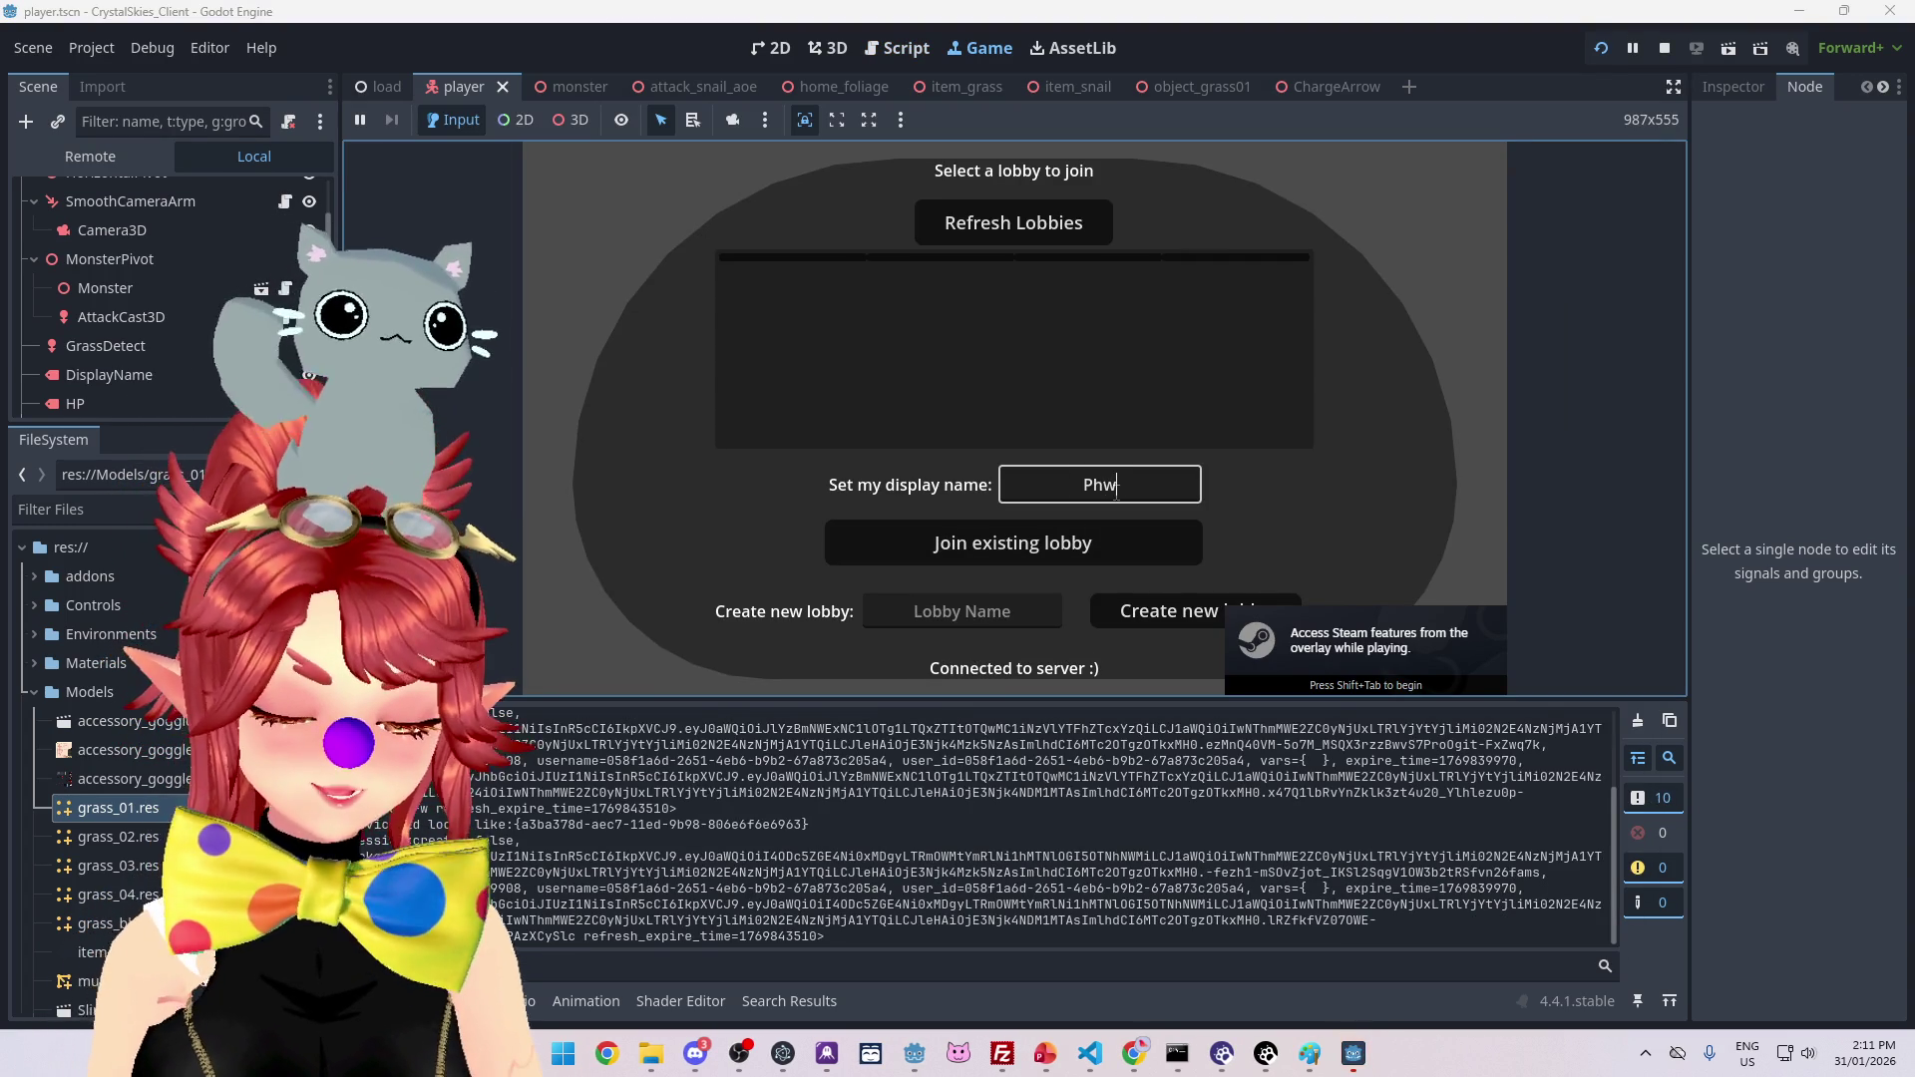
key(Tab)
key(Tab)
text(asdsd)
click(1169, 613)
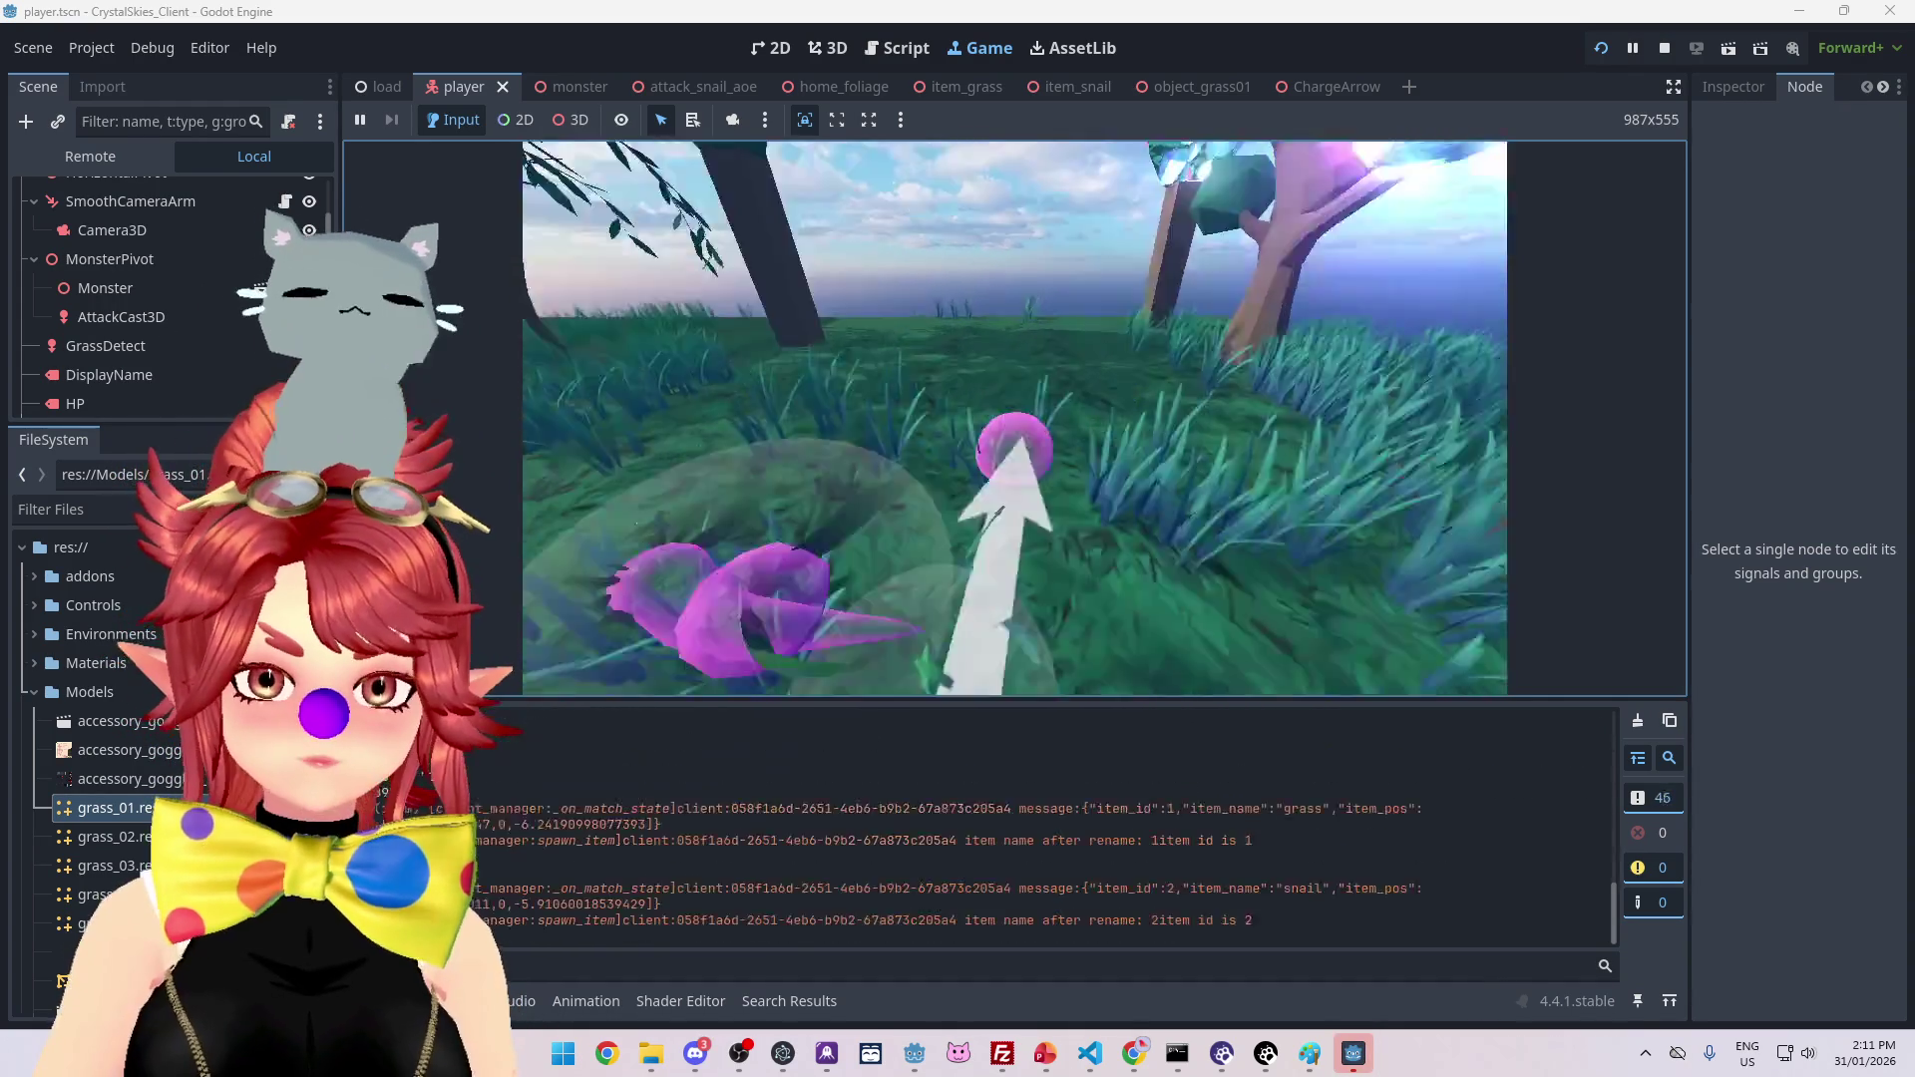
Step: Free the mouse and bring the second game window forward, nudging it into place
key(Escape)
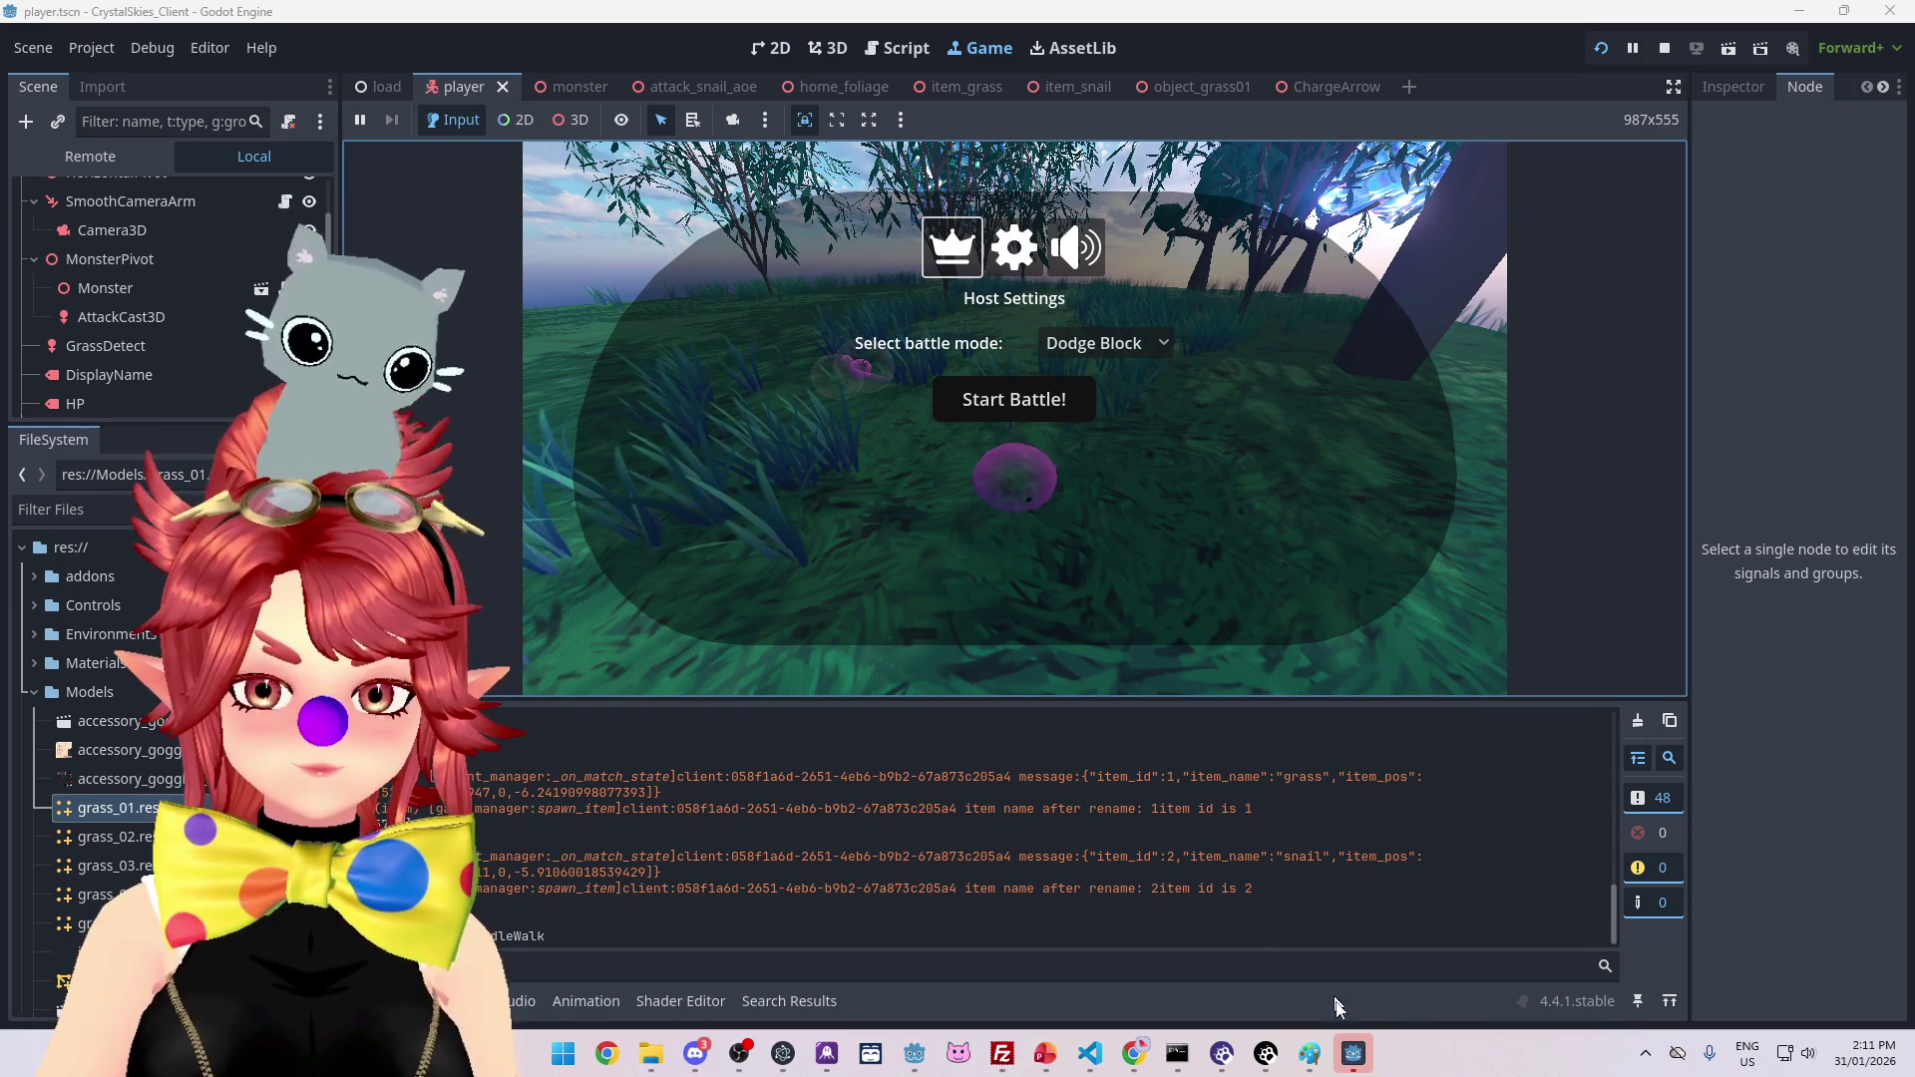
click(1354, 1055)
drag(1211, 123, 1240, 132)
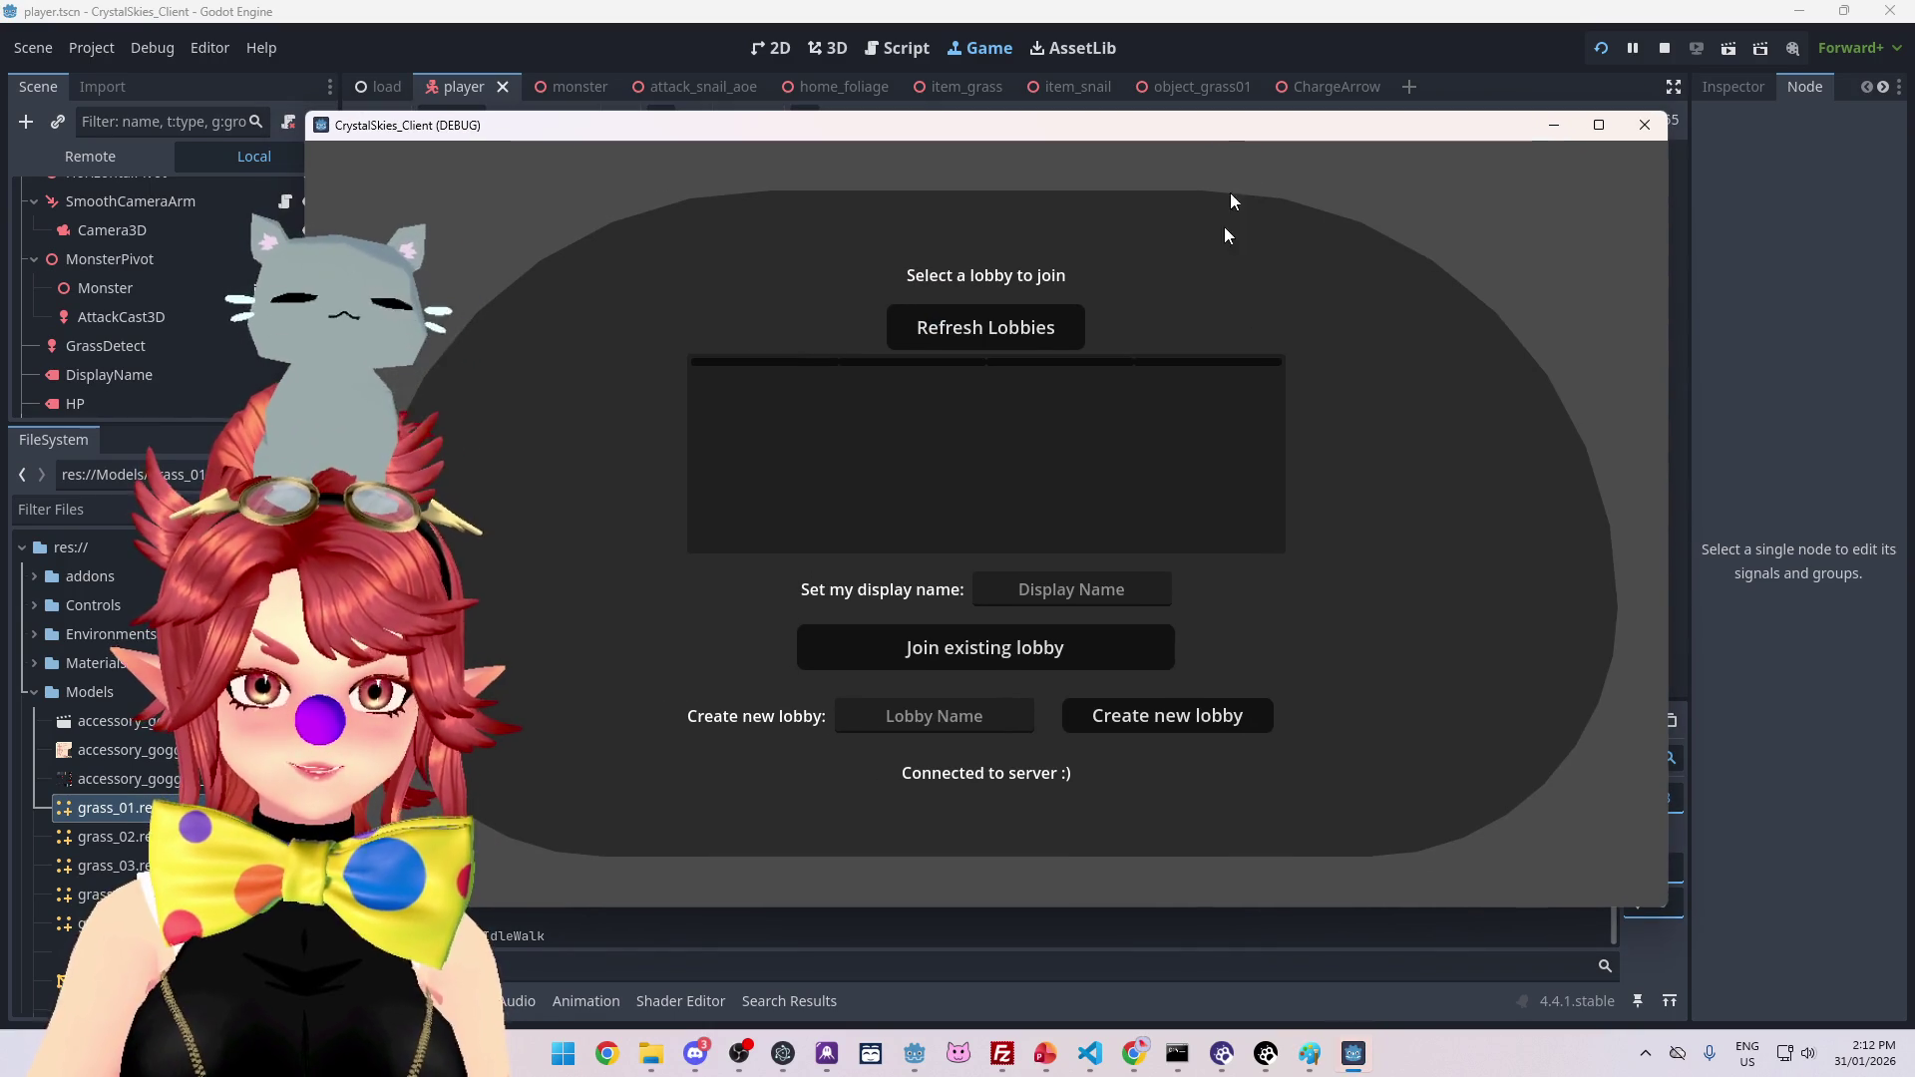
Step: Refresh the lobby list and join the asddd lobby from the second instance
click(1053, 335)
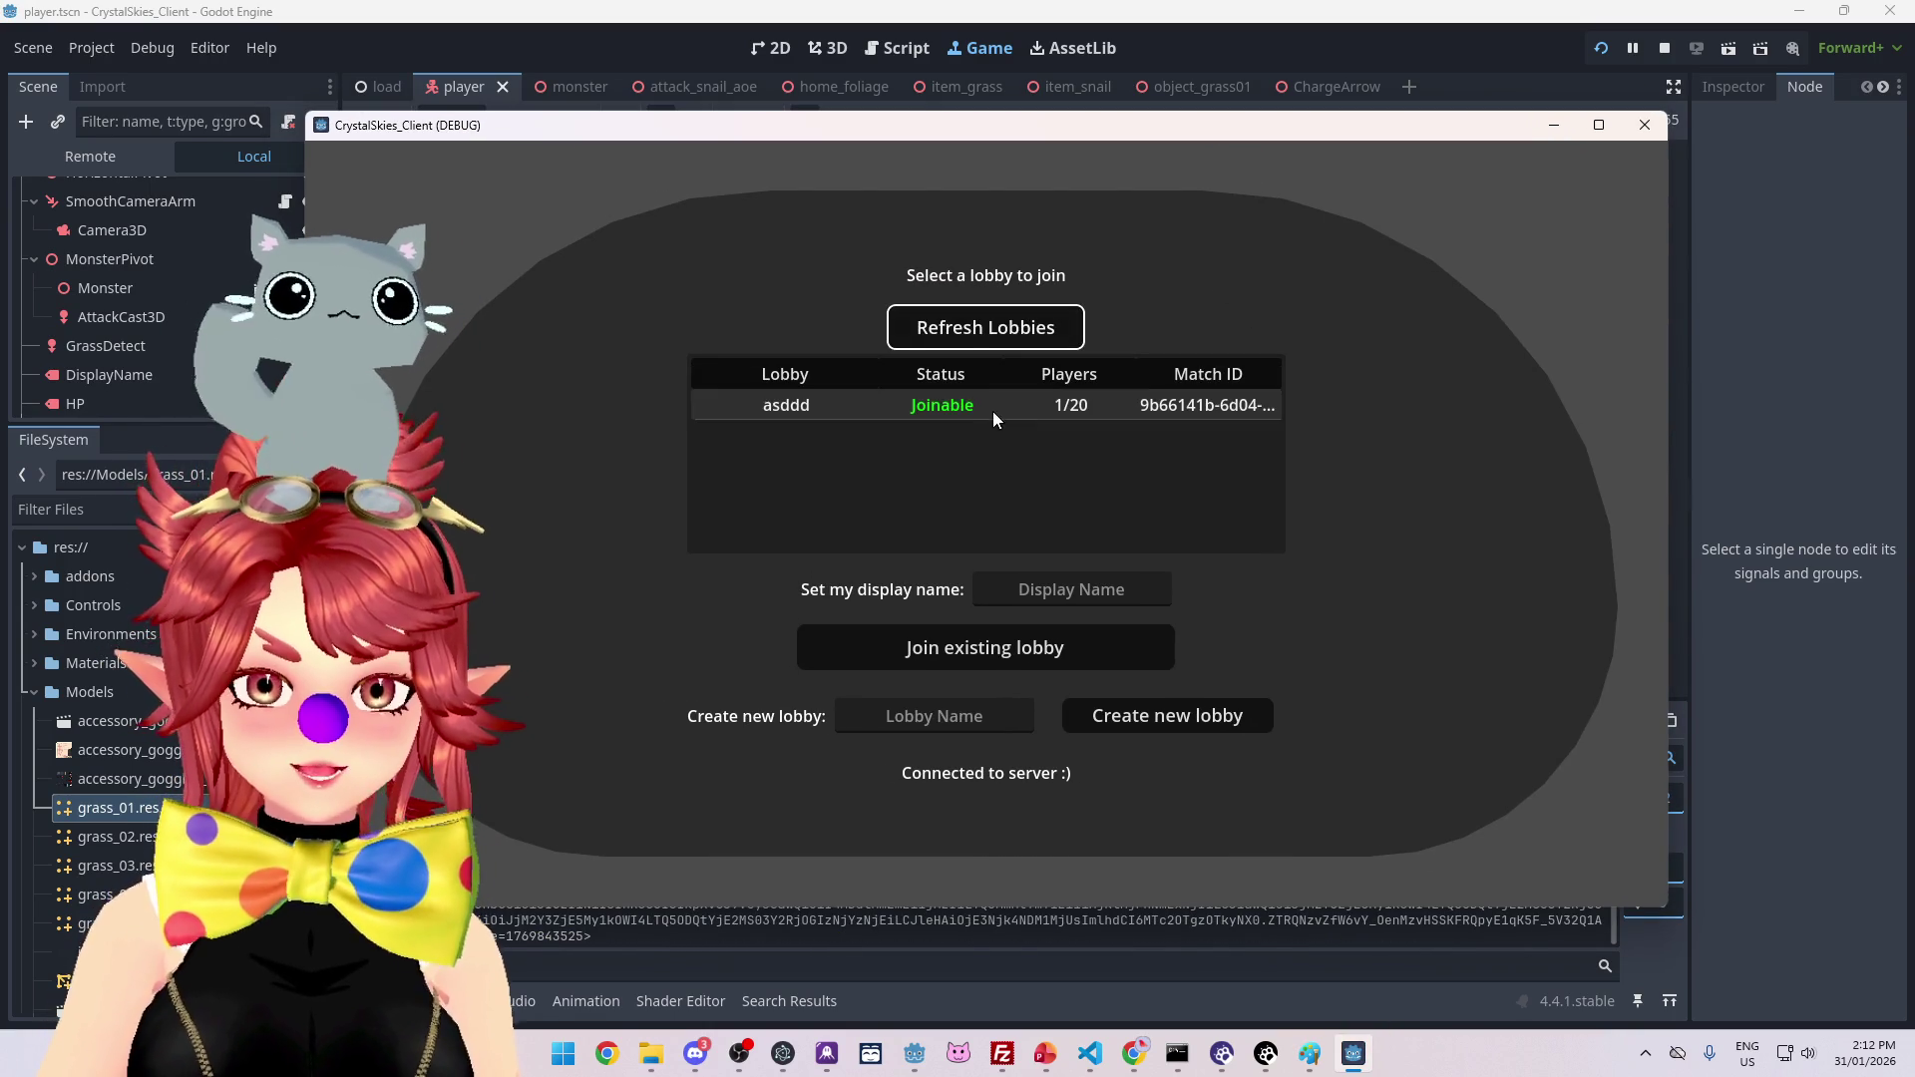
click(994, 411)
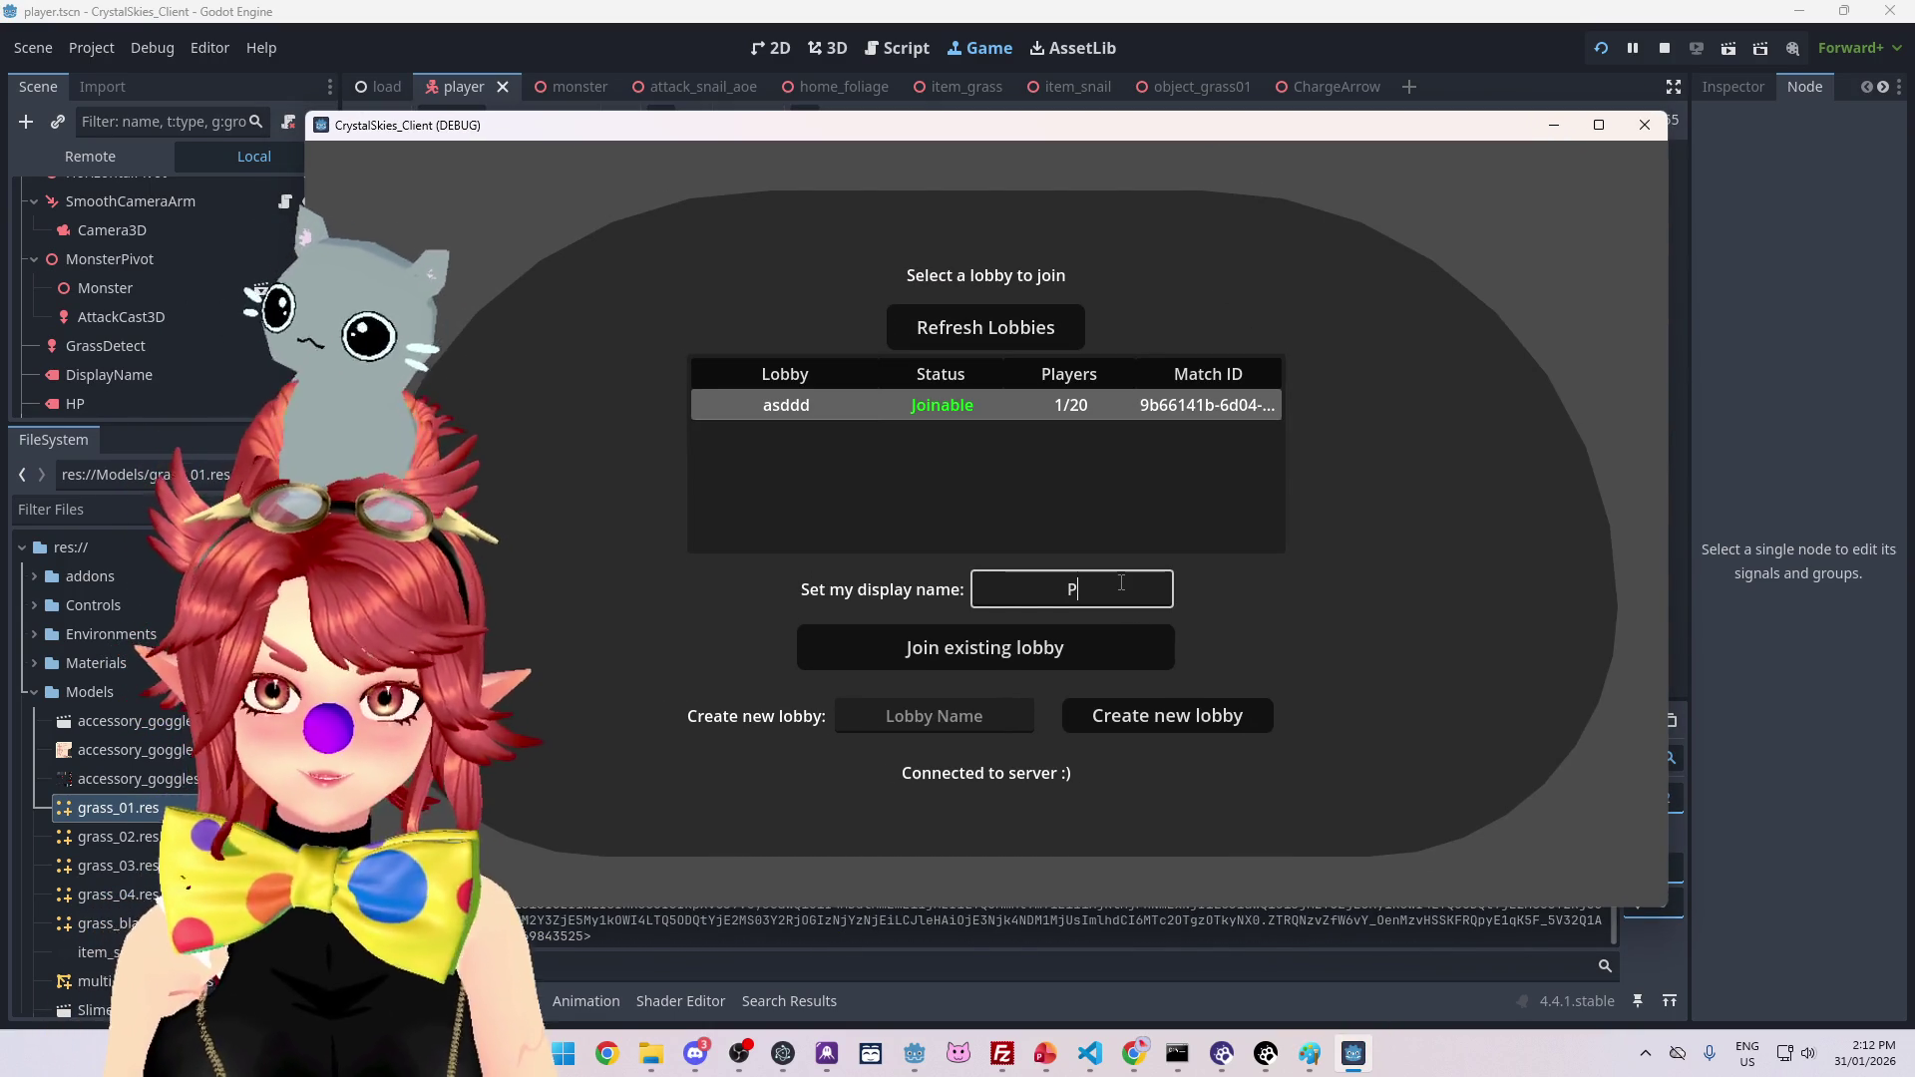
click(1098, 627)
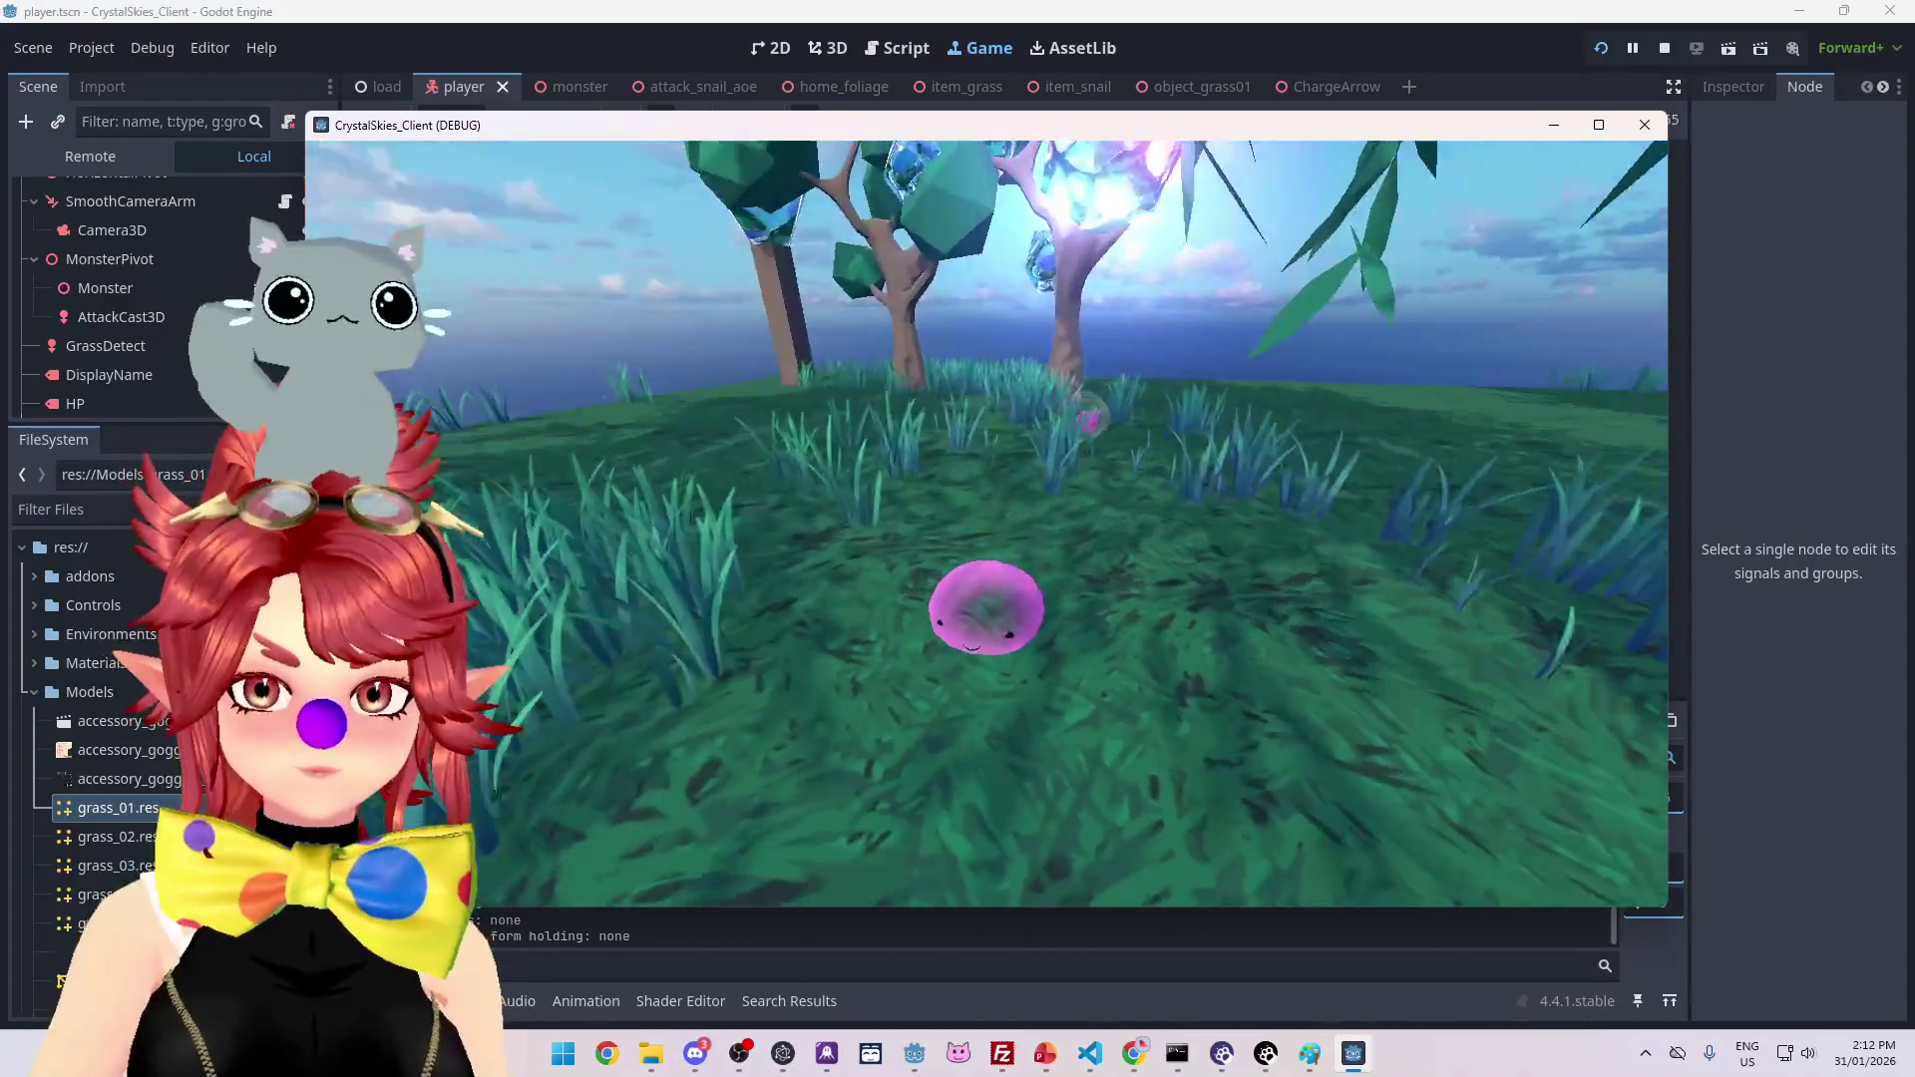
Step: Walk across the grass field, then view the Remote scene tree with the Load node expanded
key(Escape)
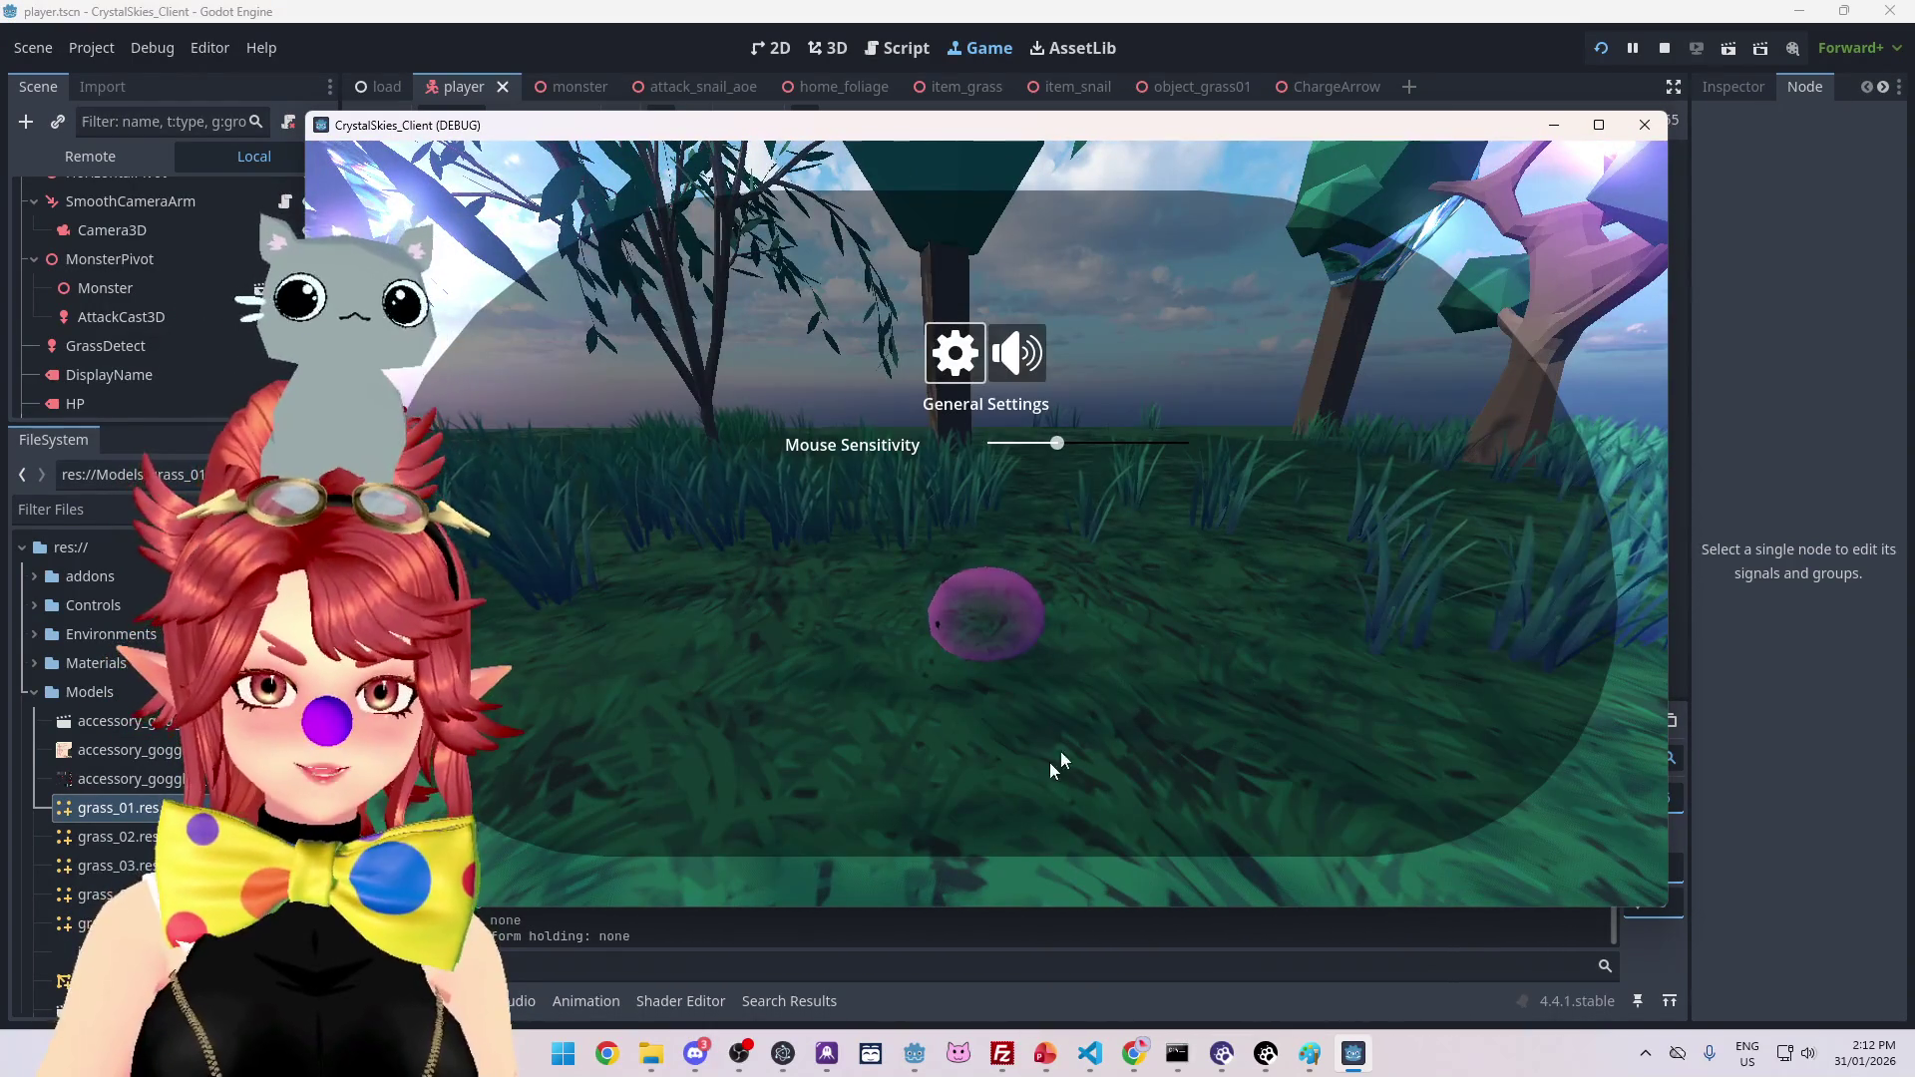
key(Escape)
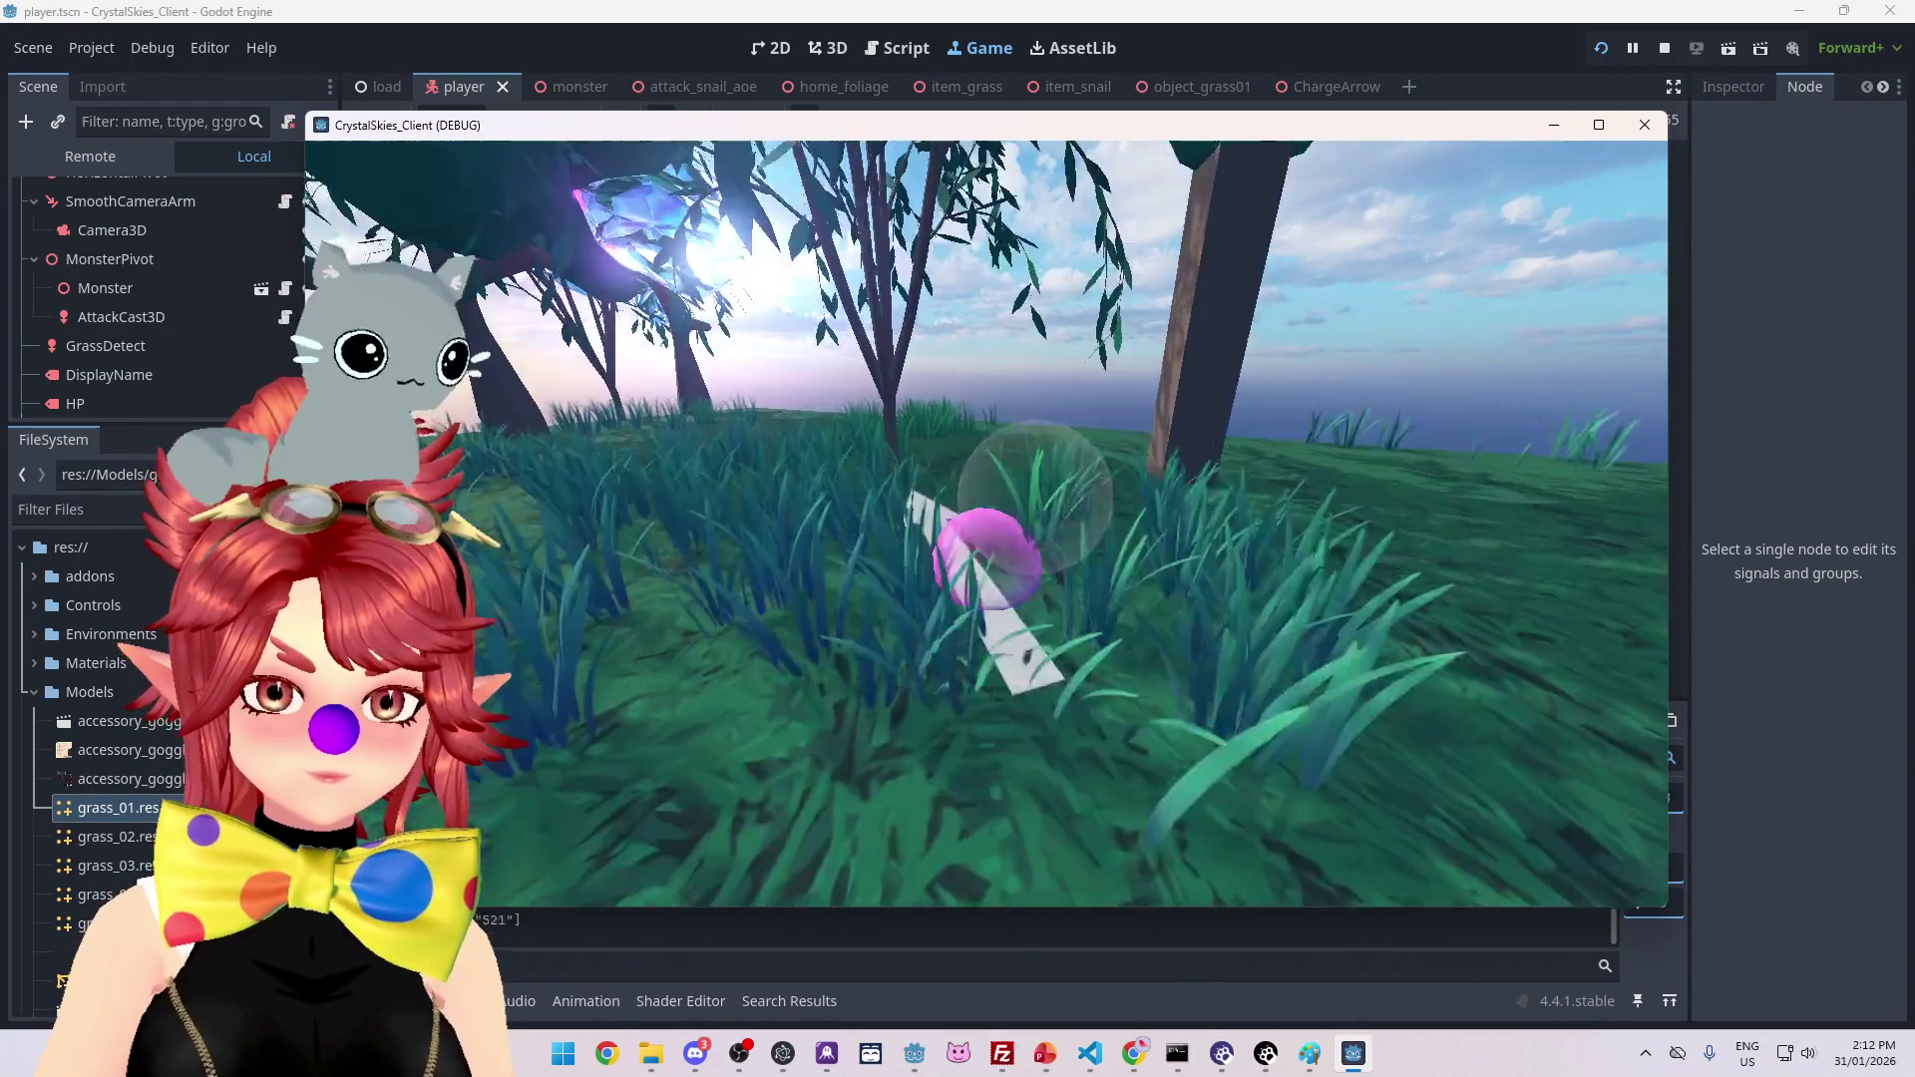
key(w)
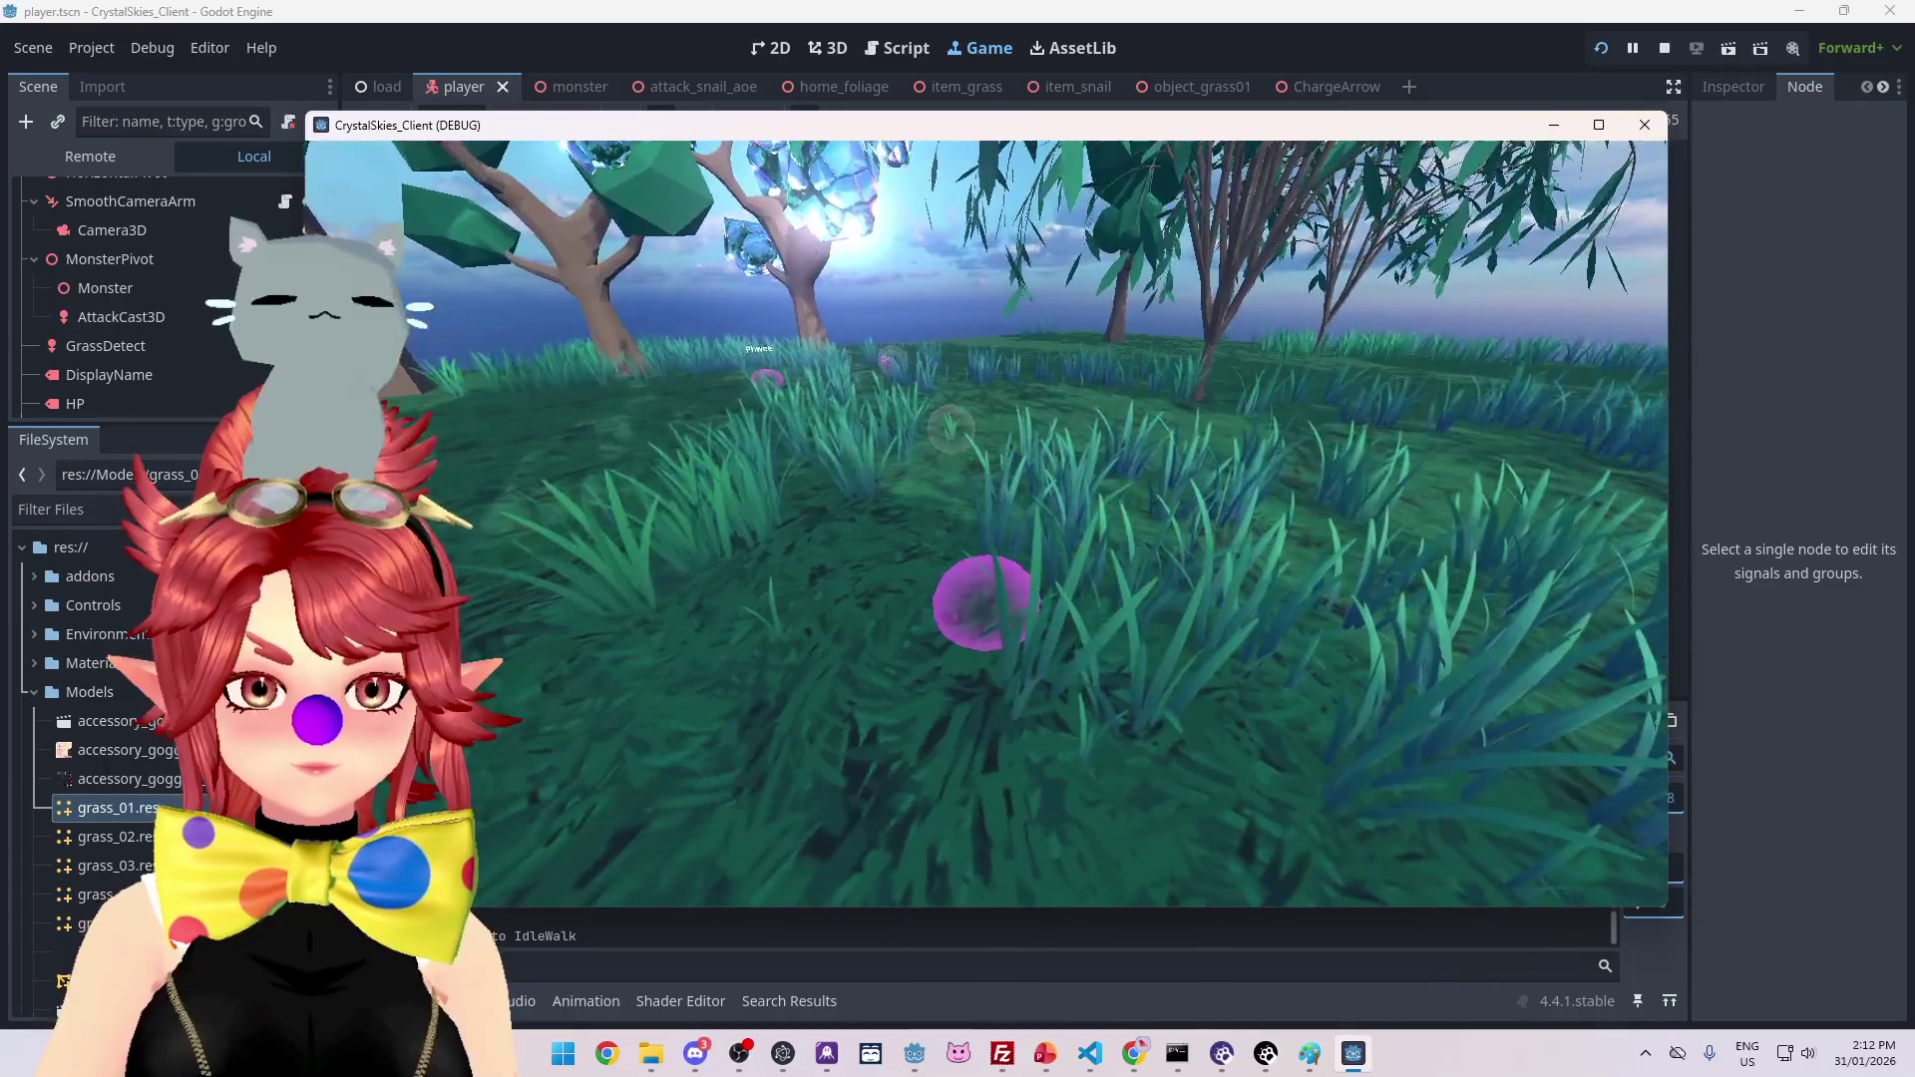
key(Escape)
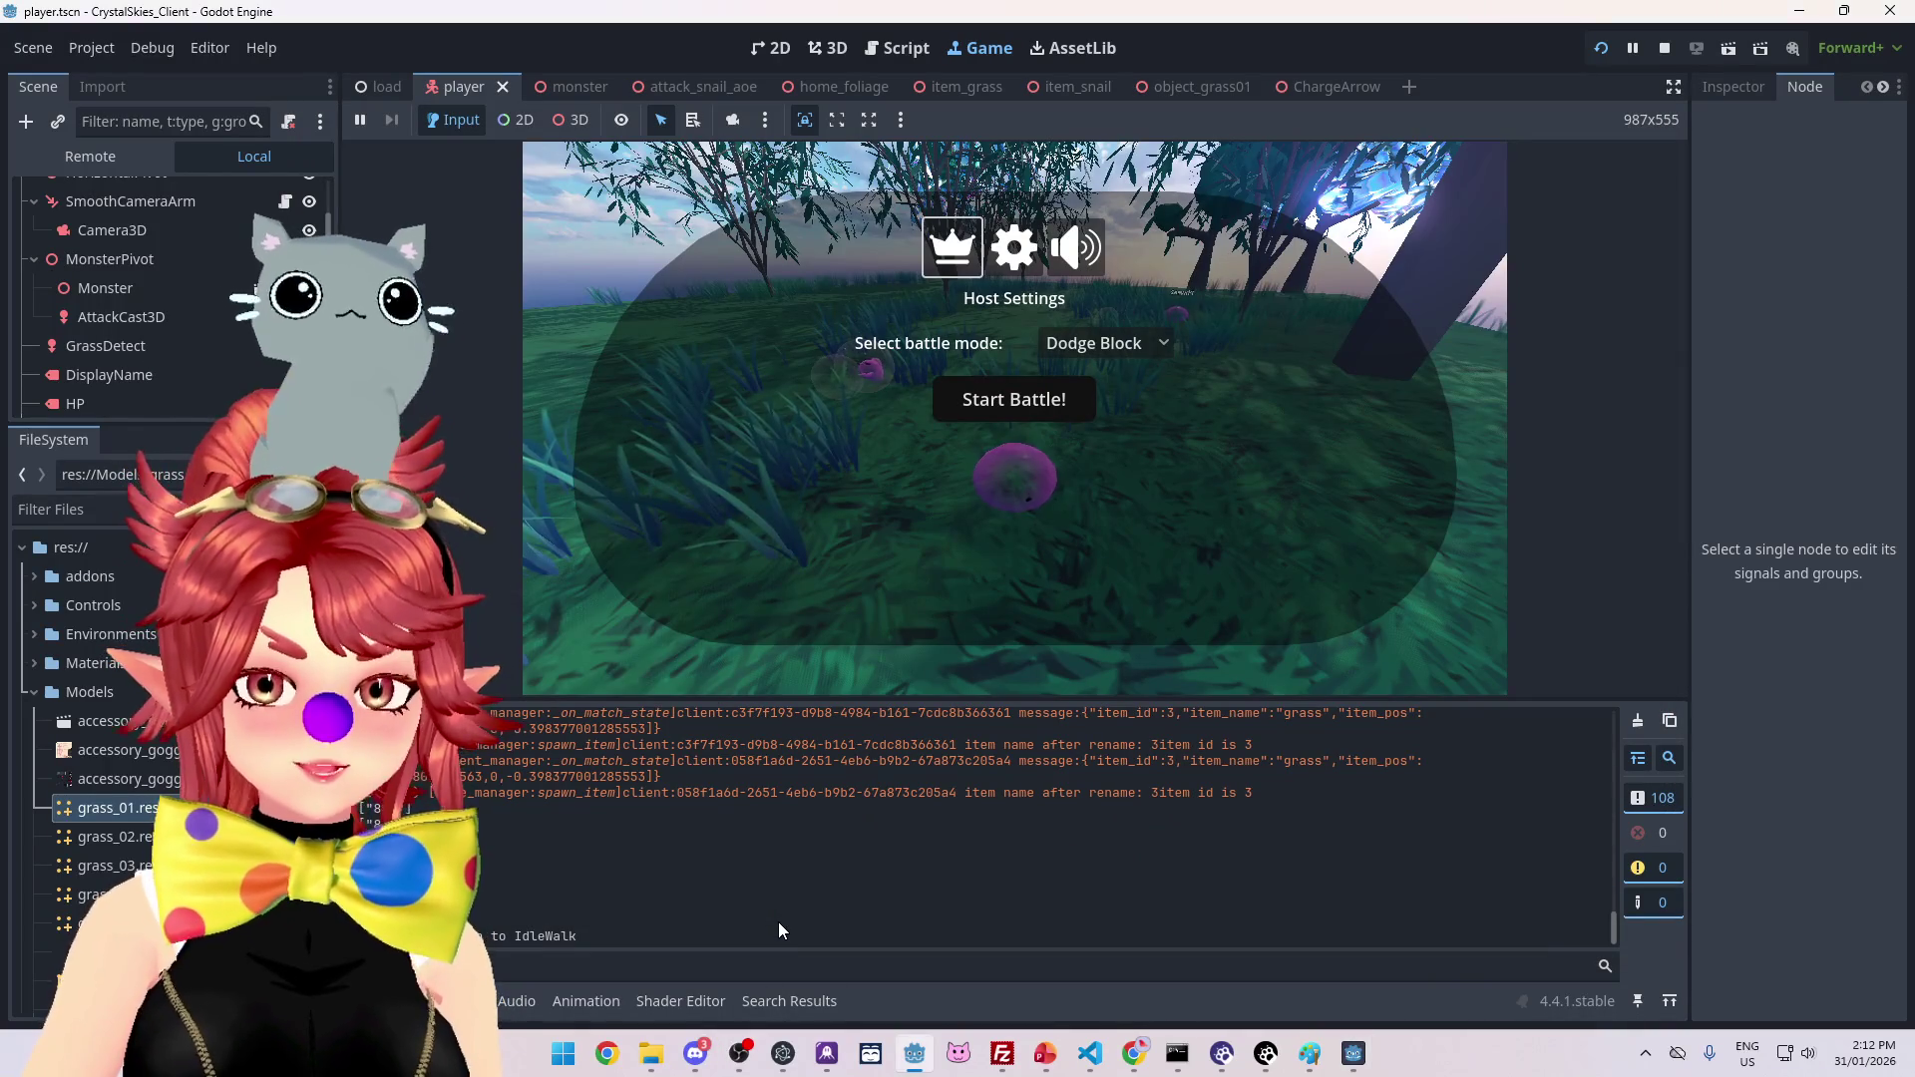
click(89, 157)
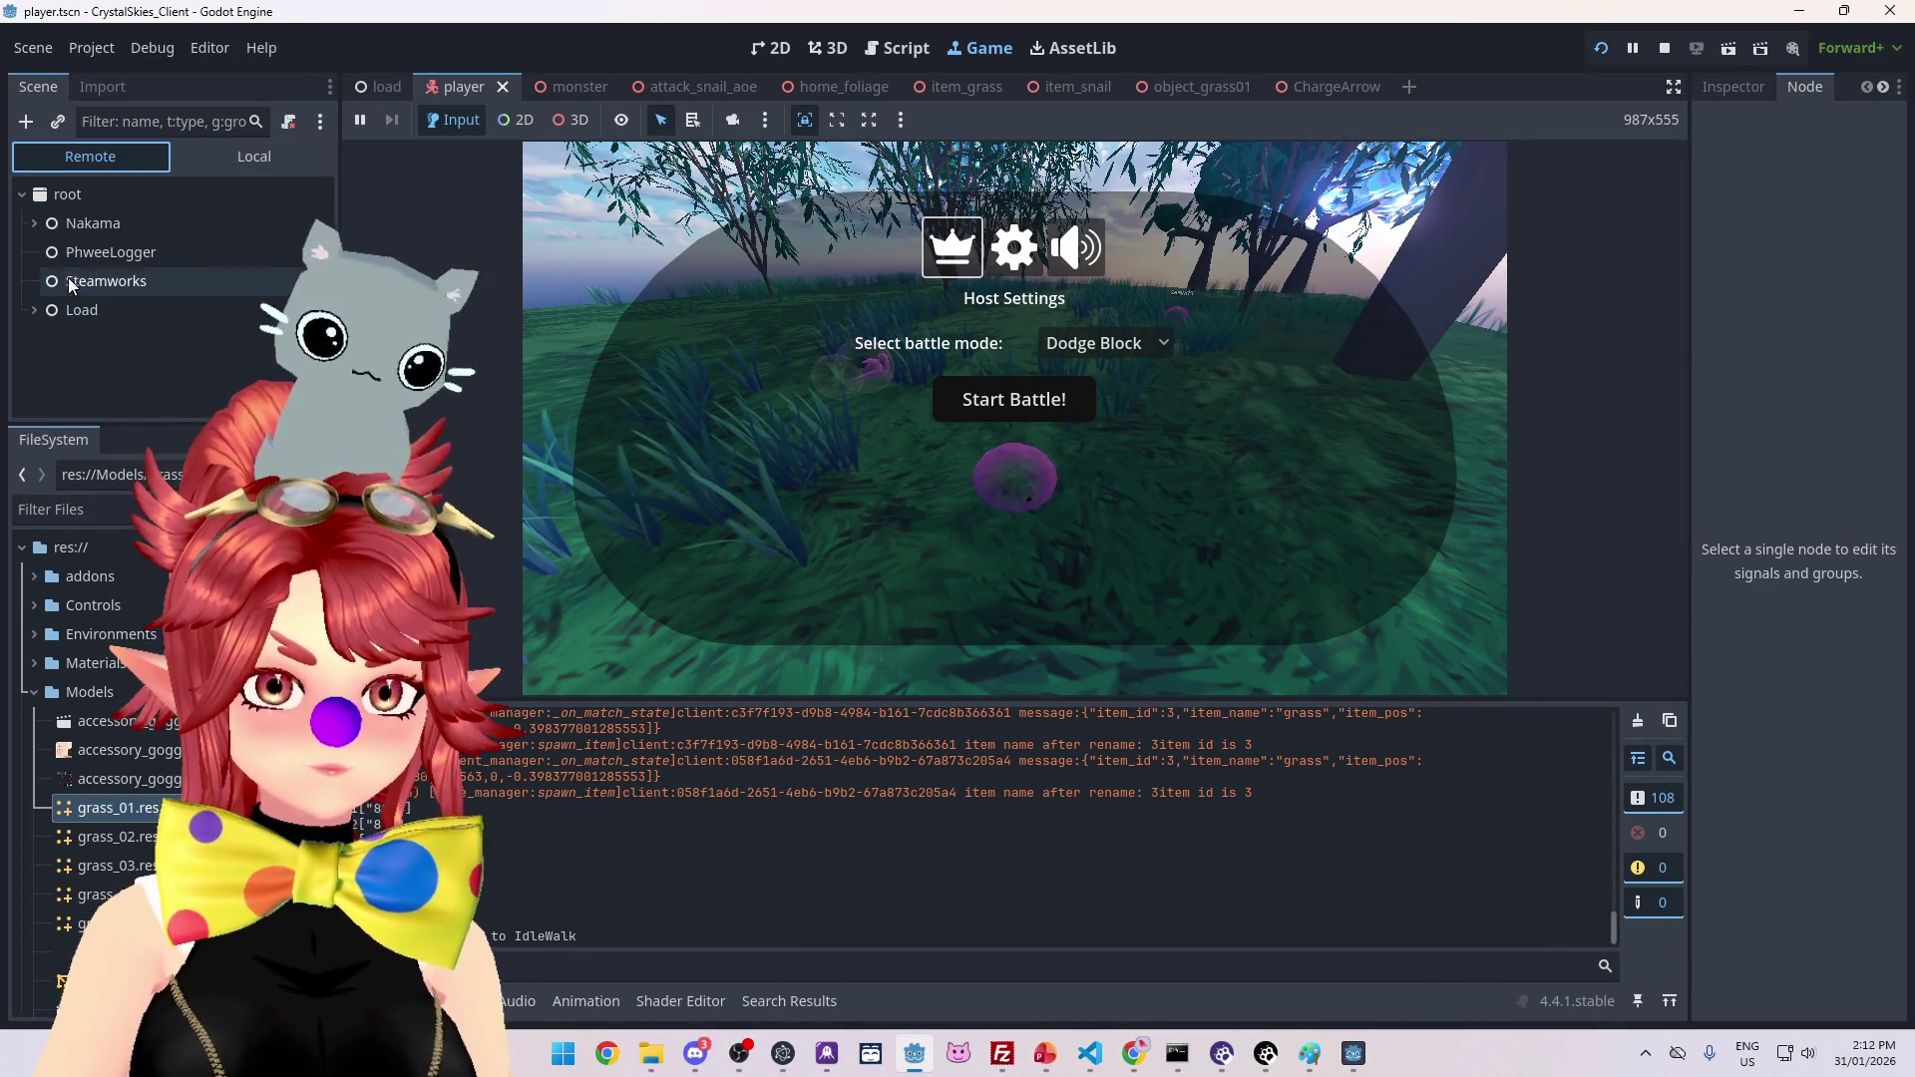
double_click(97, 310)
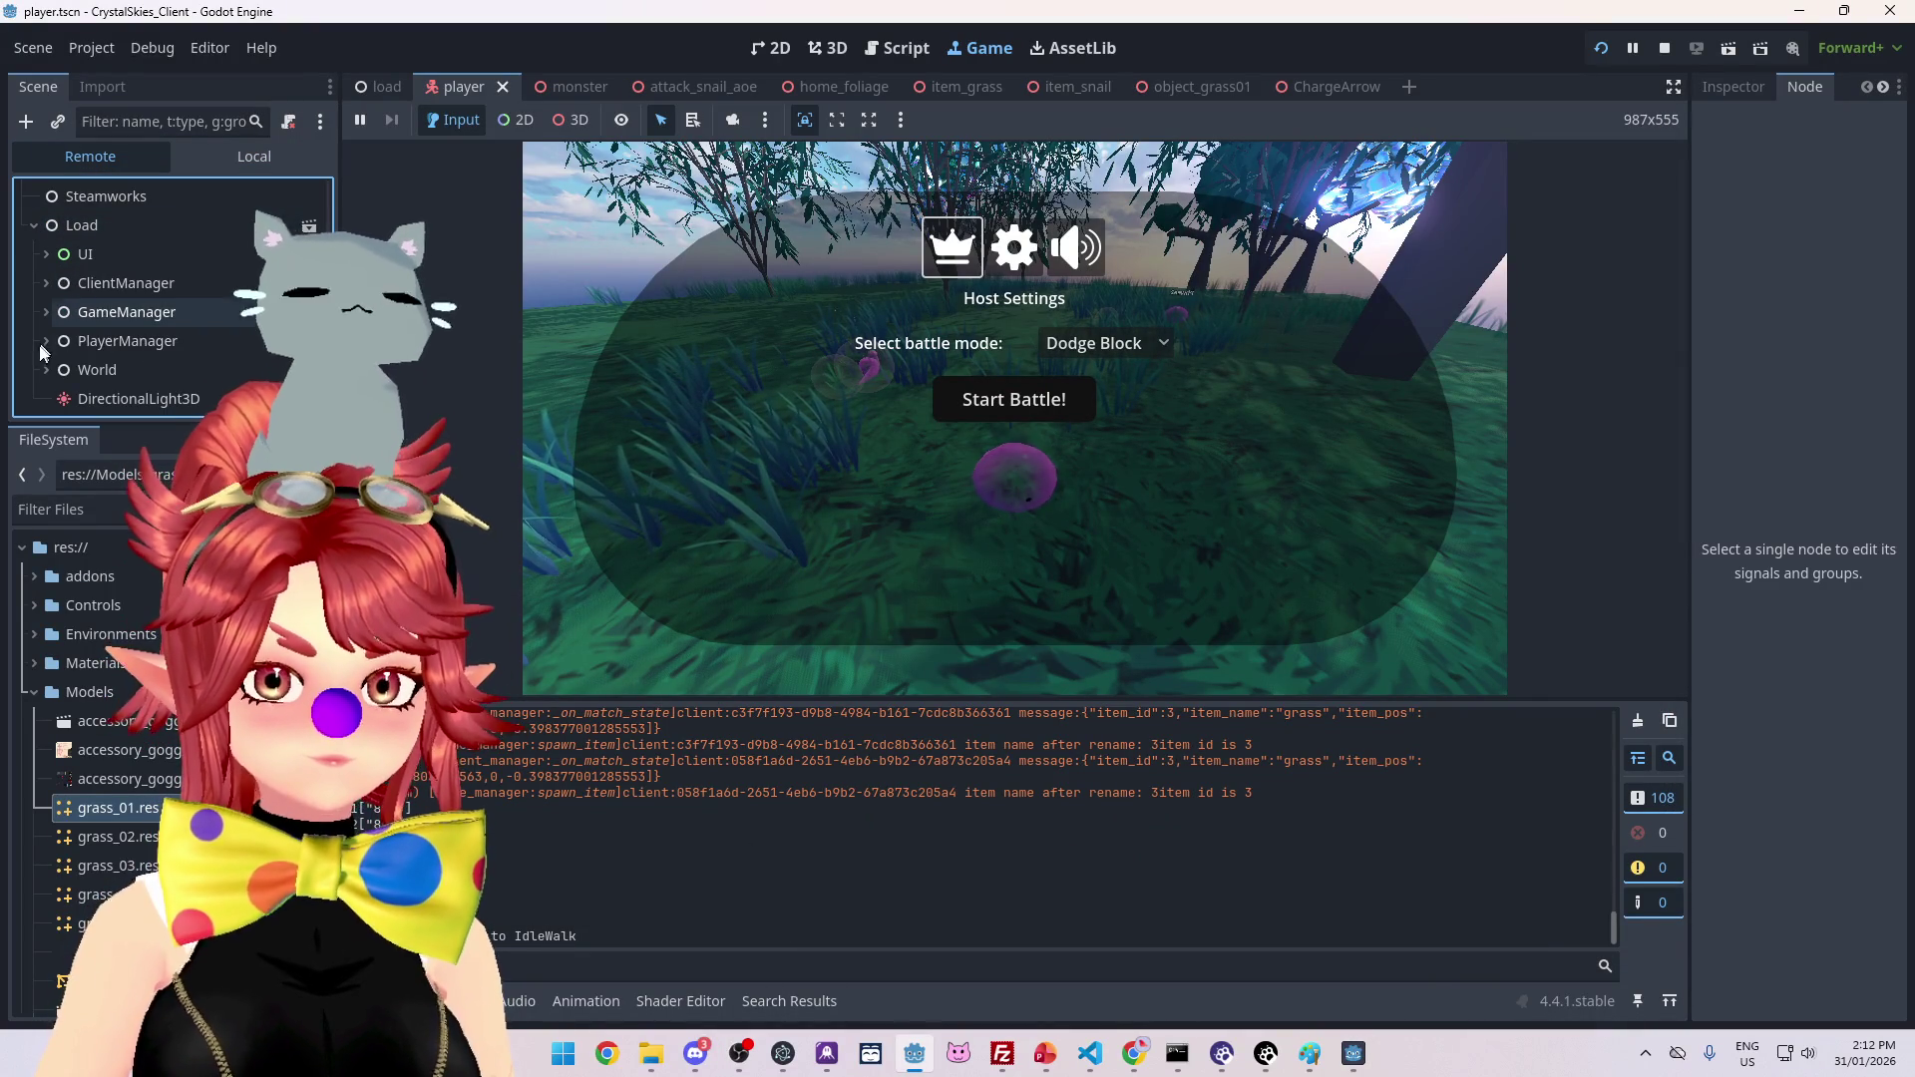
Step: Back in the second window, move, fire a charged arrow, and collect the pink bubble item
click(1354, 1058)
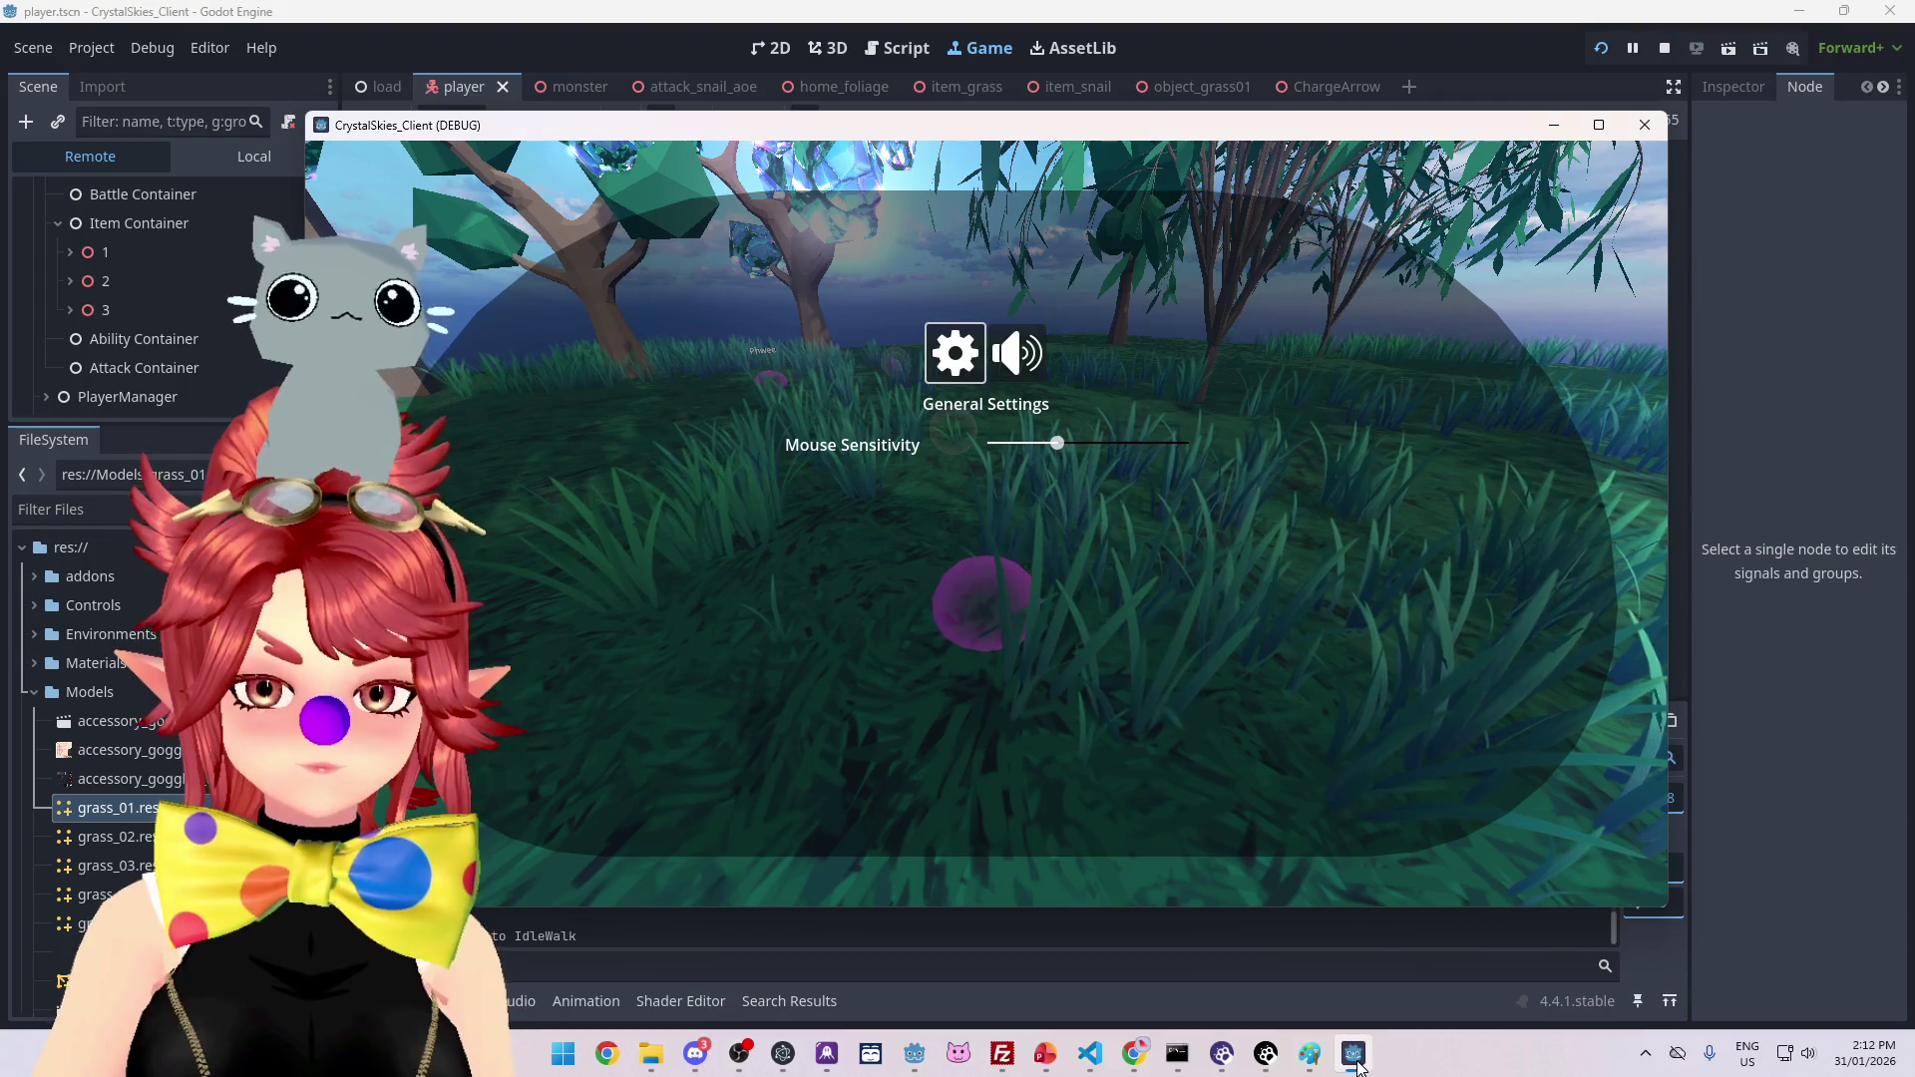
key(Escape)
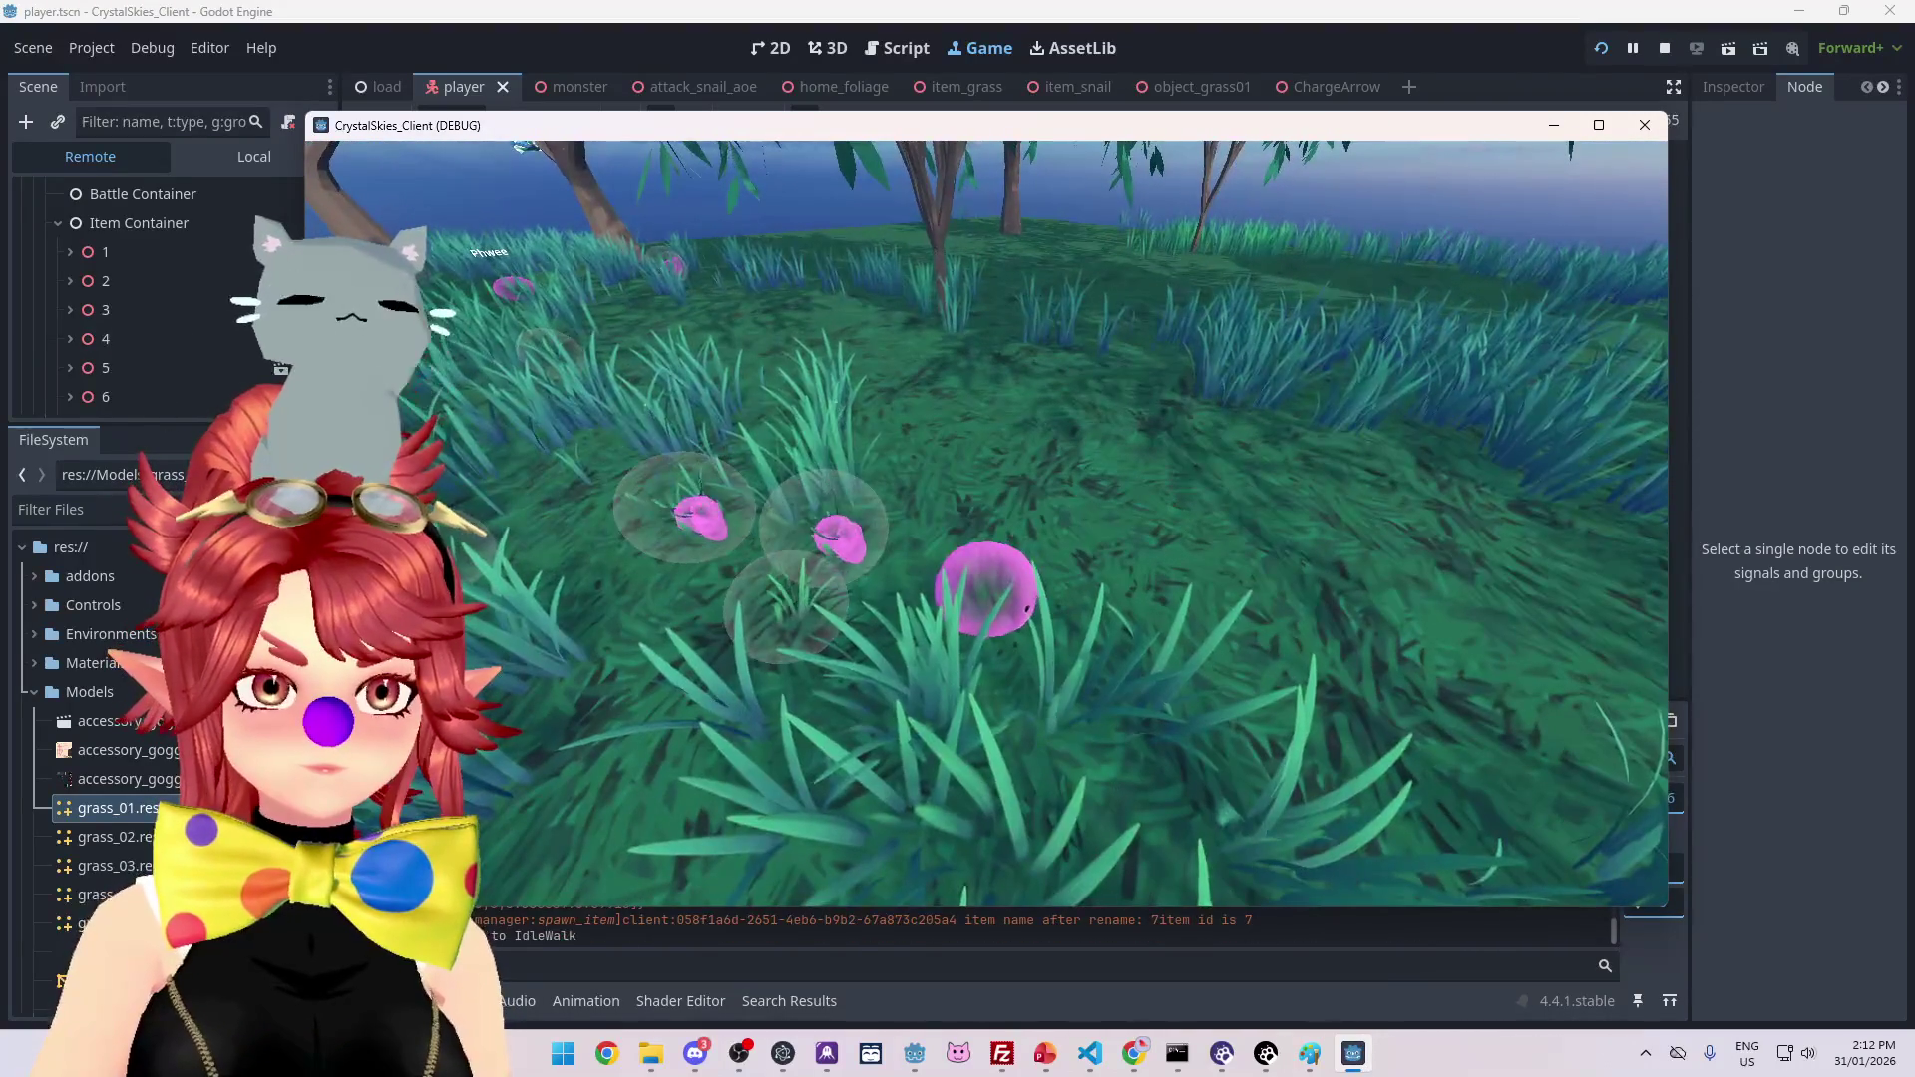
key(s)
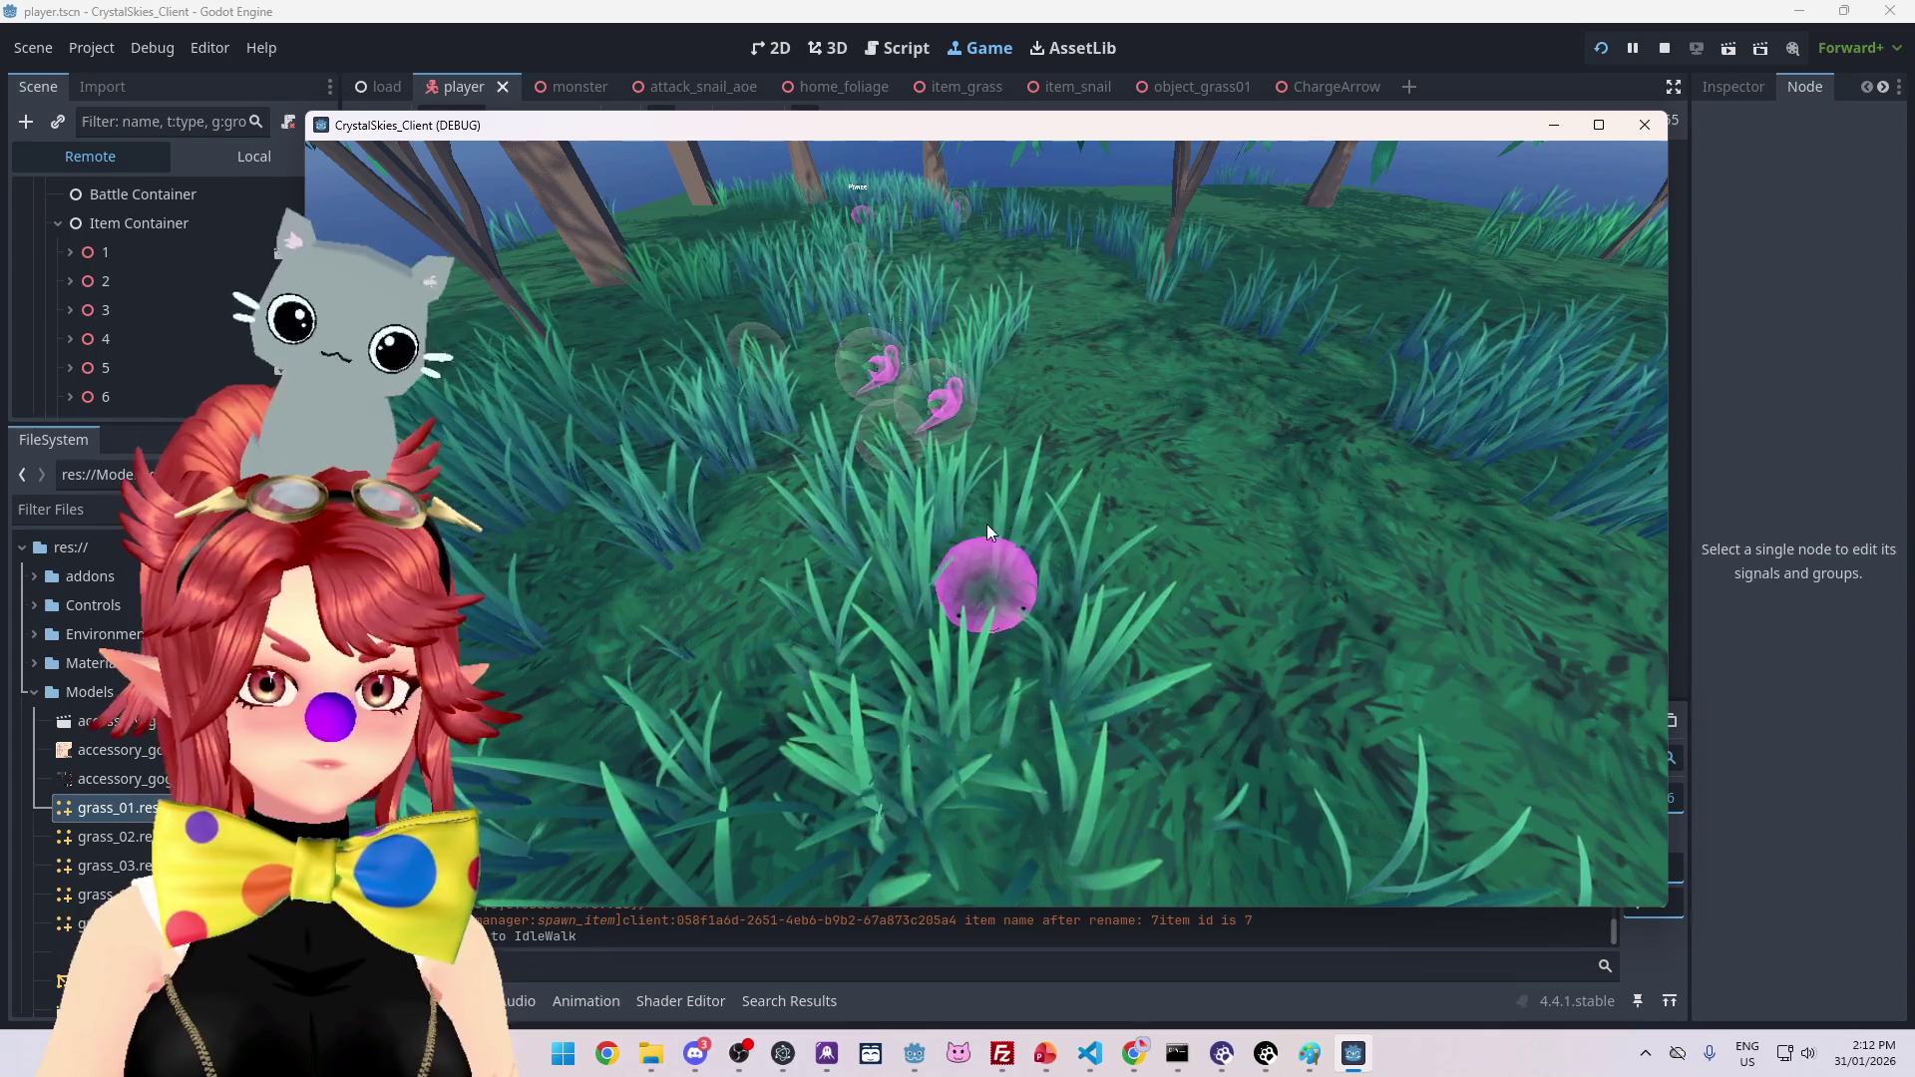
key(Escape)
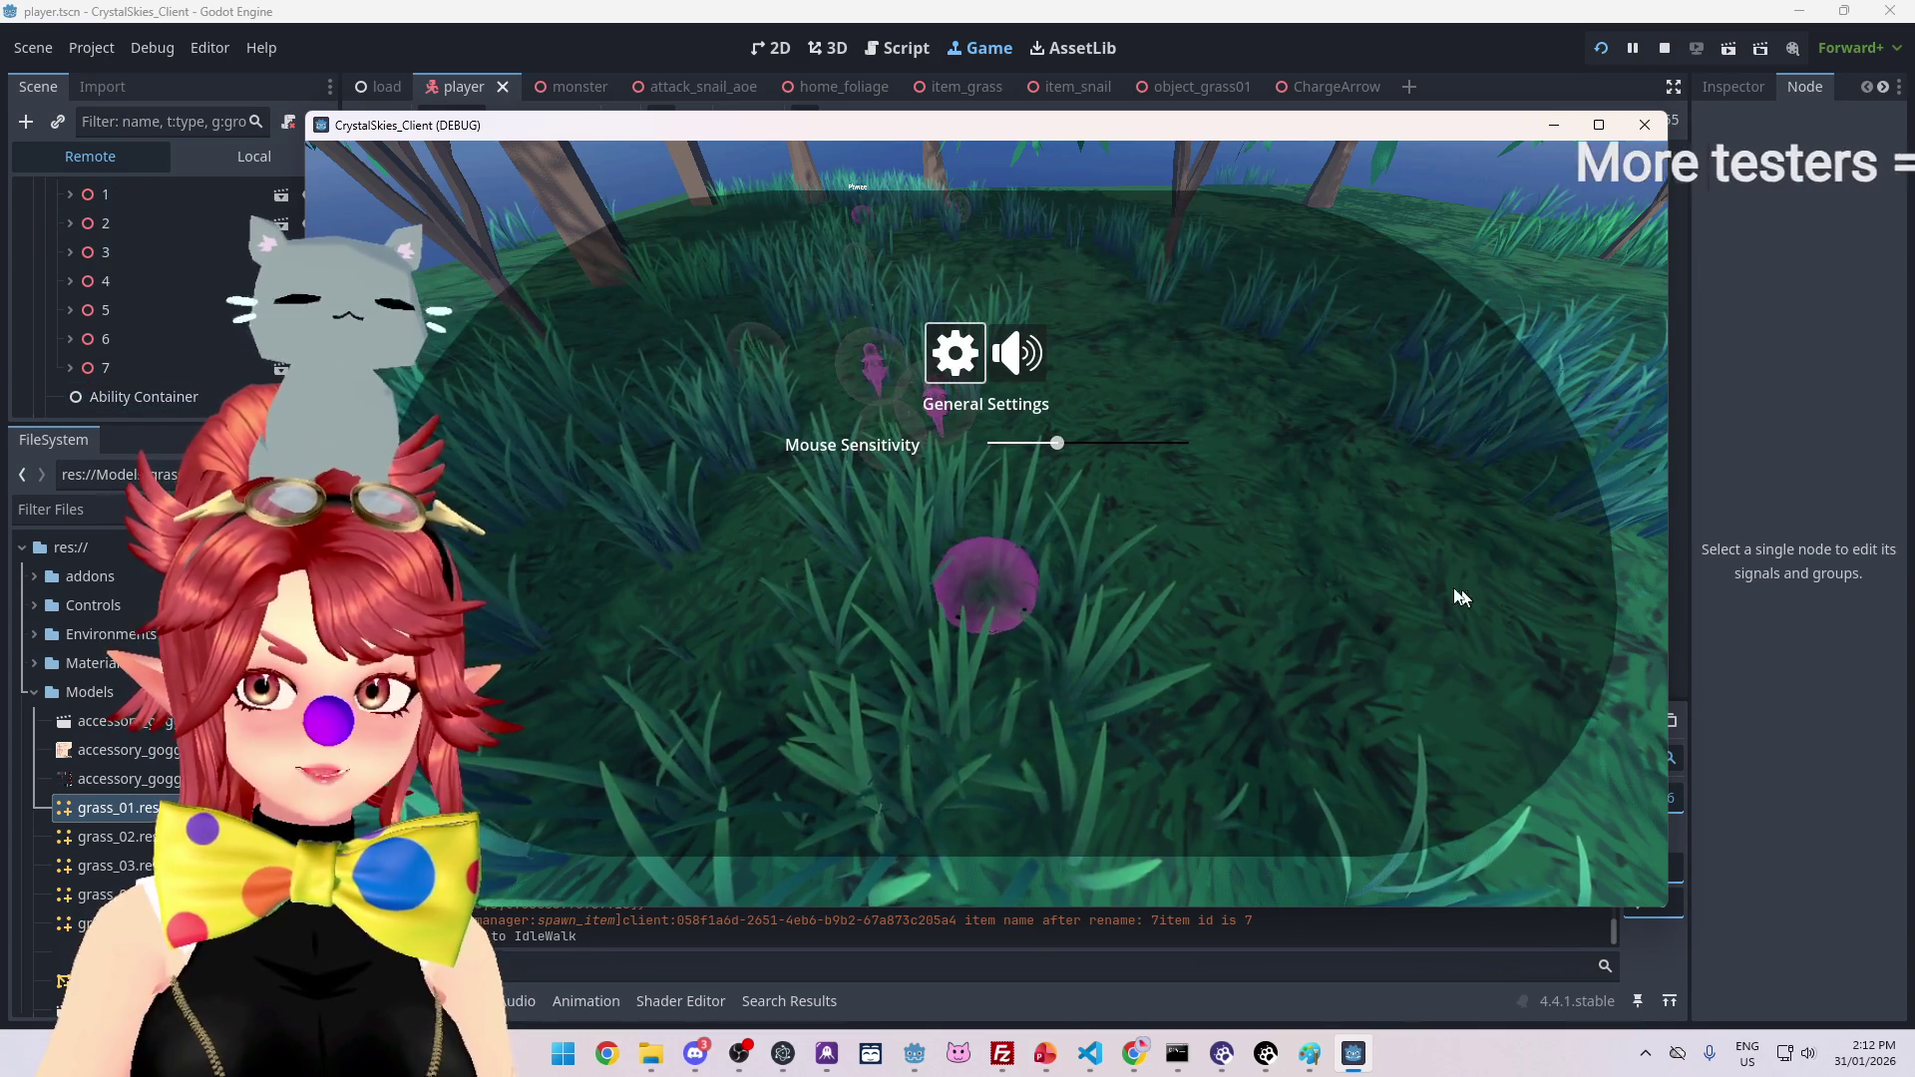
key(Escape)
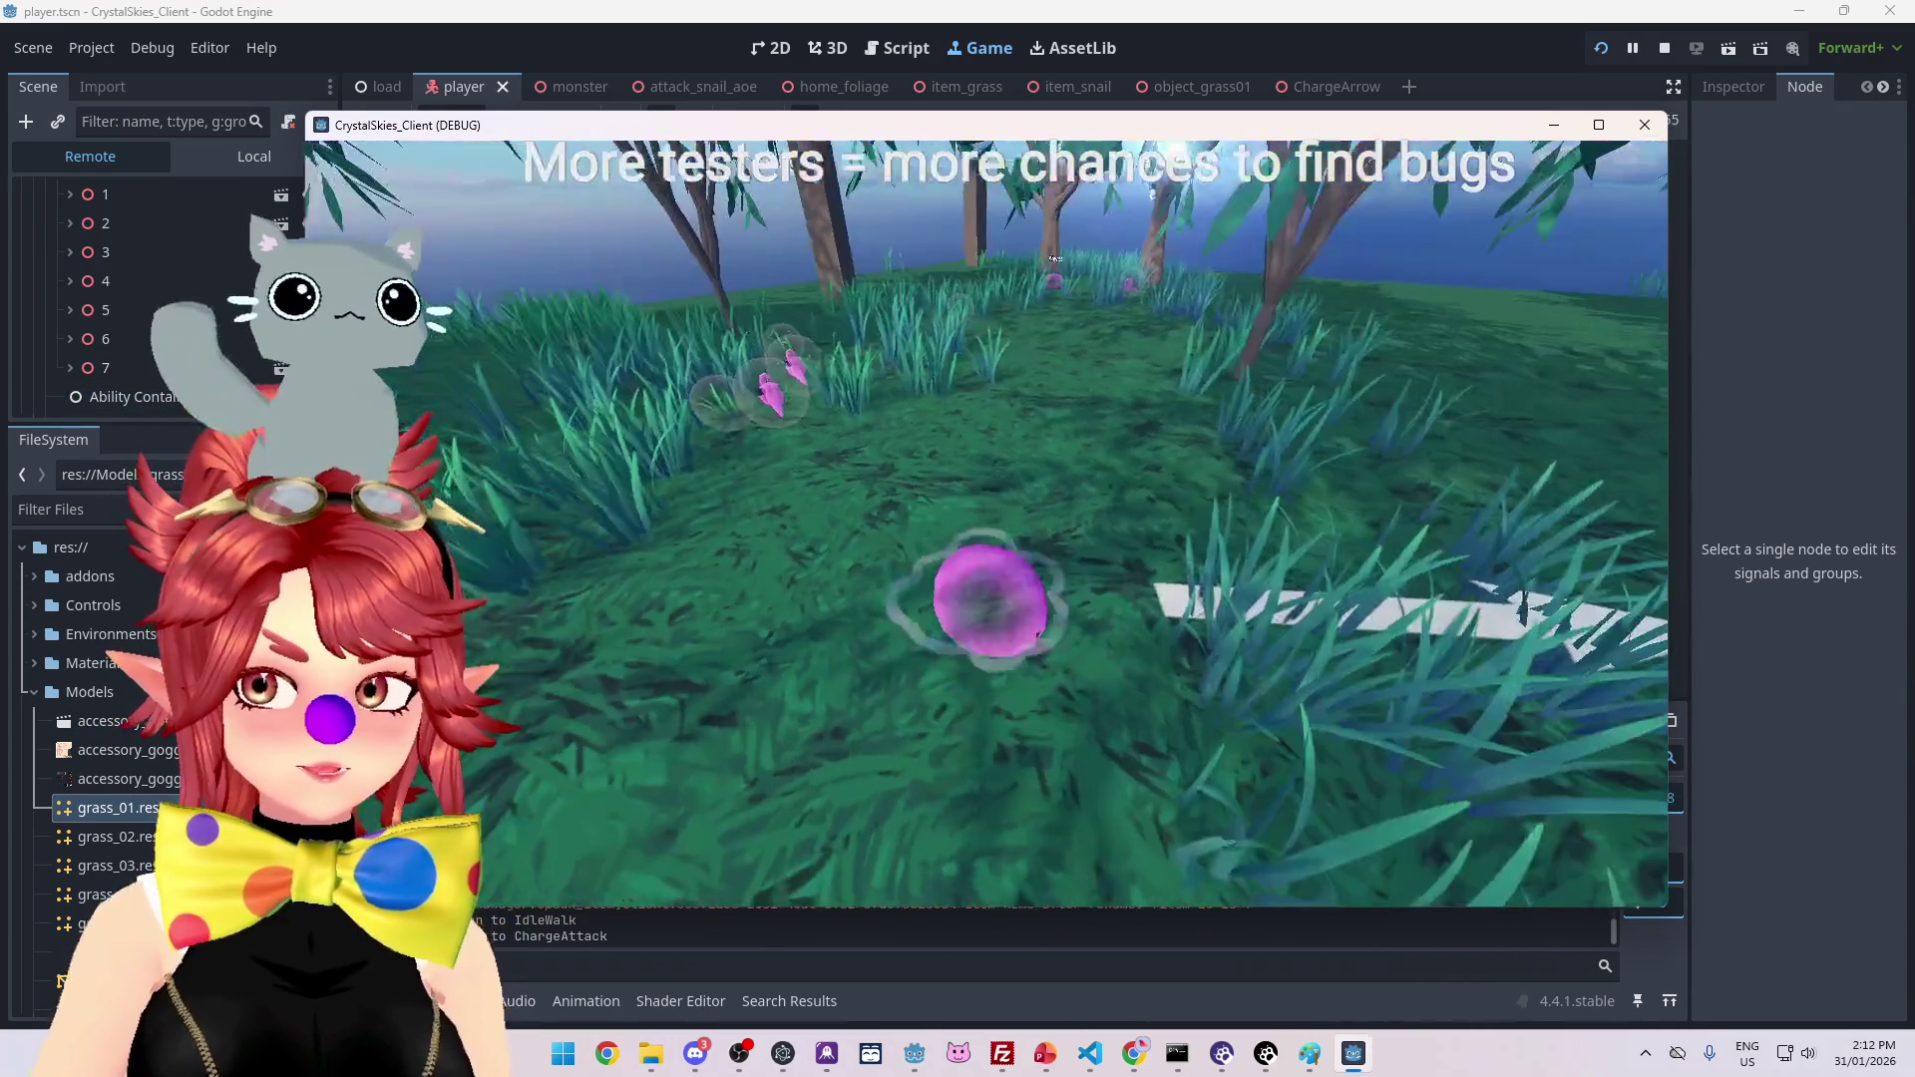
key(Escape)
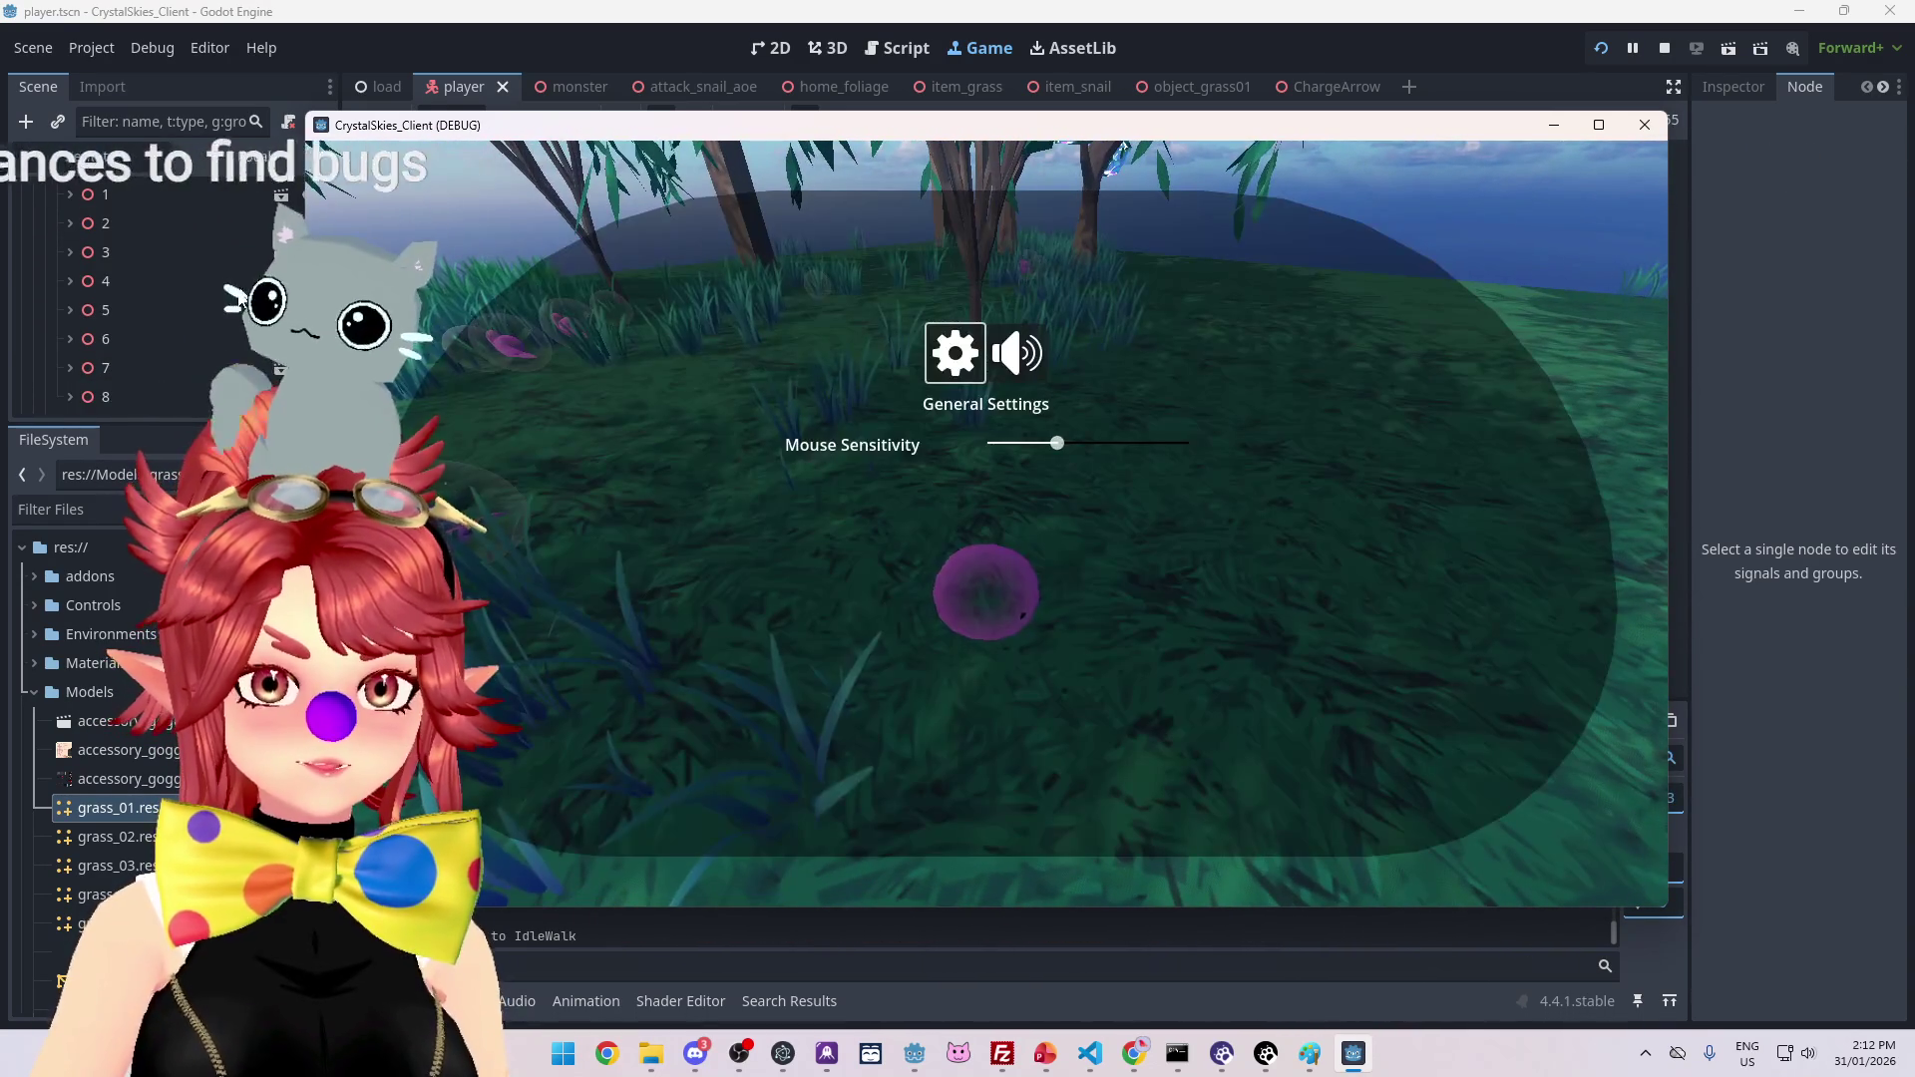
key(Escape)
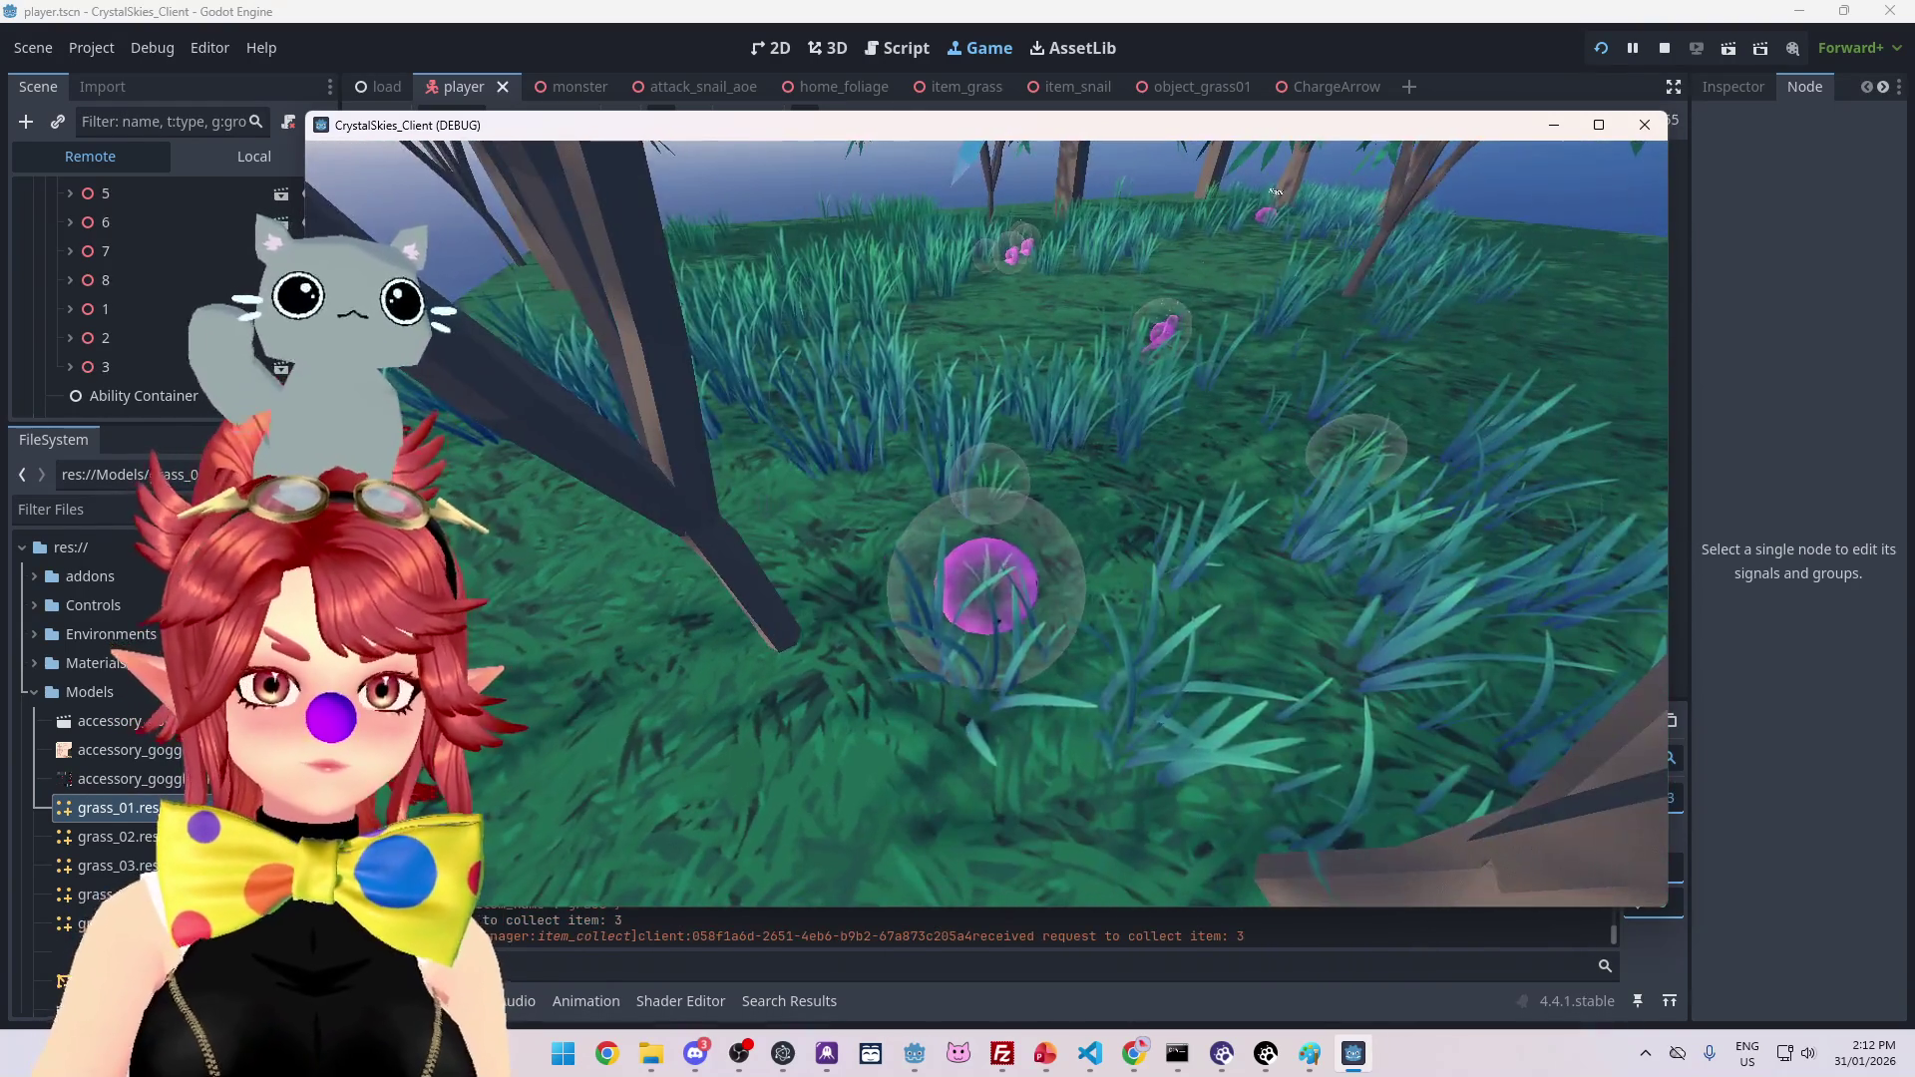
click(993, 583)
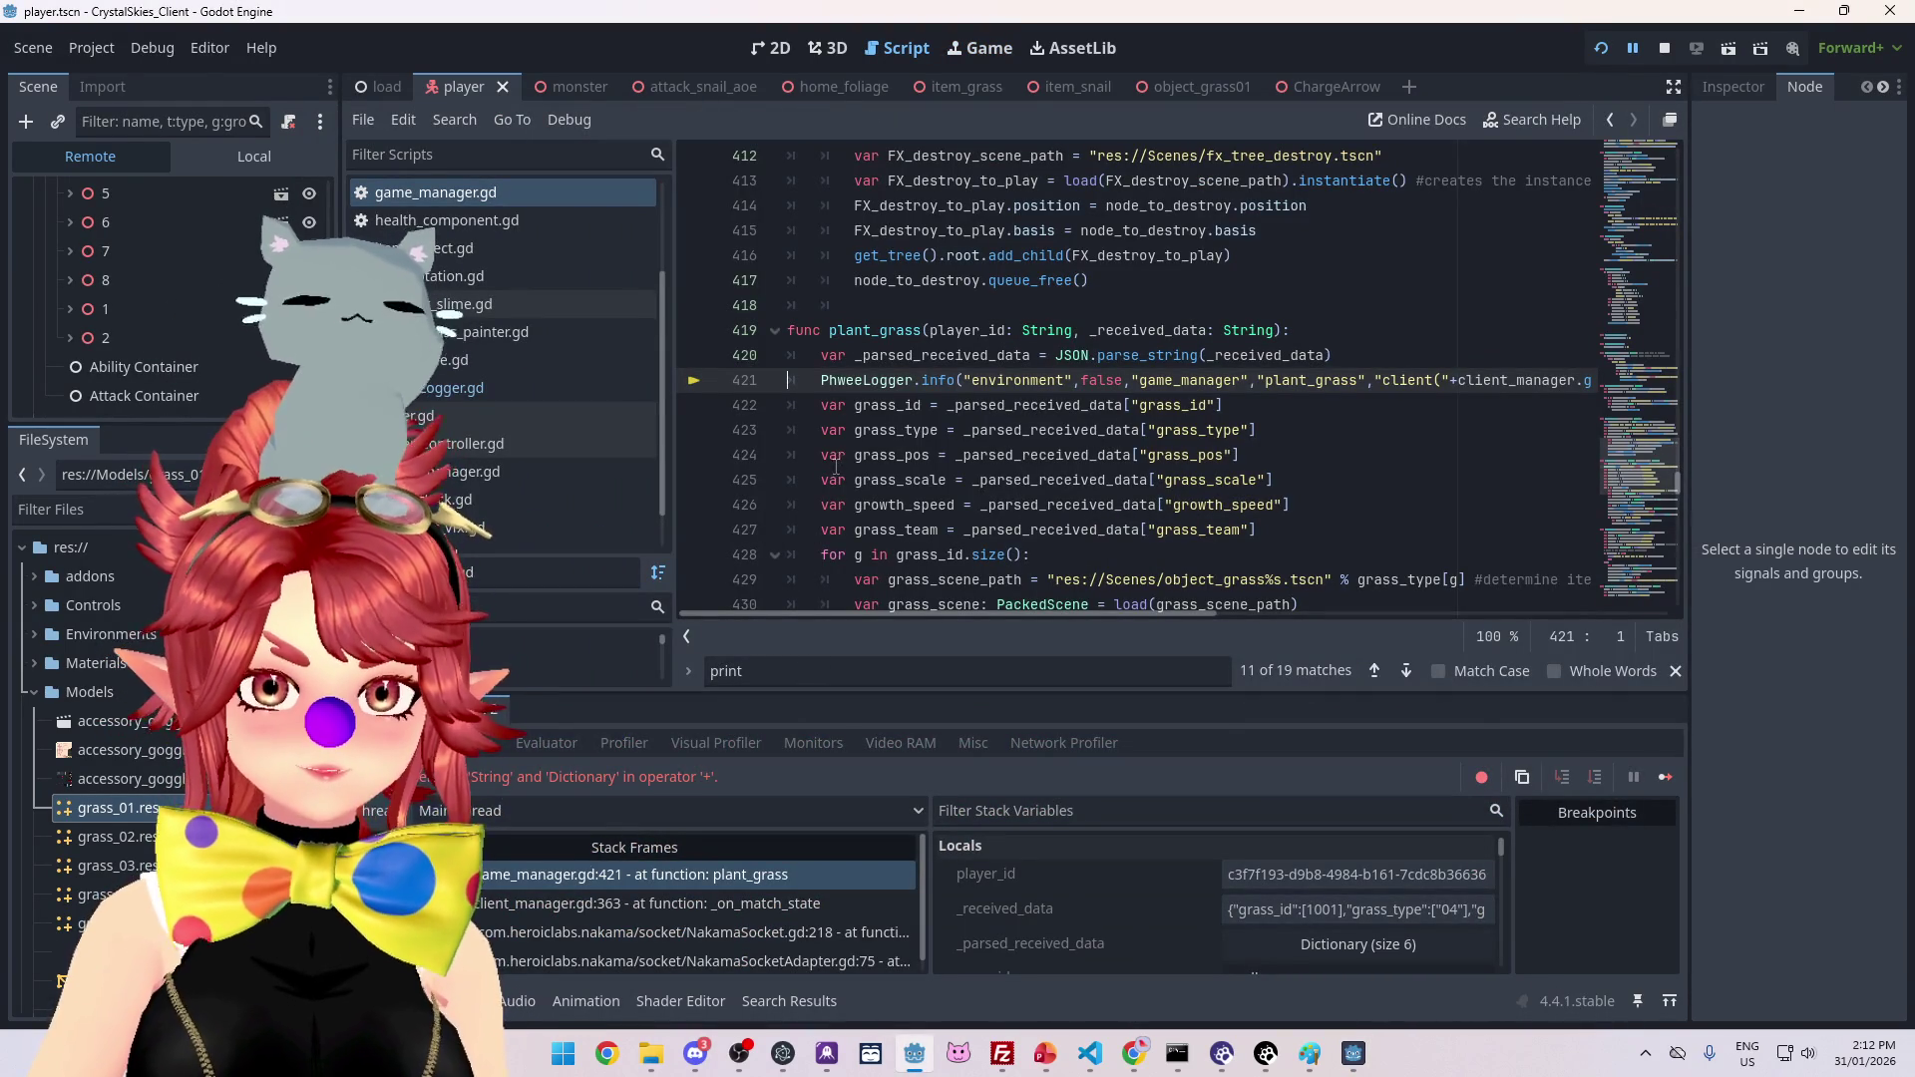
Step: Wrap _parsed_received_data in str() on line 421 to fix the concatenation error
mouse_move(997, 613)
mouse_down()
mouse_move(1307, 658)
mouse_move(868, 643)
mouse_move(677, 798)
mouse_up()
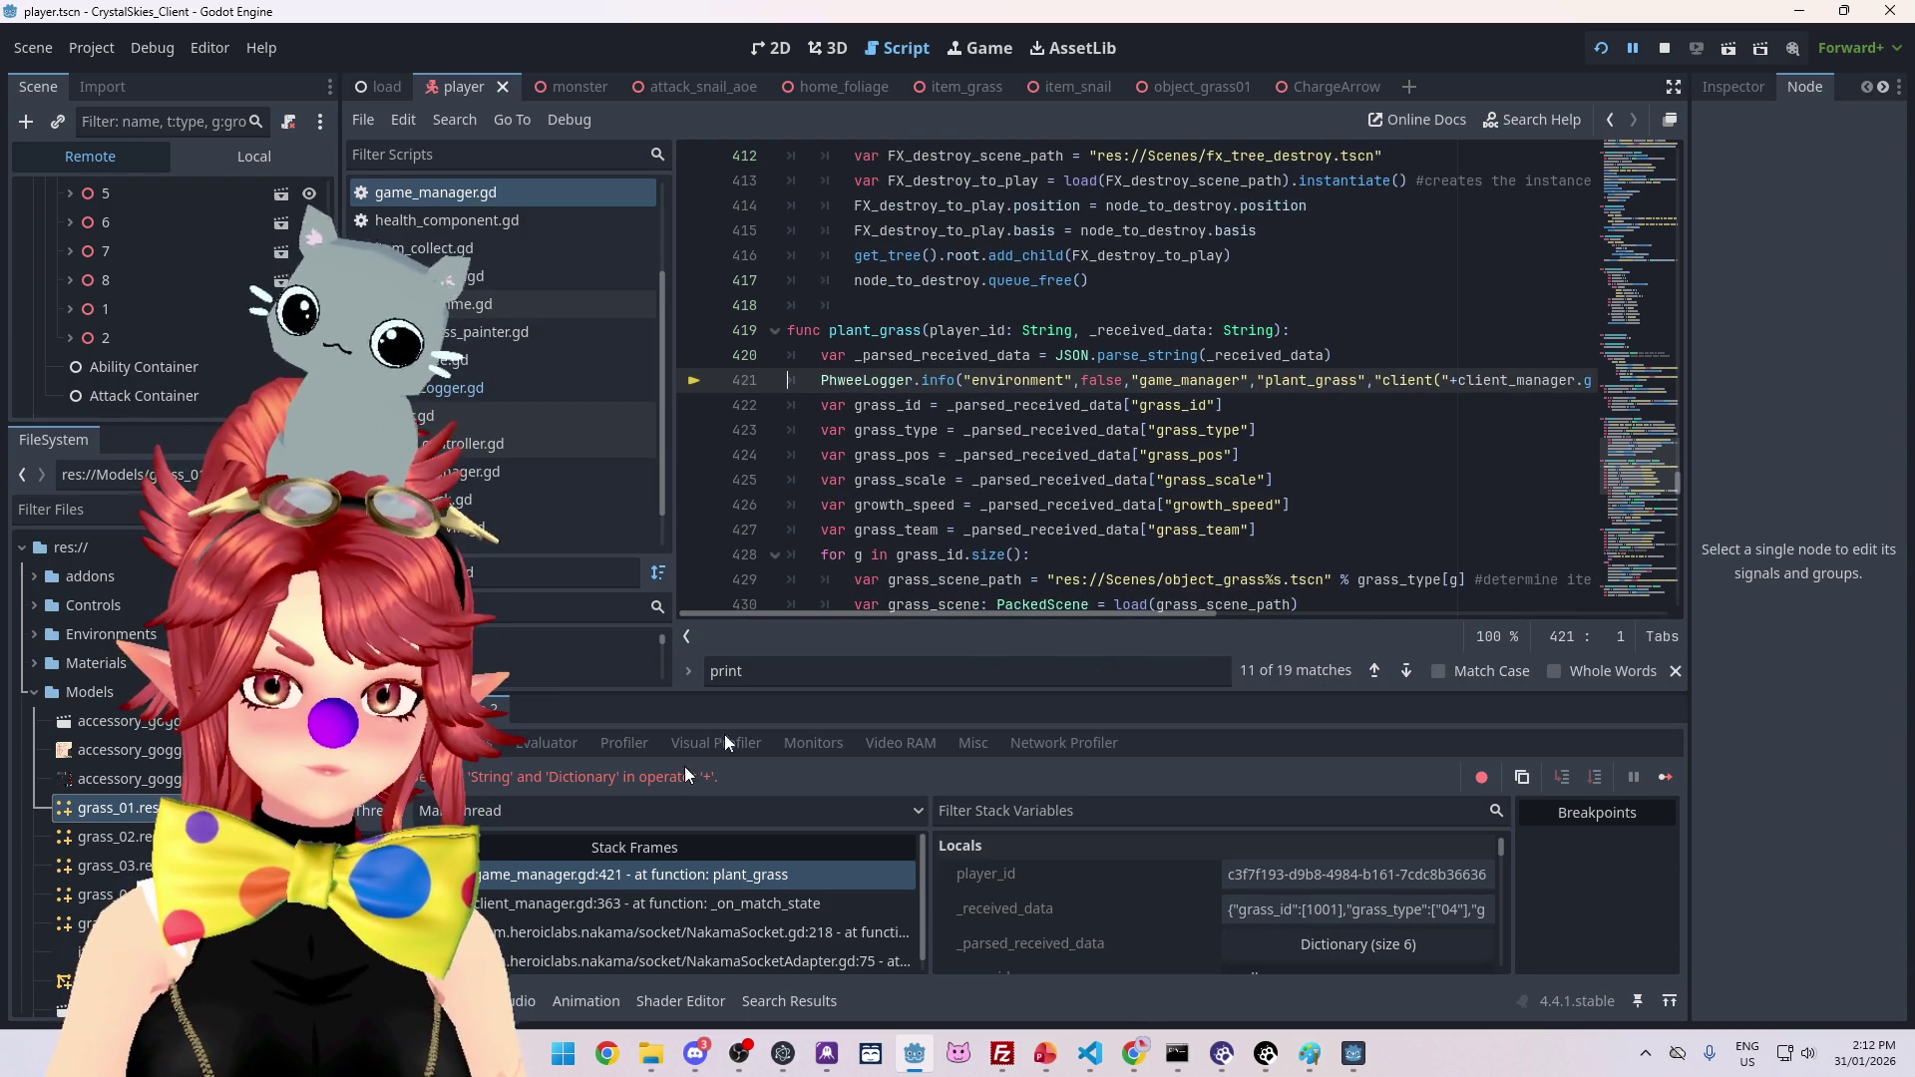
mouse_move(872, 617)
mouse_down()
mouse_move(1225, 630)
mouse_move(1289, 537)
mouse_up()
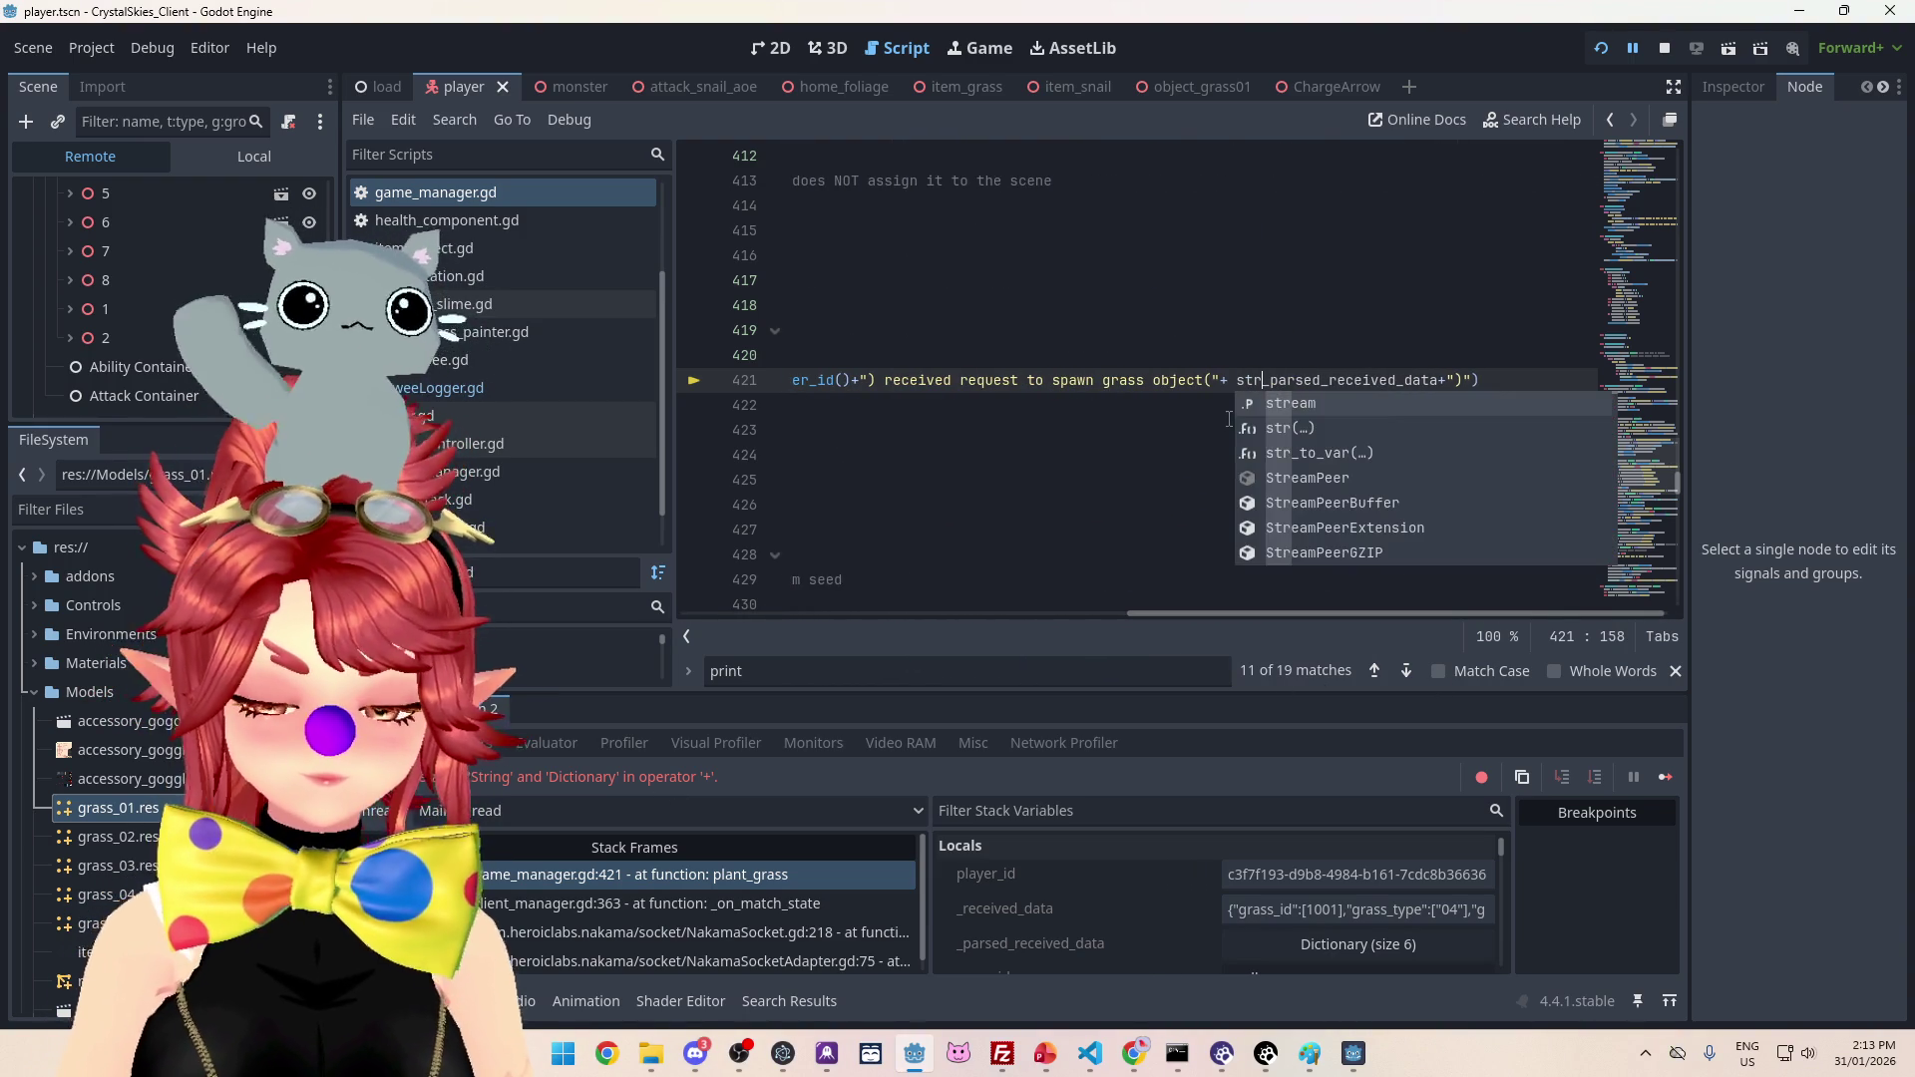
text(()
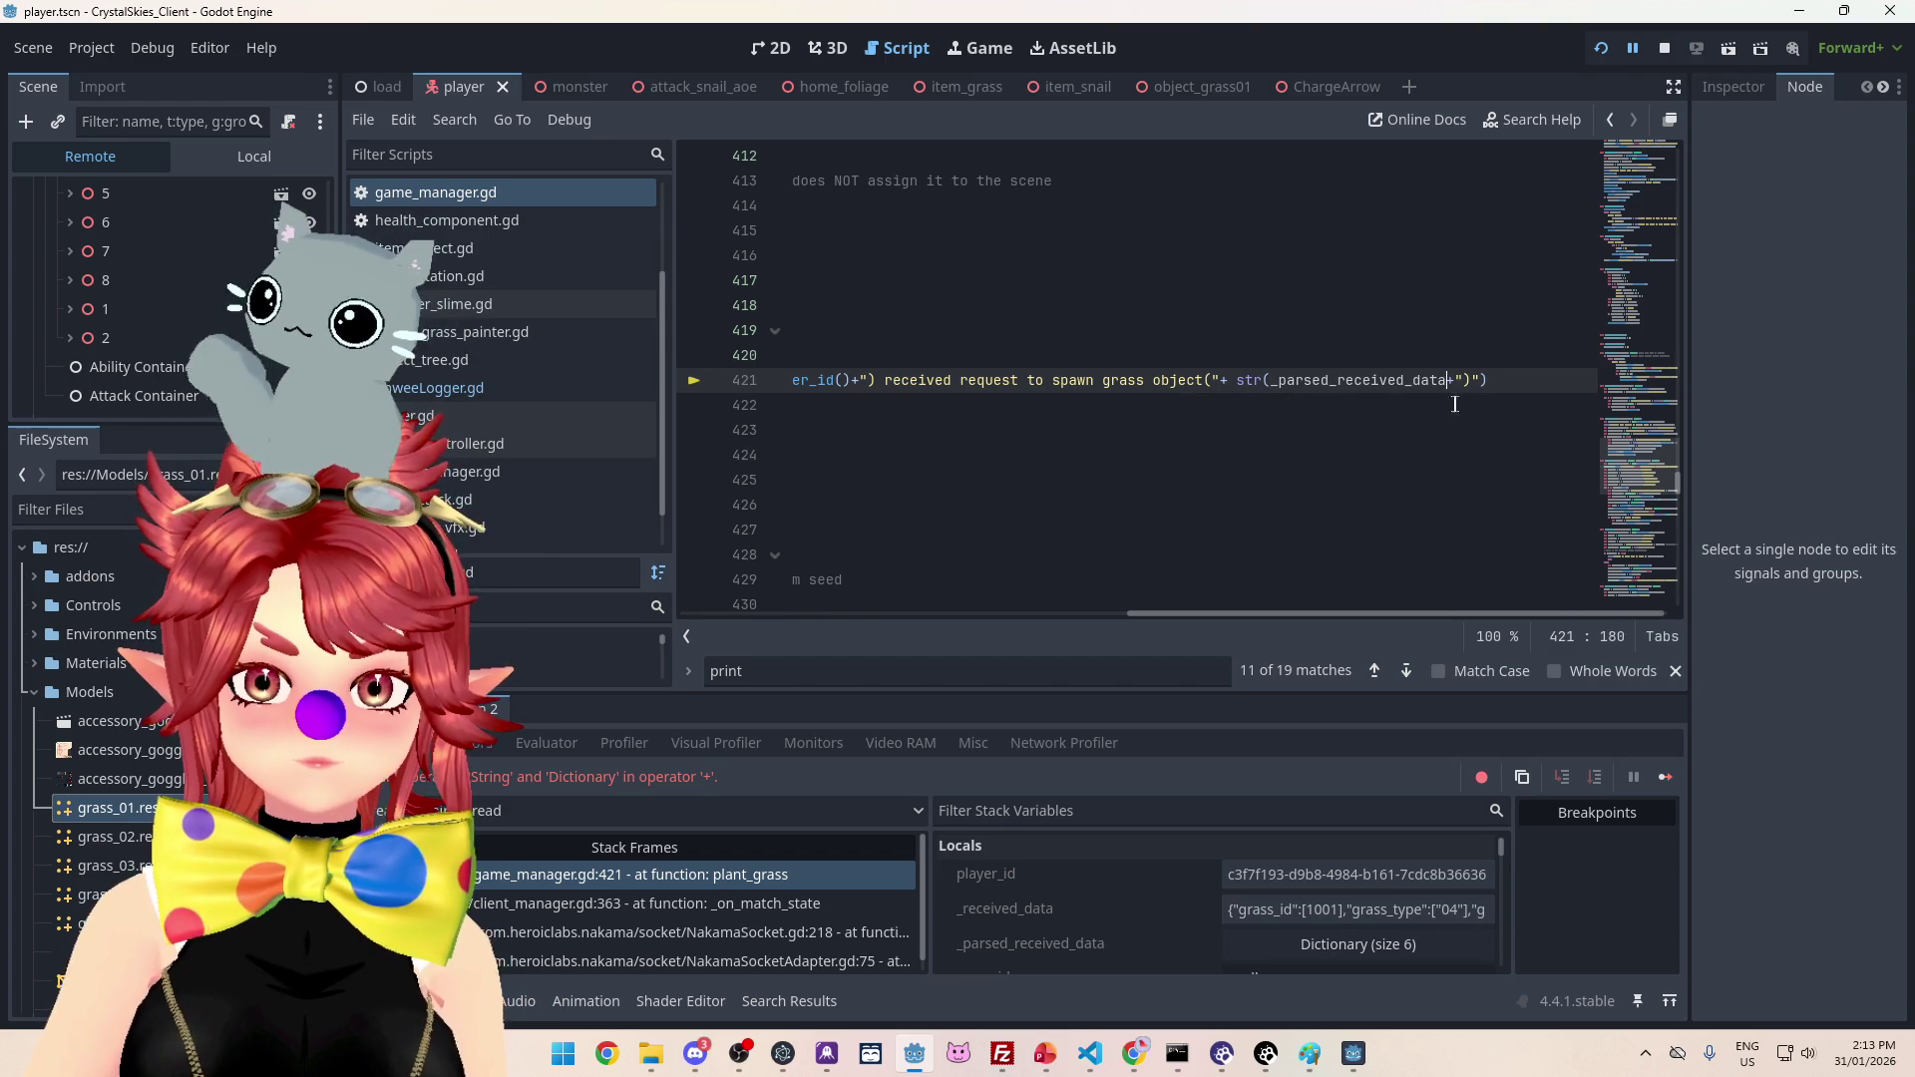
text())
Step: Stop the running game and scroll the script down toward line 457
click(1664, 48)
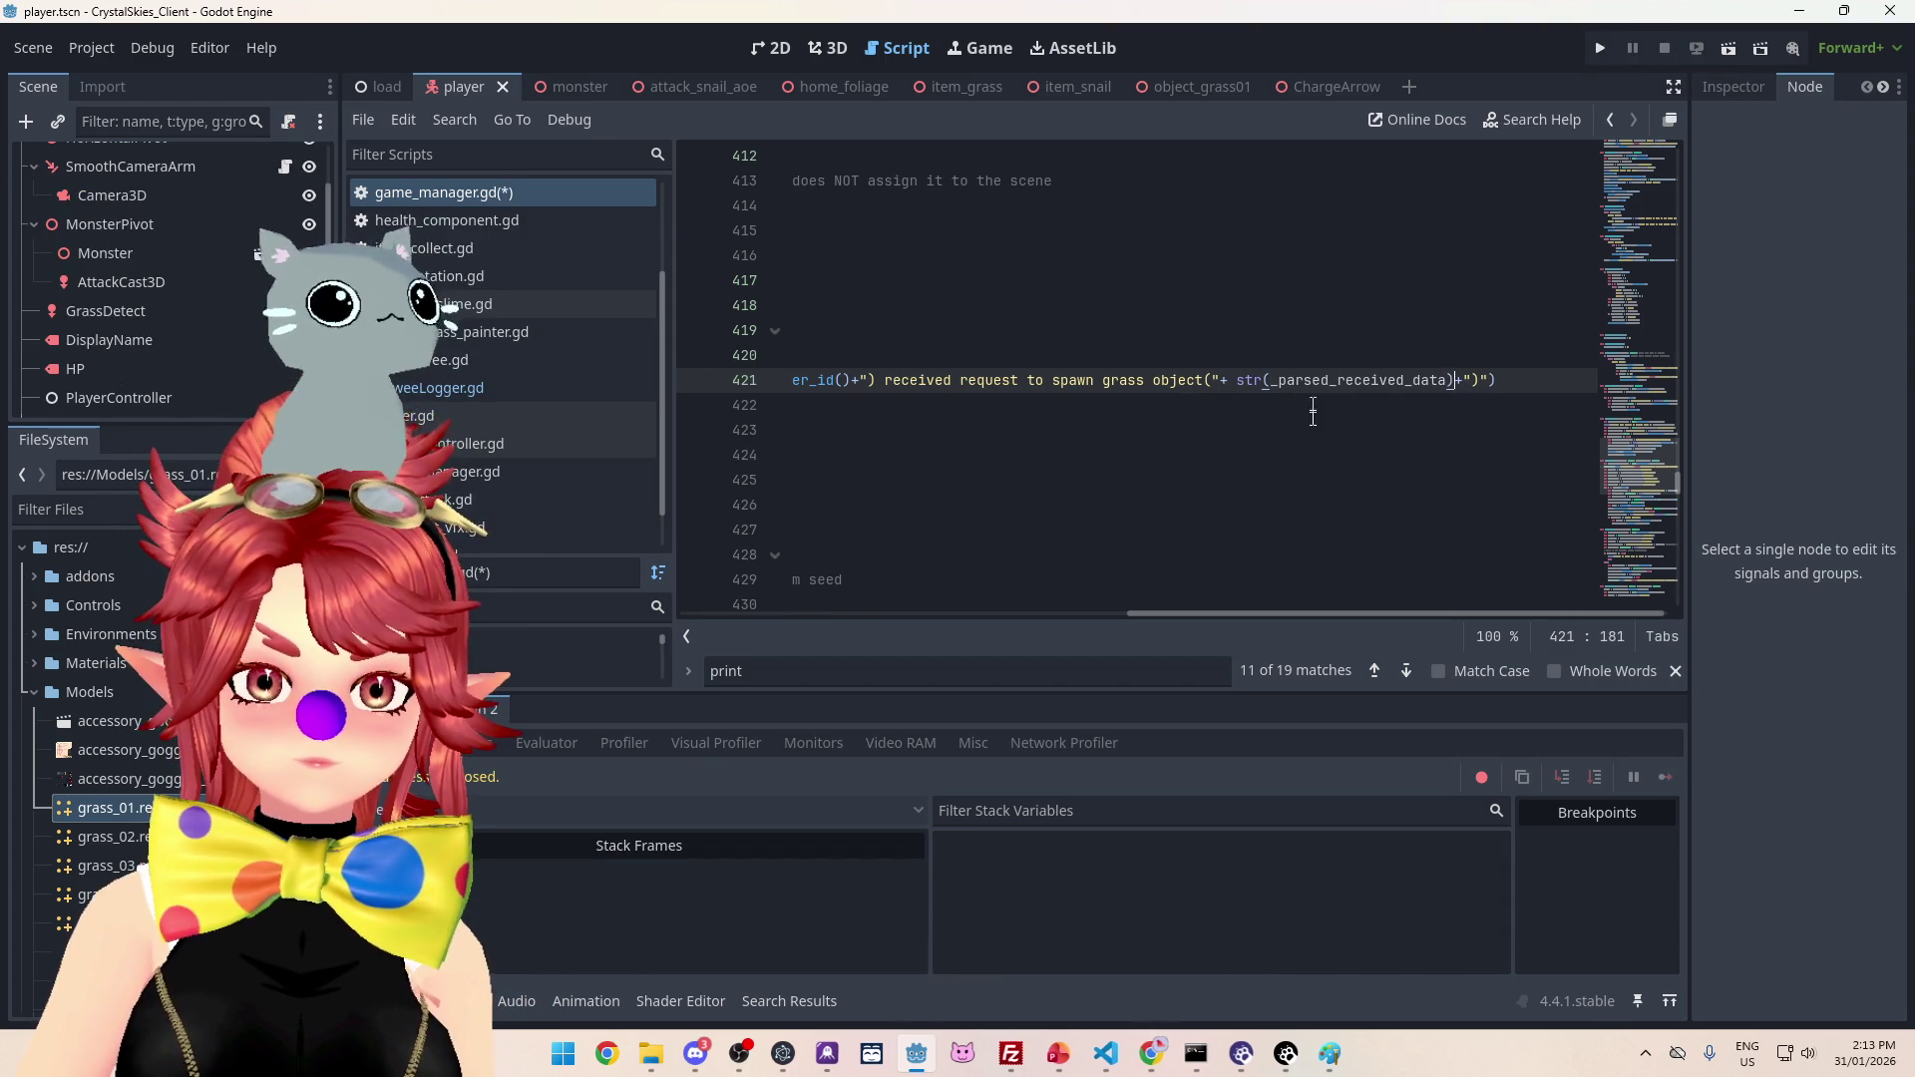
scroll(1332, 469, down, 5)
scroll(1346, 603, down, 10)
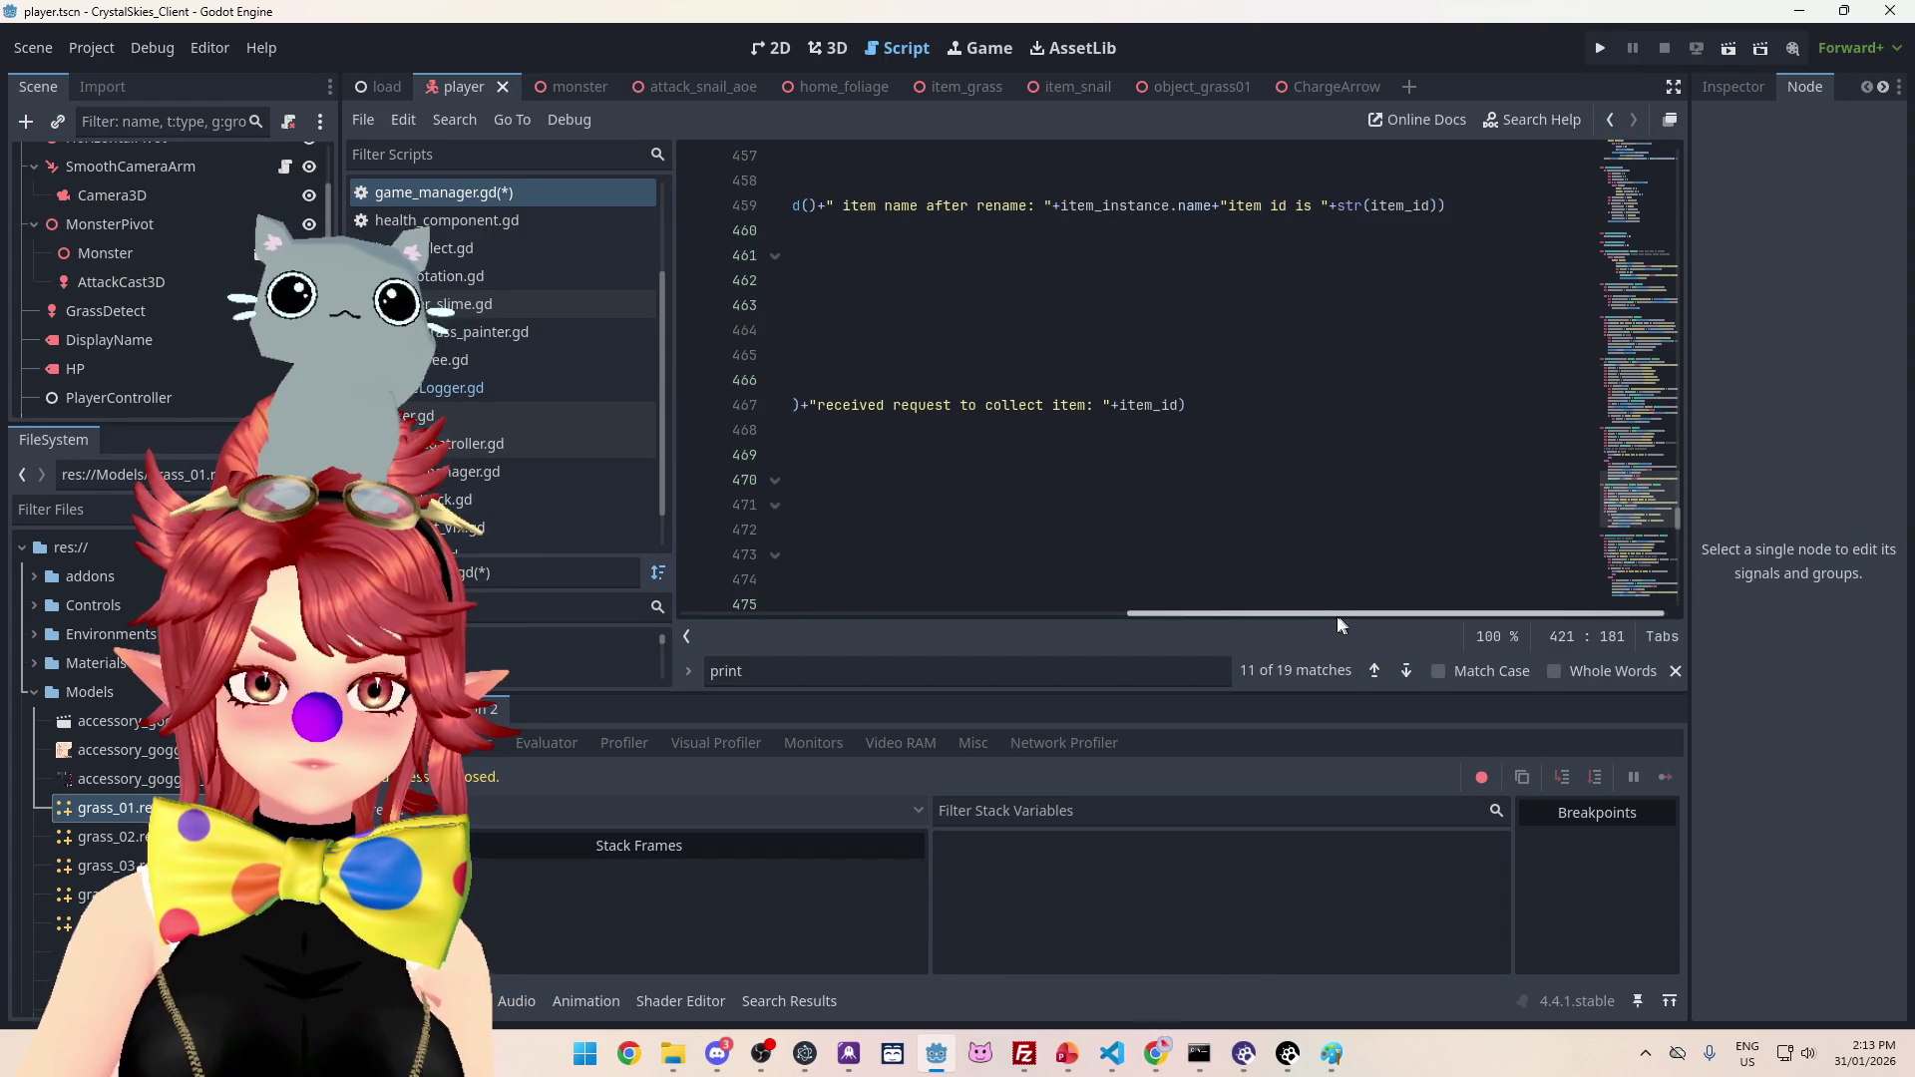
drag(1342, 617, 753, 539)
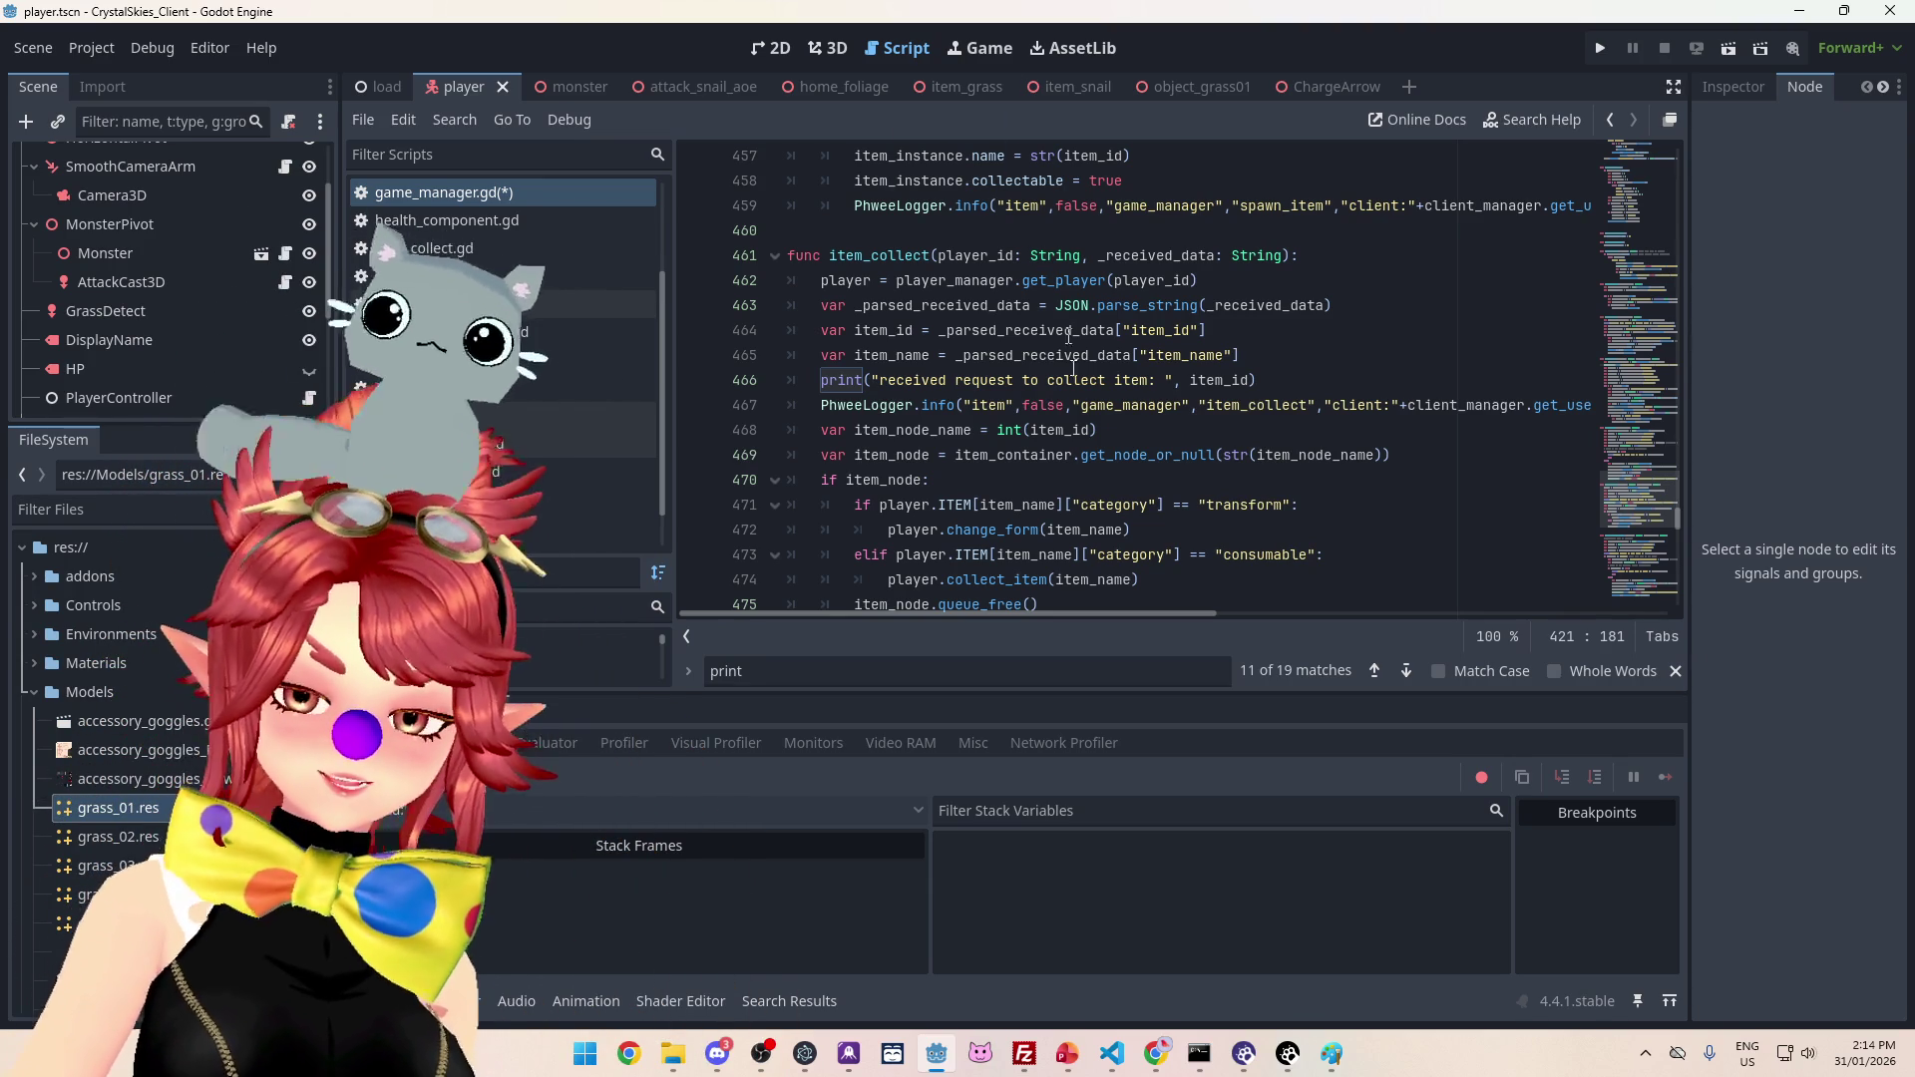
click(1328, 371)
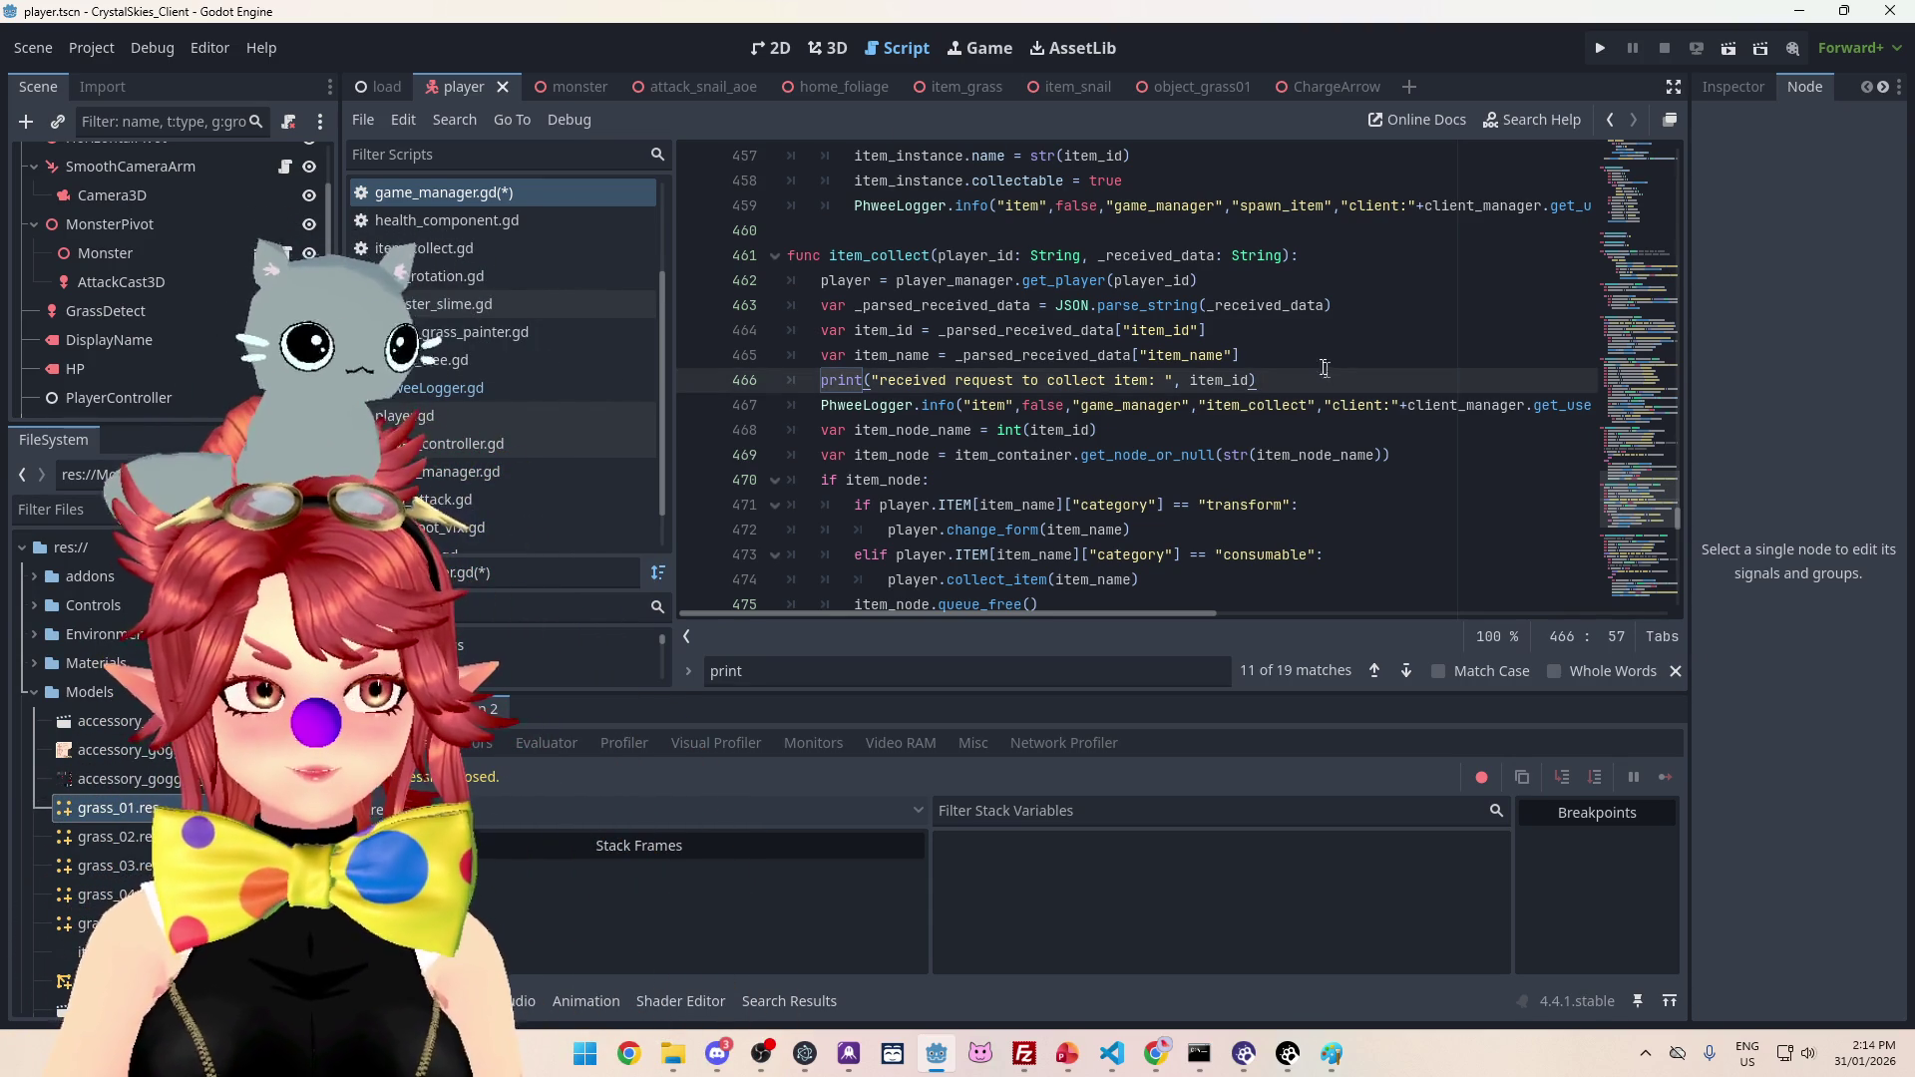
click(1288, 346)
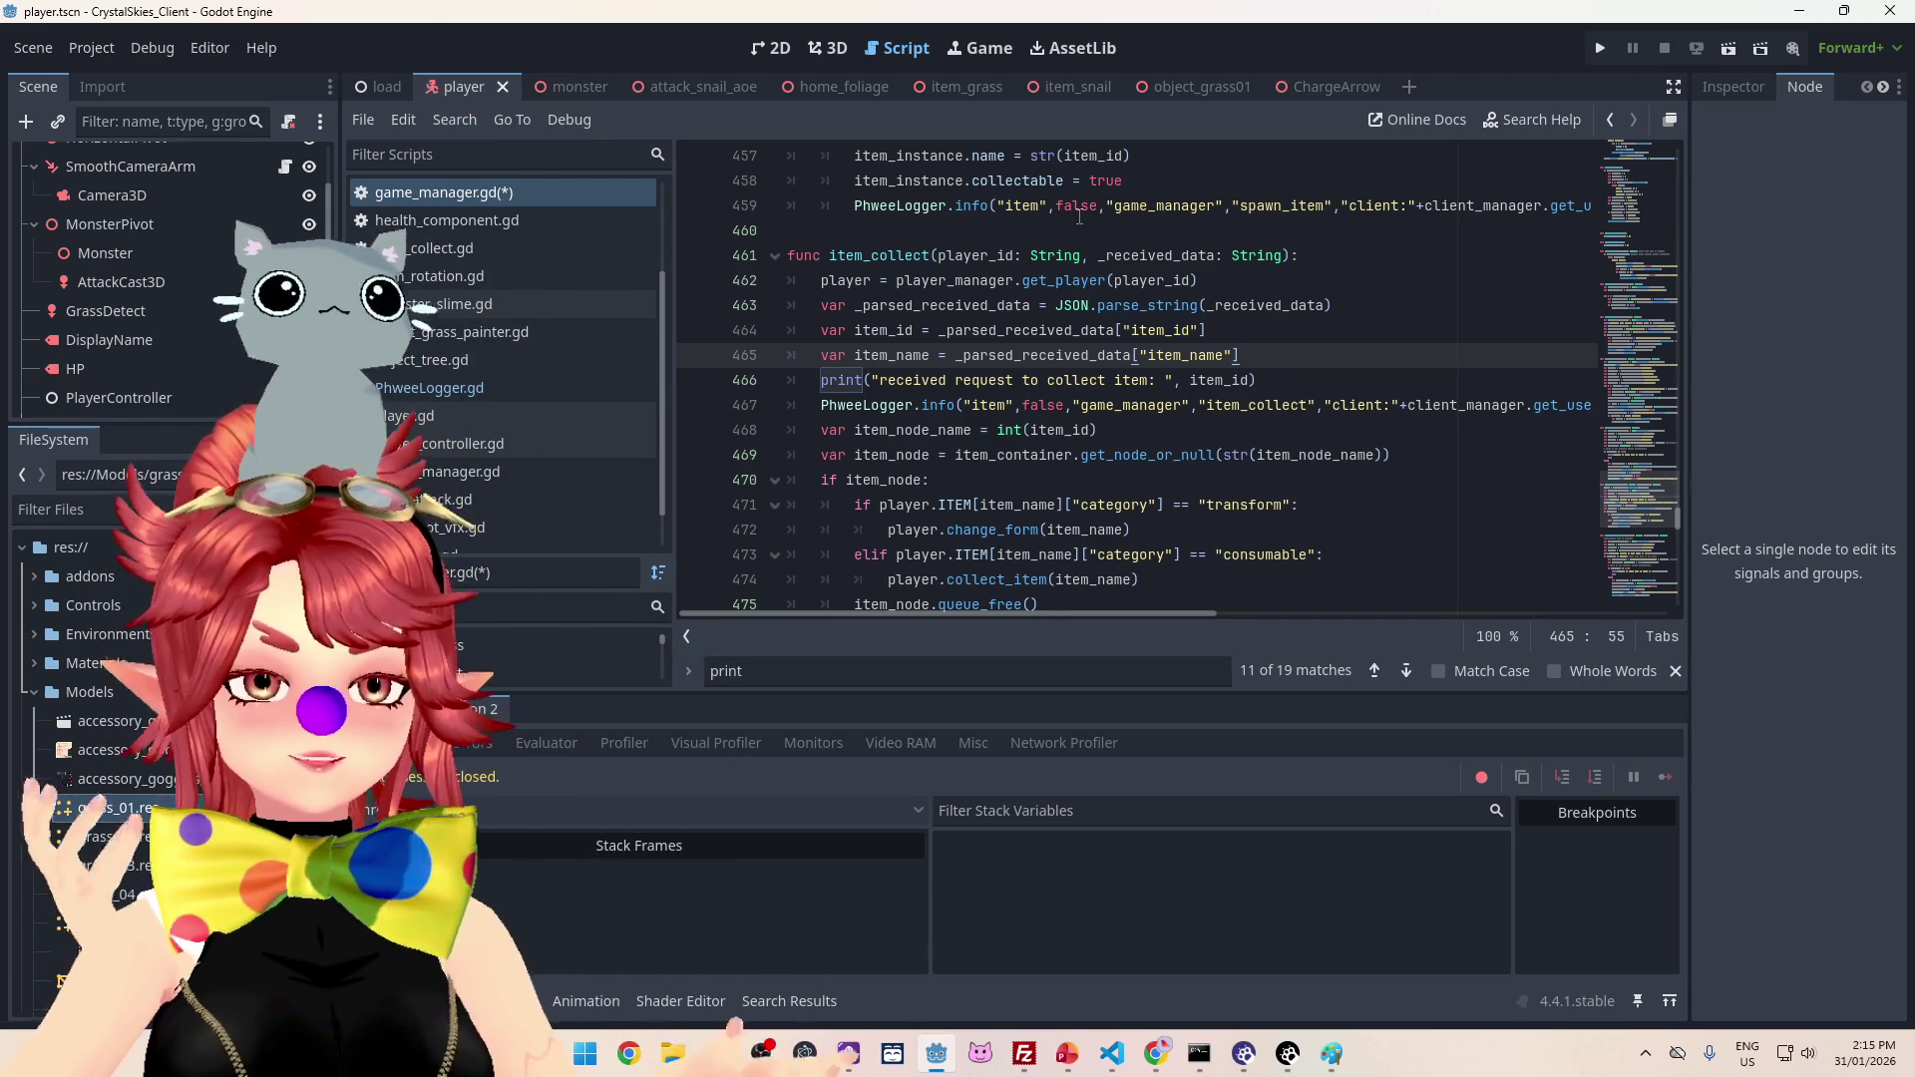
click(1242, 455)
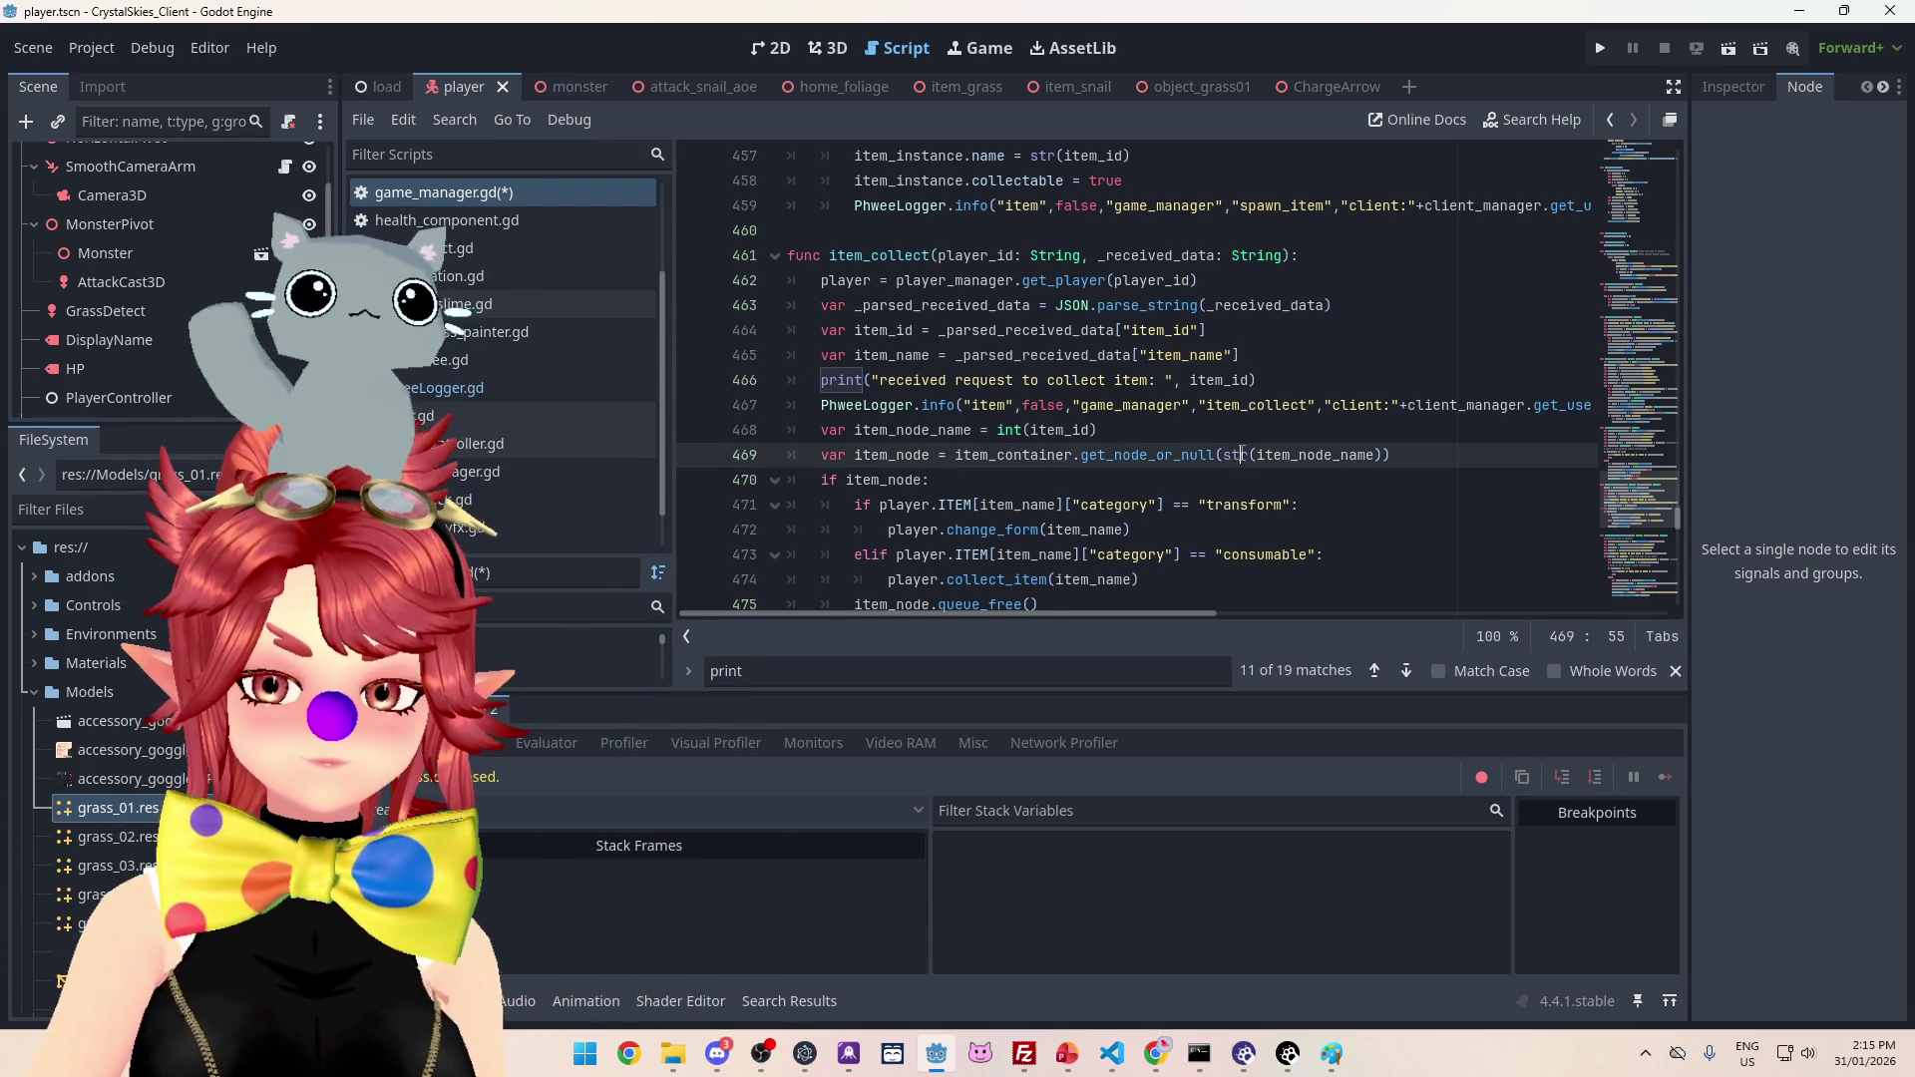
click(1222, 433)
scroll(1222, 432, down, 2)
scroll(1222, 433, up, 2)
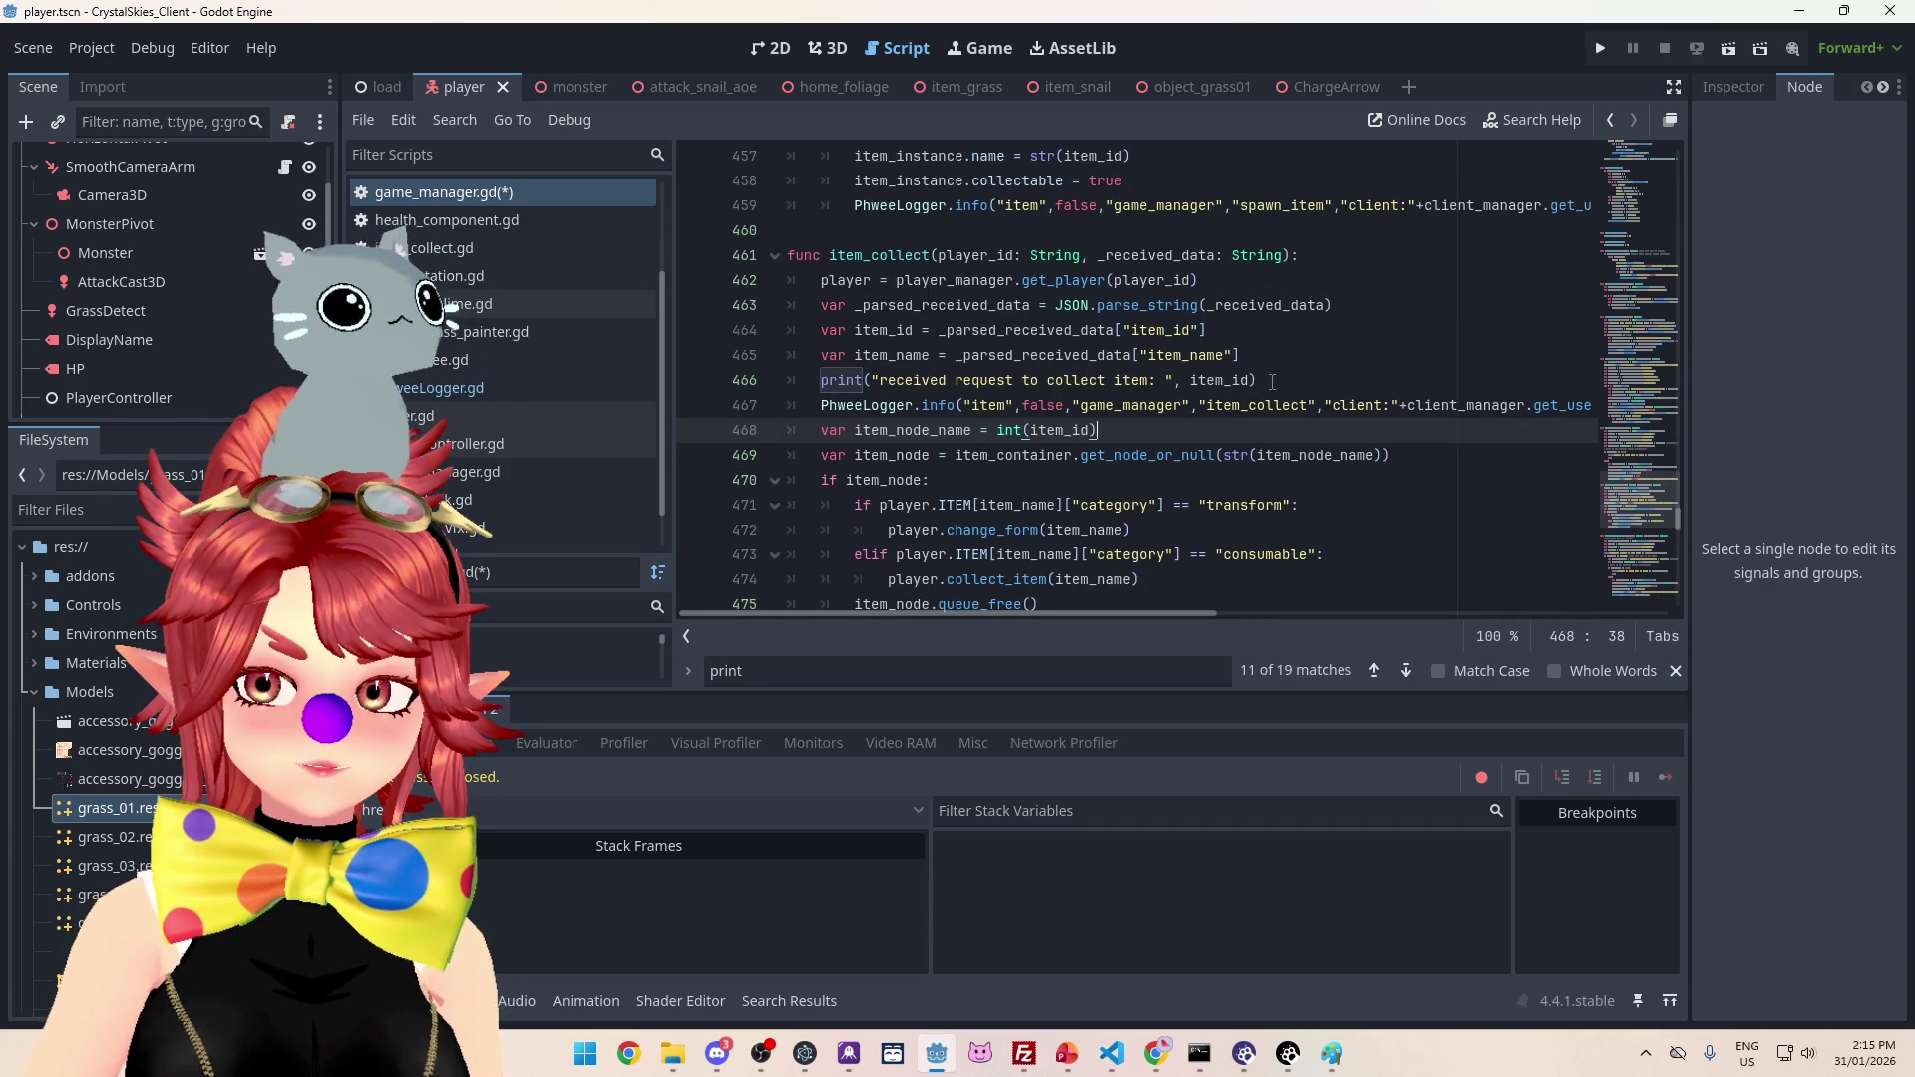
mouse_move(1185, 612)
mouse_down()
mouse_move(1465, 631)
mouse_move(1107, 613)
mouse_up()
triple_click(1207, 380)
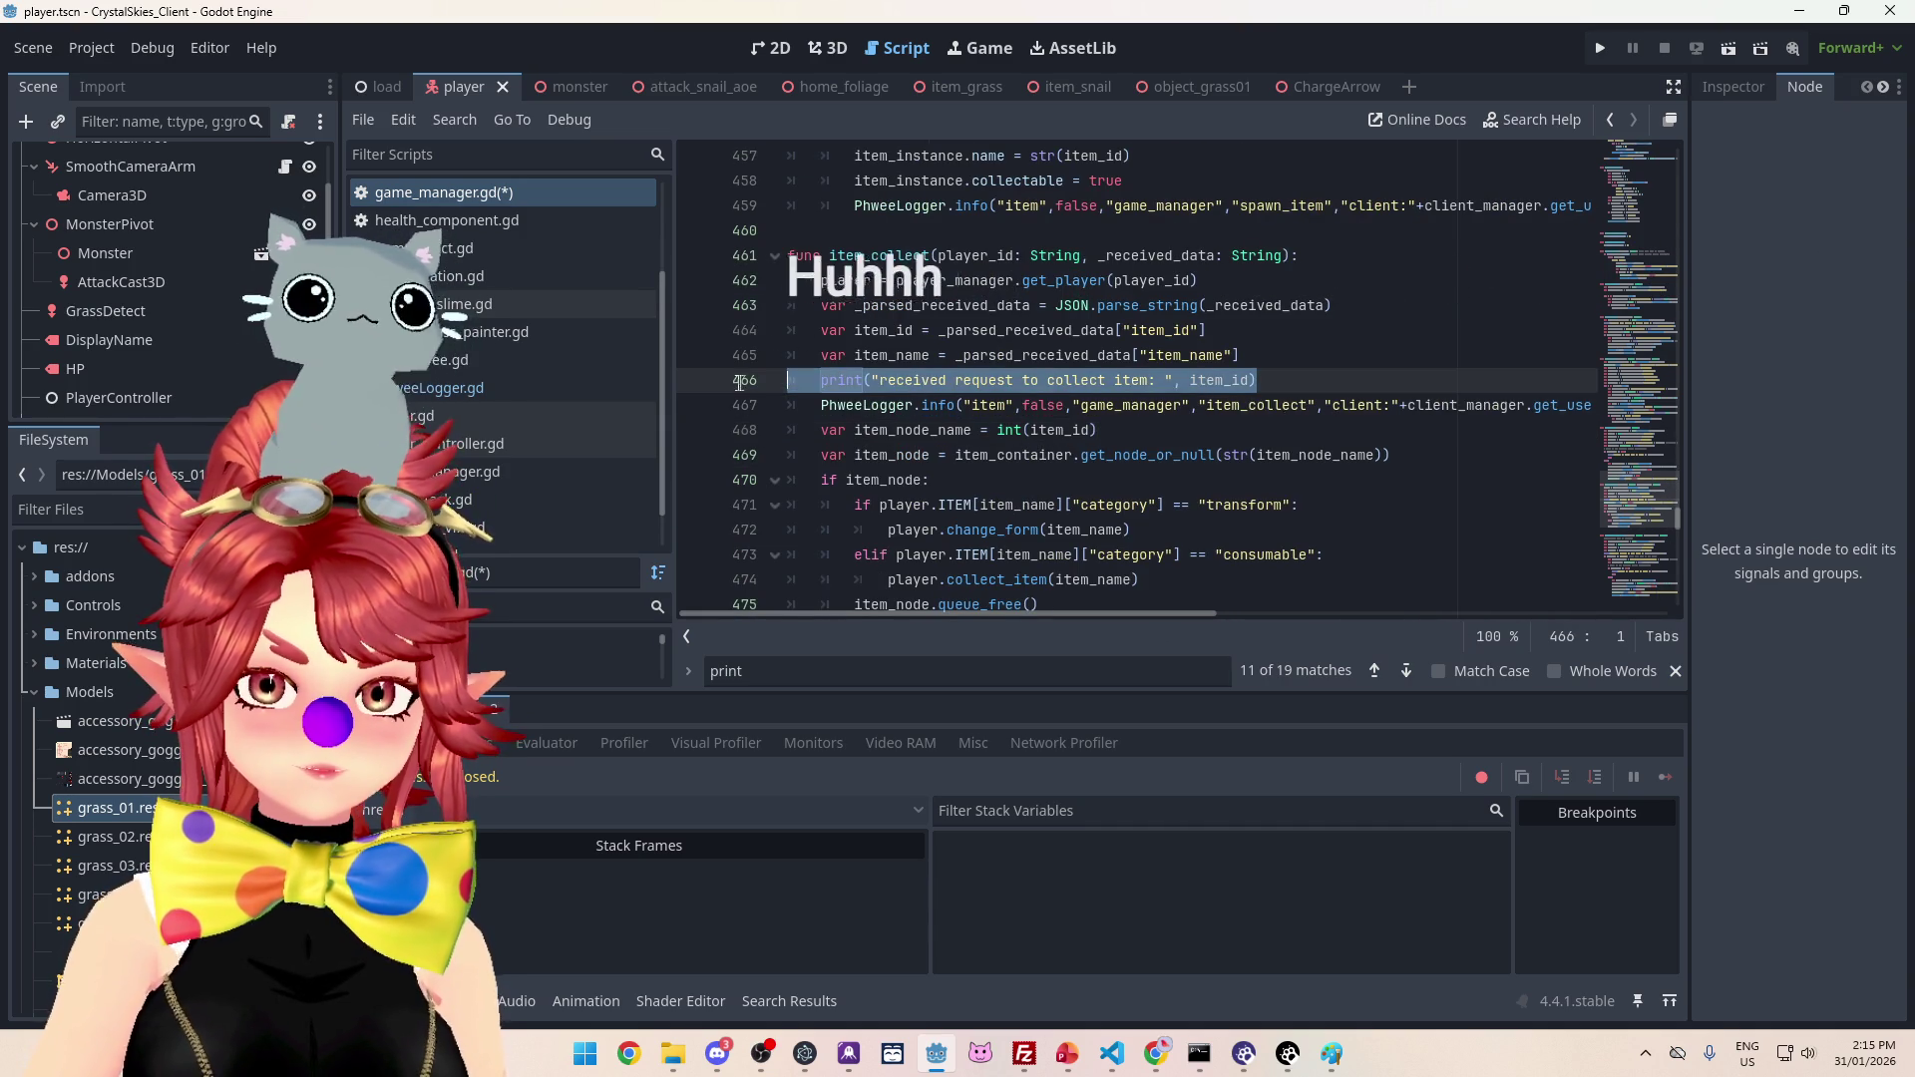
Step: Delete the redundant print line in item_collect and save game_manager.gd
key(BackSpace)
key(BackSpace)
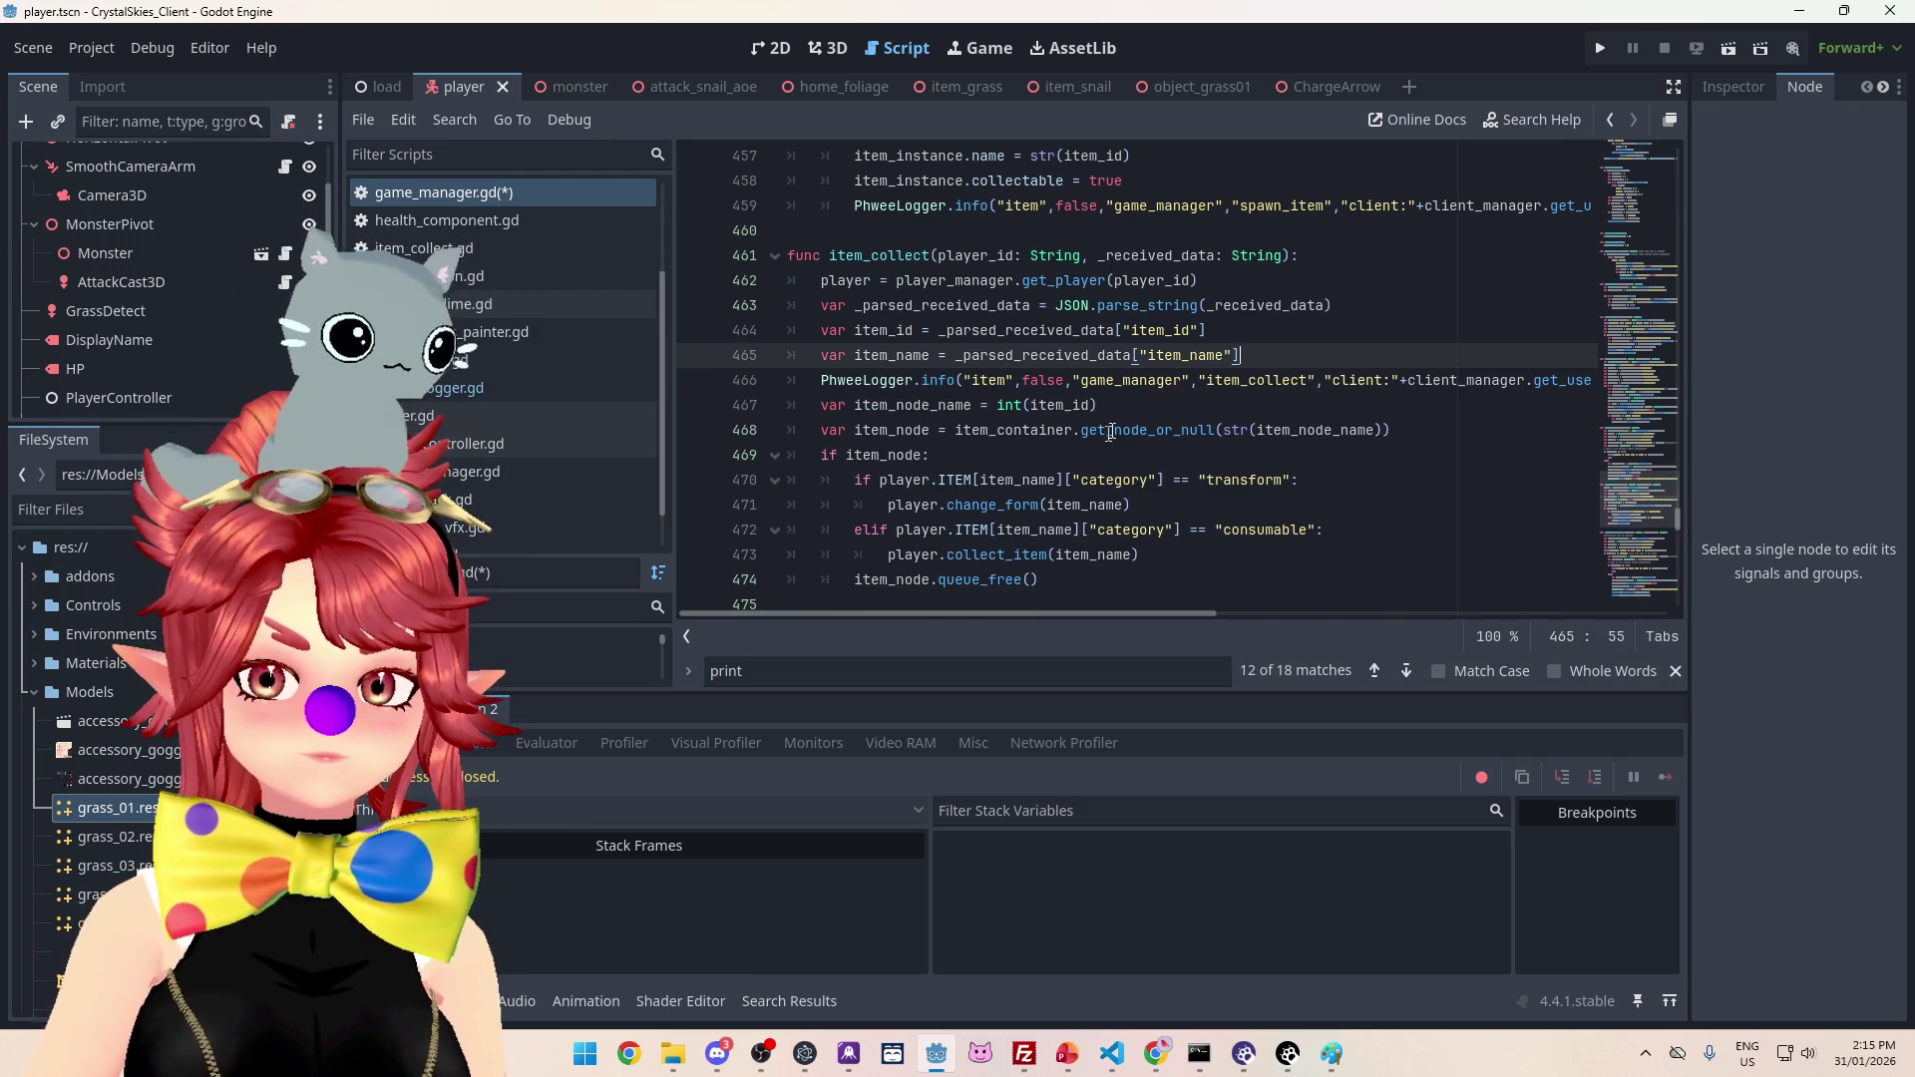
click(1294, 330)
key(ctrl+s)
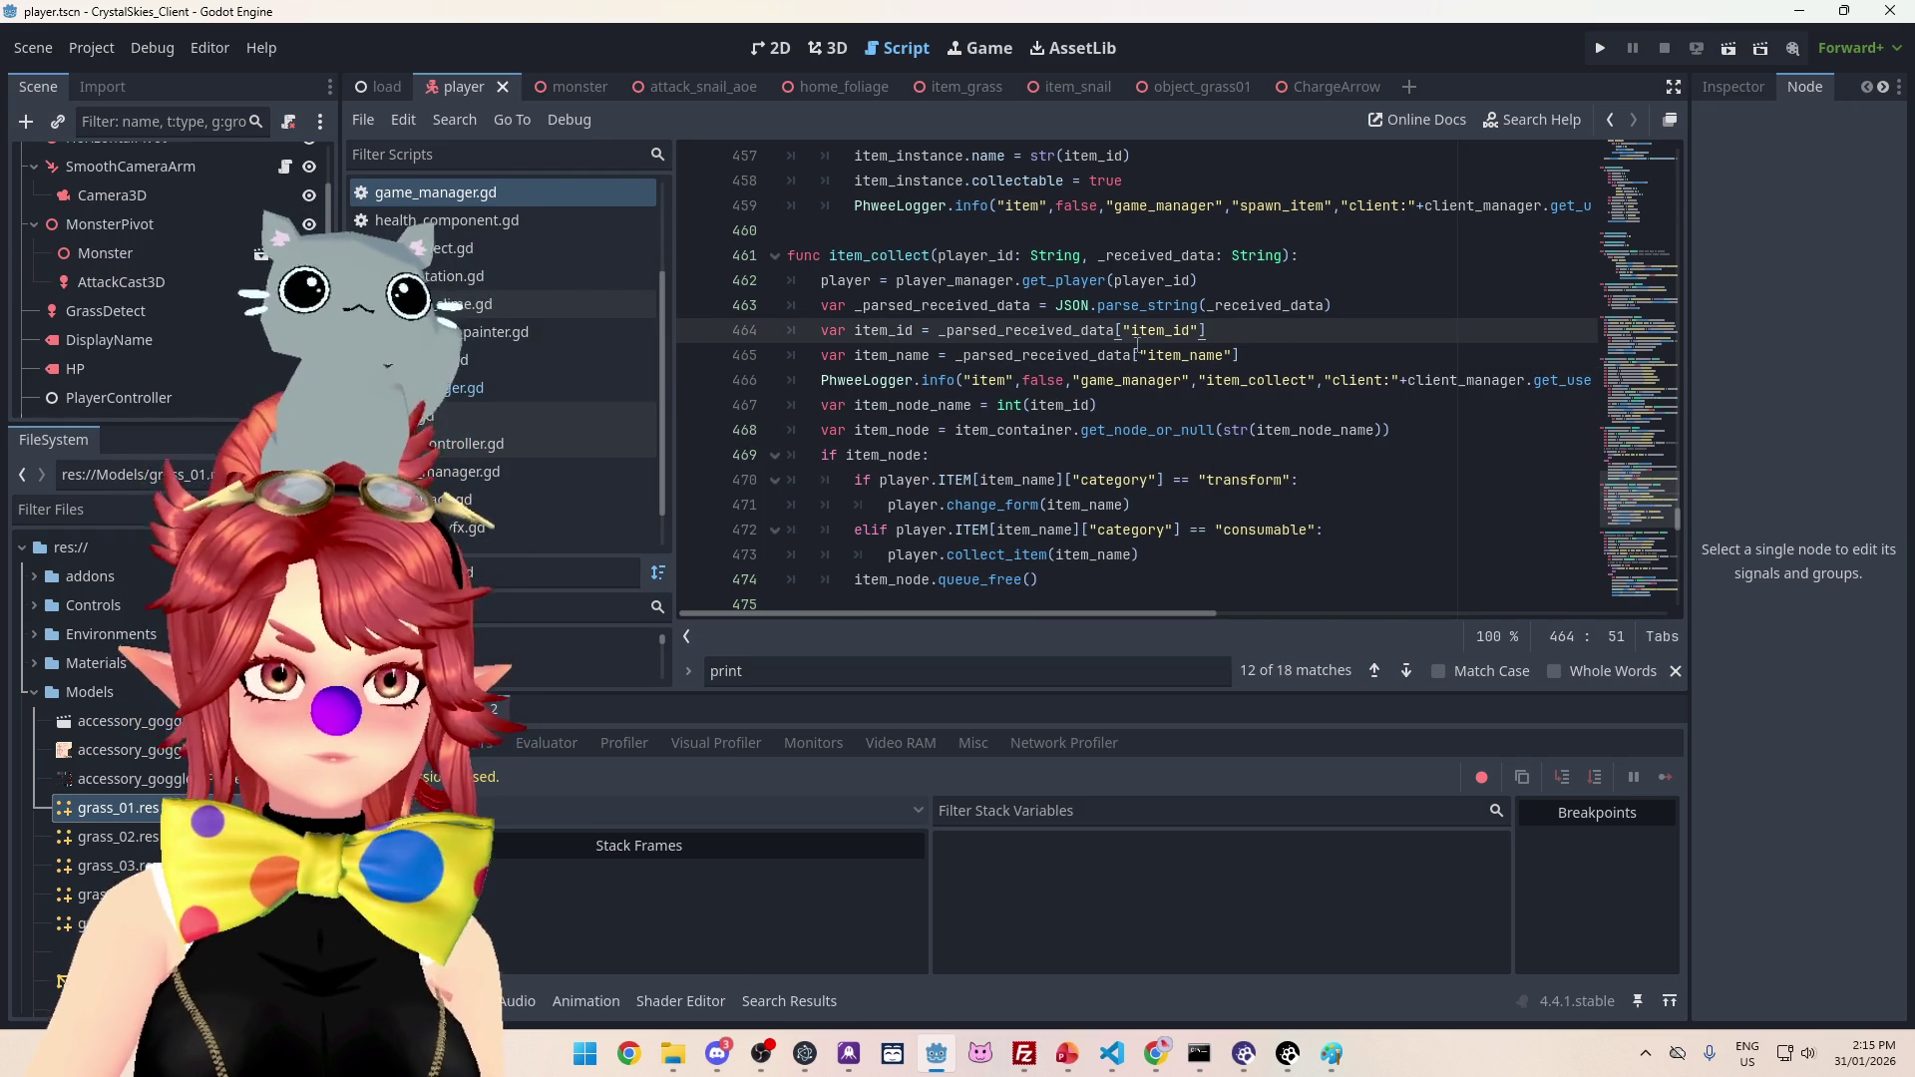
scroll(1237, 390, up, 2)
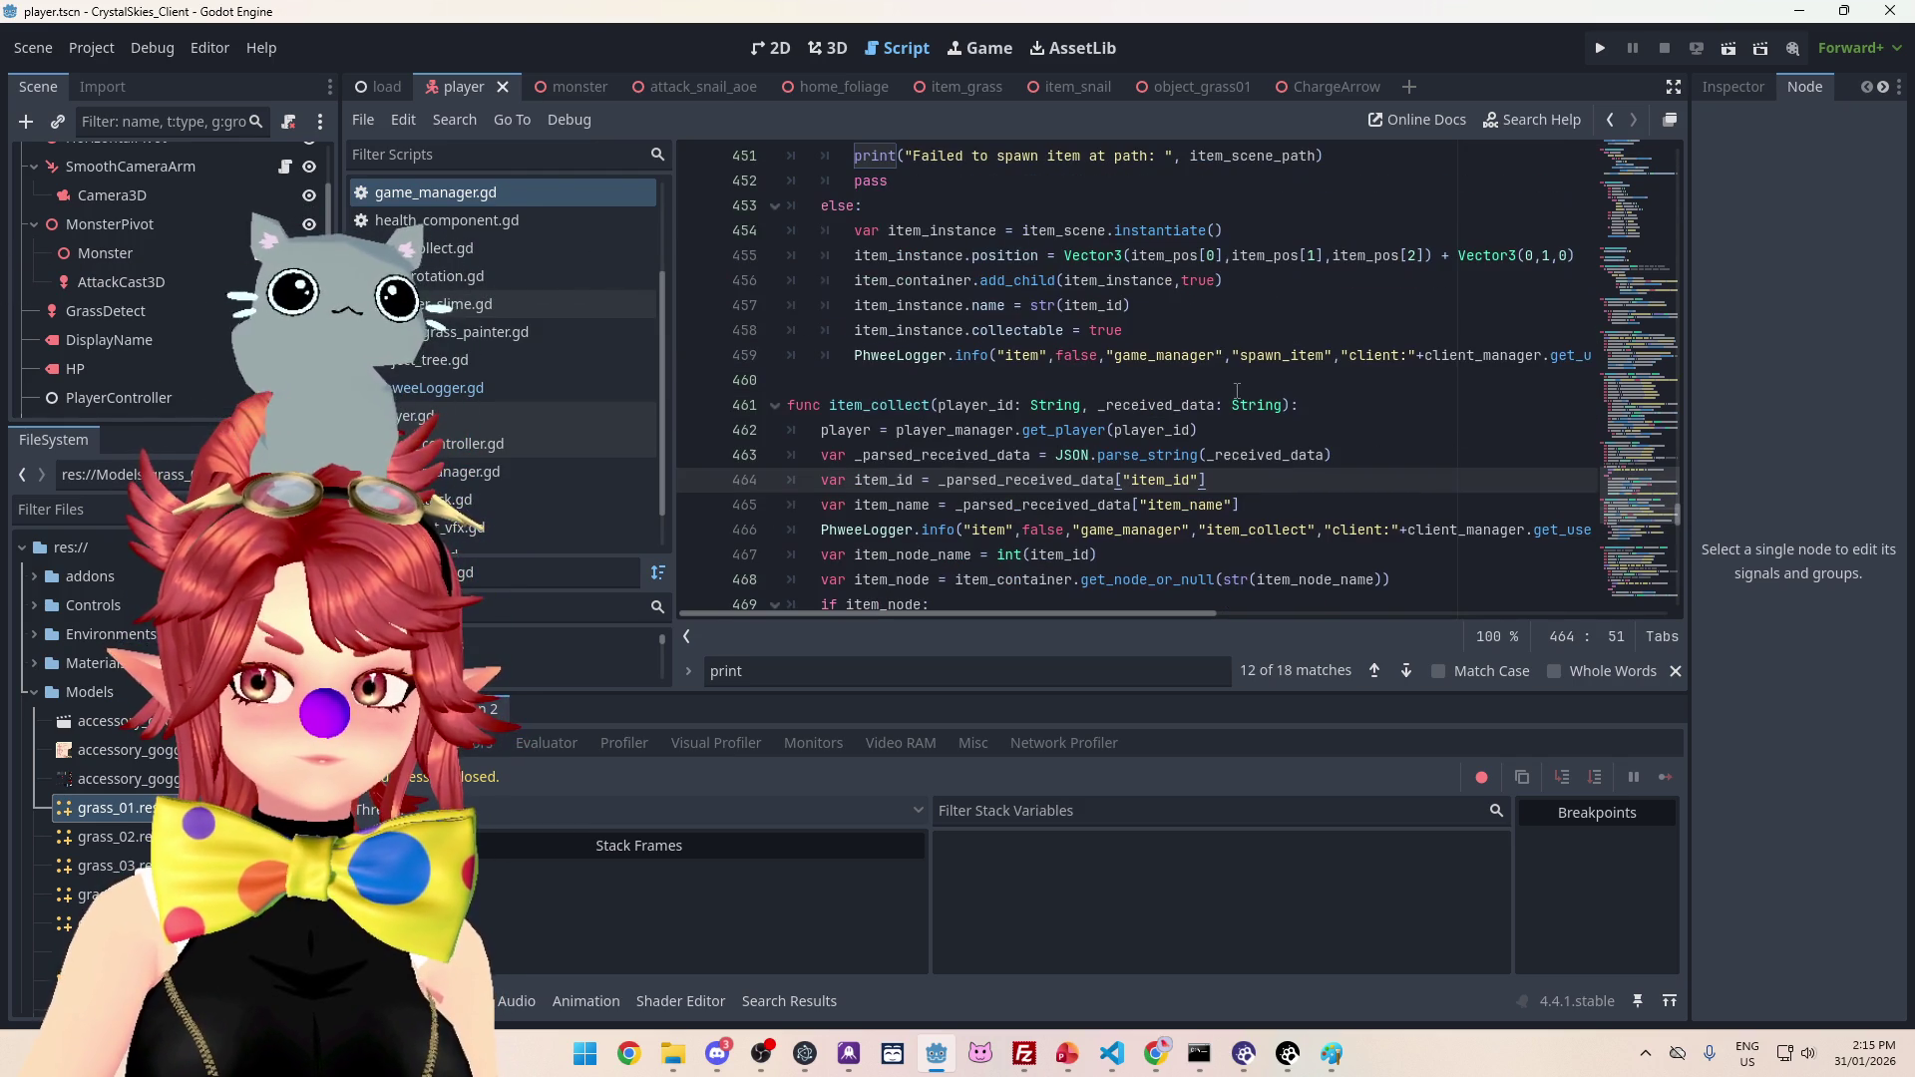
scroll(1237, 403, up, 2)
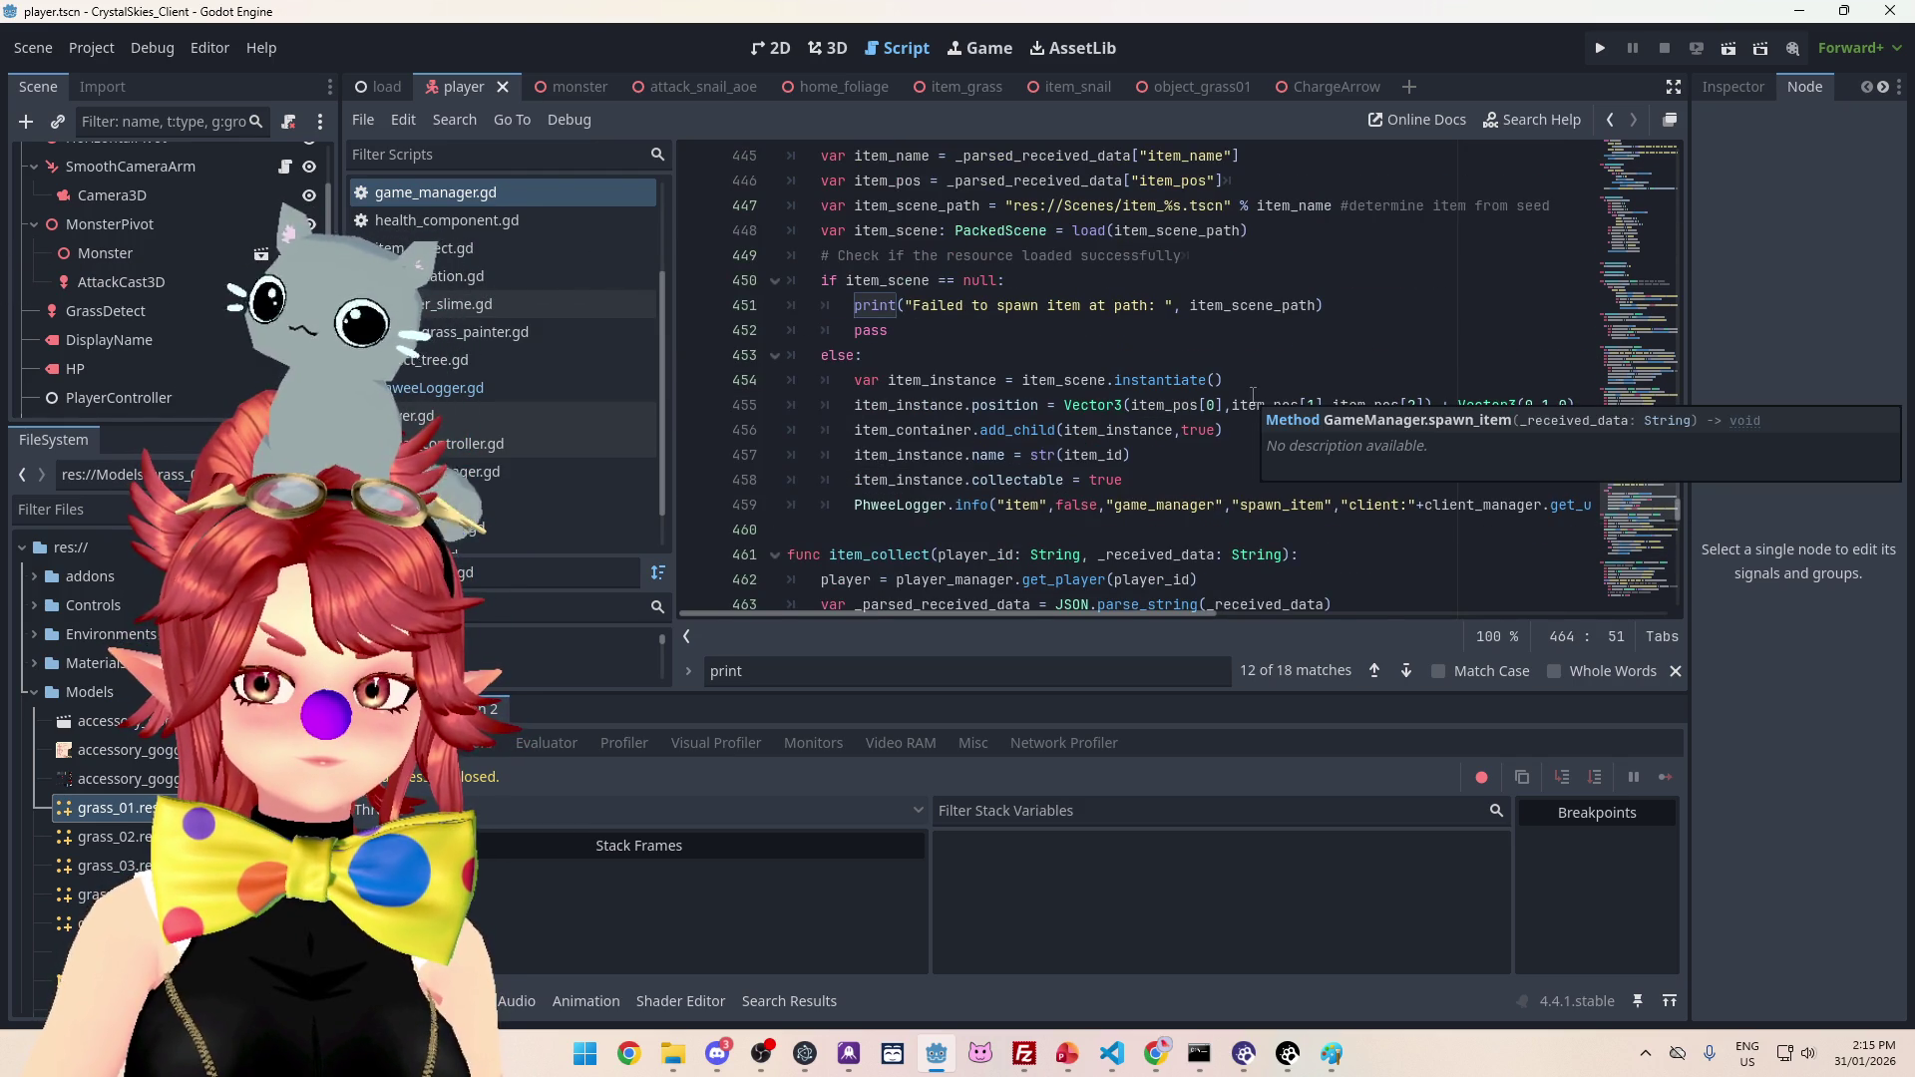
scroll(1255, 395, up, 2)
scroll(1255, 395, down, 20)
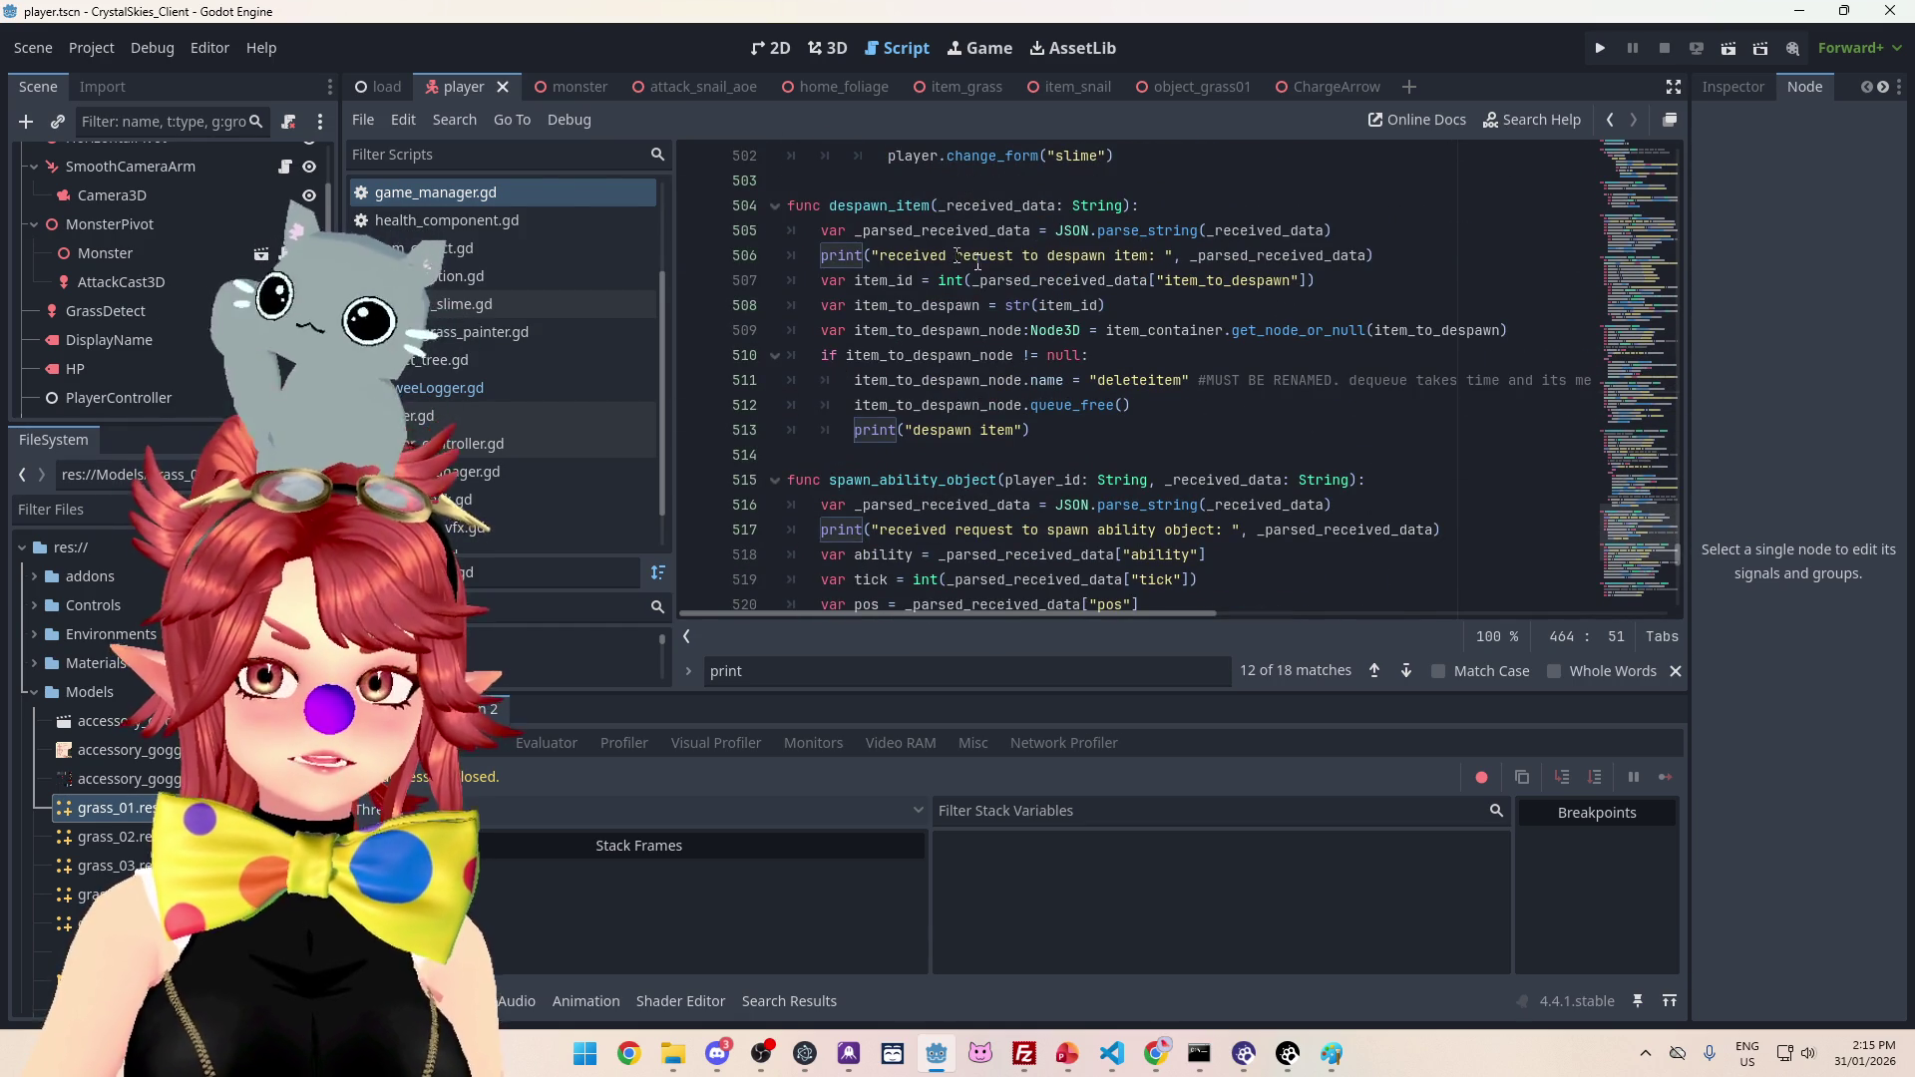
scroll(1060, 369, up, 8)
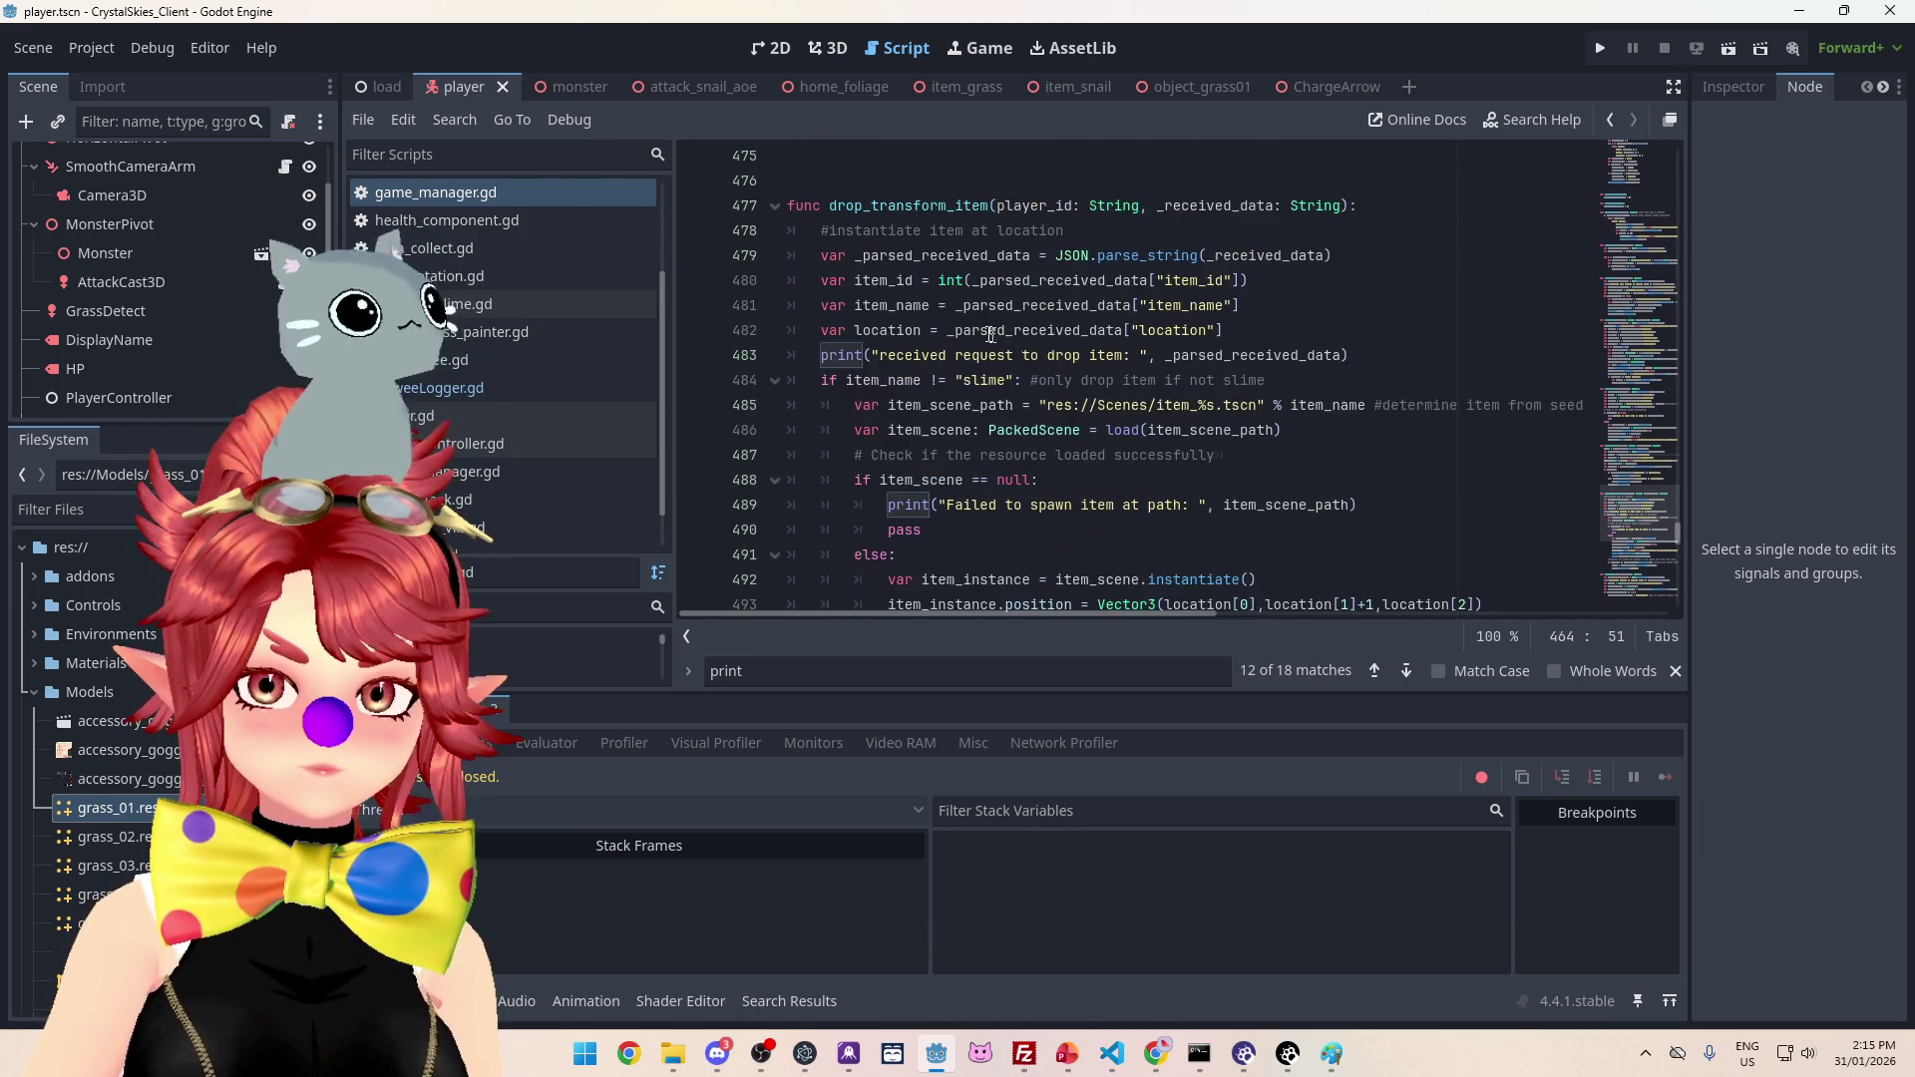
scroll(1138, 397, down, 3)
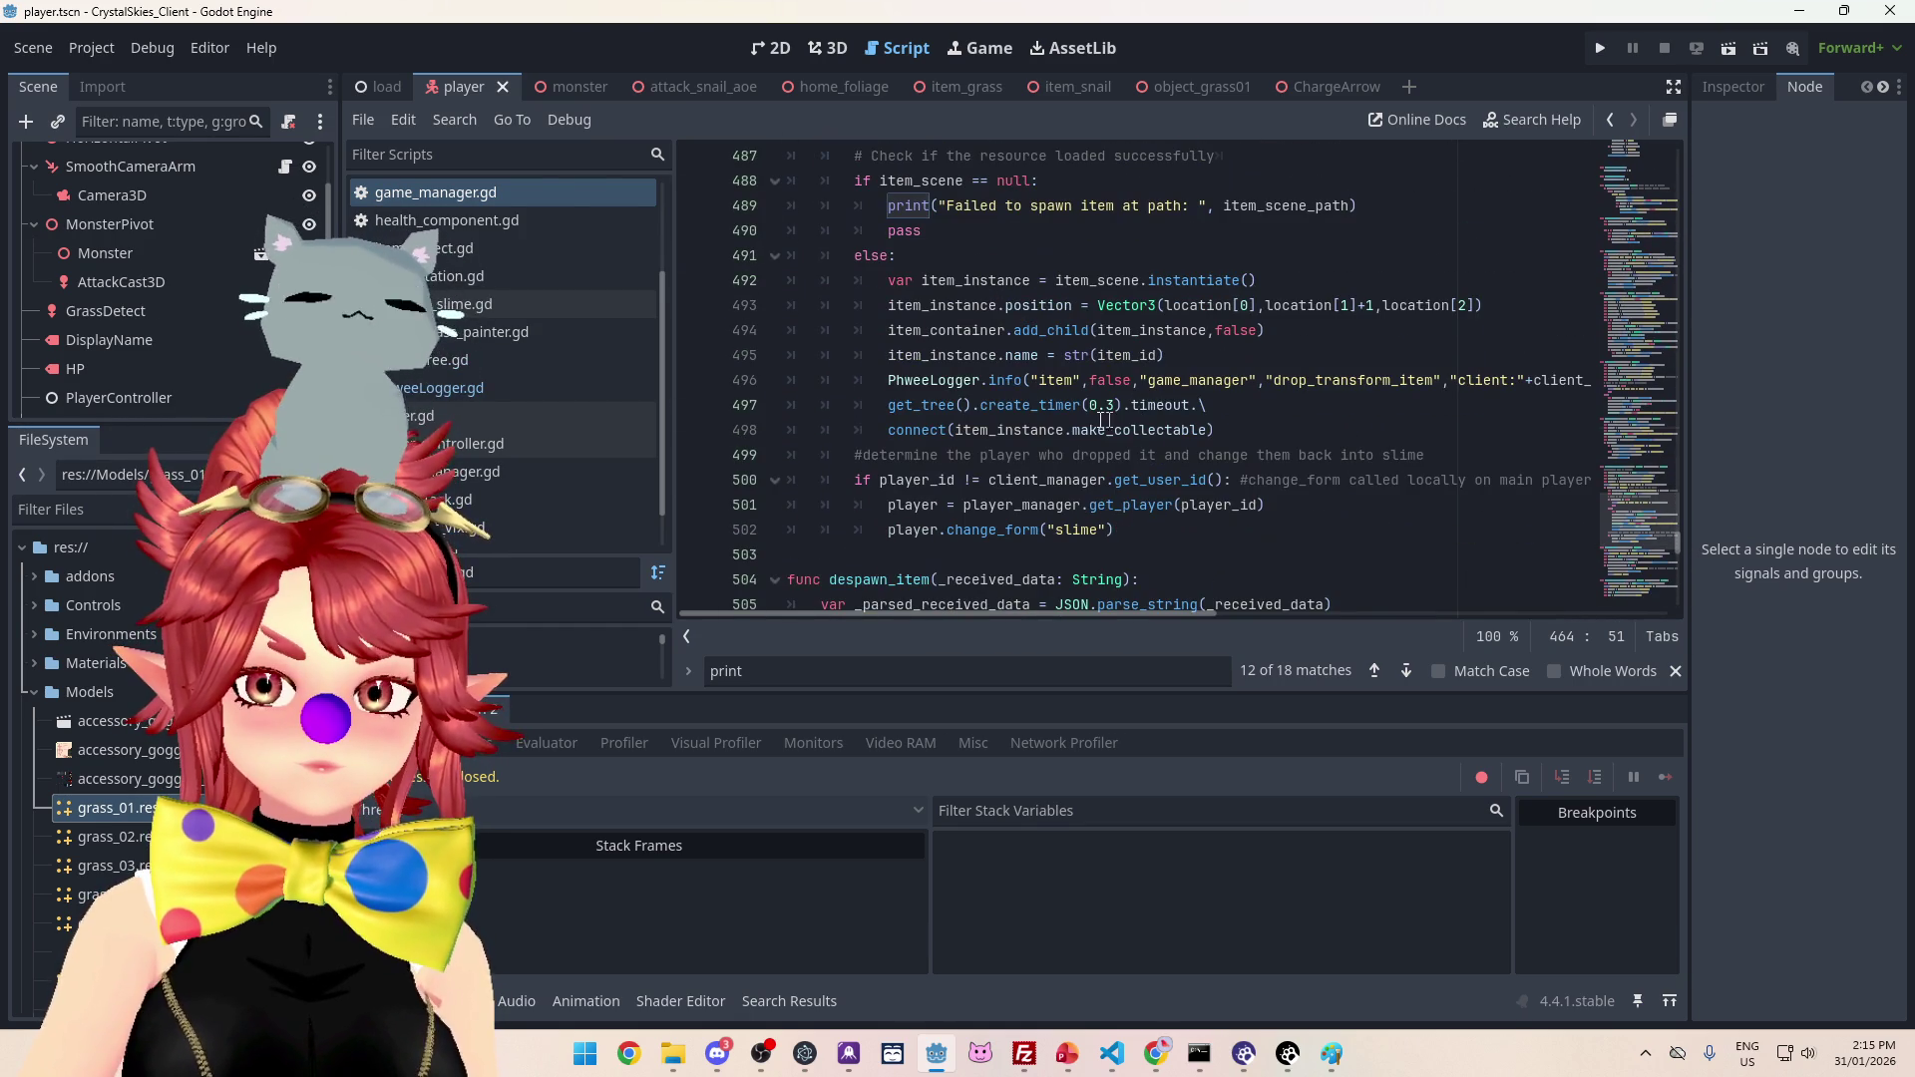
Step: Select the PhweeLogger.info line in item_collect to copy it
click(888, 382)
key(shift+End)
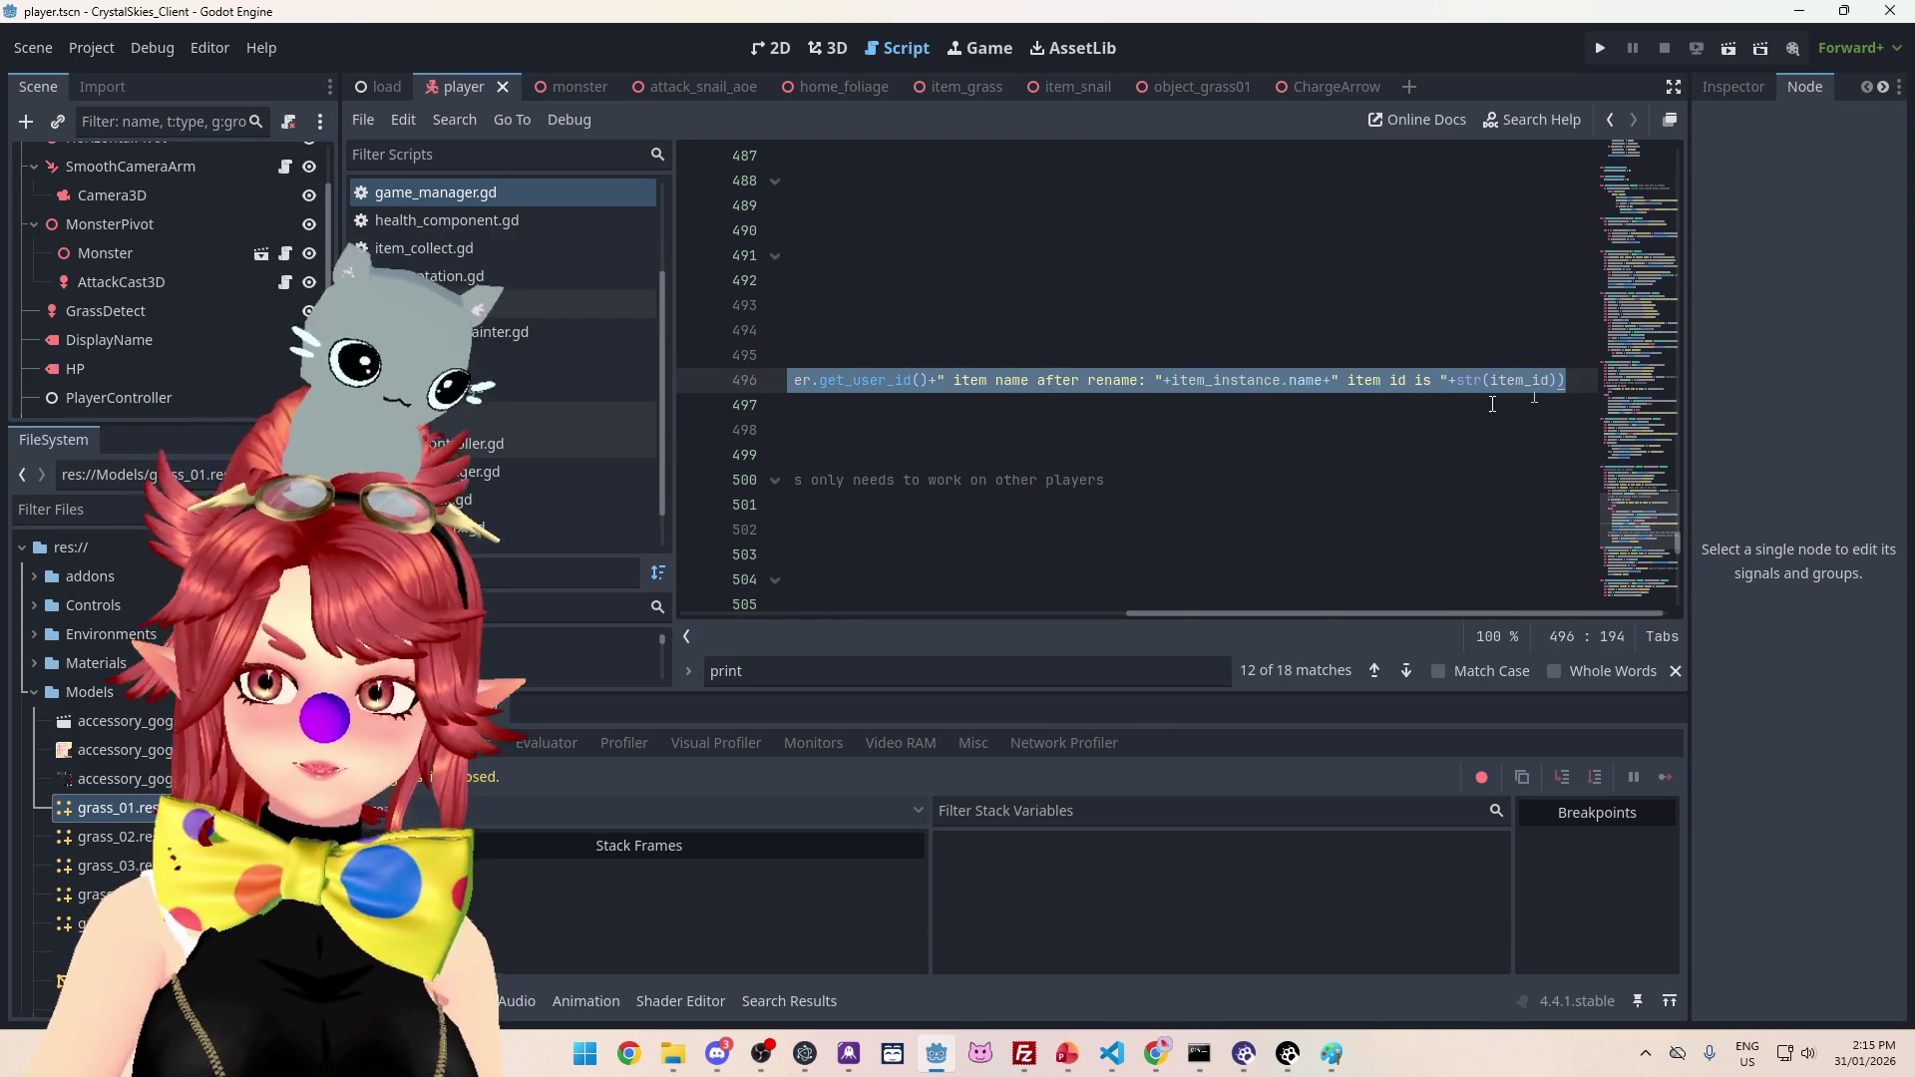
scroll(1158, 590, left, 5)
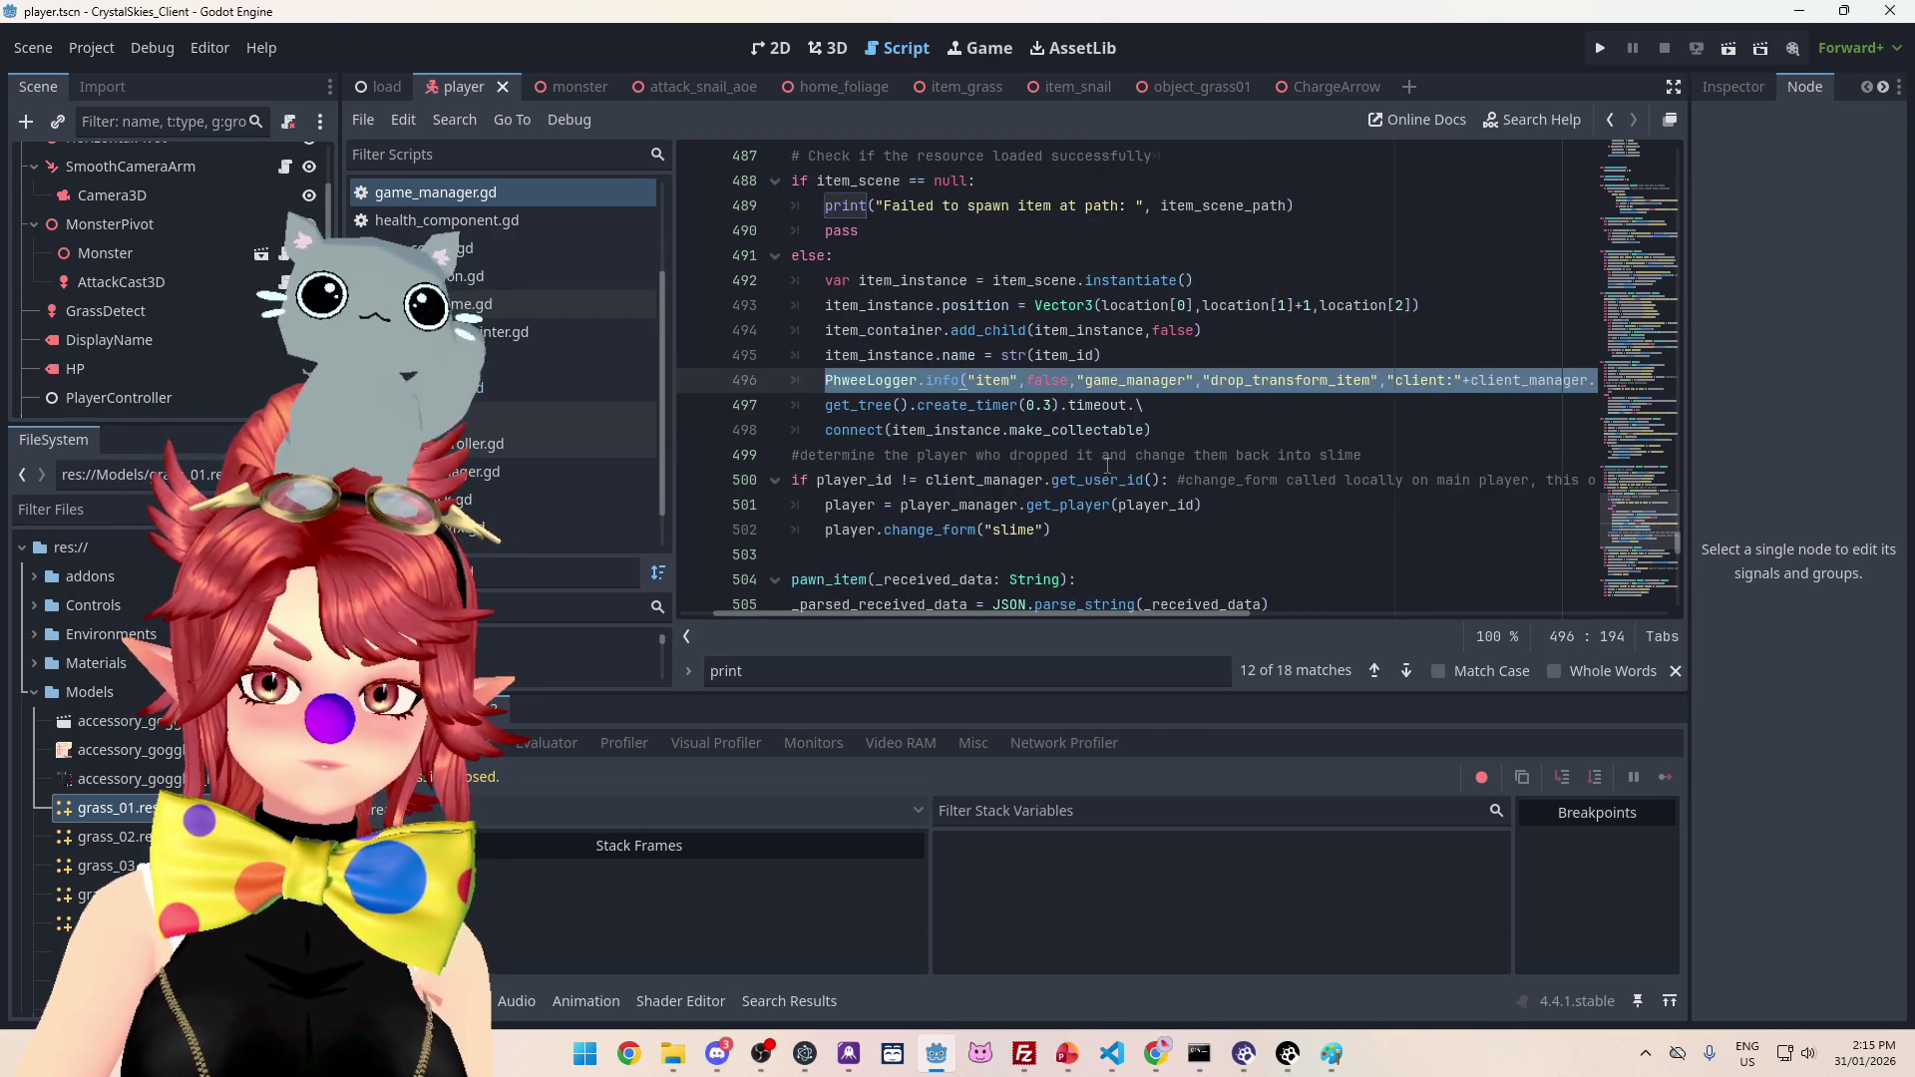
scroll(1095, 462, up, 3)
scroll(1096, 462, up, 6)
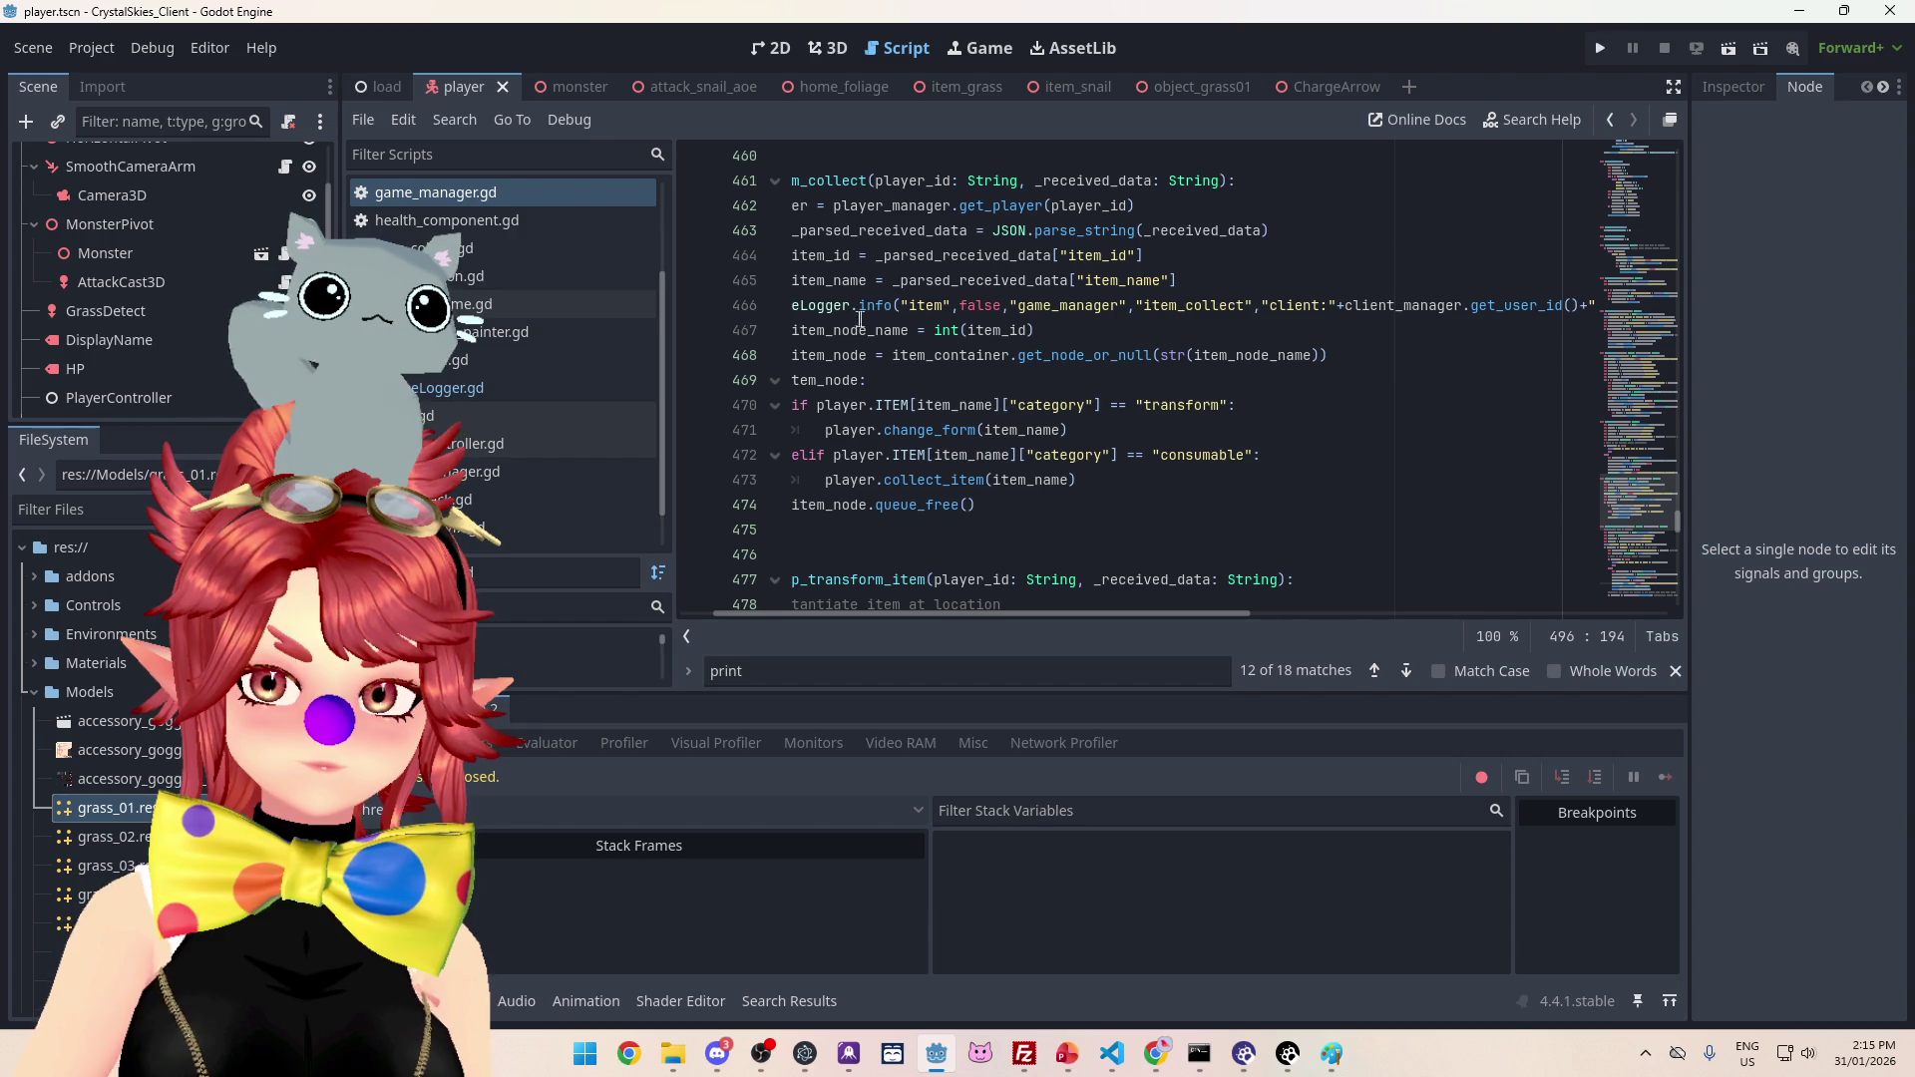
scroll(878, 612, left, 2)
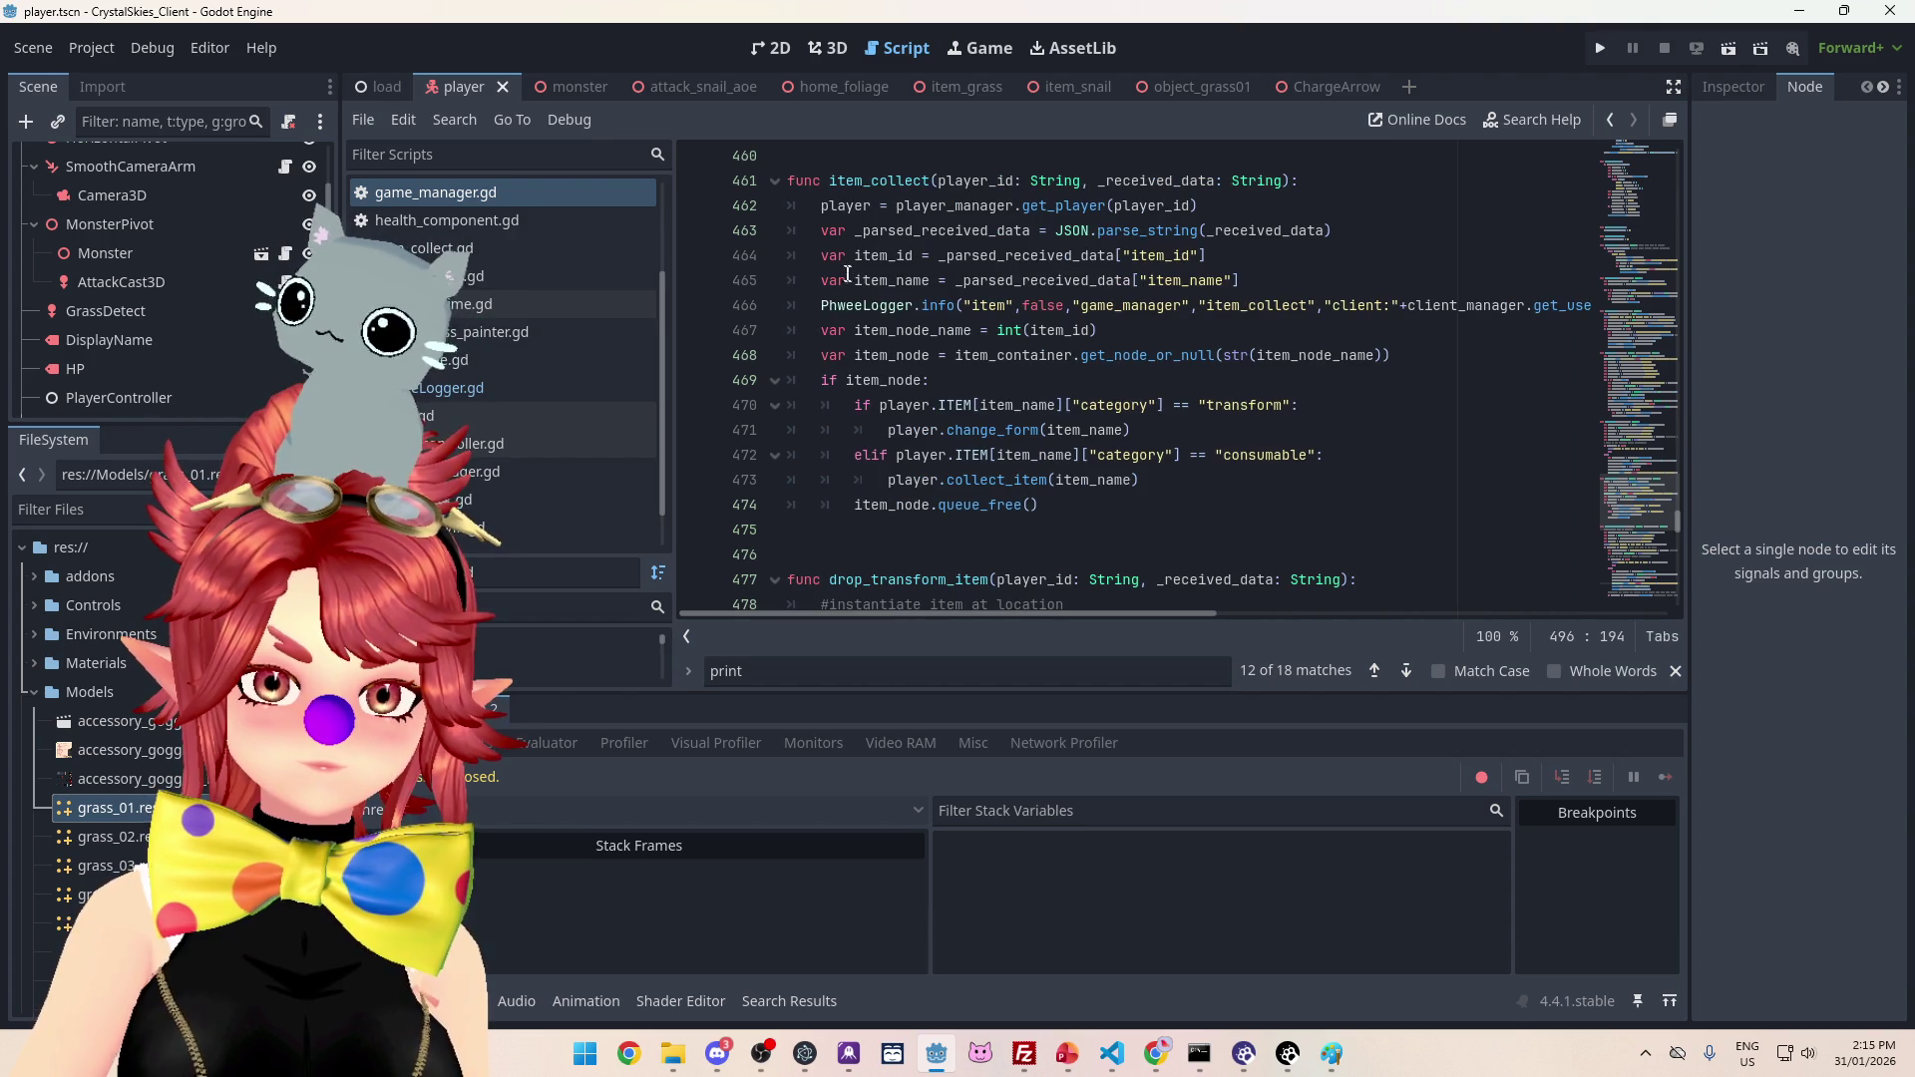
drag(821, 306, 1664, 307)
key(ctrl+c)
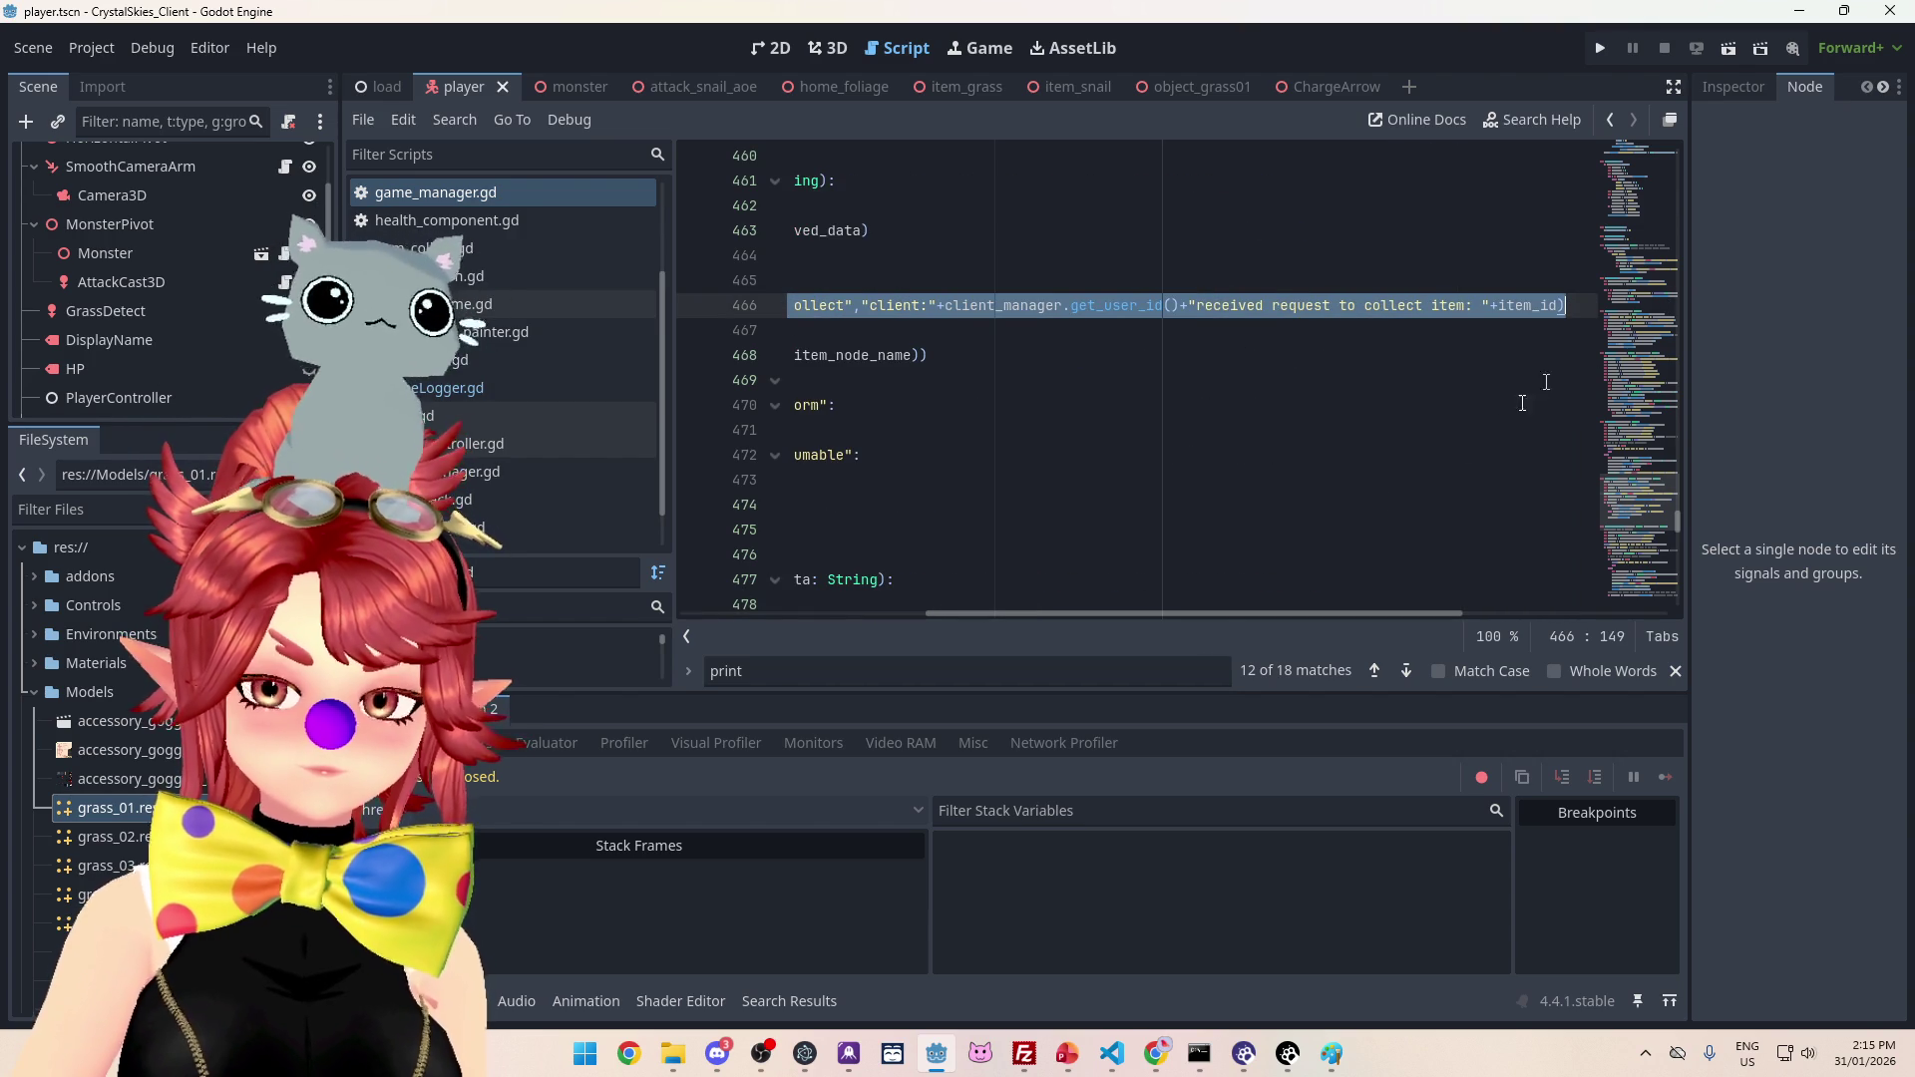
scroll(1032, 595, left, 5)
scroll(1001, 390, down, 14)
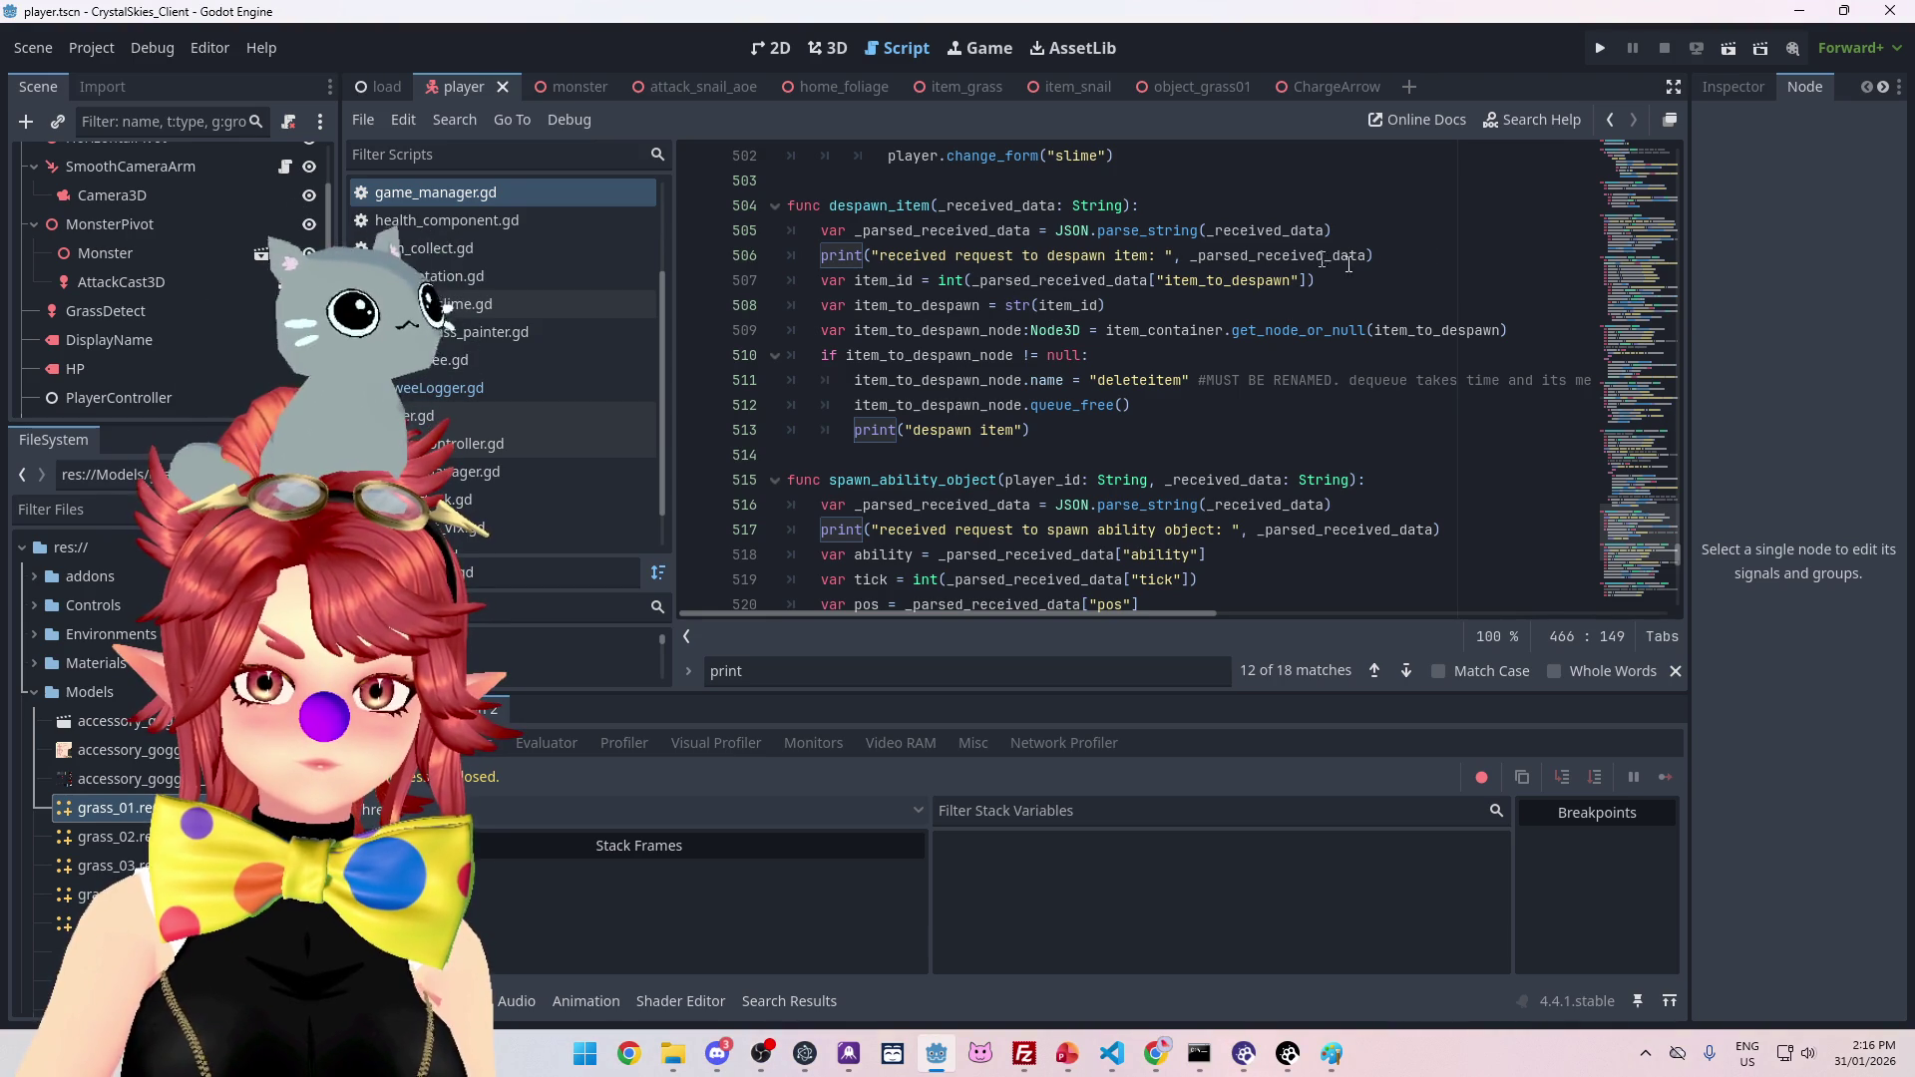
Step: Paste the copied PhweeLogger.info call on a new line below the despawn print line
click(1410, 253)
key(Return)
key(ctrl+v)
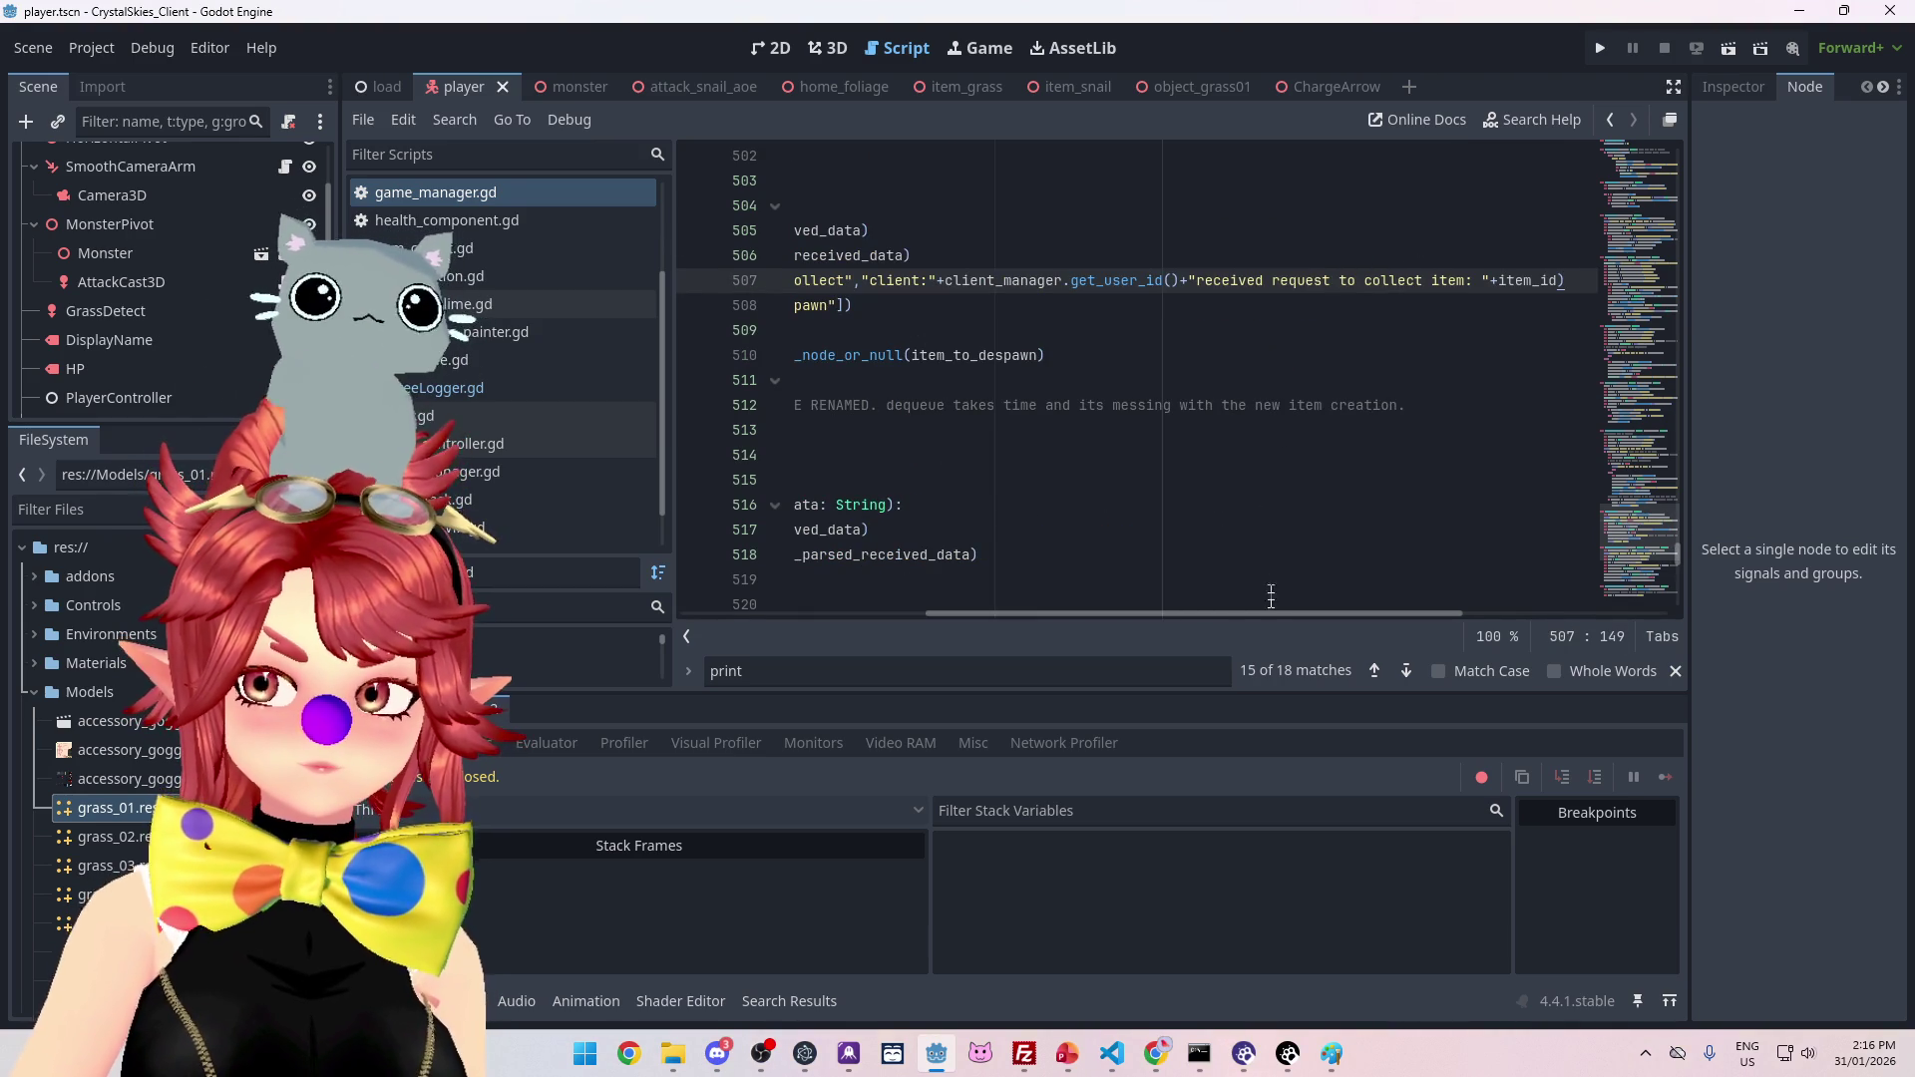
drag(1265, 613, 920, 570)
scroll(920, 571, up, 1)
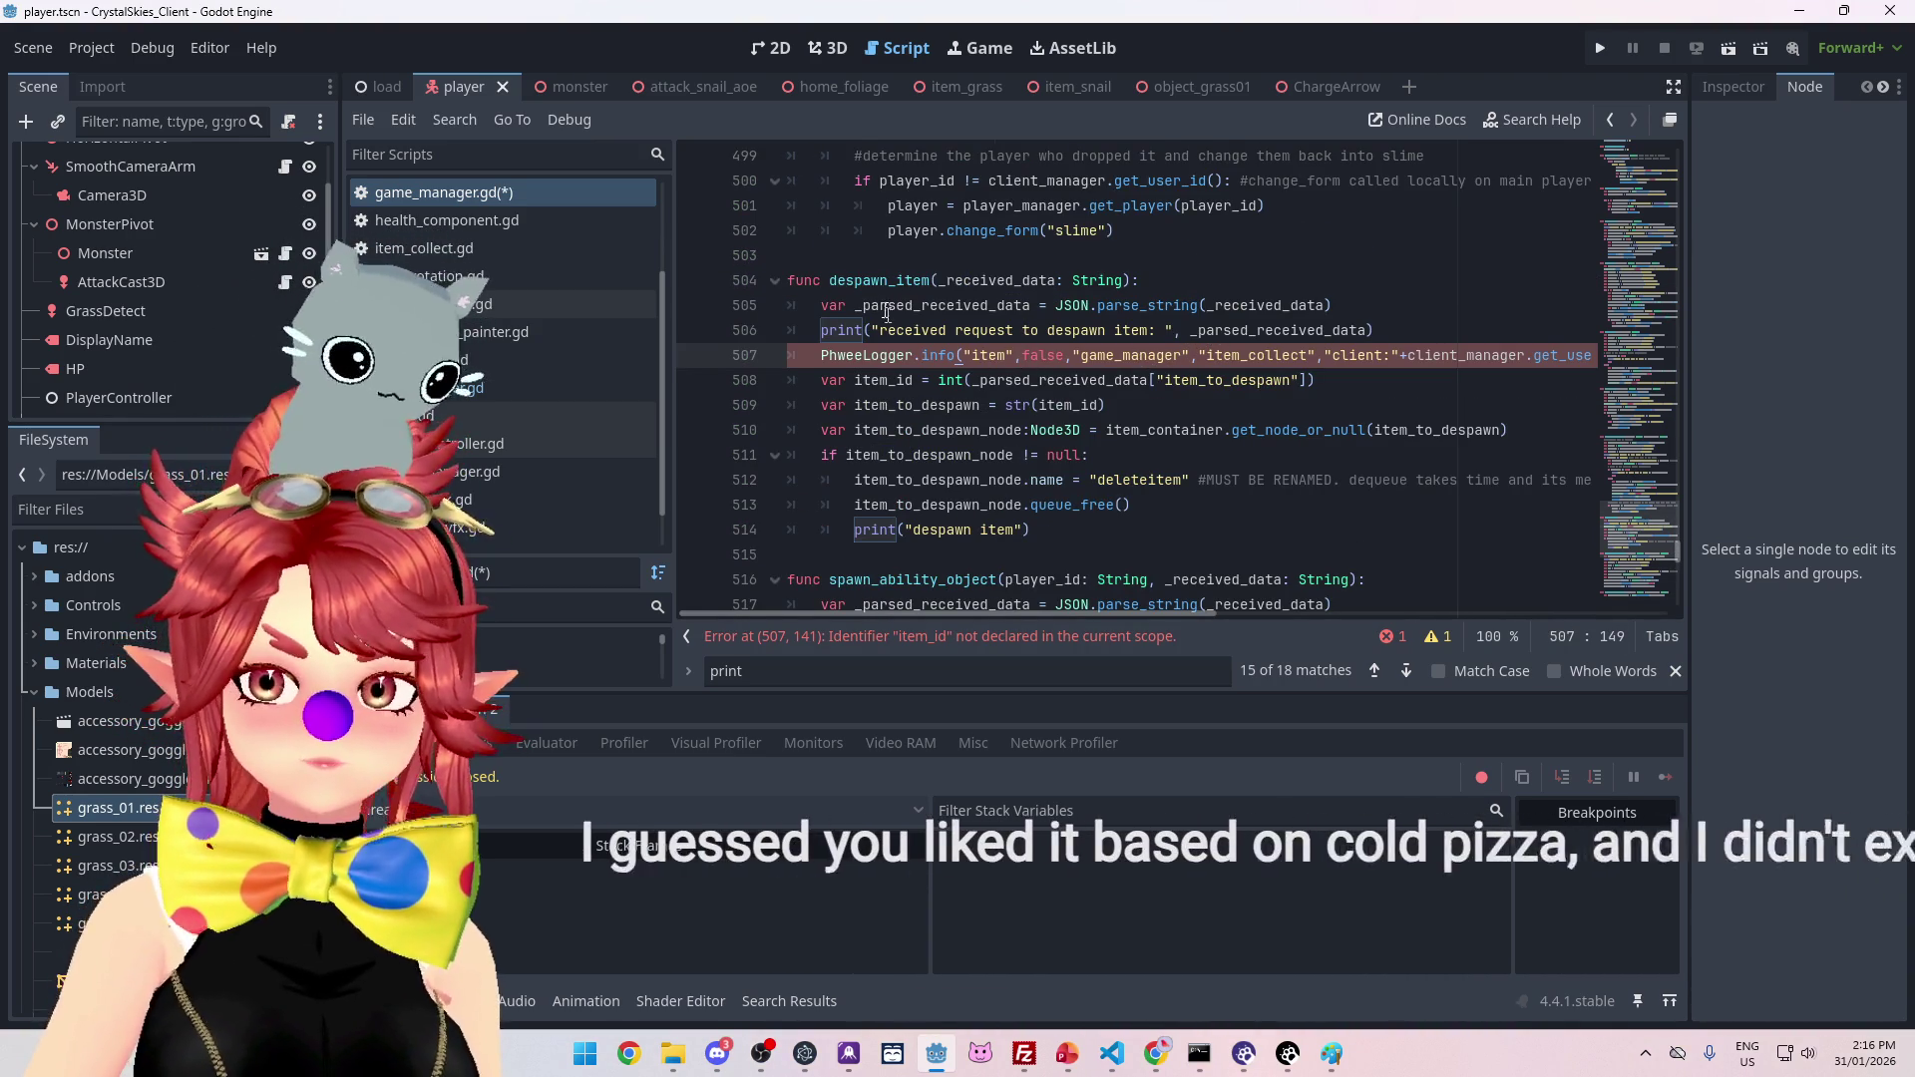
Step: Replace item_collect with despawn_item in the pasted logger call
double_click(878, 280)
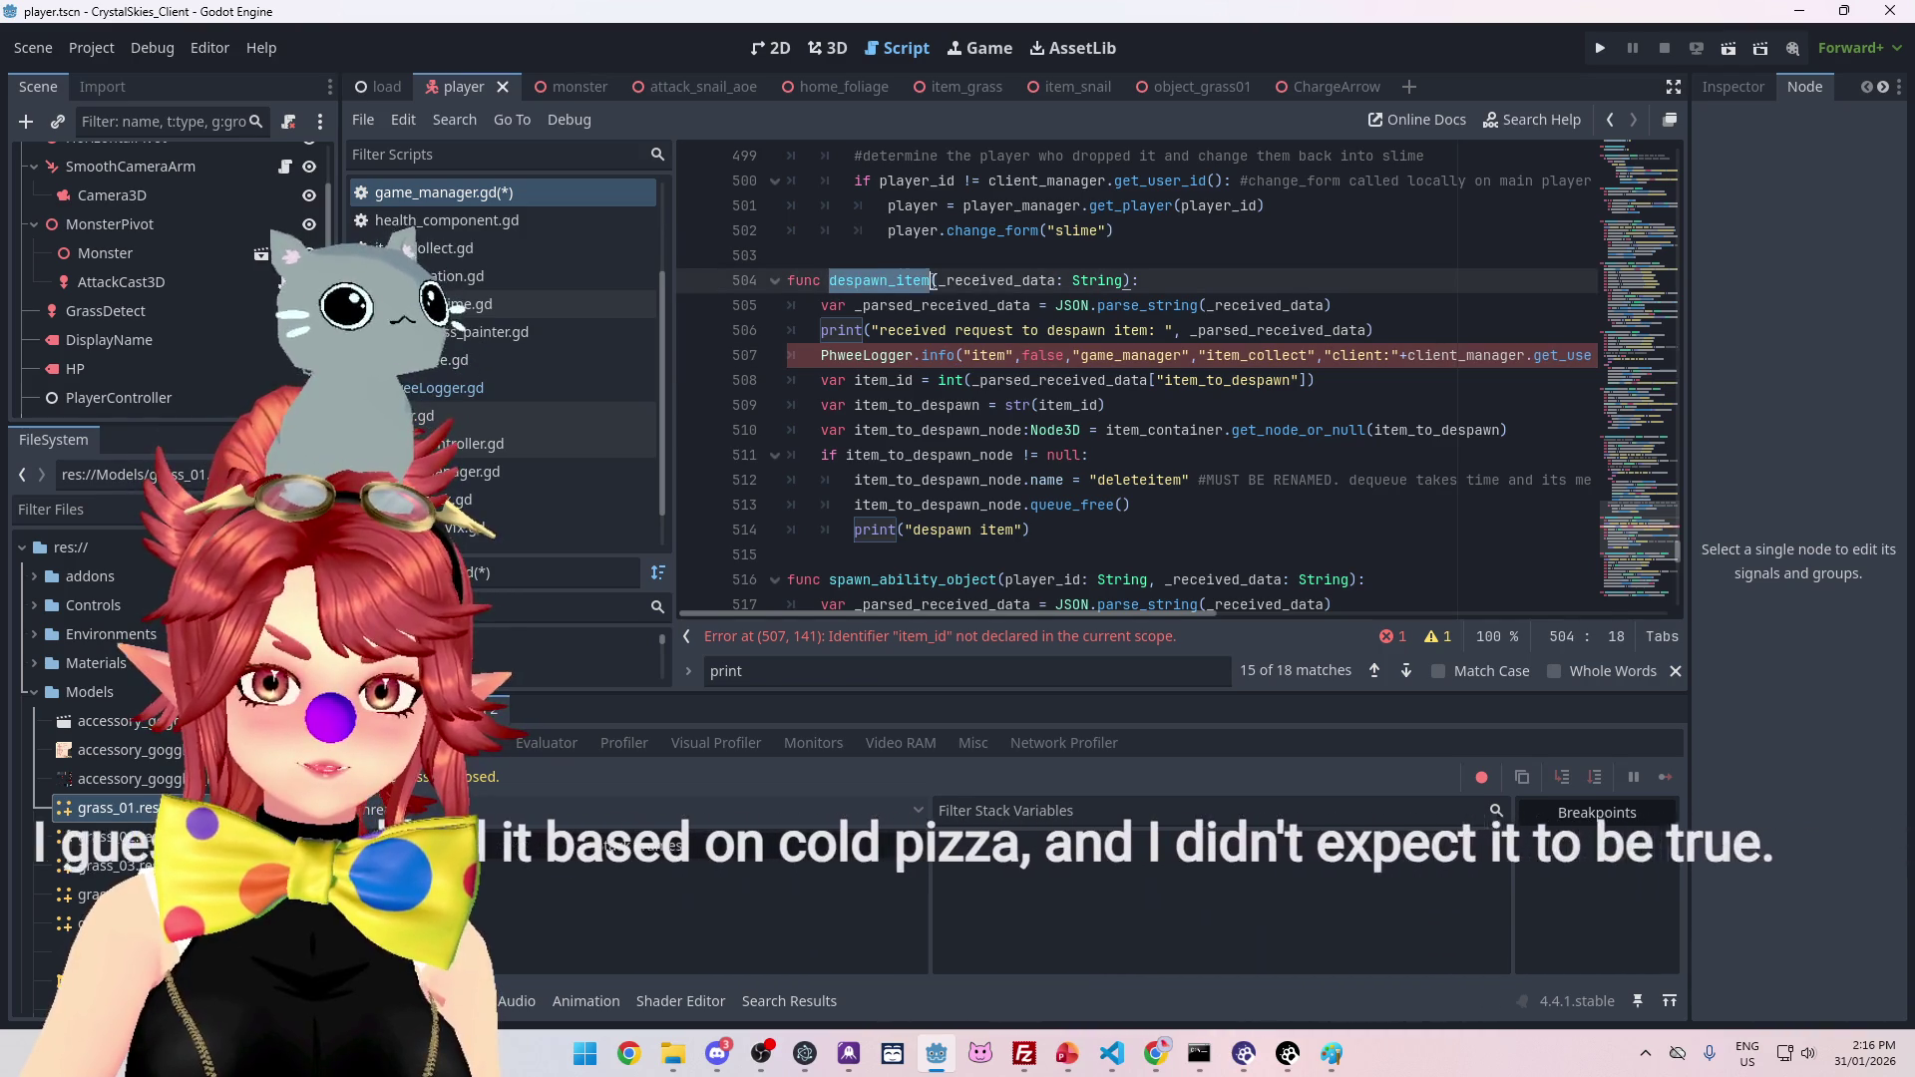
key(ctrl+c)
double_click(1211, 355)
key(ctrl+v)
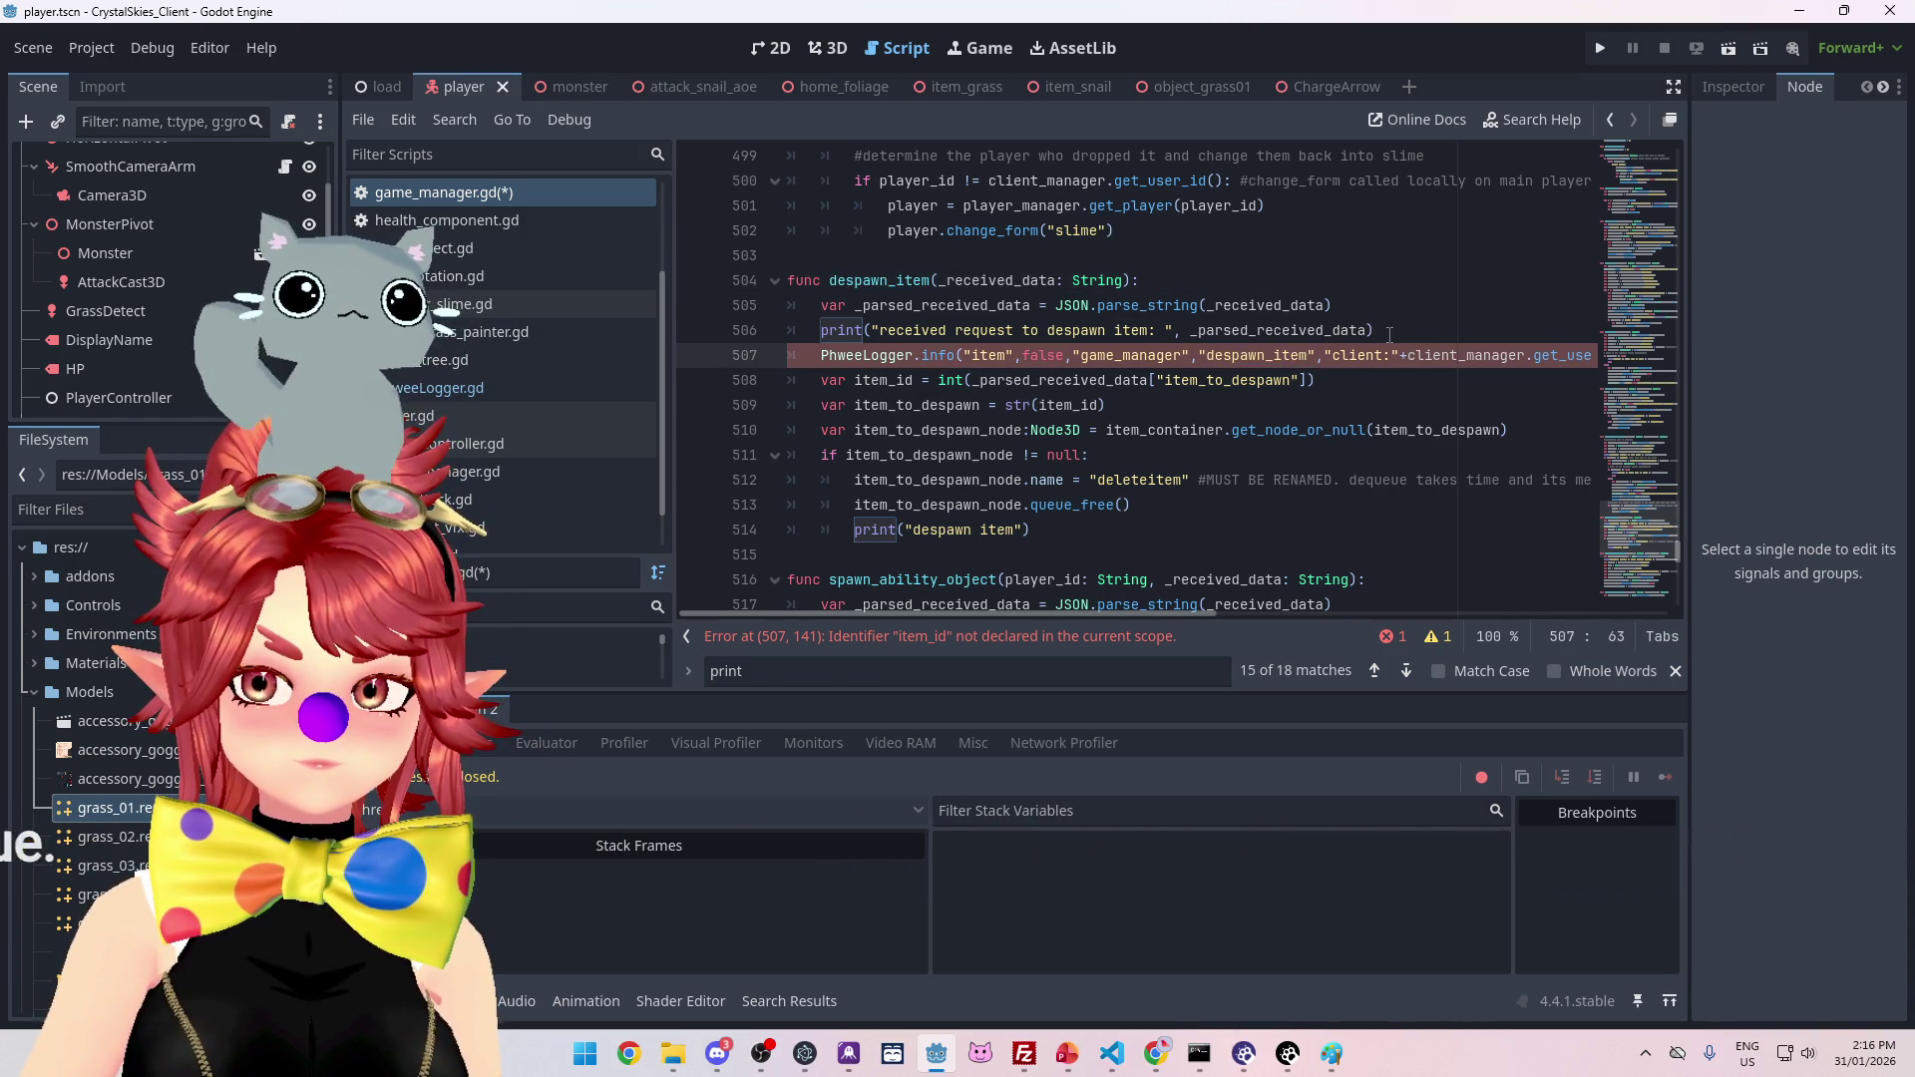
drag(871, 330, 1376, 331)
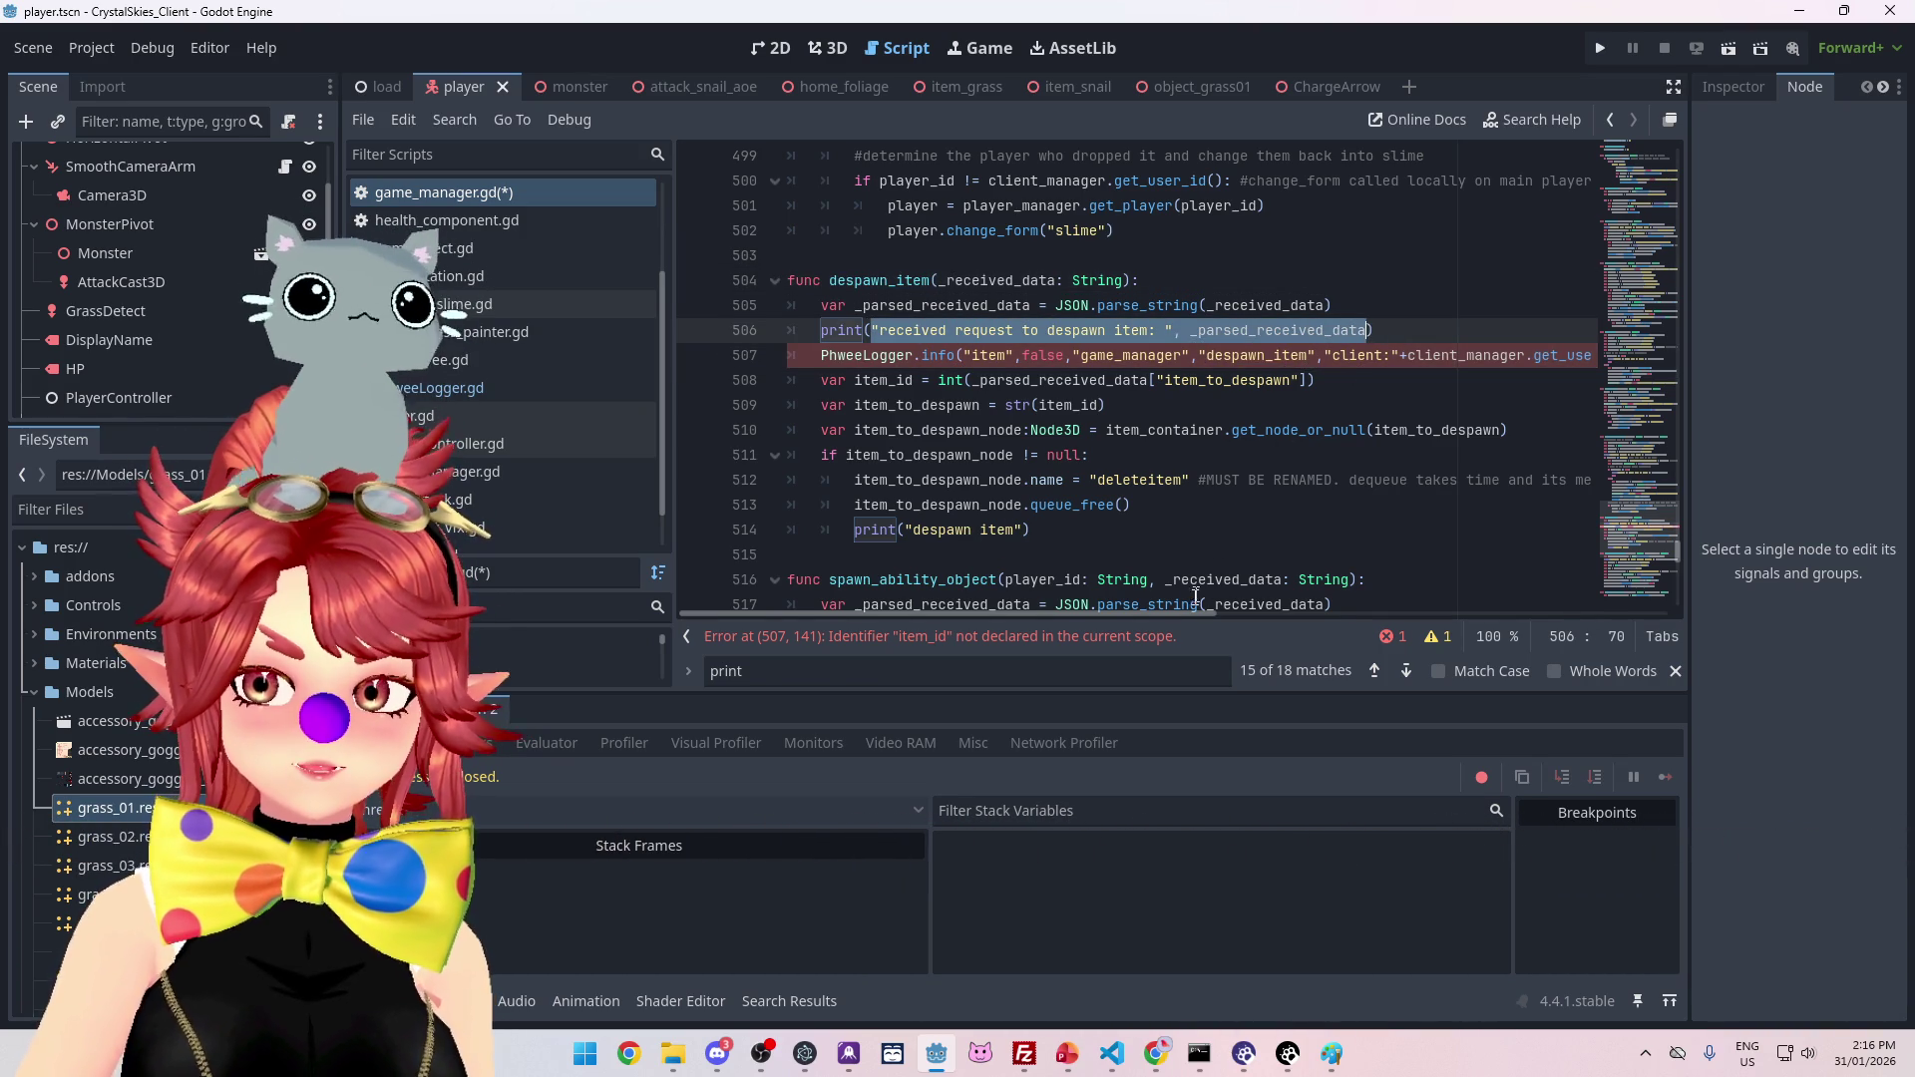
mouse_move(1177, 610)
mouse_down()
mouse_move(1508, 615)
mouse_move(830, 594)
mouse_up()
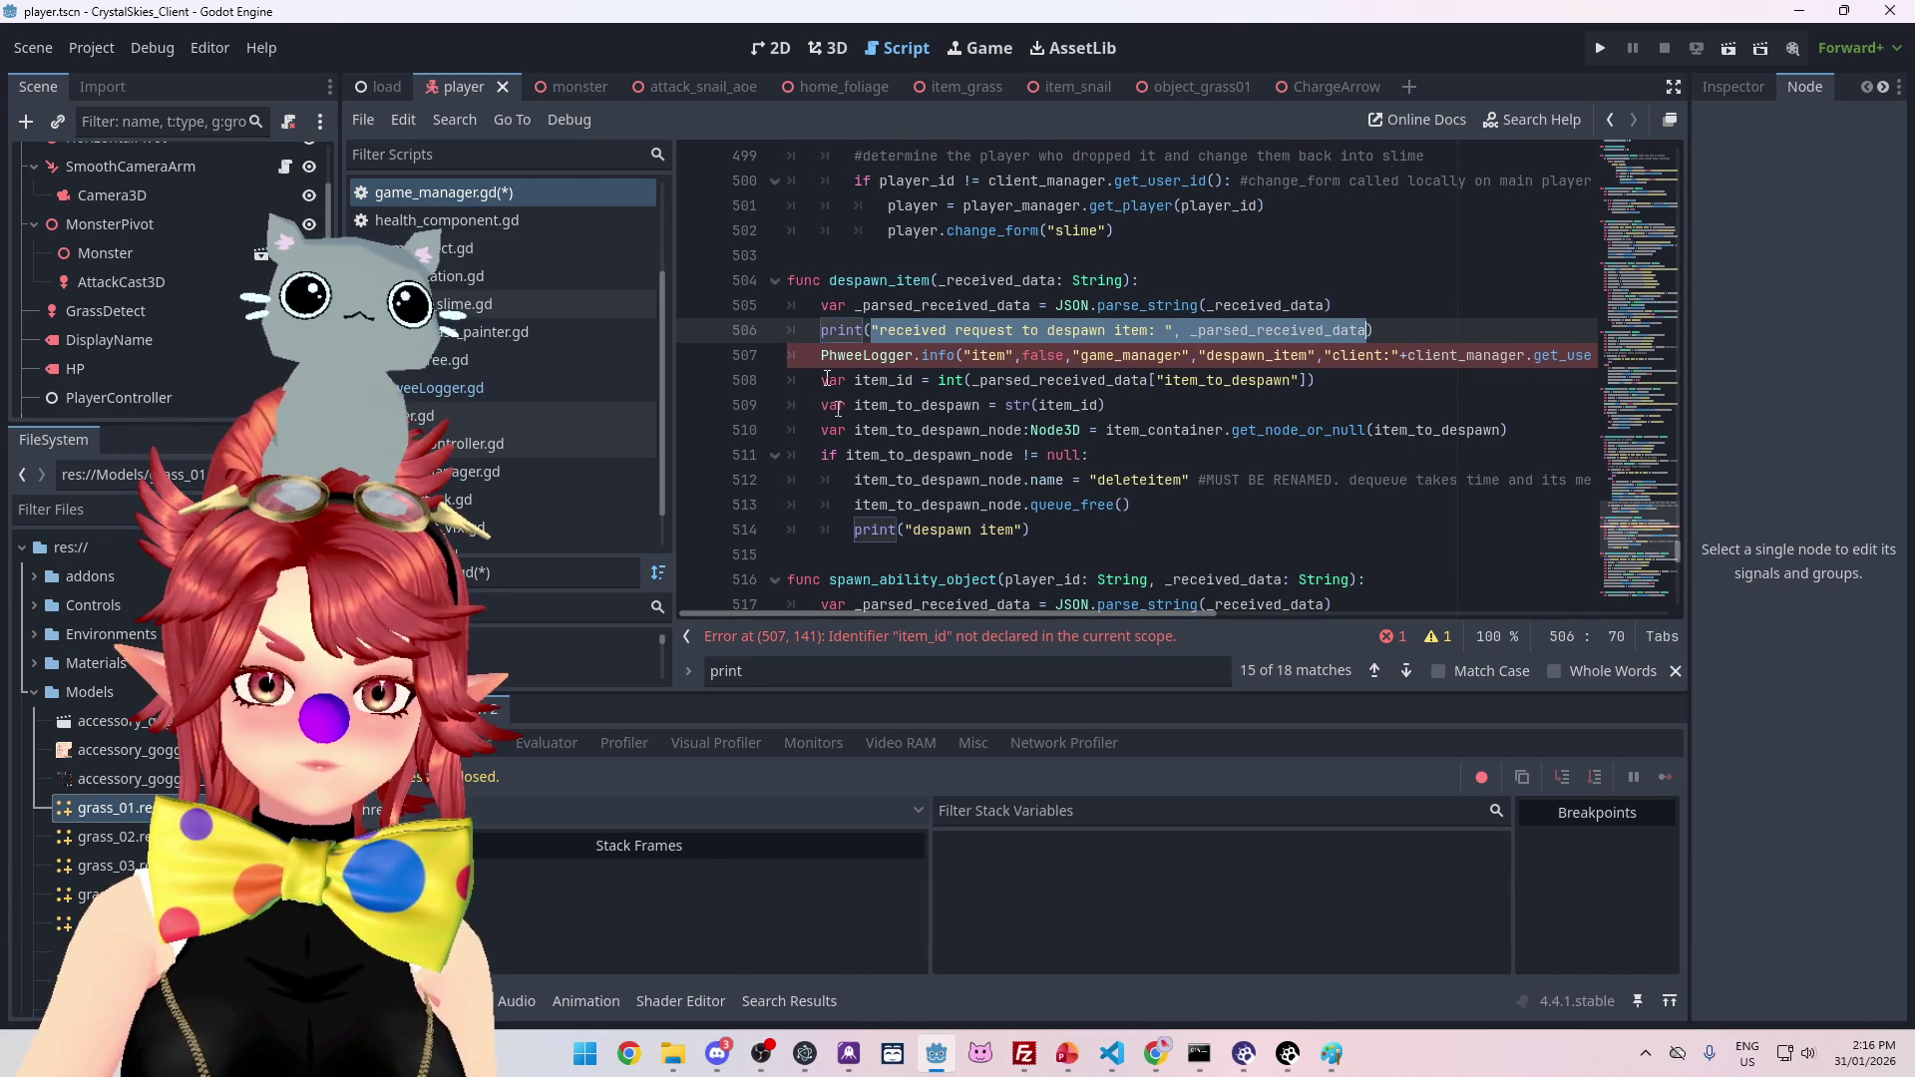
click(848, 355)
Step: Move the logger line below the item_id declaration and paste the print message into it
key(alt+Down)
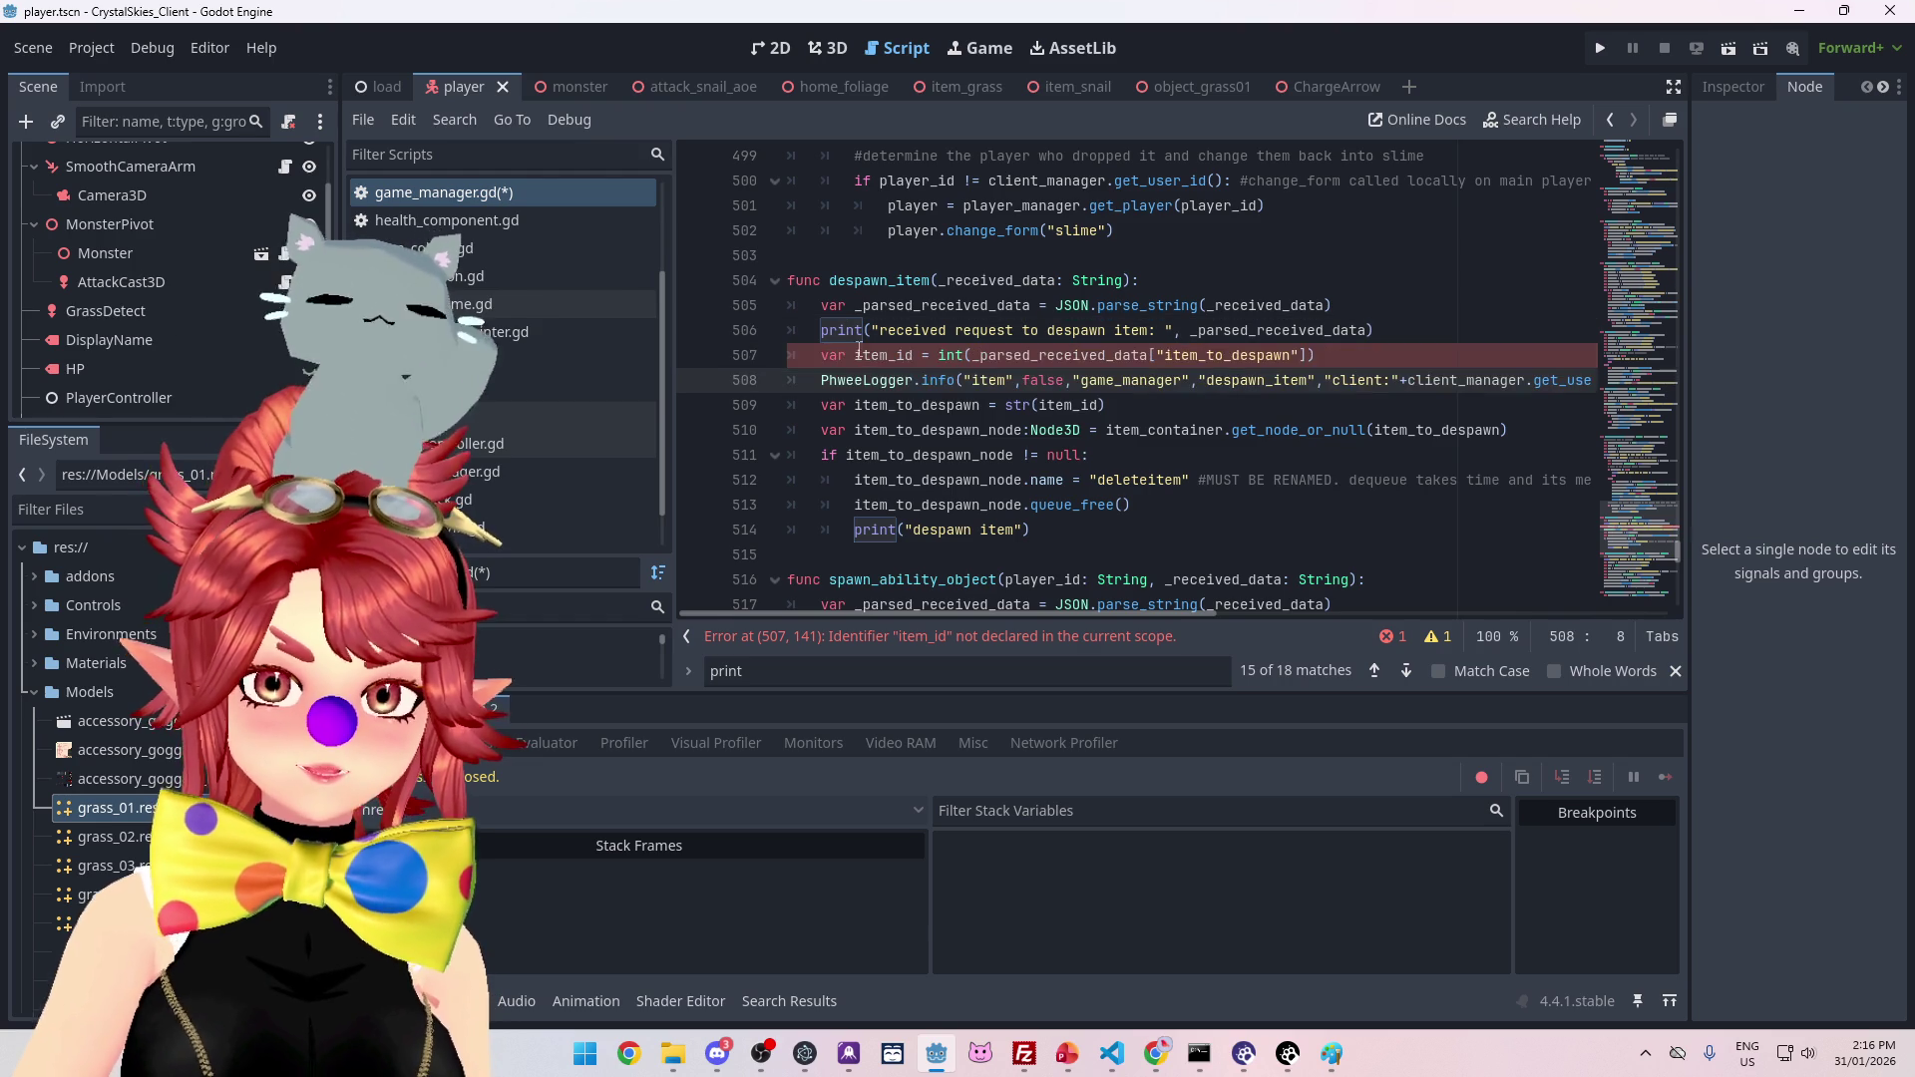
drag(873, 330, 1368, 332)
key(ctrl+c)
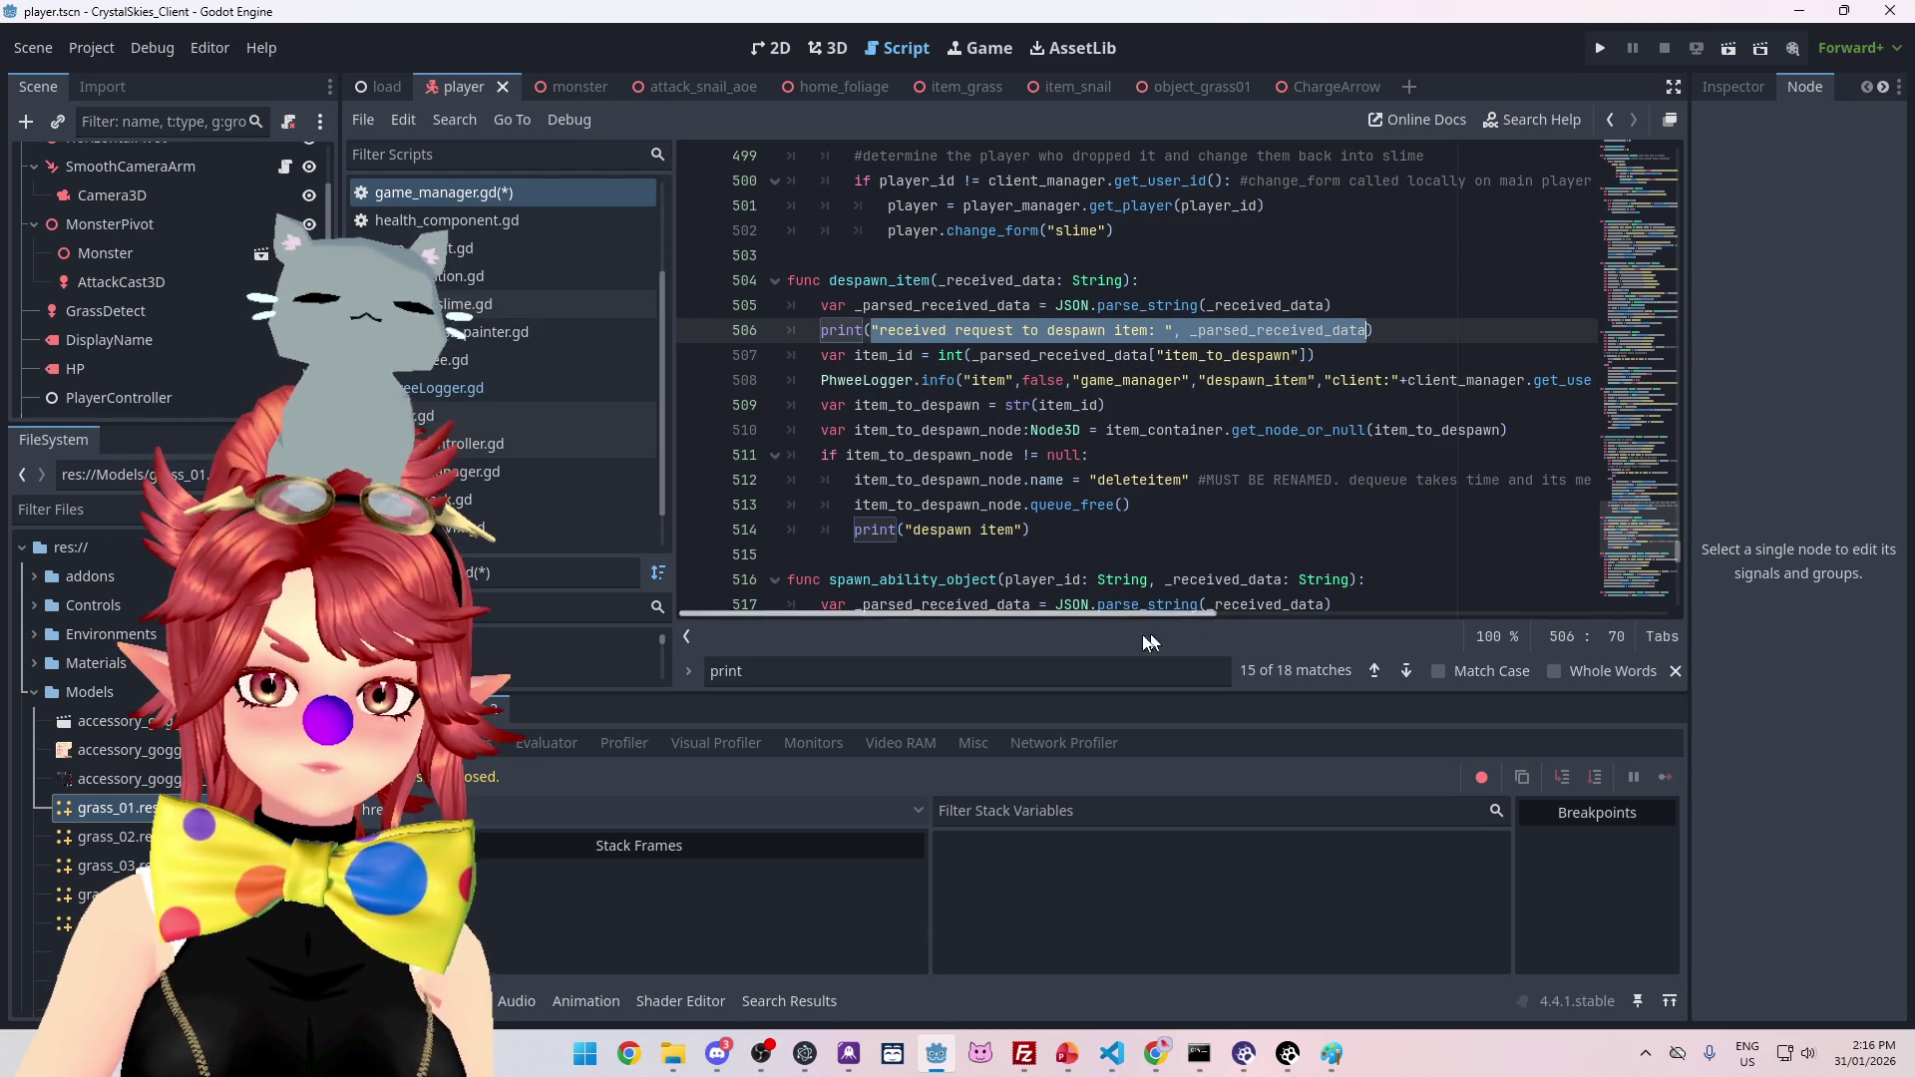
drag(1112, 614, 1419, 594)
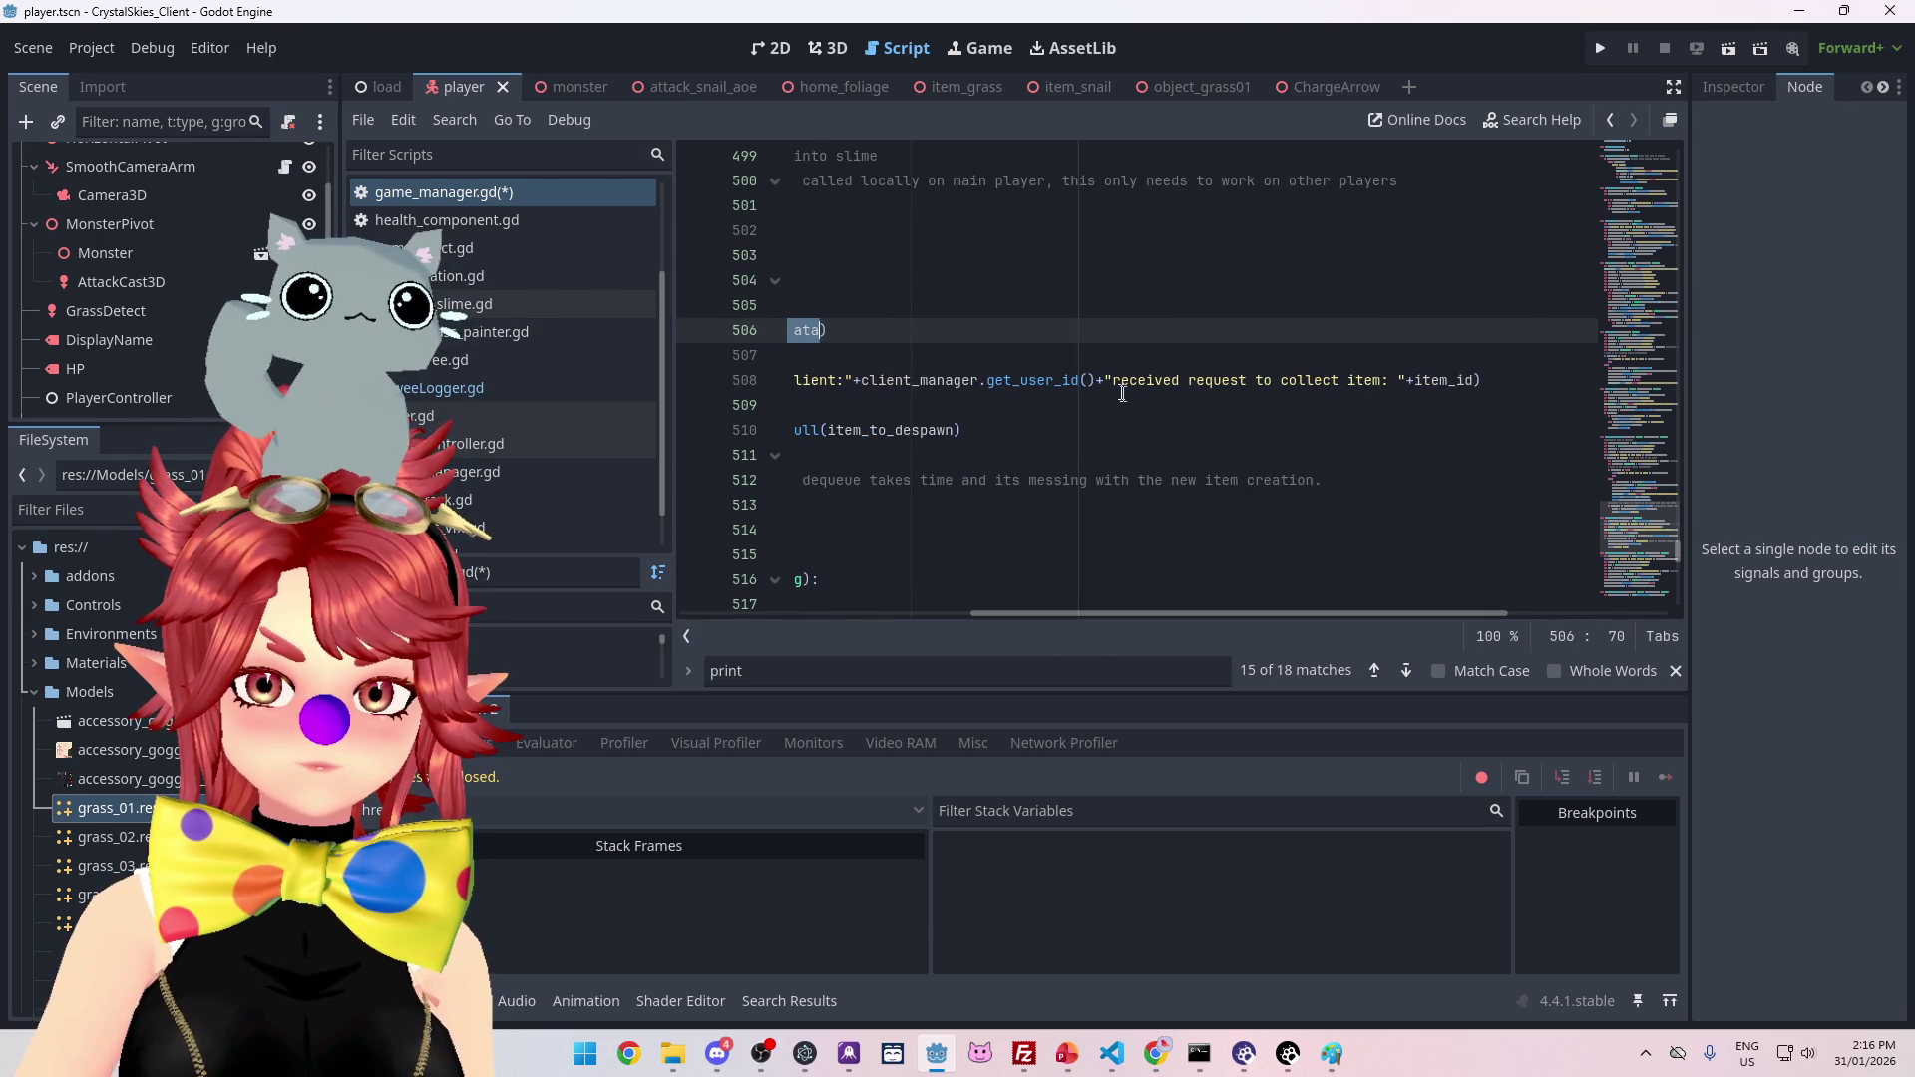
drag(1114, 382, 1481, 383)
key(ctrl+v)
Step: Replace _parsed_received_data with item_id in the logger call
drag(1404, 600, 1096, 603)
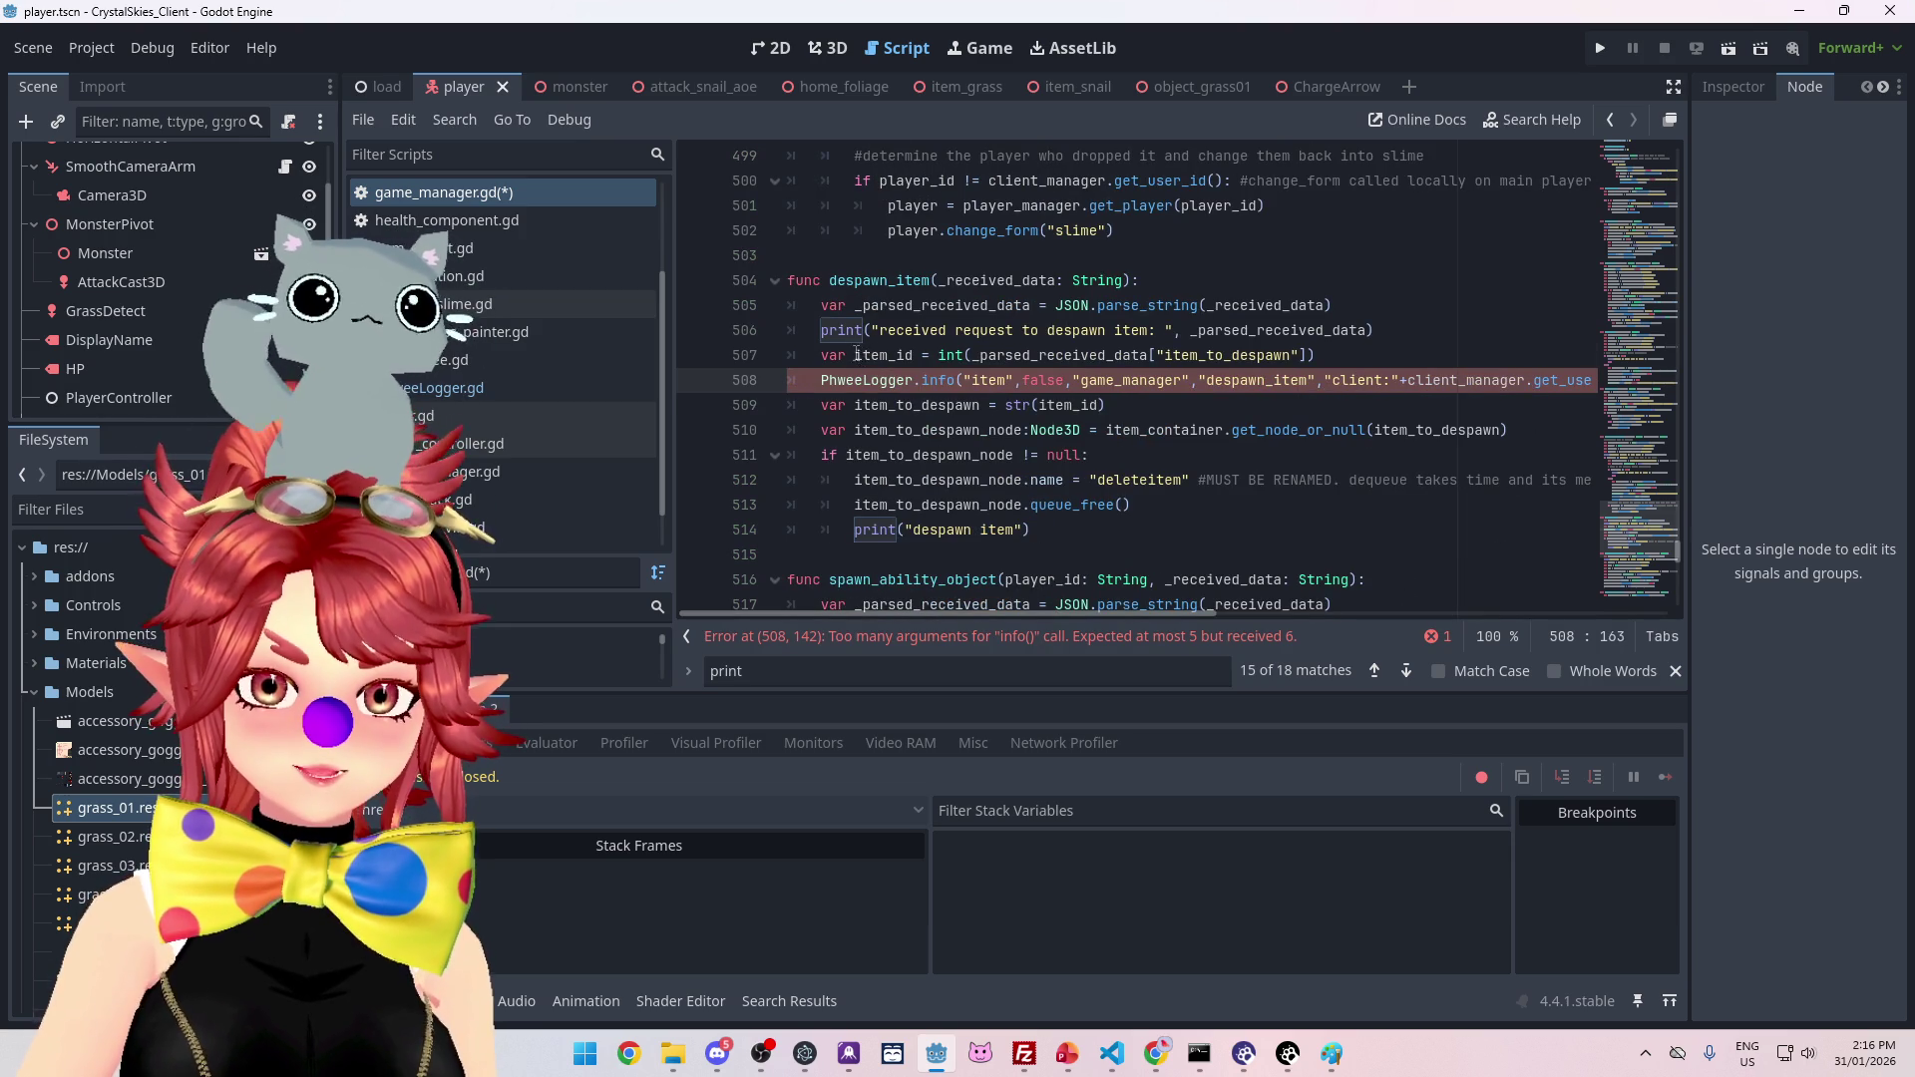
drag(855, 354, 911, 354)
key(ctrl+c)
drag(1022, 614, 1470, 610)
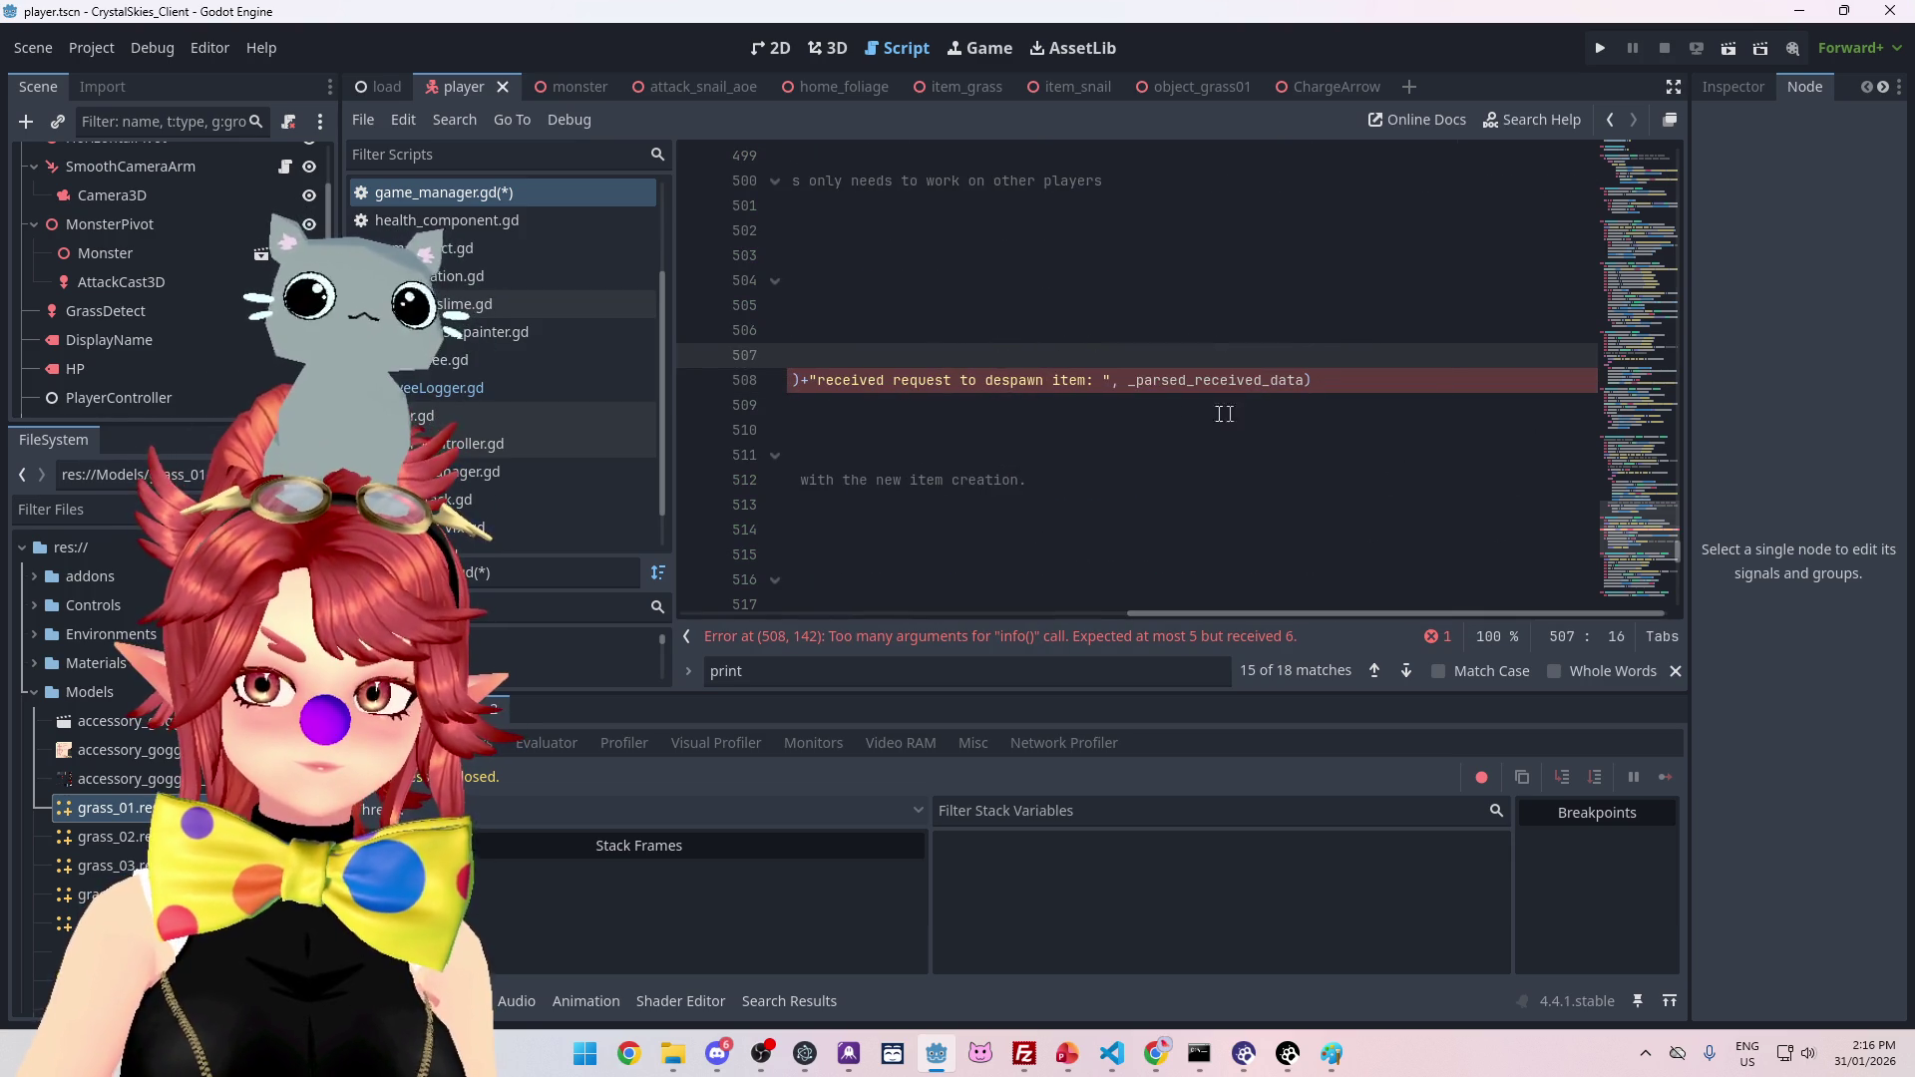
drag(1127, 380, 1311, 380)
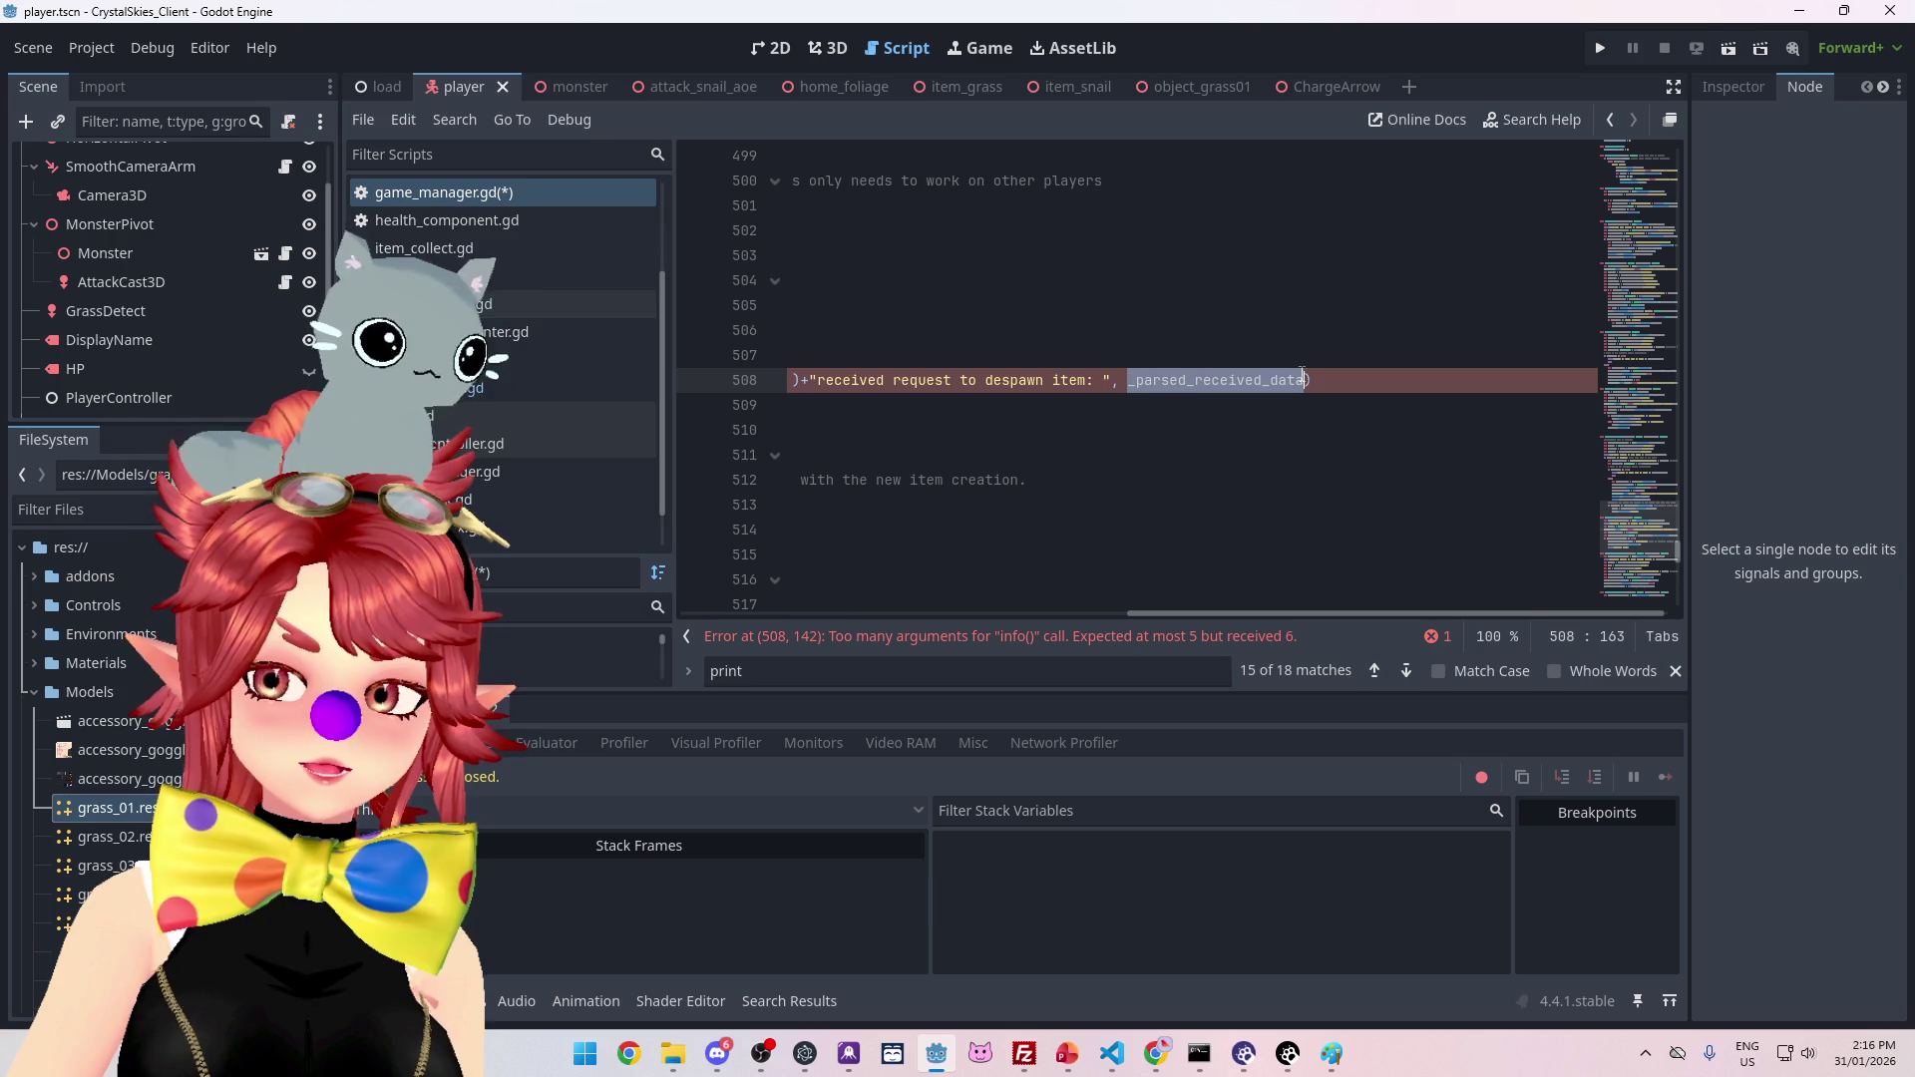
key(ctrl+v)
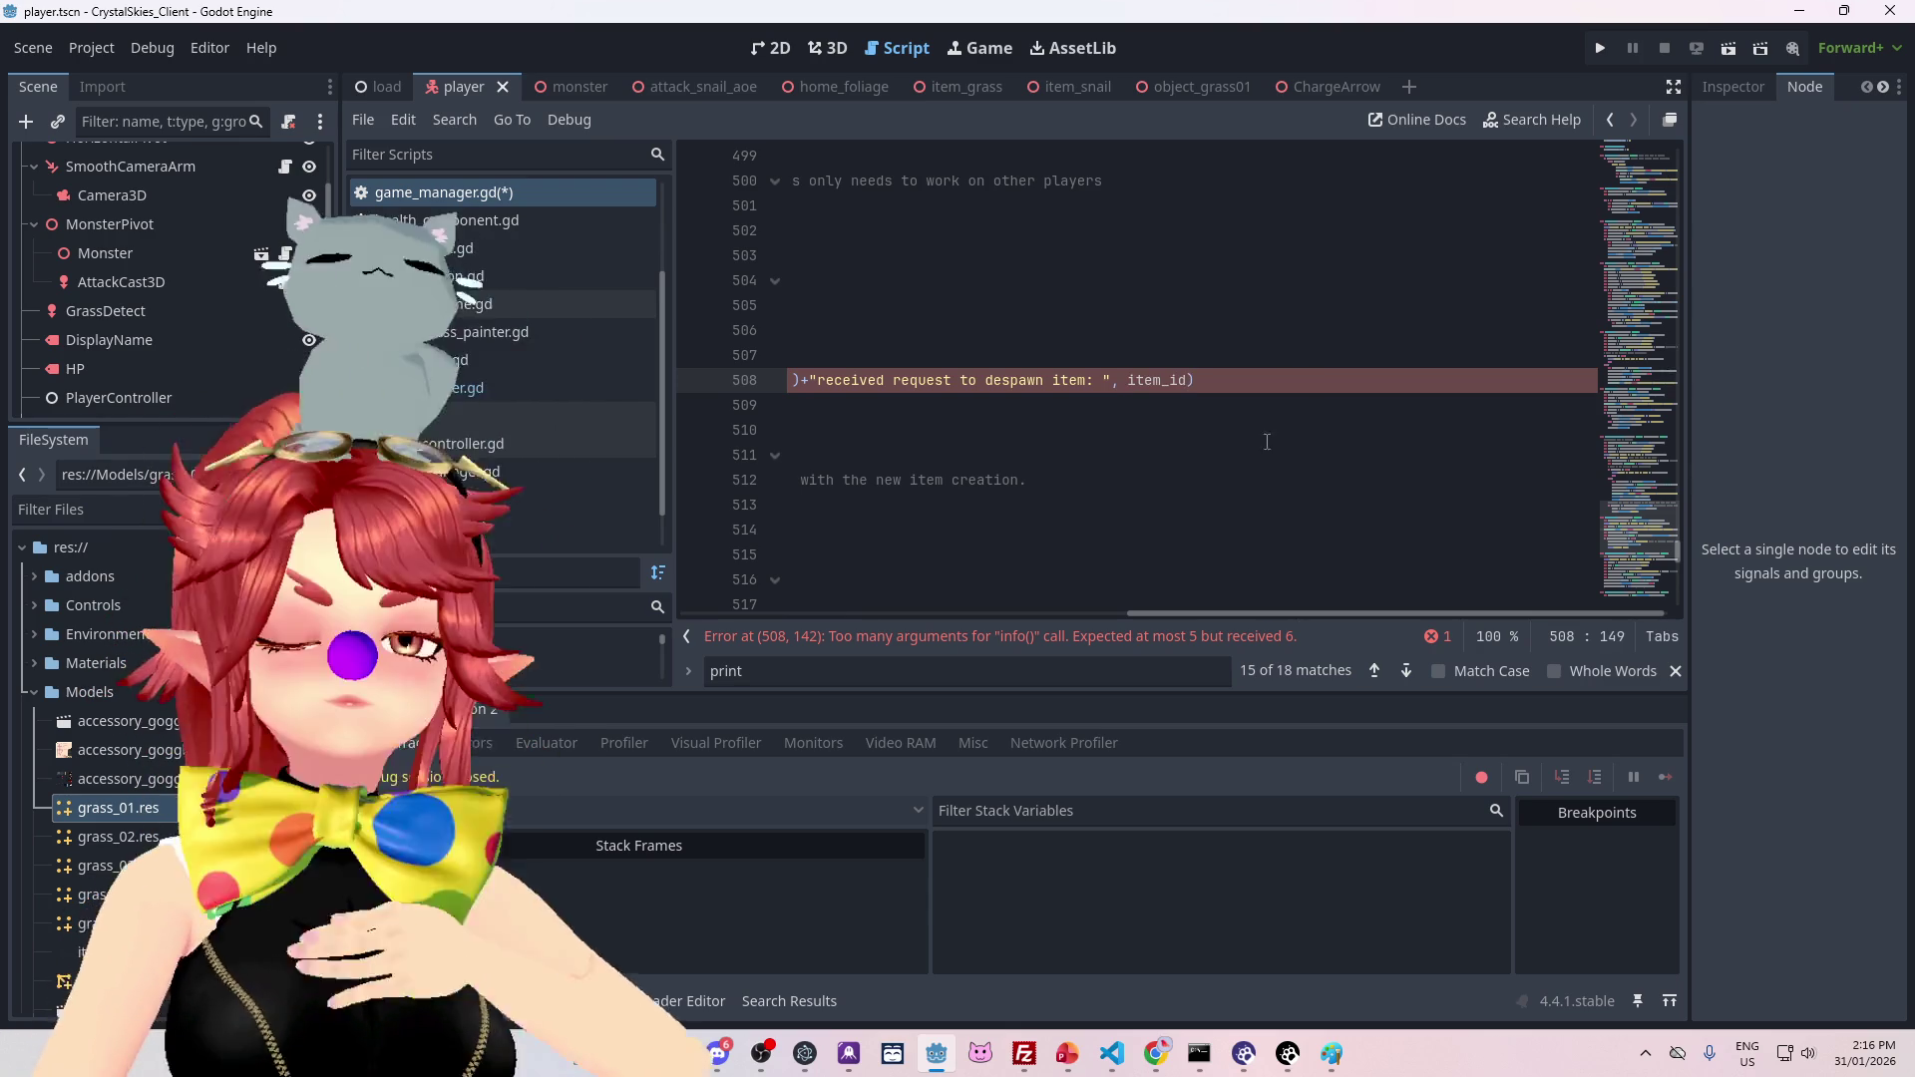
Step: Delete the old despawn print line and its leftover empty line
scroll(1193, 614, left, 5)
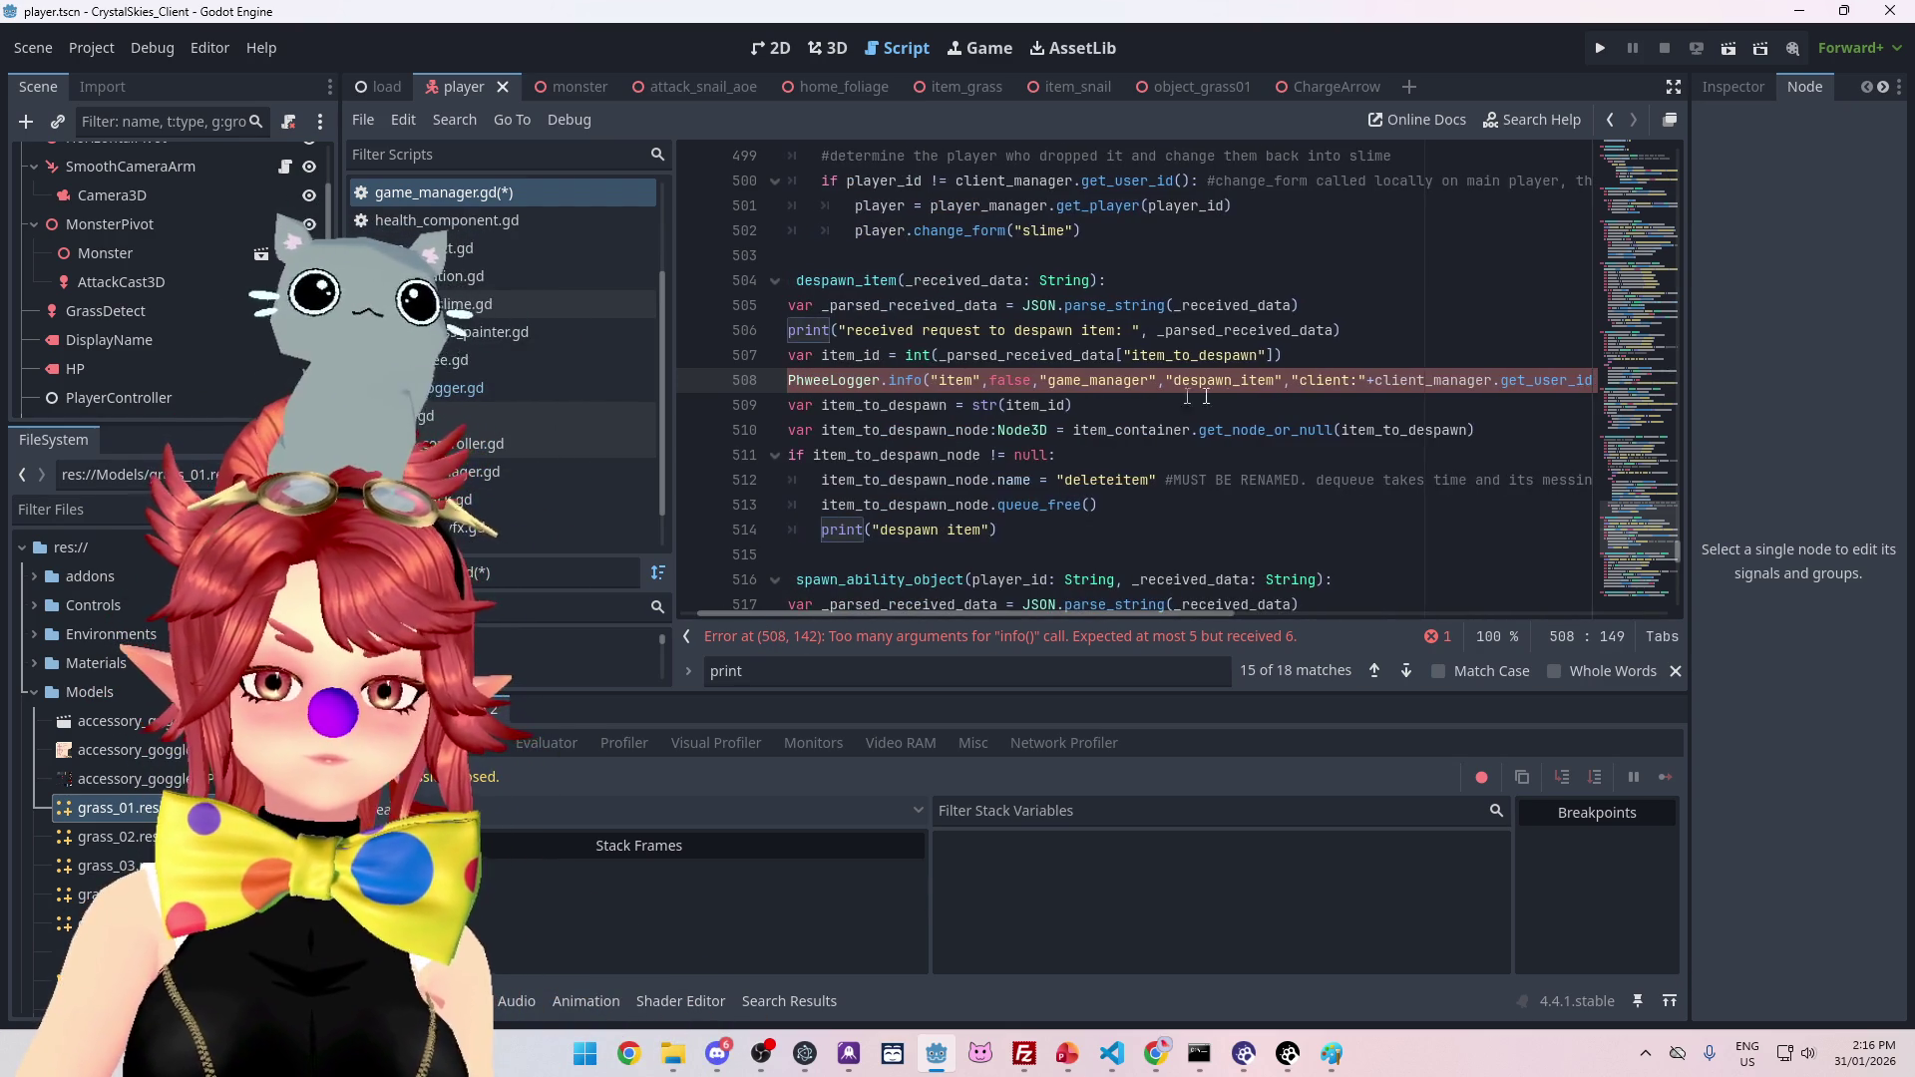
click(1372, 337)
key(shift+Home)
key(shift+Home)
key(BackSpace)
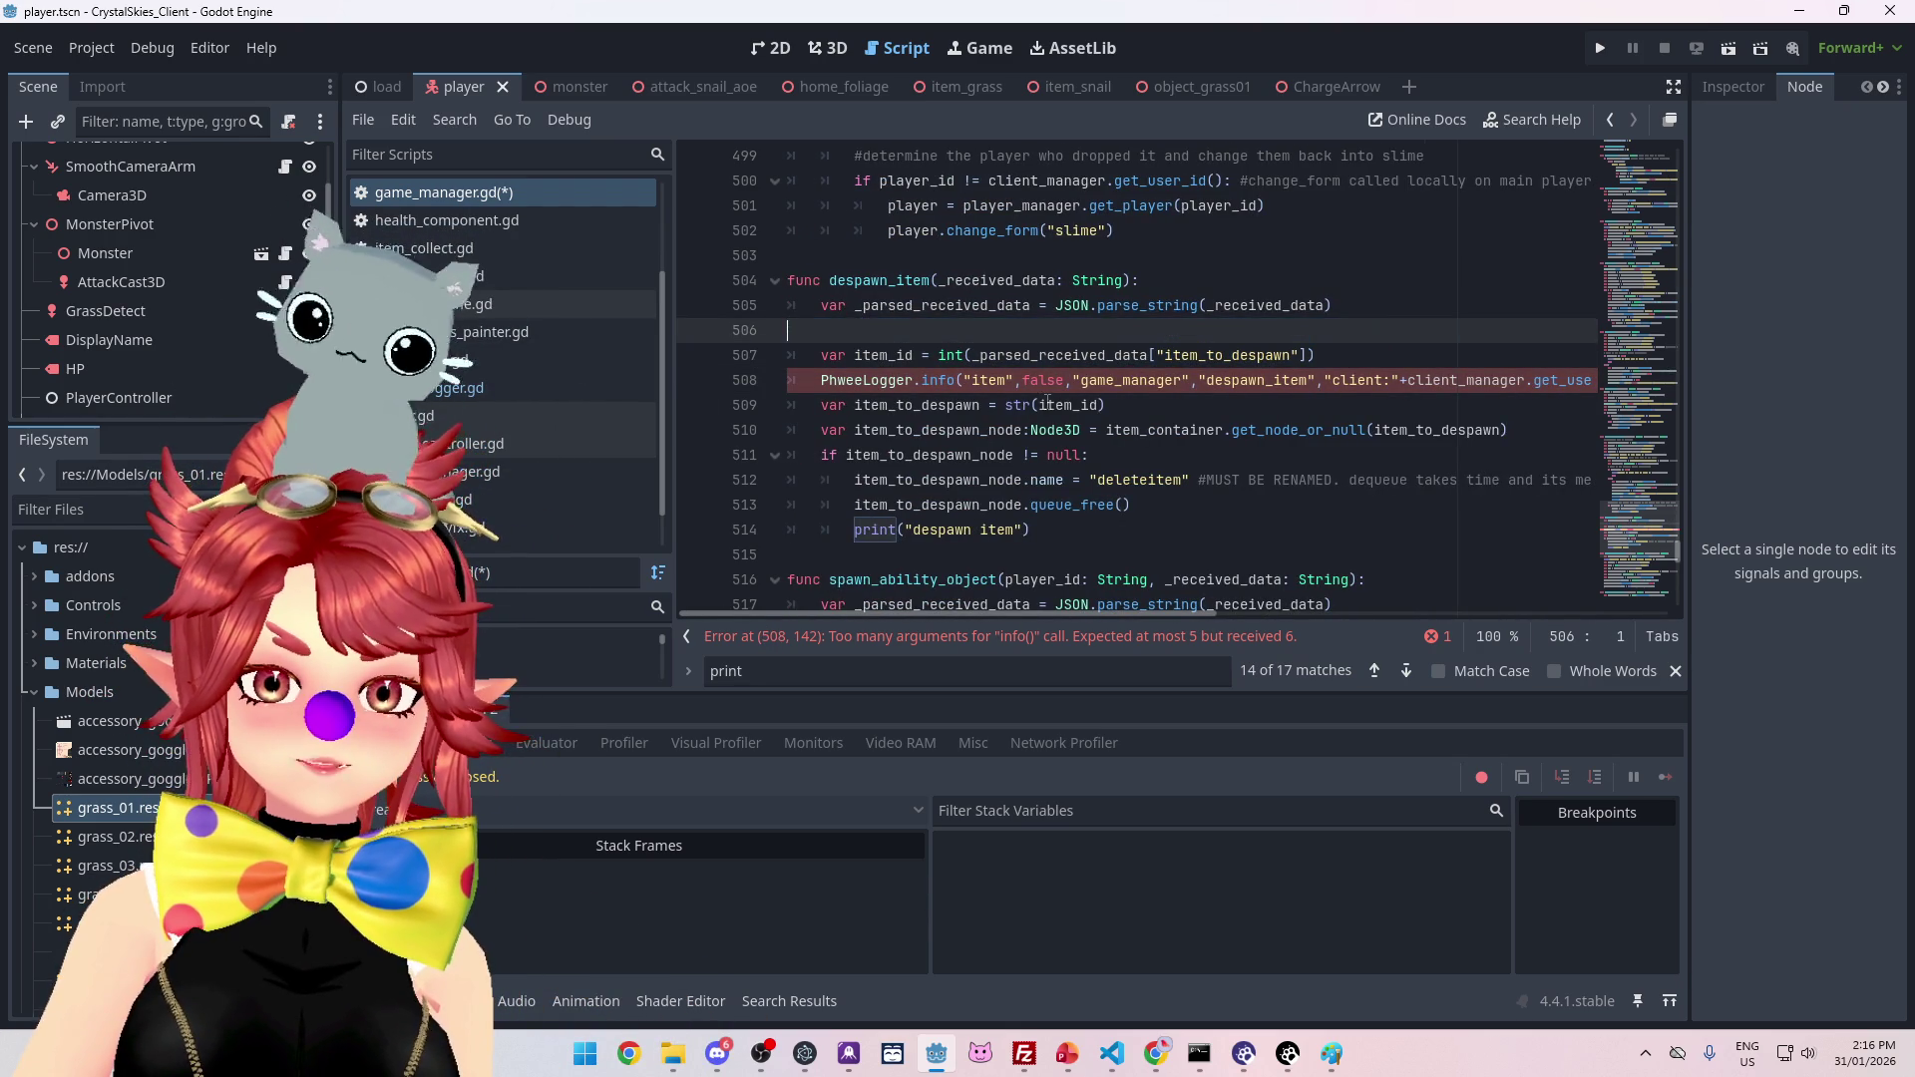
key(BackSpace)
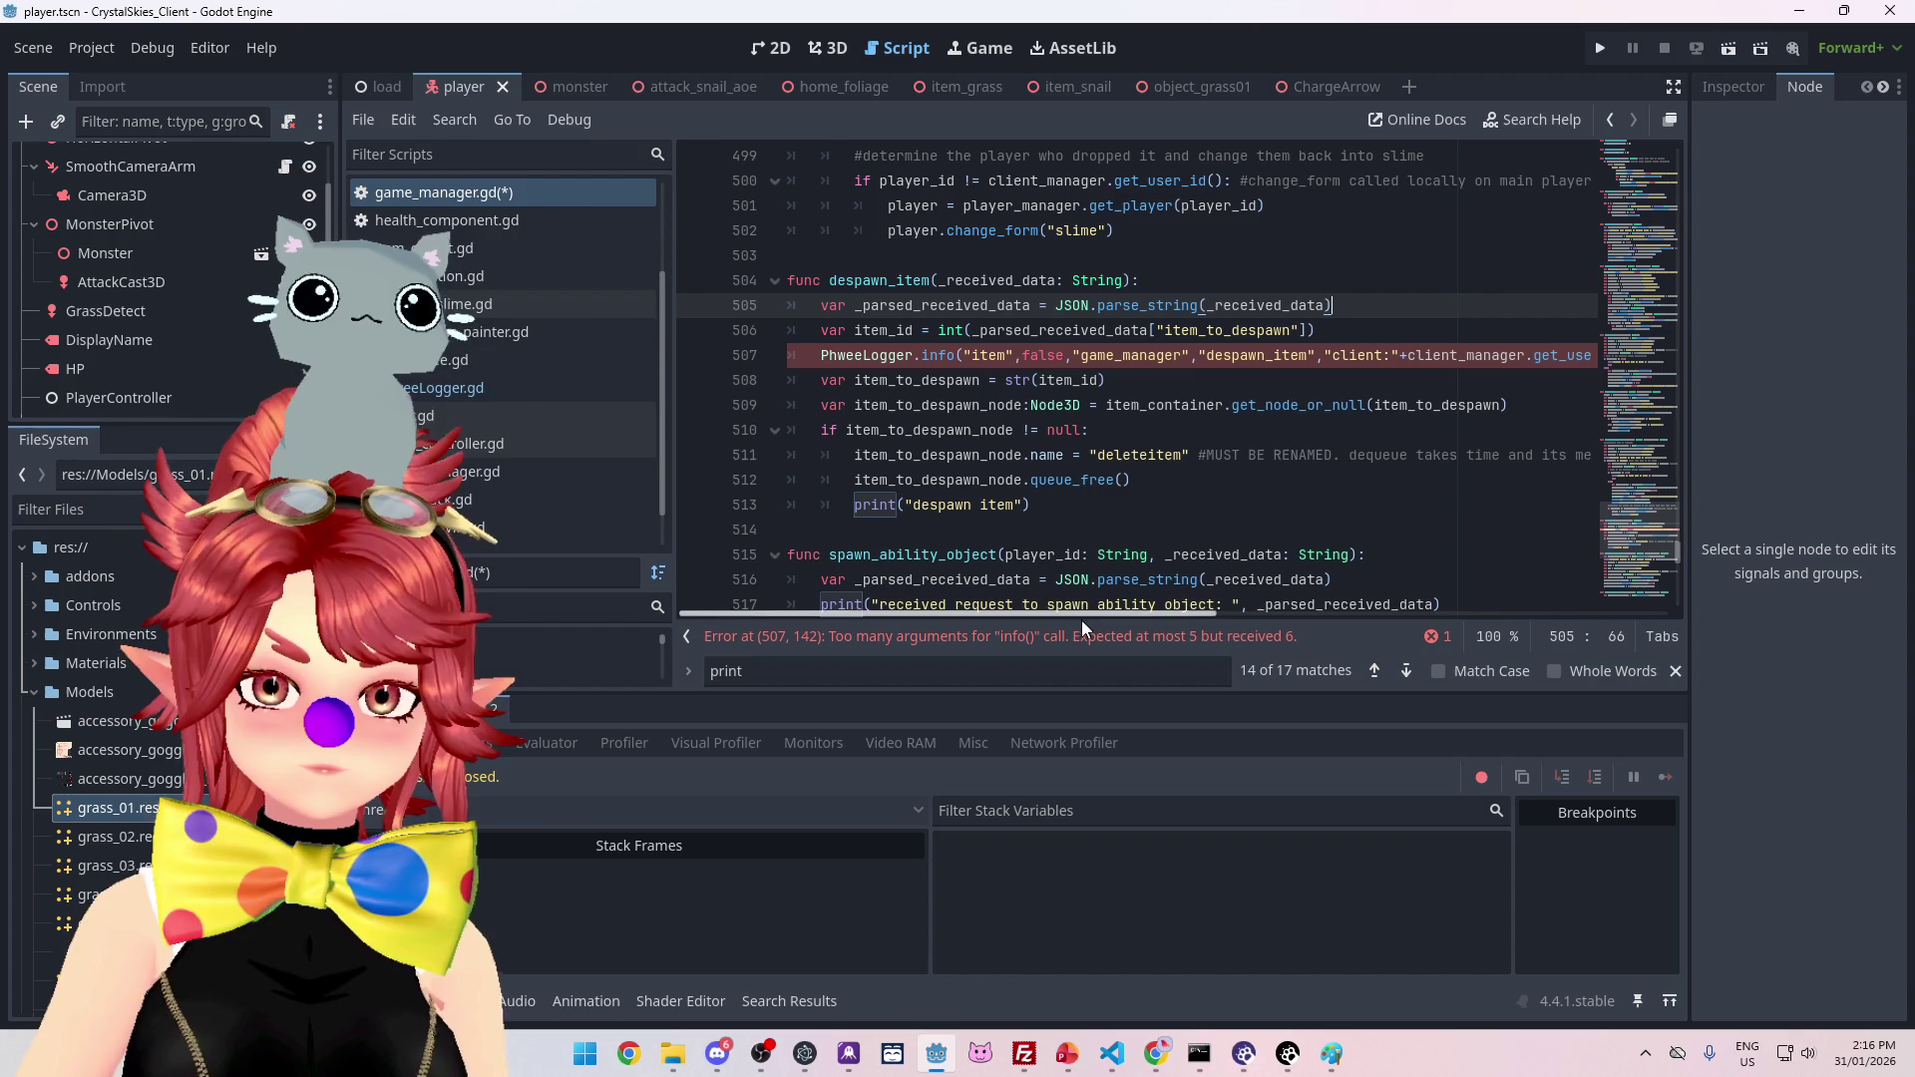
drag(1079, 613, 1398, 607)
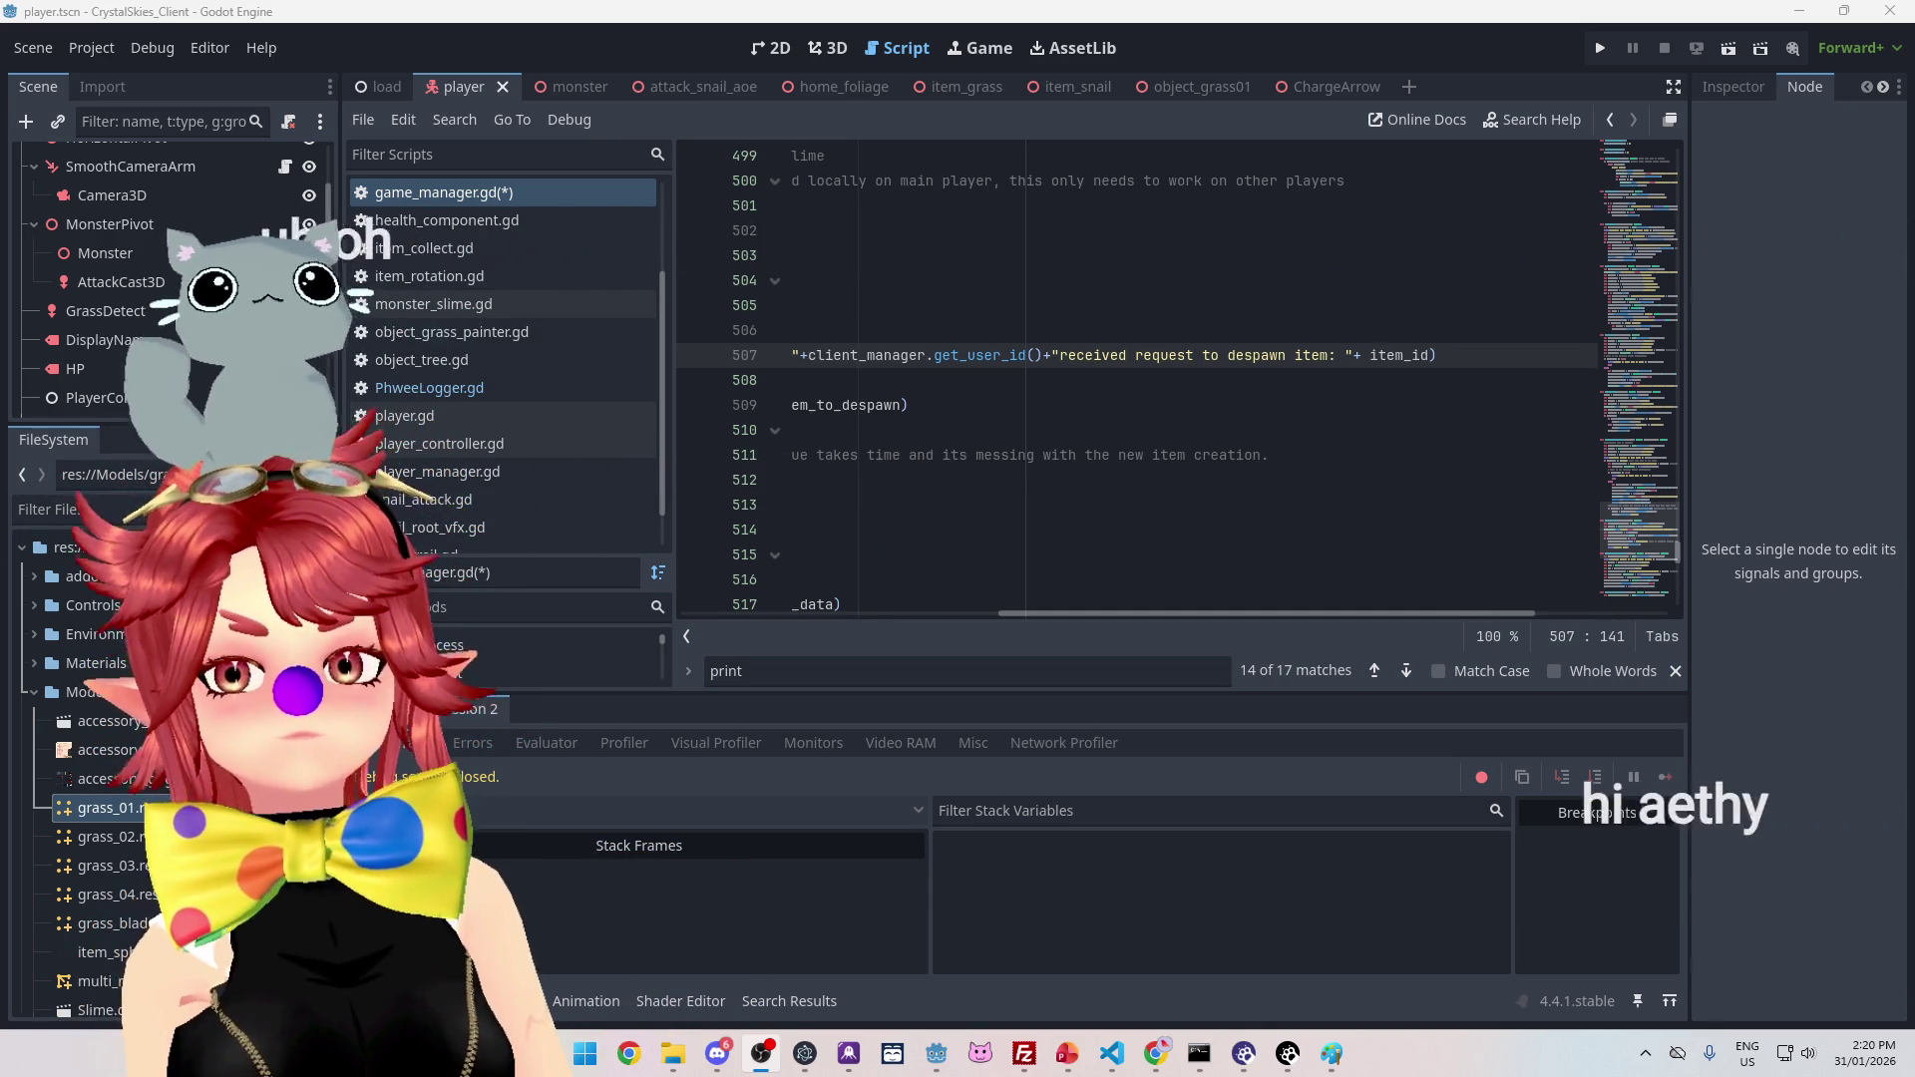
Step: Scroll across line 507 to review despawn_item's PhweeLogger.info call
drag(1403, 614, 1019, 619)
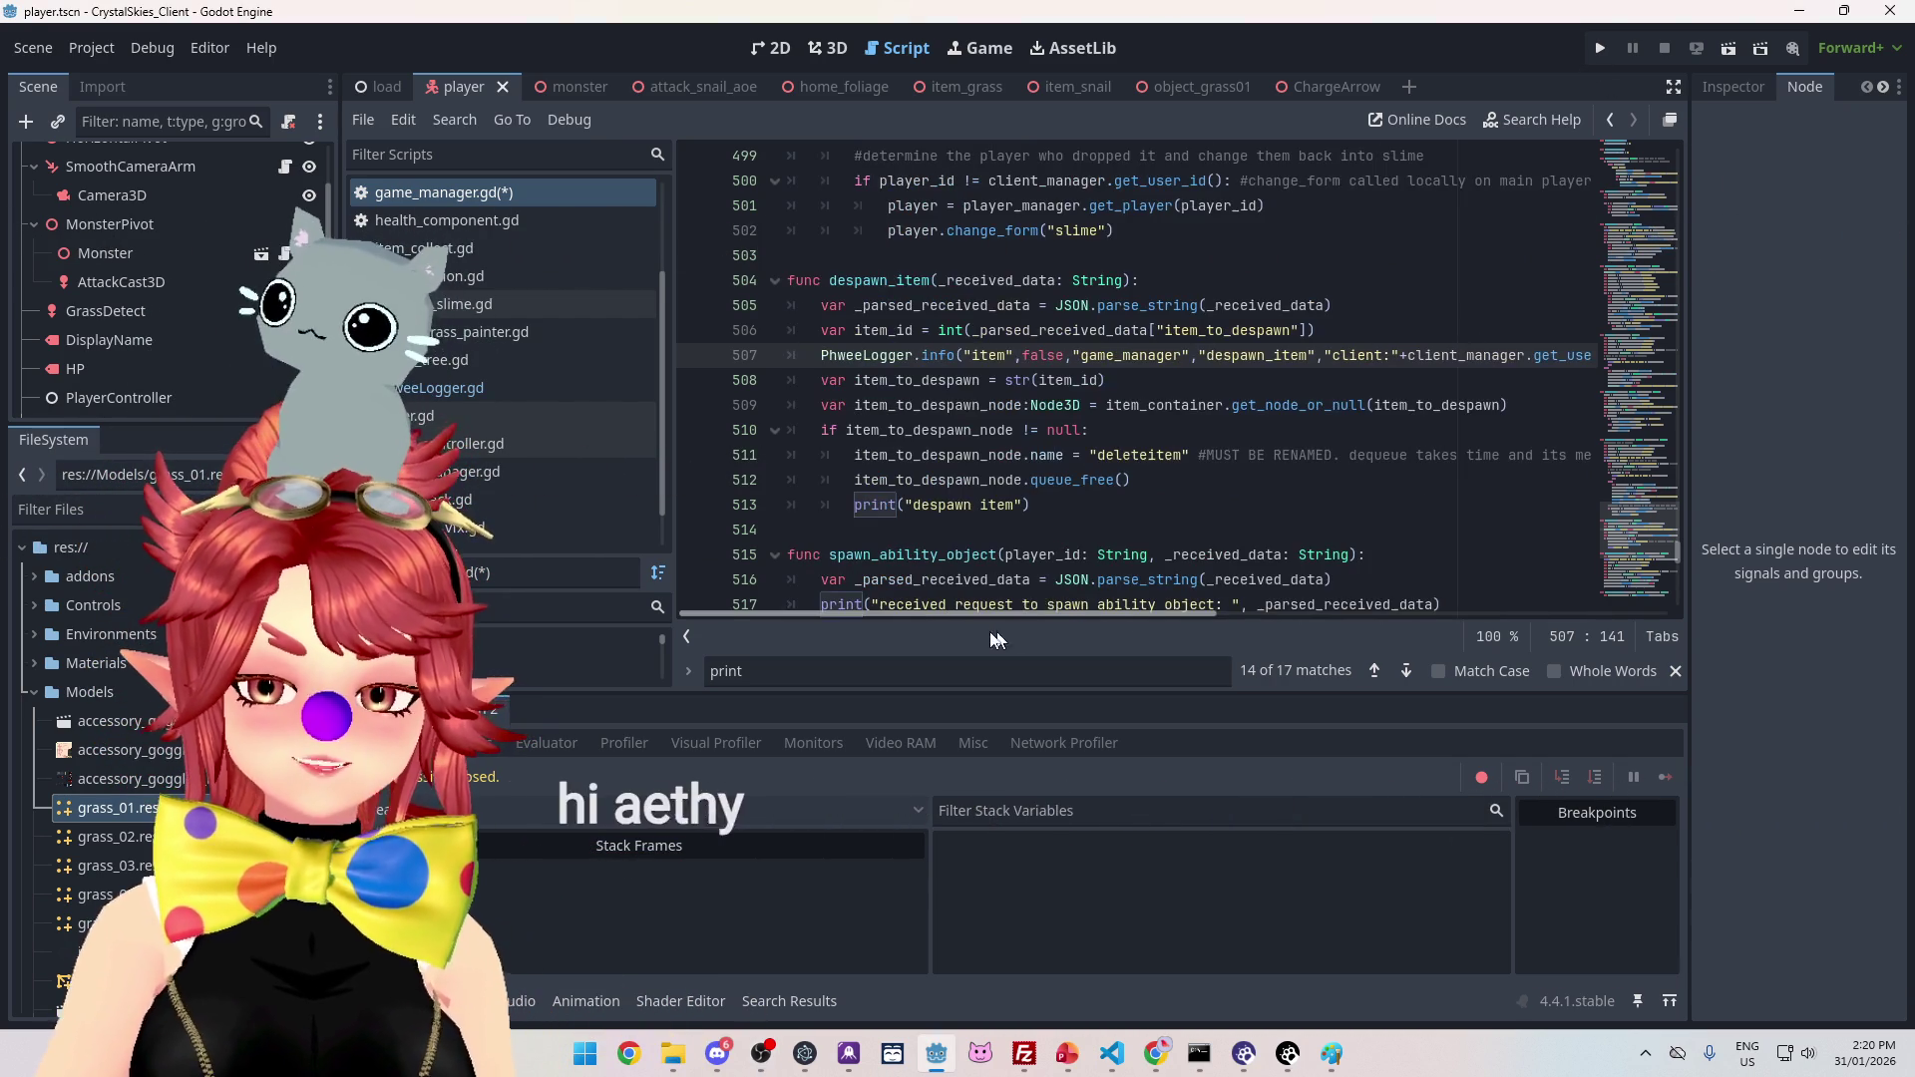
Step: Run the project, enter a display name and lobby name 'asdddd', and create the lobby
click(1602, 48)
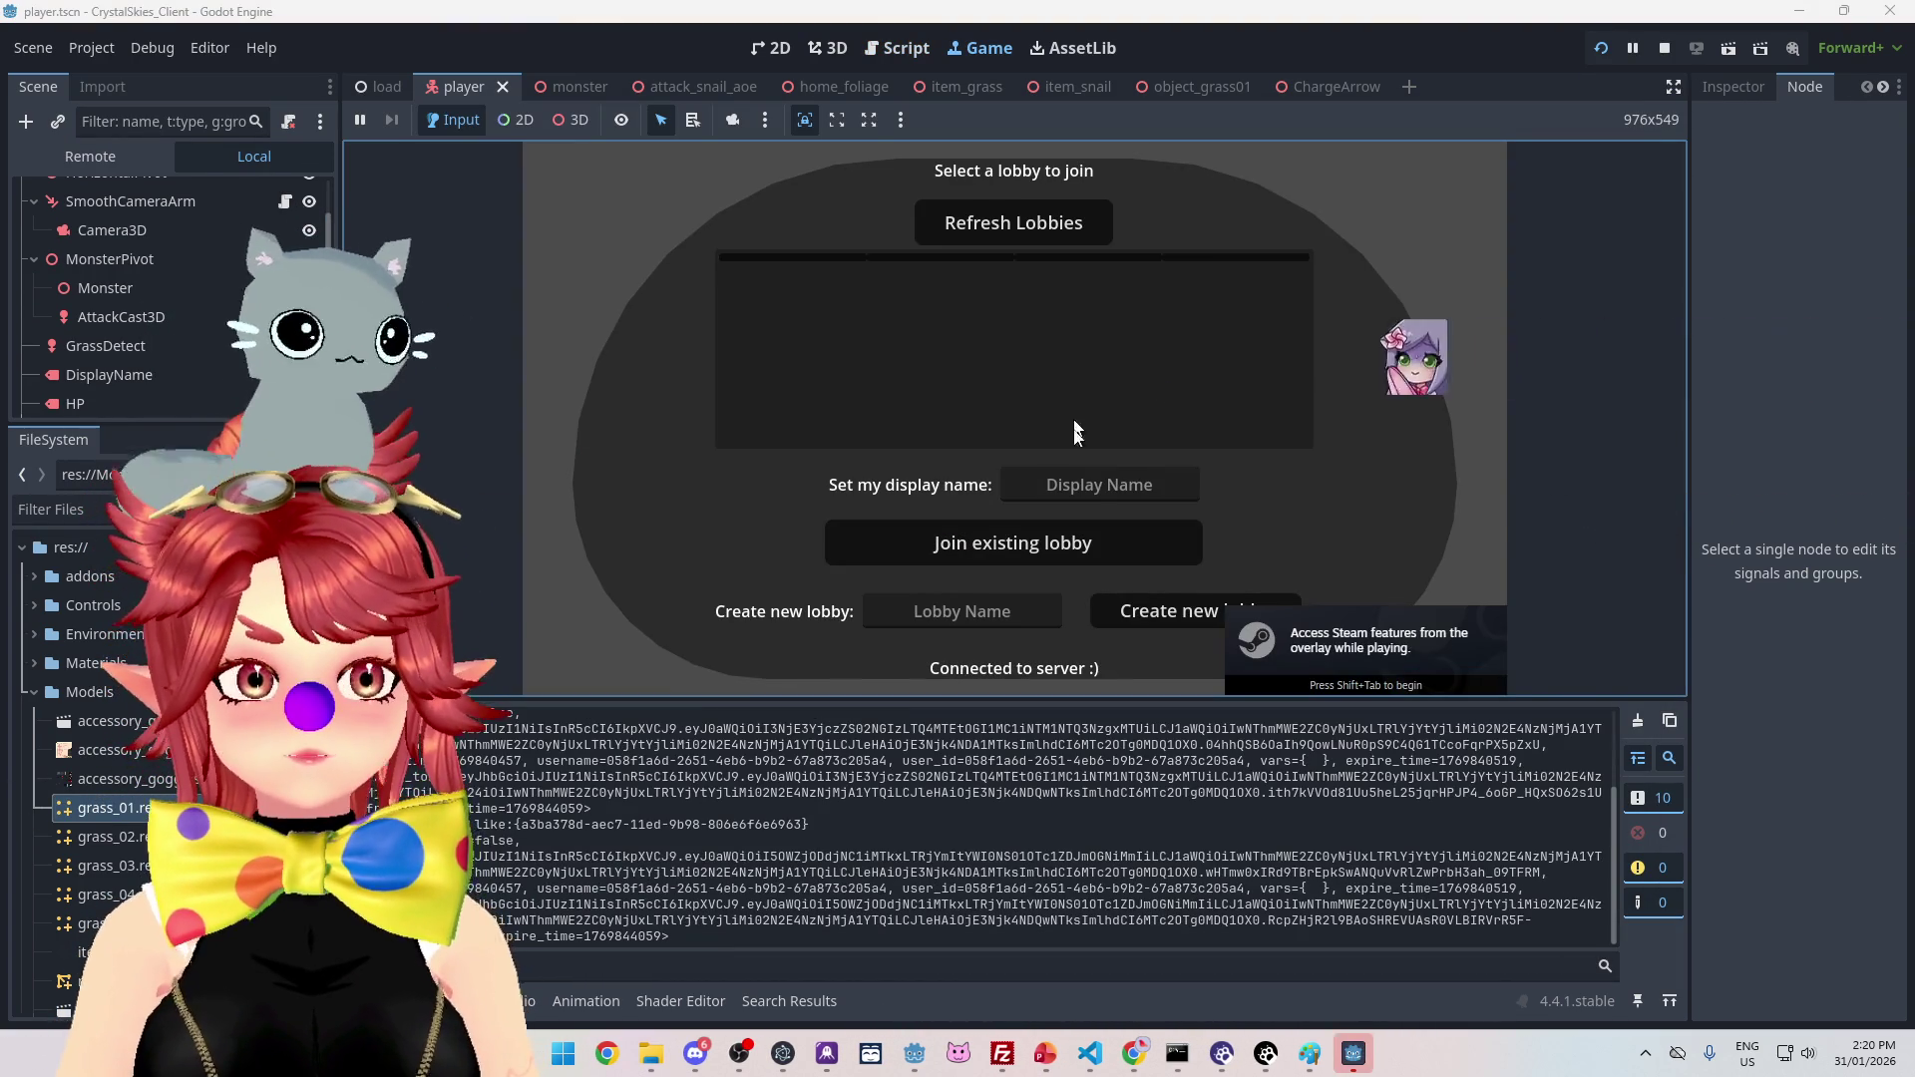
click(1147, 486)
text(Phwee)
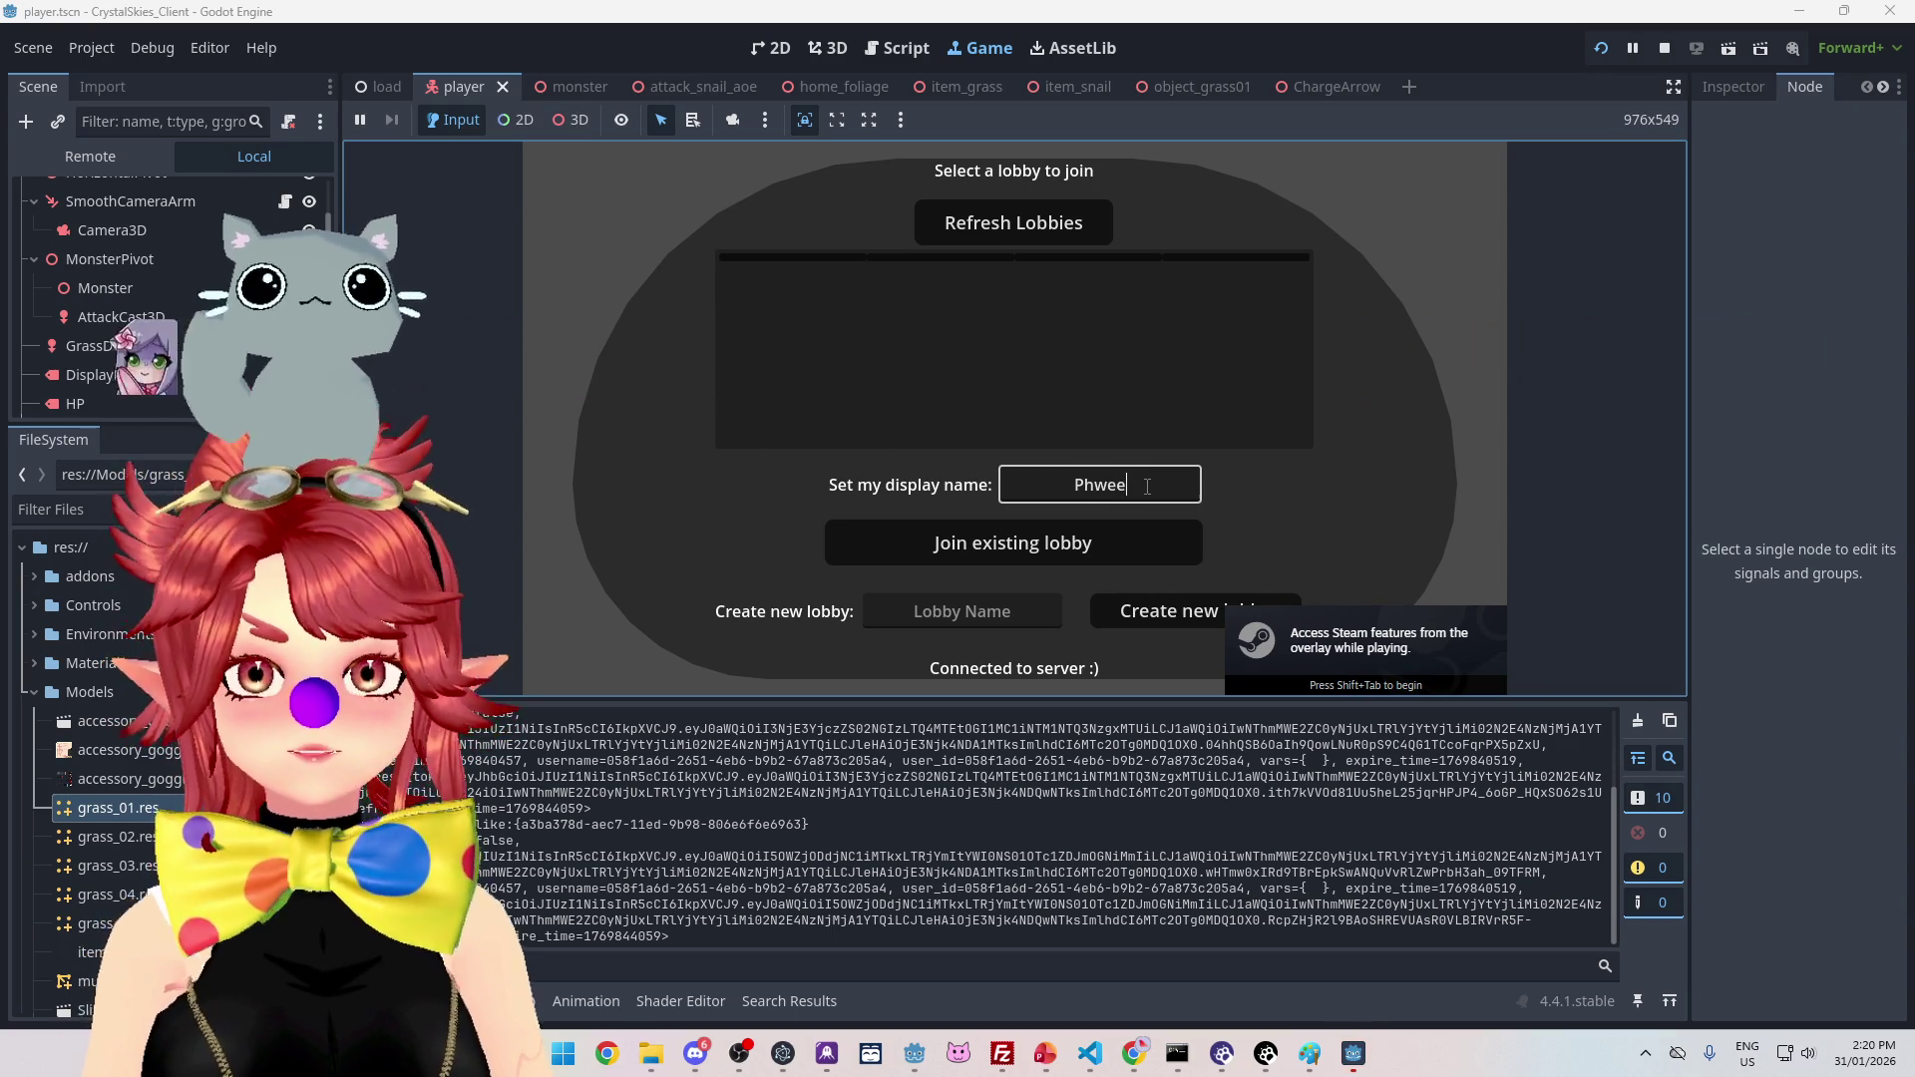
click(1037, 612)
text(asdddd)
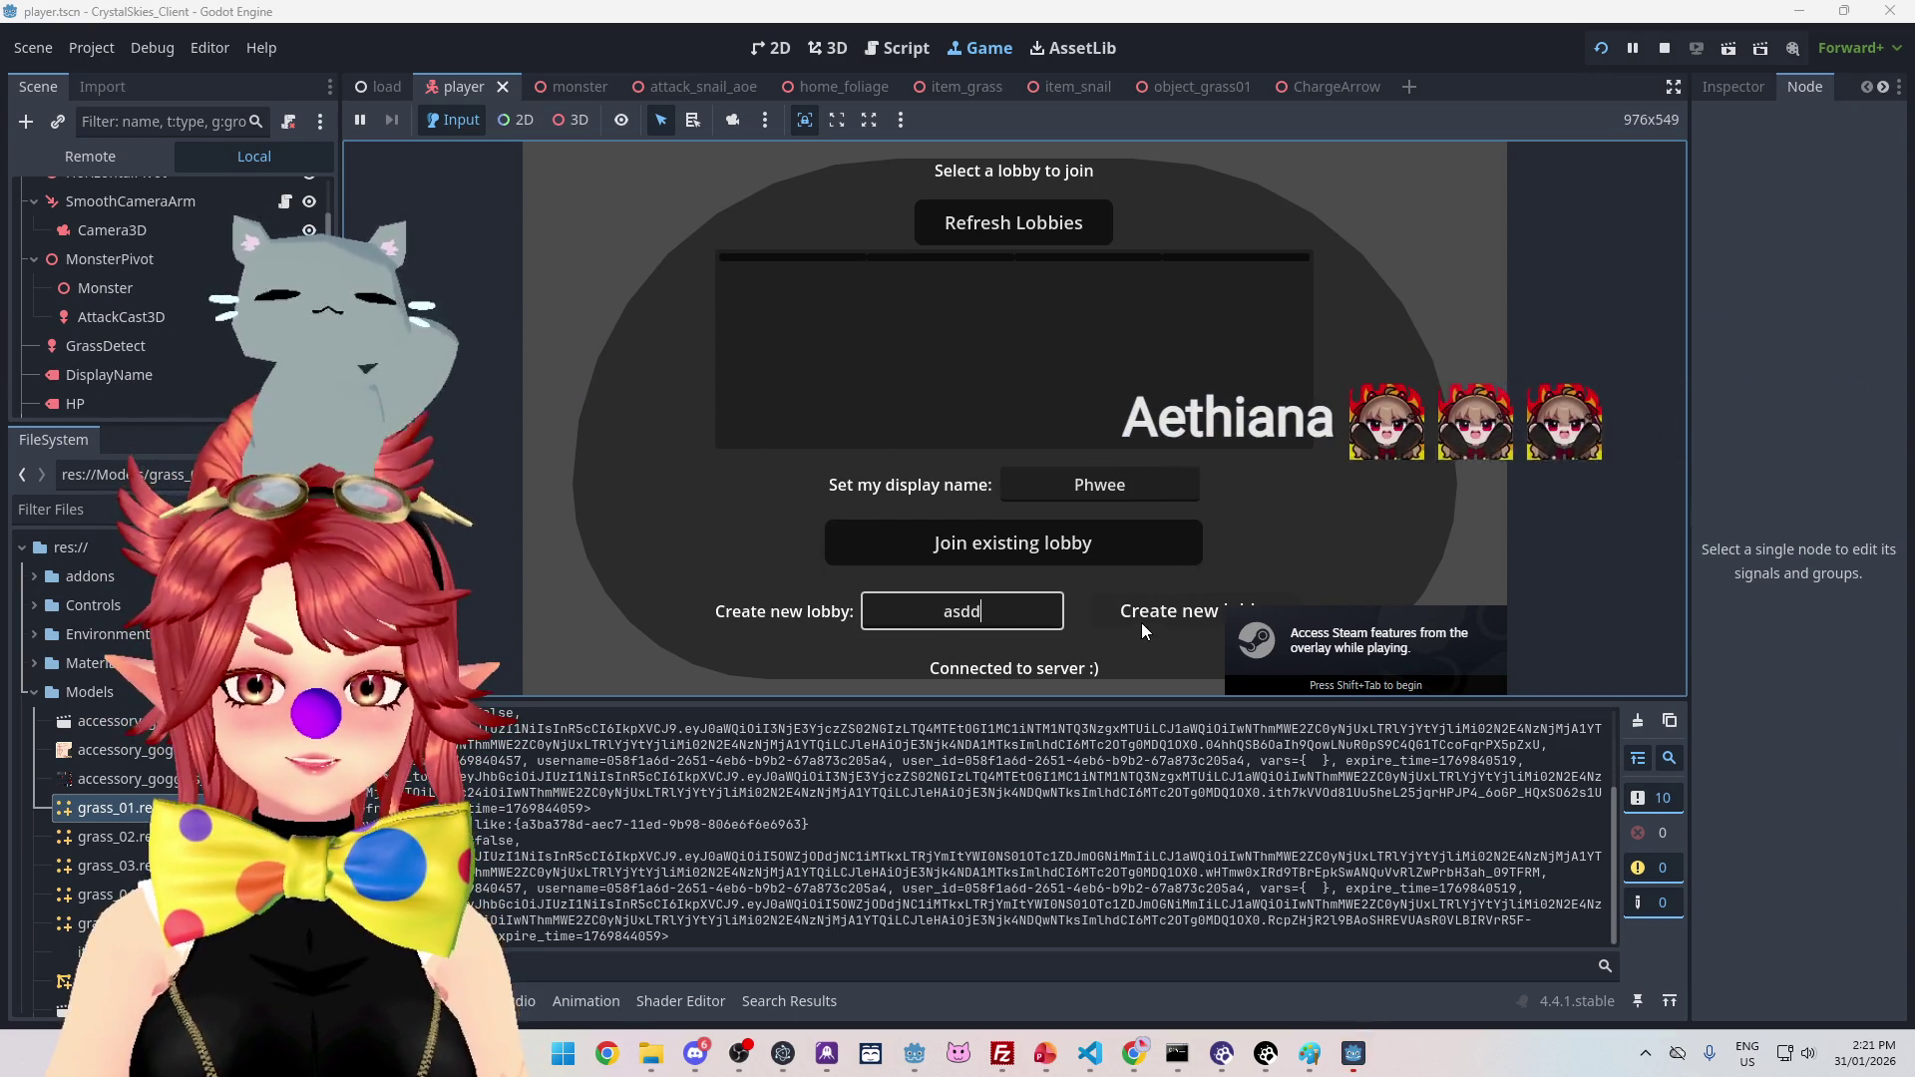
click(1146, 614)
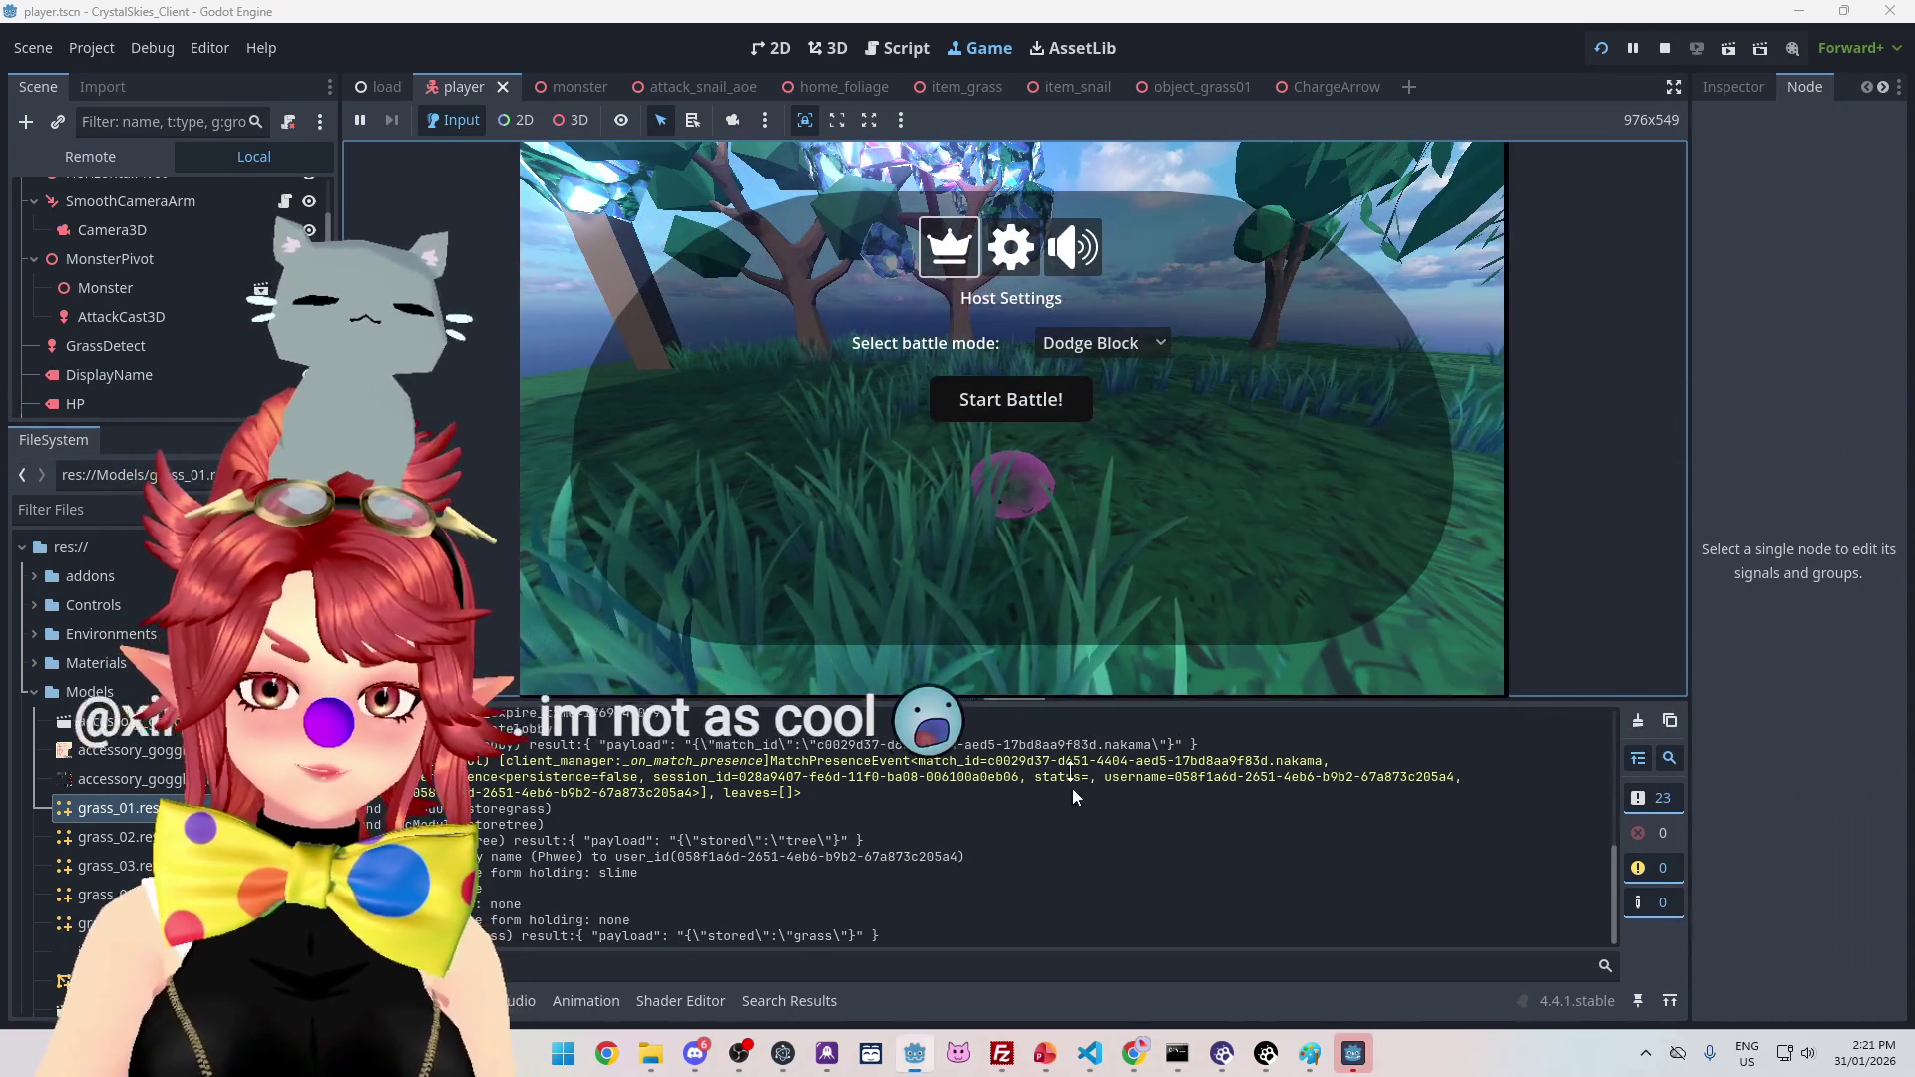
Step: From the host settings, choose Grass Painter battle mode and start the battle
key(Escape)
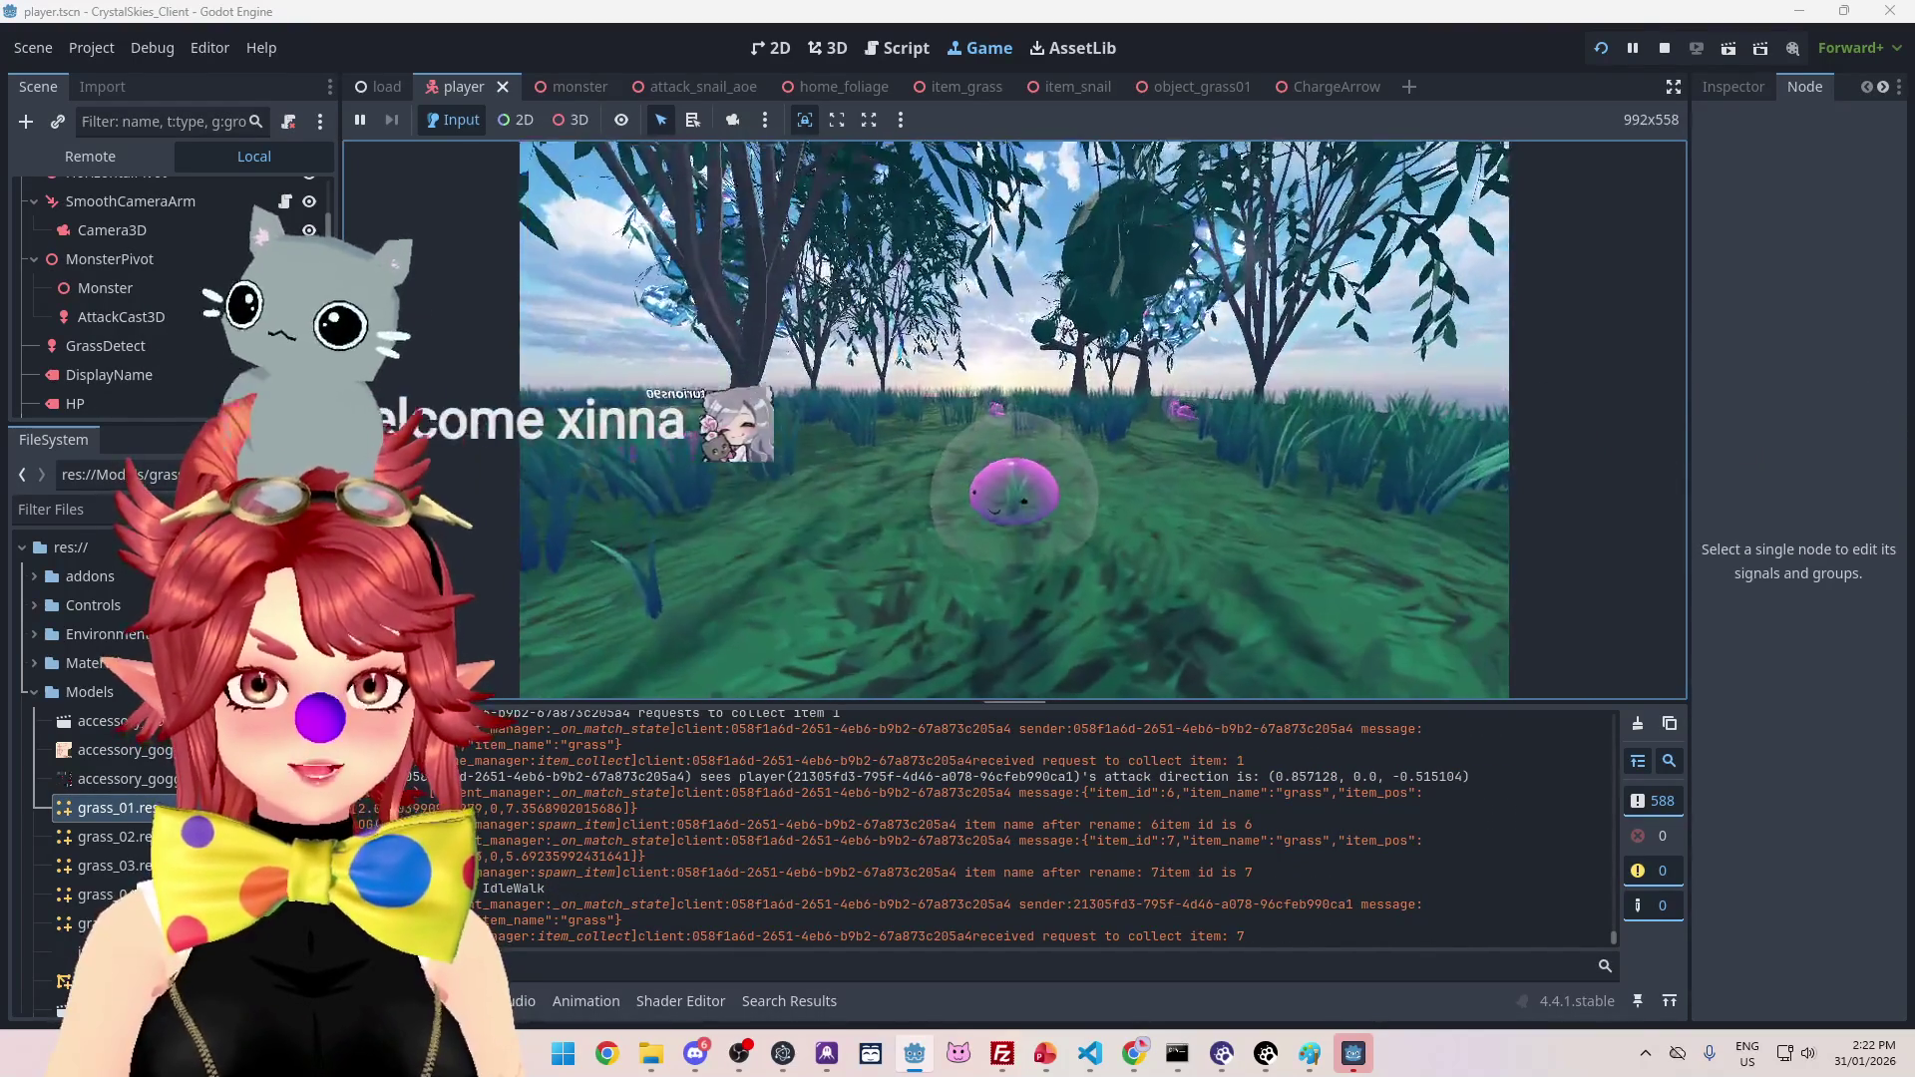
key(Escape)
click(1103, 344)
click(1130, 407)
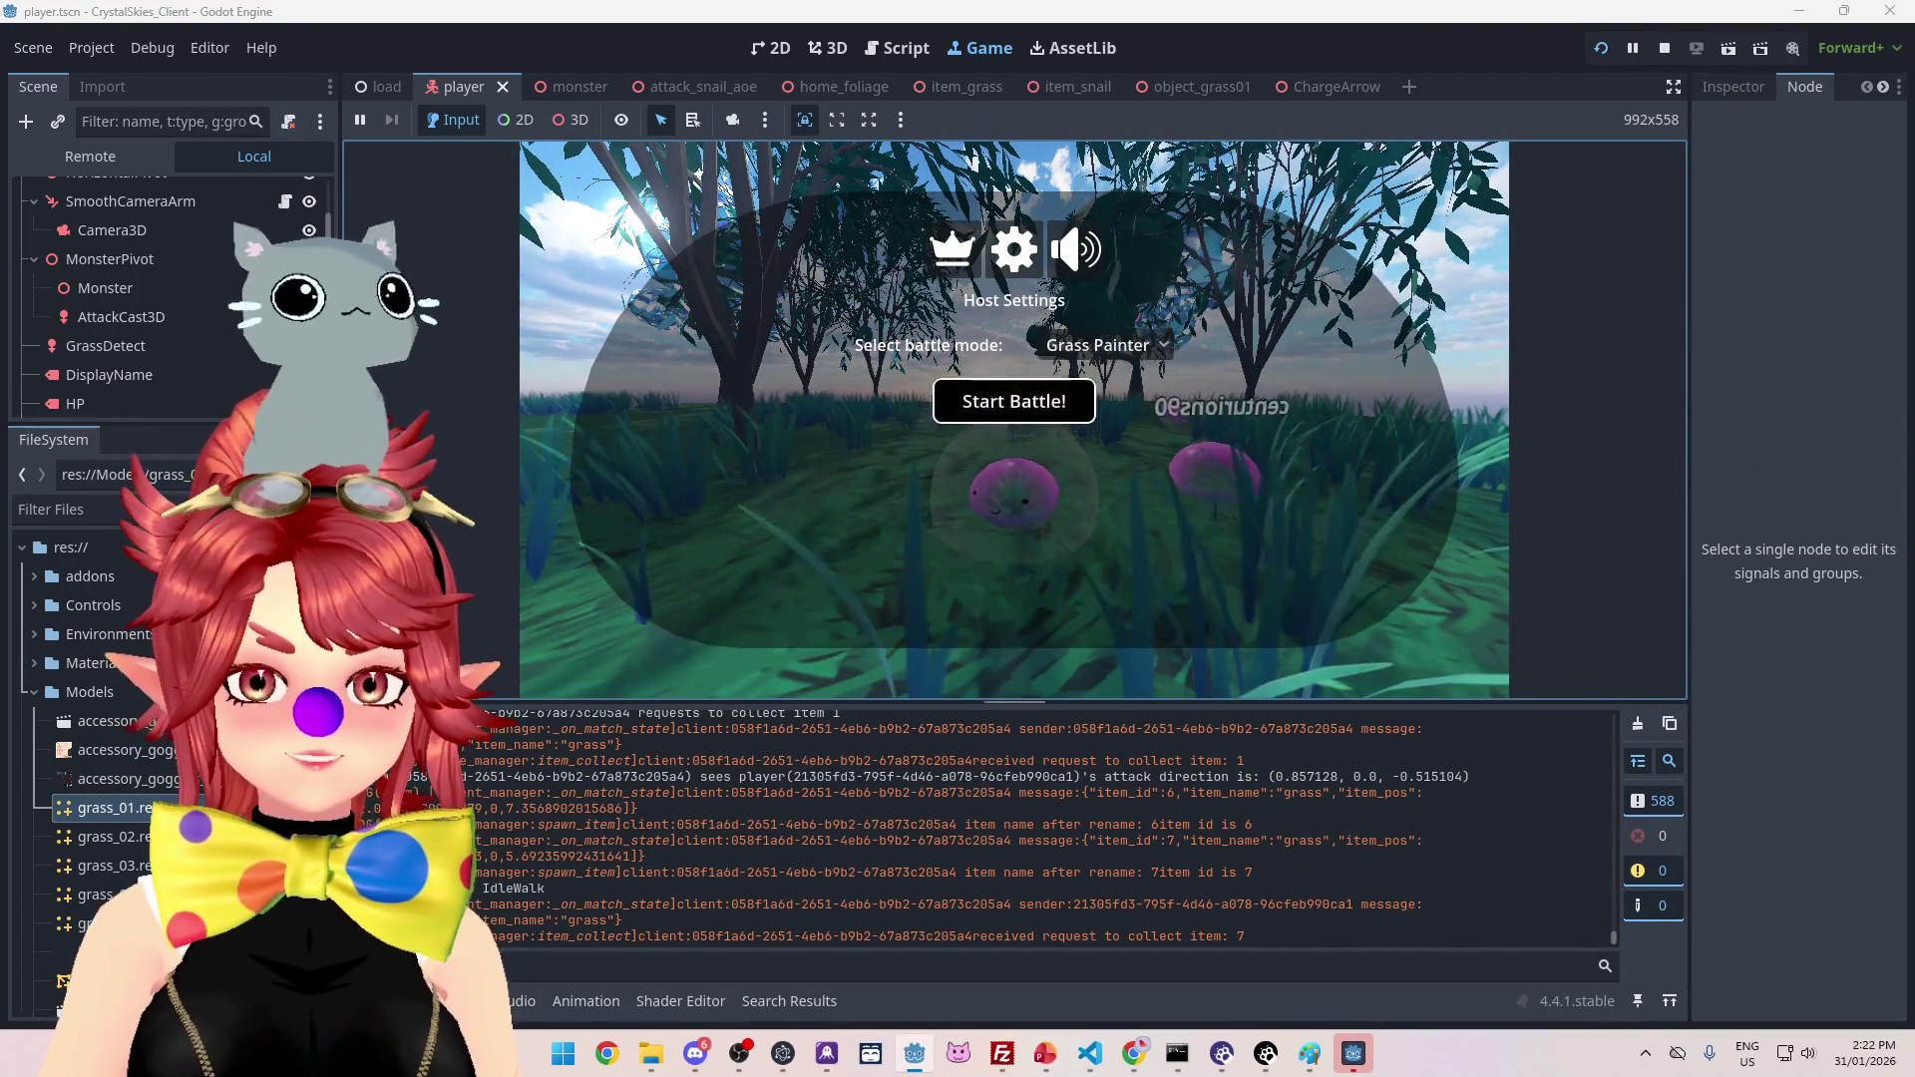
click(988, 401)
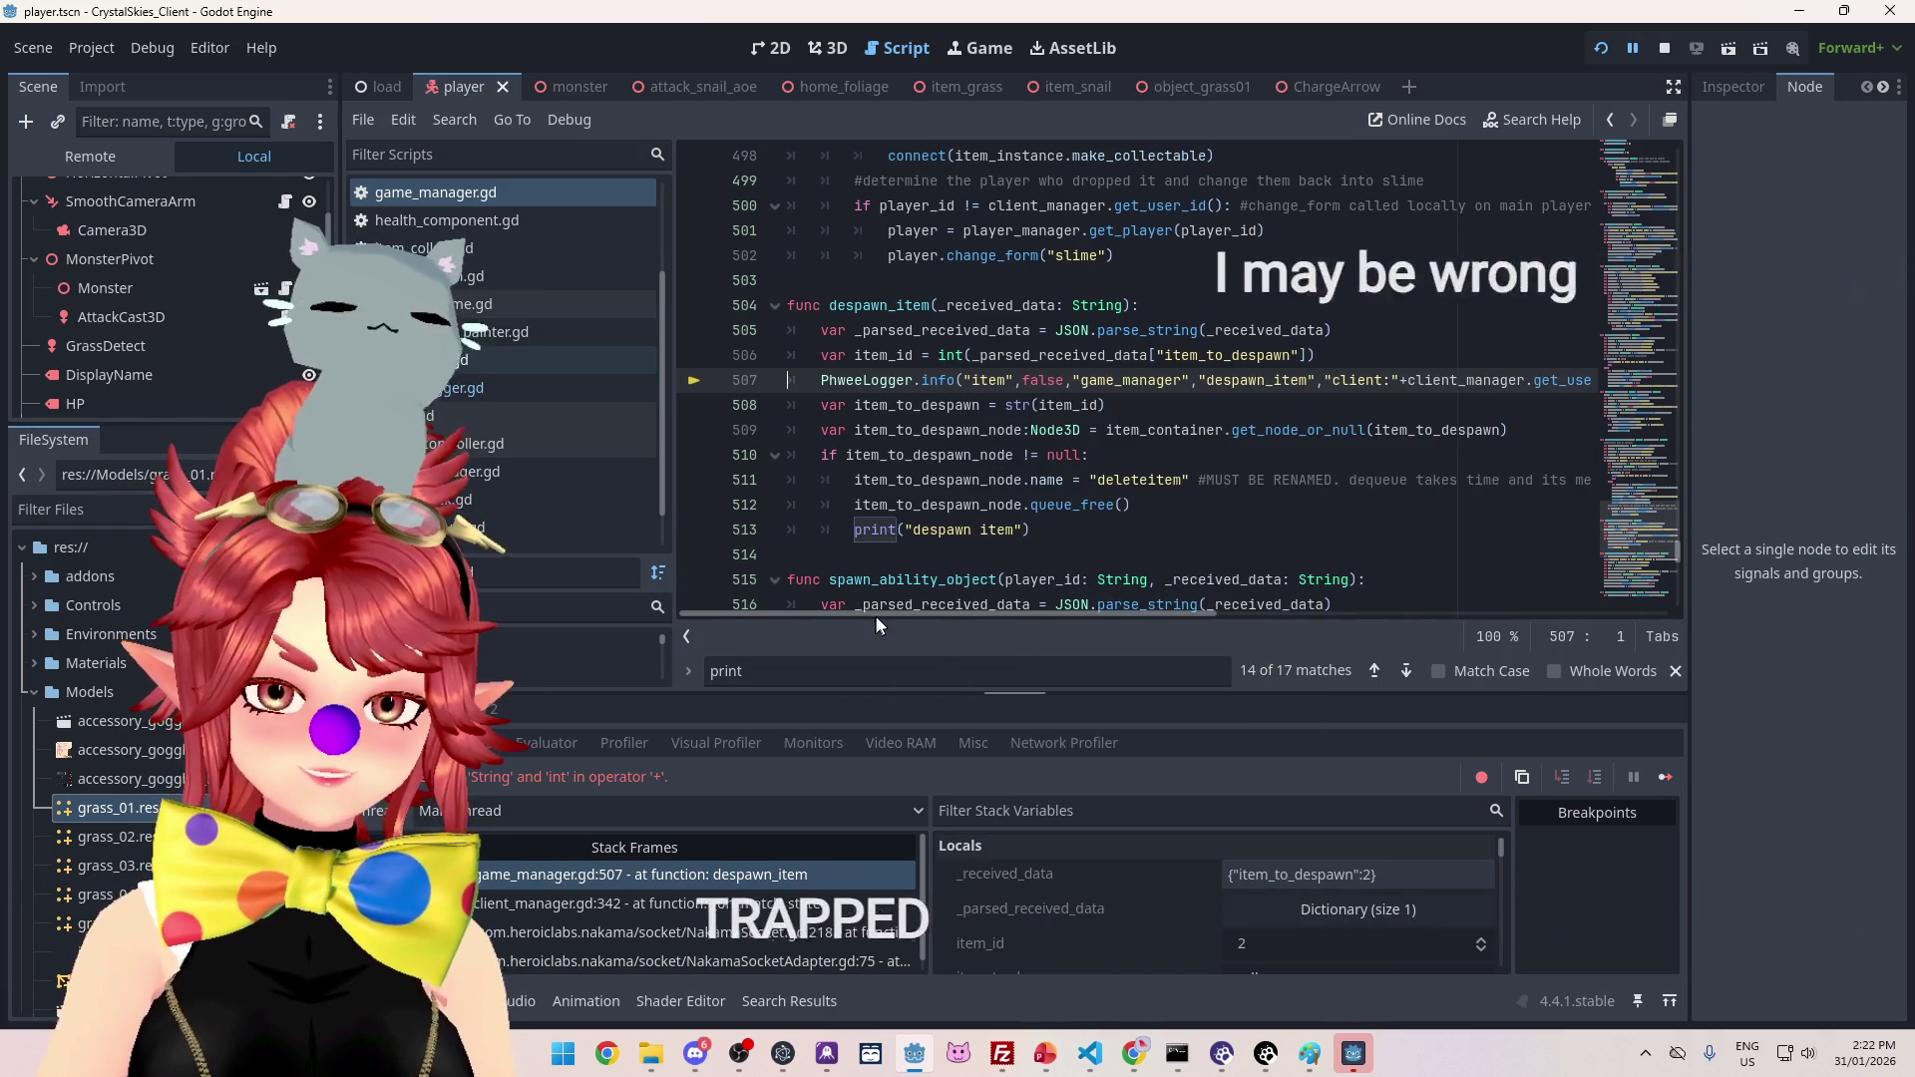
Step: Wrap item_id in str() on line 507, then stop the running game
mouse_move(883, 613)
mouse_down()
mouse_move(1272, 647)
mouse_move(804, 586)
mouse_move(1272, 637)
mouse_up()
click(1238, 380)
text(str(item_id)
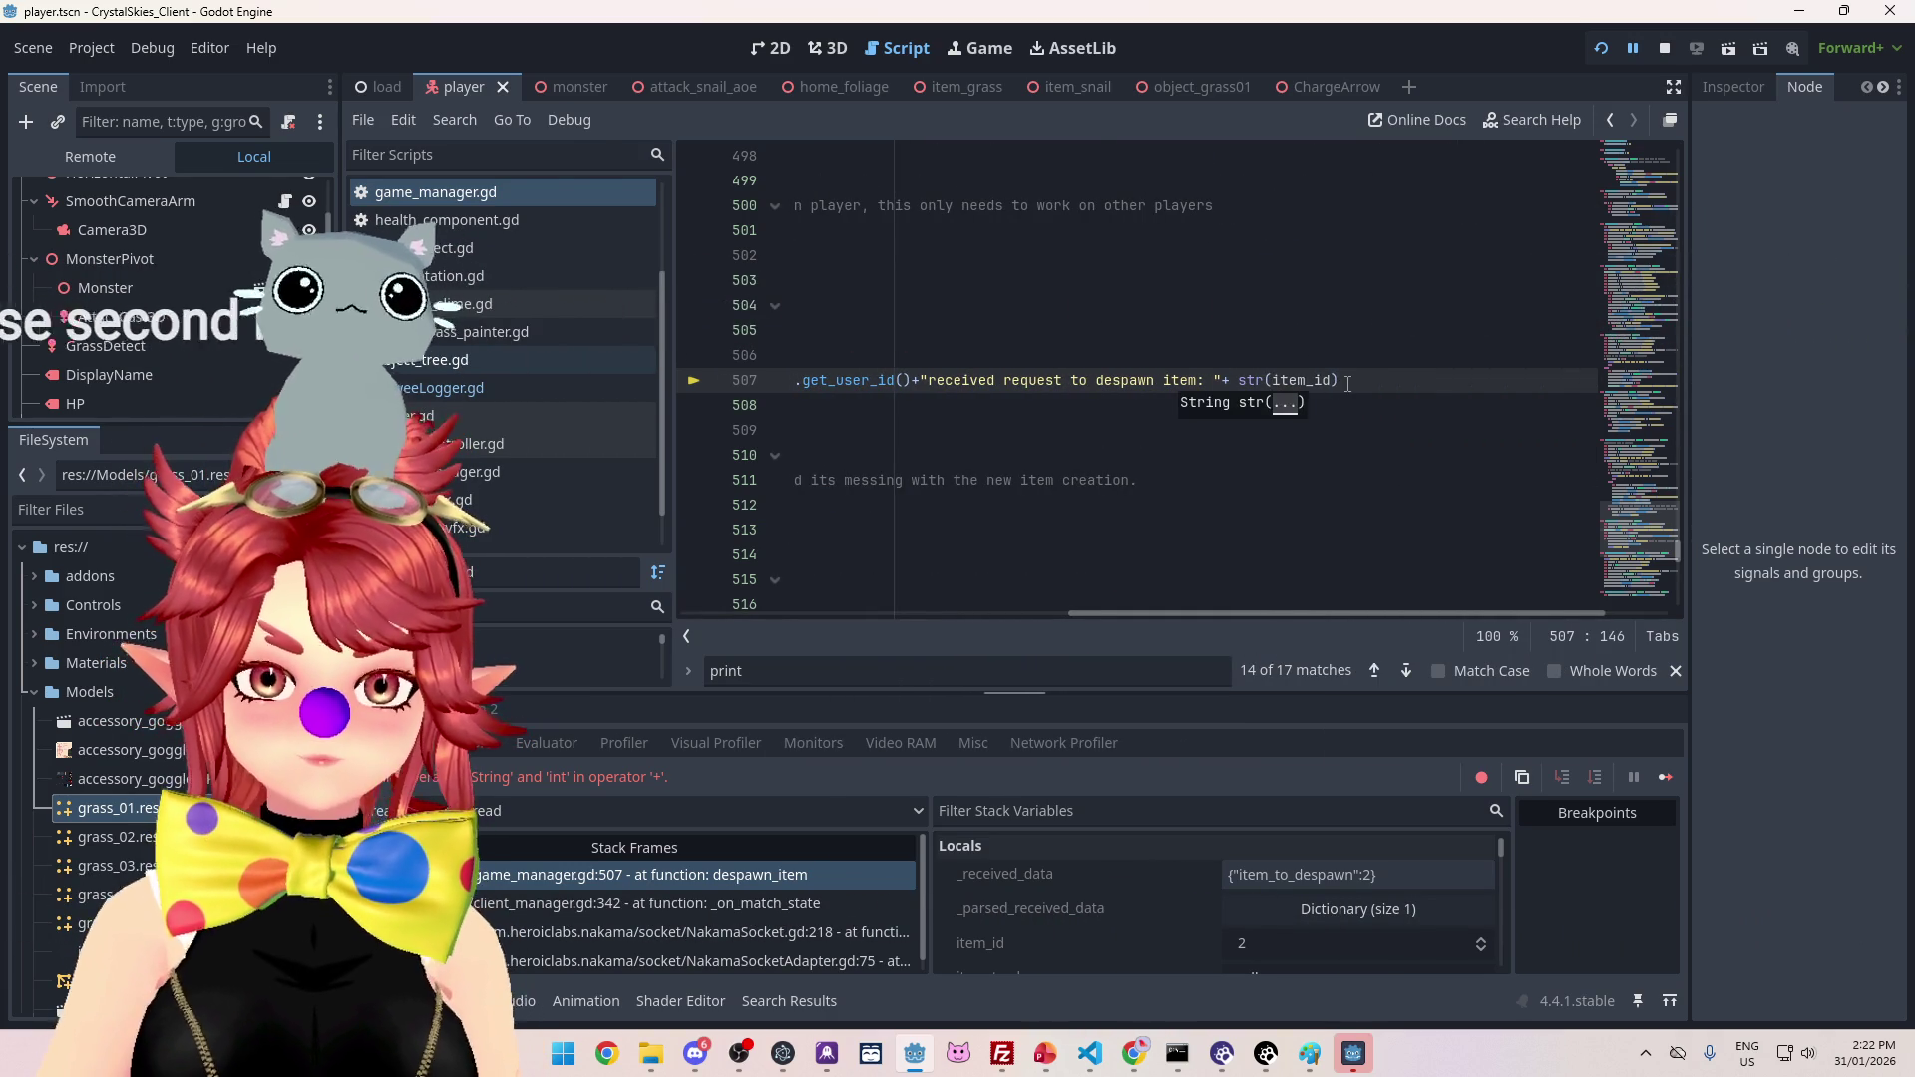
text())
key(Up)
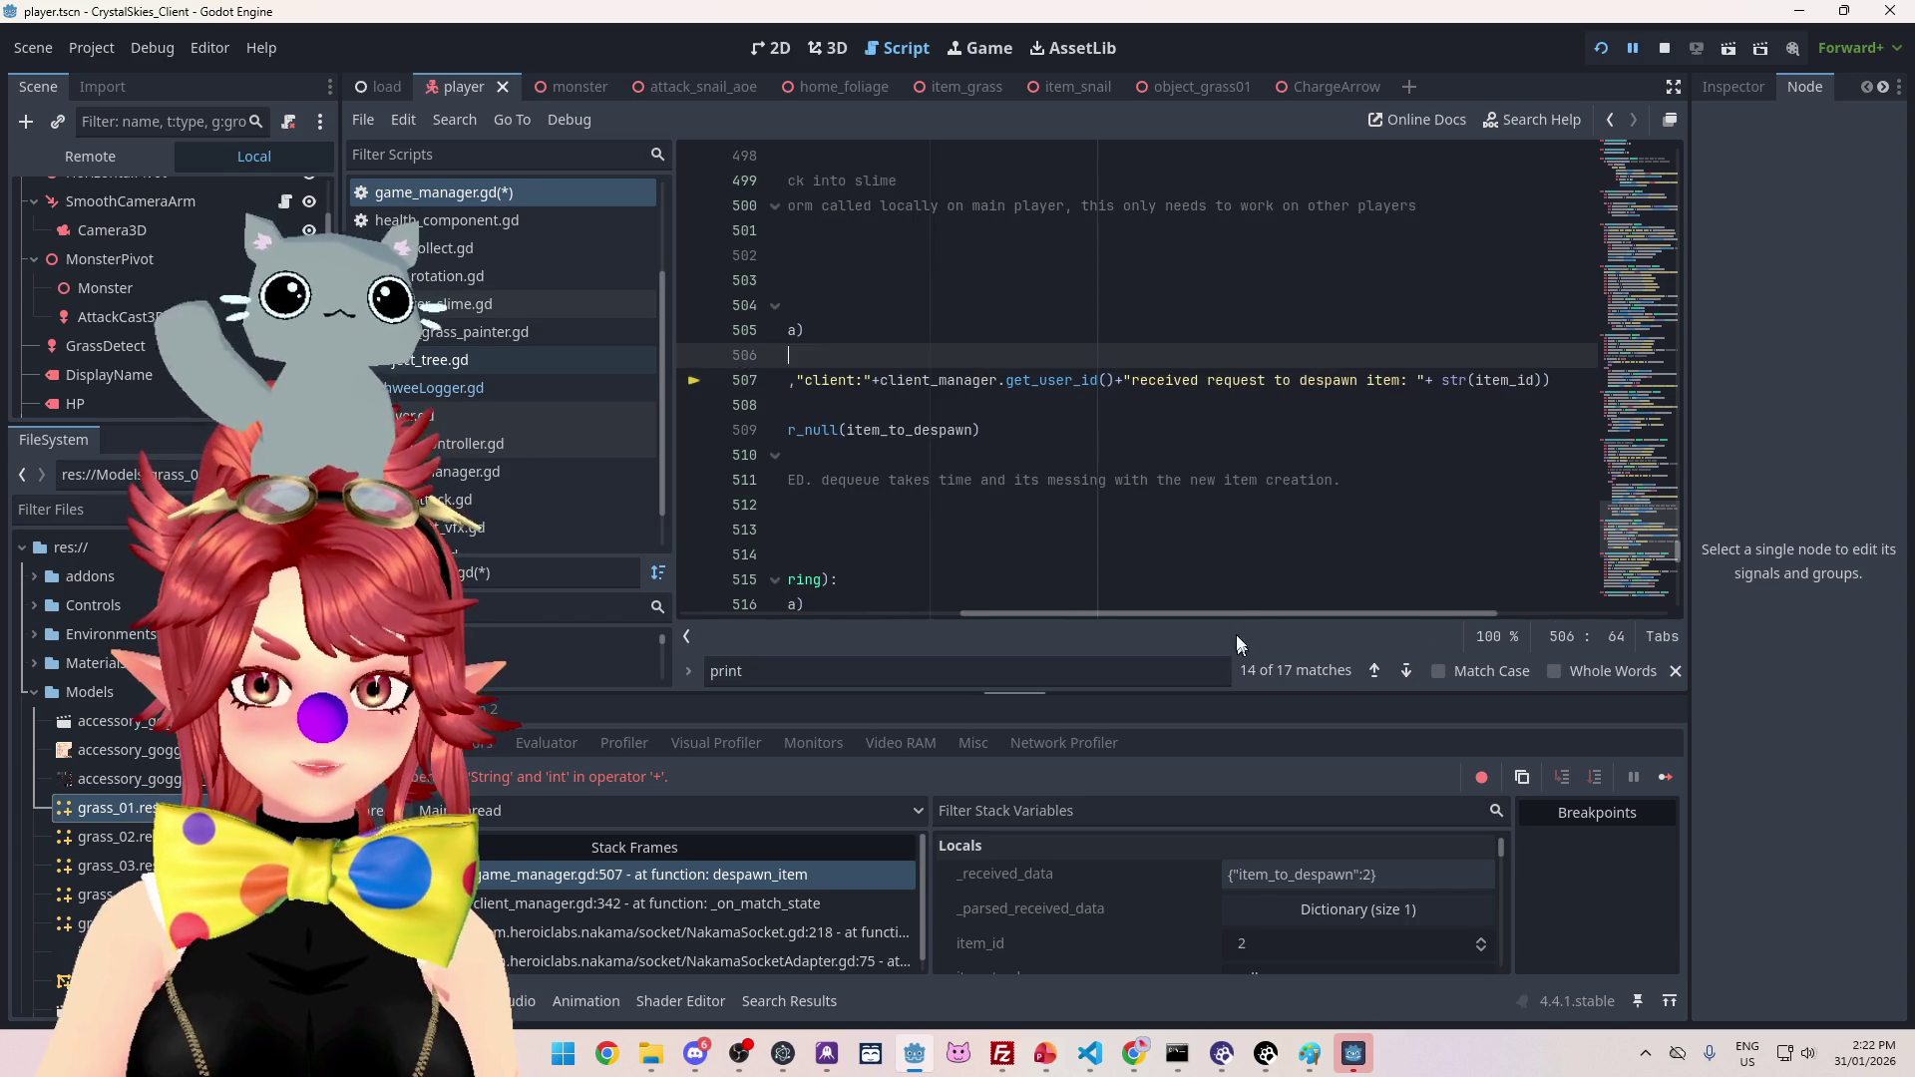
drag(1219, 615, 939, 615)
click(1227, 303)
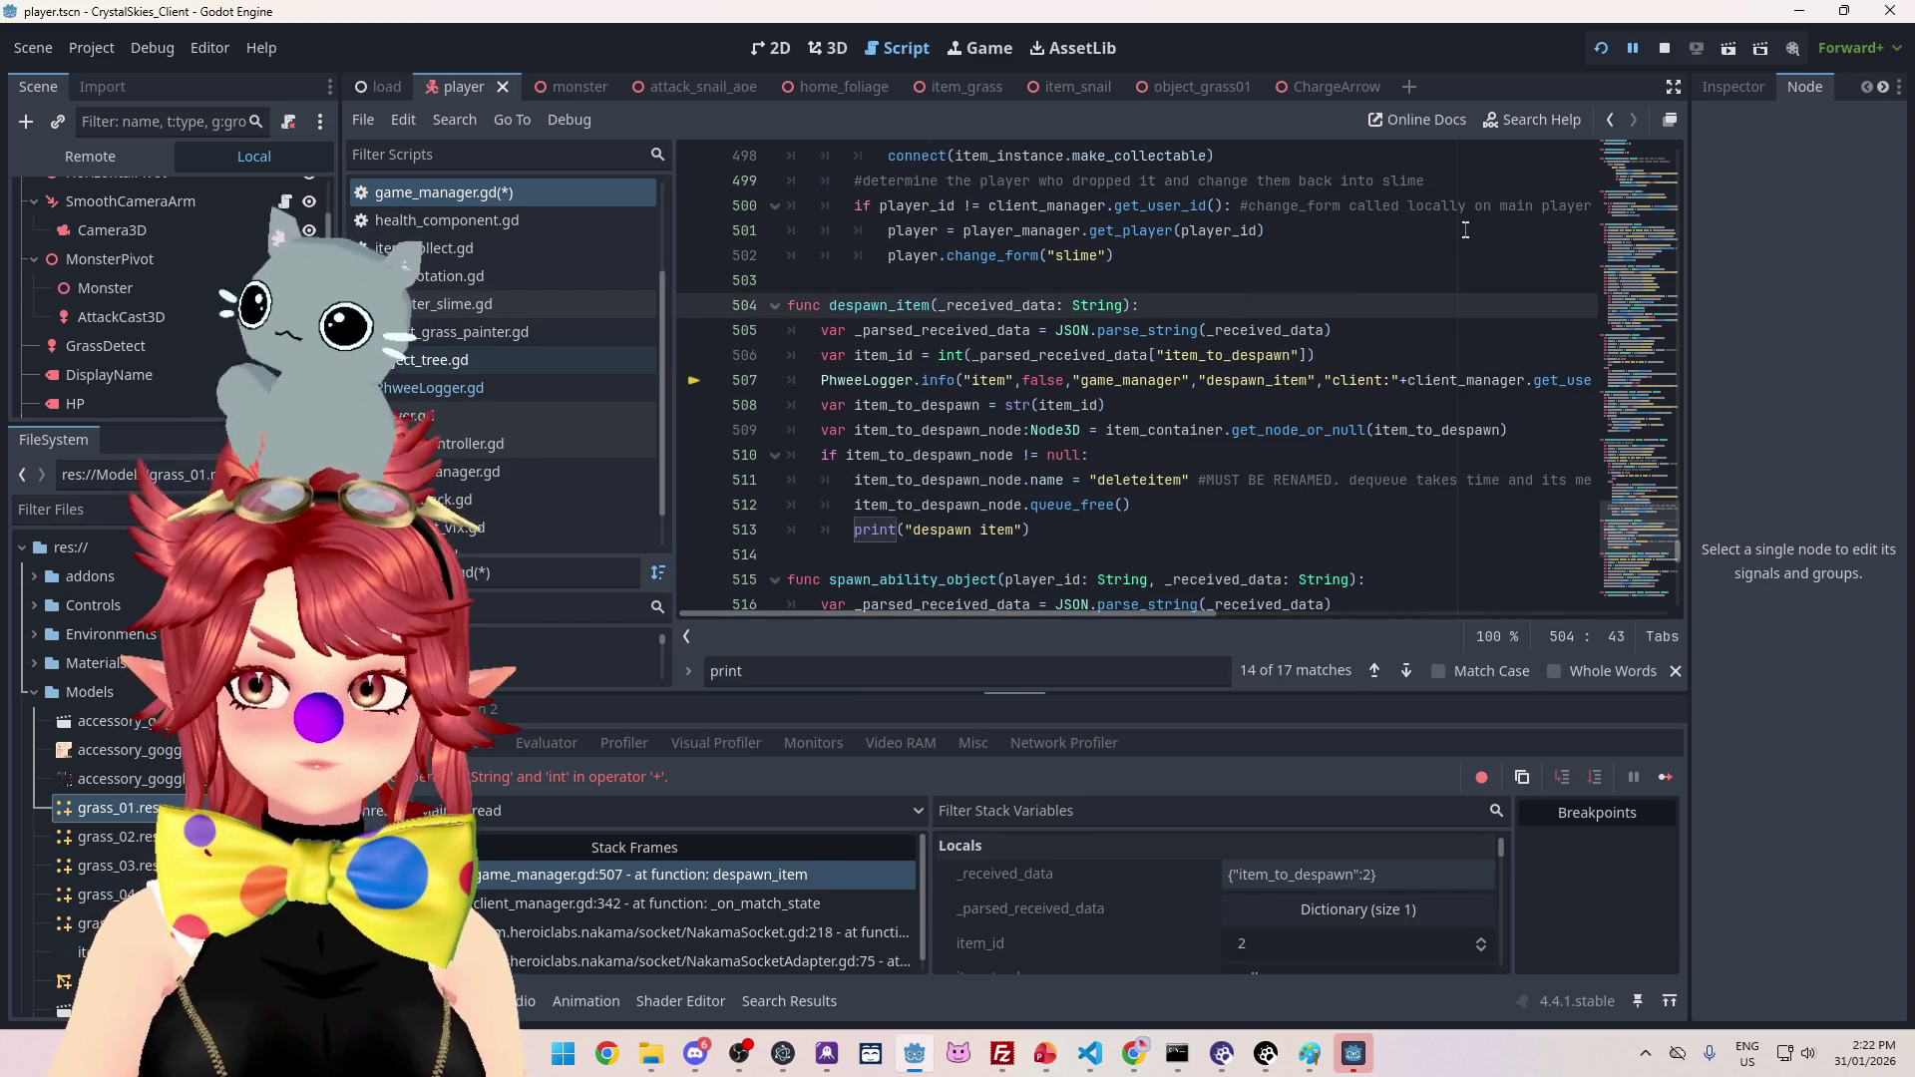
click(1665, 49)
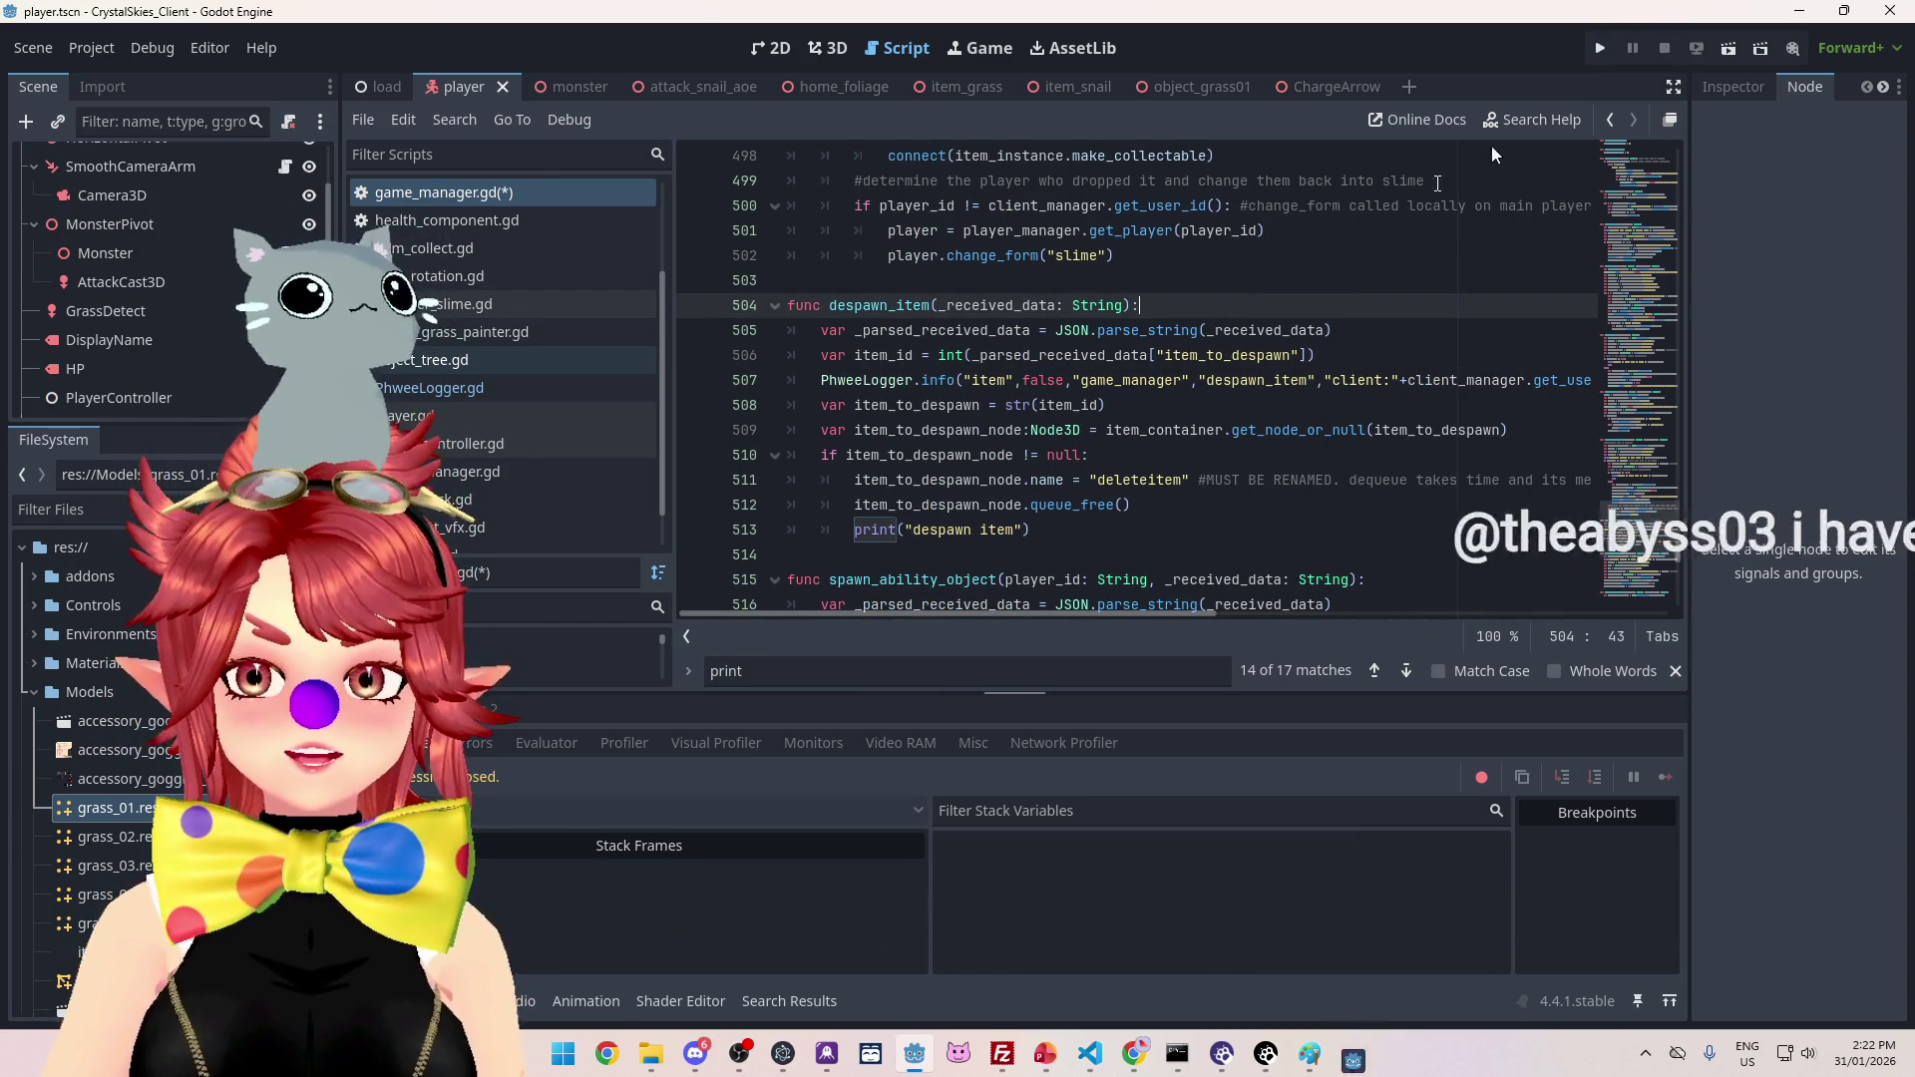
click(1083, 355)
click(1235, 308)
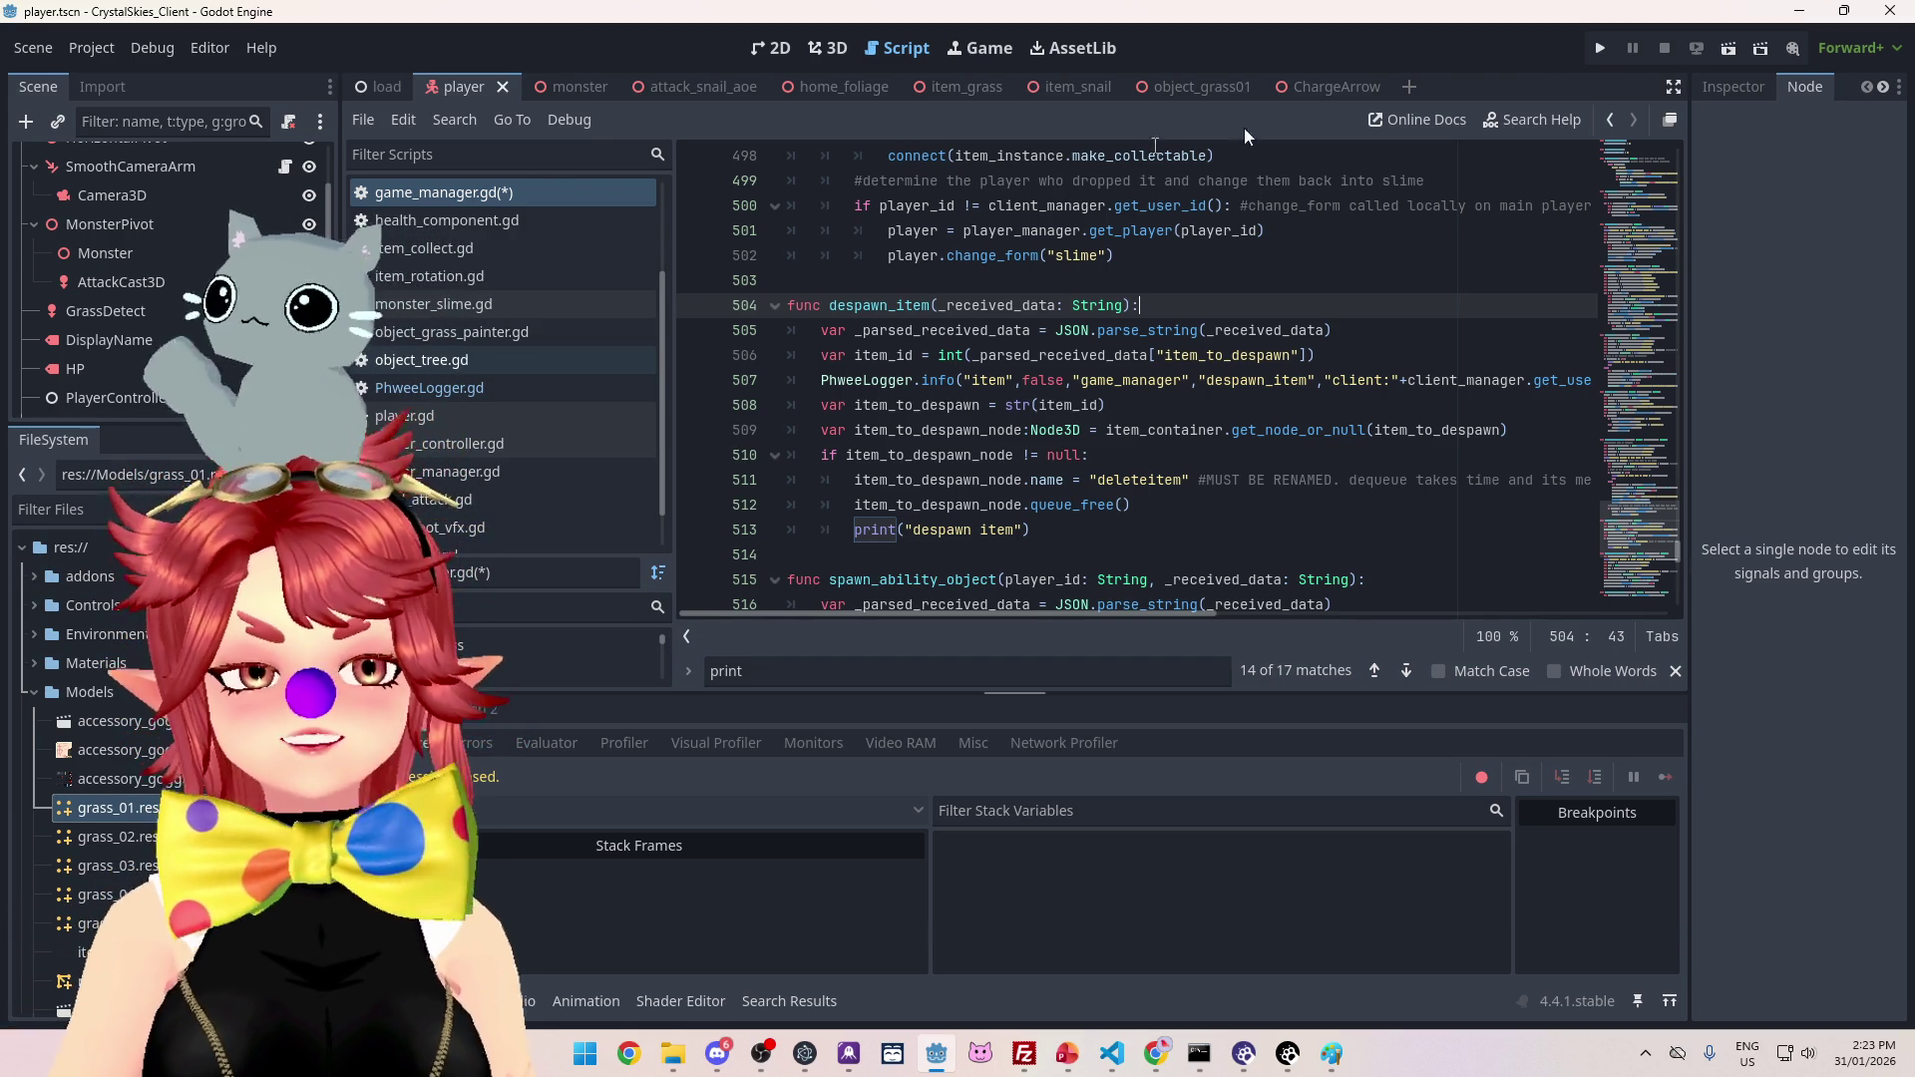
click(1212, 264)
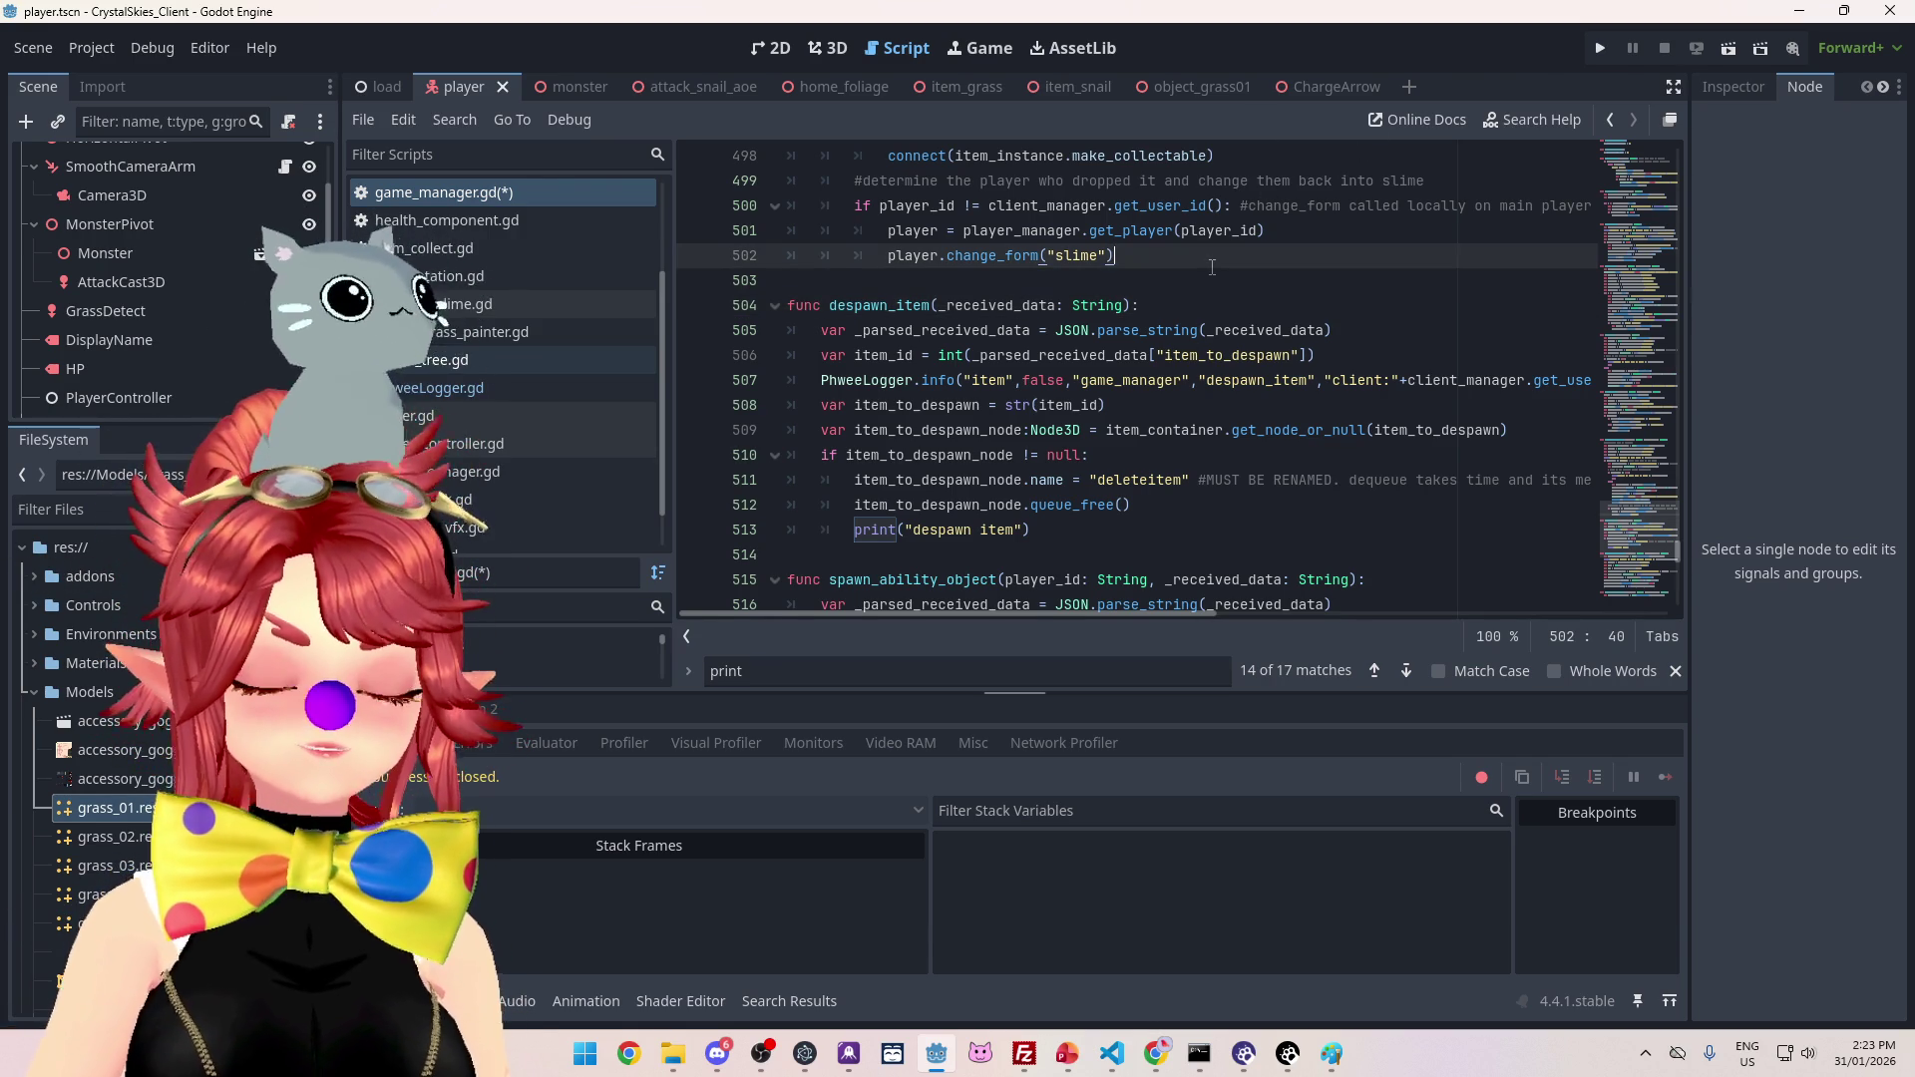